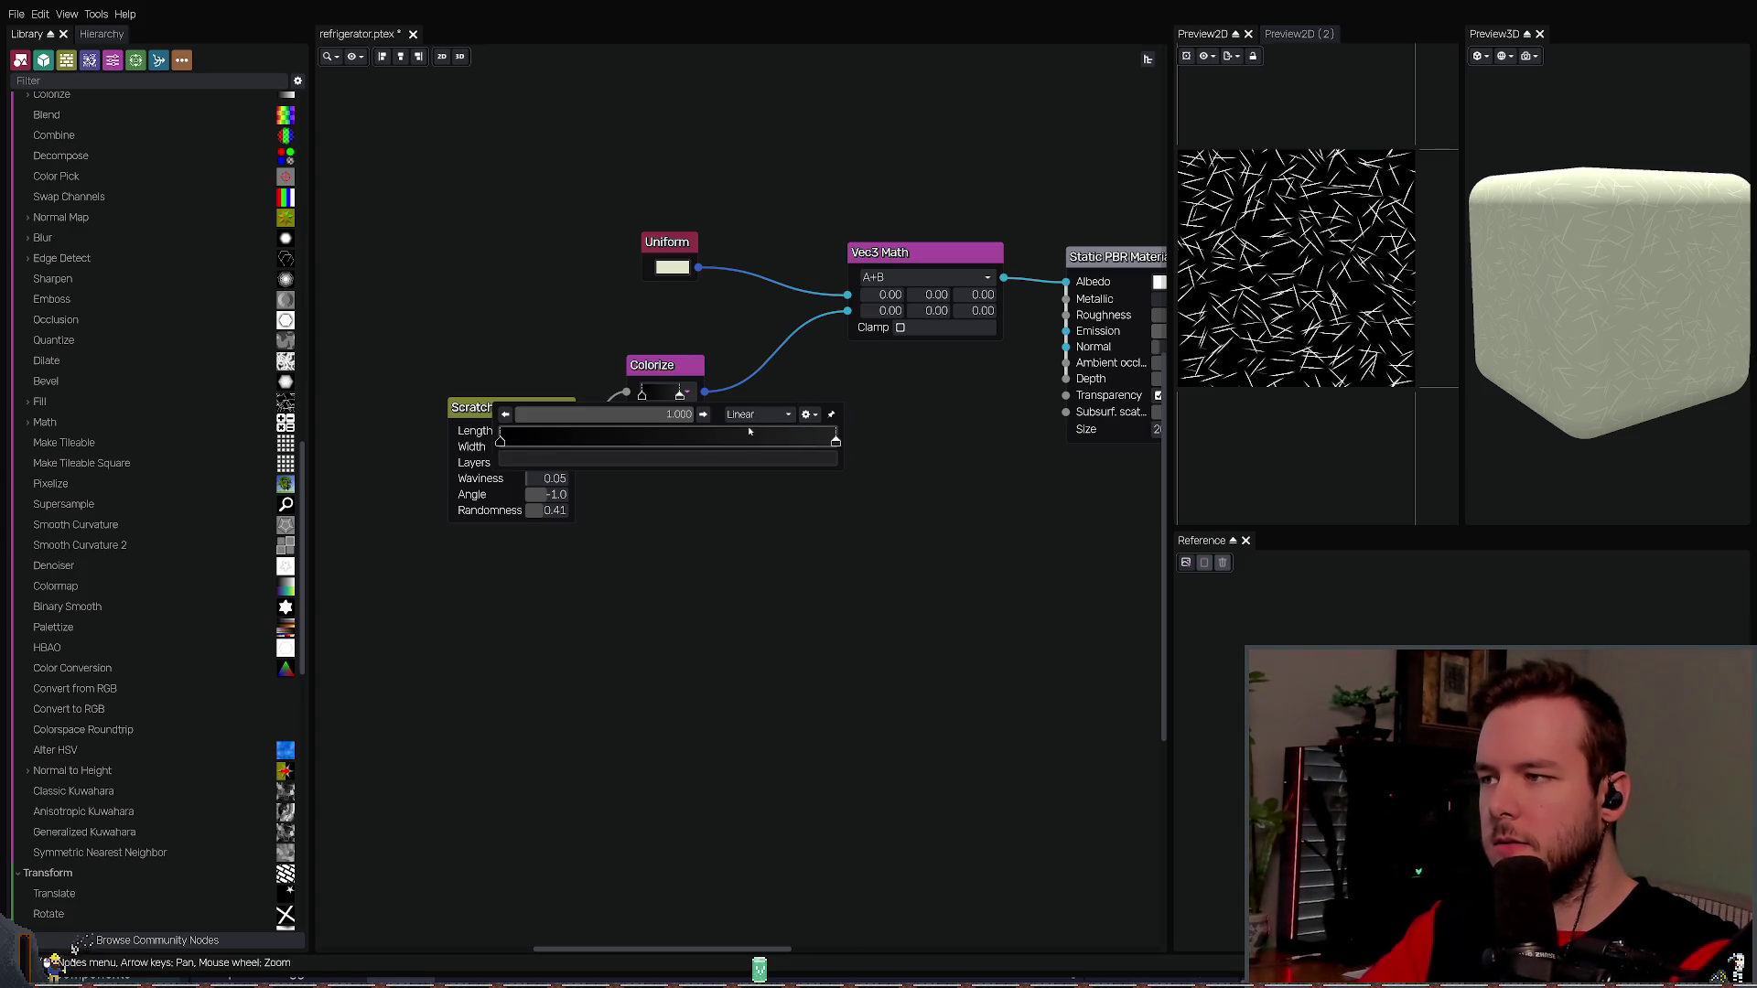
- Try Constant interpolation and merging the left stop on the Colorize gradient, keeping the dark ramp
click(759, 413)
click(758, 430)
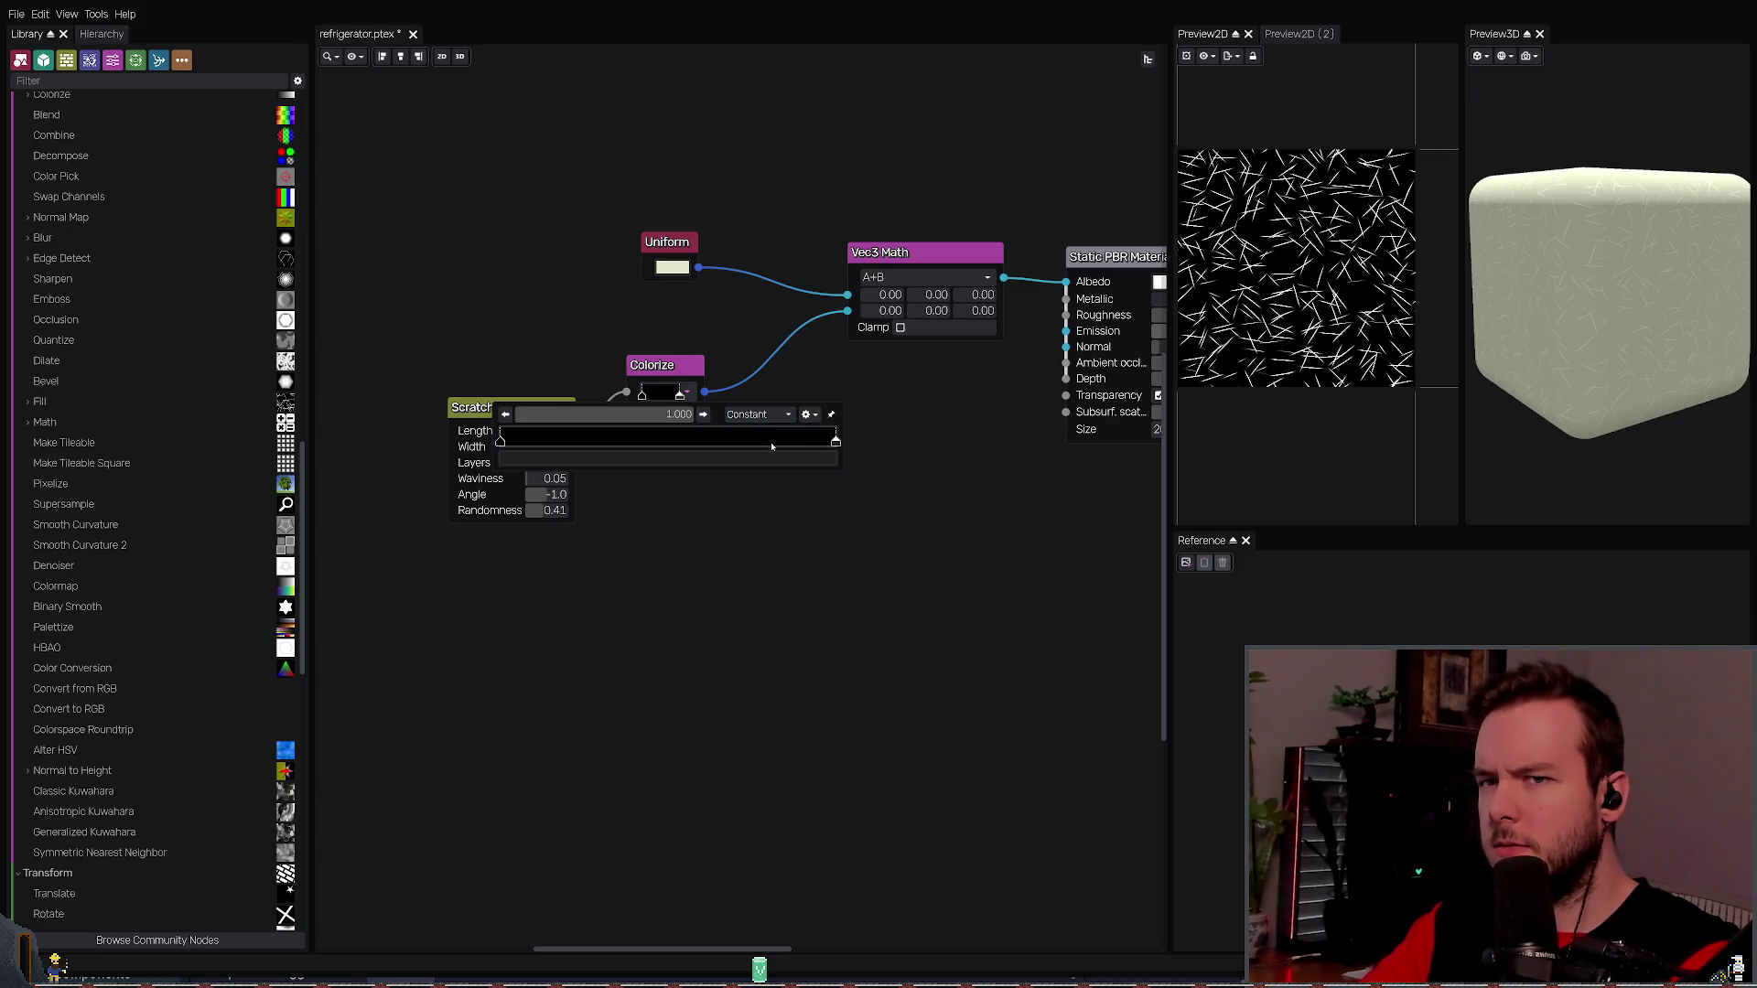
key(ctrl+z)
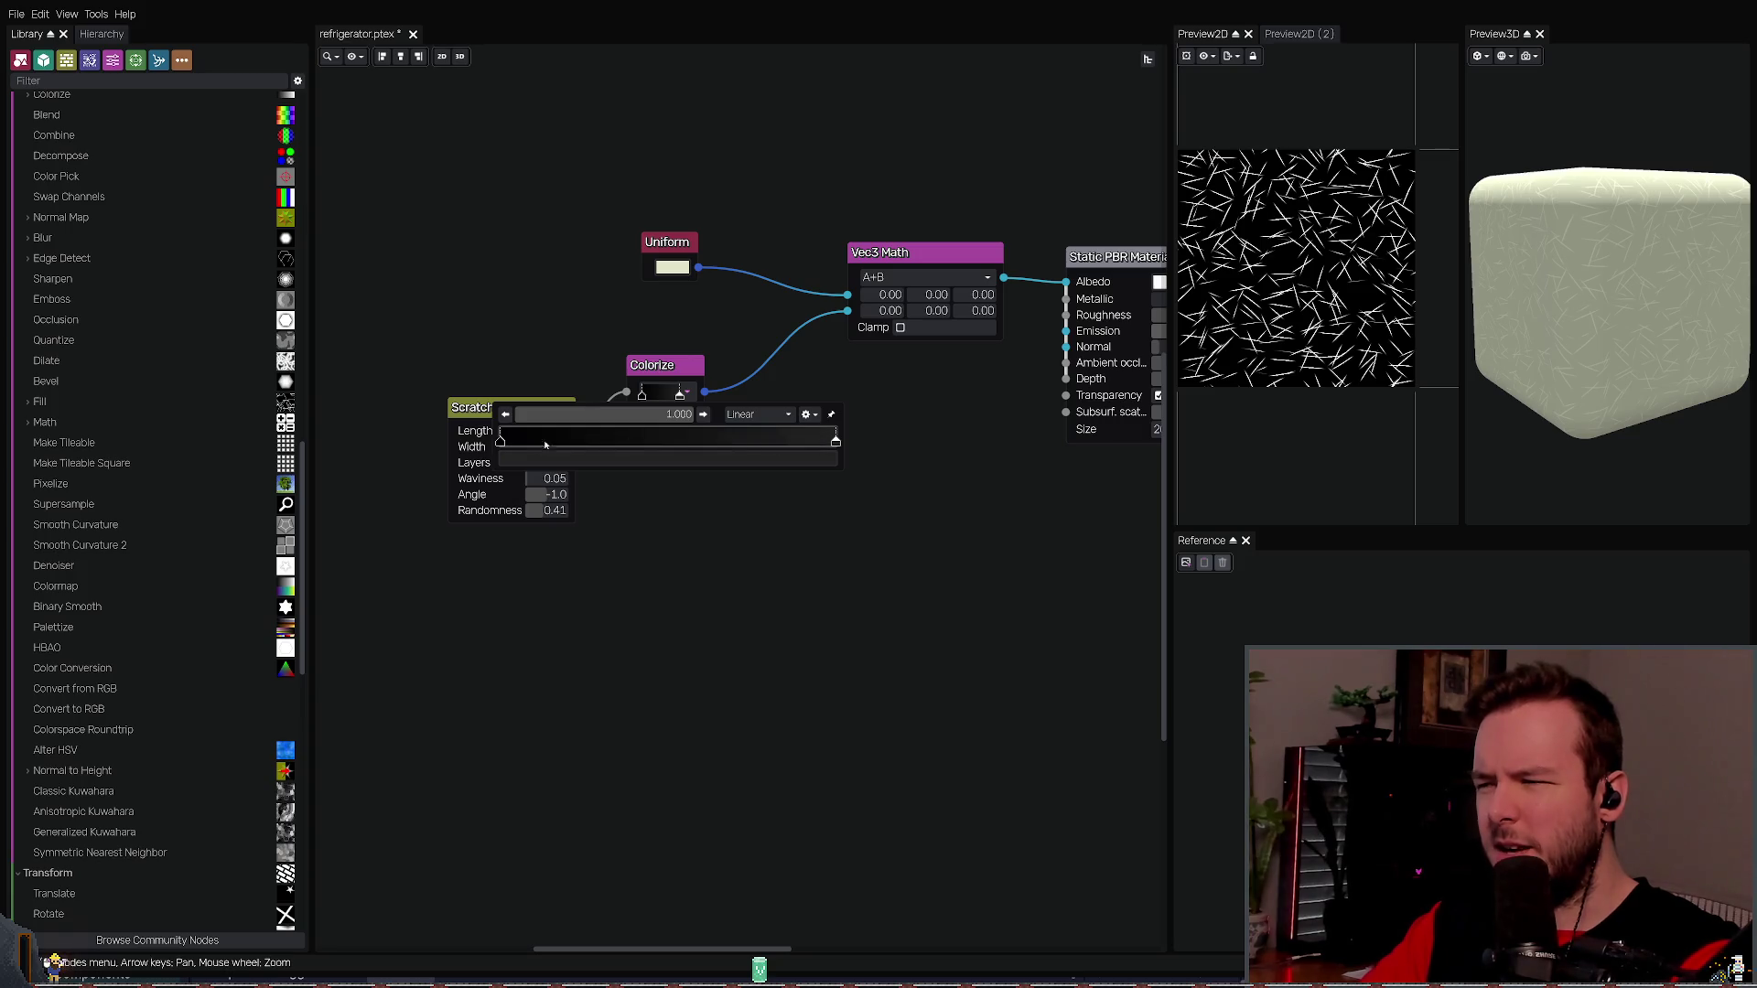
mouse_move(501, 444)
mouse_down()
mouse_move(842, 457)
mouse_move(353, 447)
mouse_move(787, 444)
mouse_move(371, 427)
mouse_up()
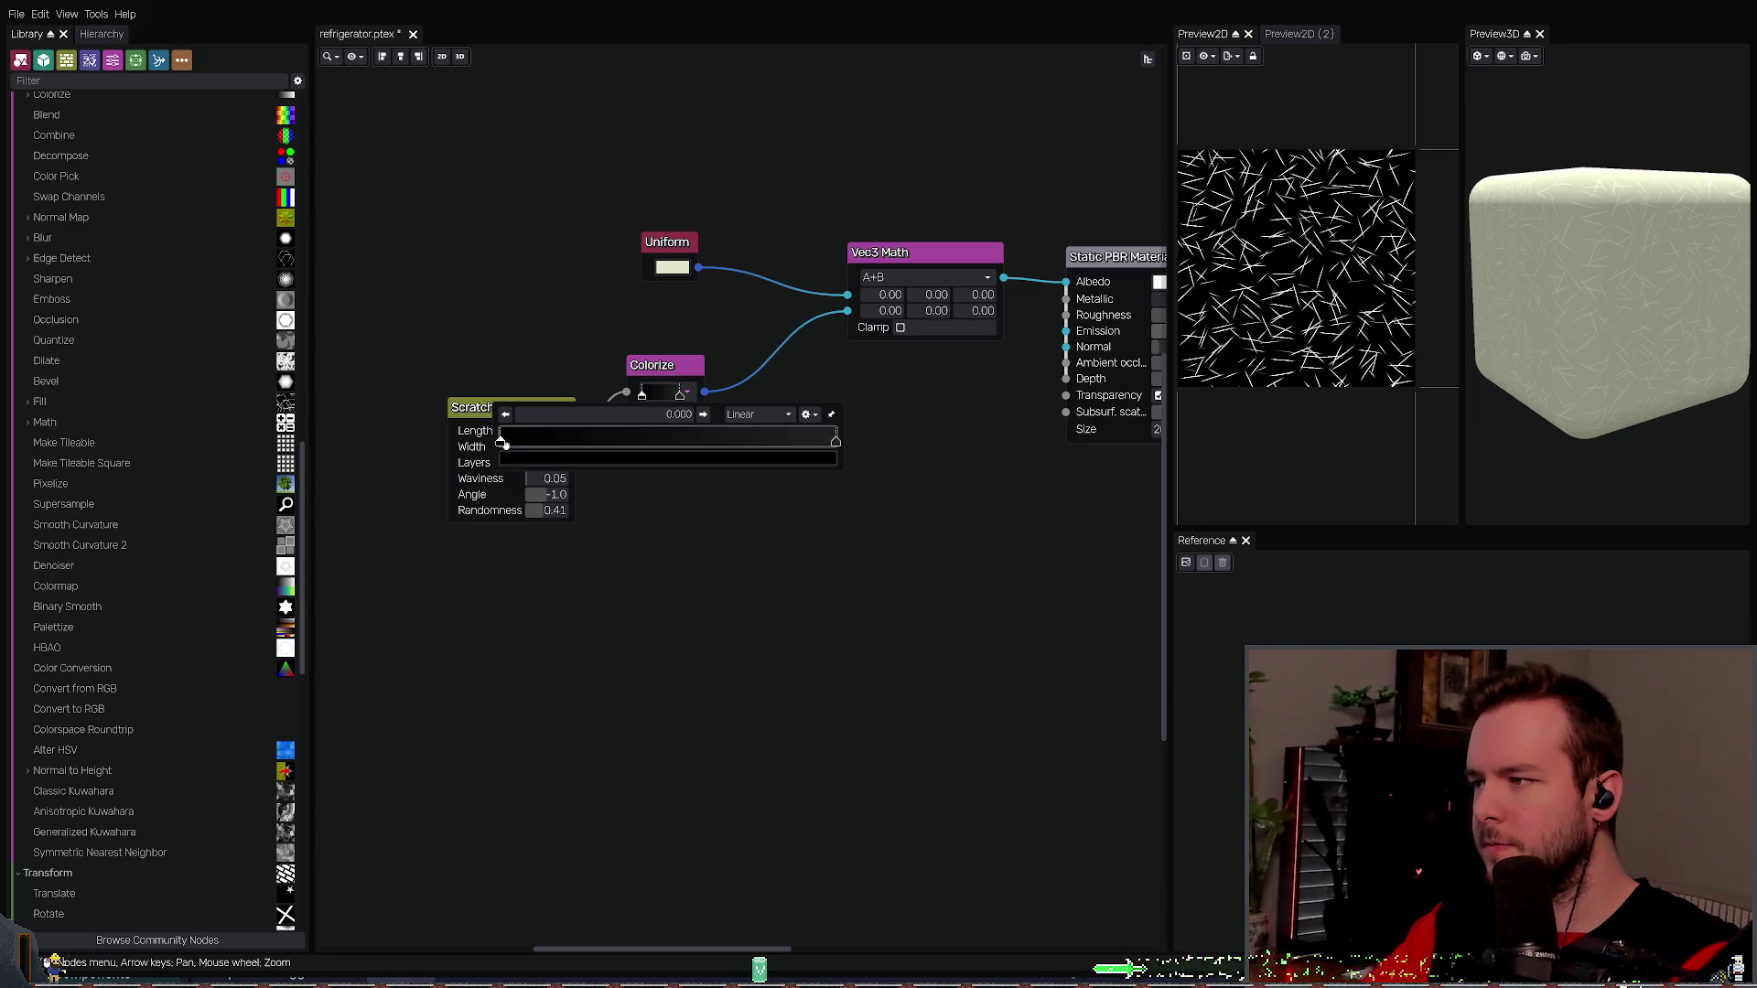
key(ctrl+z)
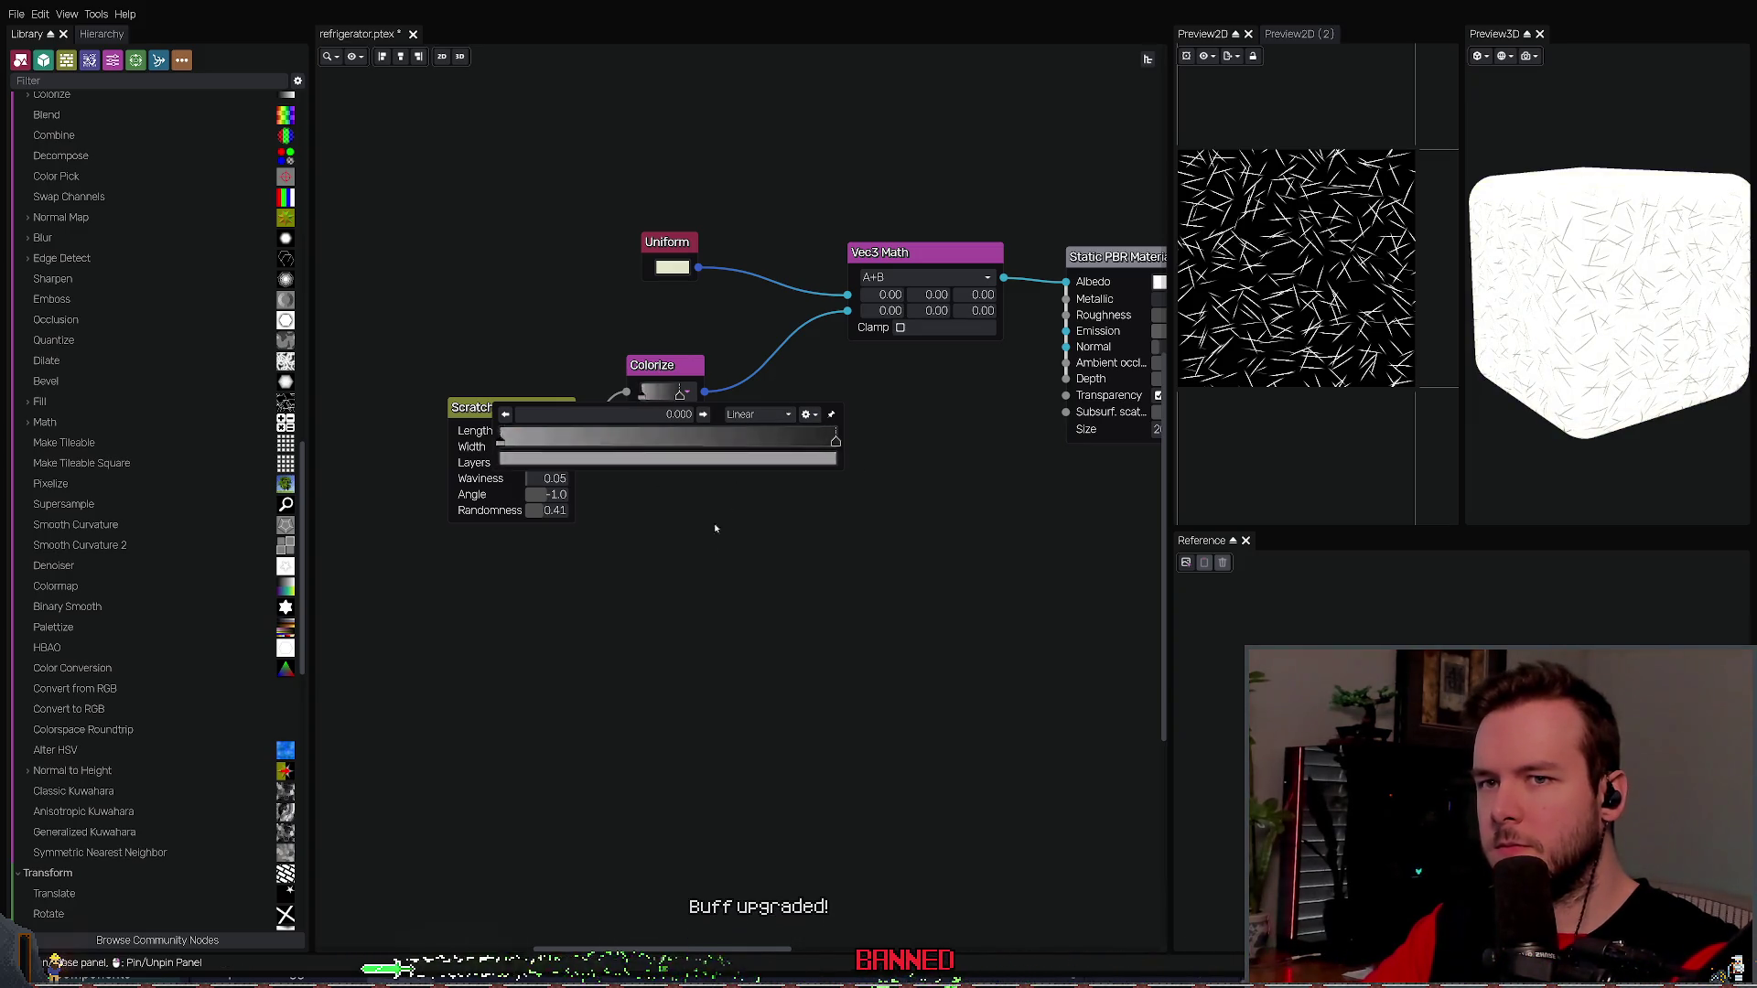
key(ctrl+shift+z)
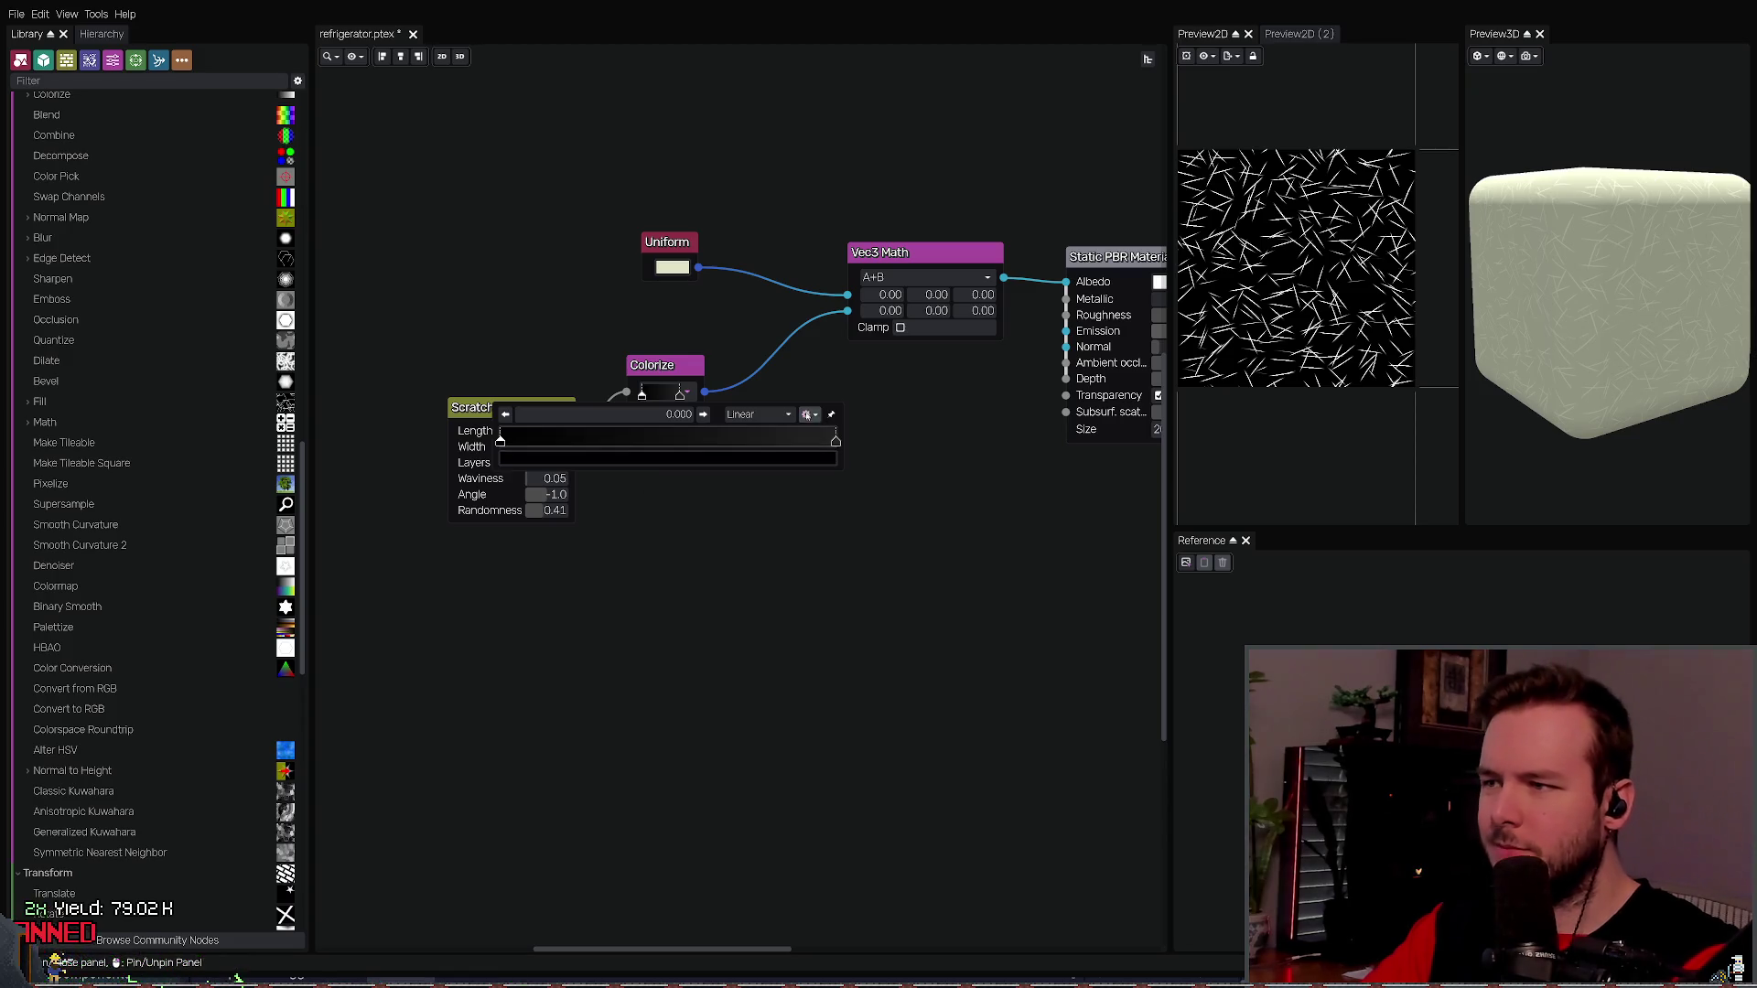
click(616, 493)
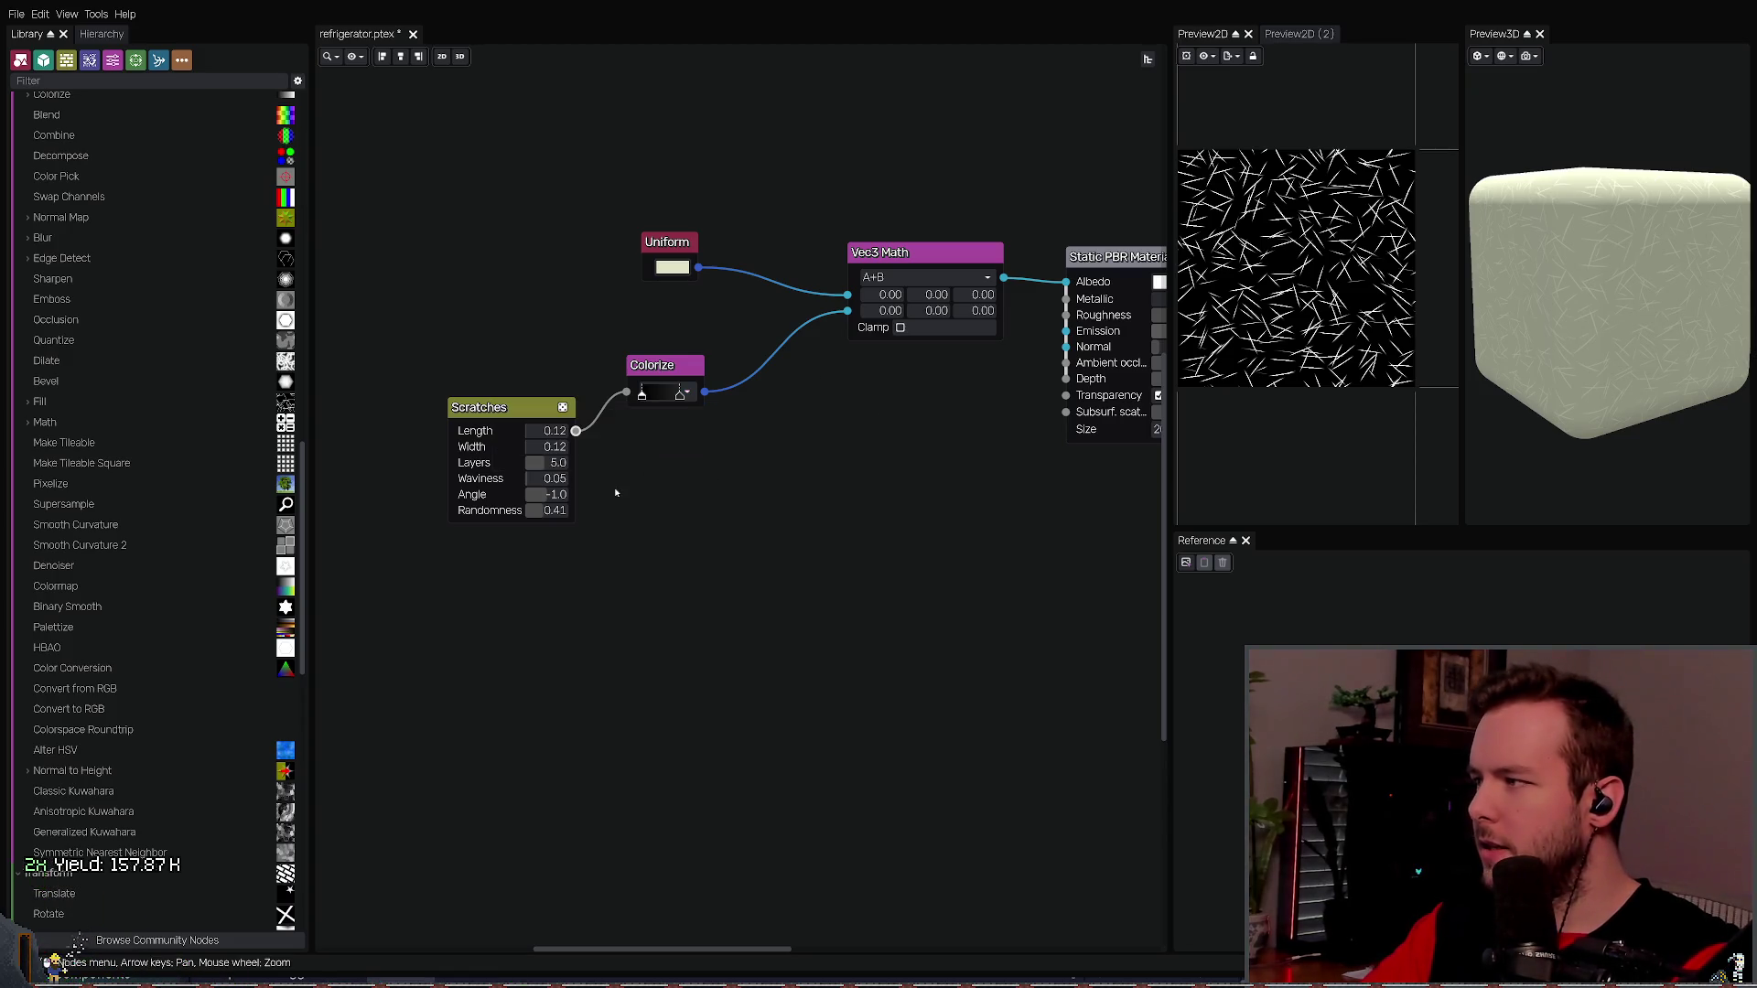
- Replace Colorize with a Color Pick node between Scratches and Vec3 Math's second input
scroll(112, 284, up, 3)
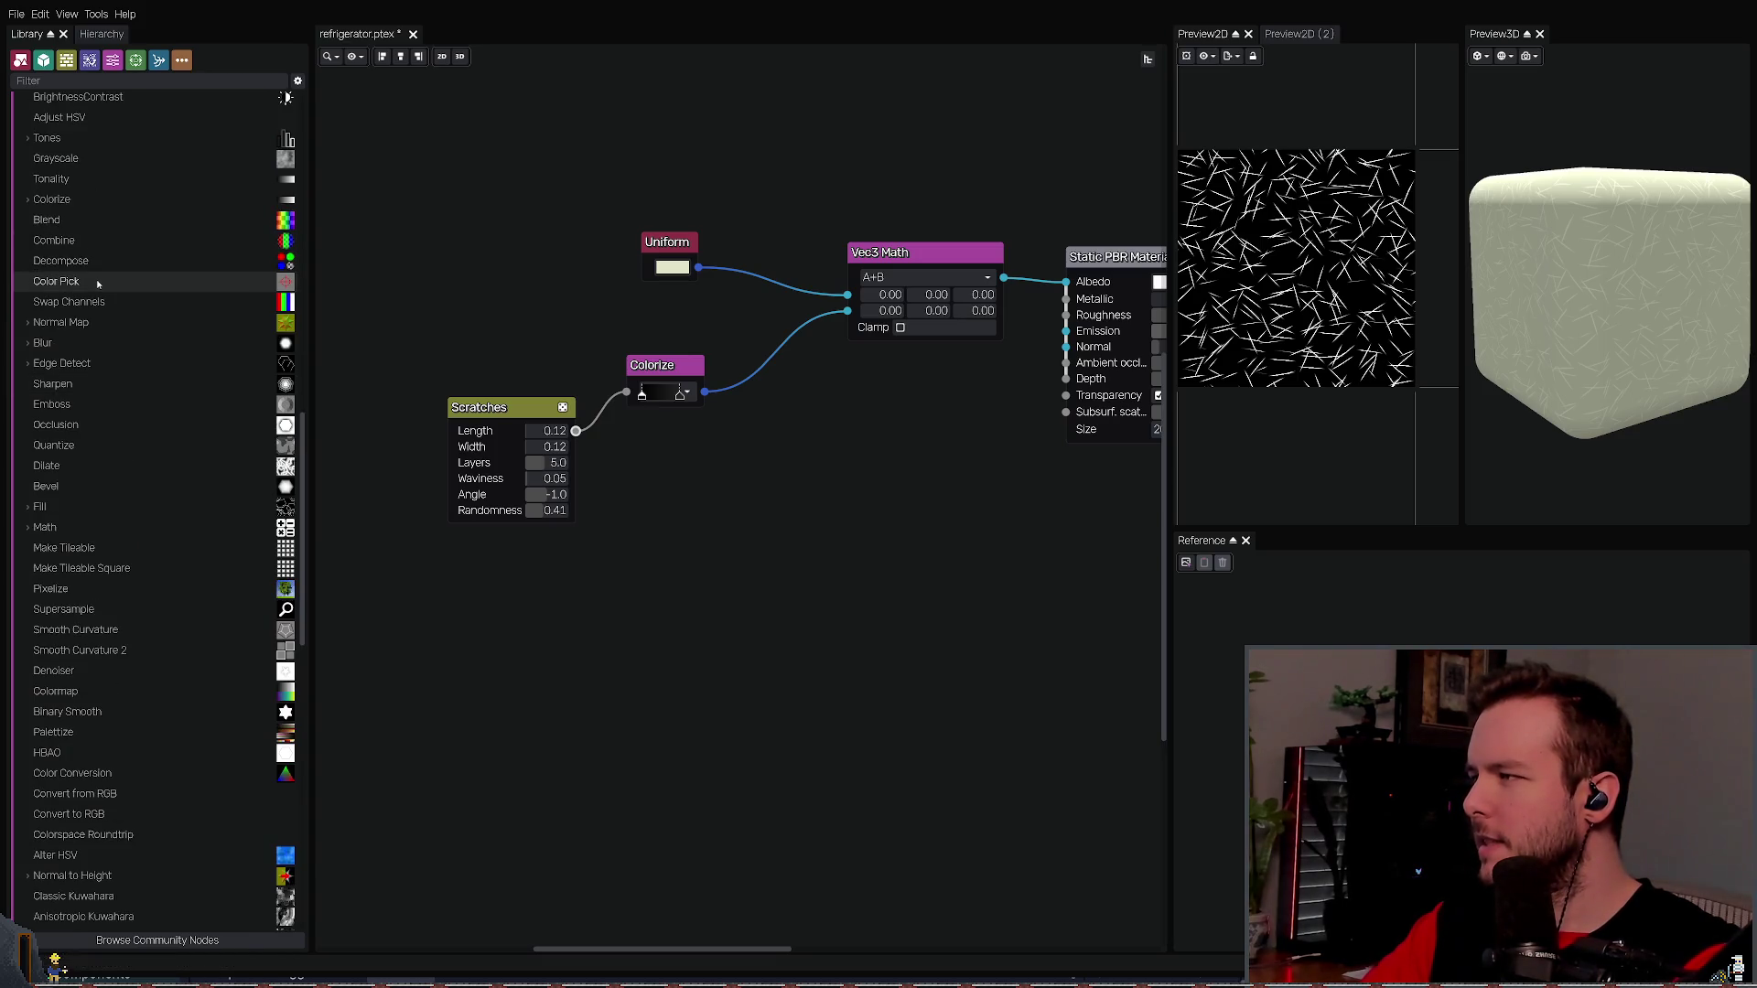
drag(98, 285, 642, 485)
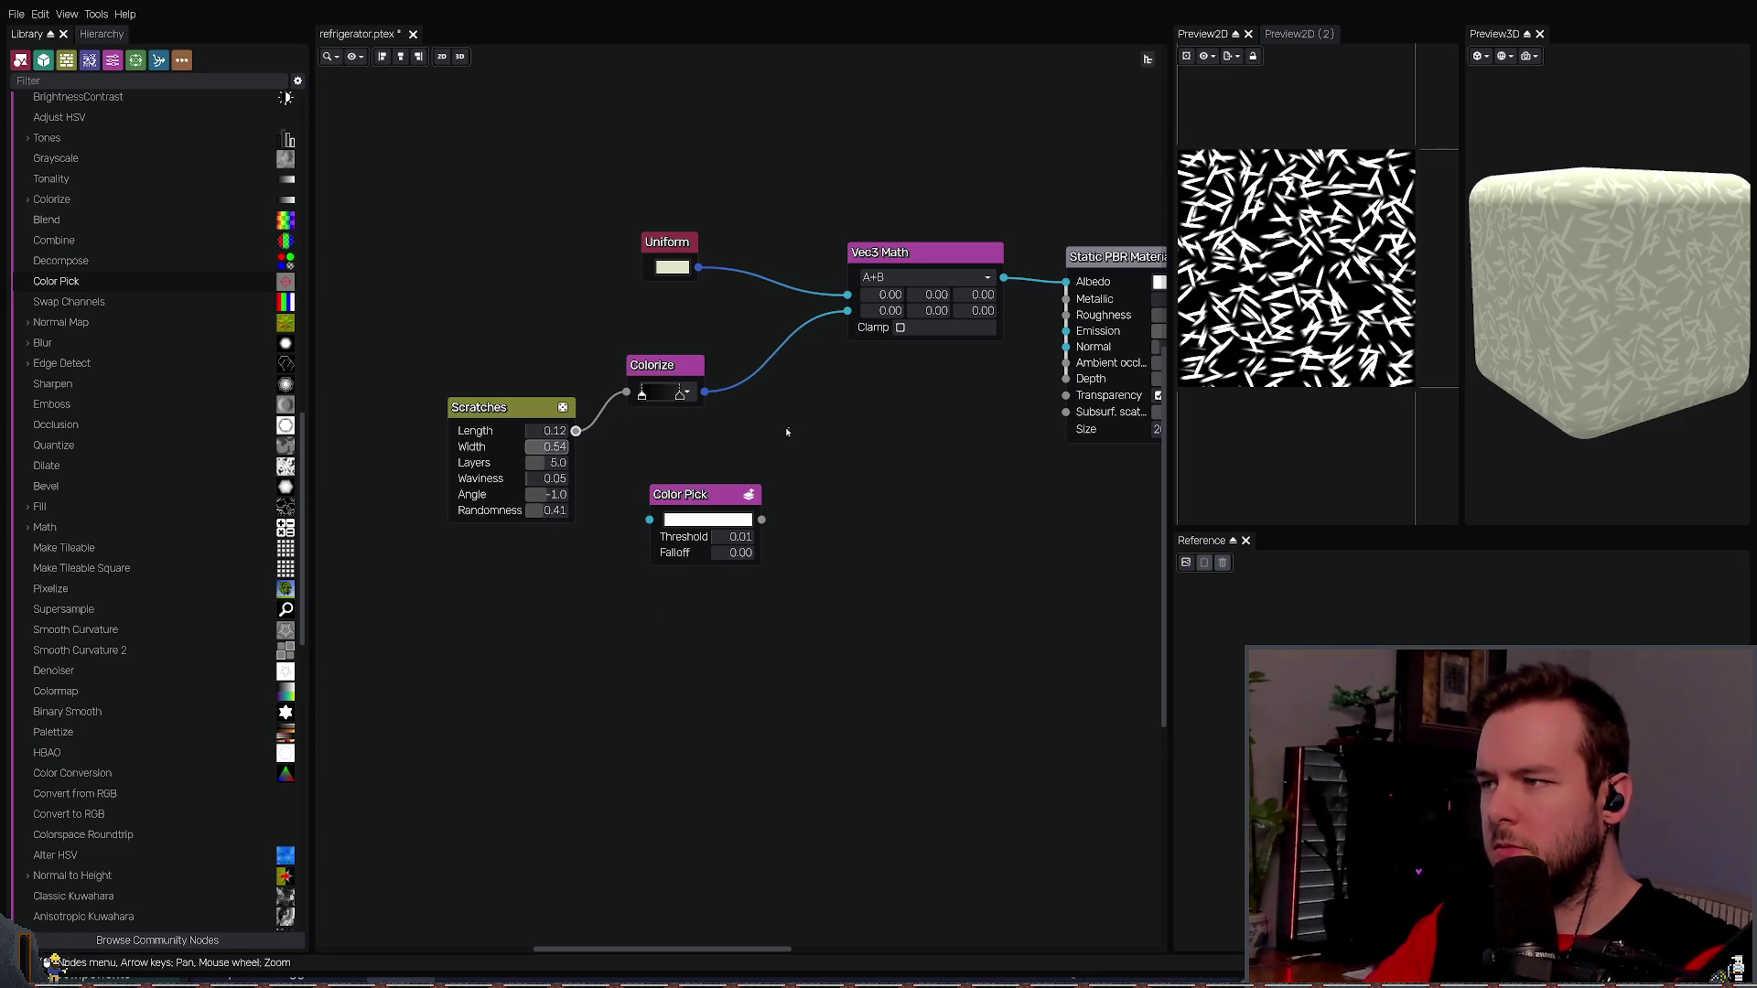
drag(748, 431, 621, 347)
key(Delete)
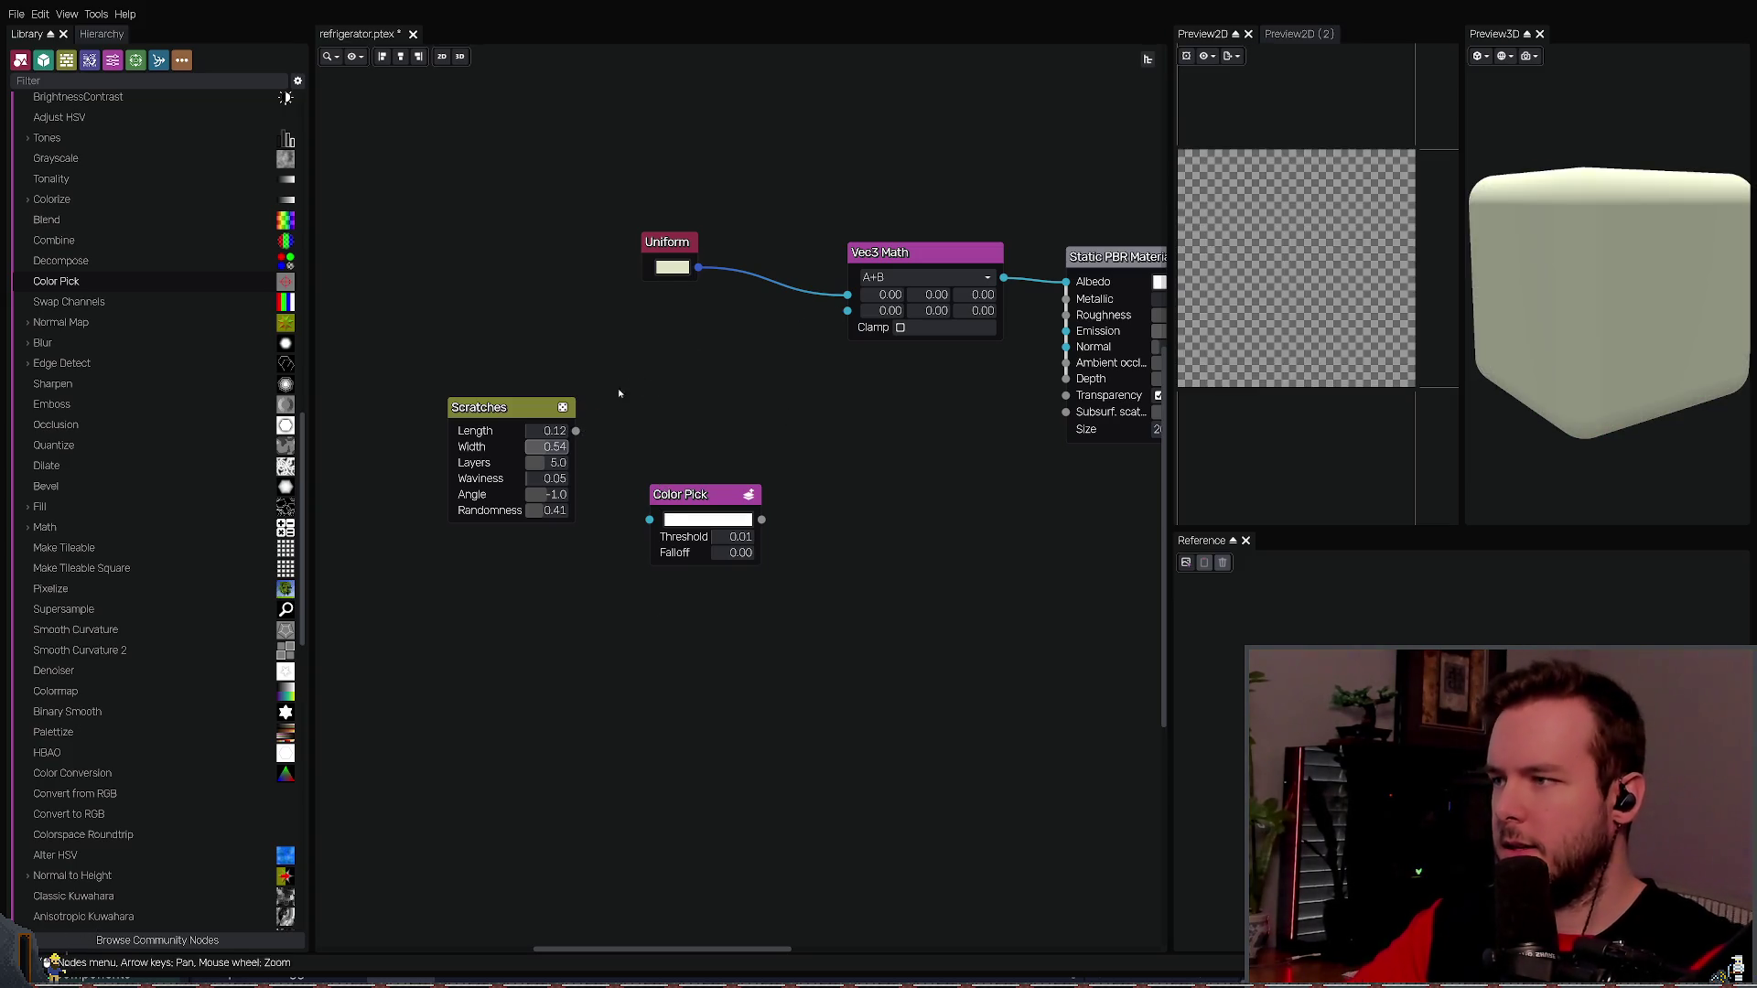
drag(575, 430, 648, 519)
drag(758, 518, 845, 312)
mouse_move(712, 494)
mouse_down()
mouse_move(706, 348)
mouse_move(761, 403)
mouse_move(811, 398)
mouse_move(746, 400)
mouse_move(746, 416)
mouse_move(792, 401)
mouse_move(736, 418)
mouse_move(803, 423)
mouse_move(743, 417)
mouse_up()
- Set Color Pick to black with Falloff 0.00, then remove it and link Scratches directly to Vec3 Math
scroll(717, 396, up, 1)
click(719, 388)
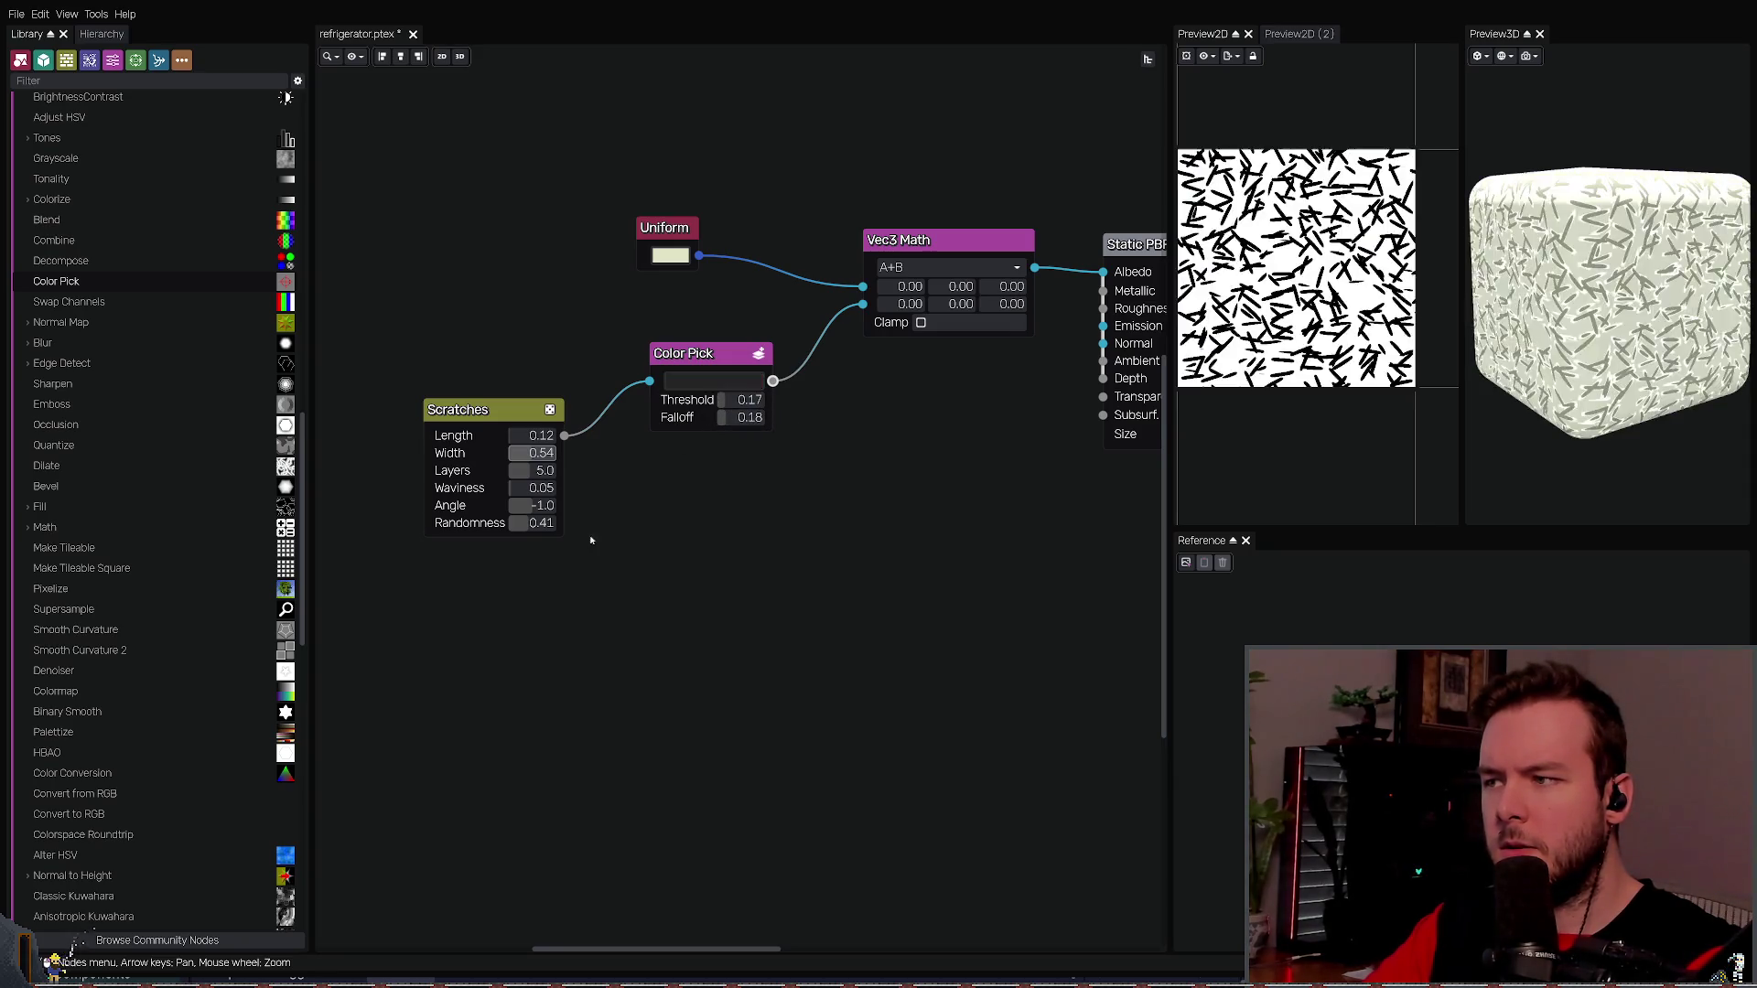
mouse_move(750, 415)
mouse_down()
mouse_move(722, 419)
mouse_move(809, 401)
mouse_up()
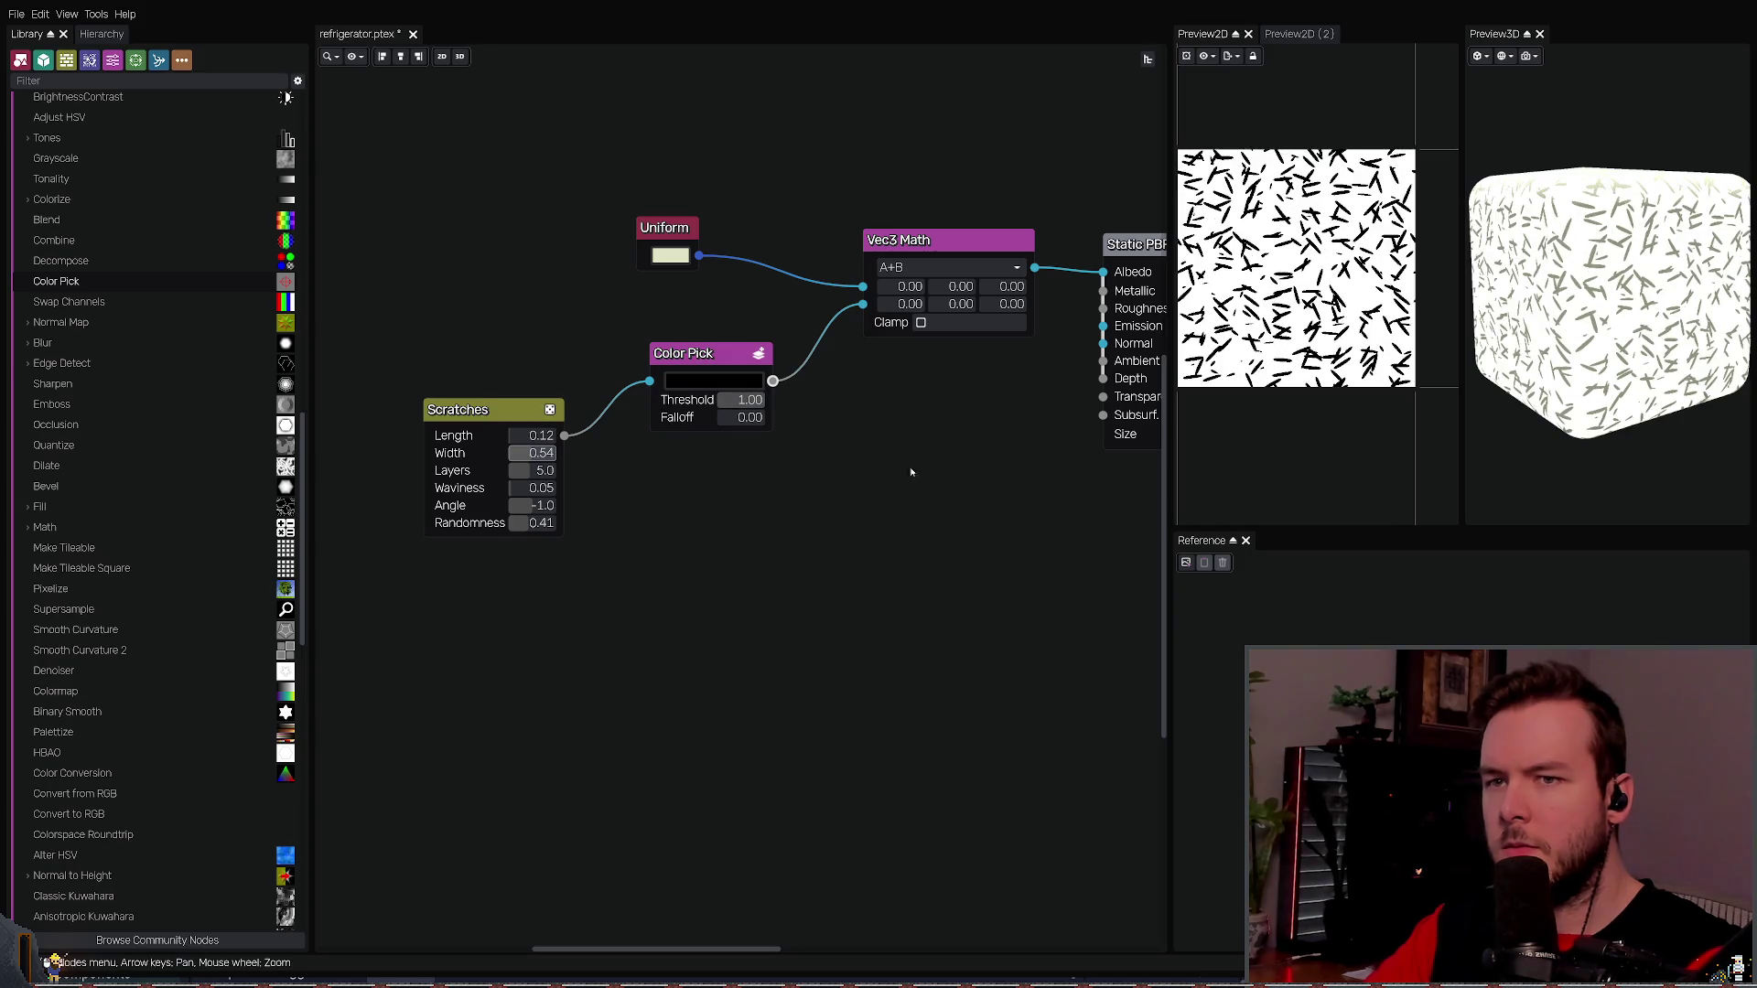
click(680, 421)
key(Delete)
mouse_move(564, 436)
mouse_down()
mouse_move(658, 420)
mouse_move(863, 304)
mouse_up()
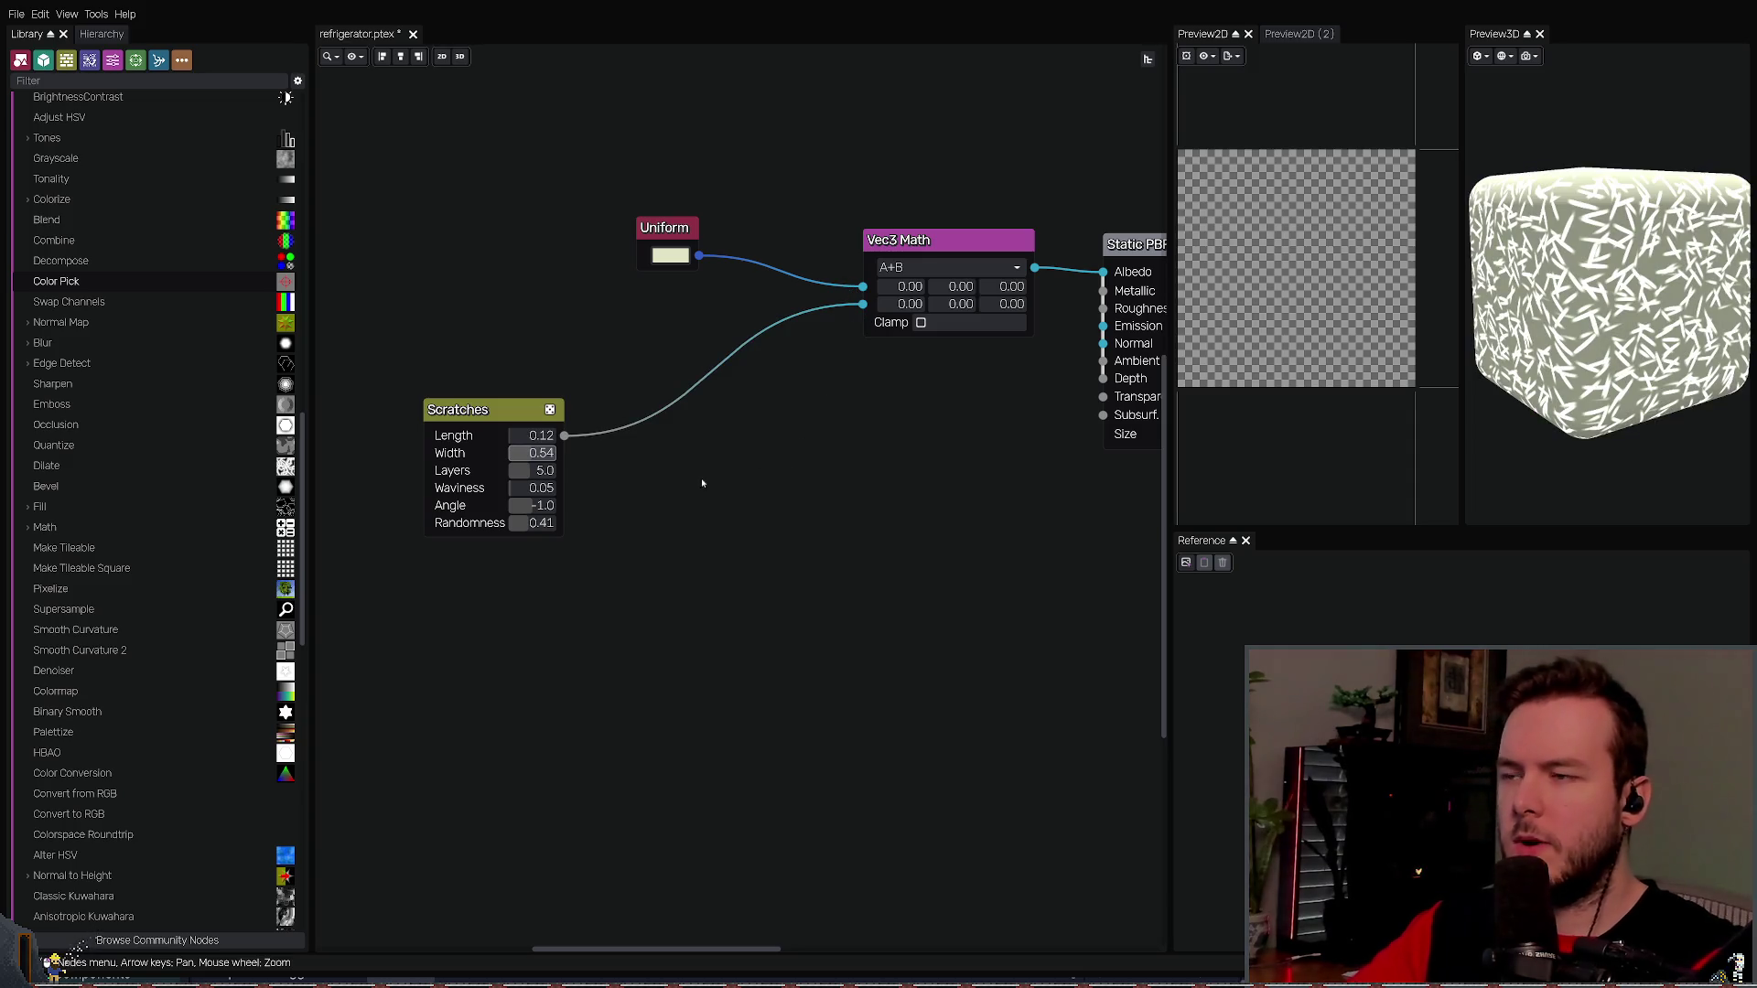
mouse_move(824, 463)
mouse_down()
mouse_move(706, 478)
mouse_move(750, 424)
mouse_up()
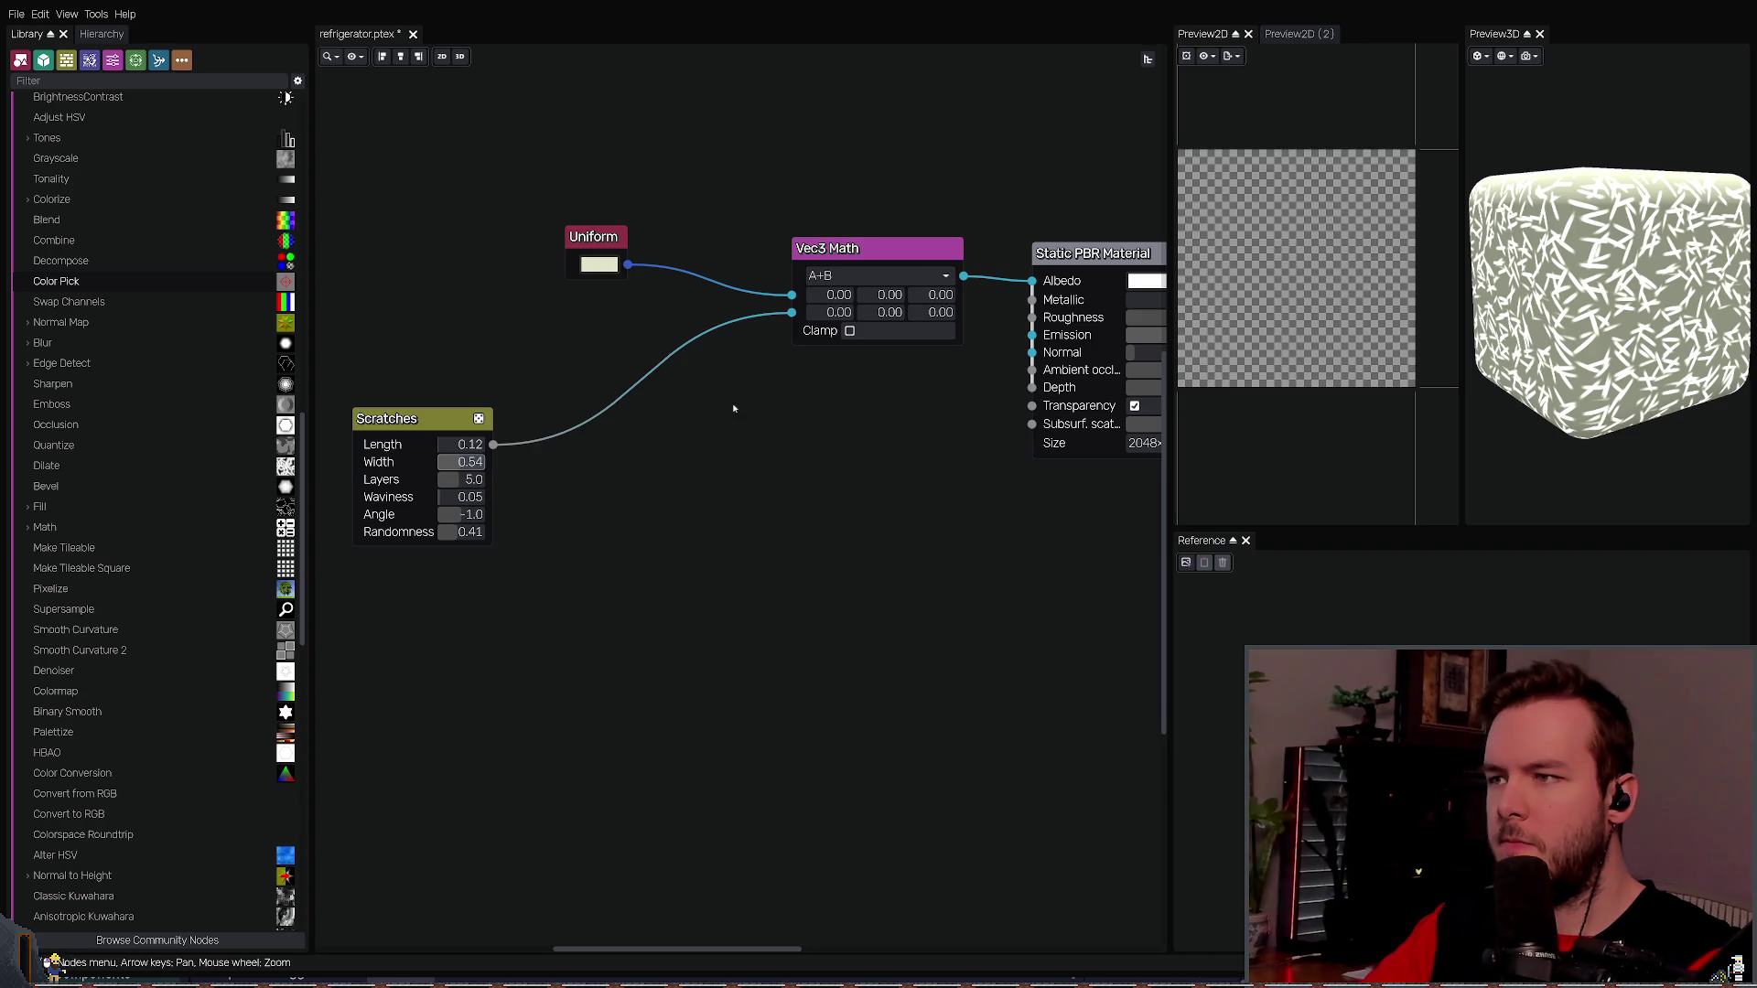
- Undo back to the Colorize setup with Scratches Width 0.12 and save the file
click(845, 260)
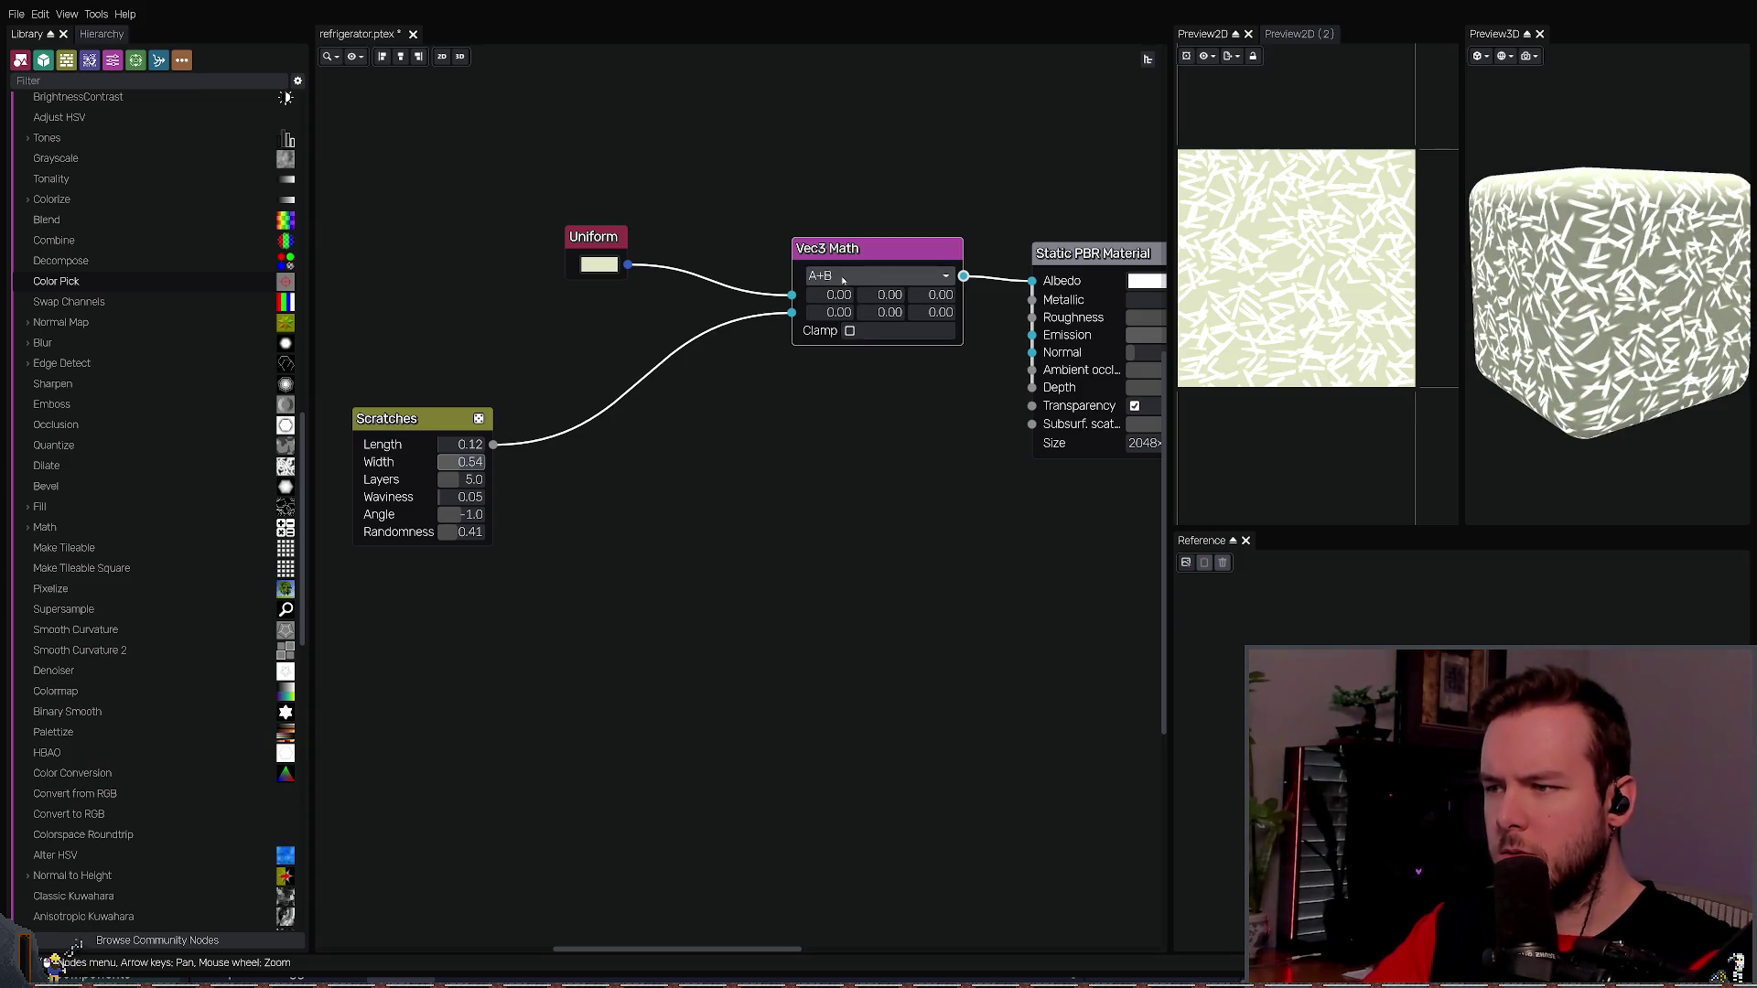
click(757, 385)
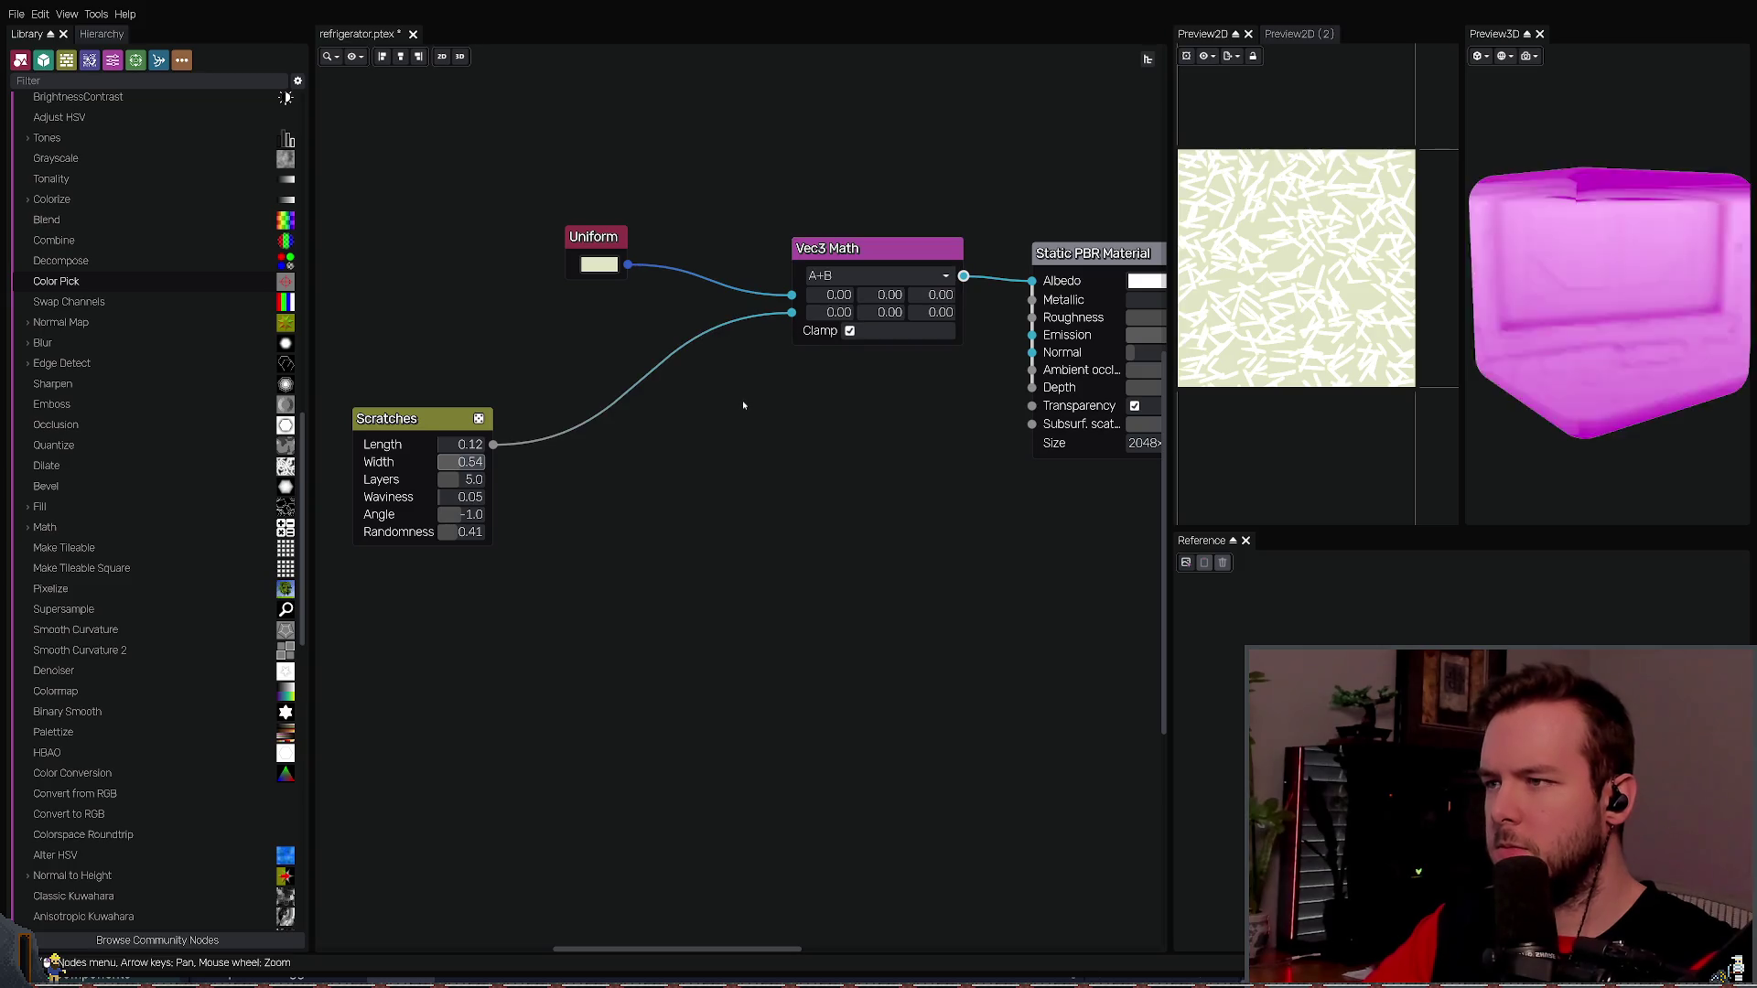
key(ctrl+z)
key(ctrl+z)
key(ctrl+z)
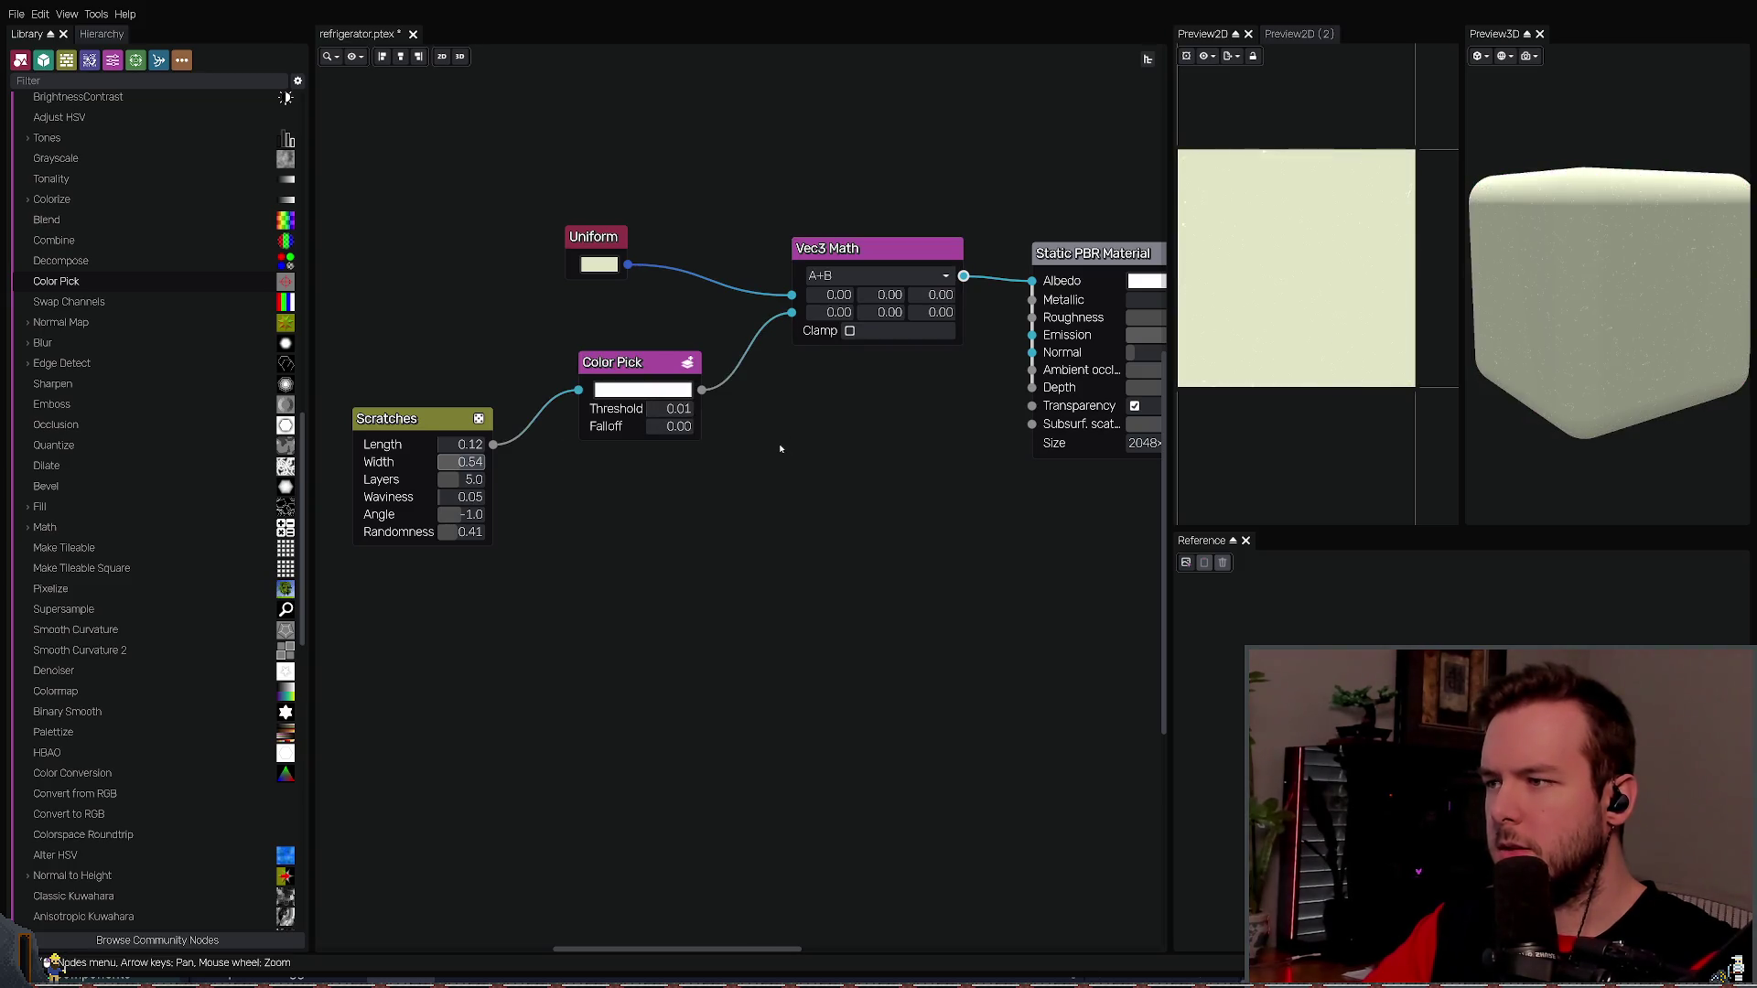
key(ctrl+z)
key(ctrl+z)
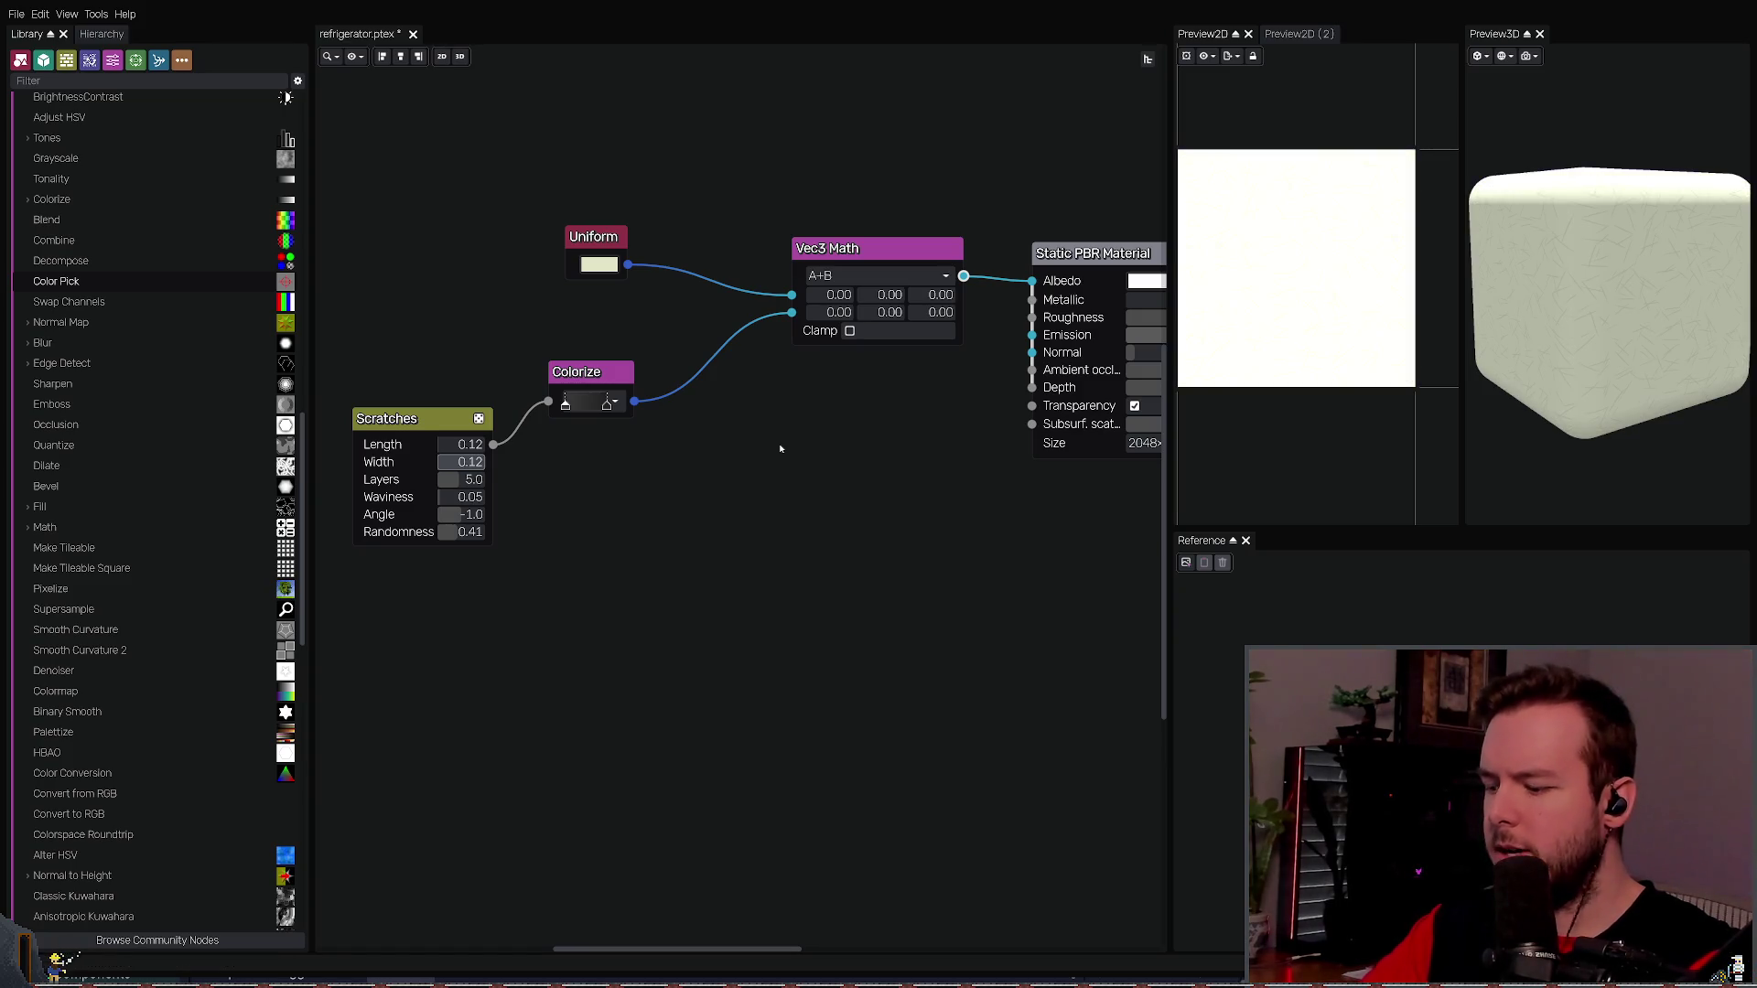
key(ctrl+s)
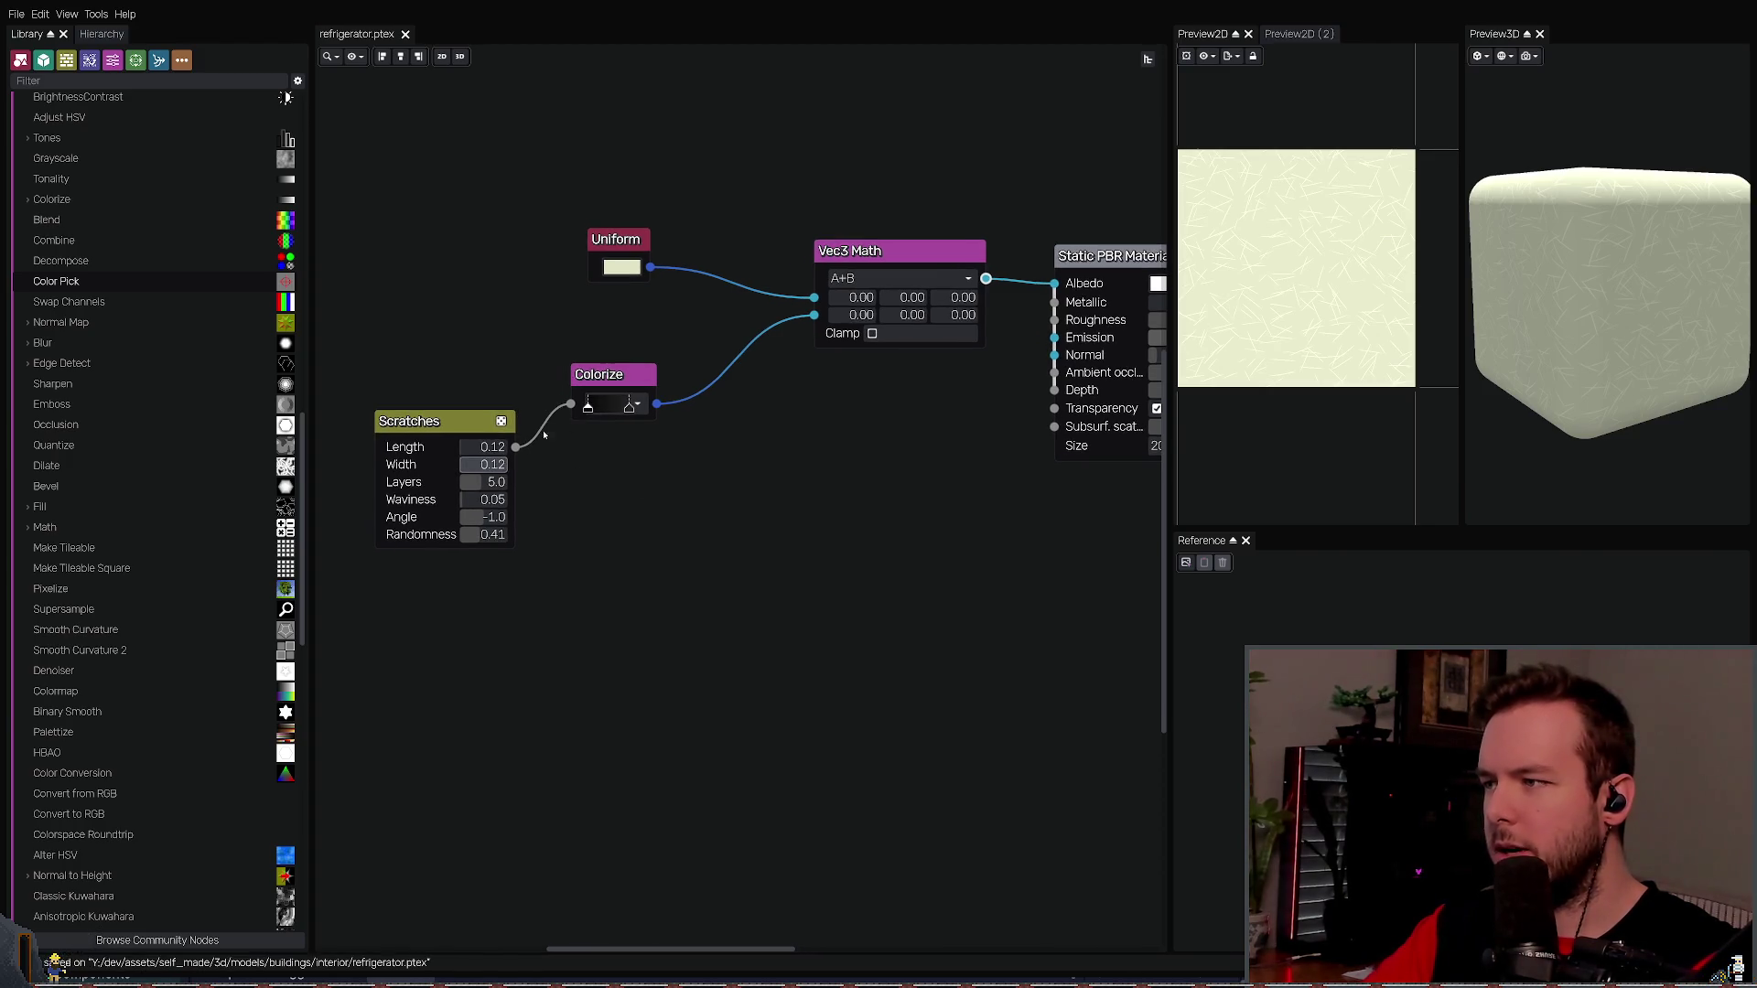
- Rearrange the Scratches, Colorize and Uniform nodes in the graph
drag(460, 426, 429, 434)
drag(858, 393, 750, 425)
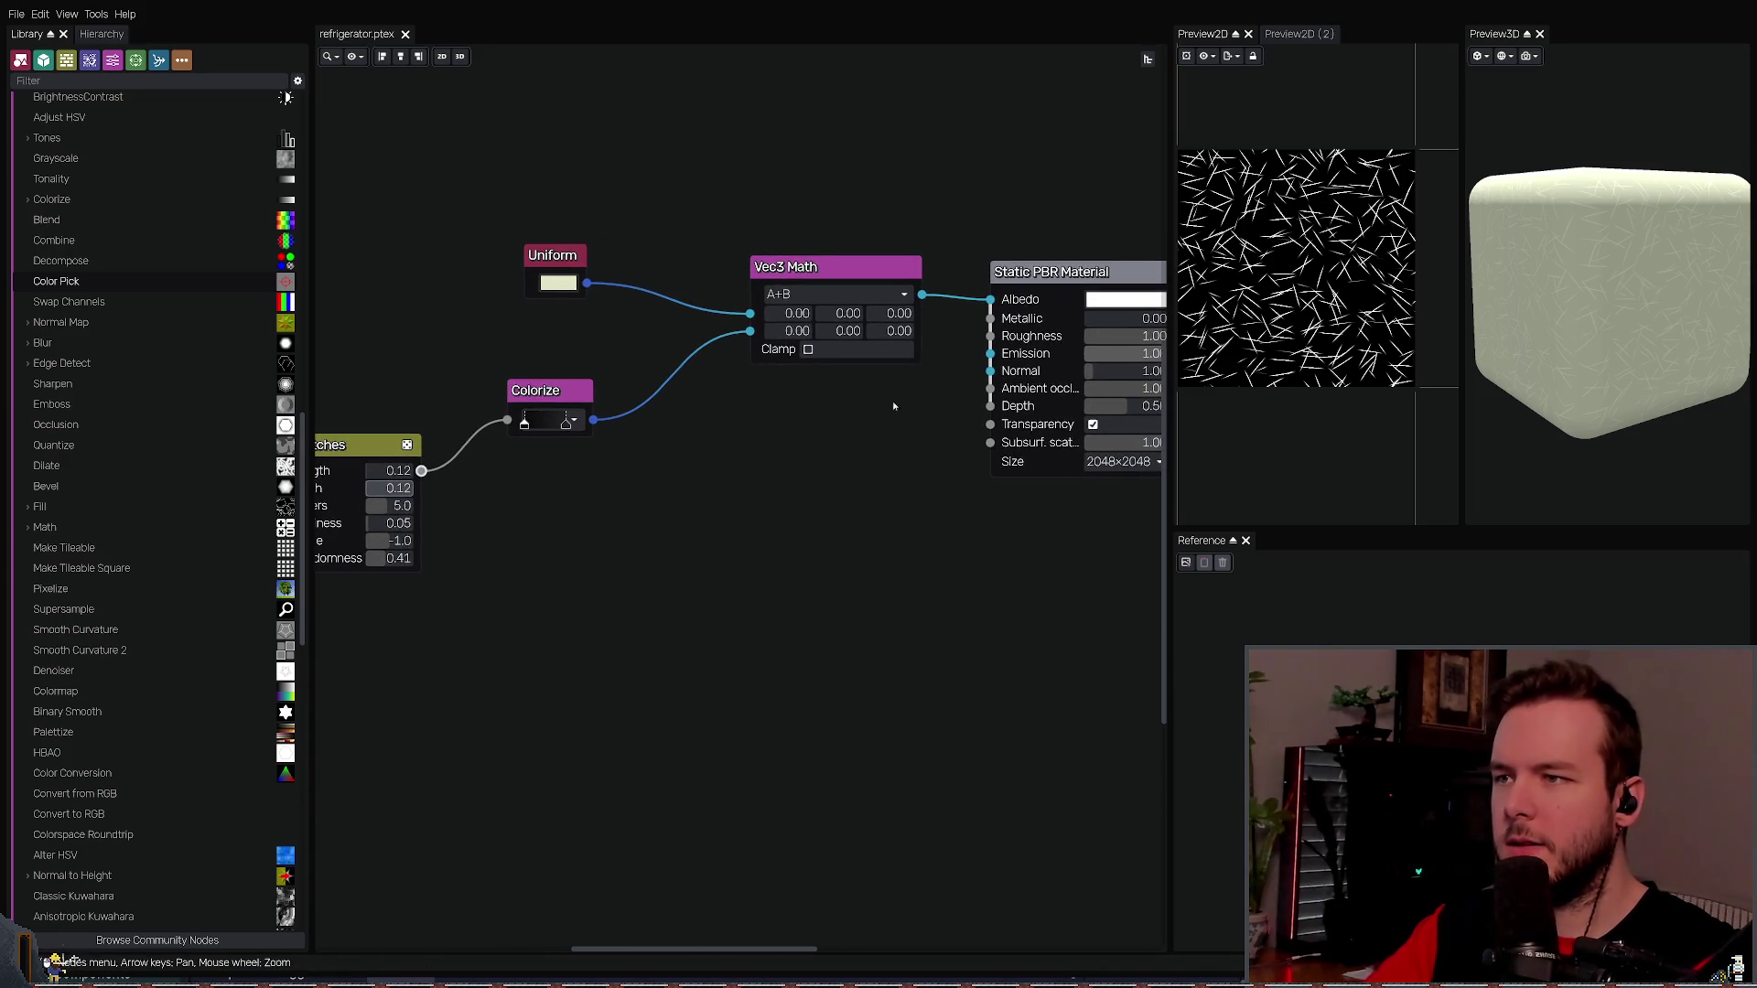
drag(894, 407, 822, 400)
drag(667, 461, 812, 470)
drag(341, 648, 667, 420)
drag(421, 447, 470, 435)
drag(624, 258, 656, 260)
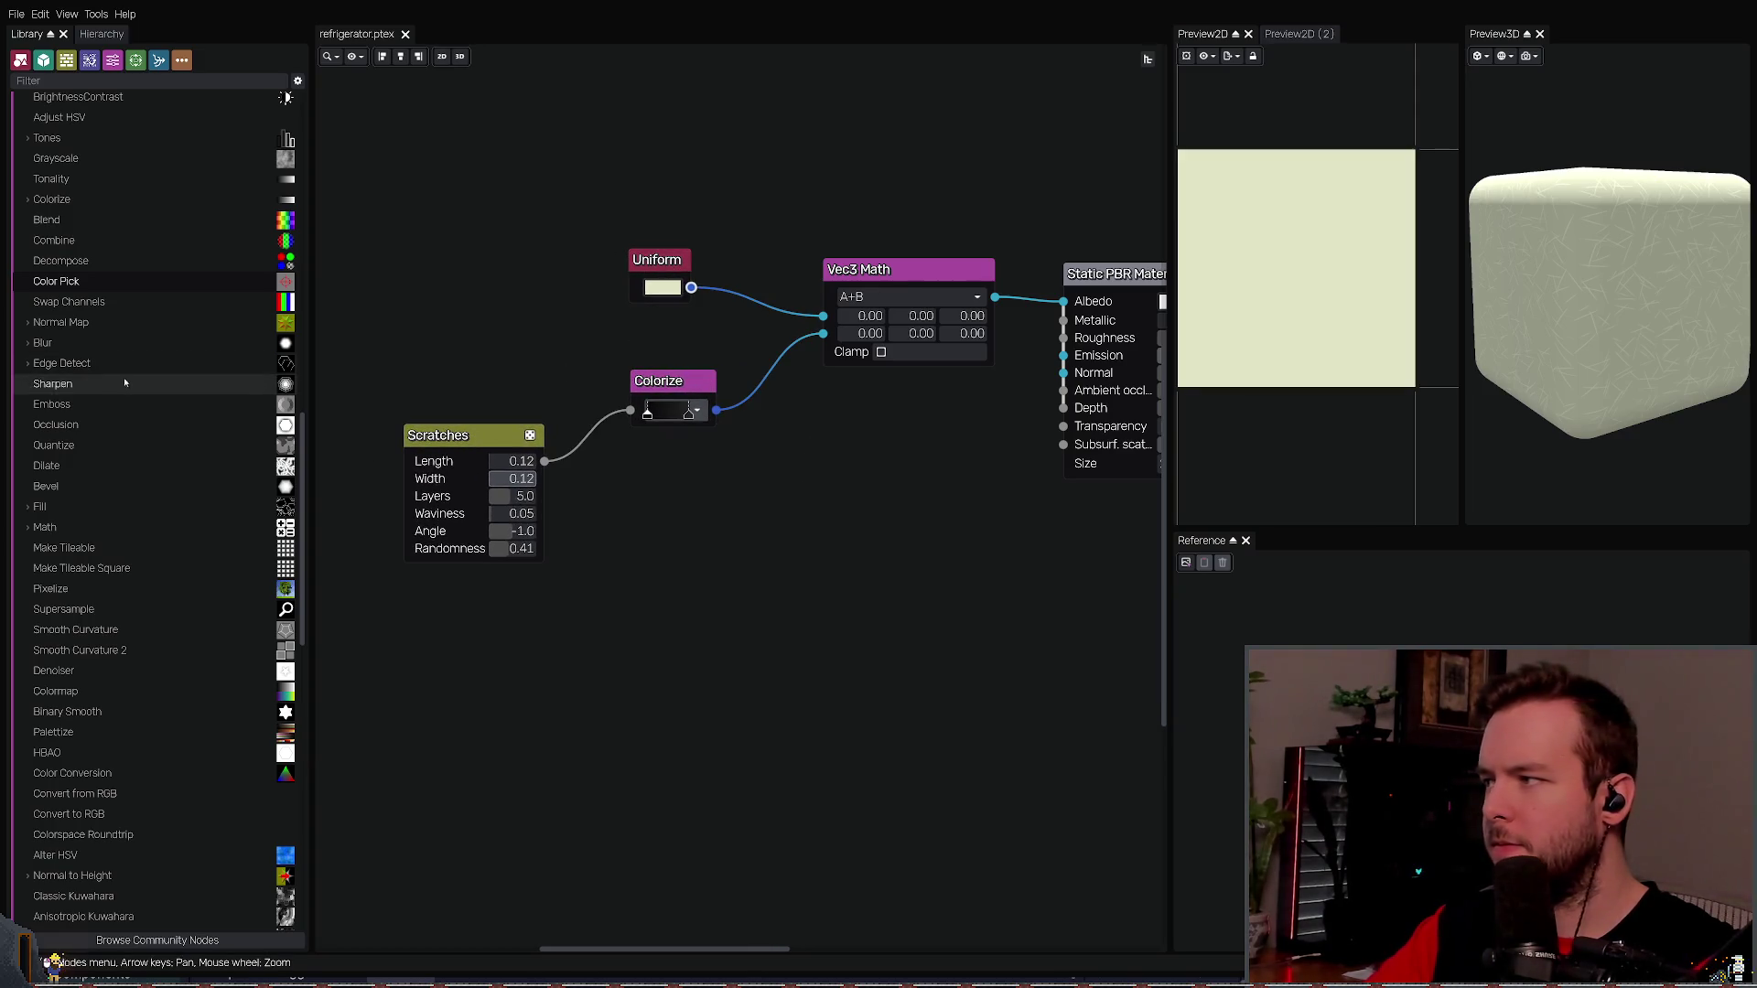
- Add an Invert node from the library and route the Colorize output into it
click(36, 322)
click(37, 318)
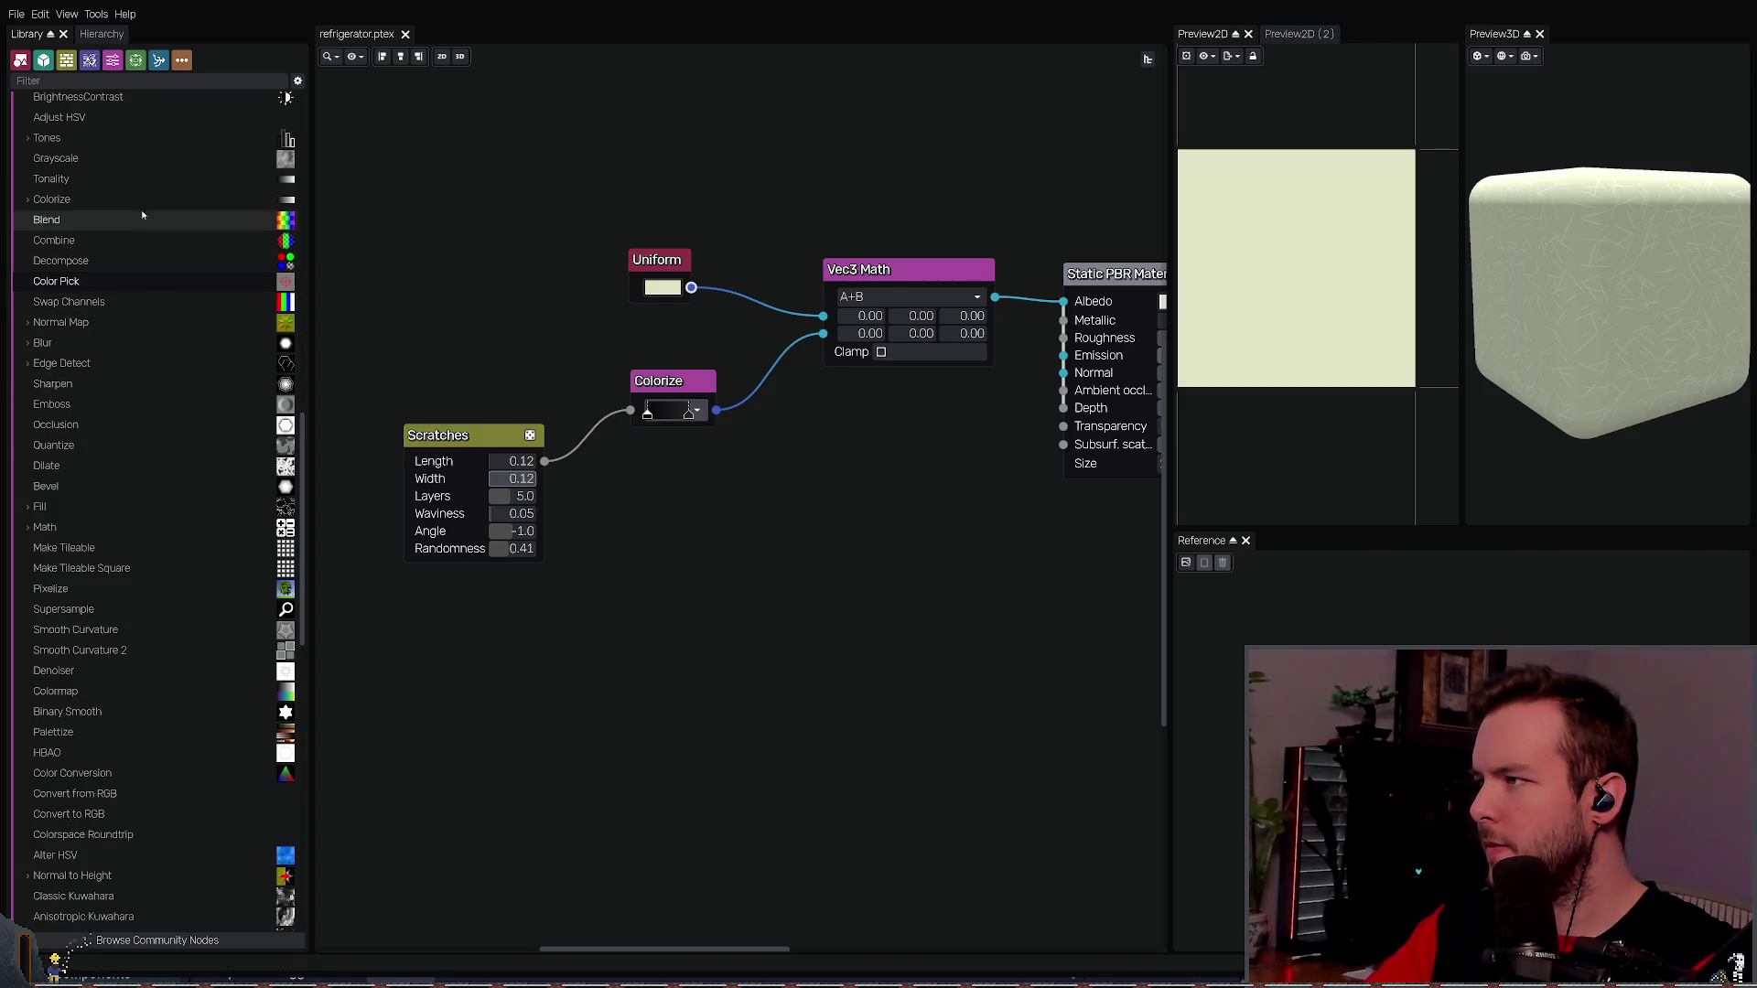
scroll(85, 169, up, 2)
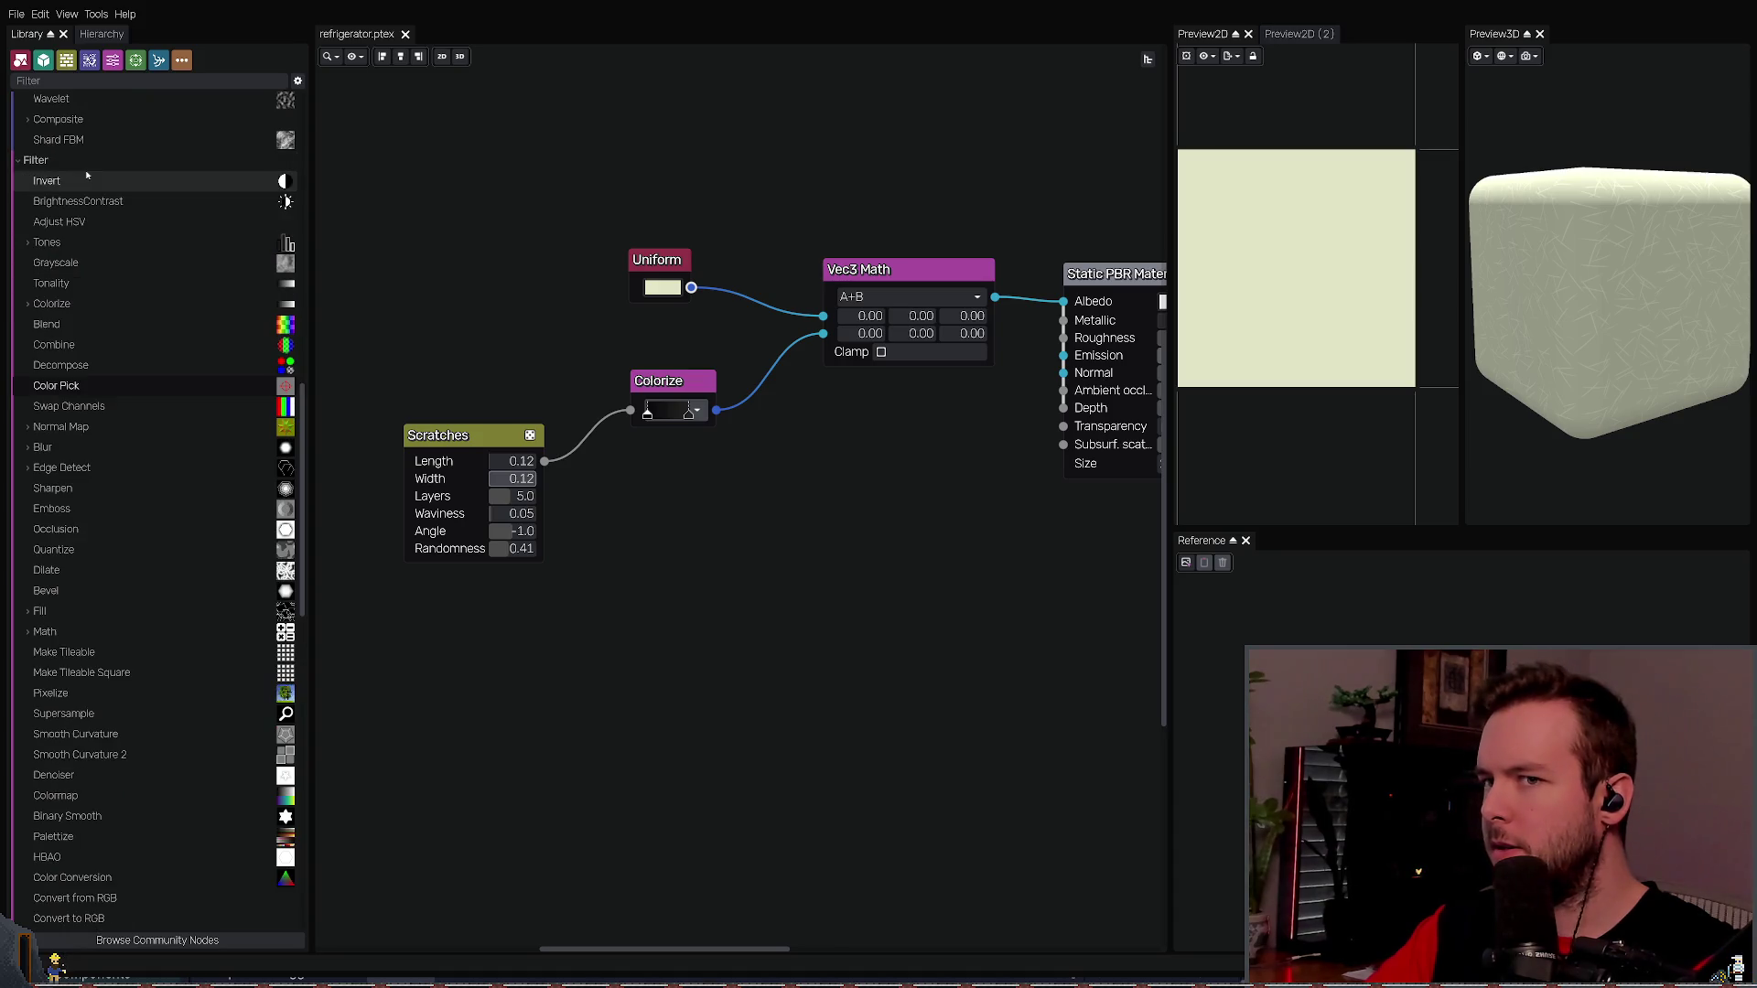
scroll(86, 174, up, 2)
mouse_move(46, 286)
mouse_down()
mouse_move(368, 365)
mouse_move(804, 403)
mouse_up()
drag(823, 333, 817, 438)
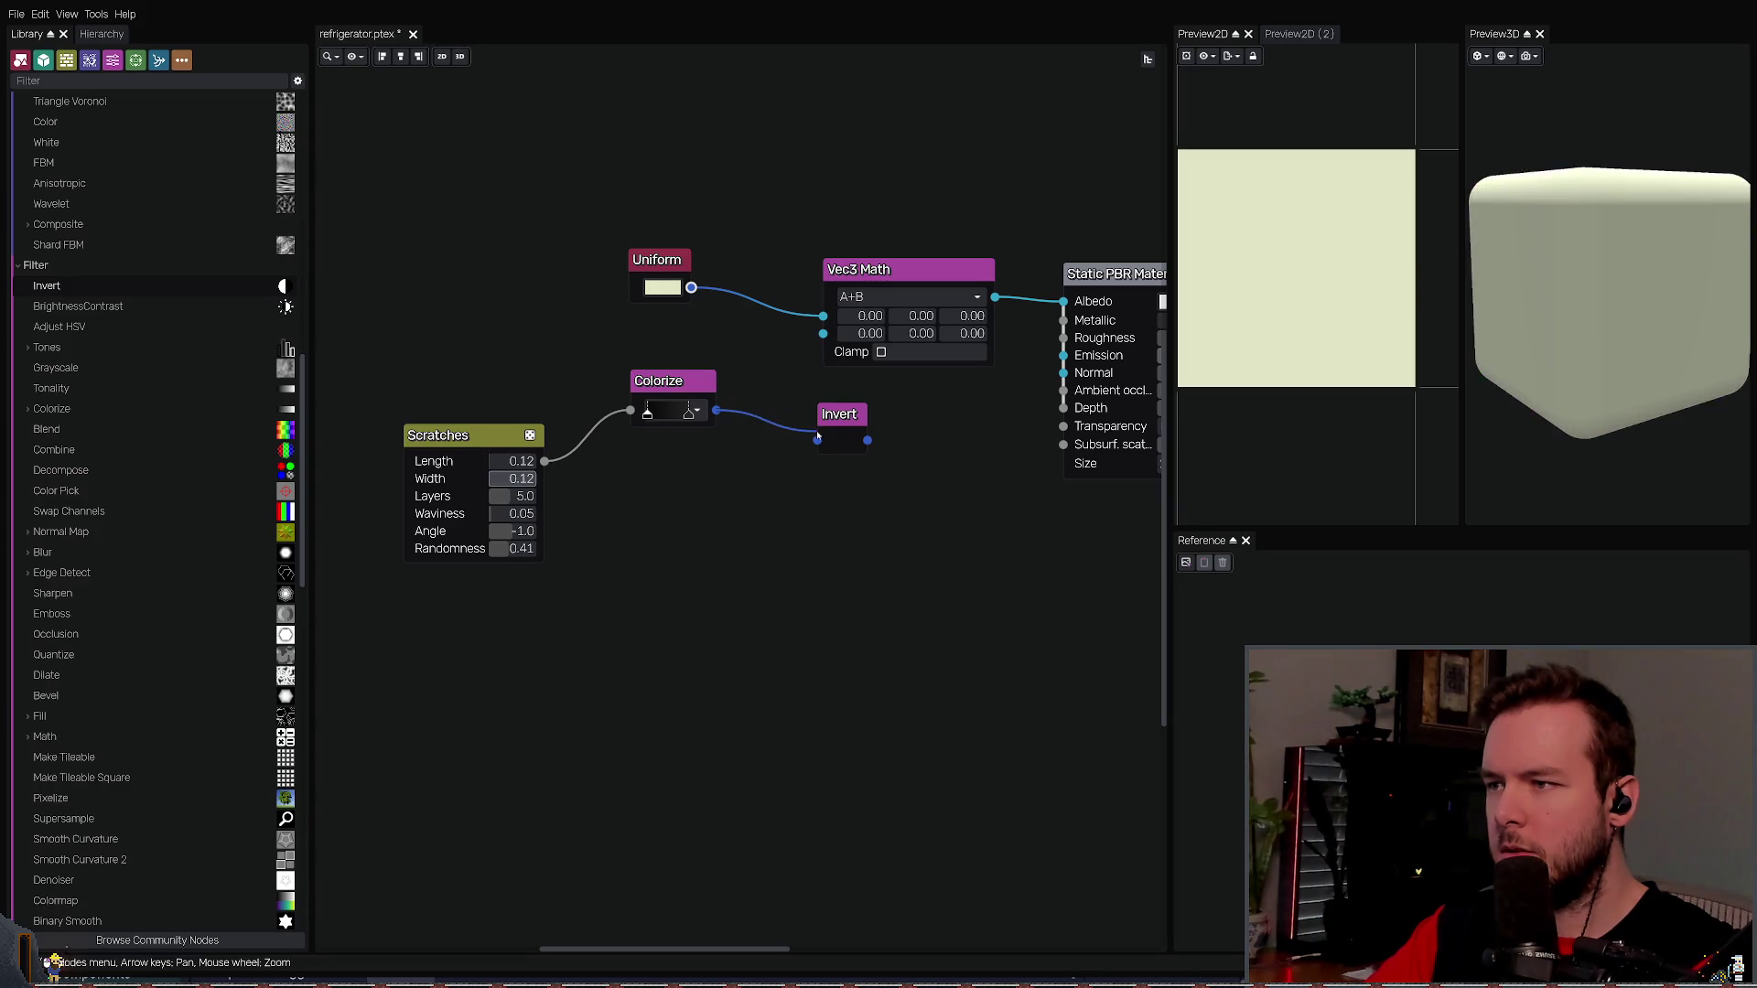
drag(697, 384, 662, 386)
mouse_move(842, 415)
mouse_down()
mouse_move(727, 340)
mouse_move(788, 359)
mouse_move(823, 333)
mouse_up()
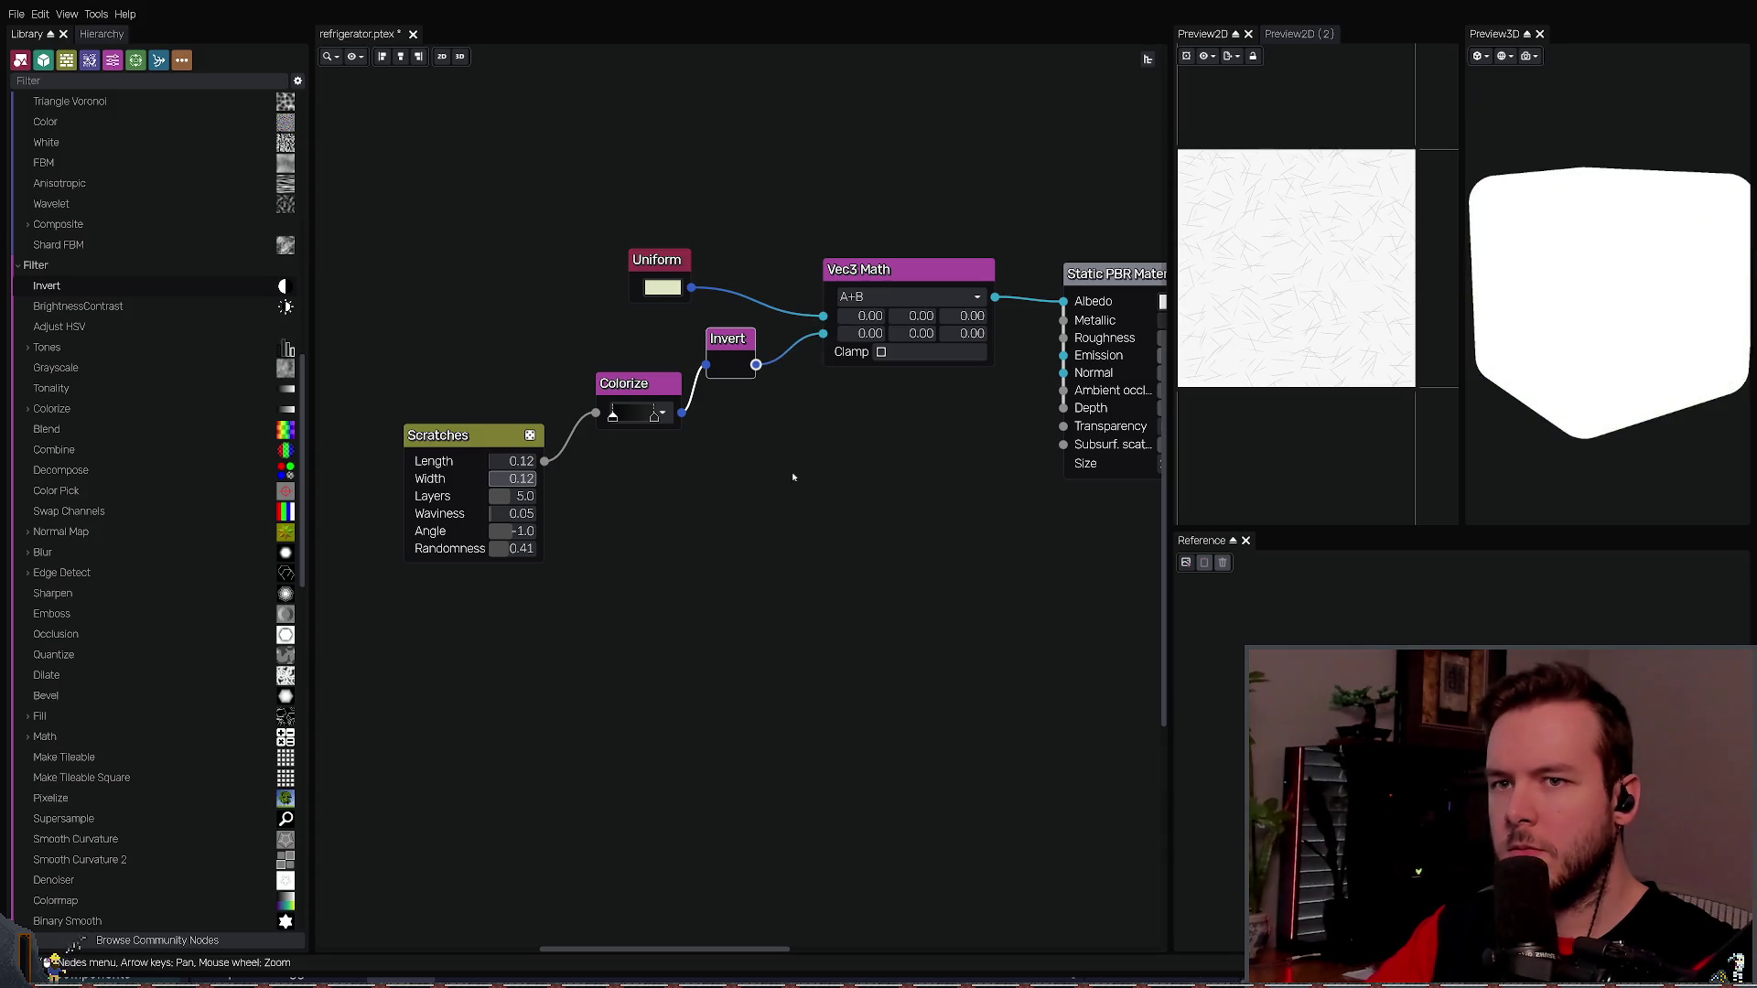
- Move the Scratches node left and preview it
key(Right)
key(Down)
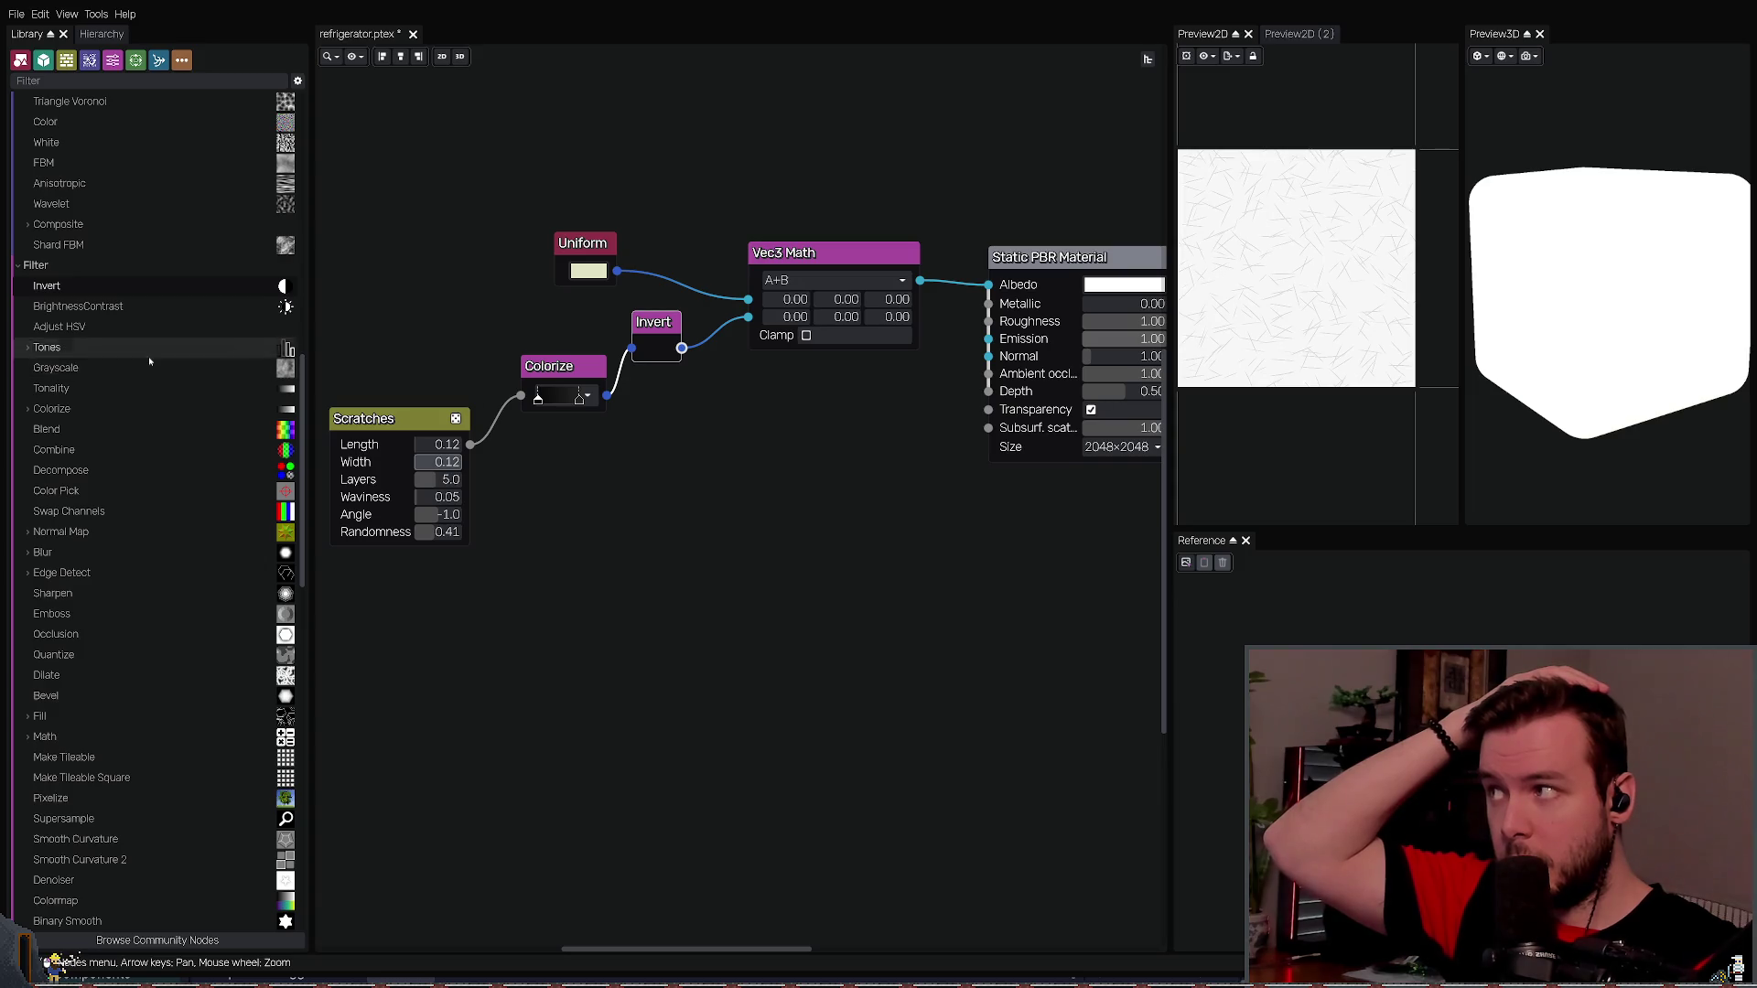
scroll(148, 355, up, 3)
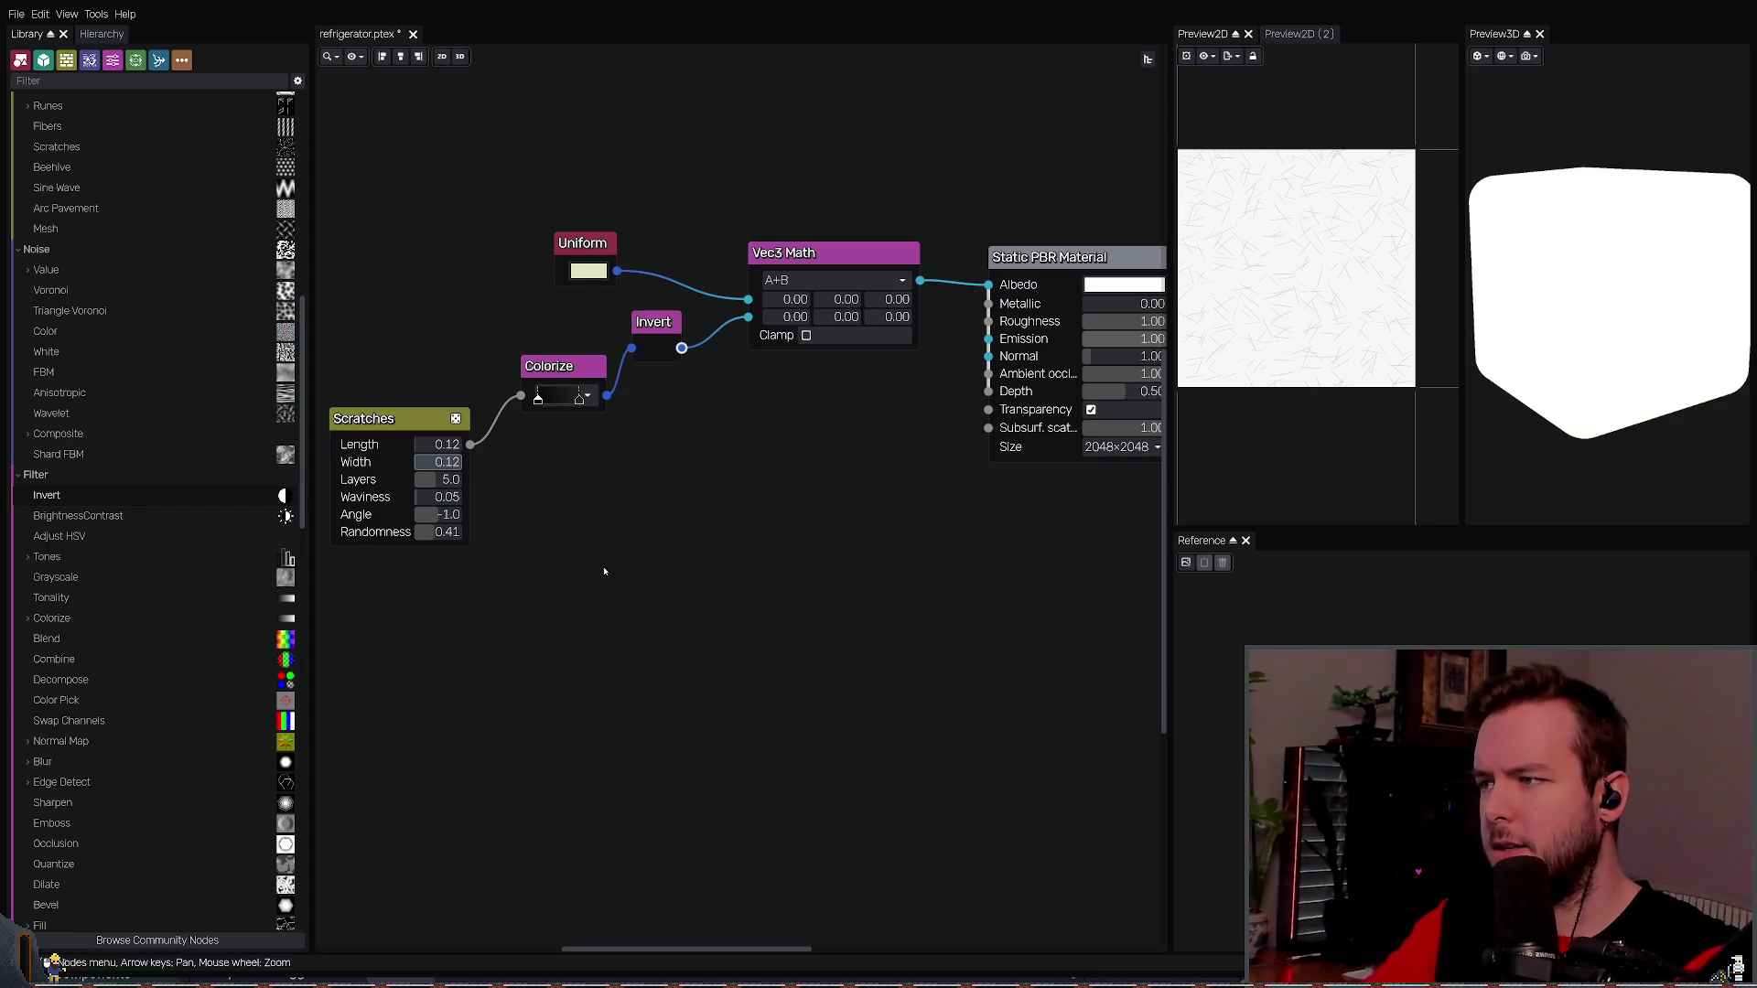
key(Left)
key(Up)
drag(524, 448, 498, 449)
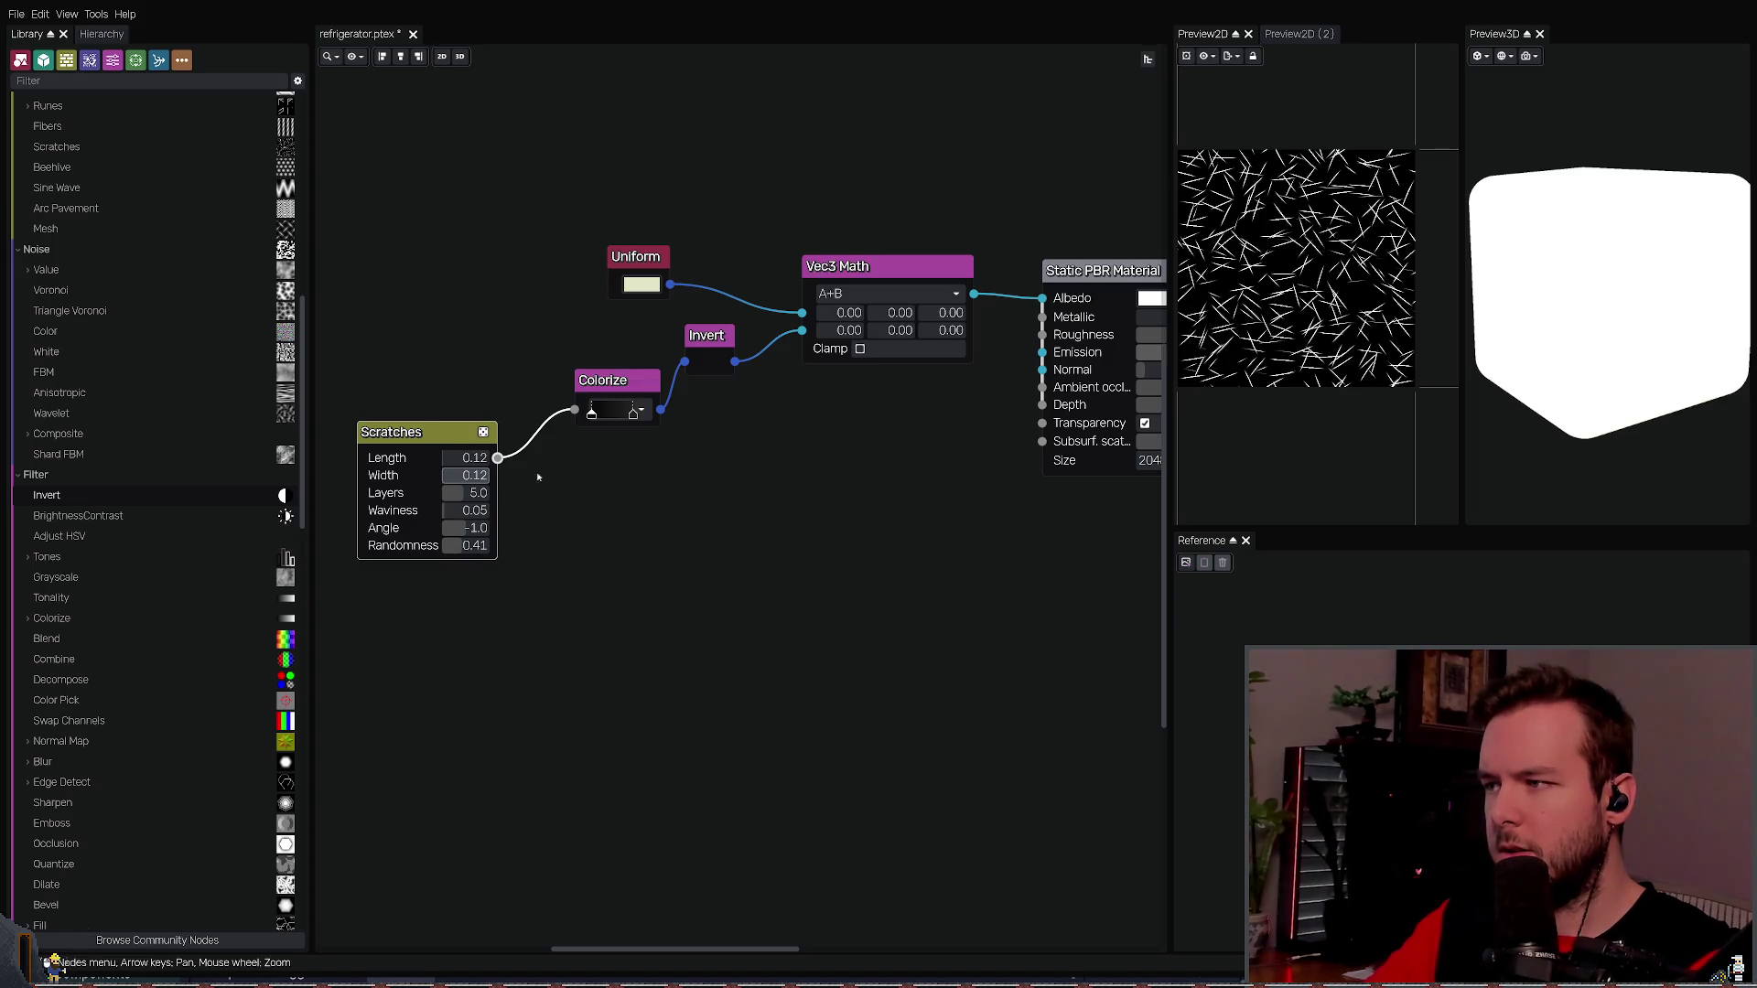
- Delete Colorize and connect Scratches straight into Invert, which feeds Vec3 Math
drag(722, 336, 744, 386)
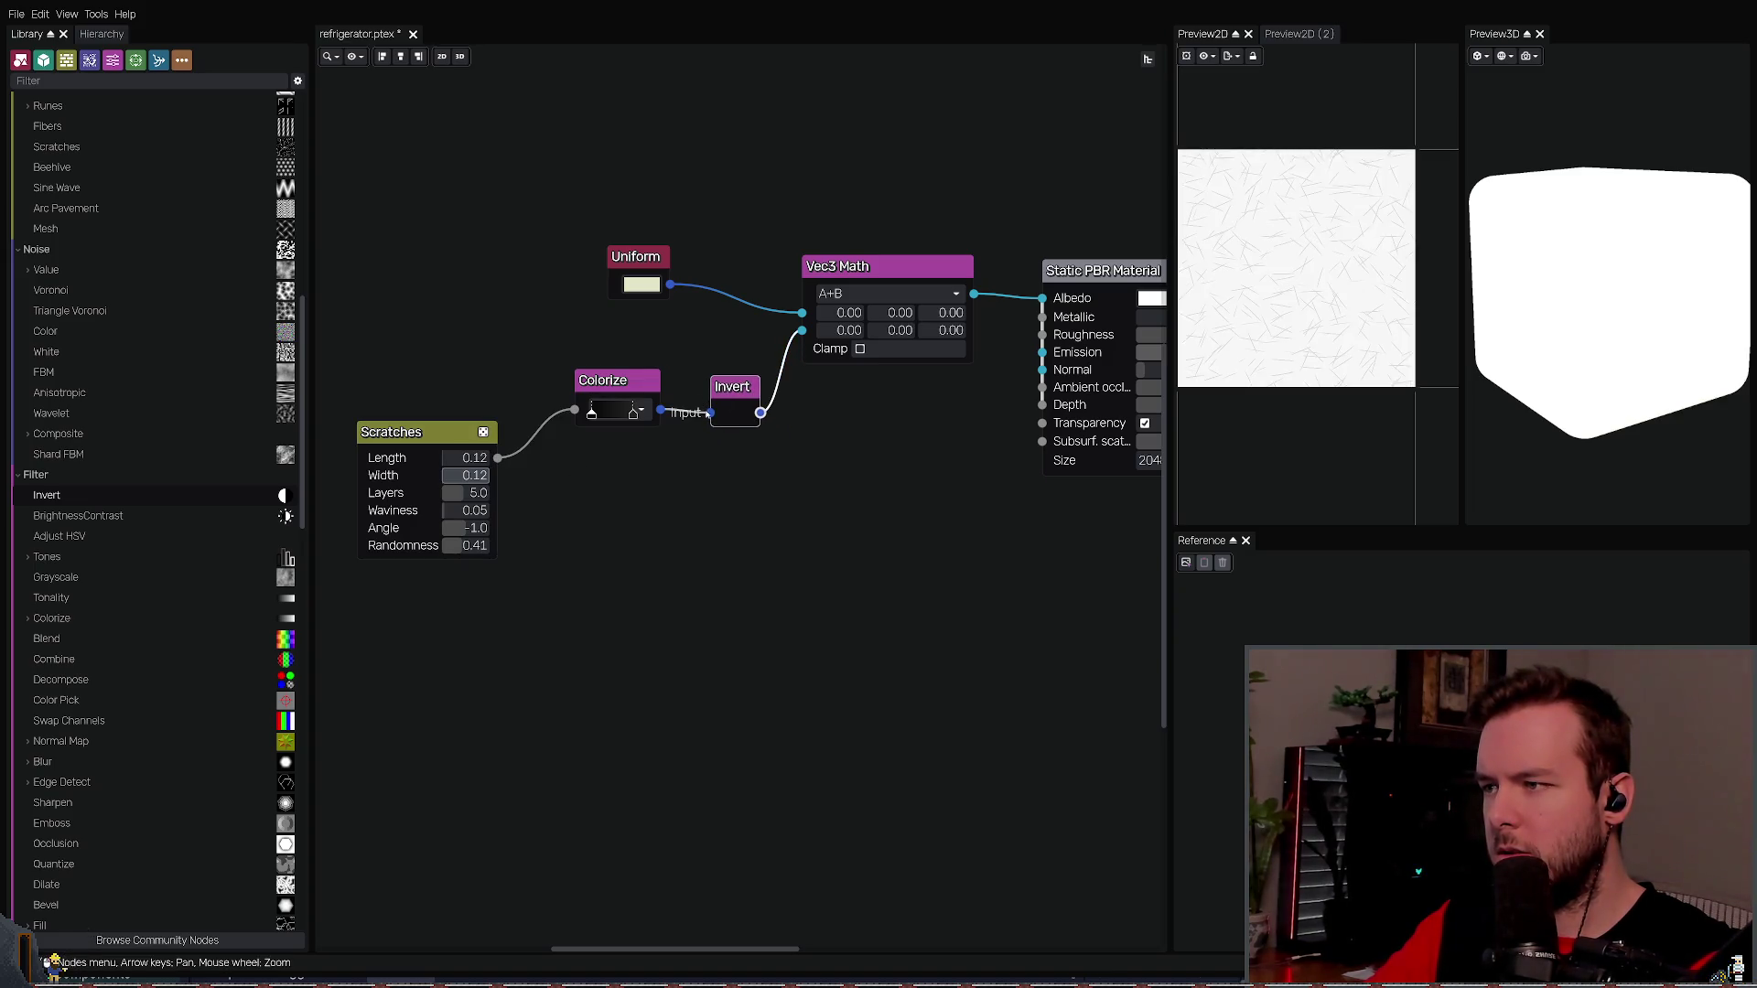
drag(704, 503, 534, 349)
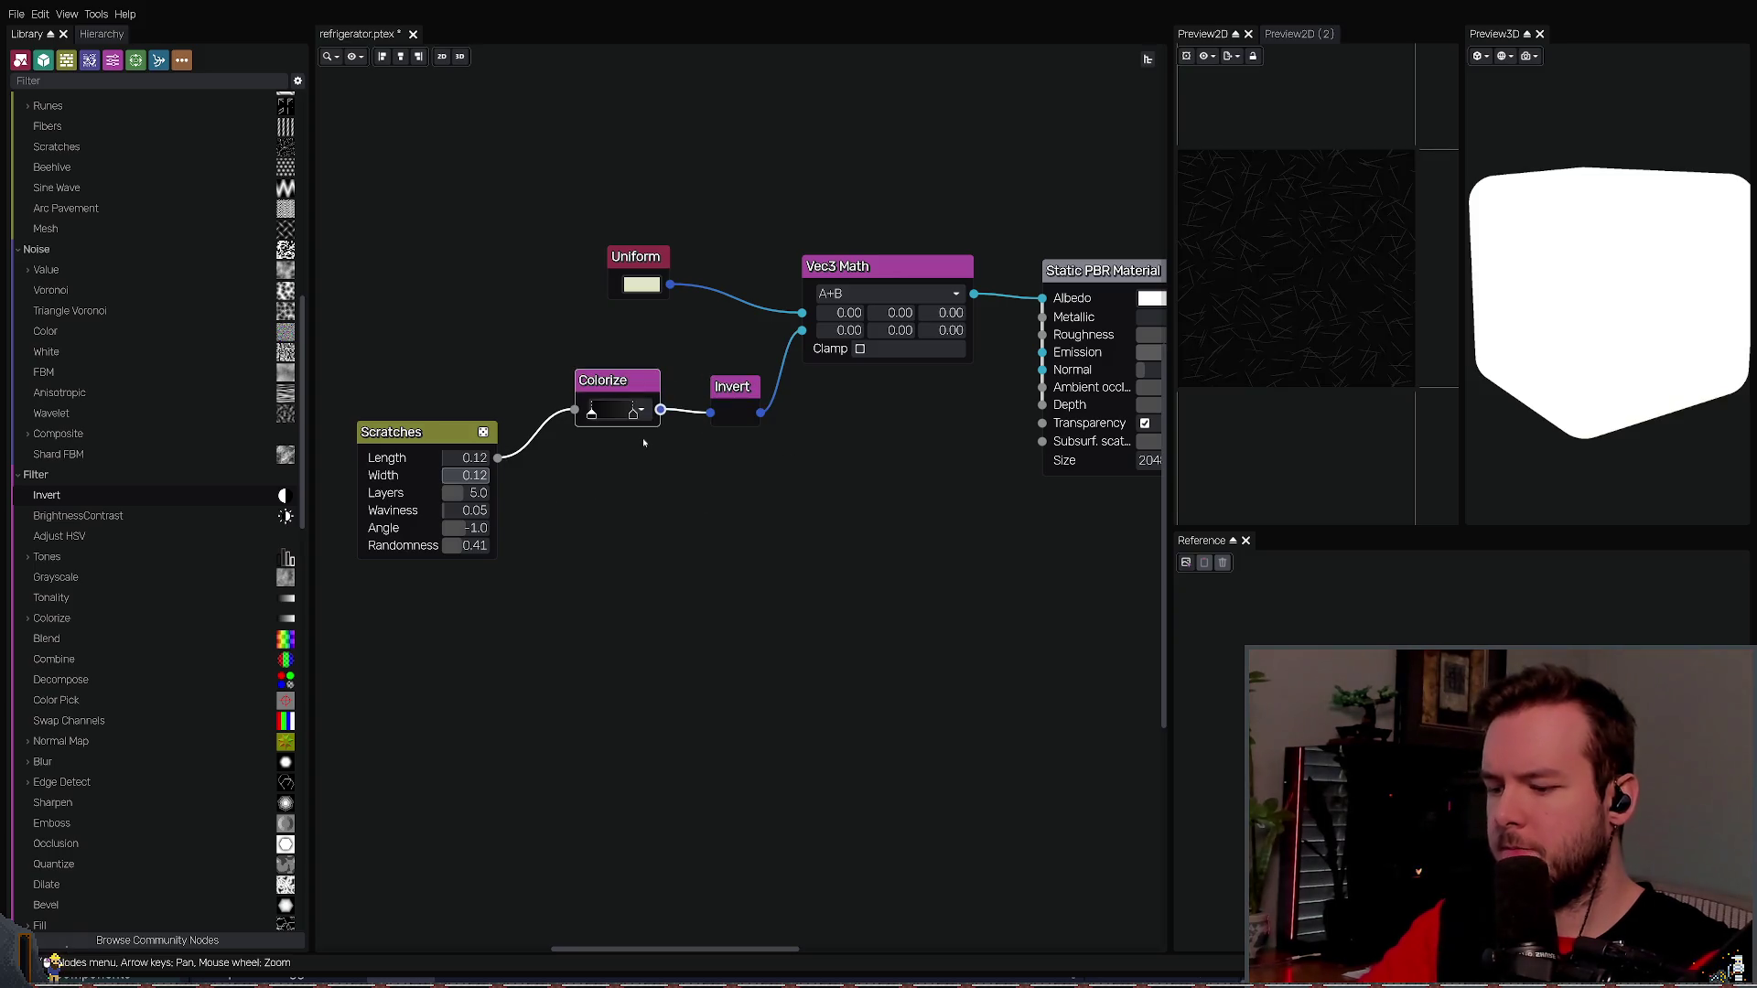
key(Delete)
mouse_move(497, 457)
mouse_down()
mouse_move(722, 432)
mouse_move(728, 382)
mouse_move(649, 370)
mouse_up()
scroll(745, 467, right, 3)
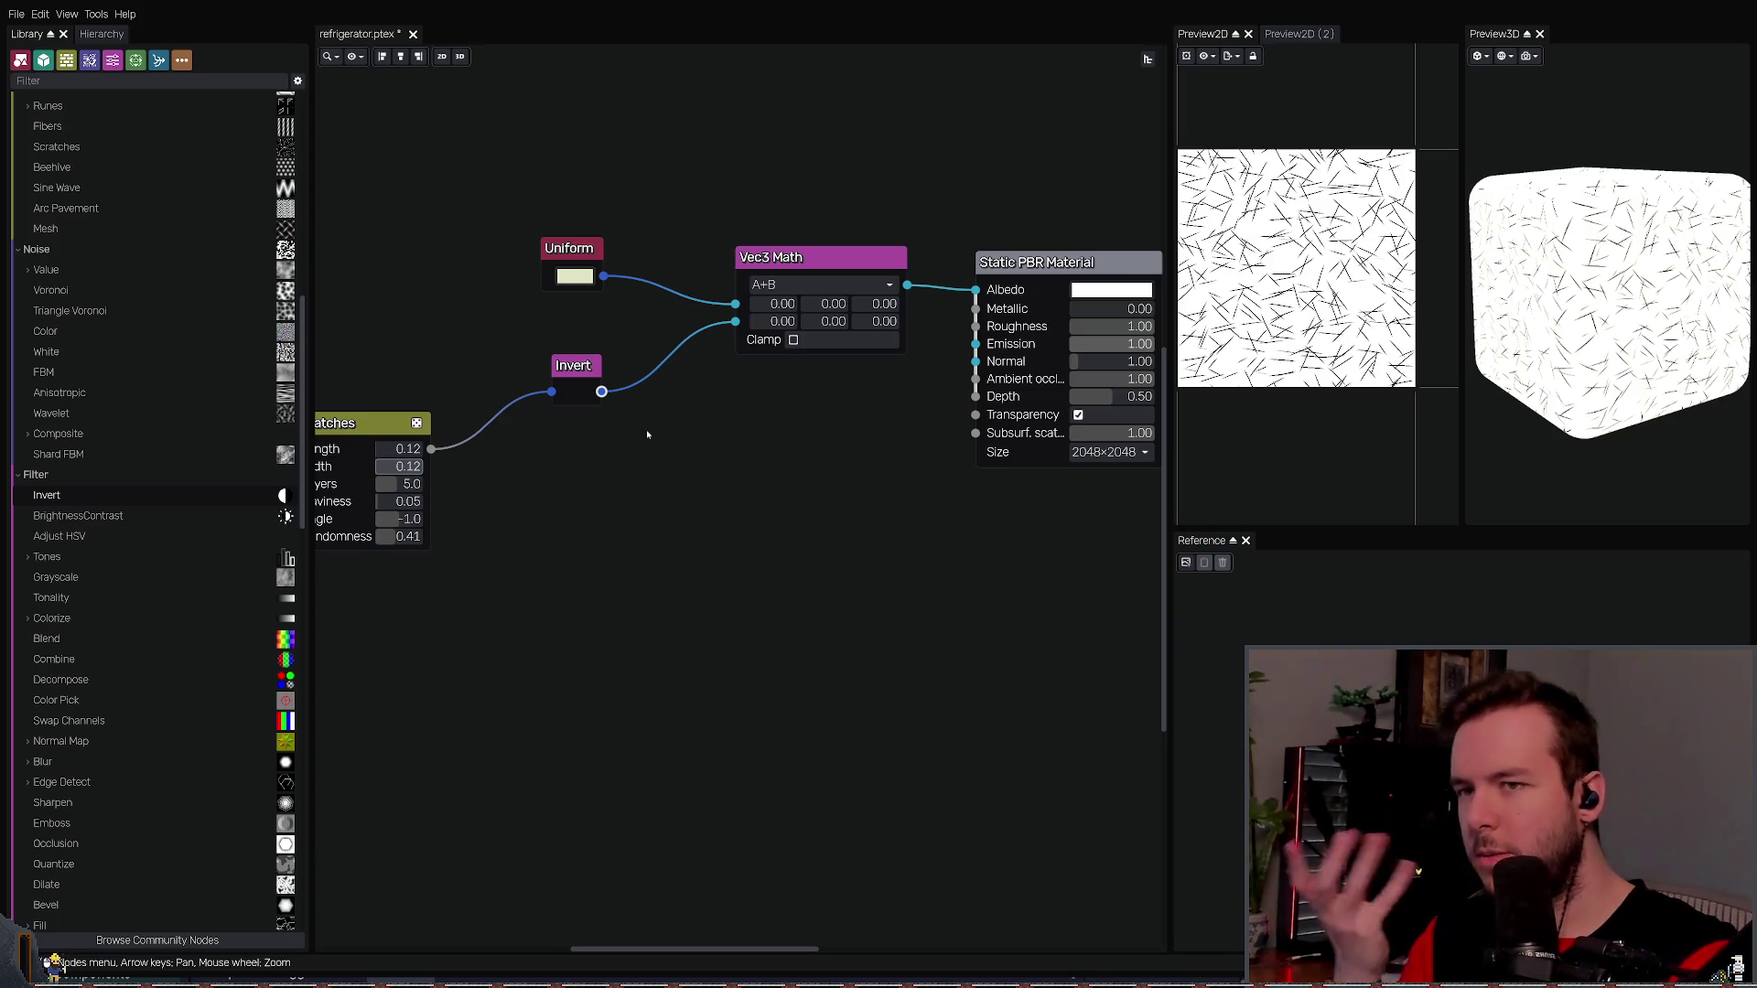
scroll(824, 429, left, 3)
scroll(806, 413, right, 2)
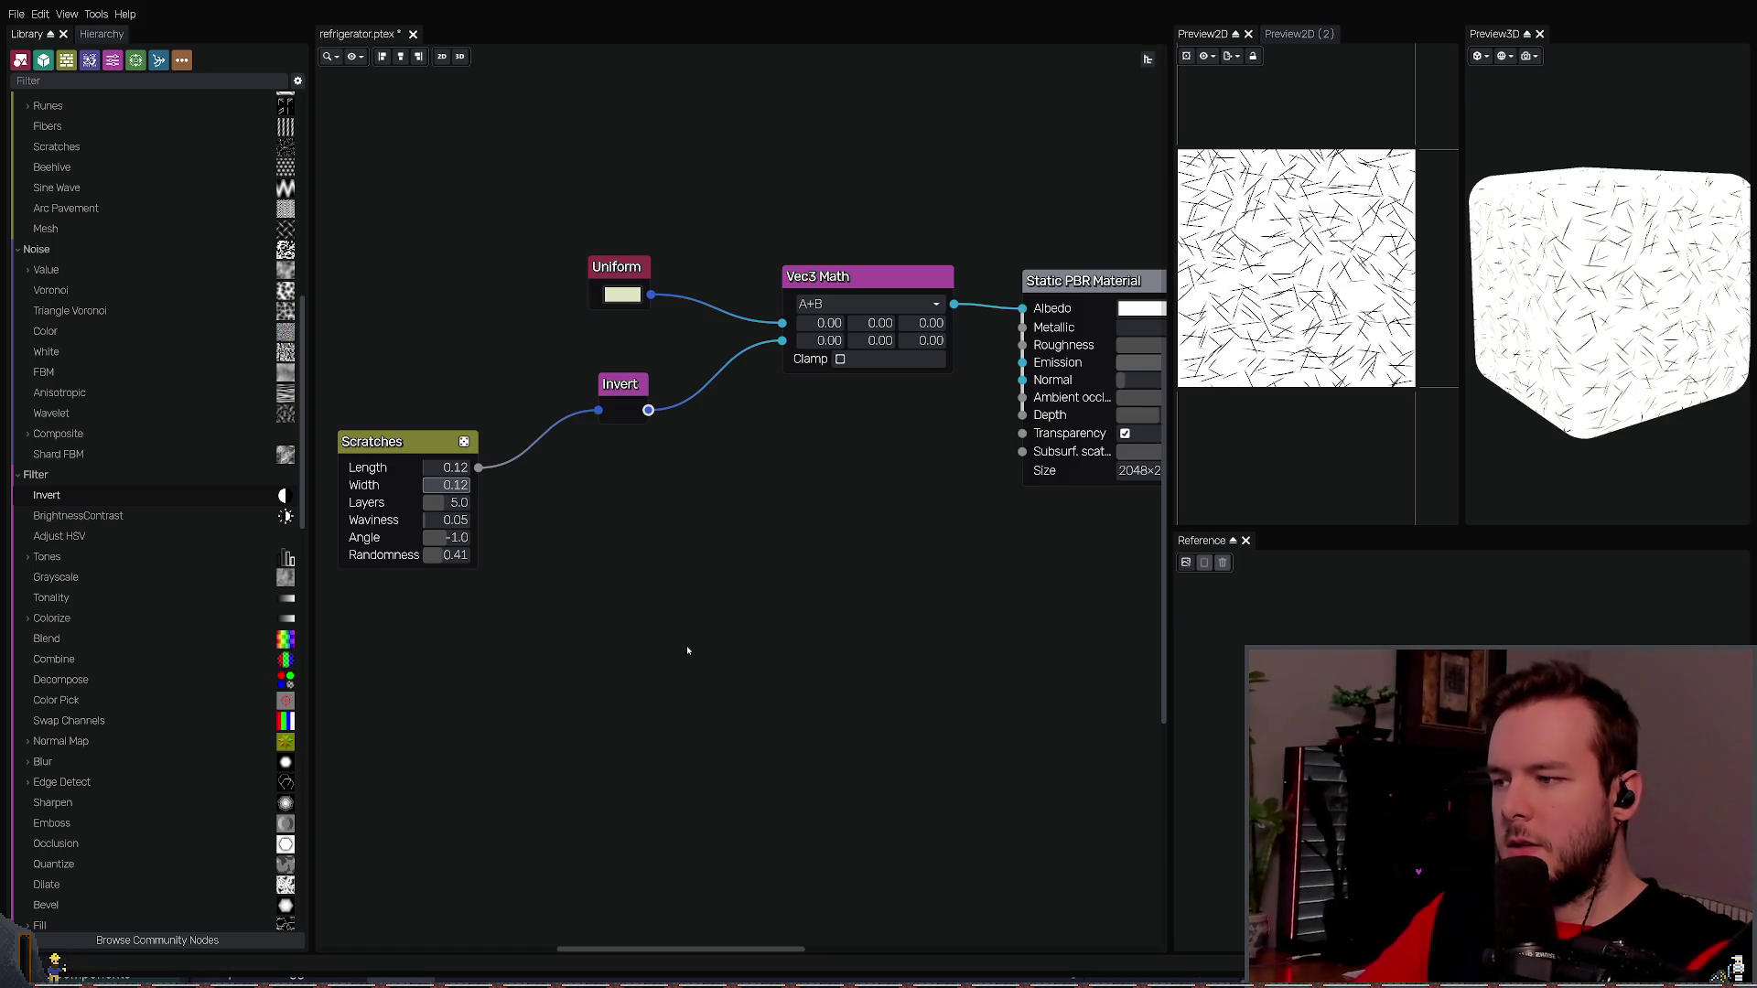
key(ctrl+v)
mouse_move(783, 341)
mouse_down()
mouse_move(661, 498)
mouse_move(783, 341)
mouse_up()
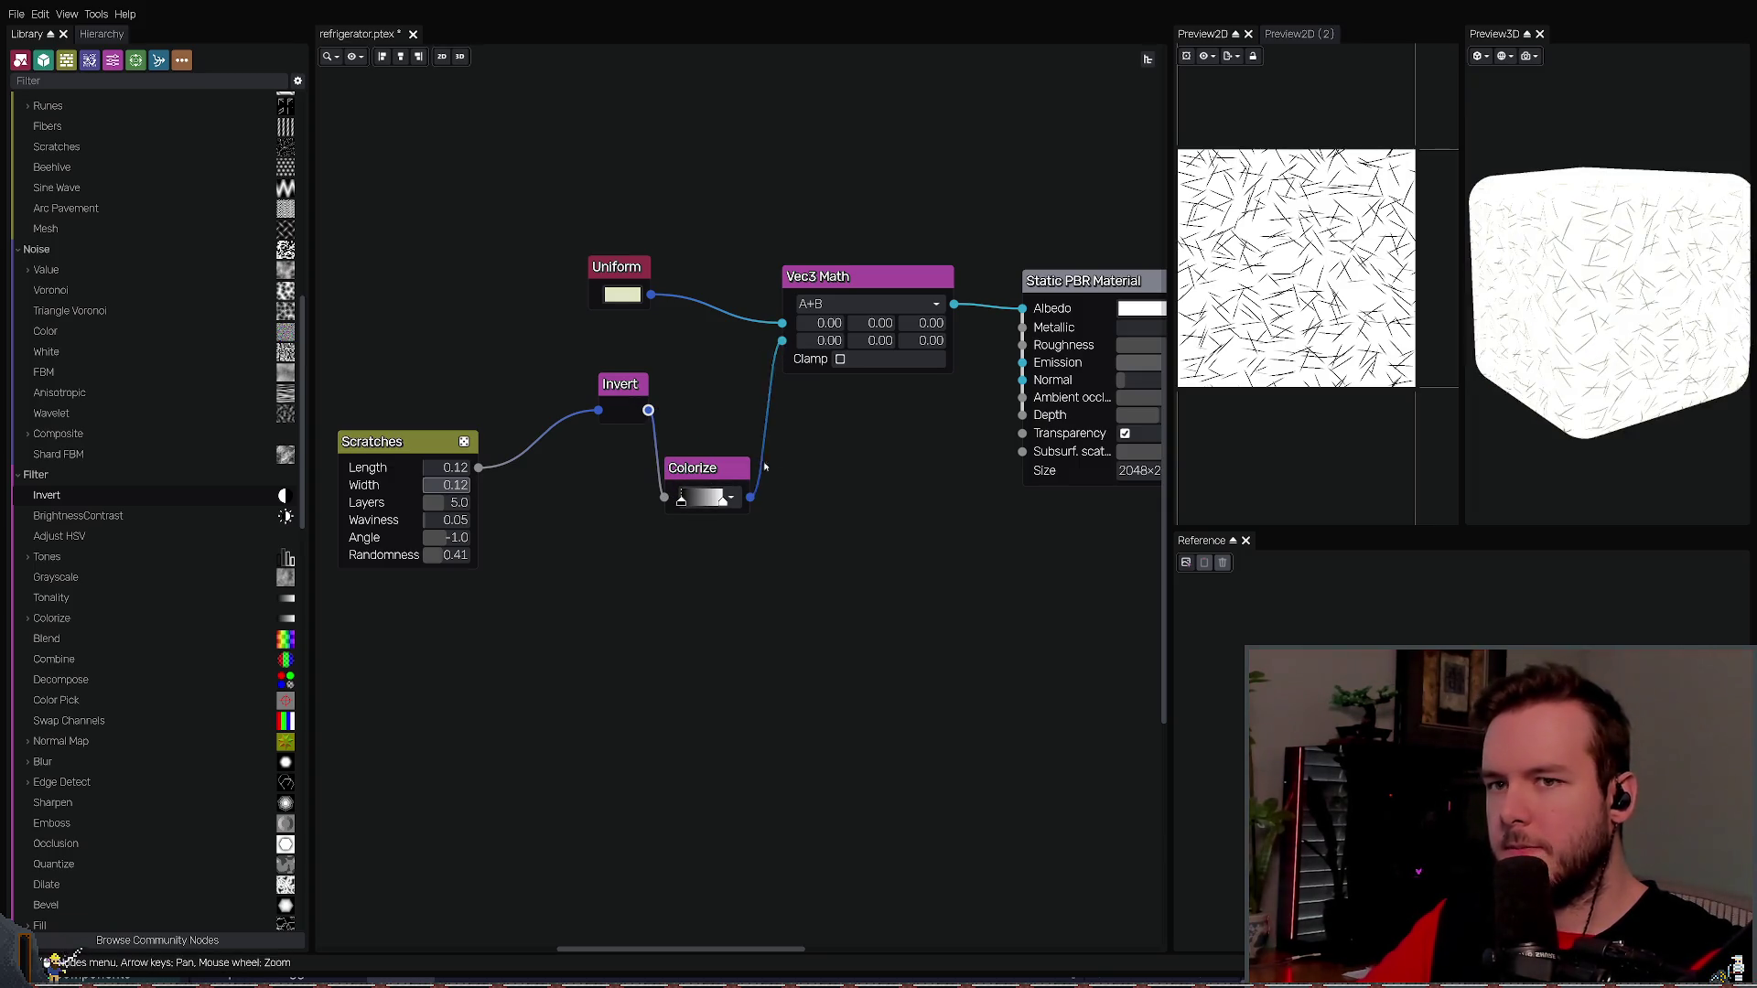
mouse_move(704, 467)
mouse_down()
mouse_move(707, 352)
mouse_move(573, 390)
mouse_up()
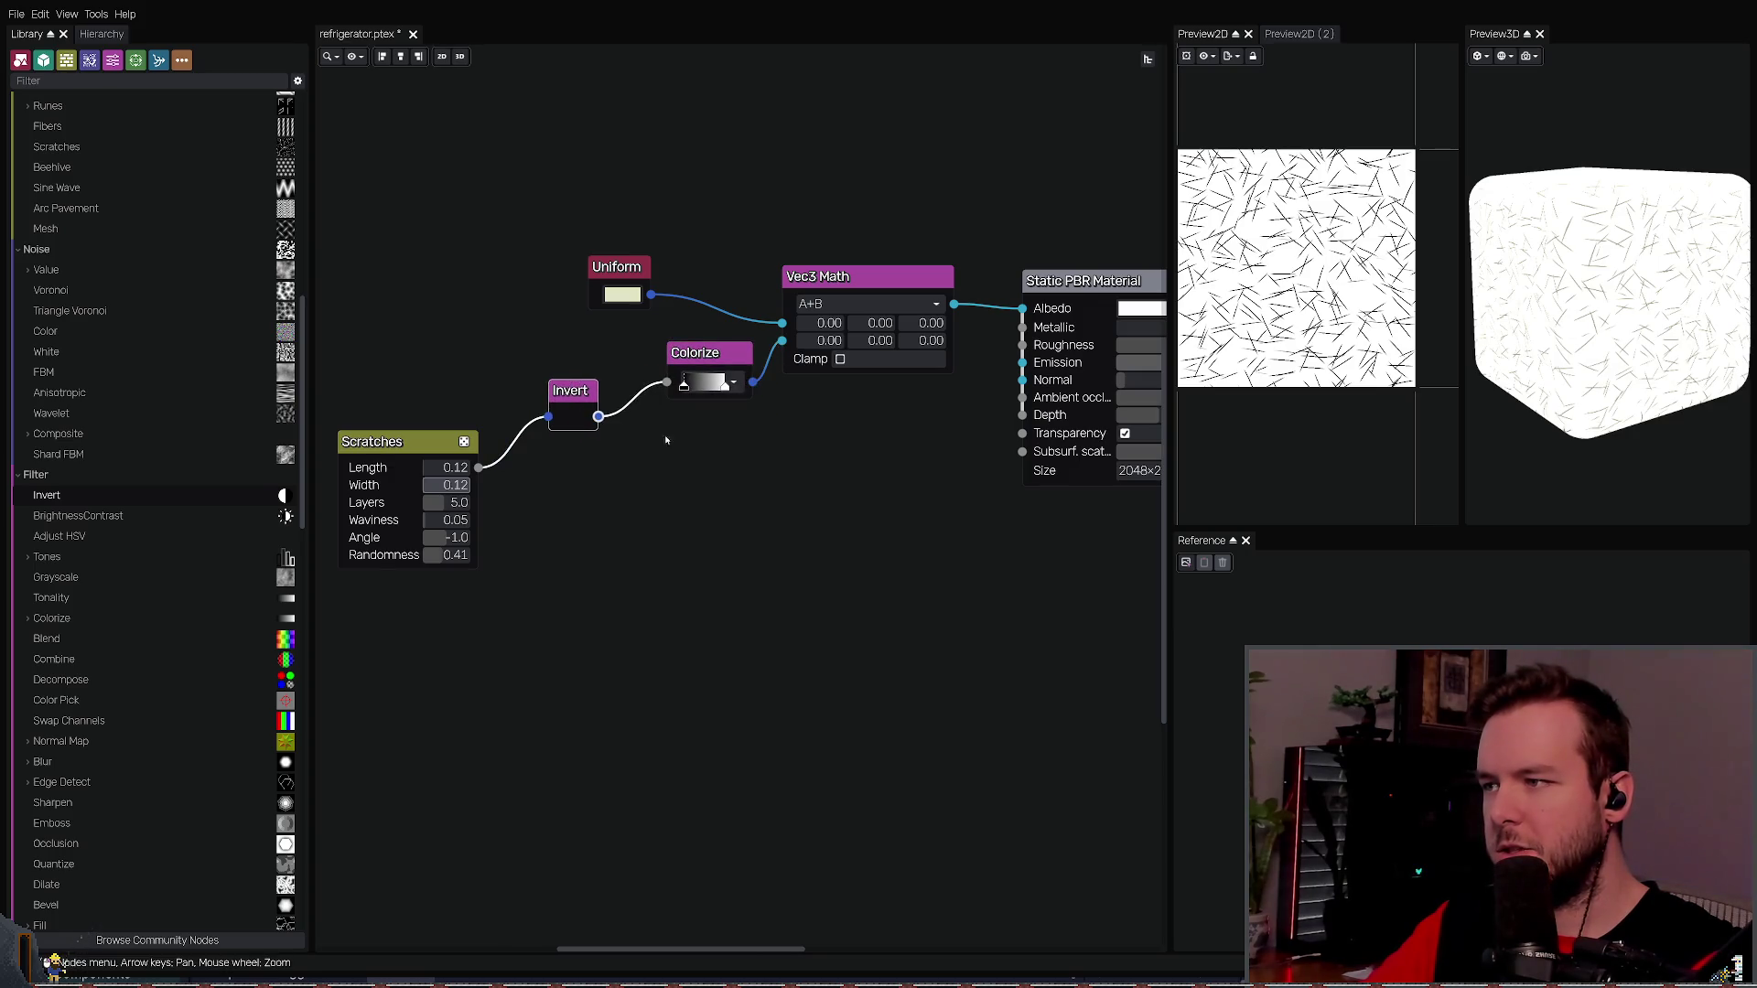
click(727, 388)
click(879, 431)
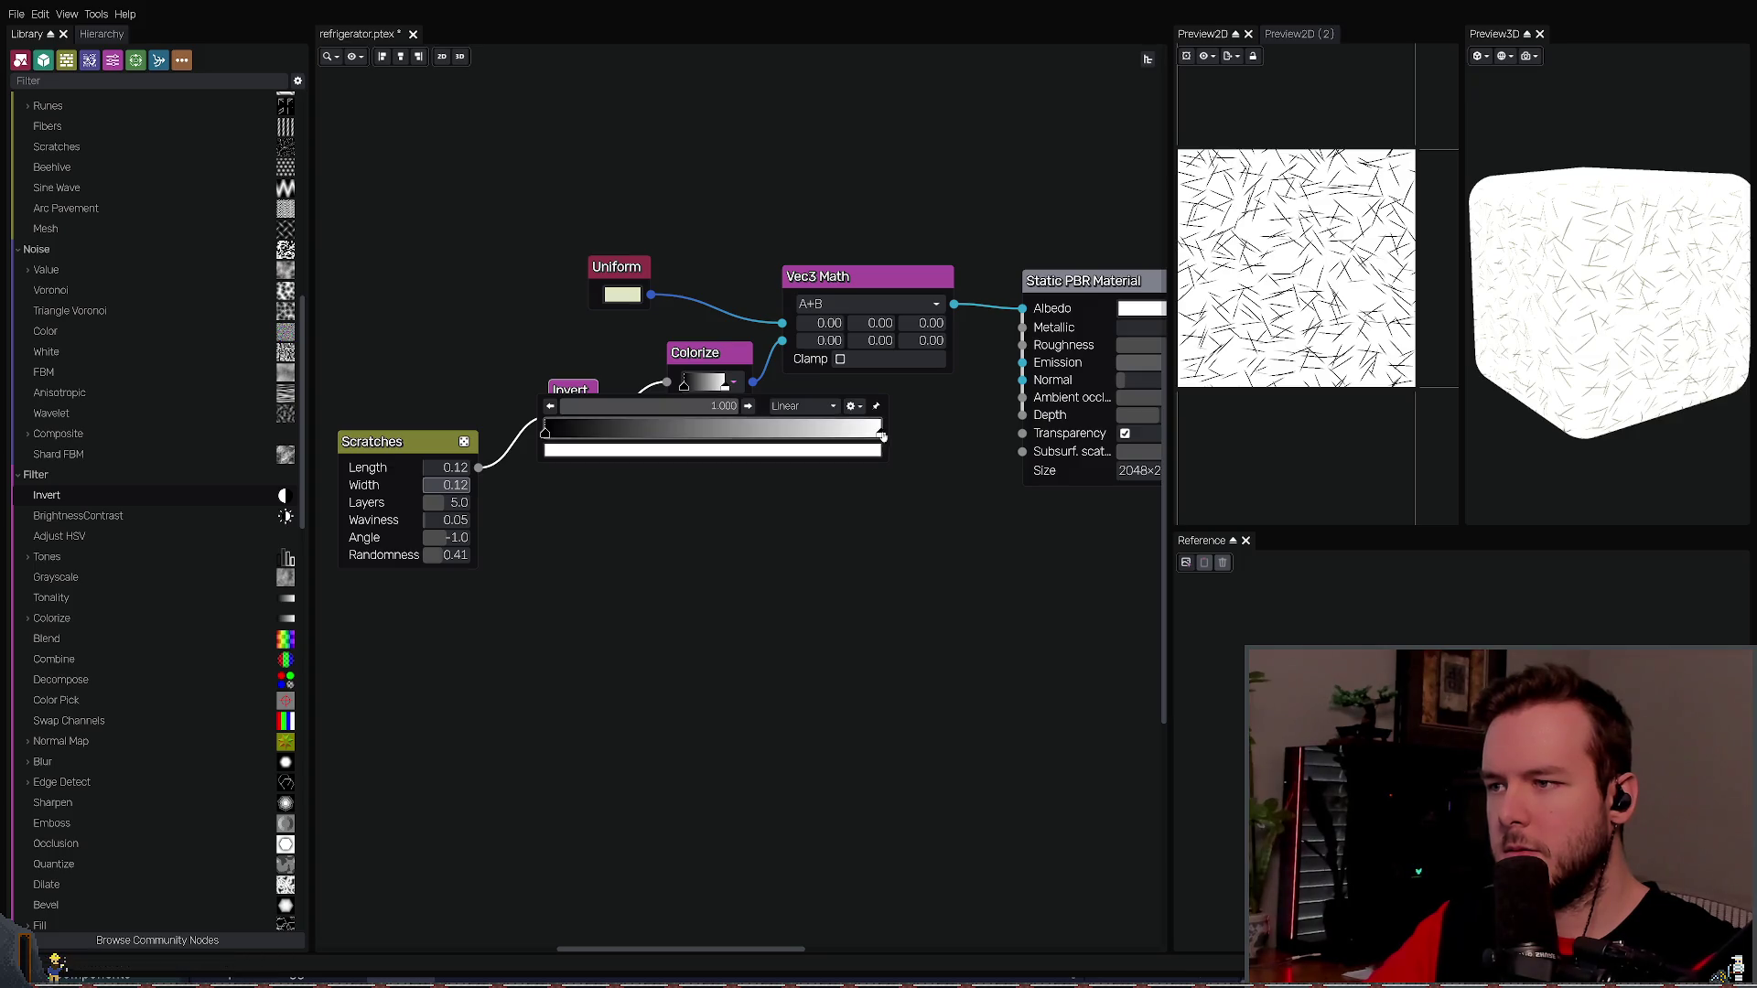
mouse_move(923, 497)
mouse_down()
mouse_move(828, 557)
mouse_move(796, 636)
mouse_move(774, 522)
mouse_move(749, 623)
mouse_move(732, 549)
mouse_move(686, 671)
mouse_up()
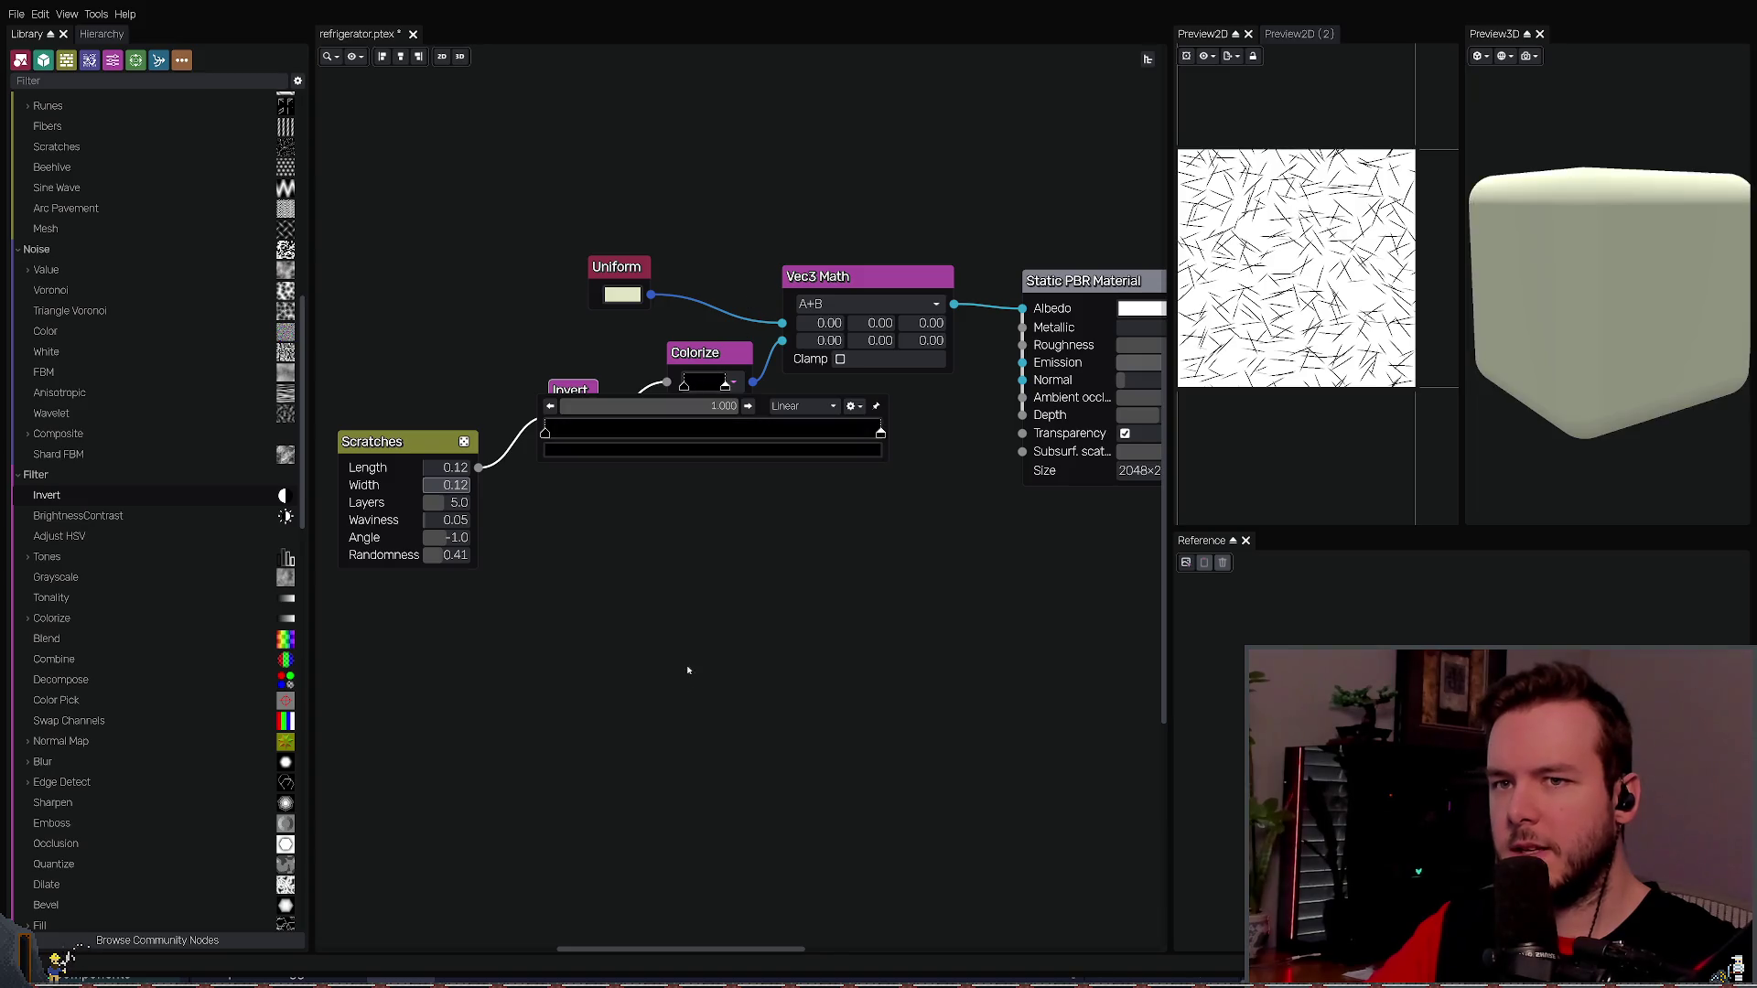
click(665, 634)
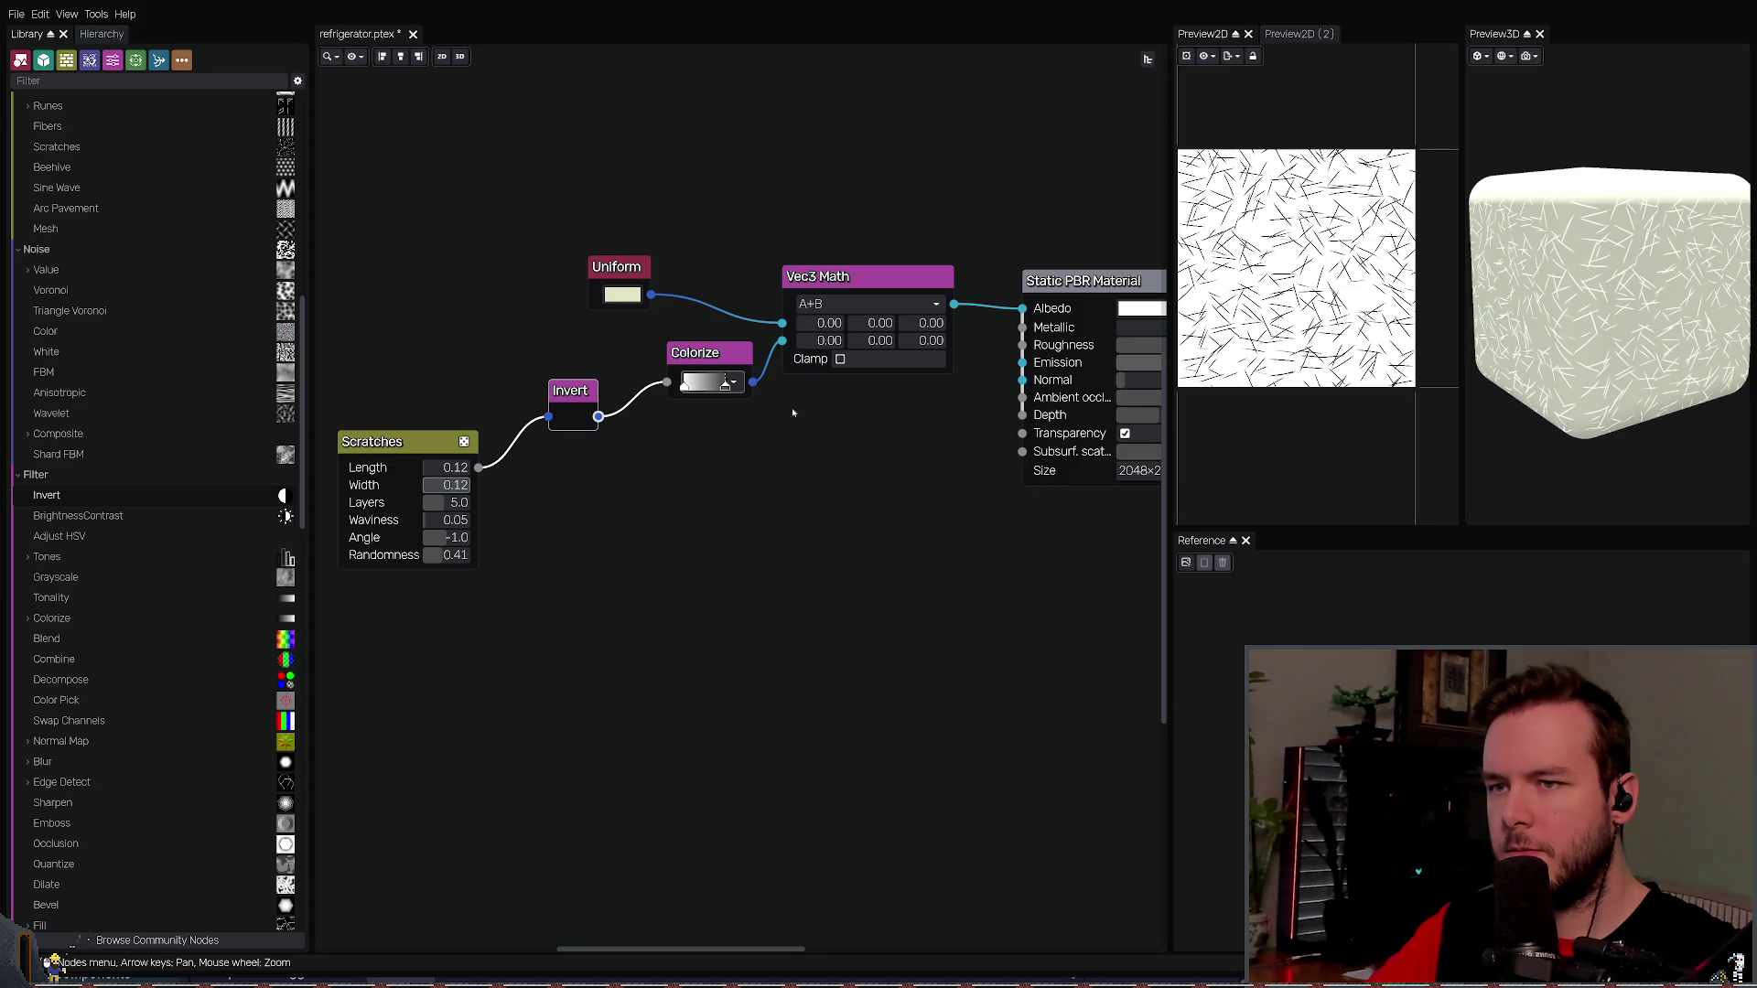
drag(623, 475, 760, 343)
key(Delete)
mouse_move(598, 416)
mouse_down()
mouse_move(733, 402)
mouse_move(782, 341)
mouse_up()
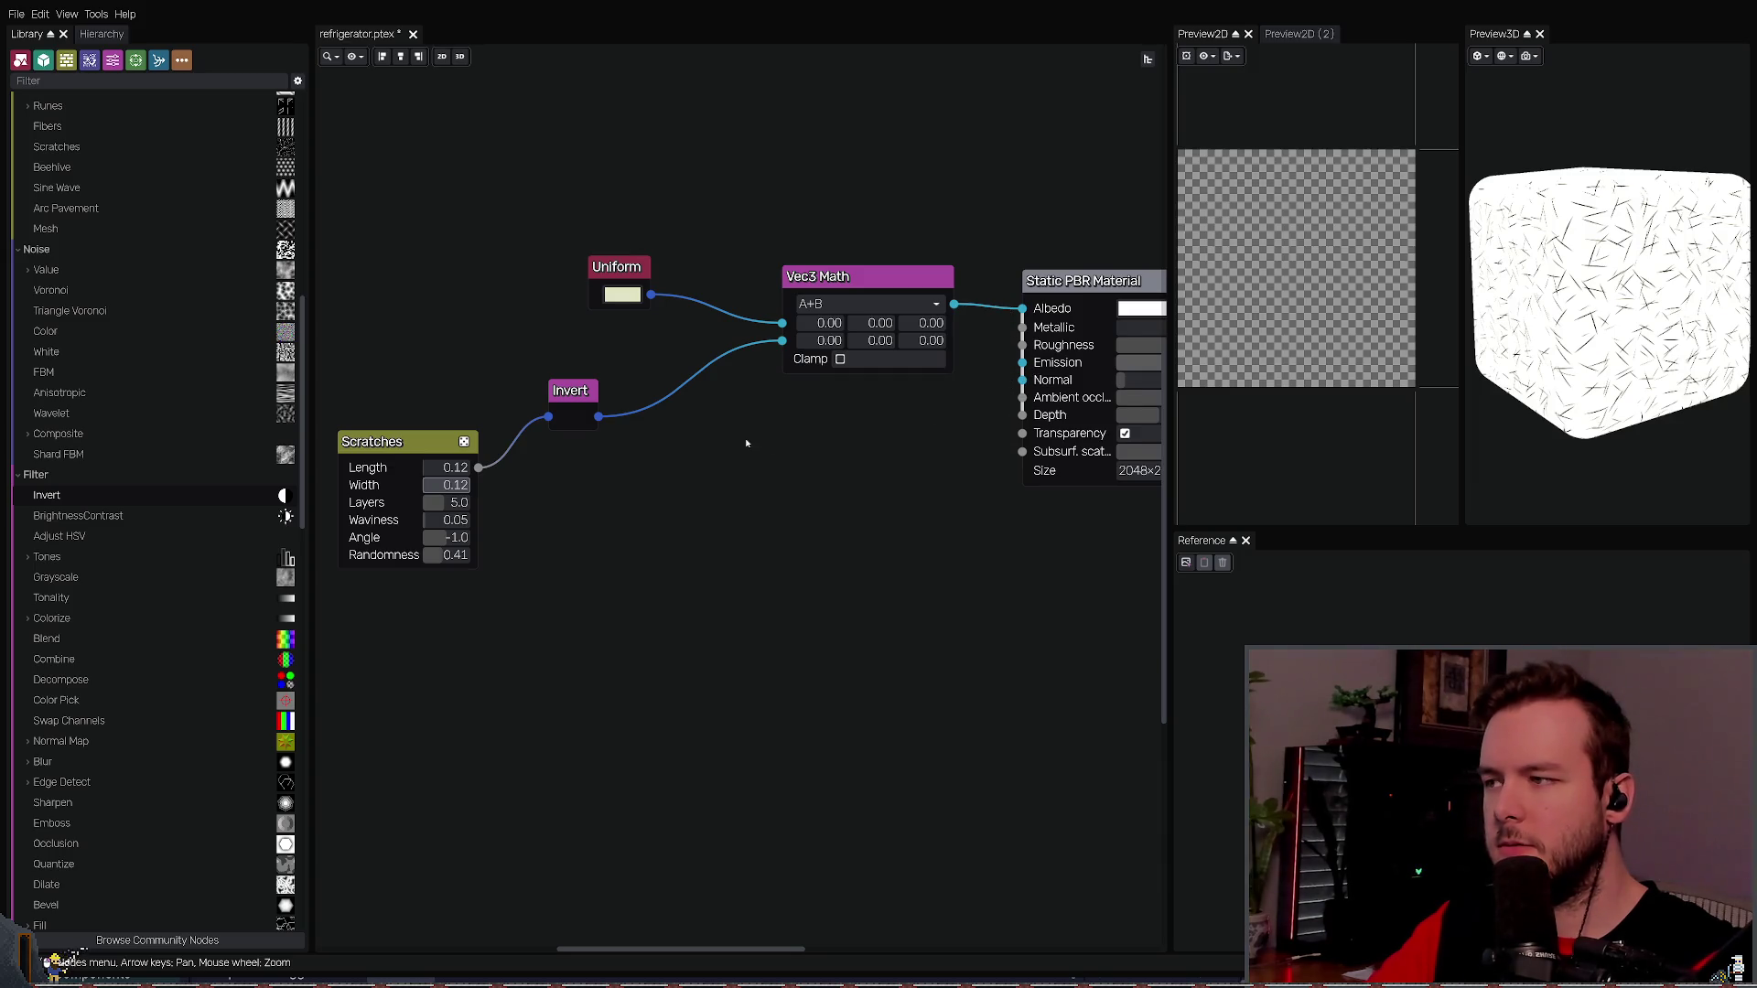
- Delete the Scratches and Invert nodes from the graph
mouse_move(739, 646)
mouse_down()
mouse_move(348, 438)
mouse_move(323, 389)
mouse_up()
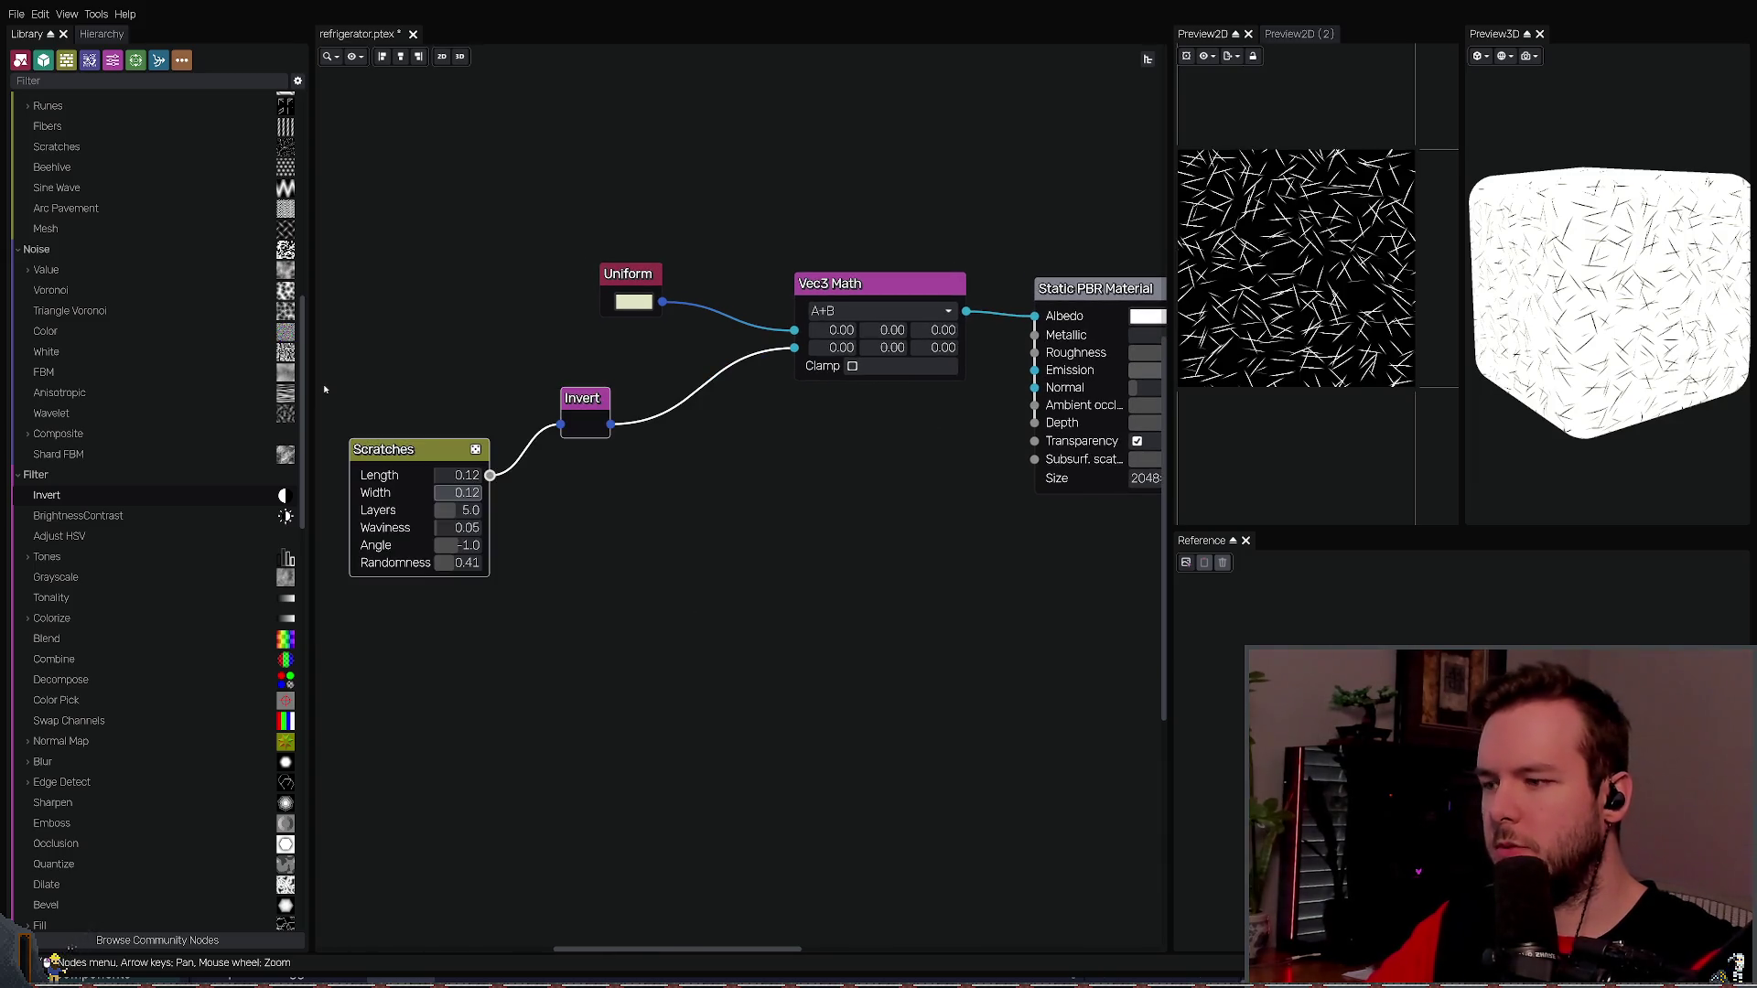
key(Delete)
key(ctrl+z)
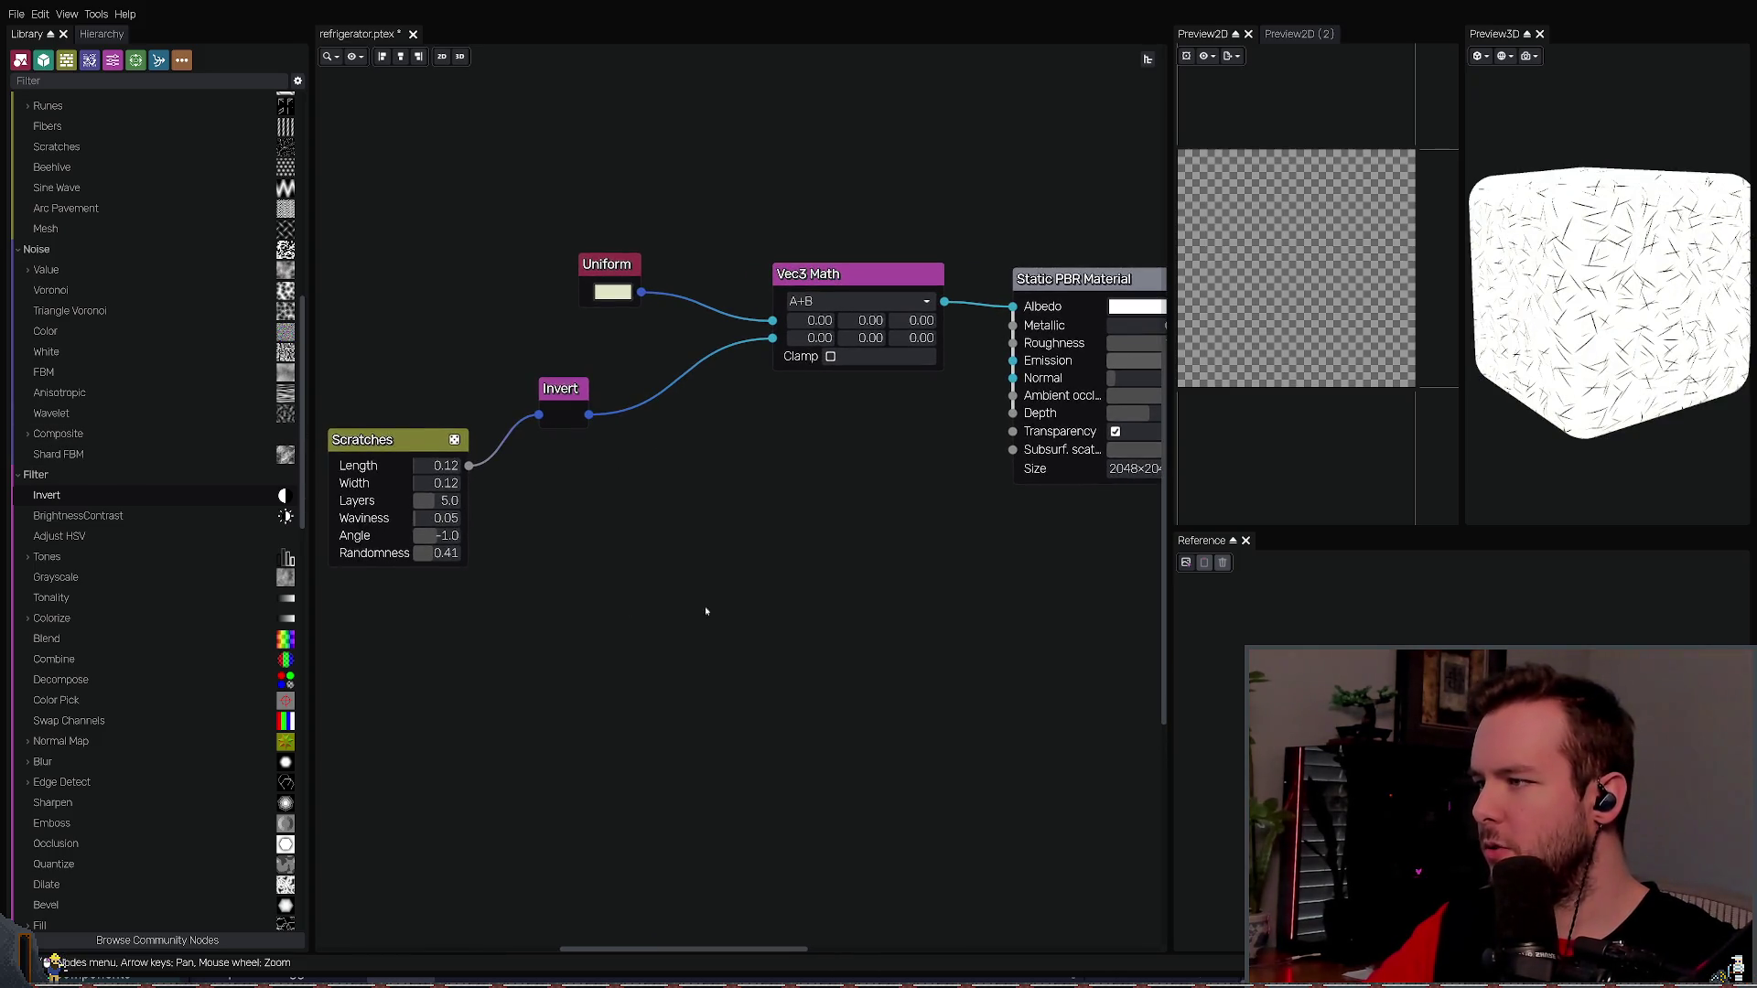
drag(705, 607, 316, 368)
key(Delete)
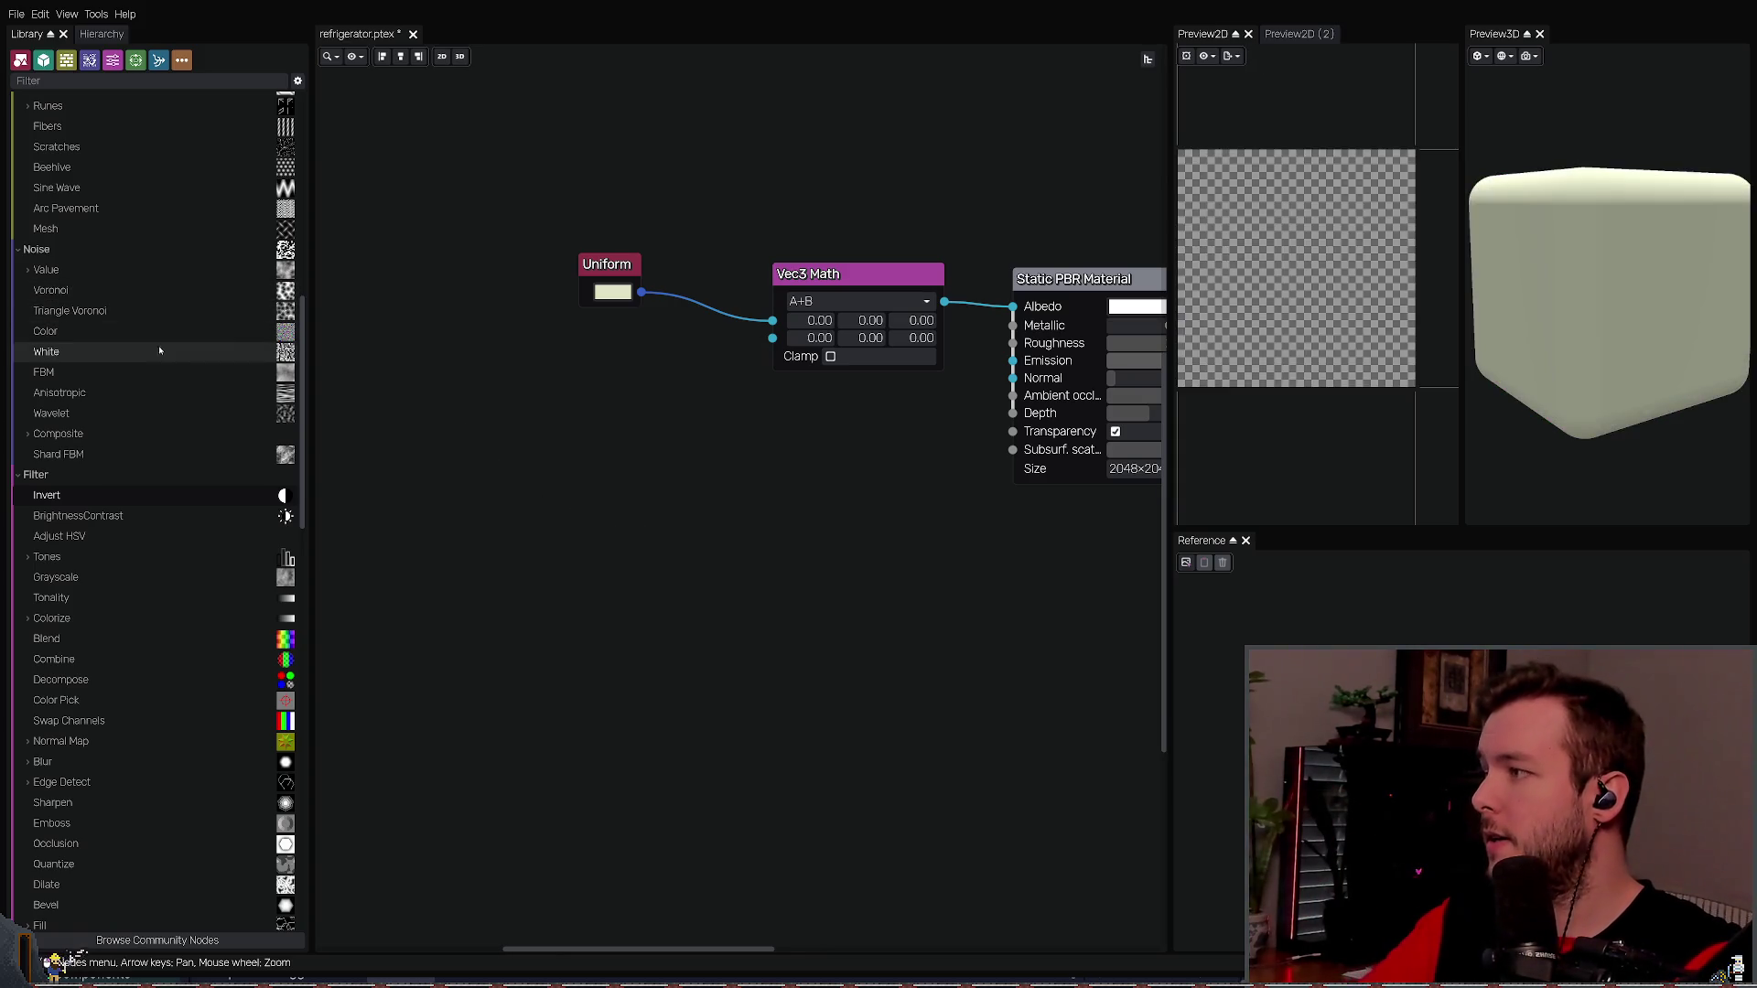
- Try a Color Noise node, remove it, and add an FBM Noise node instead
mouse_move(92, 332)
mouse_down()
mouse_move(545, 478)
mouse_move(432, 480)
mouse_up()
drag(549, 506, 771, 338)
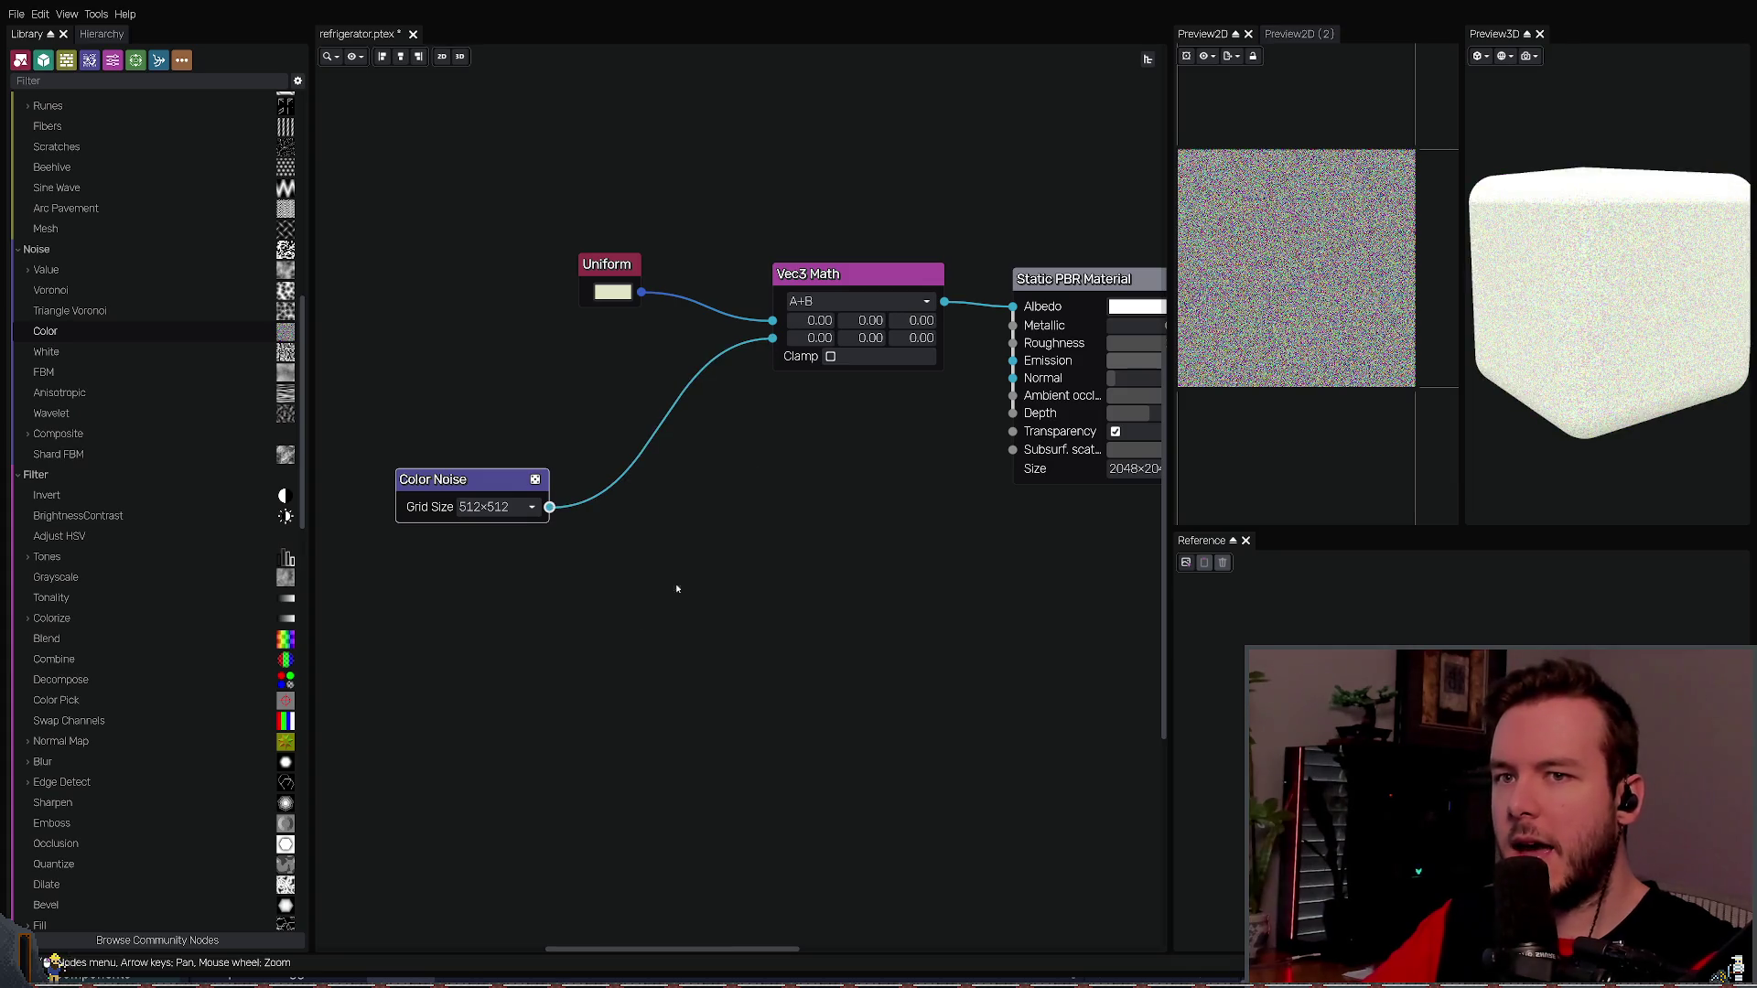
click(535, 480)
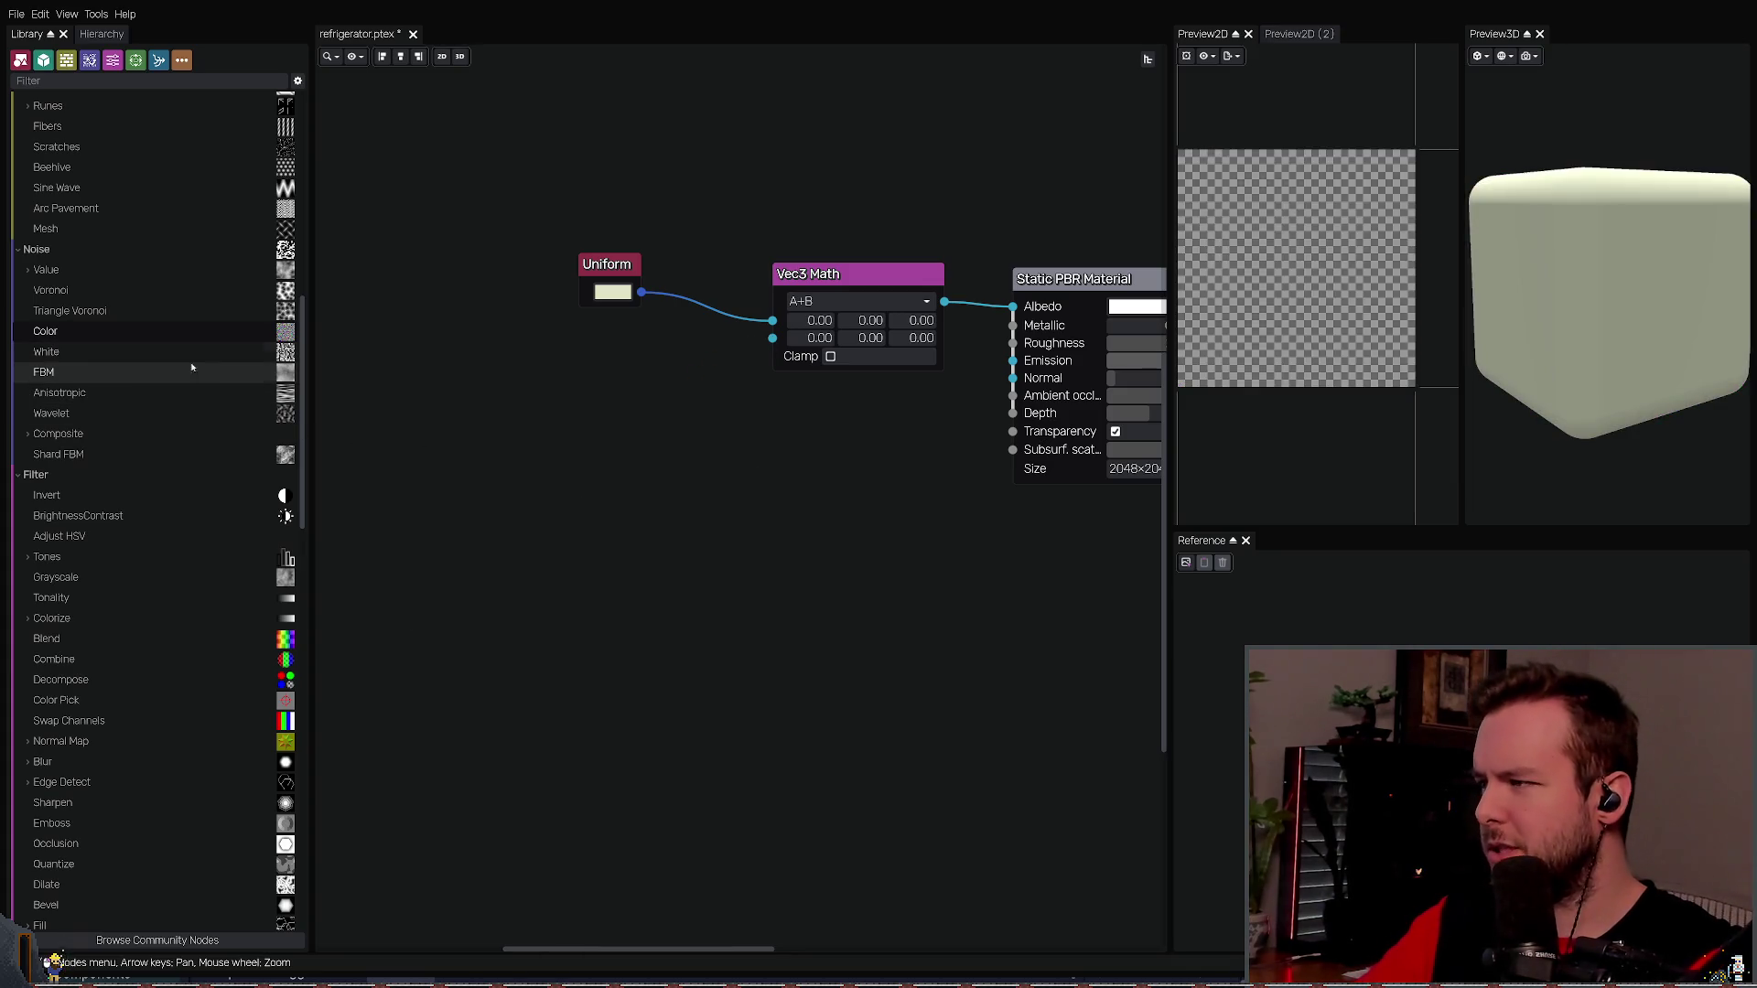
mouse_move(145, 373)
mouse_down()
mouse_move(659, 453)
mouse_move(488, 444)
mouse_move(768, 376)
mouse_move(773, 338)
mouse_up()
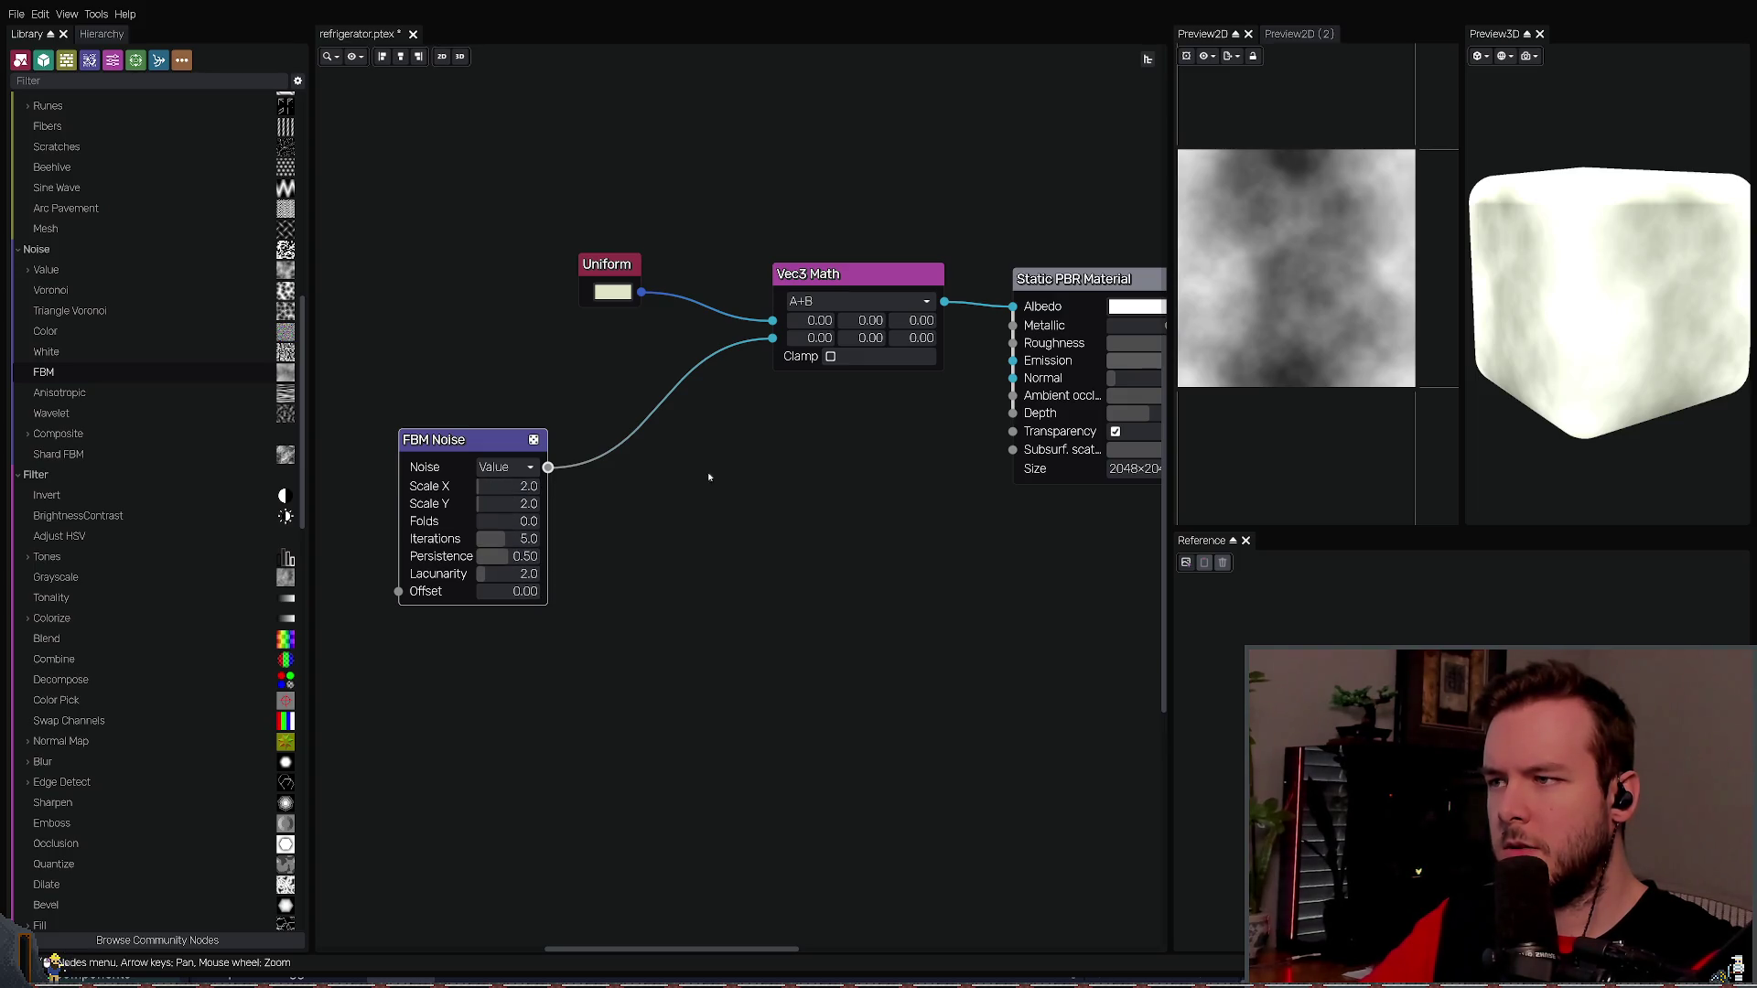
- Add a Blend node, feed FBM Noise into its Layer1, and tidy their positions
key(Down)
key(Right)
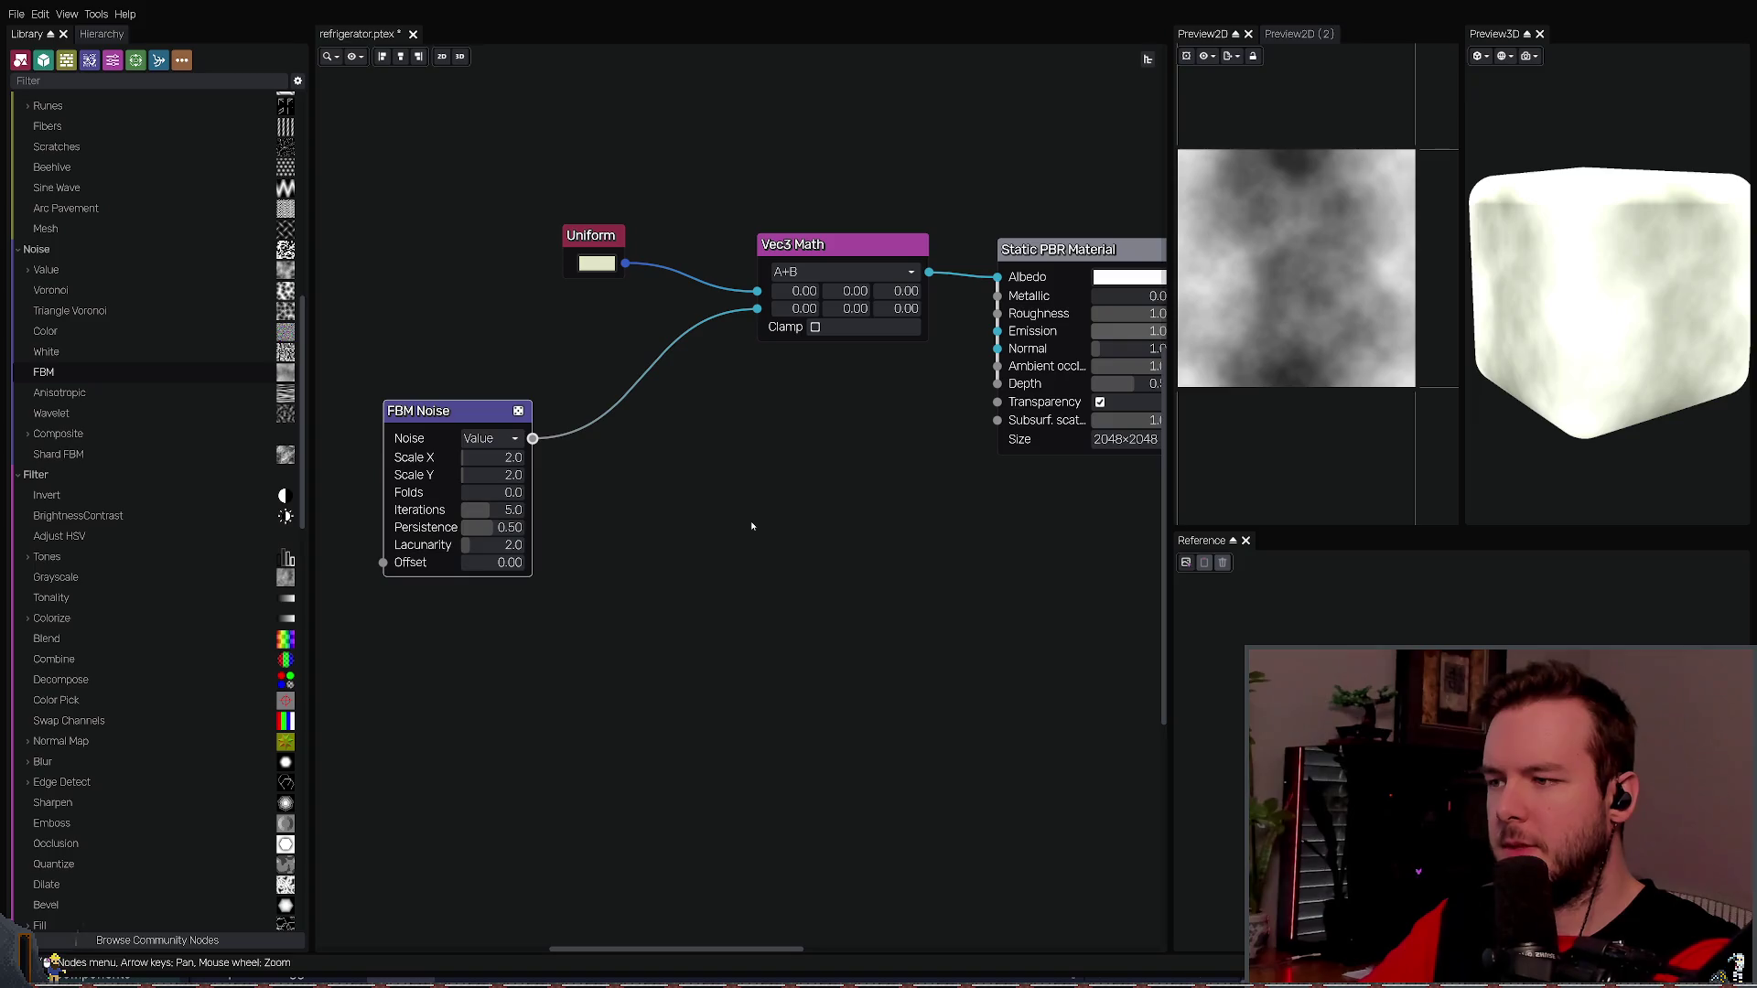
key(ctrl+v)
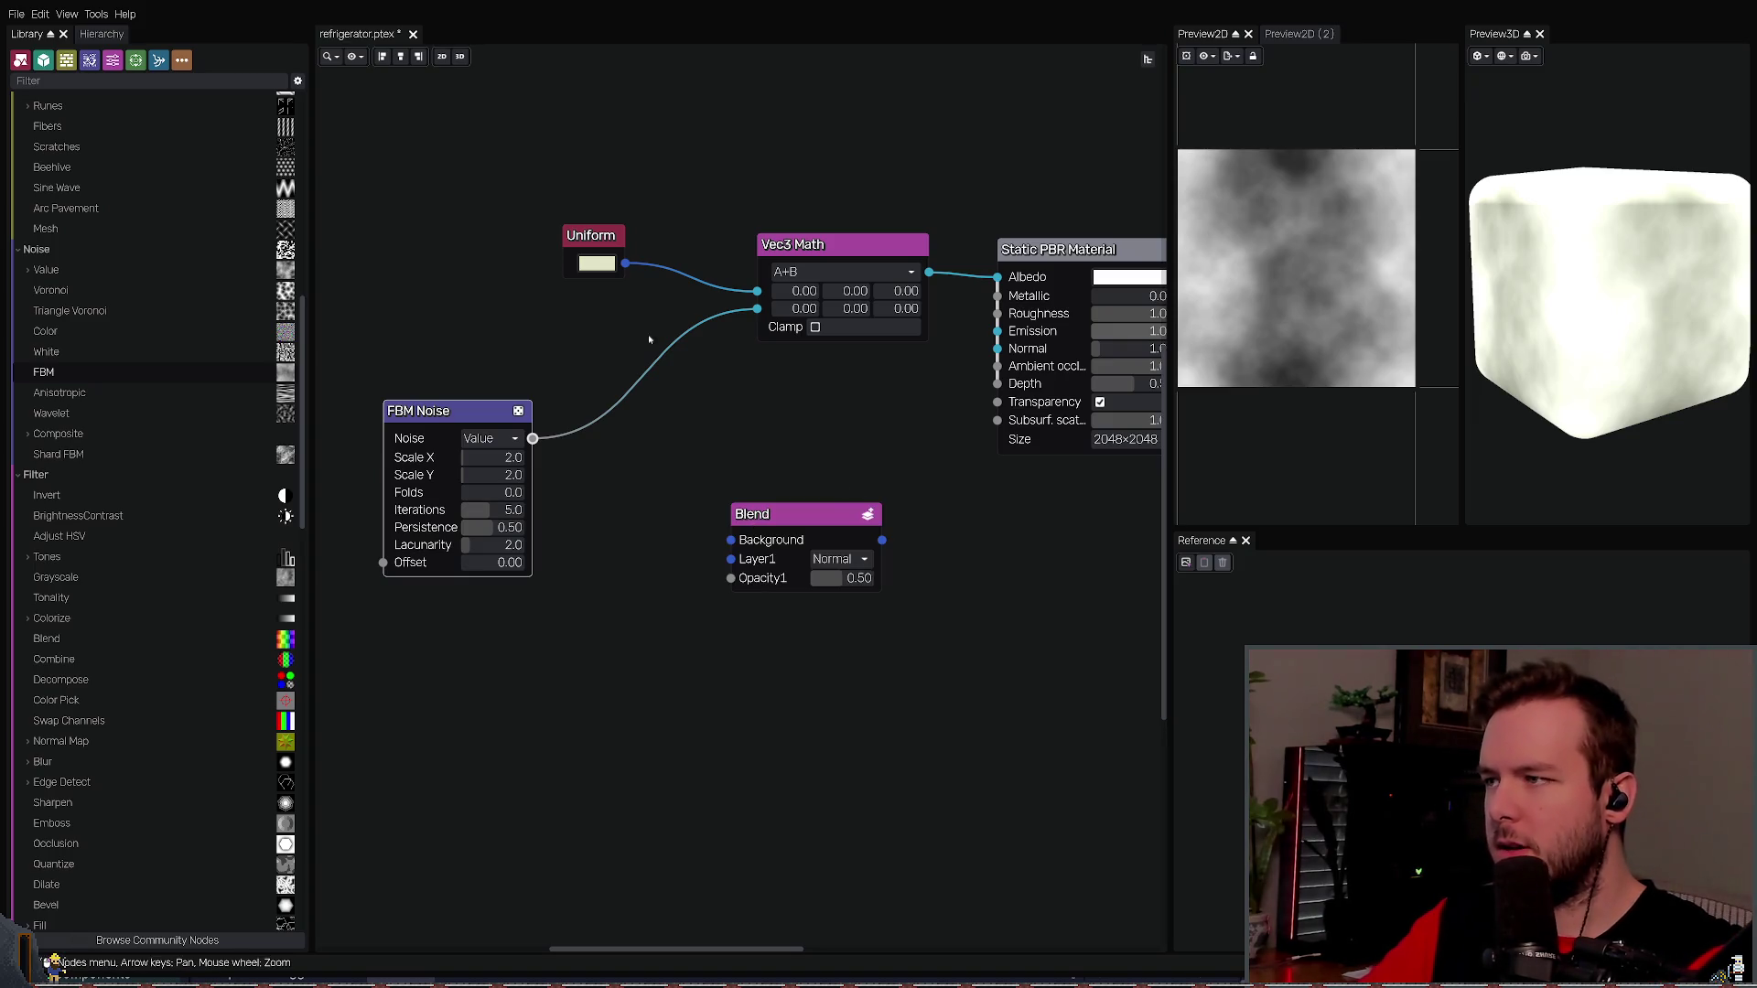
mouse_move(757, 308)
mouse_down()
mouse_move(677, 547)
mouse_move(733, 560)
mouse_move(692, 497)
mouse_move(720, 556)
mouse_up()
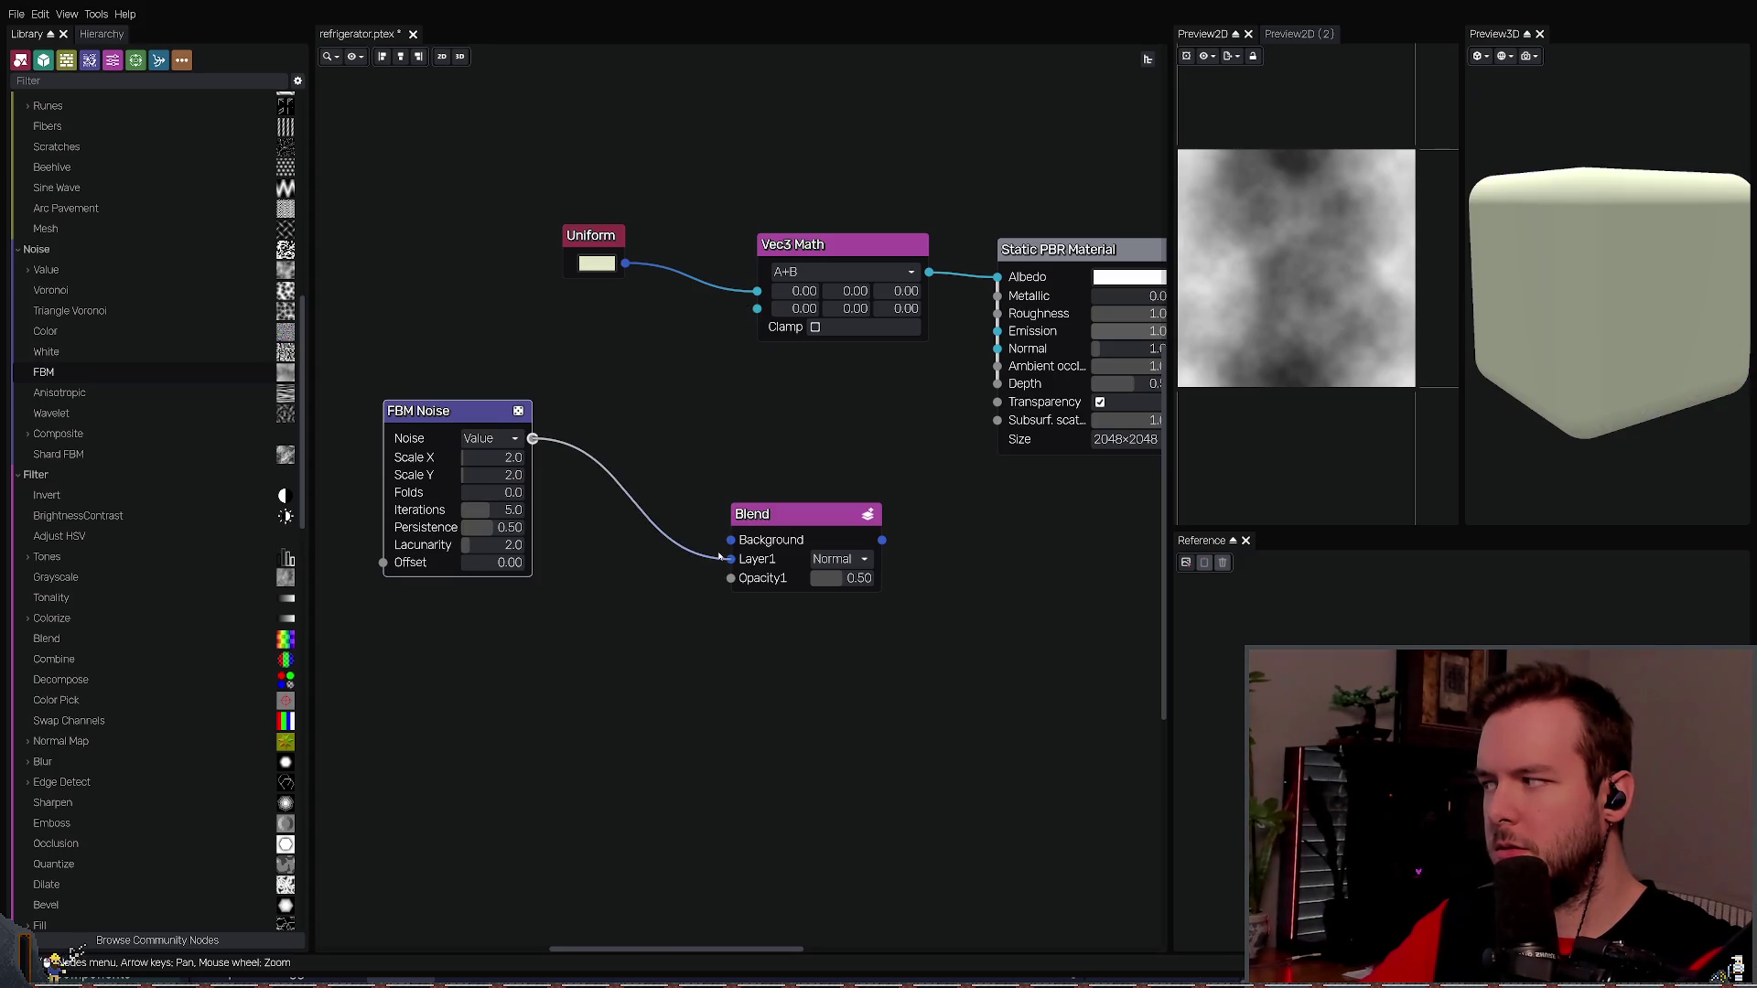
drag(430, 411, 473, 516)
drag(778, 514, 724, 445)
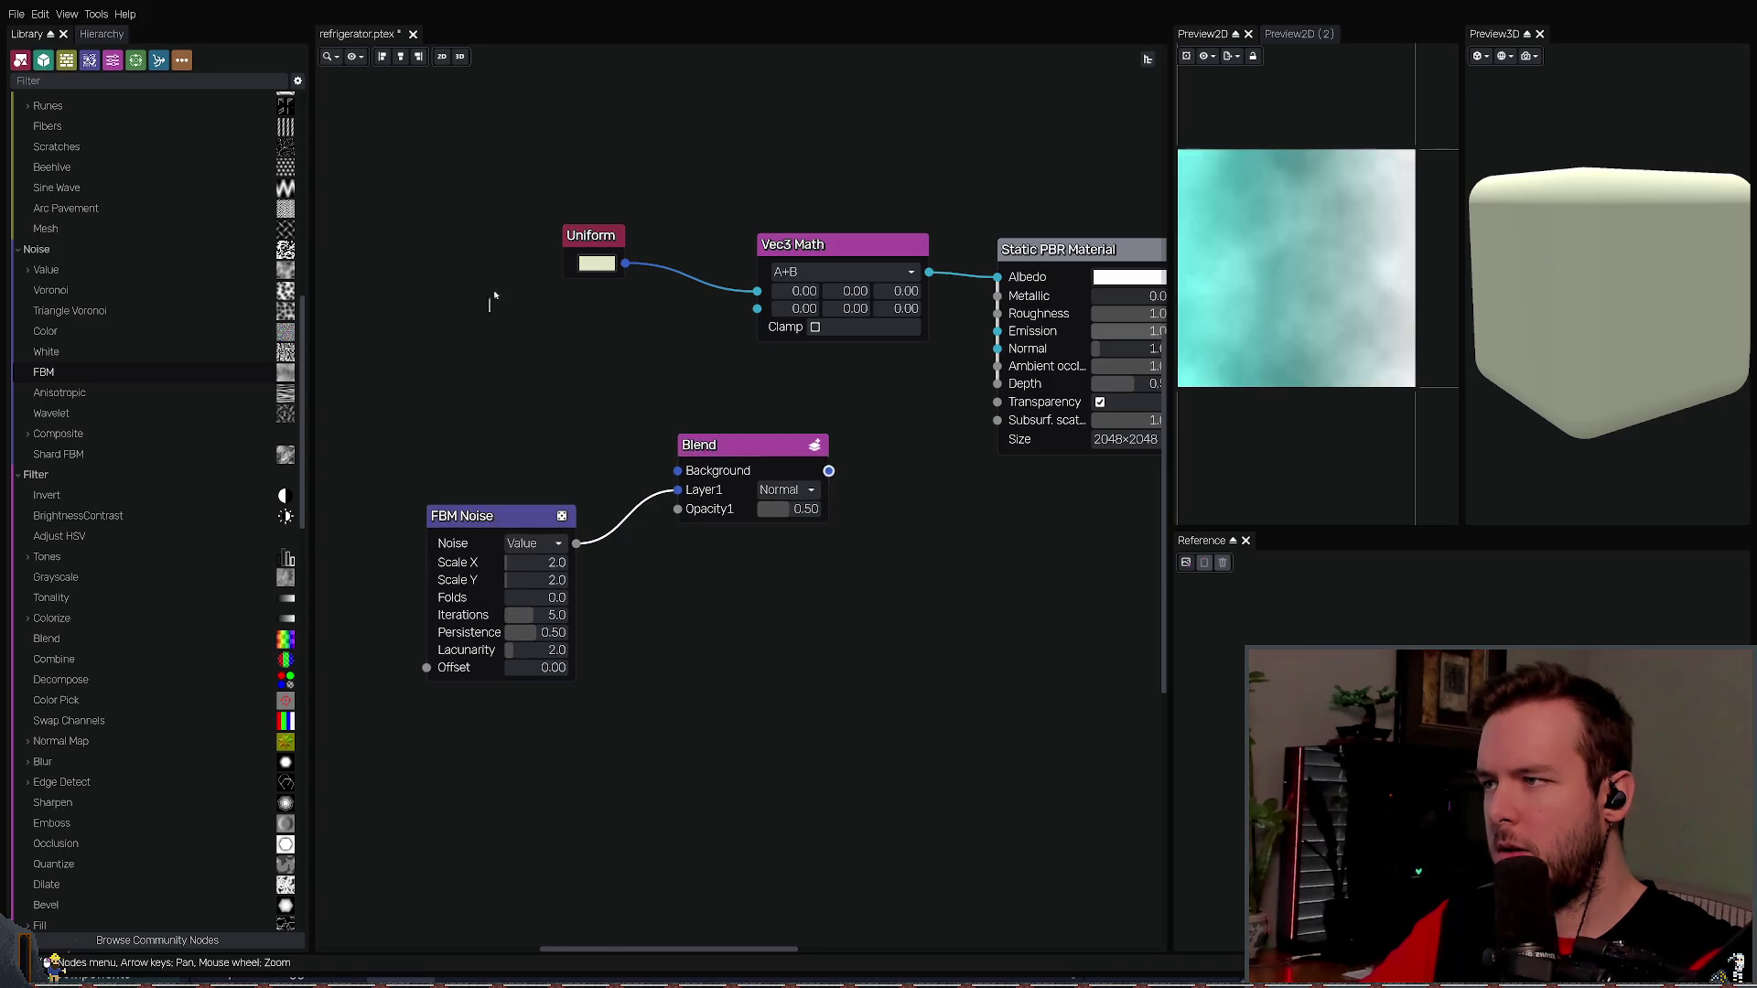
- Duplicate the cream Uniform node as the Blend background and arrange it beside FBM Noise
click(591, 235)
key(ctrl+d)
mouse_move(666, 264)
mouse_down()
mouse_move(531, 347)
mouse_move(672, 470)
mouse_up()
click(784, 453)
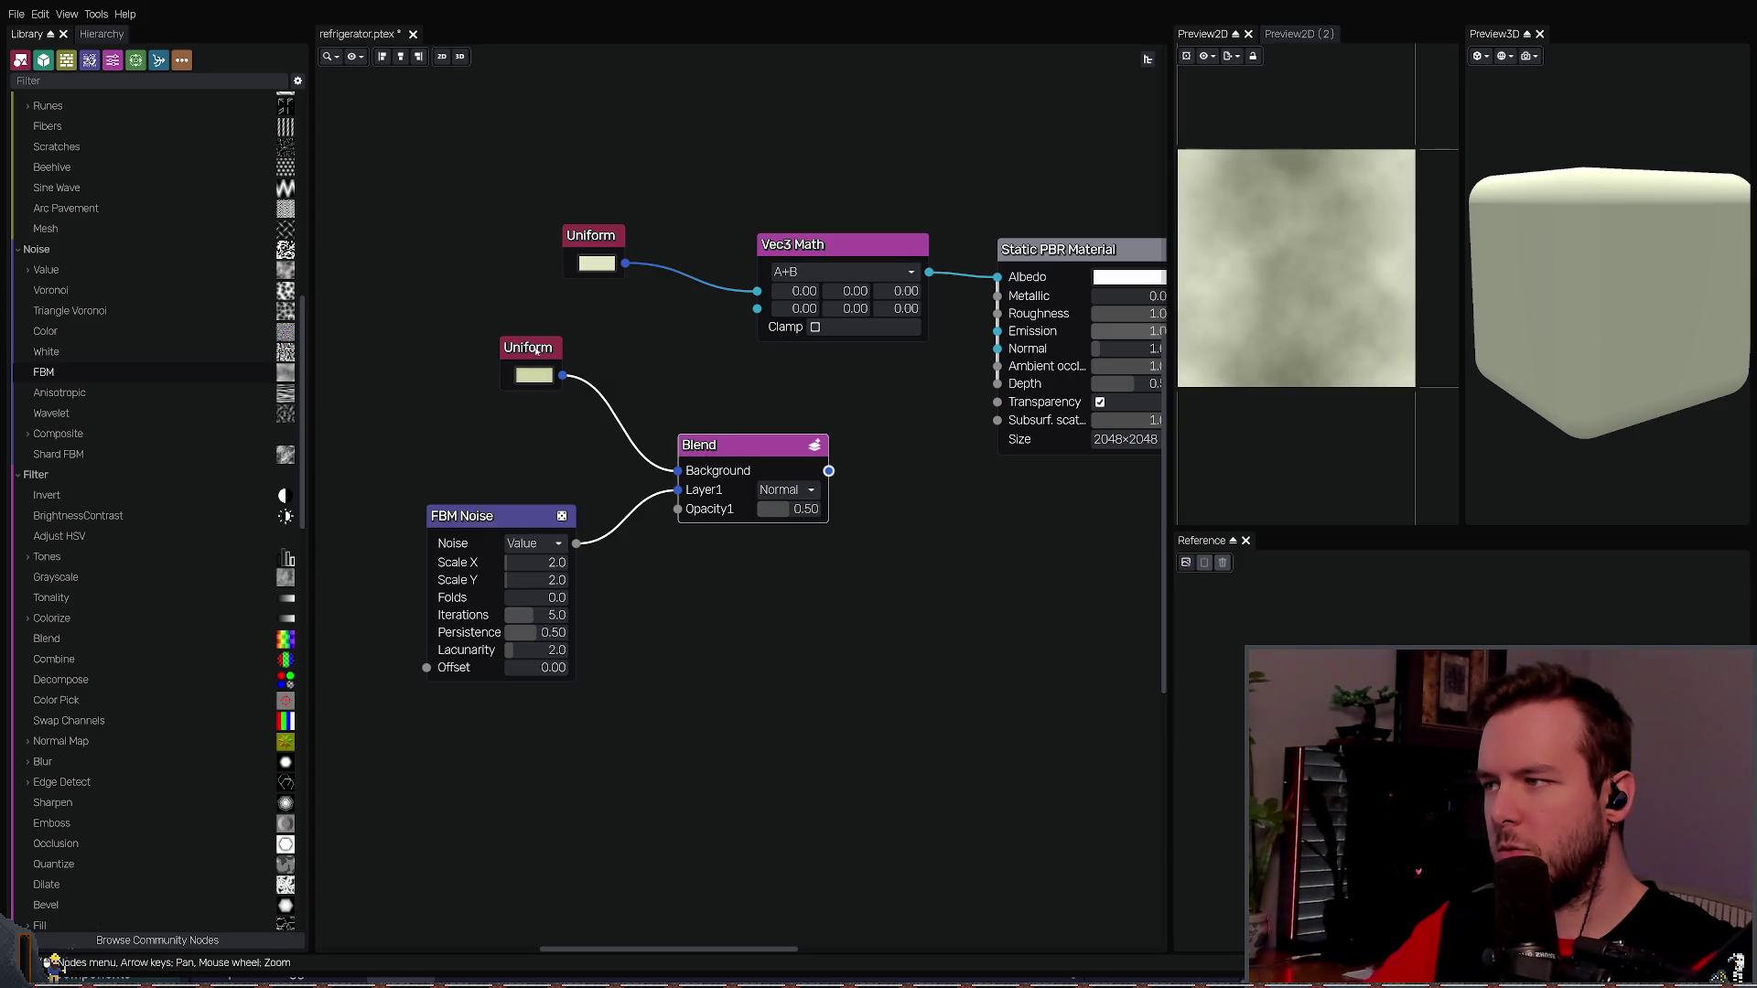
drag(535, 350, 452, 337)
drag(459, 518, 346, 515)
- Wire Blend into Vec3 Math, switch Vec3 Math to A*B, and set Blend opacity to 0.61
mouse_move(758, 445)
mouse_down()
mouse_move(551, 411)
mouse_move(757, 308)
mouse_up()
drag(551, 411, 620, 412)
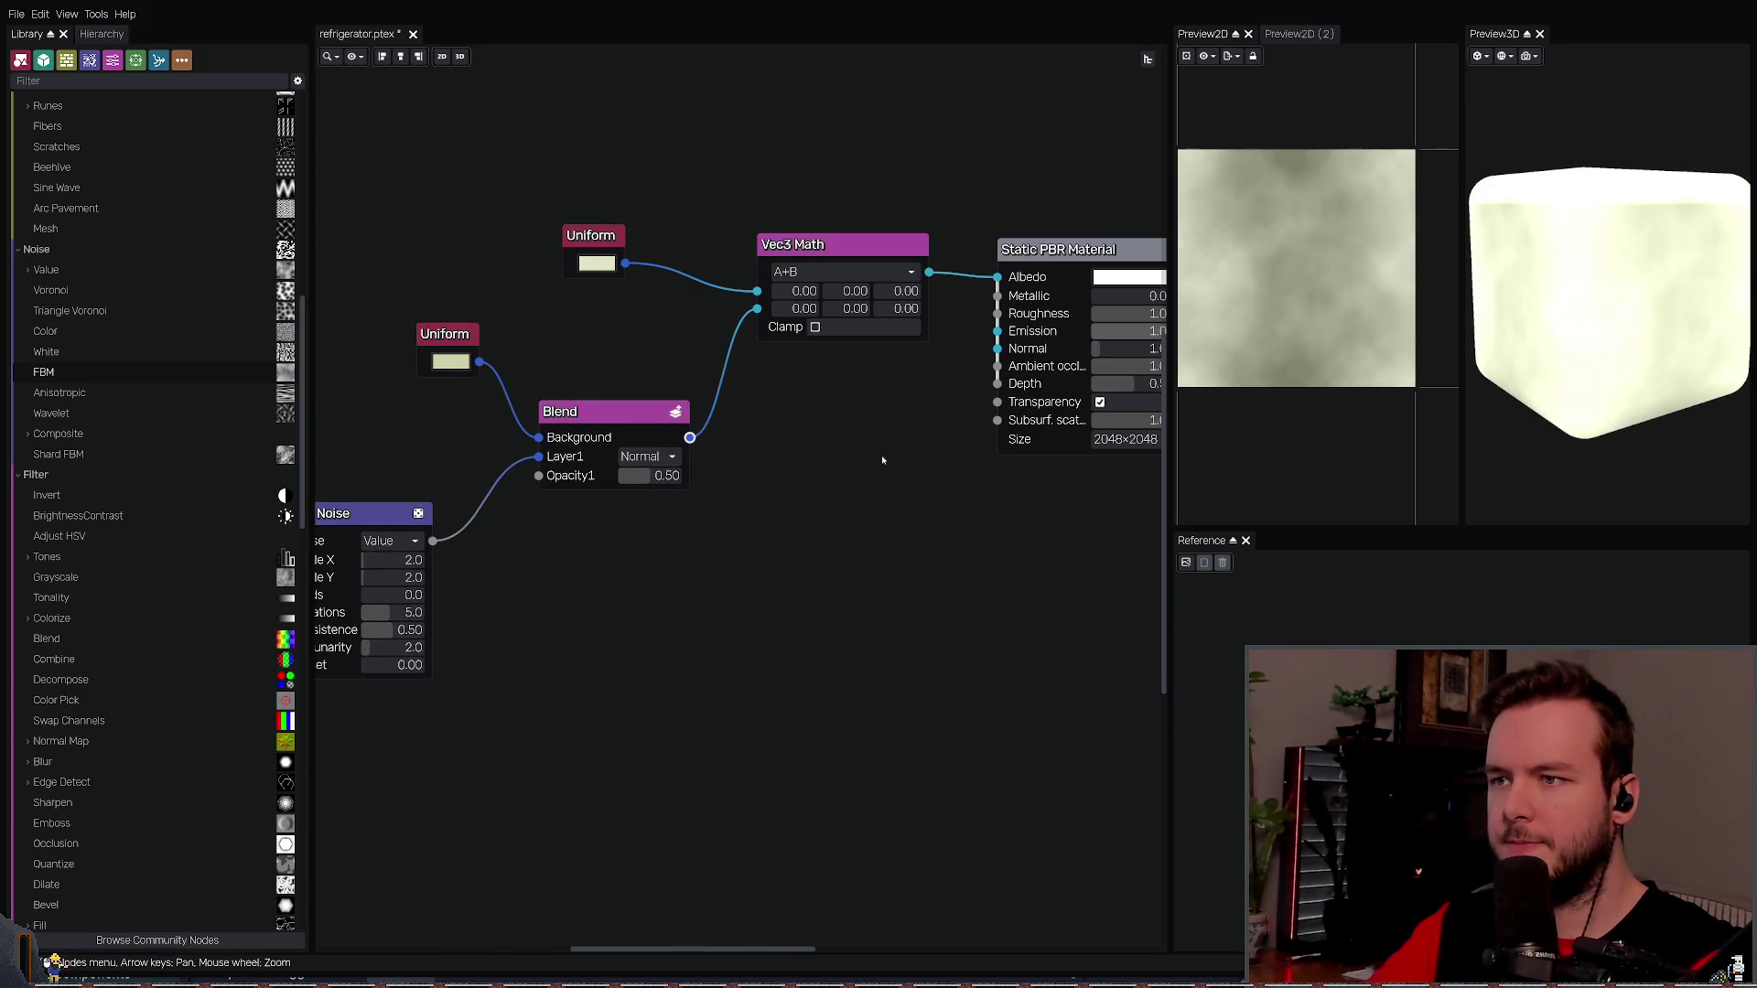
mouse_move(651, 483)
mouse_down()
mouse_move(604, 478)
mouse_move(698, 479)
mouse_move(602, 477)
mouse_move(641, 477)
mouse_up()
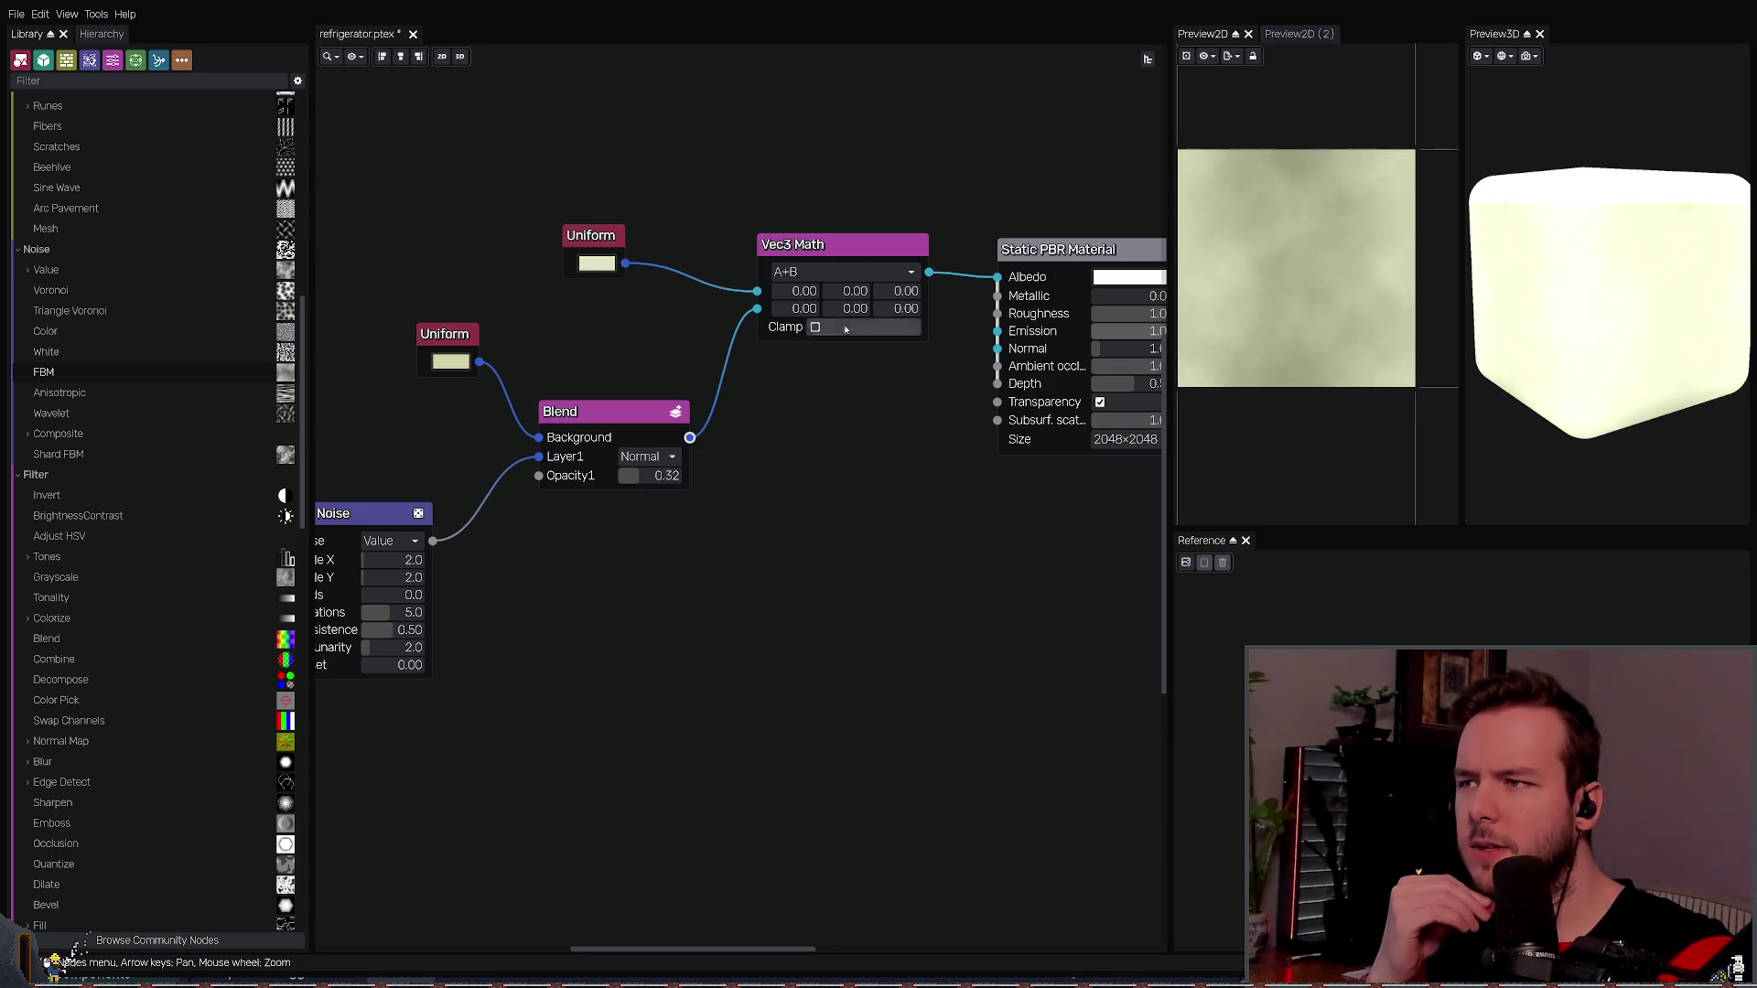
click(827, 260)
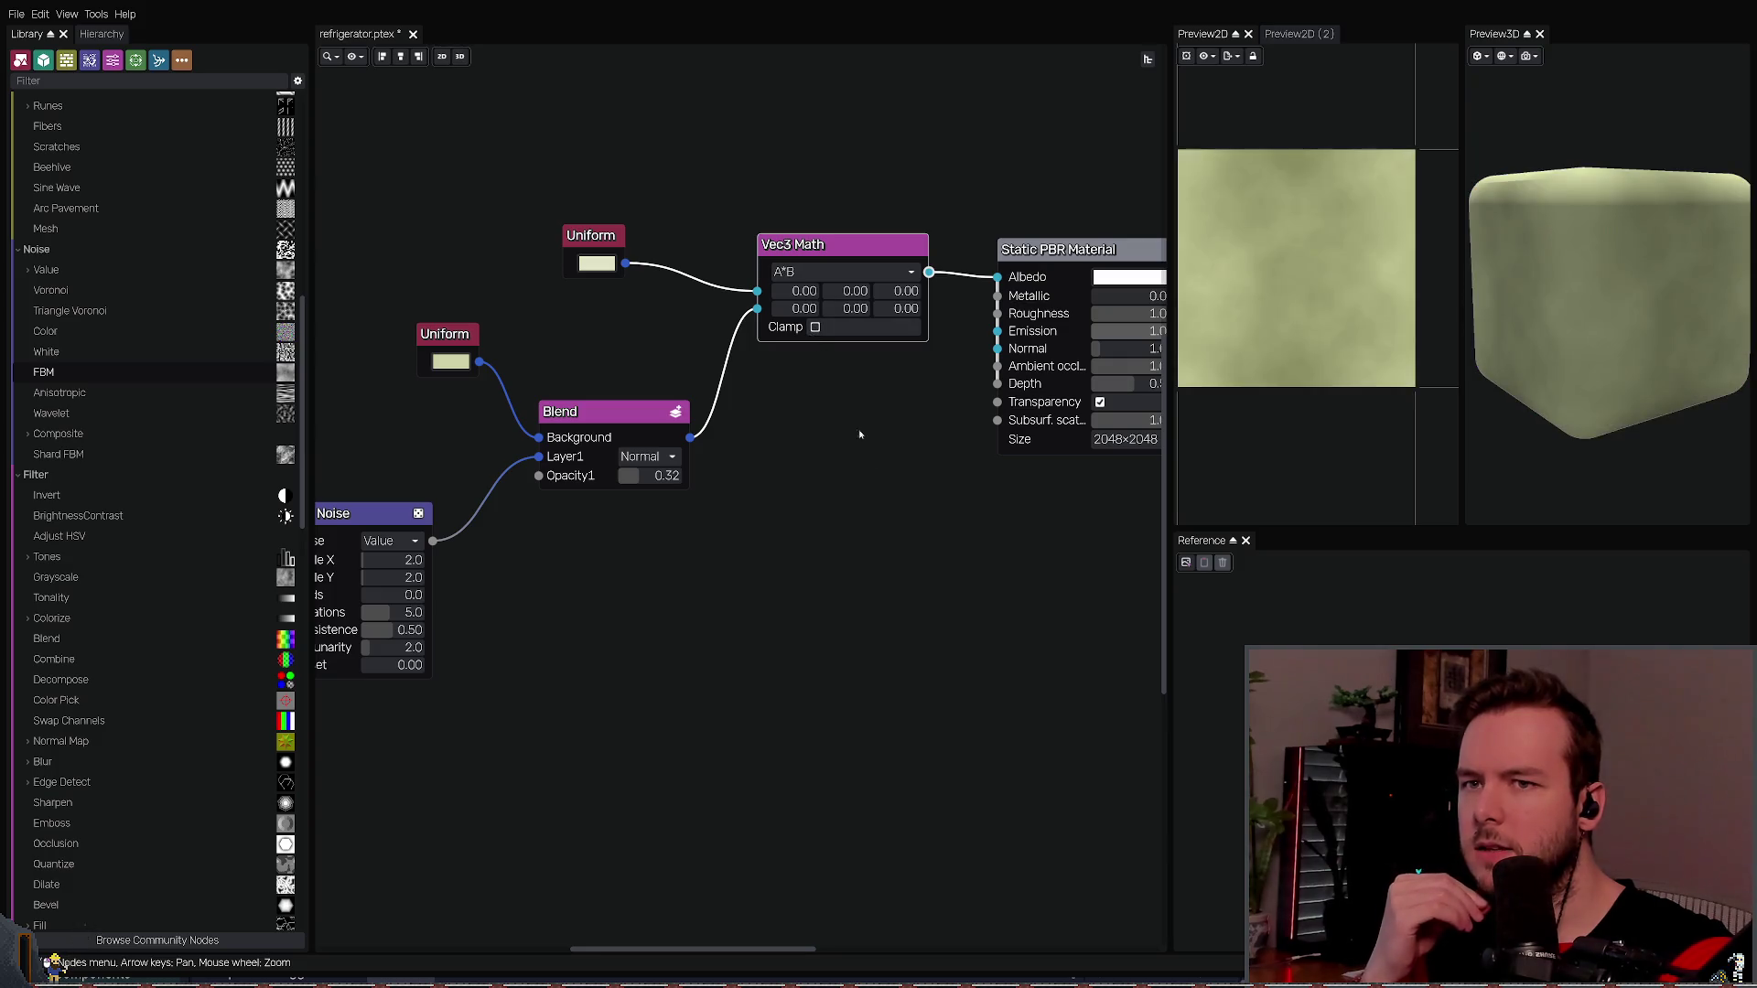
click(871, 467)
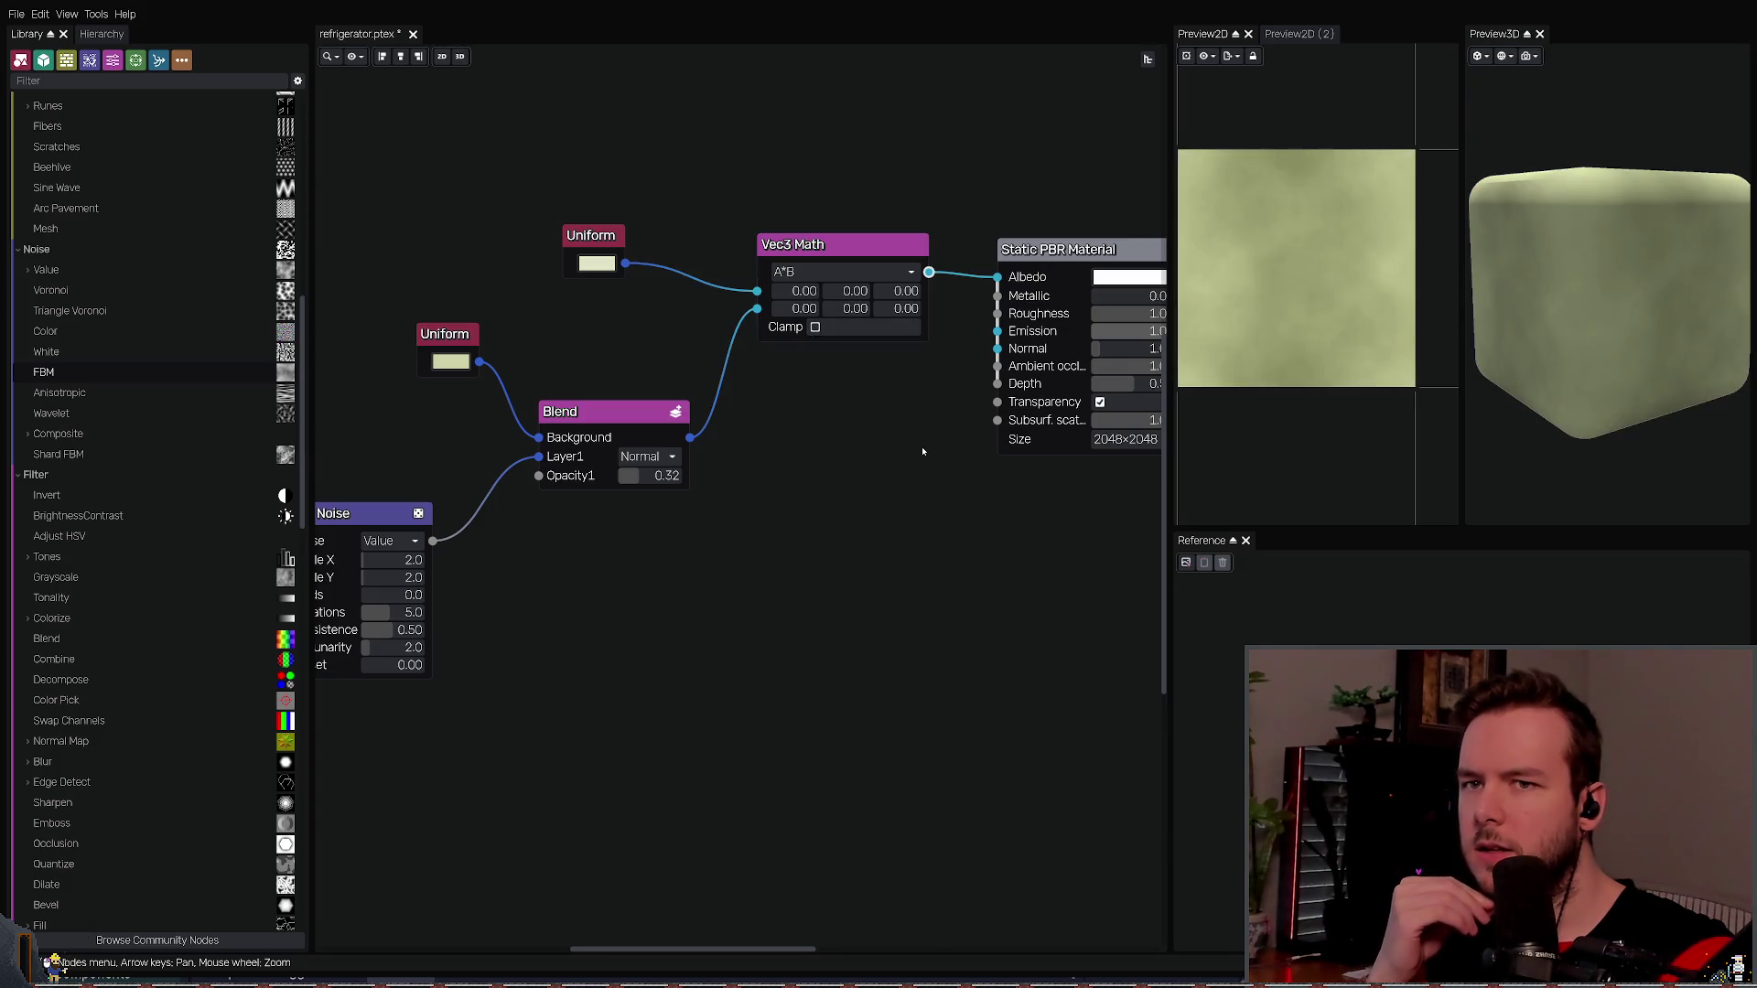
mouse_move(642, 478)
mouse_down()
mouse_move(677, 477)
mouse_move(660, 478)
mouse_up()
click(614, 413)
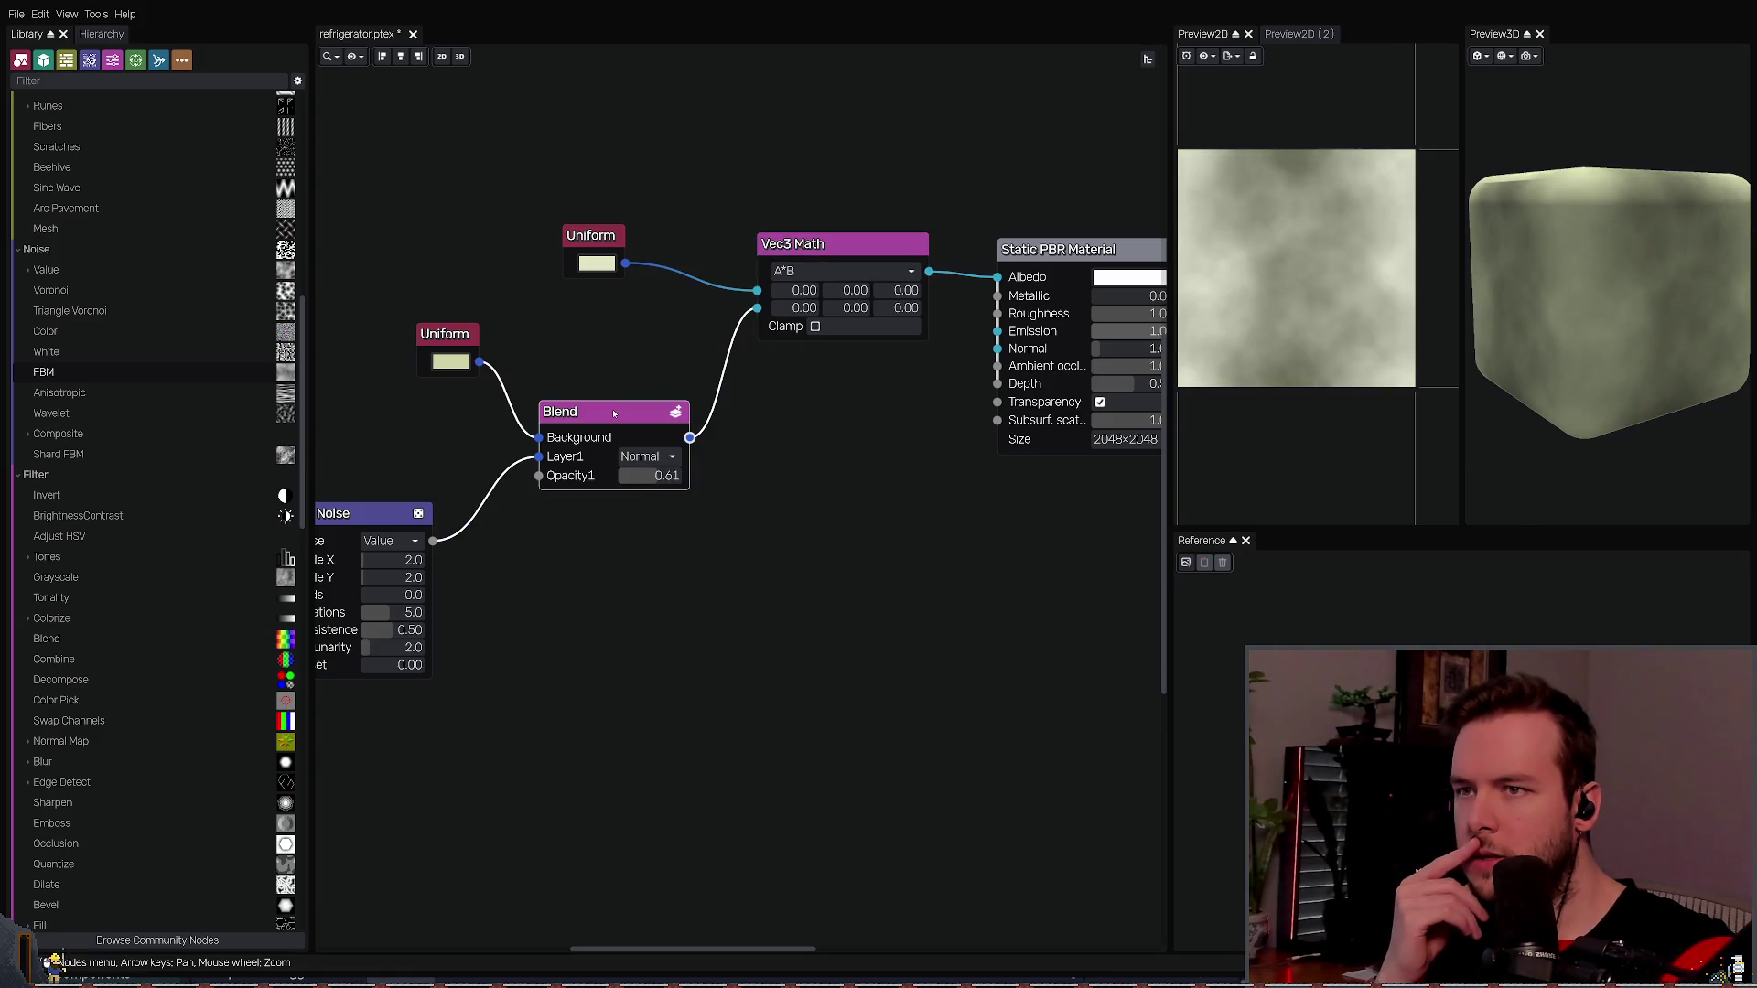
click(823, 243)
click(591, 236)
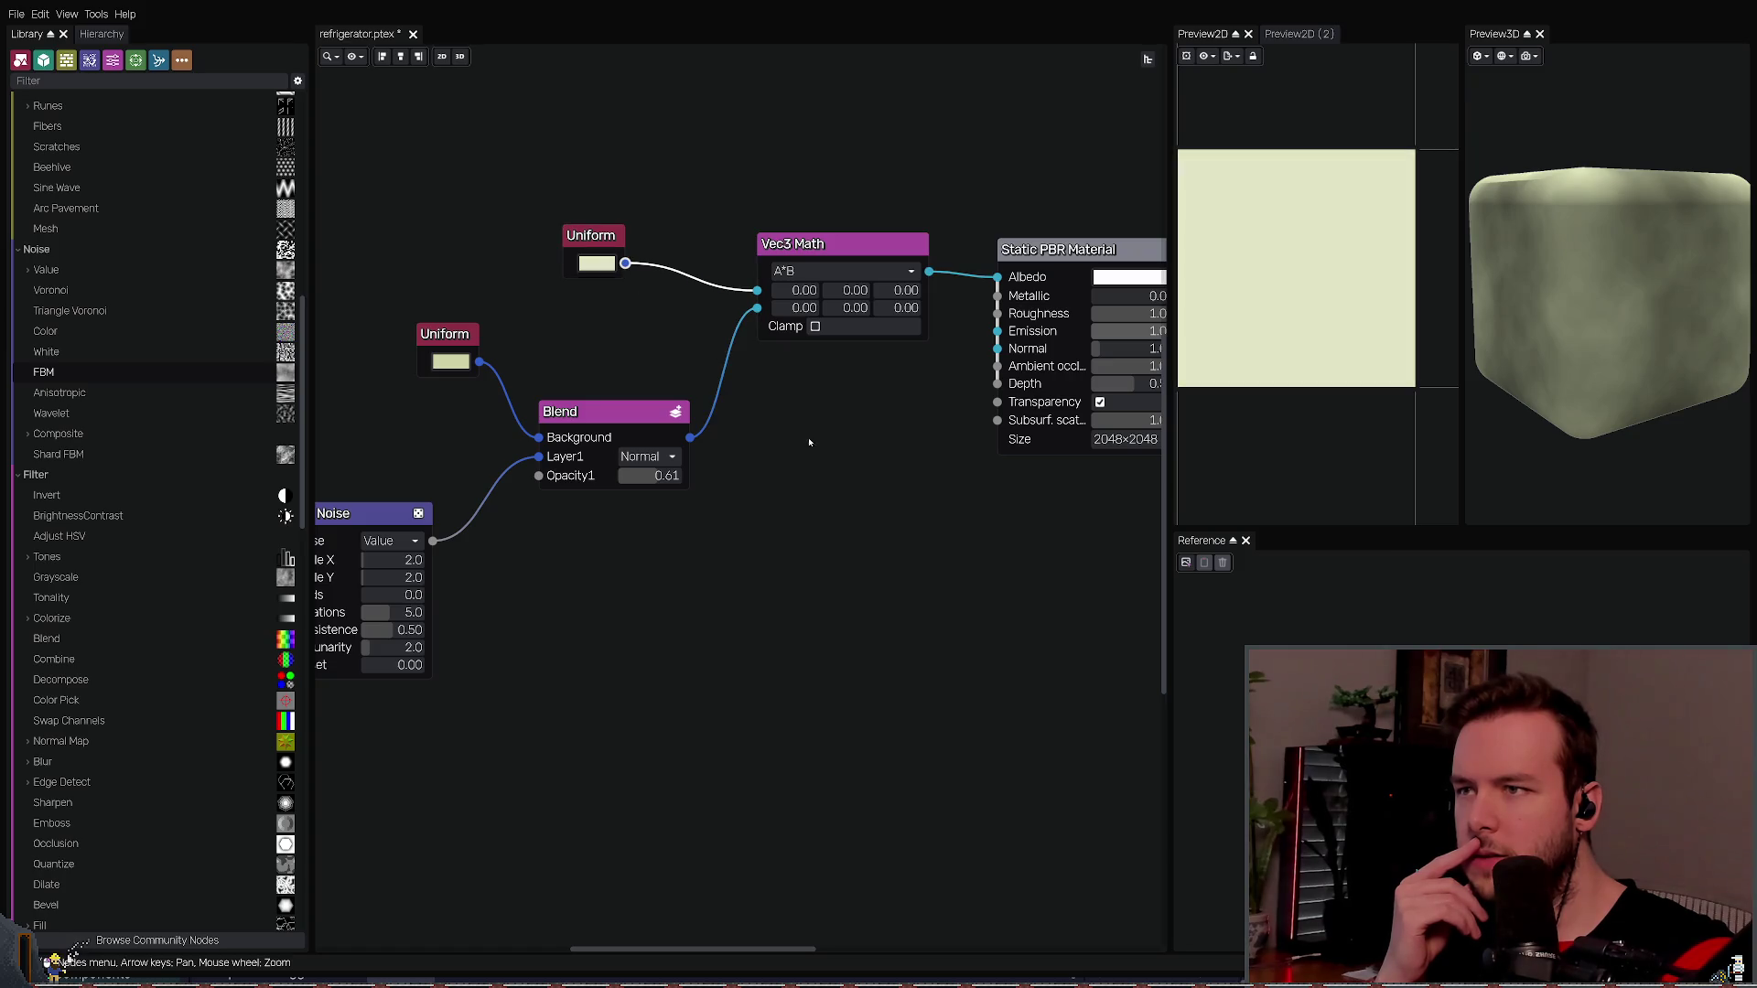
click(856, 453)
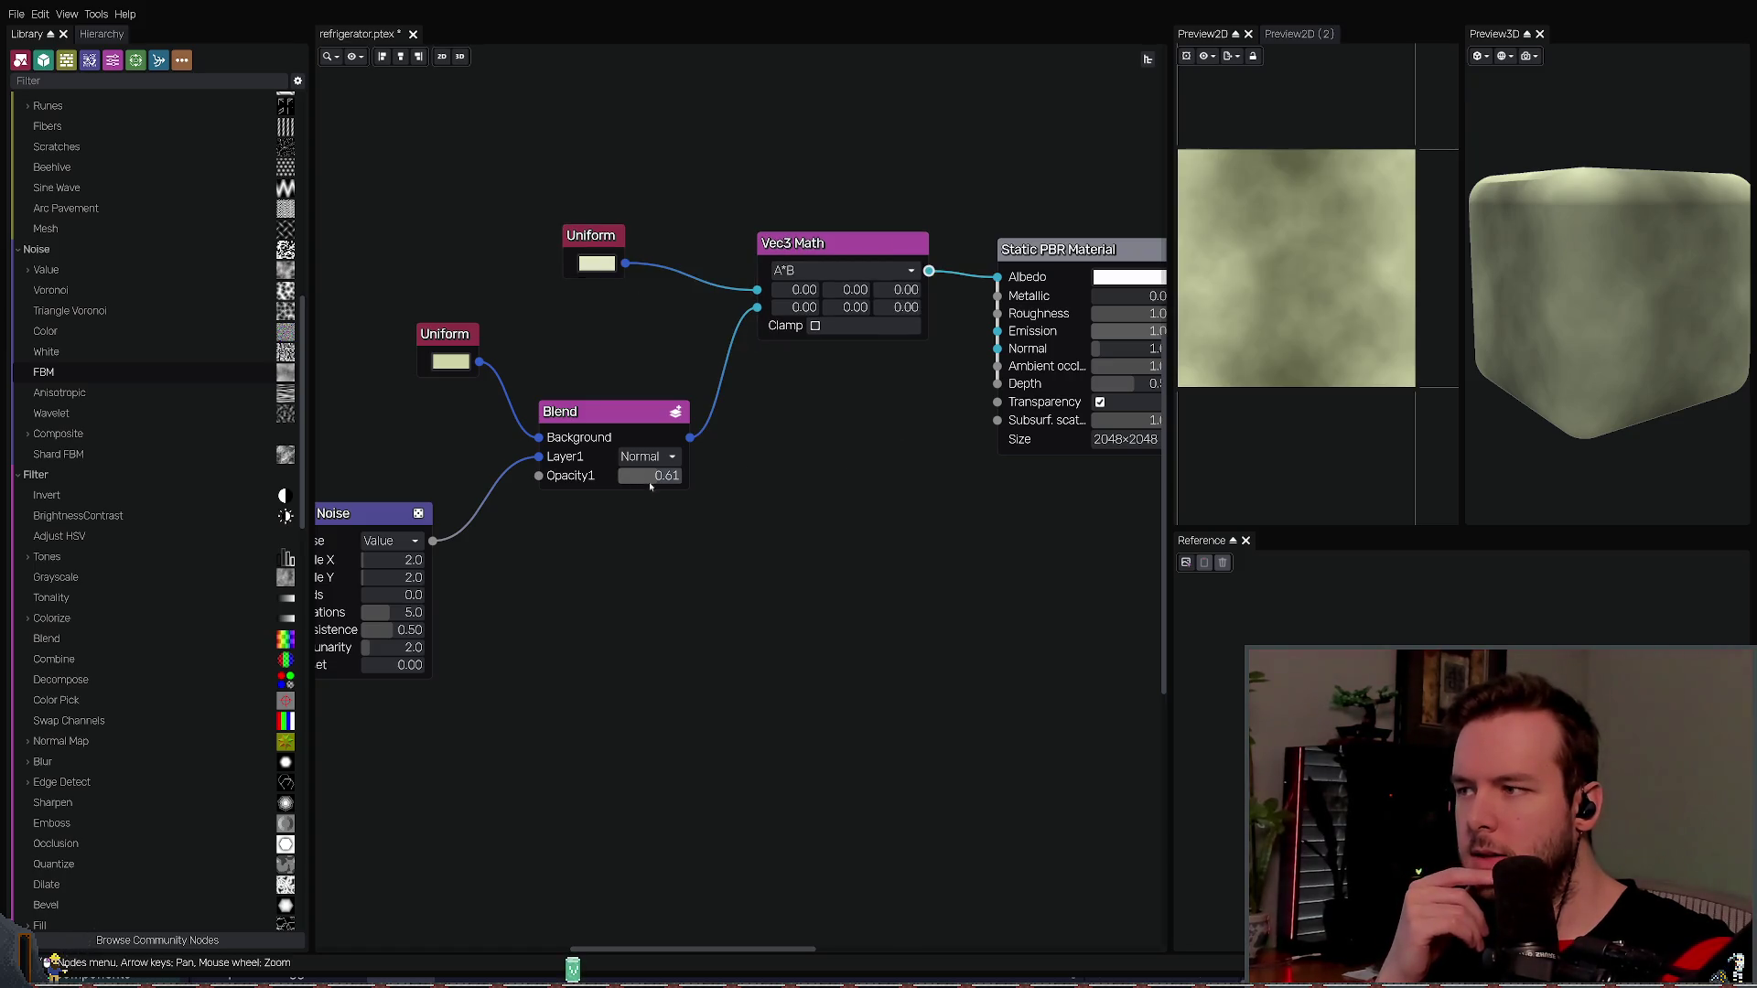
- Set the FBM Noise scale to 2 in X and 8 in Y
drag(474, 469, 537, 457)
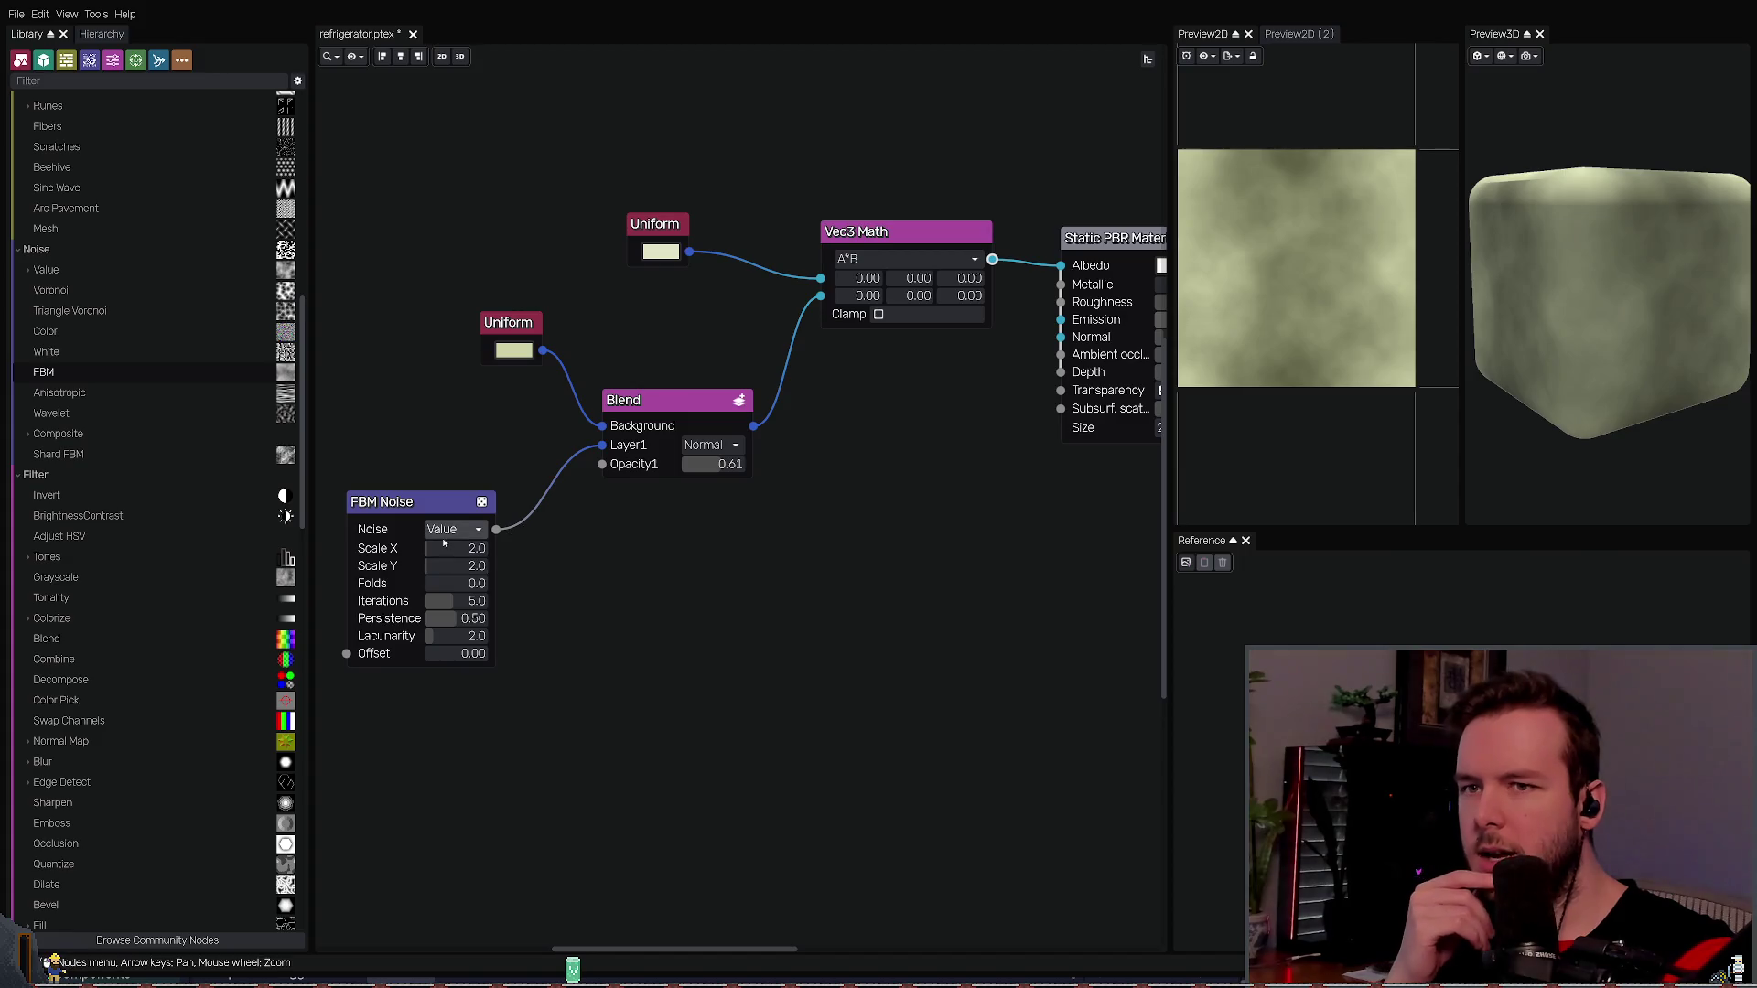
mouse_move(457, 548)
mouse_down()
mouse_move(476, 553)
mouse_move(466, 567)
mouse_up()
click(467, 551)
text(2)
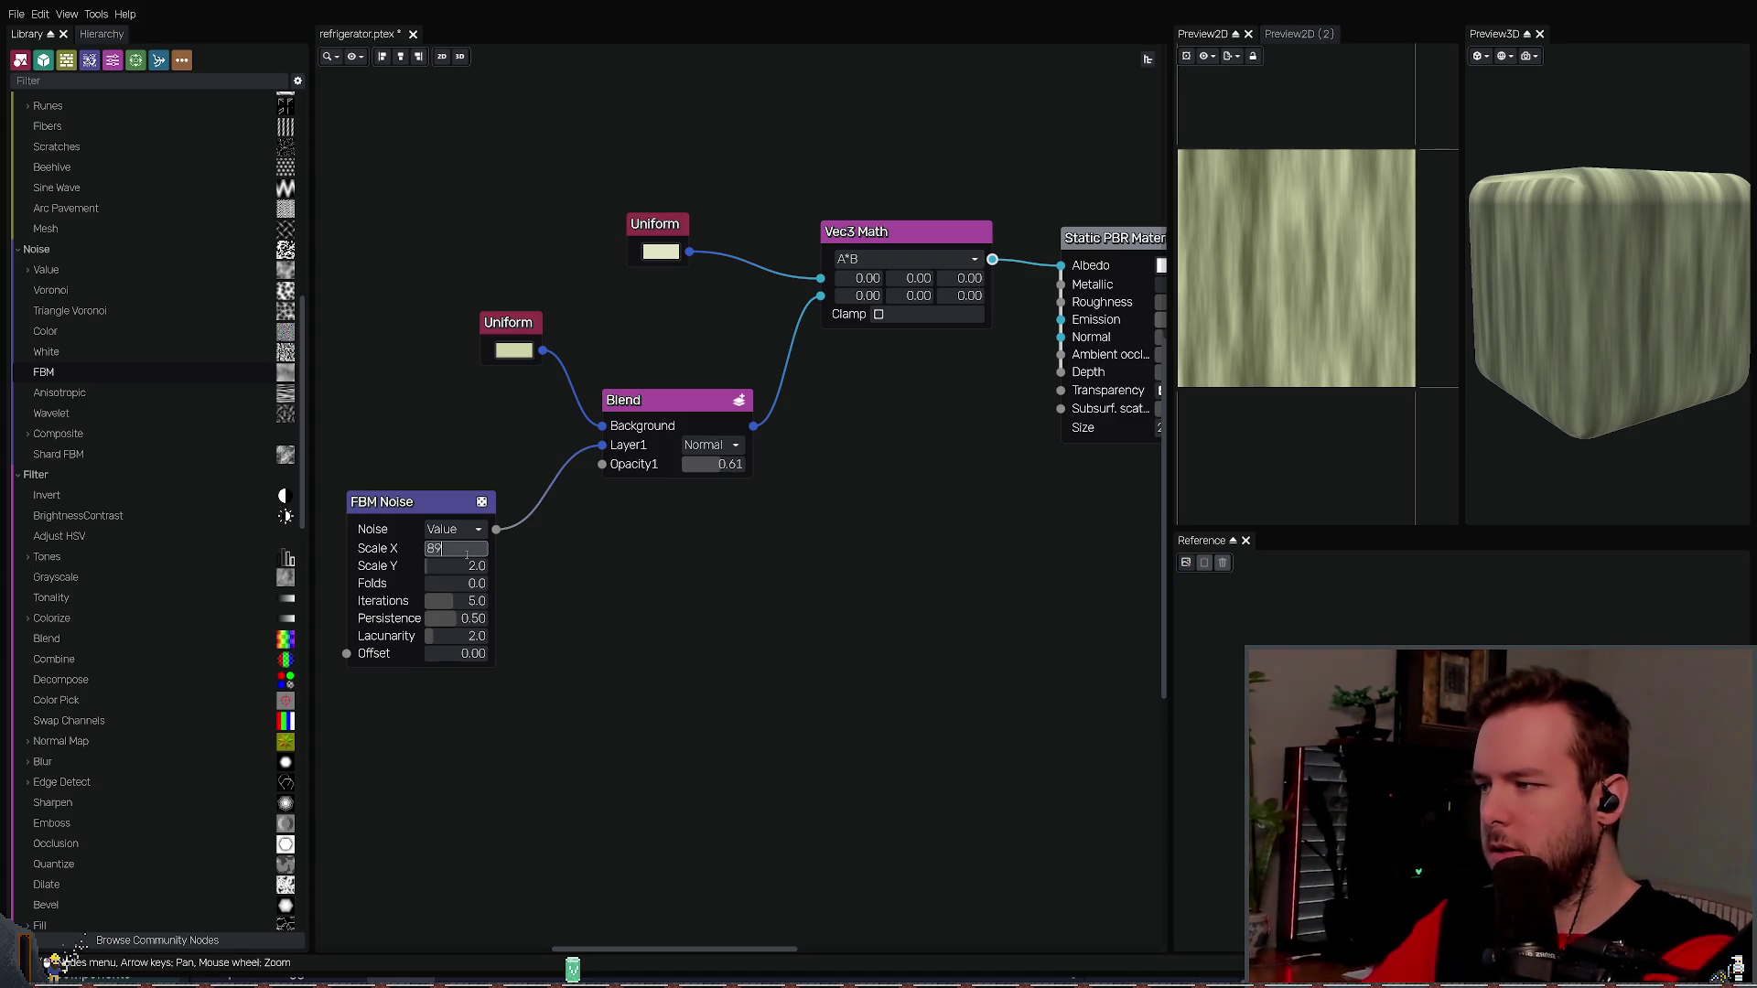
key(Tab)
text(8)
key(Return)
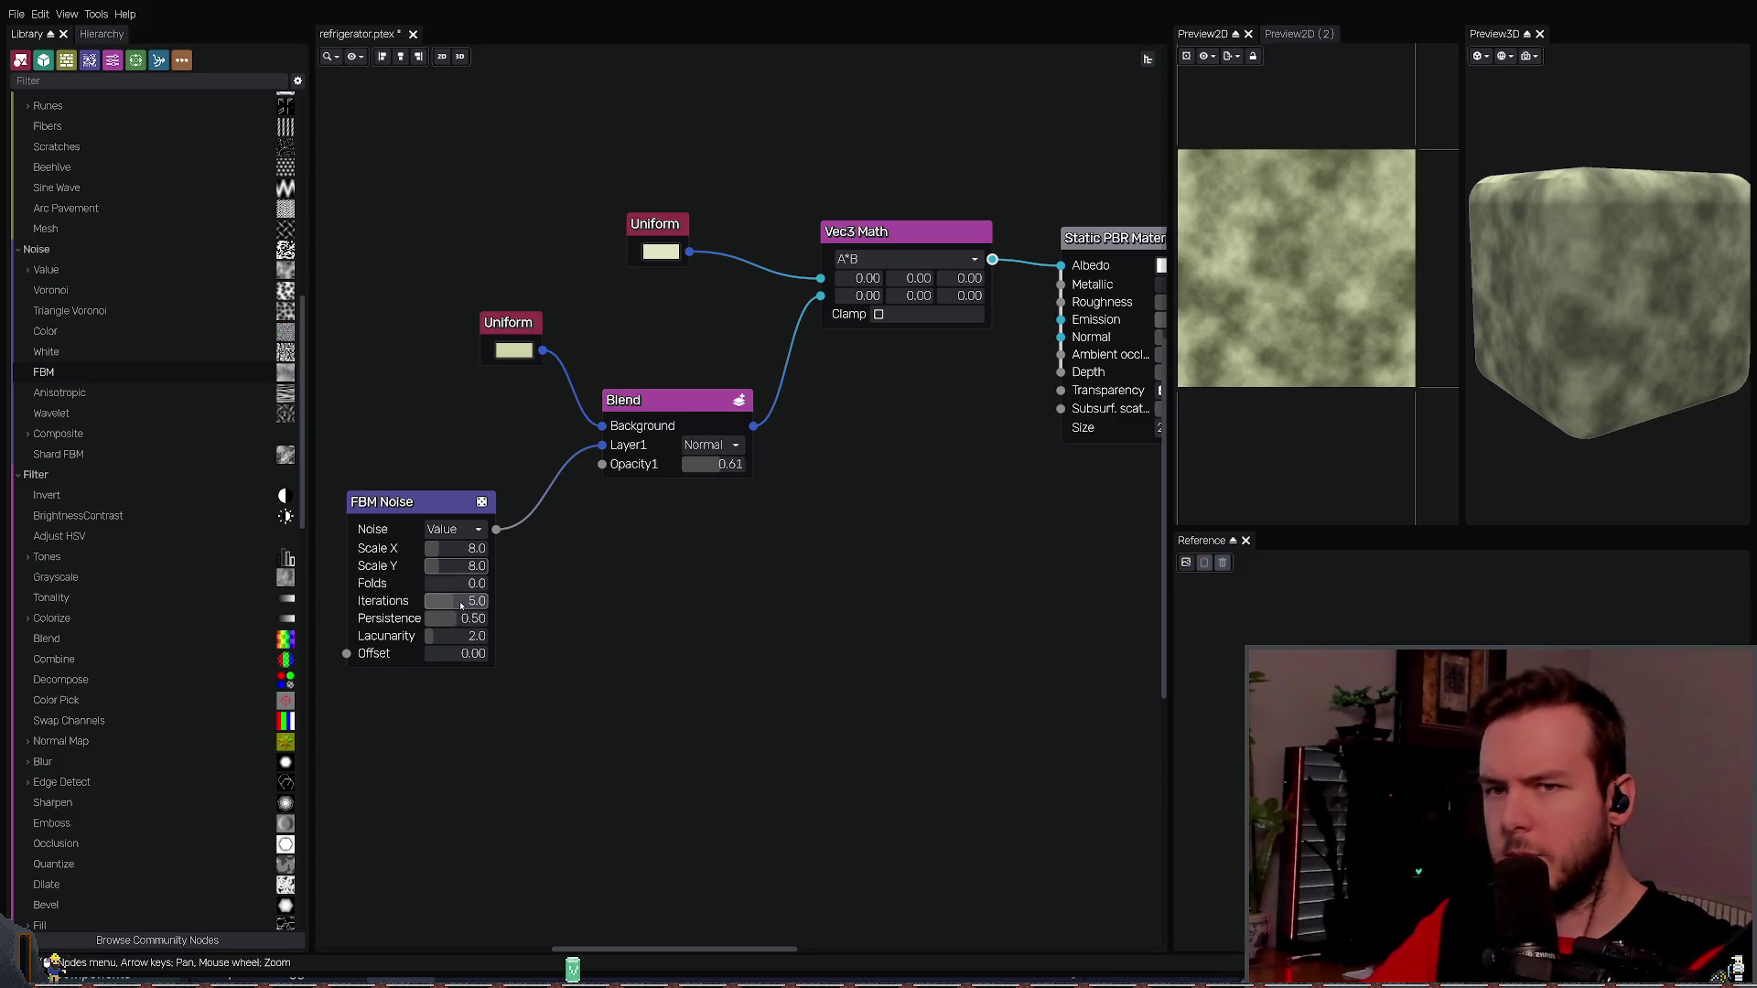
- Test FBM Noise Persistence, Lacunarity and Offset values, returning them to 0.50, 2.0 and 0.00
scroll(450, 599, up, 1)
scroll(453, 619, up, 5)
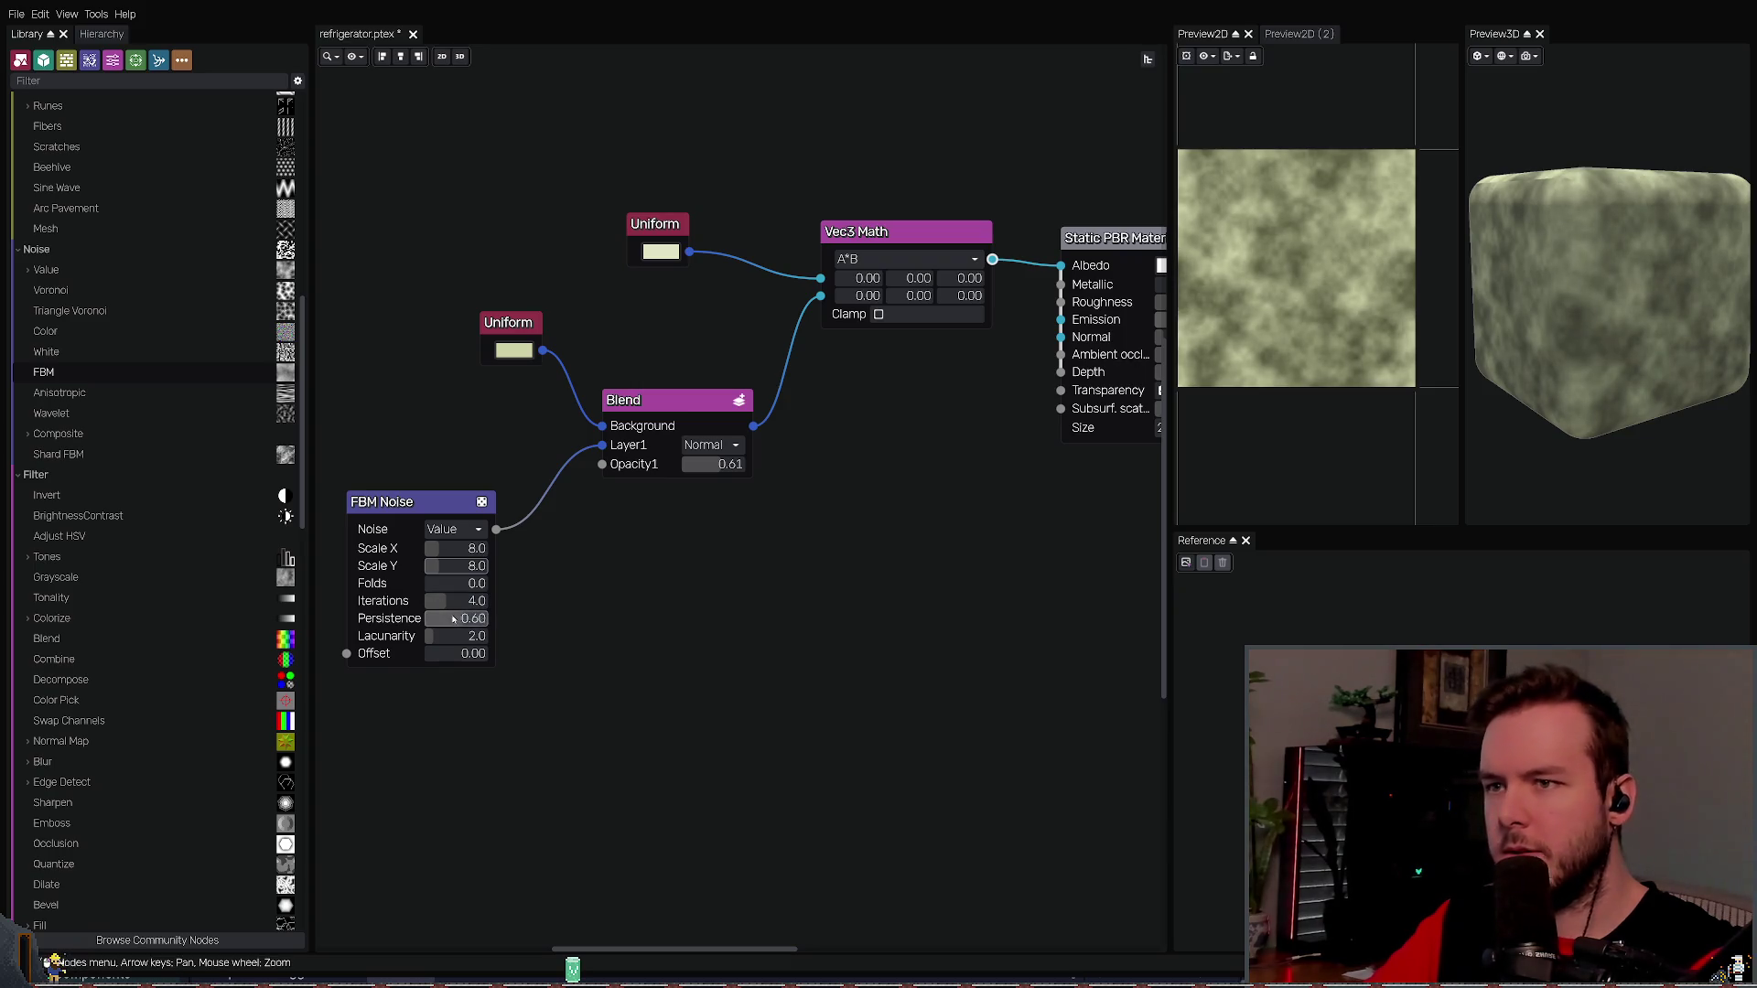
scroll(453, 619, down, 5)
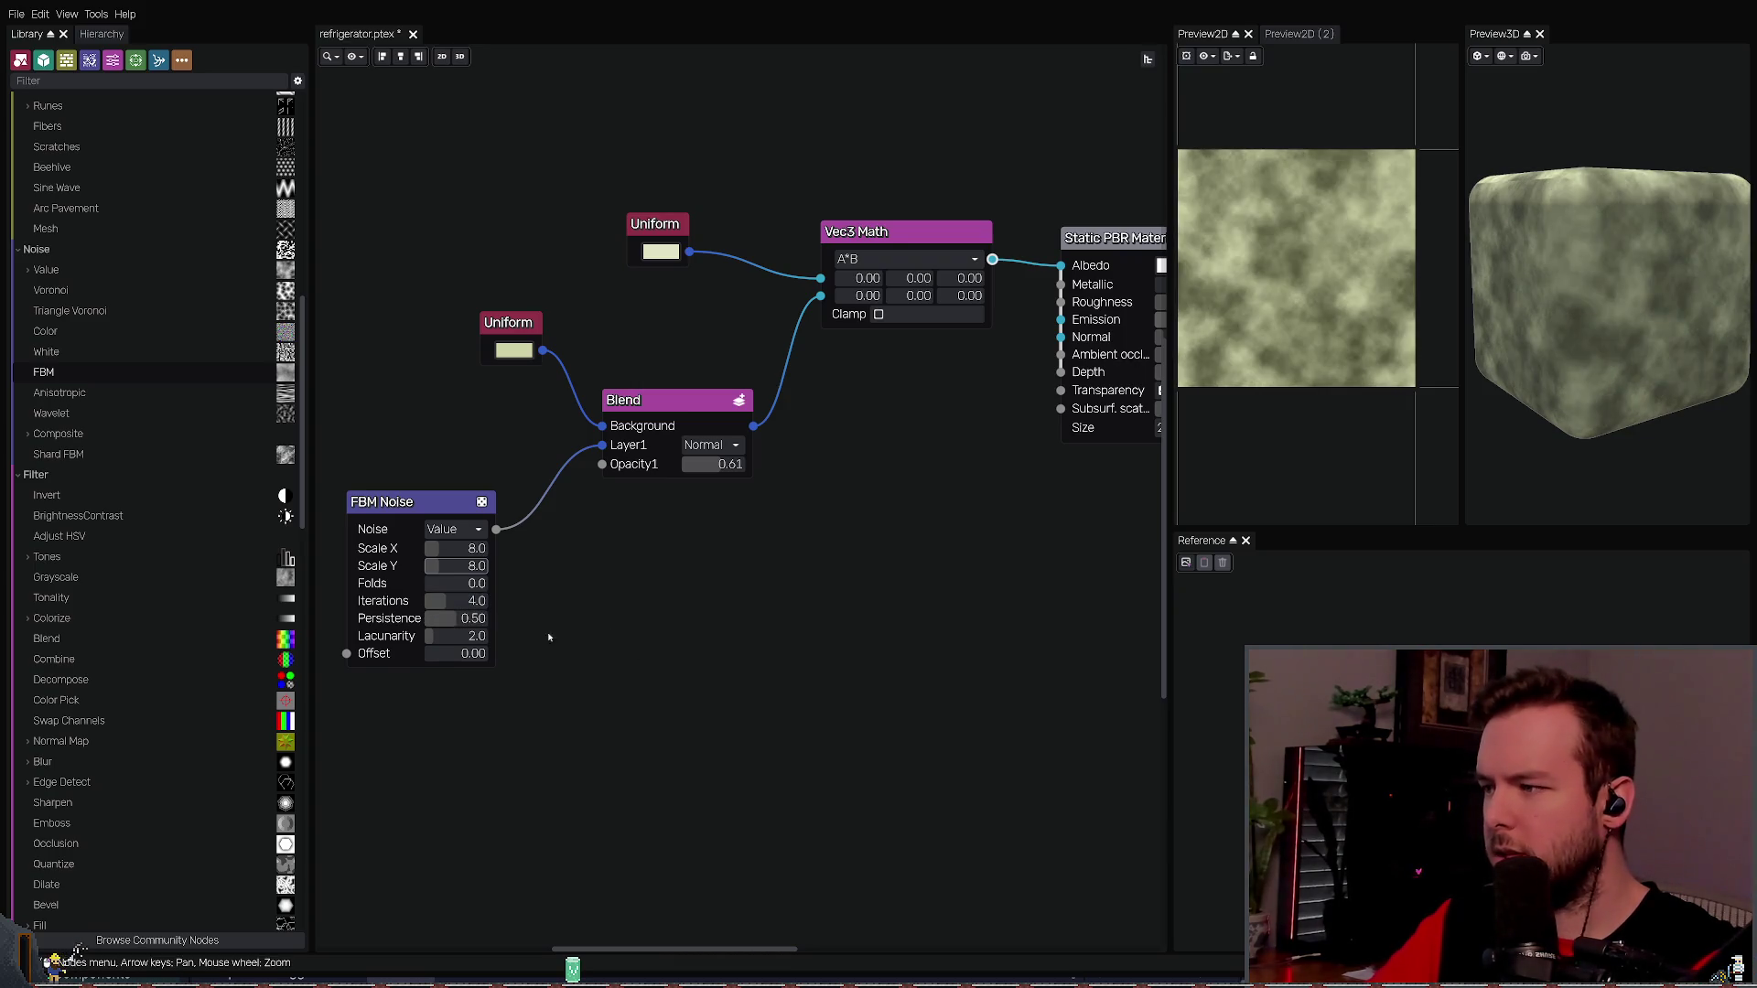
scroll(471, 636, down, 5)
scroll(472, 636, up, 5)
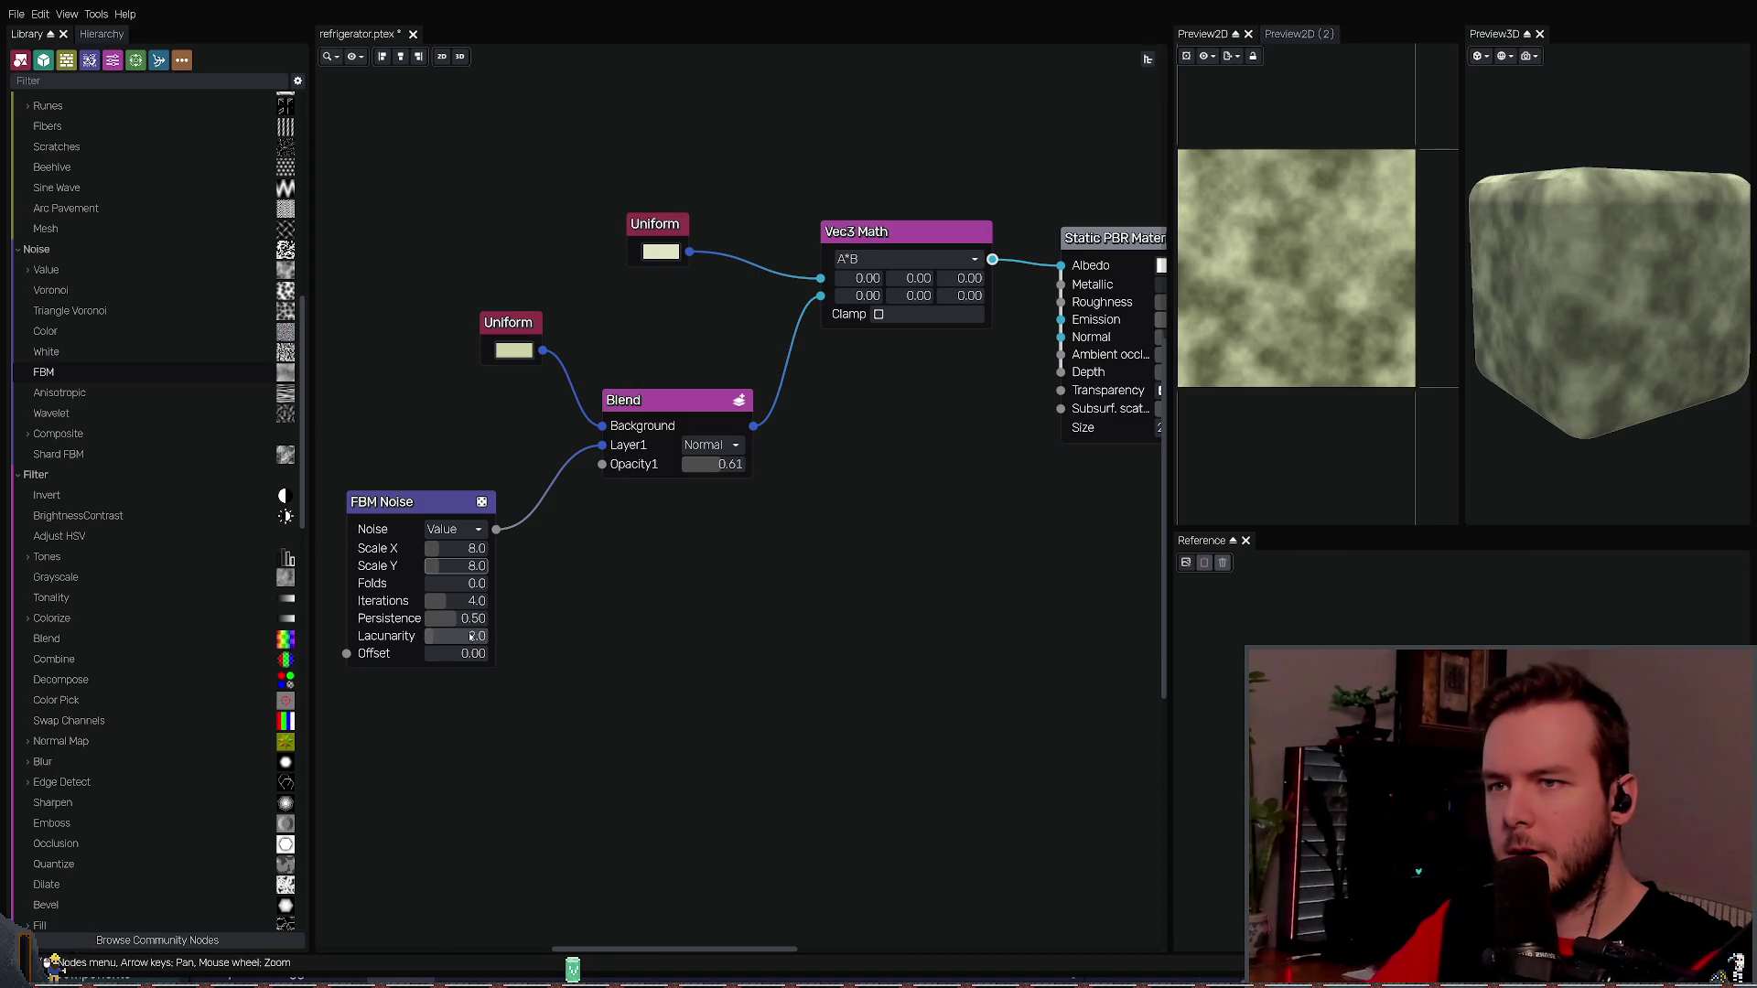
scroll(475, 653, up, 5)
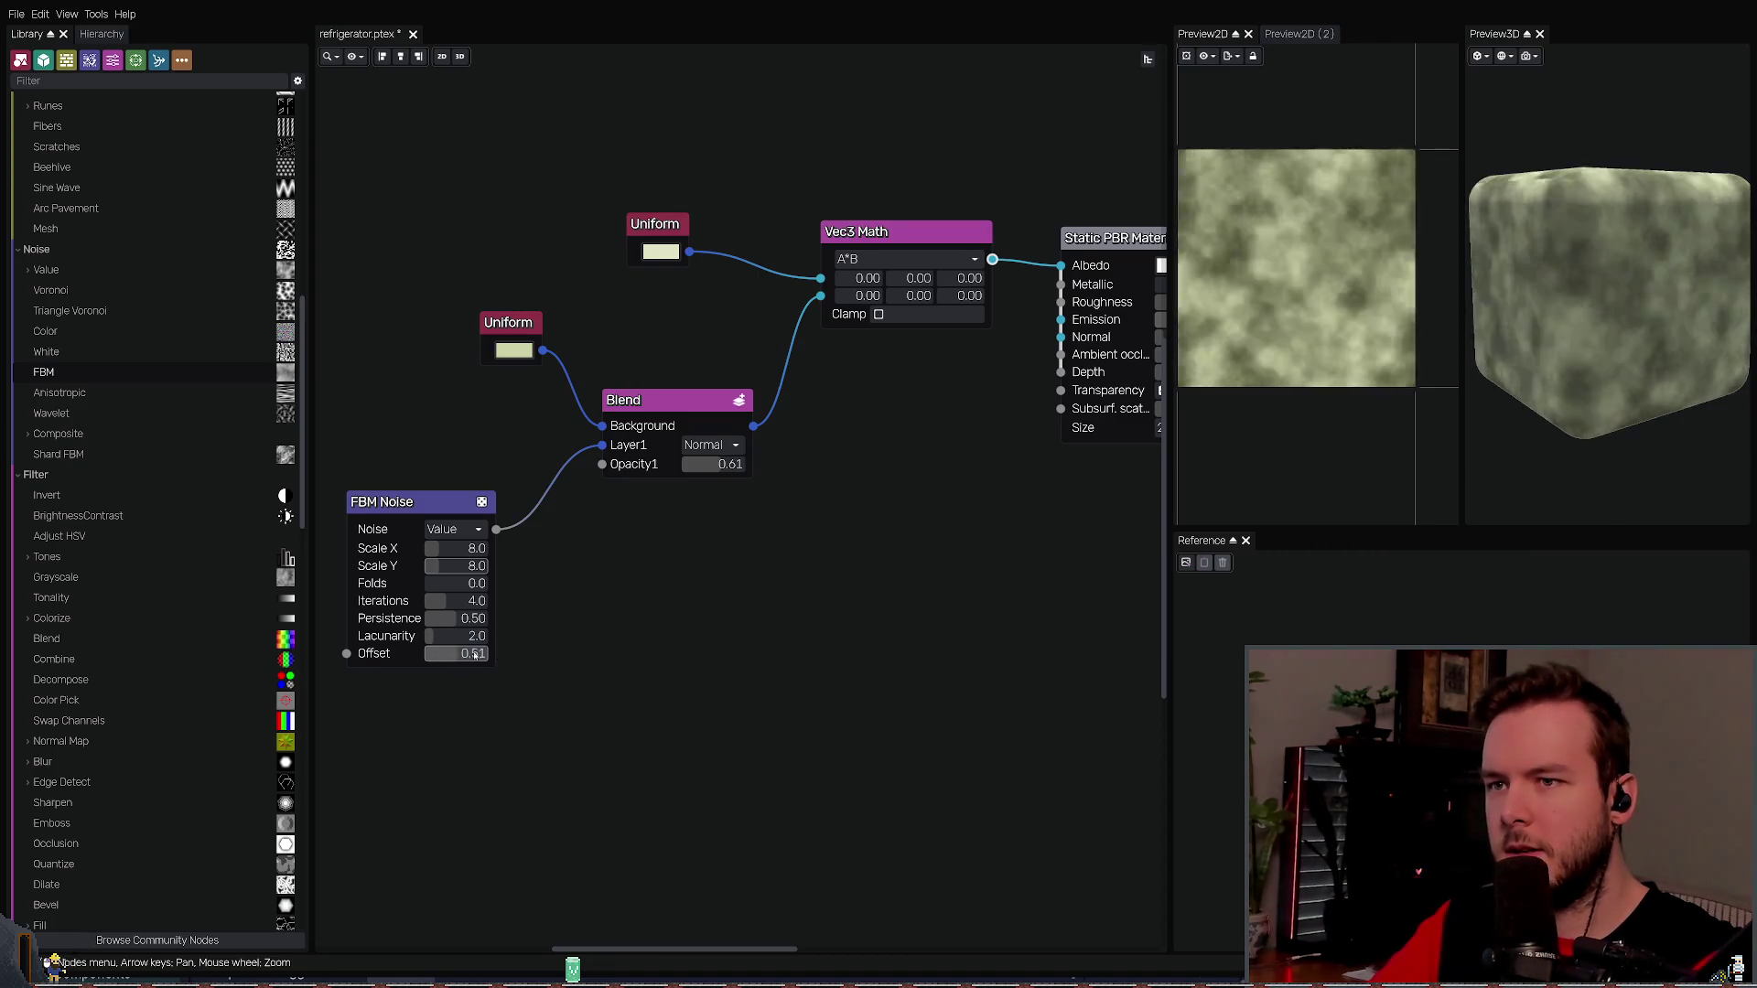
scroll(475, 653, down, 5)
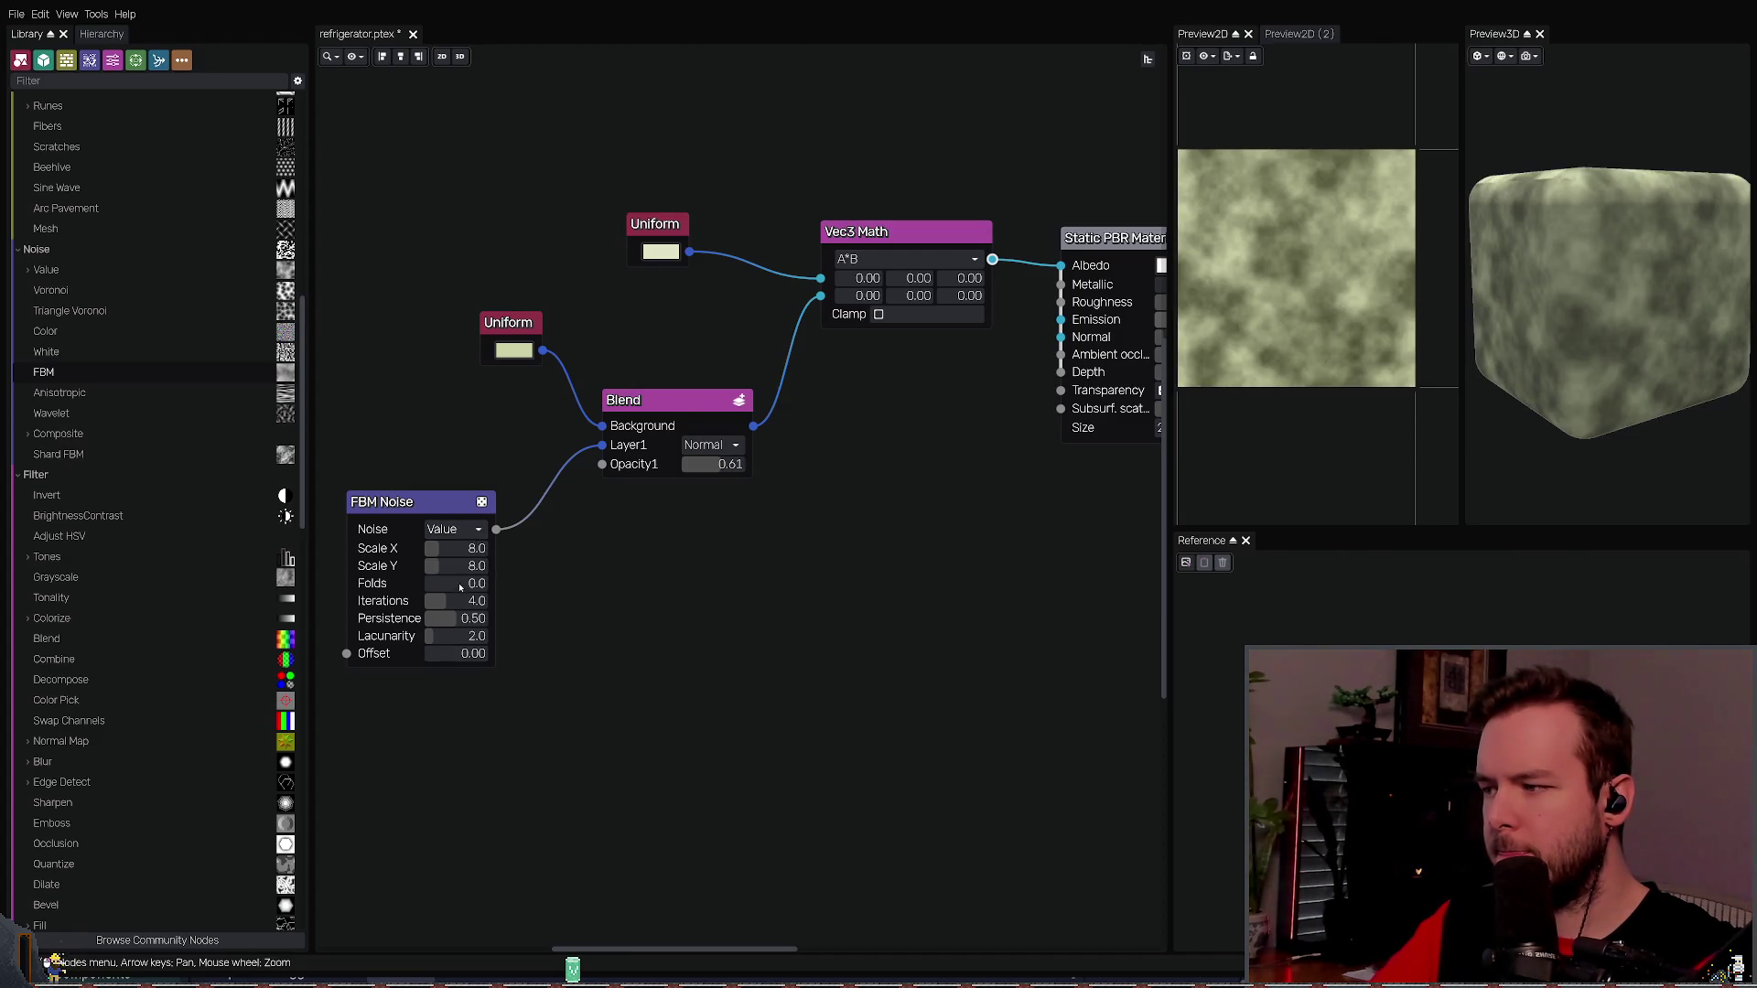
- Lower the Blend opacity to 0.06 for a nearly flat green and save
key(c)
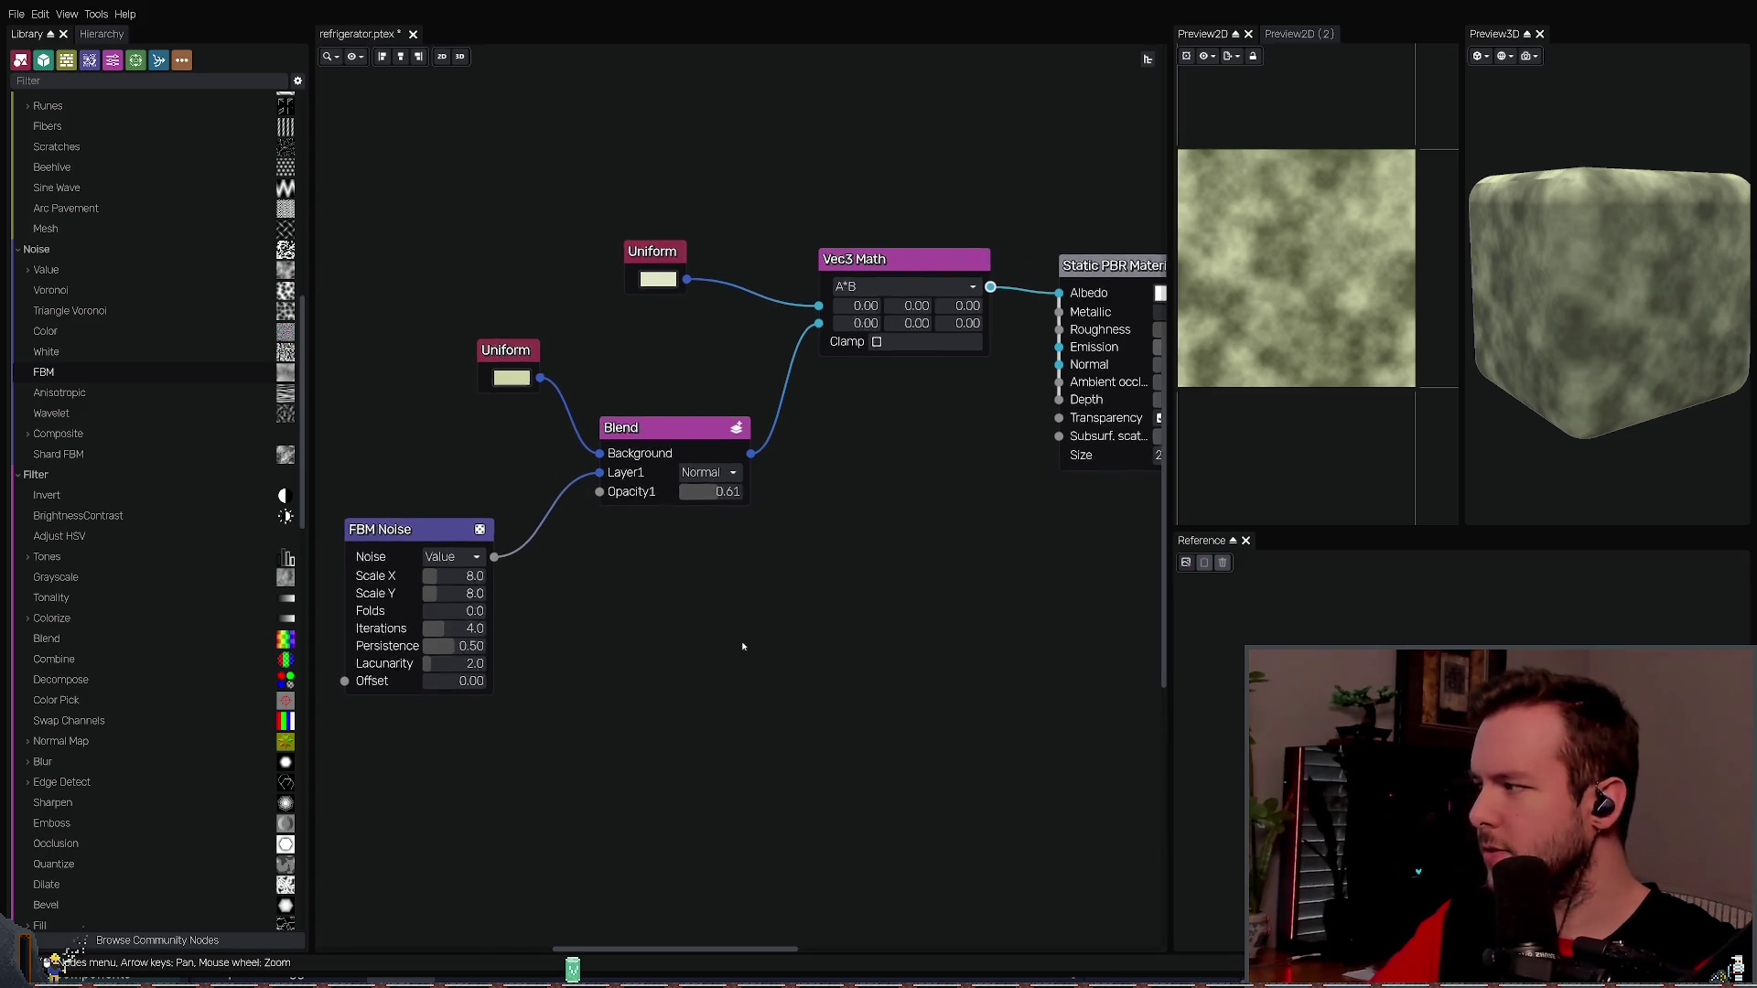
drag(682, 524, 651, 526)
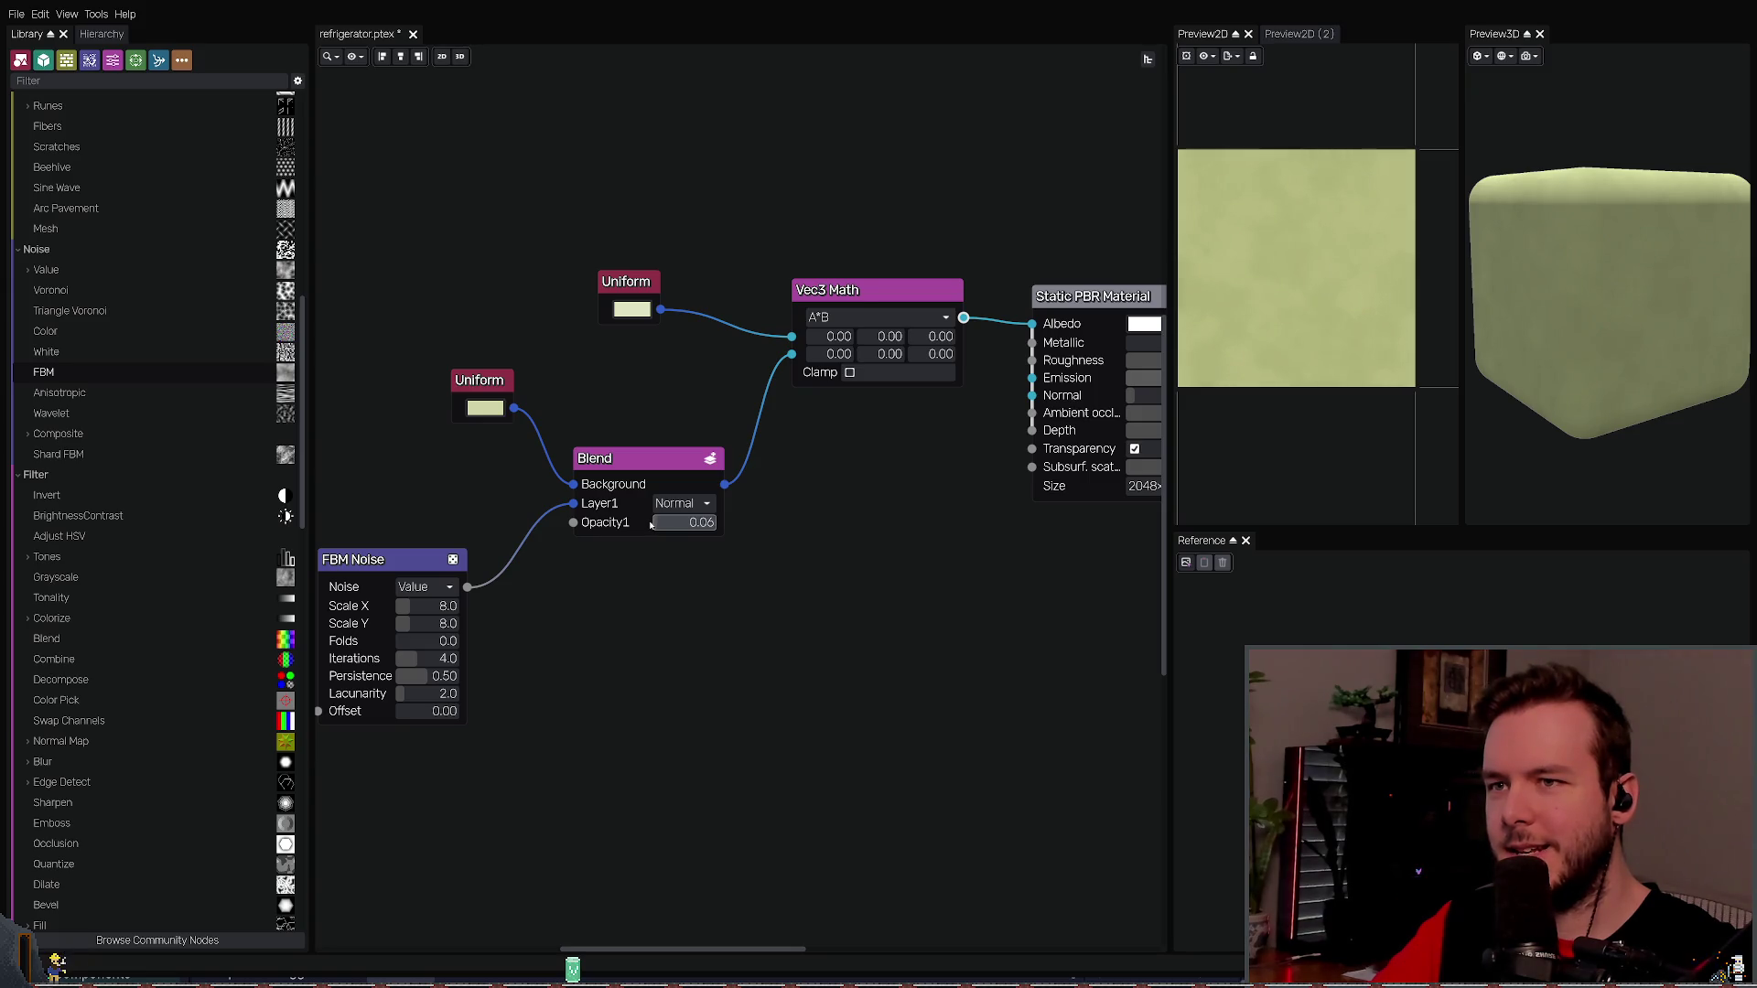
key(ctrl+s)
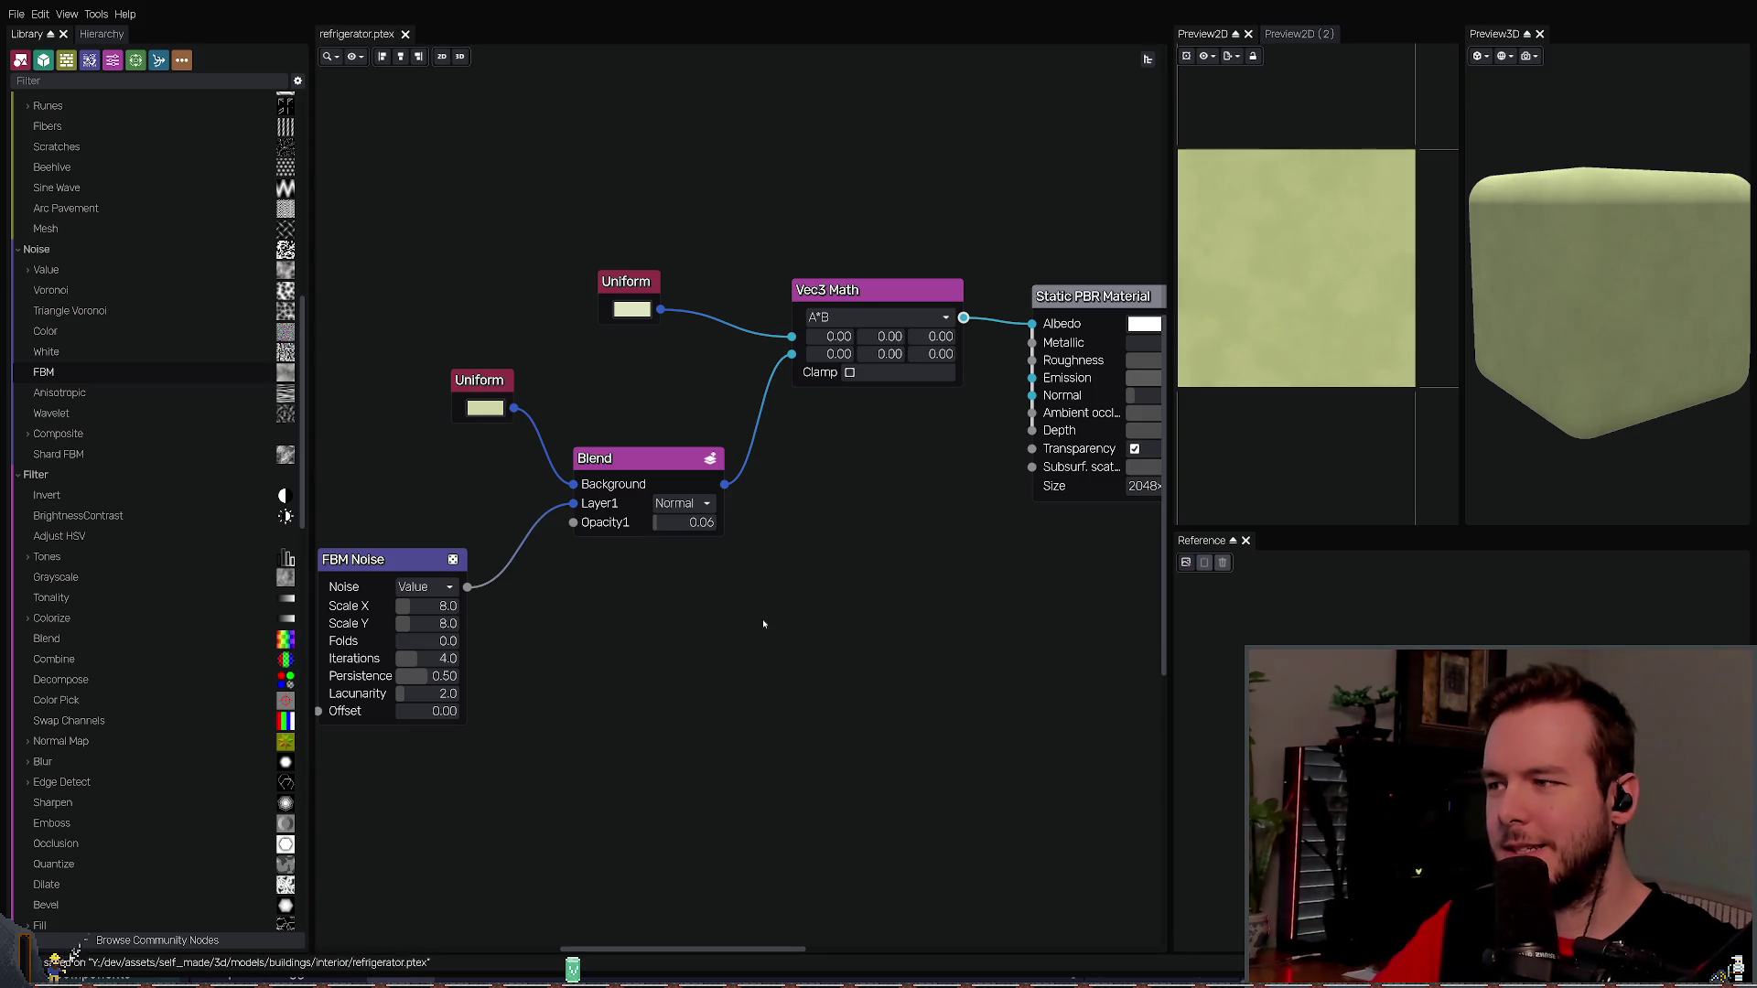
- Set the Static PBR Material Metallic to 0.40 and Roughness to 0.60, then save
scroll(723, 622, down, 1)
key(Right)
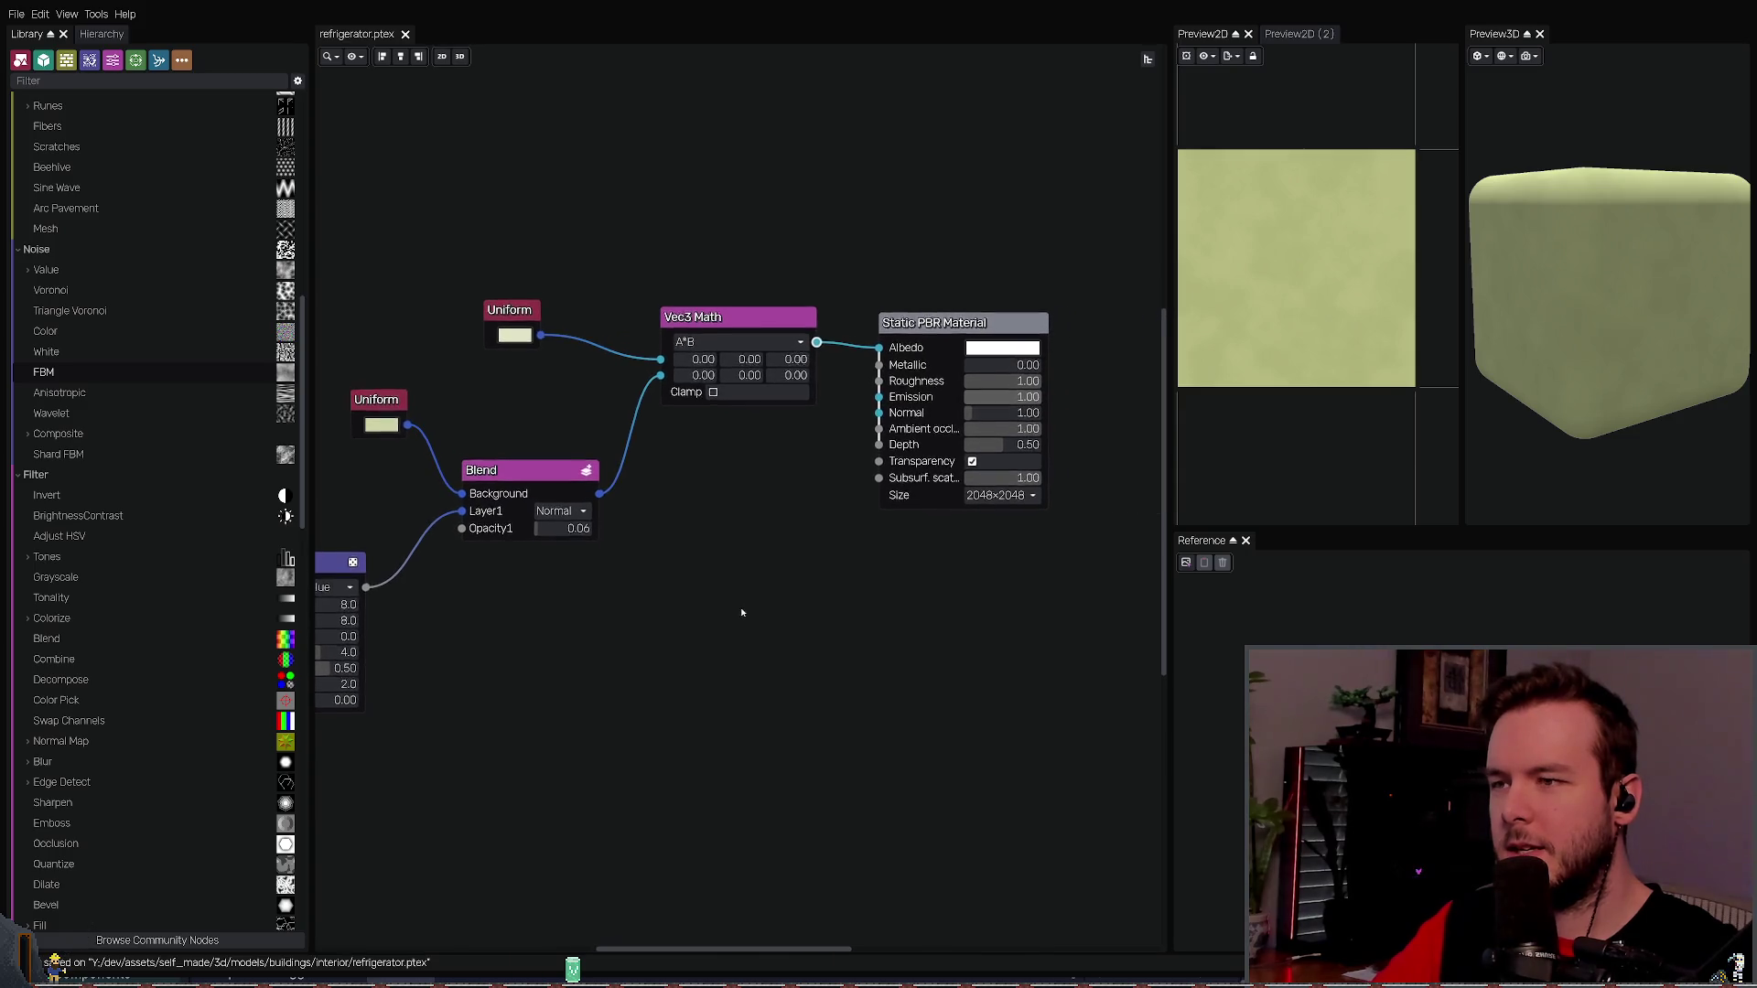
mouse_move(975, 366)
mouse_down()
mouse_move(1027, 369)
mouse_move(983, 371)
mouse_move(1101, 417)
mouse_up()
key(ctrl+s)
key(ctrl+s)
key(ctrl+s)
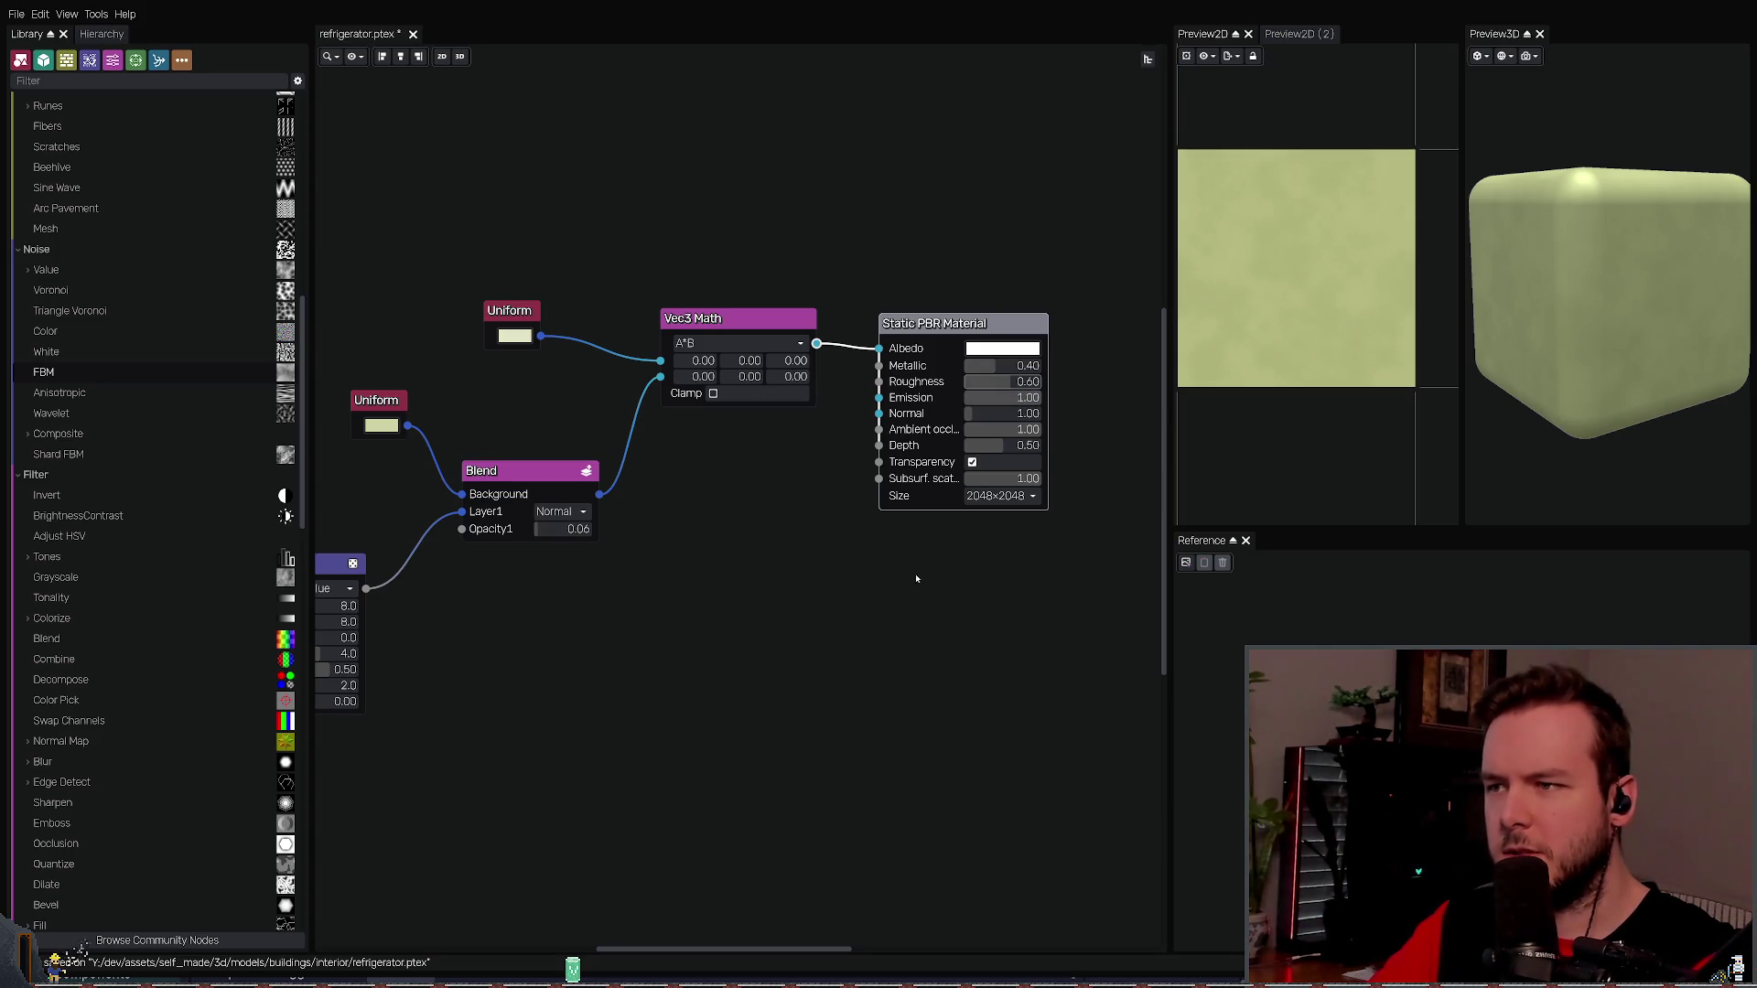
mouse_move(785, 522)
mouse_down()
mouse_move(833, 502)
mouse_move(671, 472)
mouse_up()
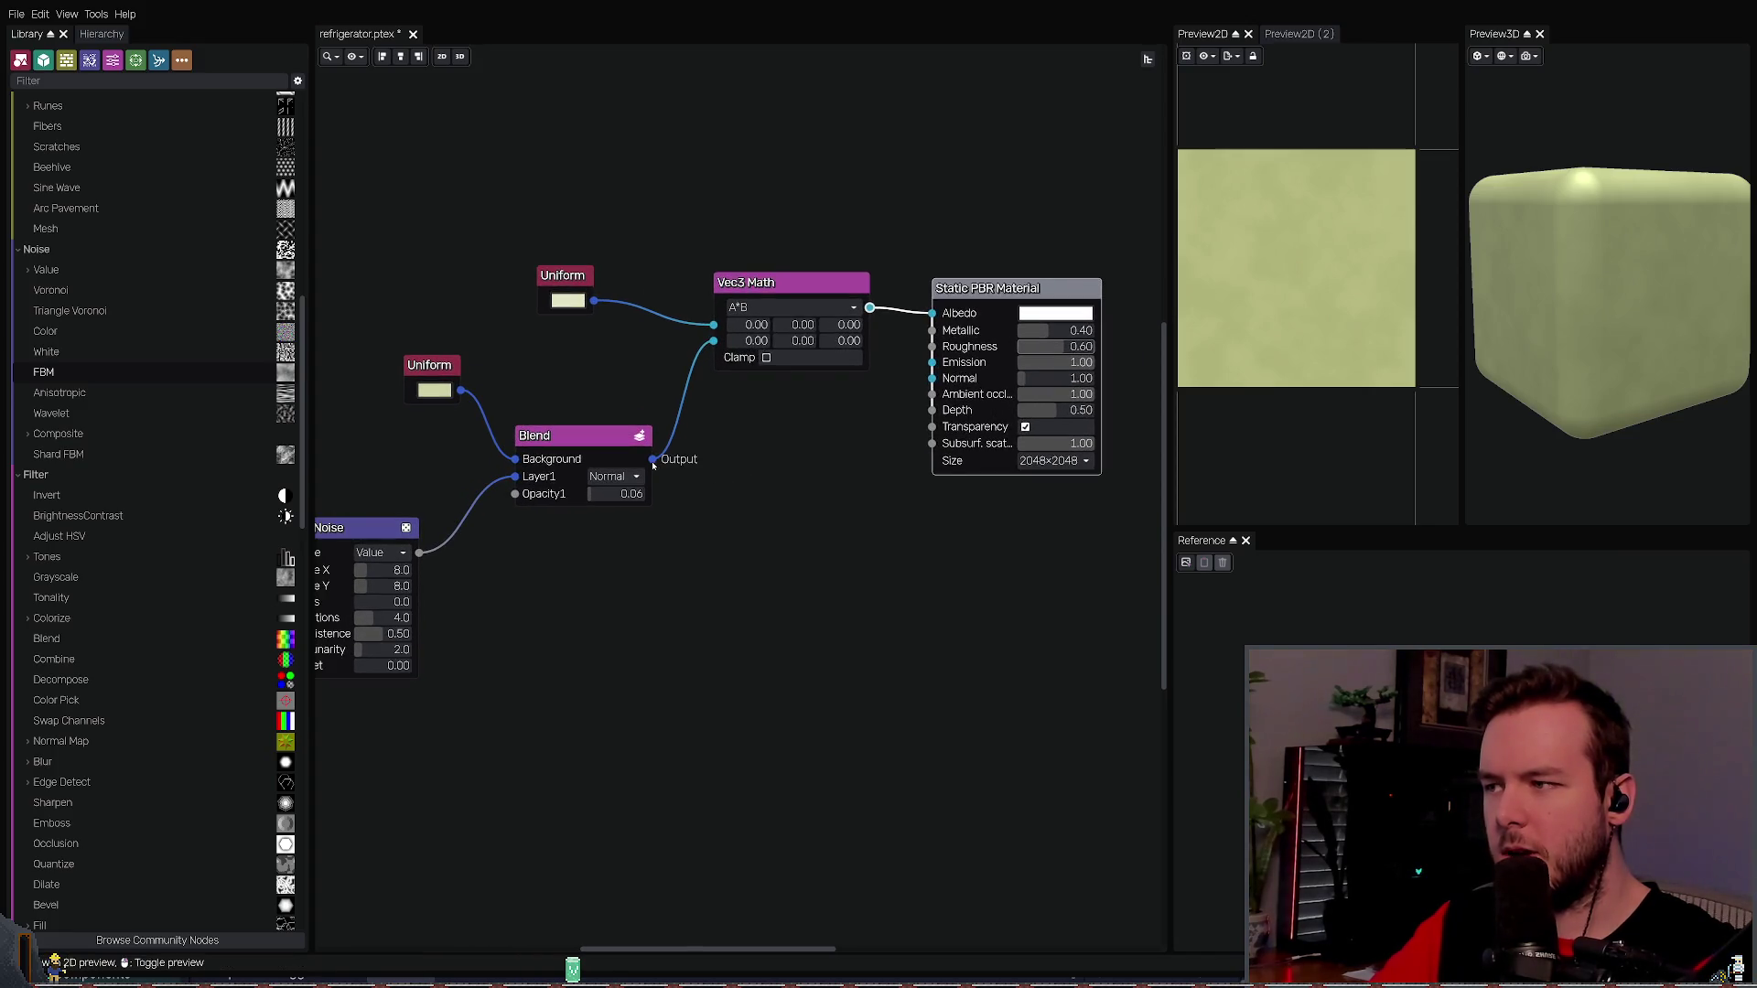
- Compare the Blend output preview with the FBM Noise texture
click(645, 469)
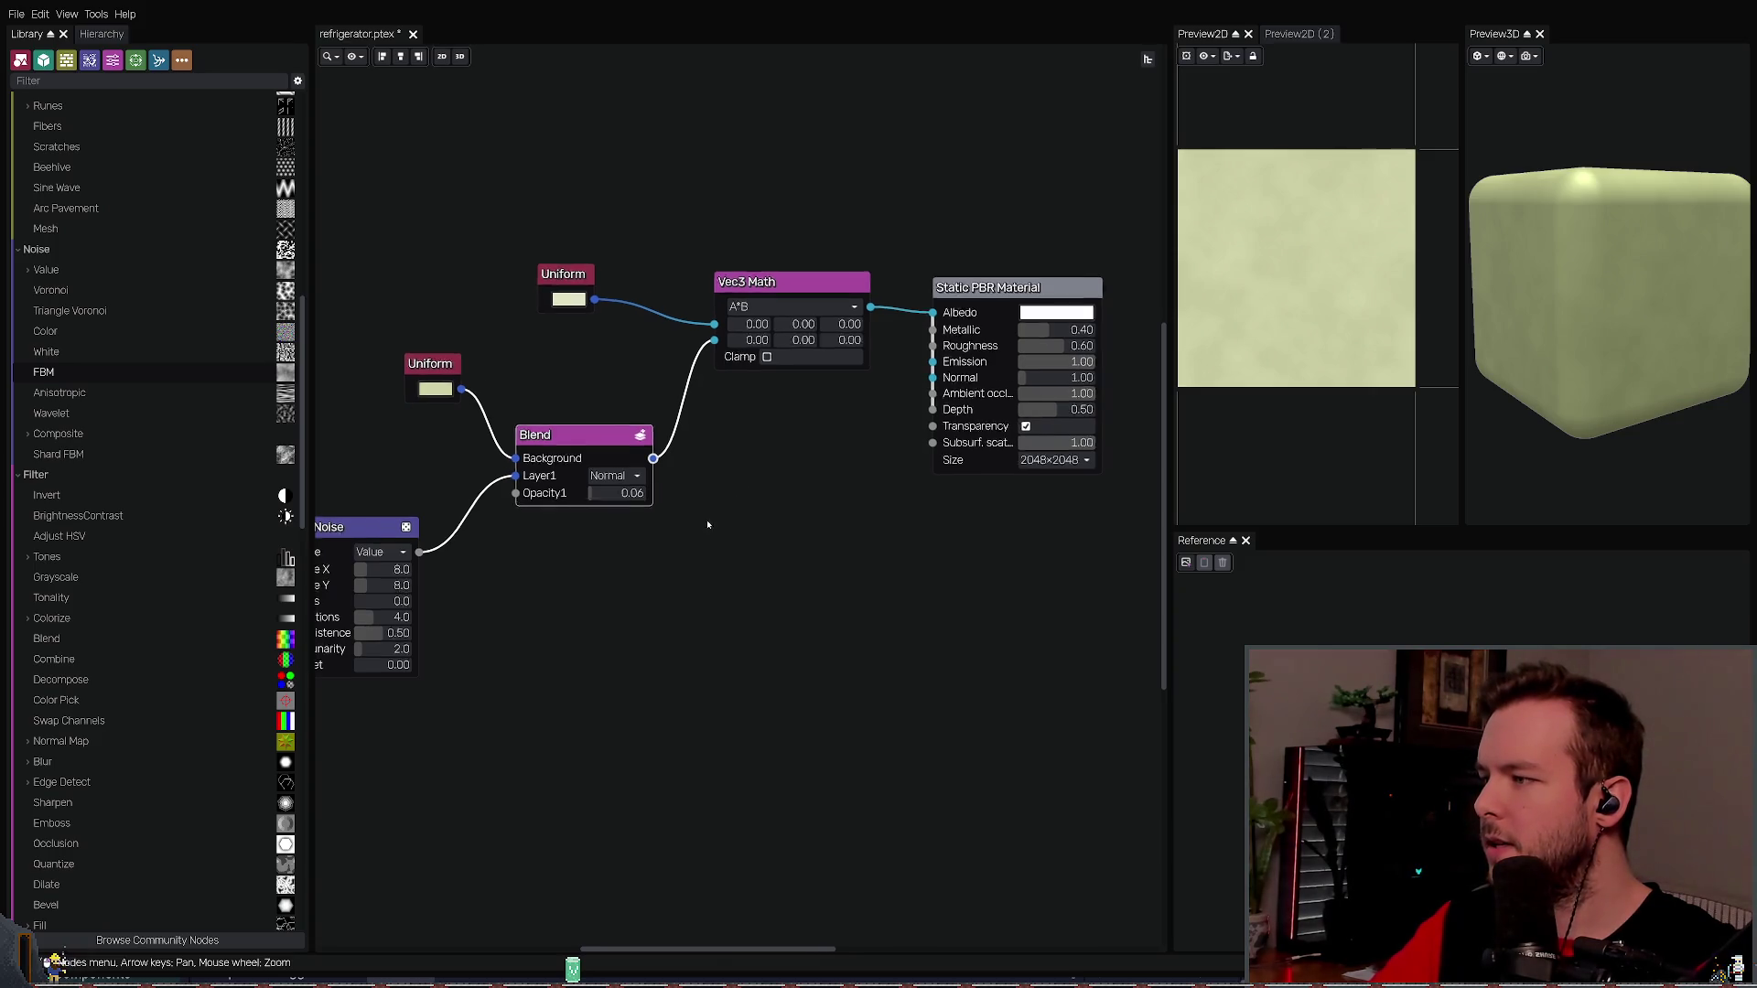
click(384, 503)
click(645, 471)
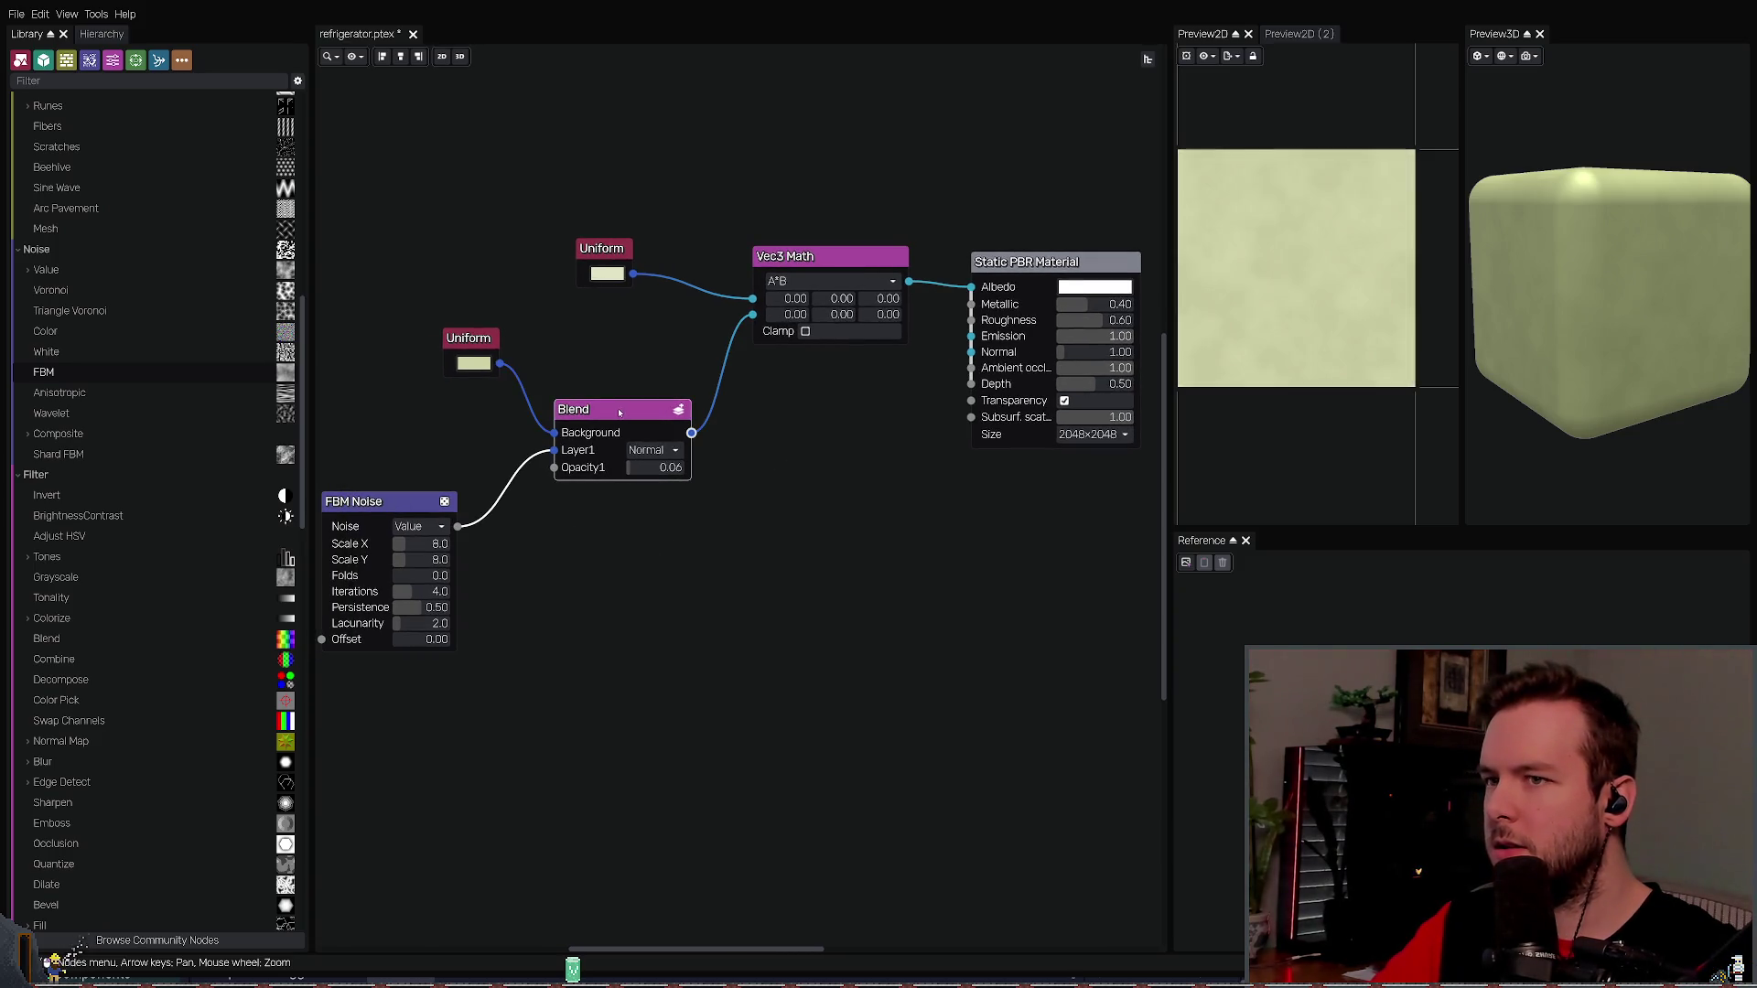
click(398, 503)
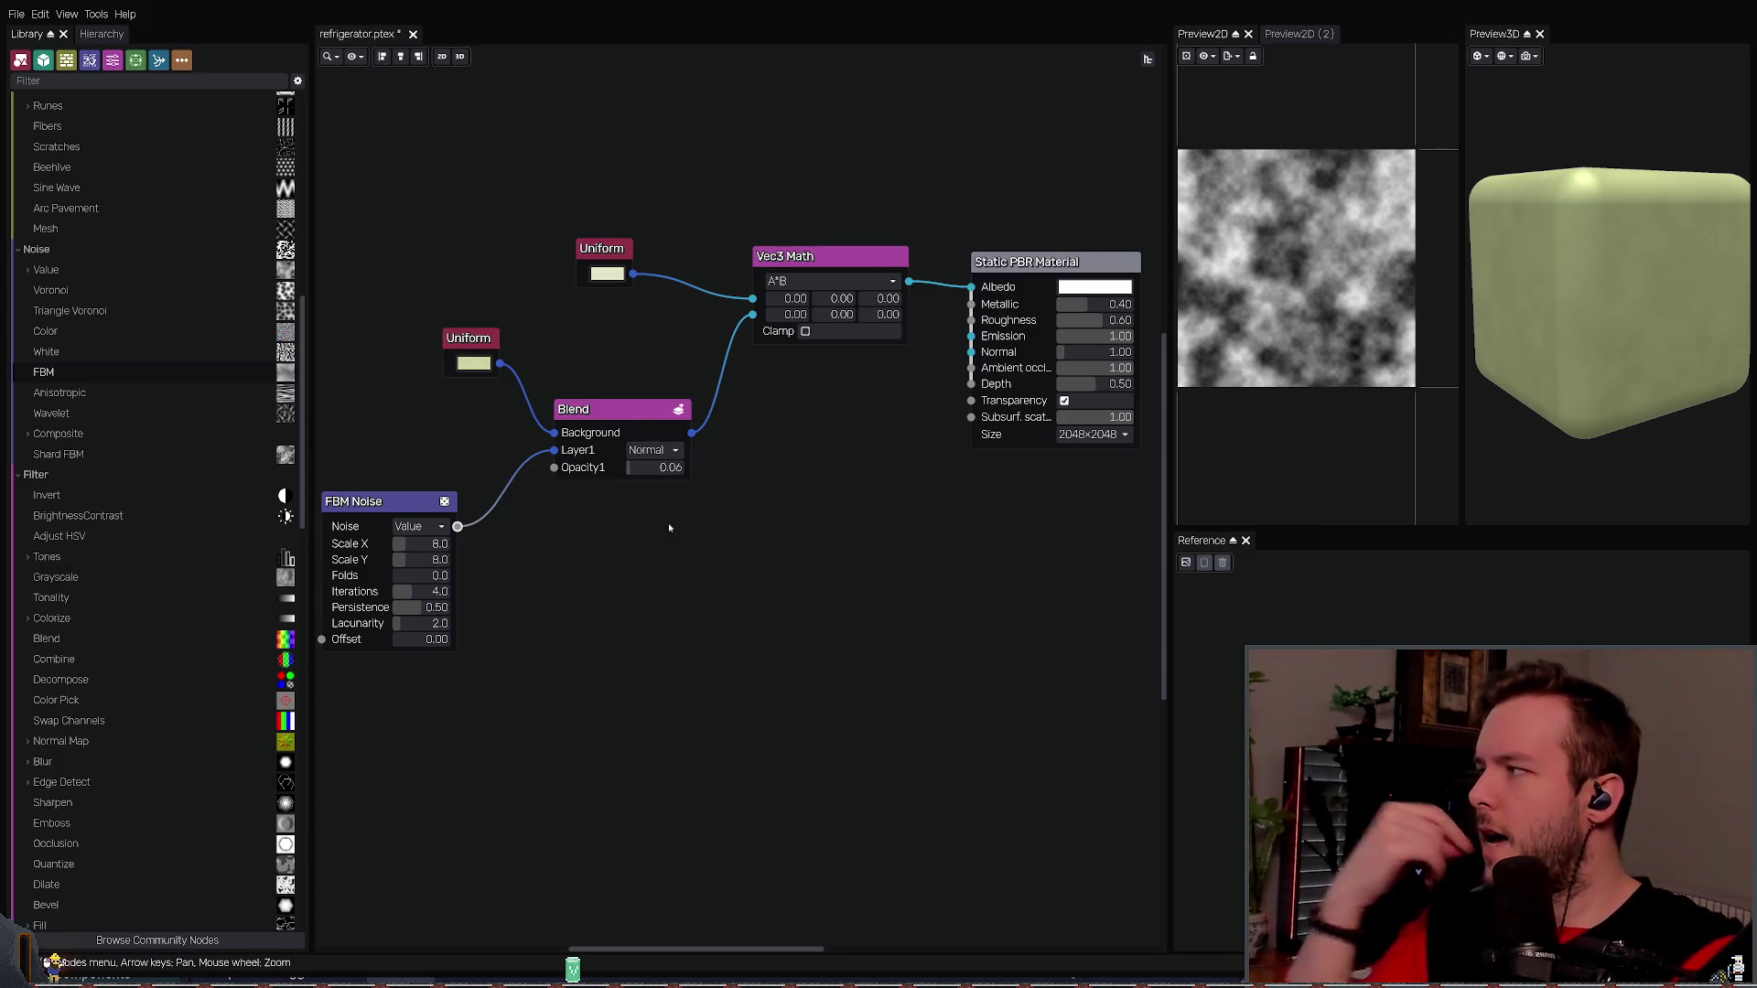
click(393, 505)
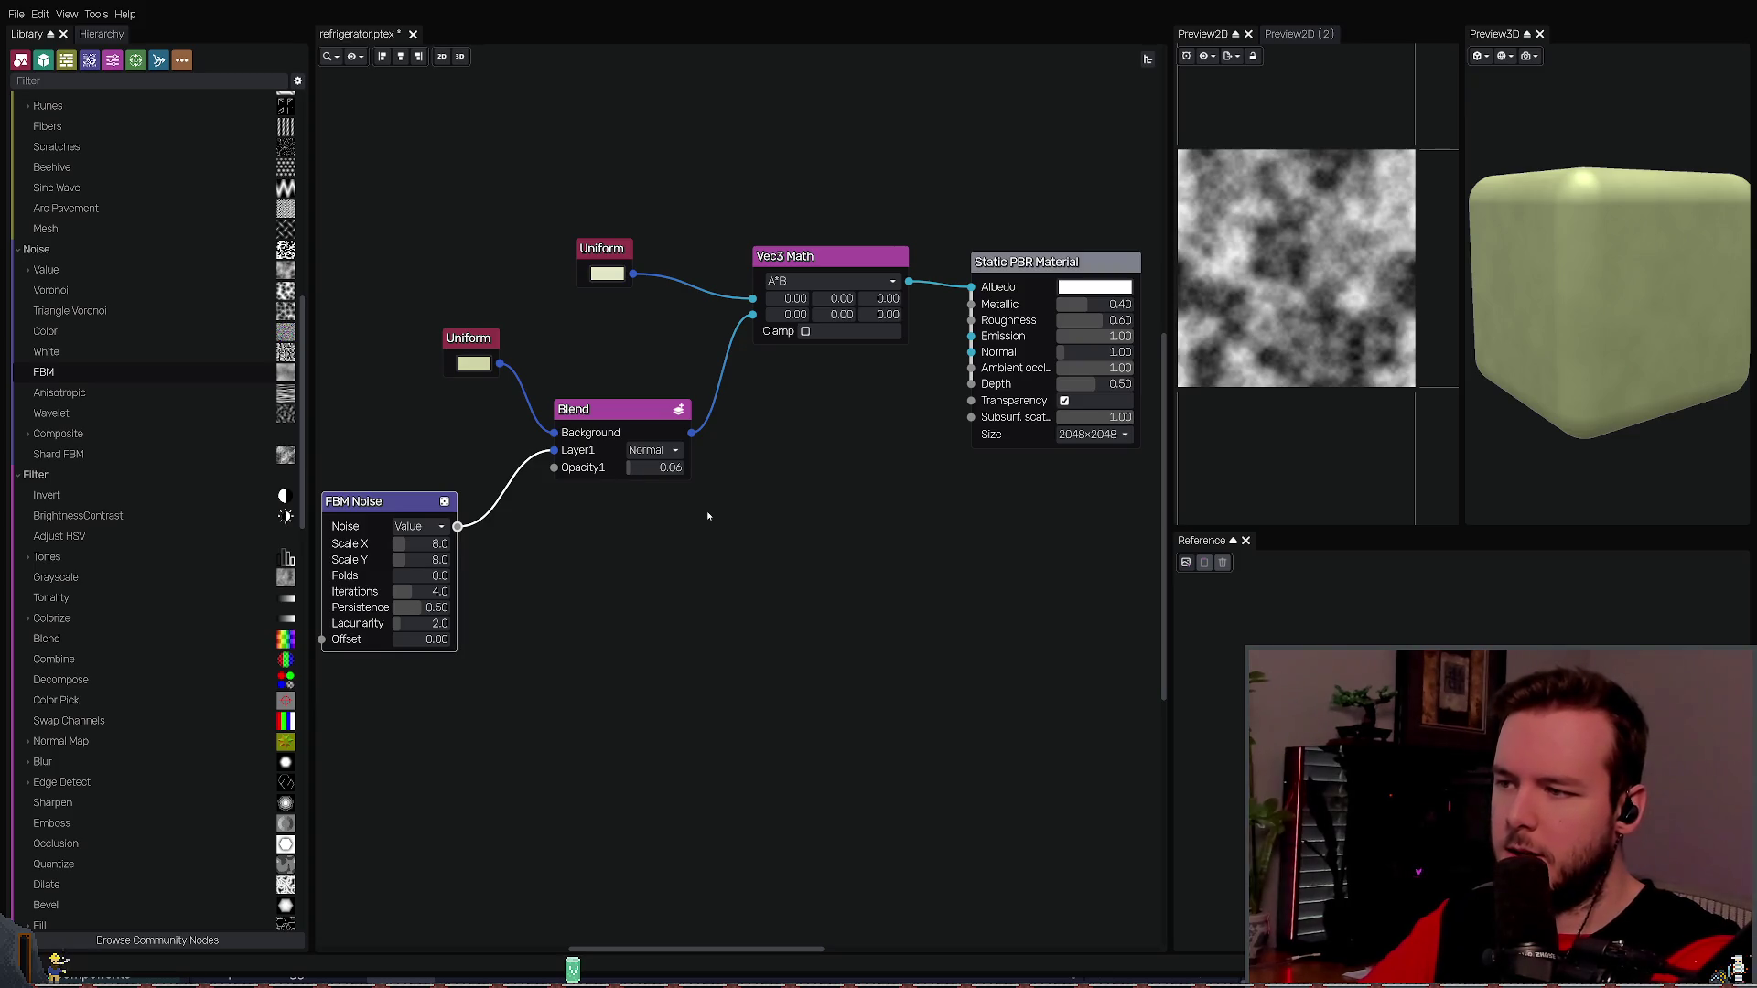
- Add an unconnected Math node set to A+B below the Blend node
key(ctrl+v)
click(732, 540)
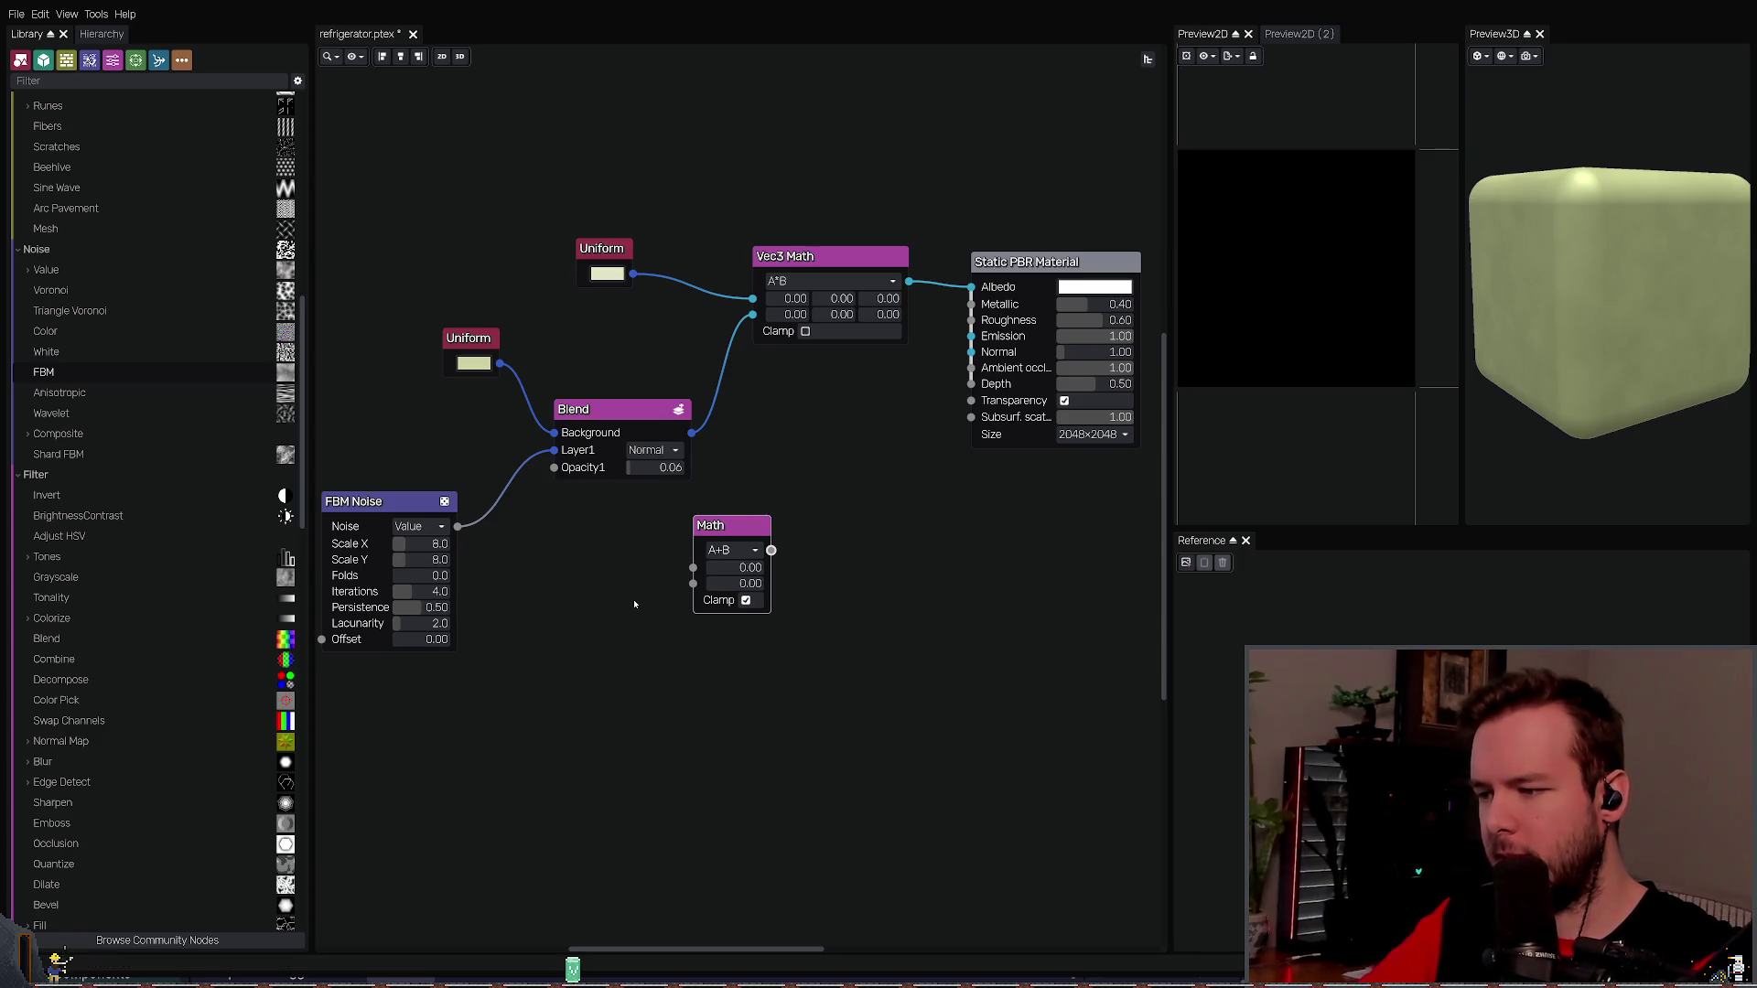
drag(607, 645, 802, 531)
- Delete the Math node, link FBM Noise into the material's Normal input, and save
key(Delete)
mouse_move(458, 527)
mouse_down()
mouse_move(903, 471)
mouse_move(971, 351)
mouse_up()
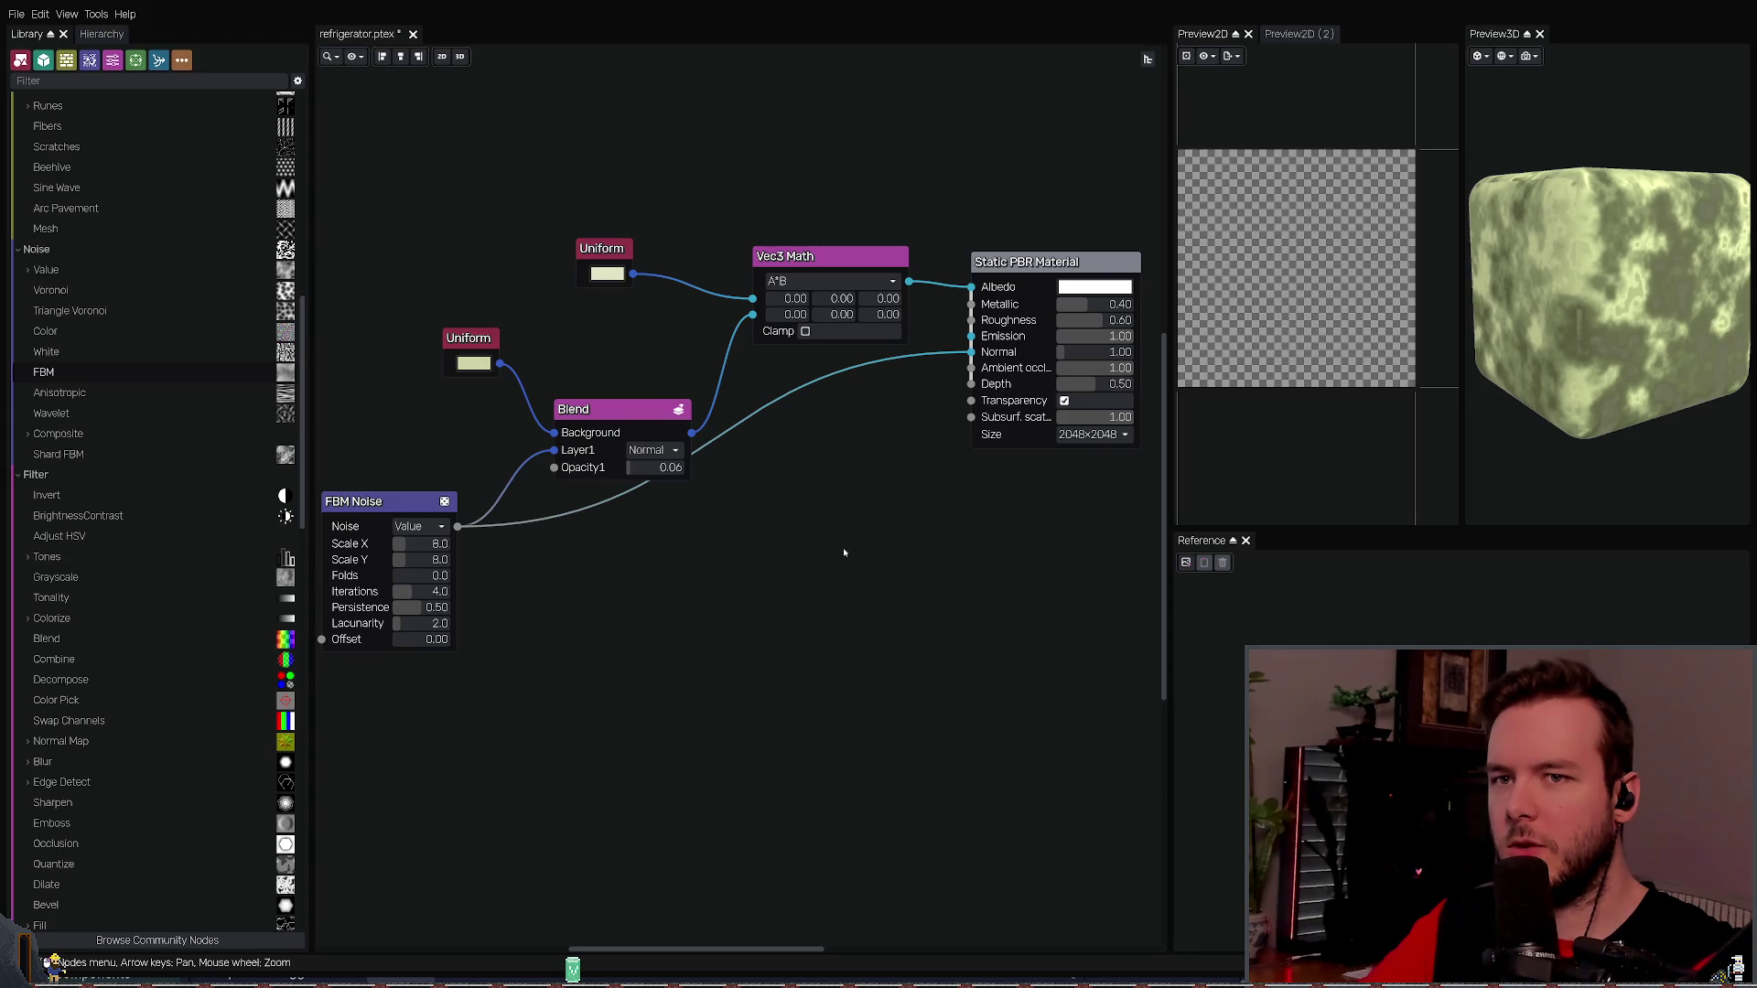
drag(766, 521, 741, 532)
drag(580, 417, 570, 360)
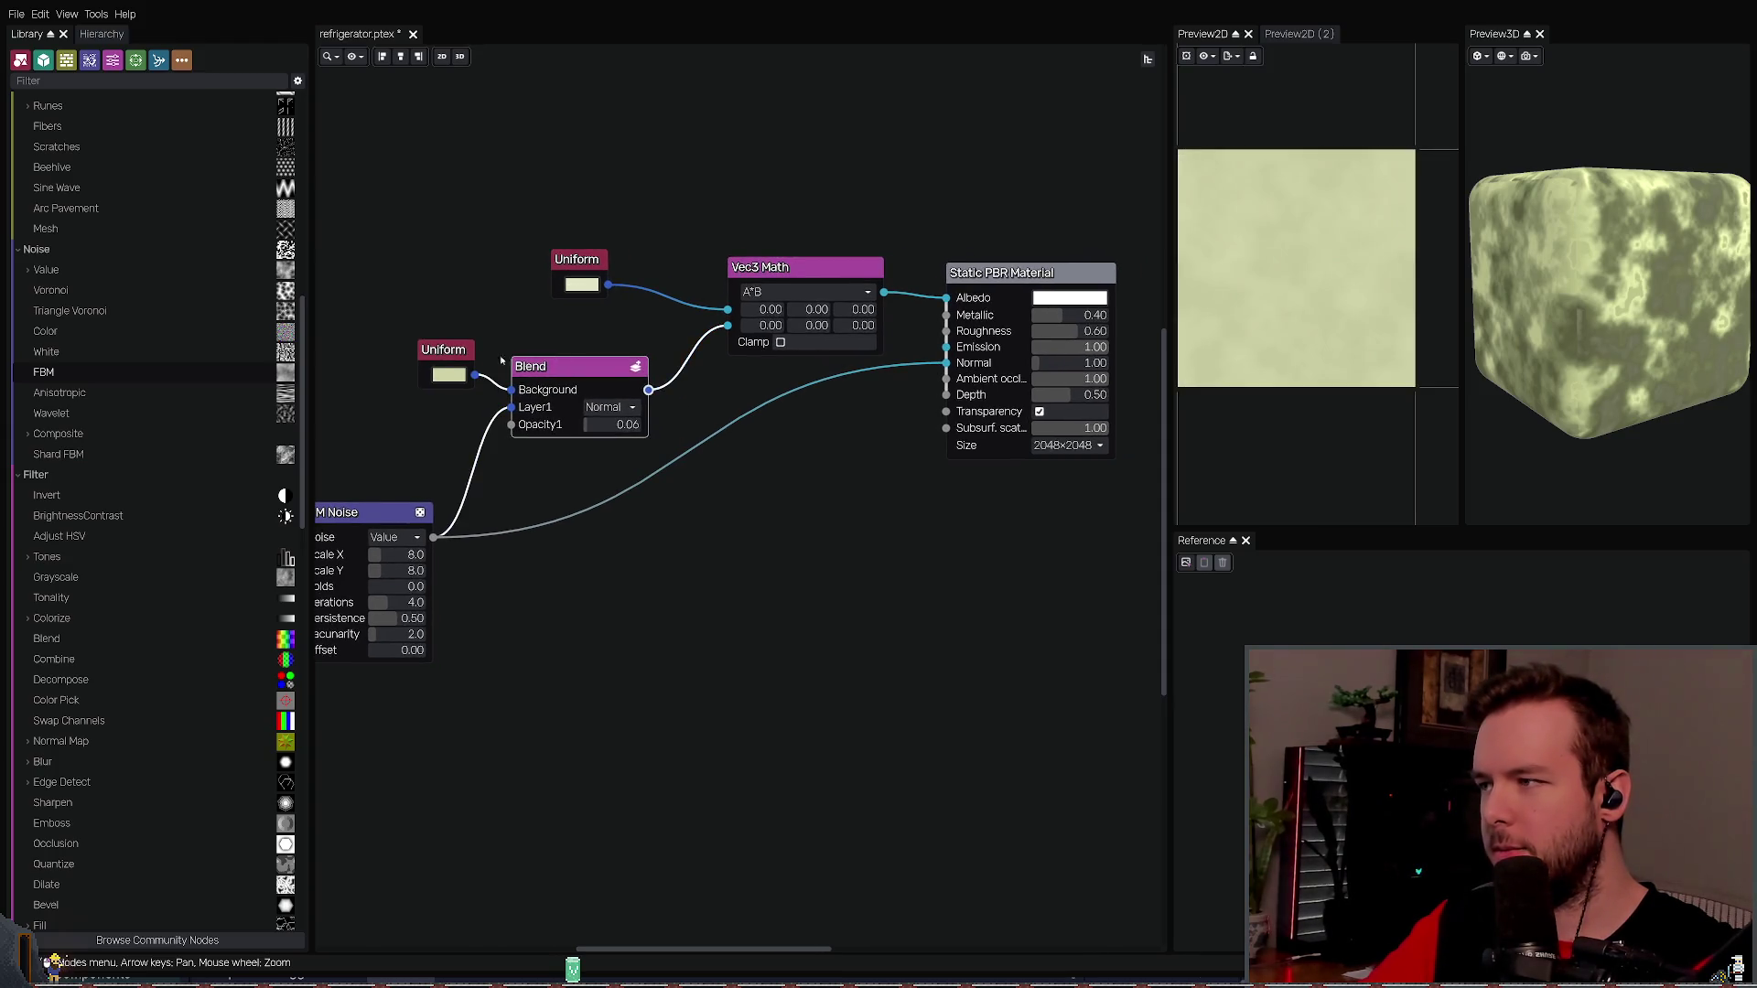
drag(453, 349, 444, 313)
drag(818, 510, 851, 518)
key(ctrl+s)
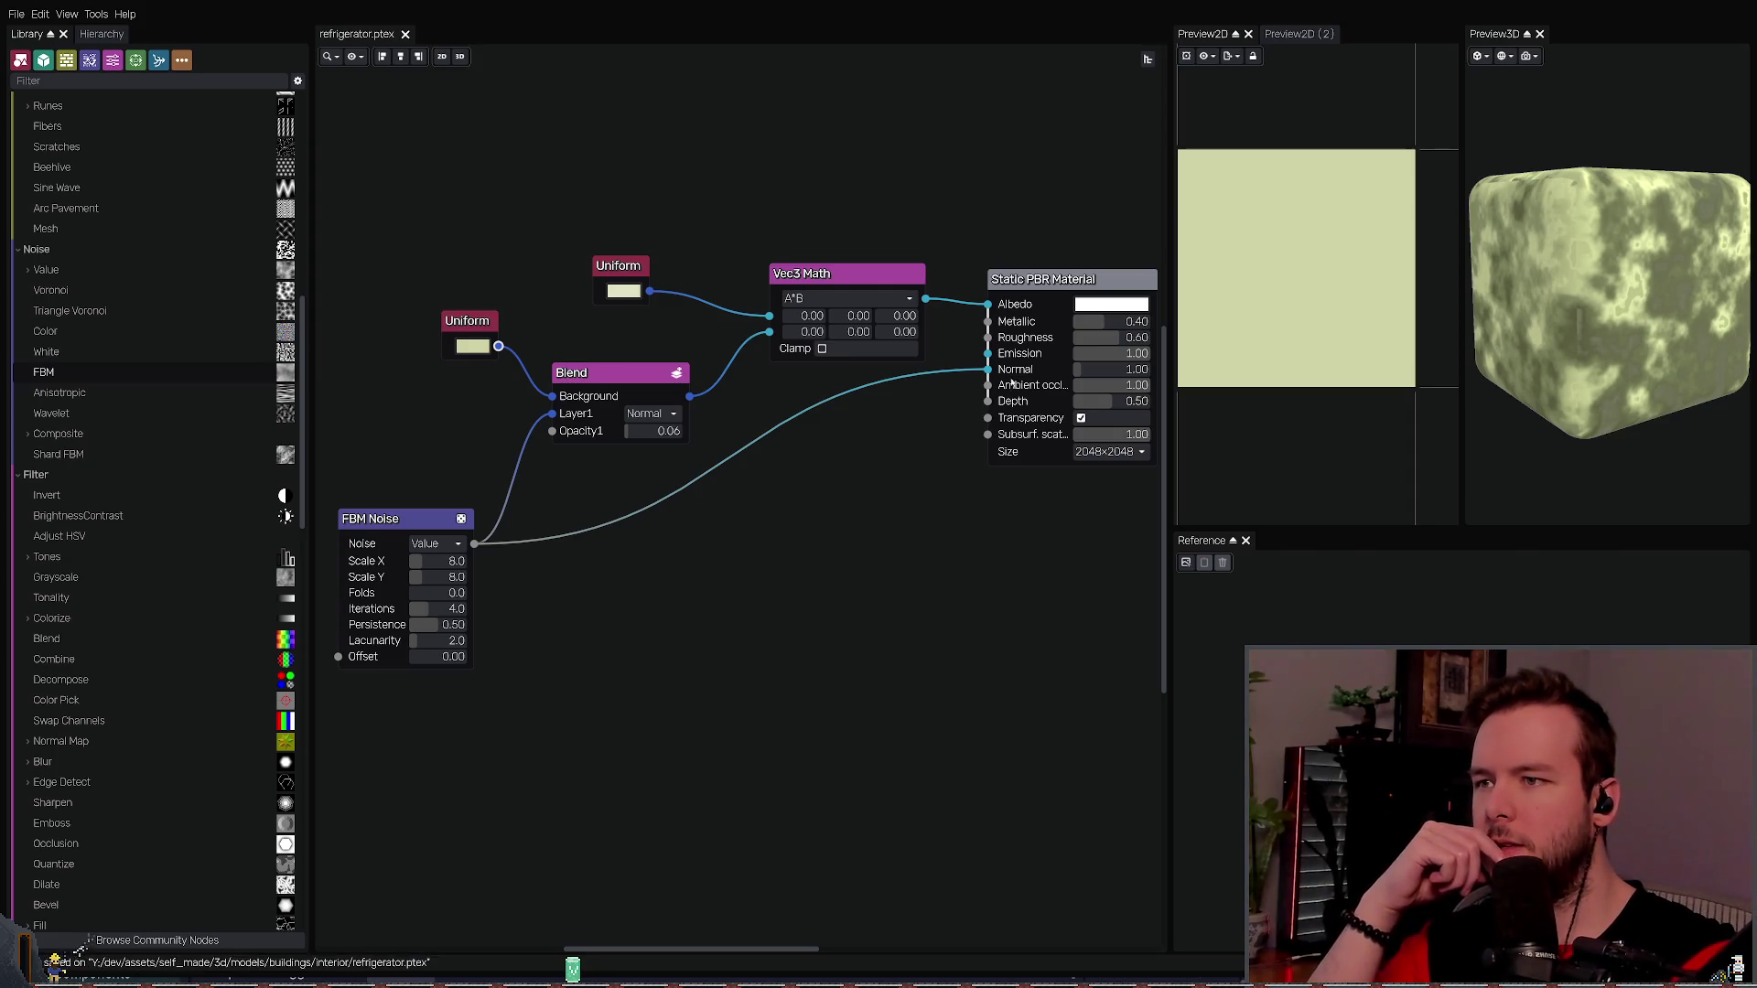
- Test Normal strength values, settle on 1.00, and save refrigerator.ptex
click(1074, 368)
drag(1073, 368, 1069, 369)
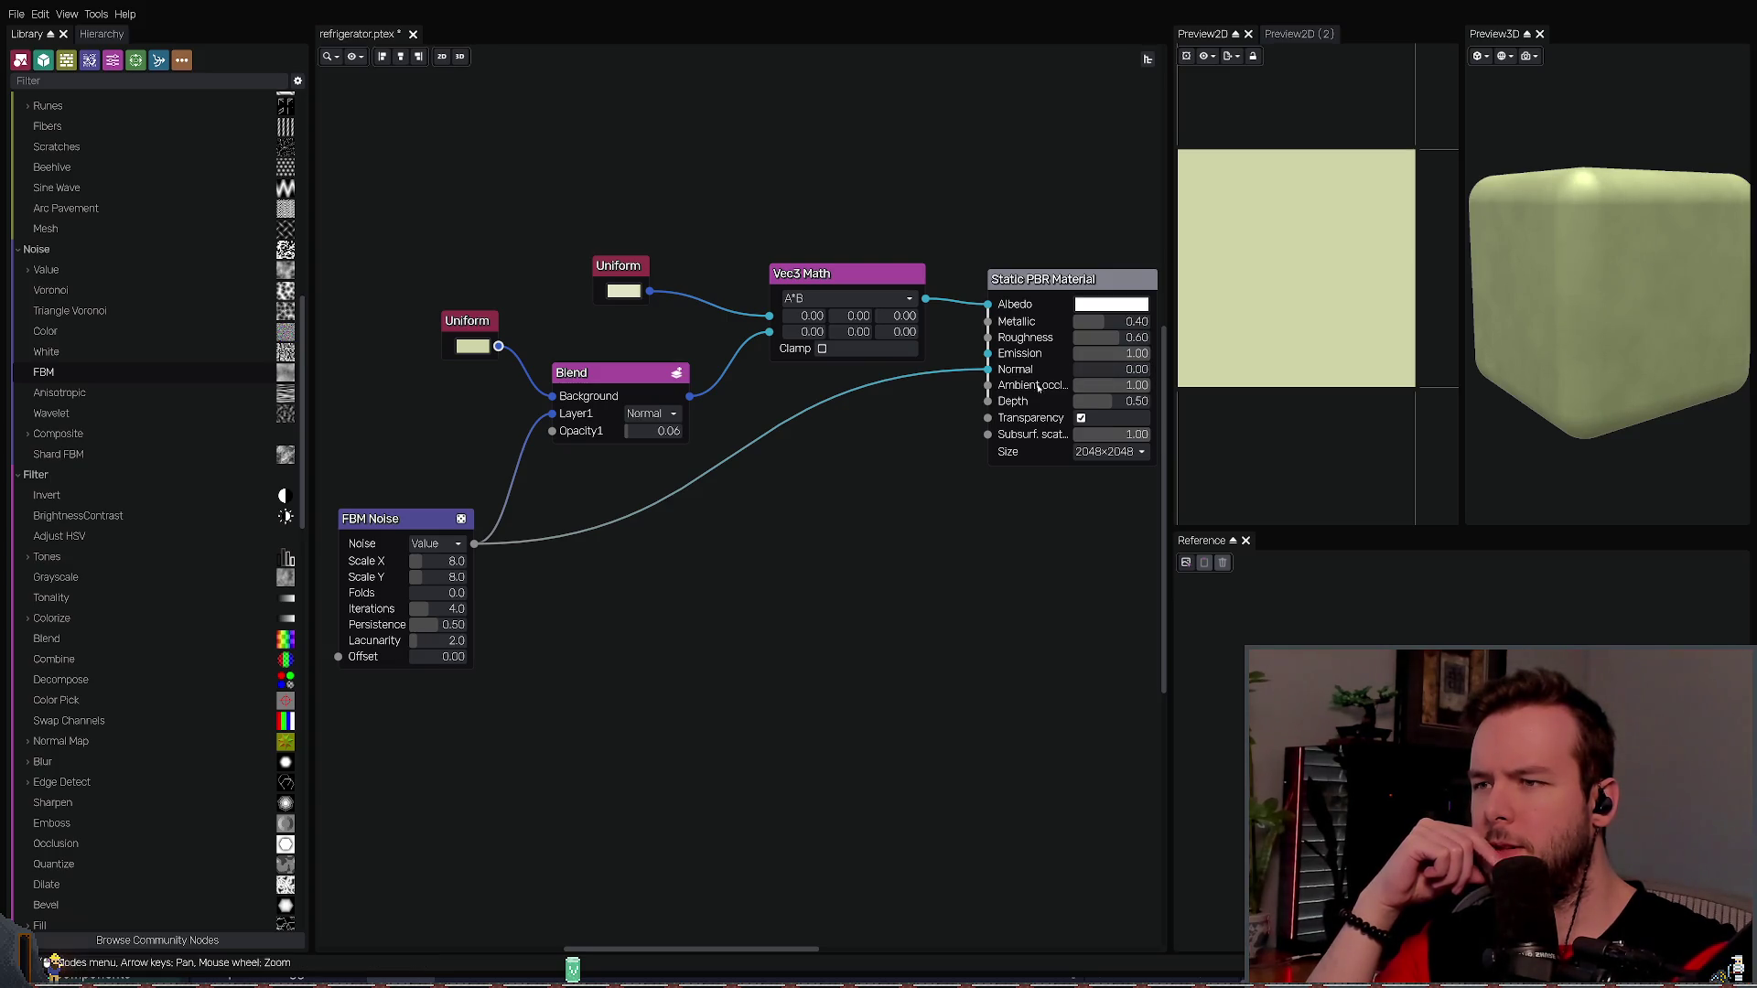
double_click(1098, 369)
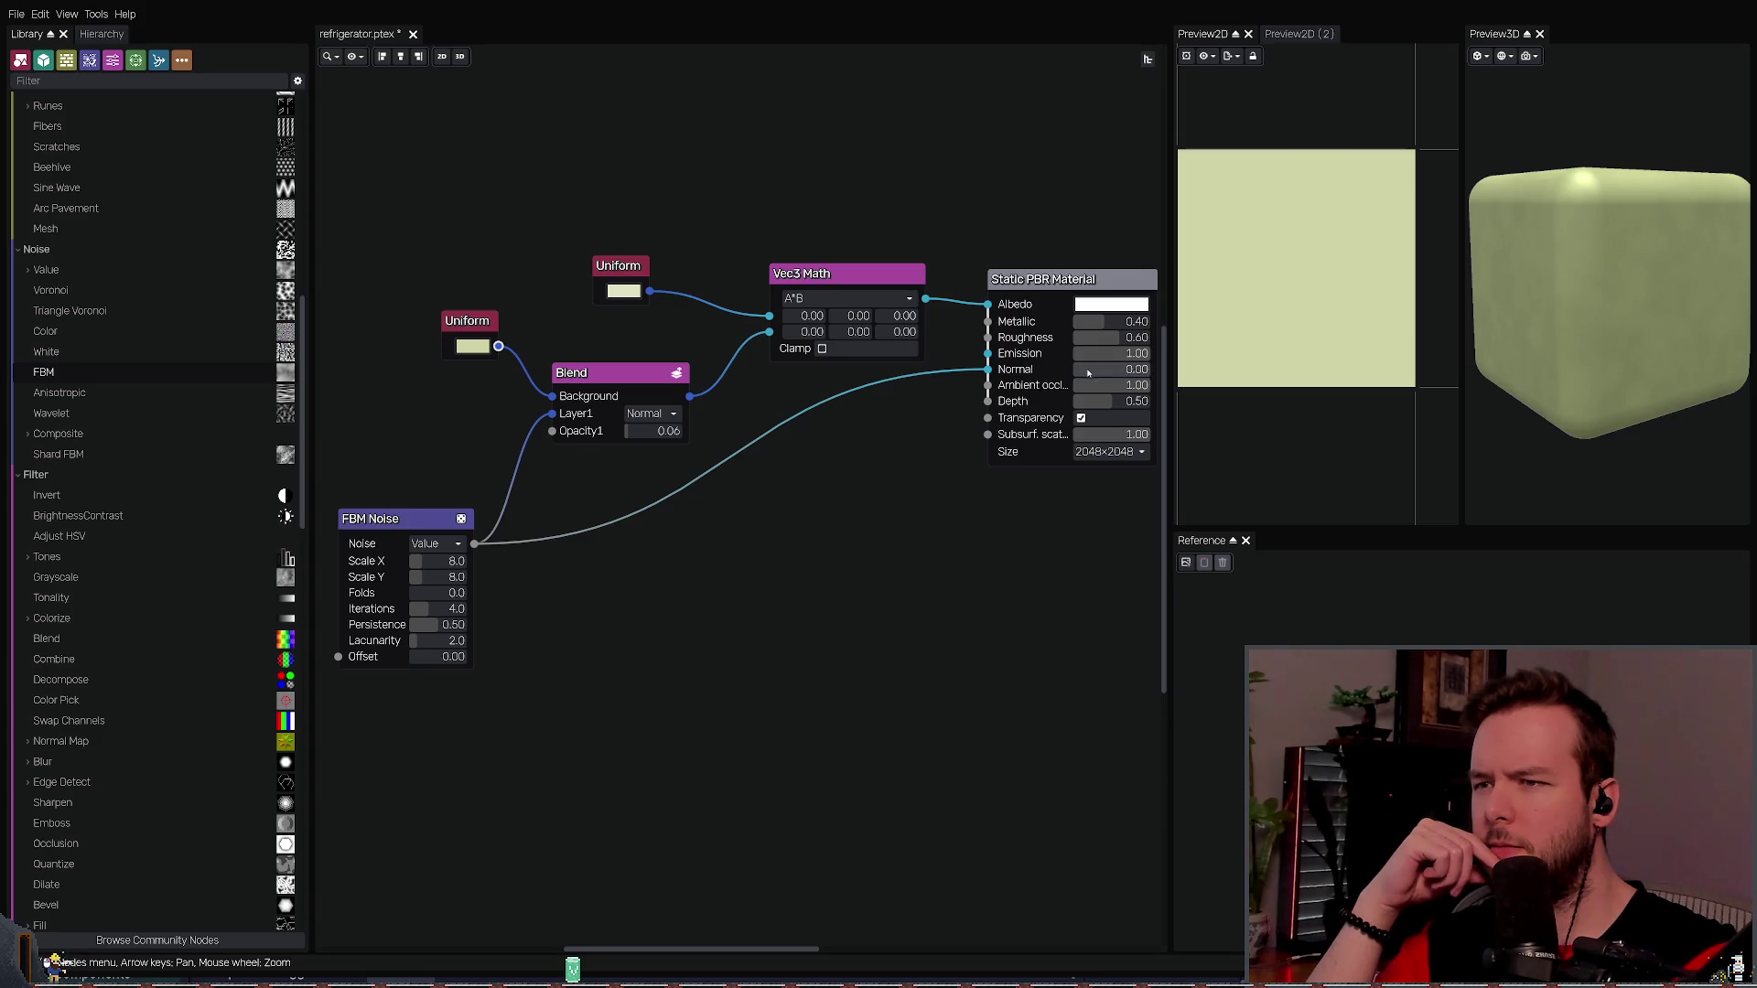
text(1.00)
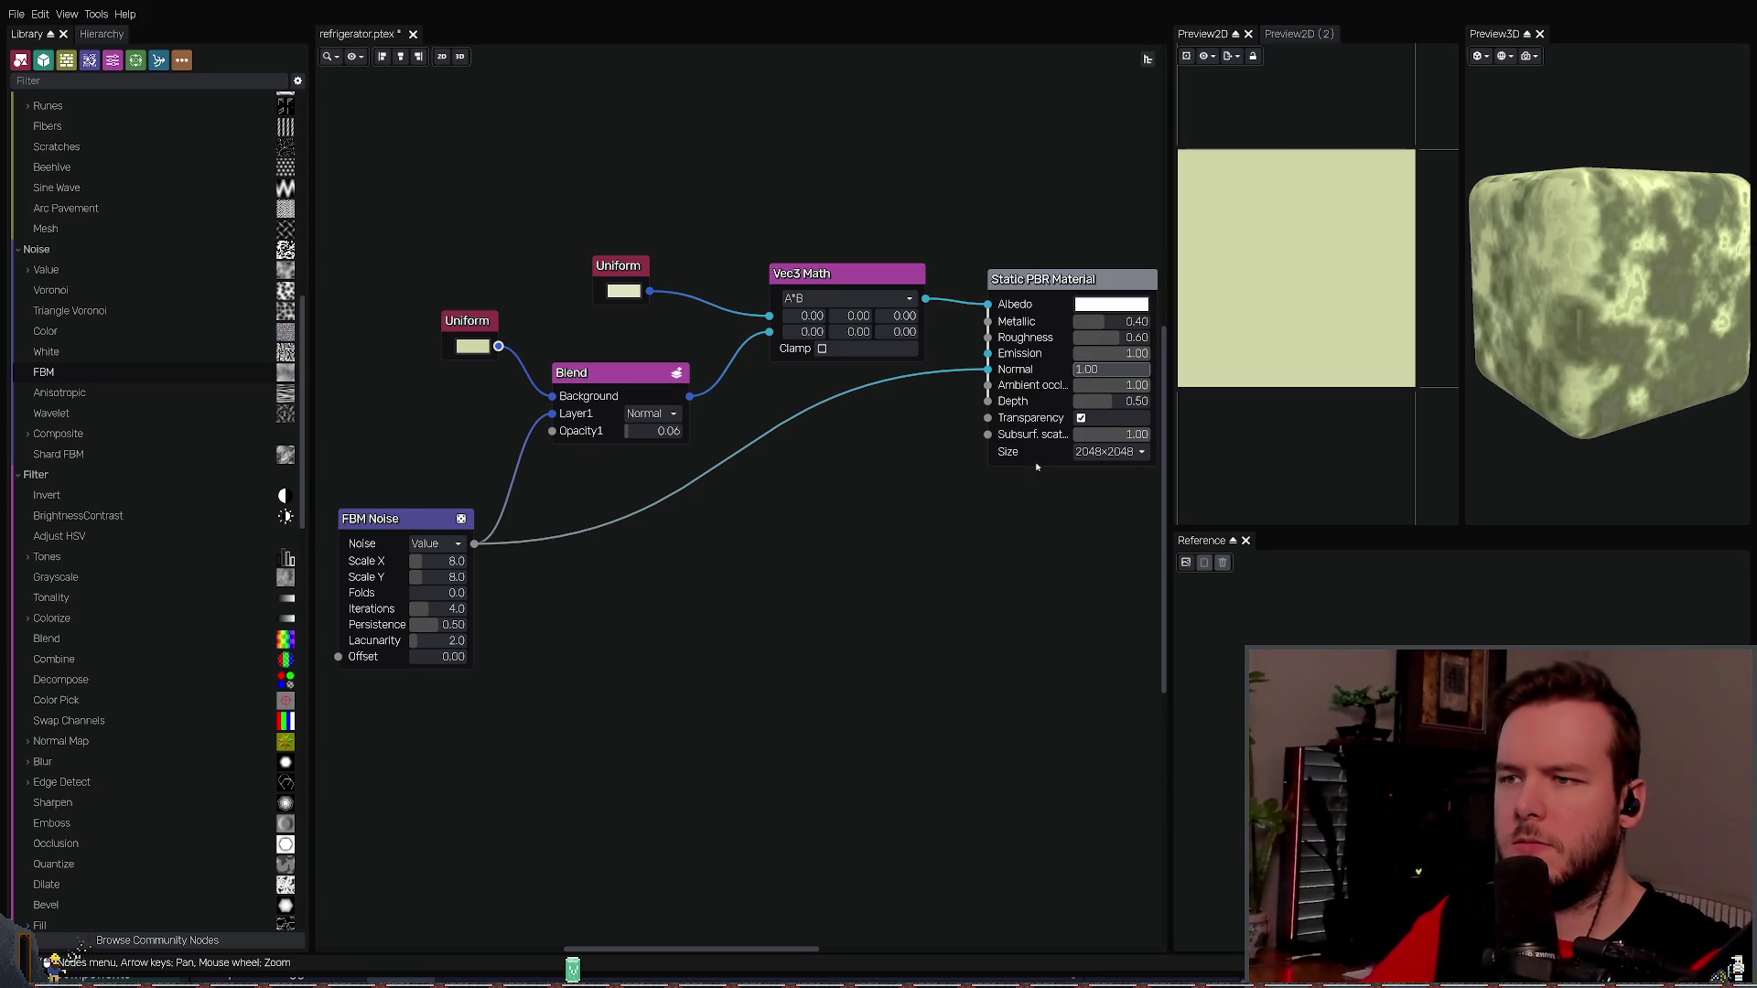
key(Return)
drag(1112, 366, 1146, 373)
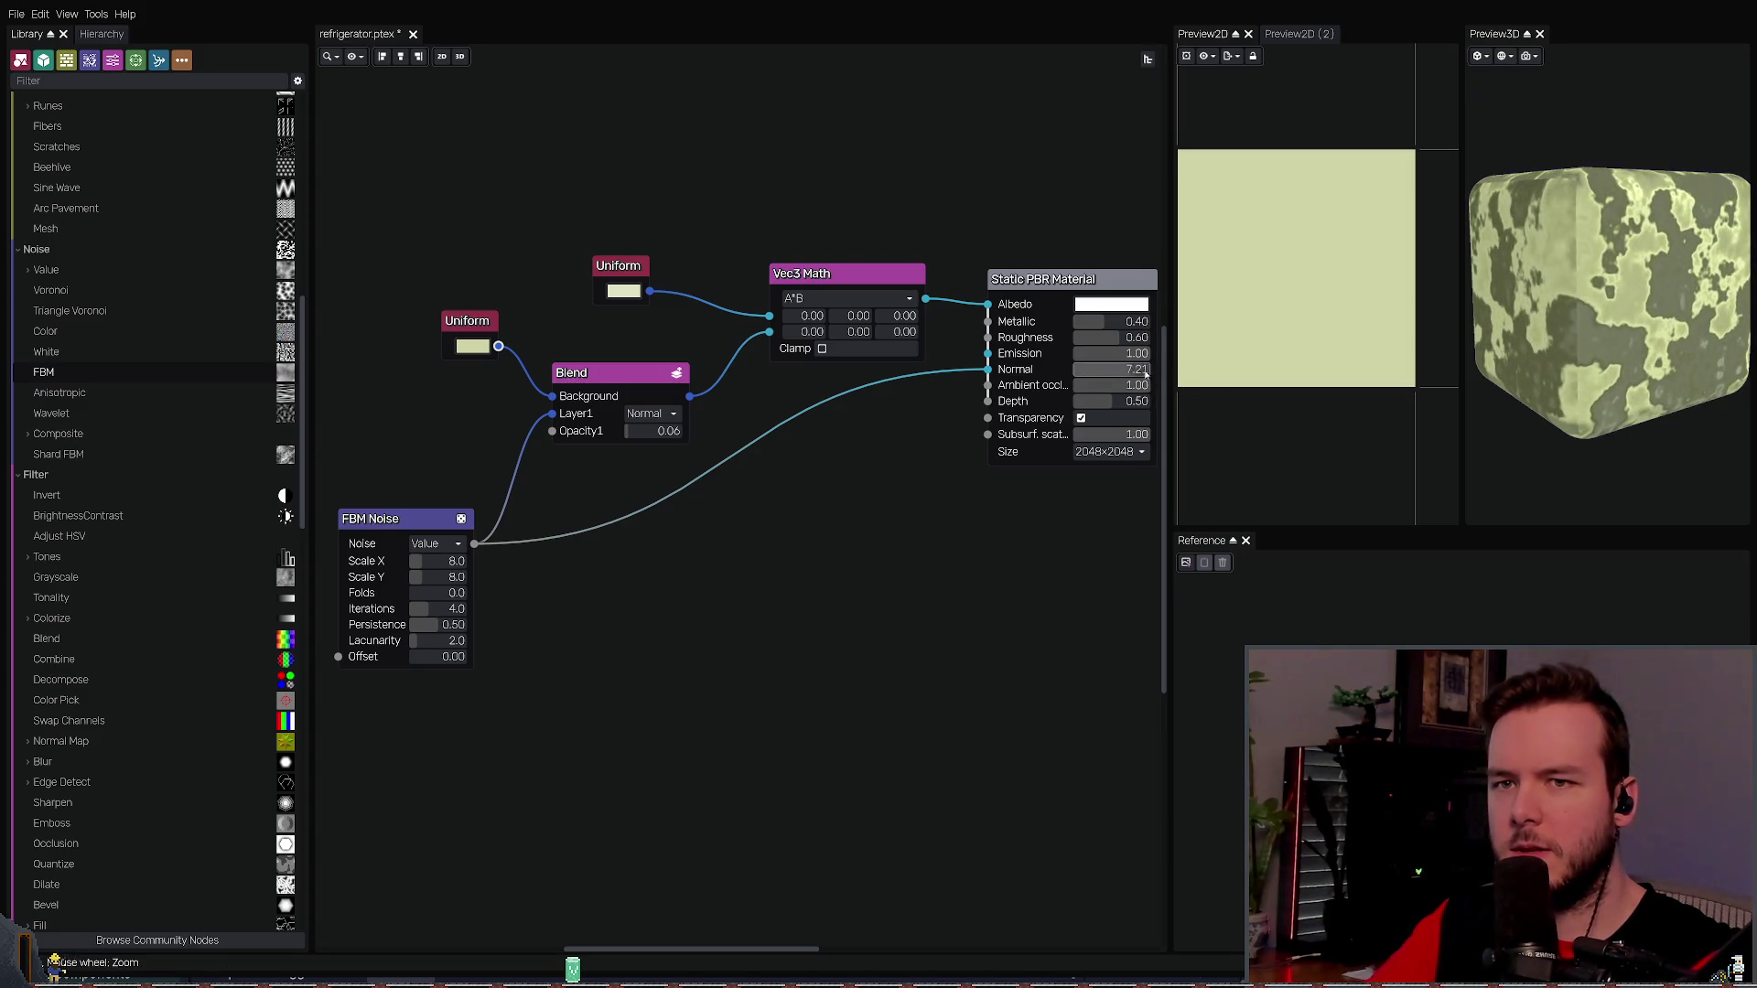
key(ctrl+z)
key(ctrl+s)
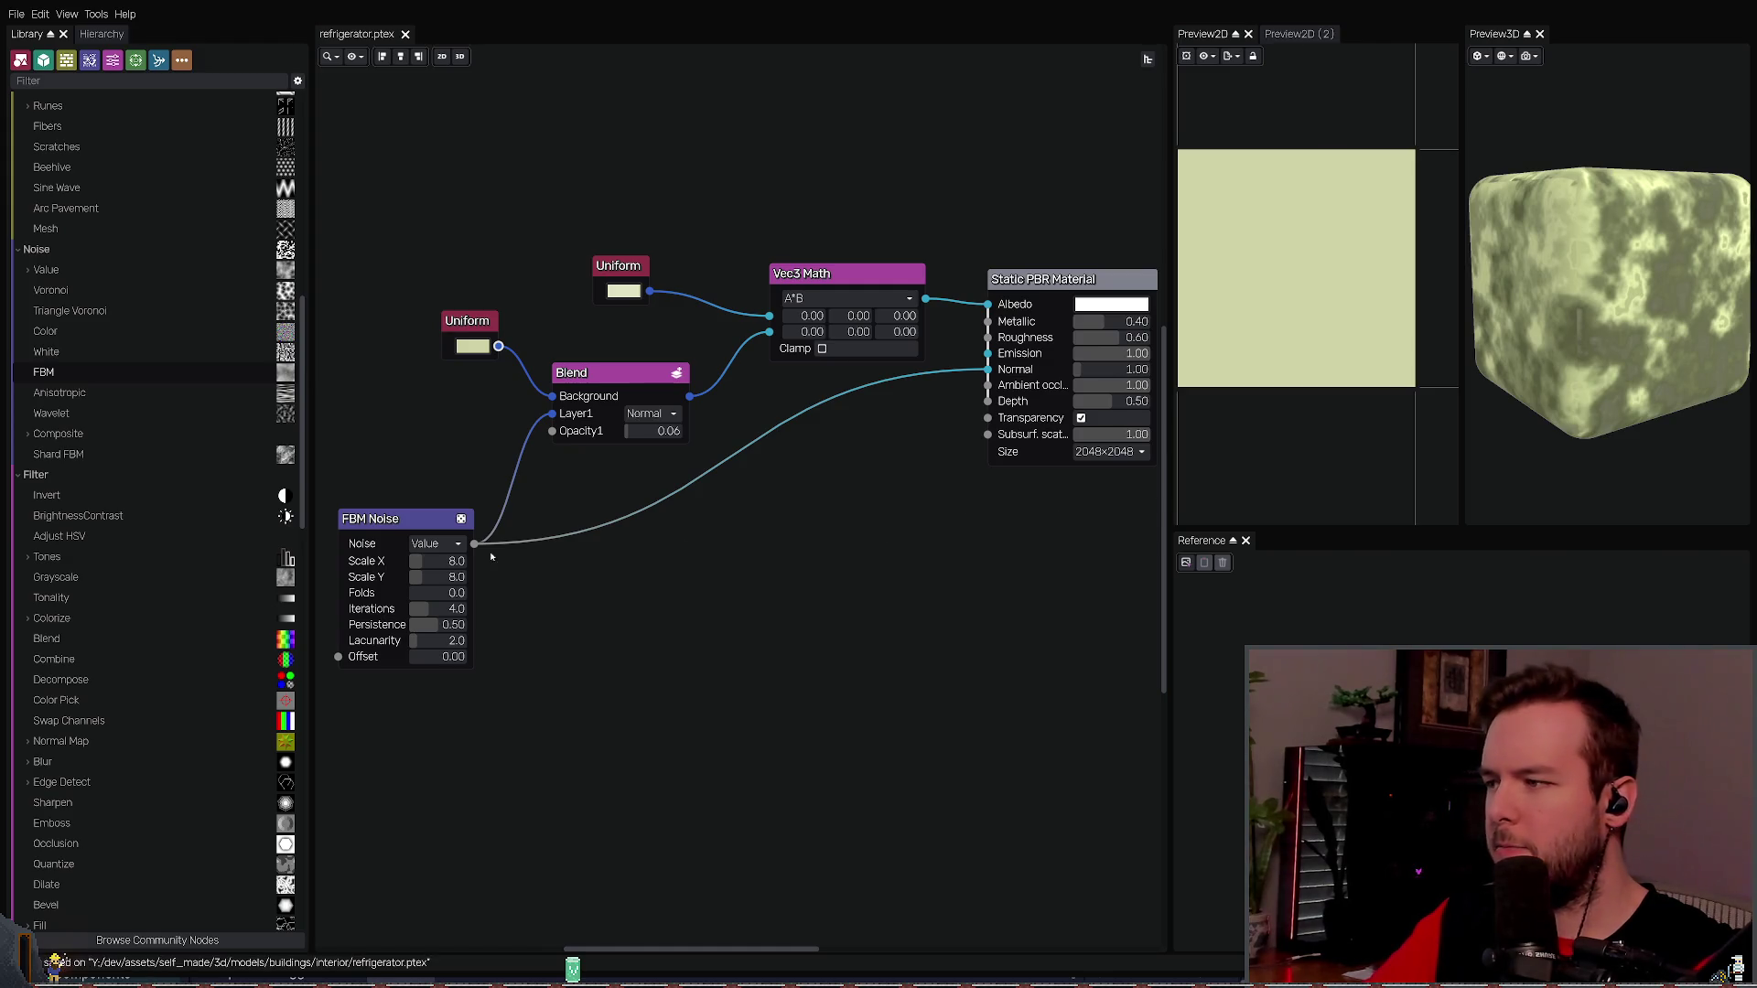
- Select the FBM Noise node to preview its texture
click(413, 524)
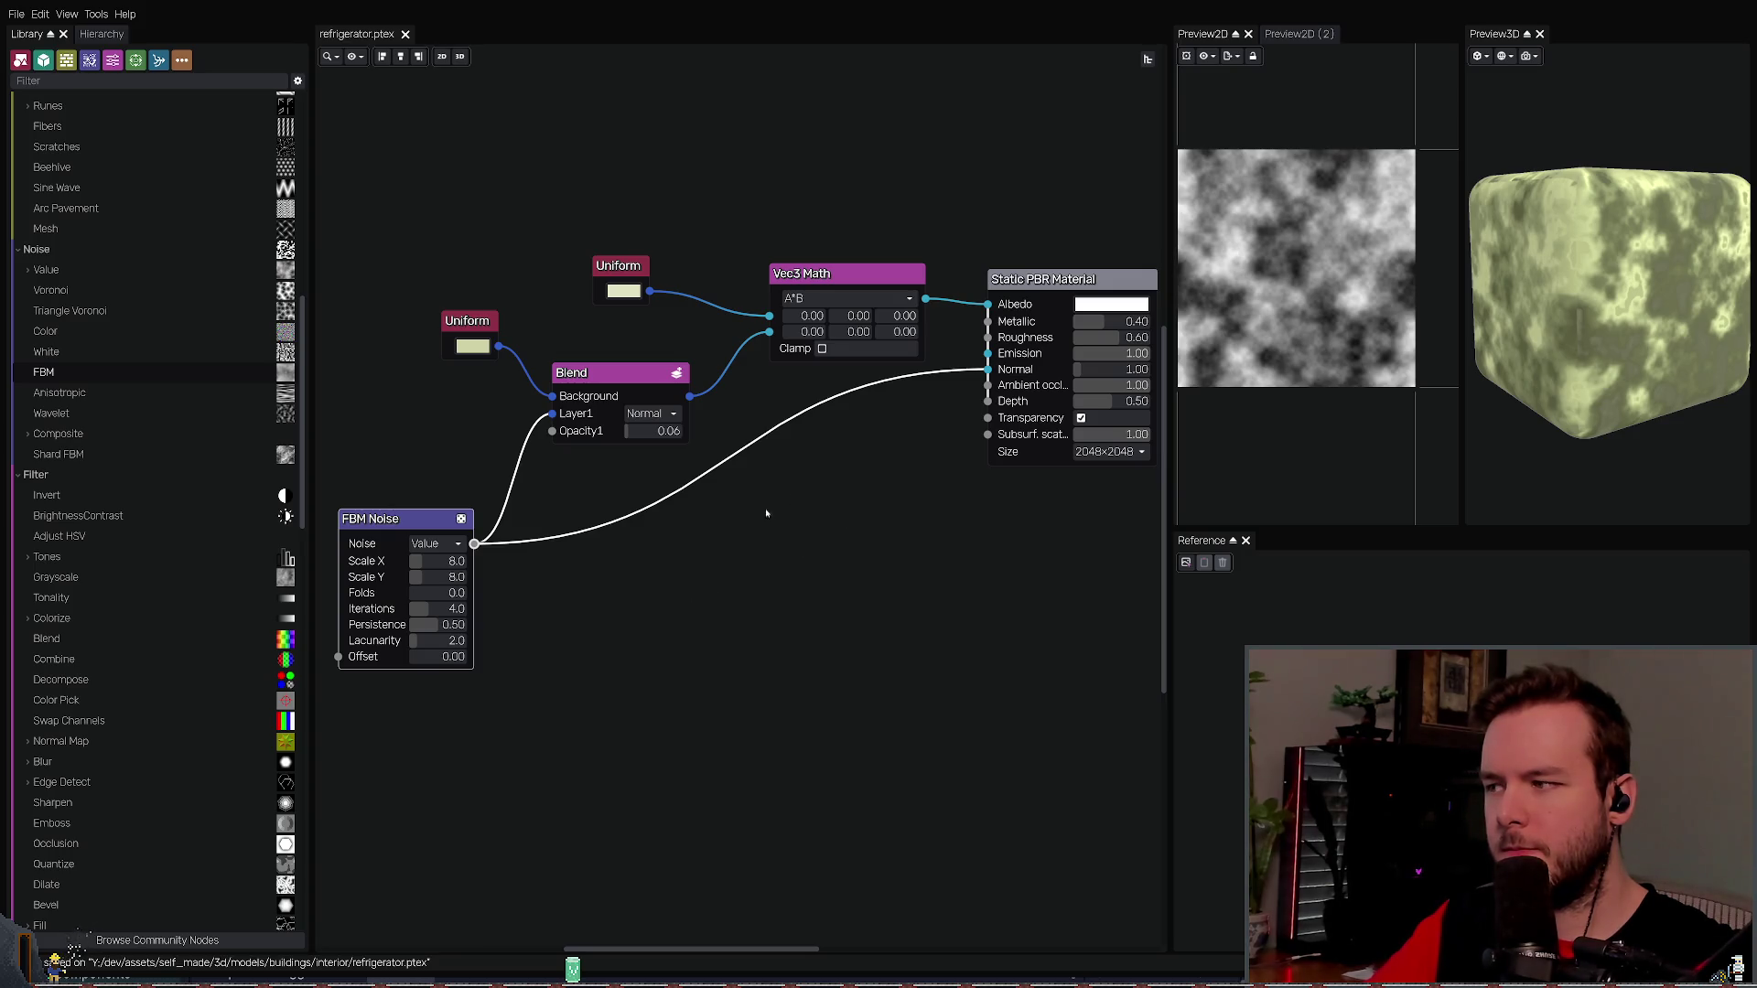
drag(425, 521, 426, 520)
click(702, 545)
click(431, 522)
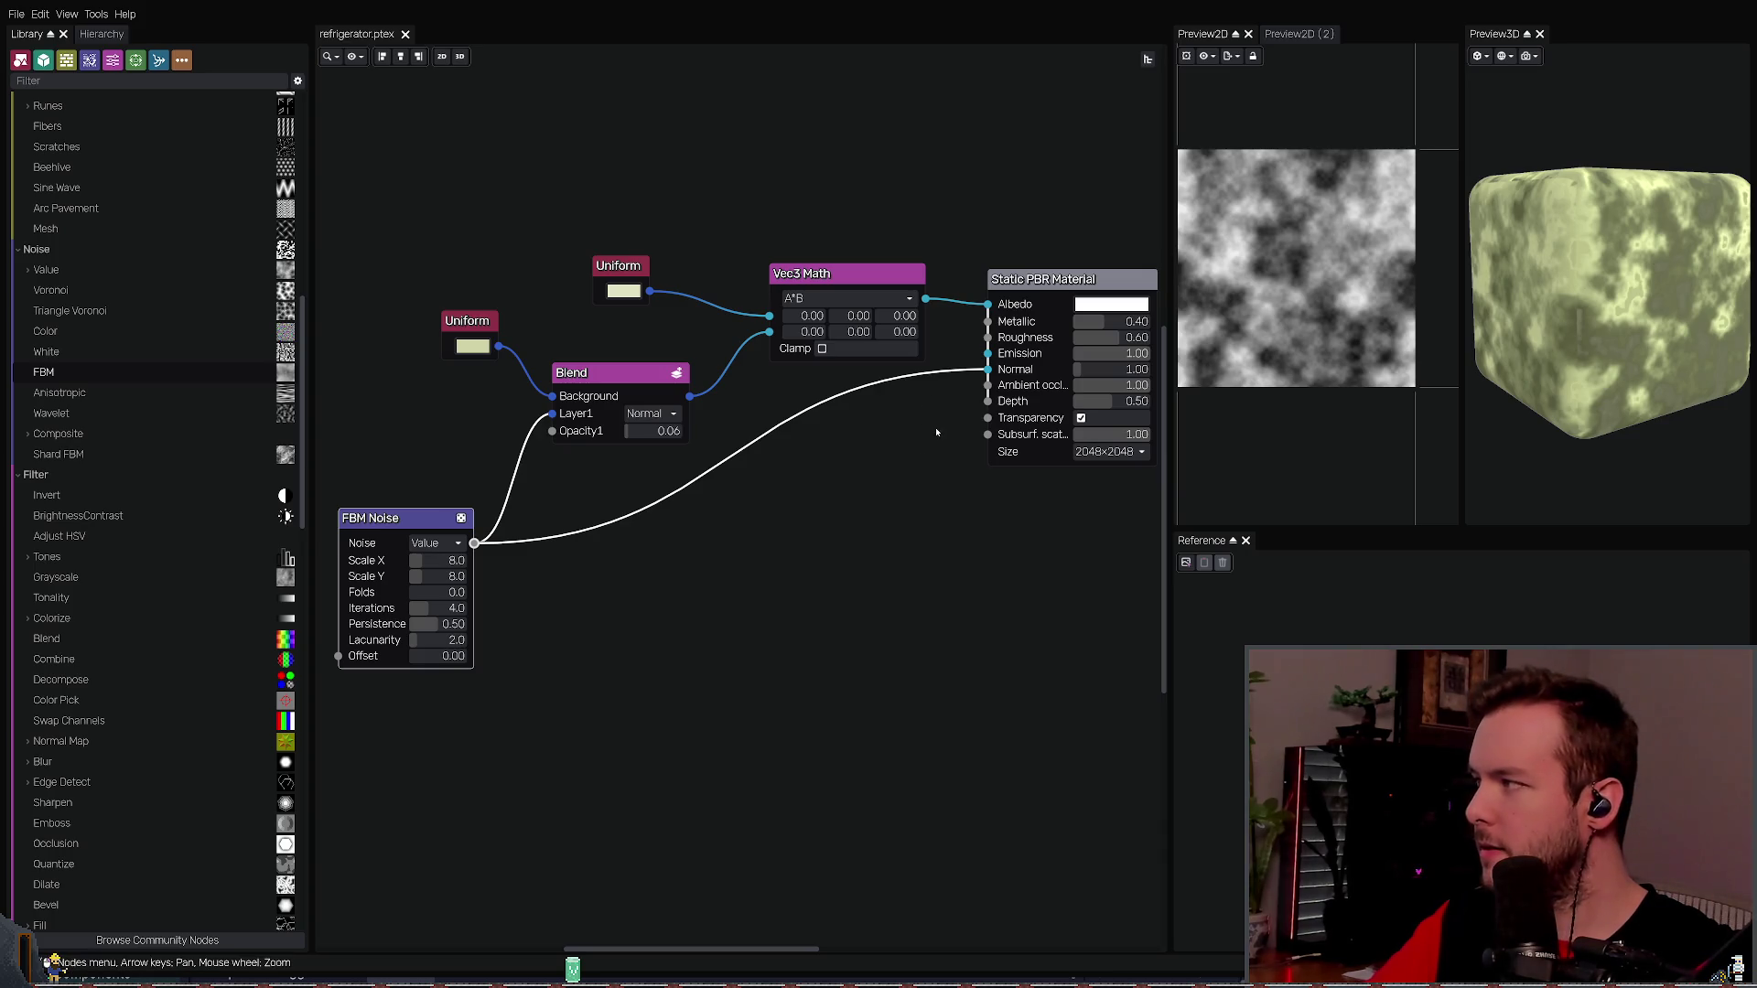
click(440, 560)
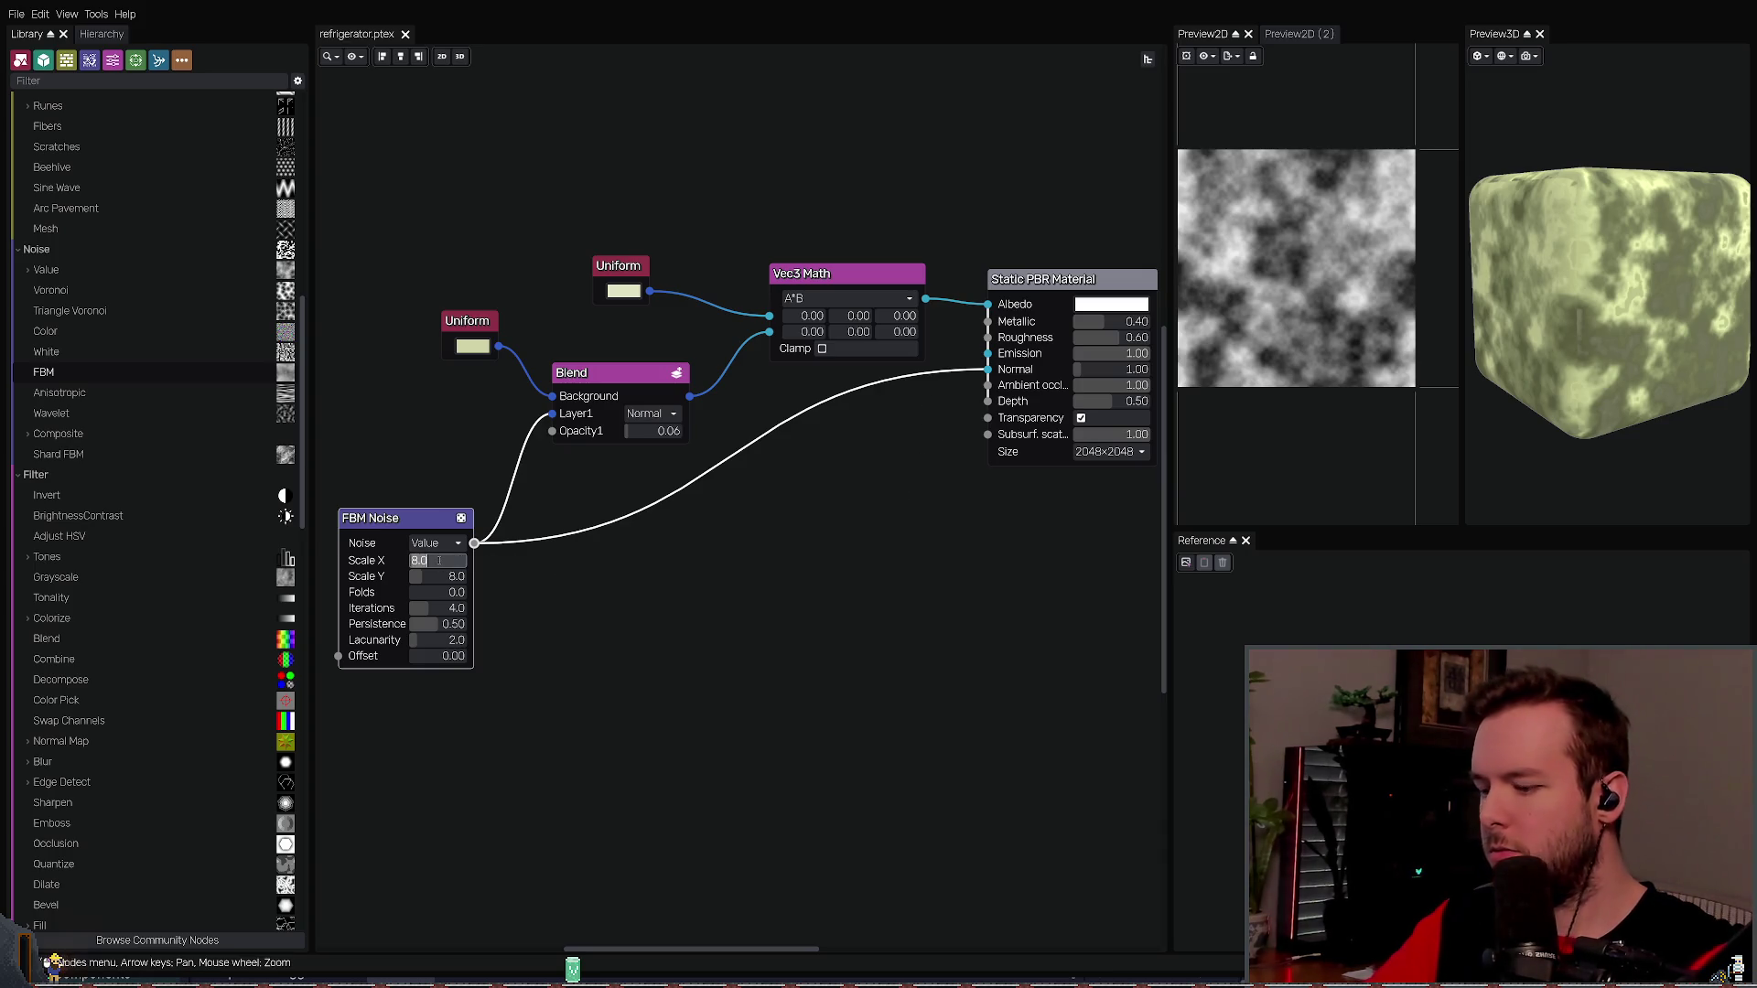
text(4)
key(Return)
key(ctrl+z)
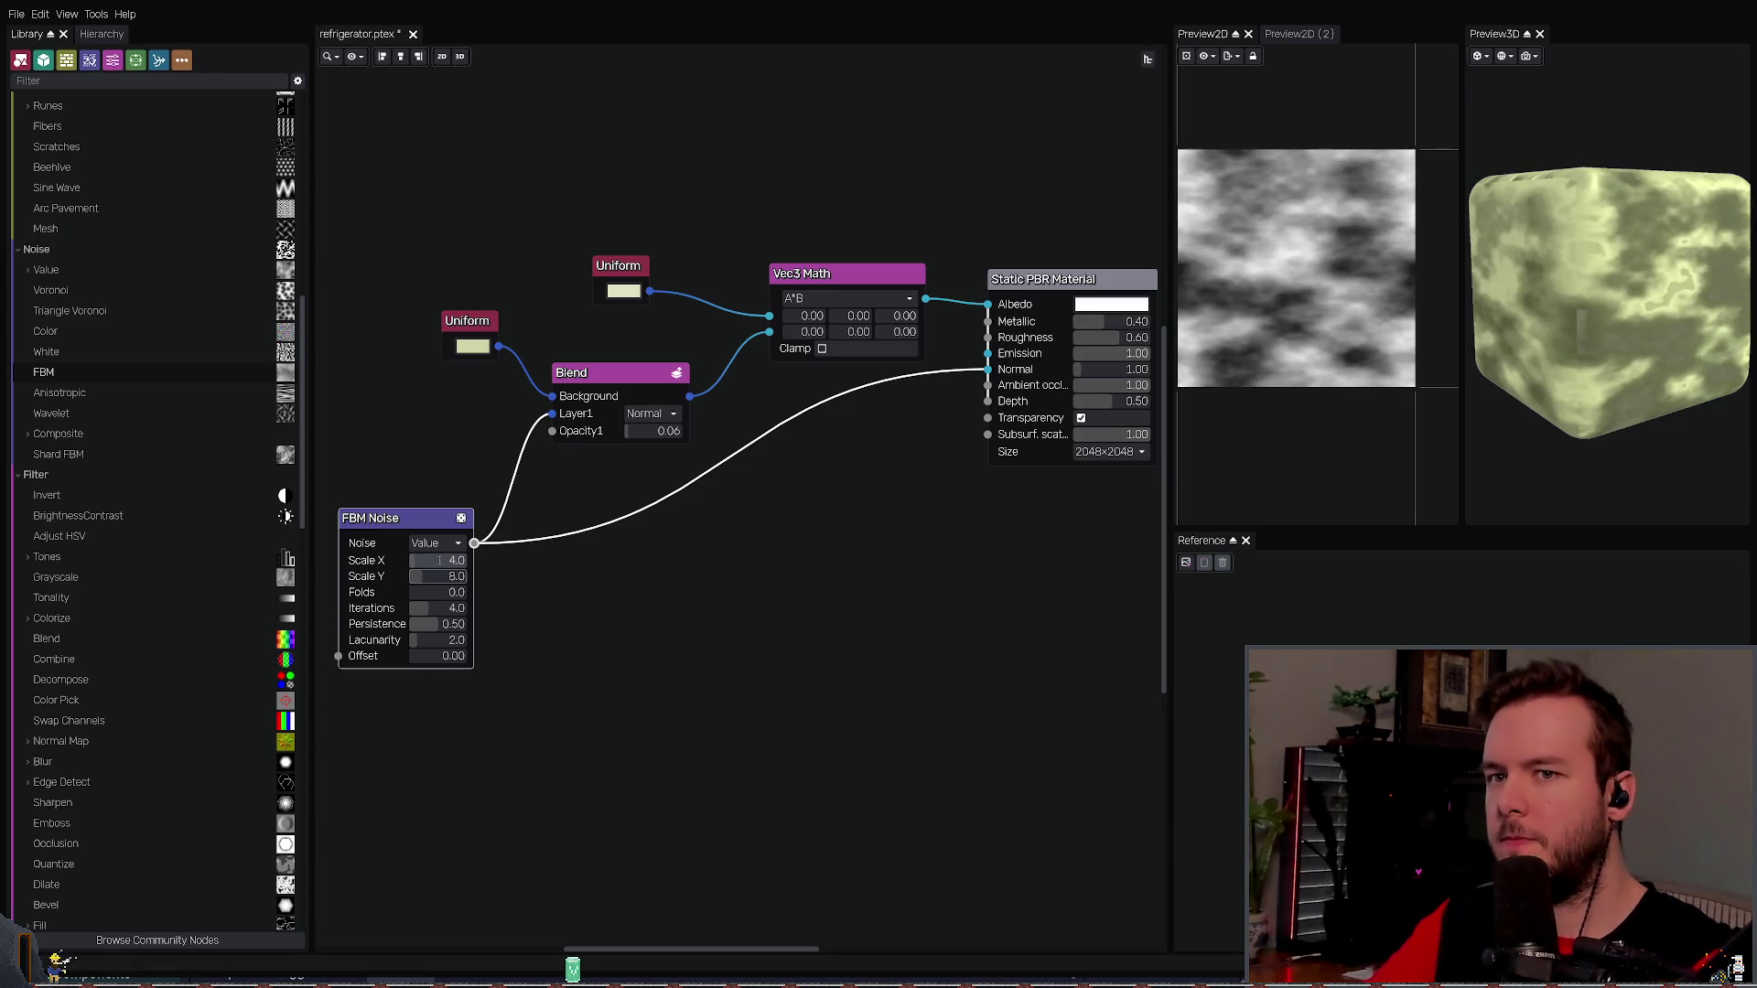
key(ctrl+s)
mouse_move(439, 608)
mouse_down()
mouse_move(420, 609)
mouse_move(439, 608)
mouse_up()
key(ctrl+s)
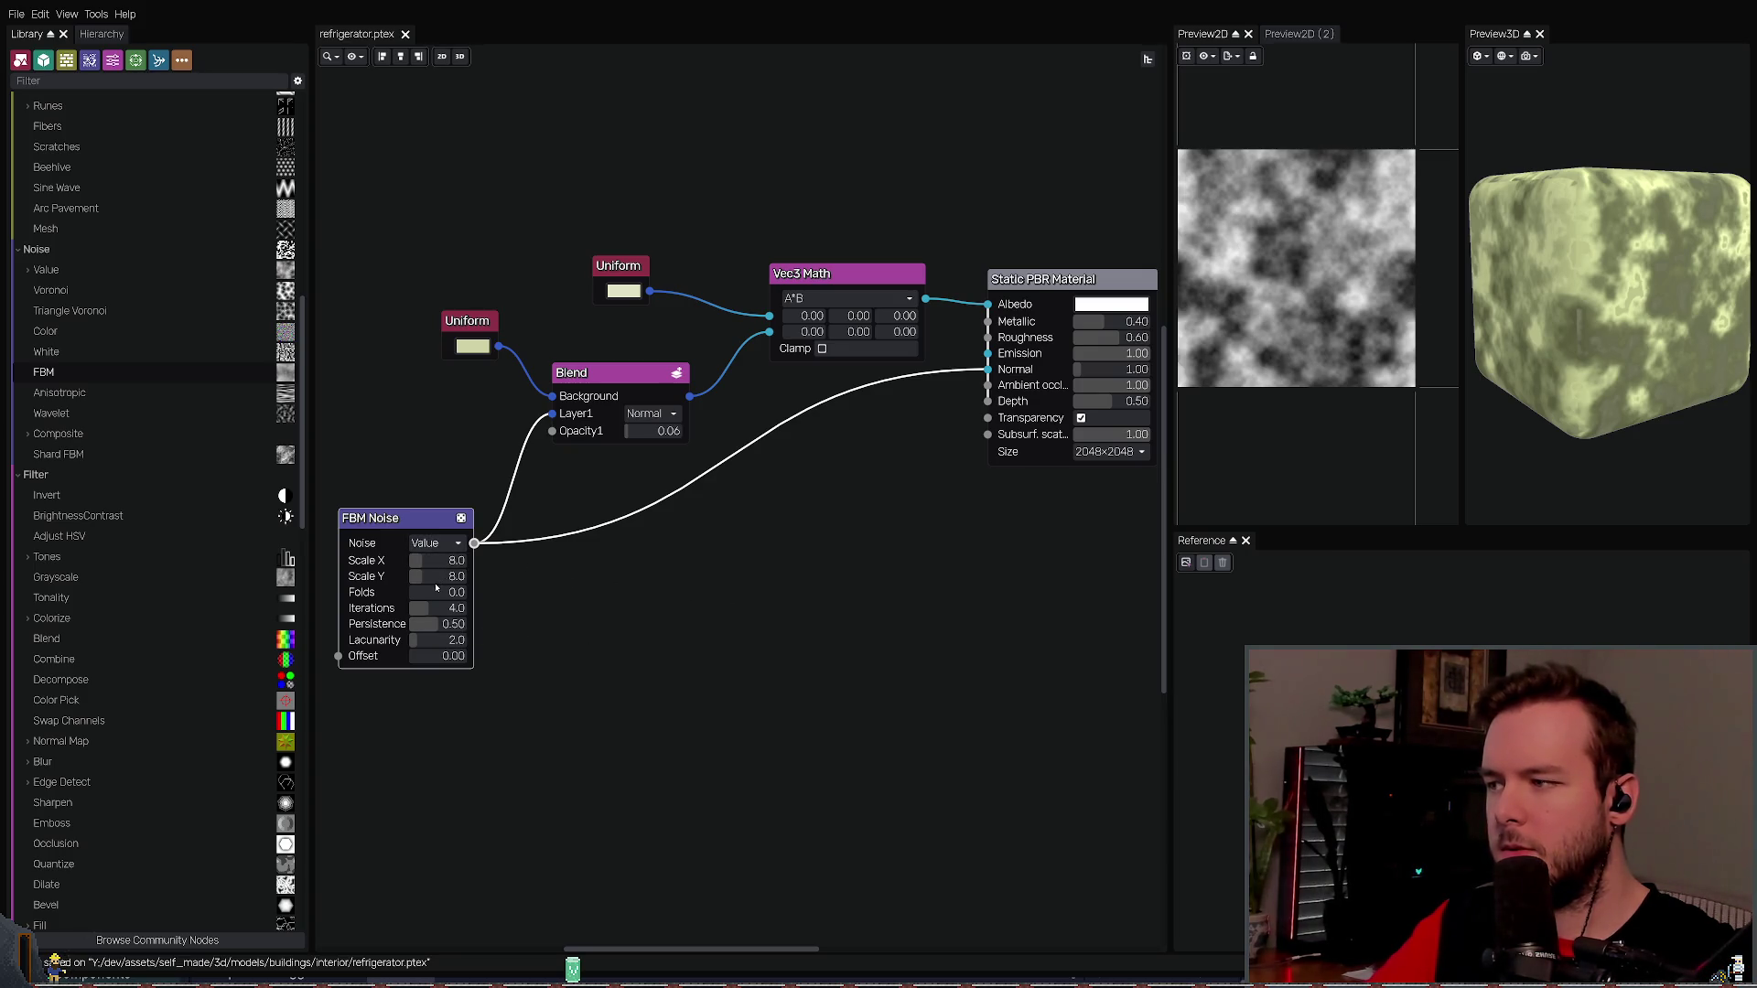
click(436, 596)
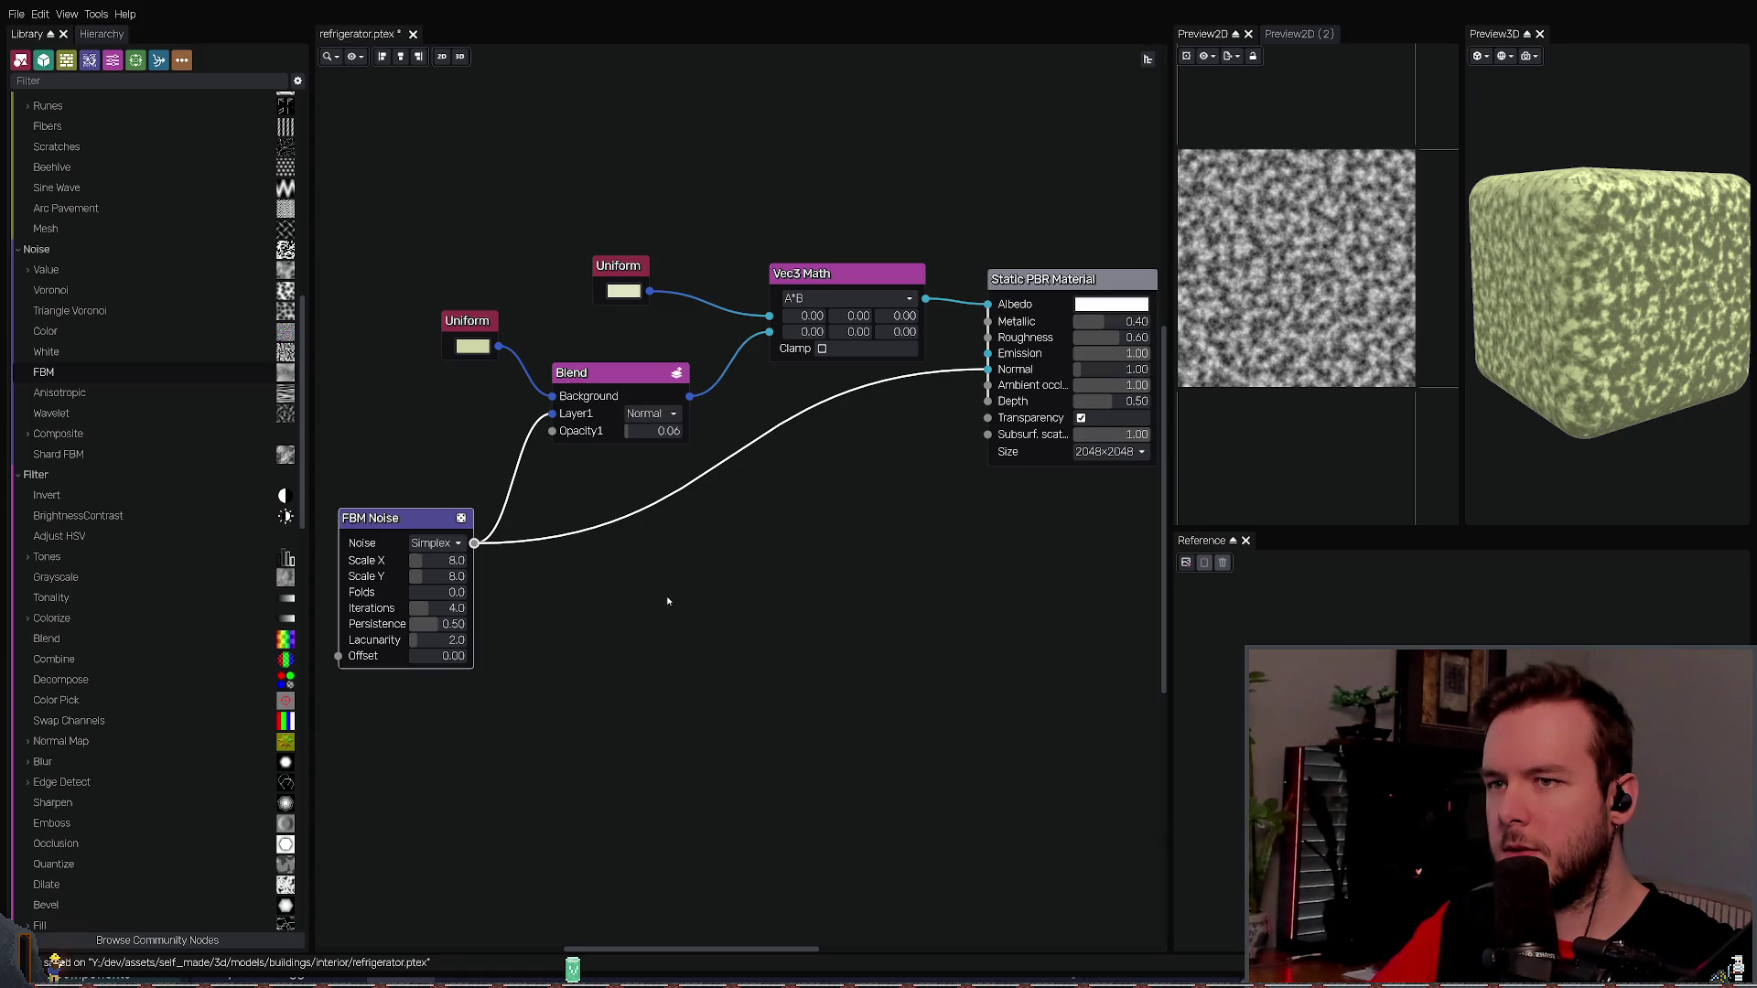
key(ctrl+z)
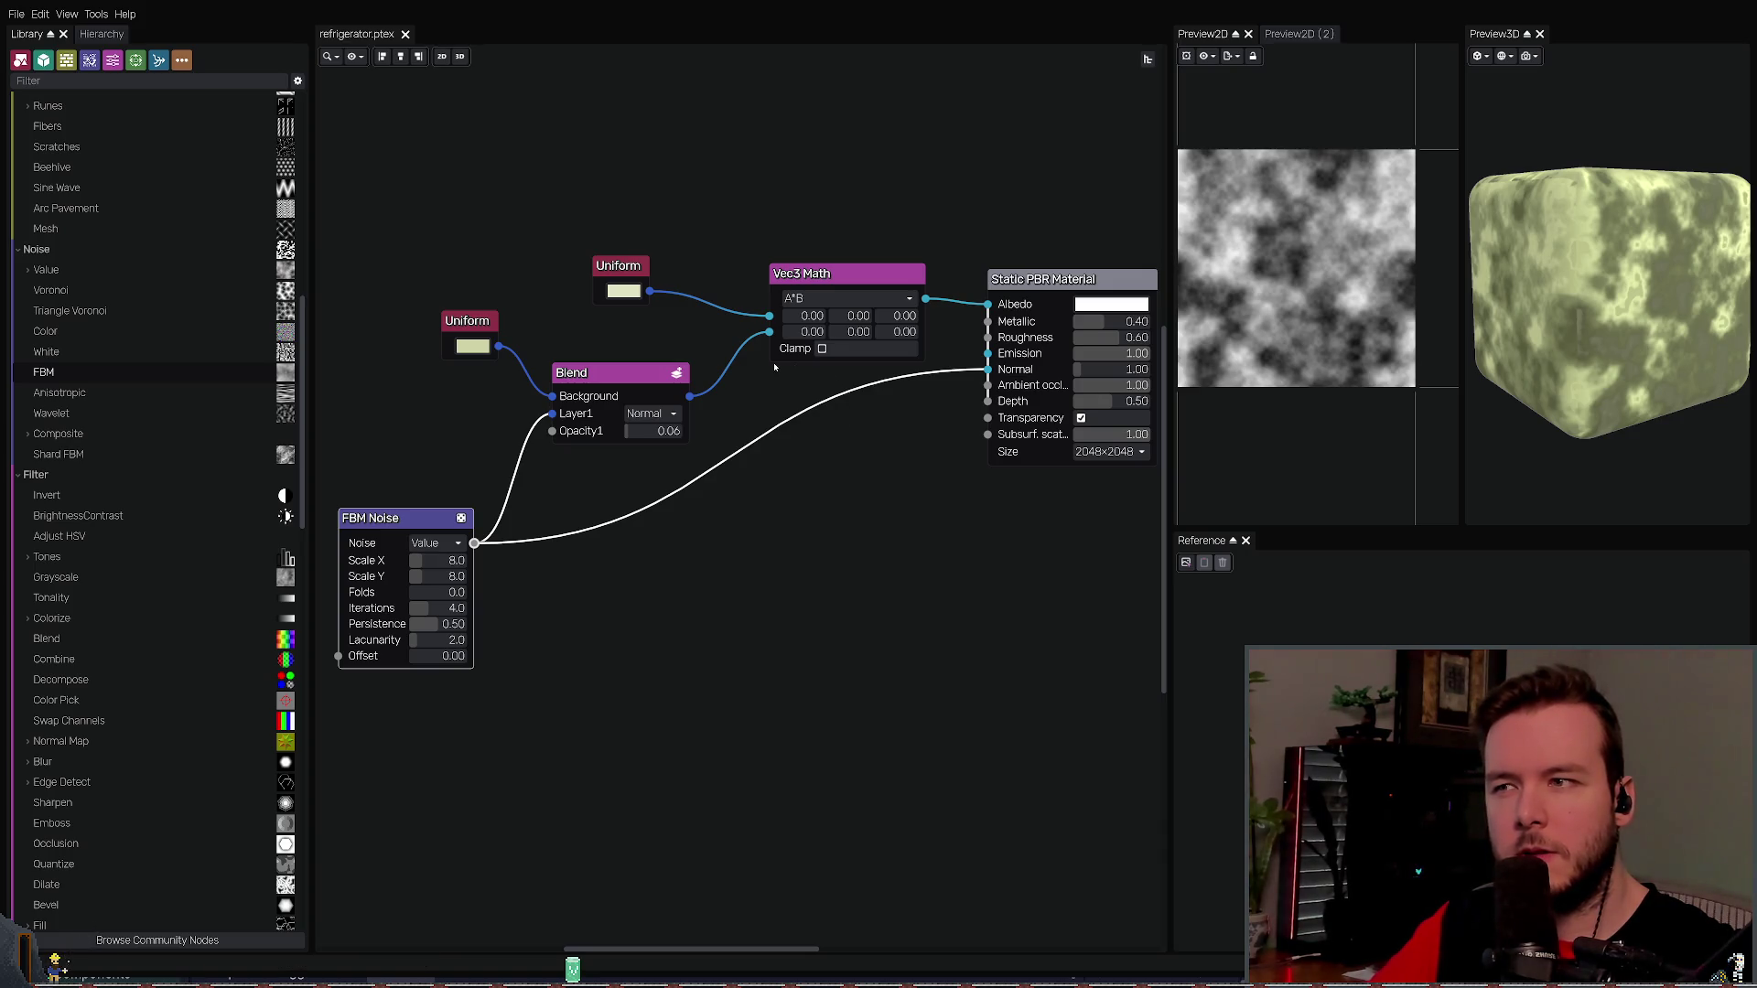
- Delete the Uniform and Vec3 Math nodes, wire Blend into Albedo, then undo and save
mouse_move(587, 193)
mouse_down()
mouse_move(921, 360)
mouse_move(872, 339)
mouse_up()
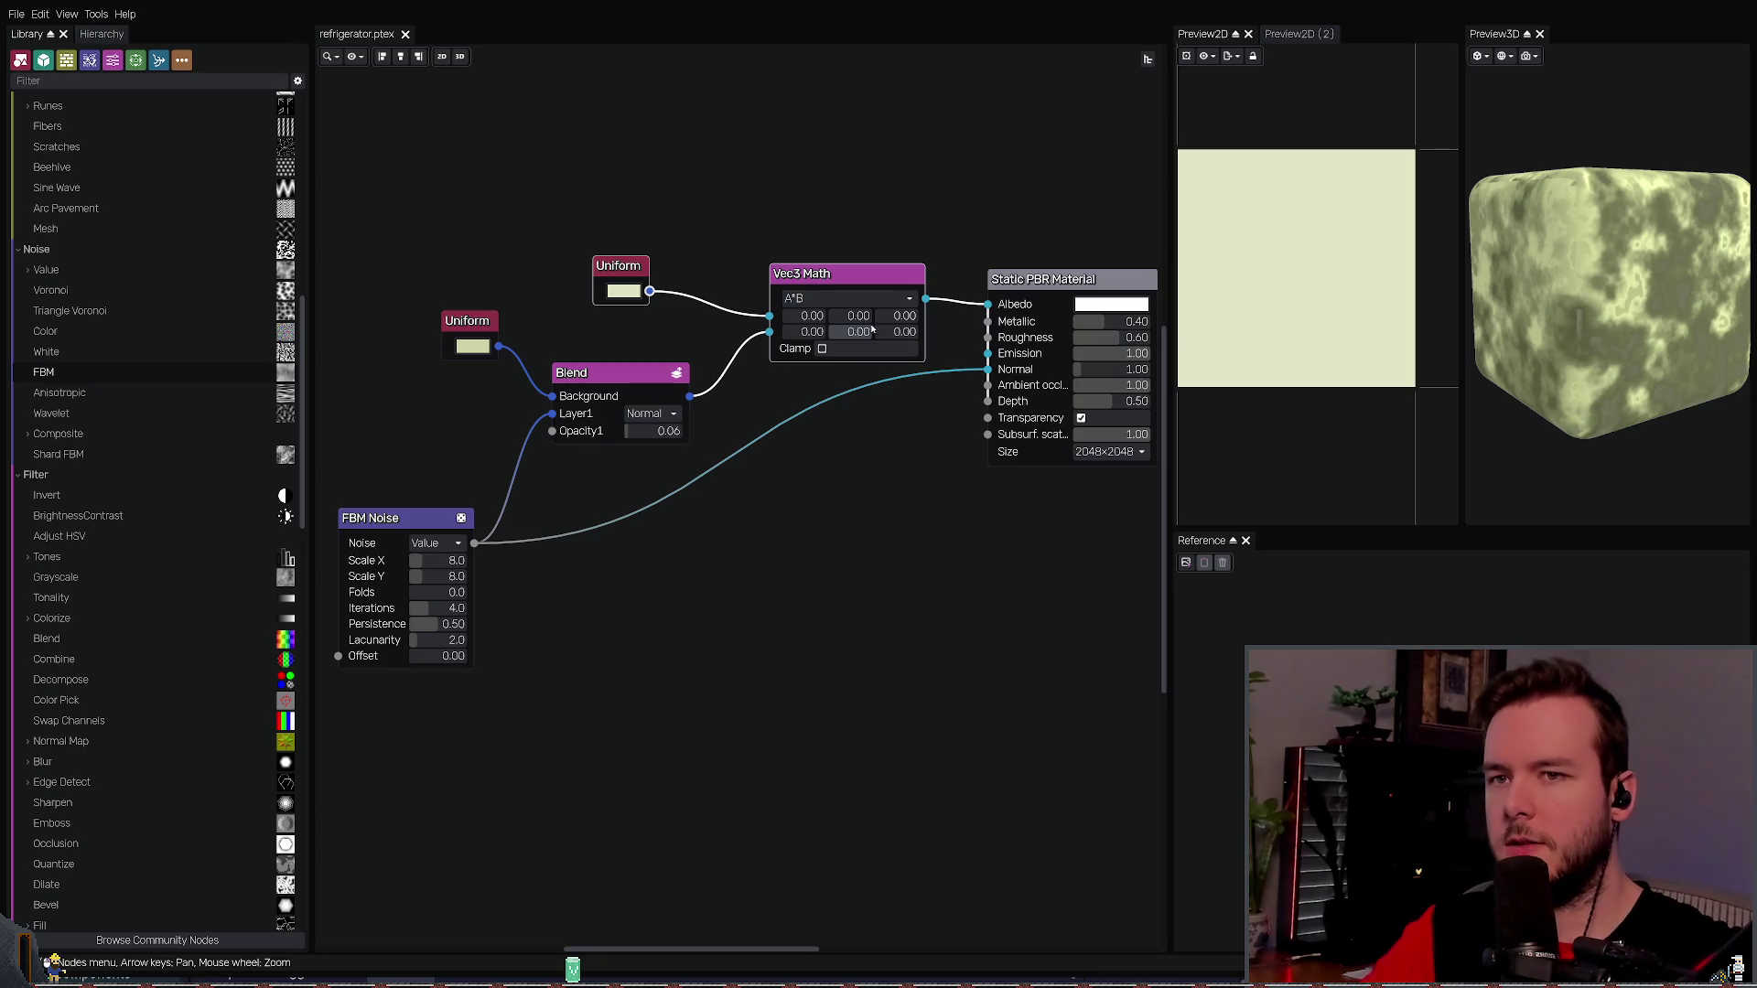
key(Delete)
mouse_move(690, 395)
mouse_down()
mouse_move(903, 353)
mouse_move(987, 305)
mouse_up()
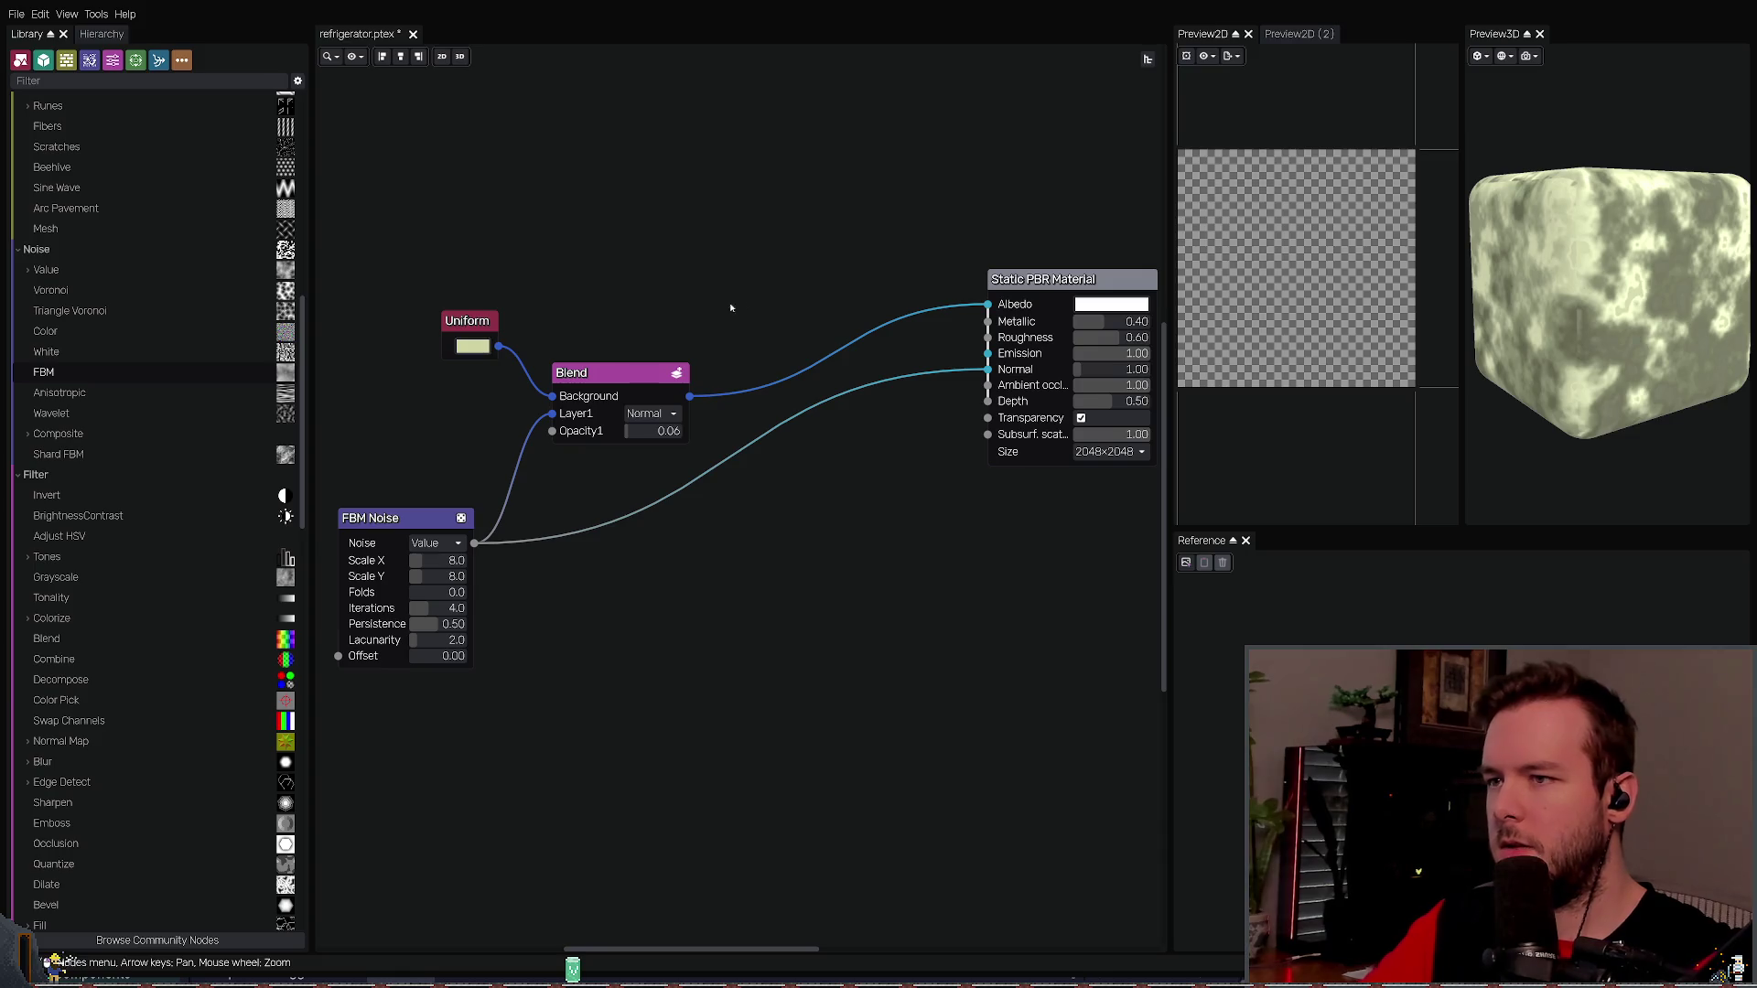
key(ctrl+z)
key(ctrl+z)
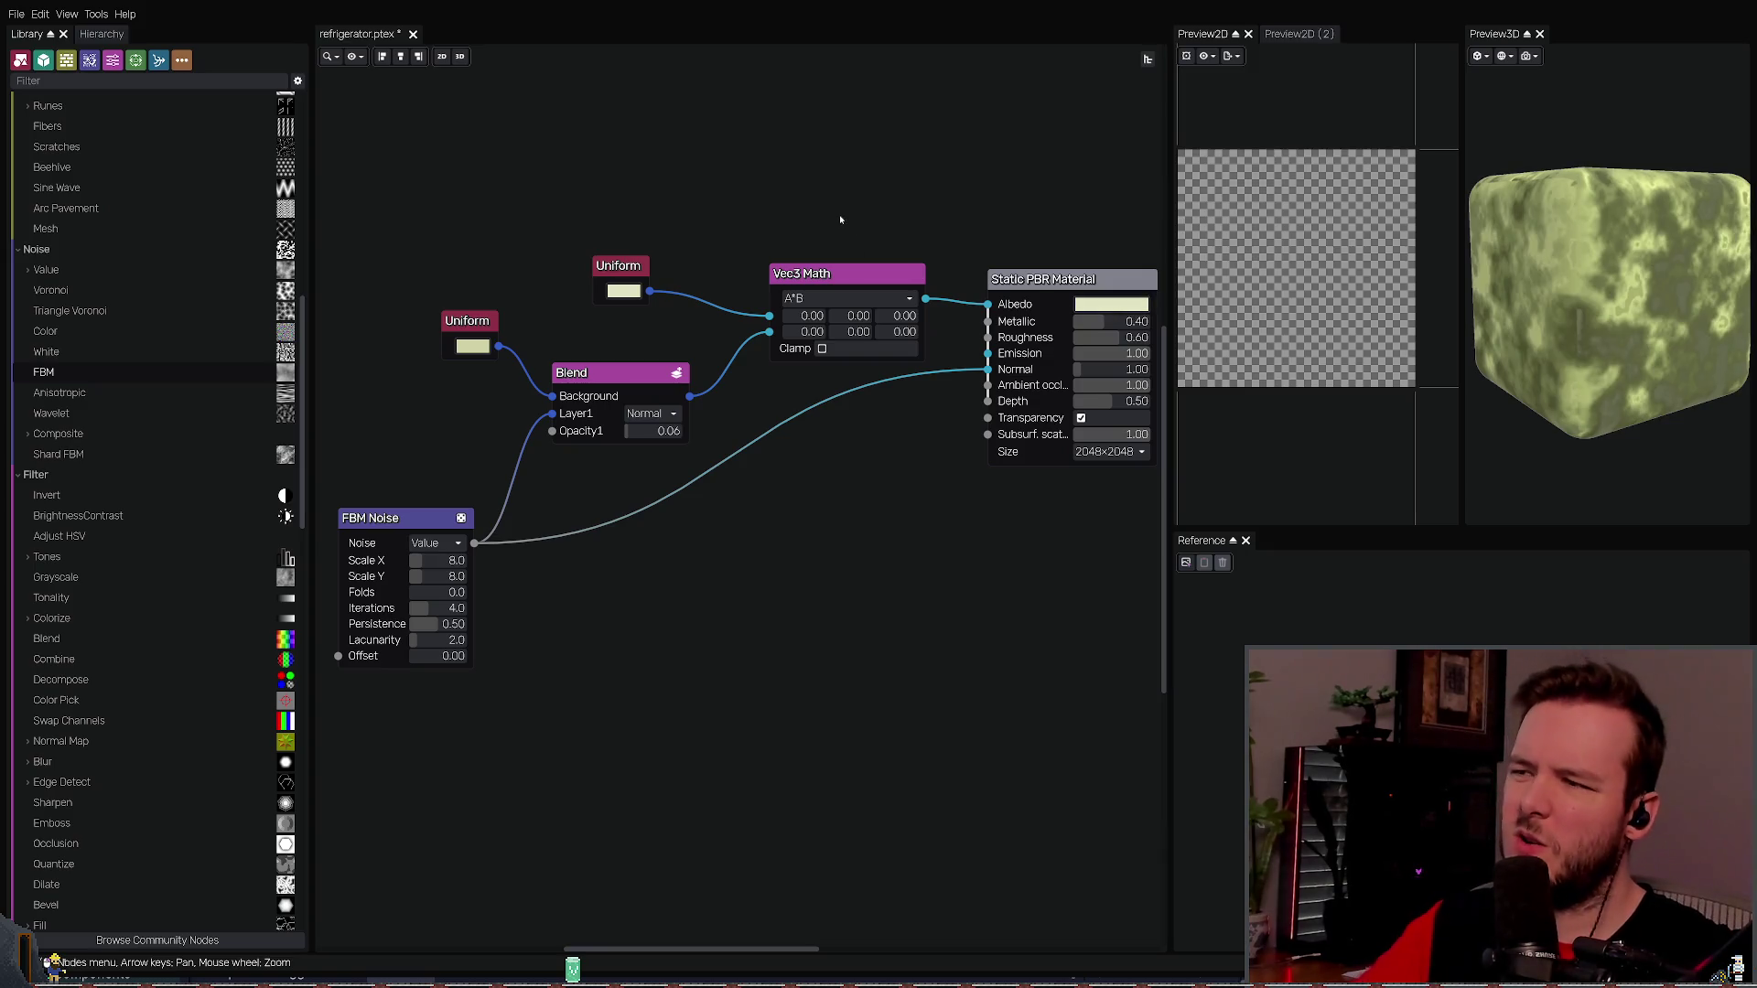
key(ctrl+s)
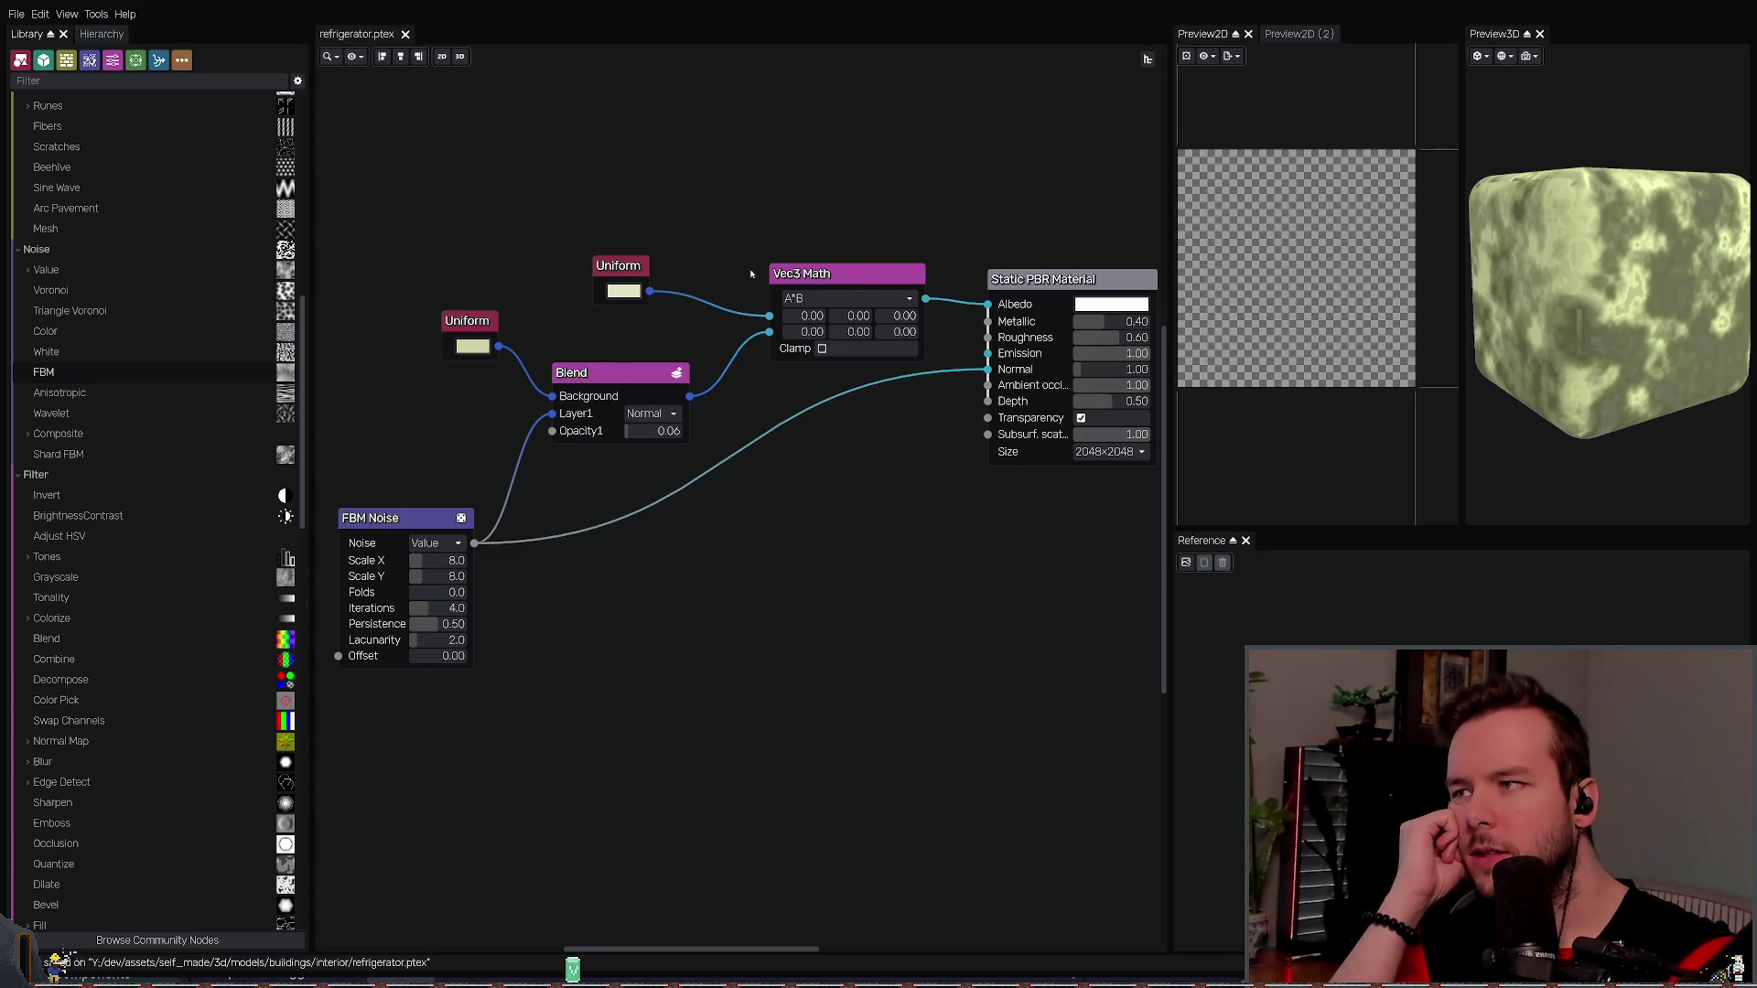
- Preview the top Uniform colour, toggle Vec3 Math clamping on and off, and add a Tiler node
drag(549, 184, 766, 319)
drag(560, 187, 659, 306)
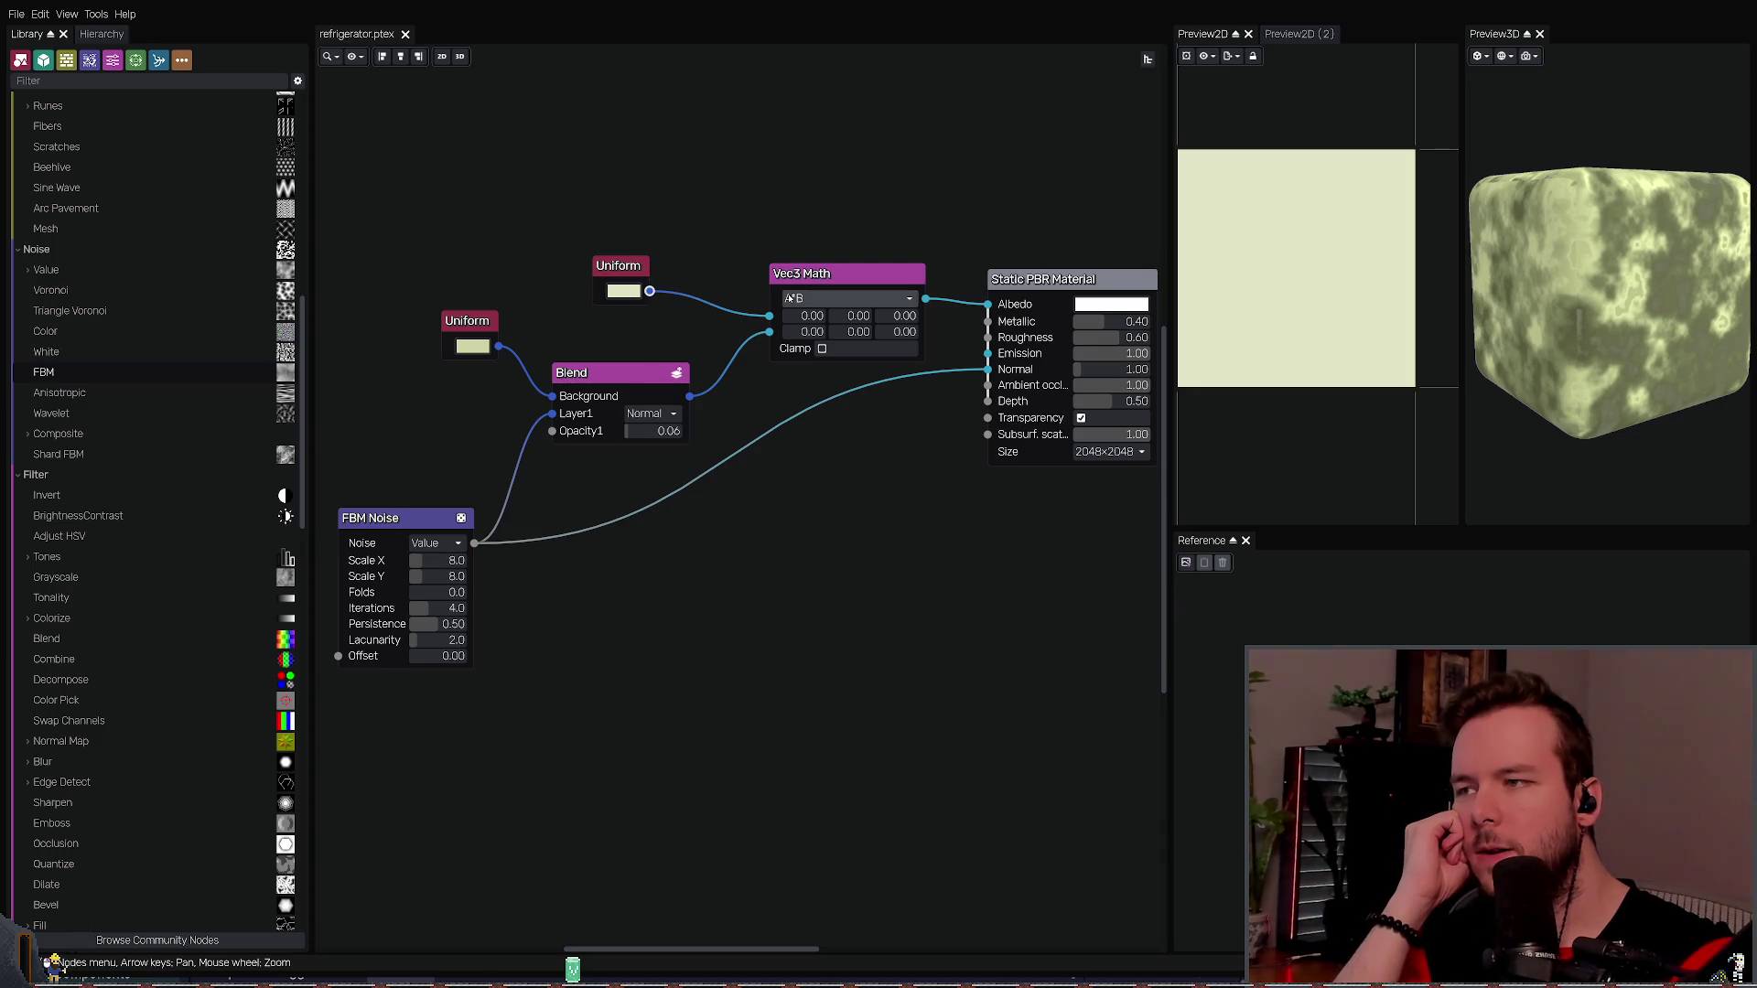
click(823, 350)
click(823, 349)
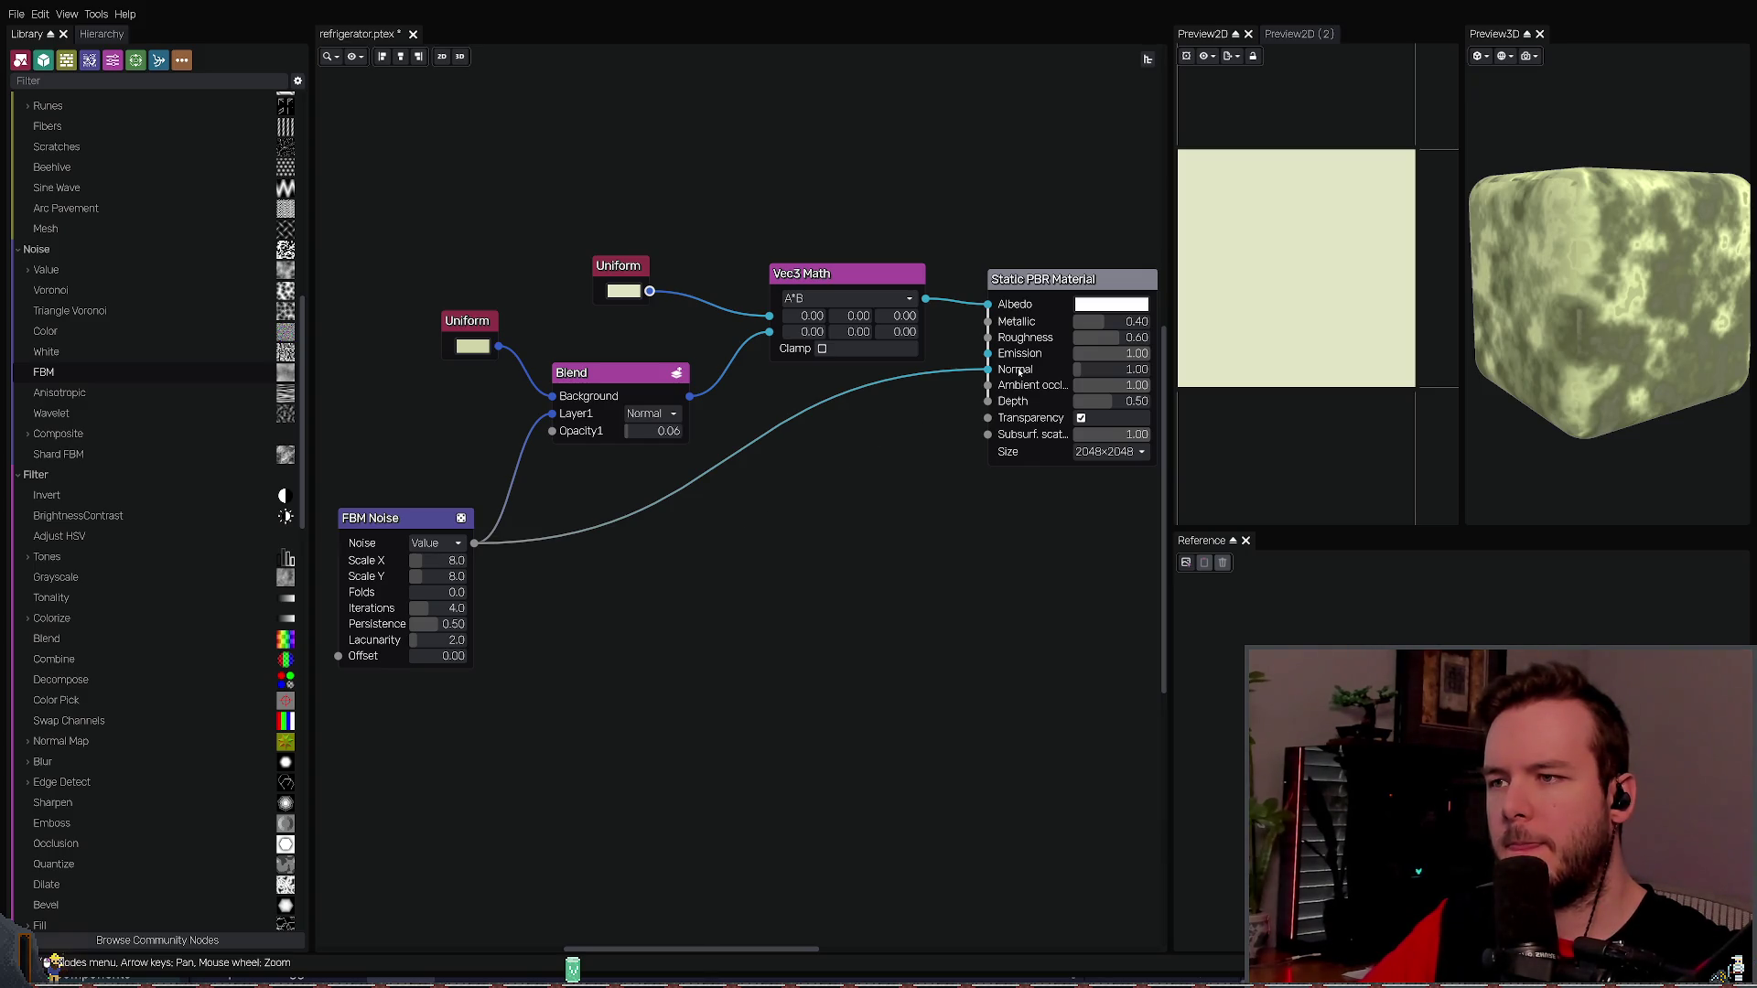
mouse_move(1610, 302)
mouse_down()
mouse_move(1672, 307)
mouse_move(1528, 274)
mouse_up()
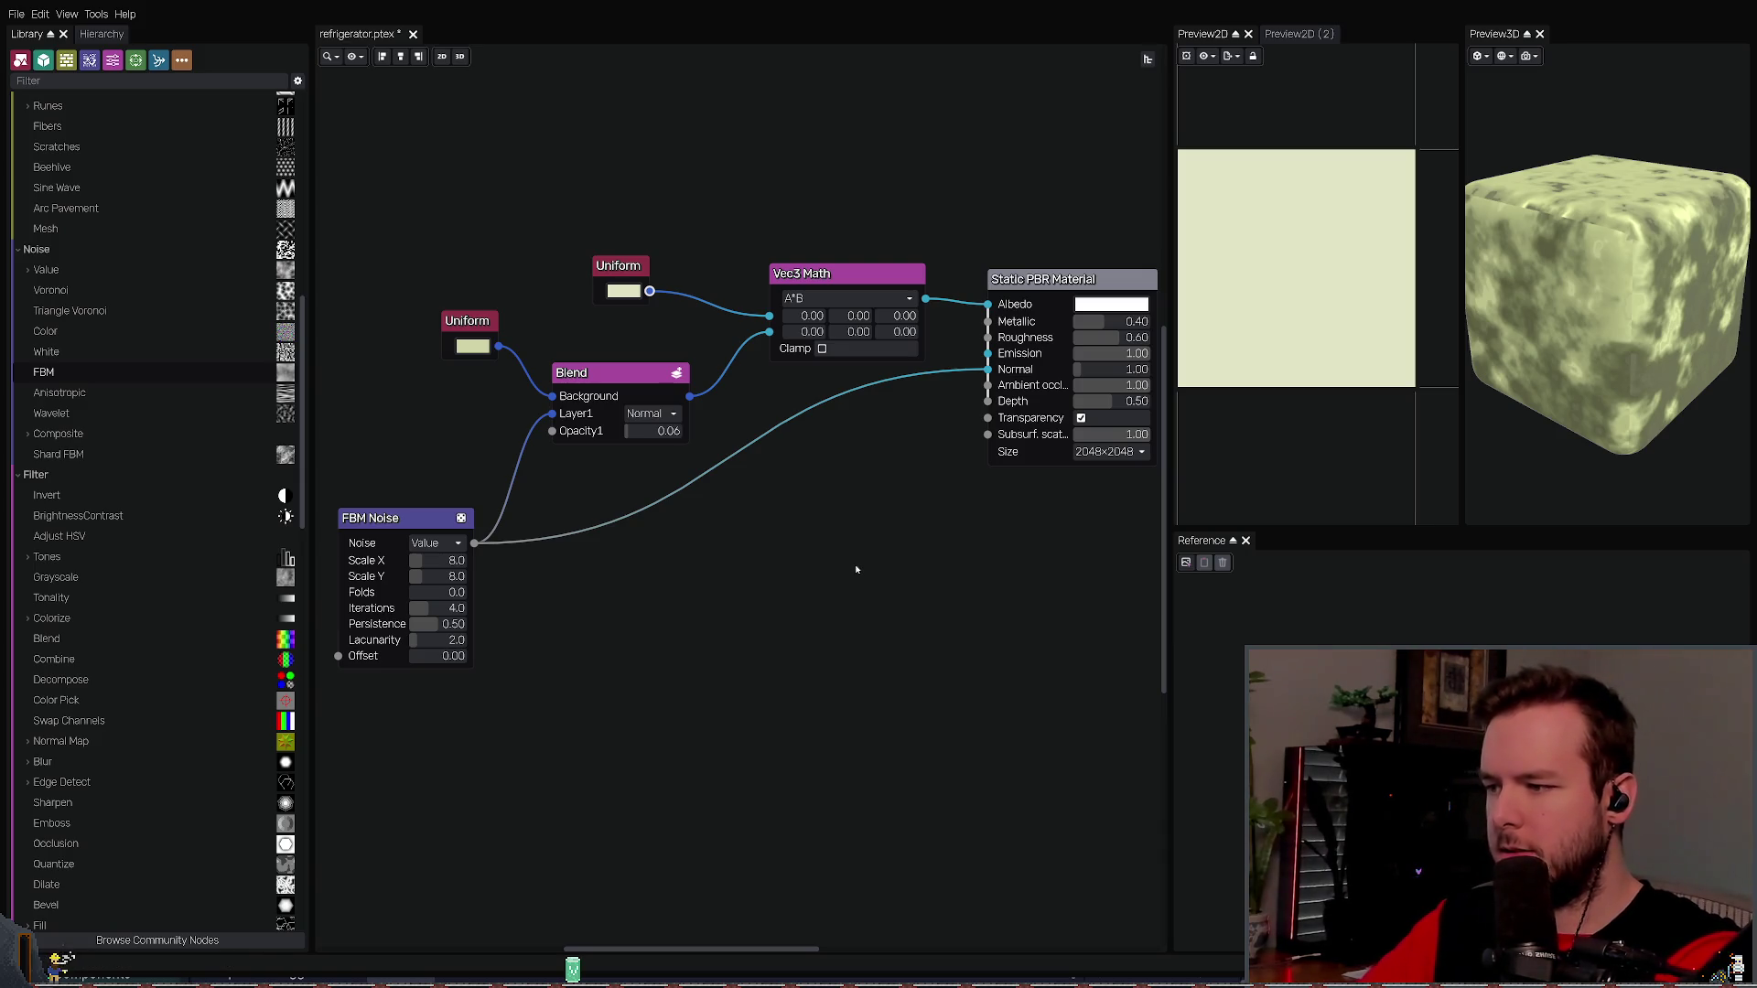
key(ctrl+v)
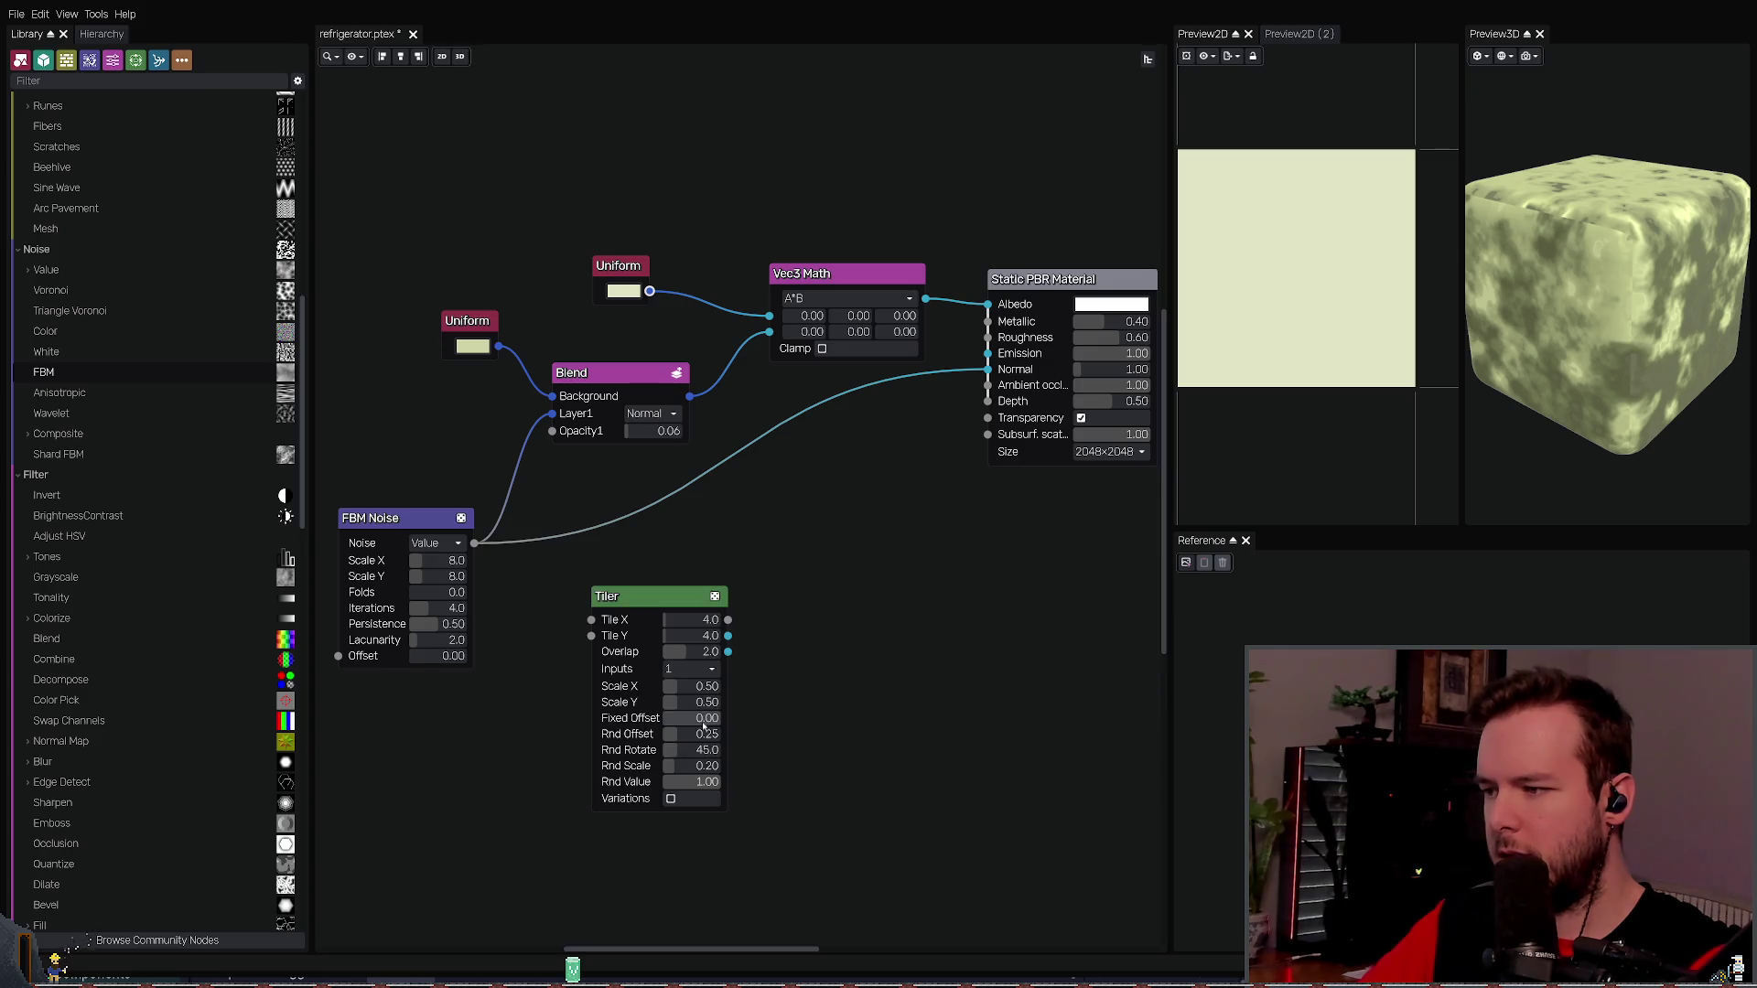
- Feed FBM Noise into the Tiler, plug the Tiler into Albedo, and disconnect FBM Noise from Normal
click(655, 597)
mouse_move(475, 542)
mouse_down()
mouse_move(591, 621)
mouse_move(557, 621)
mouse_up()
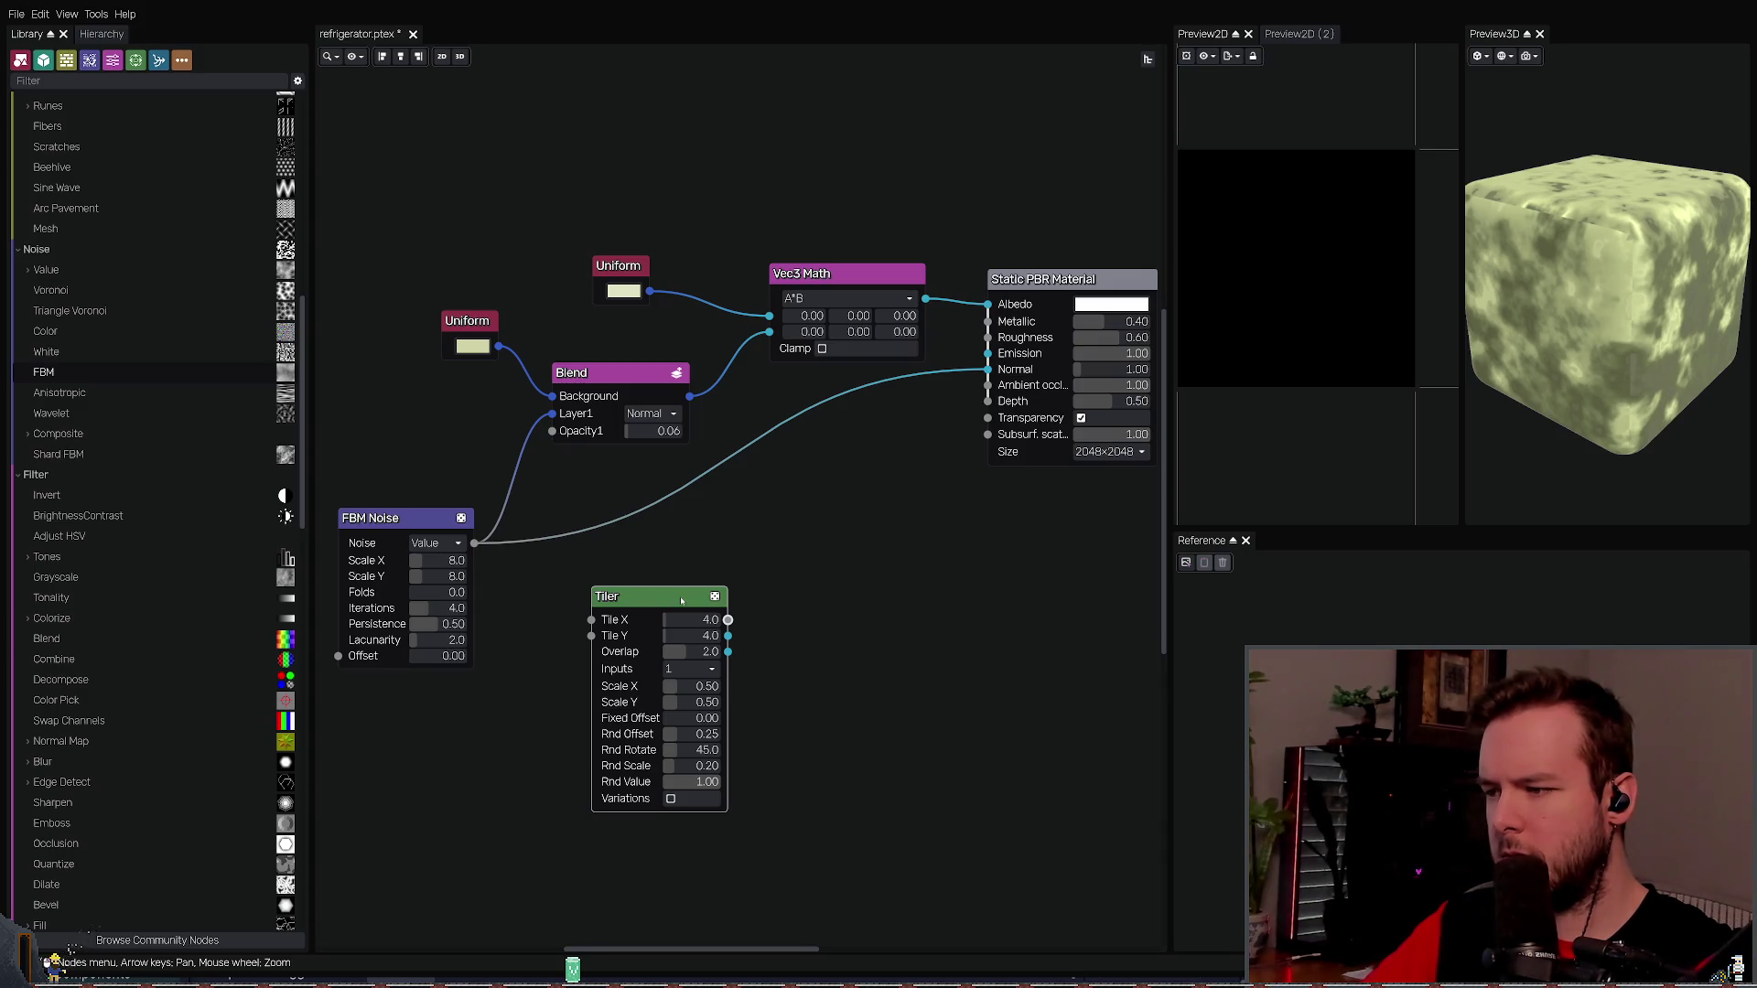
mouse_move(727, 619)
mouse_down()
mouse_move(775, 613)
mouse_move(898, 492)
mouse_move(988, 304)
mouse_up()
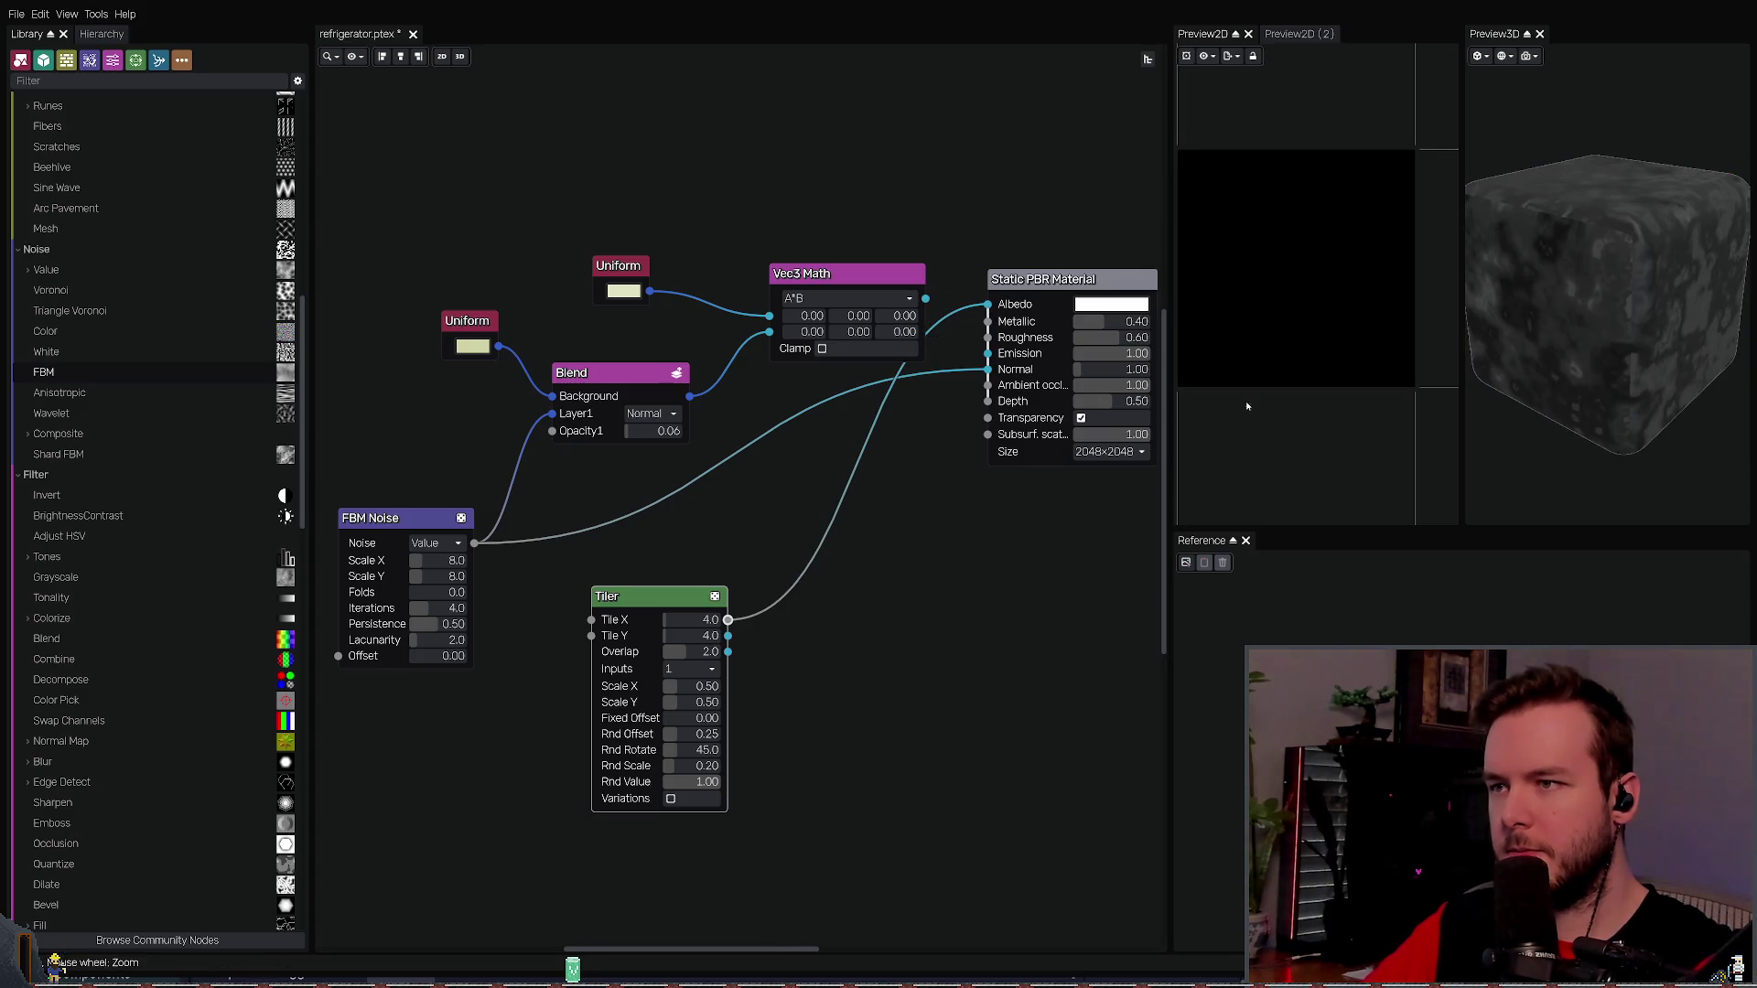
drag(989, 369, 961, 421)
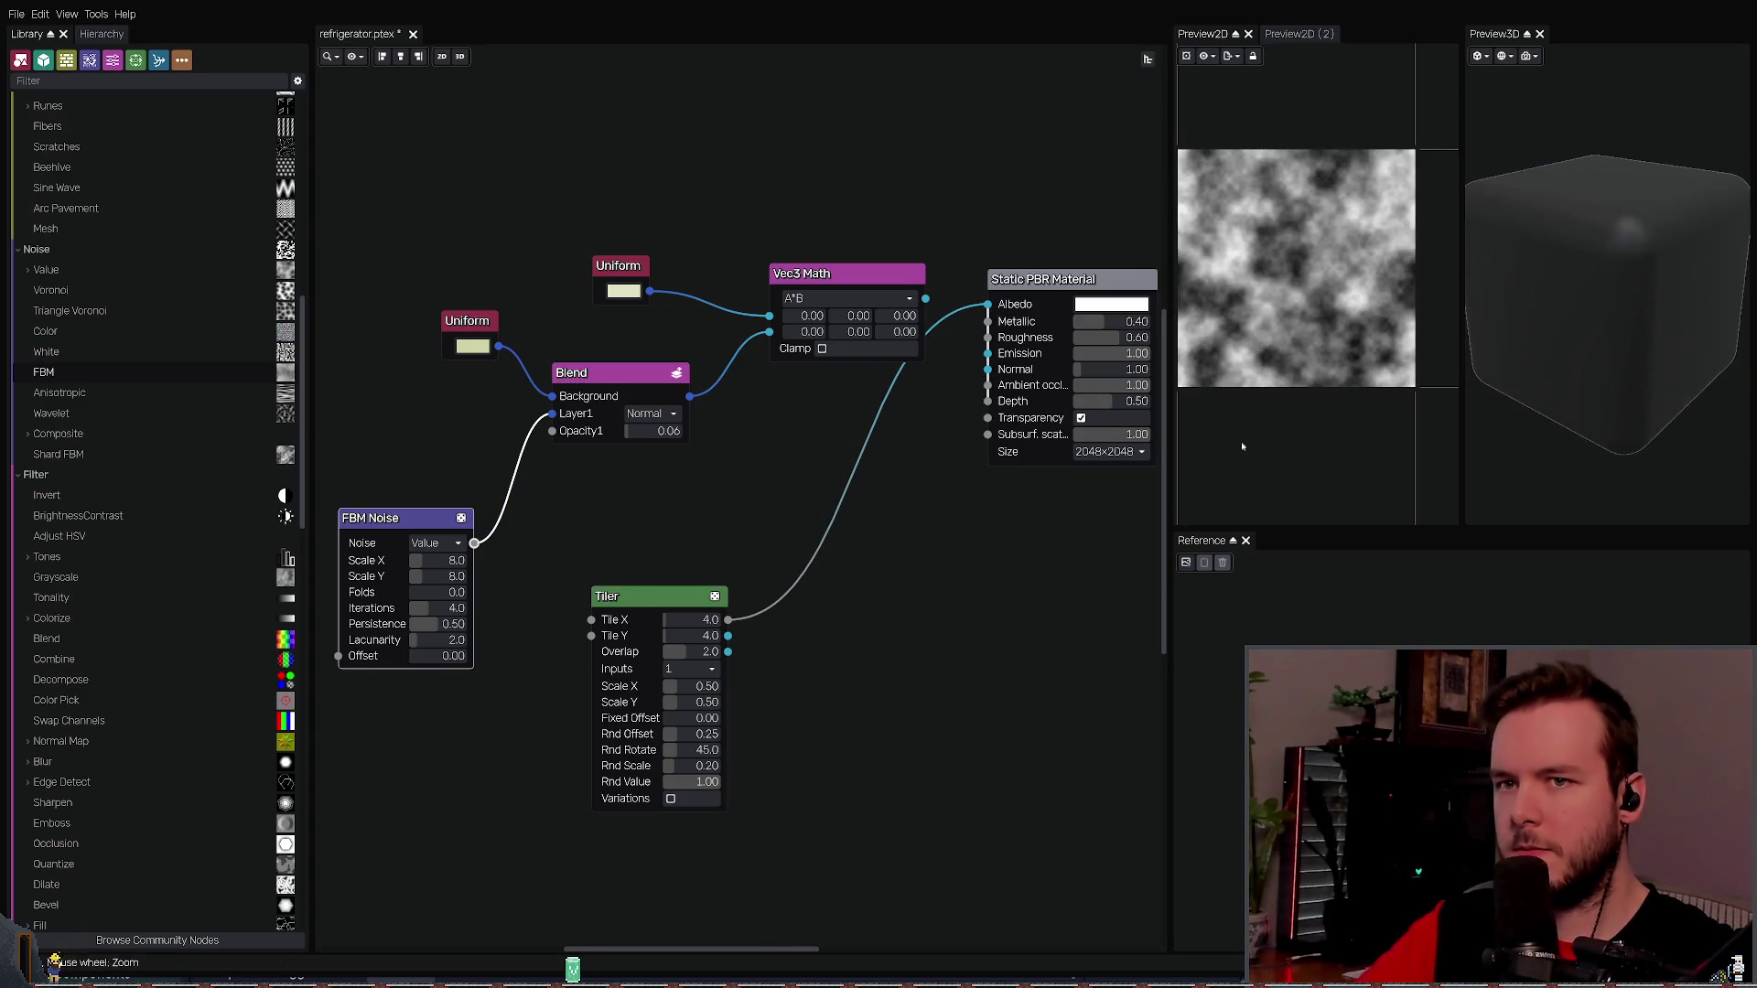
mouse_move(1608, 272)
mouse_down()
mouse_move(1596, 192)
mouse_move(1498, 302)
mouse_up()
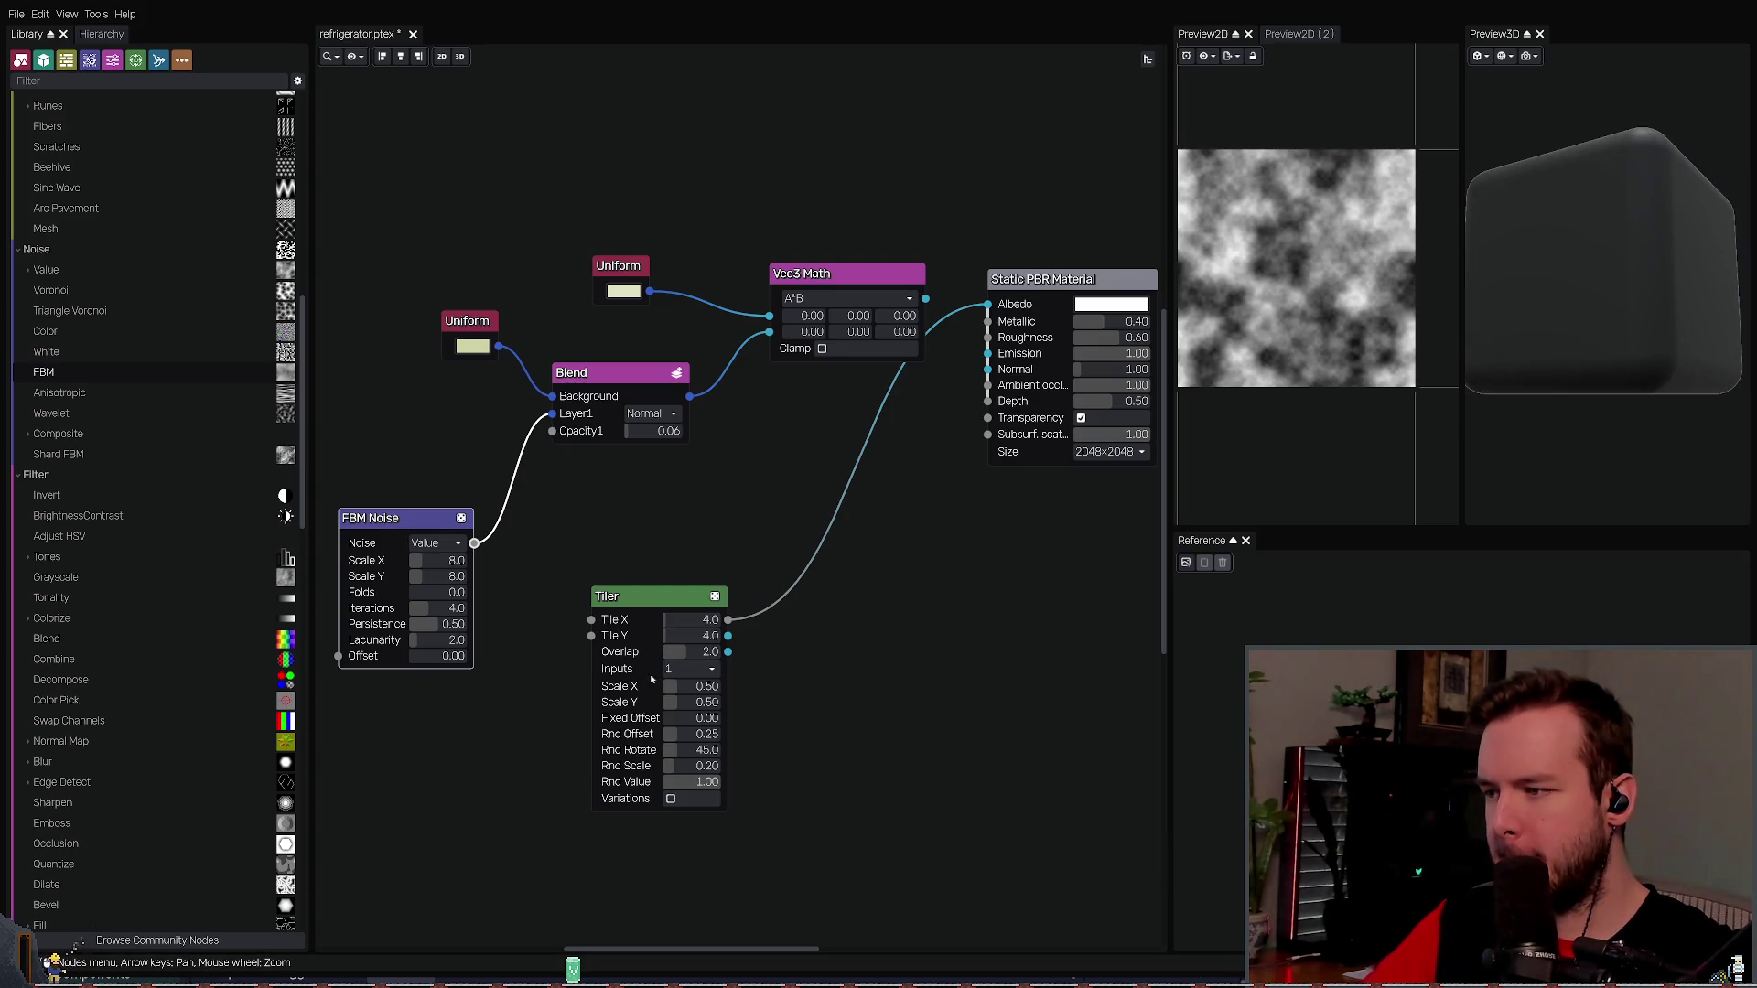
scroll(693, 677, up, 1)
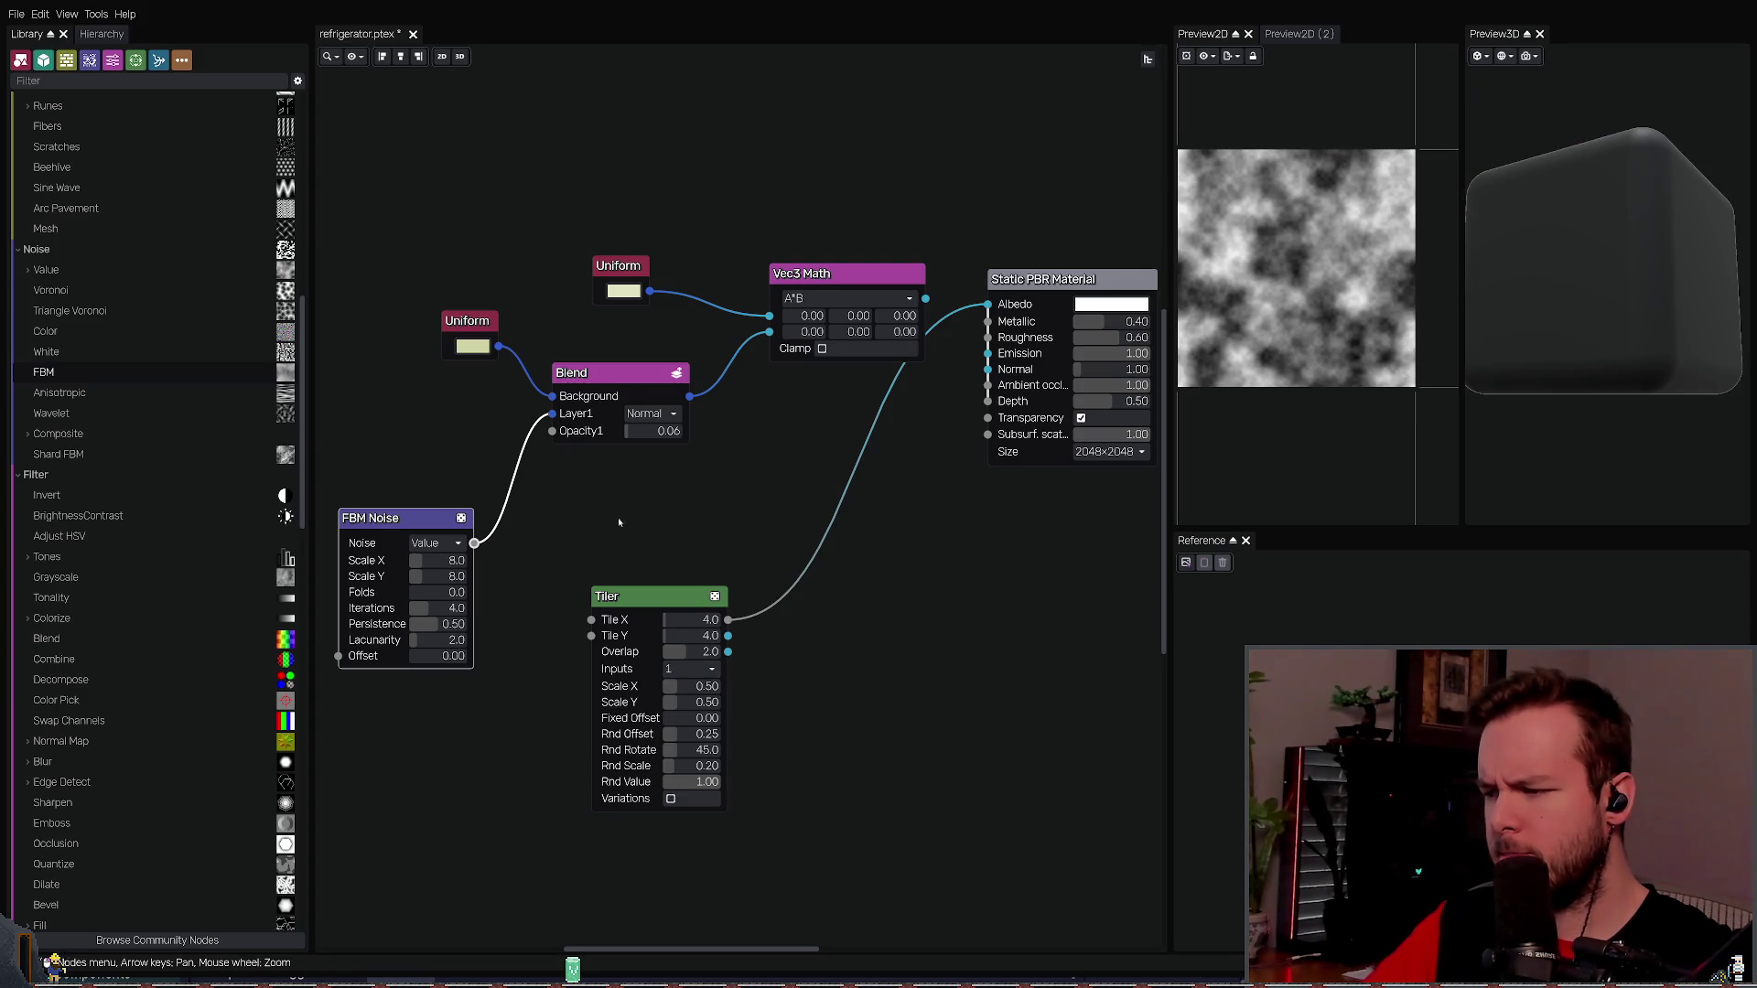
- Link FBM Noise to the Tiler's Tile Y and Vec3 Math to Tile X, then delete the Tiler
drag(474, 543, 591, 621)
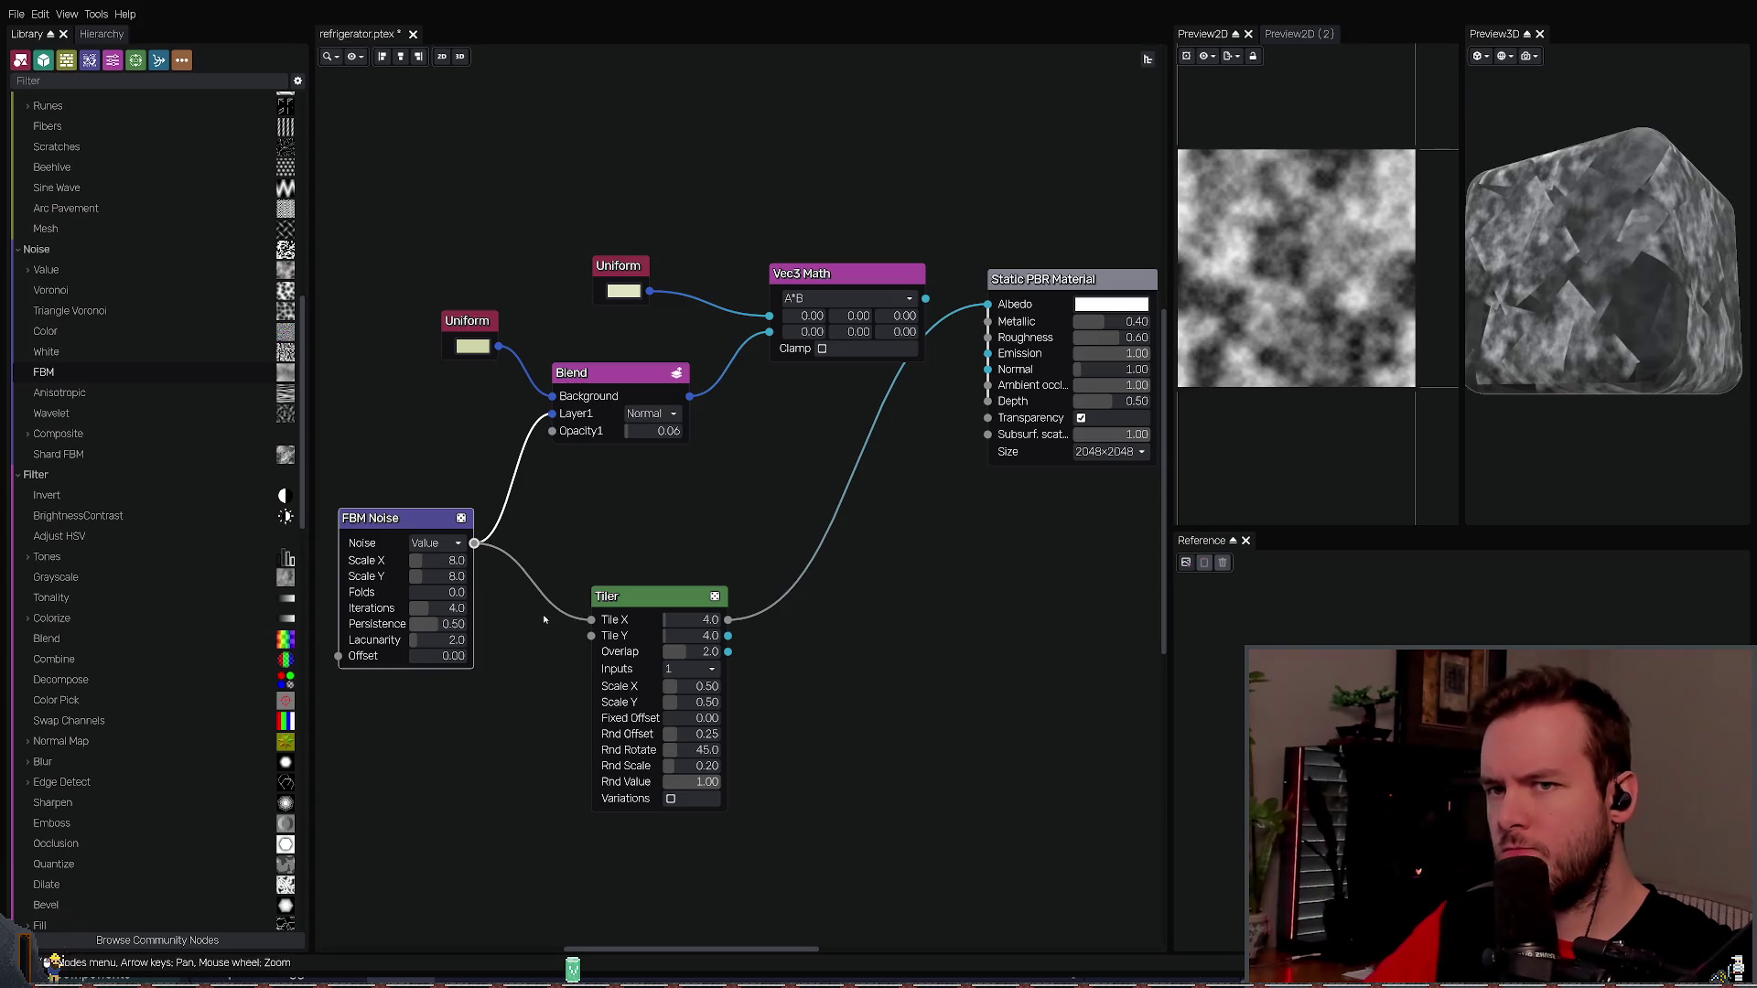
mouse_move(474, 542)
mouse_down()
mouse_move(519, 606)
mouse_move(591, 635)
mouse_up()
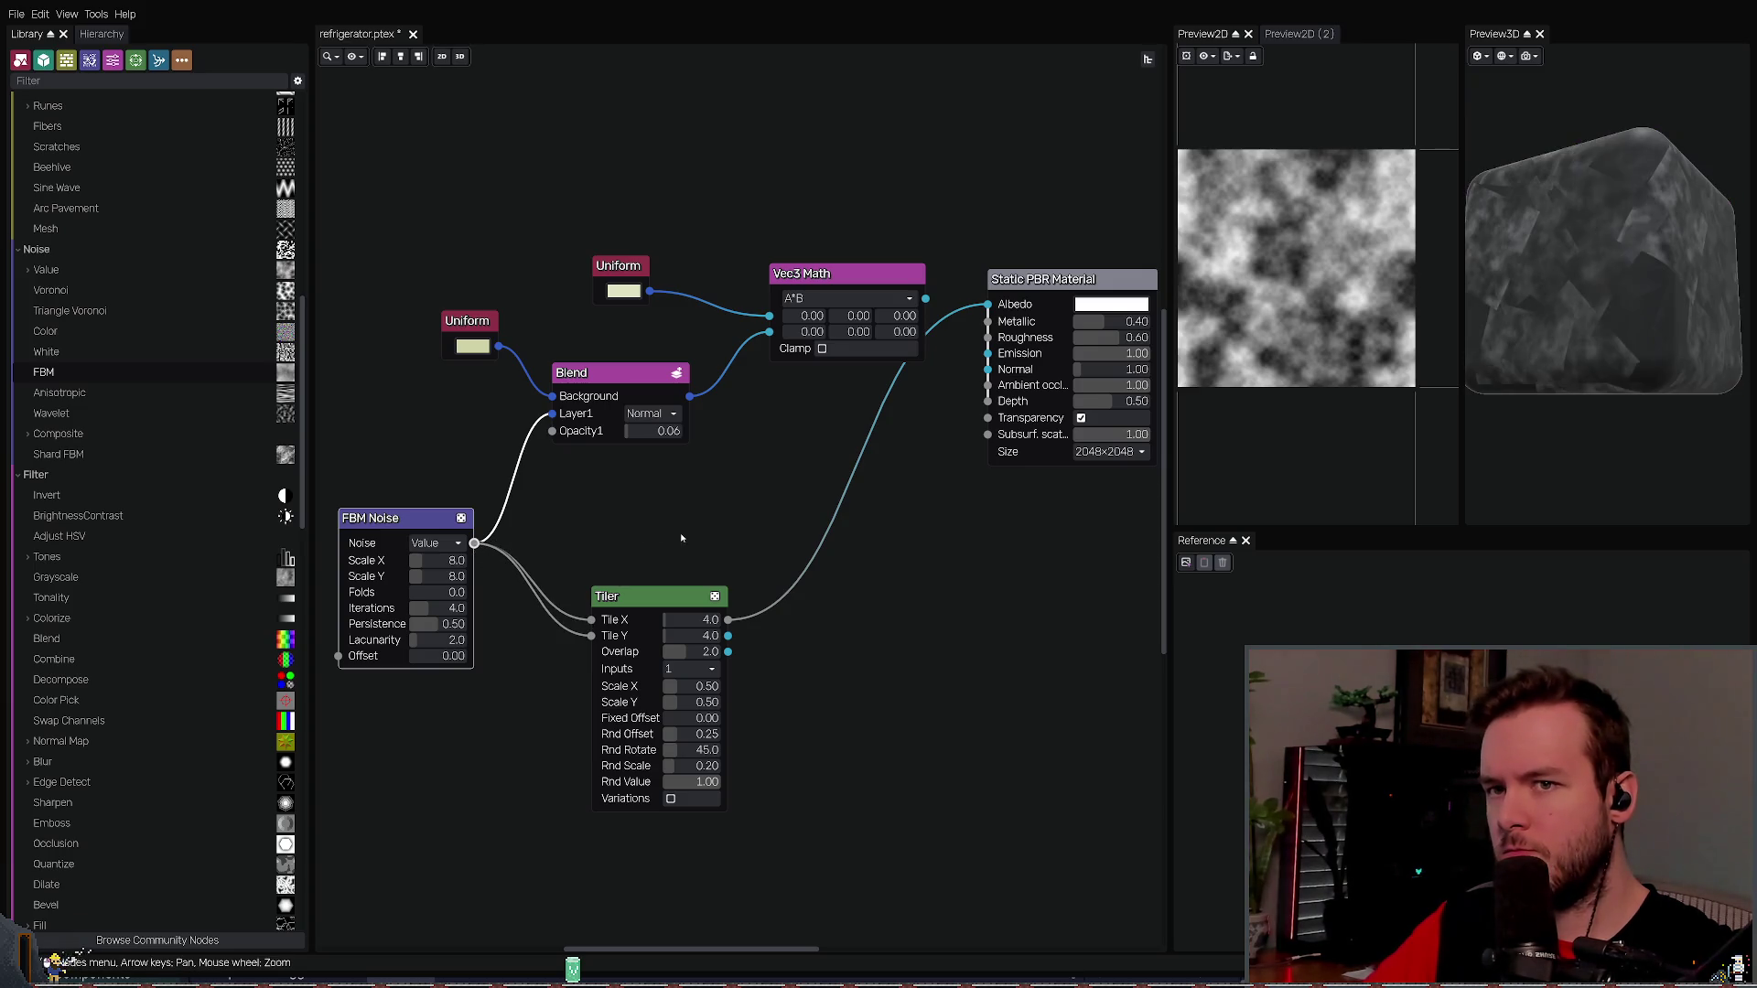
key(ctrl+z)
key(ctrl+z)
drag(474, 542, 591, 635)
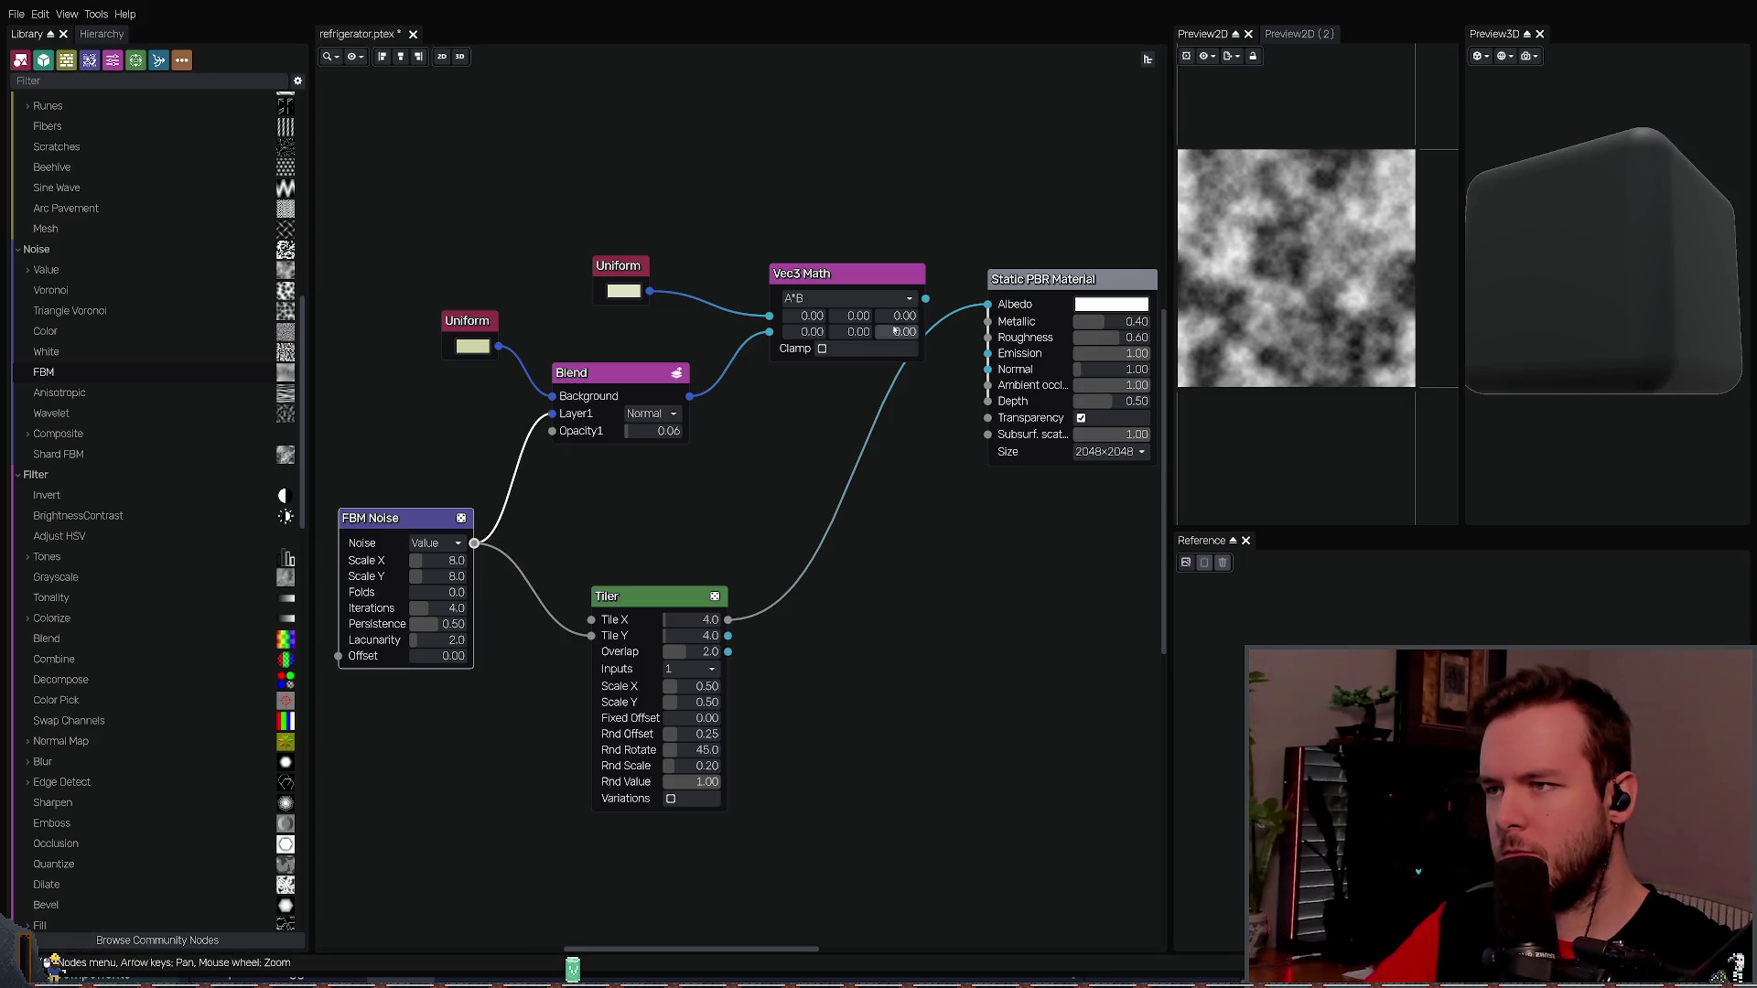
mouse_move(927, 299)
mouse_down()
mouse_move(485, 569)
mouse_move(591, 620)
mouse_up()
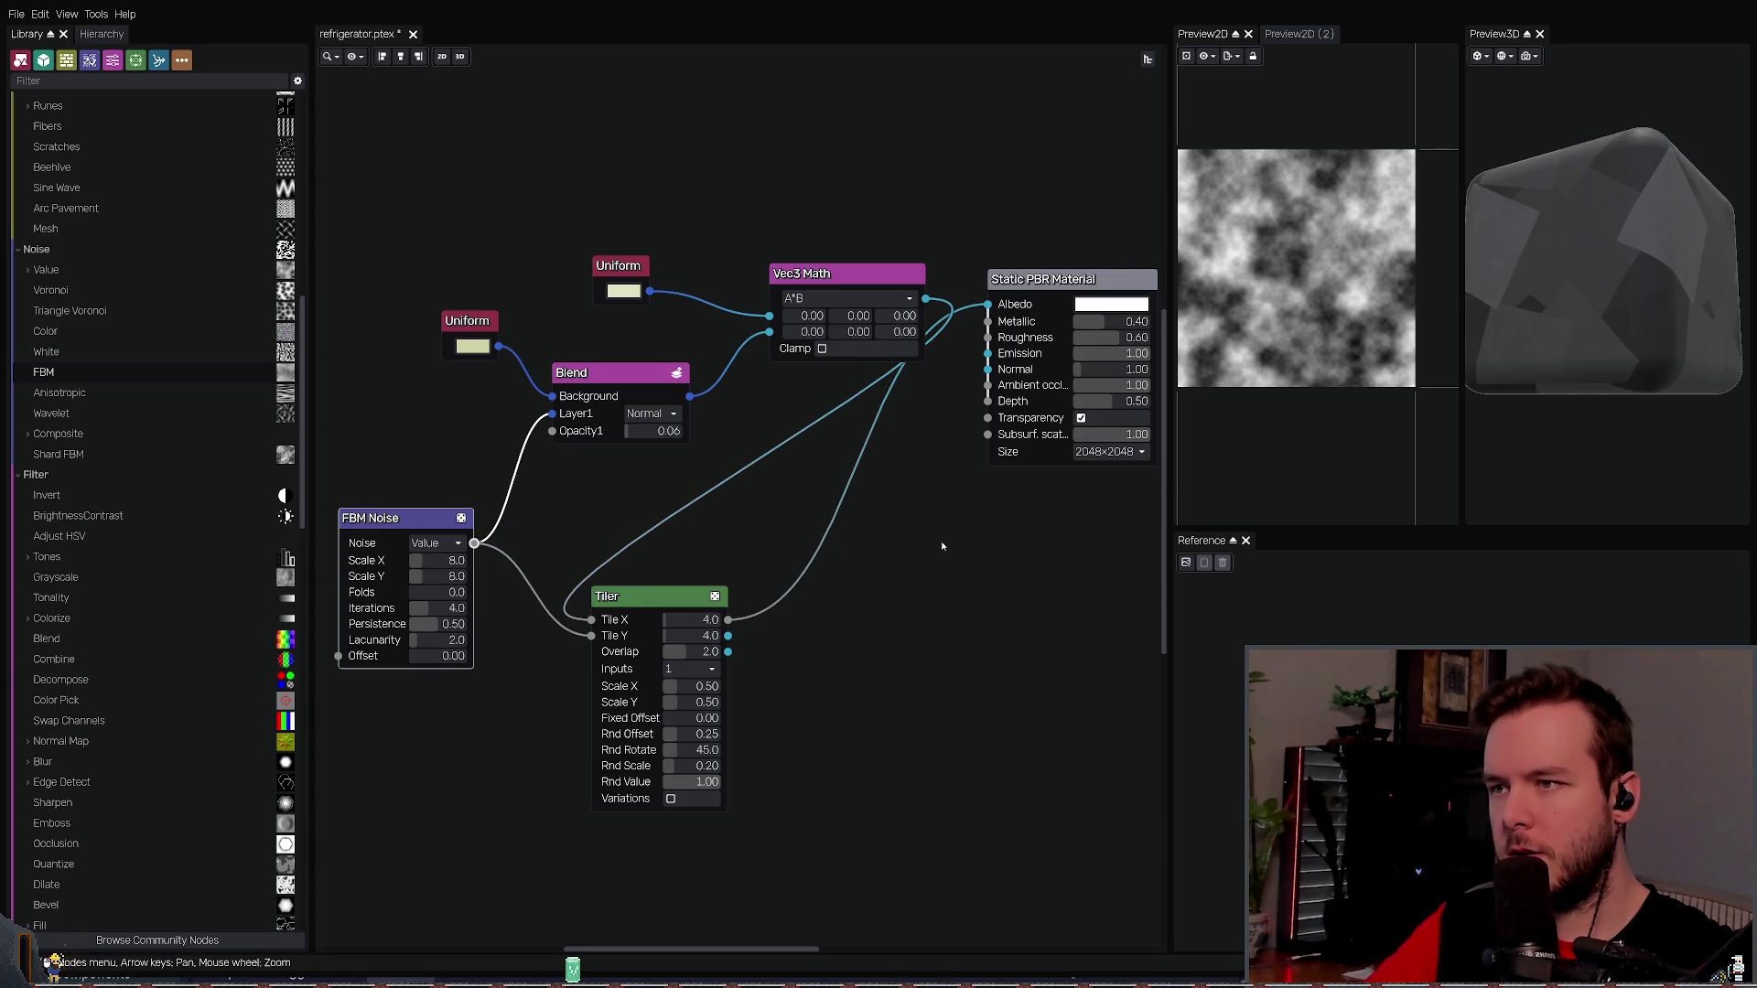
key(Delete)
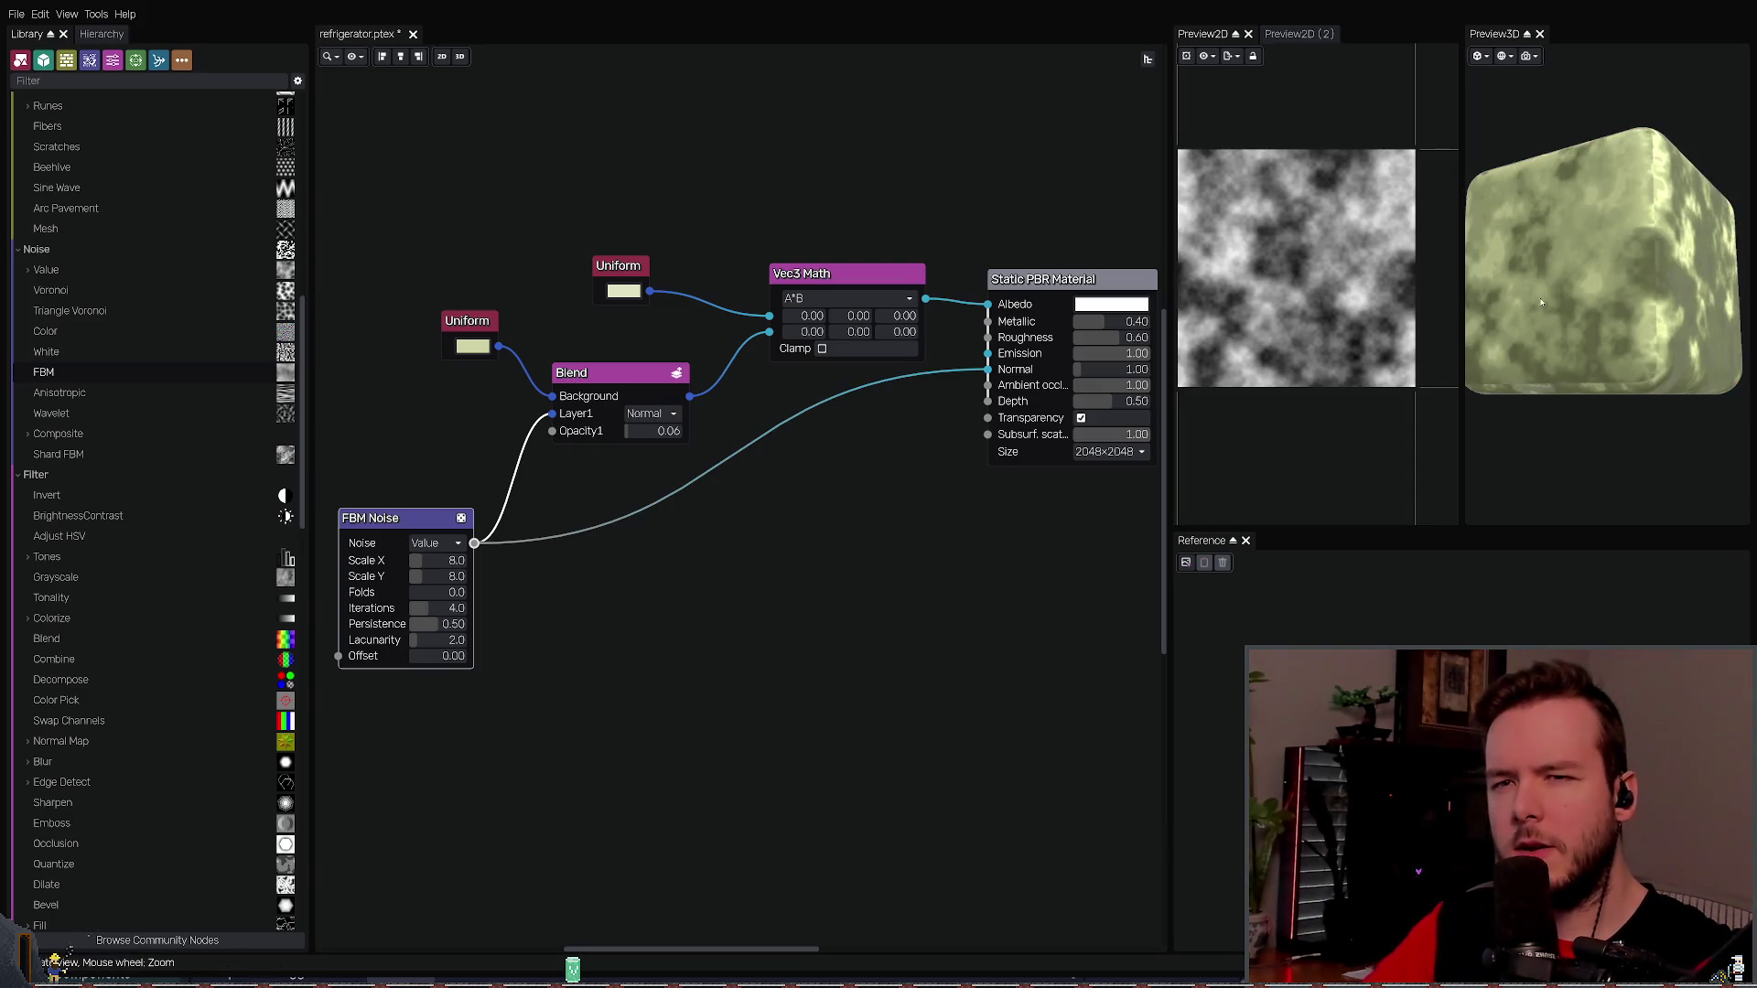
- Save the refrigerator project and duplicate the Blend node
key(ctrl+s)
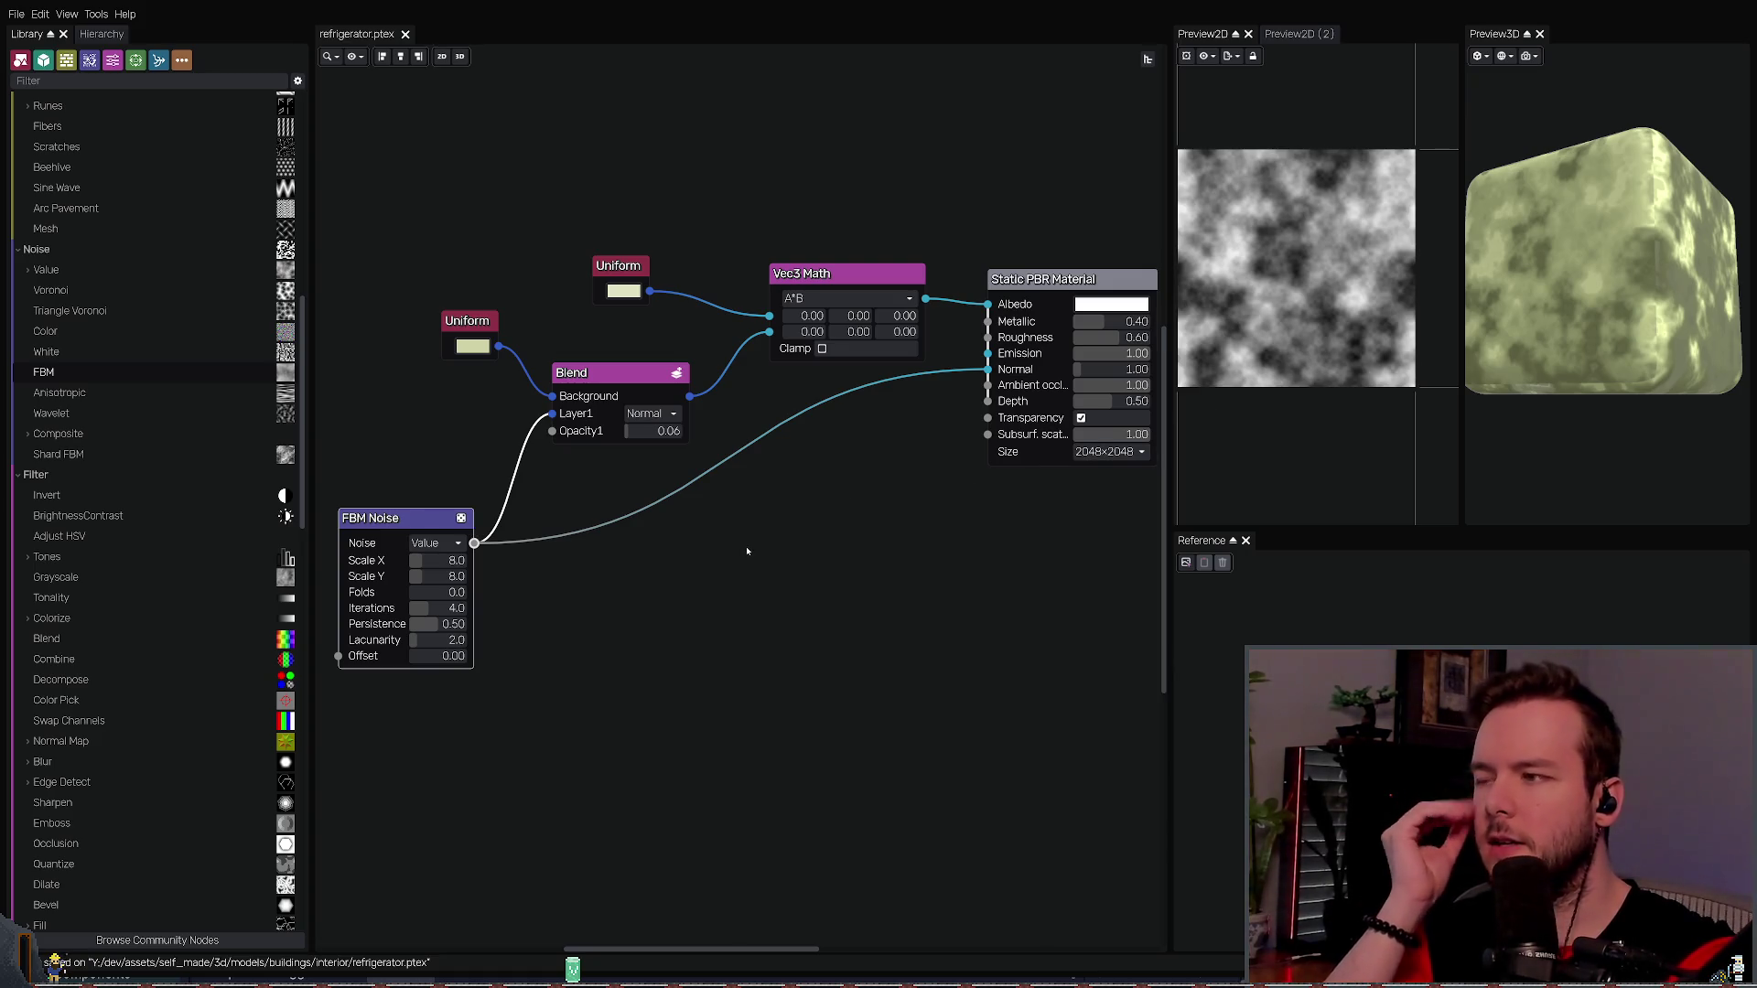
key(Right)
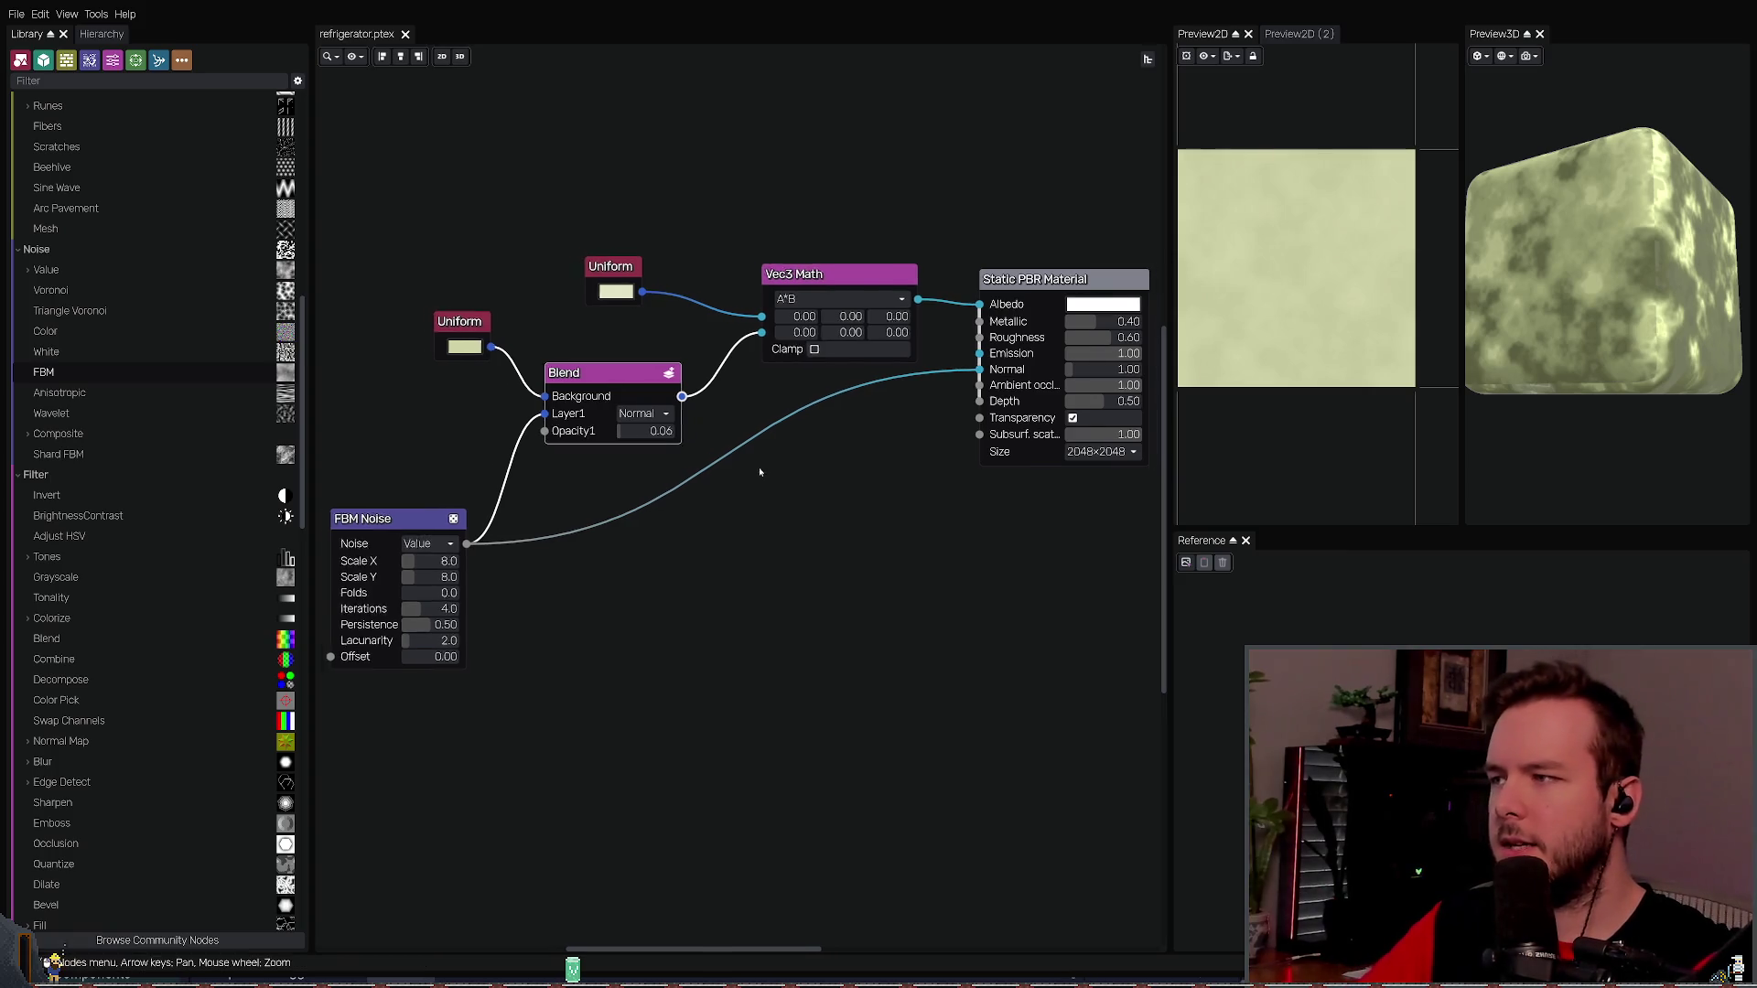
key(Right)
key(Right)
key(Right)
key(Left)
key(Up)
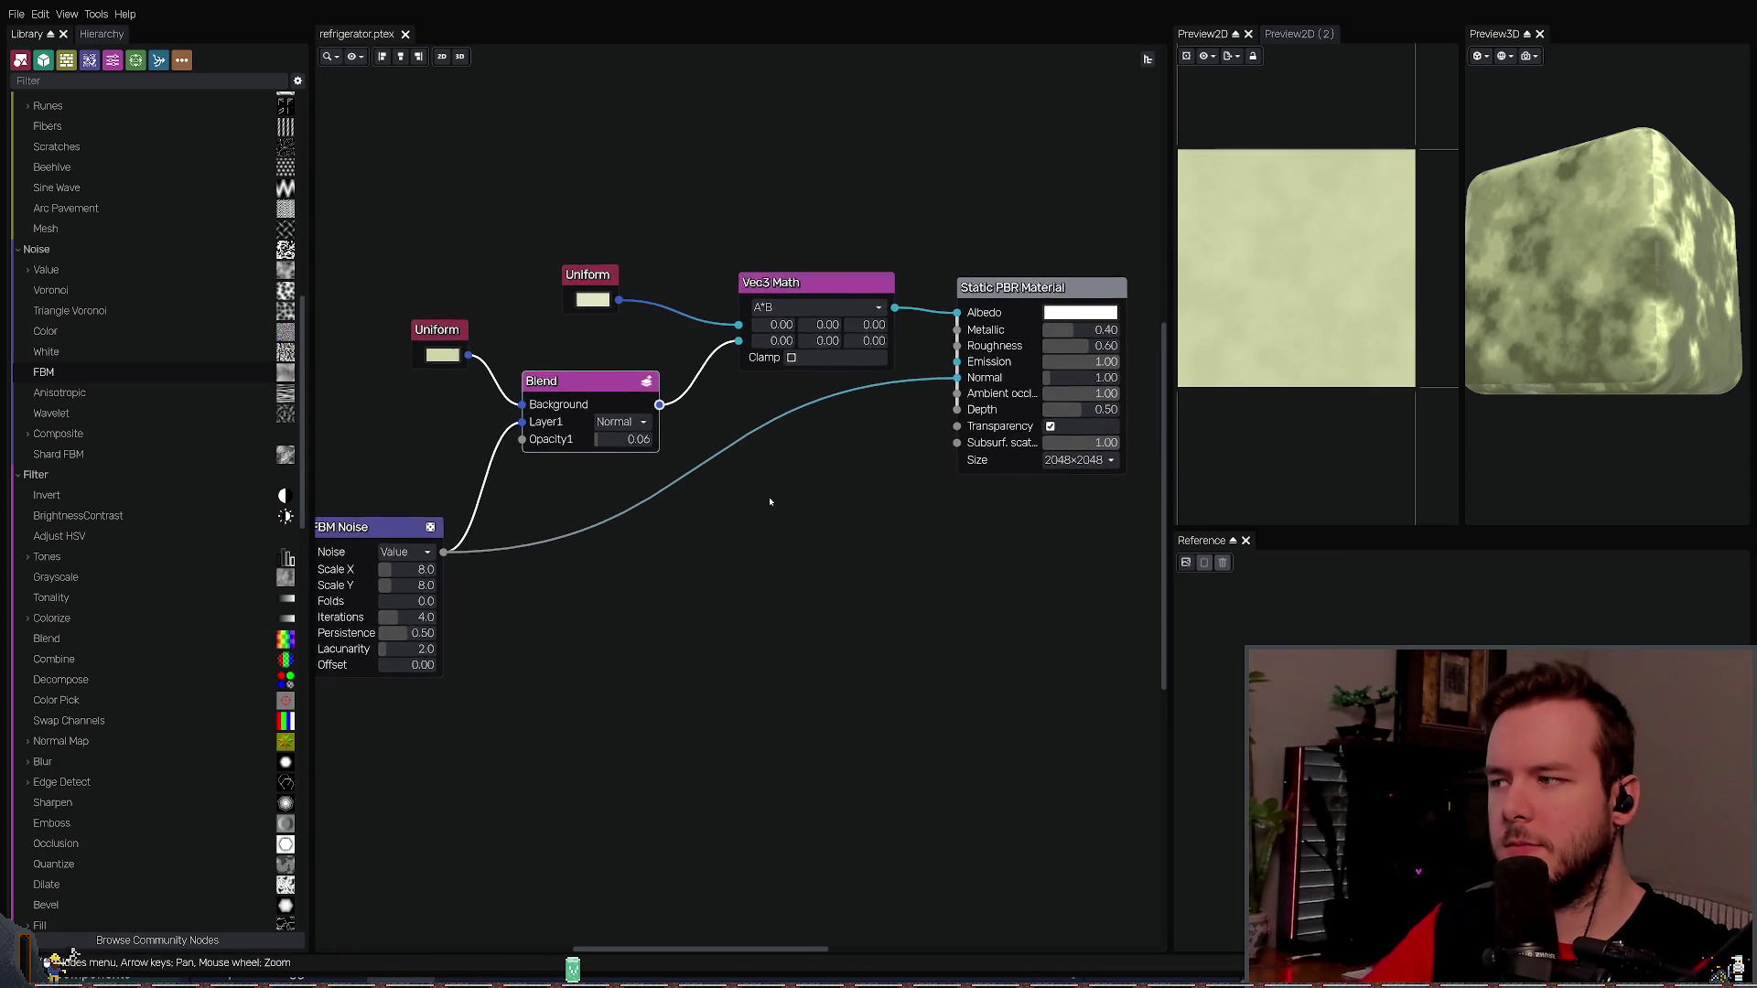
key(ctrl+d)
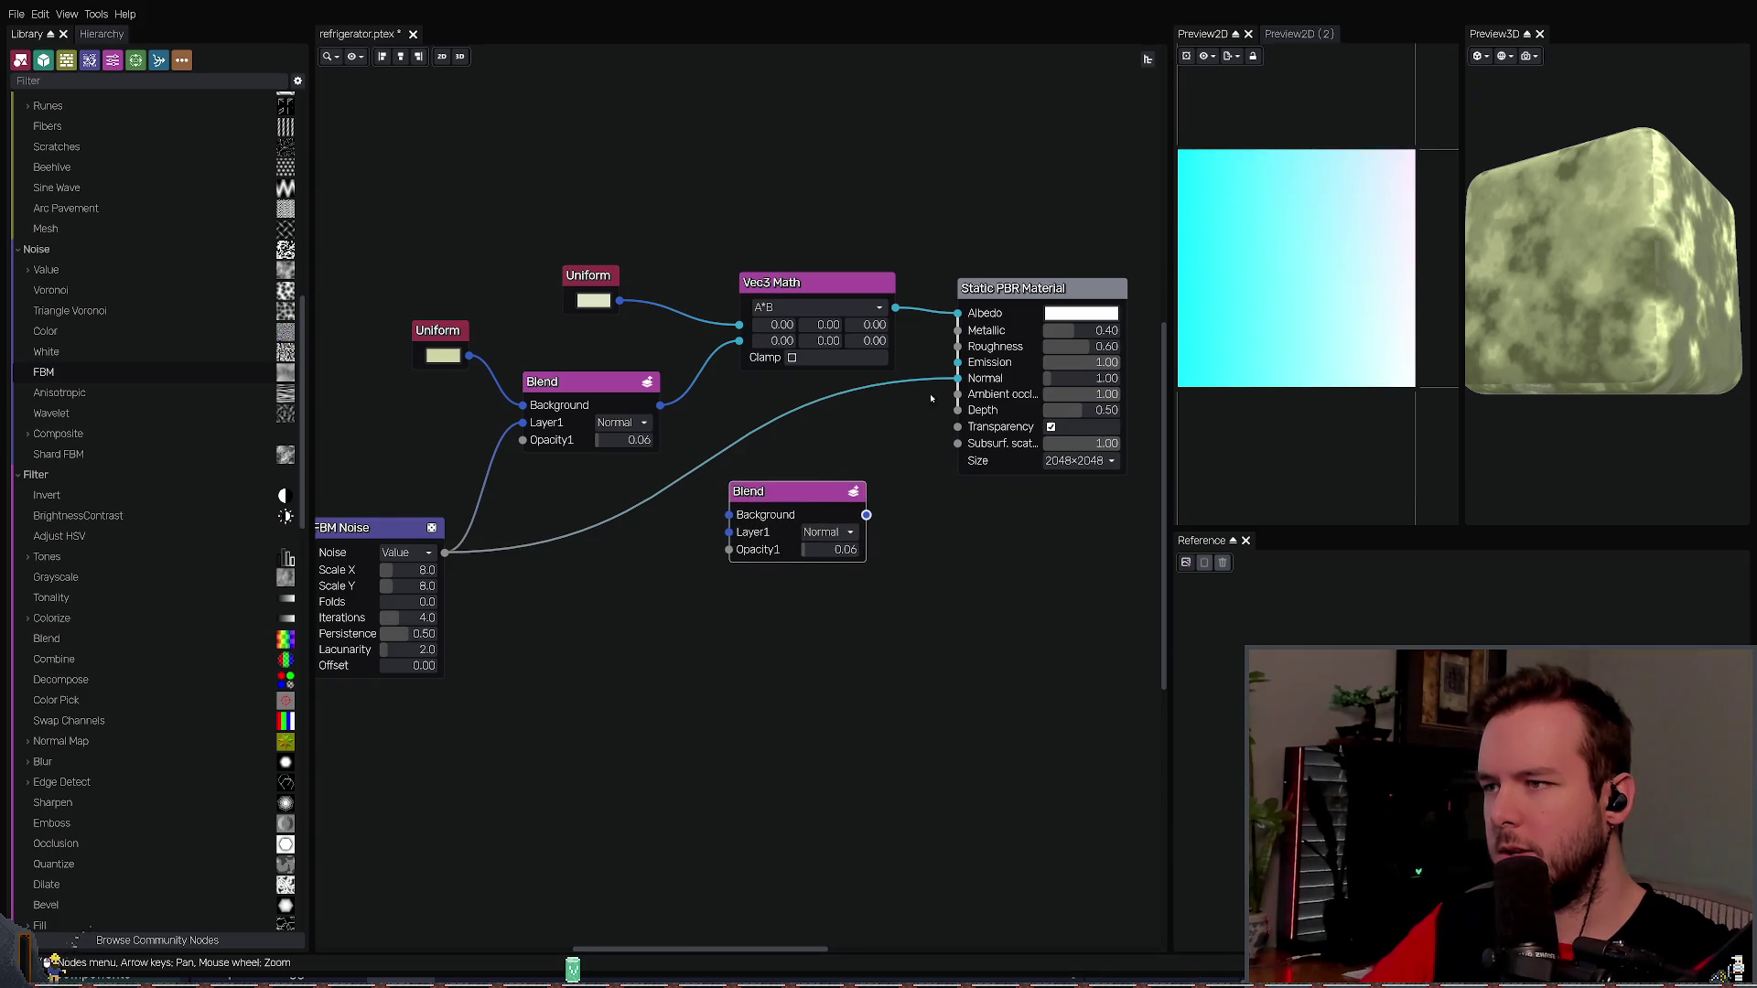
- Route FBM Noise into the second Blend's Layer1, try opacity 0.99 then 0.19, then delete it
drag(957, 378, 730, 532)
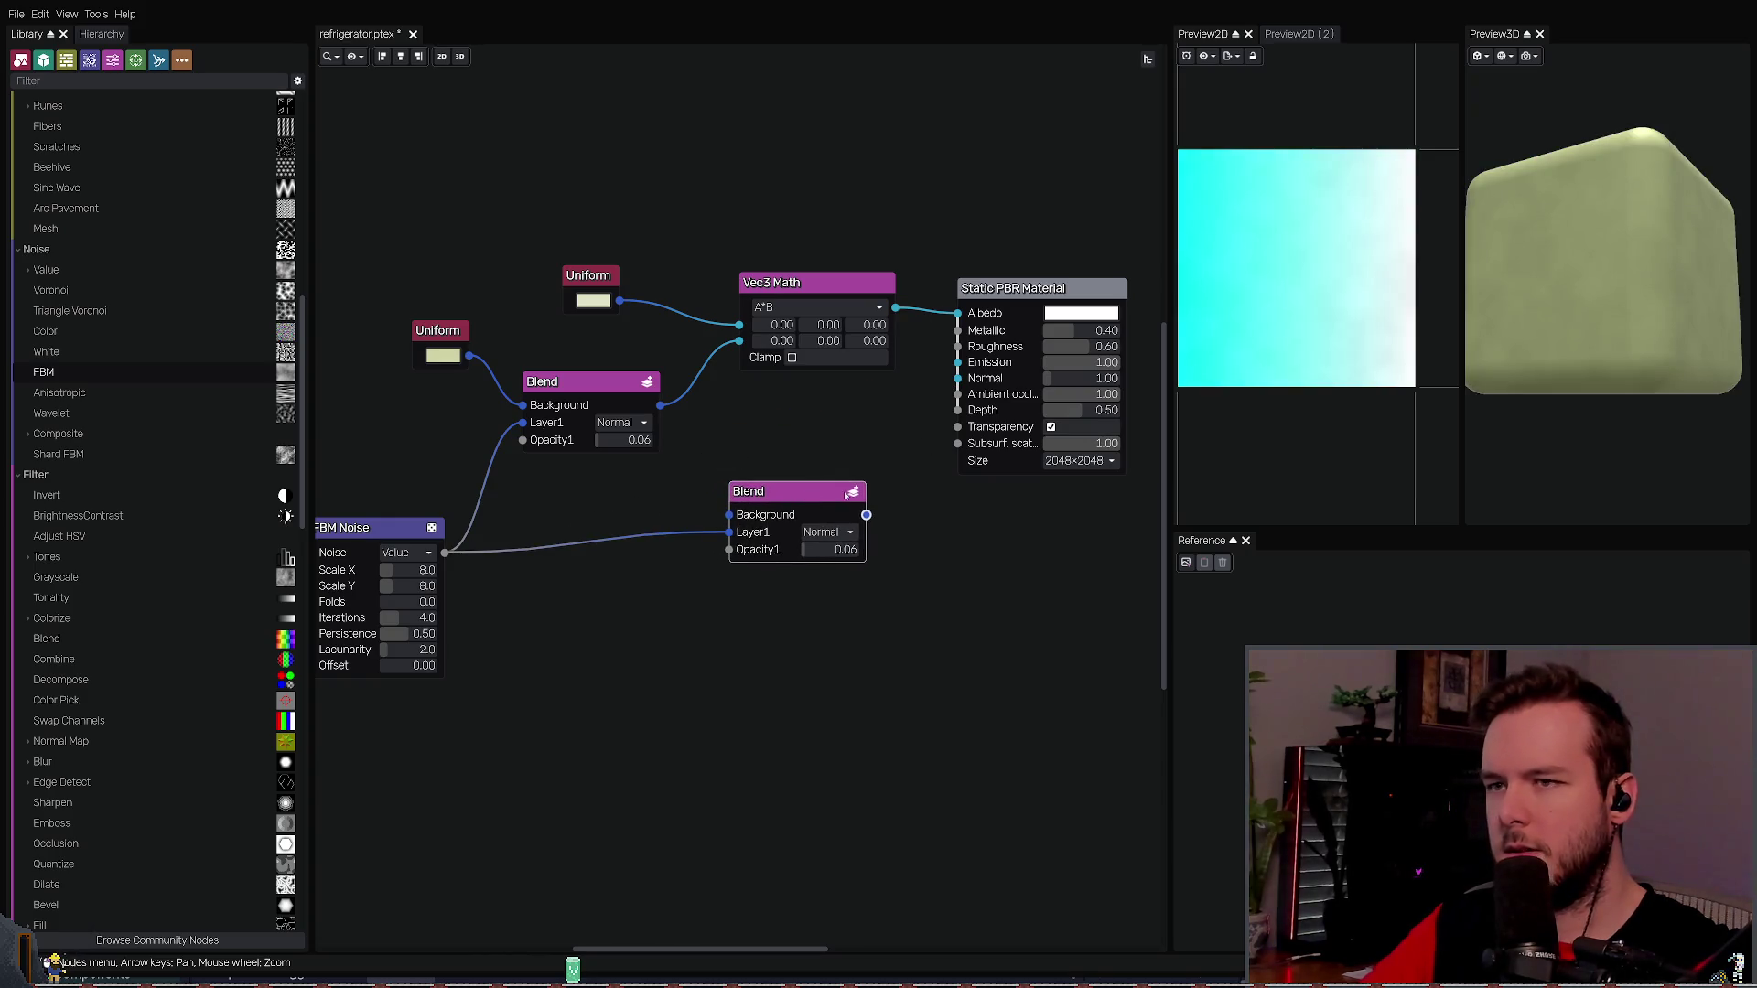
scroll(828, 533, down, 2)
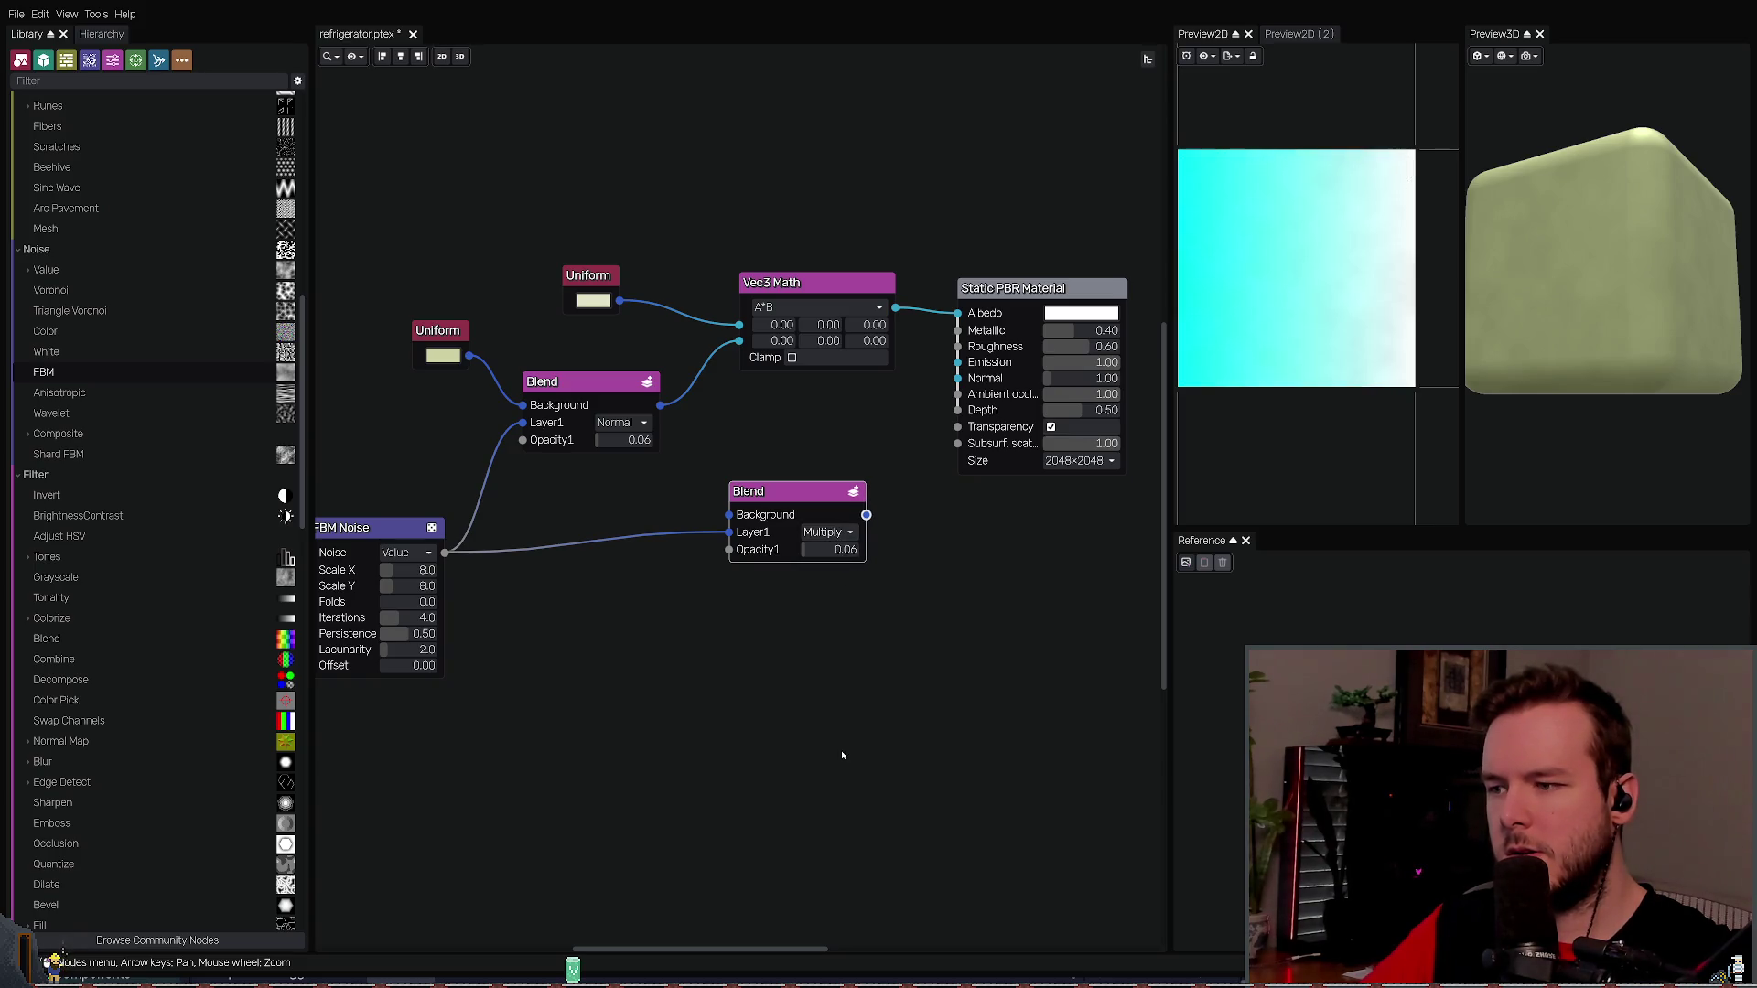
mouse_move(843, 553)
mouse_down()
mouse_move(894, 564)
mouse_move(876, 562)
mouse_up()
drag(802, 492, 700, 493)
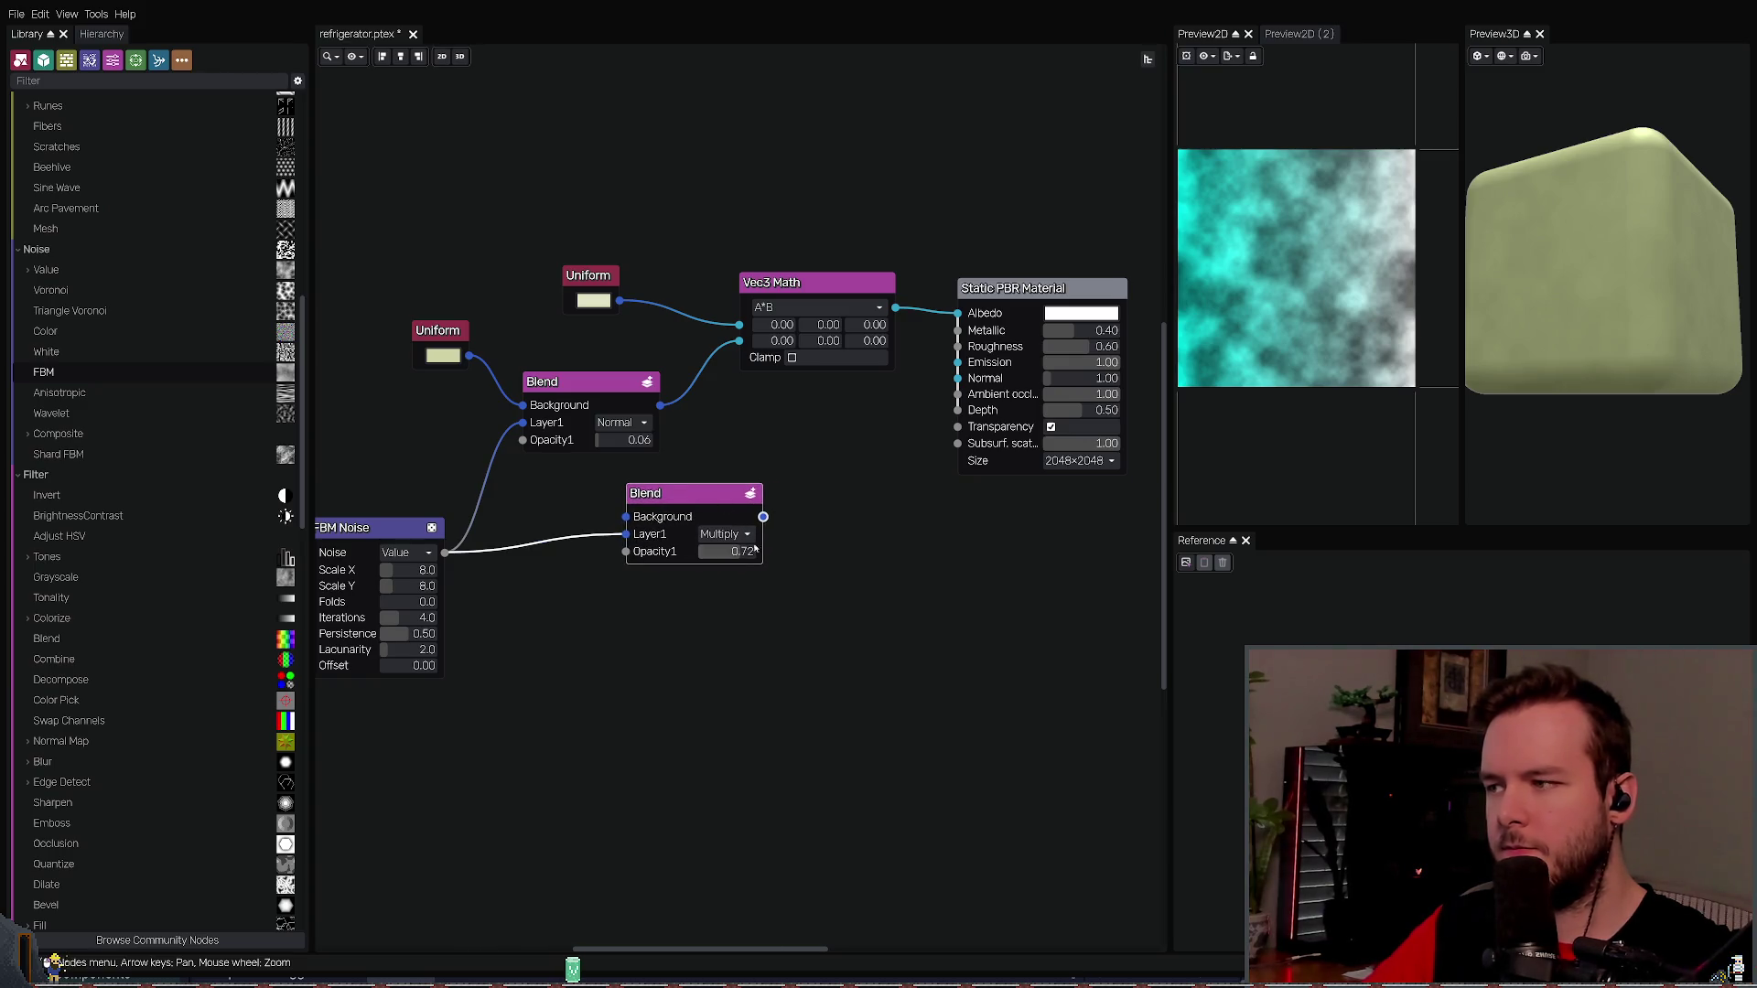
mouse_move(560, 606)
mouse_down()
mouse_move(815, 486)
mouse_move(815, 500)
mouse_up()
drag(732, 551, 706, 551)
key(Delete)
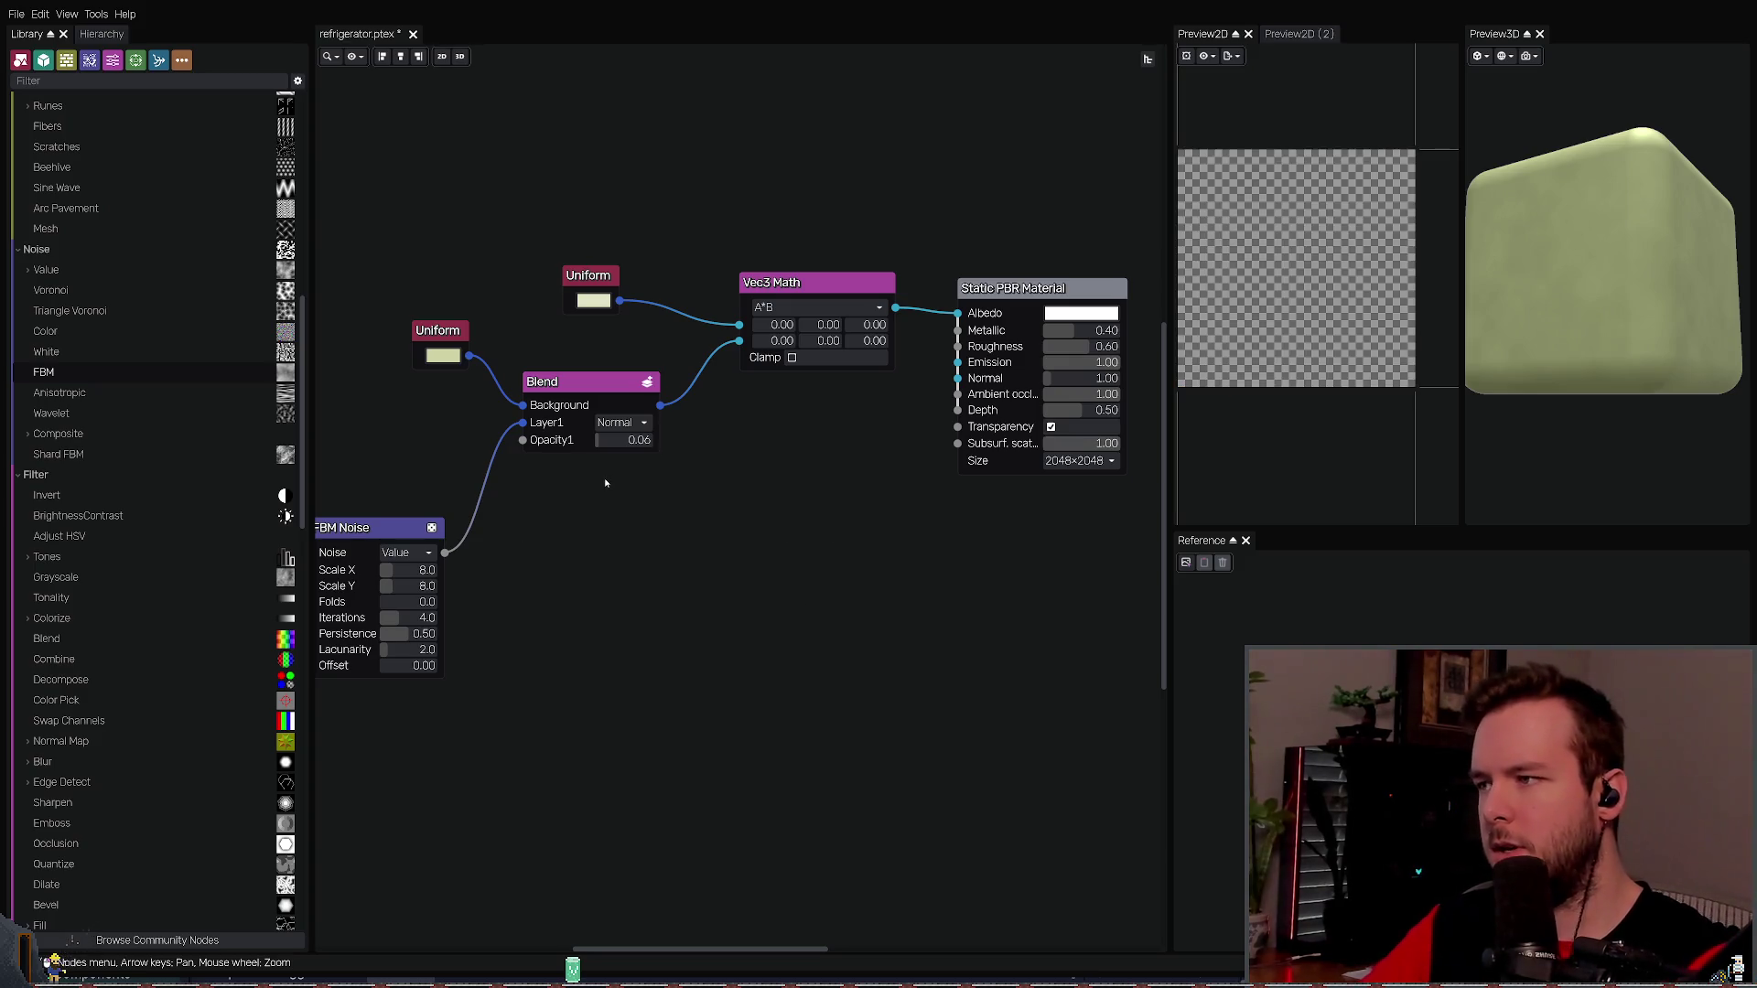
click(568, 381)
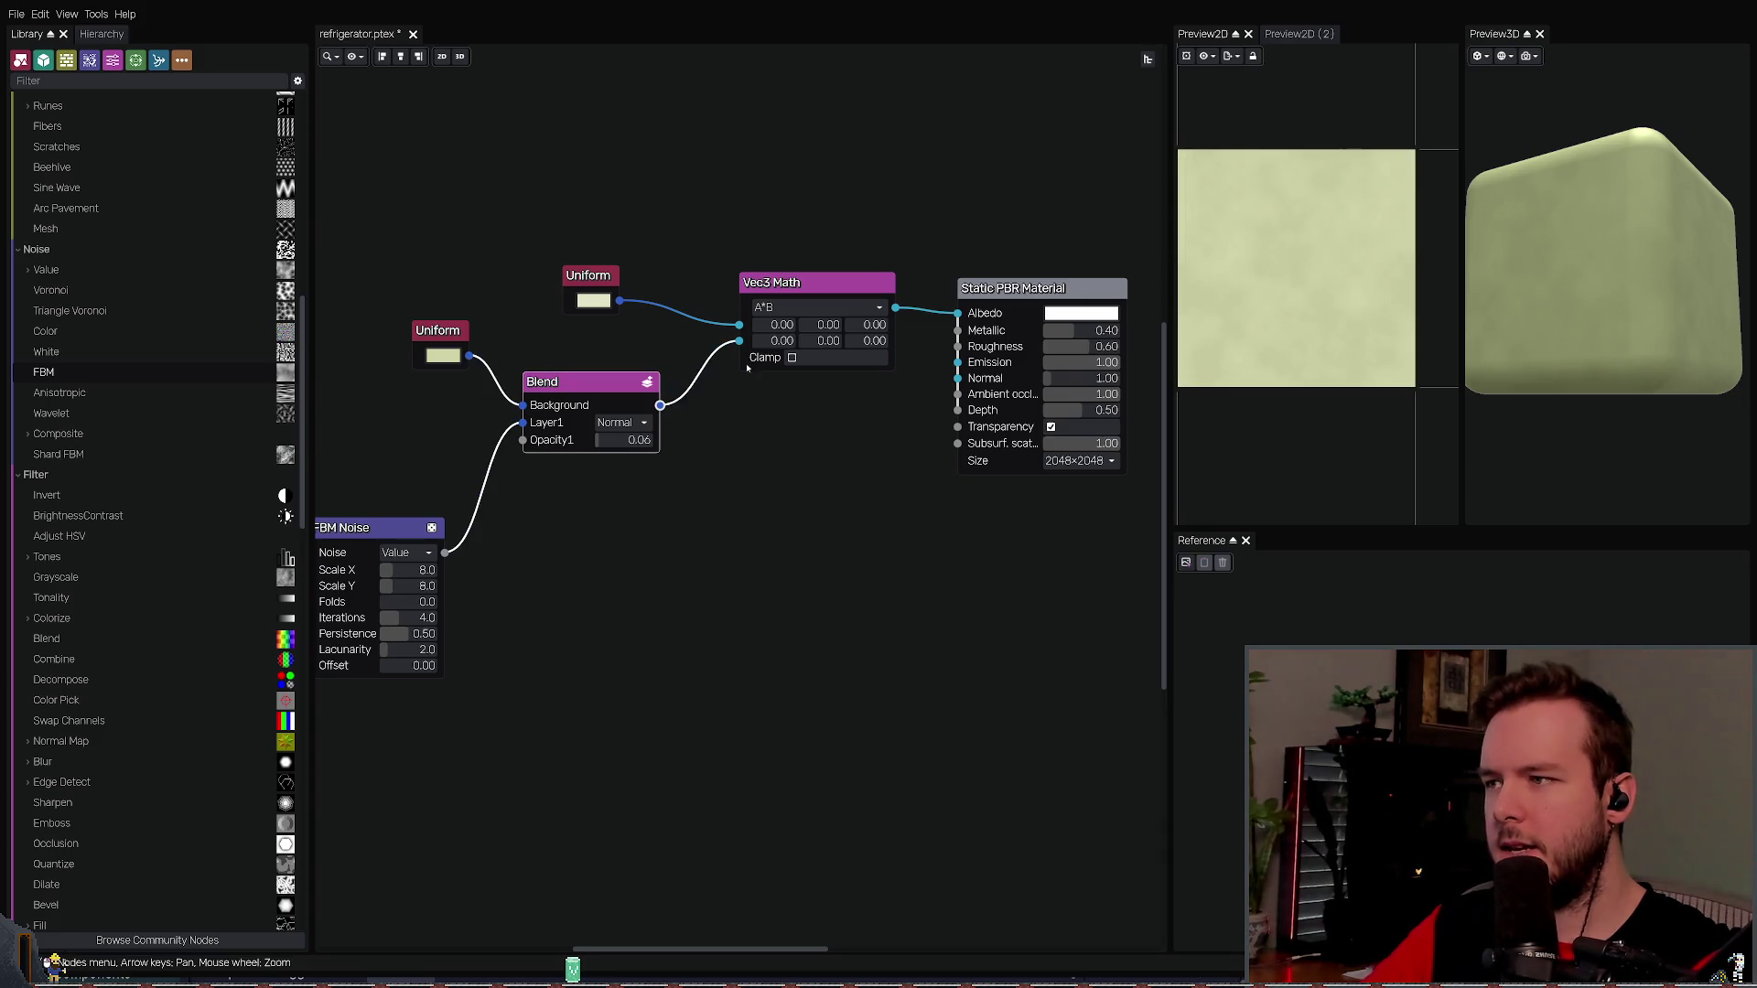
- Link the Blend output to the Normal input, inspect the preview cube, then remove the link
drag(661, 405, 957, 378)
click(897, 526)
mouse_move(1648, 351)
mouse_down()
mouse_move(1600, 307)
mouse_move(1574, 344)
mouse_move(1654, 298)
mouse_move(1534, 332)
mouse_up()
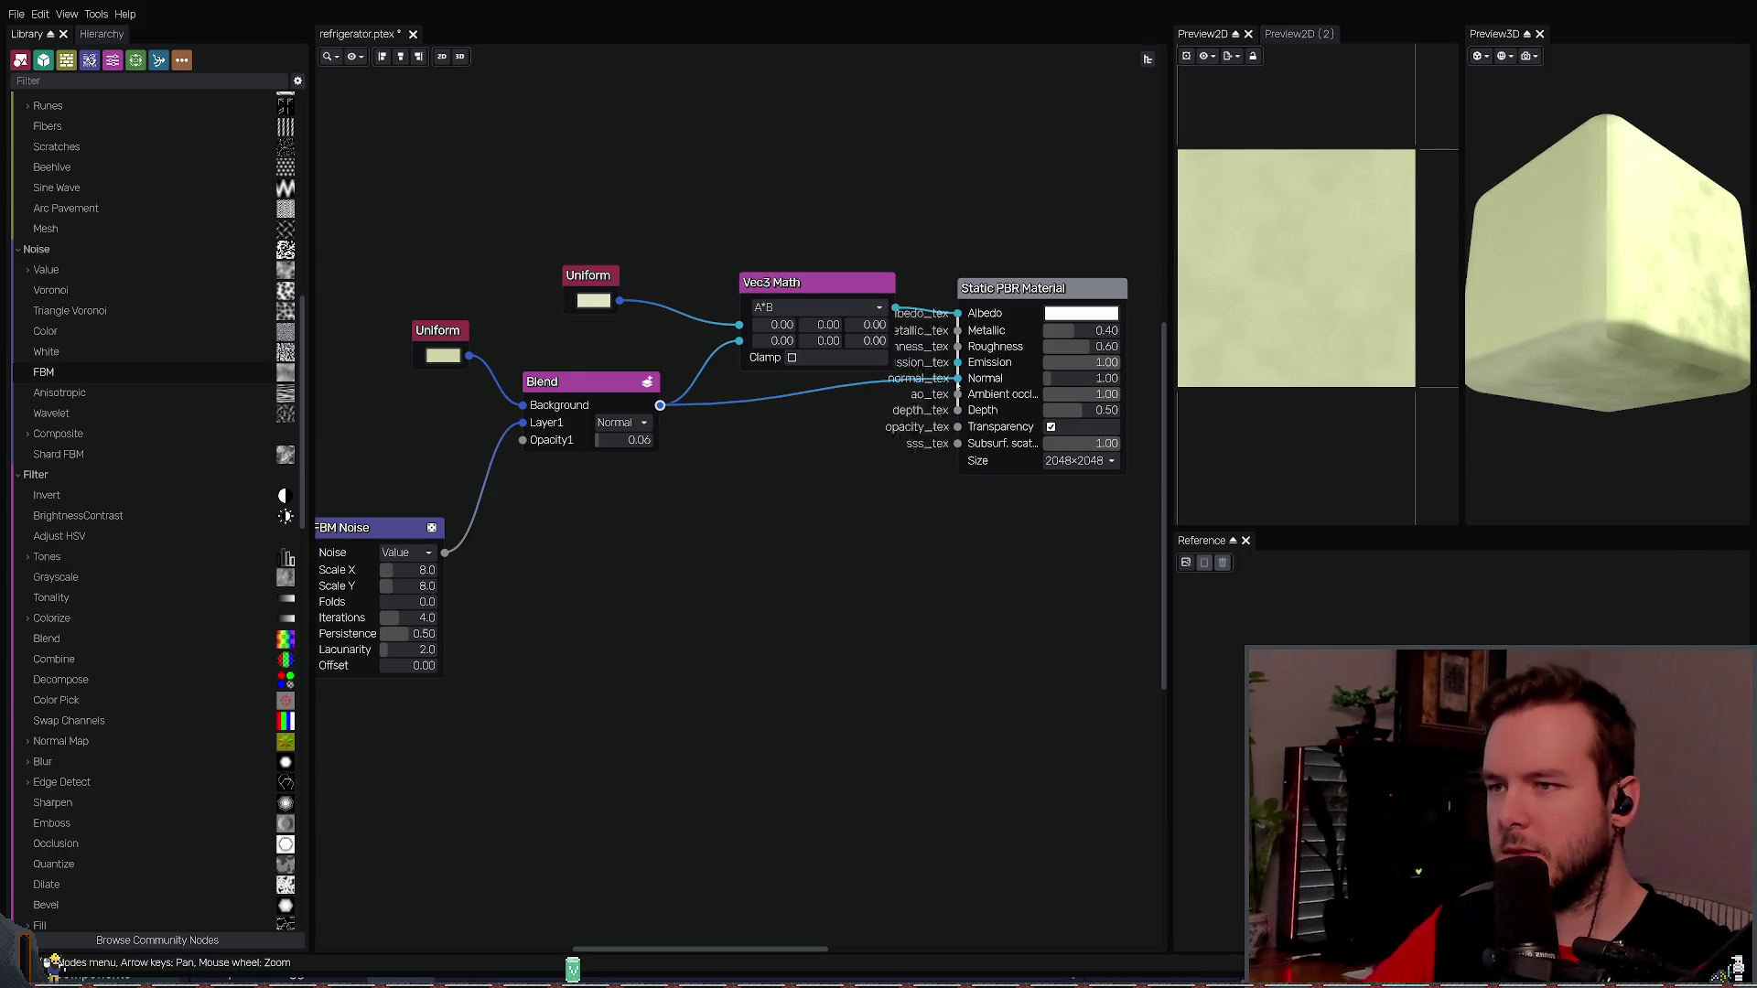
drag(929, 385, 943, 430)
mouse_move(1590, 346)
mouse_down()
mouse_move(1621, 294)
mouse_move(1555, 375)
mouse_up()
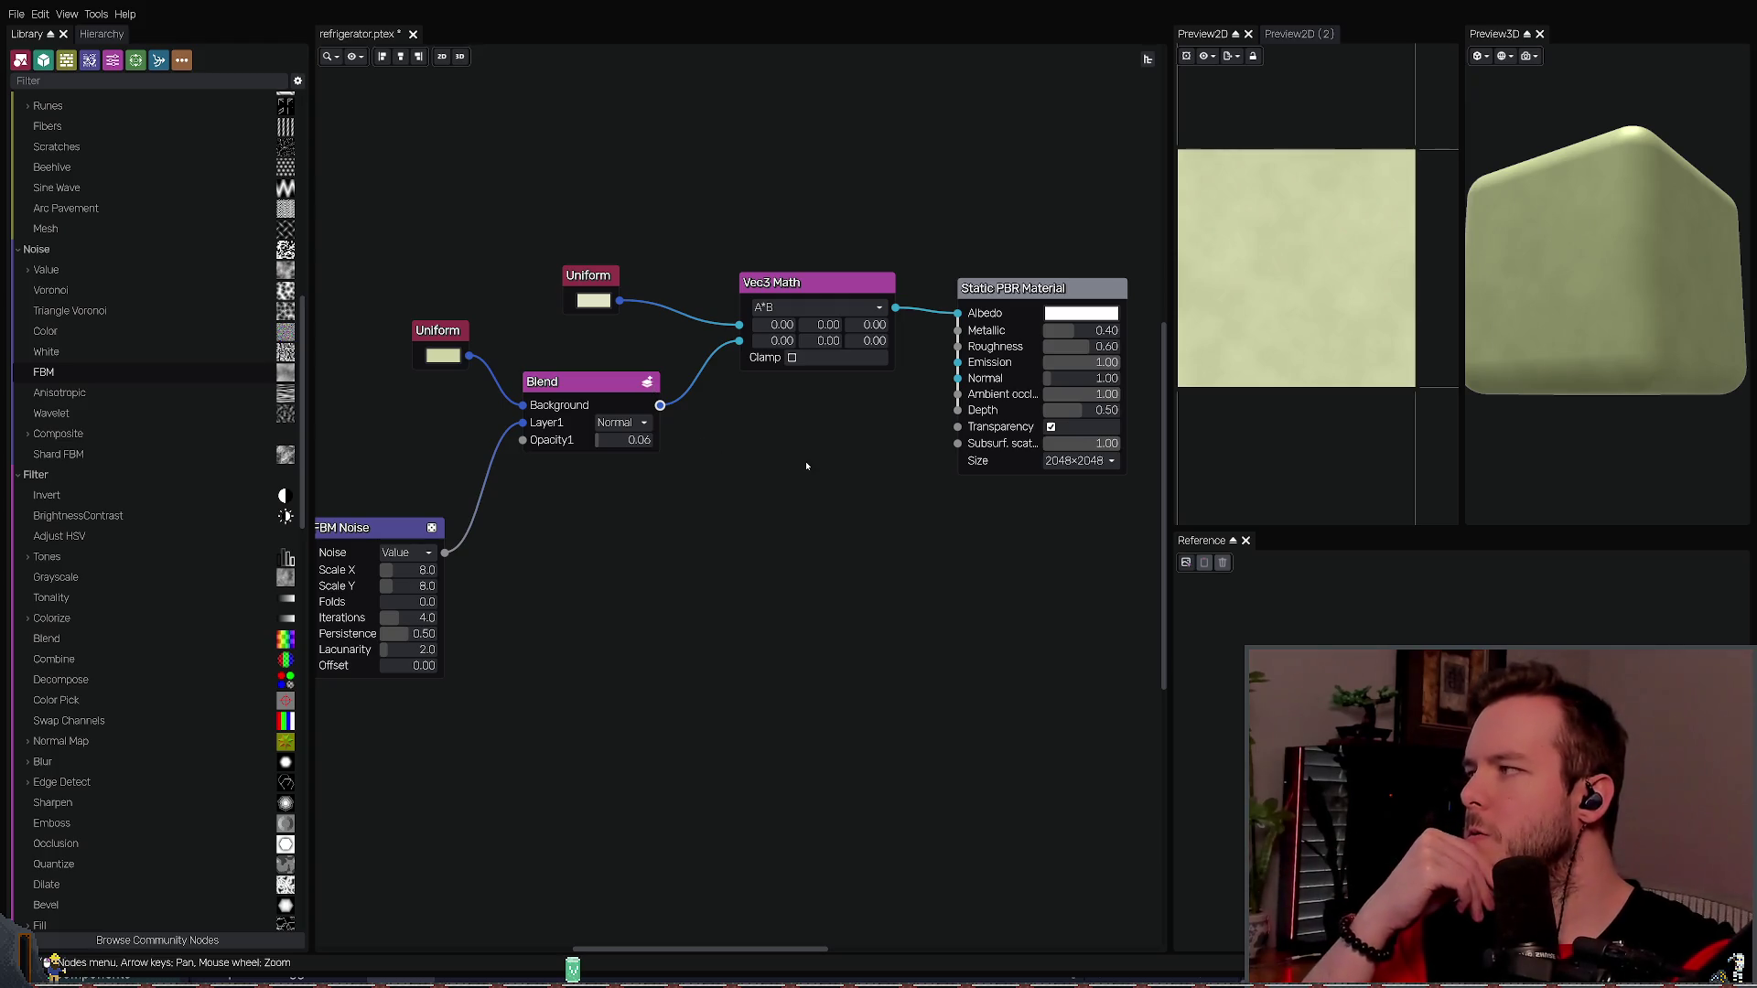
mouse_move(1574, 275)
mouse_down()
mouse_move(1516, 316)
mouse_move(1647, 355)
mouse_up()
- Reconnect Blend to Normal at strength 1.00, then save and export the material
mouse_move(660, 404)
mouse_down()
mouse_move(897, 453)
mouse_move(957, 378)
mouse_up()
mouse_move(1500, 348)
mouse_down()
mouse_move(1547, 344)
mouse_move(1488, 345)
mouse_up()
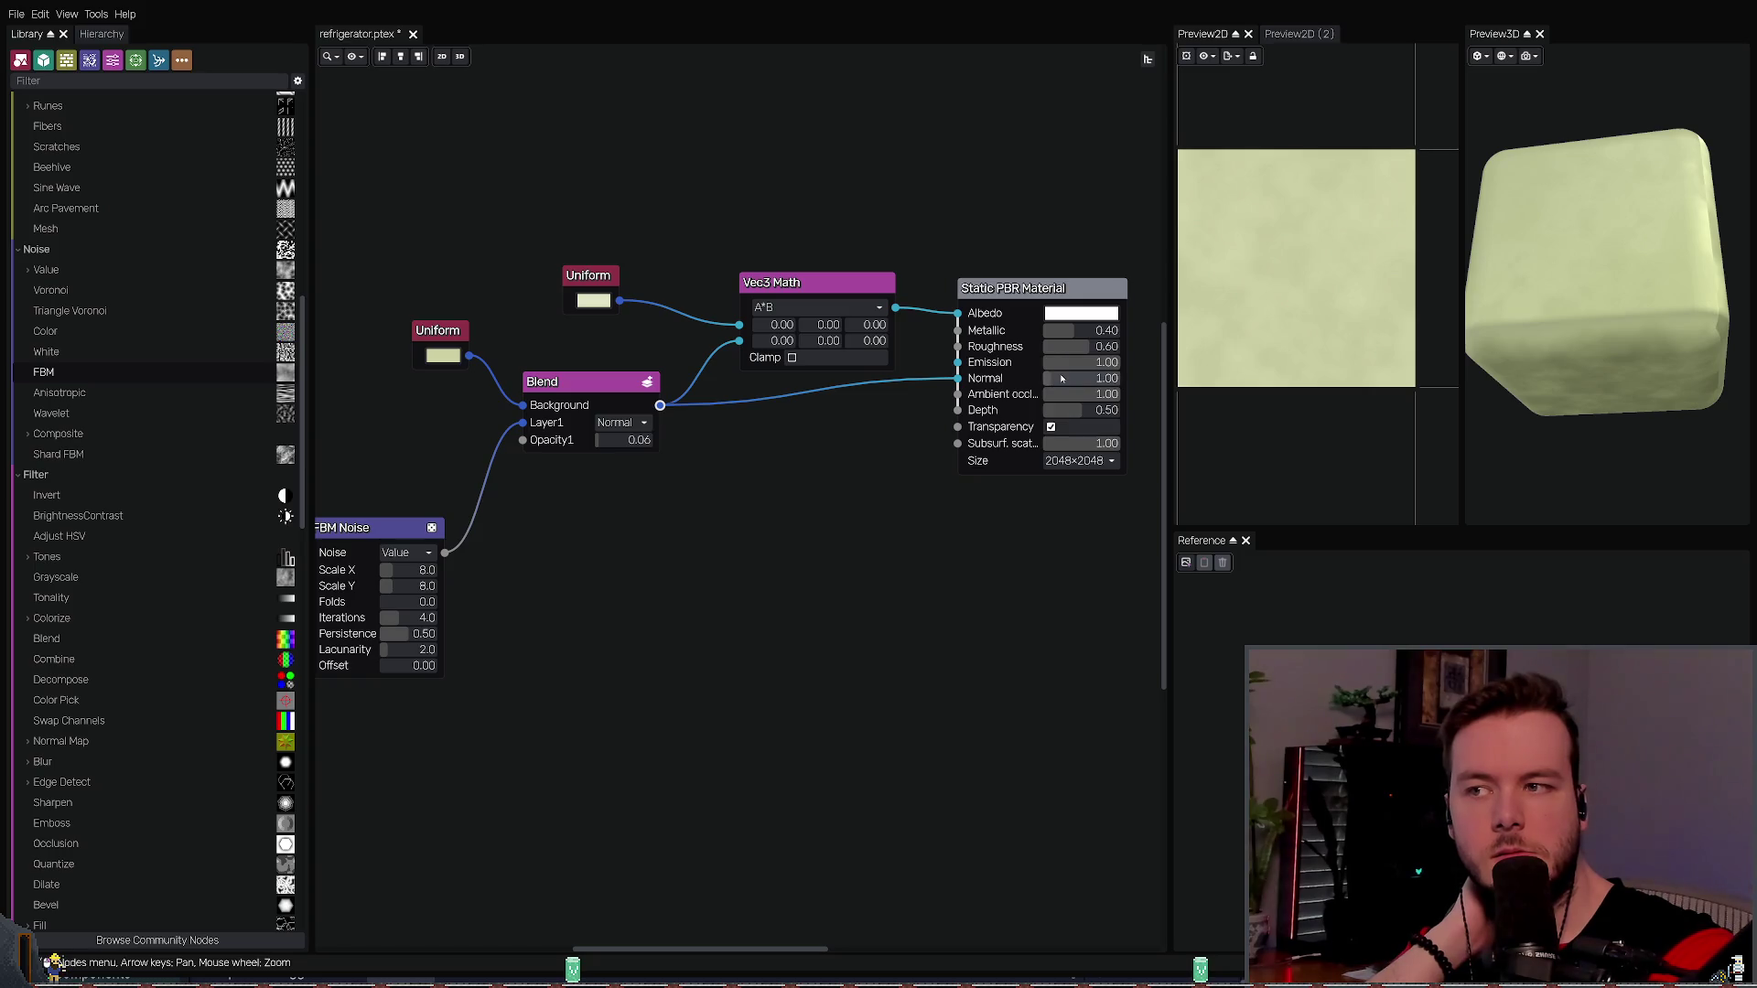
drag(1061, 378, 1057, 370)
mouse_move(1574, 302)
mouse_down()
mouse_move(1528, 296)
mouse_move(1555, 271)
mouse_move(1548, 300)
mouse_move(1478, 268)
mouse_up()
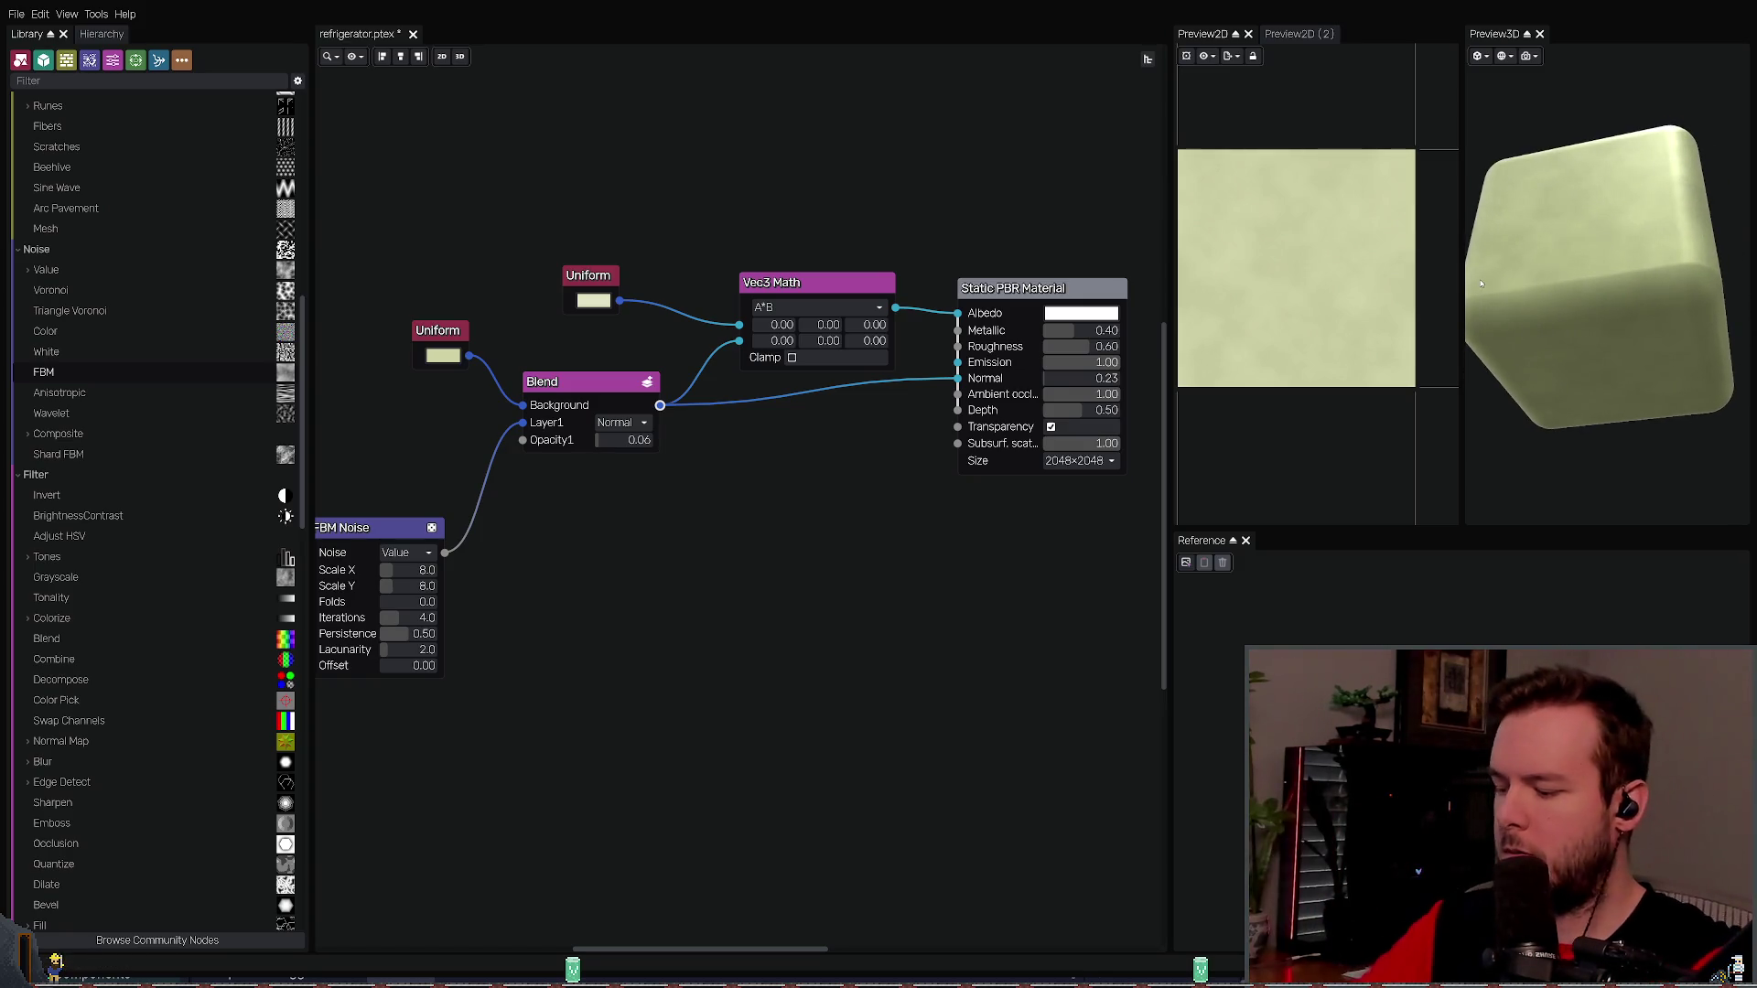
key(ctrl+z)
key(ctrl+s)
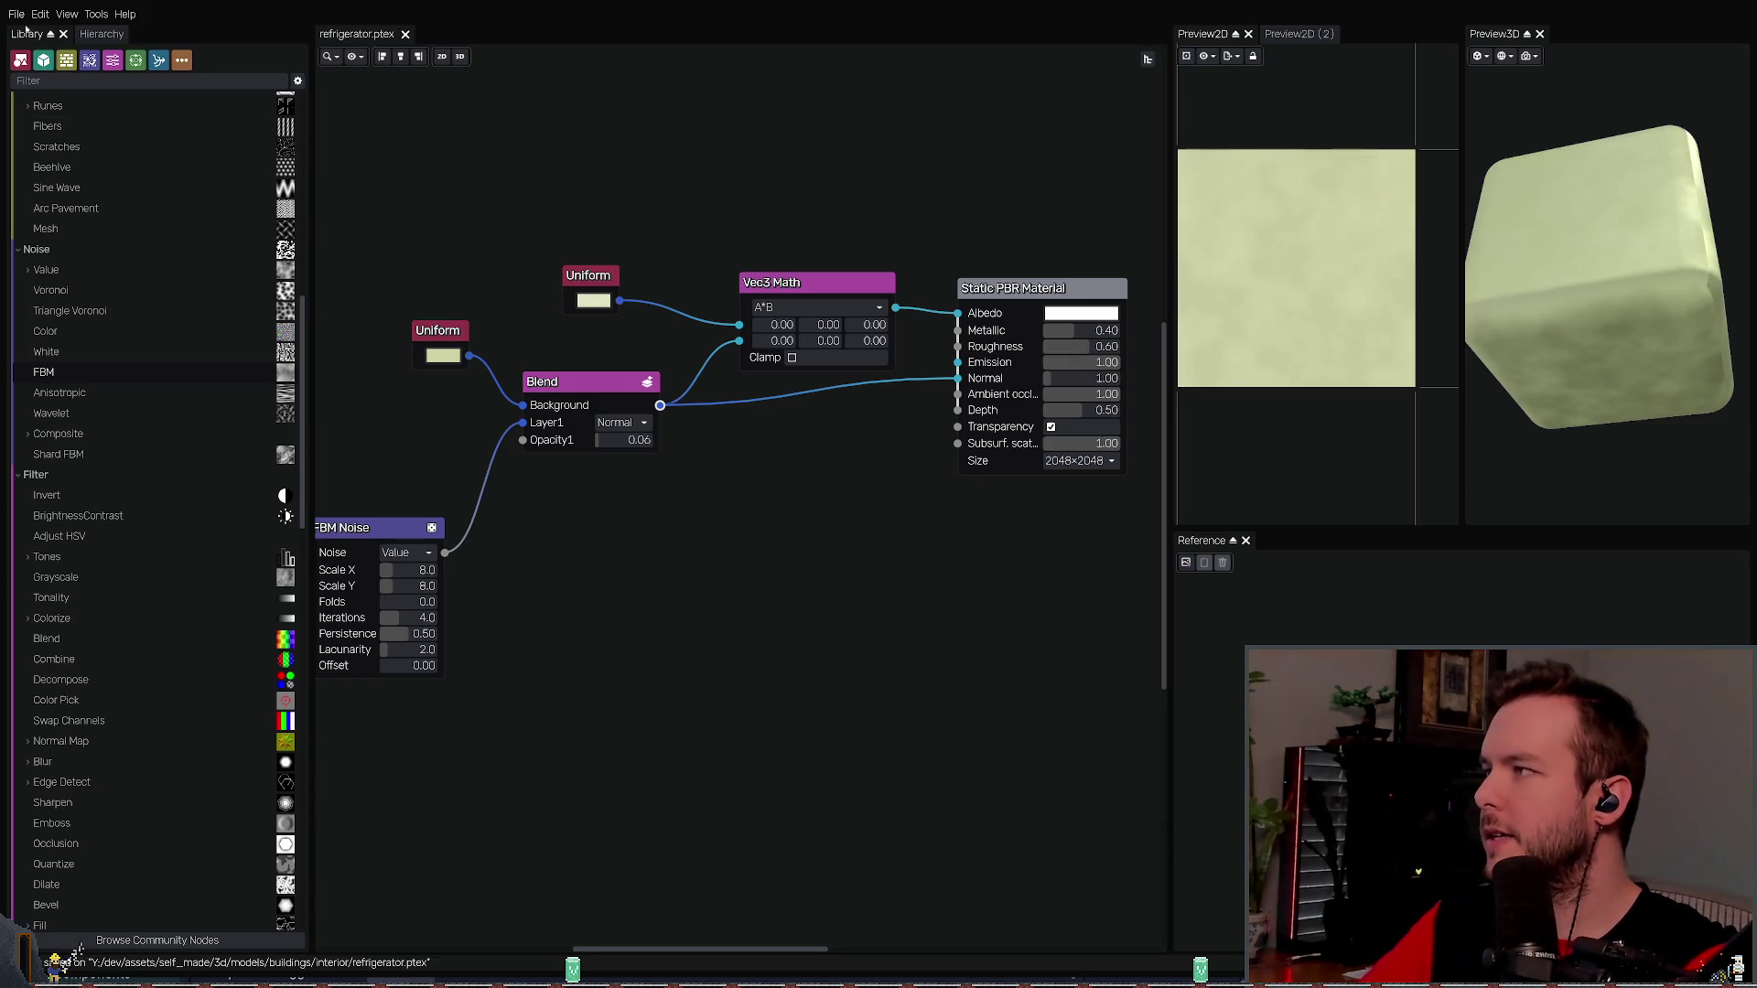
key(ctrl+e)
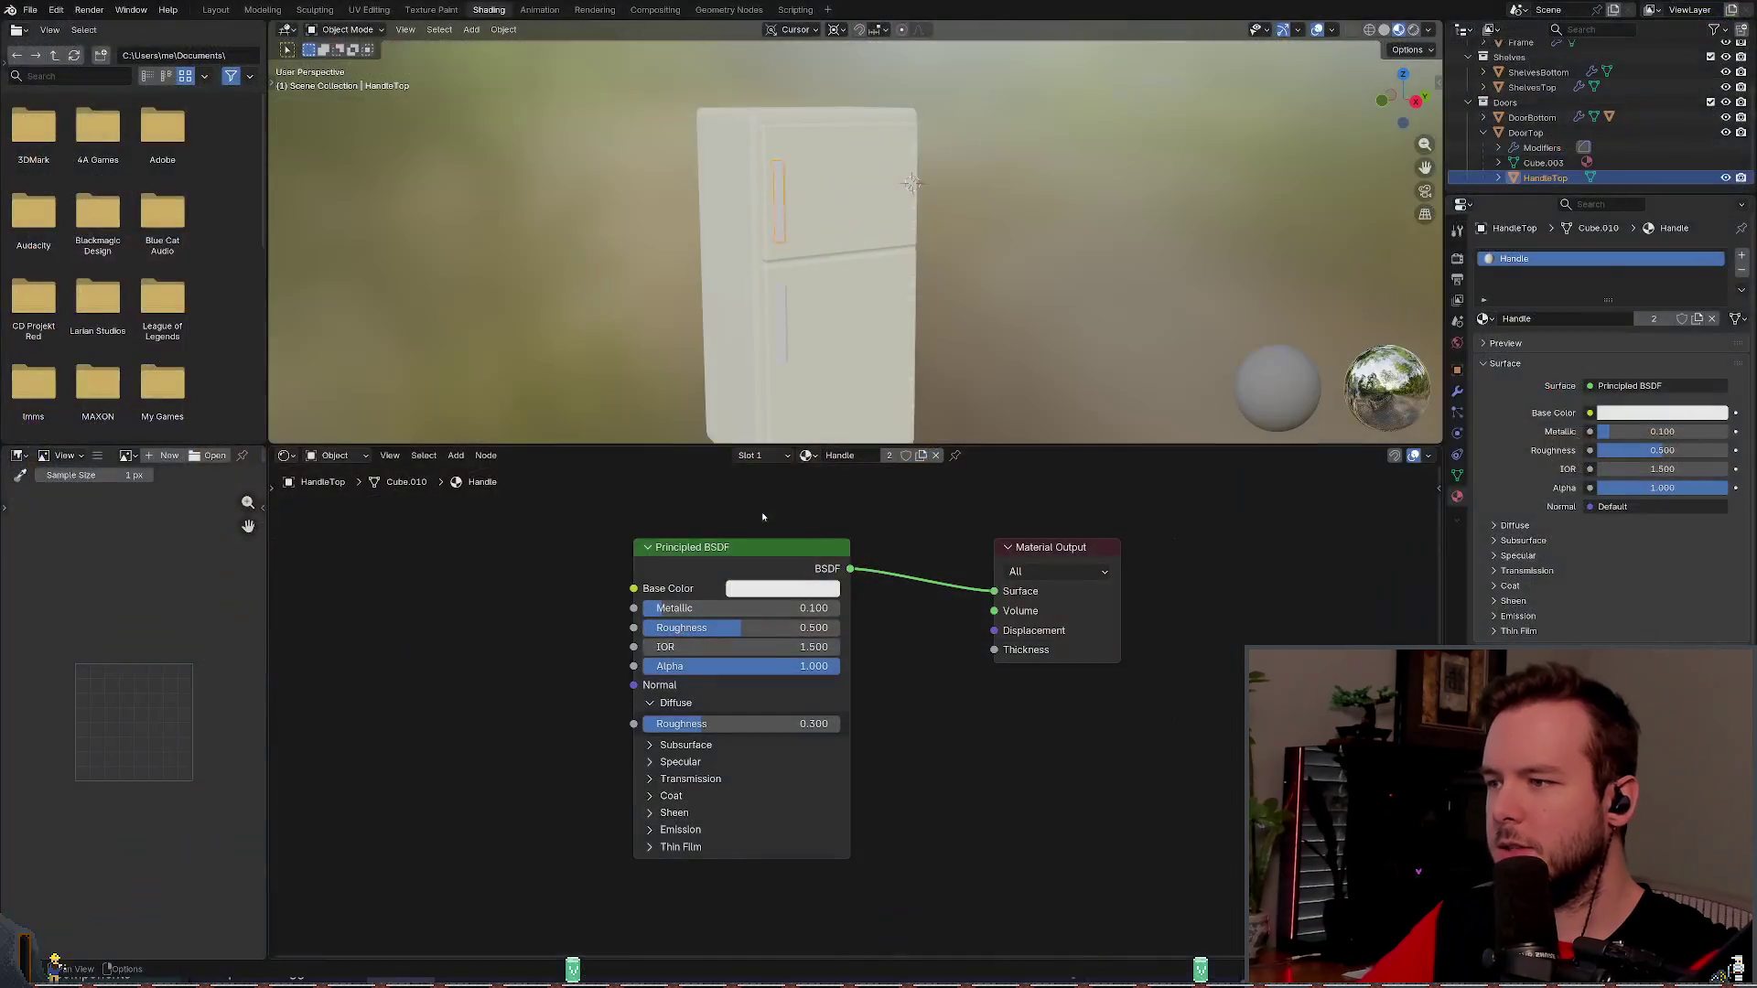
- Run Node Wrangler's Principled Texture Setup on the Handle material, then undo it and save
key(shift+a)
key(Escape)
click(720, 575)
key(shift+w)
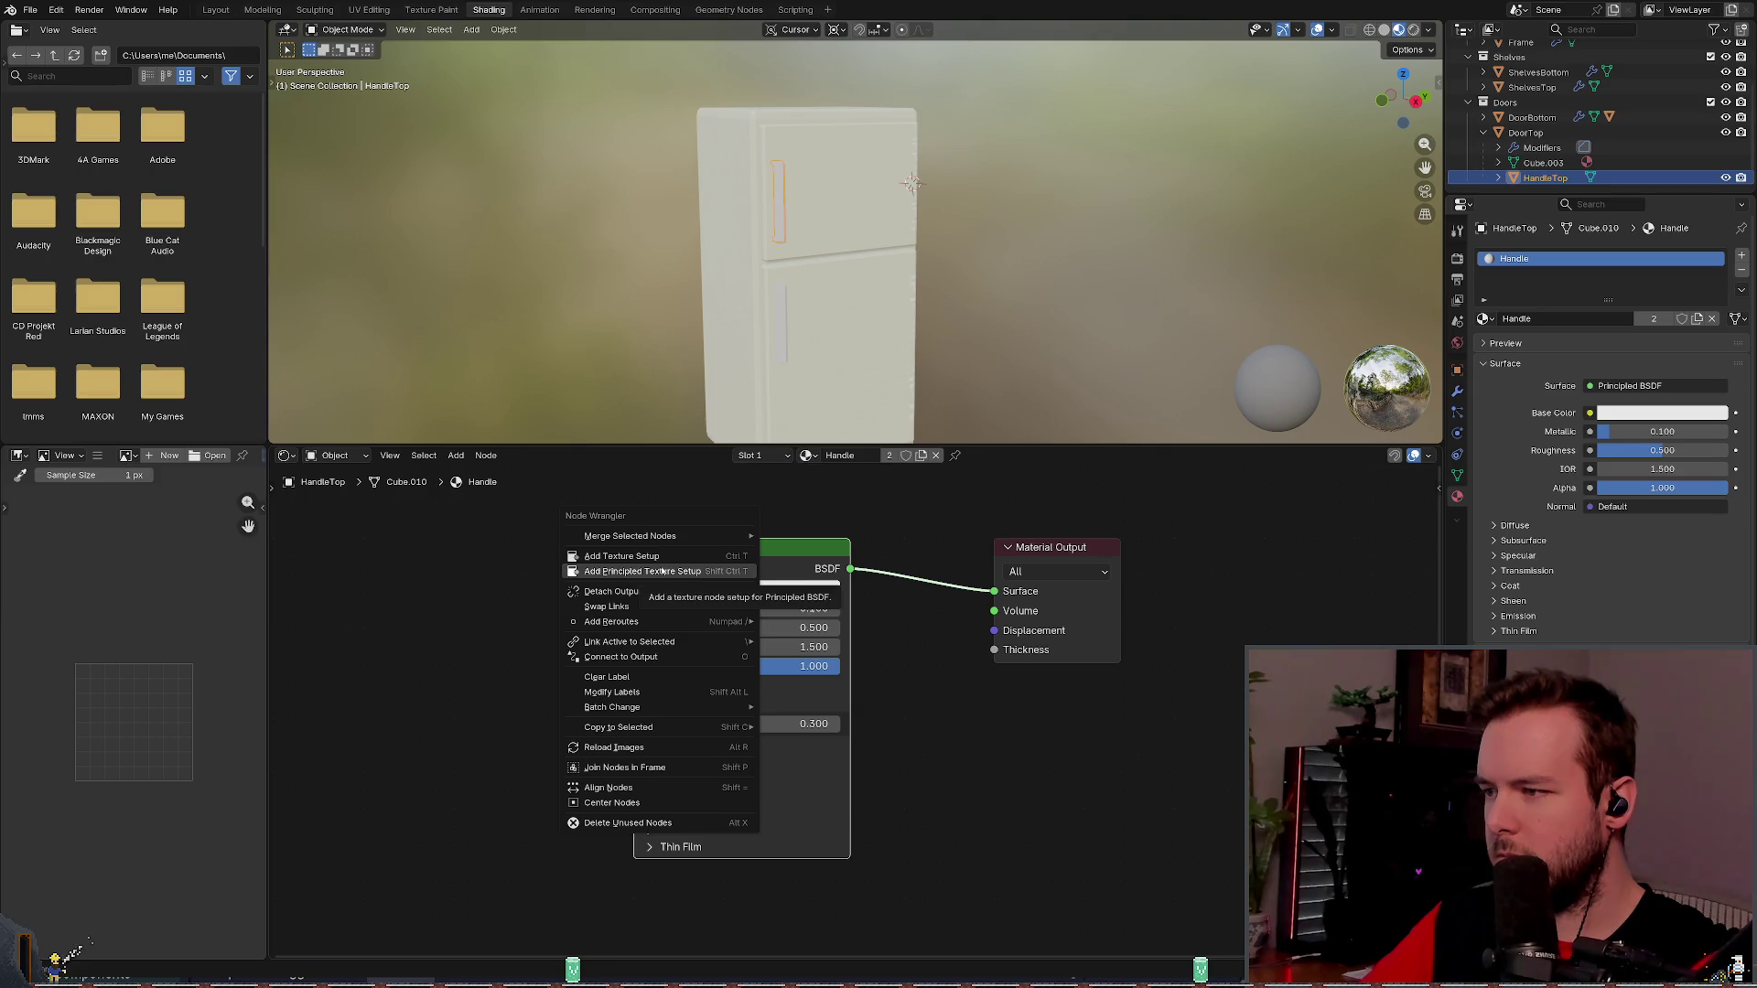
click(661, 570)
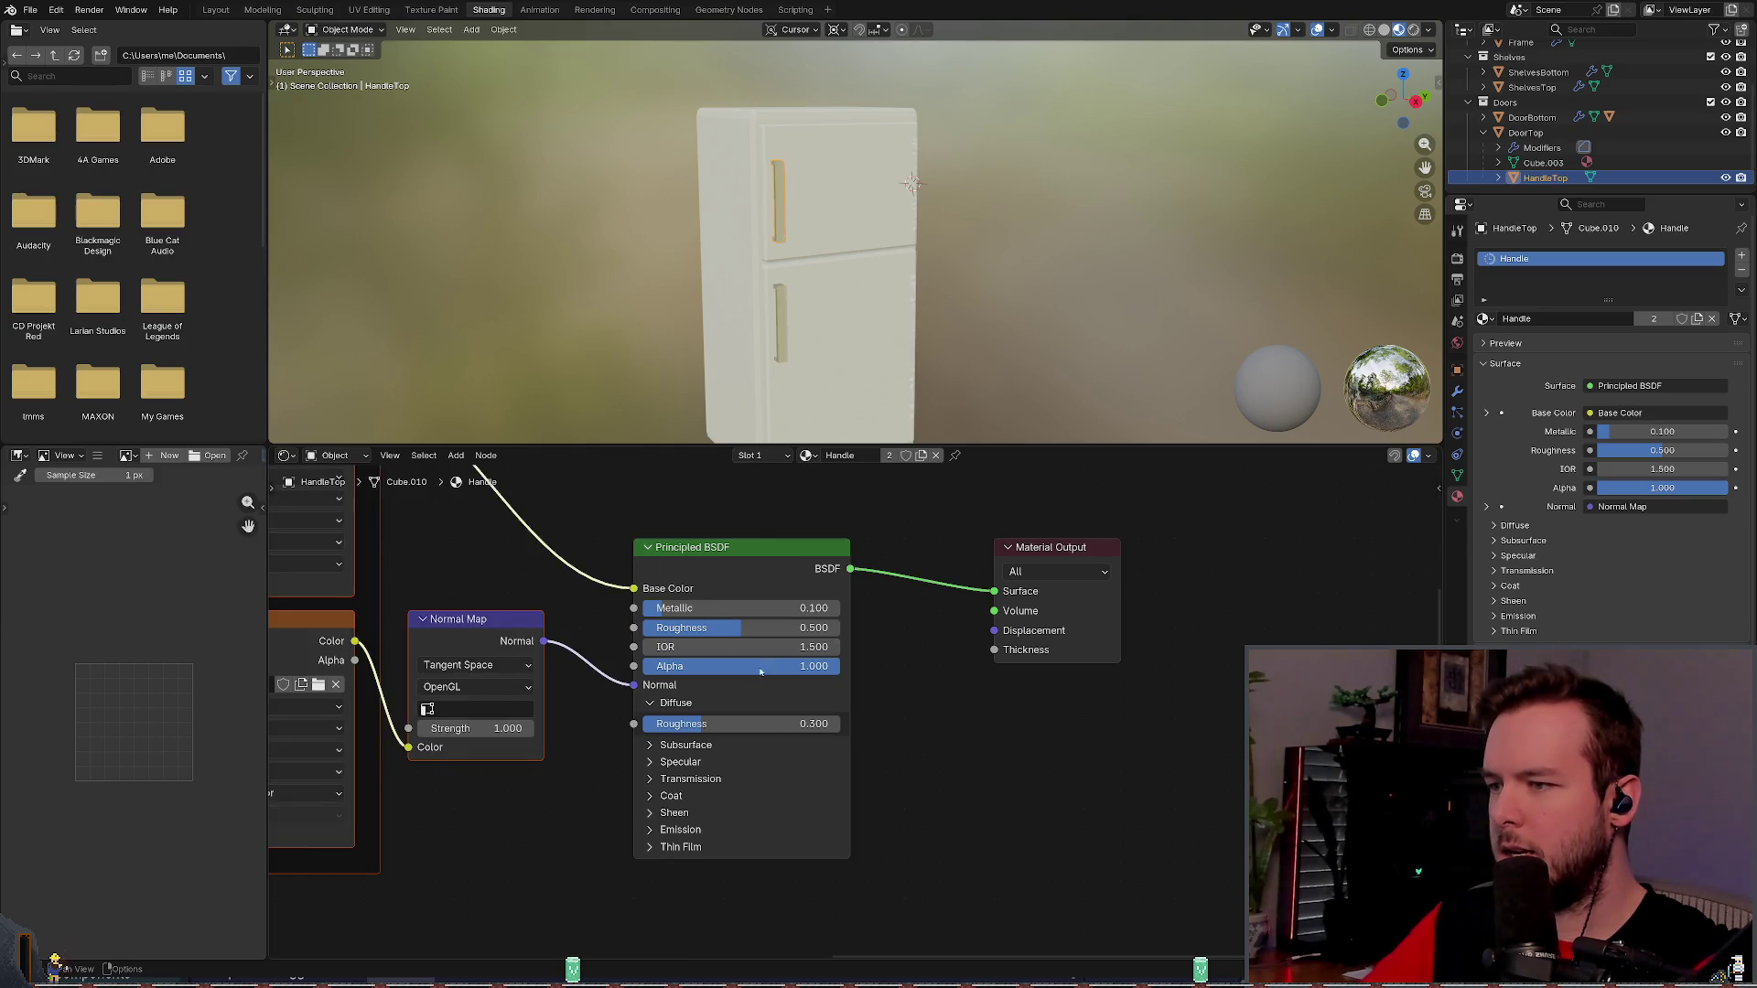
scroll(512, 519, down, 5)
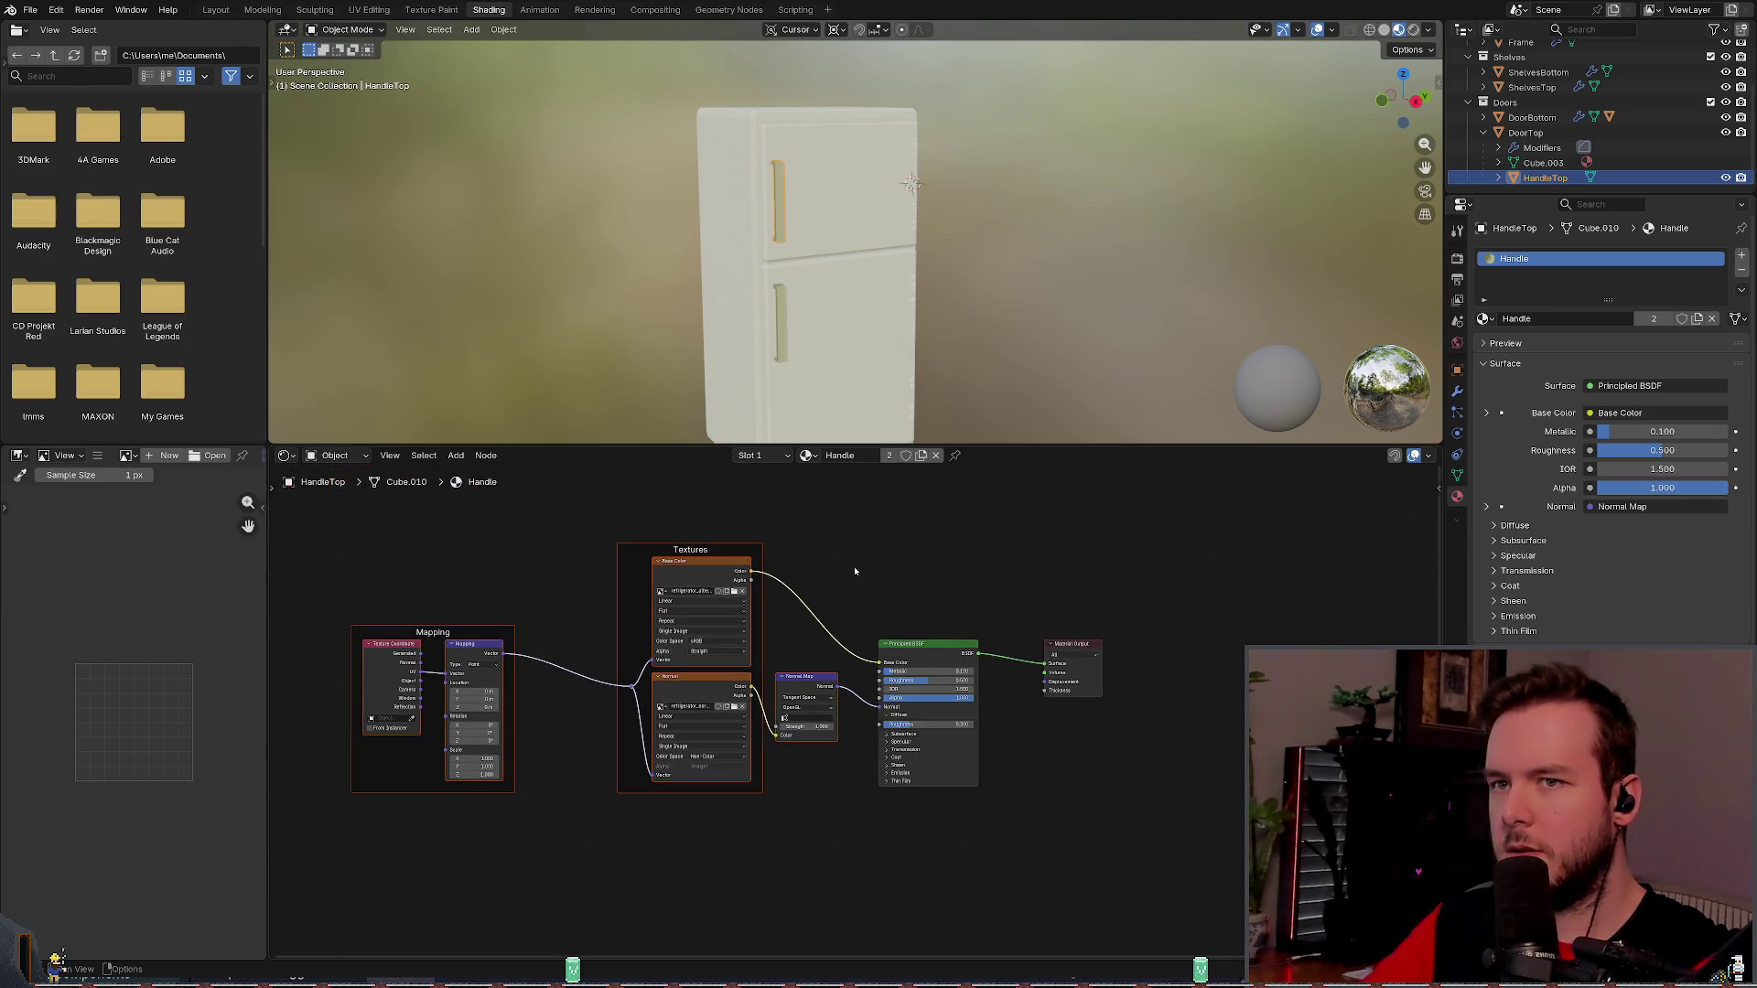
key(ctrl+z)
key(ctrl+s)
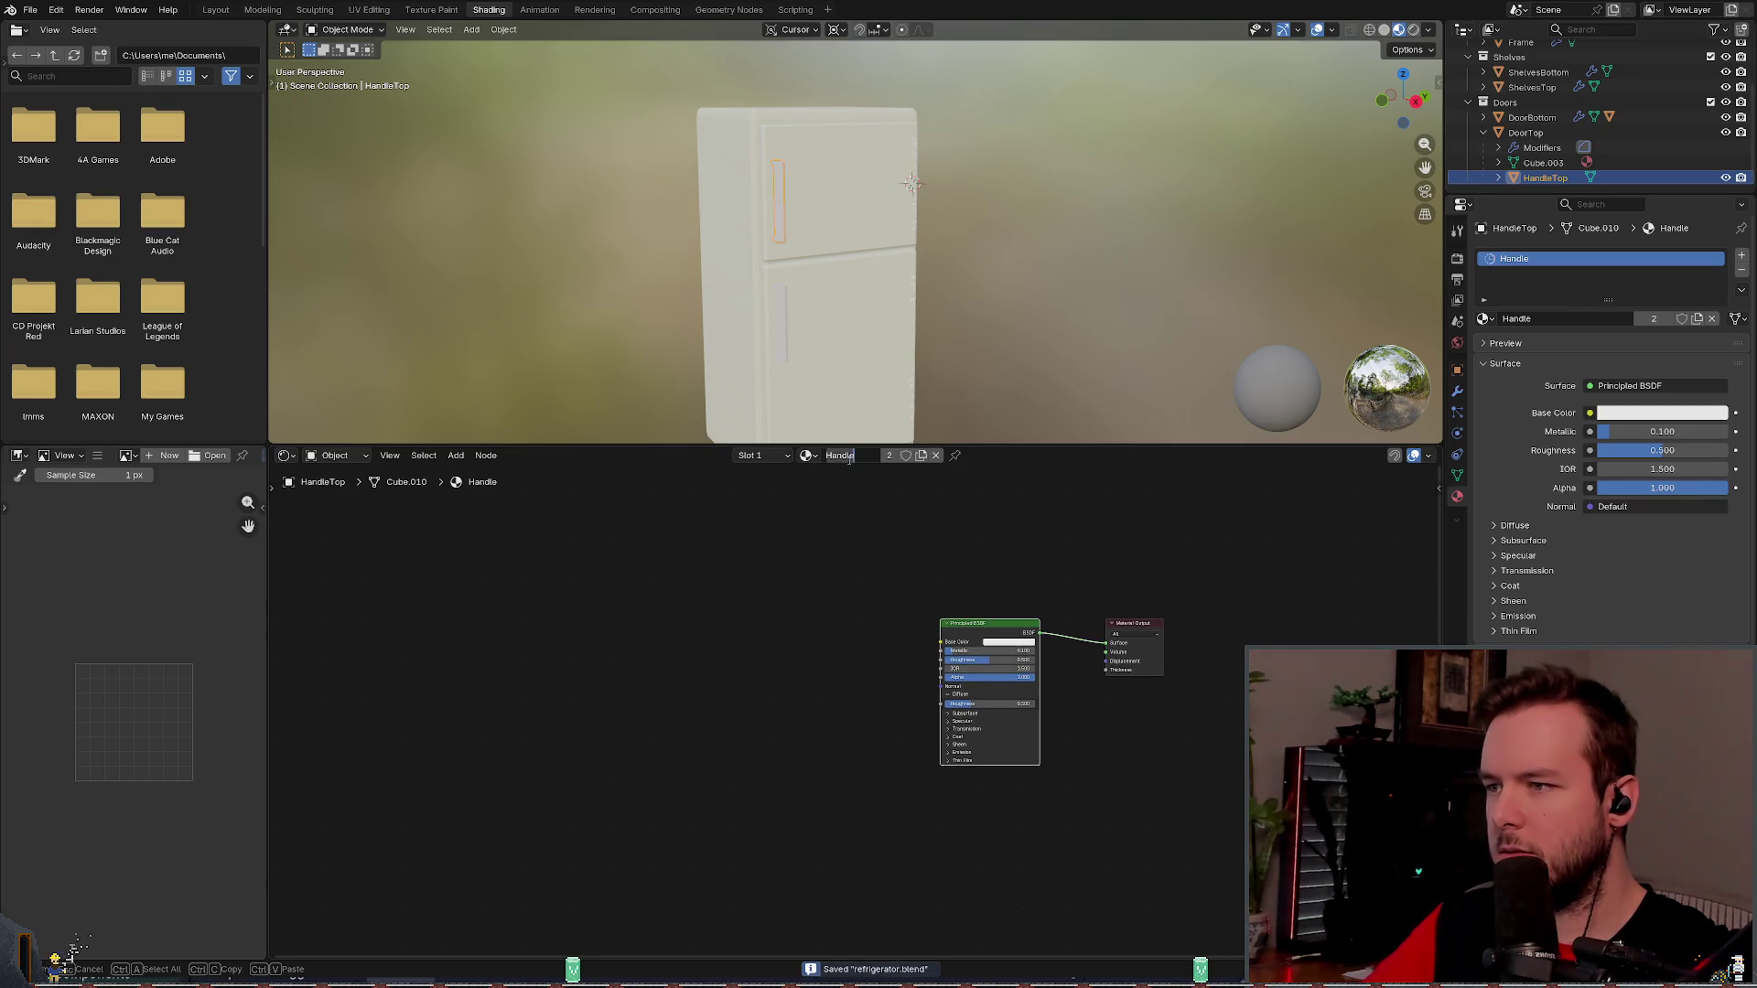
- Assign the Metal material to the slot and delete its Mapping and Textures node groups
click(808, 456)
click(836, 503)
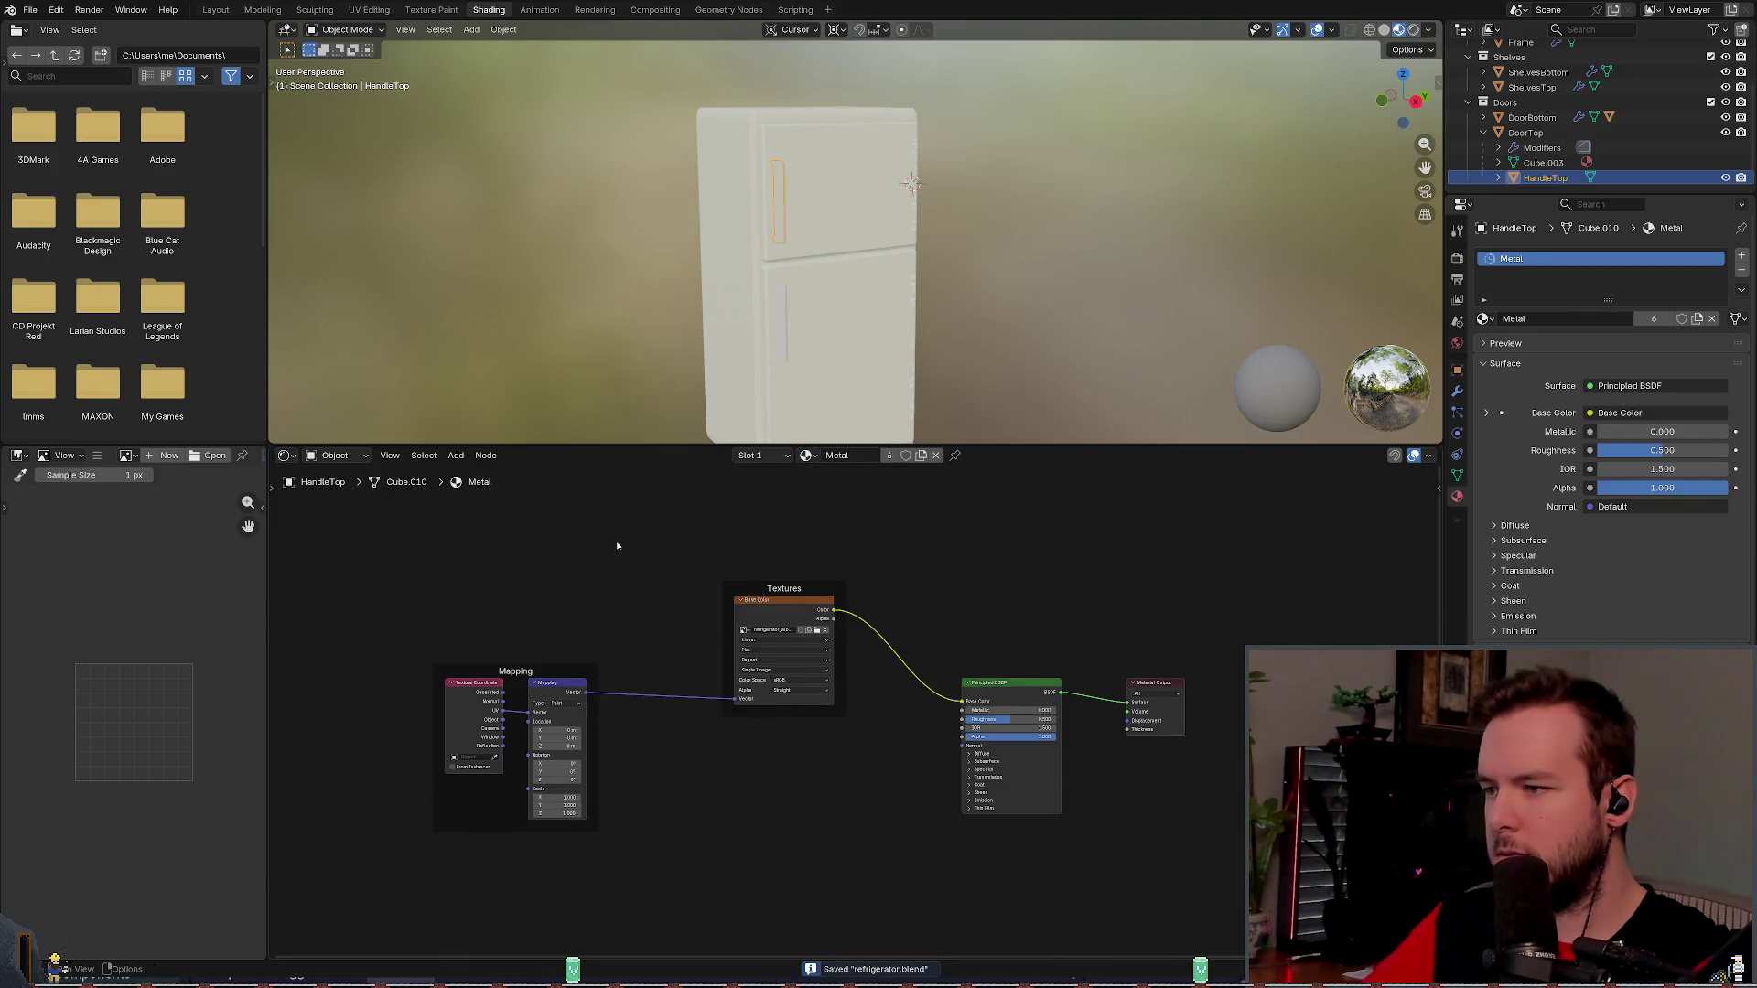
drag(406, 549, 851, 811)
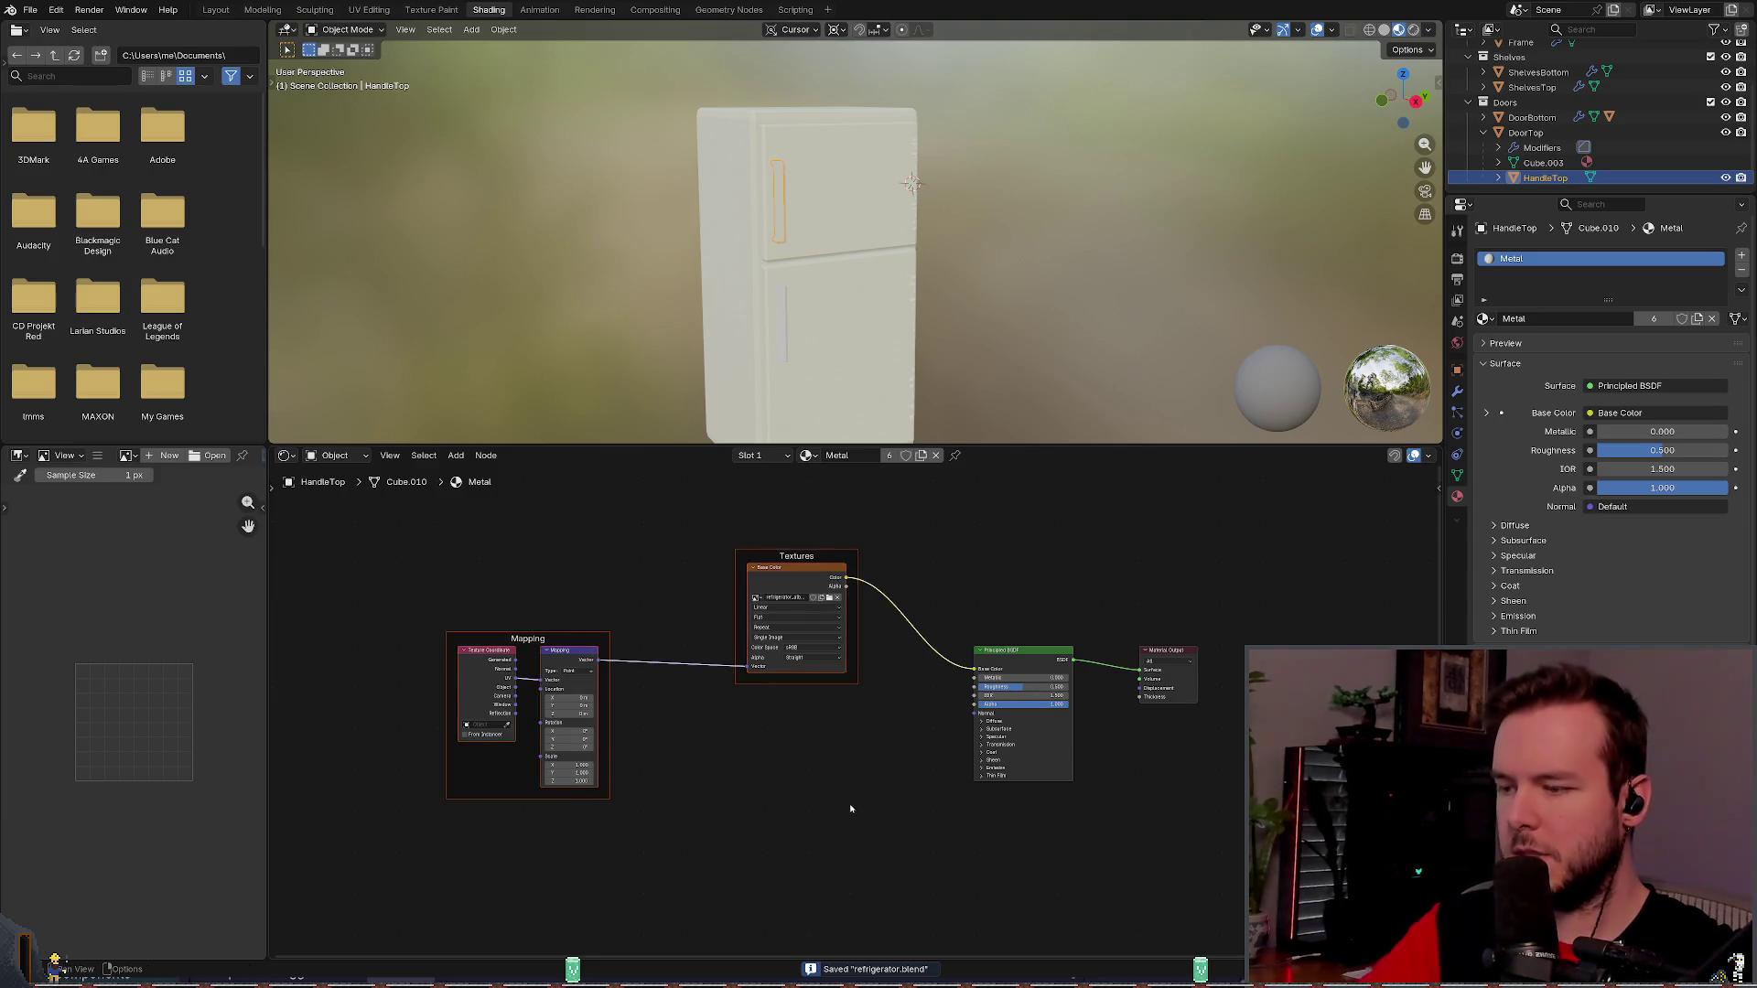
key(x)
scroll(1007, 686, up, 2)
scroll(760, 513, up, 3)
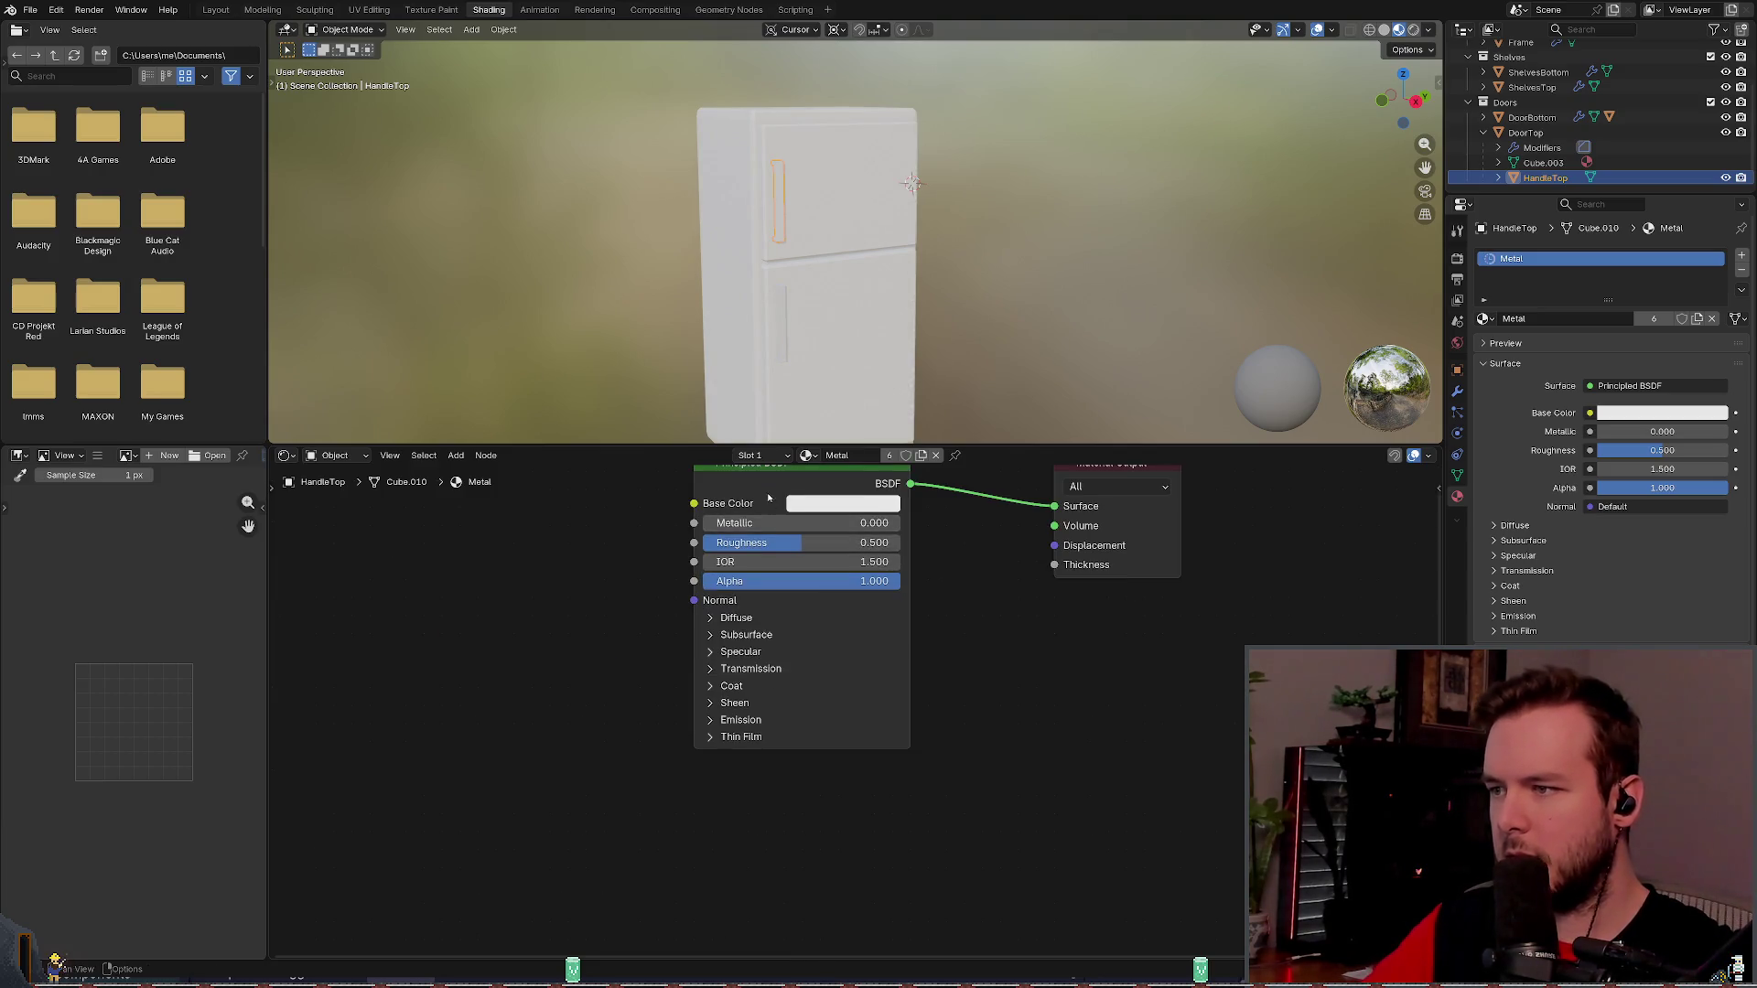
- Restore Metal's texture and Normal Map nodes and orbit to inspect the green fridge
right_click(763, 538)
key(Escape)
key(shift+a)
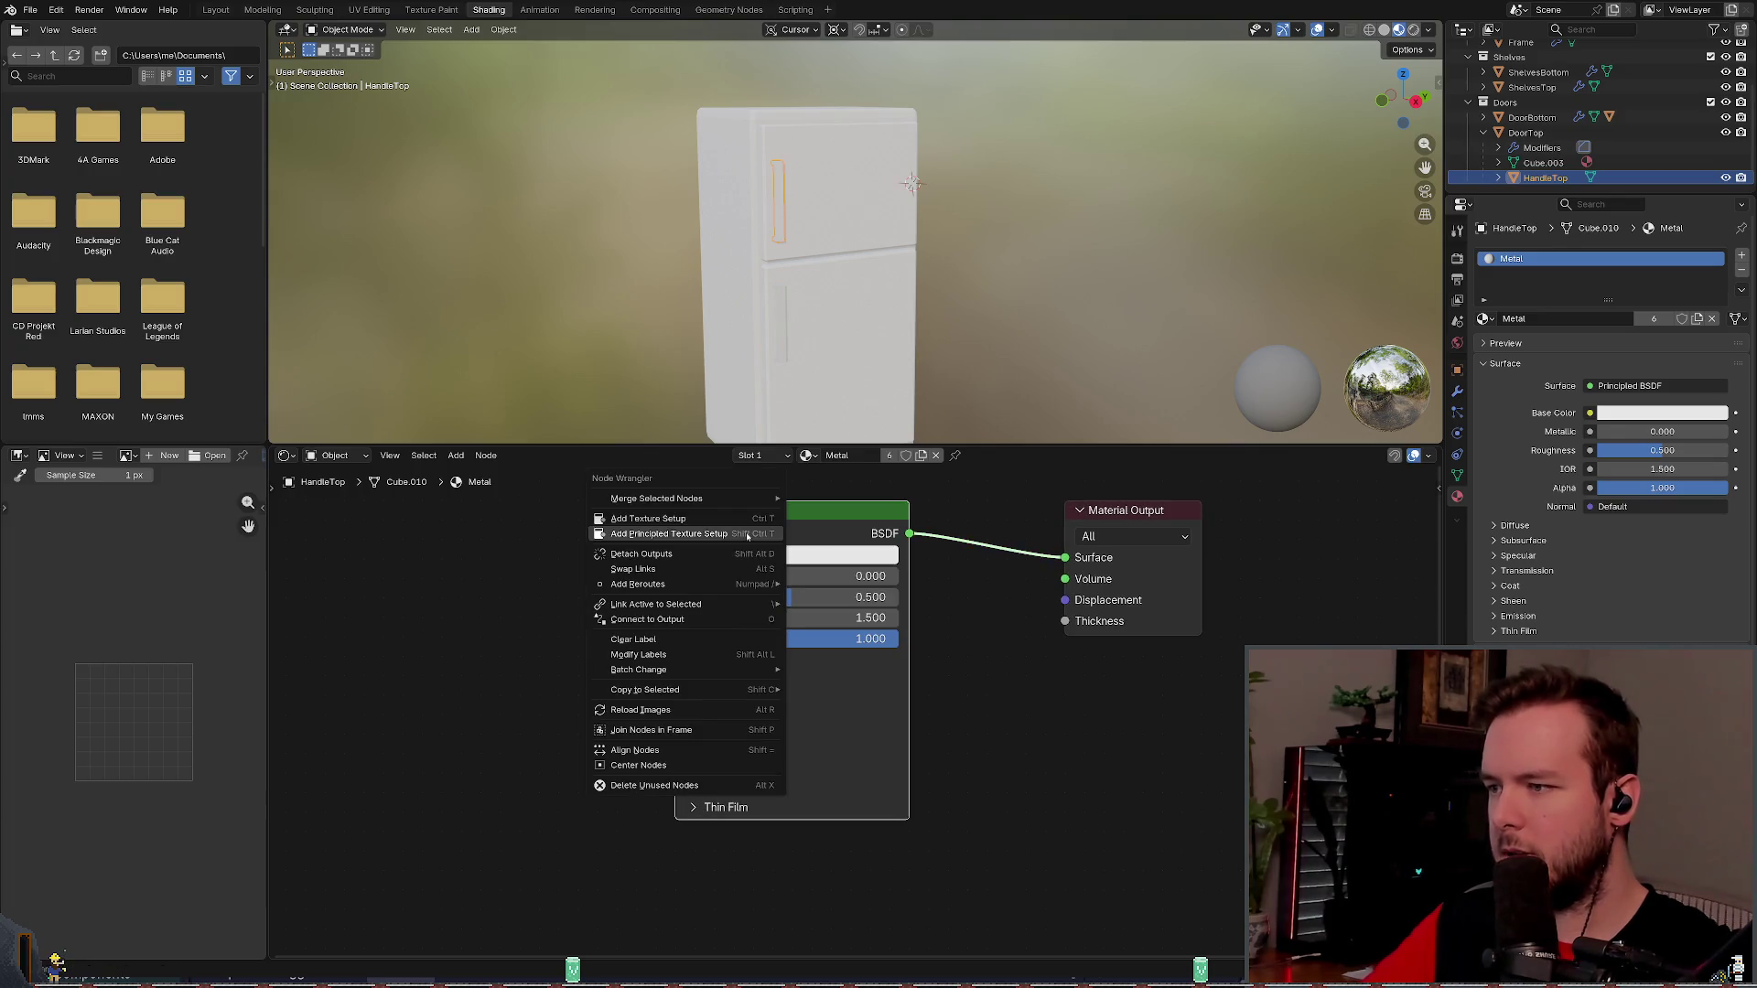
key(Escape)
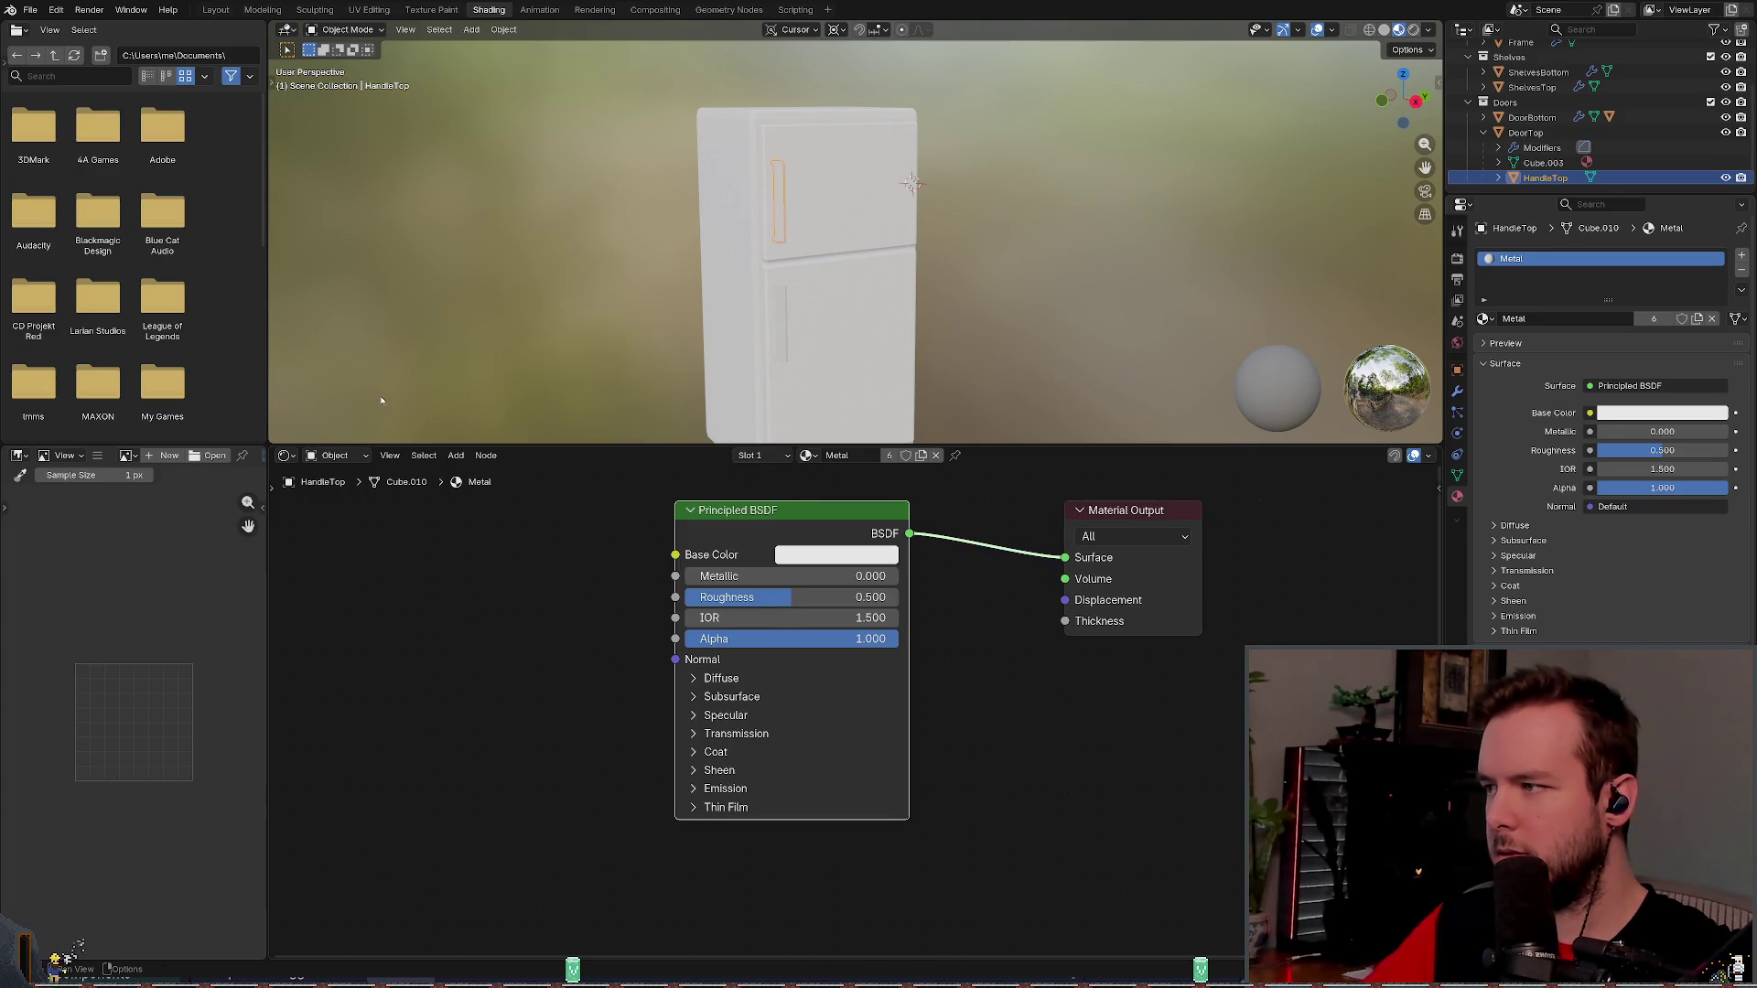
key(ctrl+z)
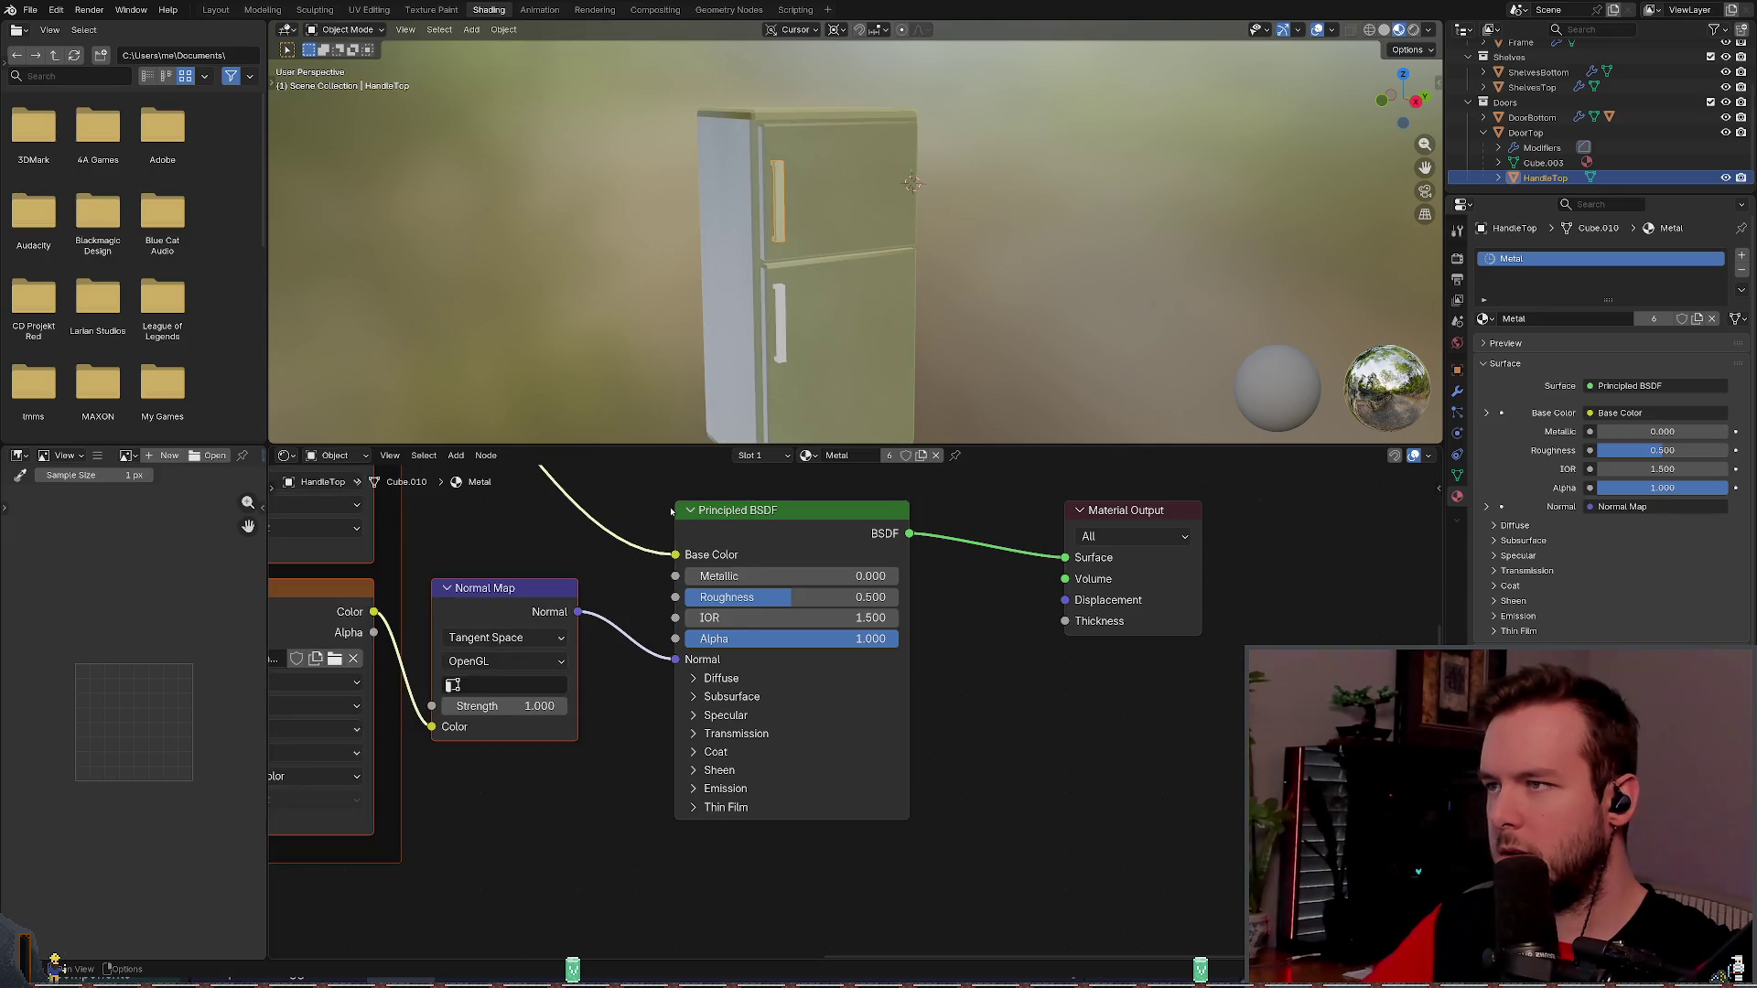
mouse_move(753, 353)
mouse_down()
mouse_move(824, 348)
mouse_move(695, 352)
mouse_move(778, 350)
mouse_move(751, 349)
mouse_move(787, 302)
mouse_move(828, 295)
mouse_up()
- Put the Handle material back on HandleTop and save the blend file
key(ctrl+s)
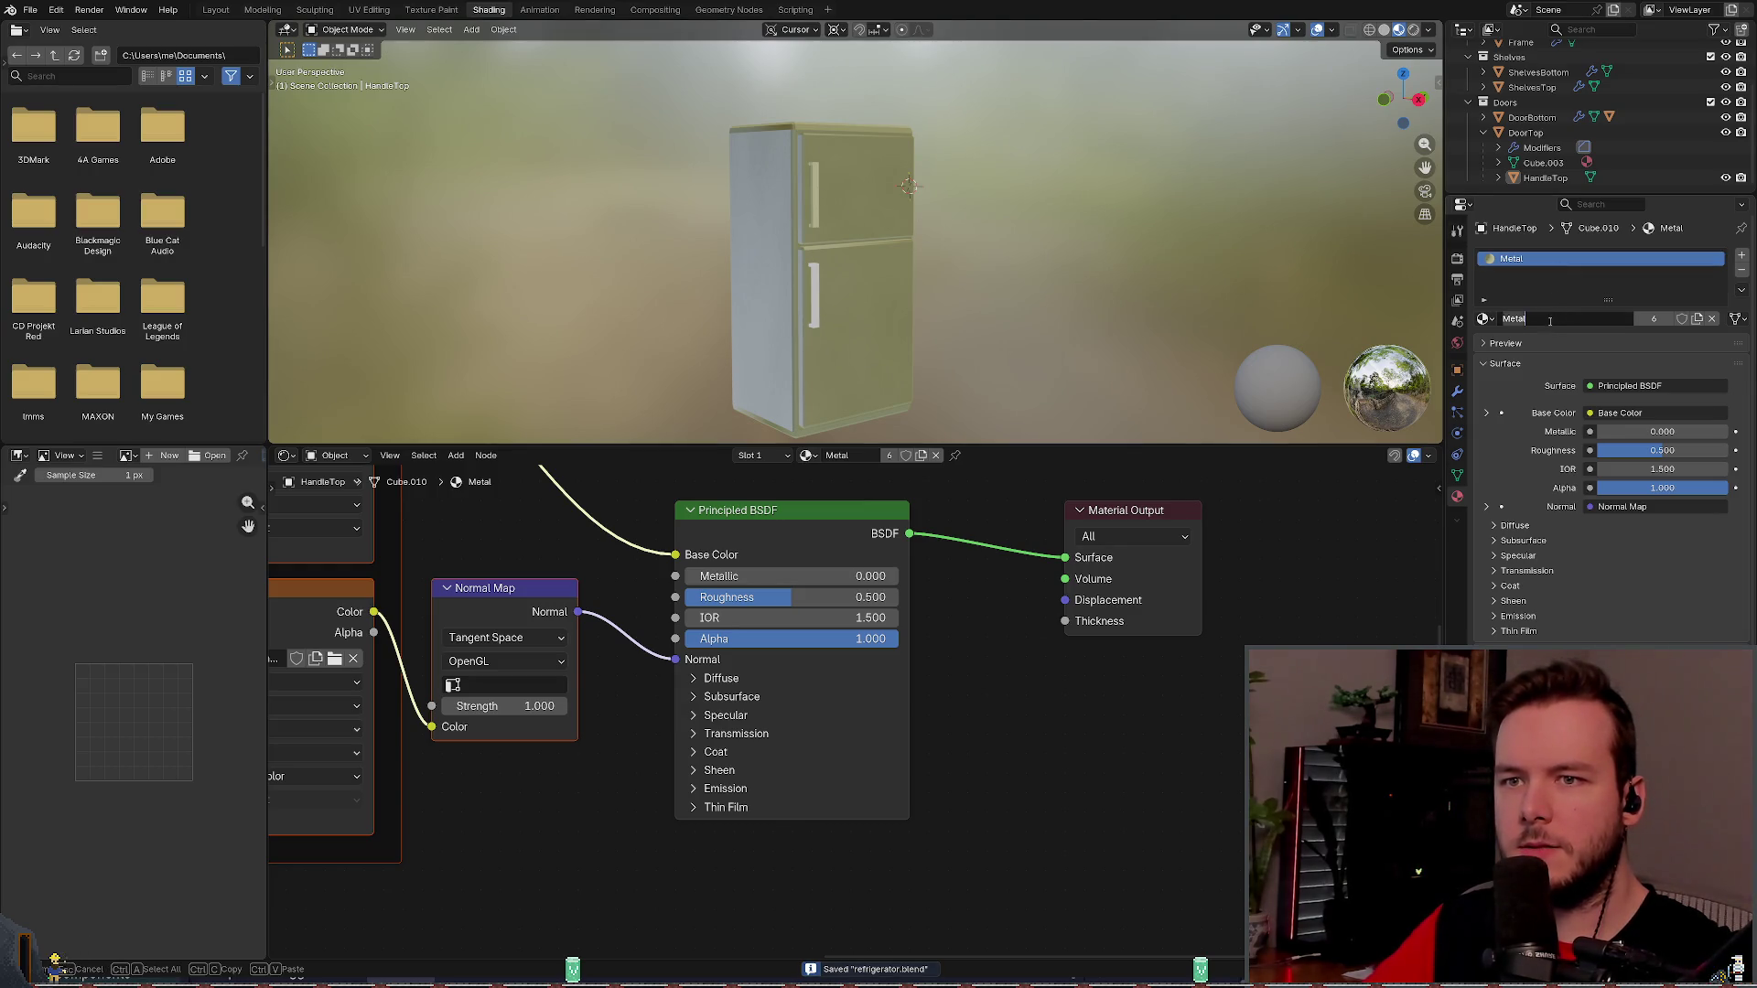
click(1485, 319)
click(1510, 353)
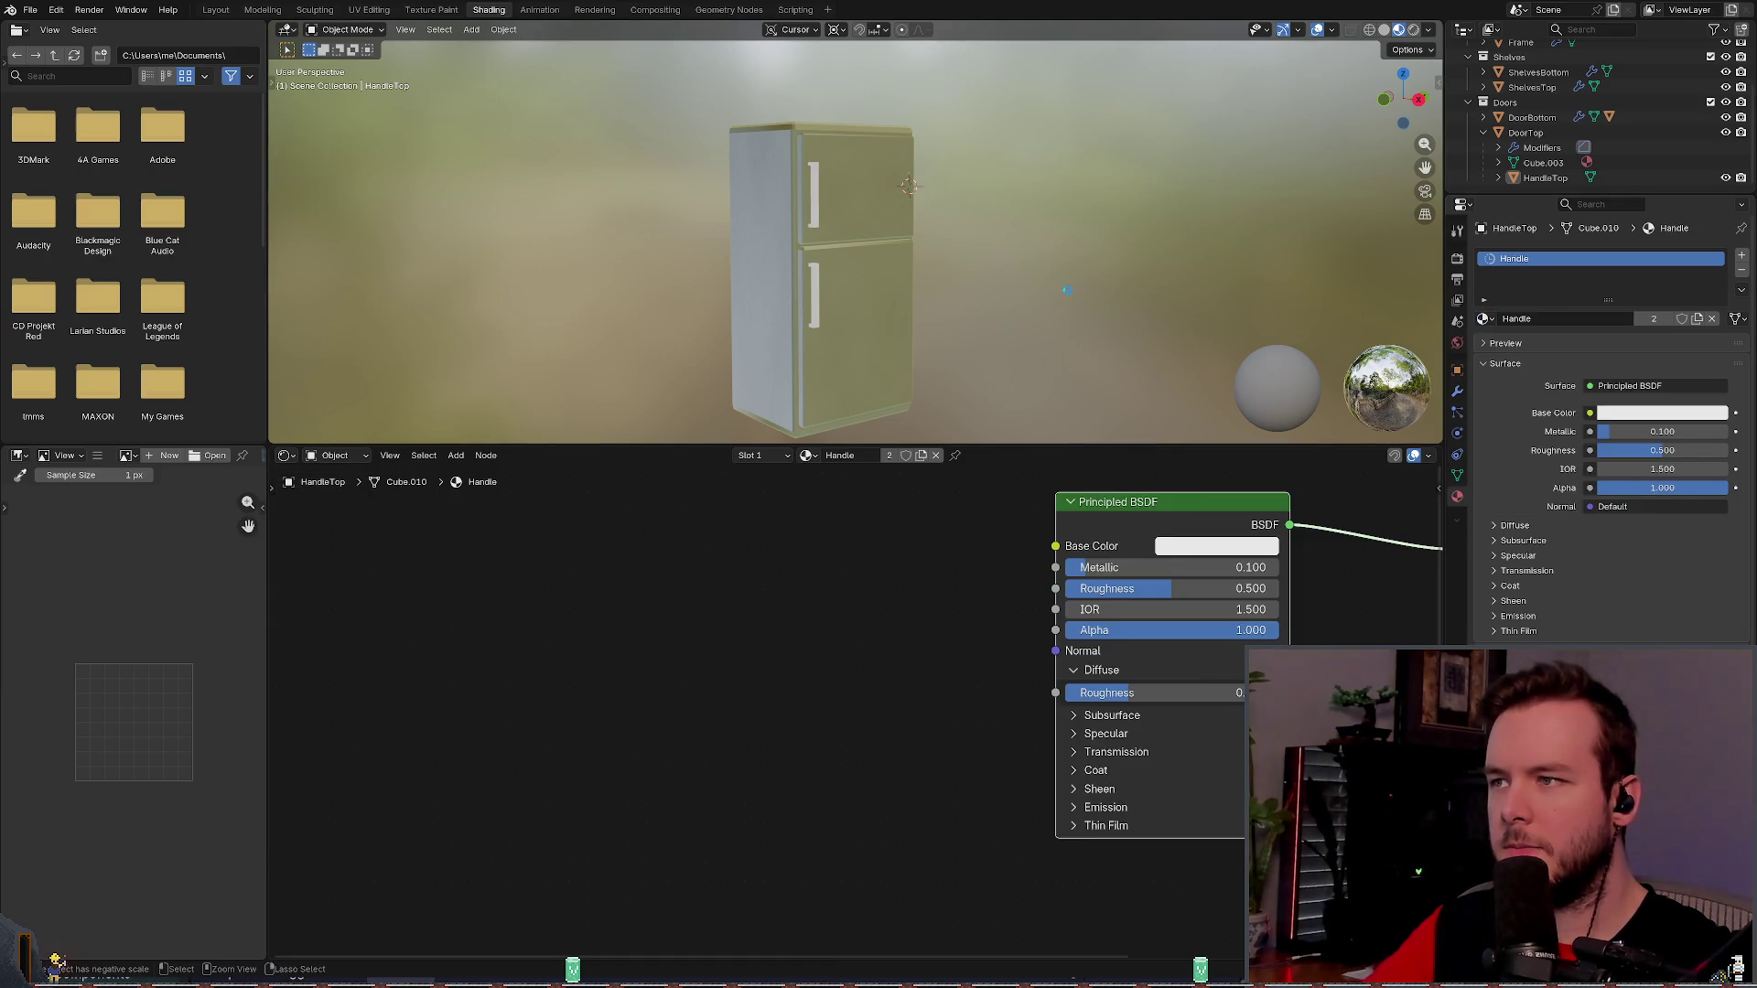
key(ctrl+s)
- Select the lower fridge door and lower handle, then deselect everything
click(848, 211)
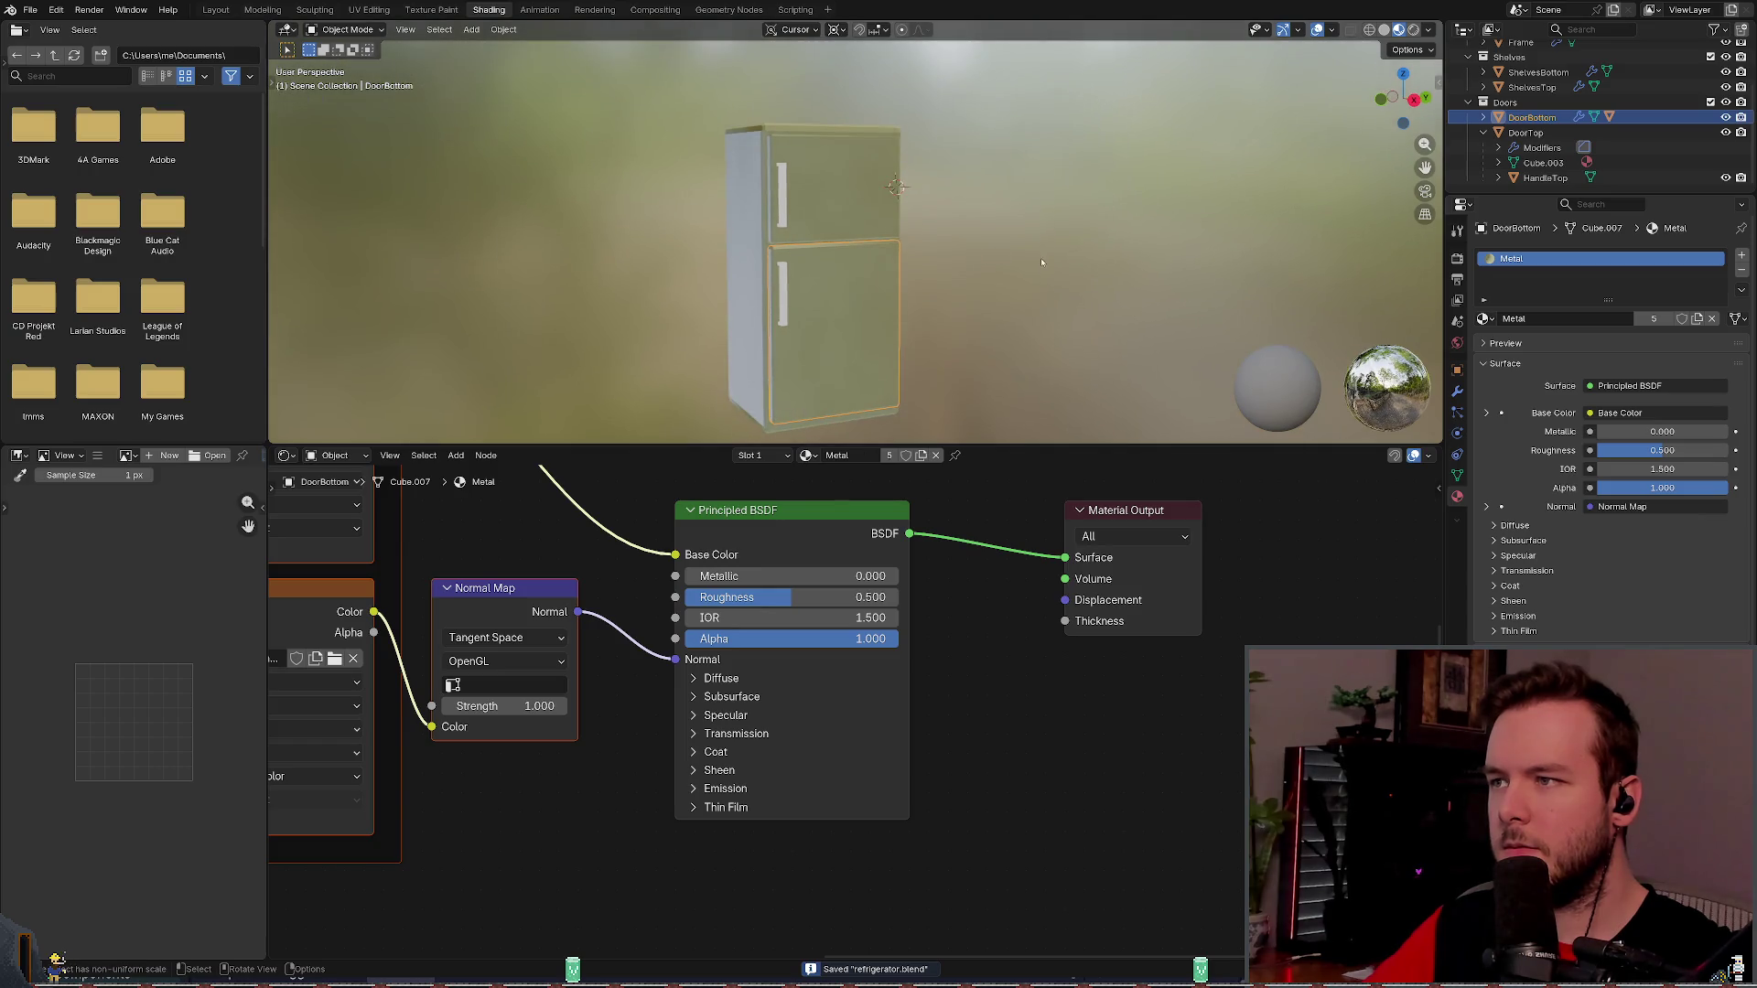
drag(996, 209, 791, 196)
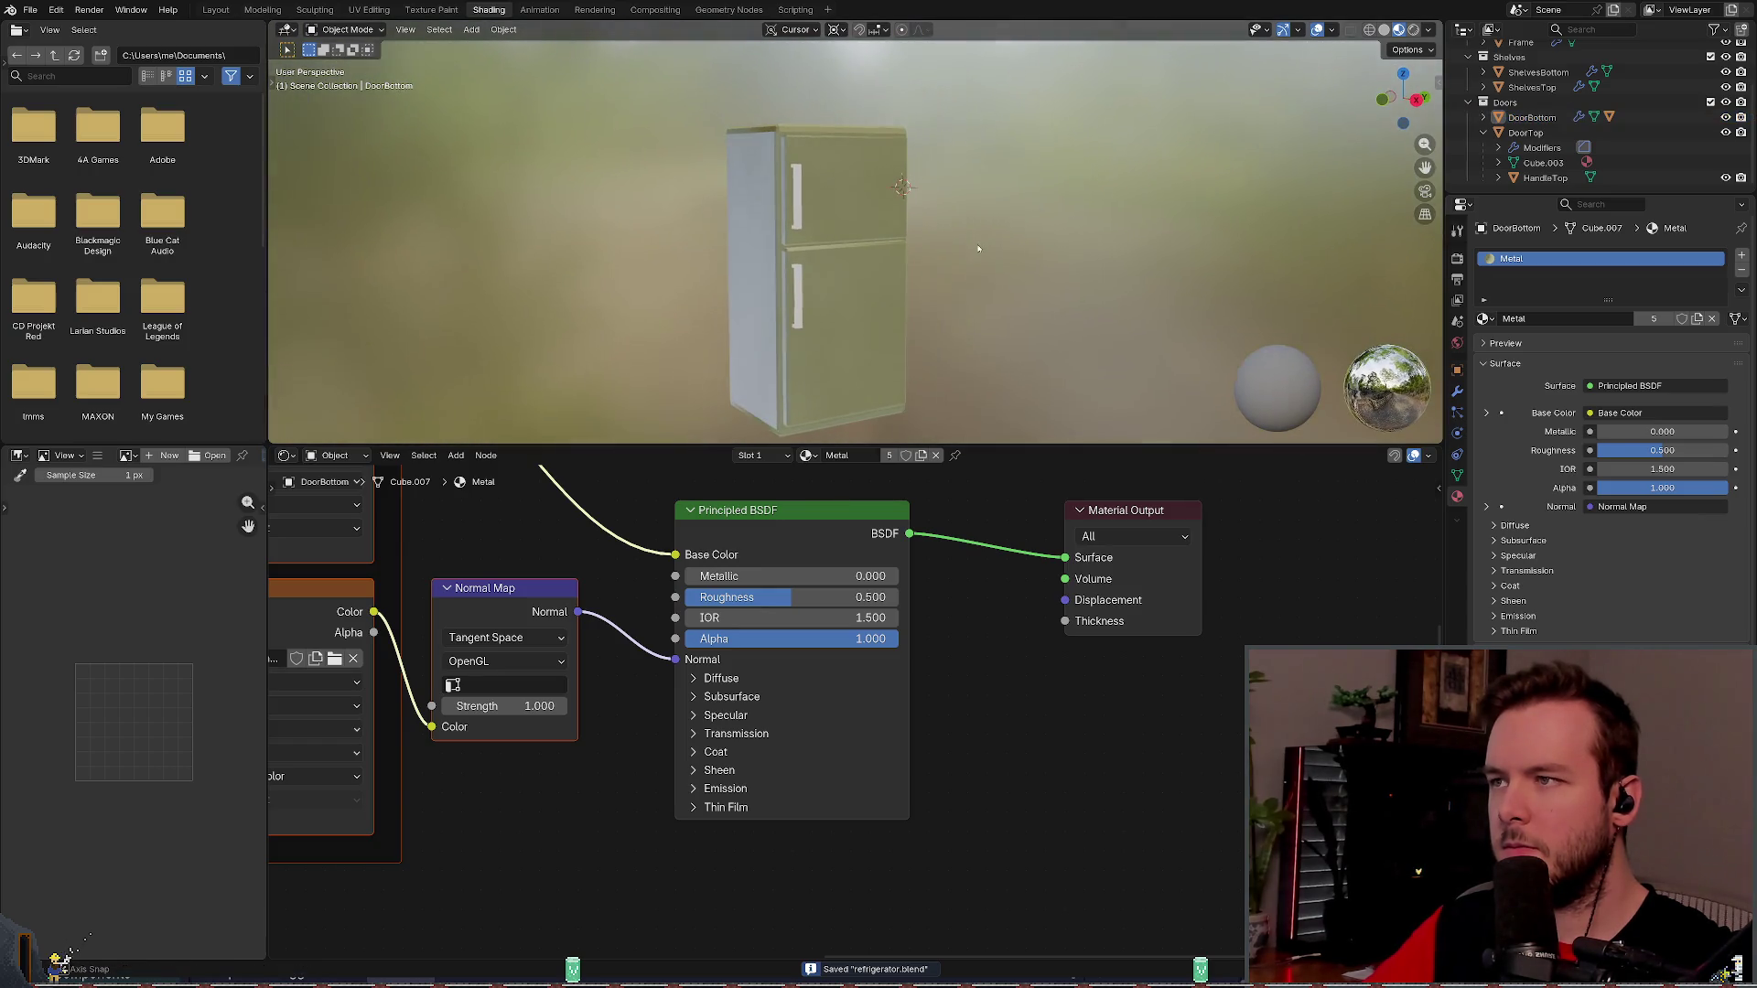
click(794, 192)
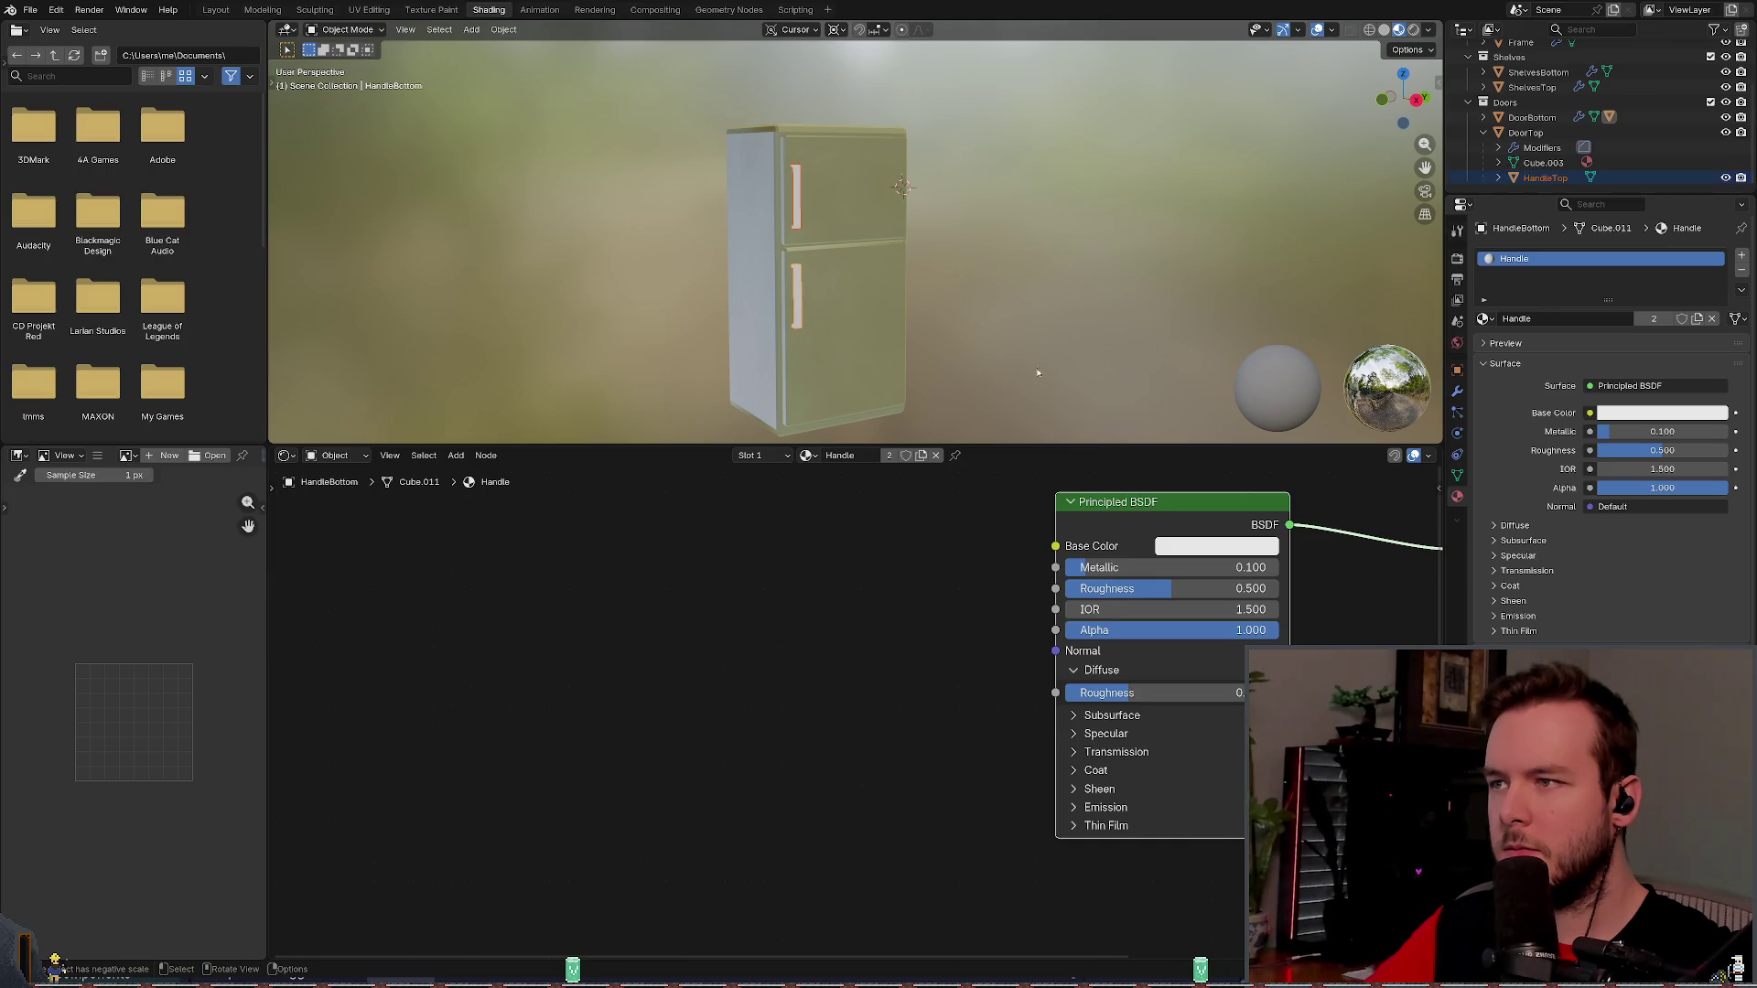
key(alt+a)
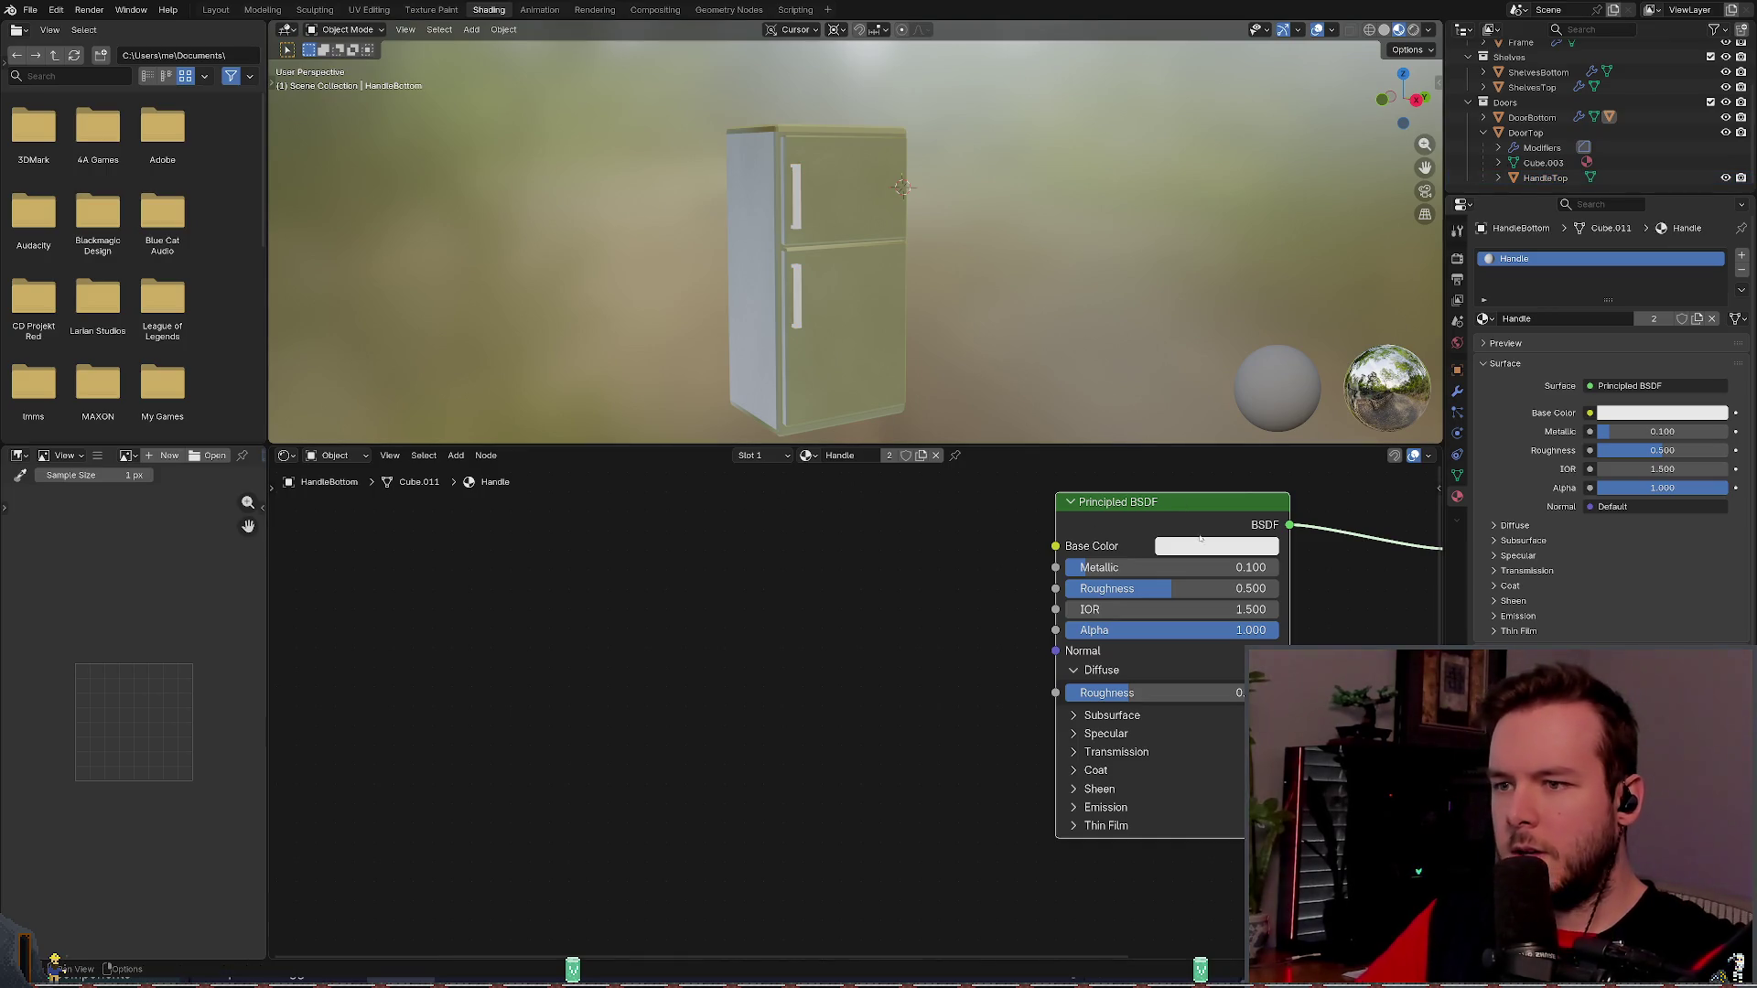
- Darken the Handle base colour, tint it toward lavender-blue, and save refrigerator.blend
drag(1162, 500, 1059, 494)
click(1115, 540)
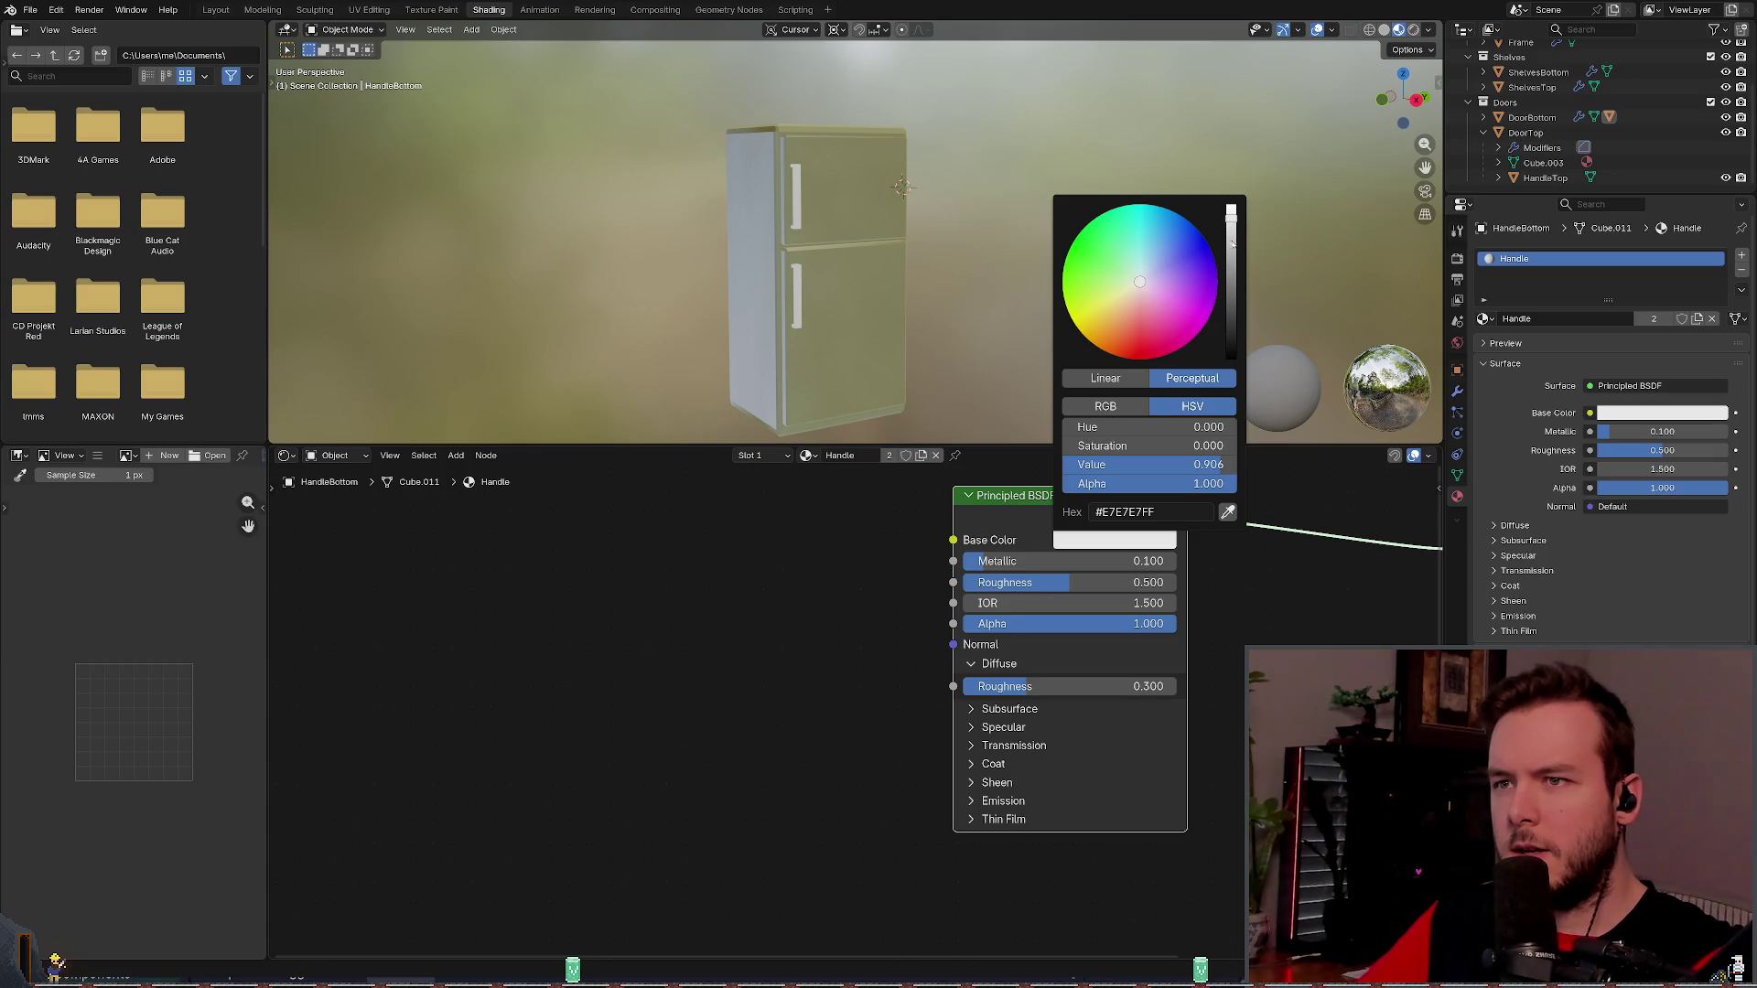
mouse_move(1230, 234)
mouse_down()
mouse_move(1231, 262)
mouse_move(1135, 285)
mouse_up()
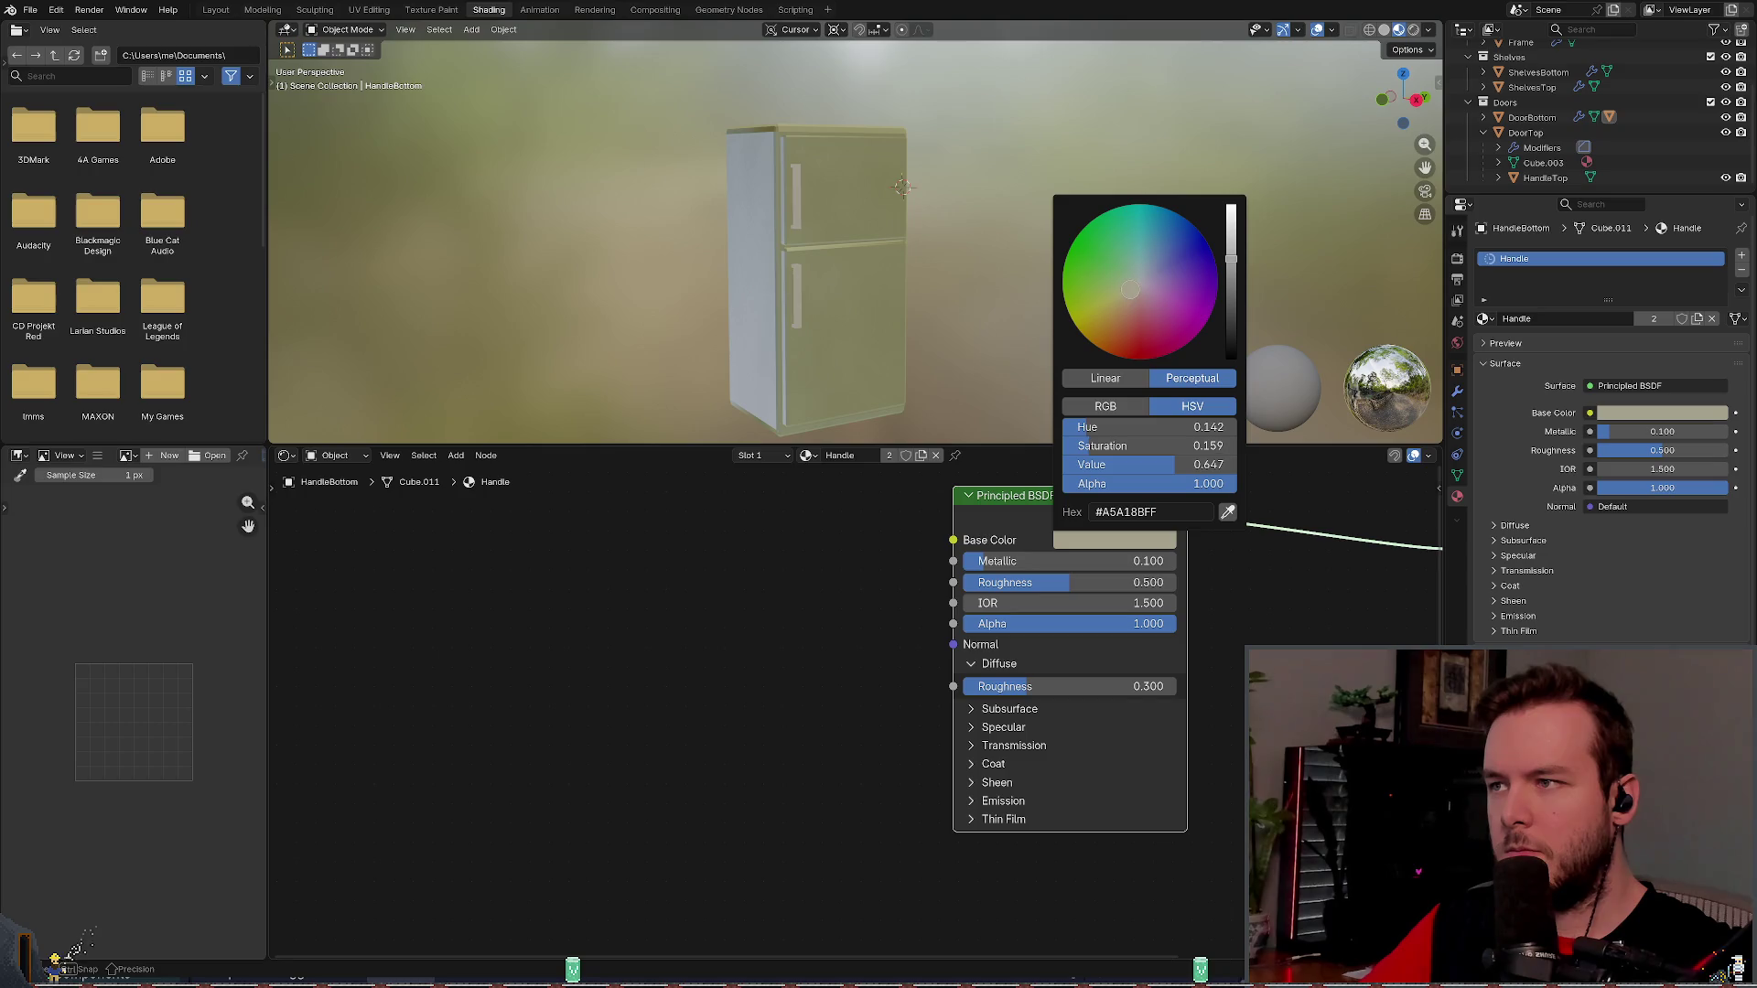
mouse_move(1231, 260)
mouse_down()
mouse_move(1142, 272)
mouse_move(1231, 260)
mouse_move(1230, 275)
mouse_move(1230, 257)
mouse_up()
mouse_move(1146, 274)
mouse_down()
mouse_move(1227, 255)
mouse_move(1231, 222)
mouse_up()
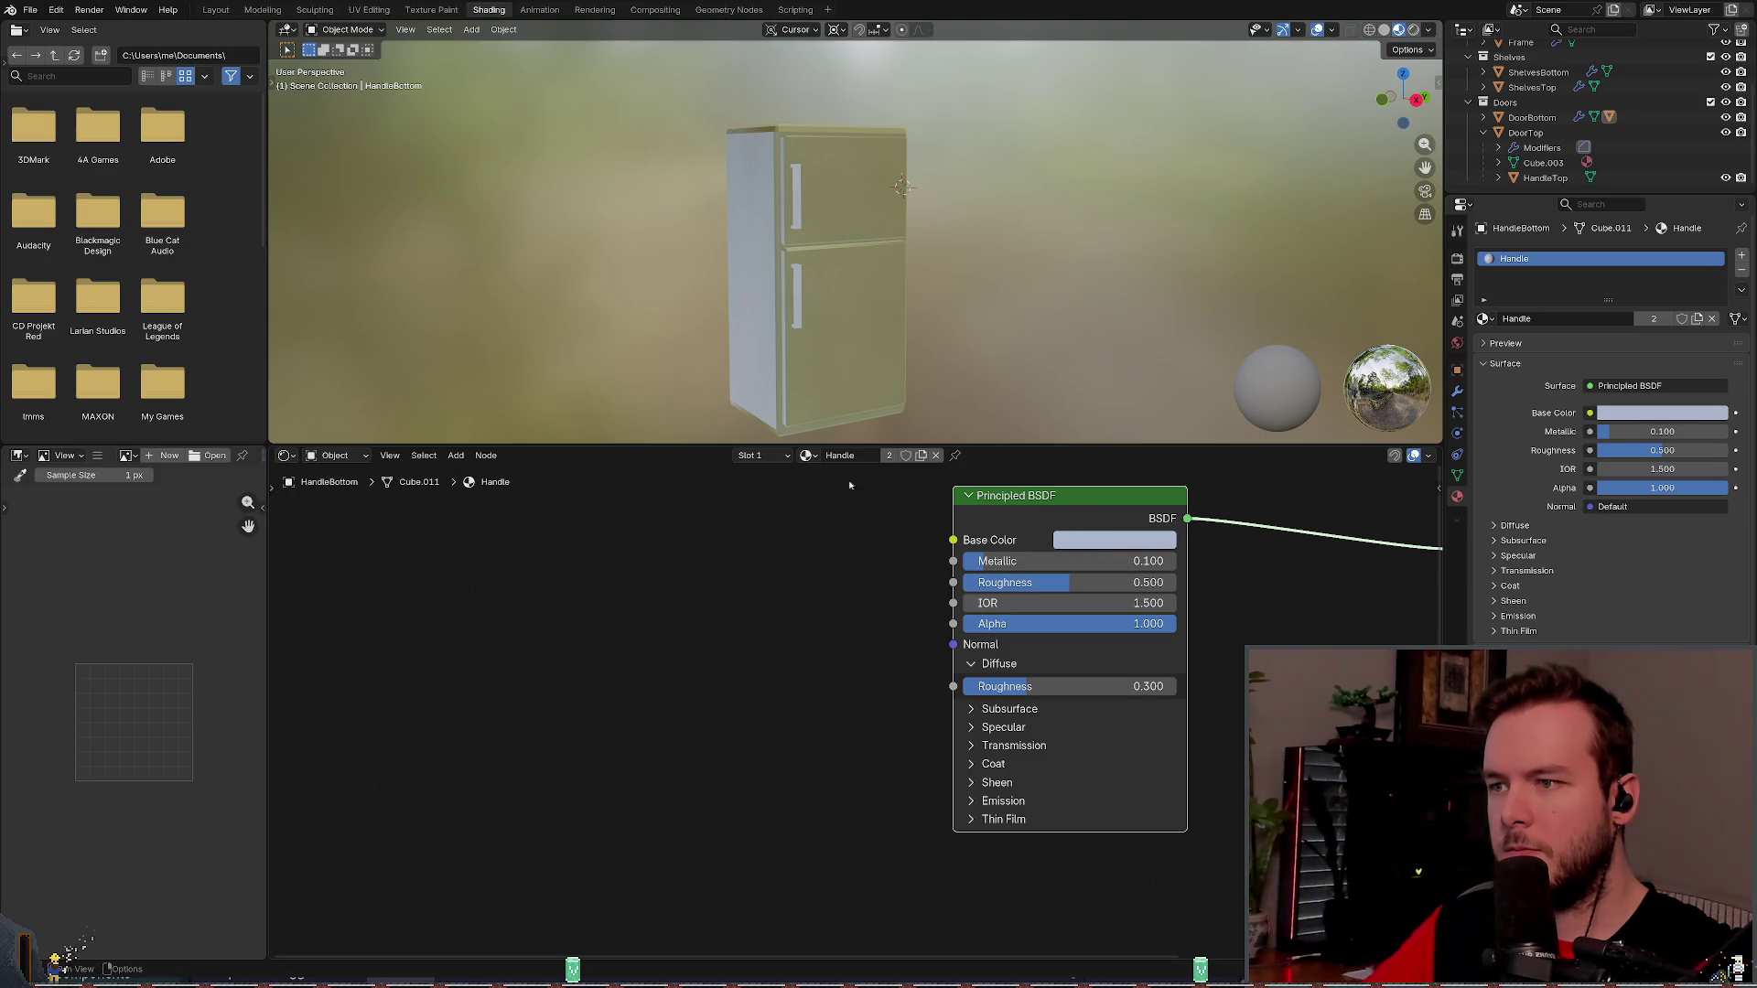
key(ctrl+s)
- Orbit slightly around the fridge and switch over to the Godot editor
scroll(1047, 316, down, 5)
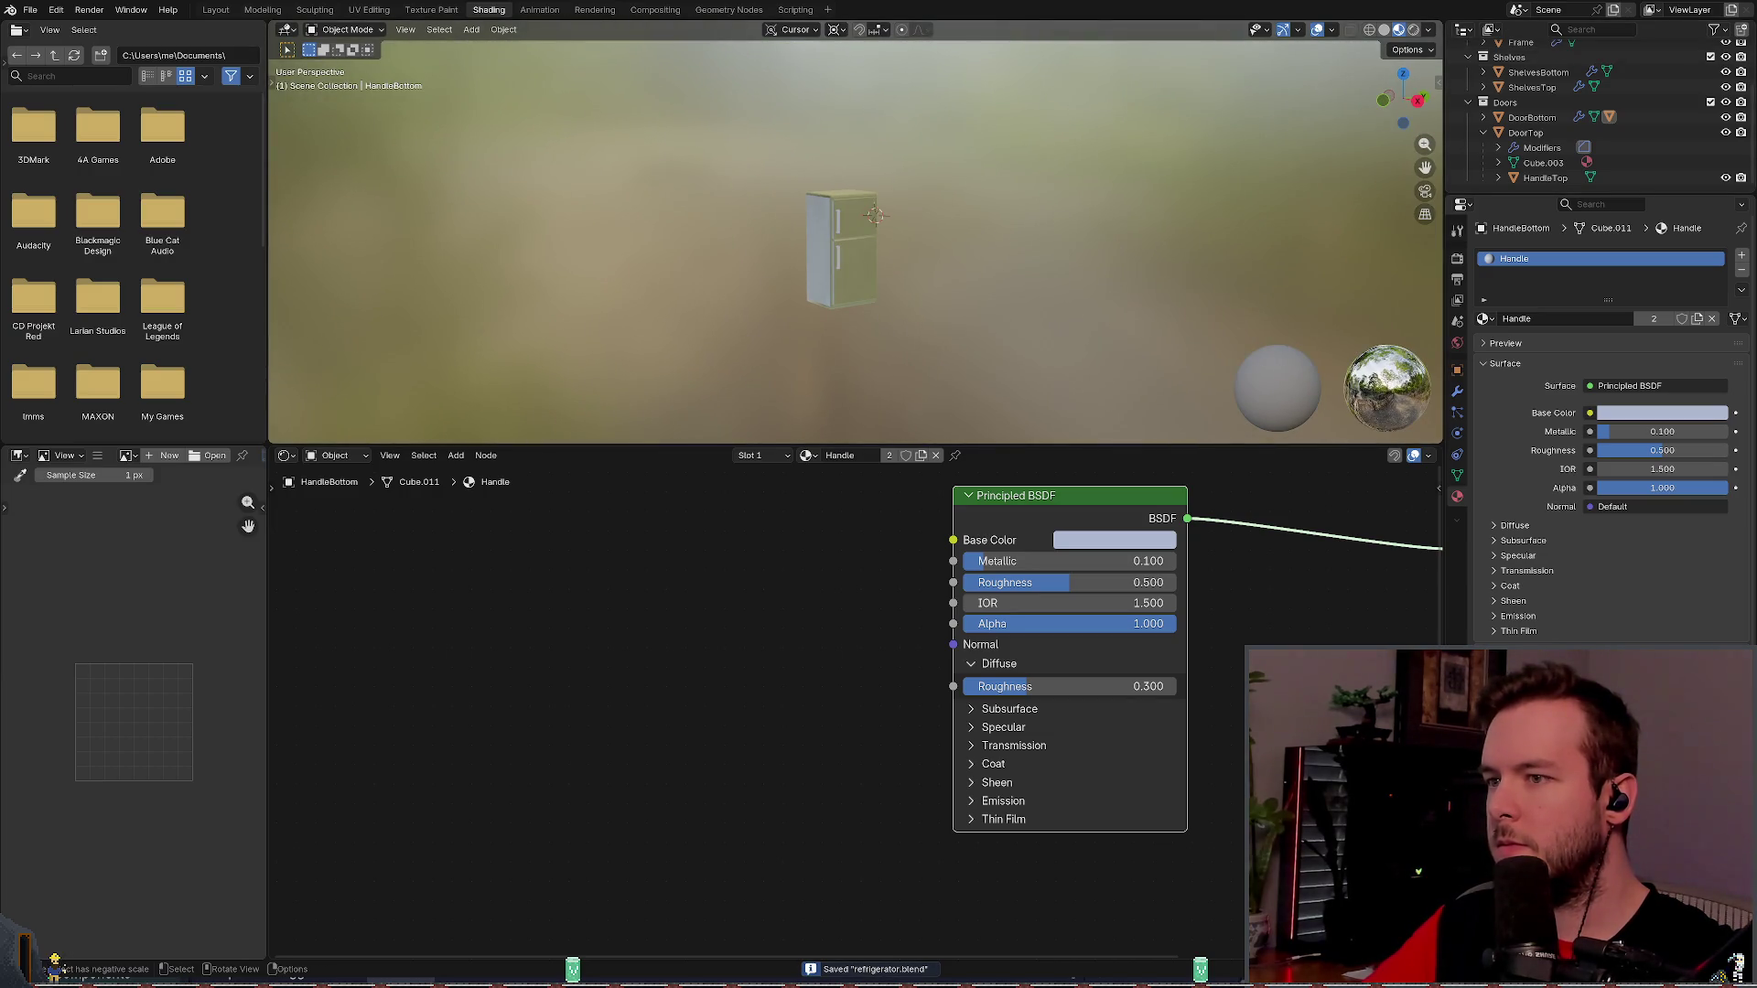
scroll(833, 265, up, 3)
drag(915, 265, 935, 269)
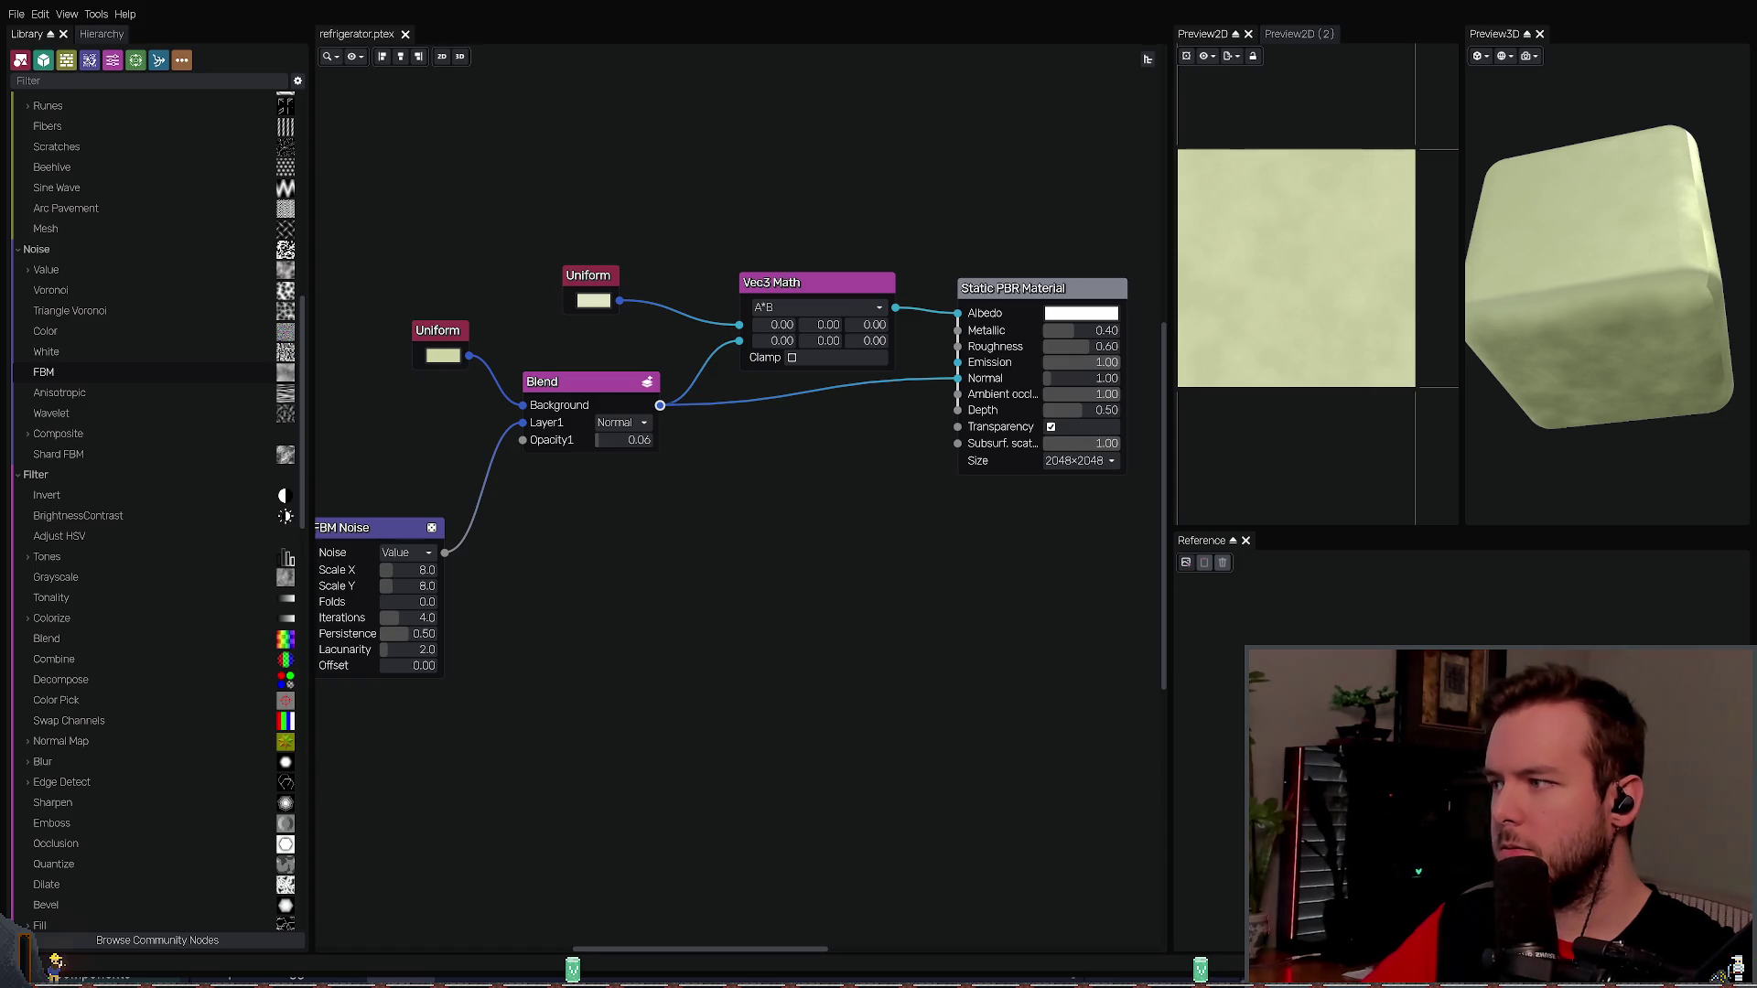
key(alt+Tab)
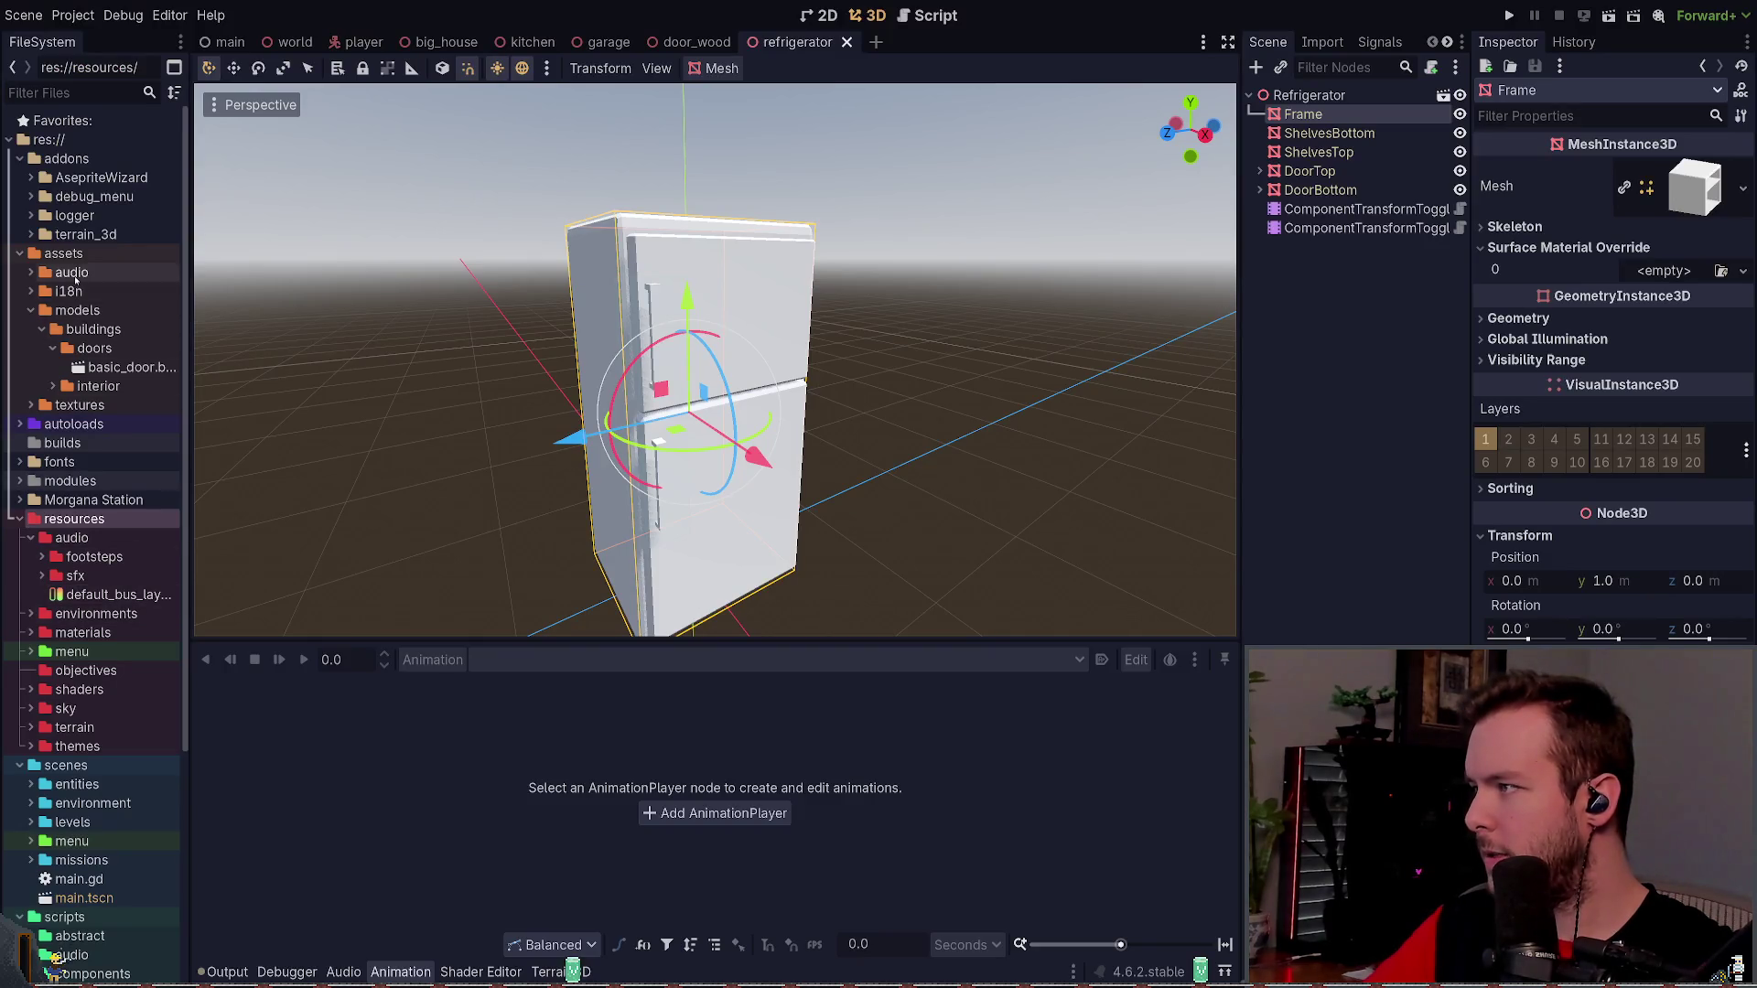
- Browse to the interior models folder, inspect the fridge's Frame node, then return to Blender
click(107, 347)
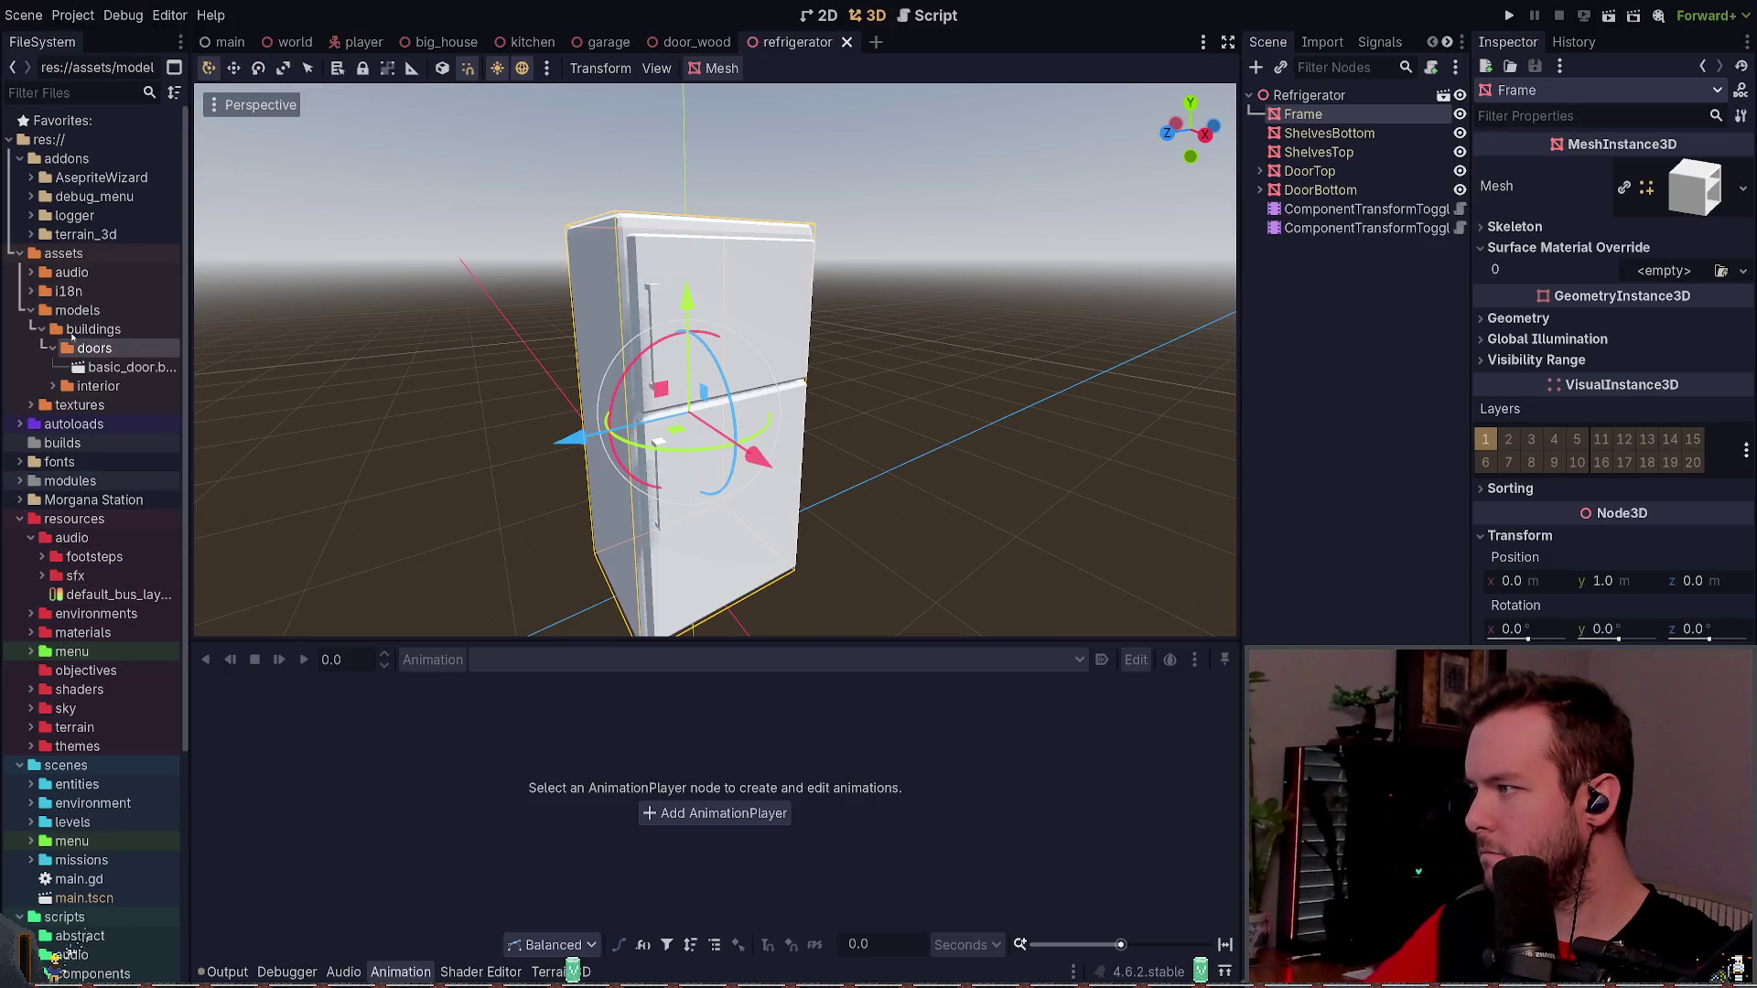
click(53, 347)
click(98, 367)
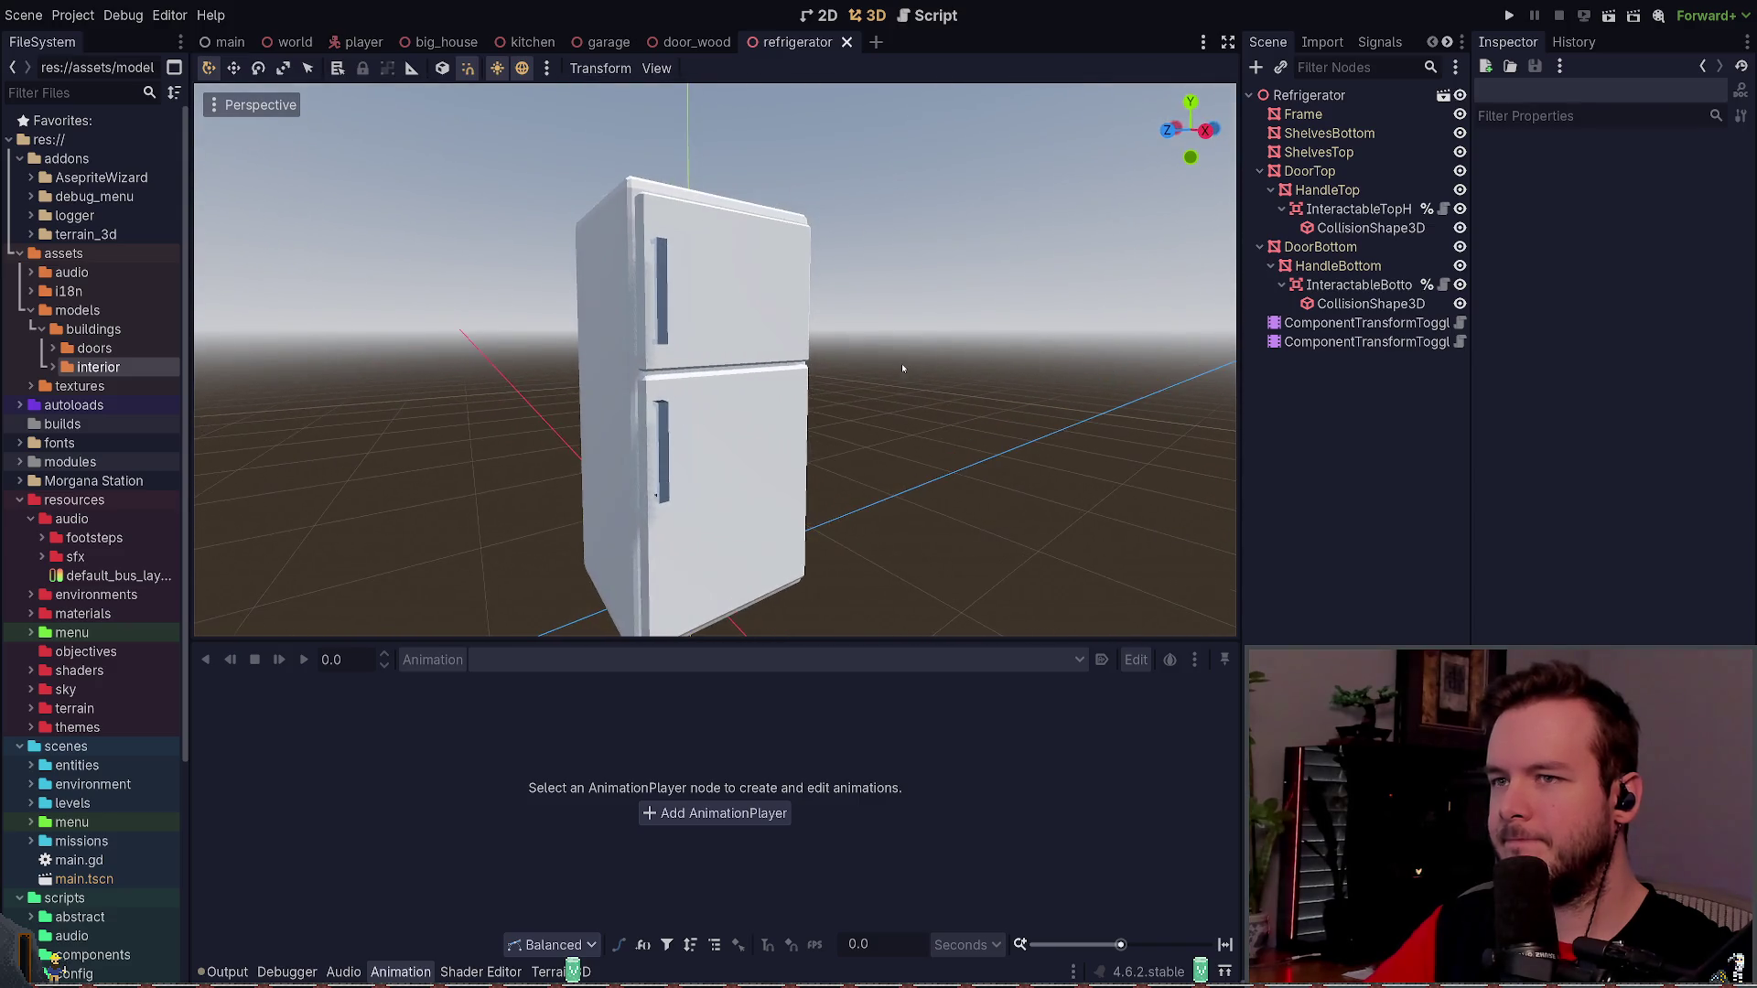
click(1302, 113)
click(1015, 302)
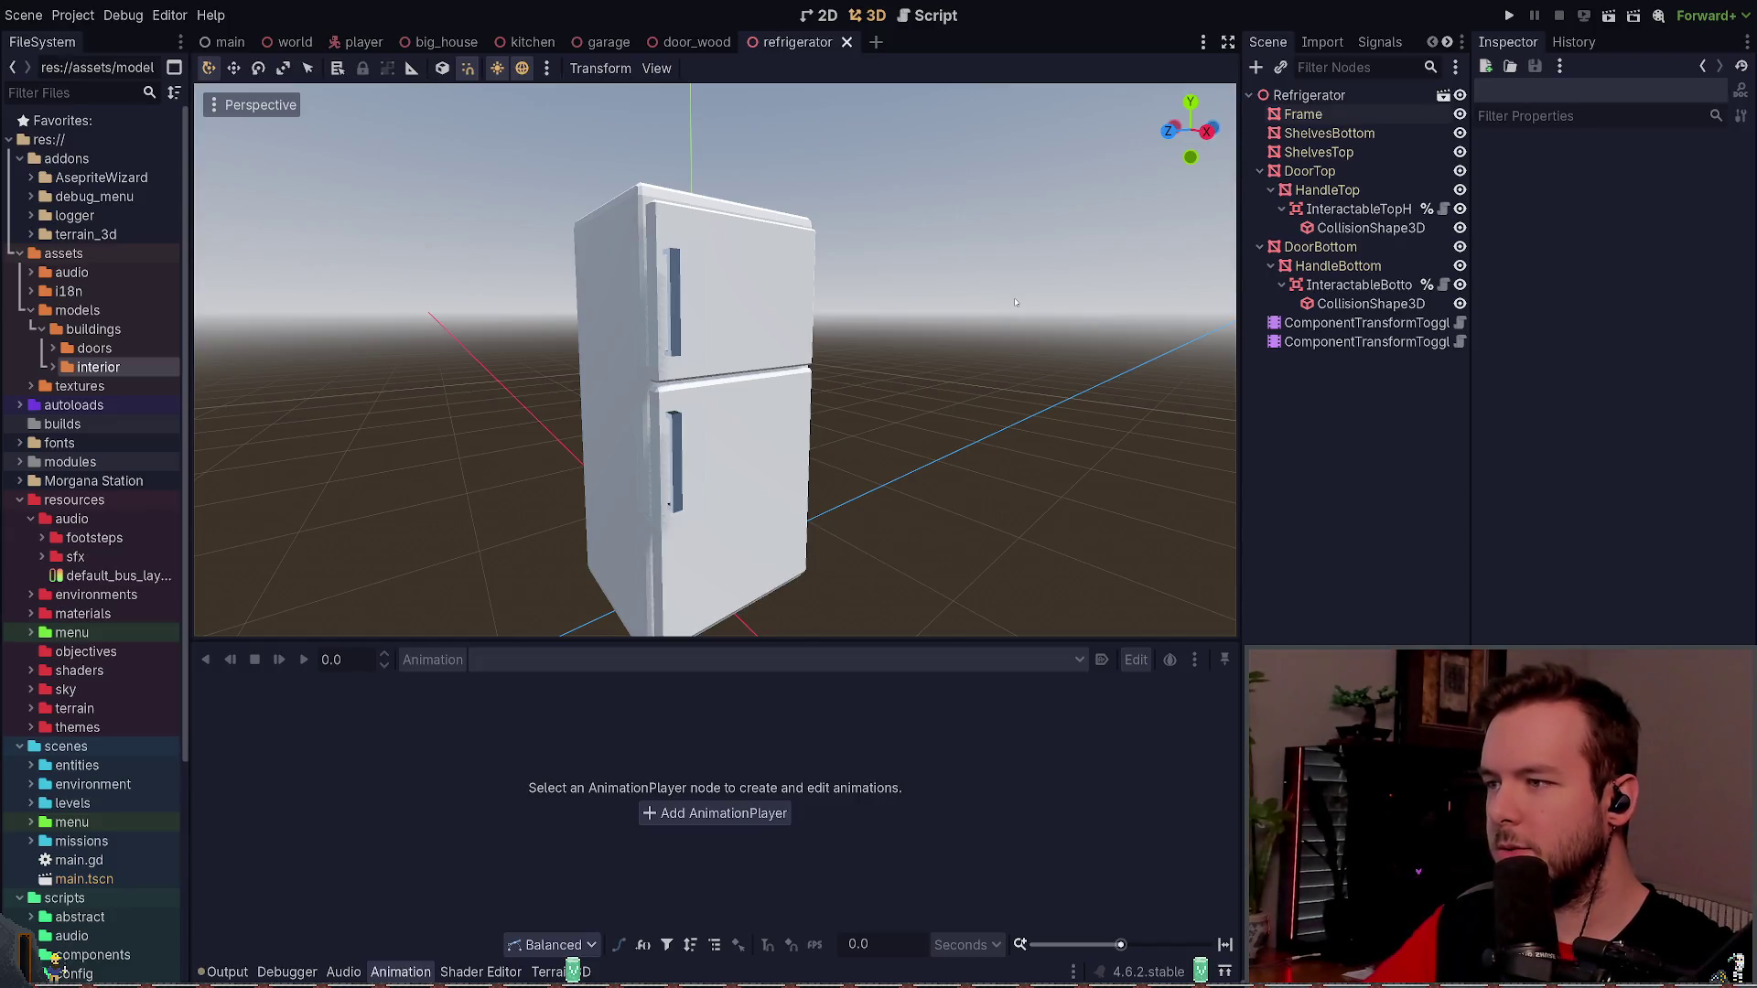
key(alt+Tab)
scroll(944, 349, up, 2)
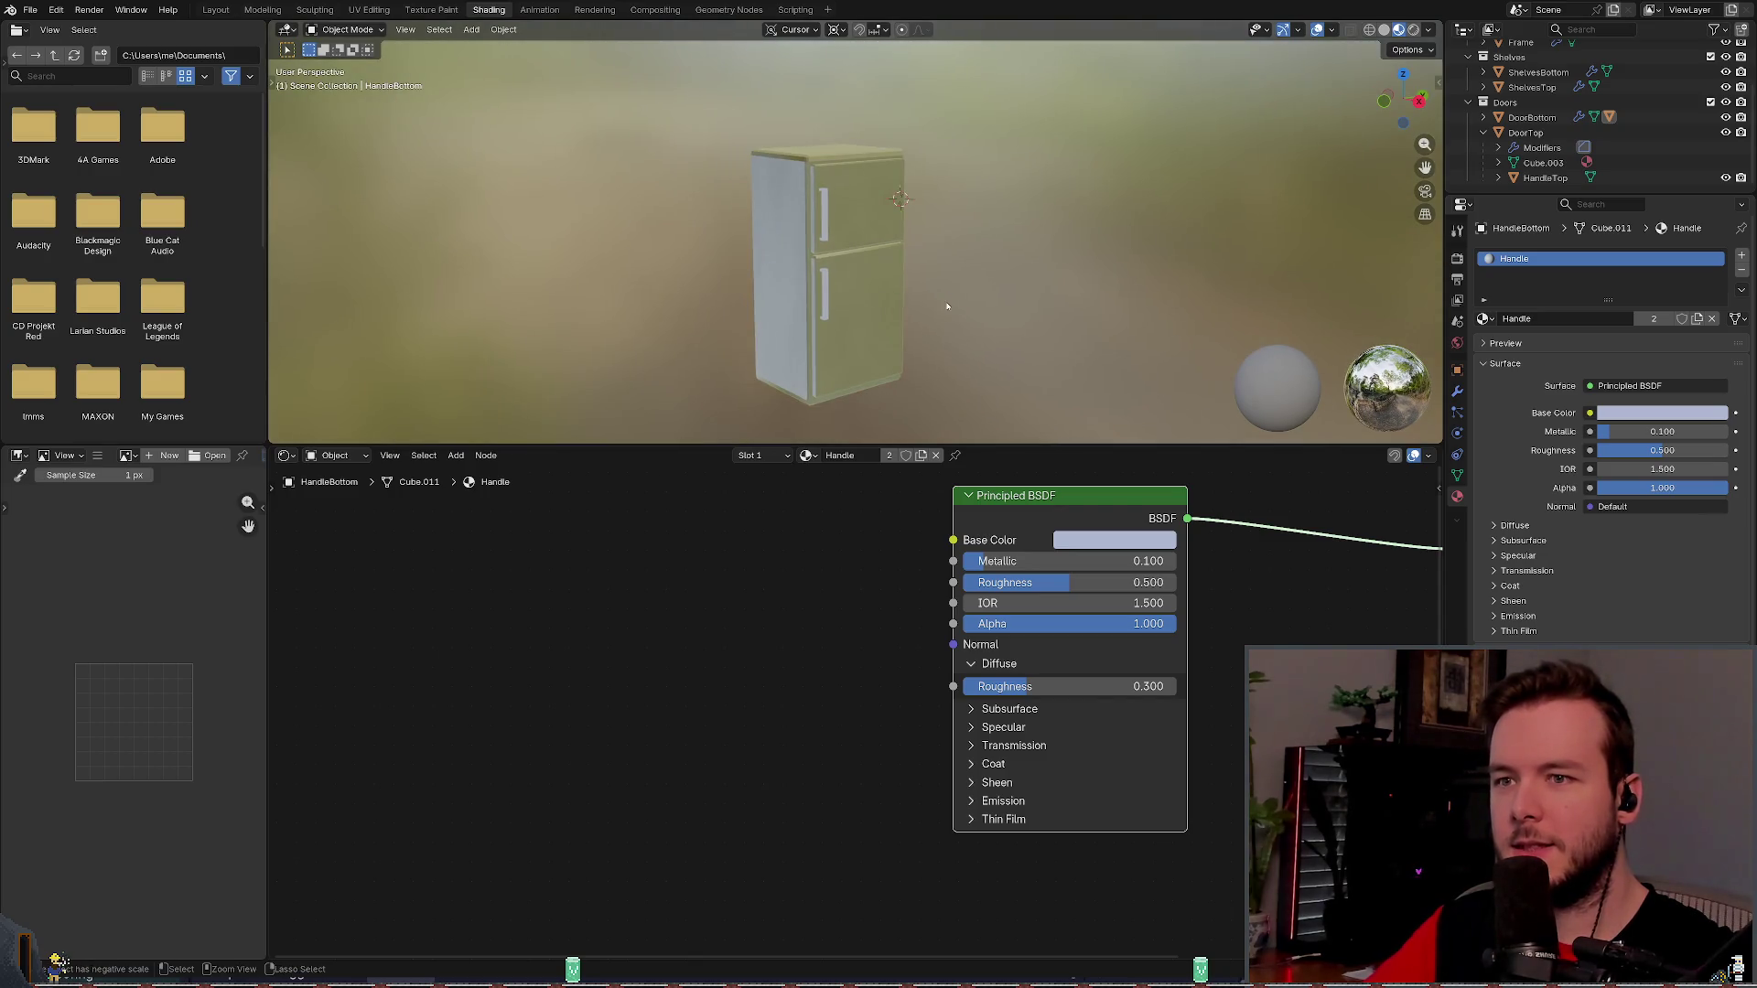
- Save refrigerator.blend and start exporting all collections
key(ctrl+s)
scroll(920, 310, up, 1)
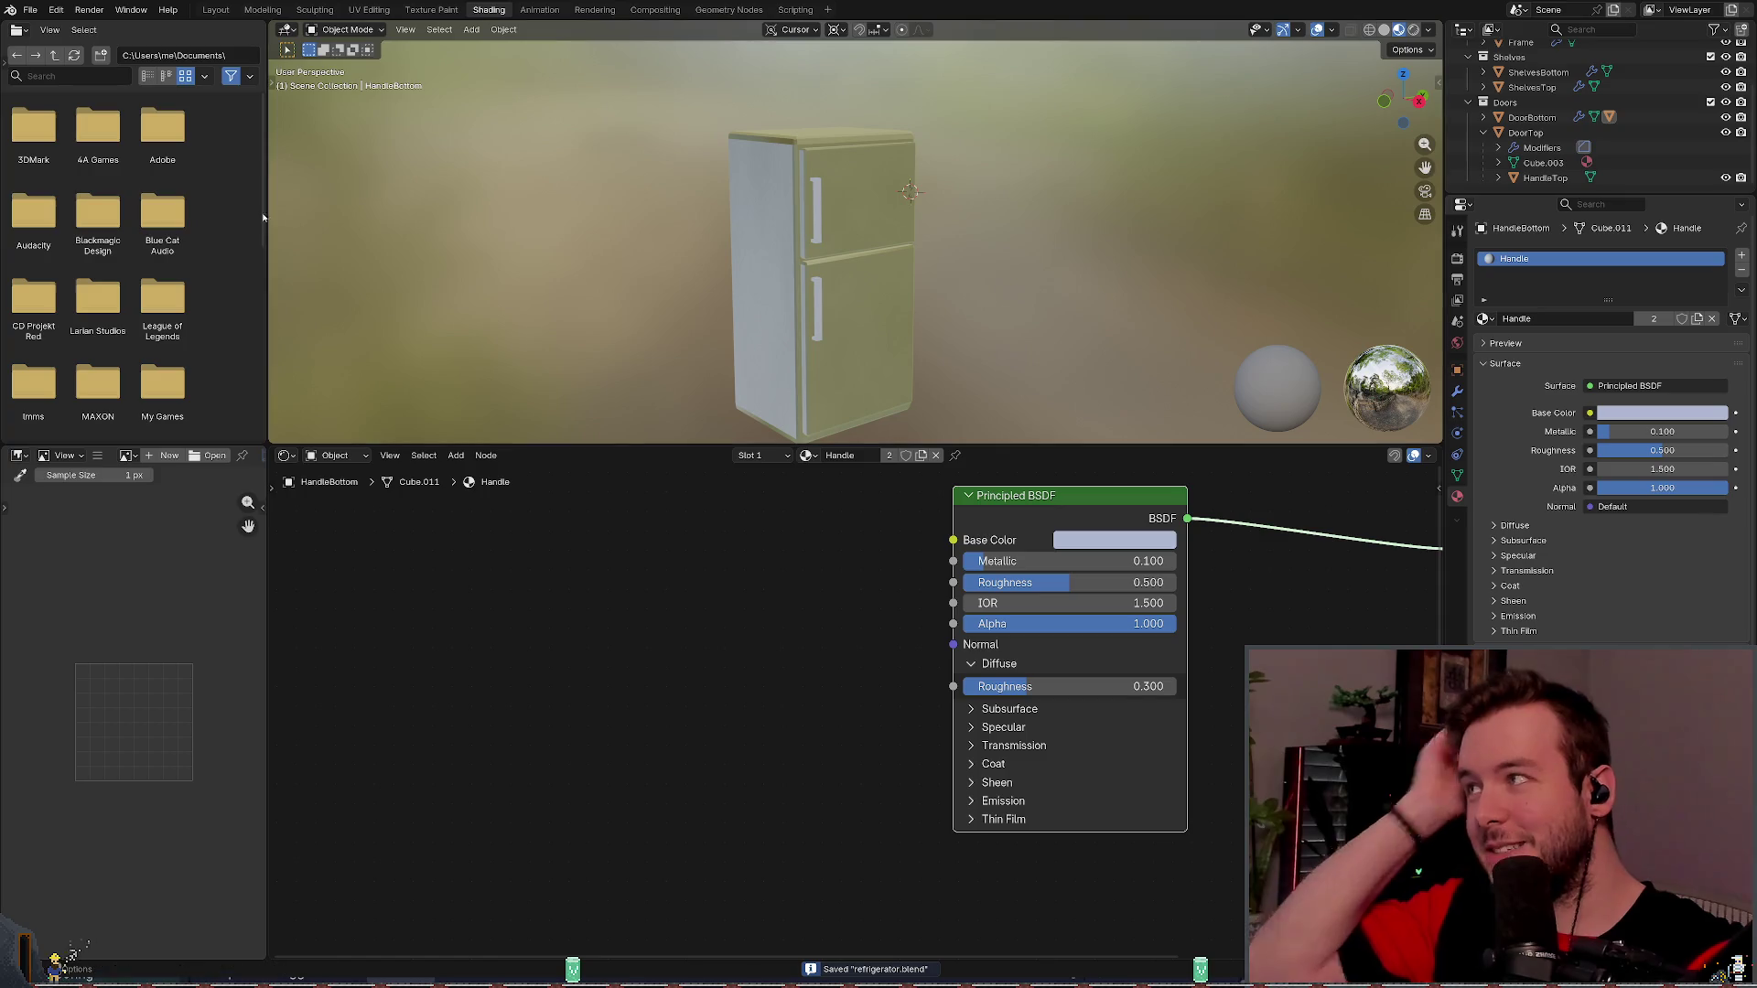
click(32, 13)
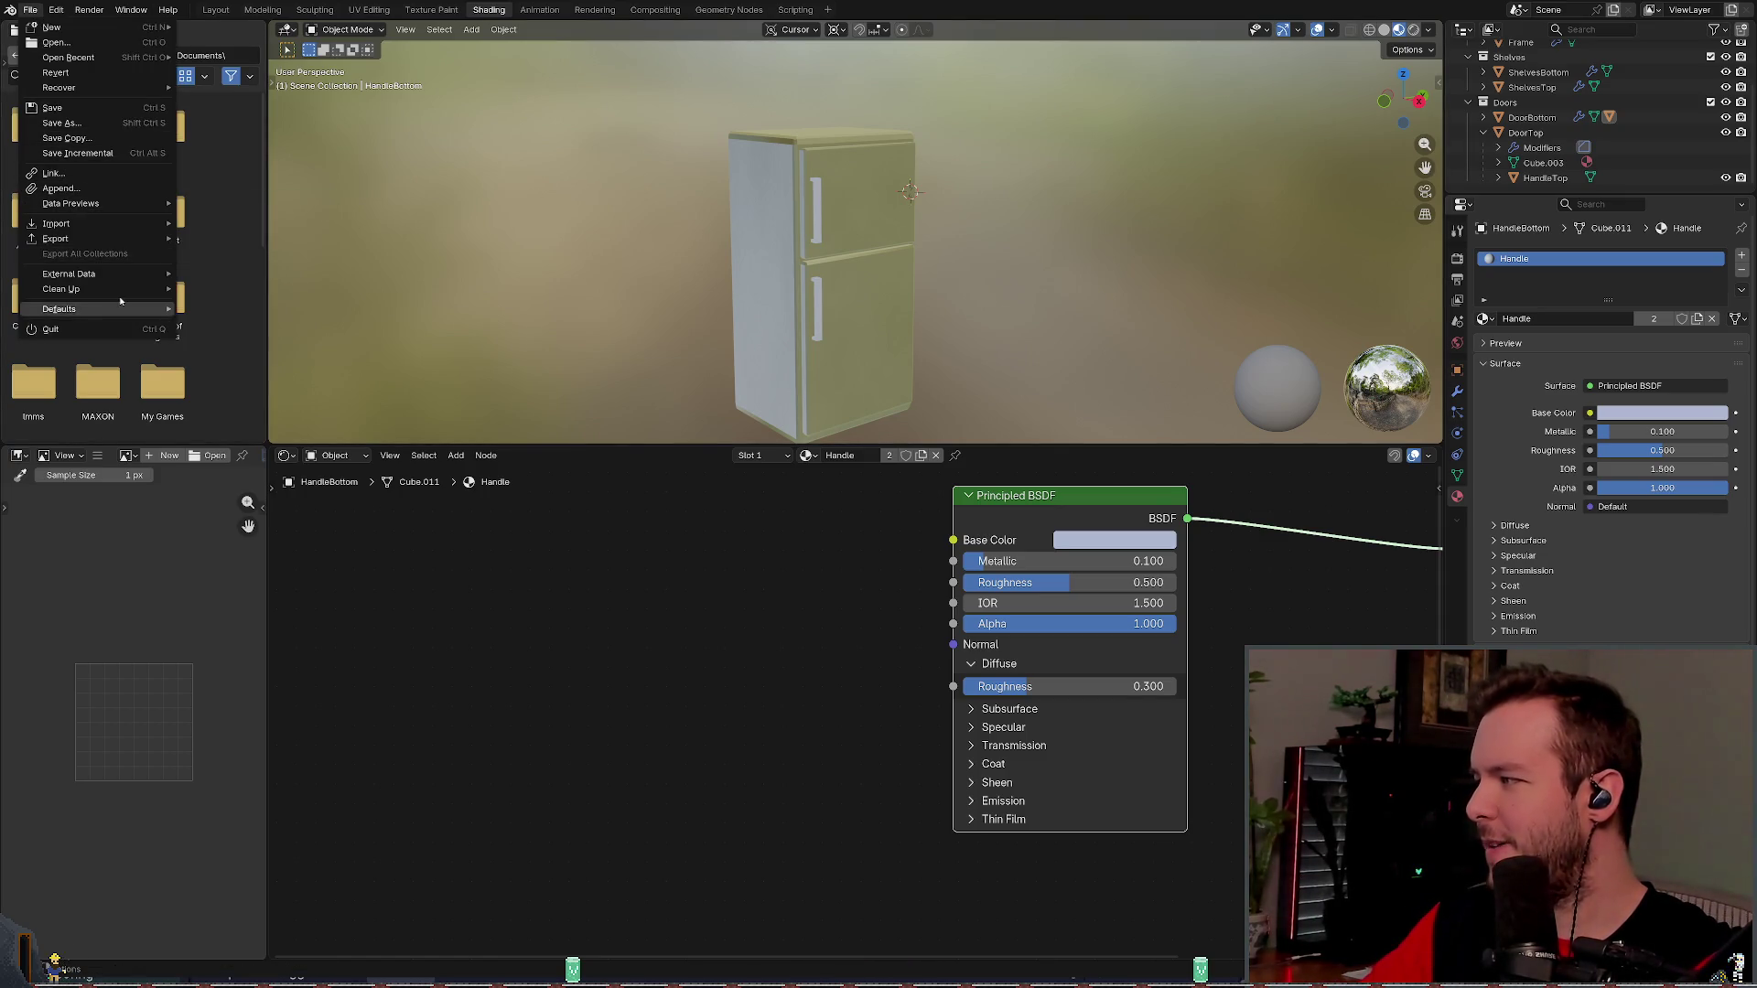
mouse_move(89, 239)
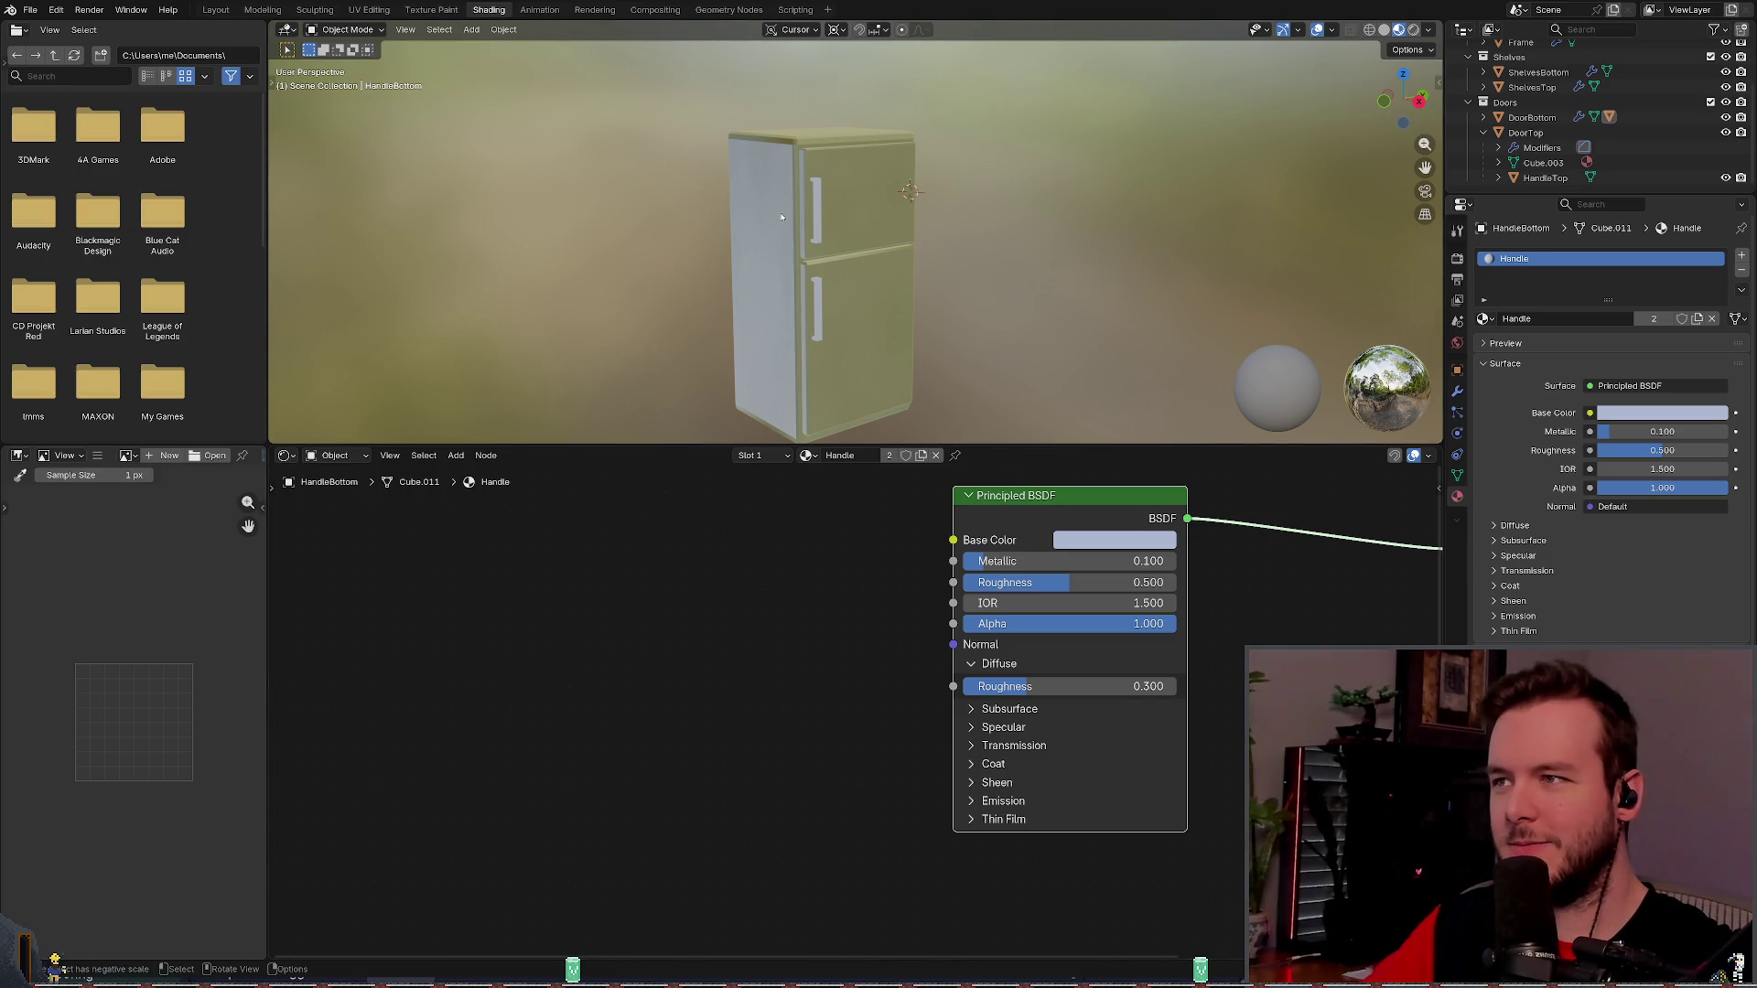
- Select the fridge frame, bring its Metal material nodes into view, and save again
click(759, 274)
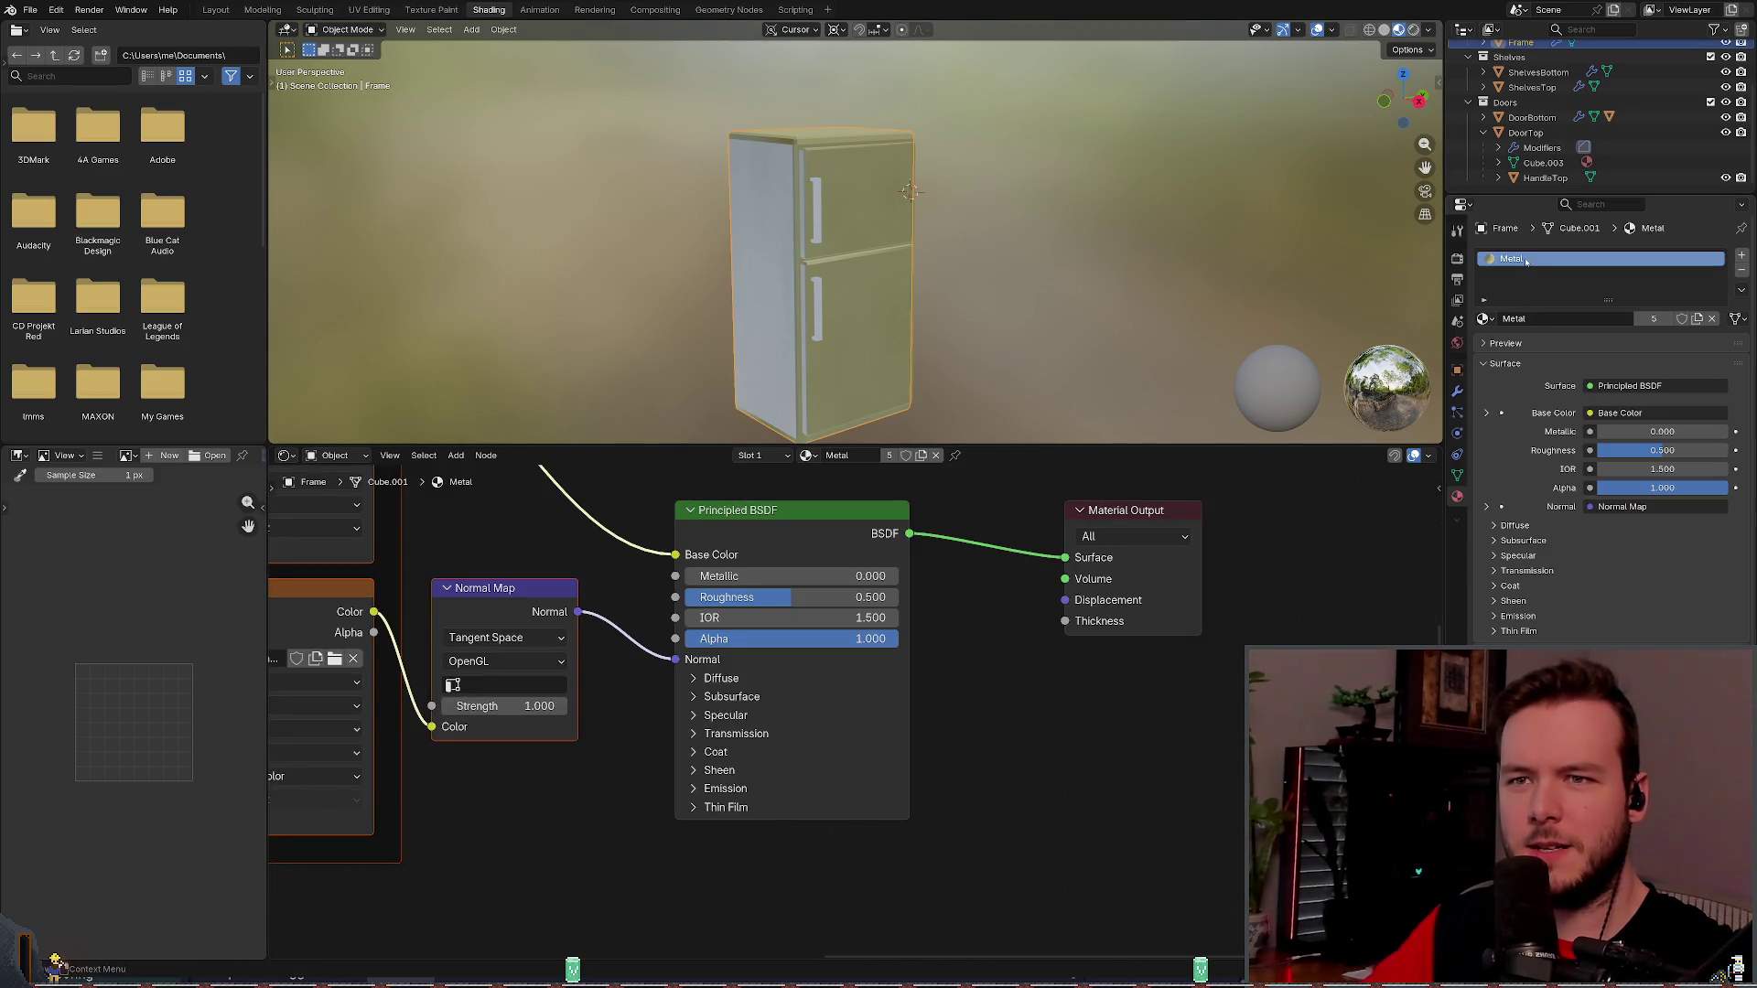
scroll(634, 497, down, 1)
scroll(634, 492, down, 3)
drag(766, 513, 958, 537)
key(ctrl+s)
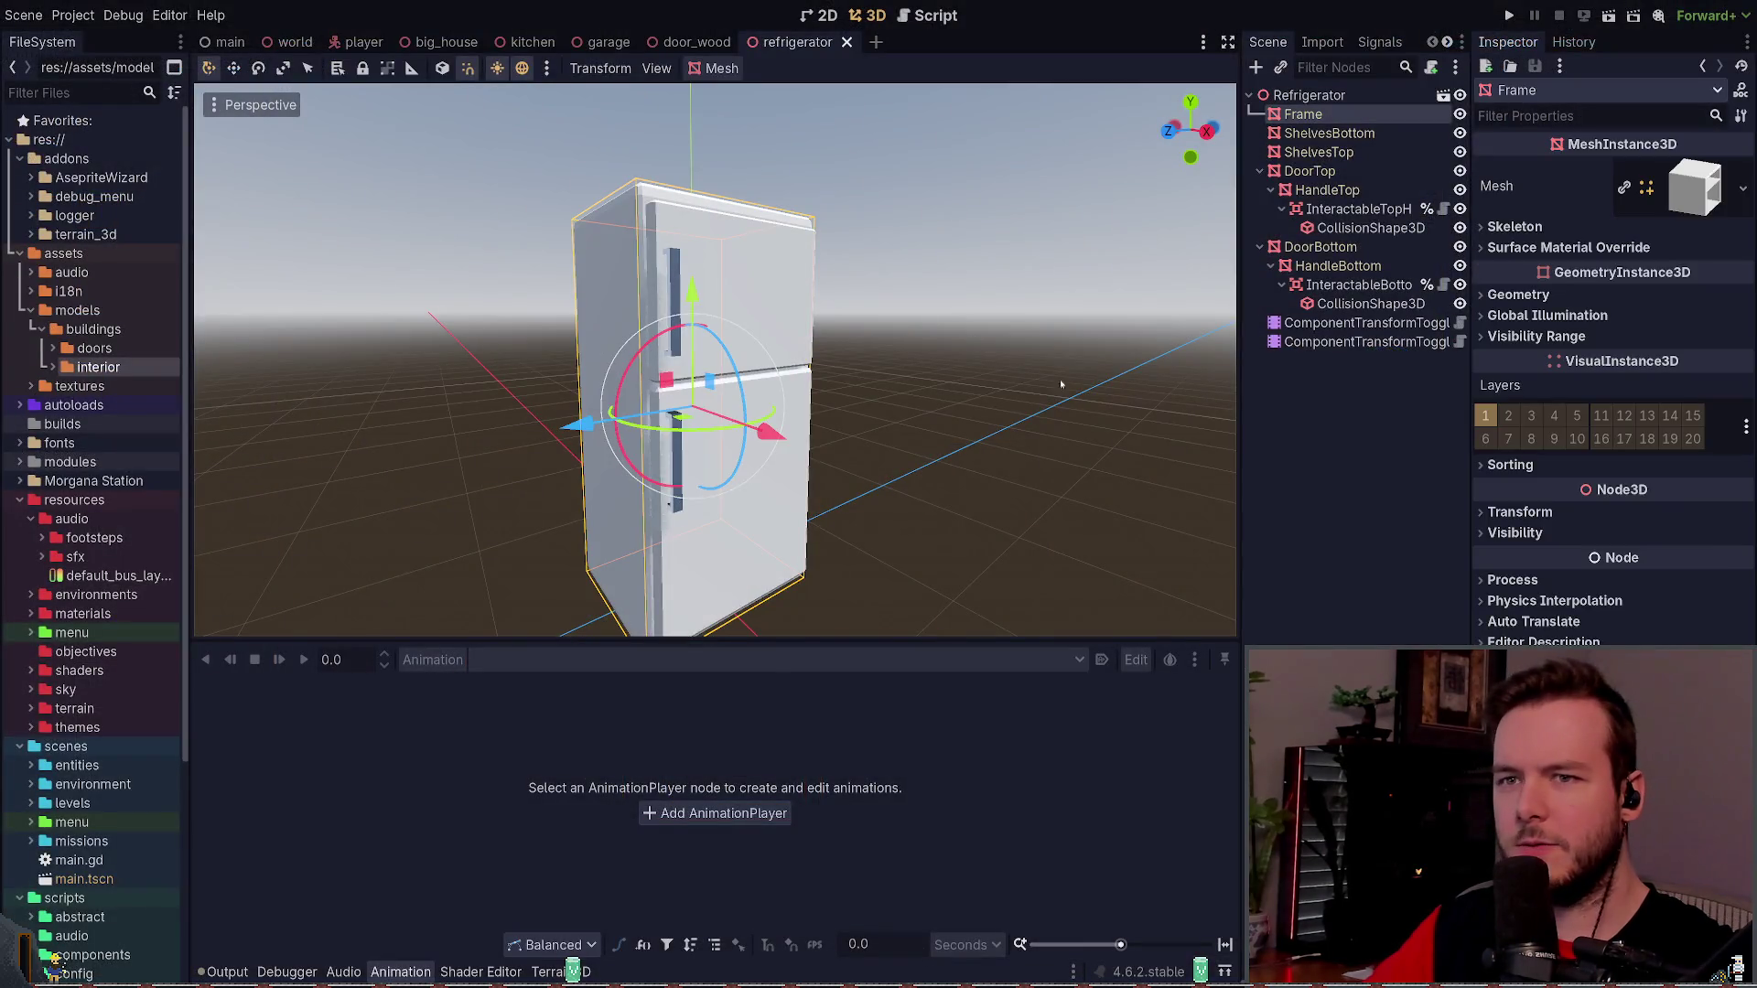
- Check the Frame's Surface 0 Metal material albedo, then select the root and expand the interior folder
click(1692, 188)
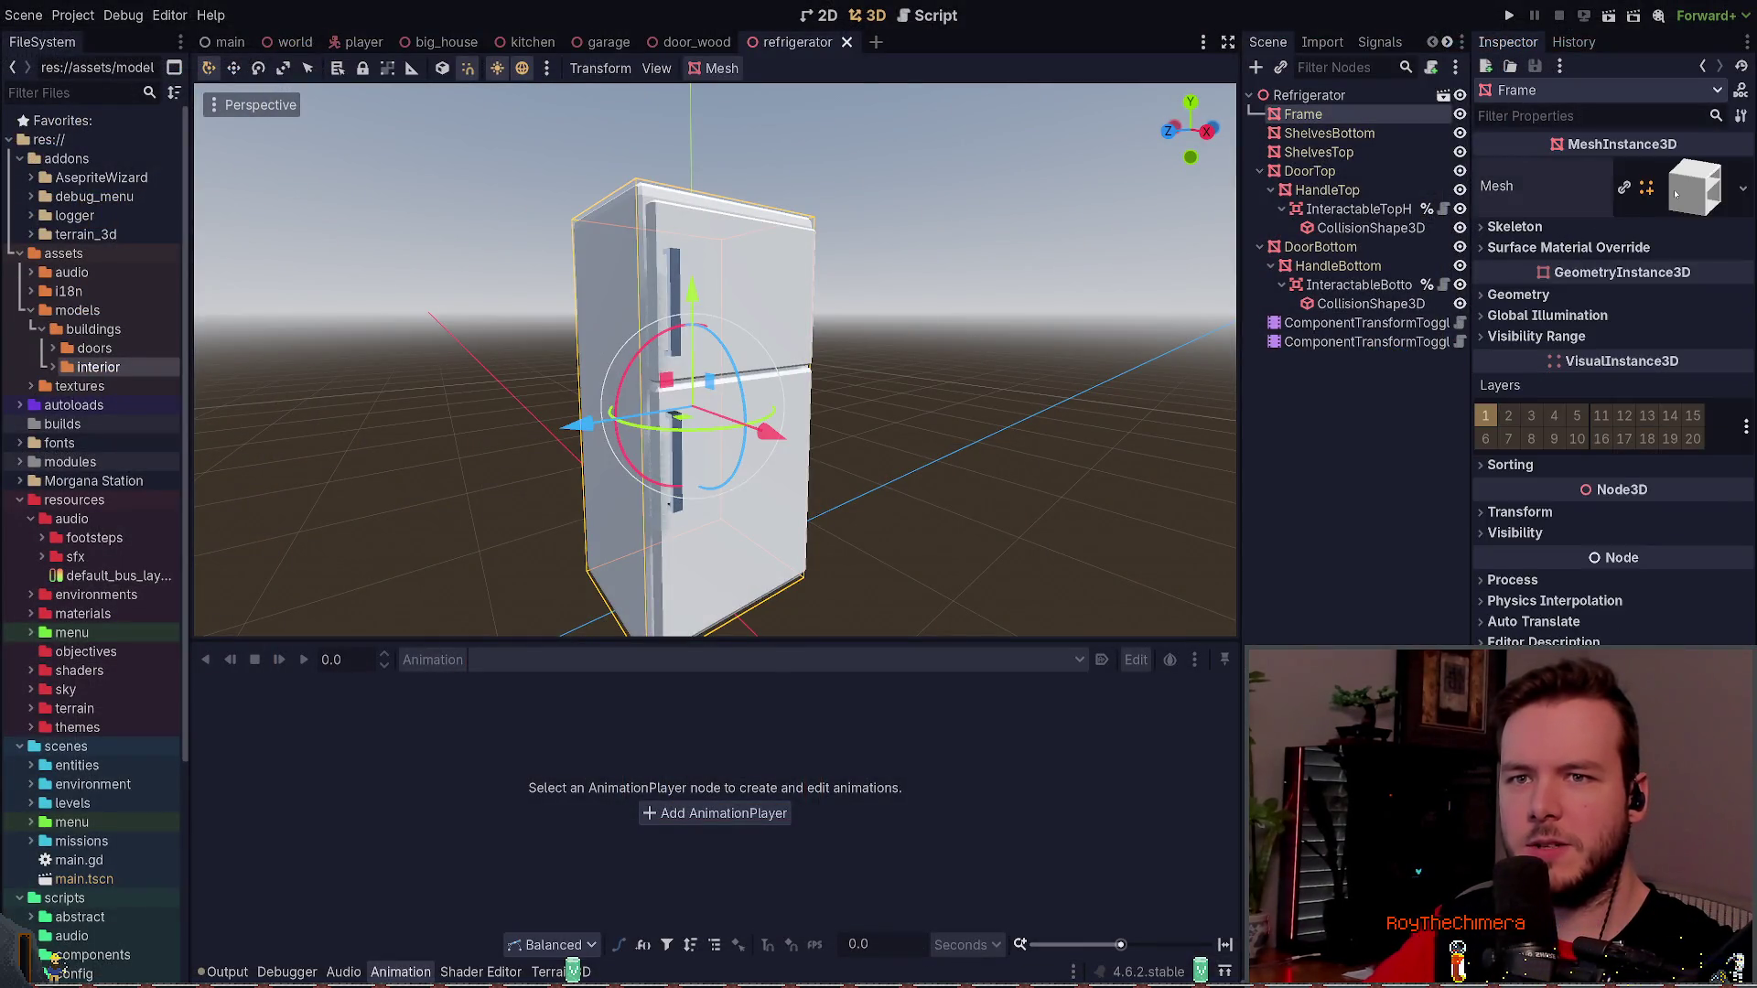
click(1520, 527)
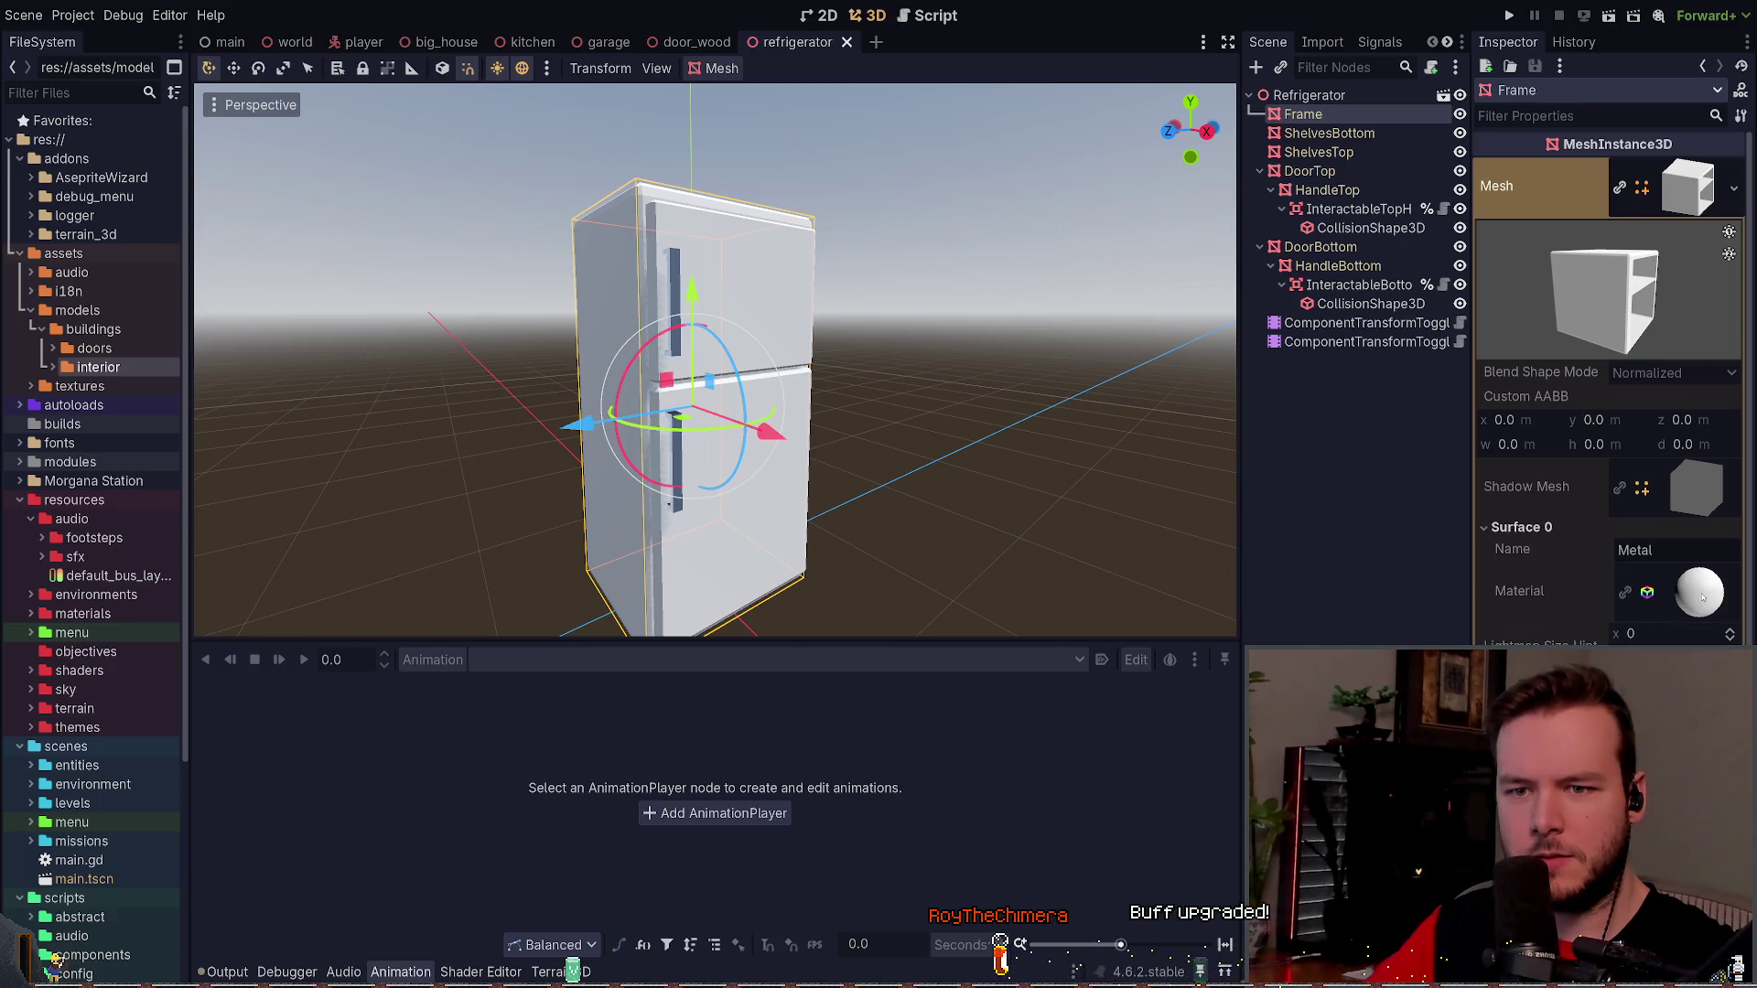
click(1702, 597)
click(1541, 458)
click(1541, 458)
click(1526, 518)
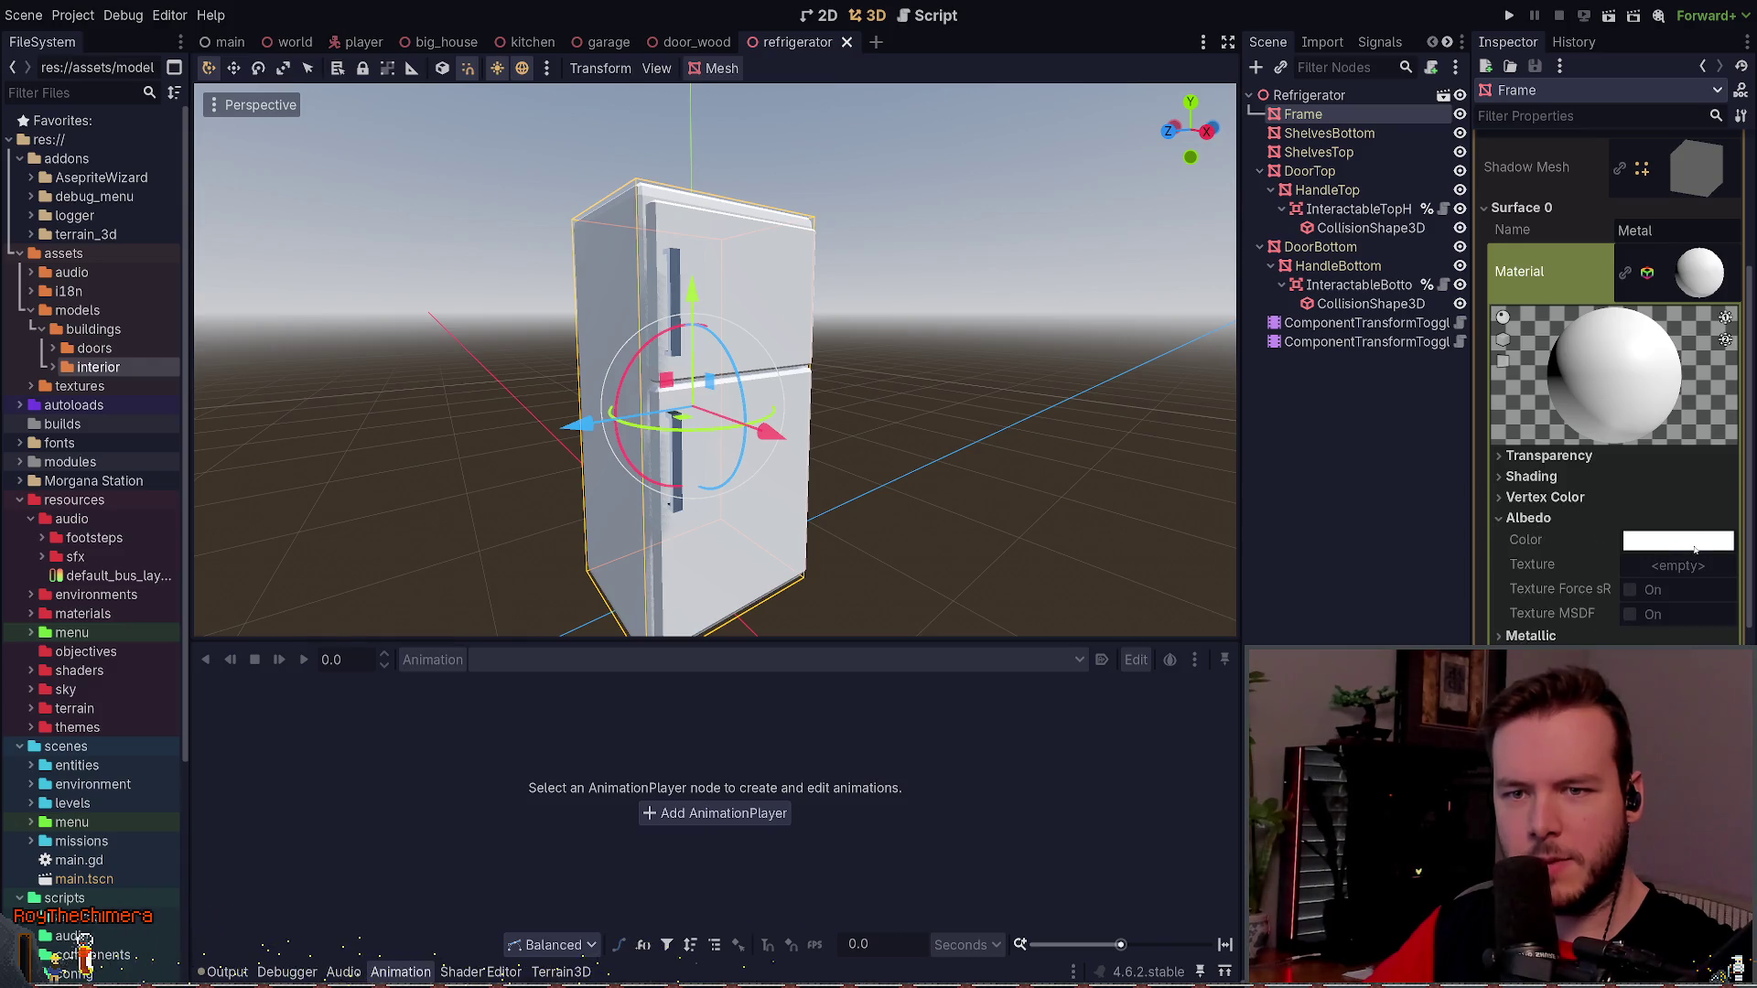
click(1527, 518)
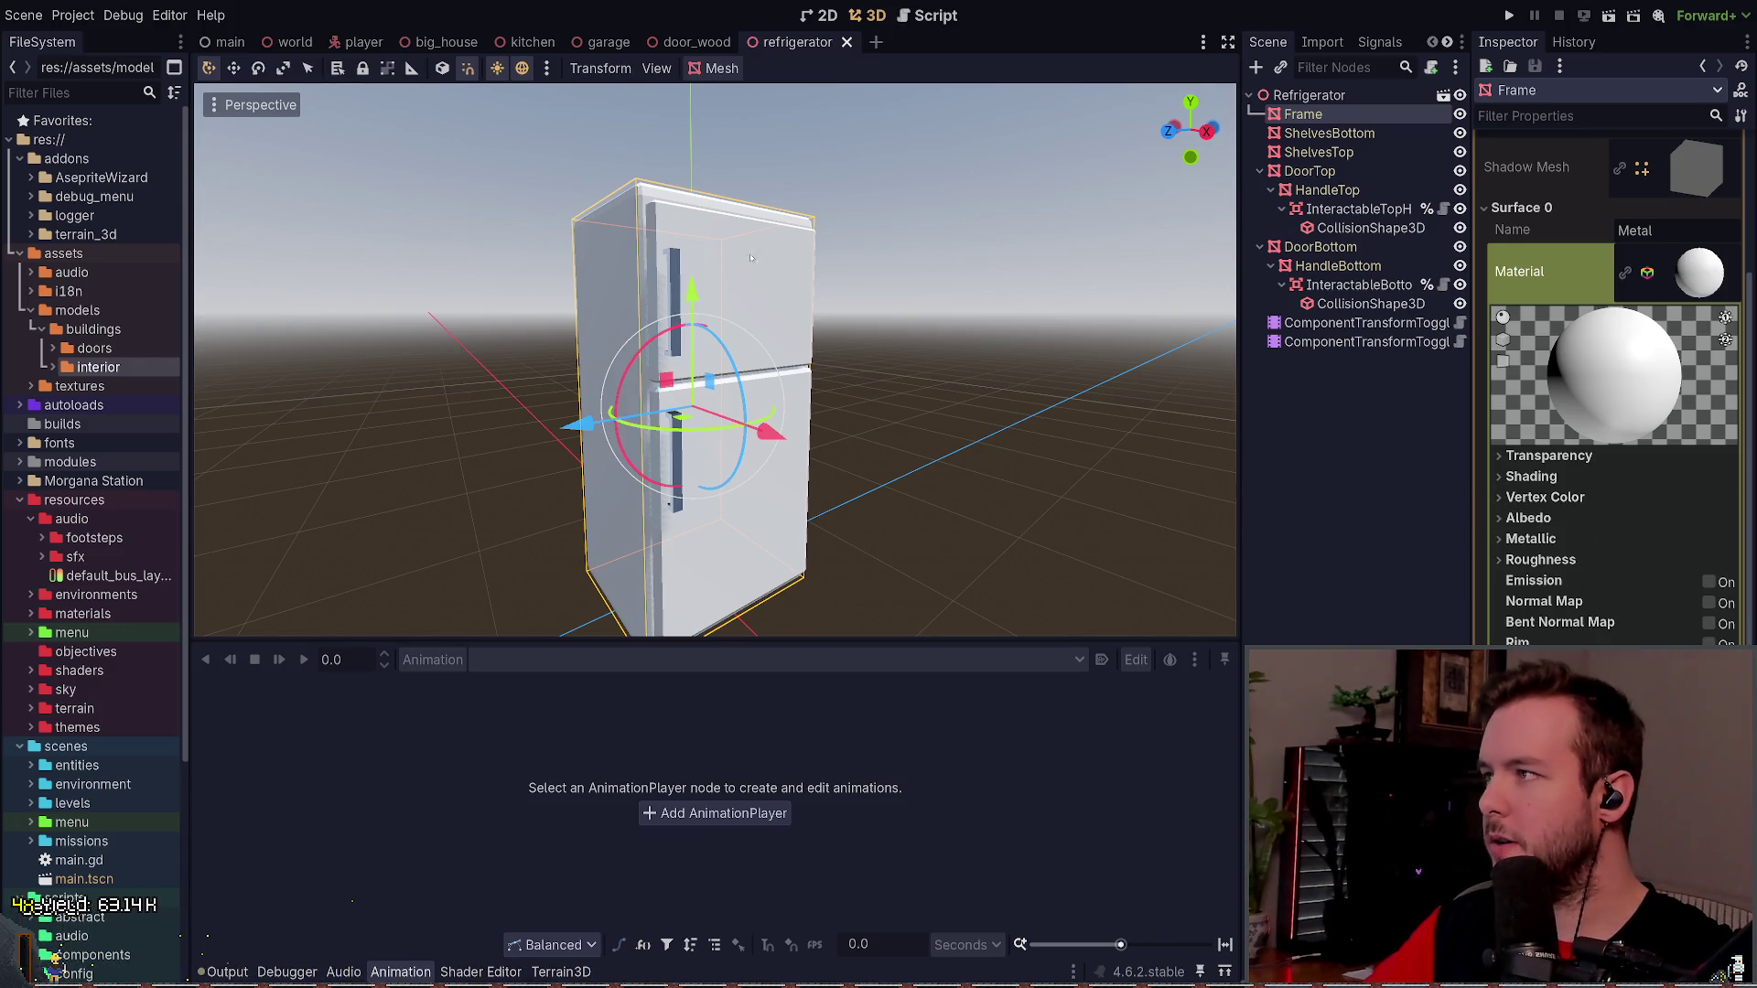
click(1309, 96)
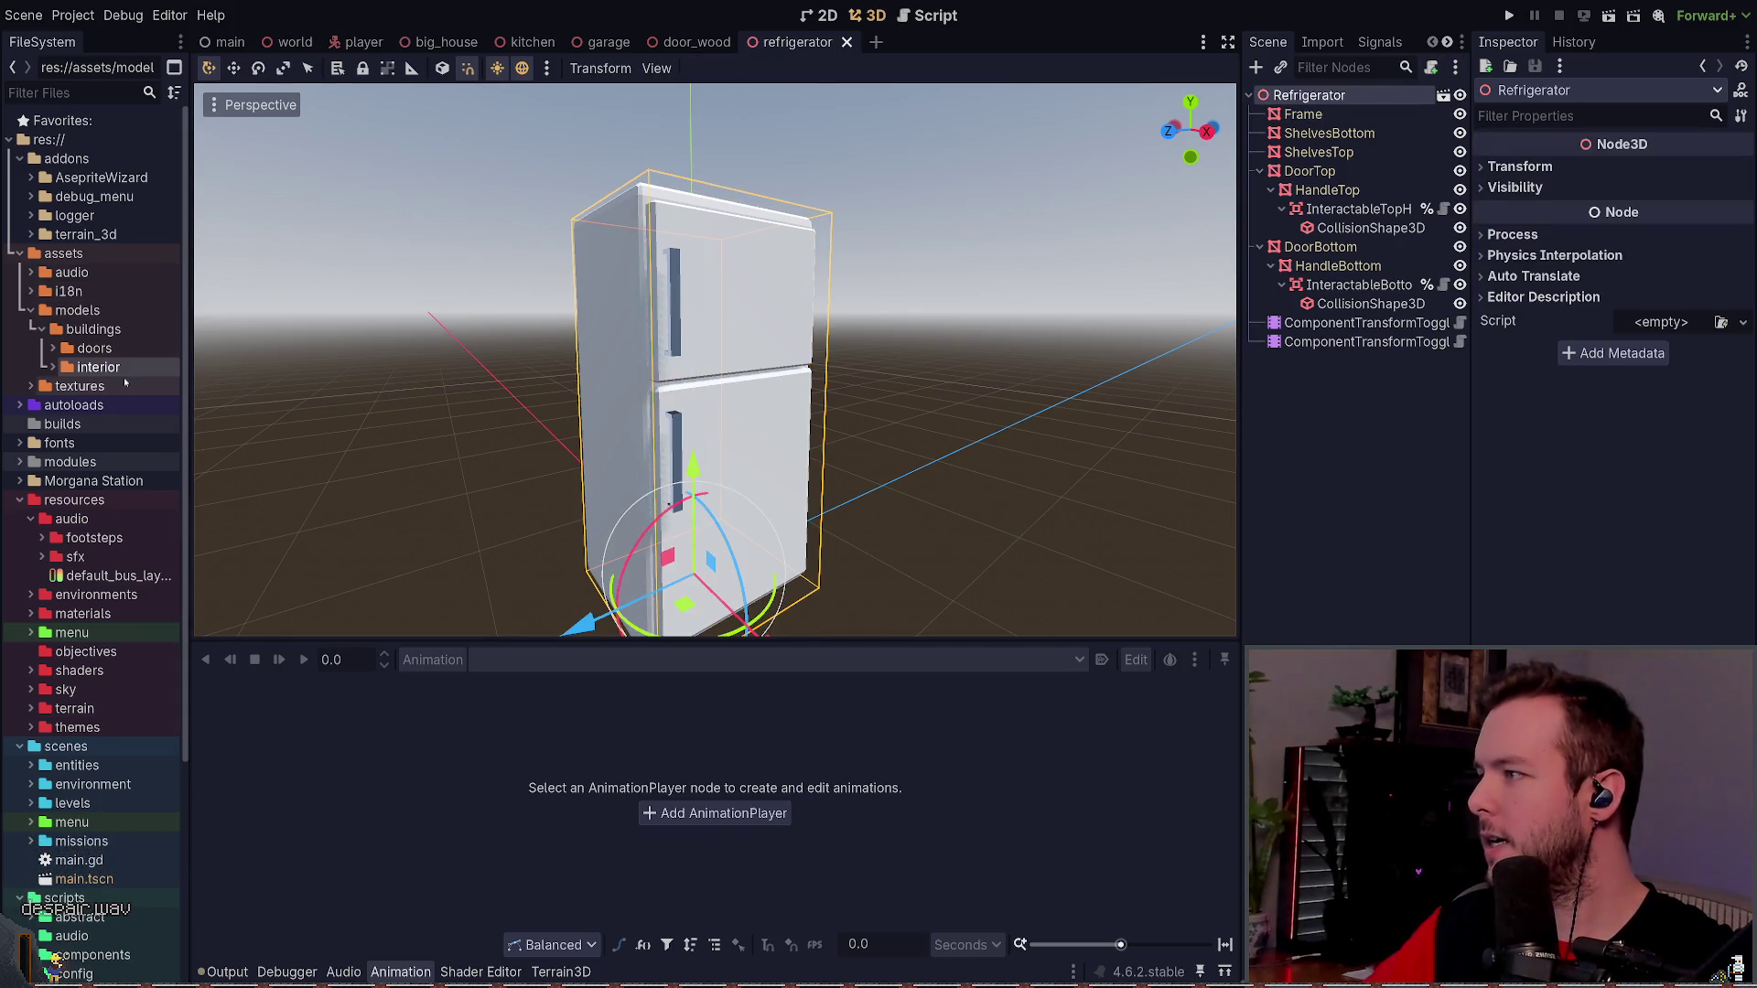
click(52, 367)
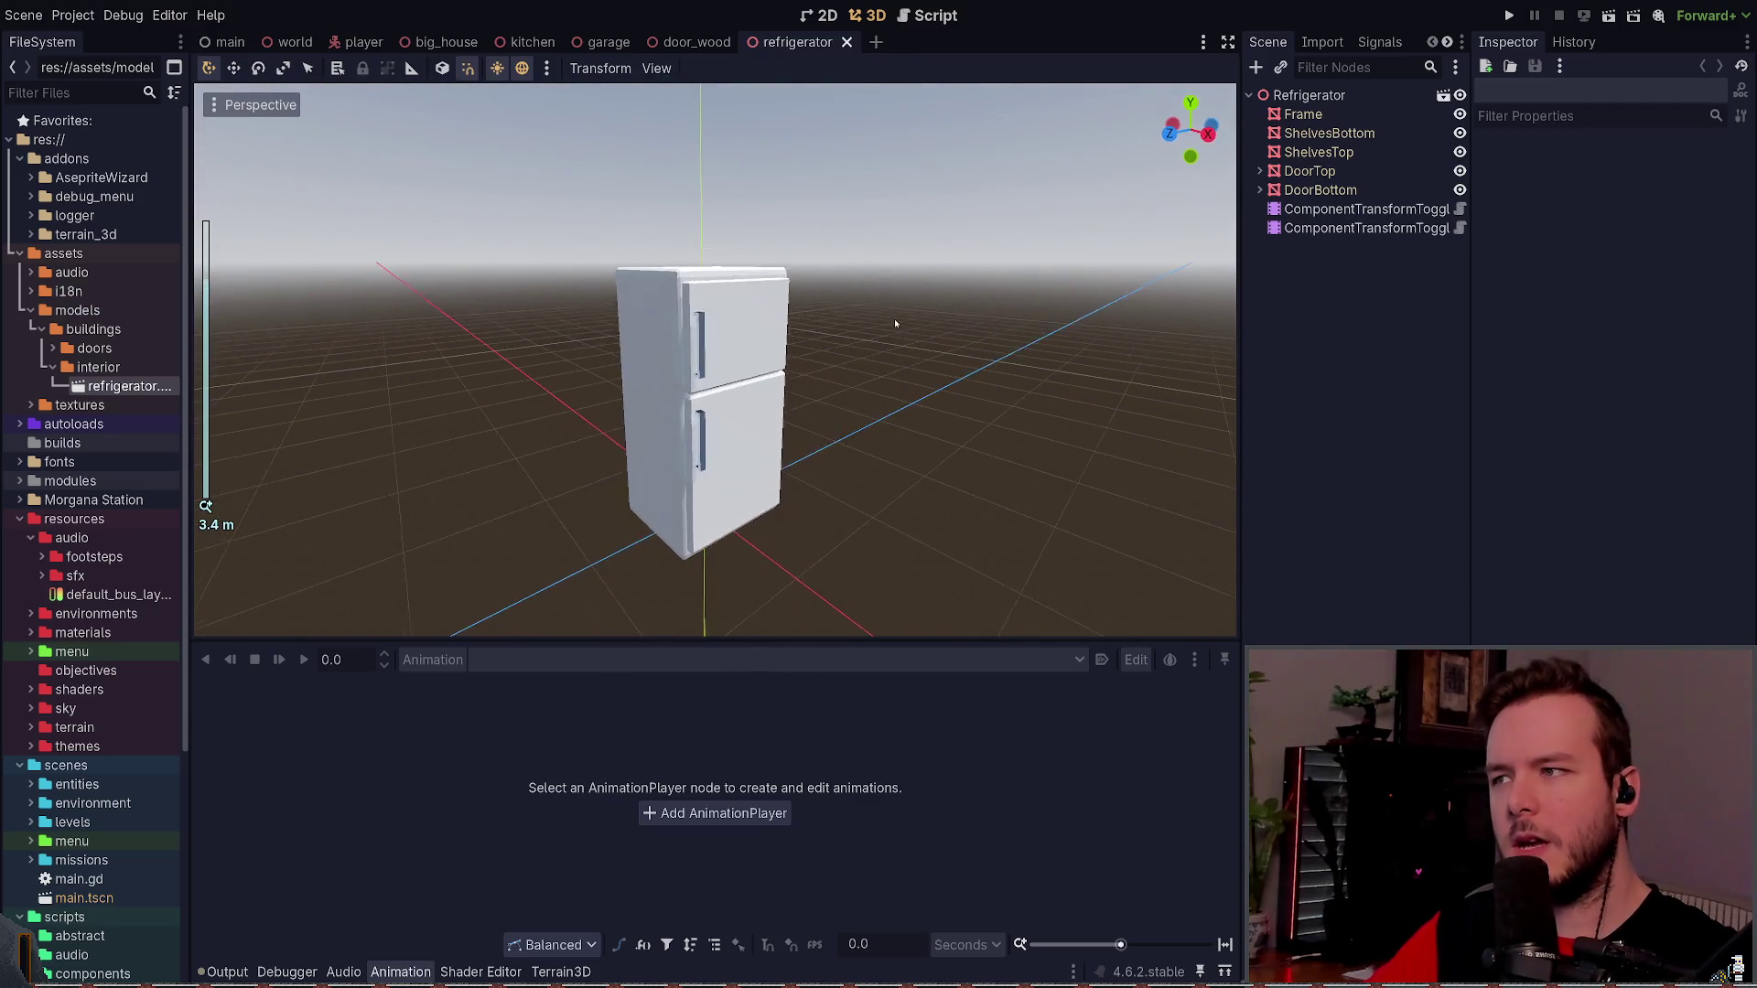
click(1311, 95)
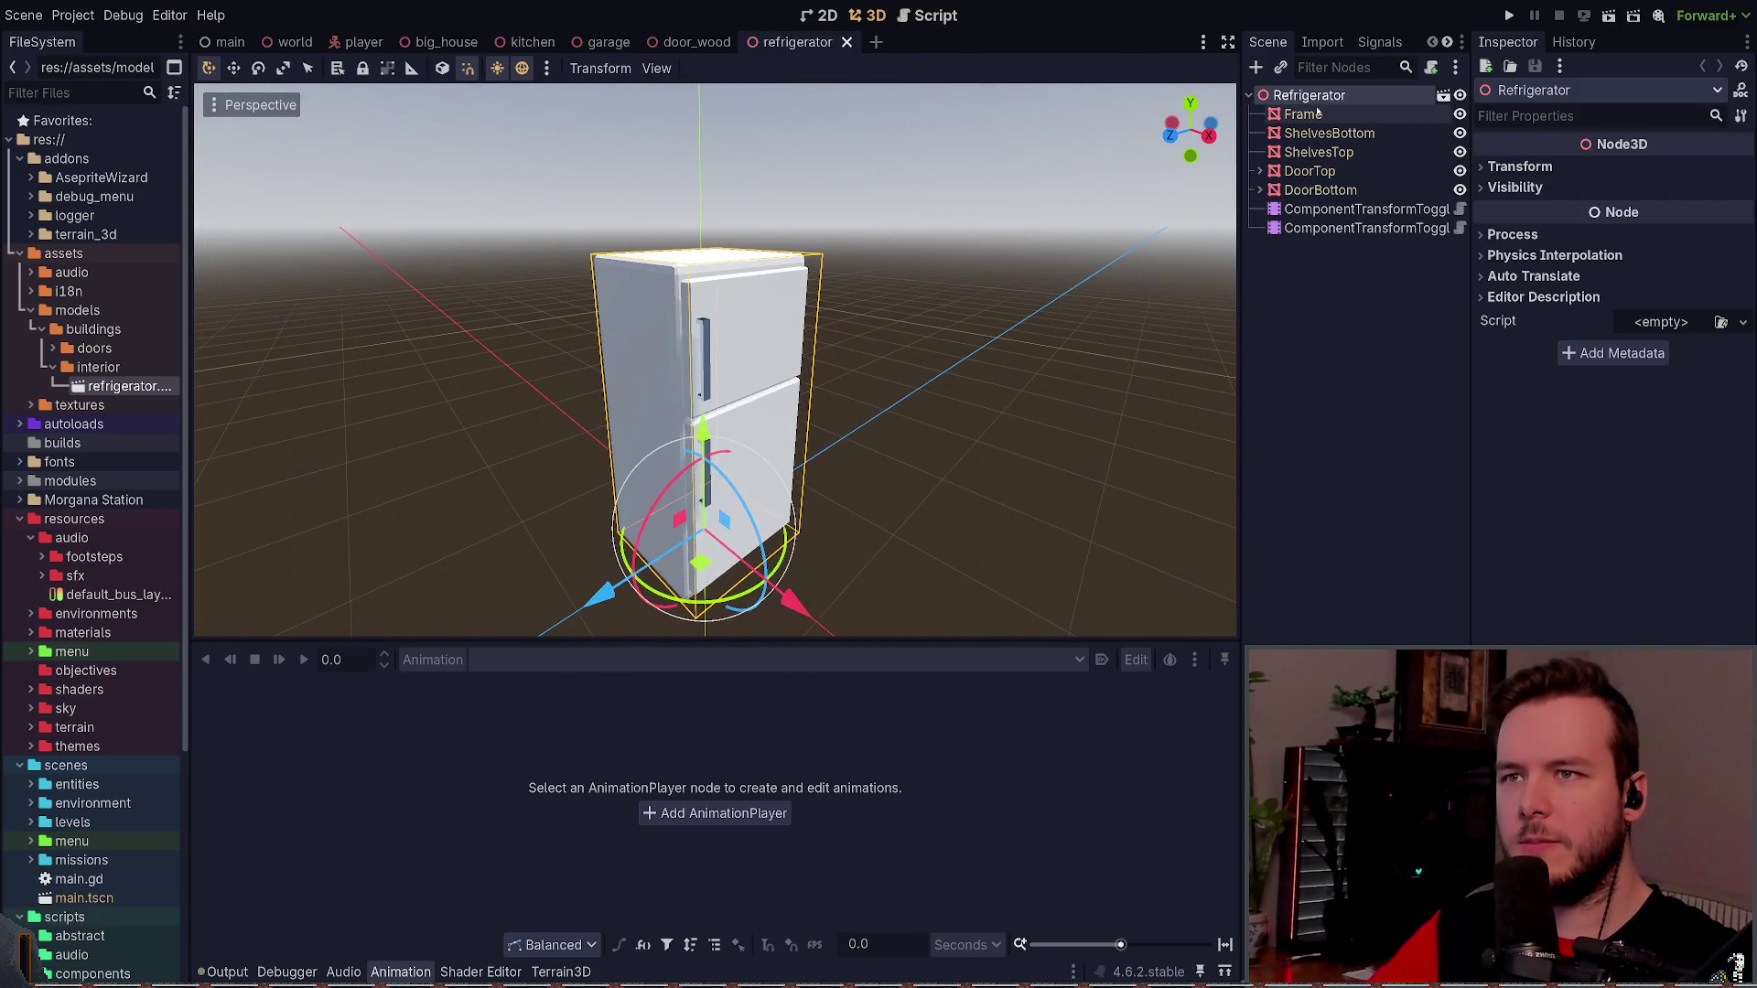
click(1318, 113)
click(1704, 184)
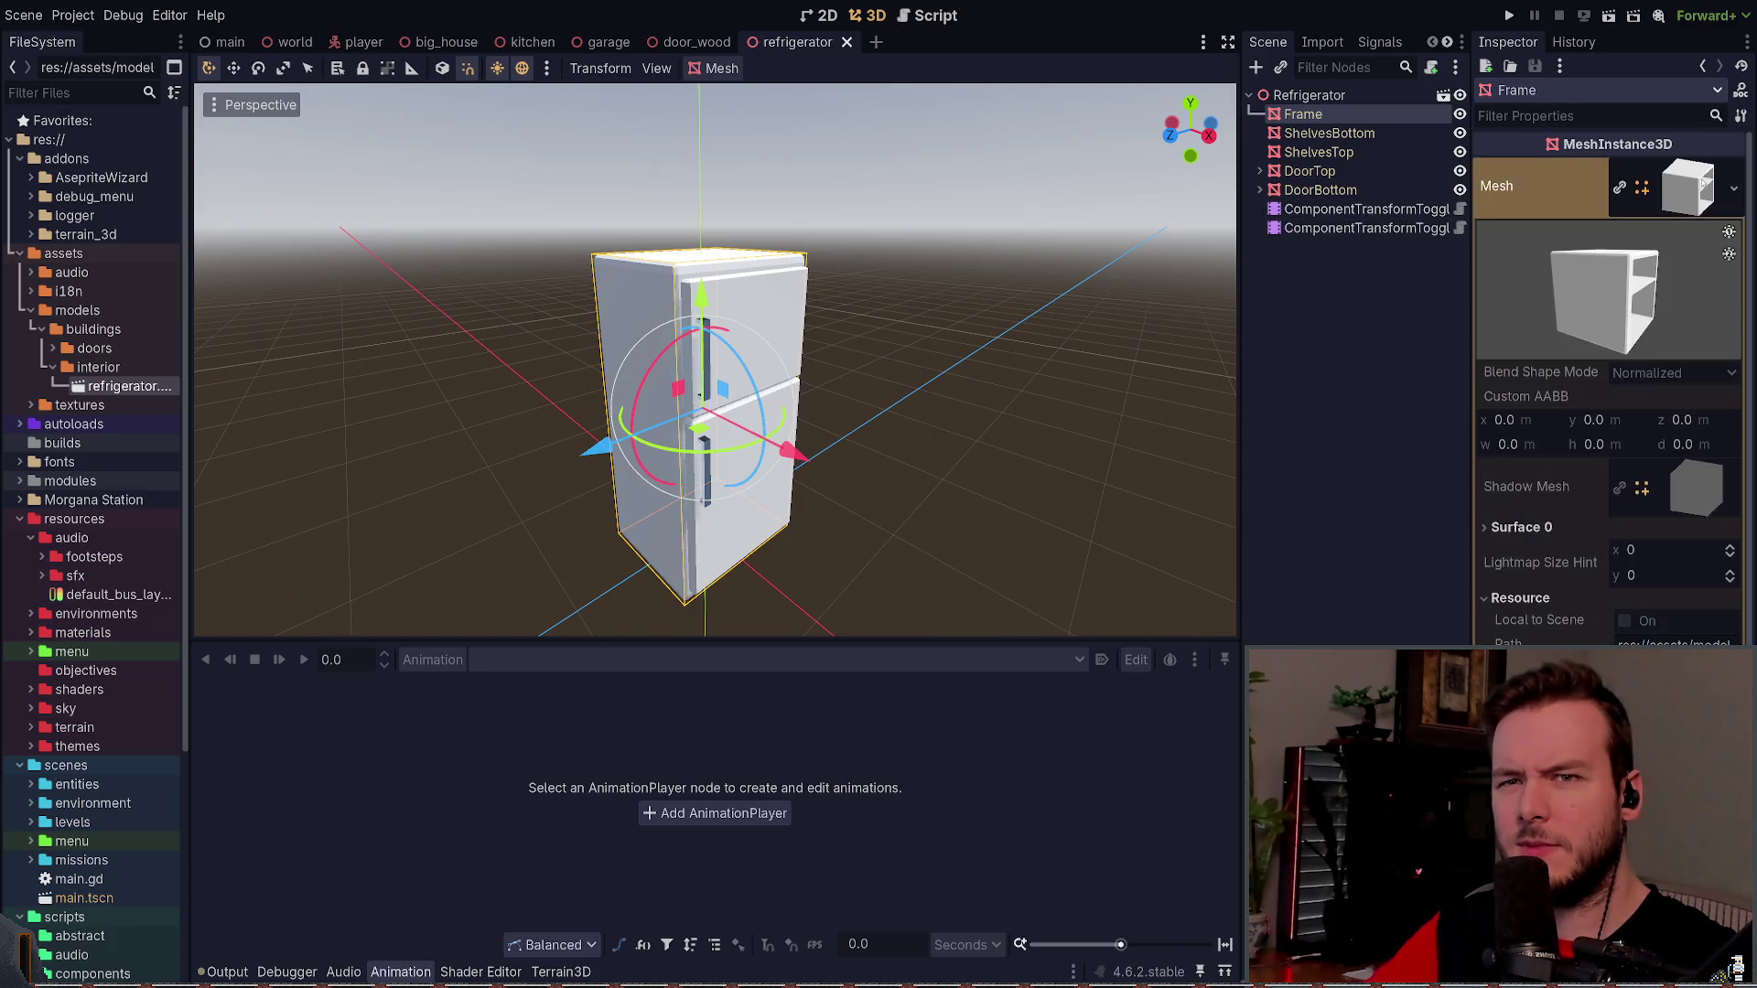
click(1572, 529)
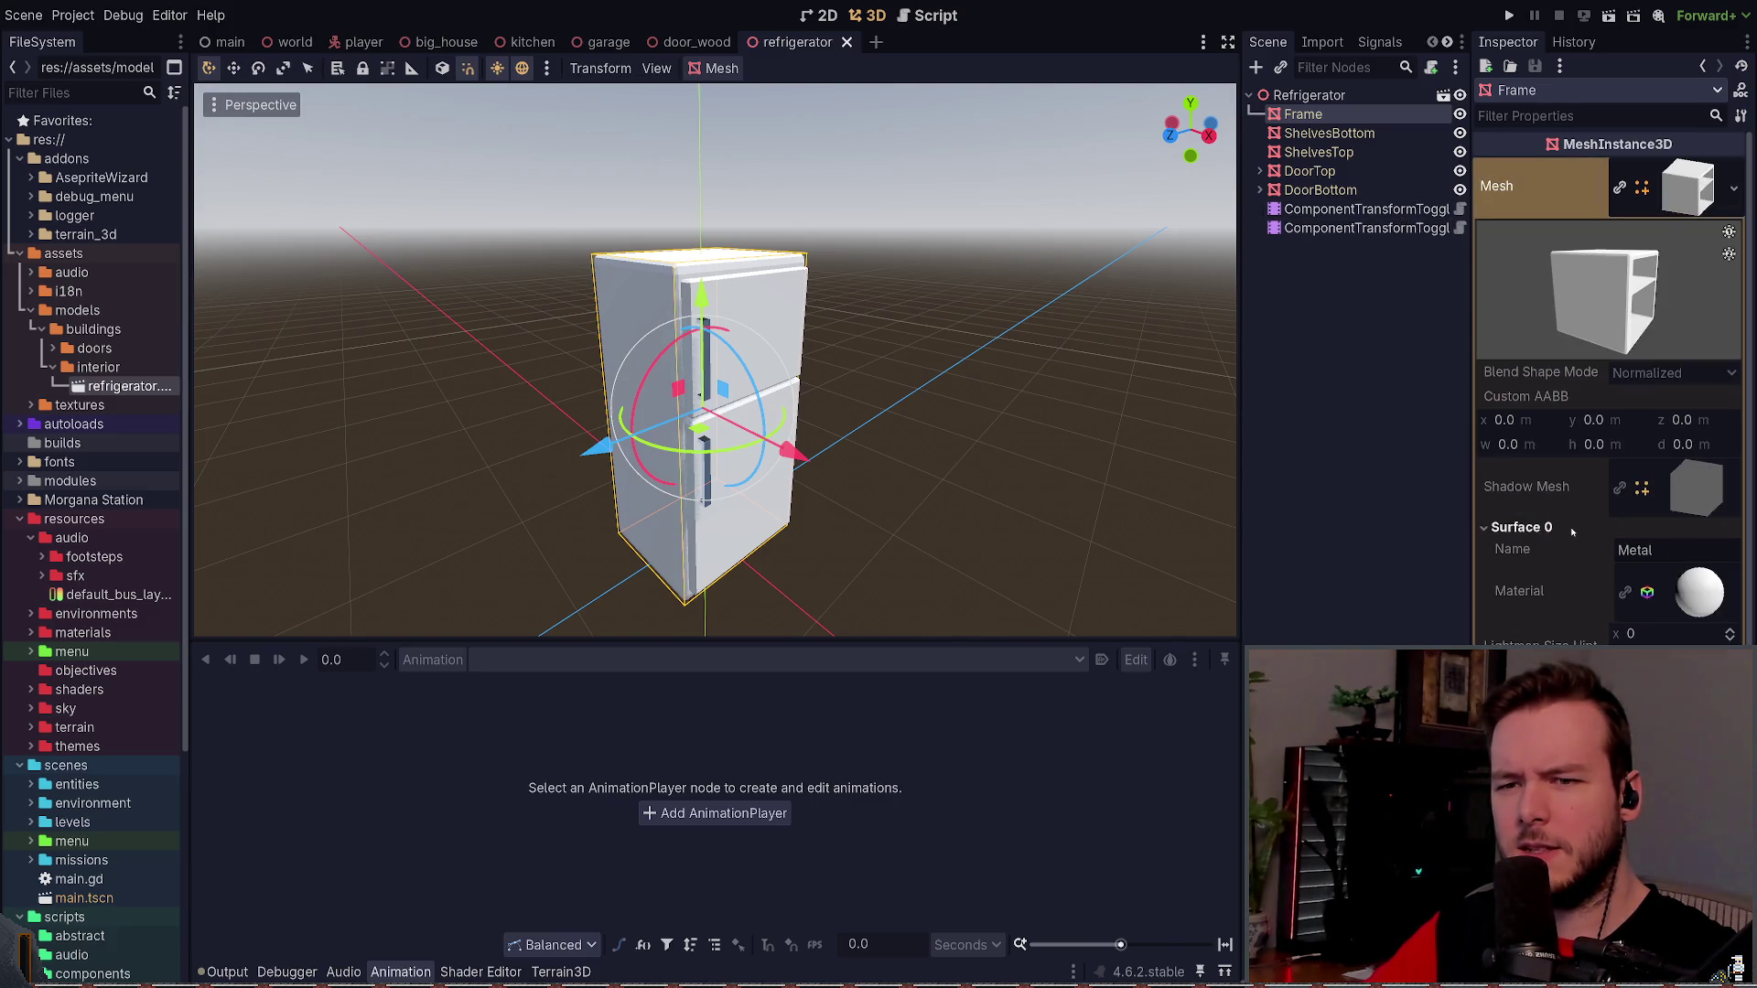
click(121, 396)
click(125, 387)
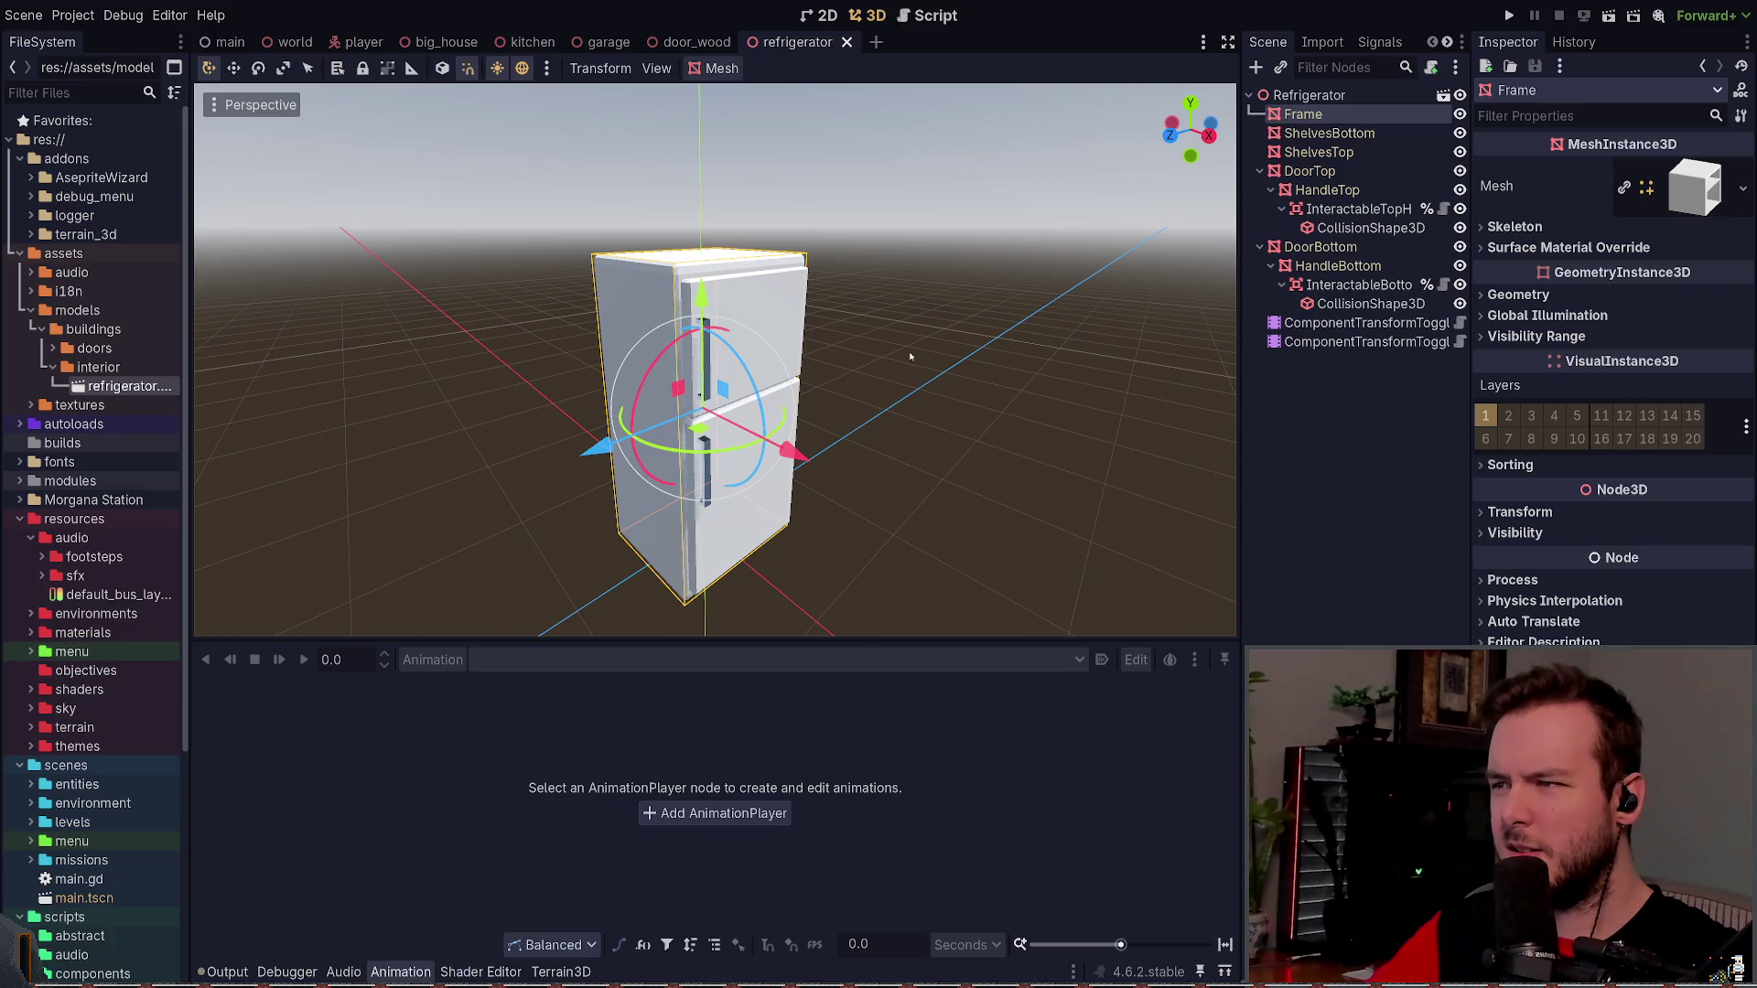
drag(906, 334, 903, 316)
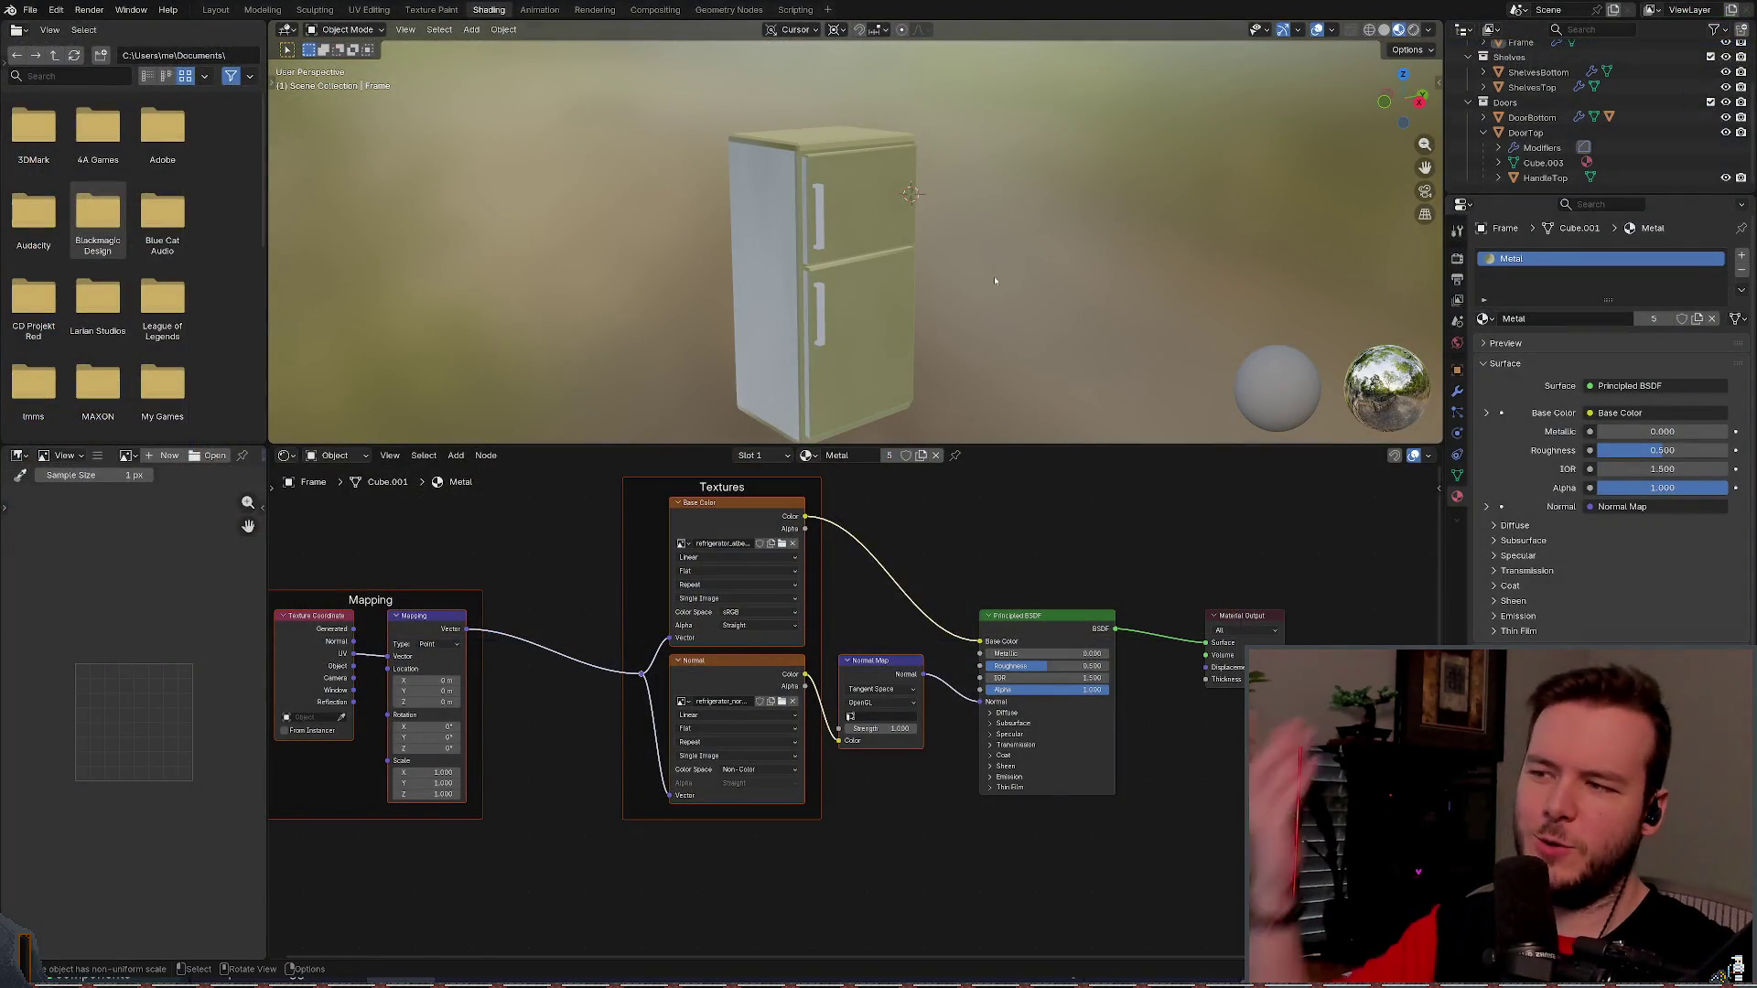
key(ctrl+z)
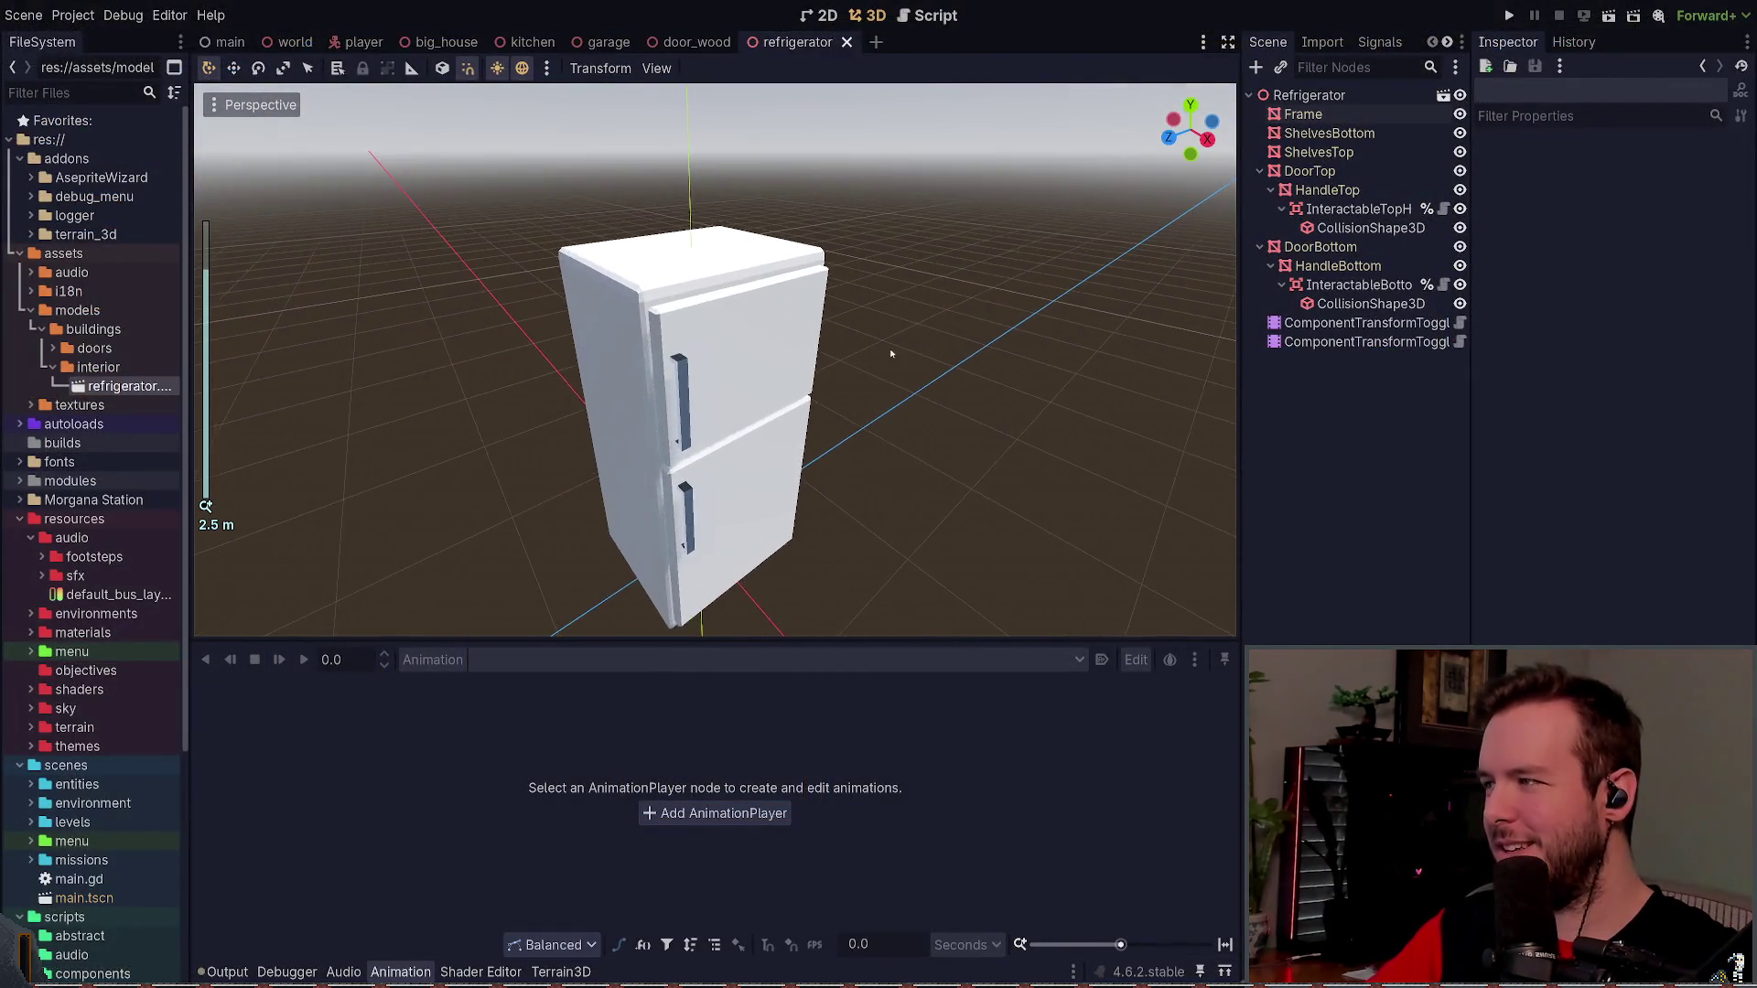
- Save the fridge scene, then preview the imported refrigerator model and close it unsaved
key(ctrl+s)
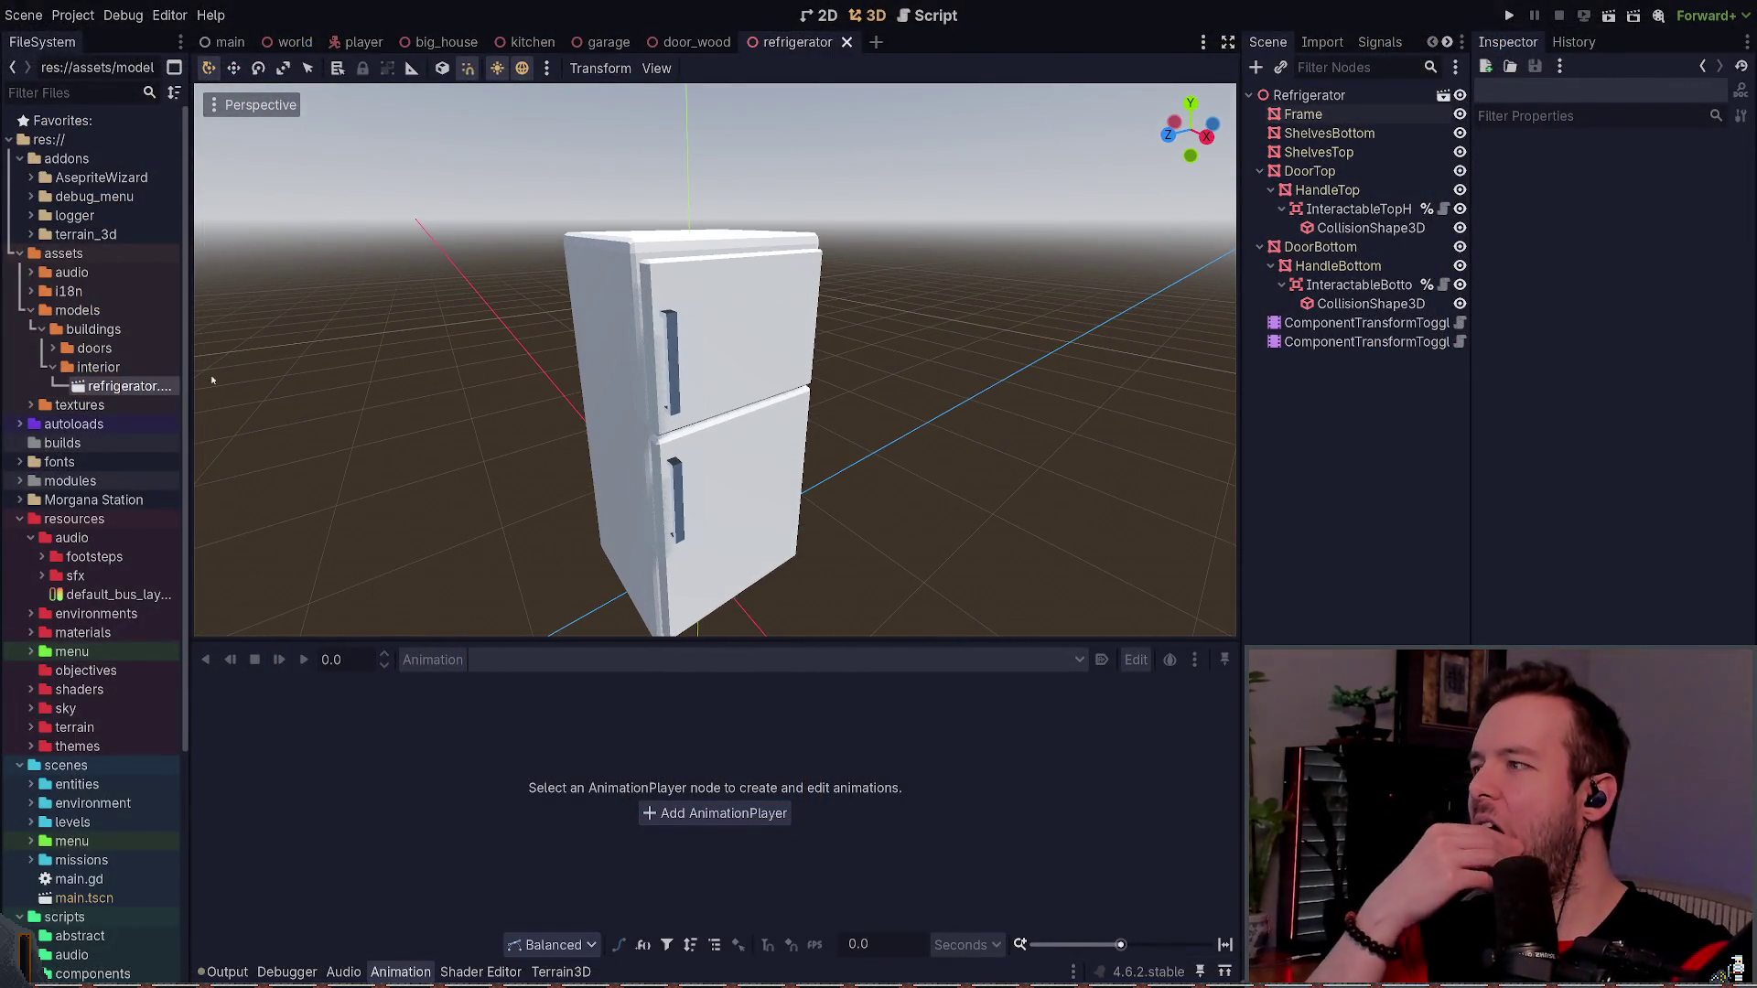
double_click(129, 385)
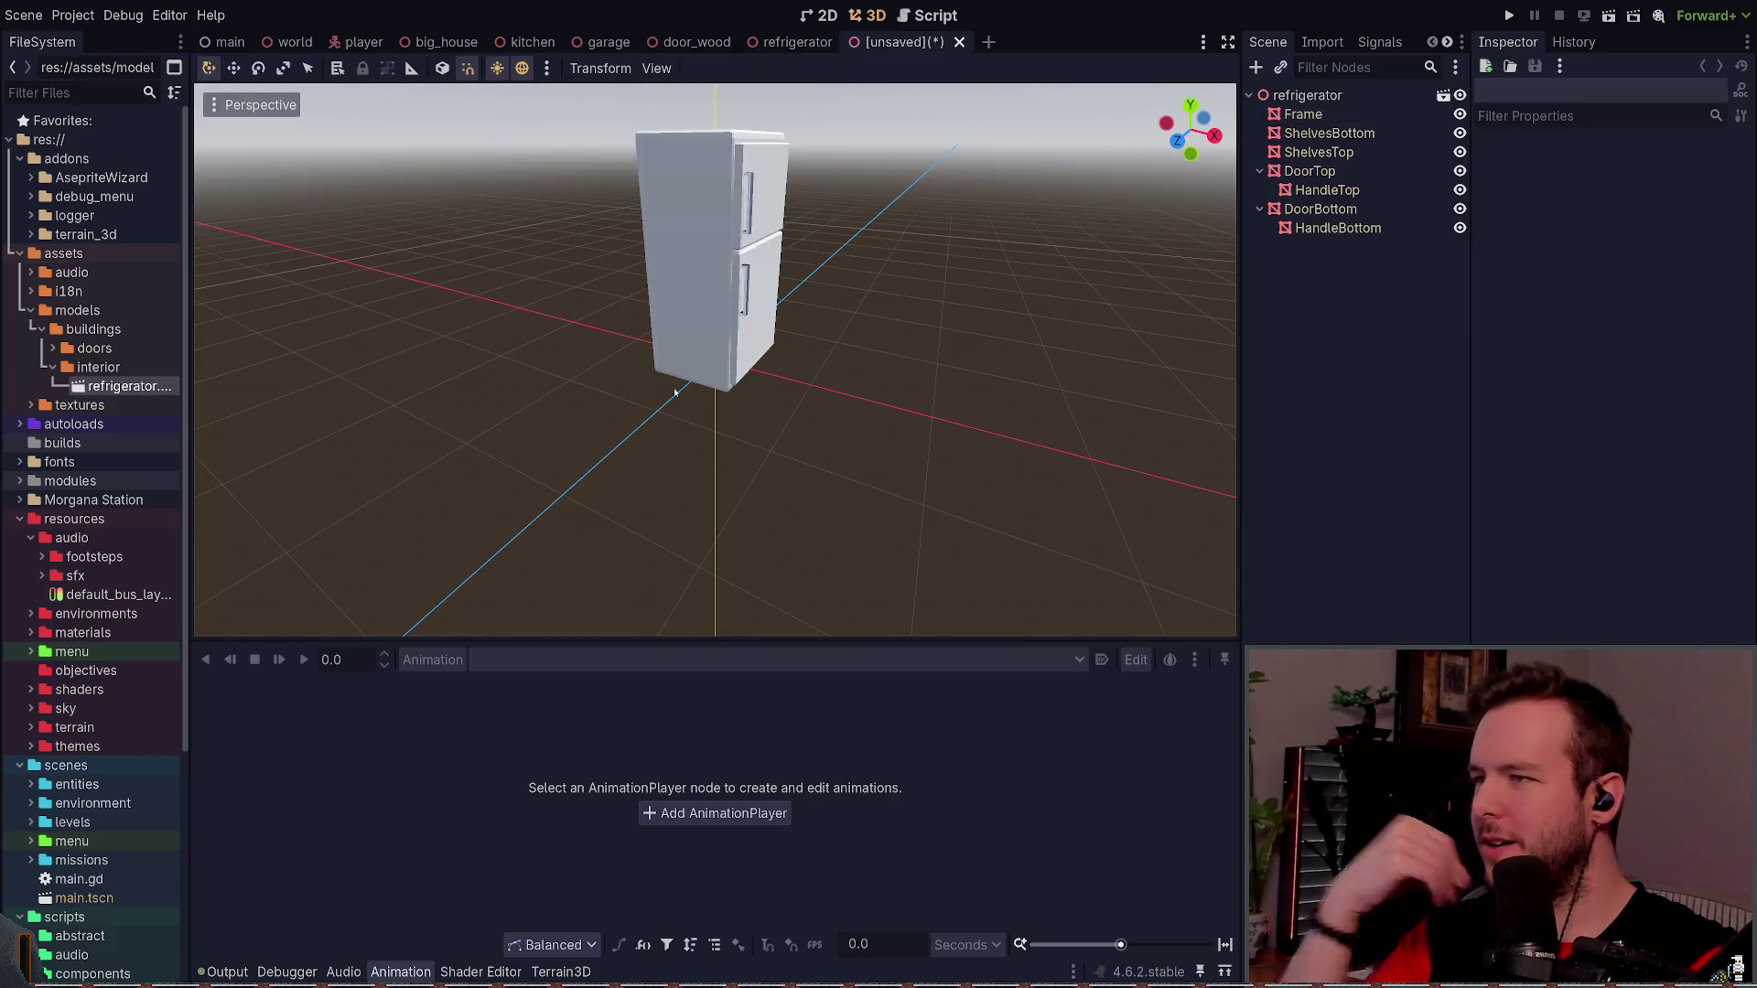
drag(930, 347, 892, 334)
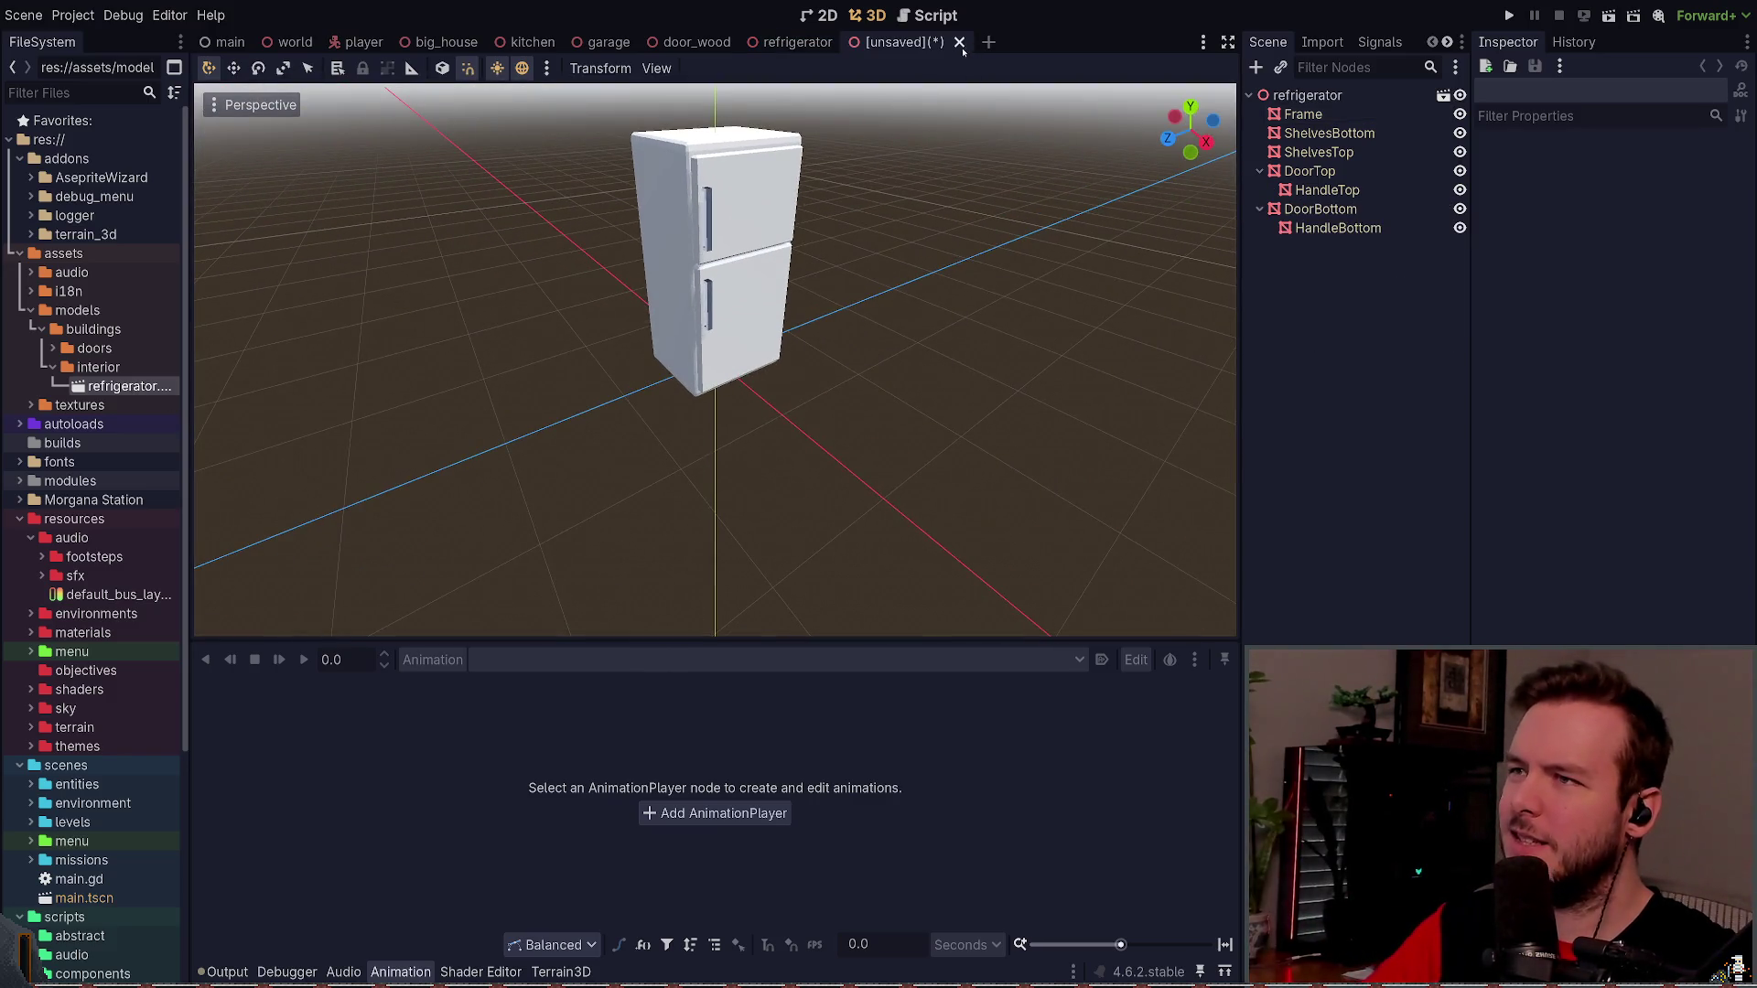
key(ctrl+shift+w)
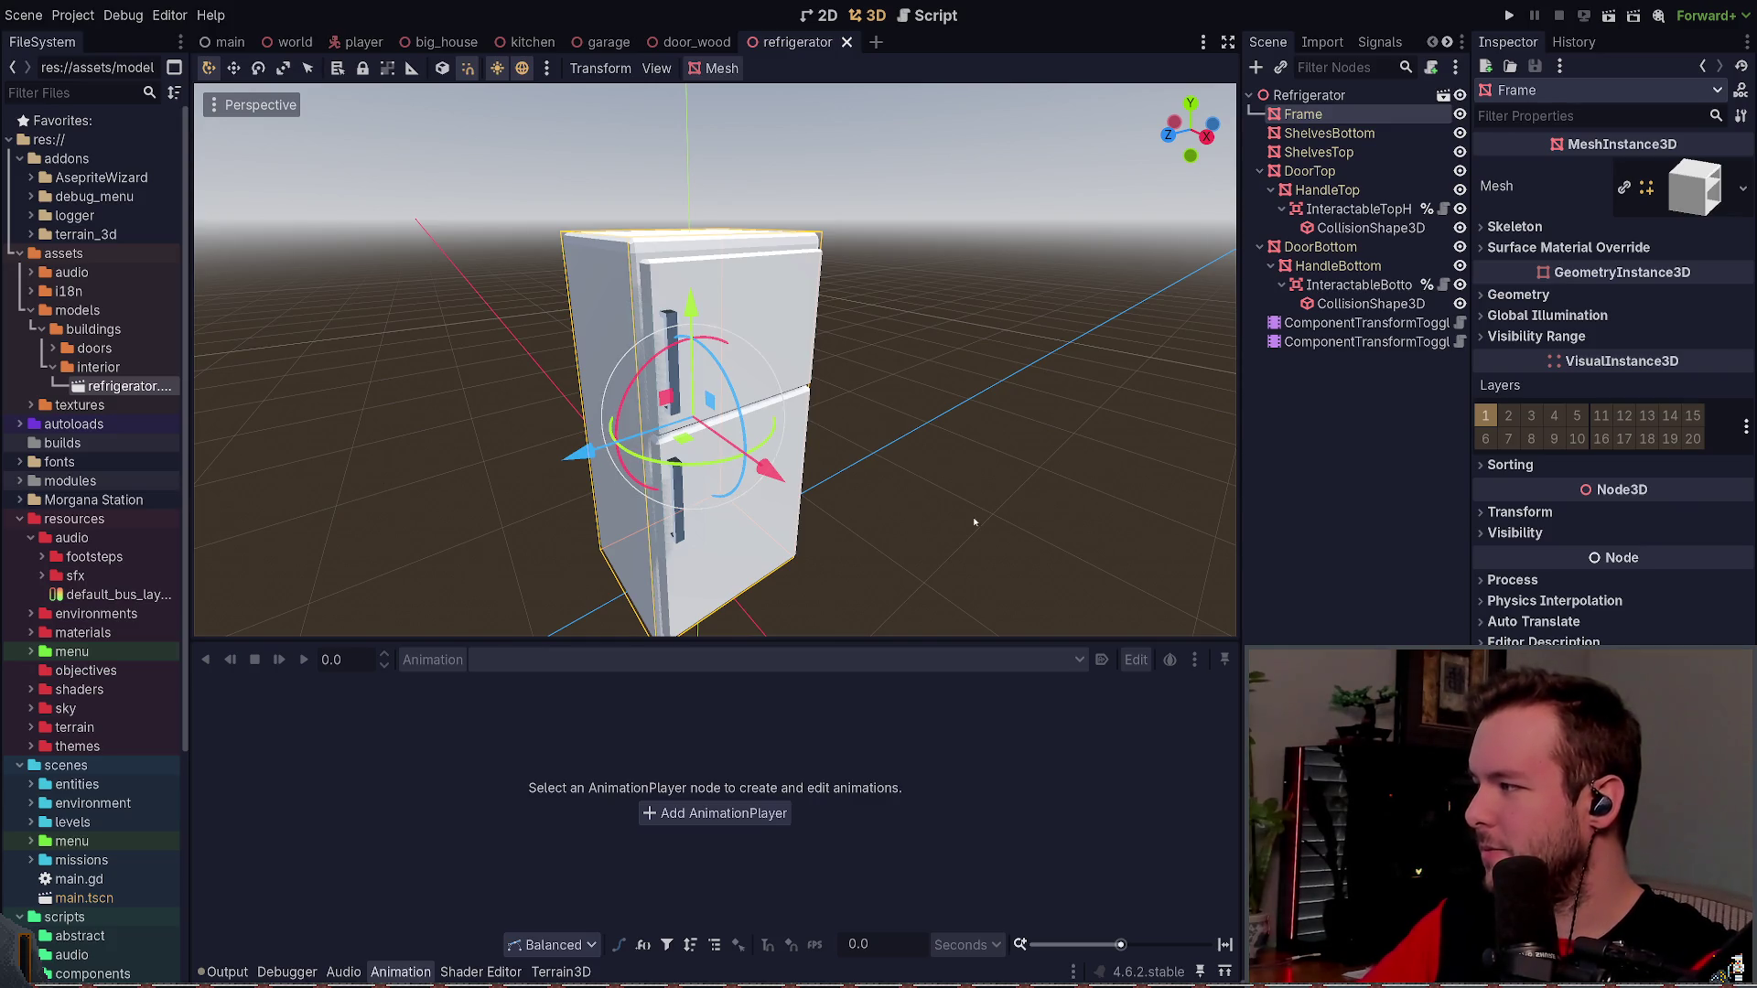
- Inspect the Frame node's geometry, surface material override and mesh settings
click(1536, 295)
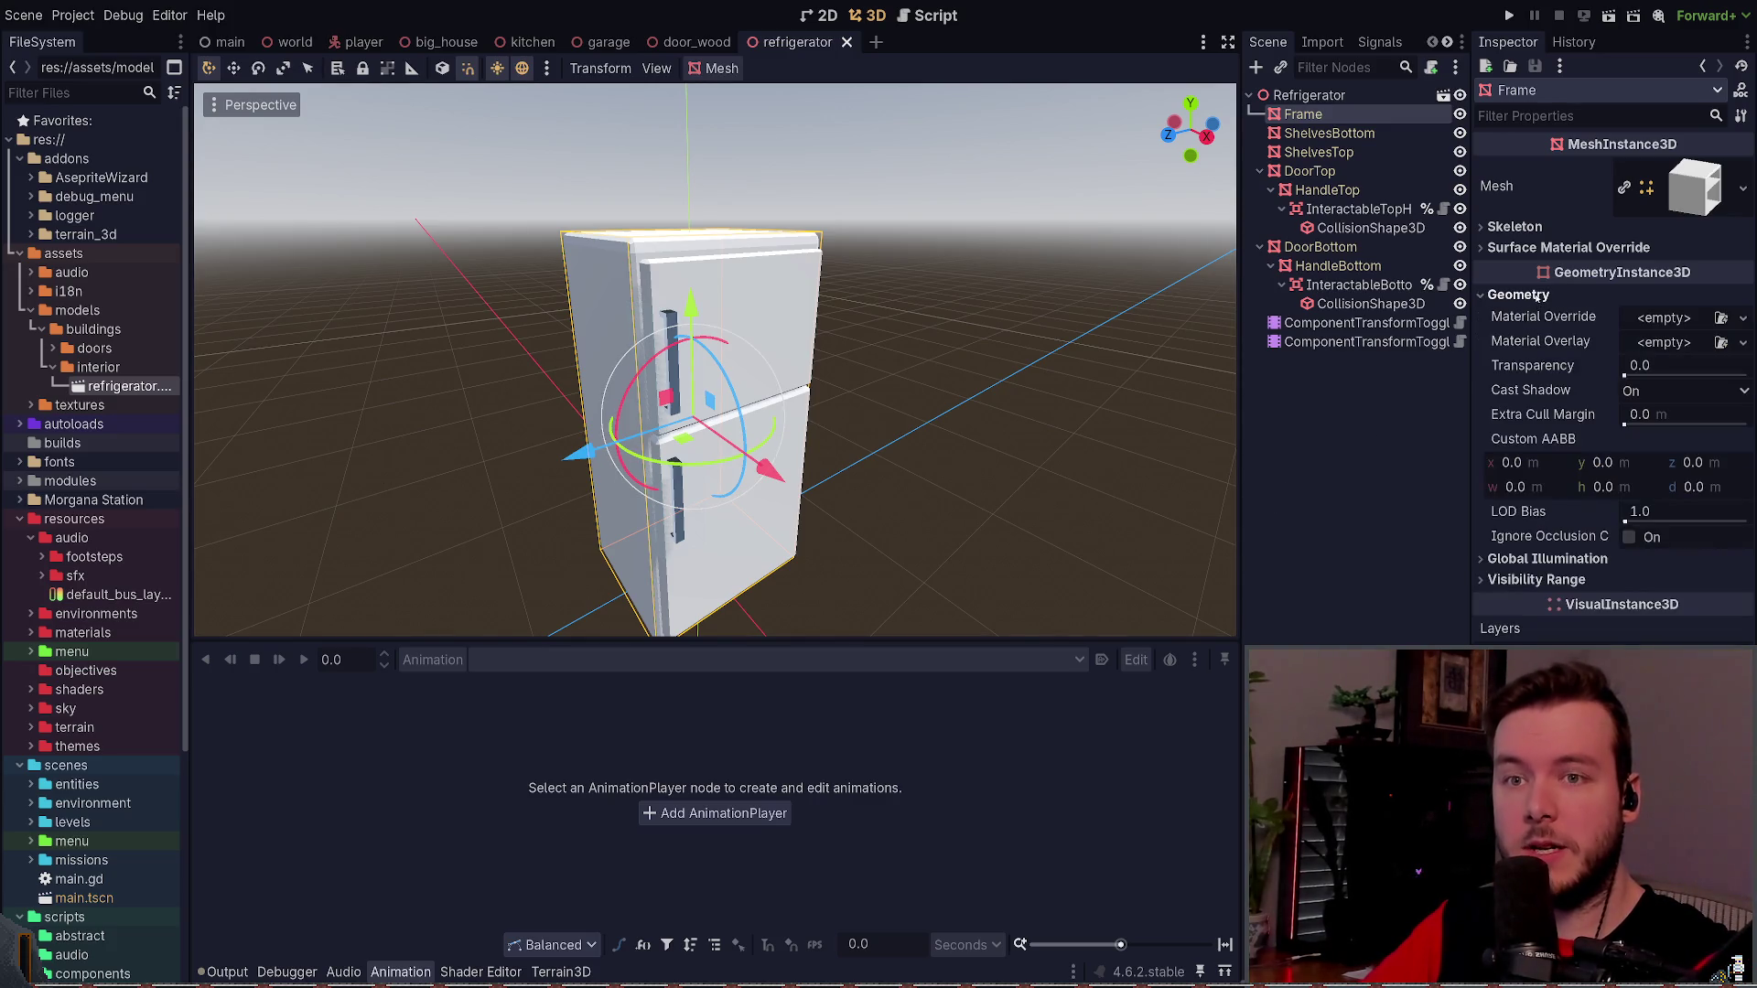
click(1542, 294)
click(1551, 245)
click(1551, 246)
click(1550, 241)
click(1550, 240)
click(1686, 192)
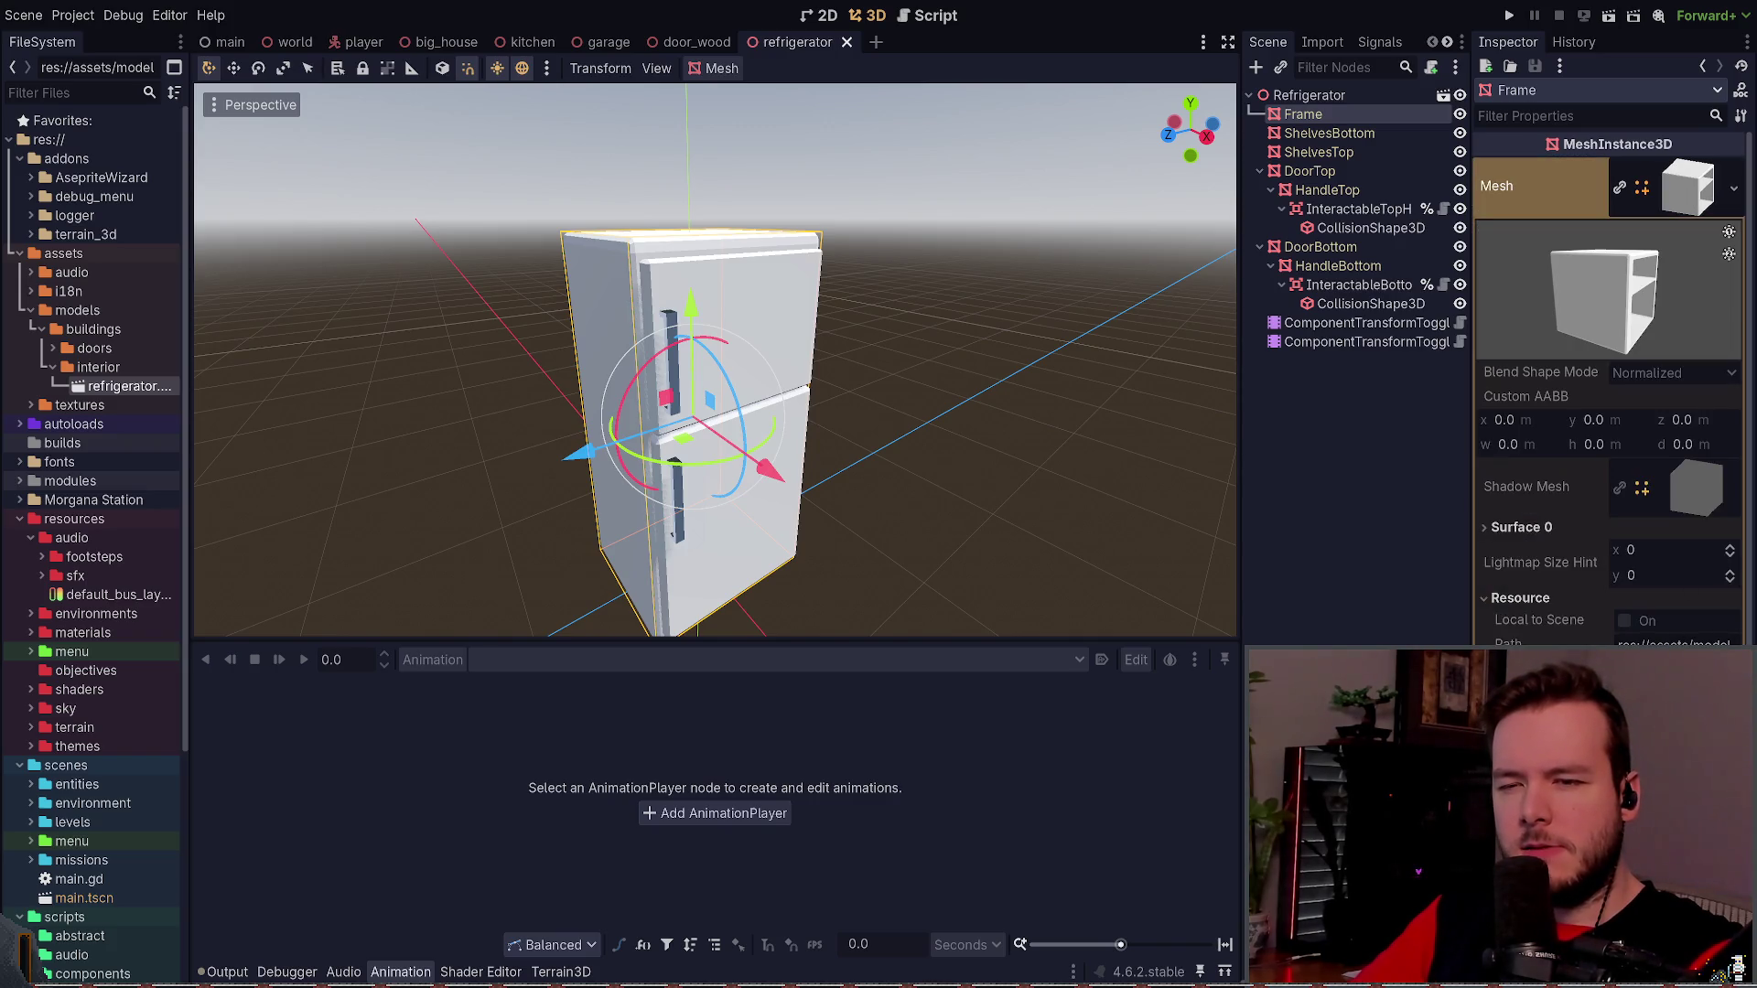
- Reselect the Refrigerator root and Frame nodes, rechecking the Frame's mesh and geometry settings
click(1257, 475)
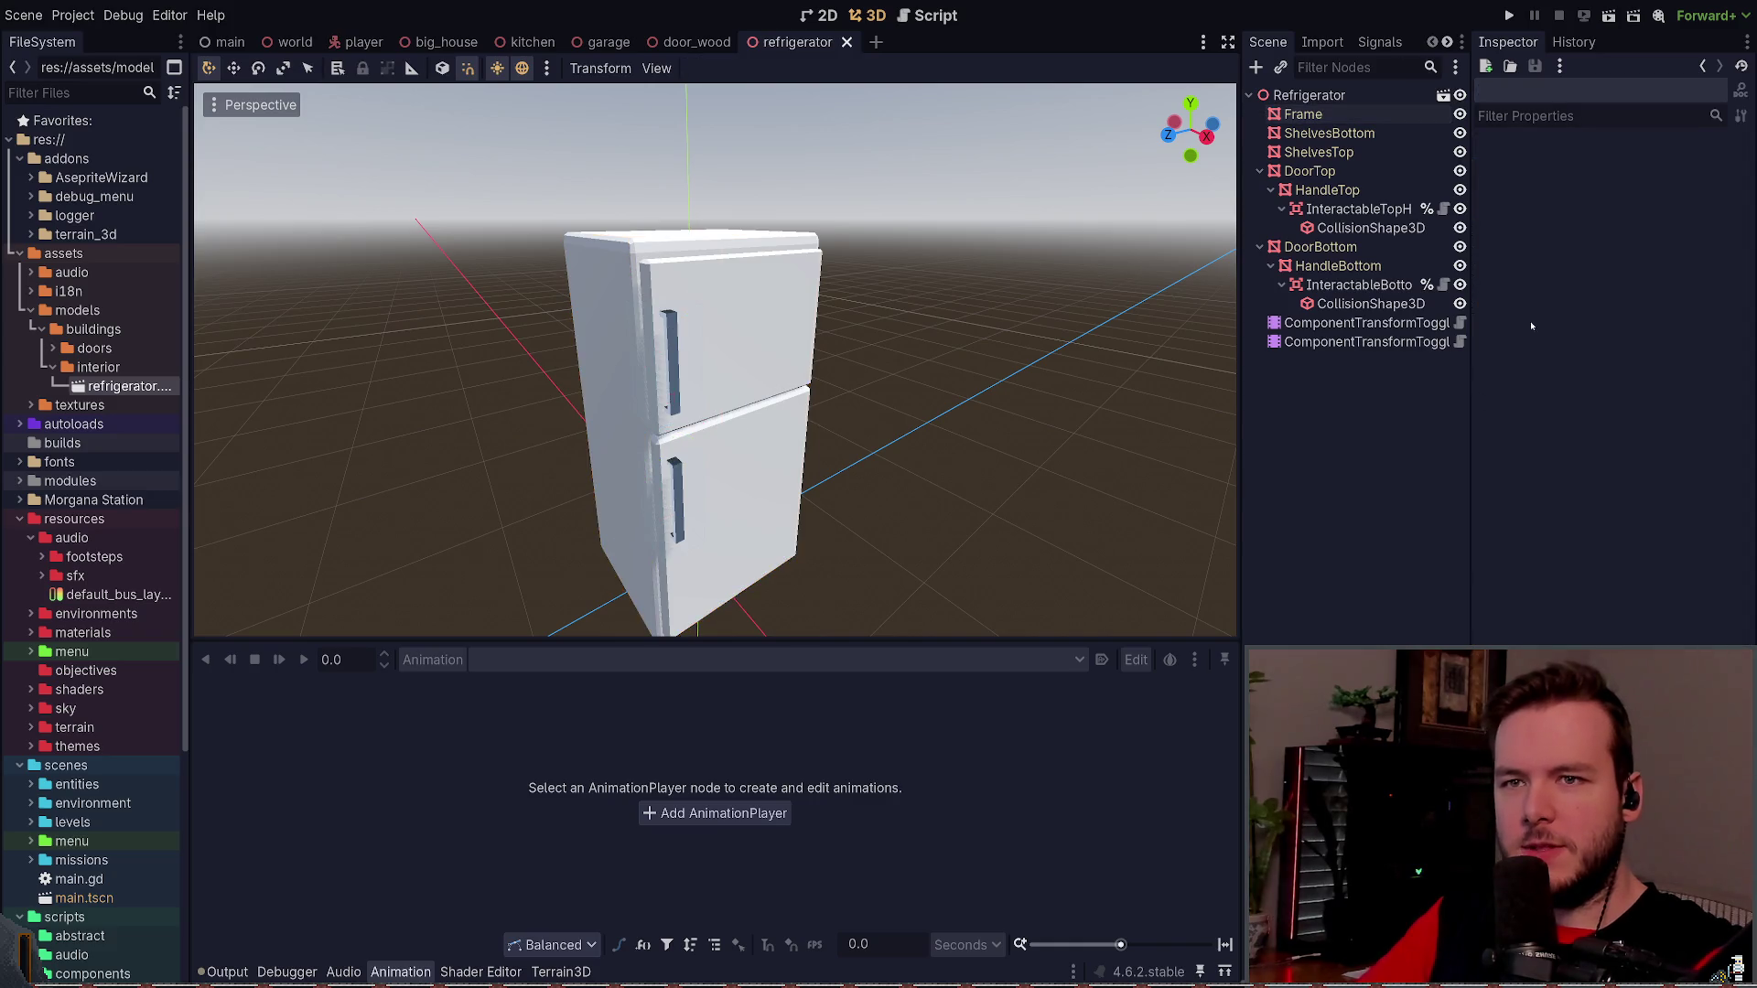
click(1328, 96)
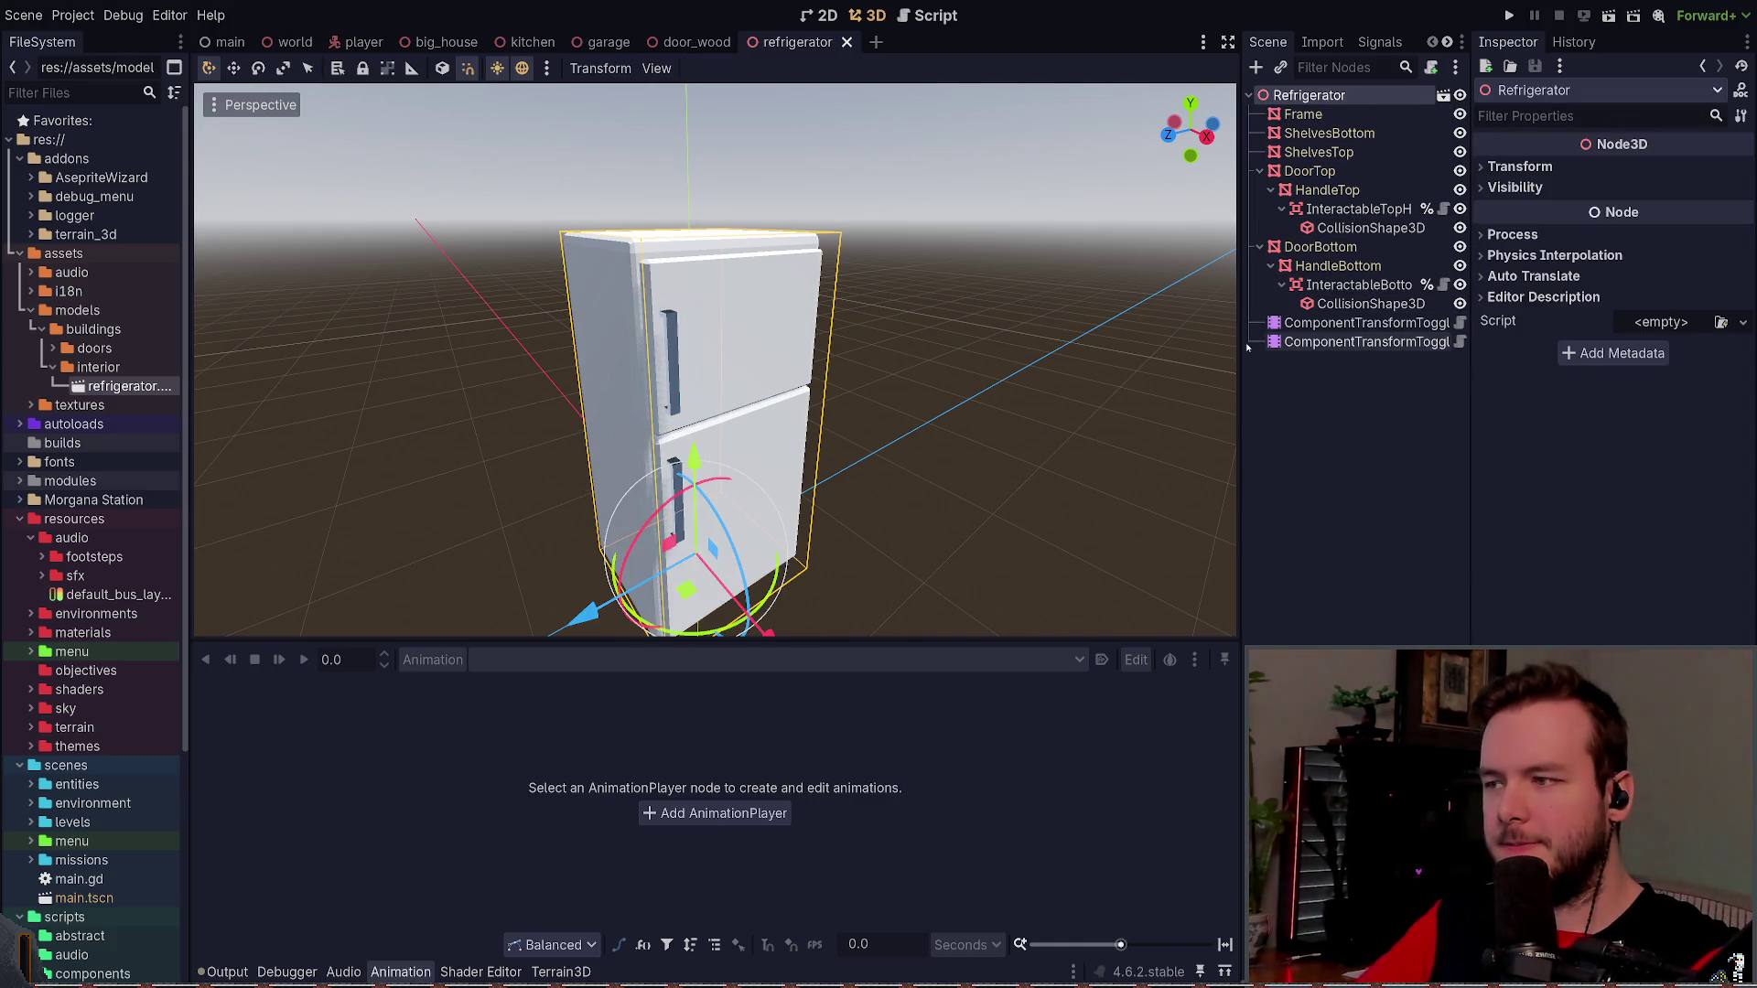
click(1300, 115)
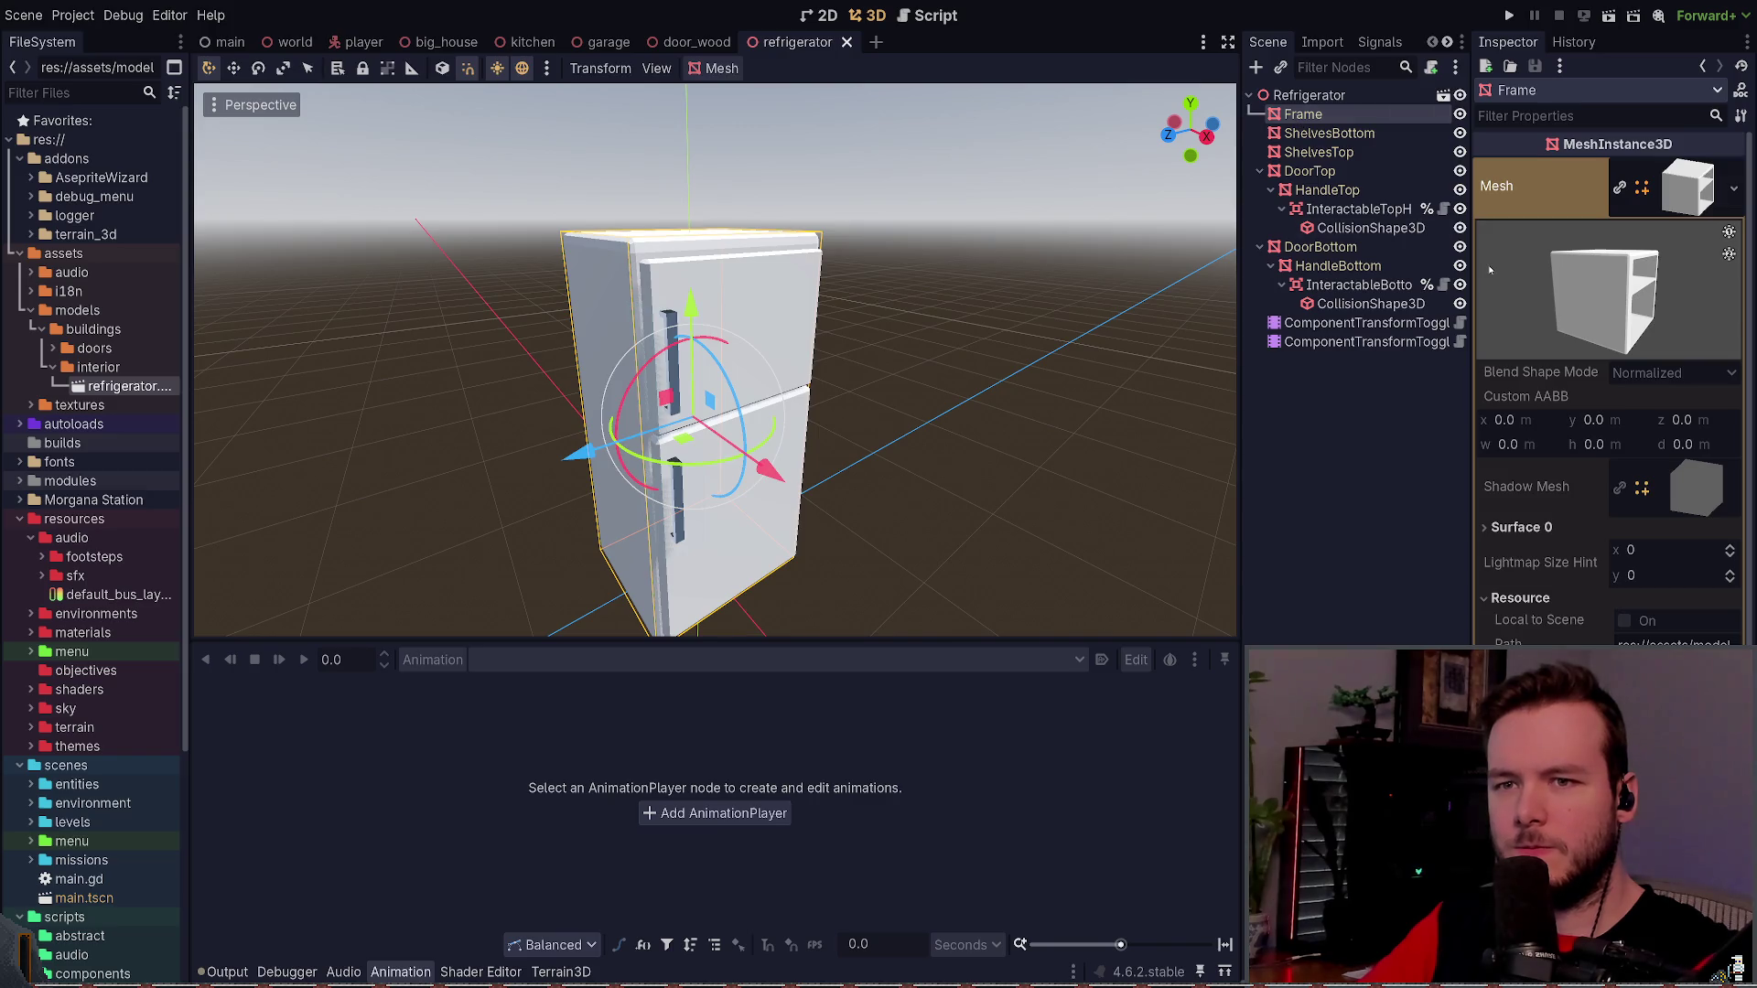
click(1665, 183)
click(1309, 95)
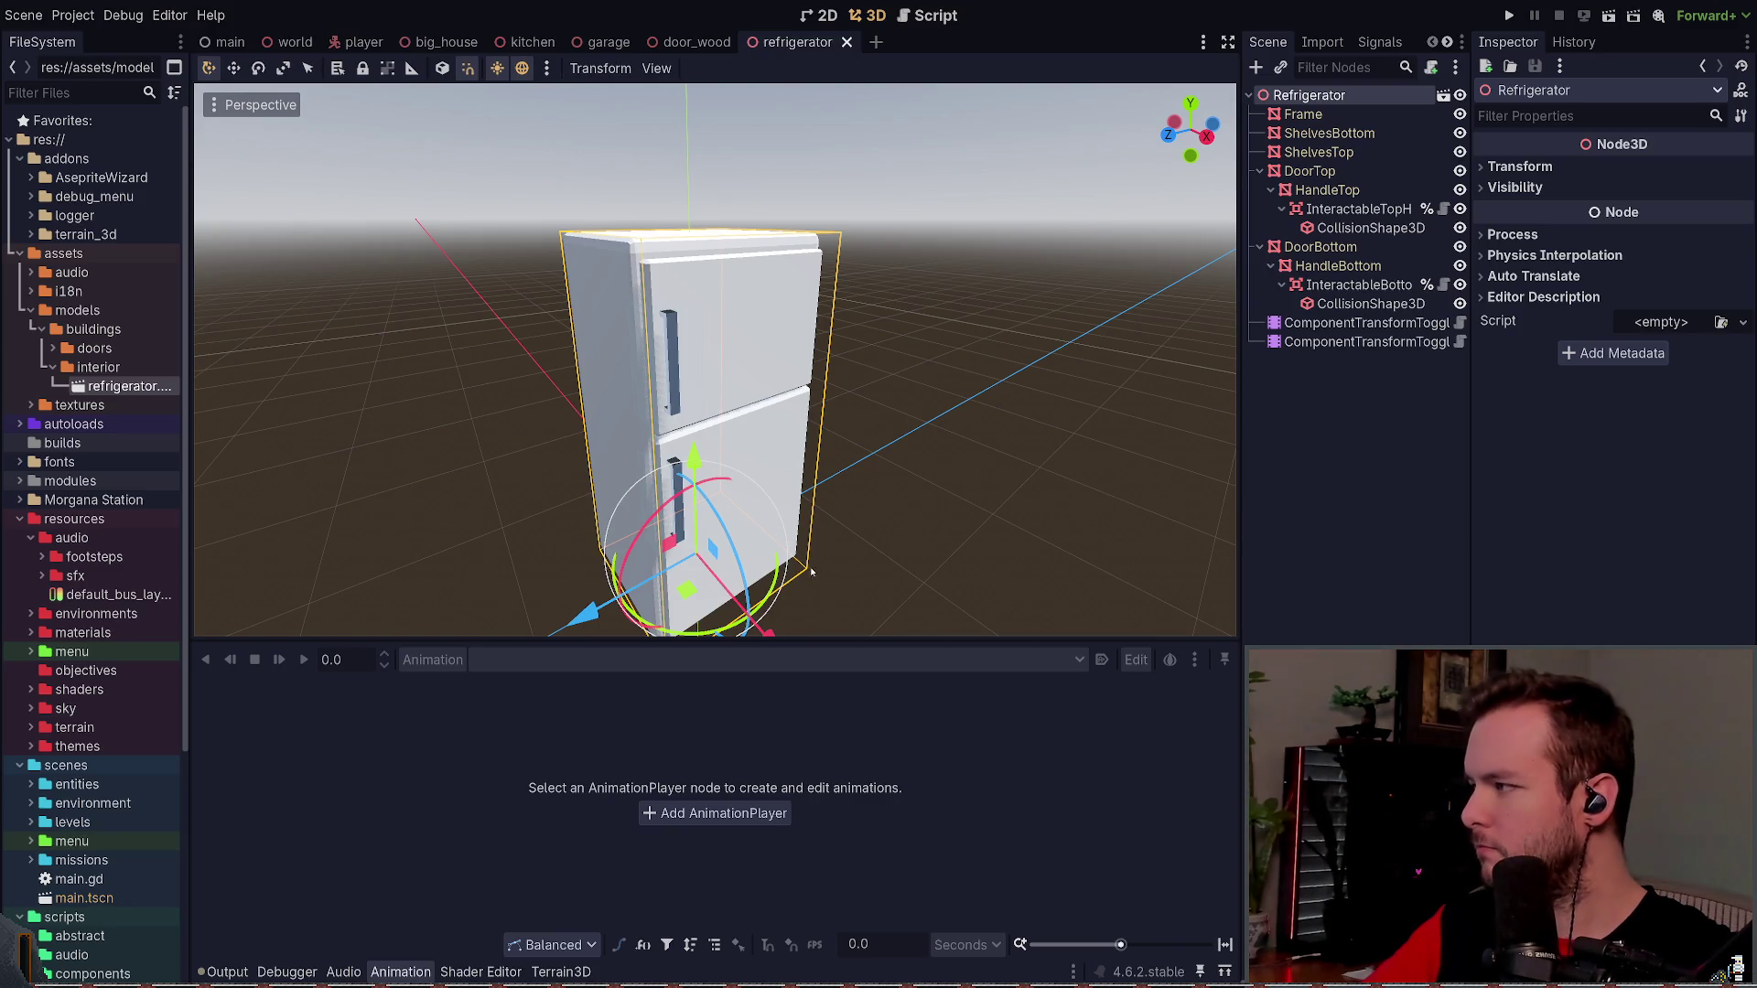
click(1343, 118)
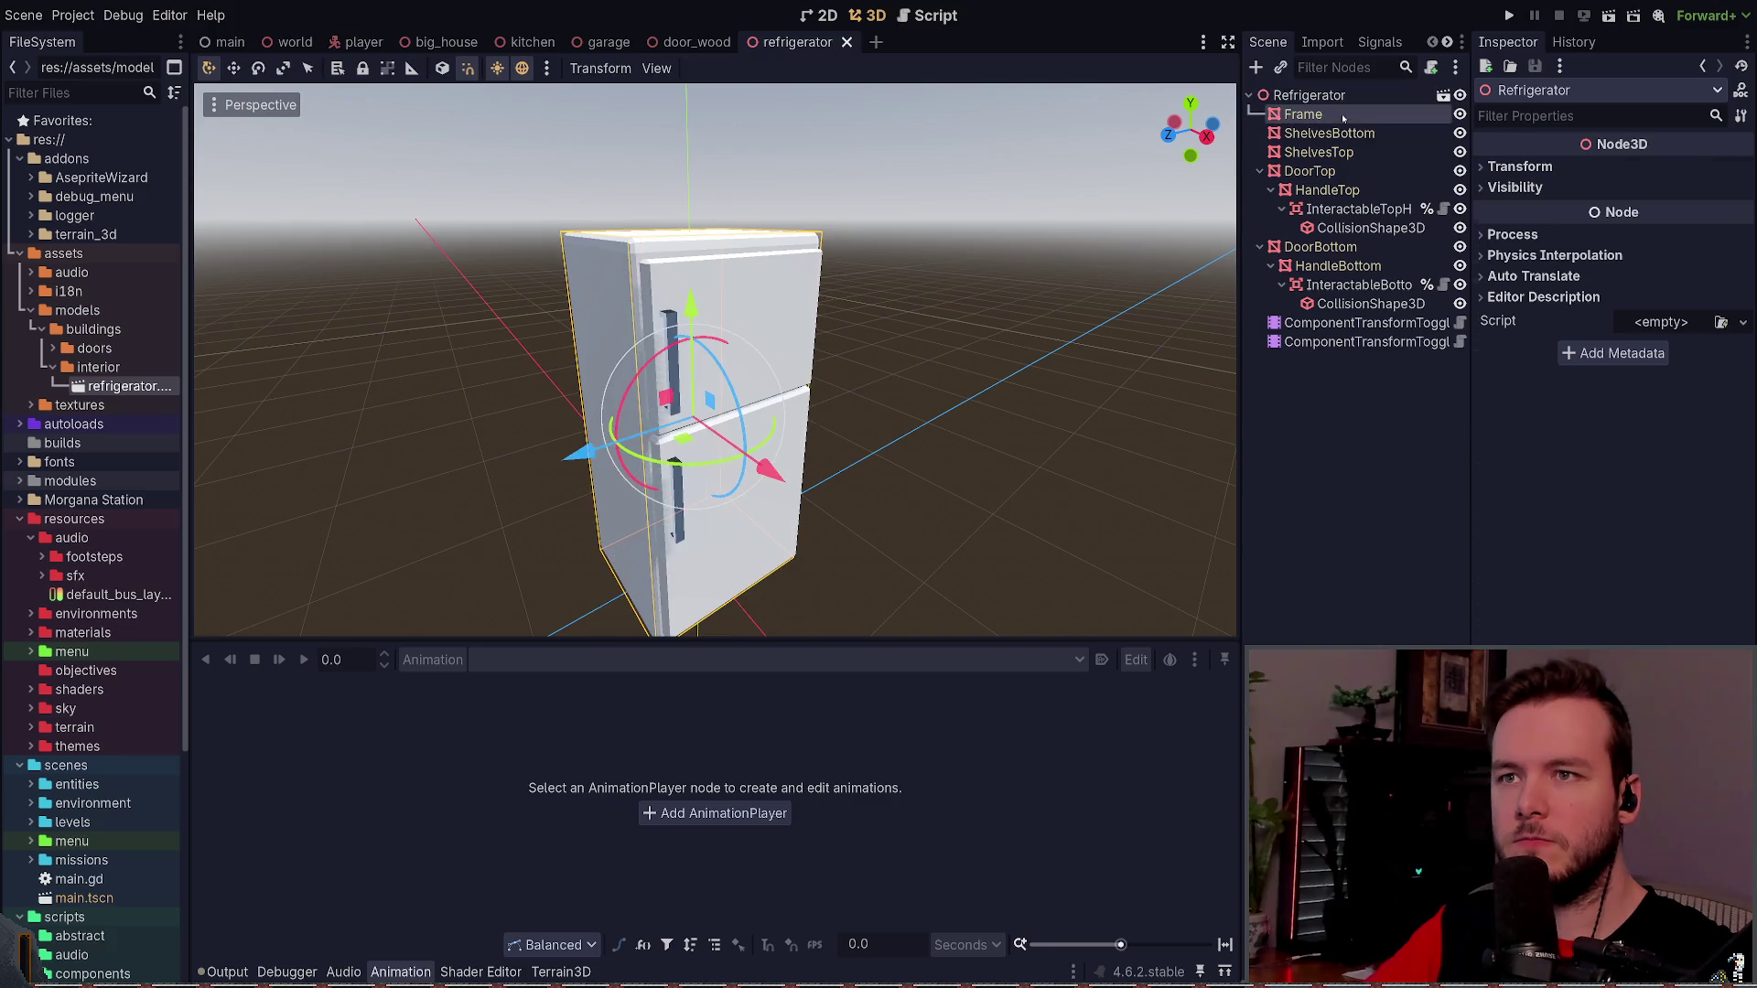
click(1552, 295)
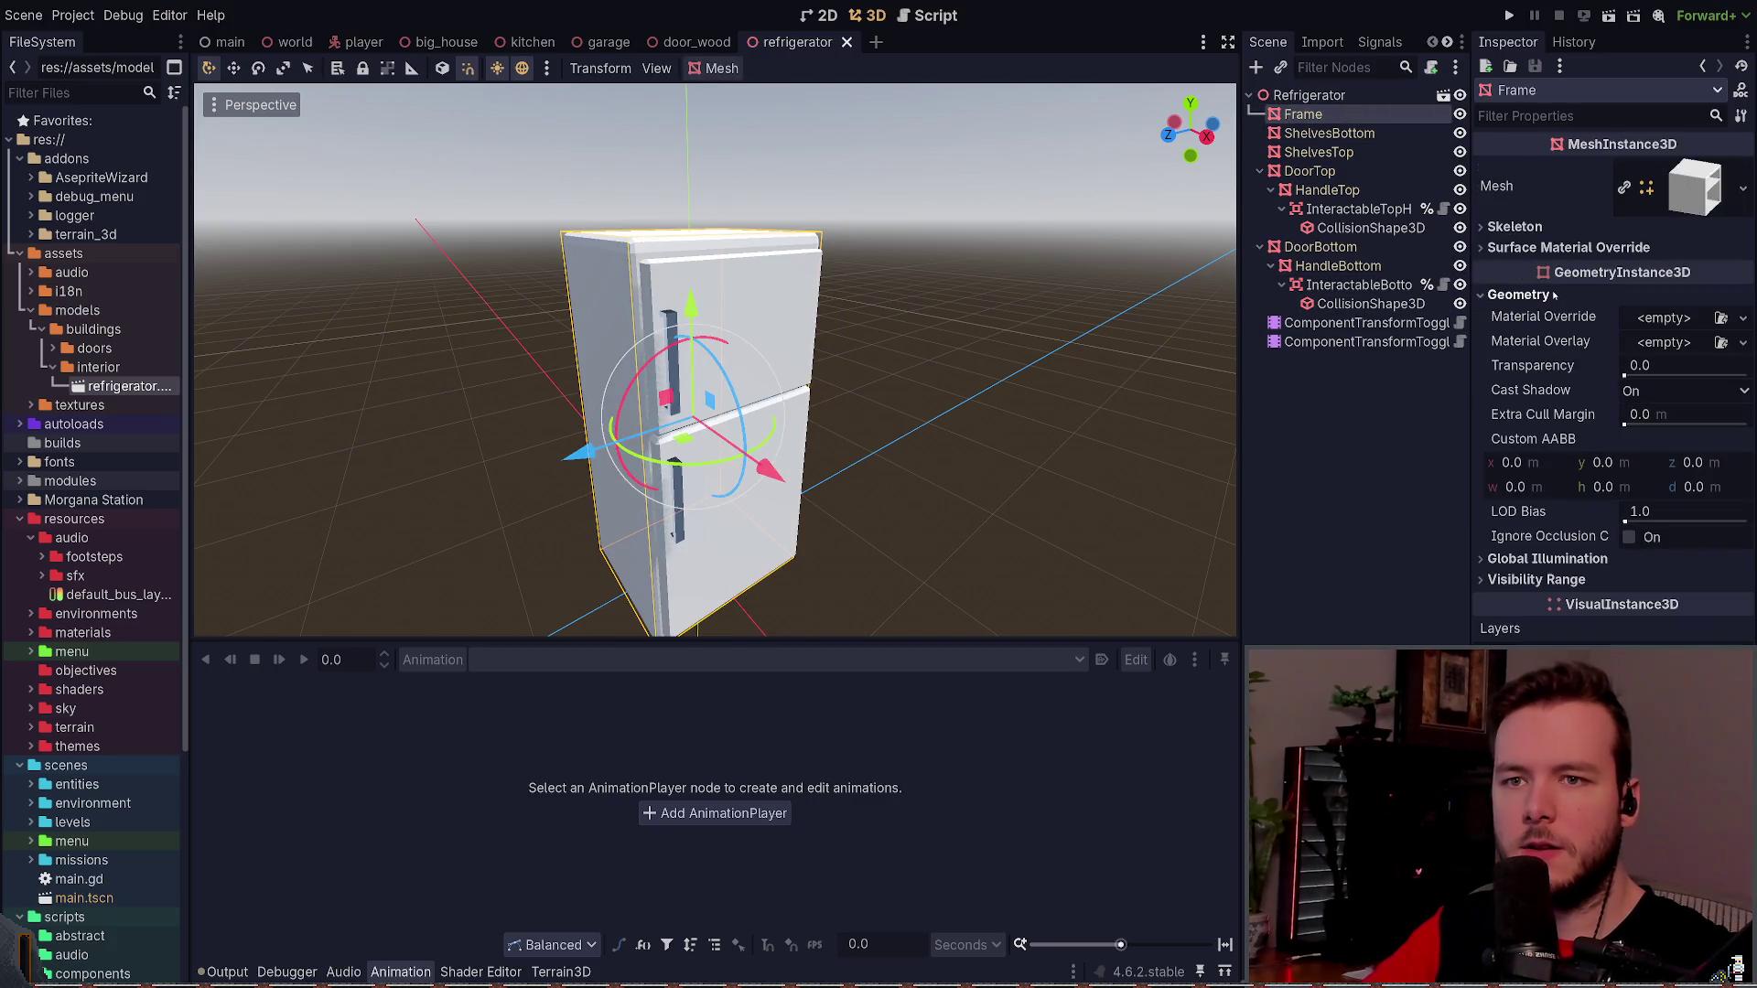
click(1553, 295)
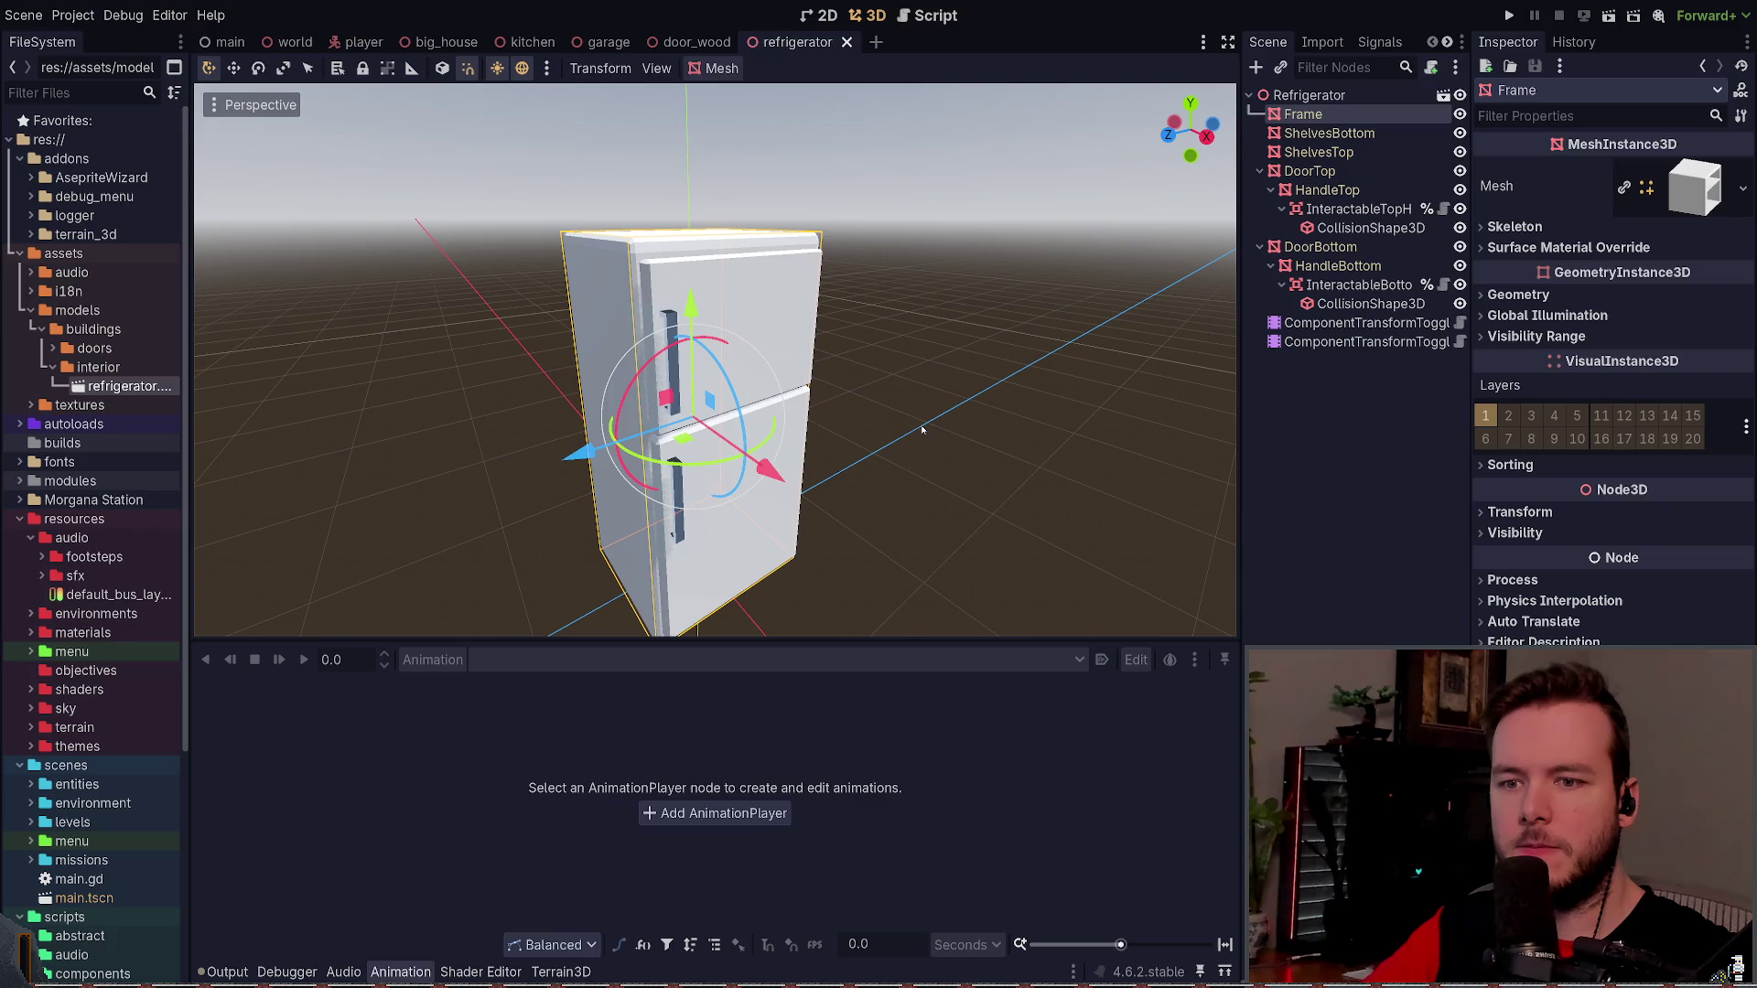
- Show the output log, clear the selection, and run the game project
click(223, 972)
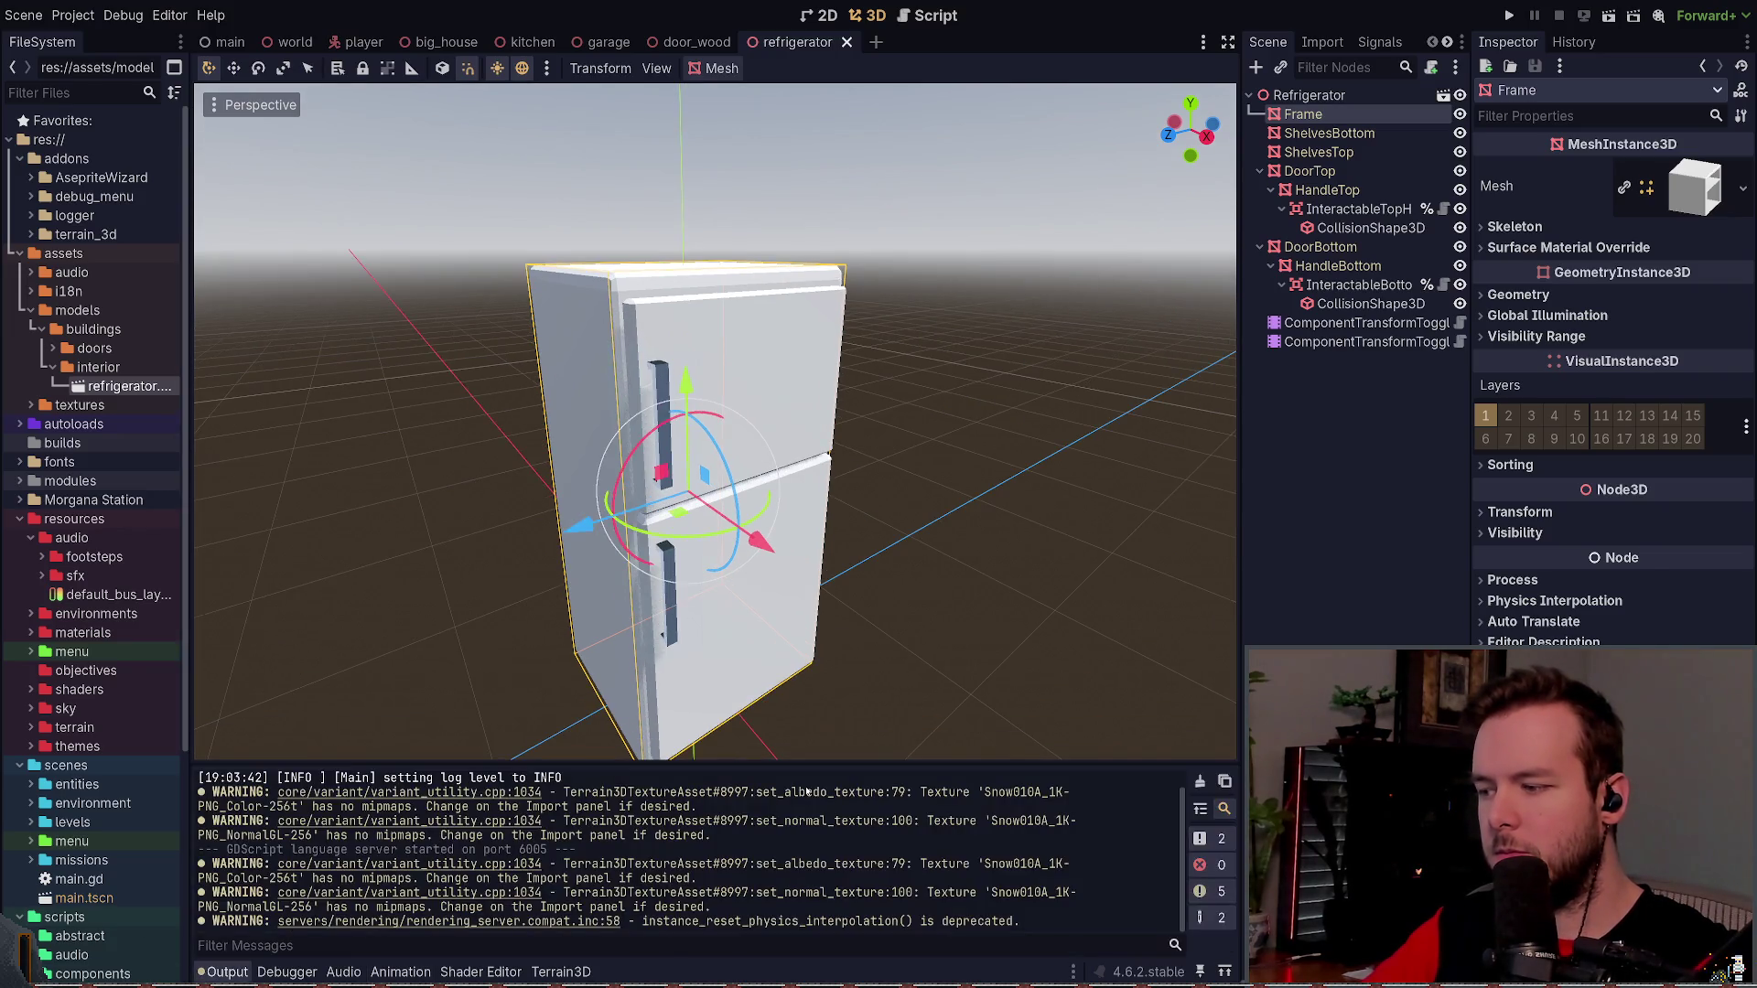
click(931, 618)
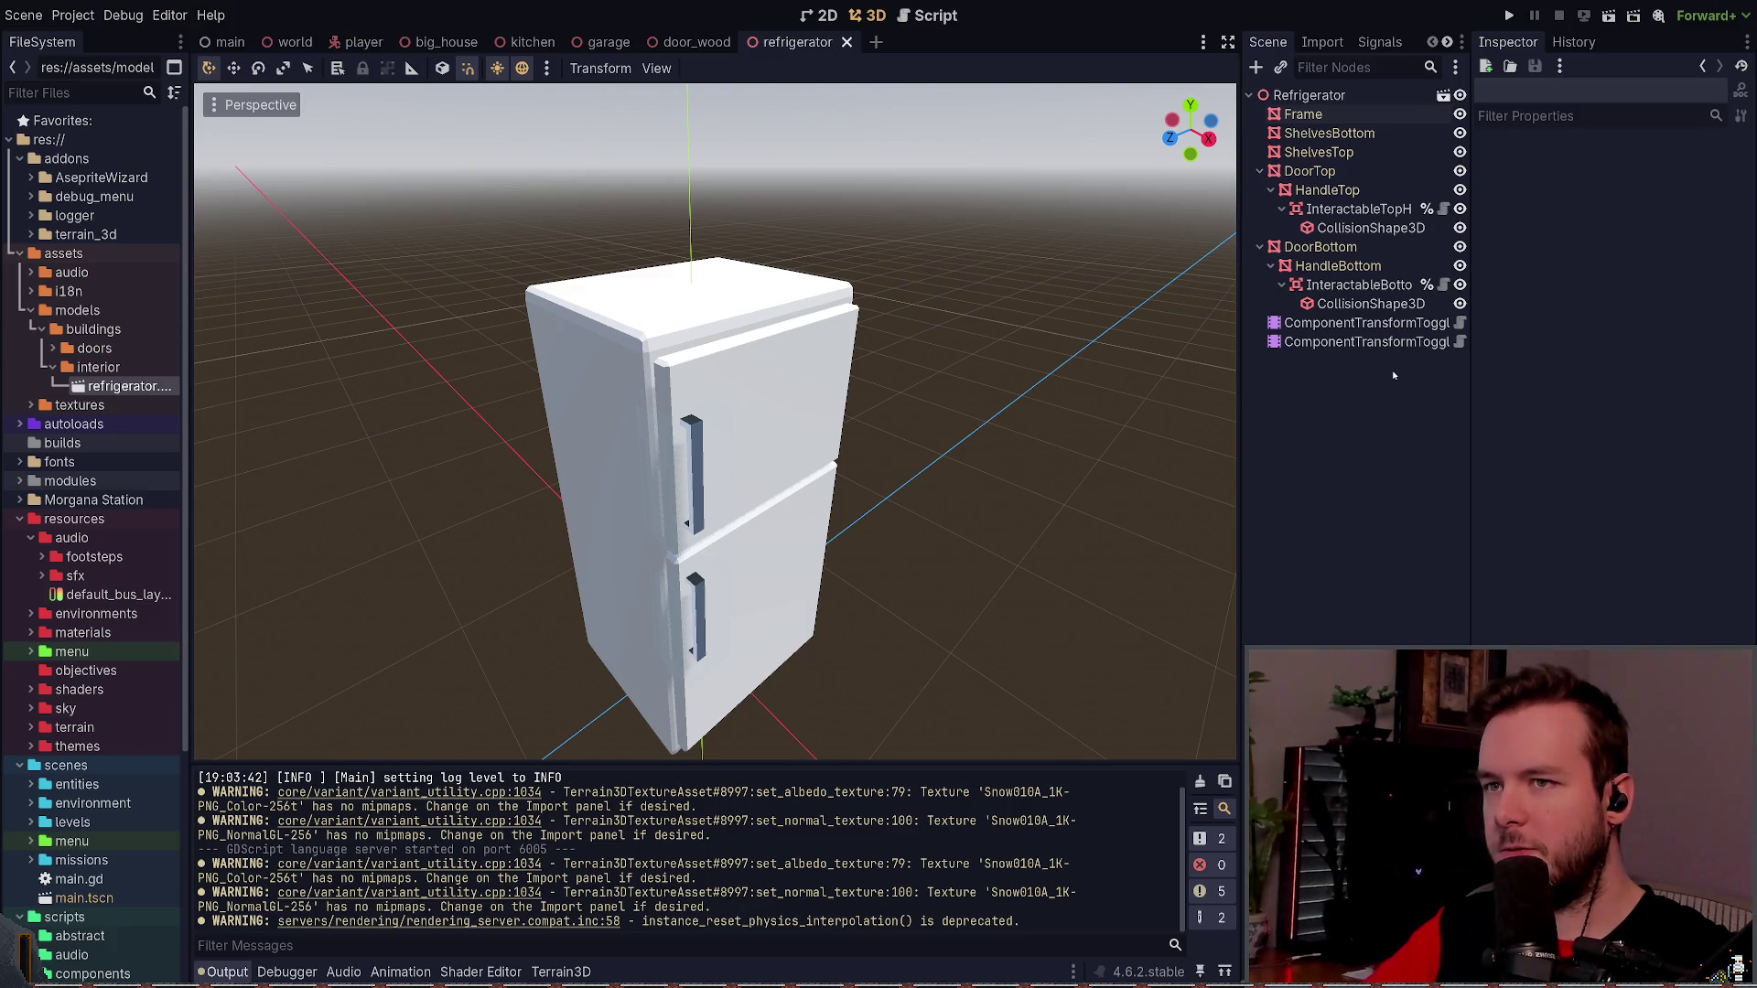
click(1507, 16)
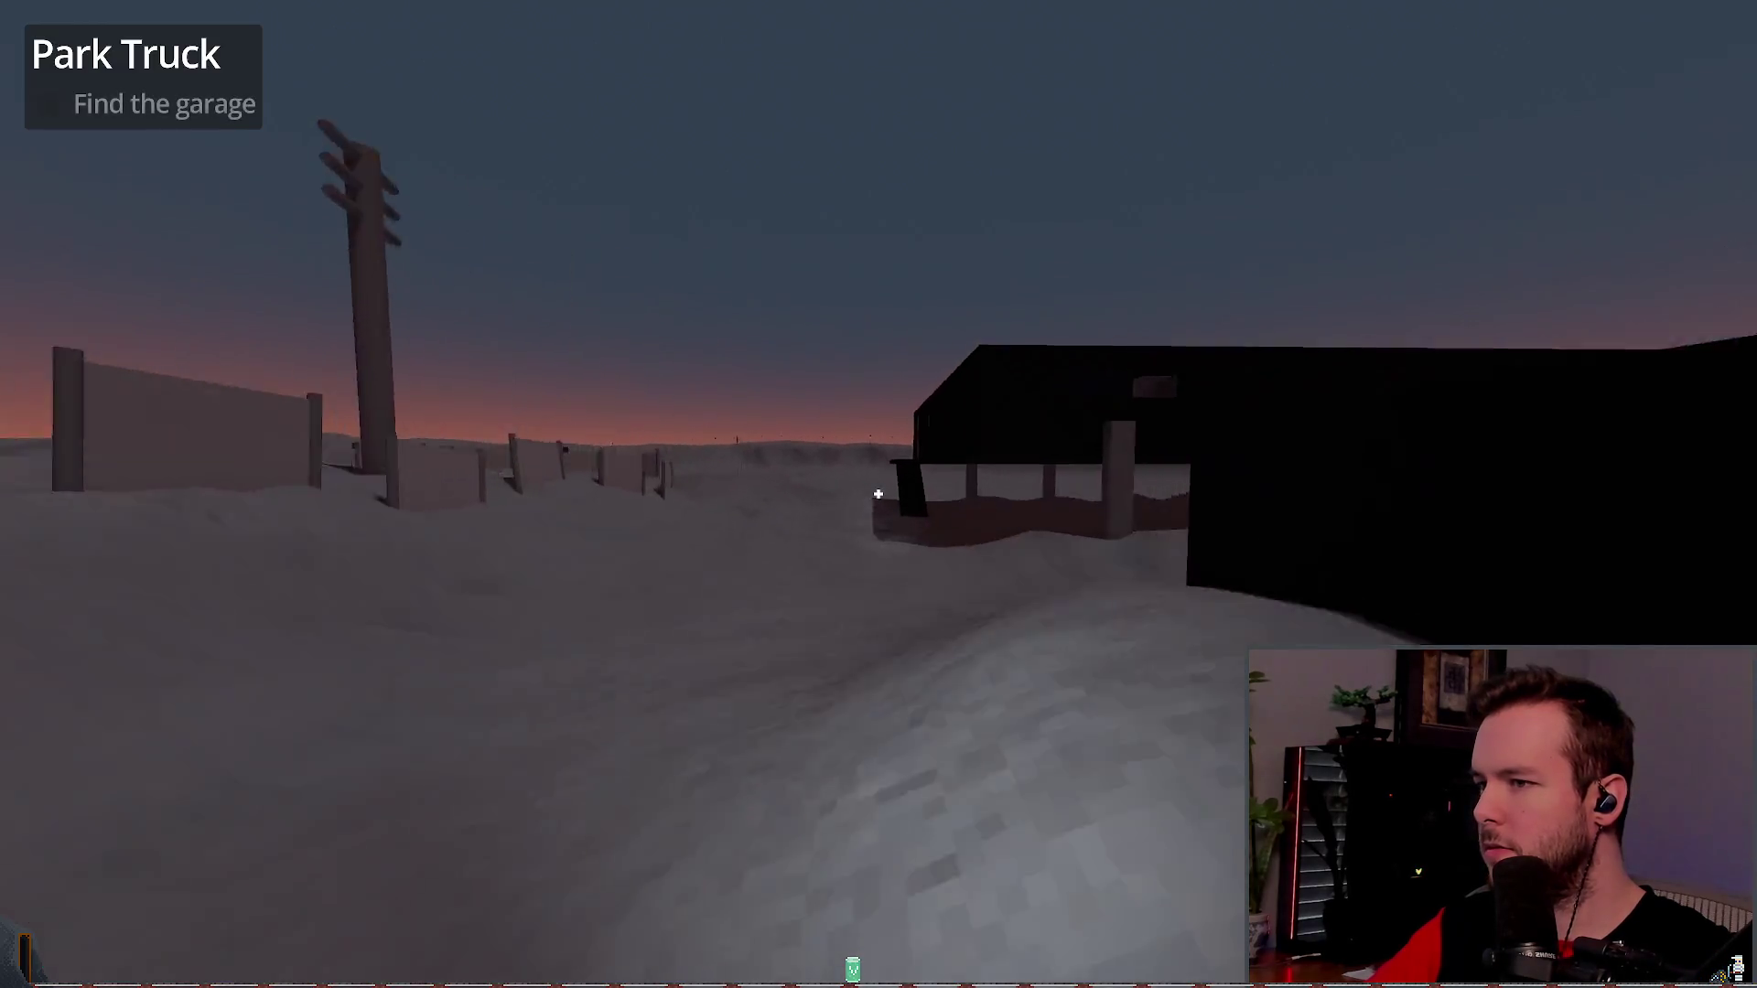
- Walk to the fridge, open and close its upper door twice, then Dev Quit from the pause menu
key(w)
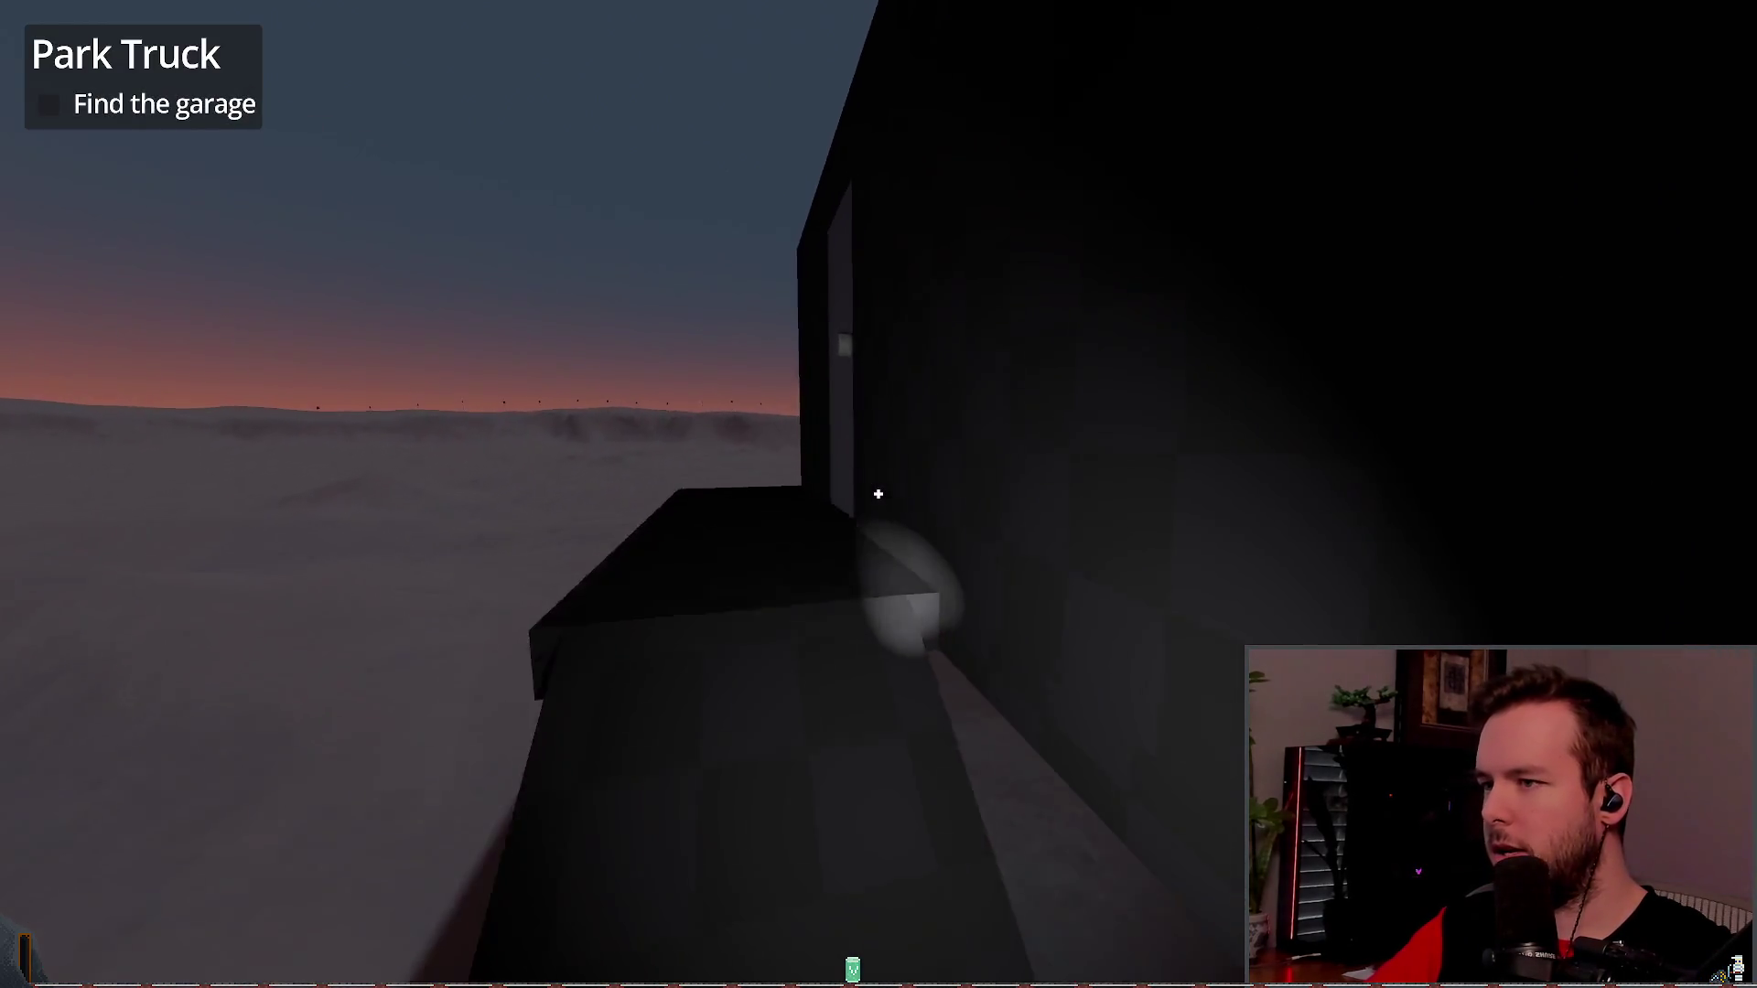
key(w)
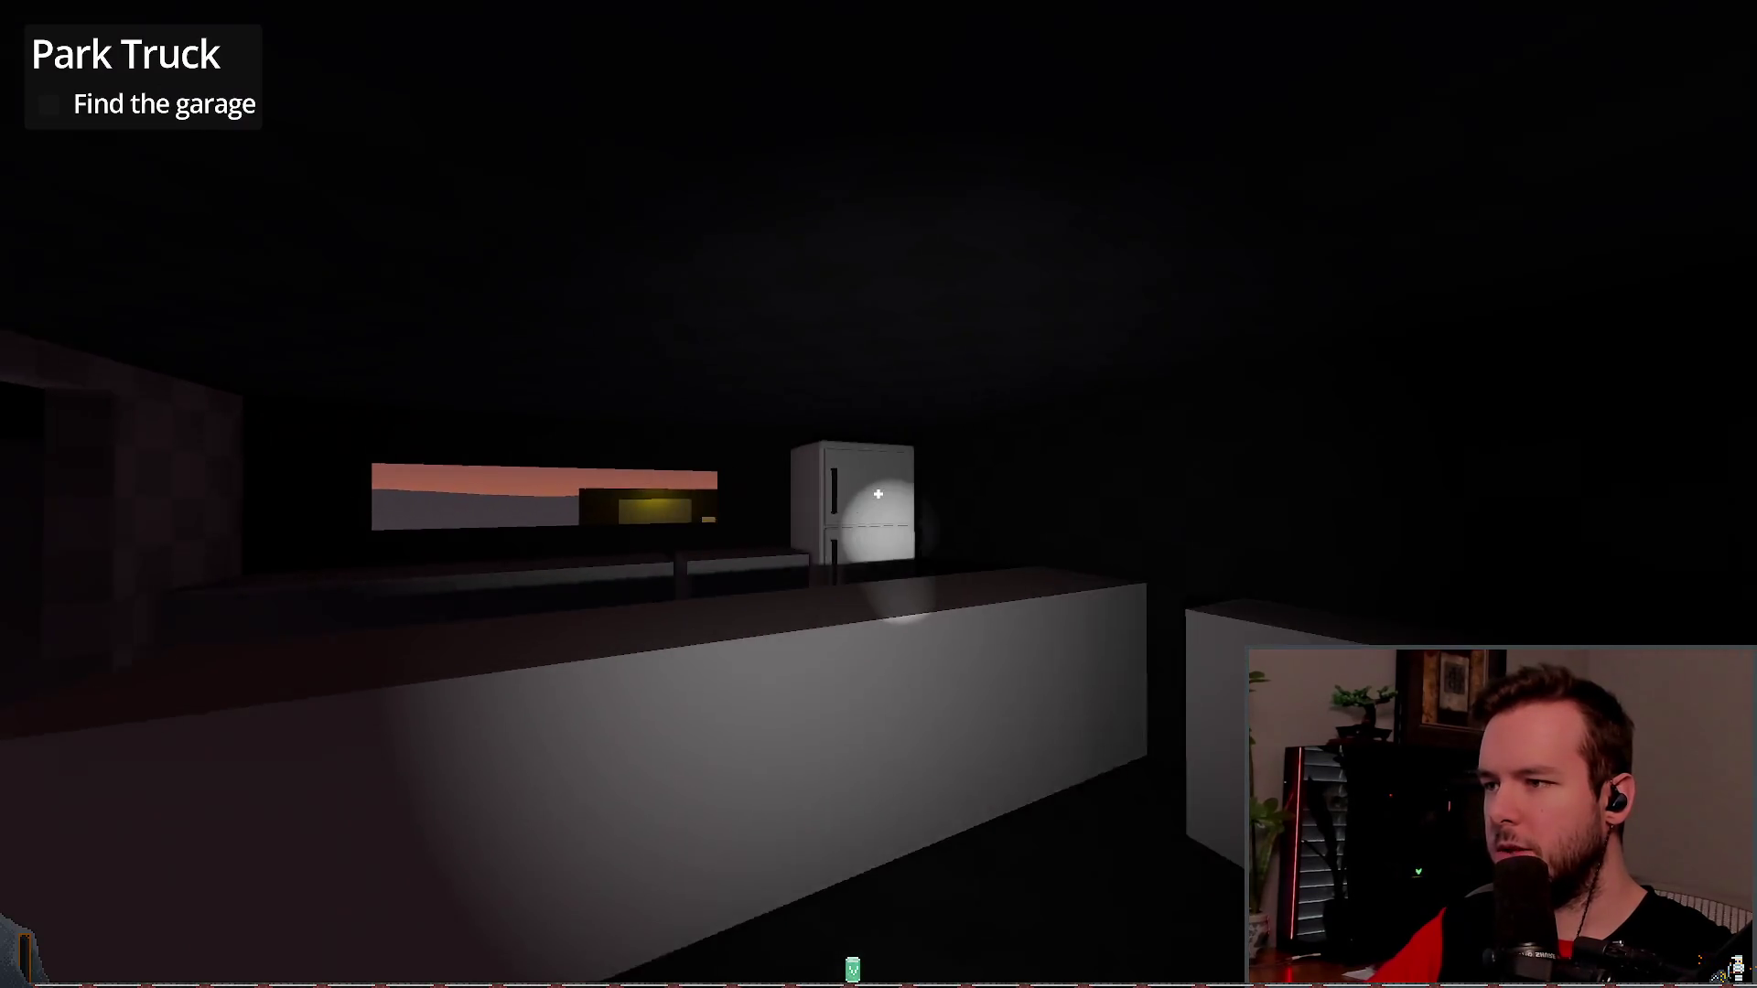
key(s)
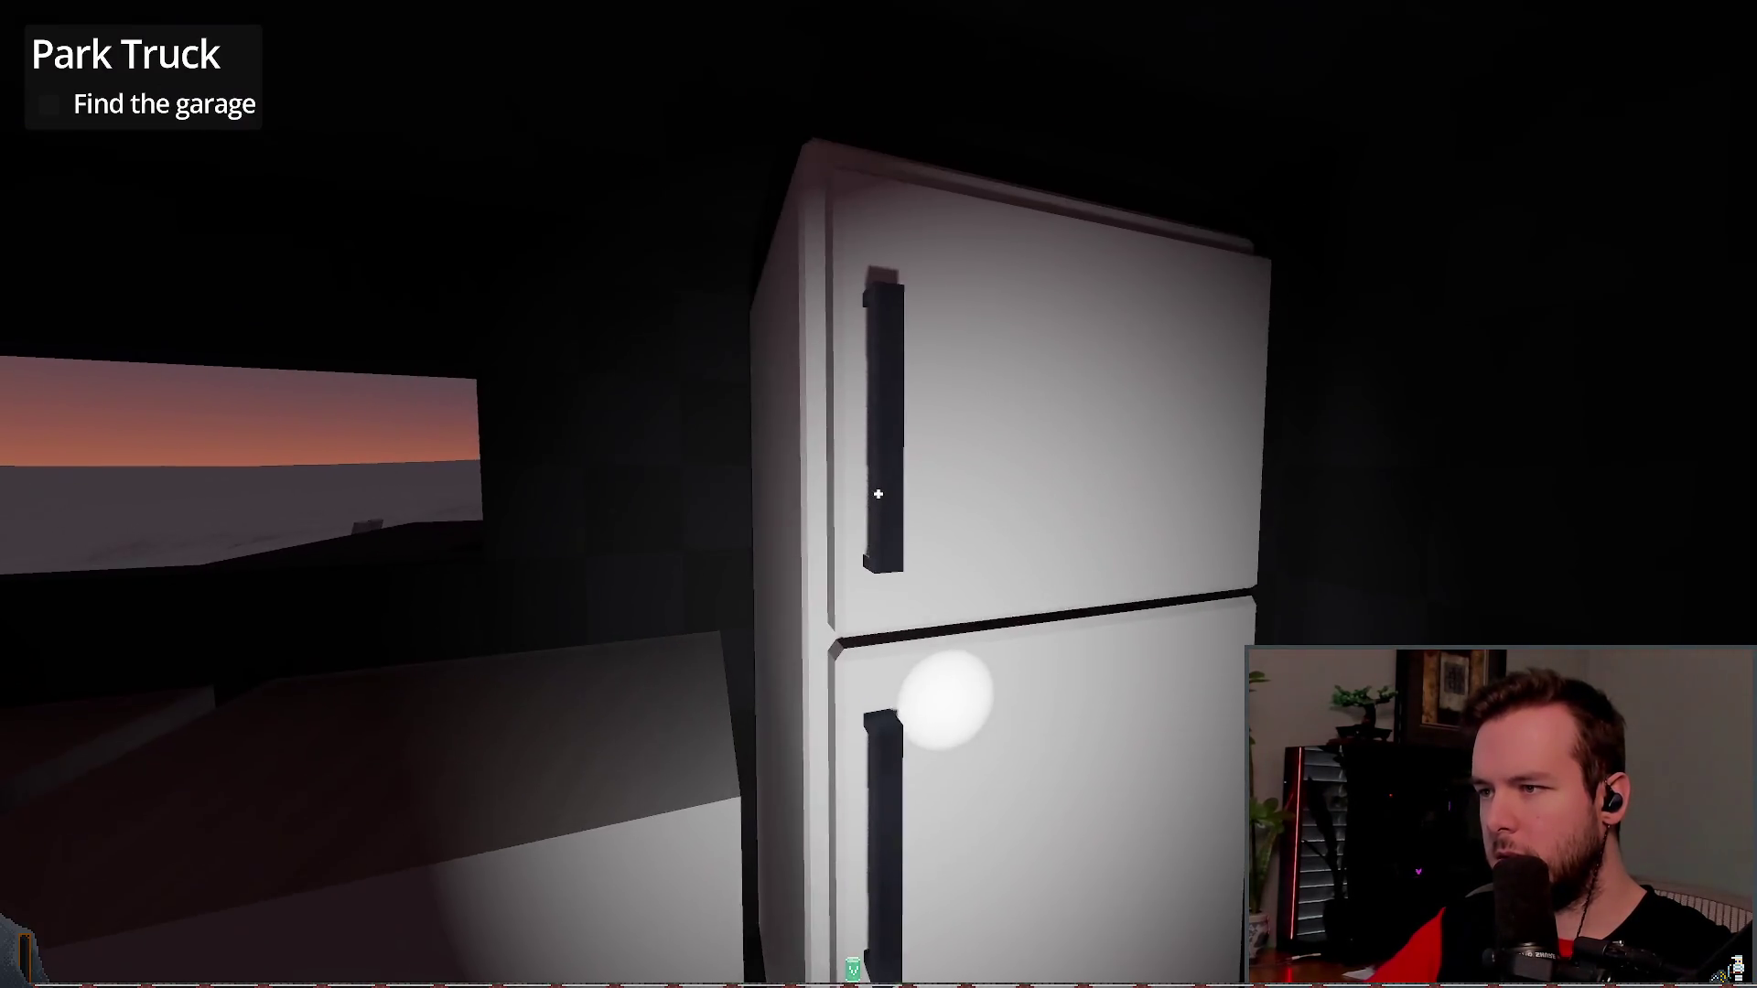
click(877, 494)
click(878, 494)
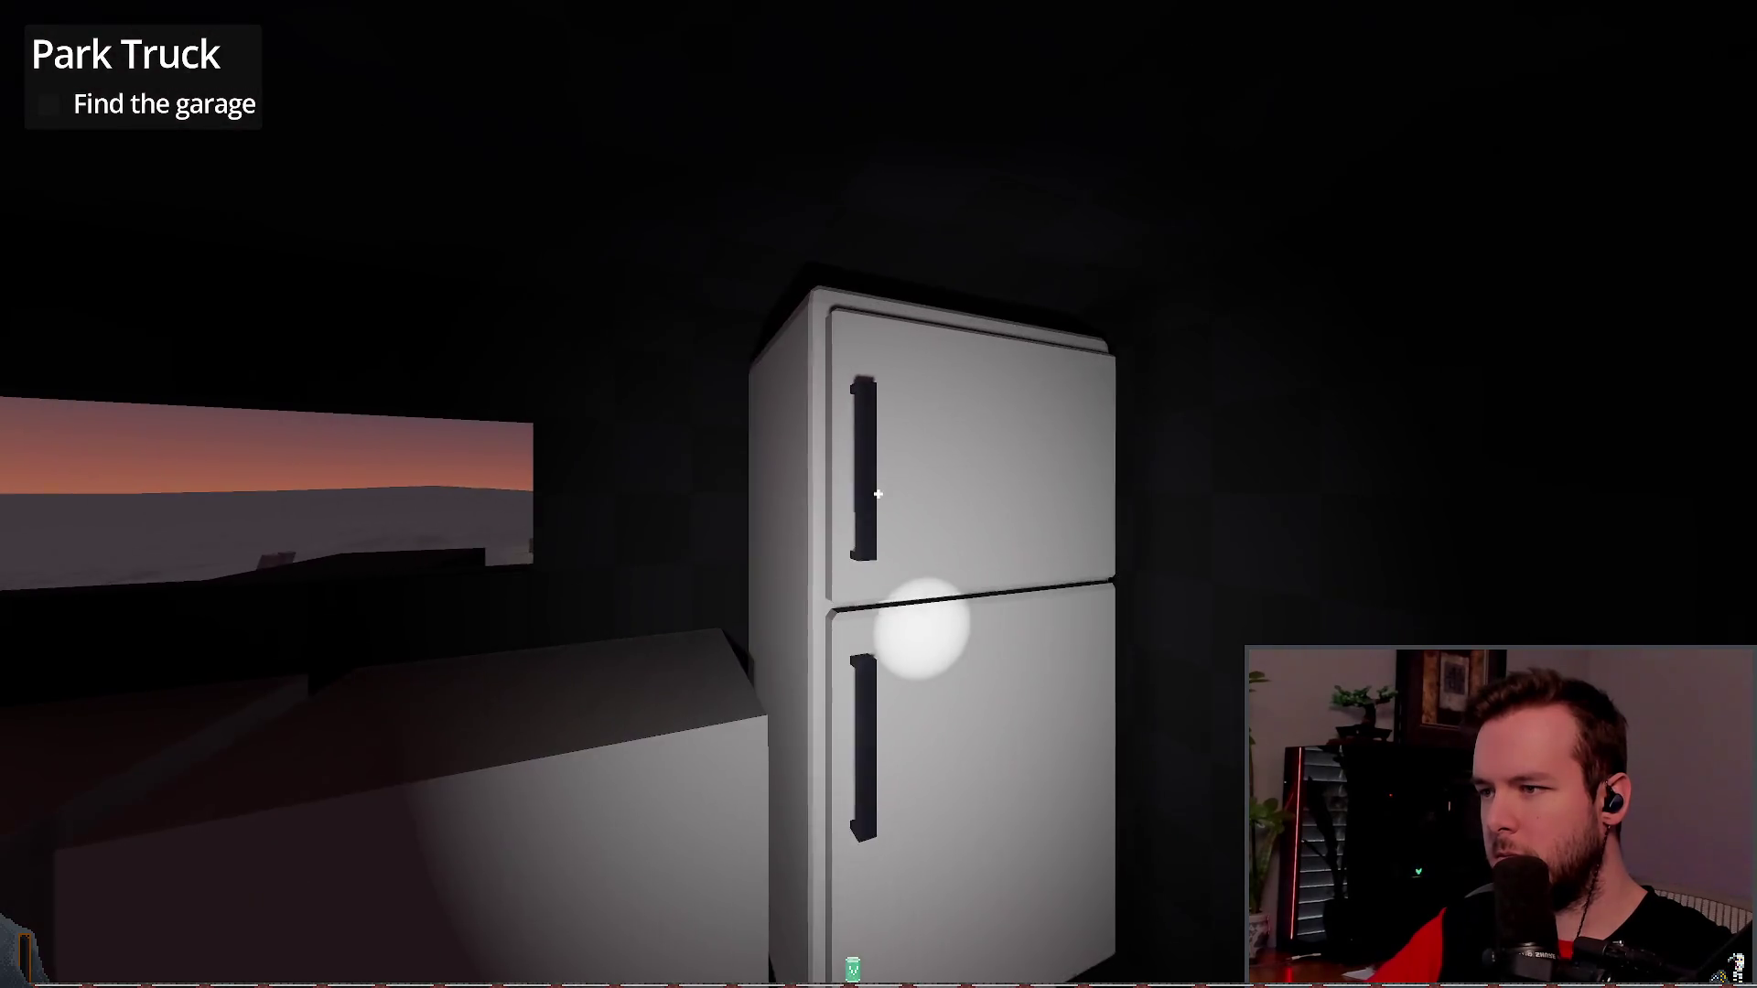
click(877, 495)
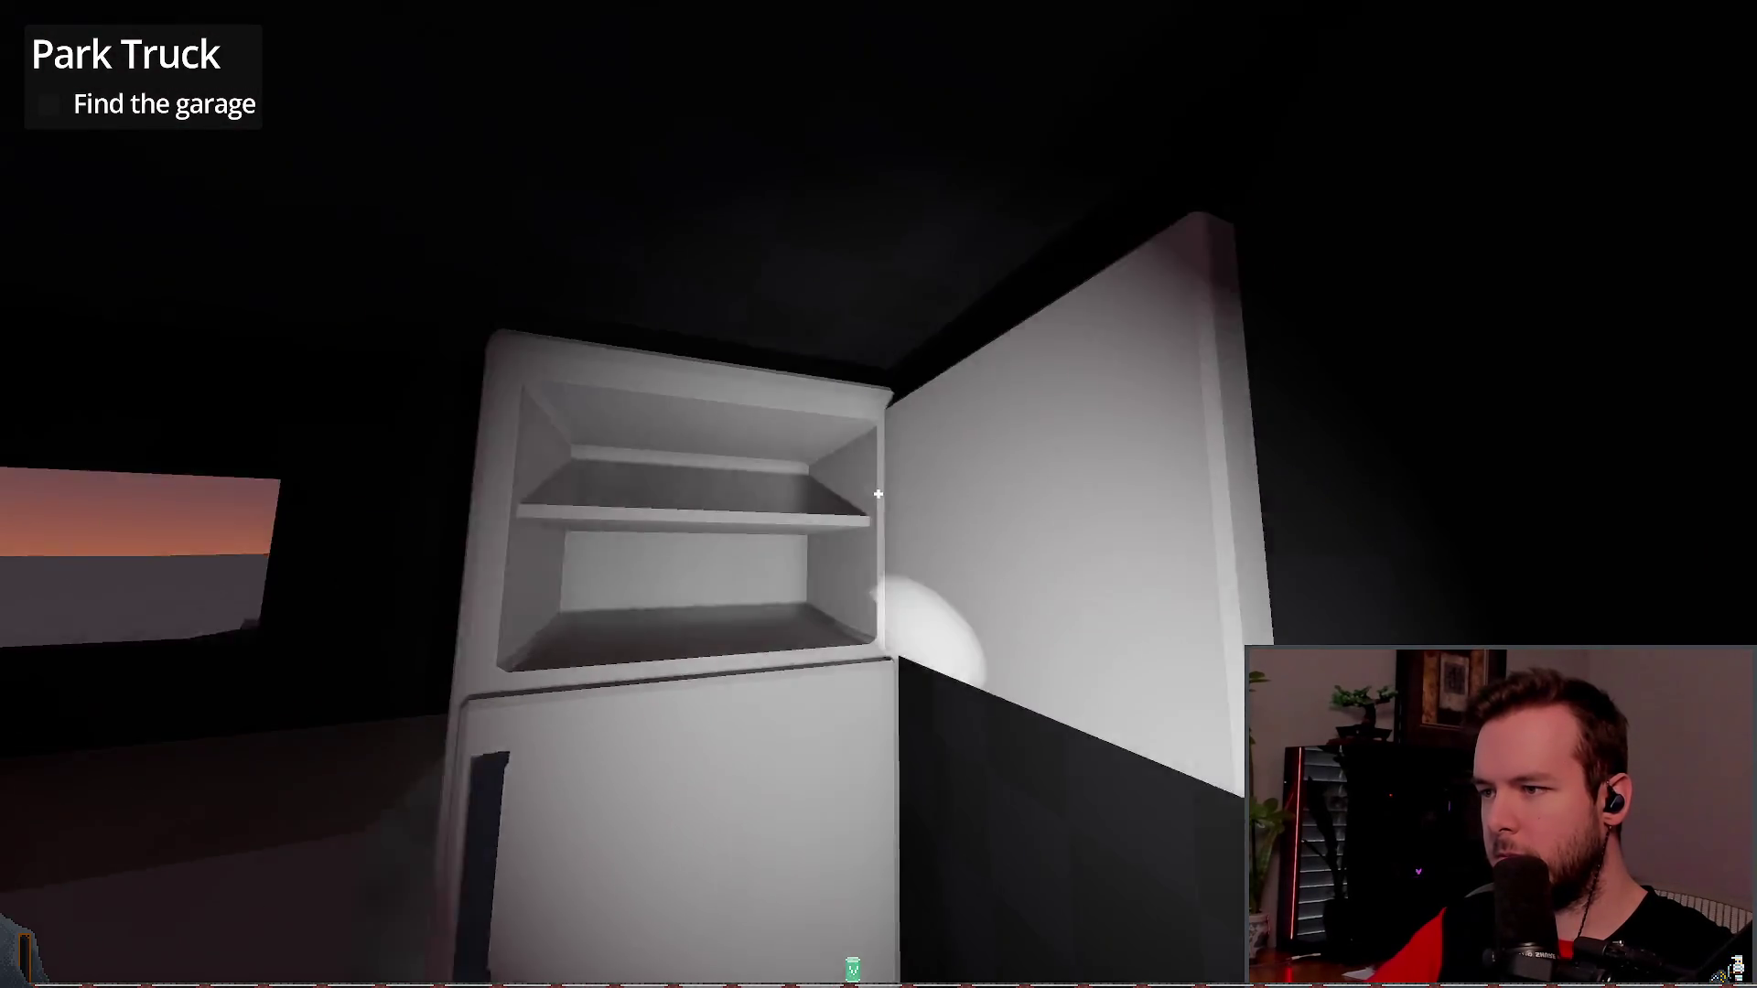
click(877, 494)
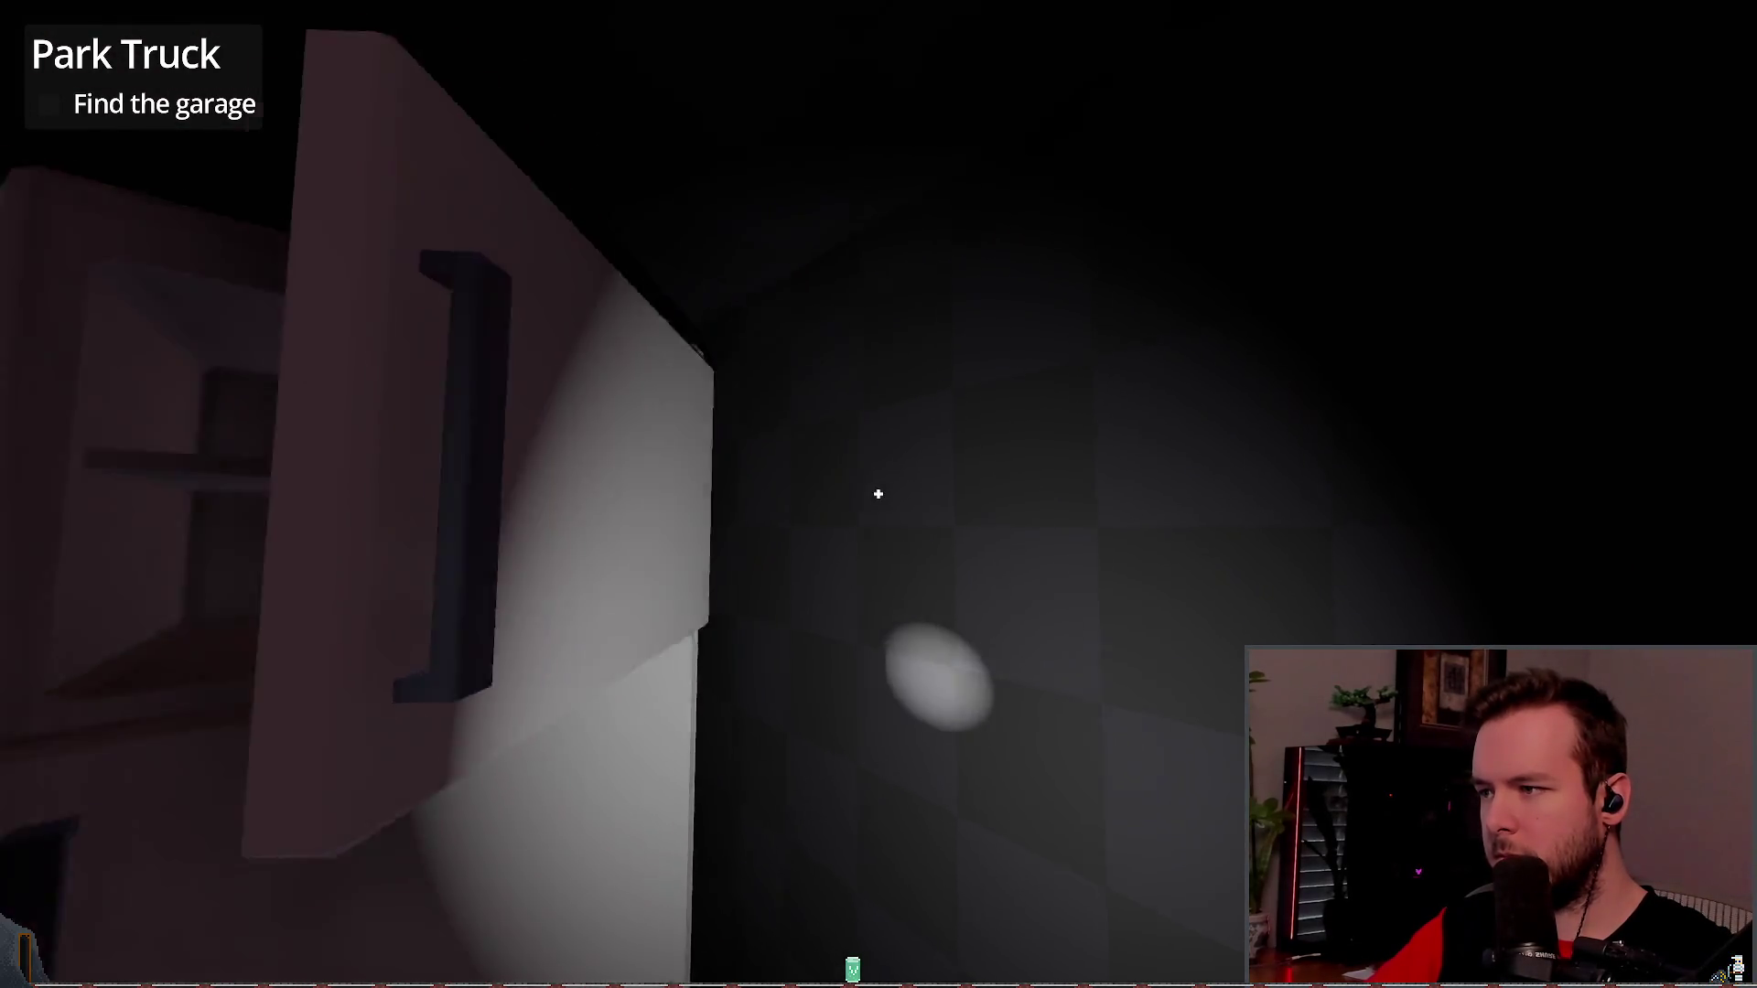
key(Escape)
click(92, 630)
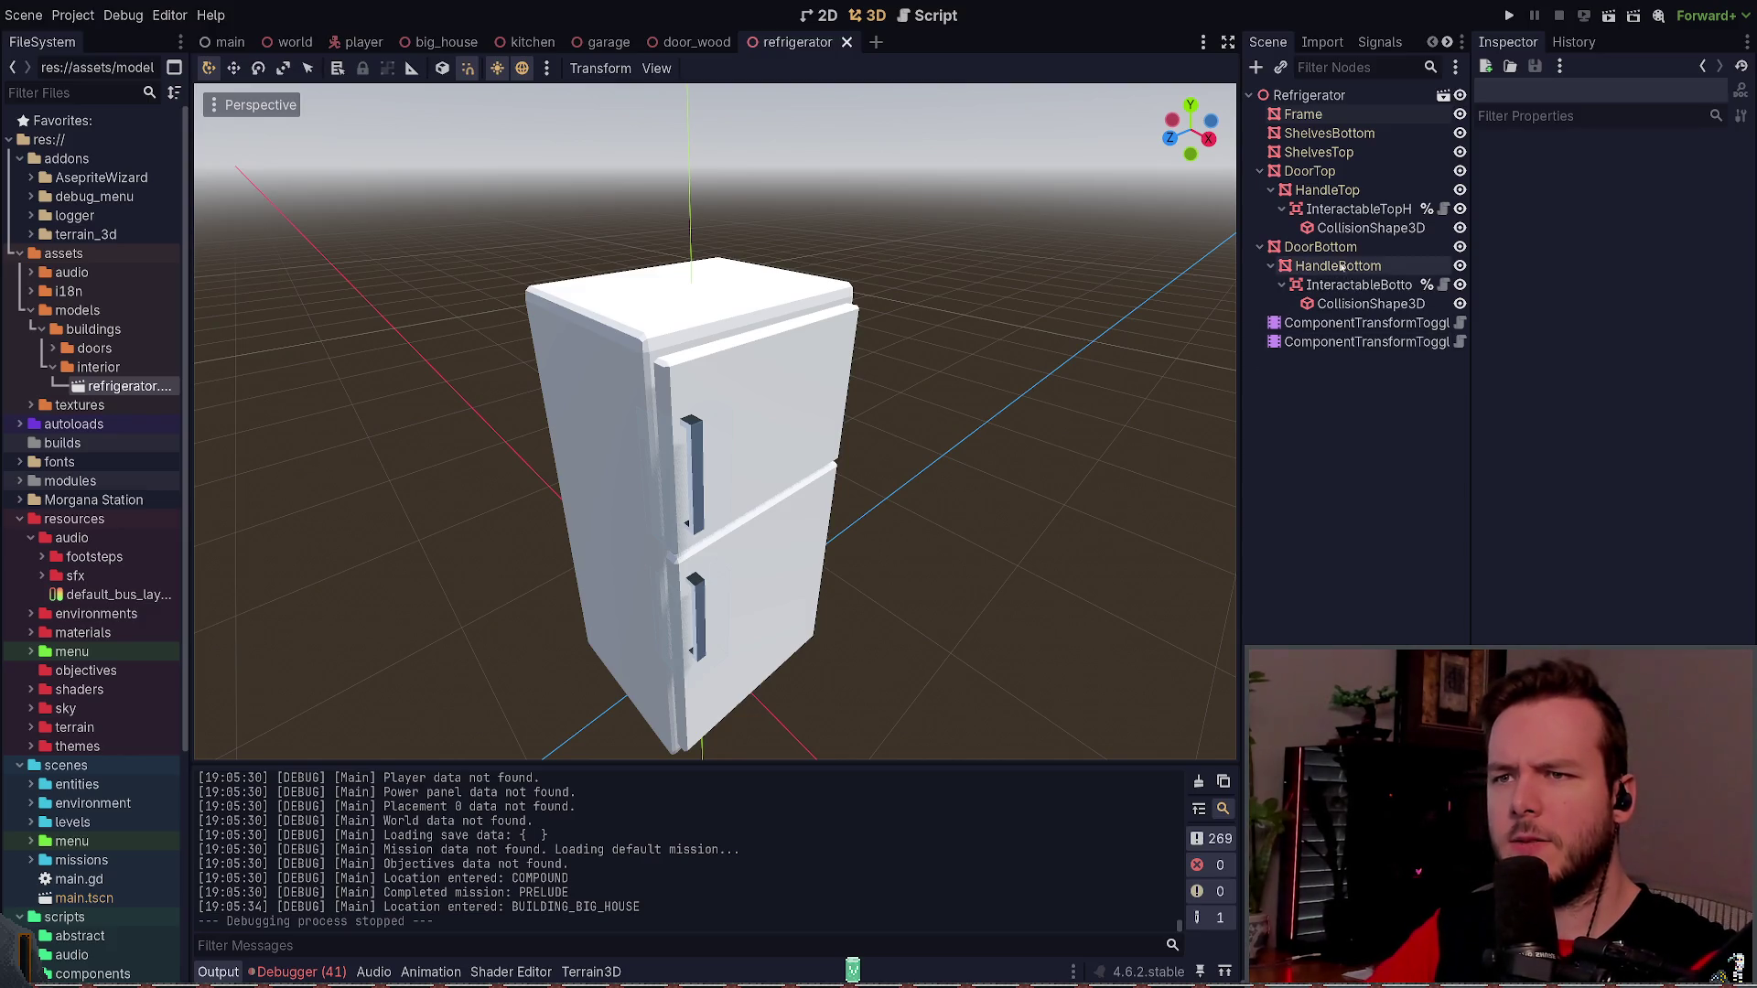
- Select the Frame node, check its surface material override, and collapse the interior folder
click(1303, 115)
click(1532, 247)
click(1531, 247)
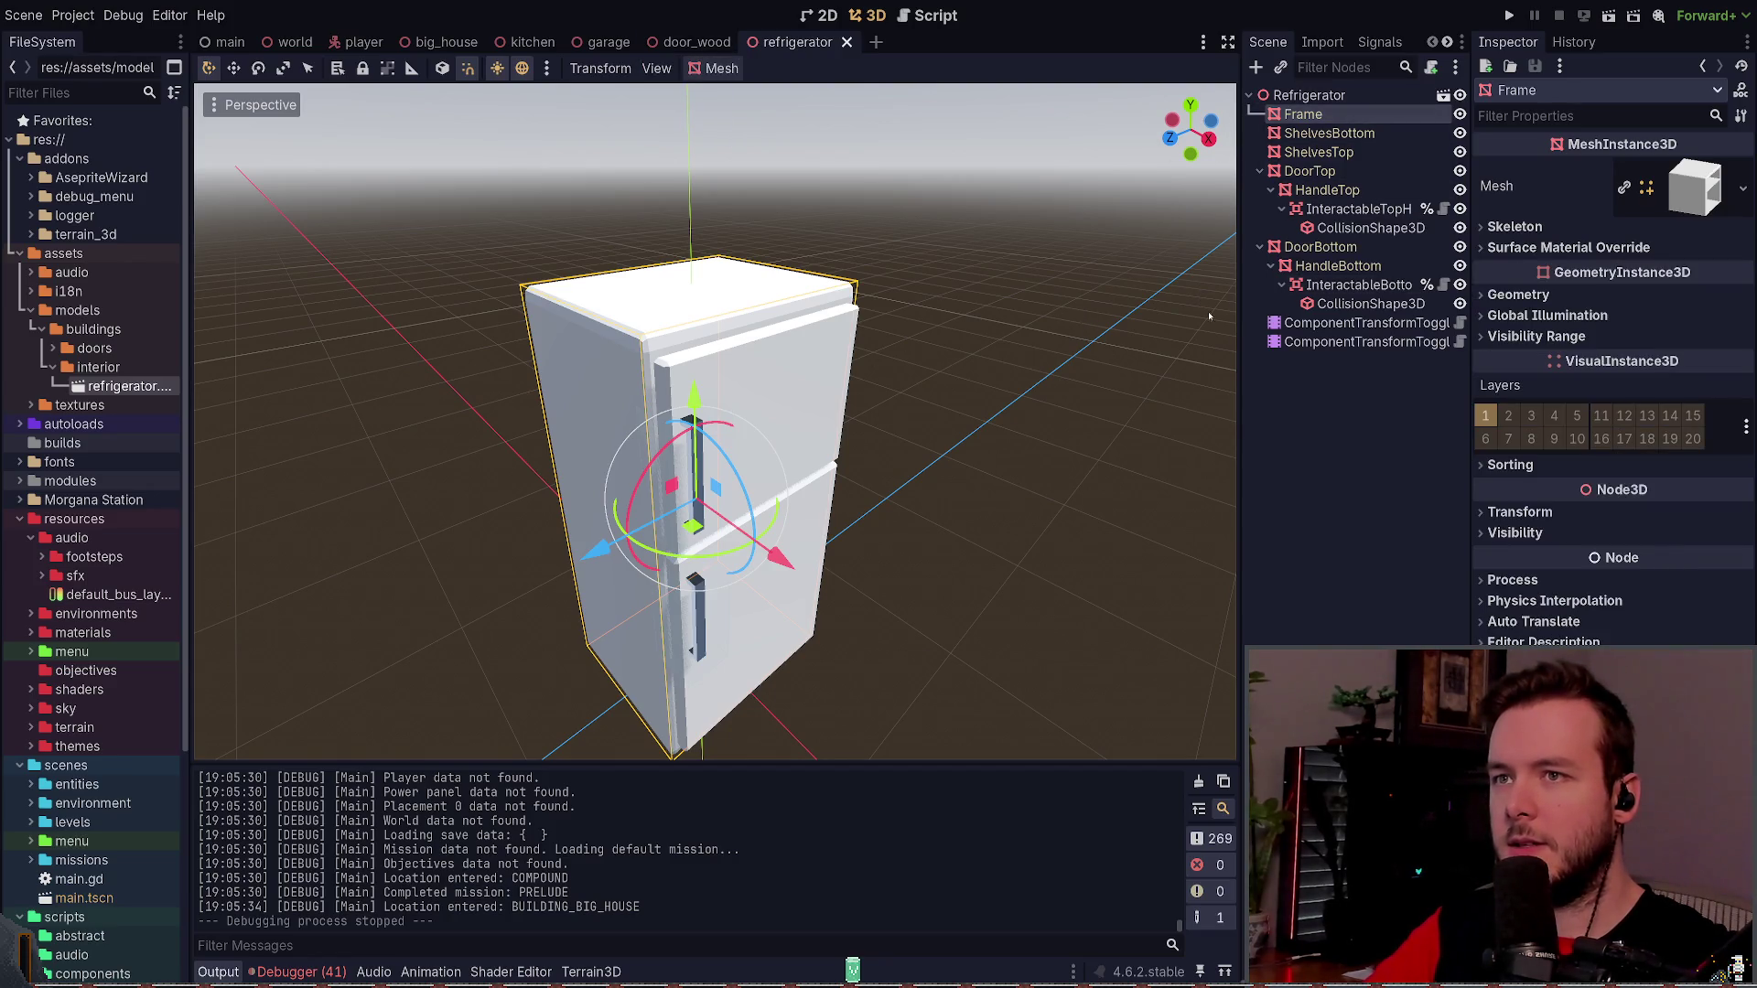
click(52, 369)
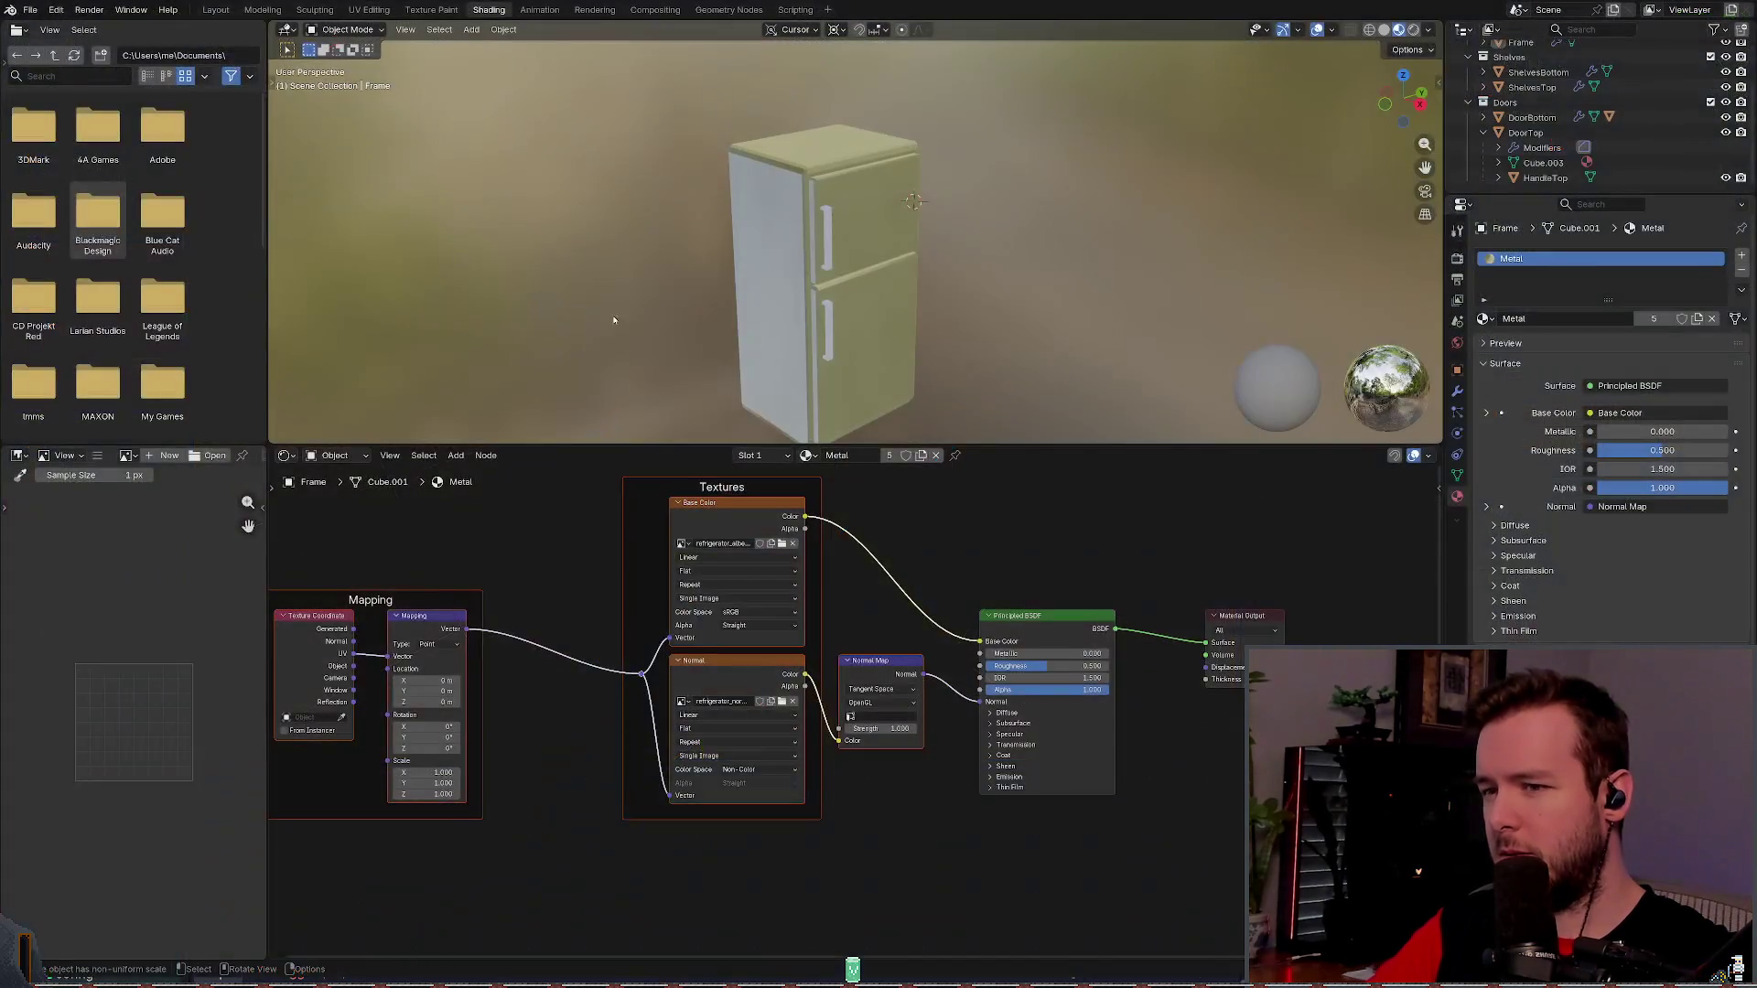
- Save refrigerator.blend and switch back to the Godot editor
key(ctrl+s)
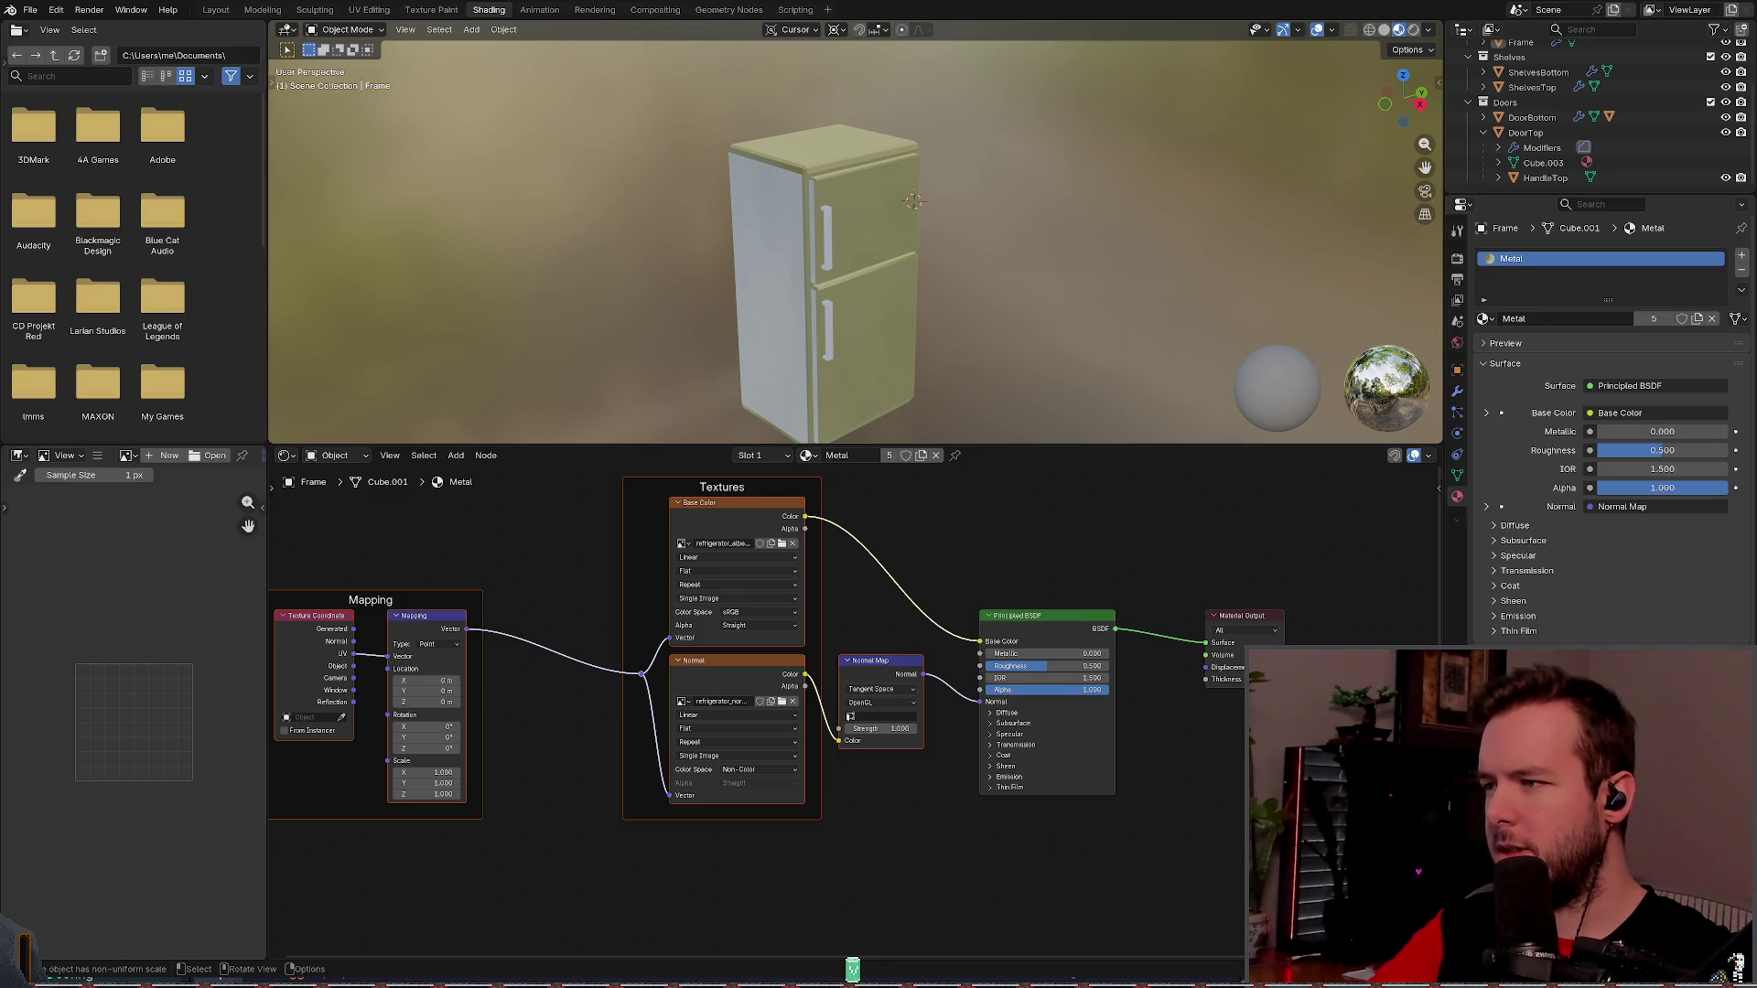
key(alt+Tab)
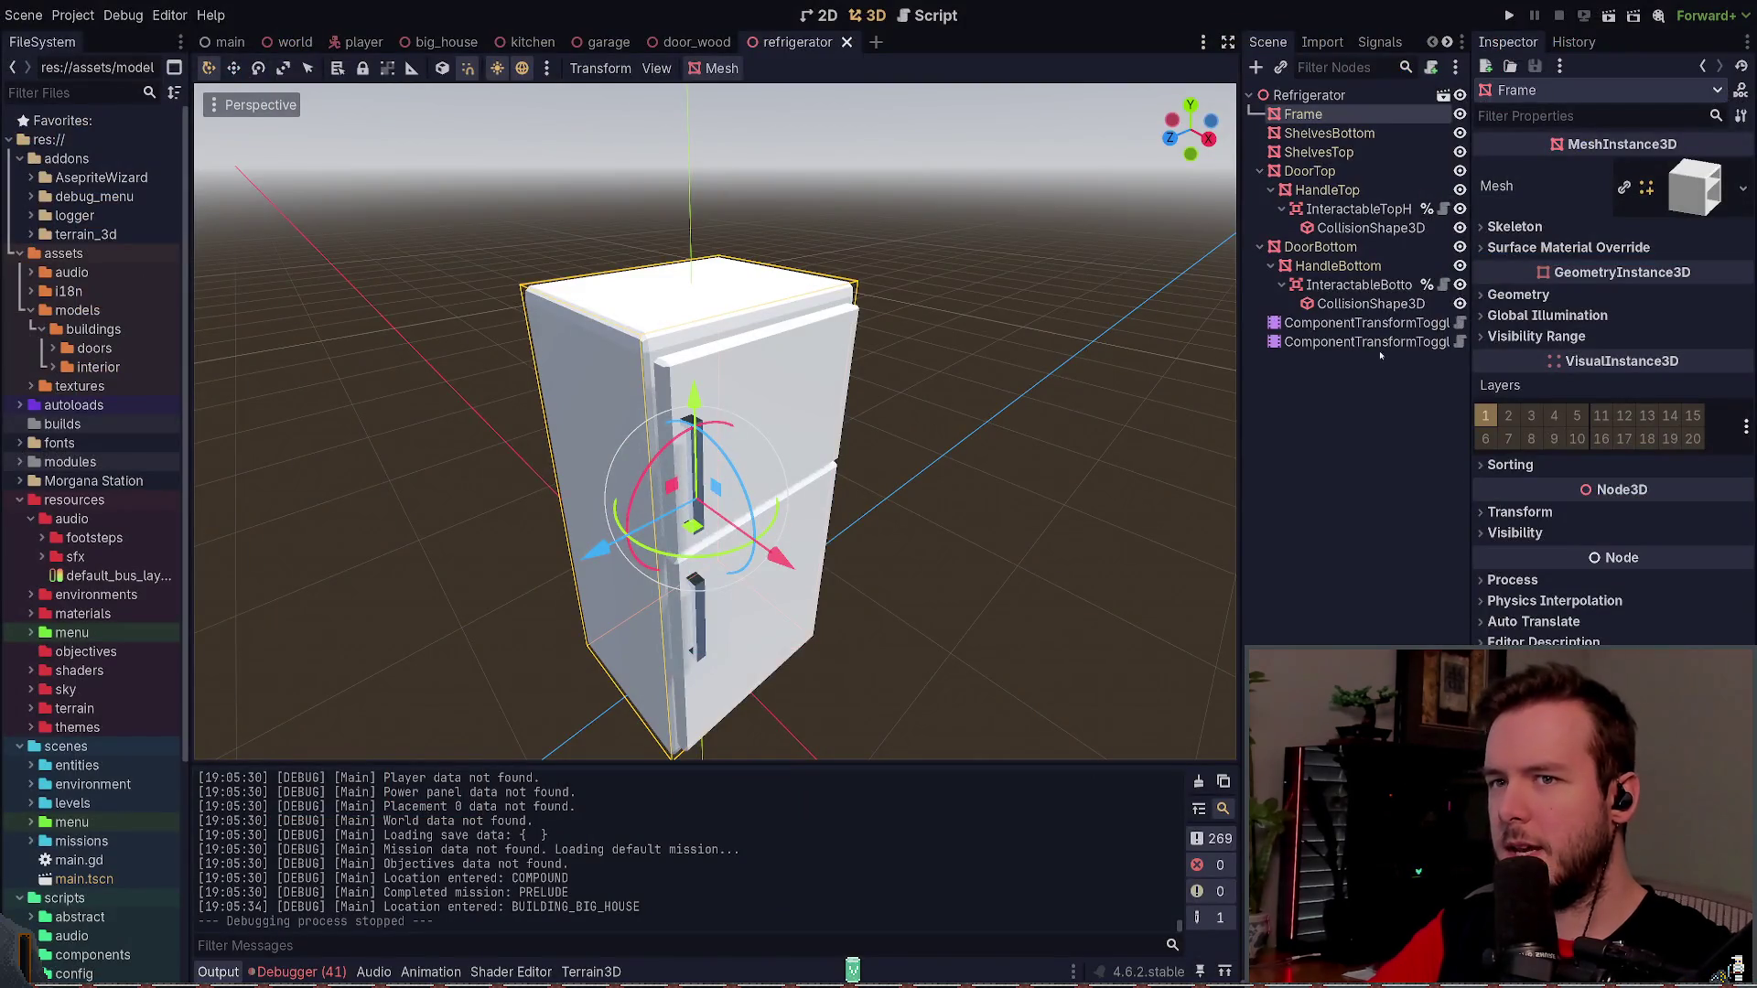
- Expand assets/models/buildings/interior and reopen the refrigerator model to reimport it
click(53, 367)
double_click(98, 387)
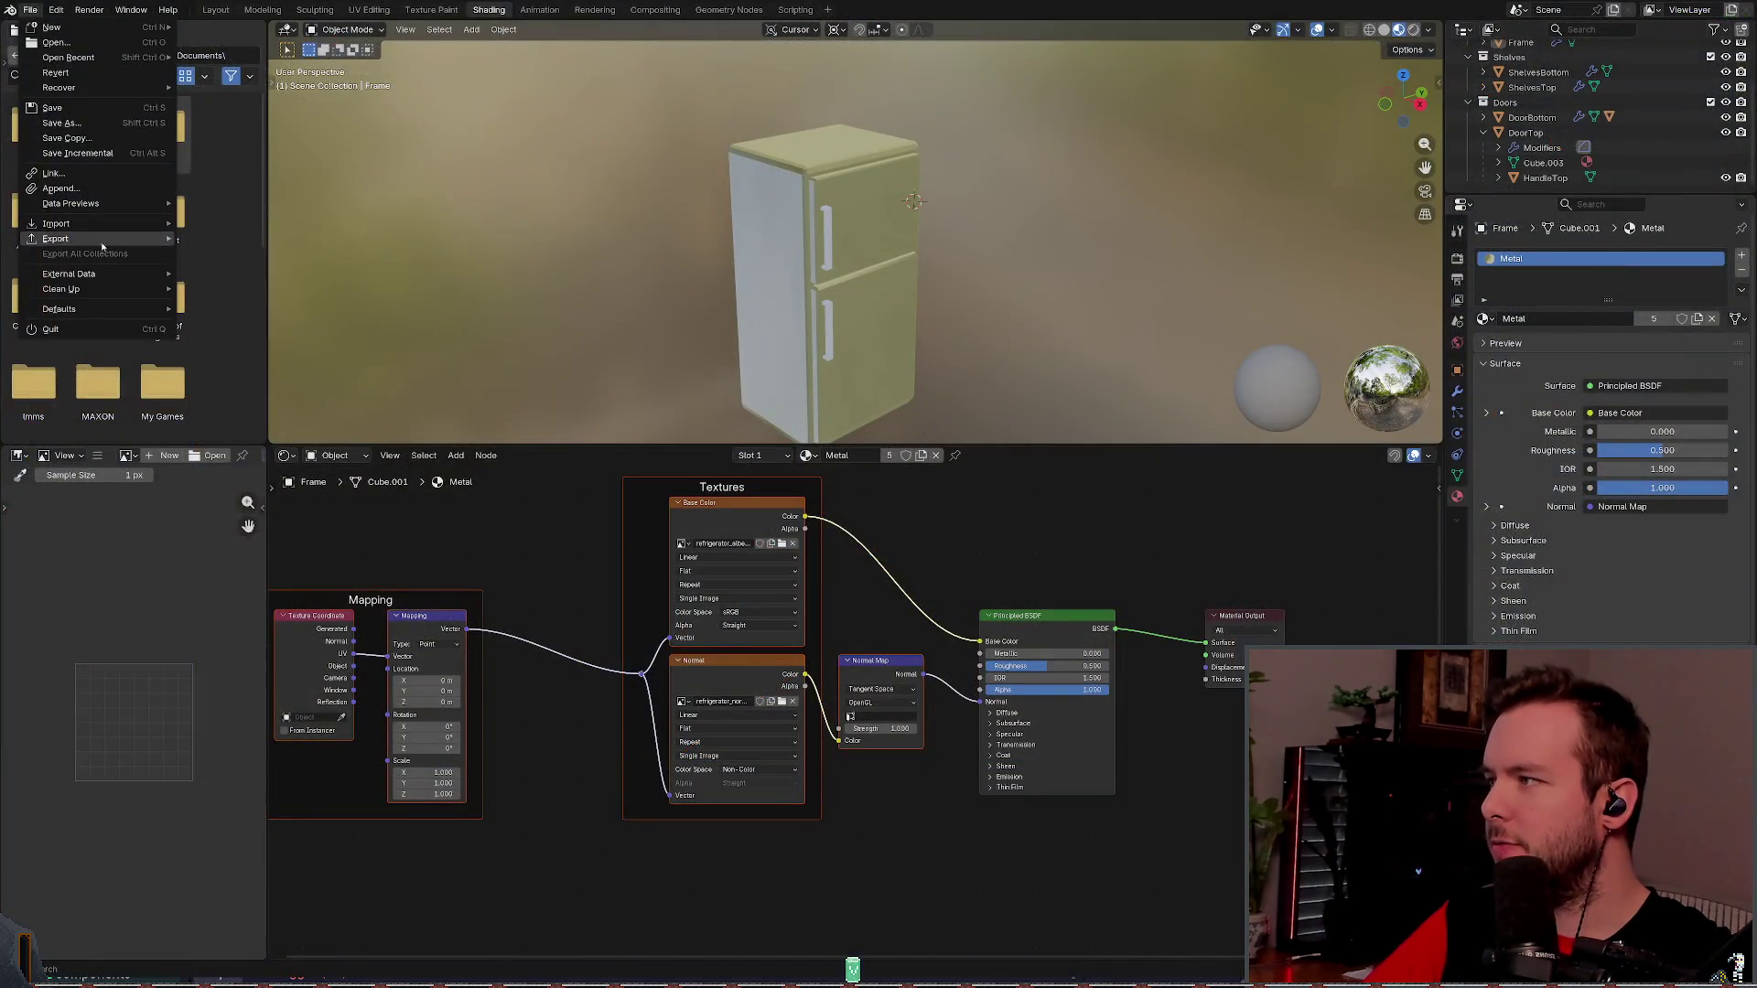
- Export the refrigerator from File > Export as glTF 2.0 (.glb/.gltf)
mouse_move(103, 239)
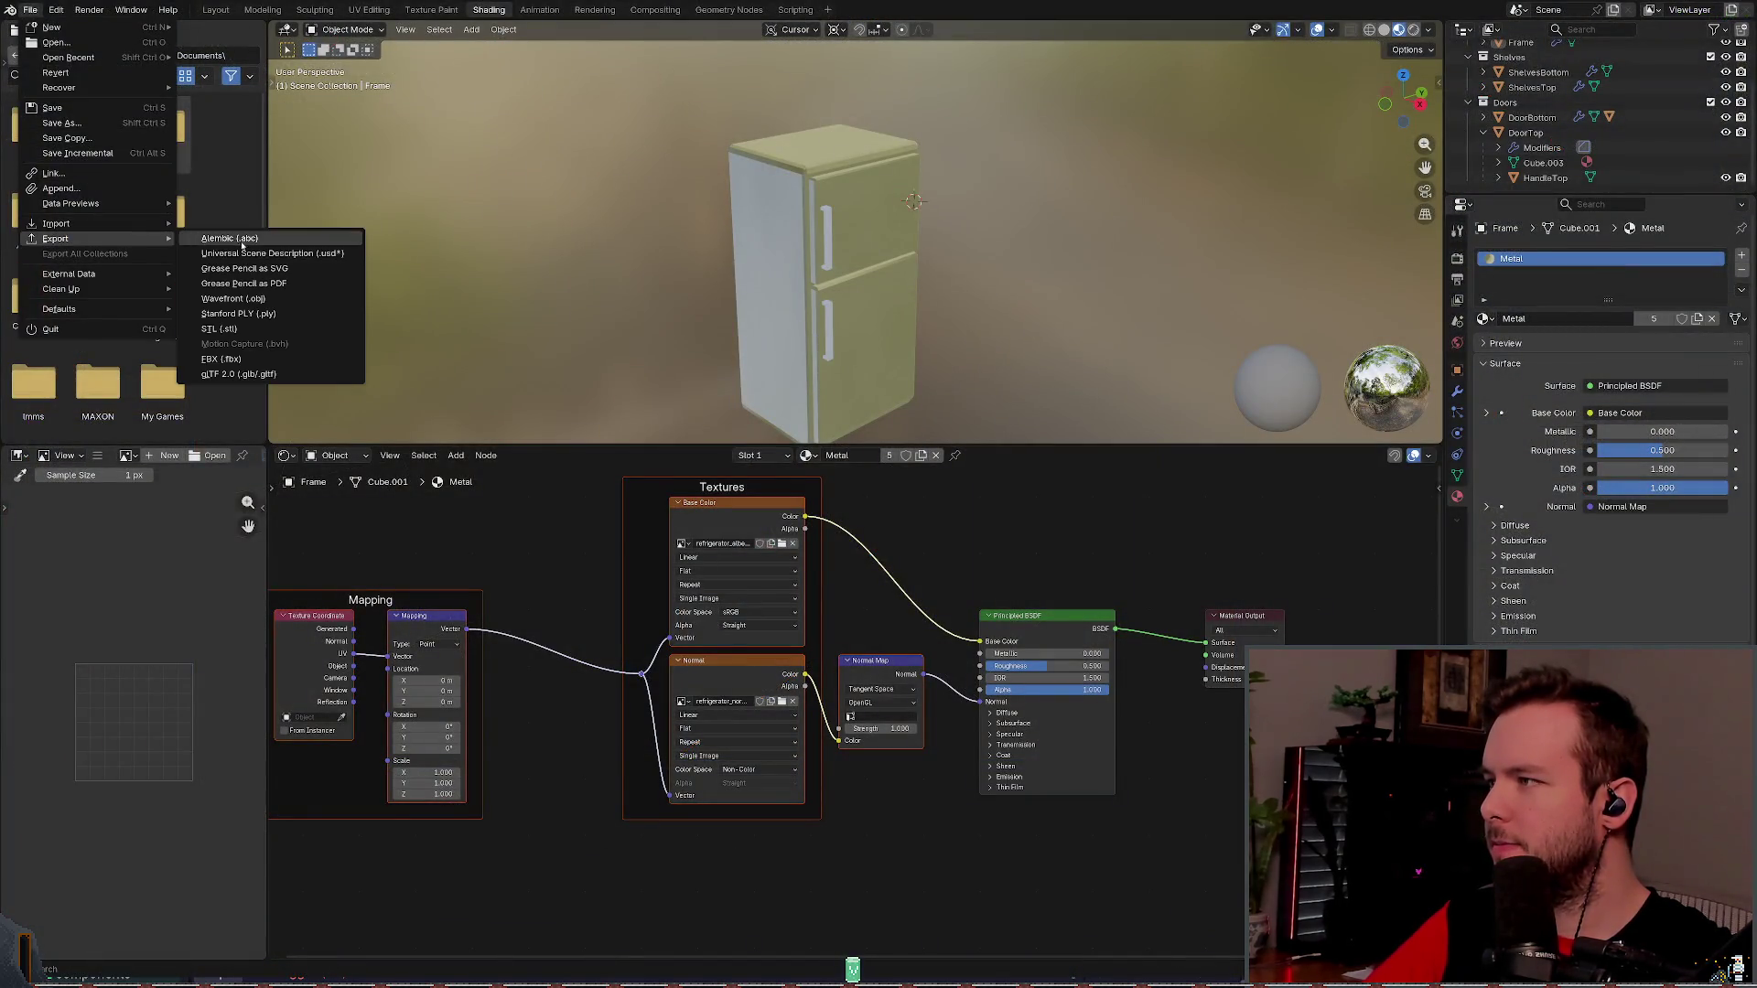
click(267, 375)
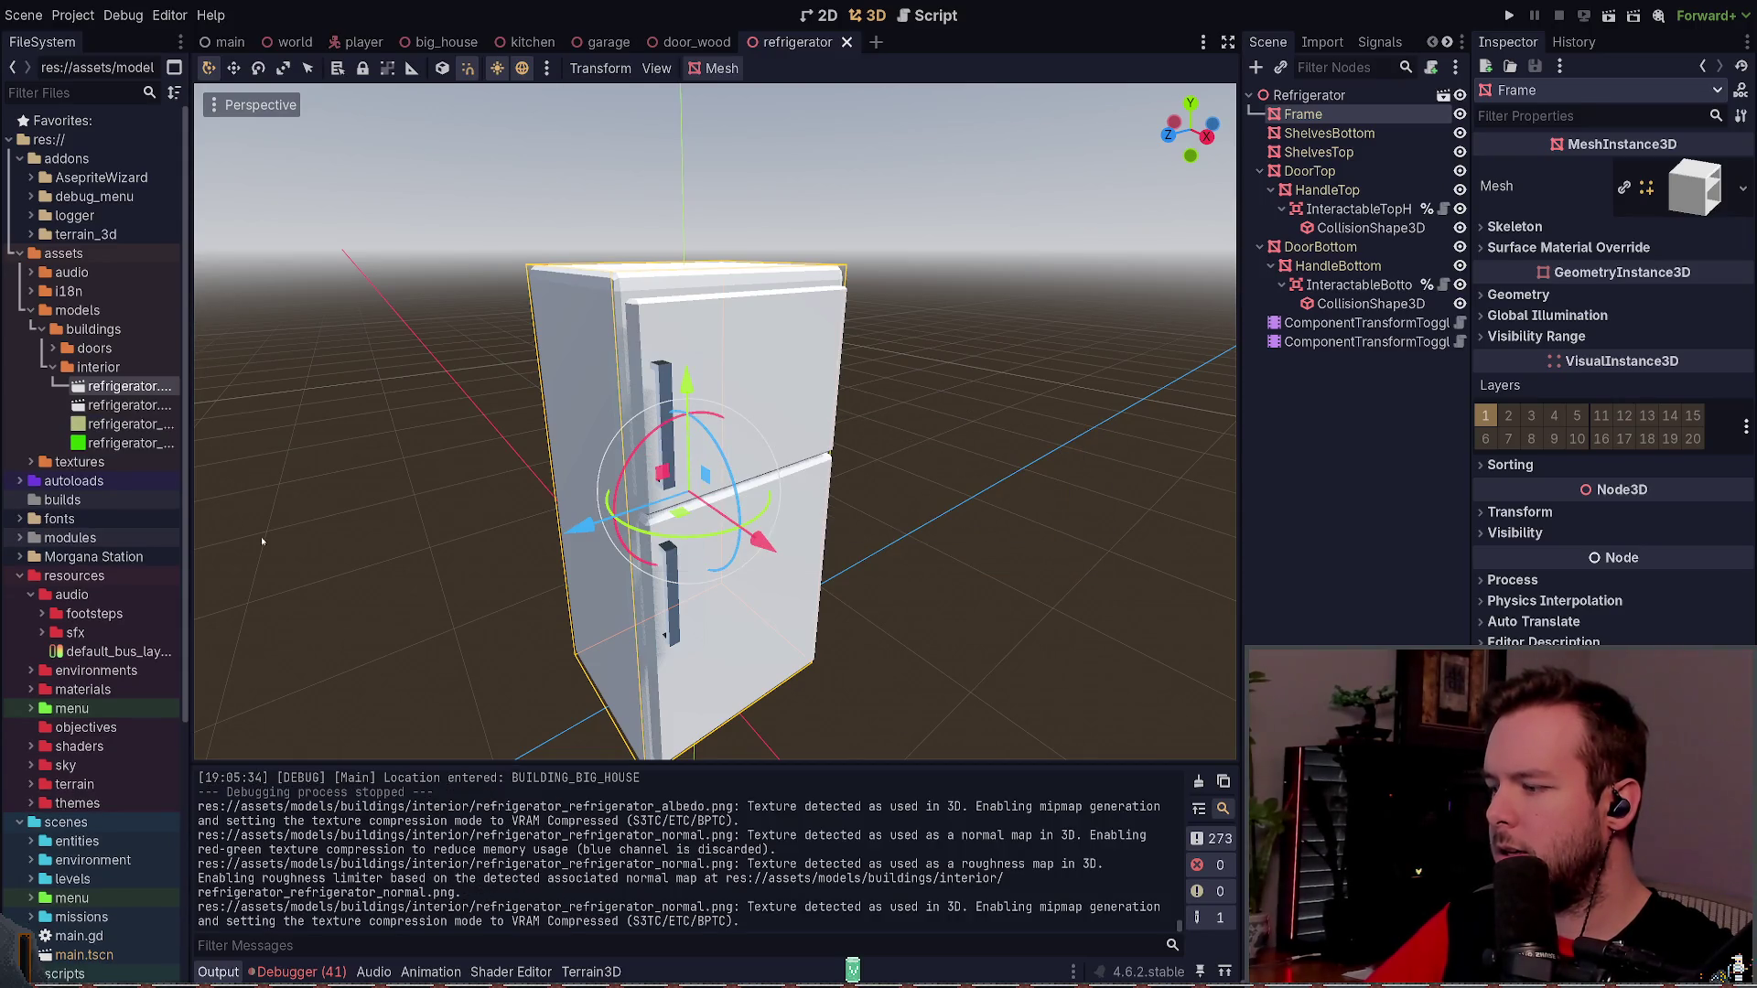
click(312, 972)
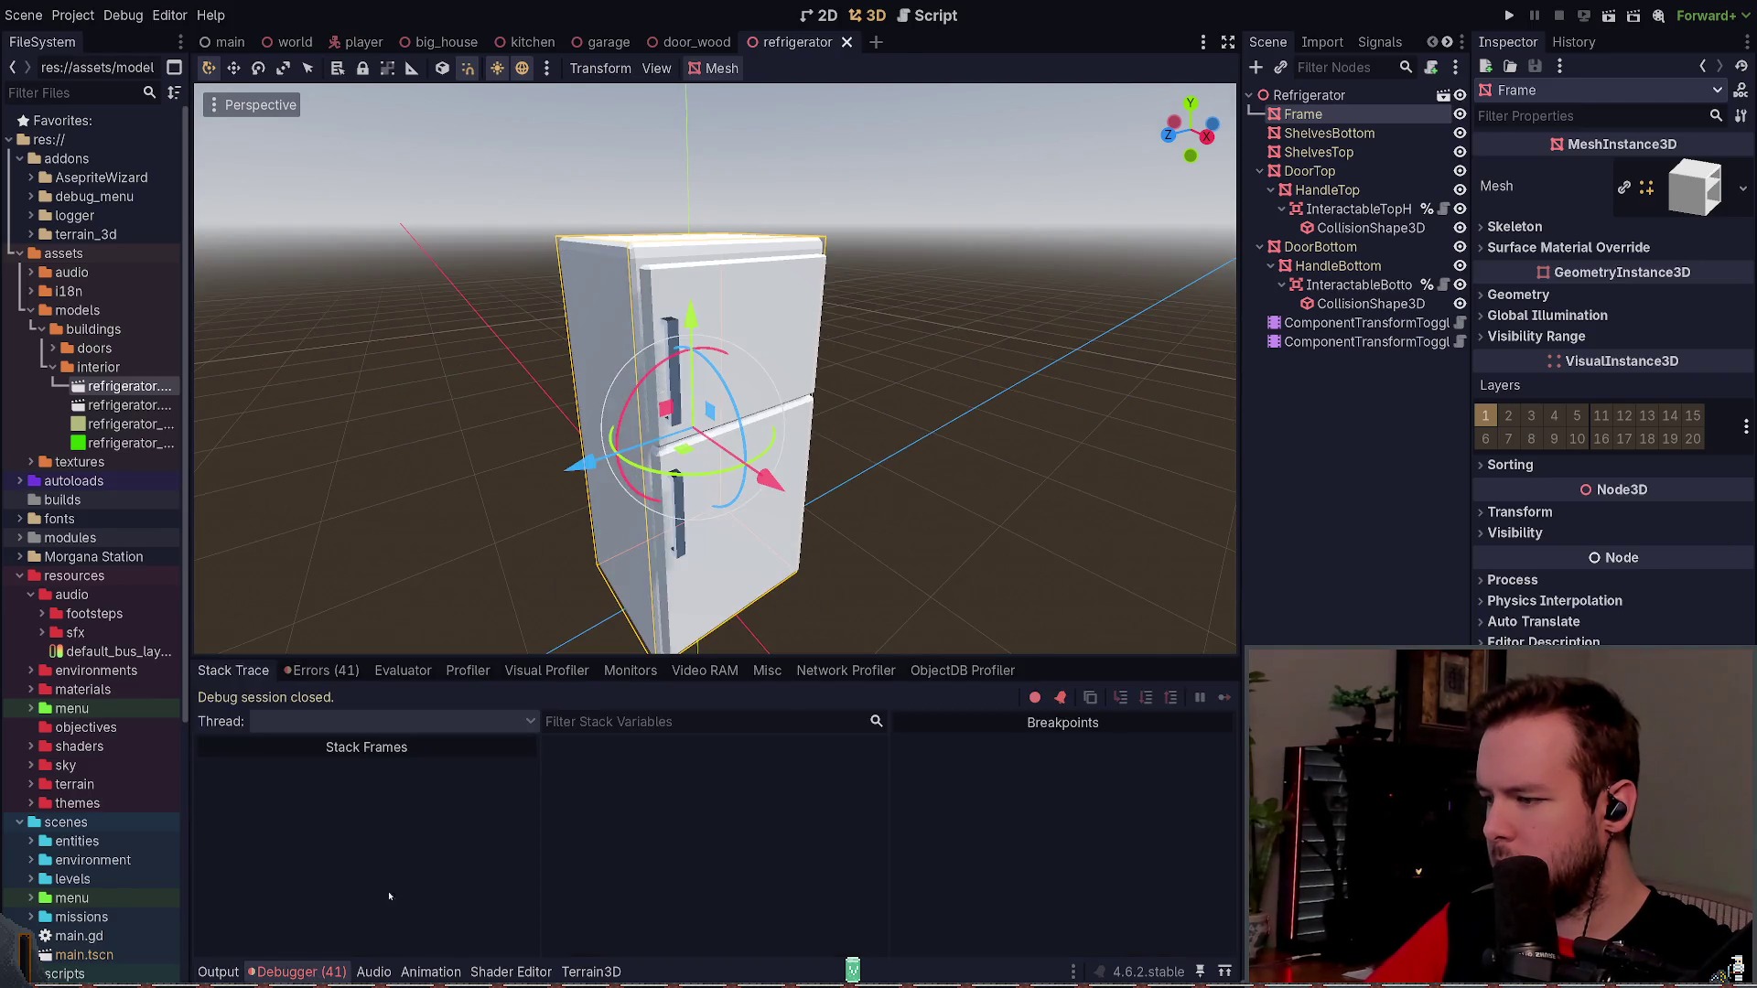
click(321, 670)
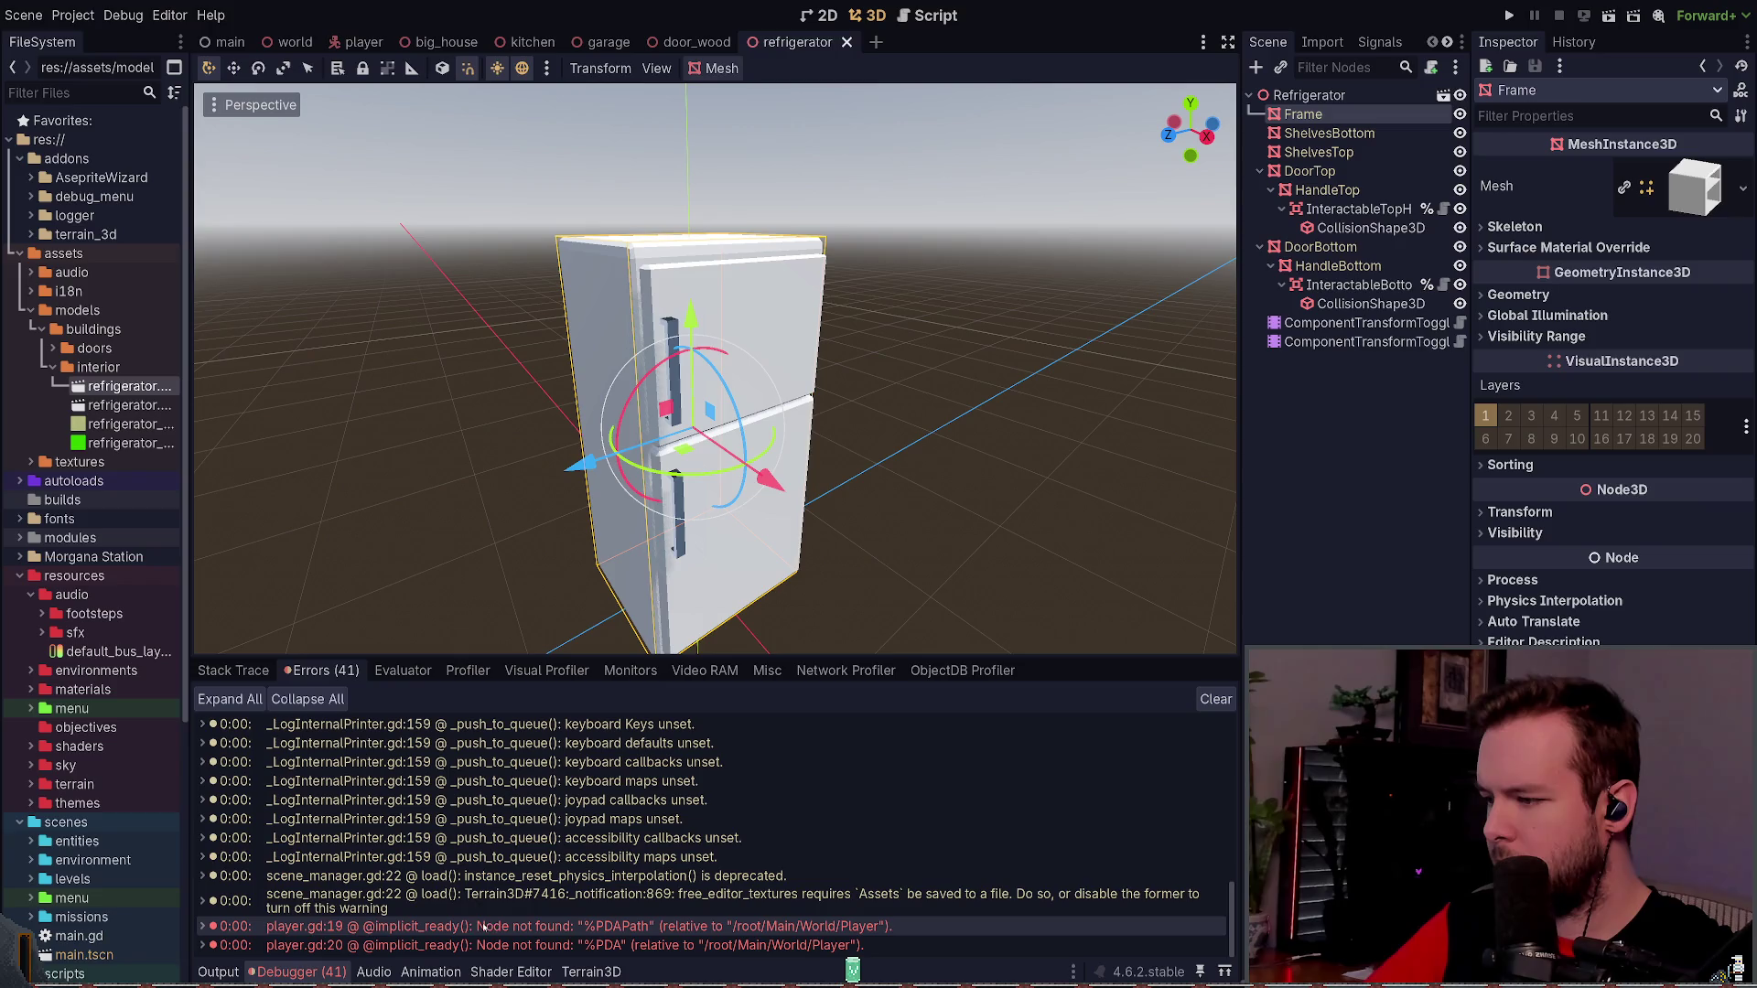
click(218, 971)
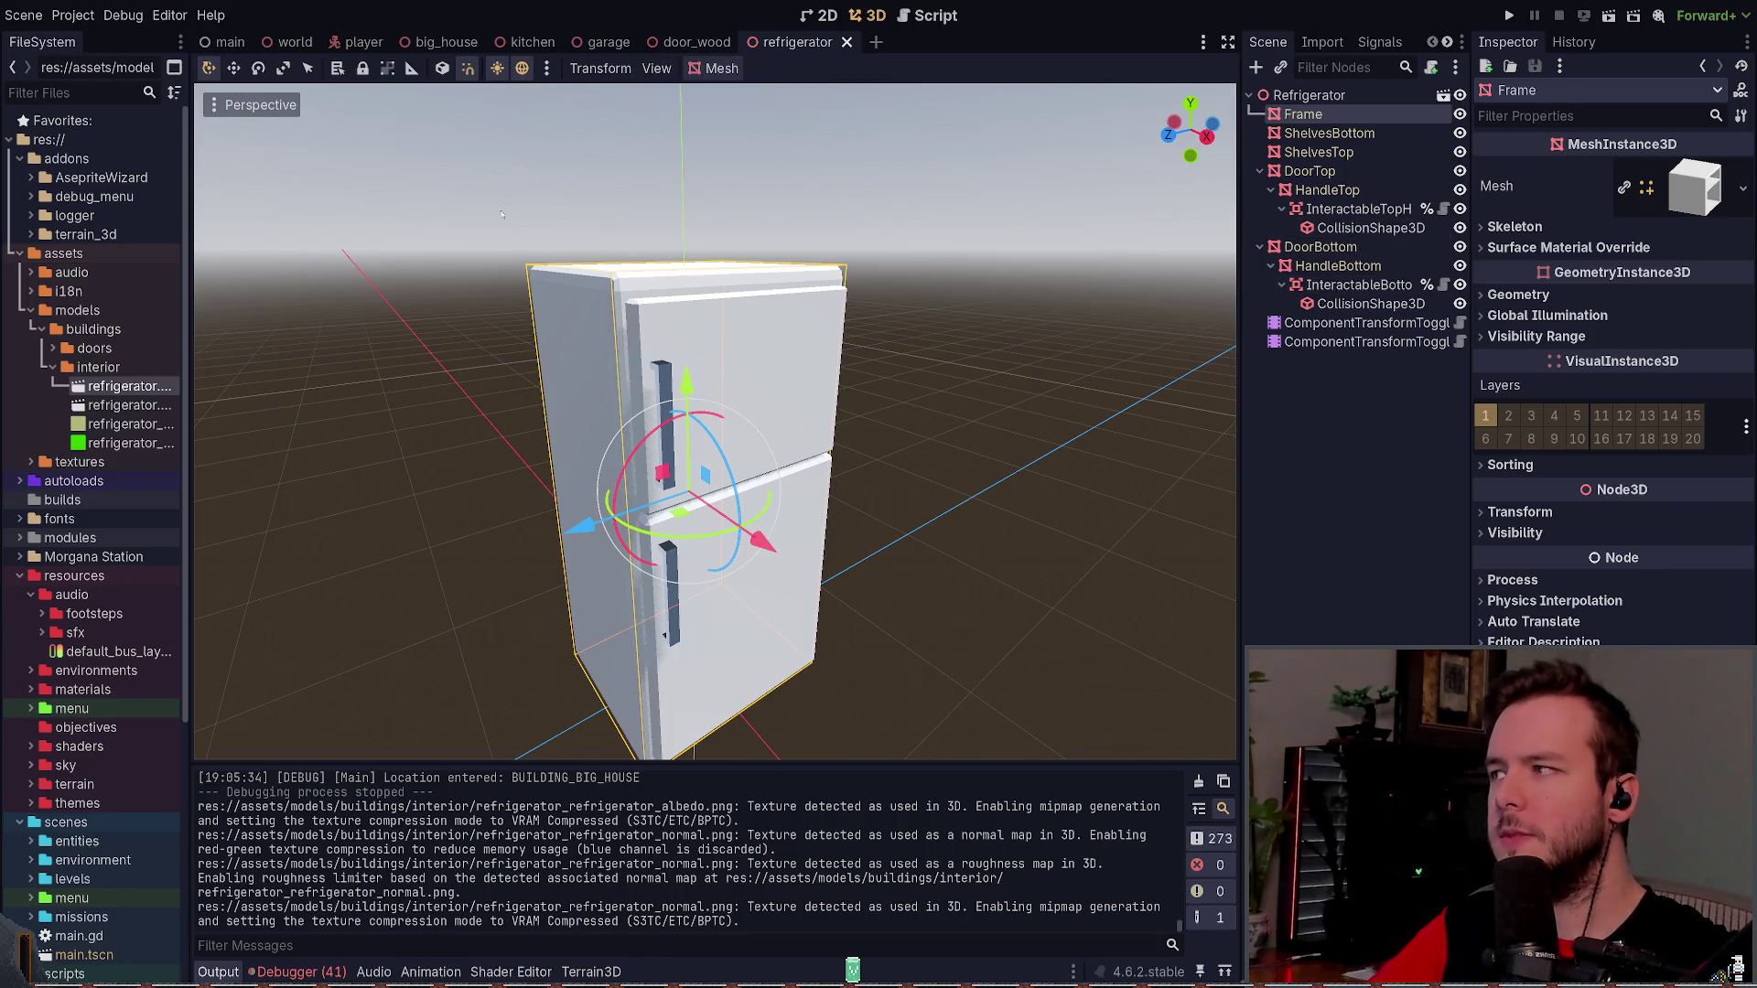
click(111, 405)
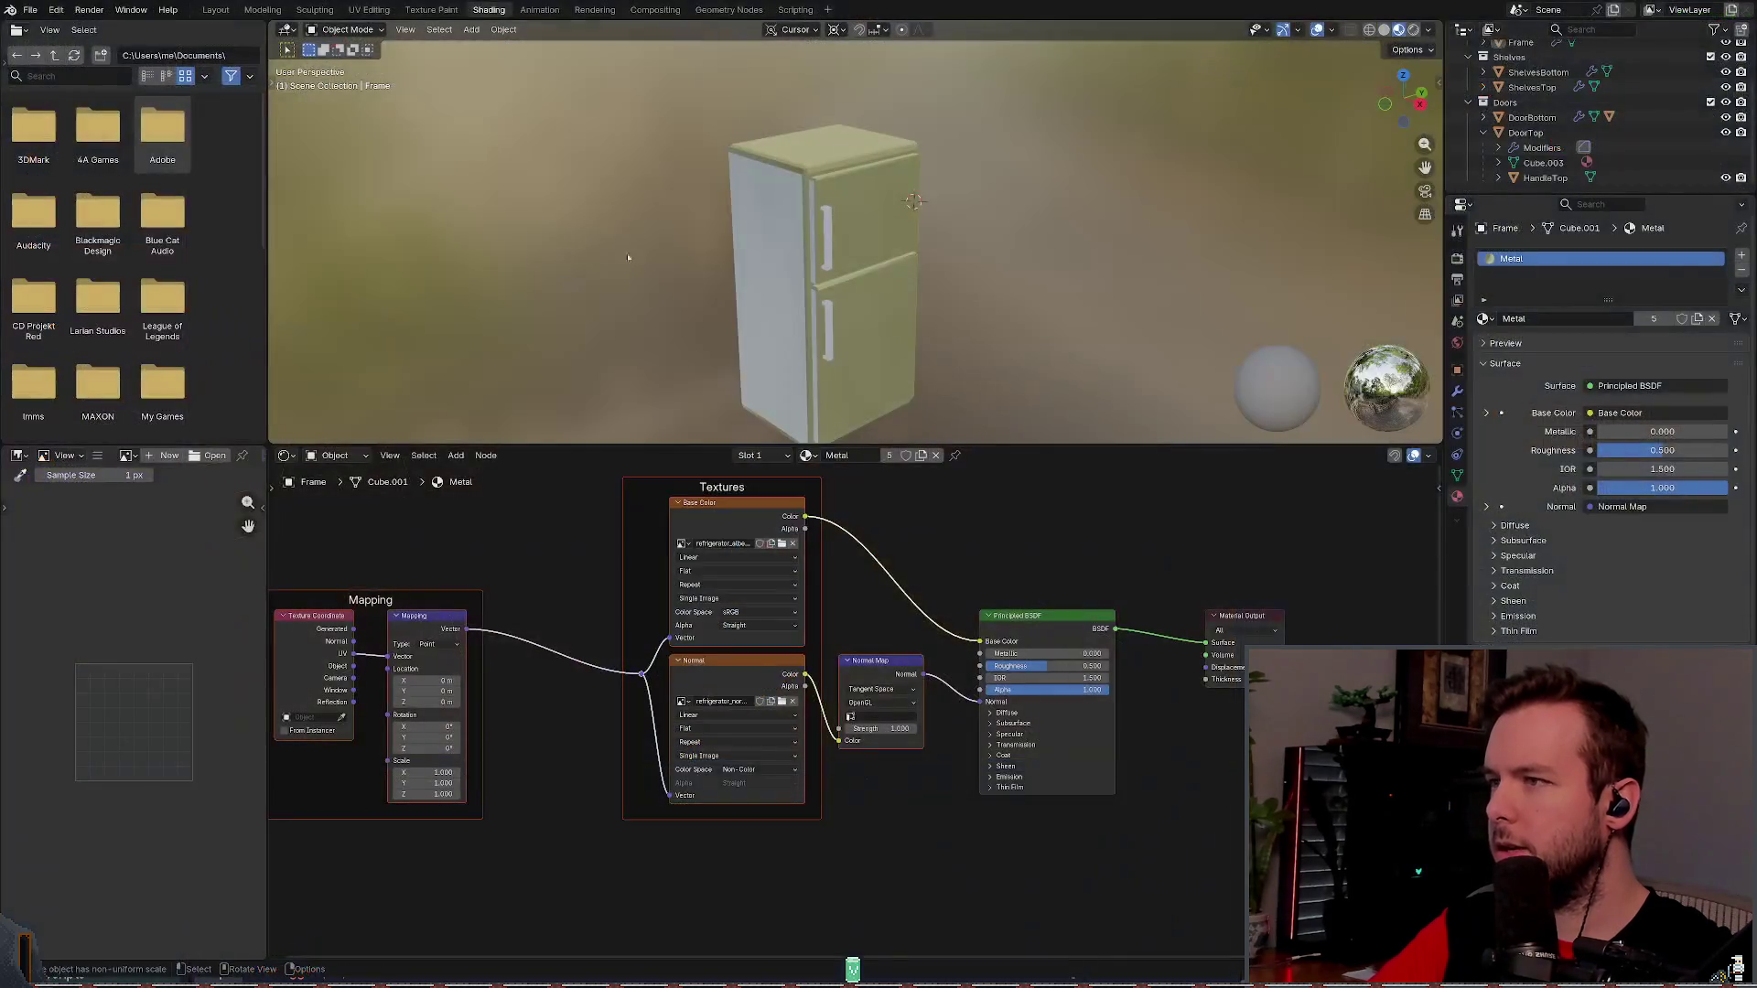
- Open the File menu's Export submenu listing the export formats
click(30, 9)
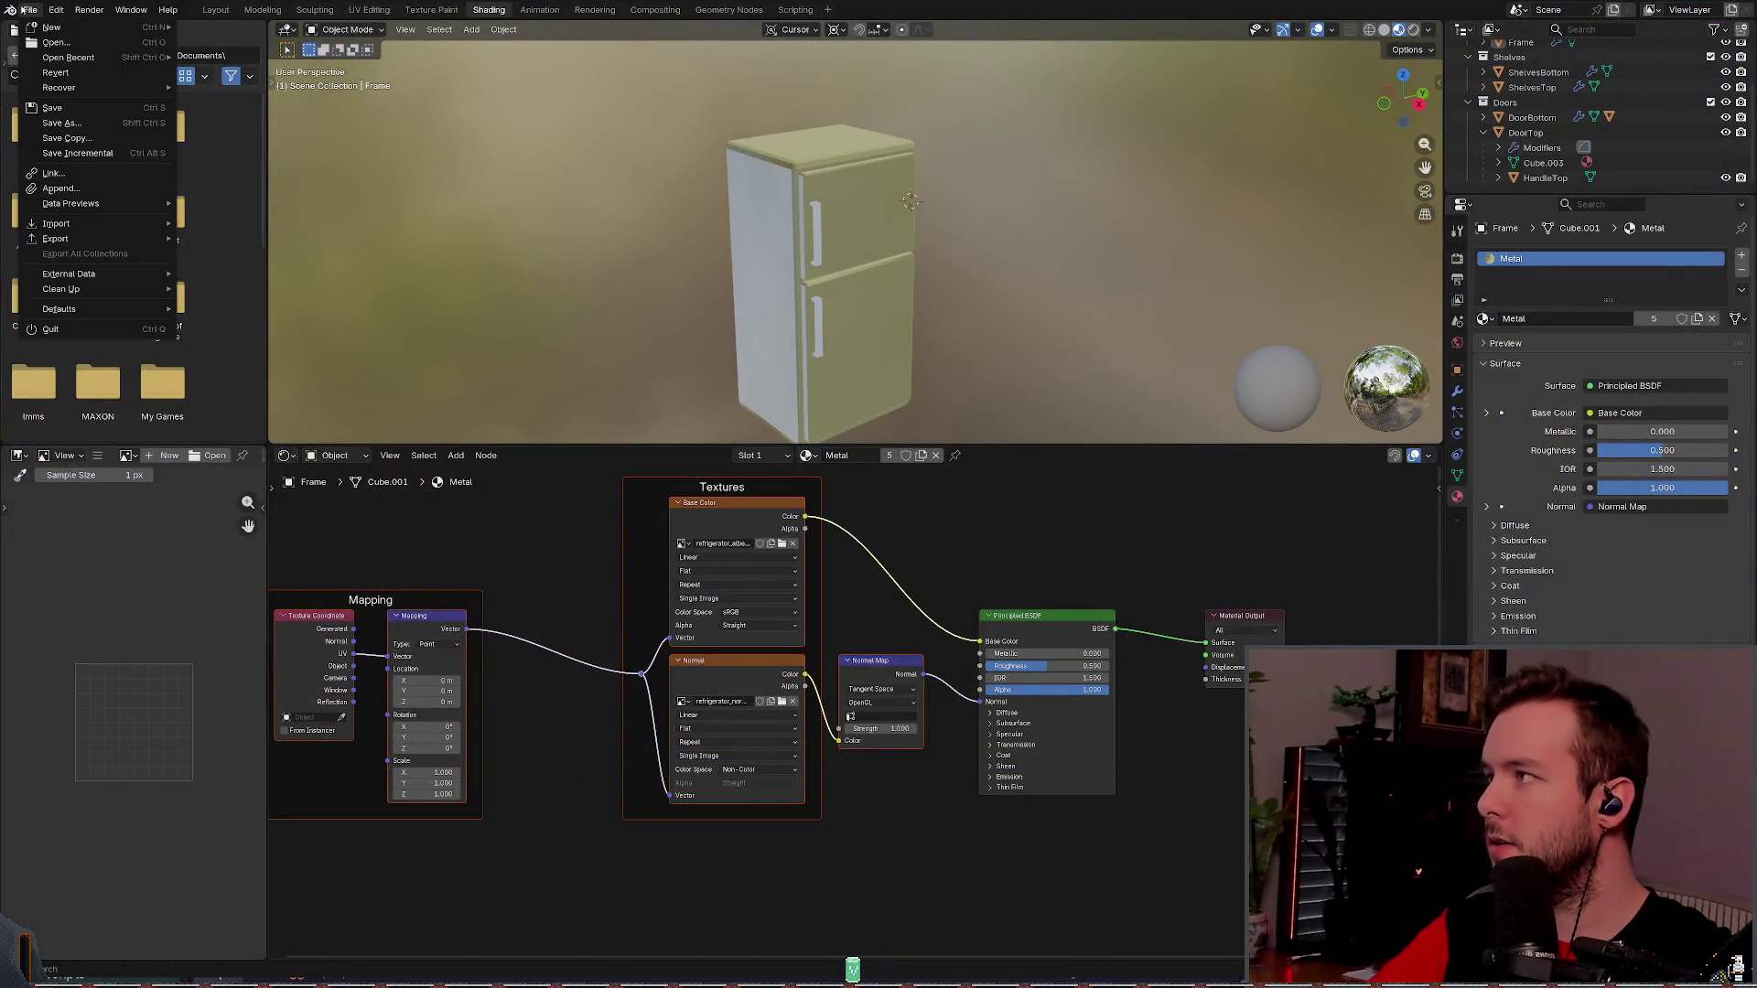
mouse_move(55, 238)
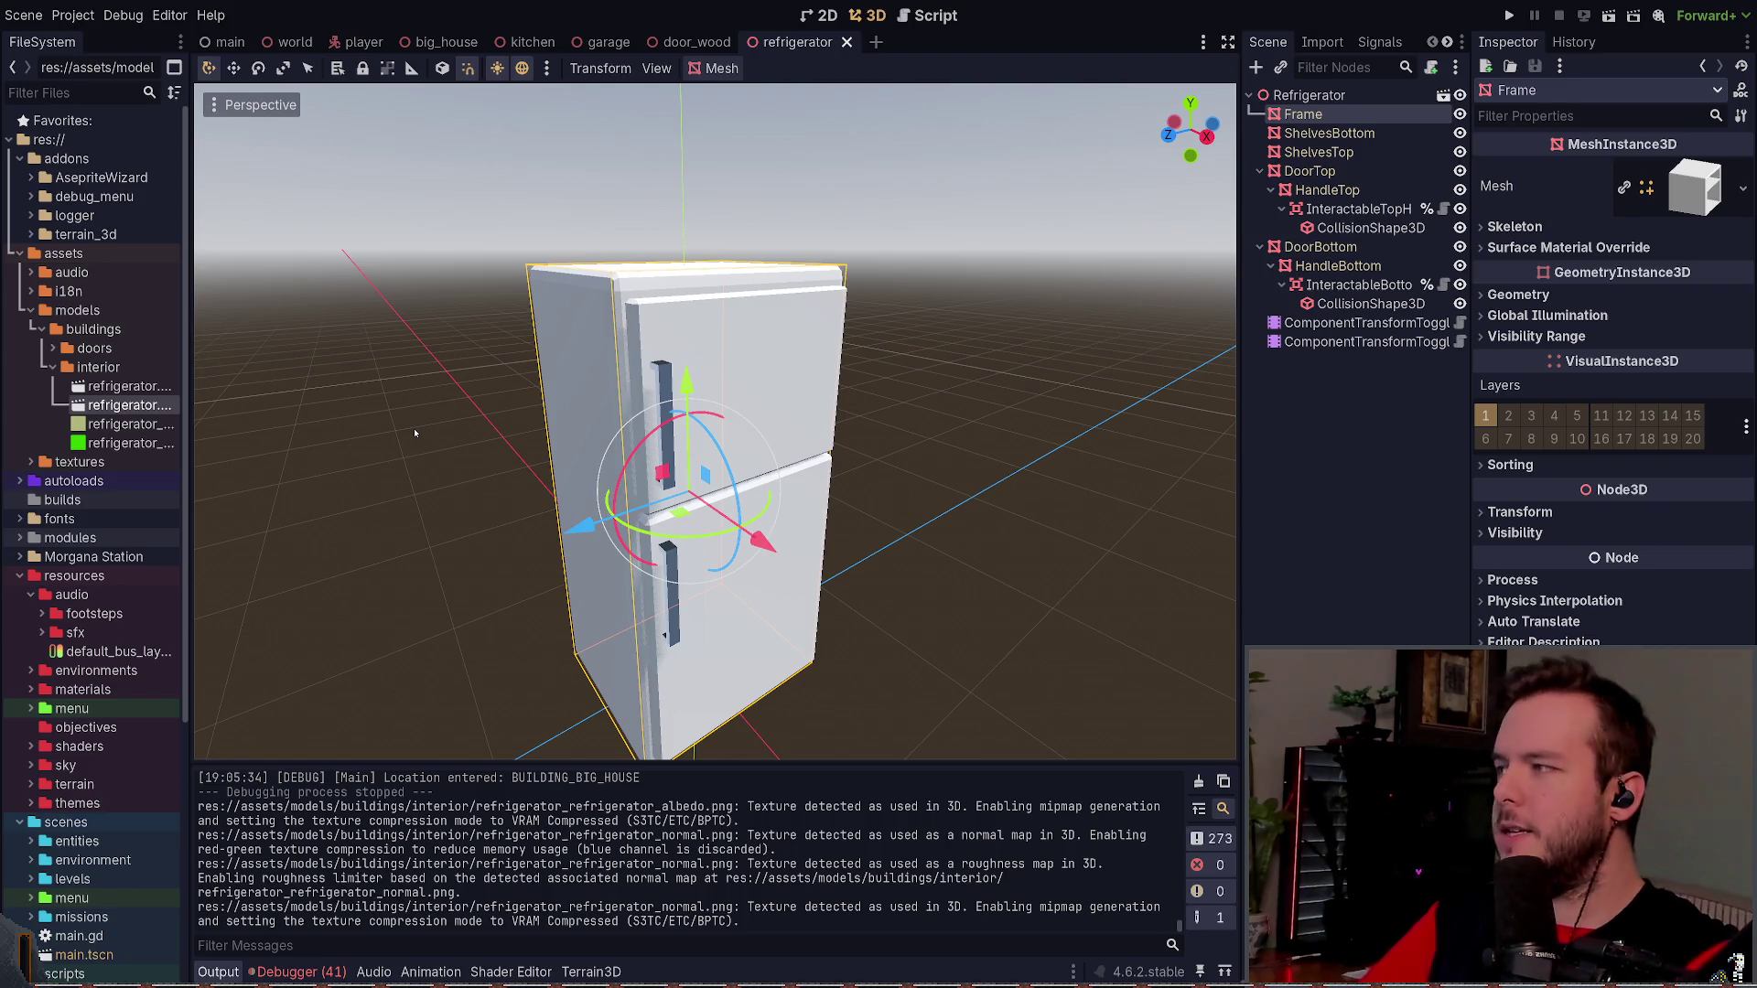
- Orbit around the fridge and check the Frame node's surface material override
click(915, 274)
scroll(870, 324, down, 2)
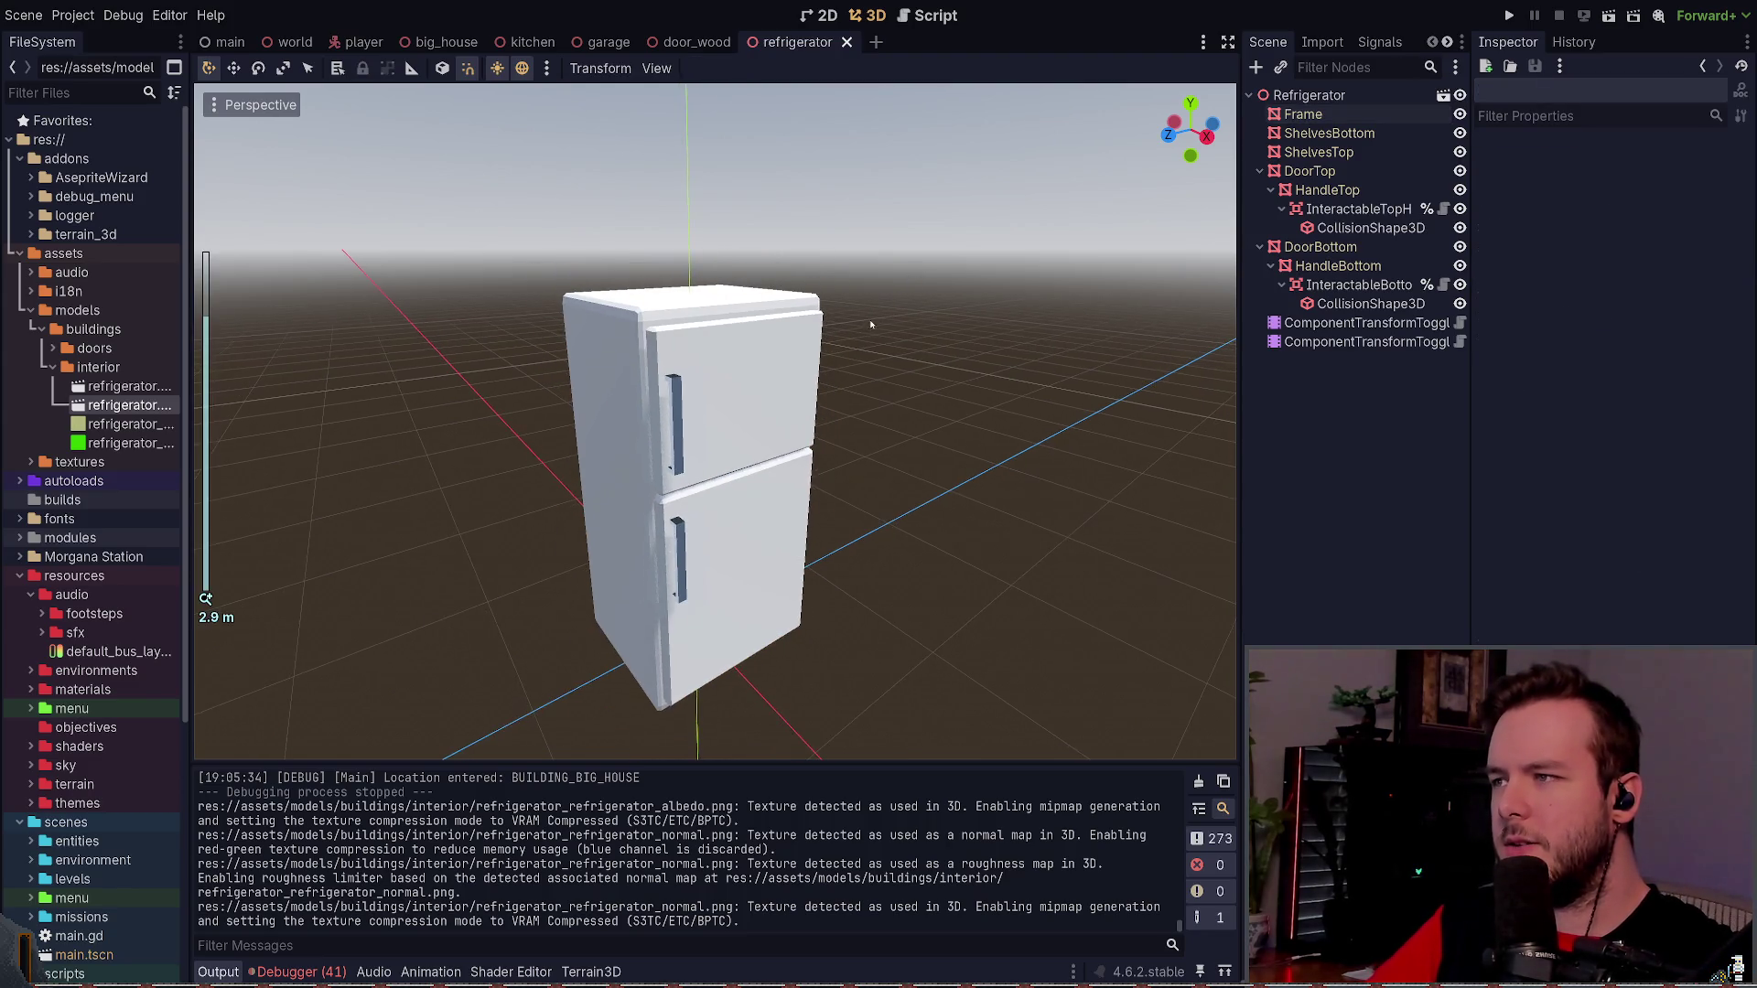
drag(870, 324, 877, 316)
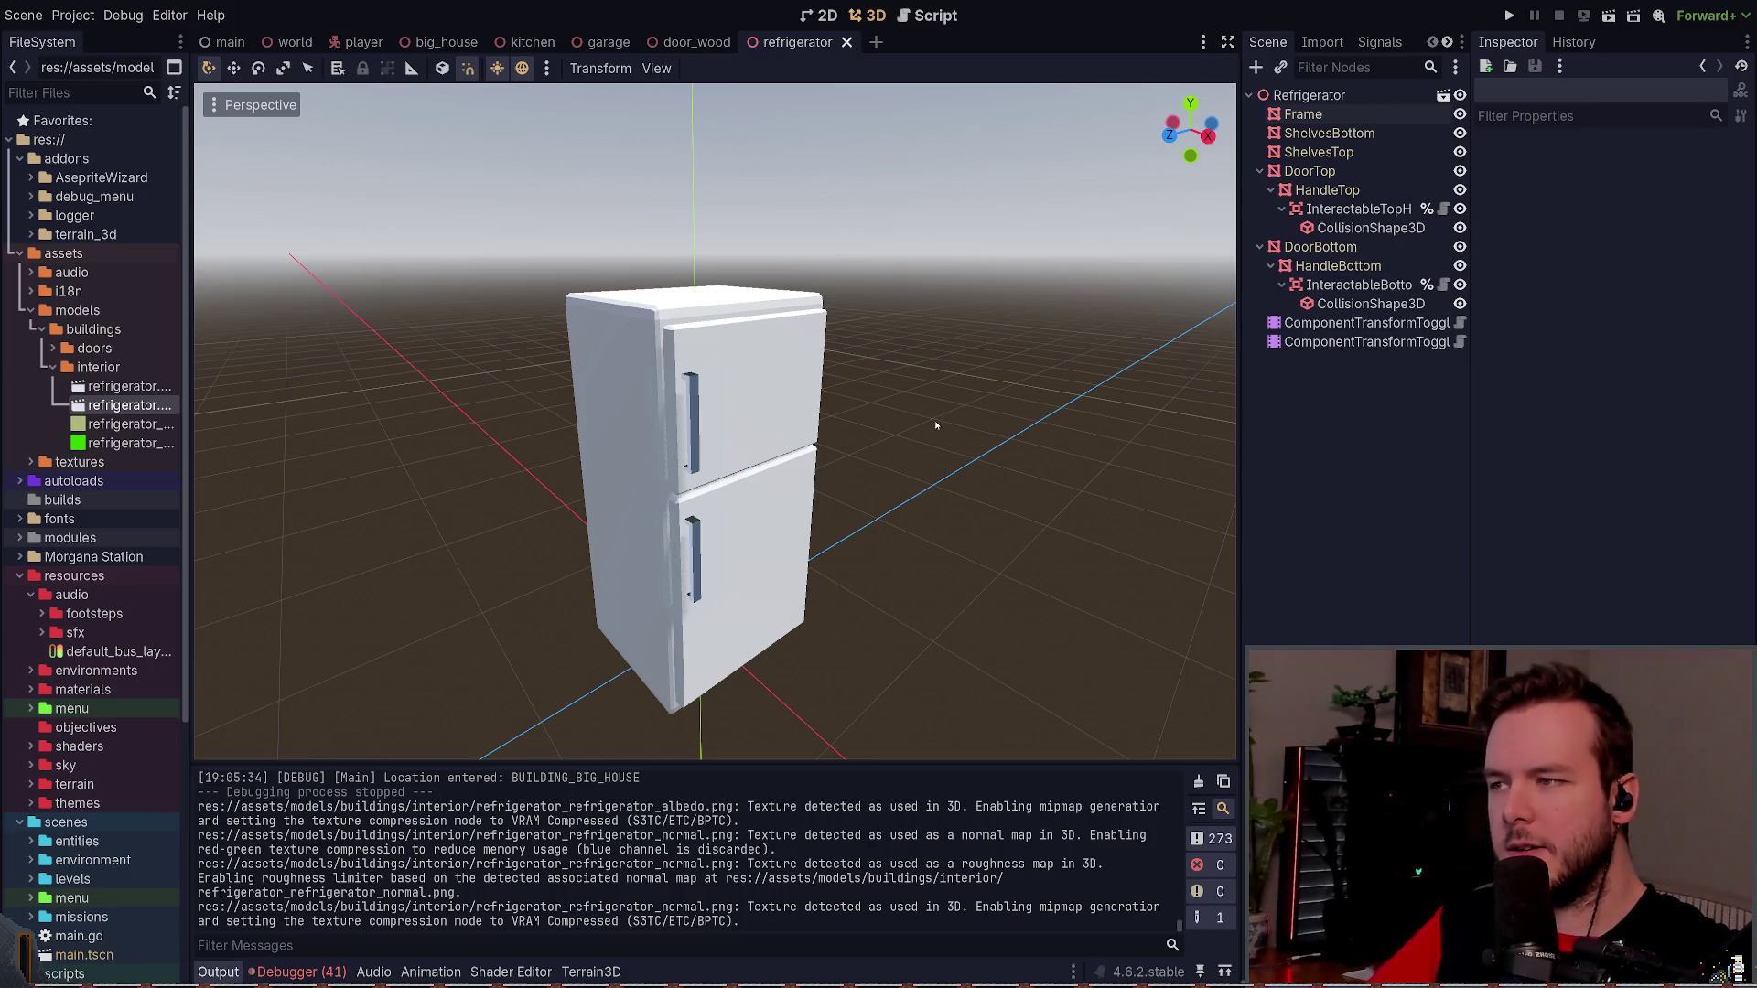
drag(936, 425, 906, 412)
click(787, 366)
click(1490, 248)
click(1489, 248)
- Select the top door handle and expand its mesh's Surface 0 material
click(1329, 134)
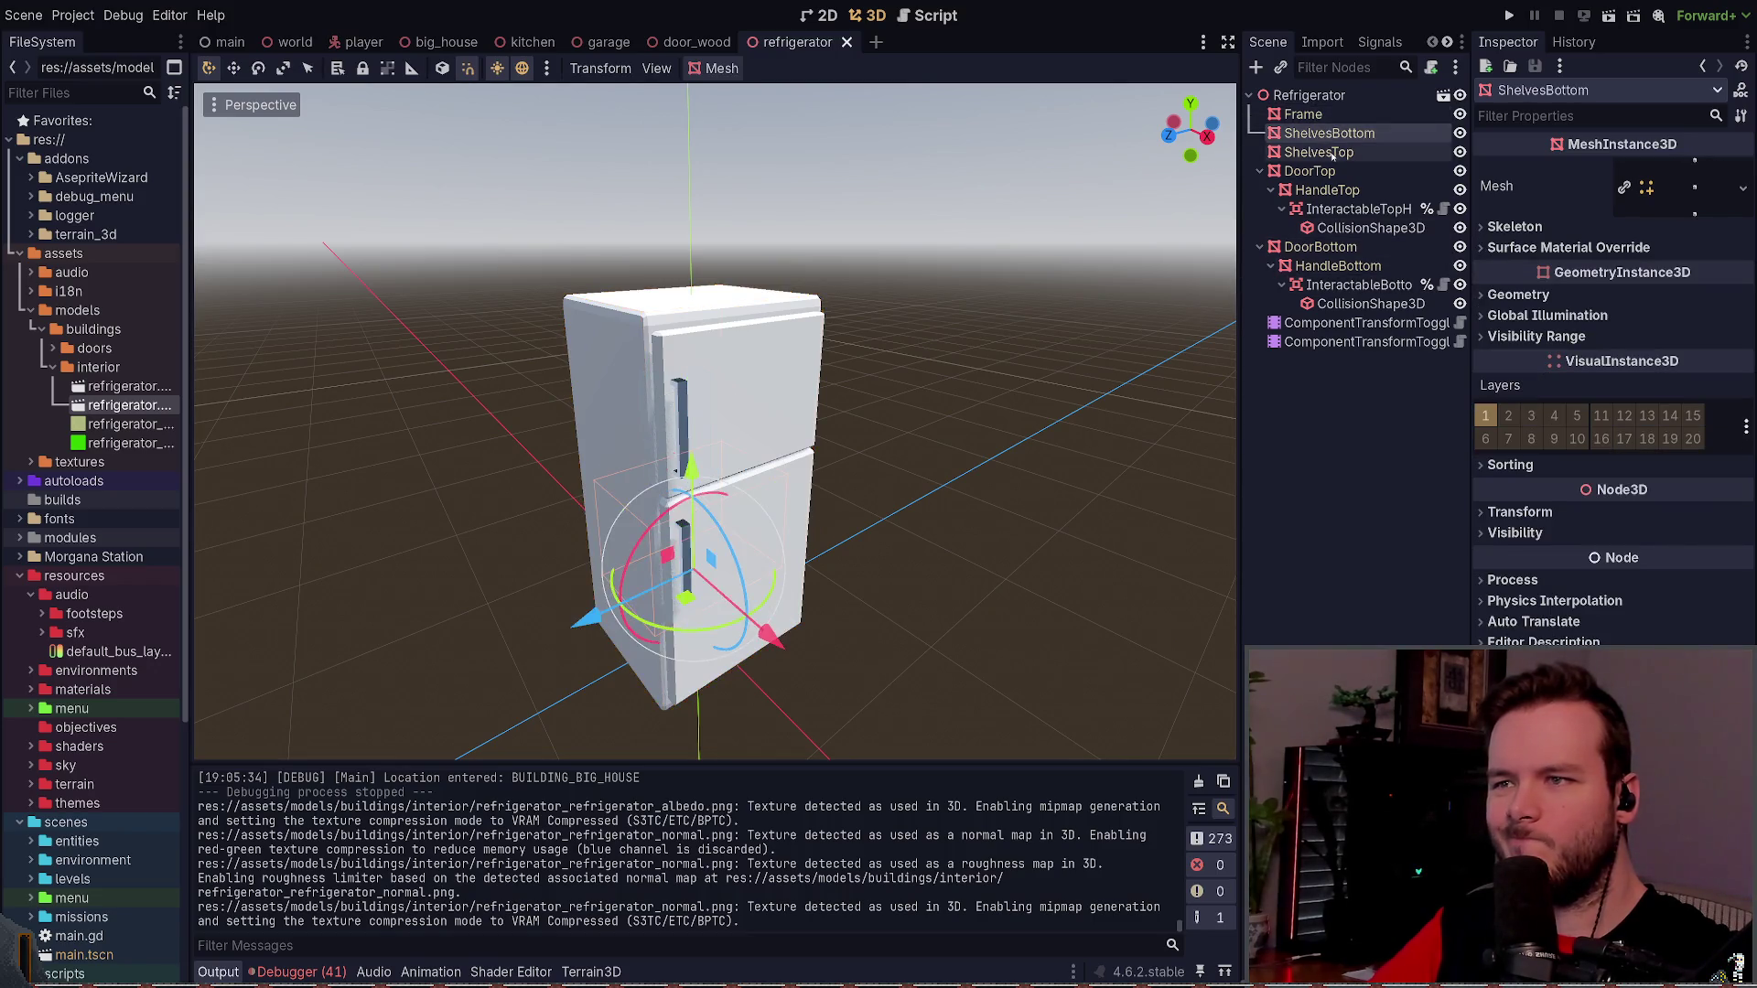
click(1024, 385)
click(686, 409)
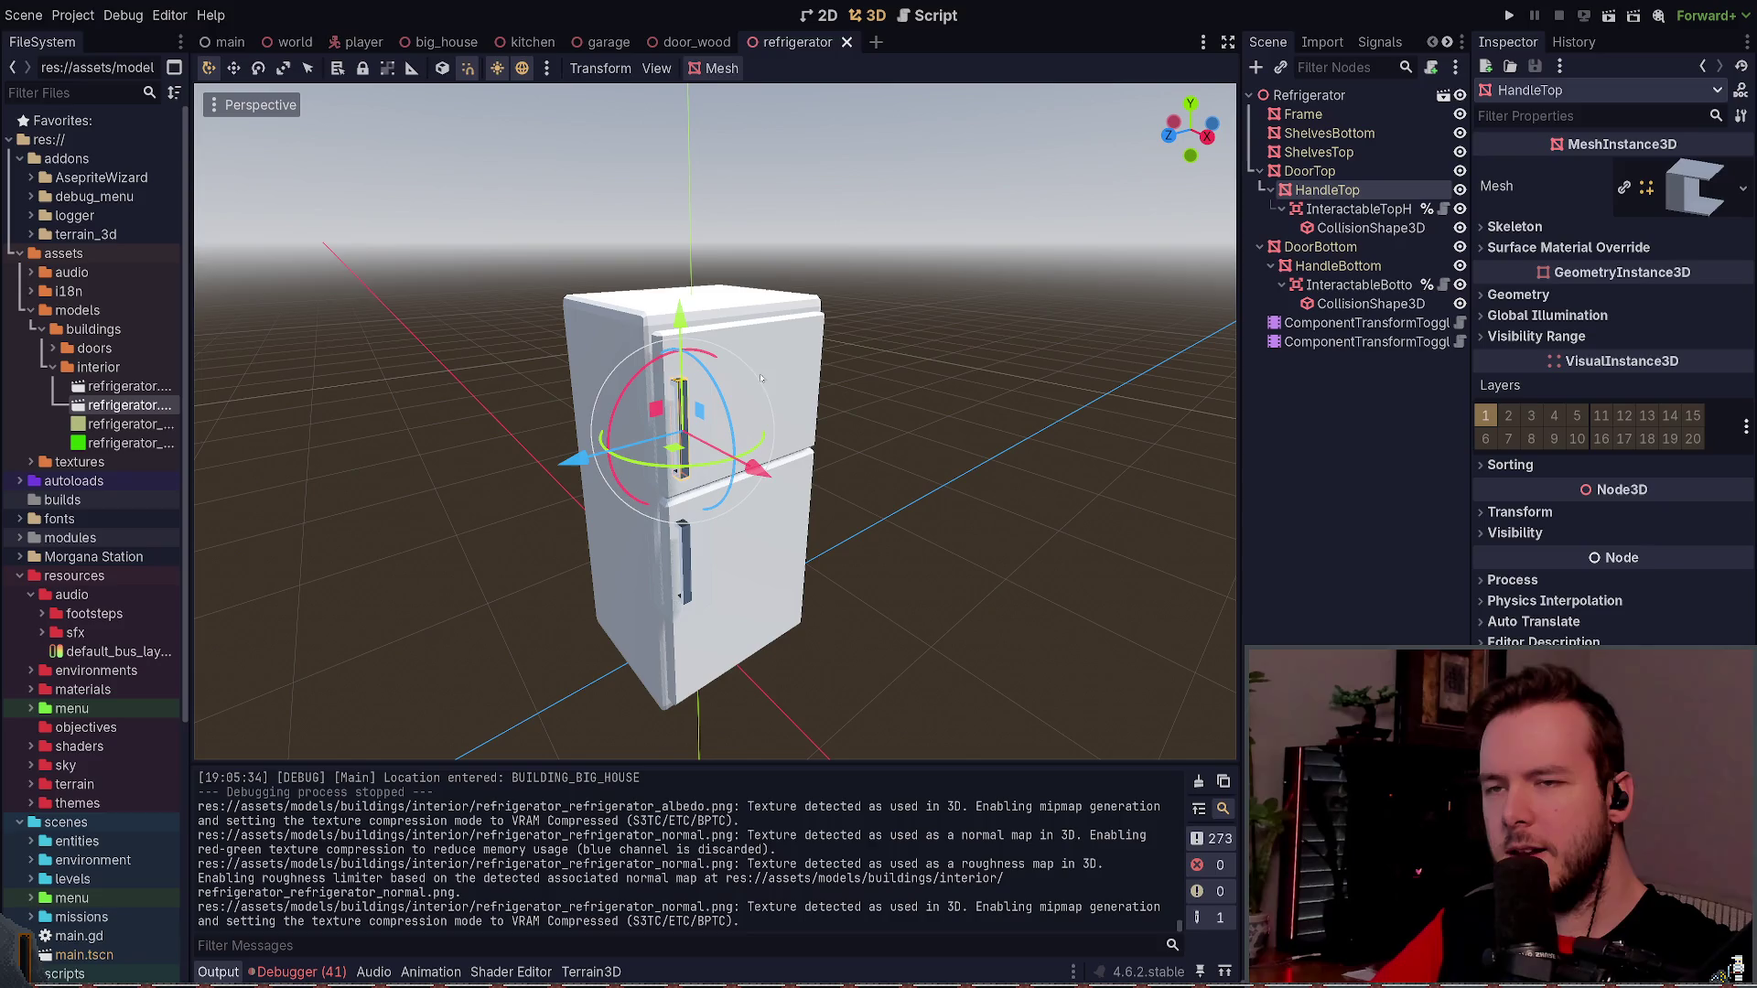
click(1720, 194)
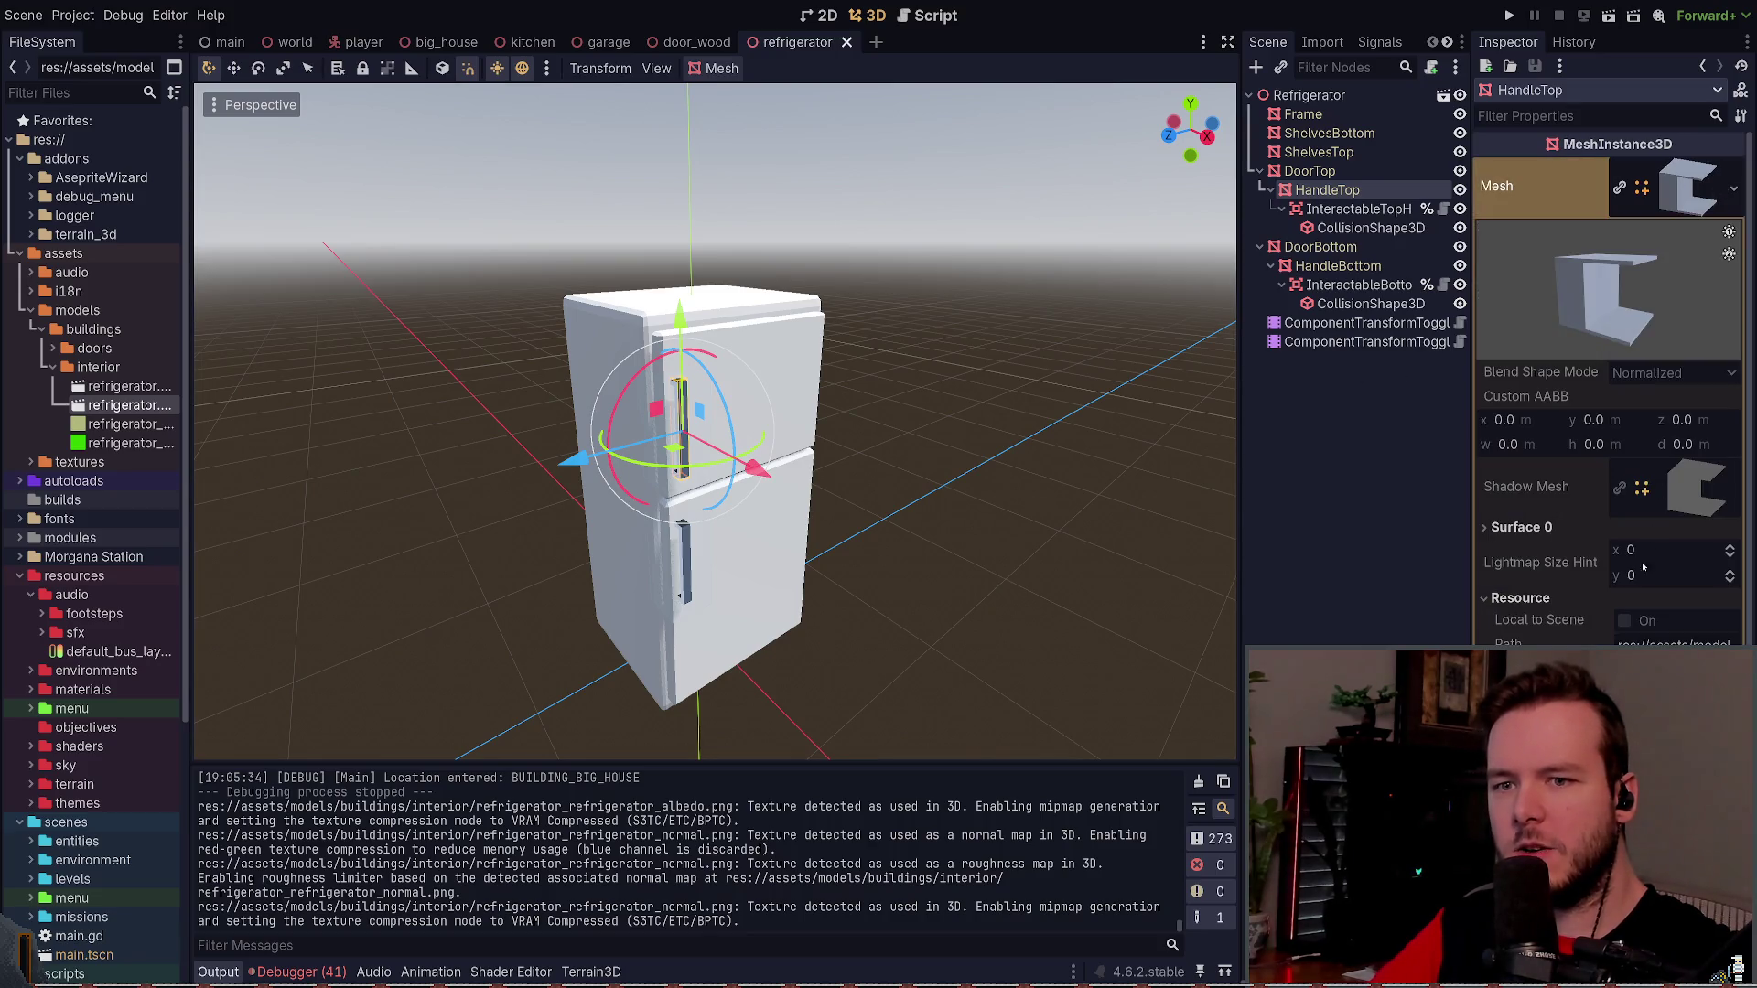
click(1520, 527)
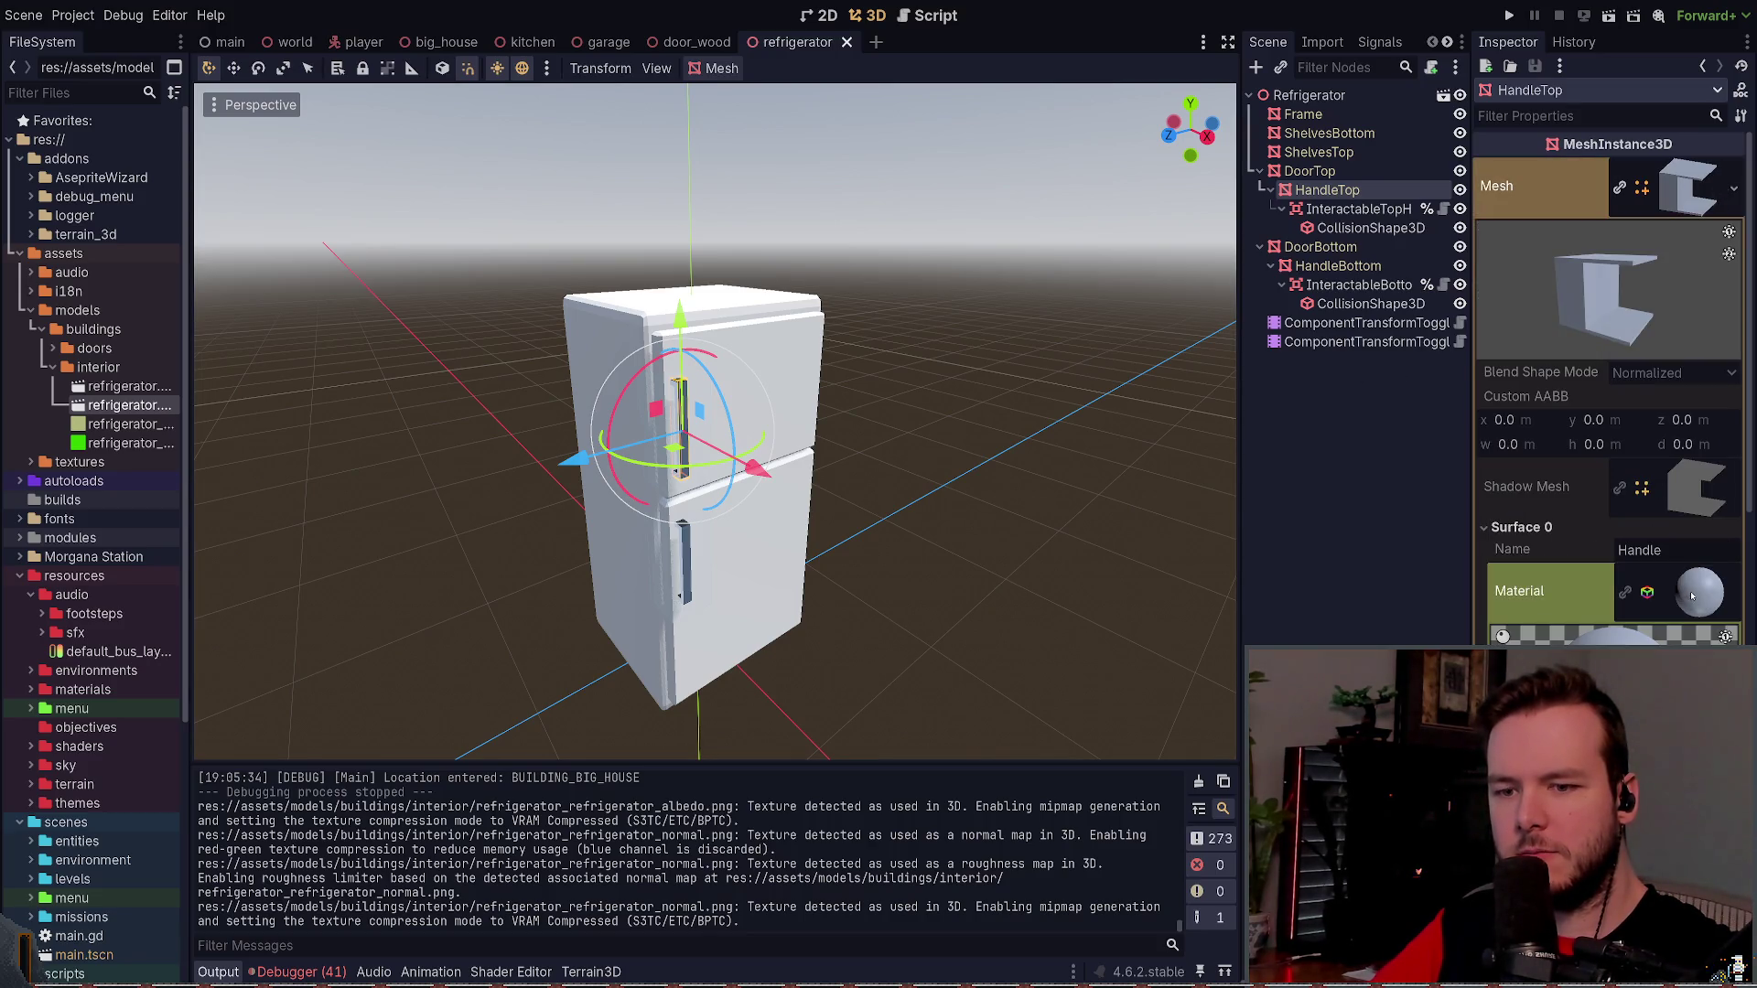
scroll(1640, 626, down, 5)
scroll(1644, 529, down, 3)
scroll(1649, 525, up, 6)
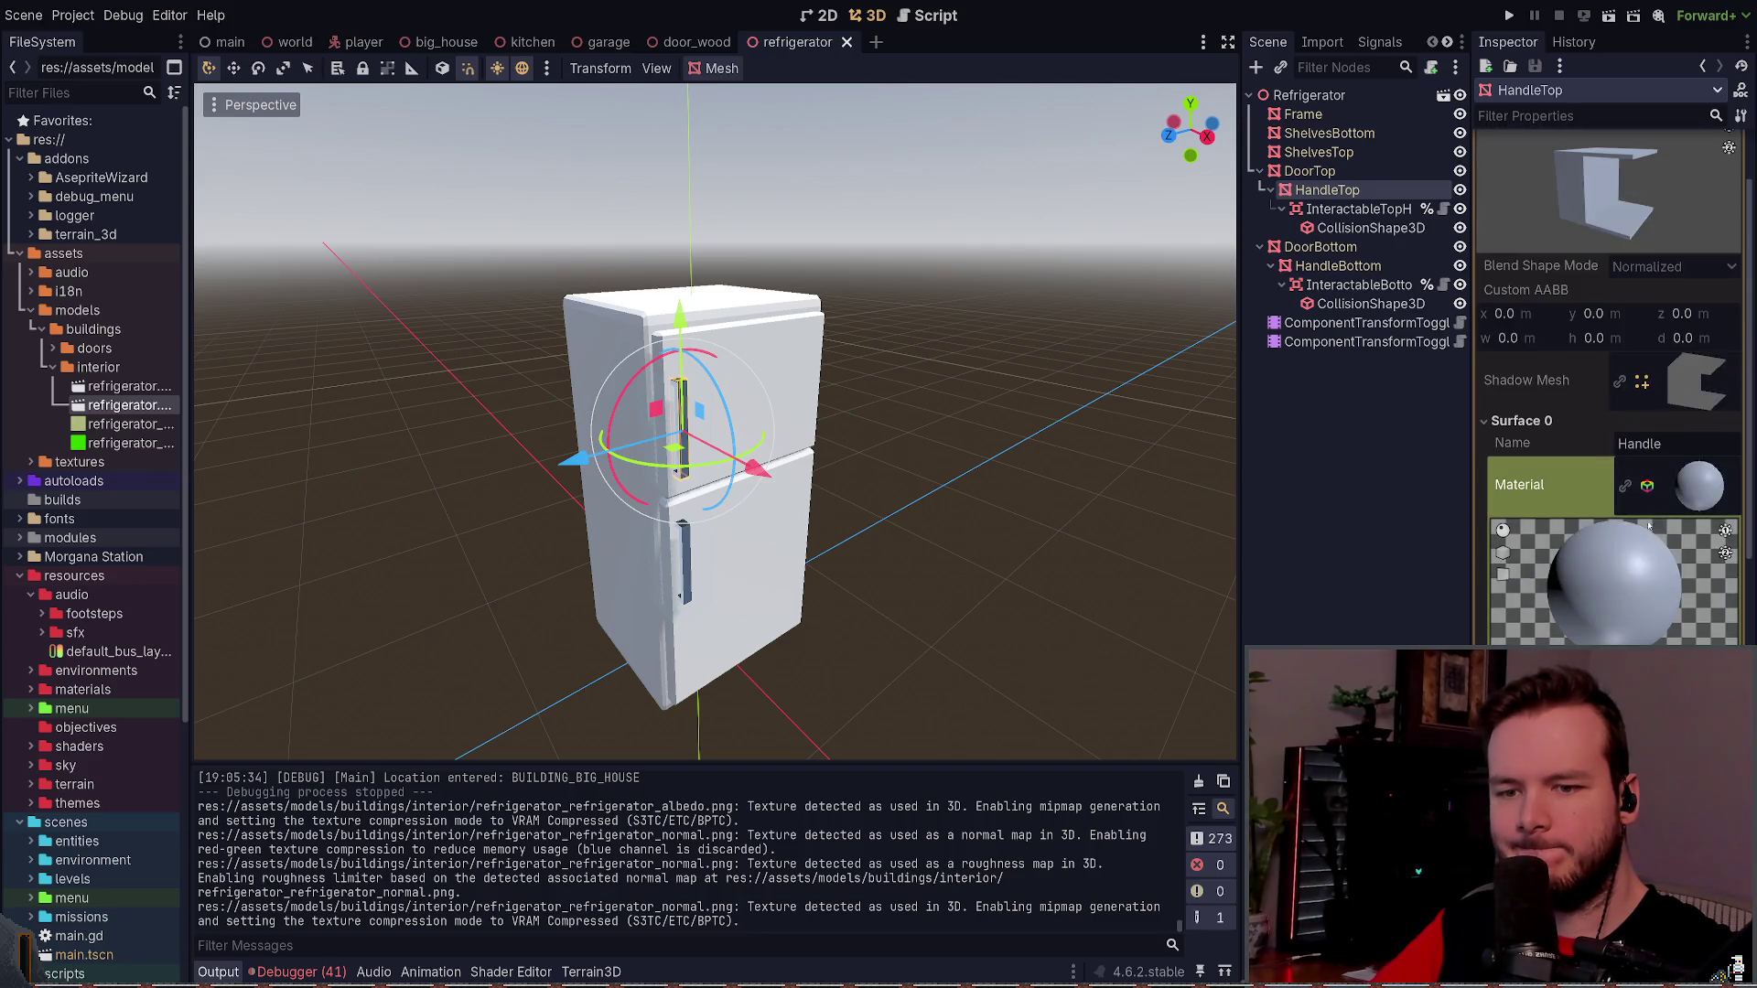
click(1332, 430)
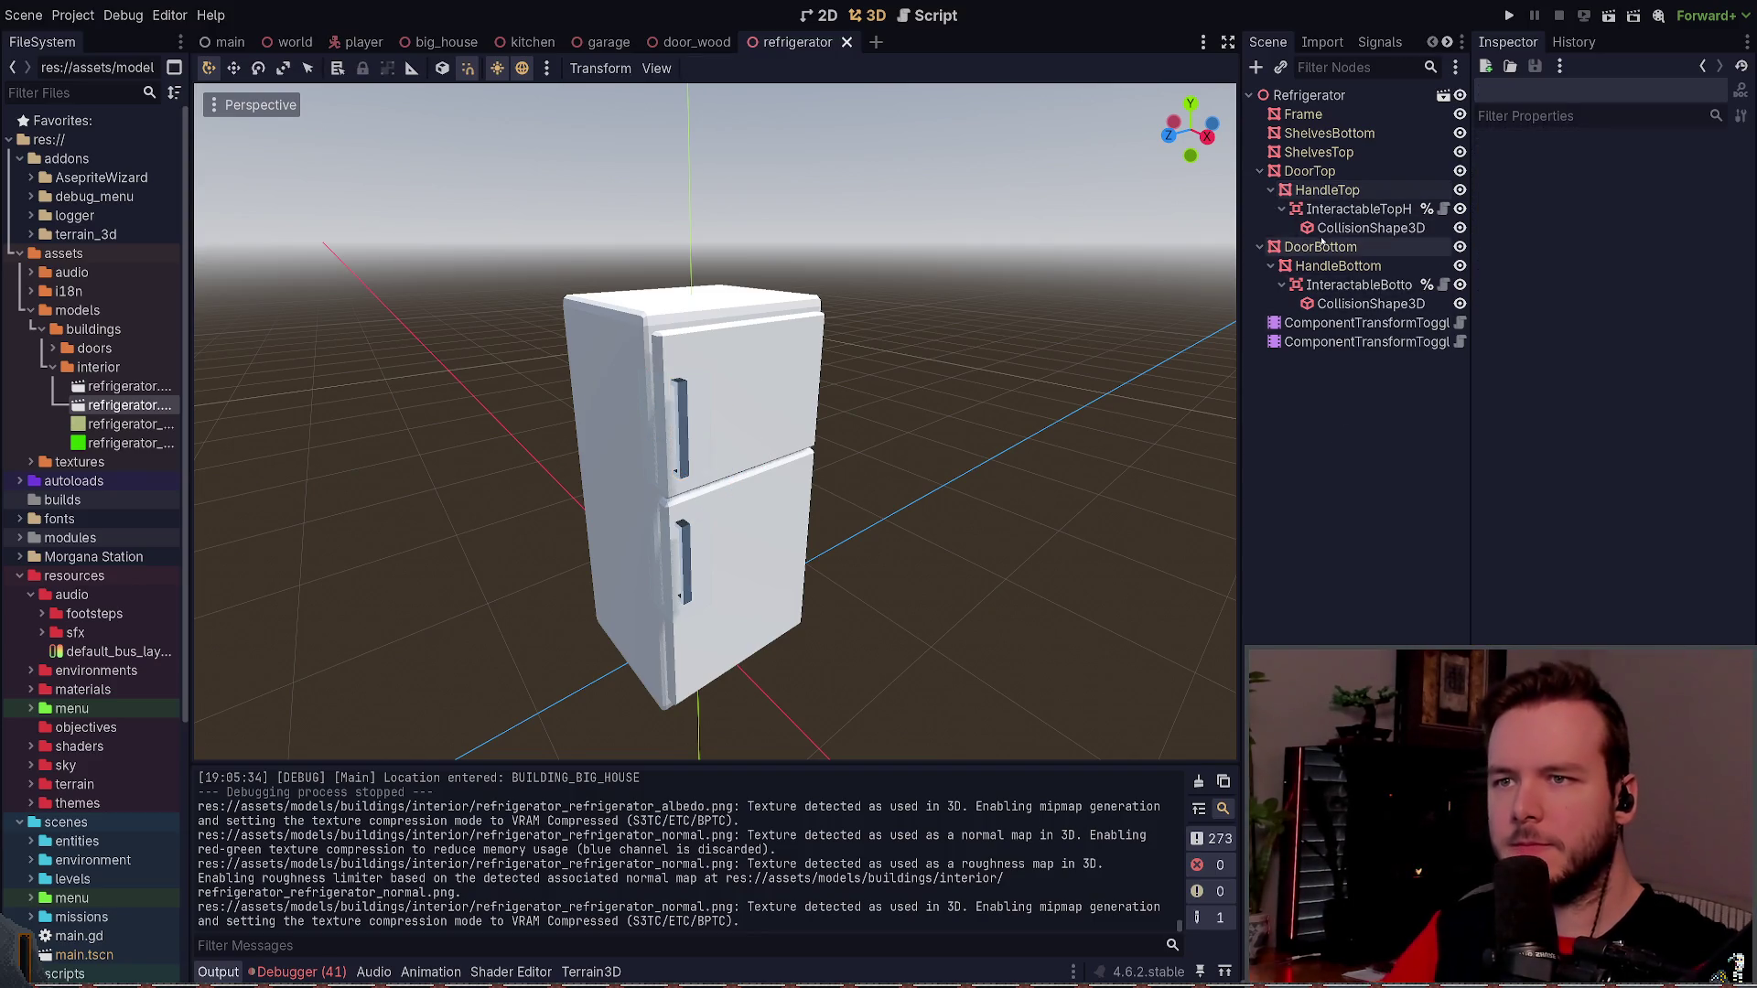
- Open the Frame mesh's Surface 0 Metal material and reveal its empty albedo texture
click(1303, 115)
click(1546, 187)
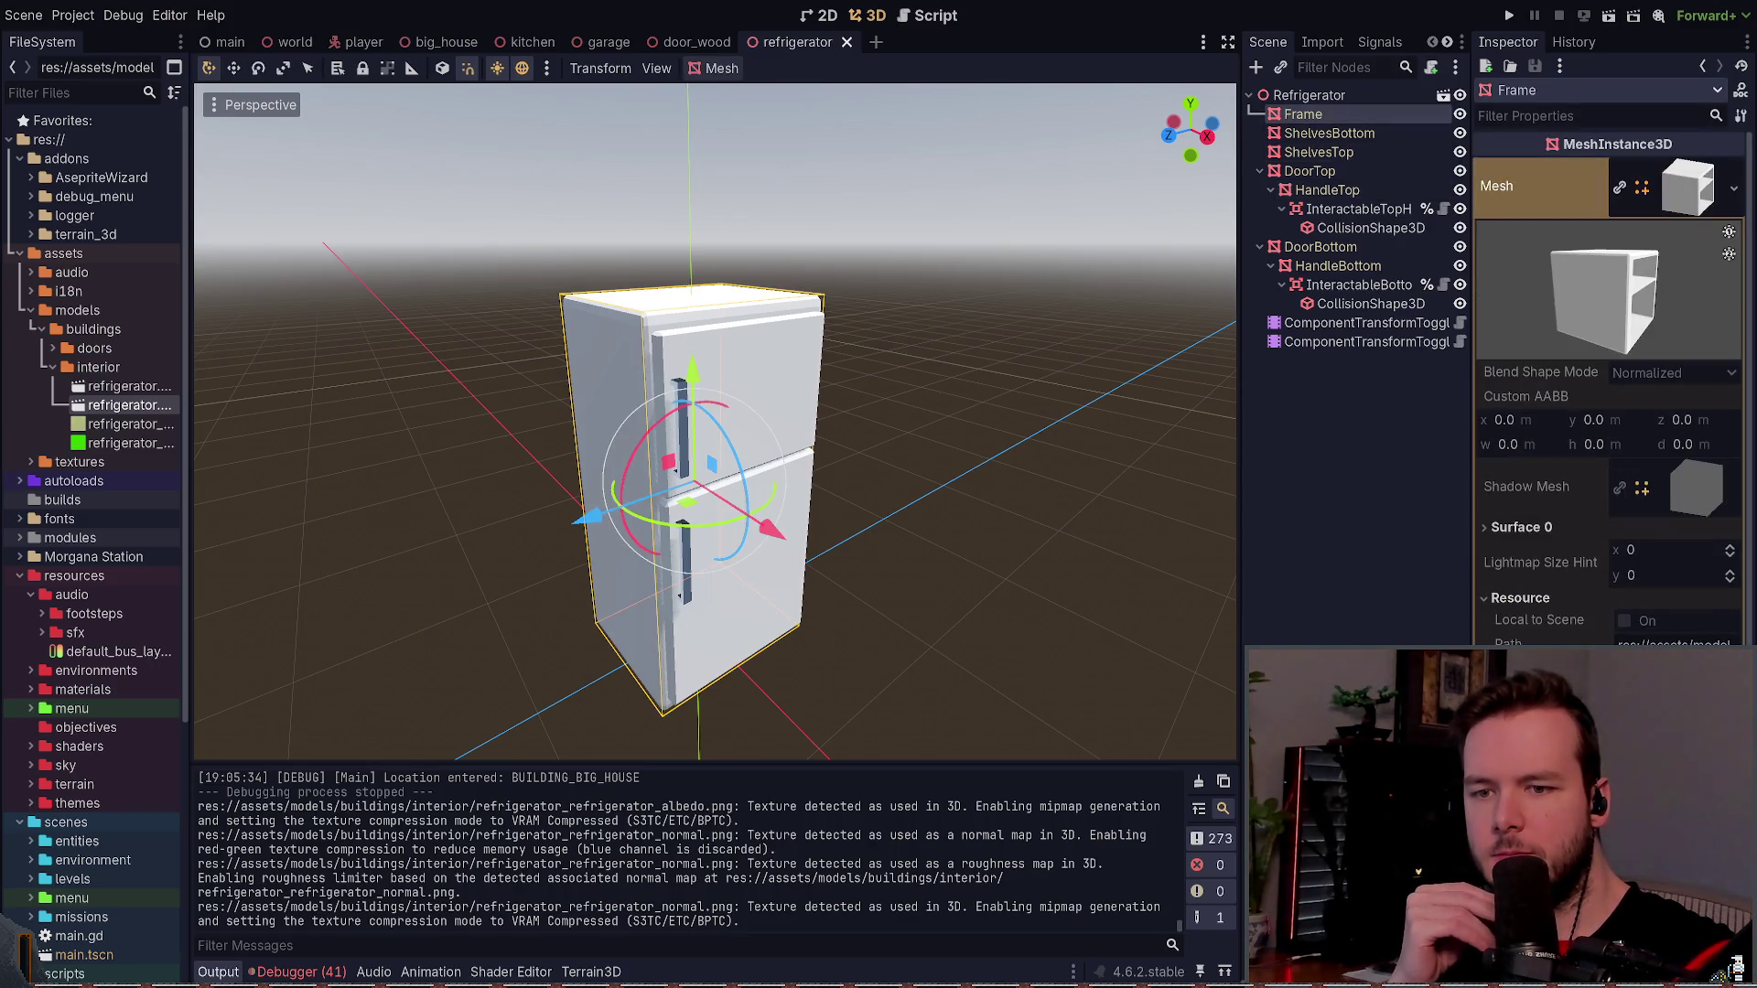
scroll(1573, 627, down, 3)
scroll(1692, 500, up, 3)
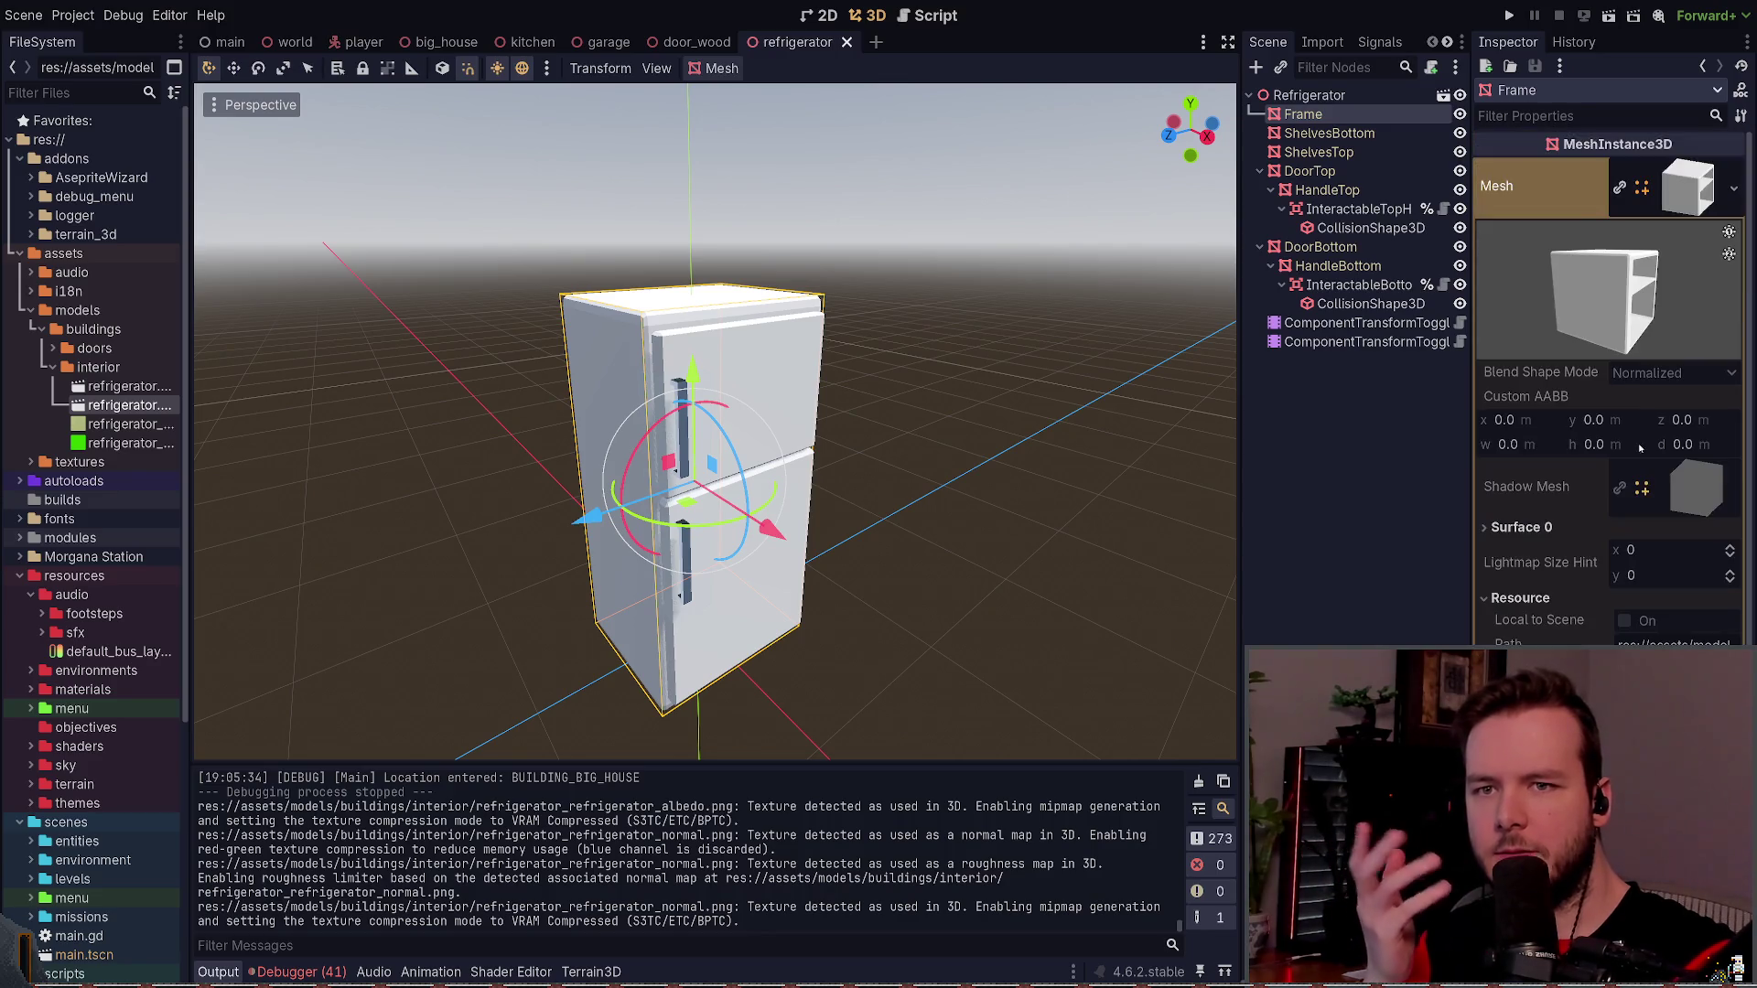
scroll(1700, 499, down, 2)
click(1674, 352)
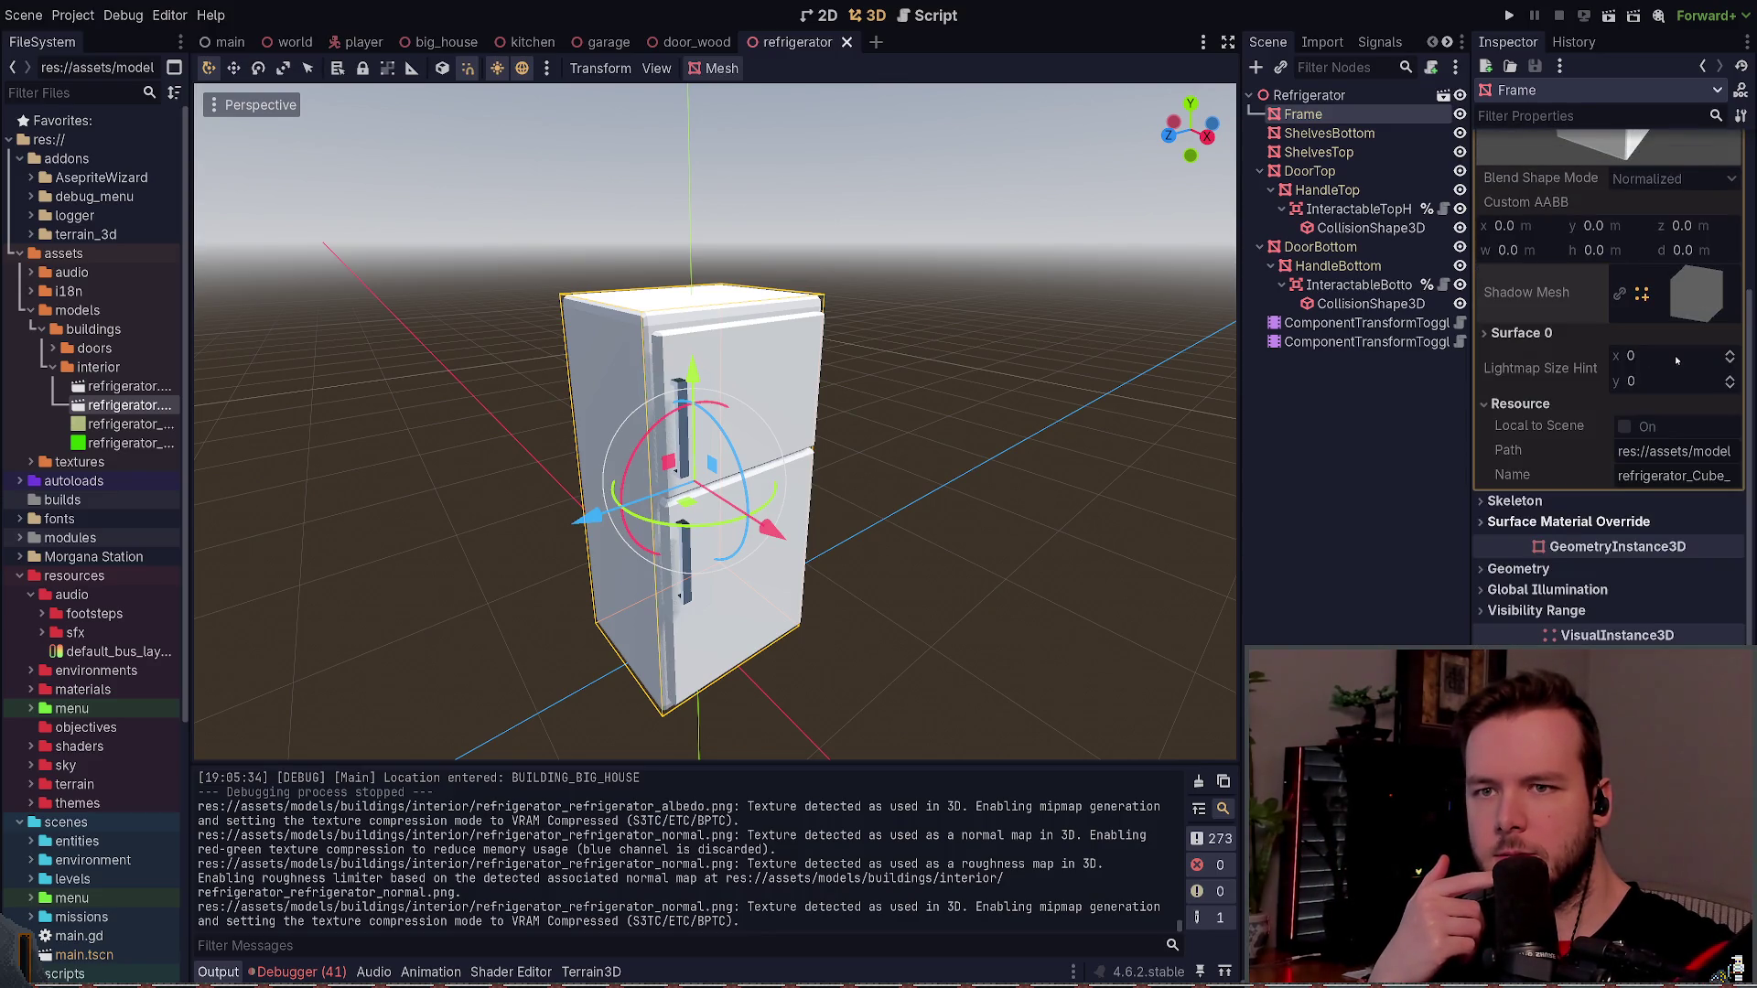
click(1699, 398)
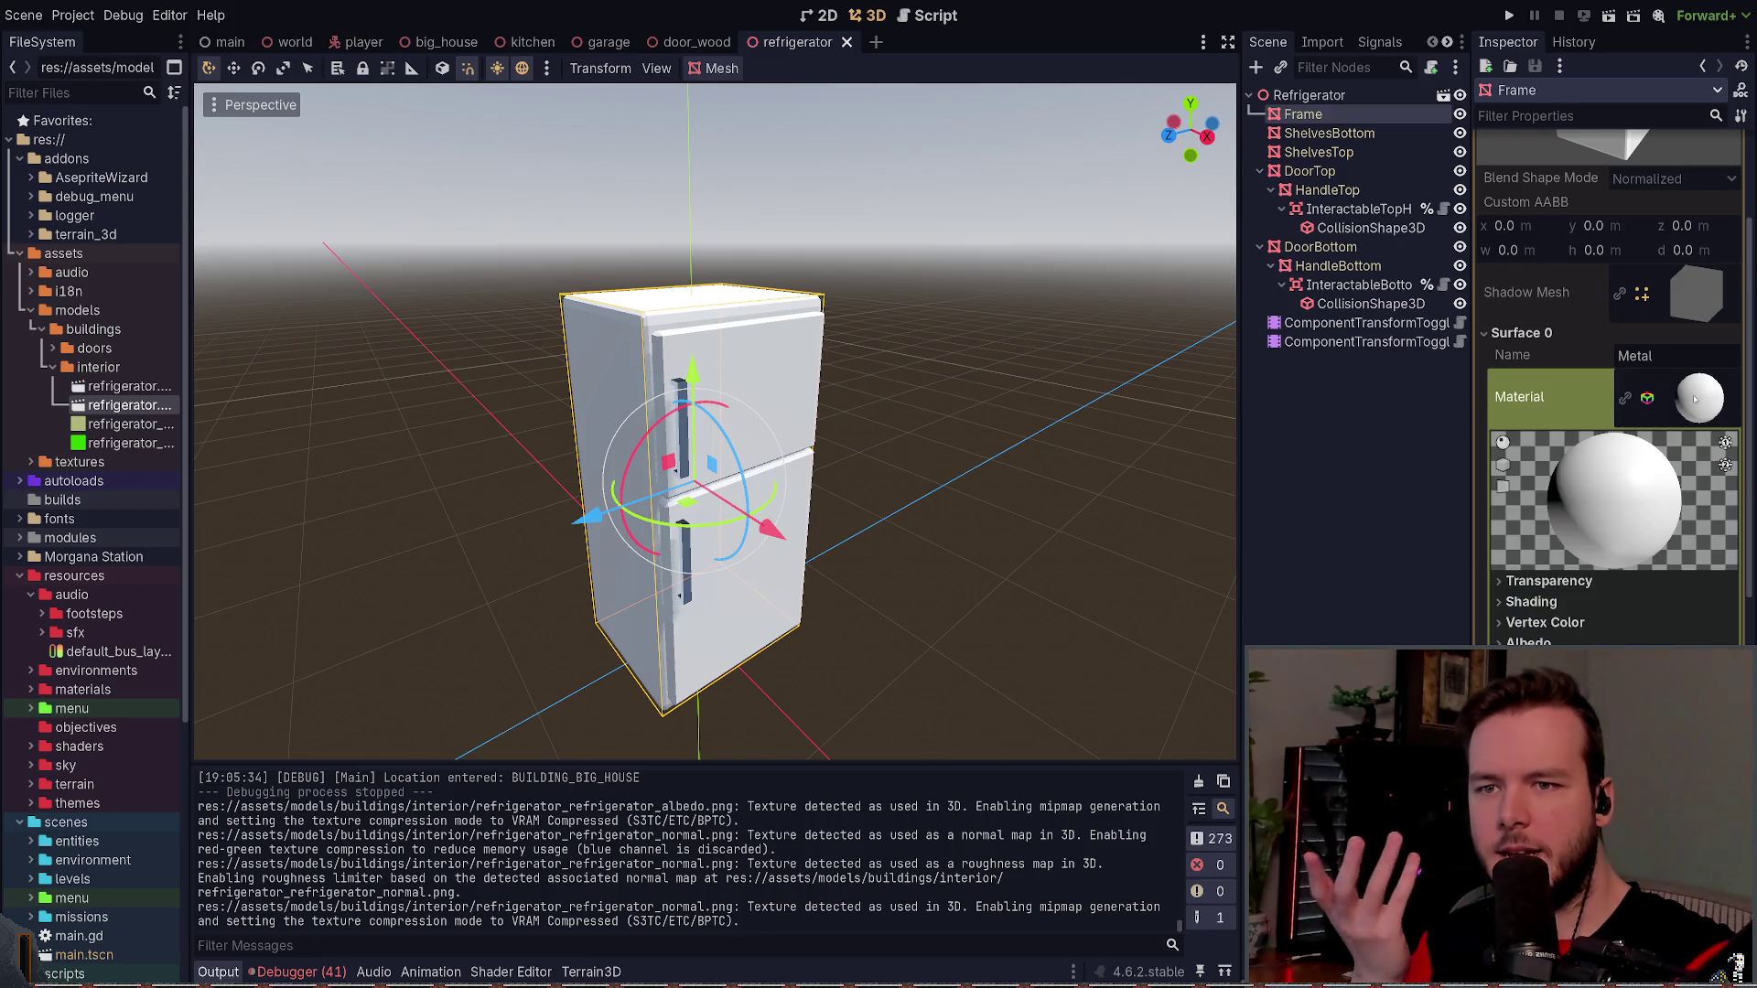
scroll(1619, 524, down, 1)
click(1621, 537)
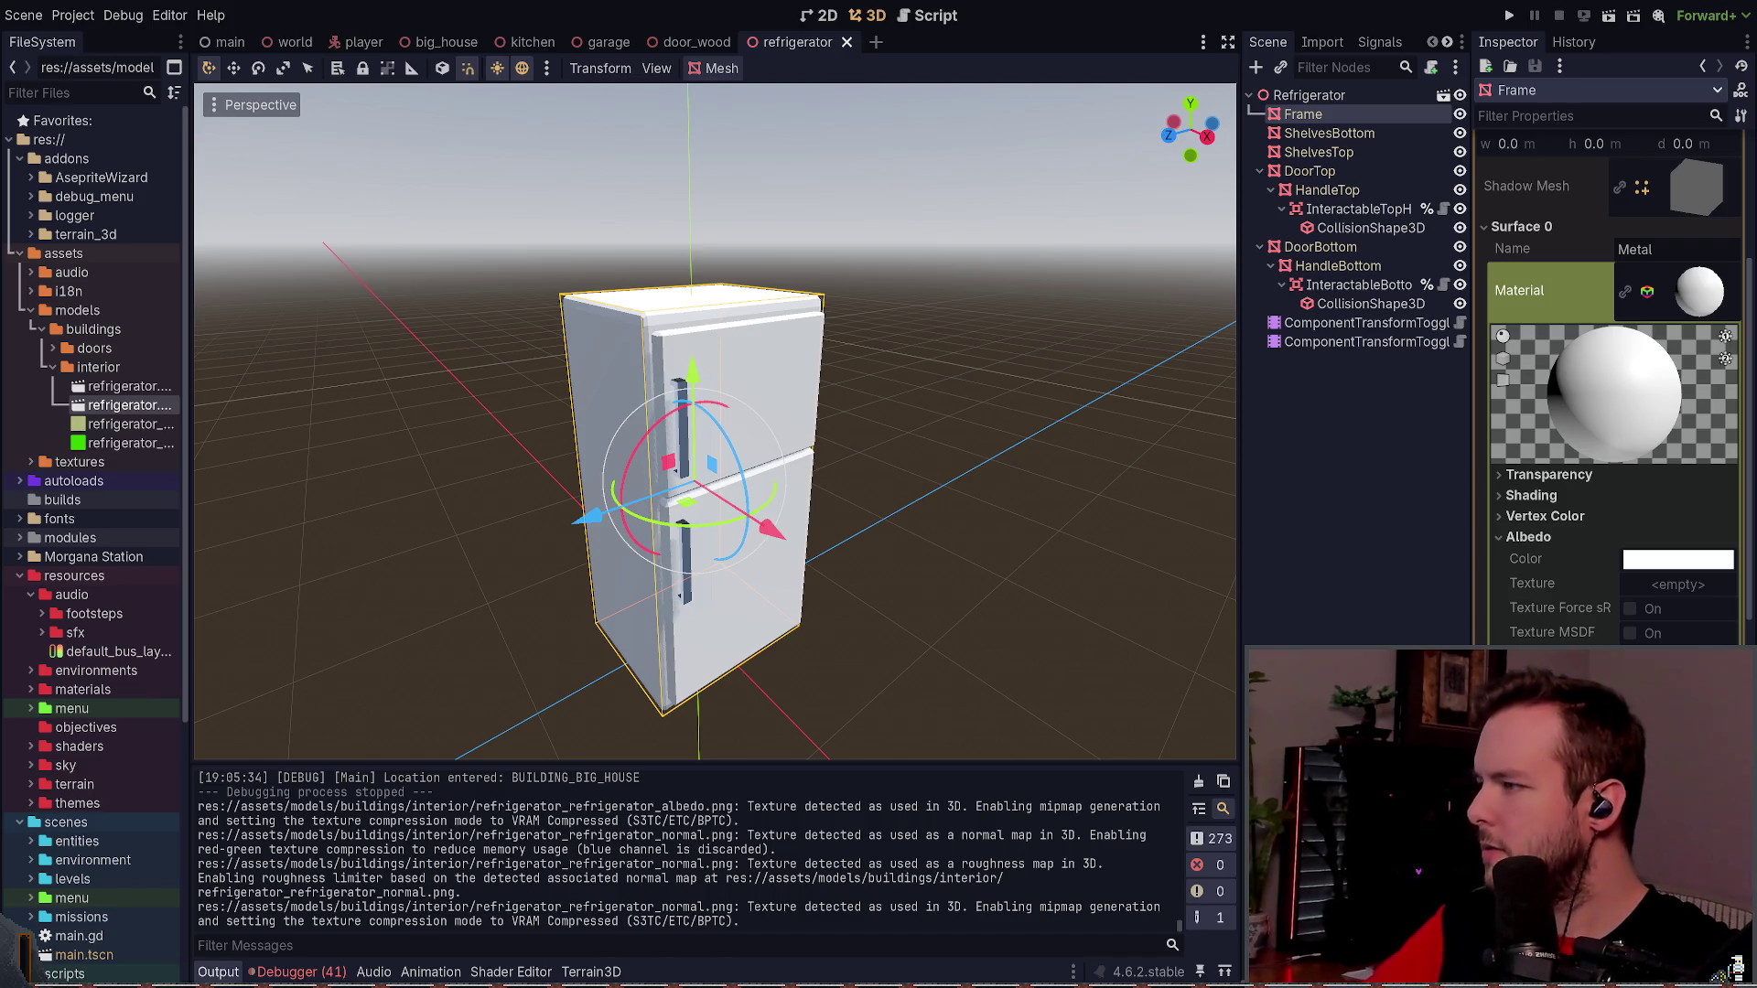
key(alt+Tab)
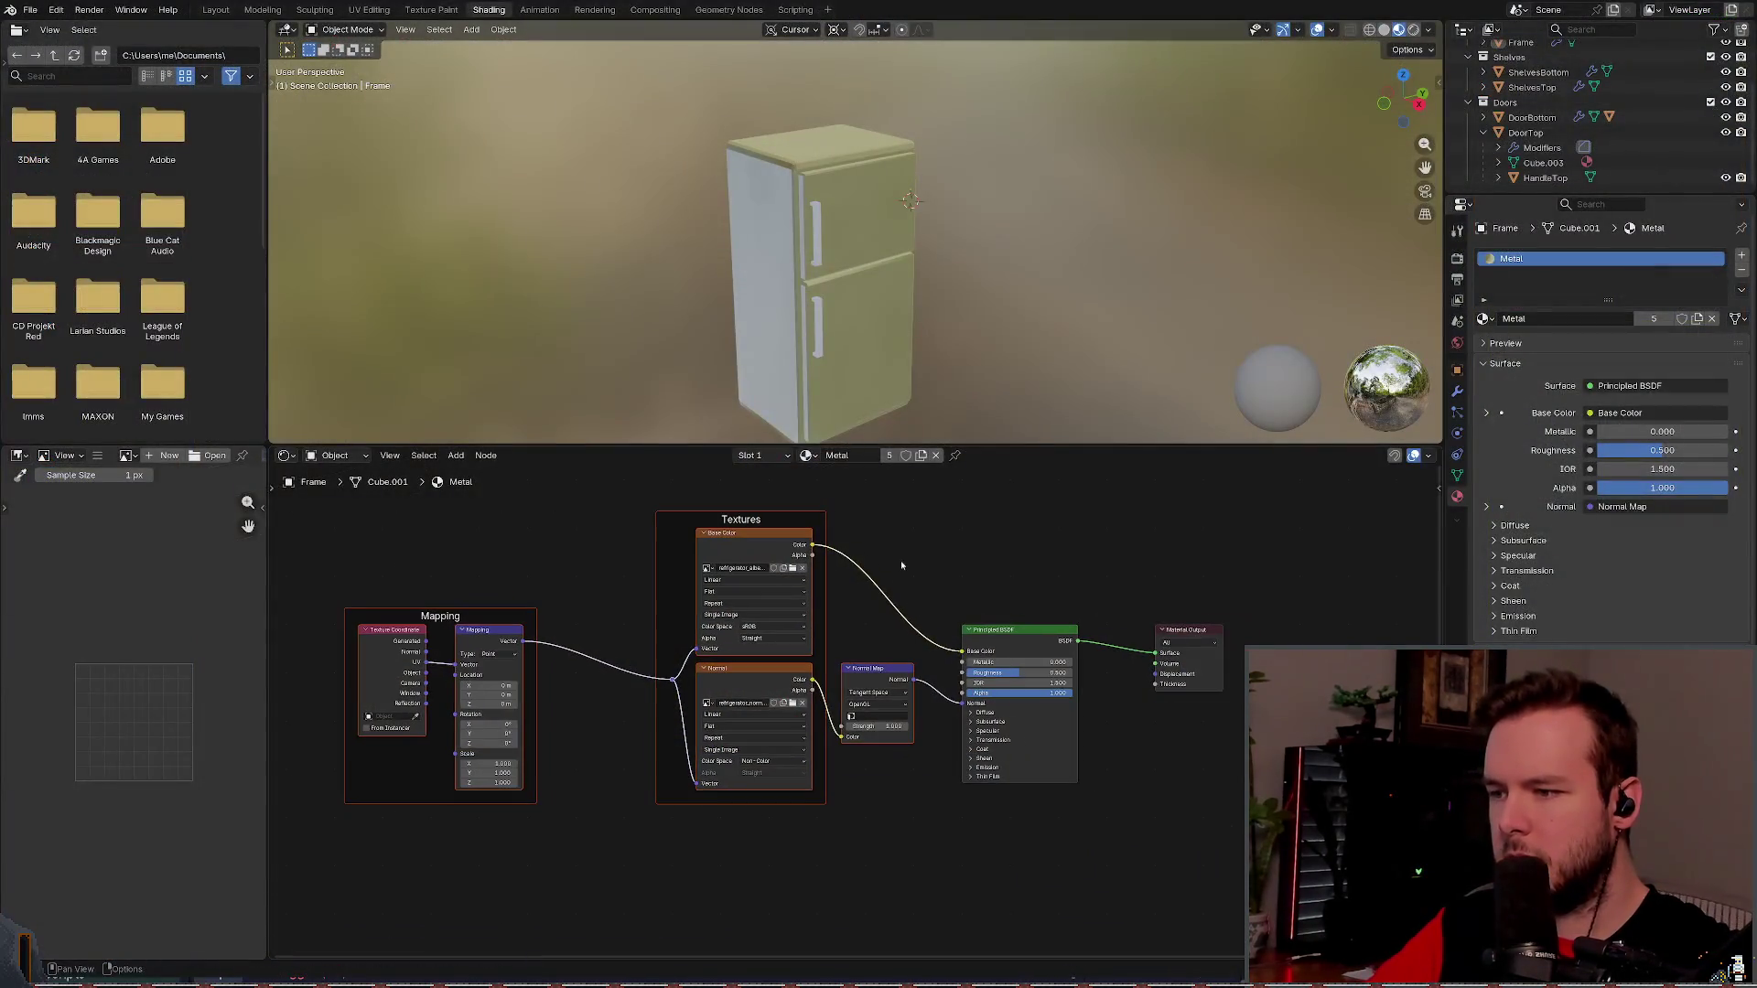
- Delete the whole Metal node tree, save, and briefly try the Add menu and Node Wrangler
scroll(1011, 550, down, 2)
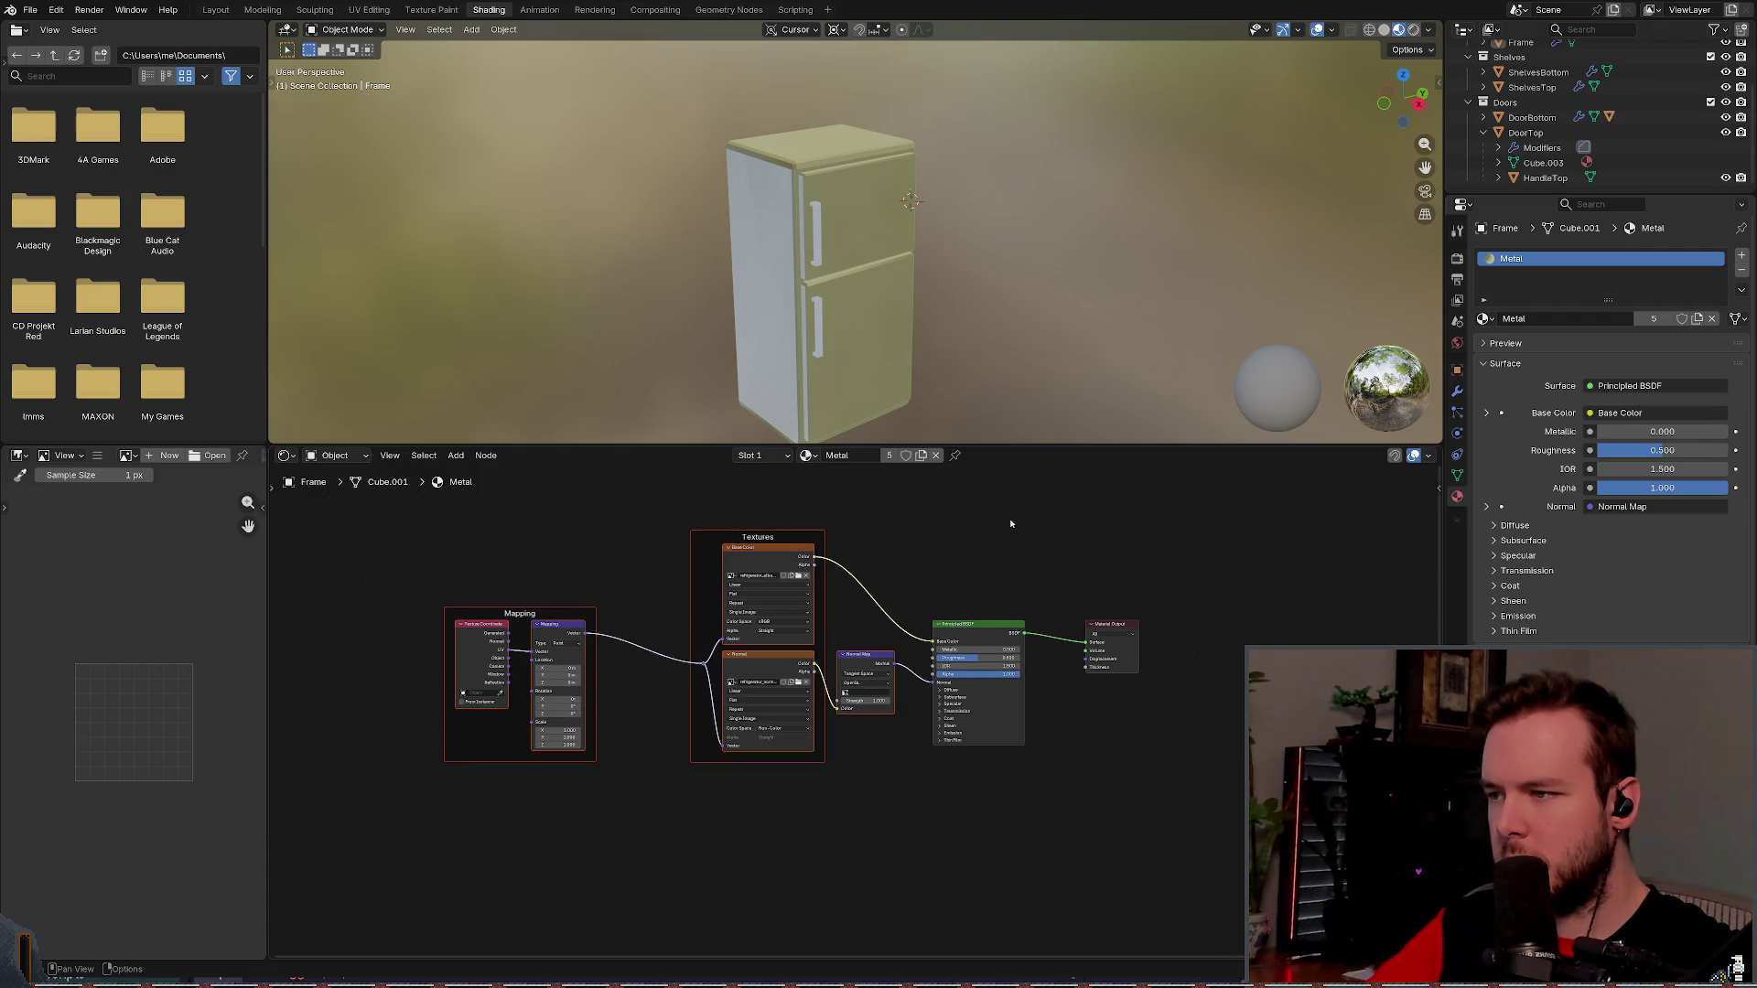
drag(412, 817, 1211, 520)
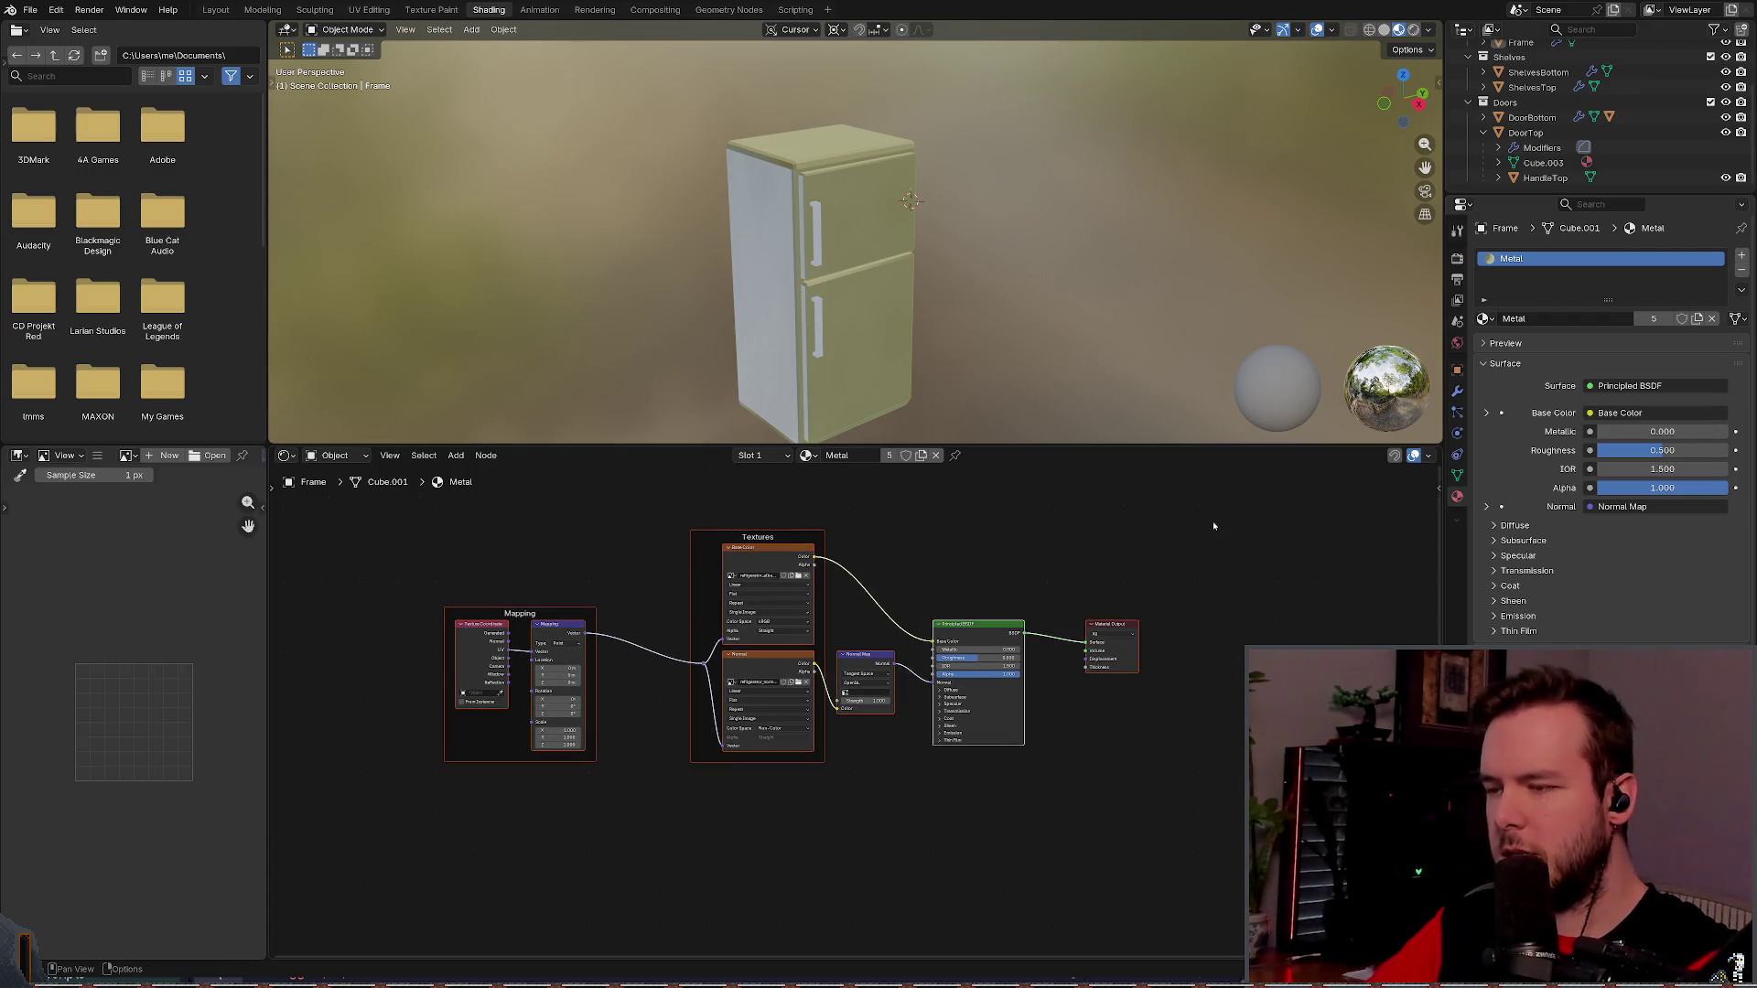
key(x)
key(ctrl+s)
key(shift+a)
key(Escape)
key(shift+w)
key(Escape)
key(shift+w)
key(Escape)
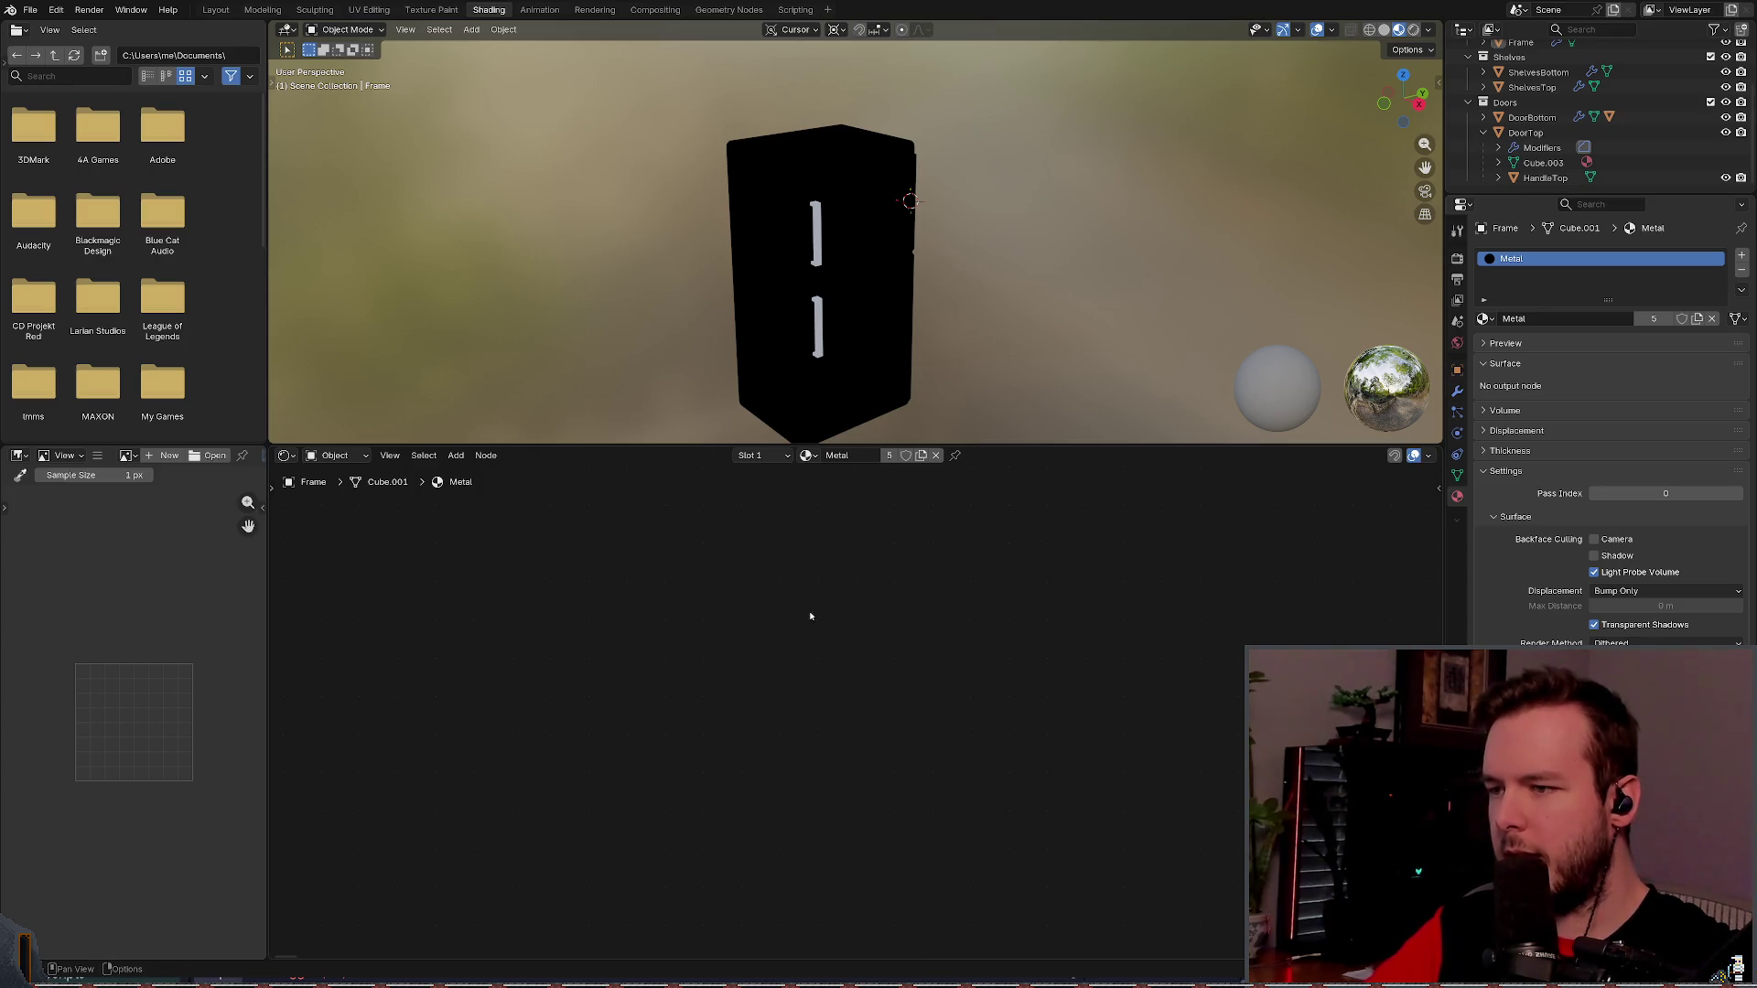
- Delete the texture and mapping nodes, the Material Output and the Principled BSDF
mouse_move(383, 820)
mouse_down()
mouse_move(908, 545)
mouse_move(910, 510)
mouse_up()
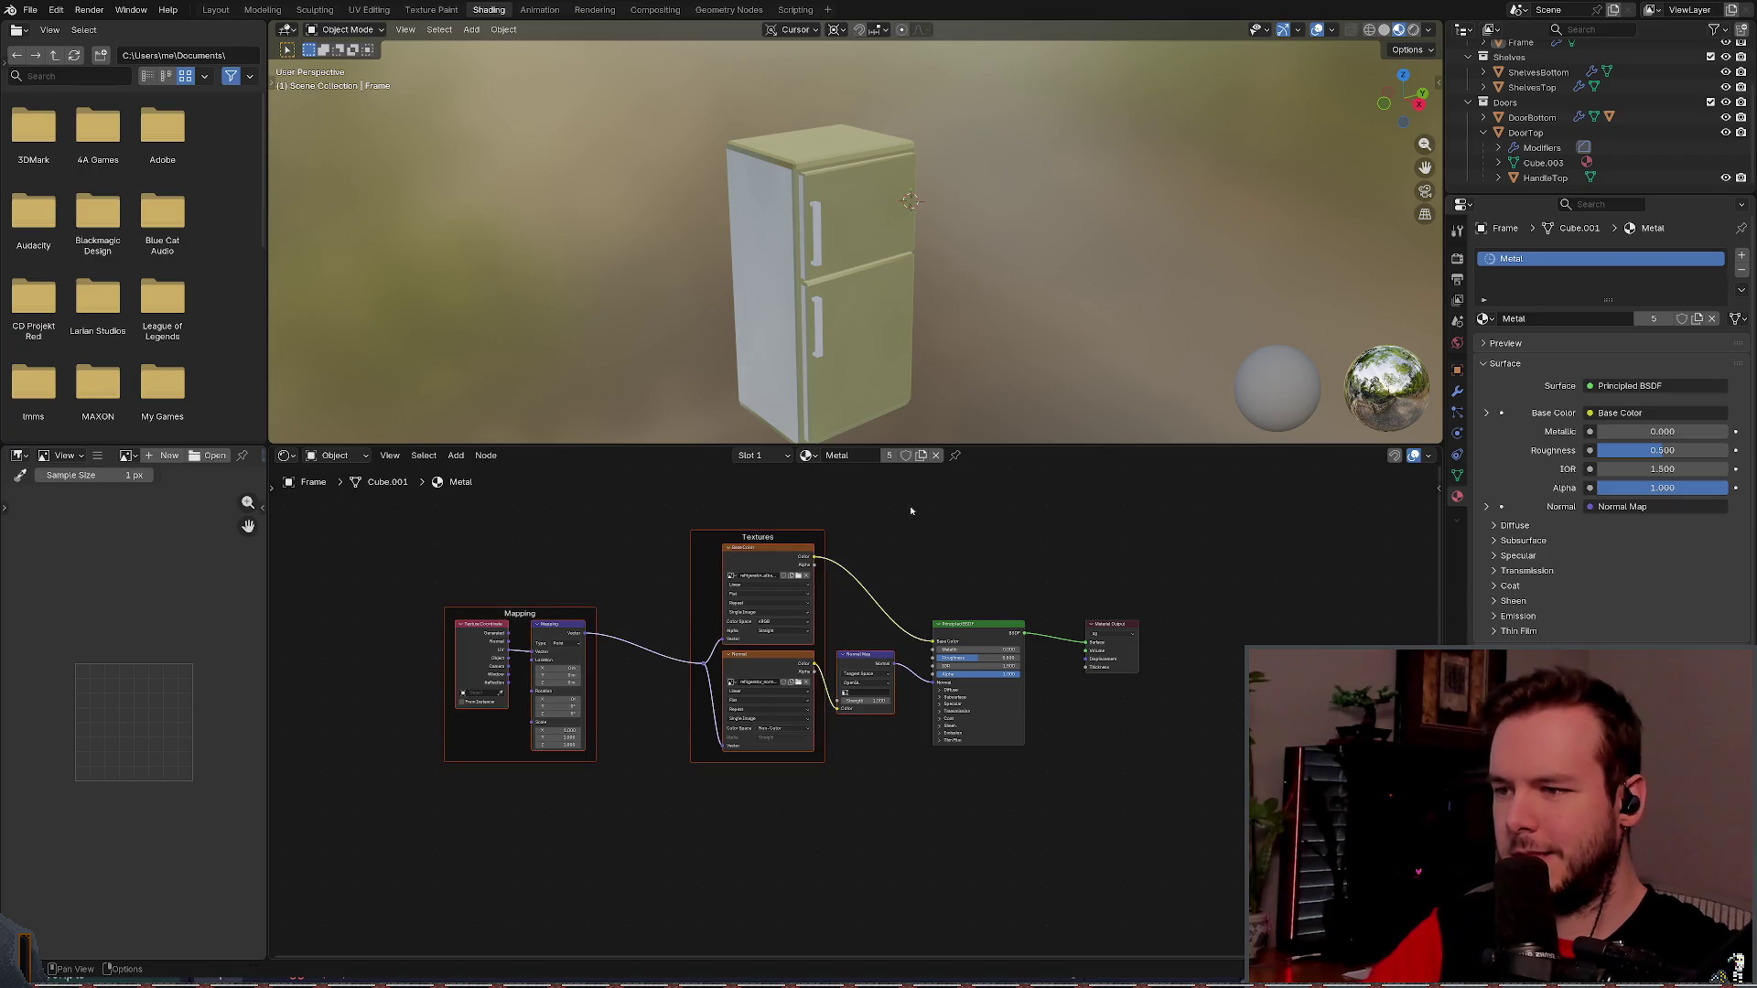
key(x)
drag(1211, 569, 1084, 767)
key(x)
drag(870, 826, 1083, 590)
key(x)
- Add a new Principled BSDF via Add > Shader and paste back the texture nodes feeding it
right_click(742, 638)
mouse_move(798, 642)
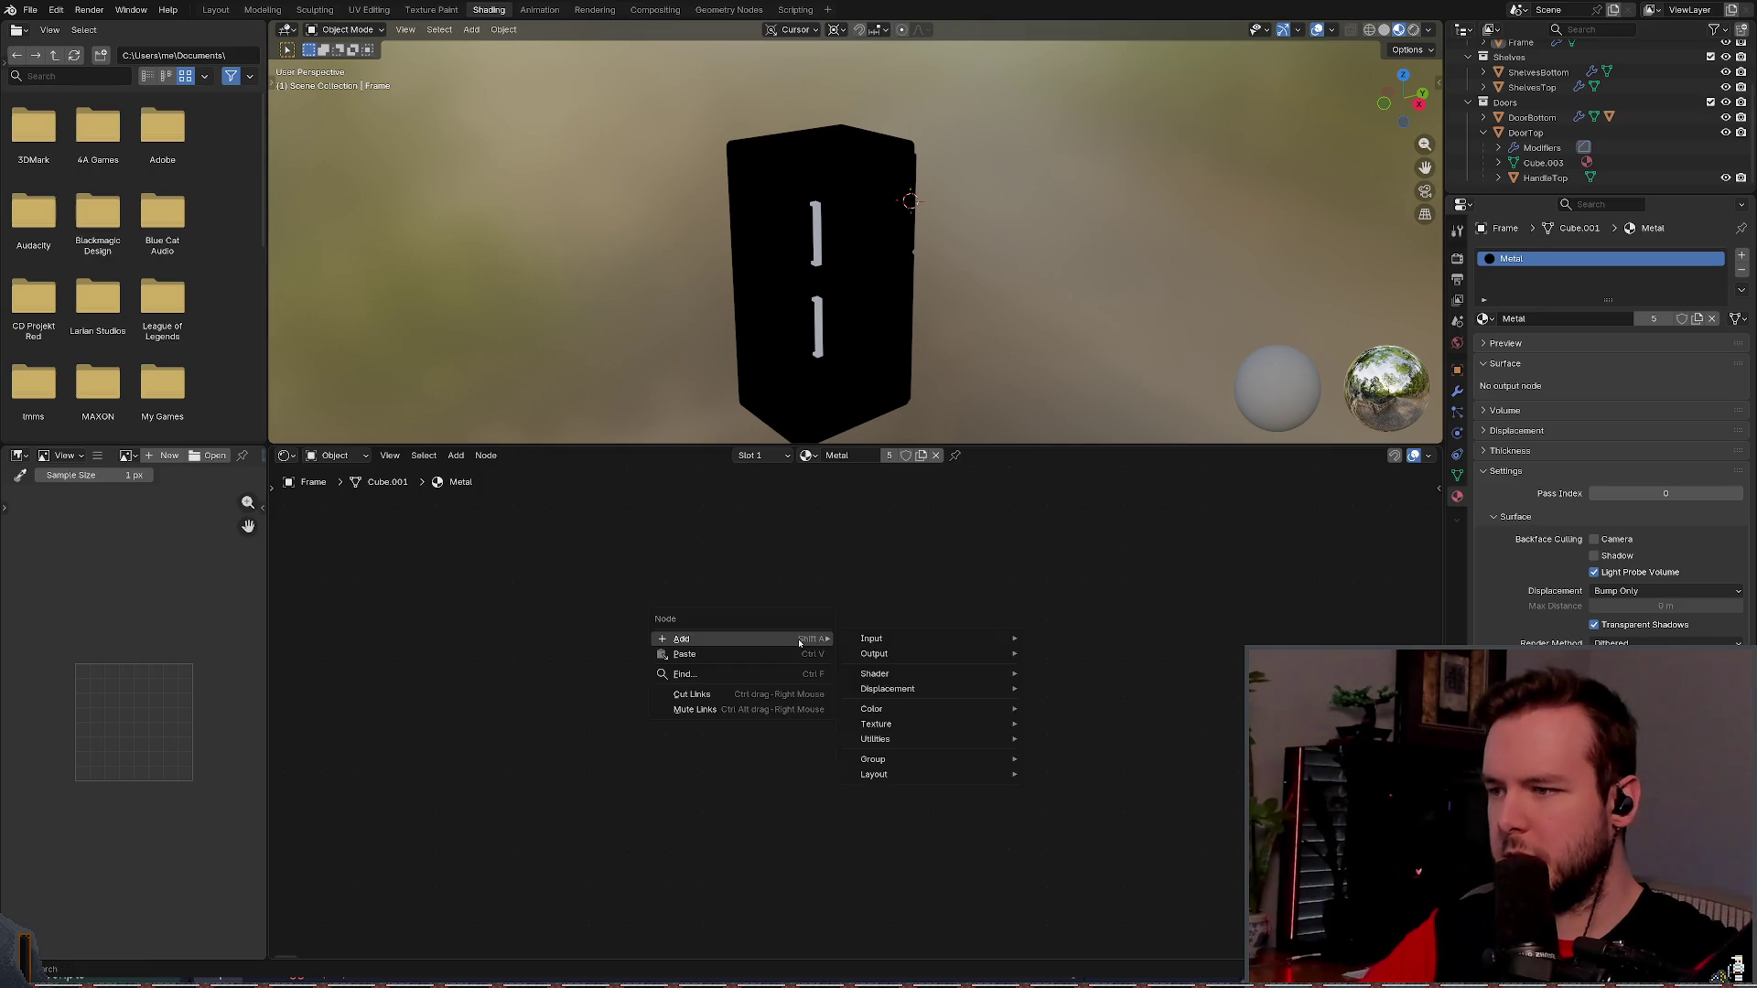
click(455, 455)
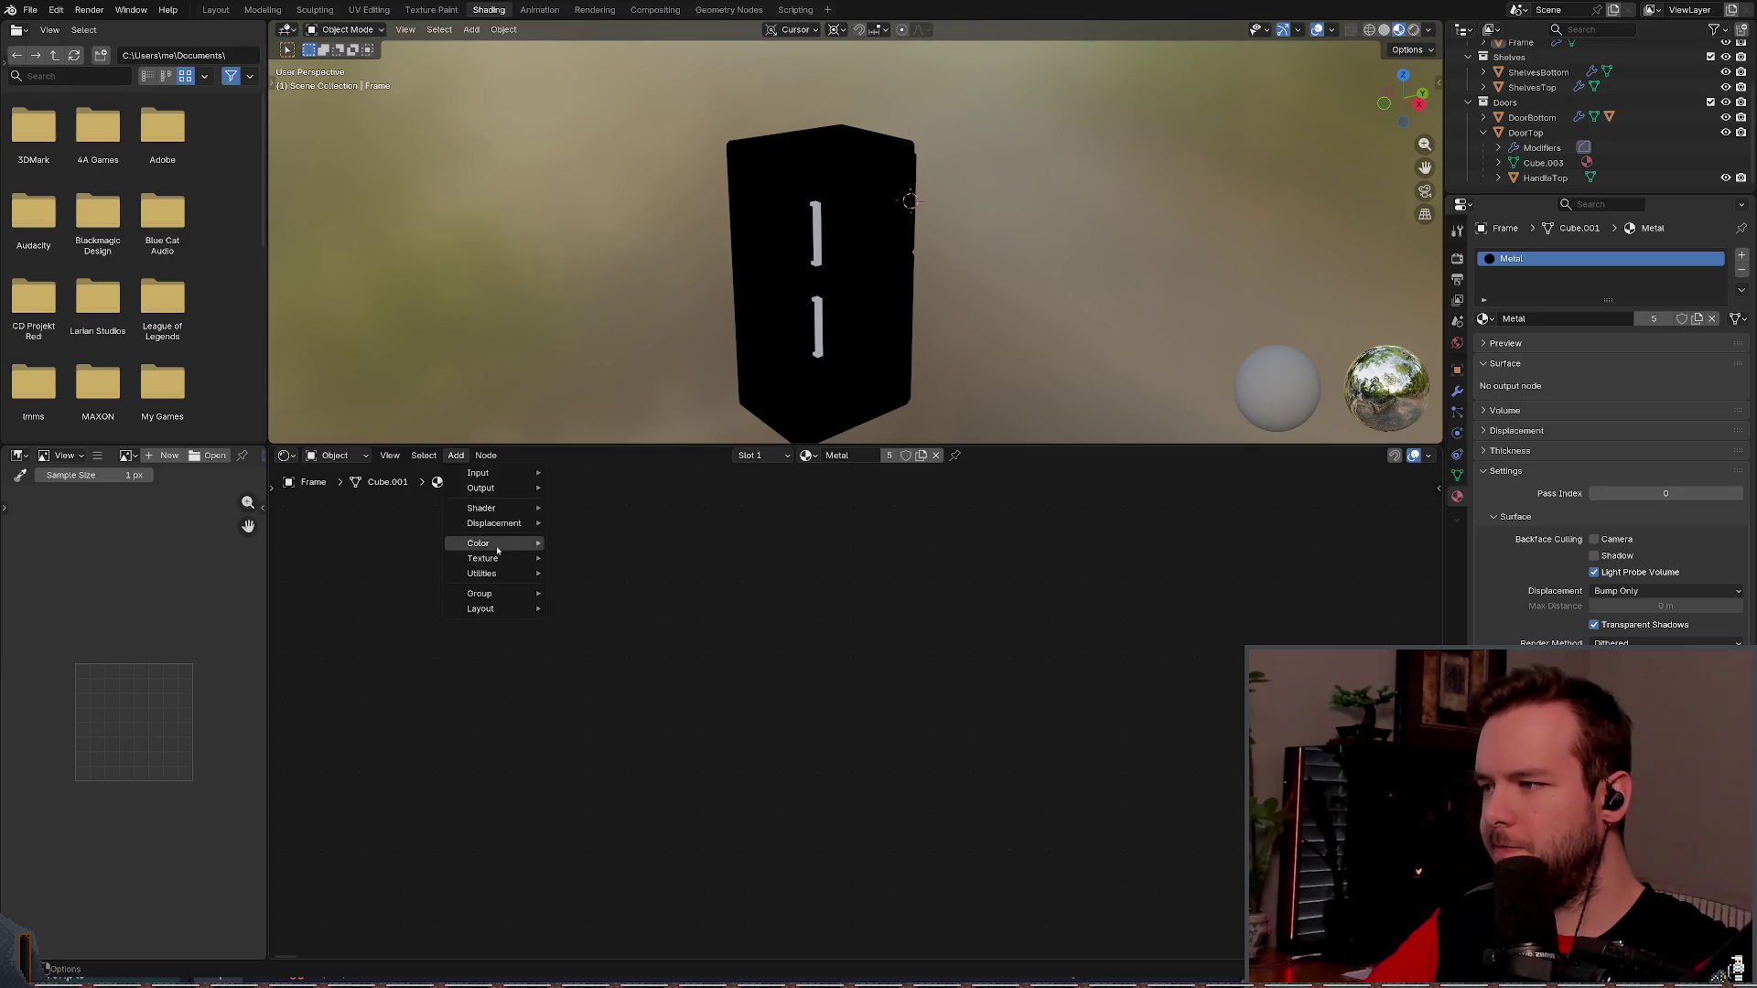
mouse_move(499, 507)
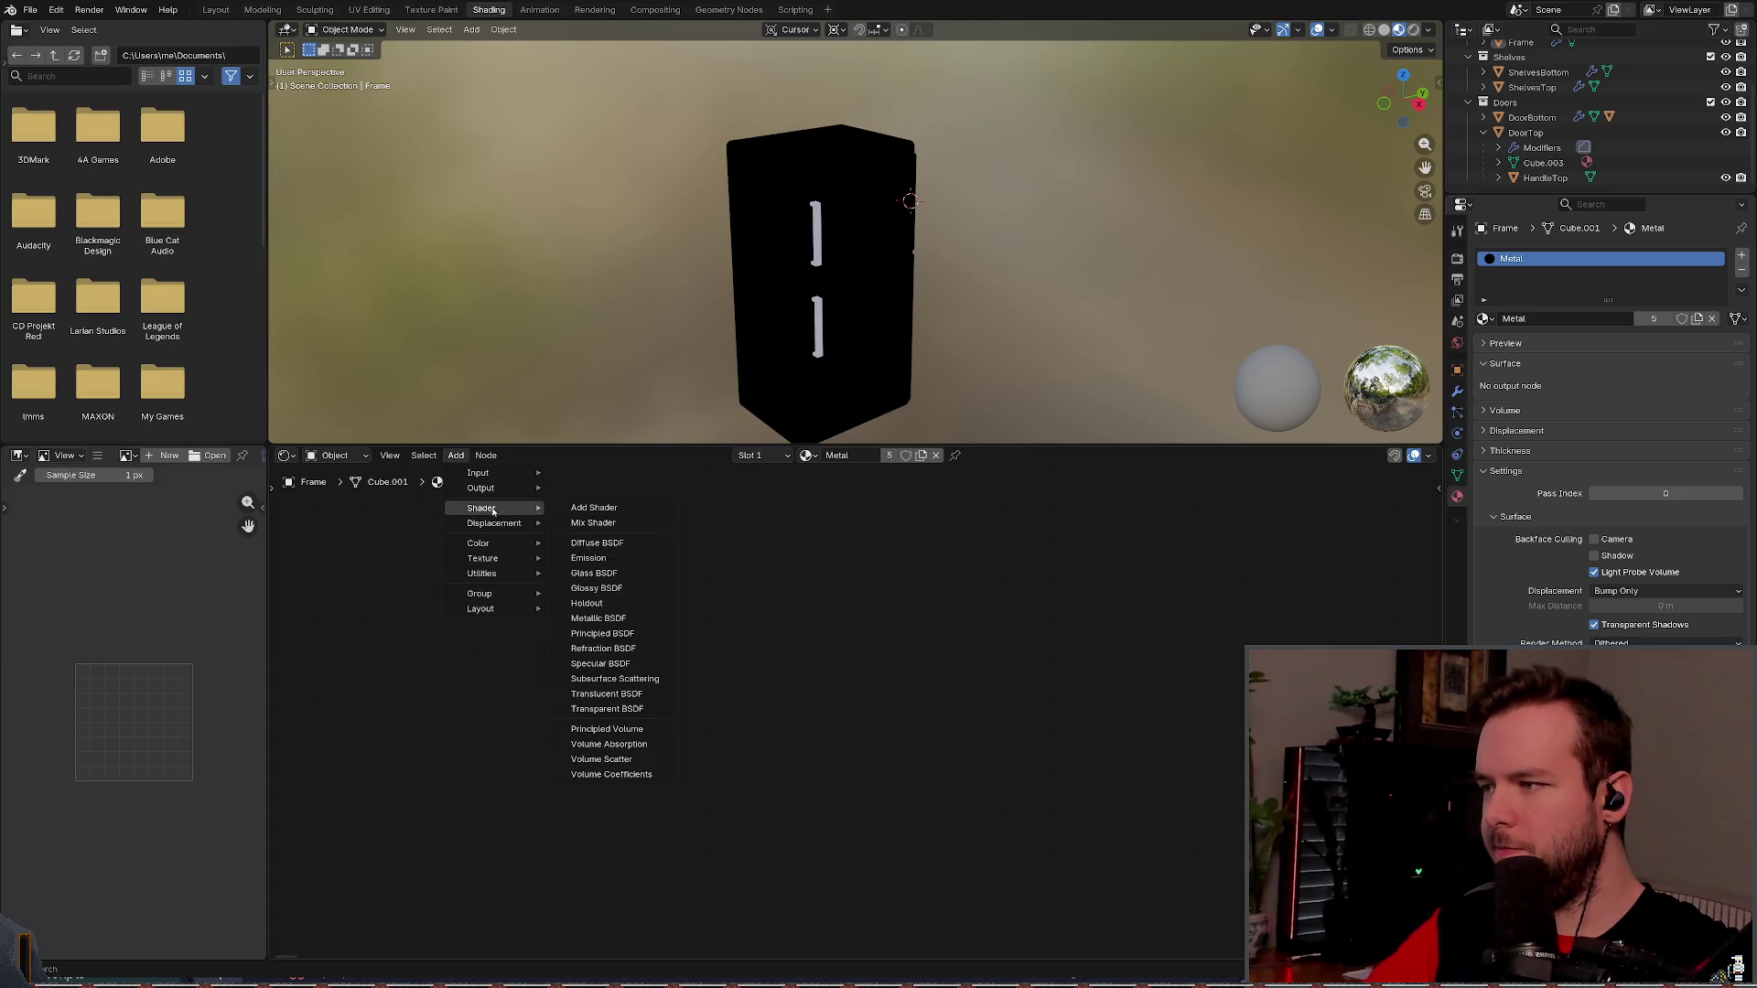
click(602, 633)
click(785, 608)
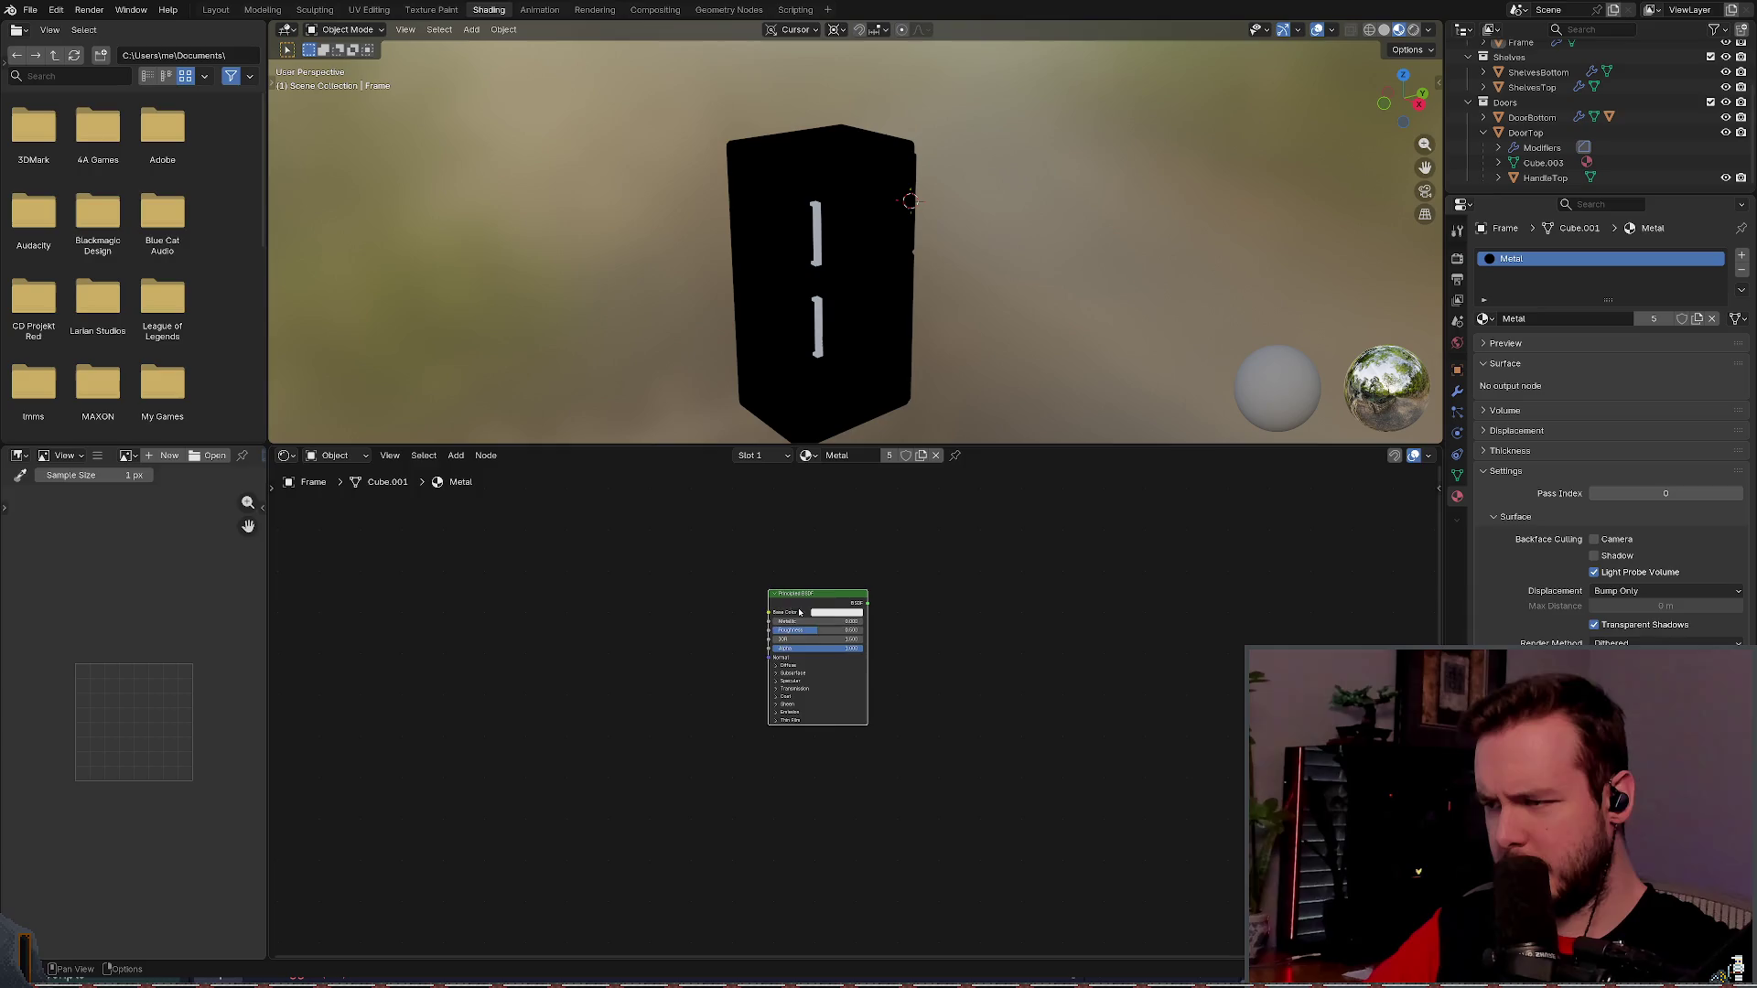
right_click(769, 602)
key(Escape)
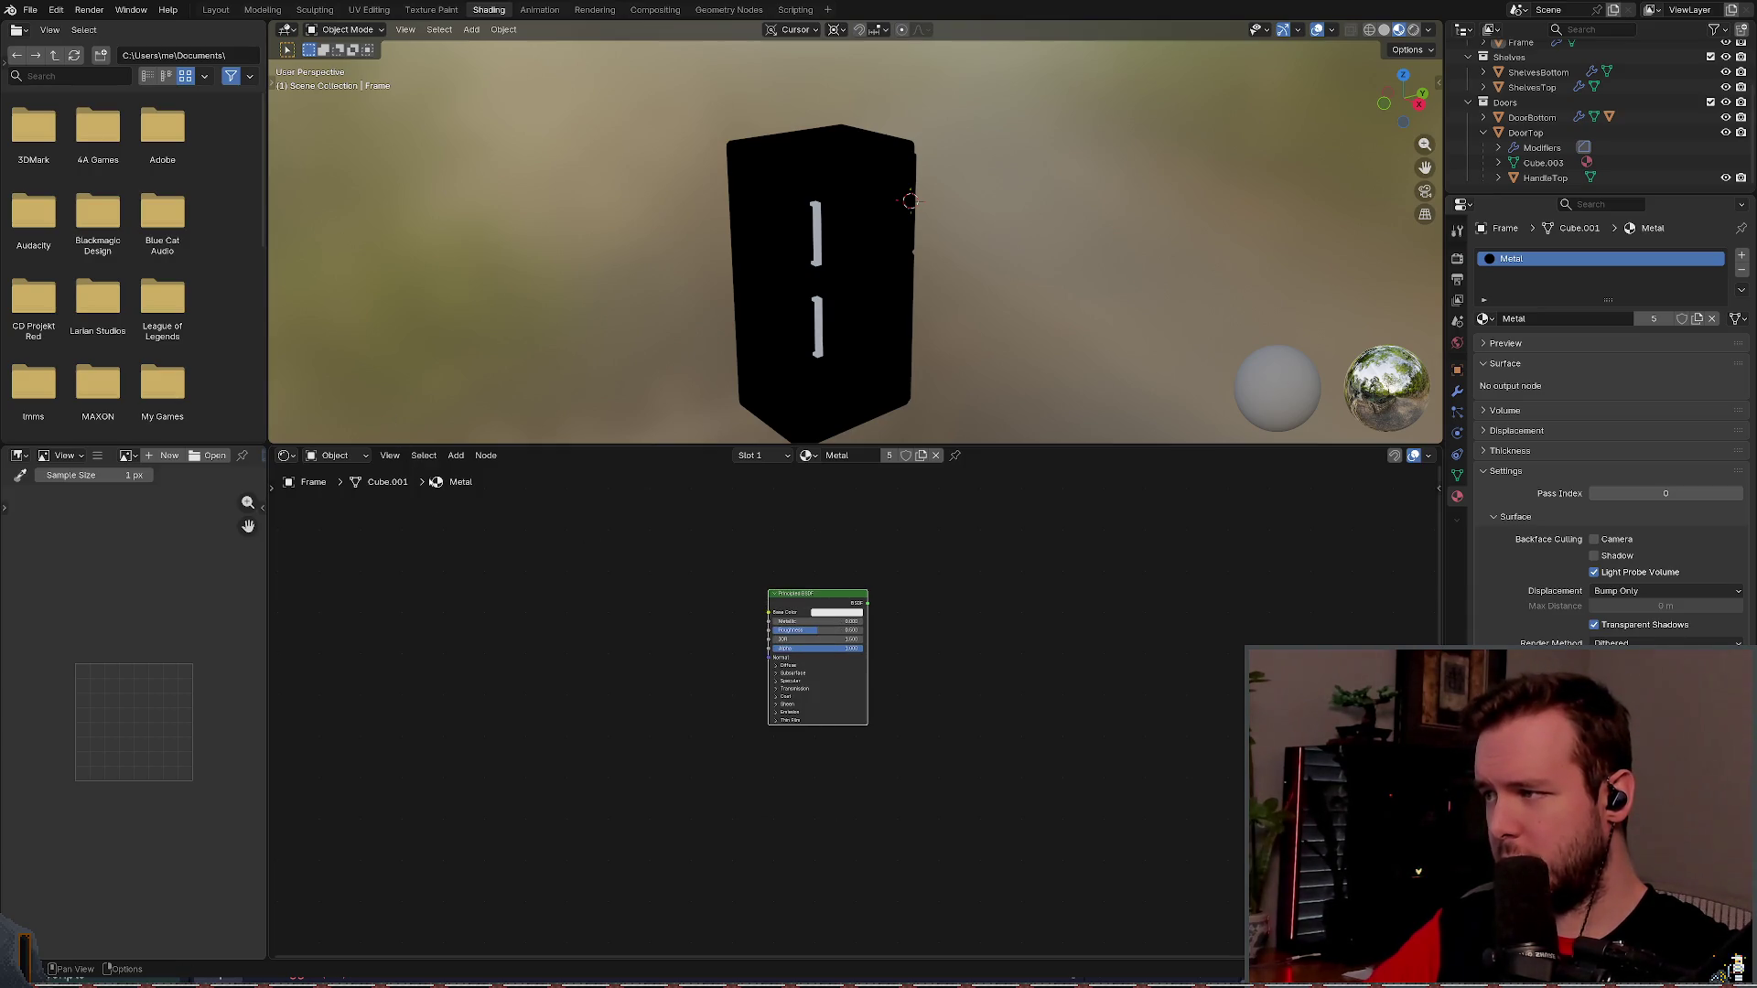
key(ctrl+v)
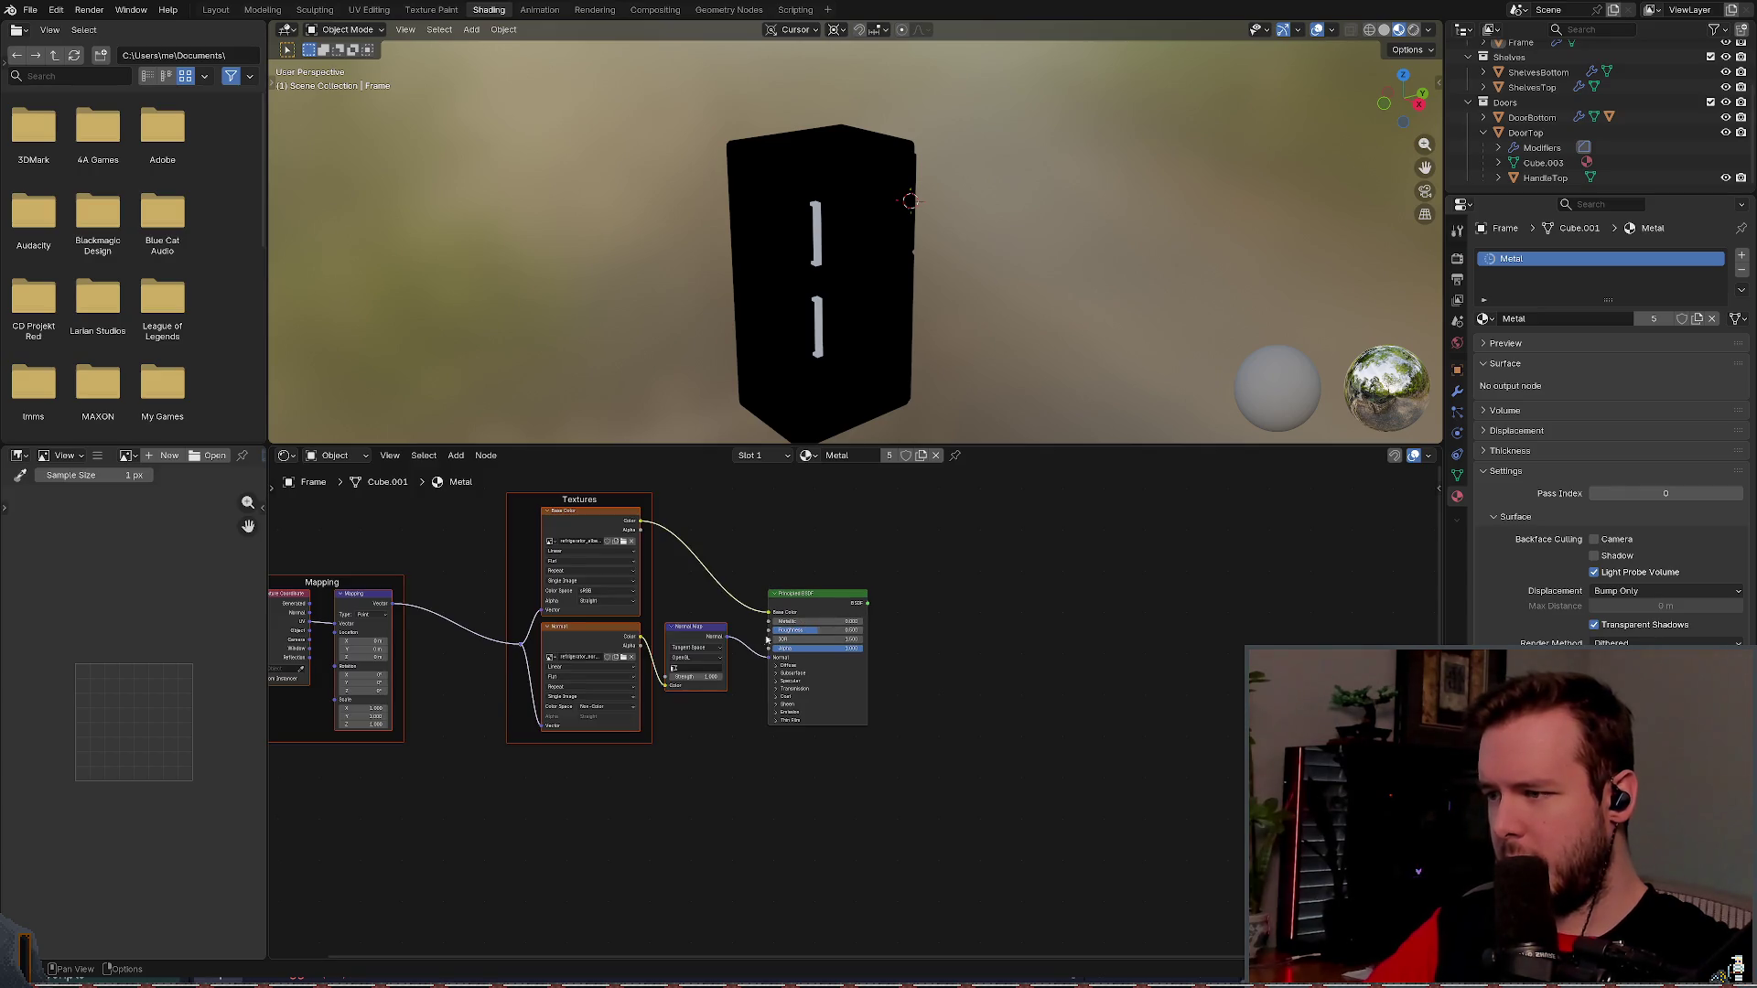
- Add a Material Output node beside the Principled BSDF
key(ctrl+s)
mouse_move(753, 553)
mouse_down()
mouse_move(905, 541)
mouse_move(852, 510)
mouse_up()
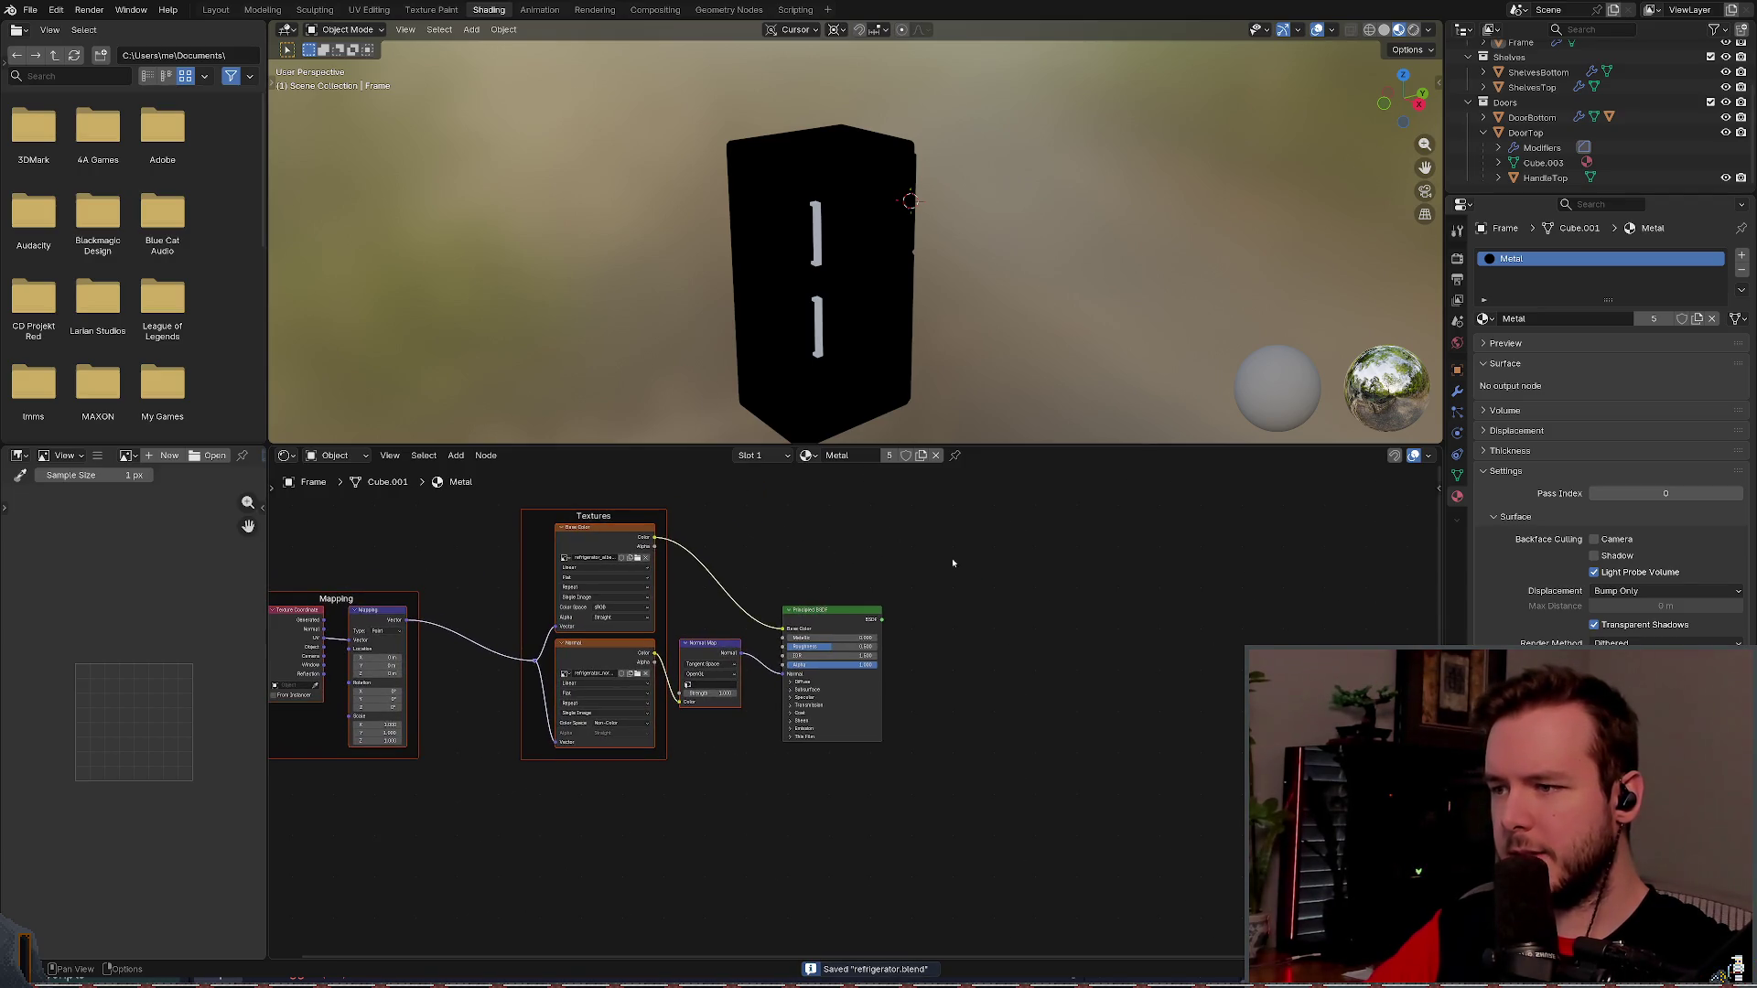
key(shift+a)
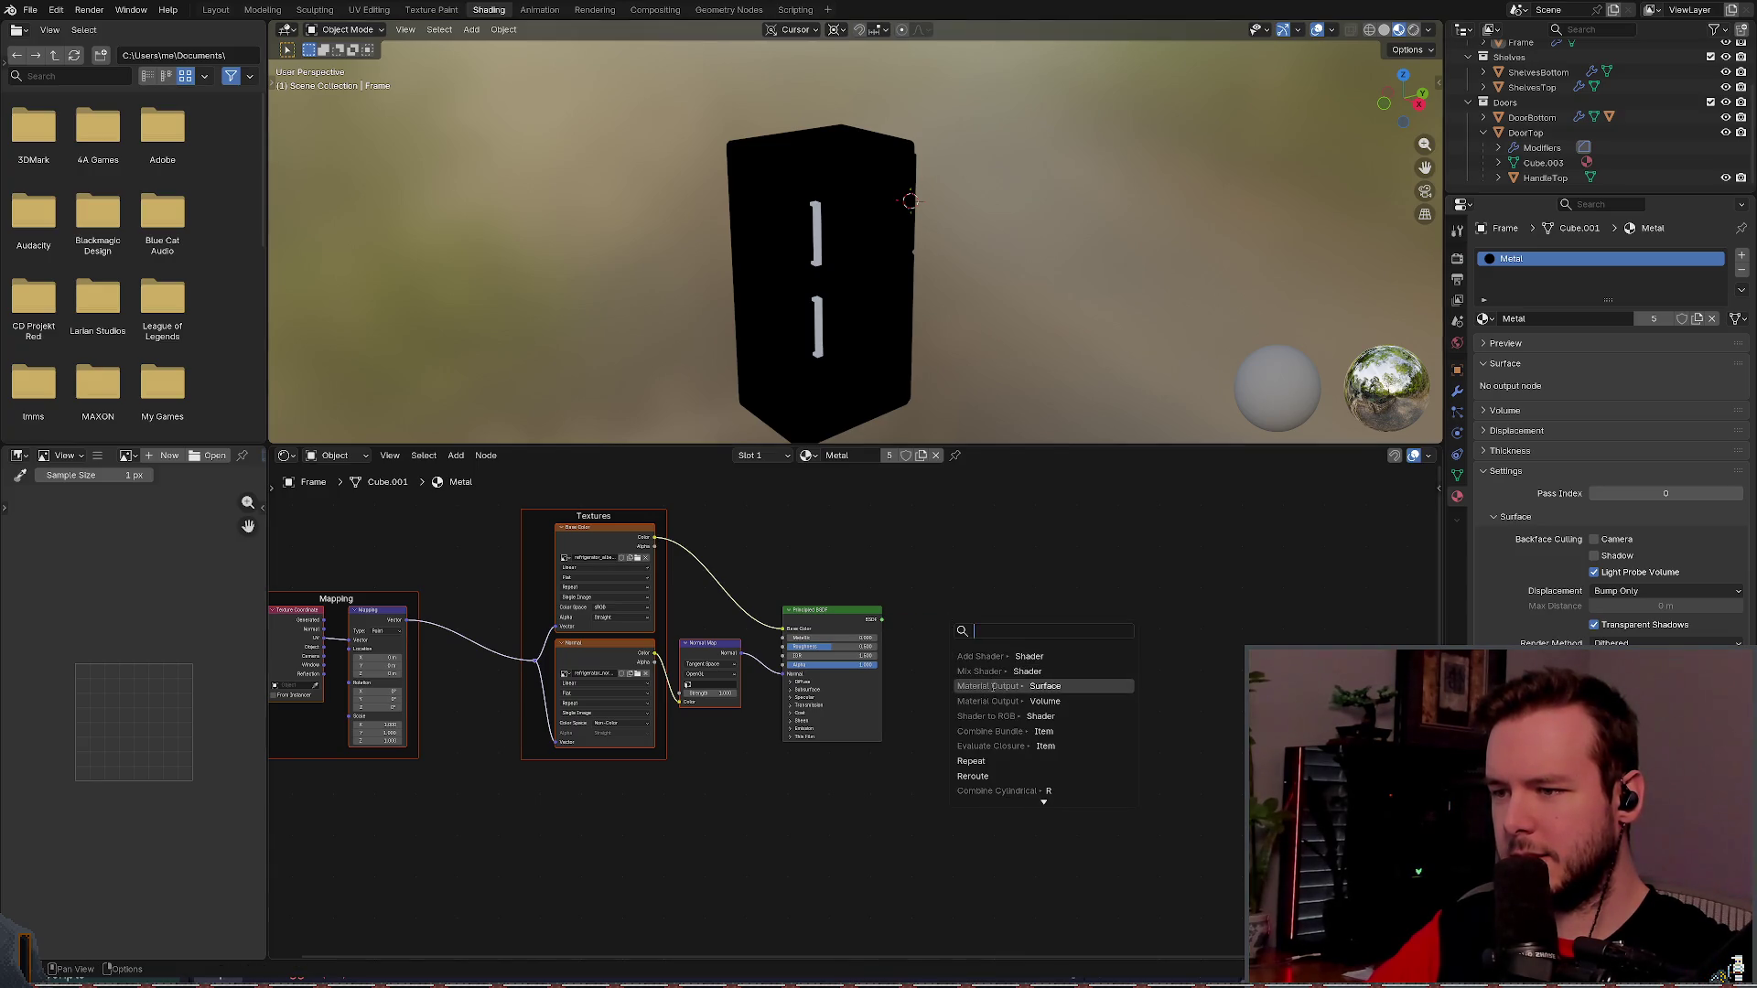
click(988, 685)
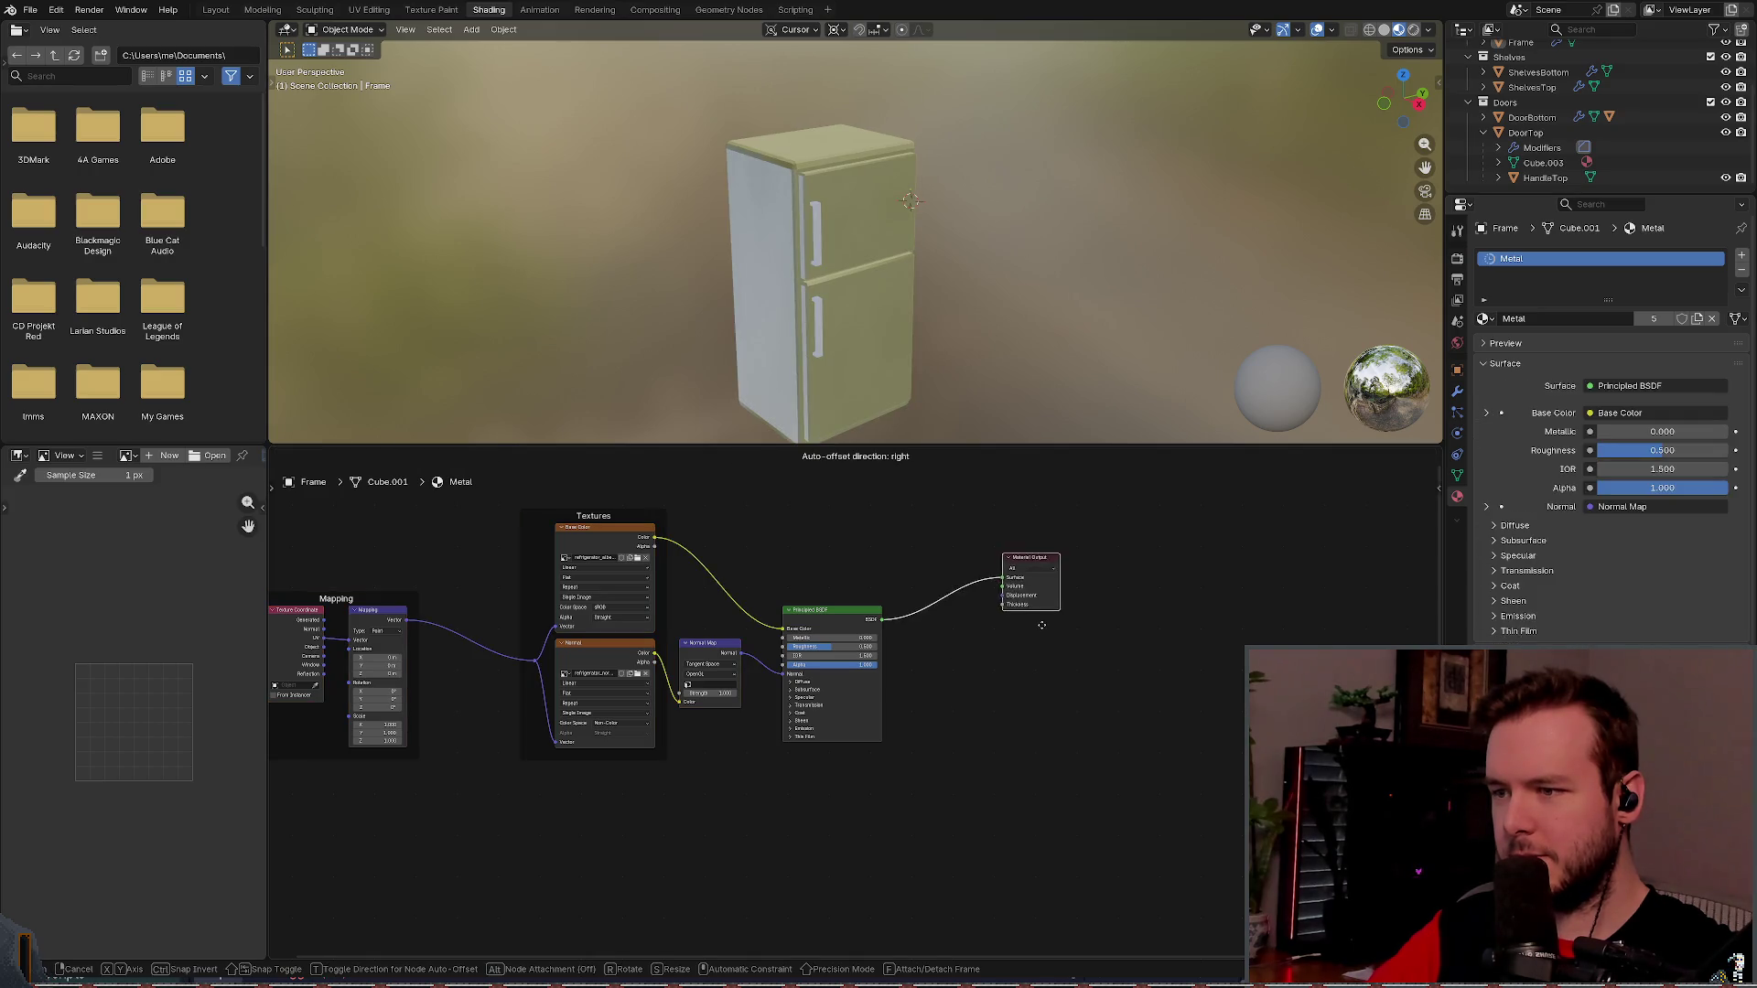
click(1006, 585)
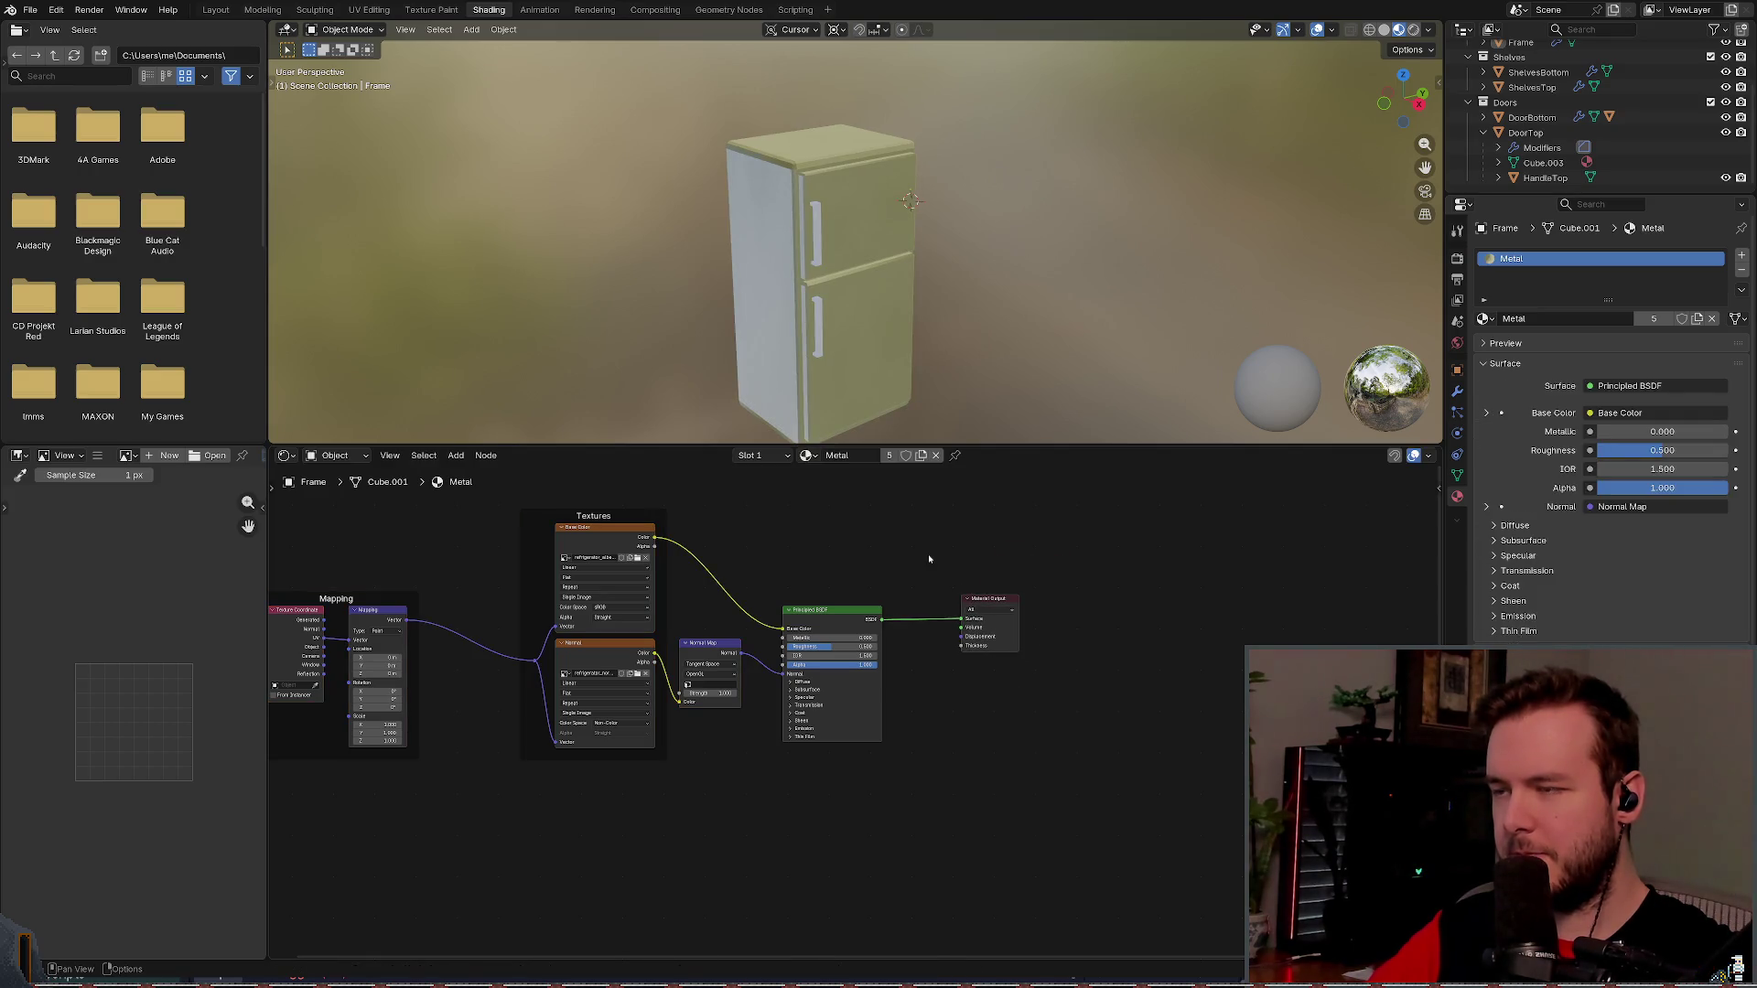
mouse_move(932, 430)
mouse_down()
mouse_move(897, 348)
mouse_move(937, 365)
mouse_move(1164, 315)
mouse_move(1034, 348)
mouse_up()
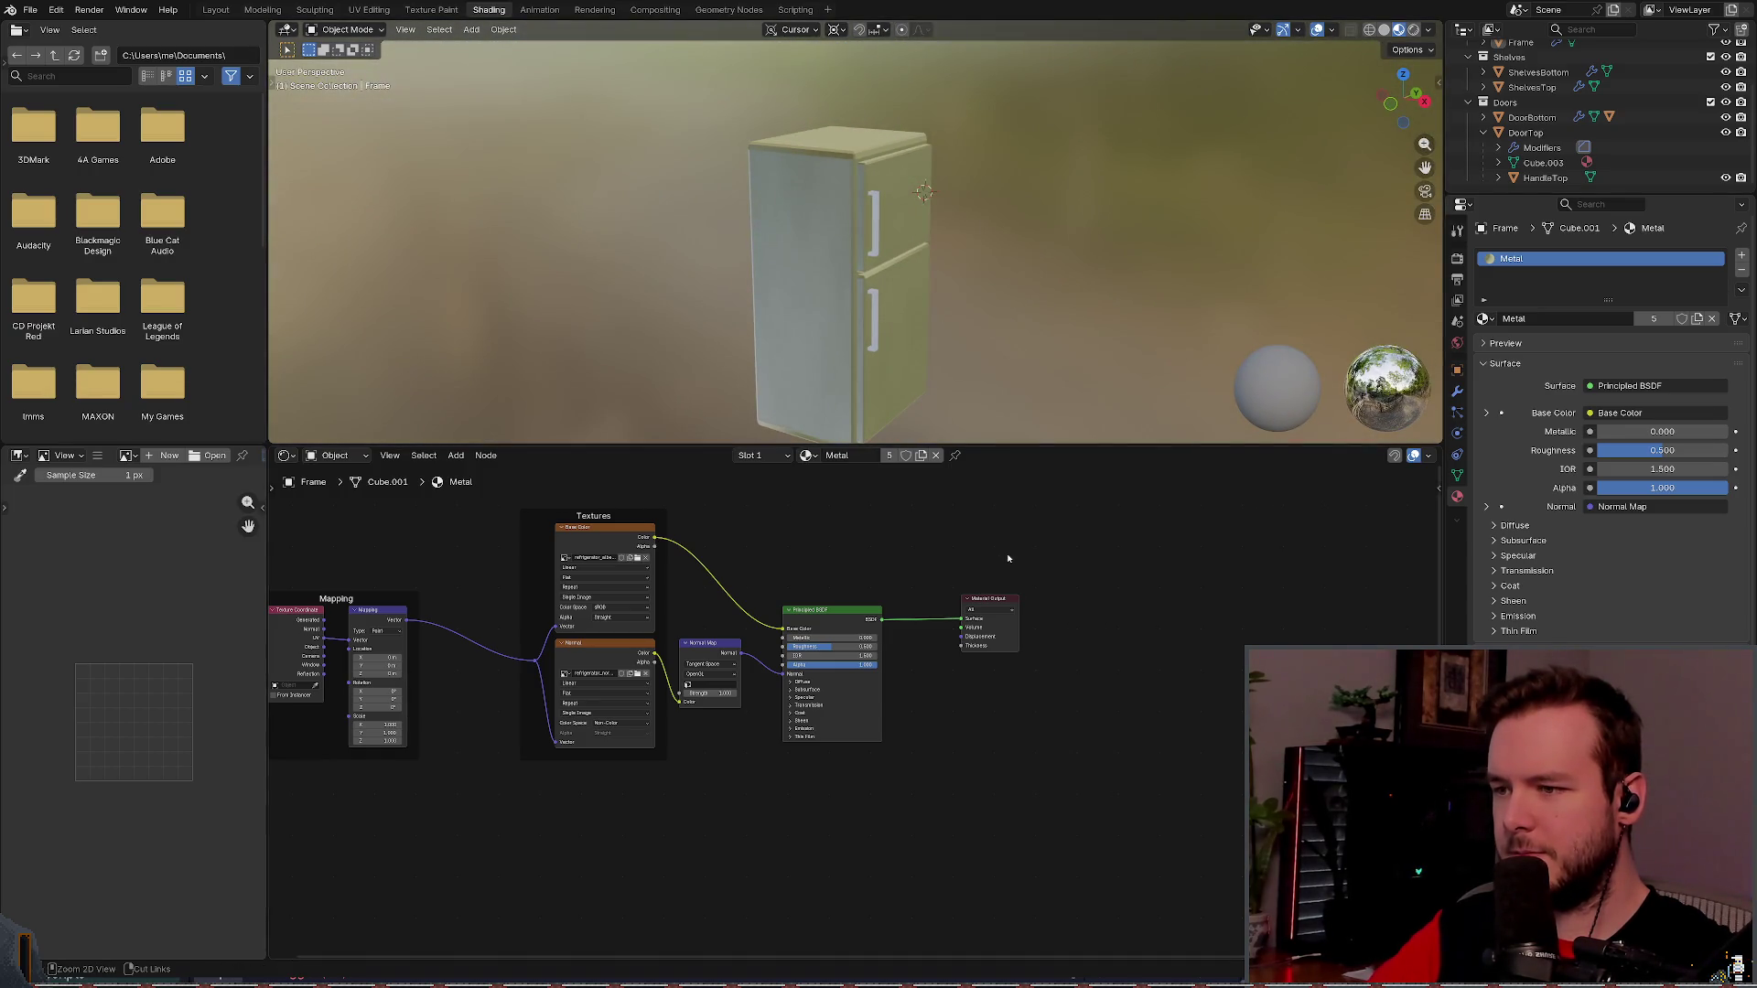
- Step through undo and redo until the Material Output is restored, then save refrigerator.blend
key(x)
key(a)
key(x)
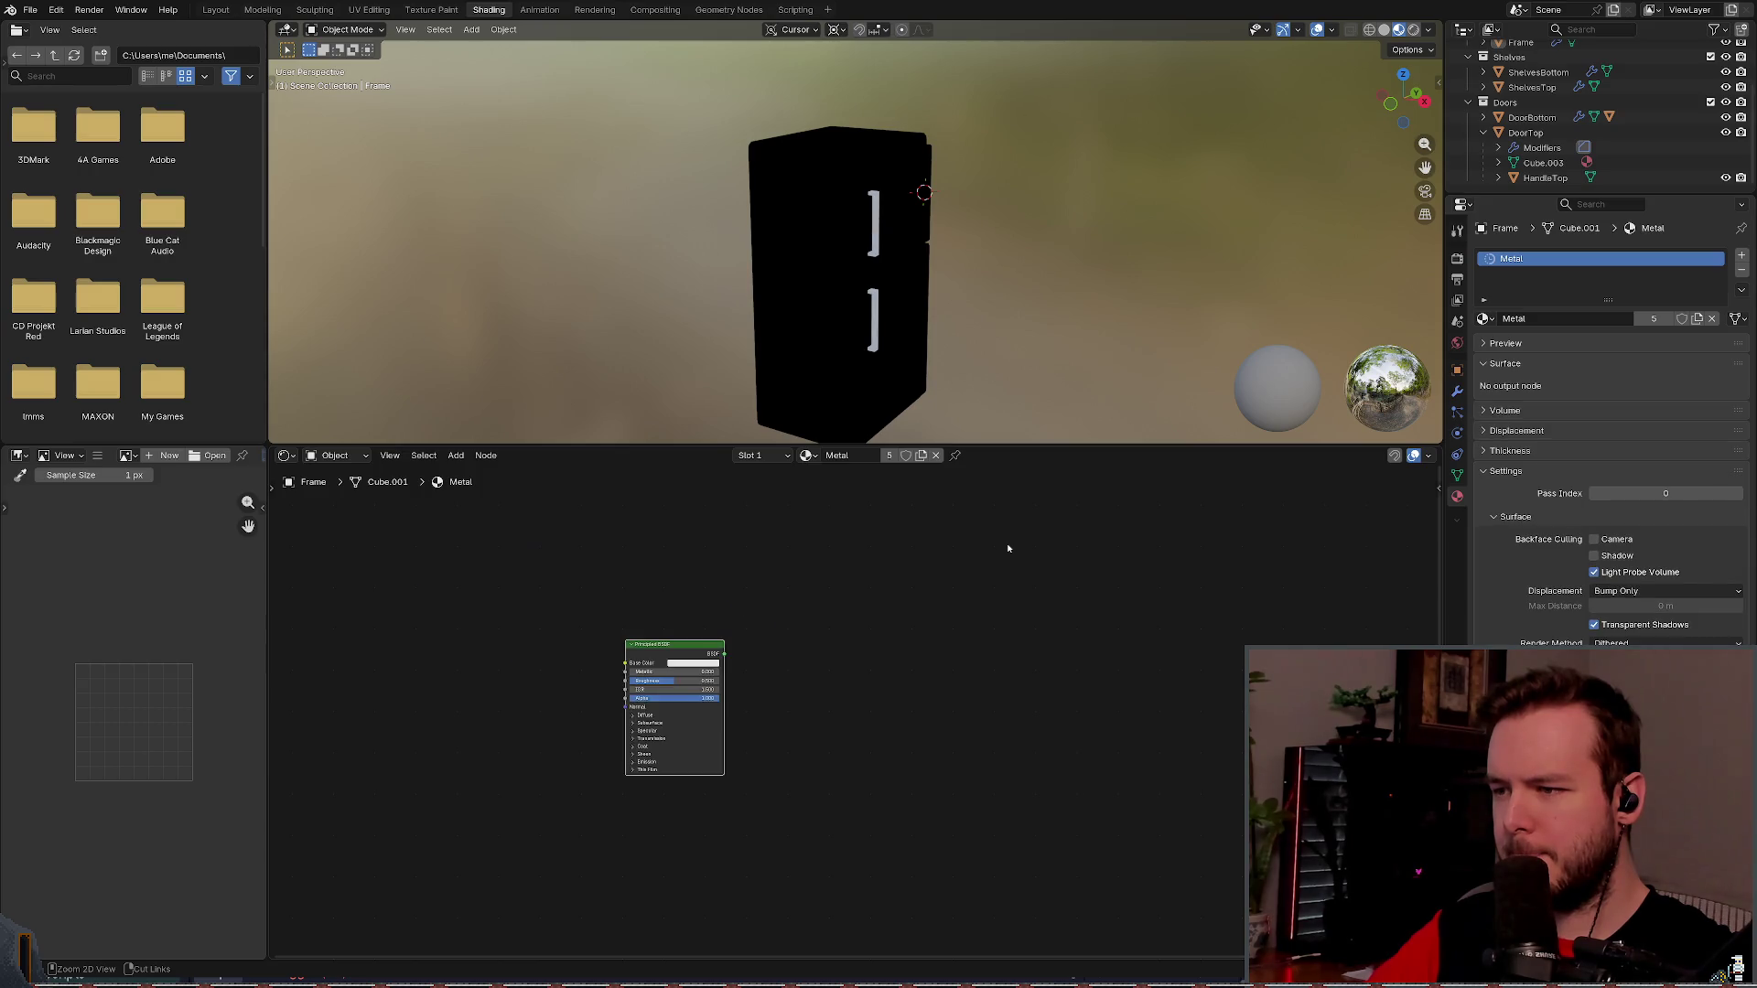
key(ctrl+z)
key(ctrl+z)
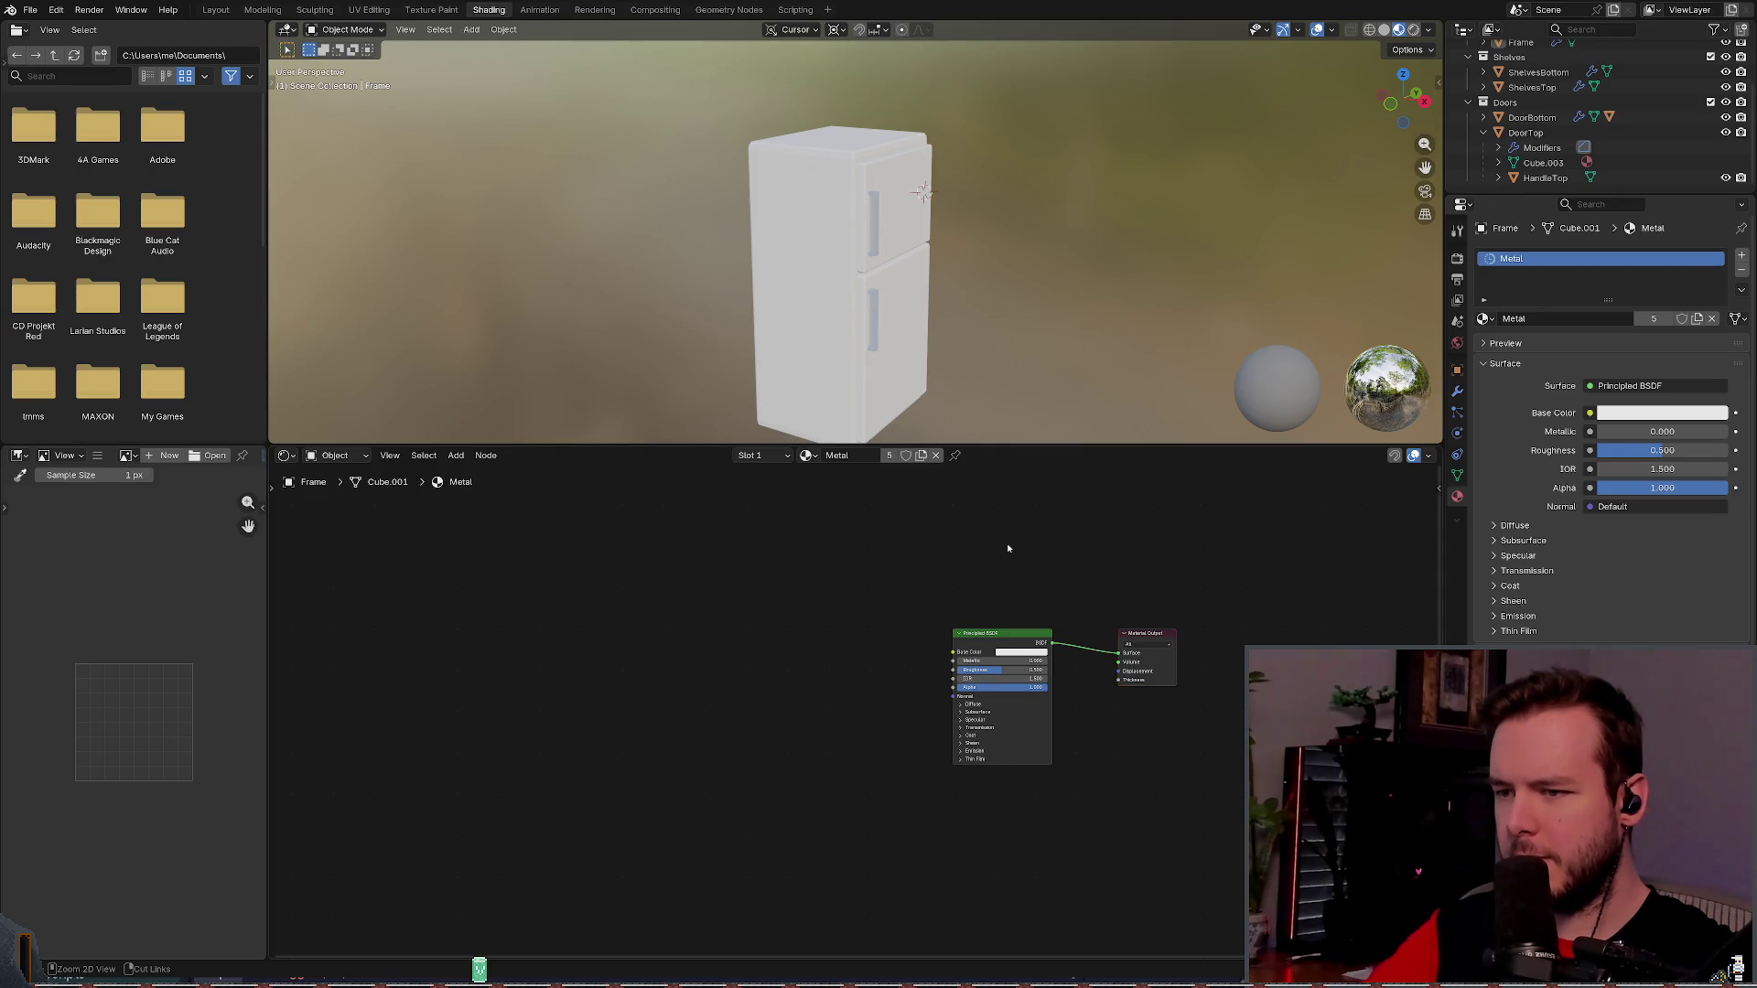
key(ctrl+z)
click(1007, 548)
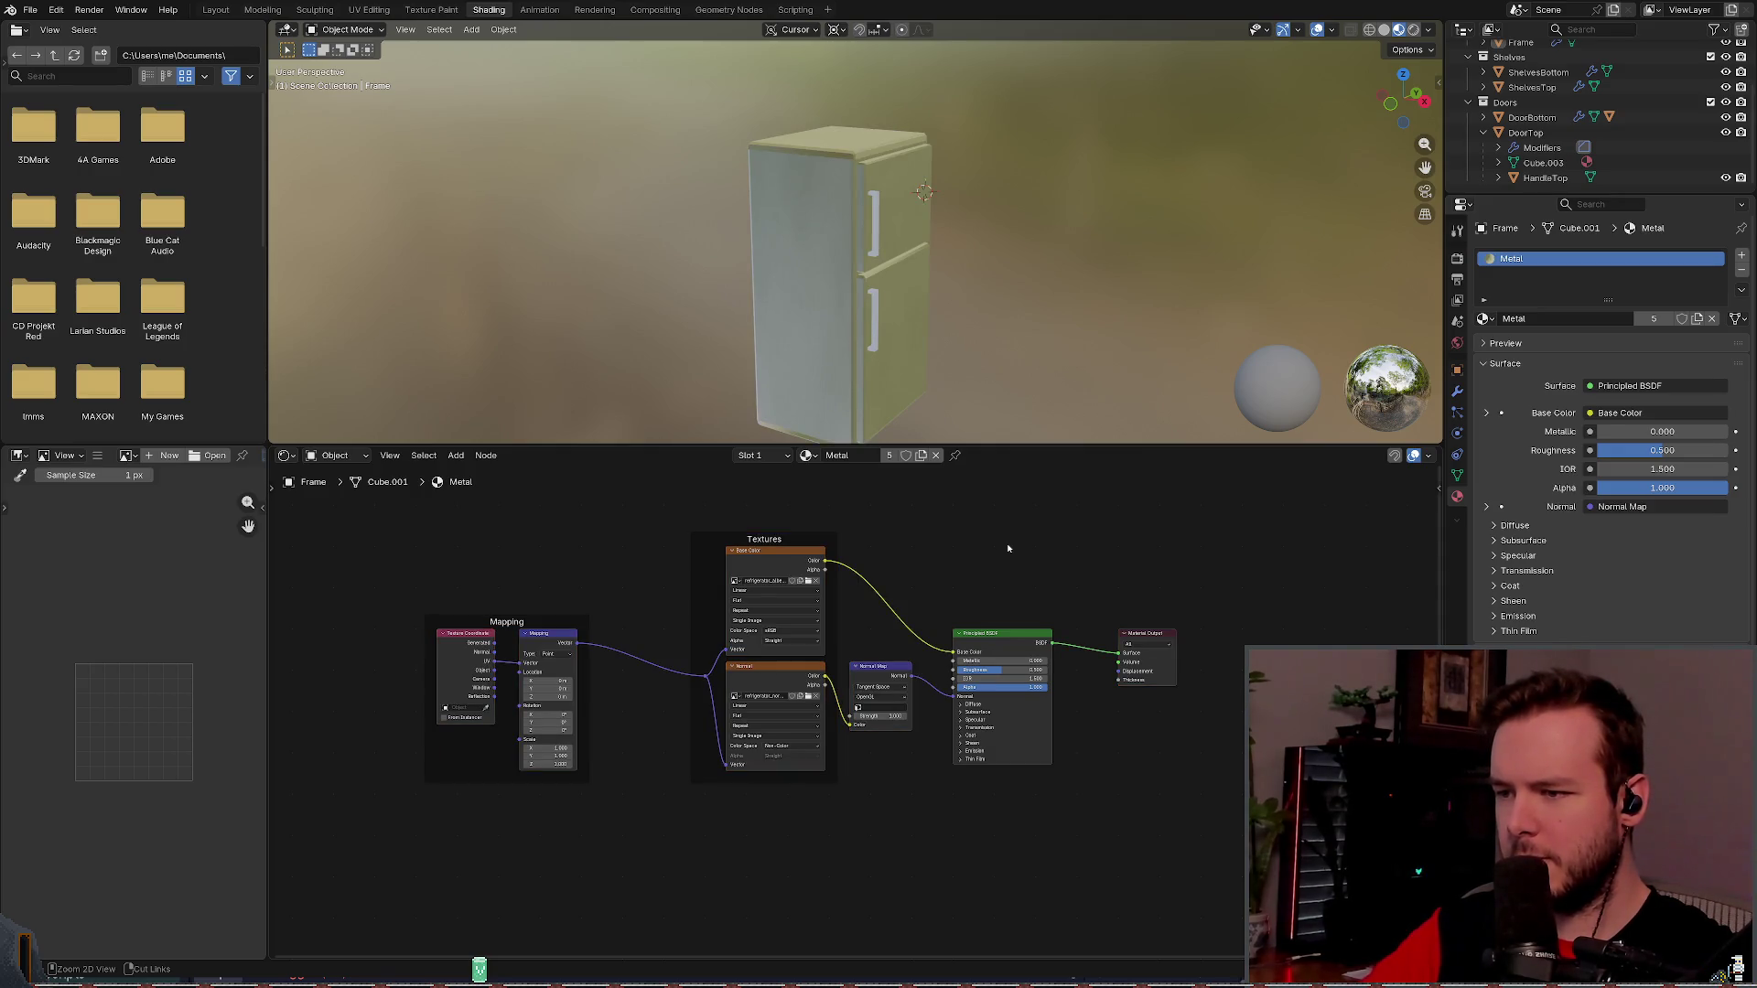
key(ctrl+shift+z)
key(ctrl+shift+z)
key(ctrl+shift+z)
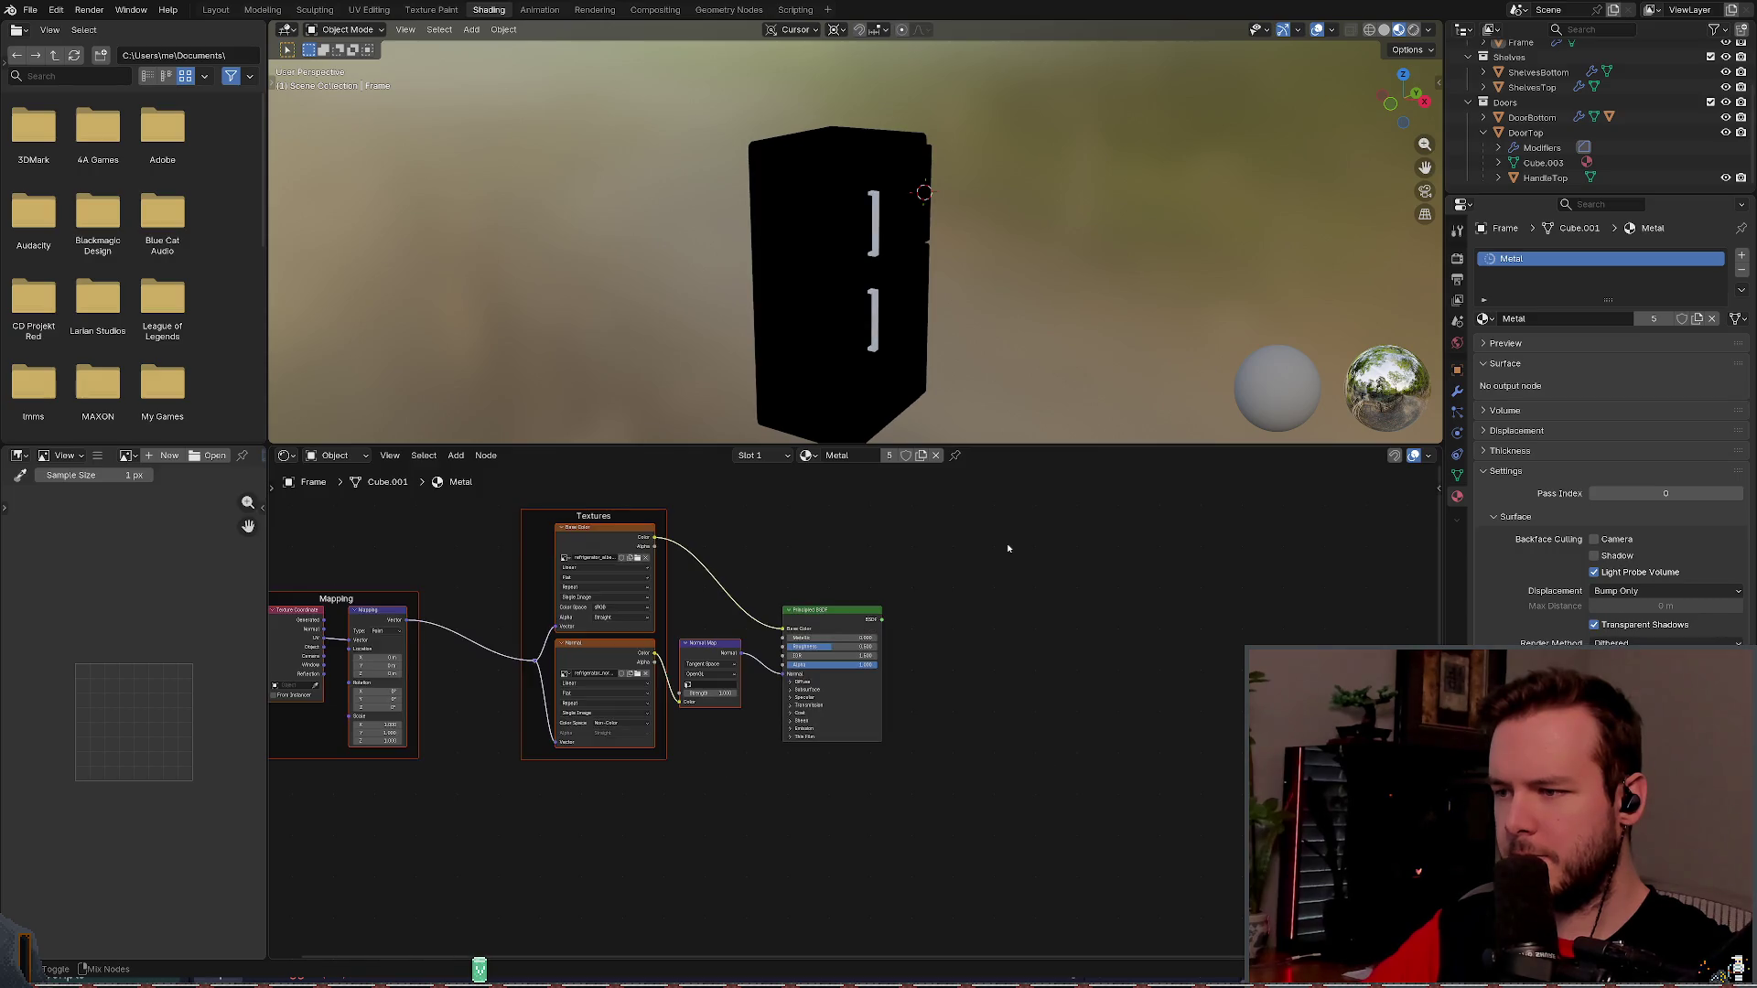
key(ctrl+z)
key(ctrl+s)
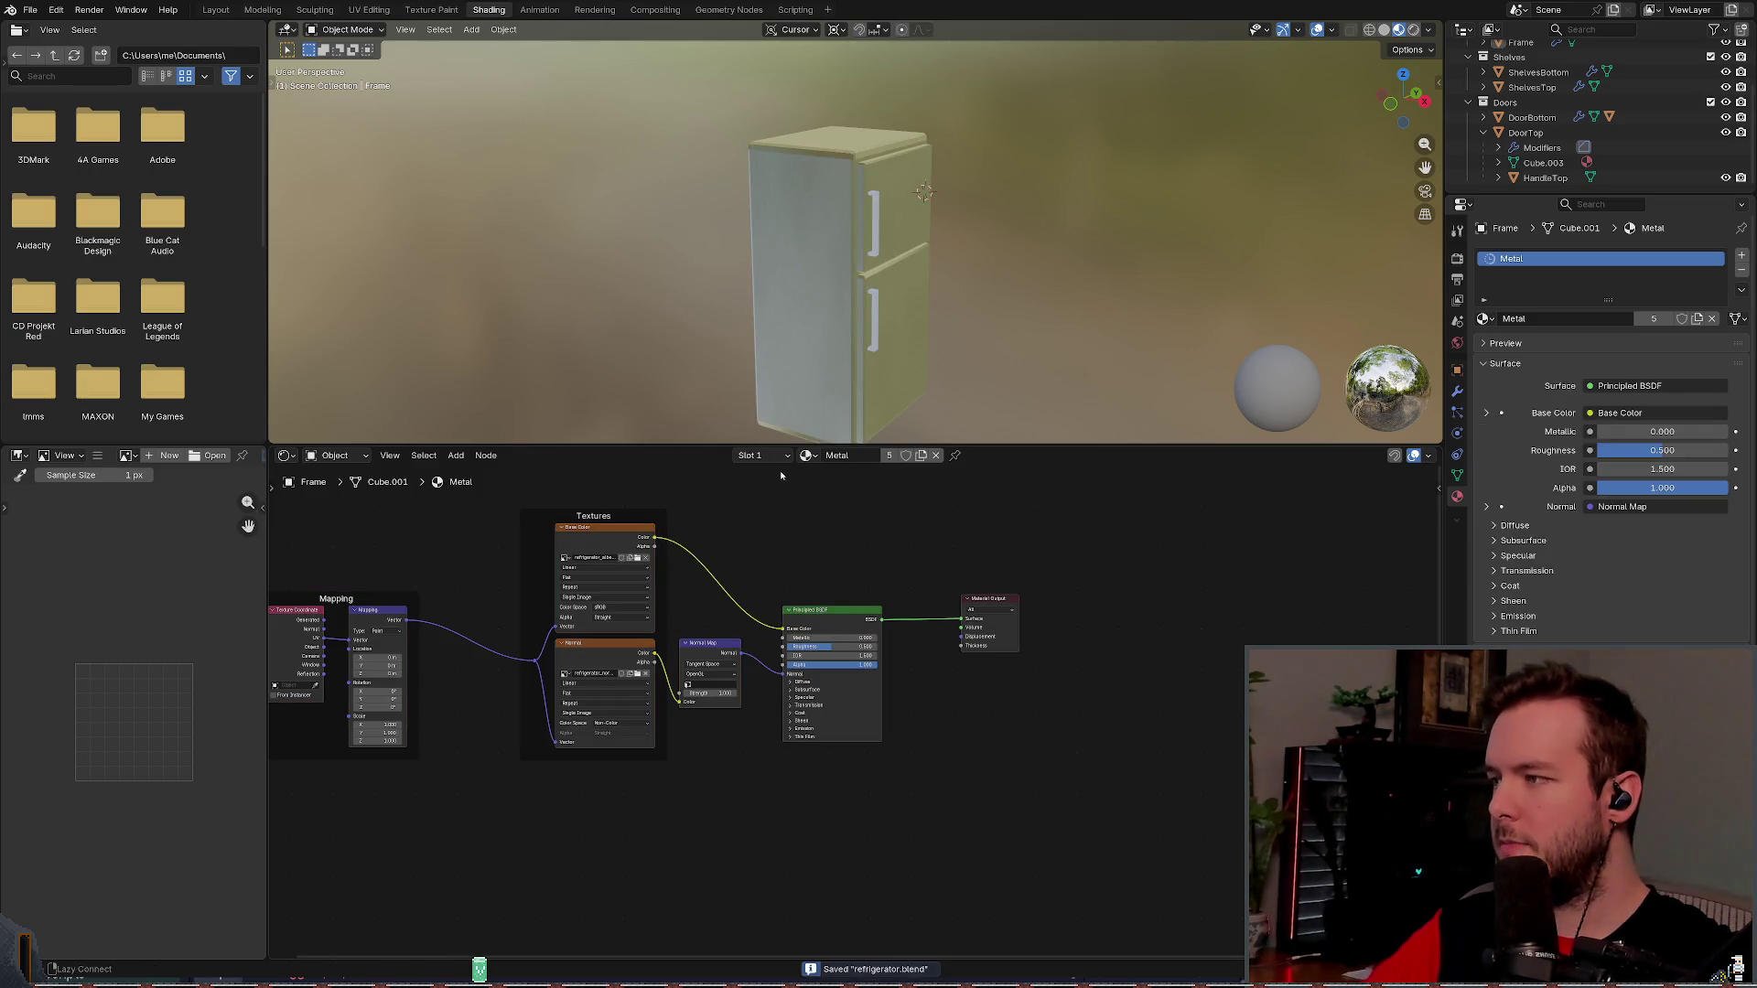
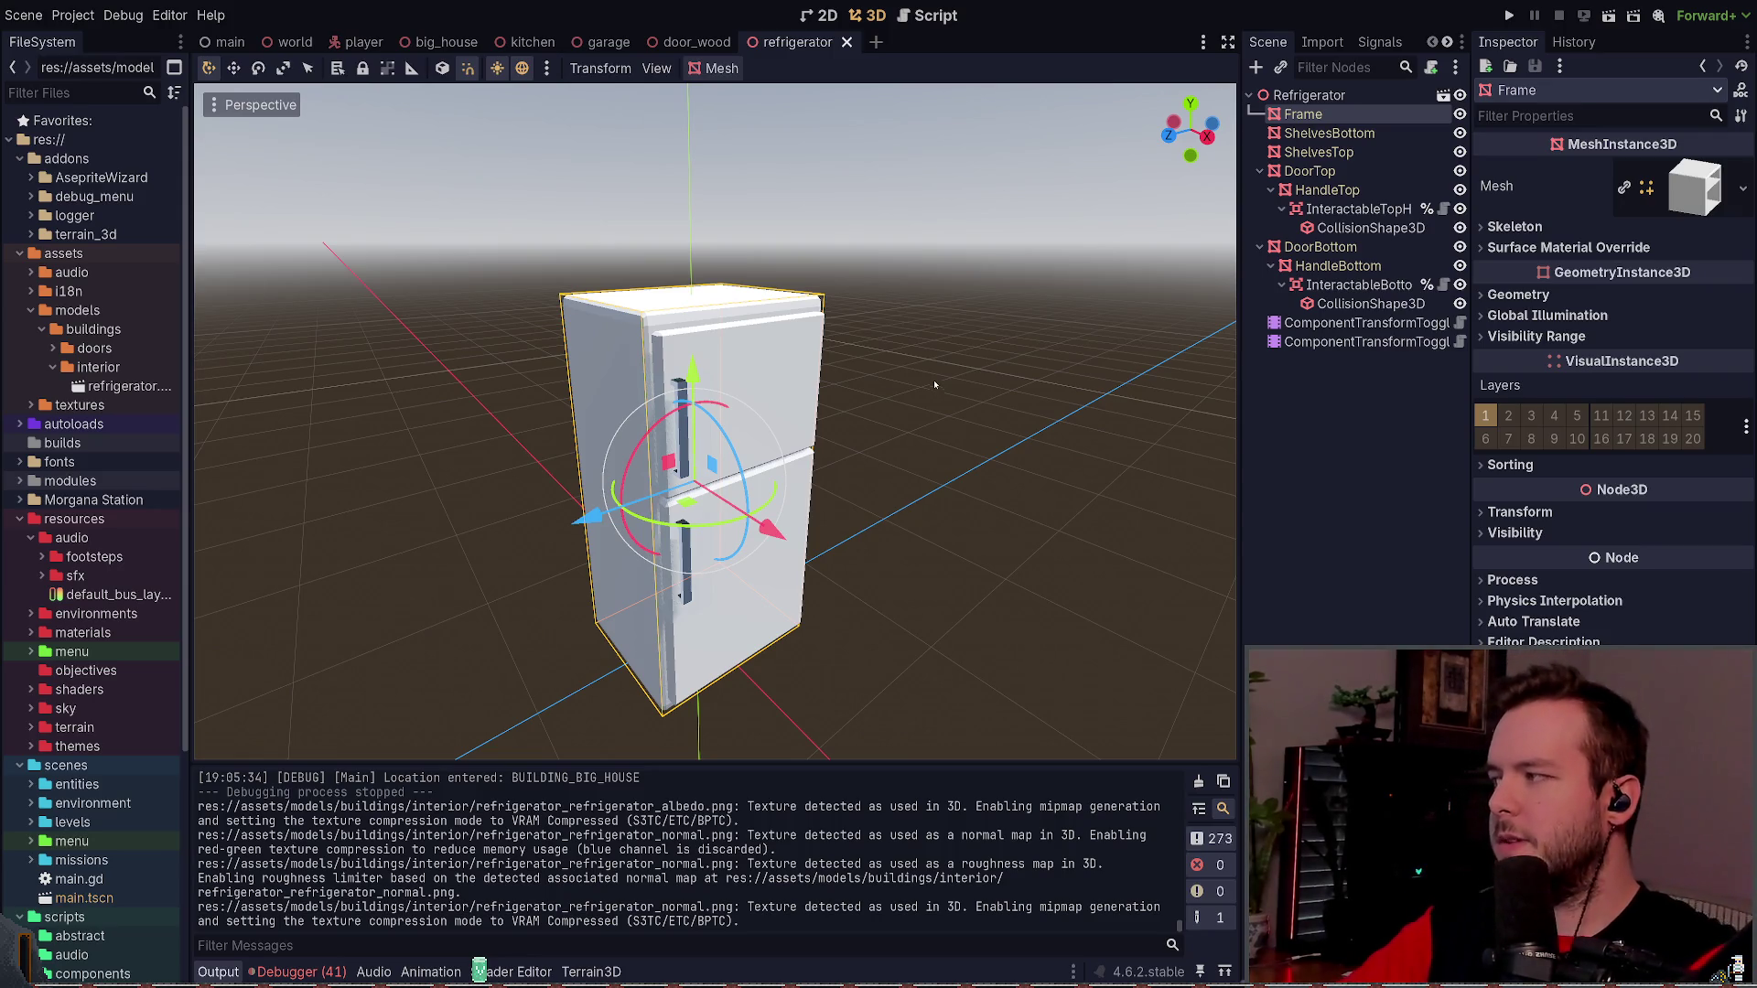
- Orbit and level the view around the fridge, then select its Frame mesh
click(937, 256)
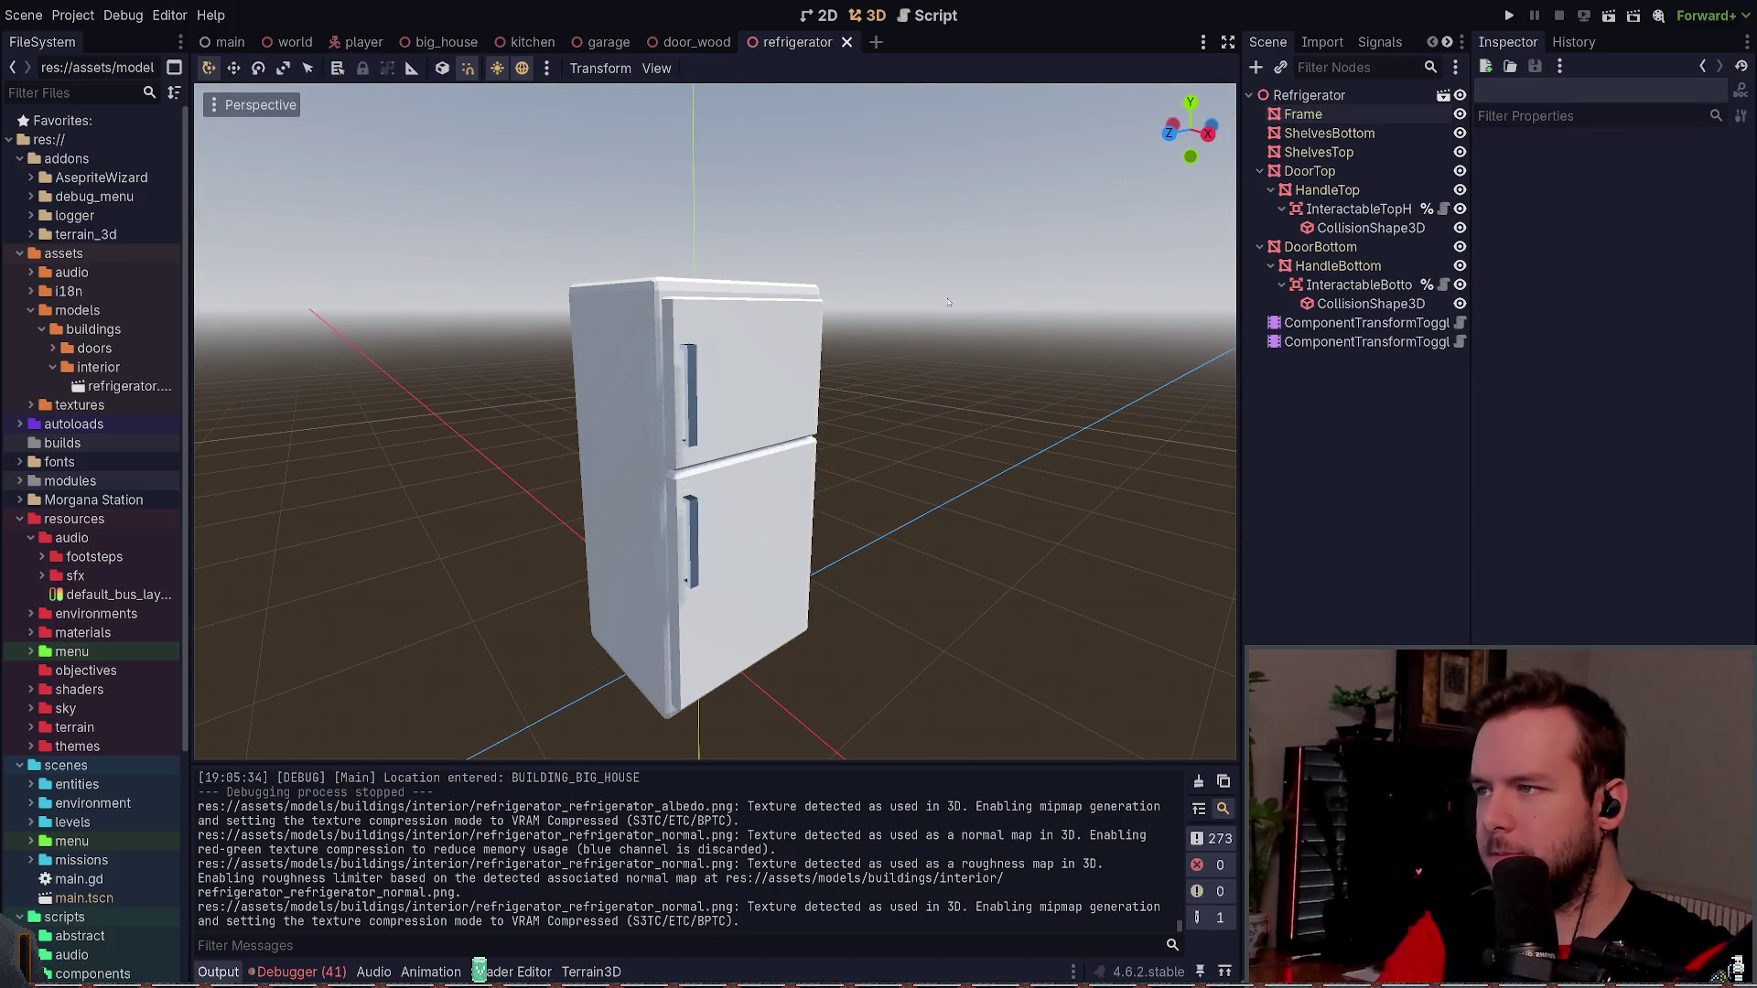
scroll(947, 302, down, 3)
mouse_move(947, 302)
mouse_down()
mouse_move(637, 337)
mouse_move(888, 297)
mouse_move(931, 314)
mouse_move(861, 321)
mouse_move(896, 342)
mouse_move(891, 313)
mouse_move(768, 302)
mouse_up()
click(638, 337)
click(778, 366)
click(890, 317)
scroll(890, 318, up, 3)
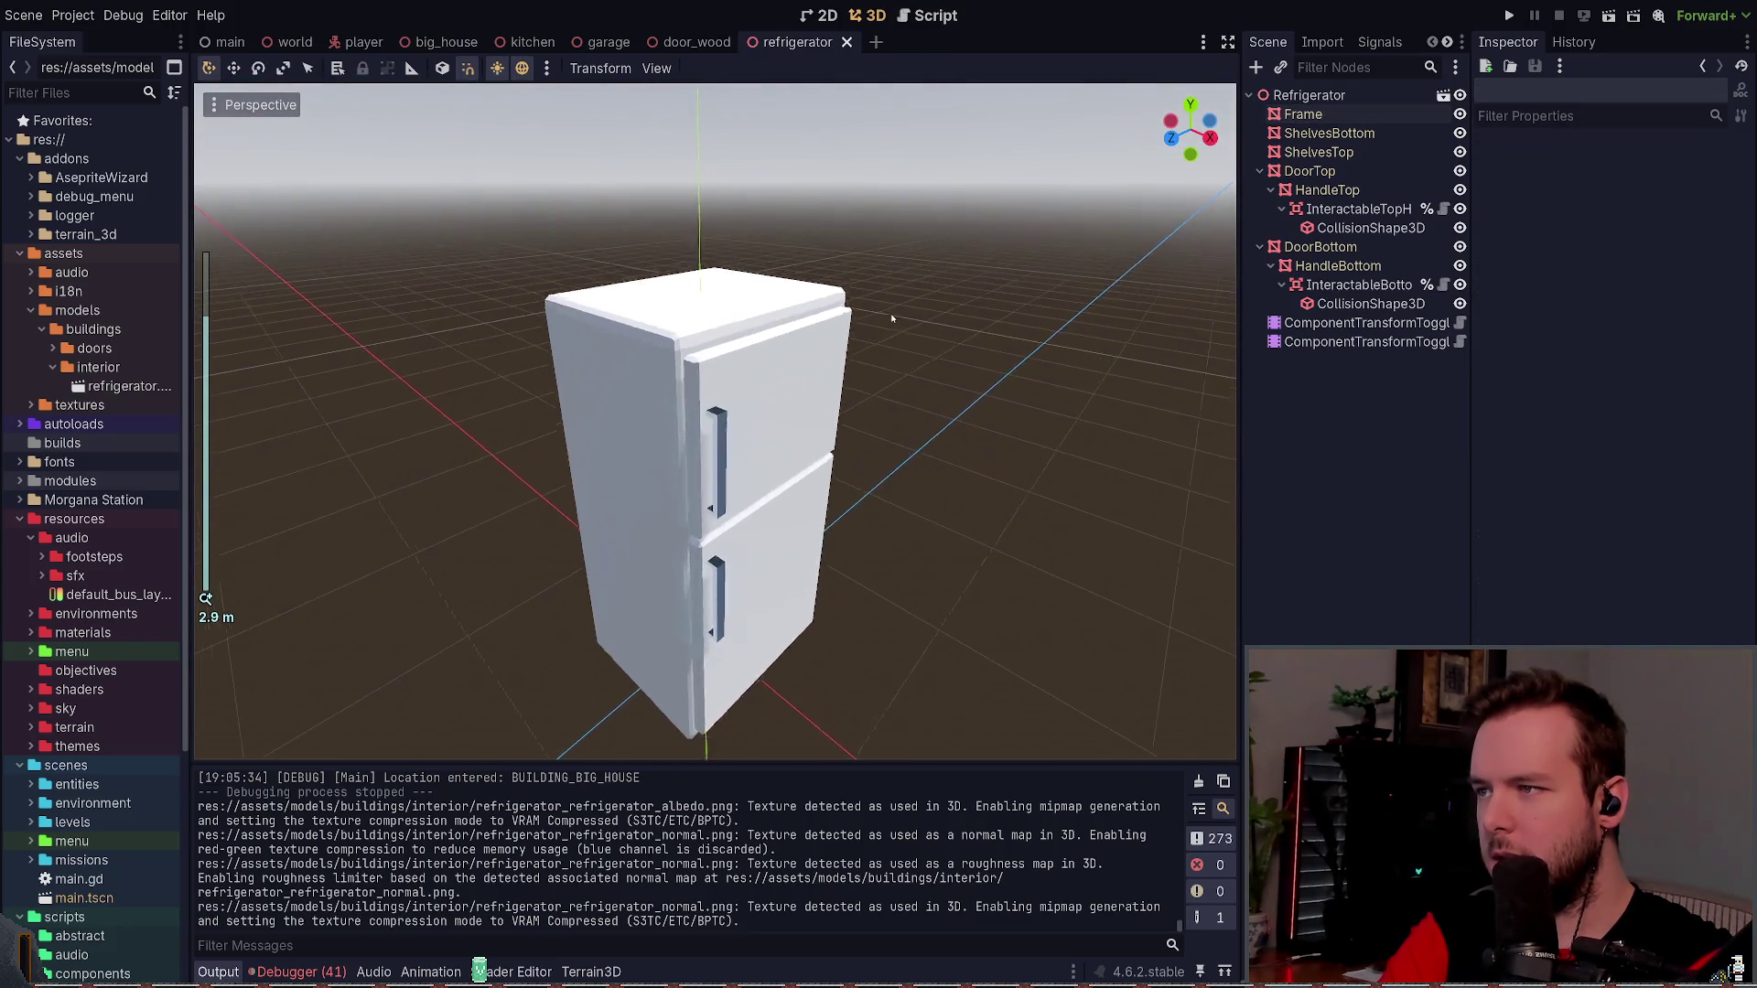
scroll(891, 313, down, 3)
click(682, 322)
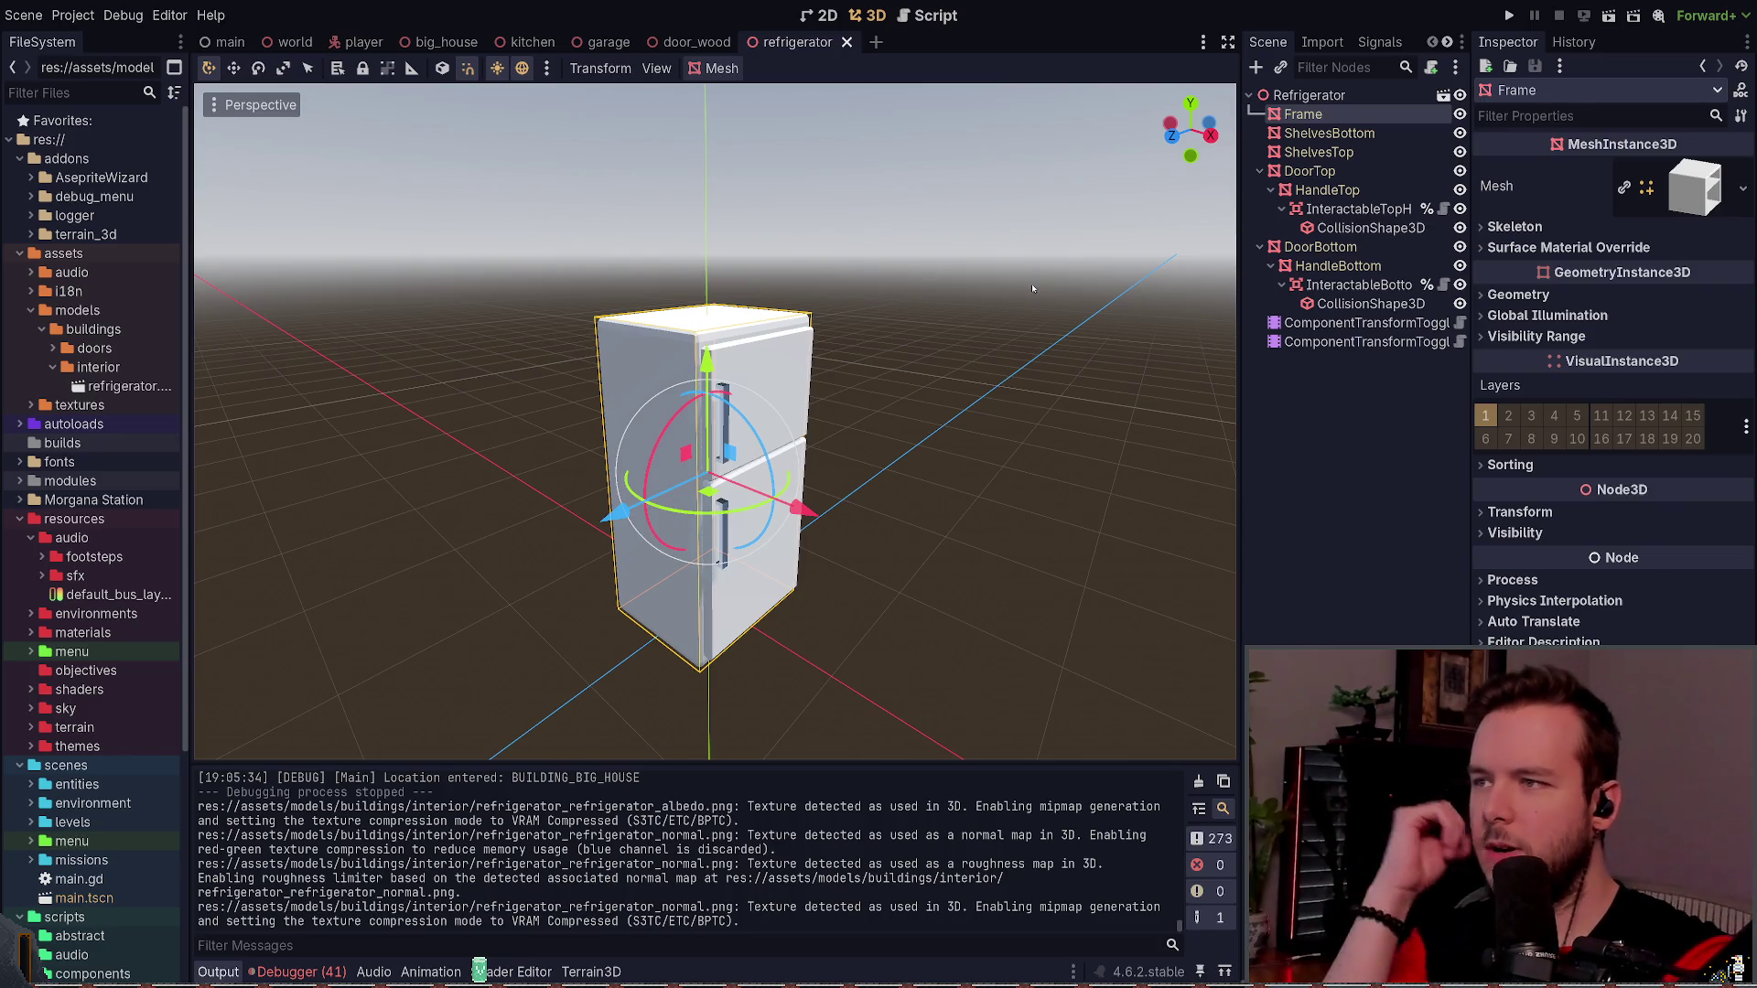
click(1063, 359)
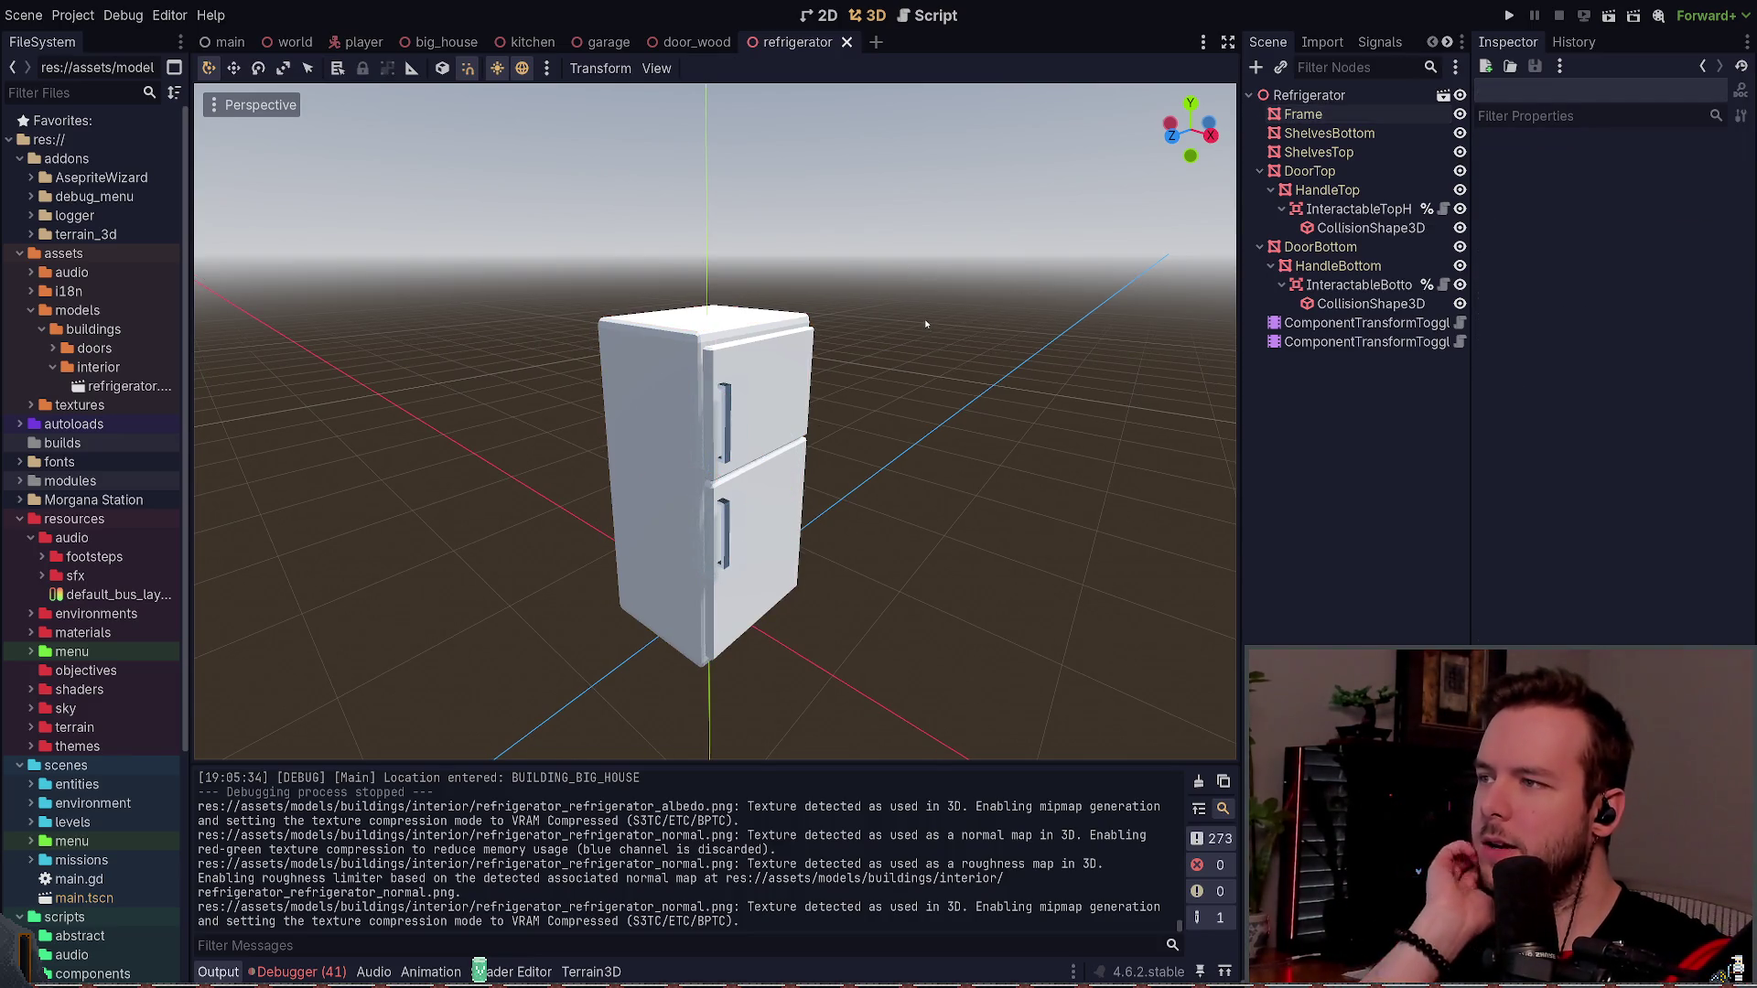
drag(924, 319, 926, 310)
scroll(897, 311, up, 1)
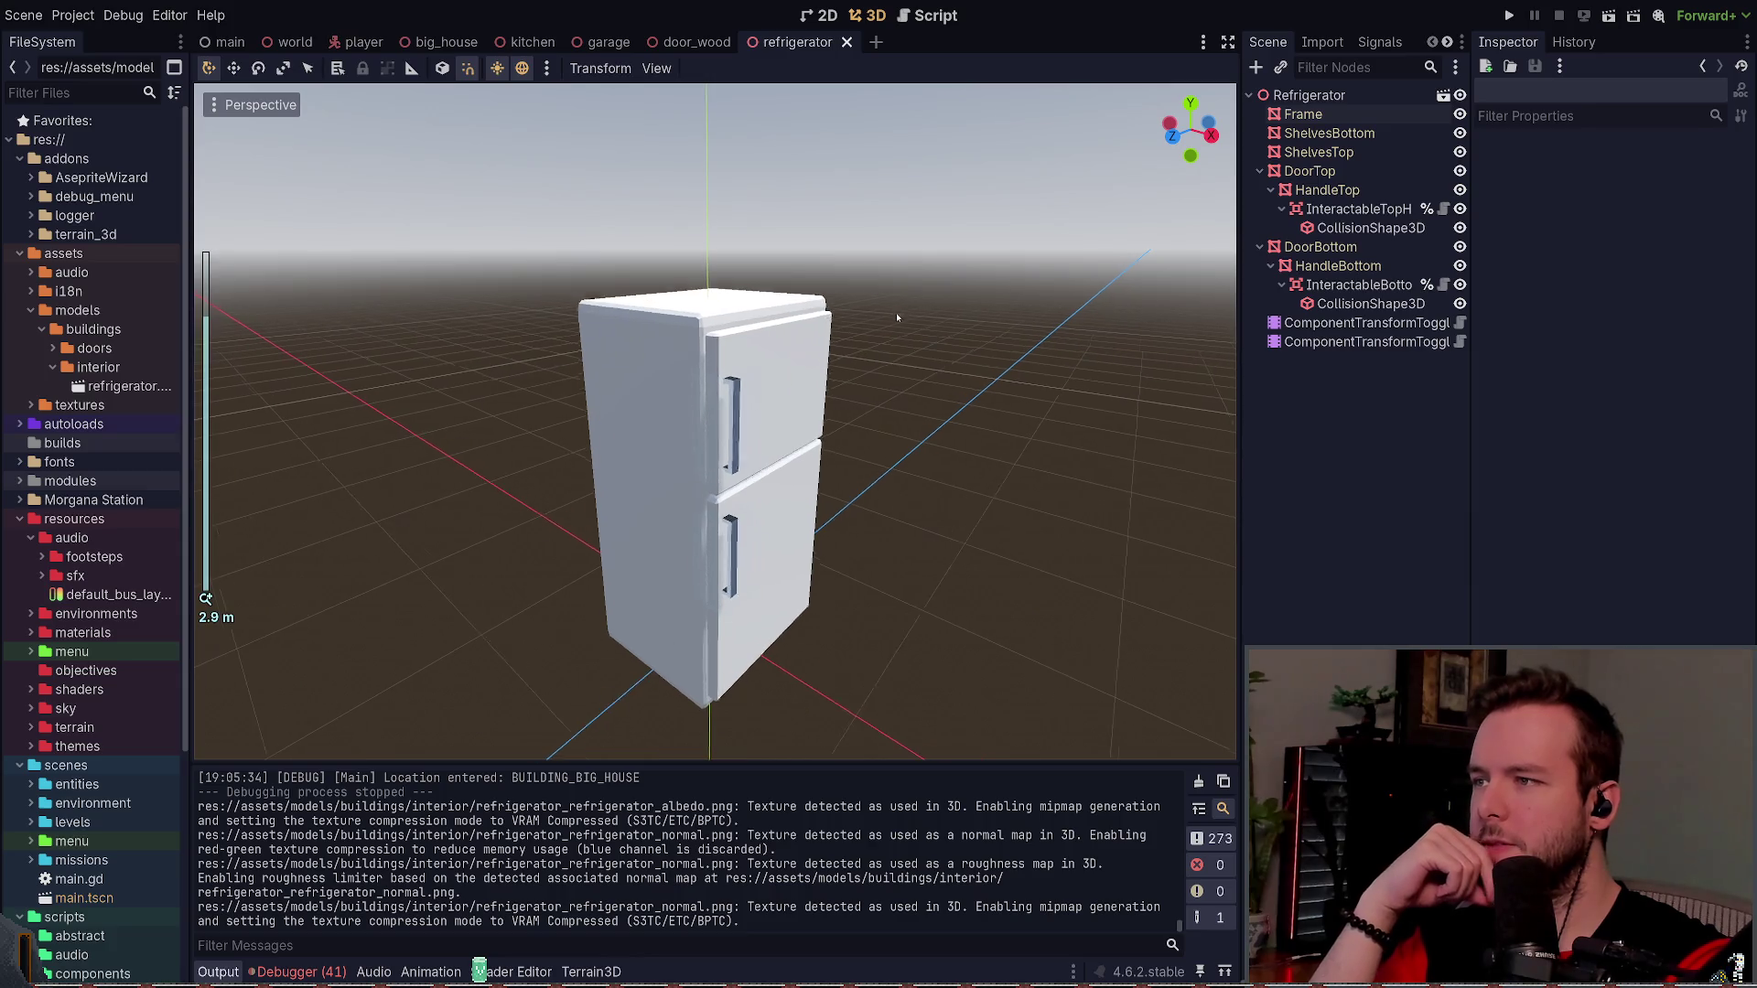
scroll(892, 310, down, 1)
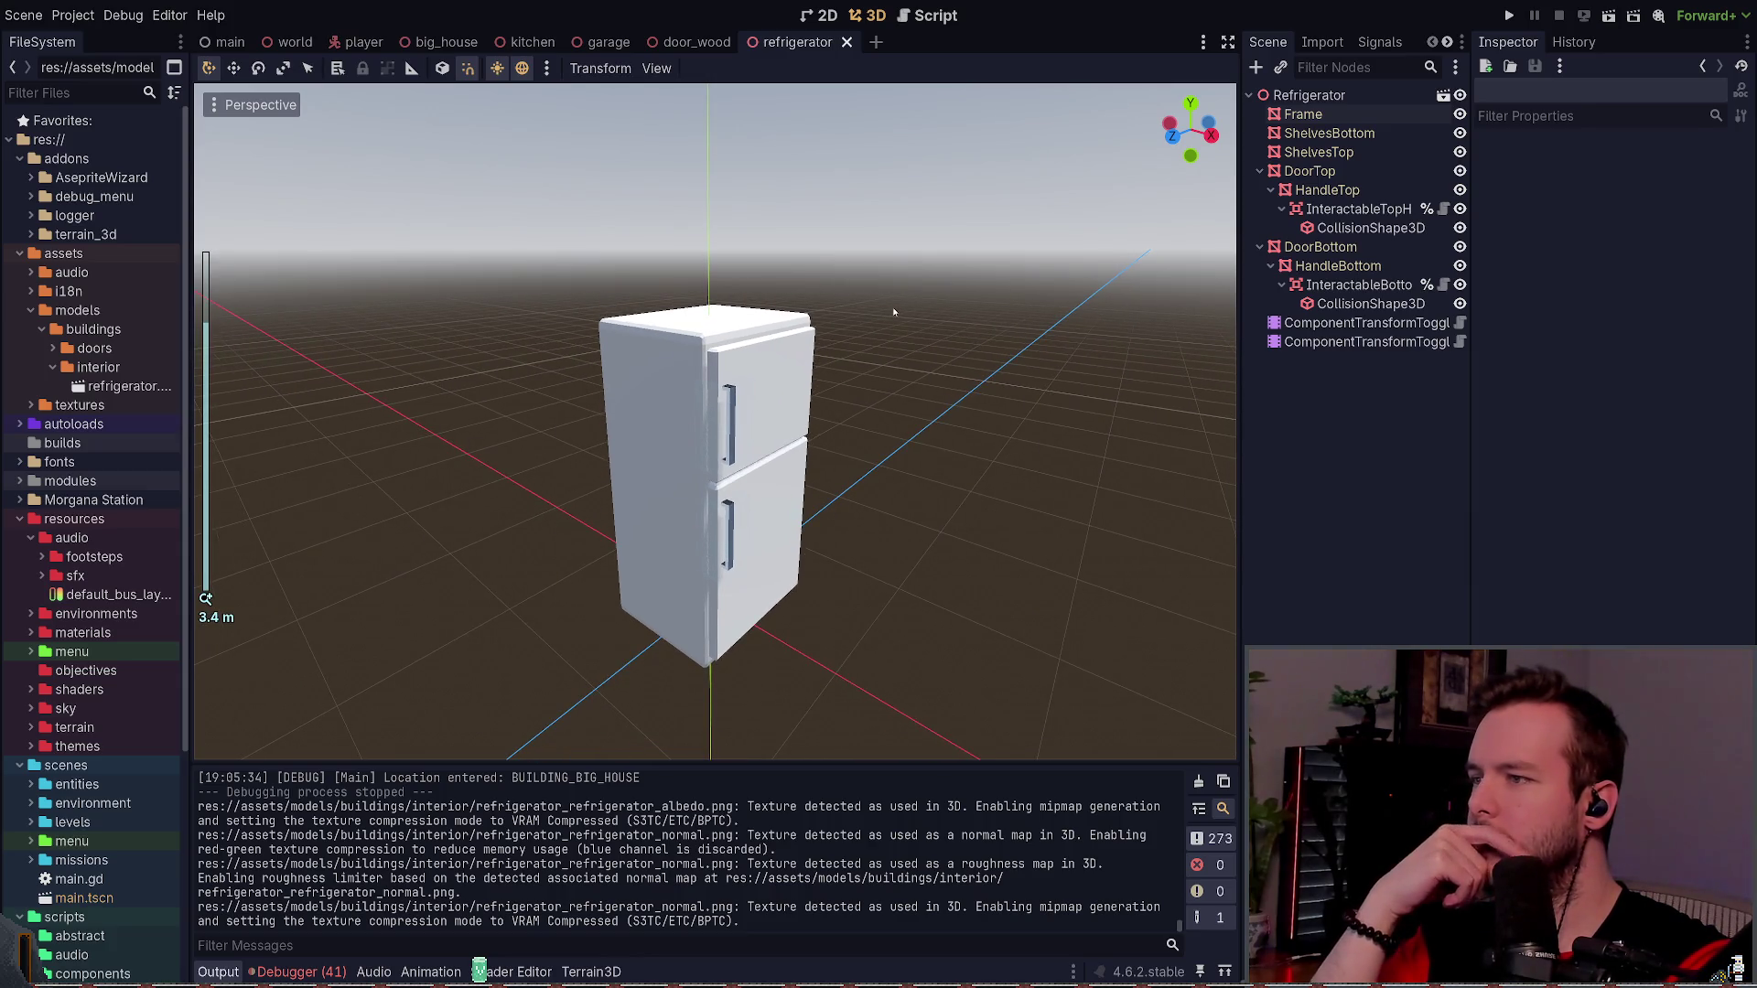
mouse_move(841, 366)
mouse_down()
mouse_move(882, 318)
mouse_move(864, 437)
mouse_move(878, 366)
mouse_move(844, 347)
mouse_up()
click(887, 338)
click(888, 343)
click(783, 367)
click(928, 366)
click(796, 366)
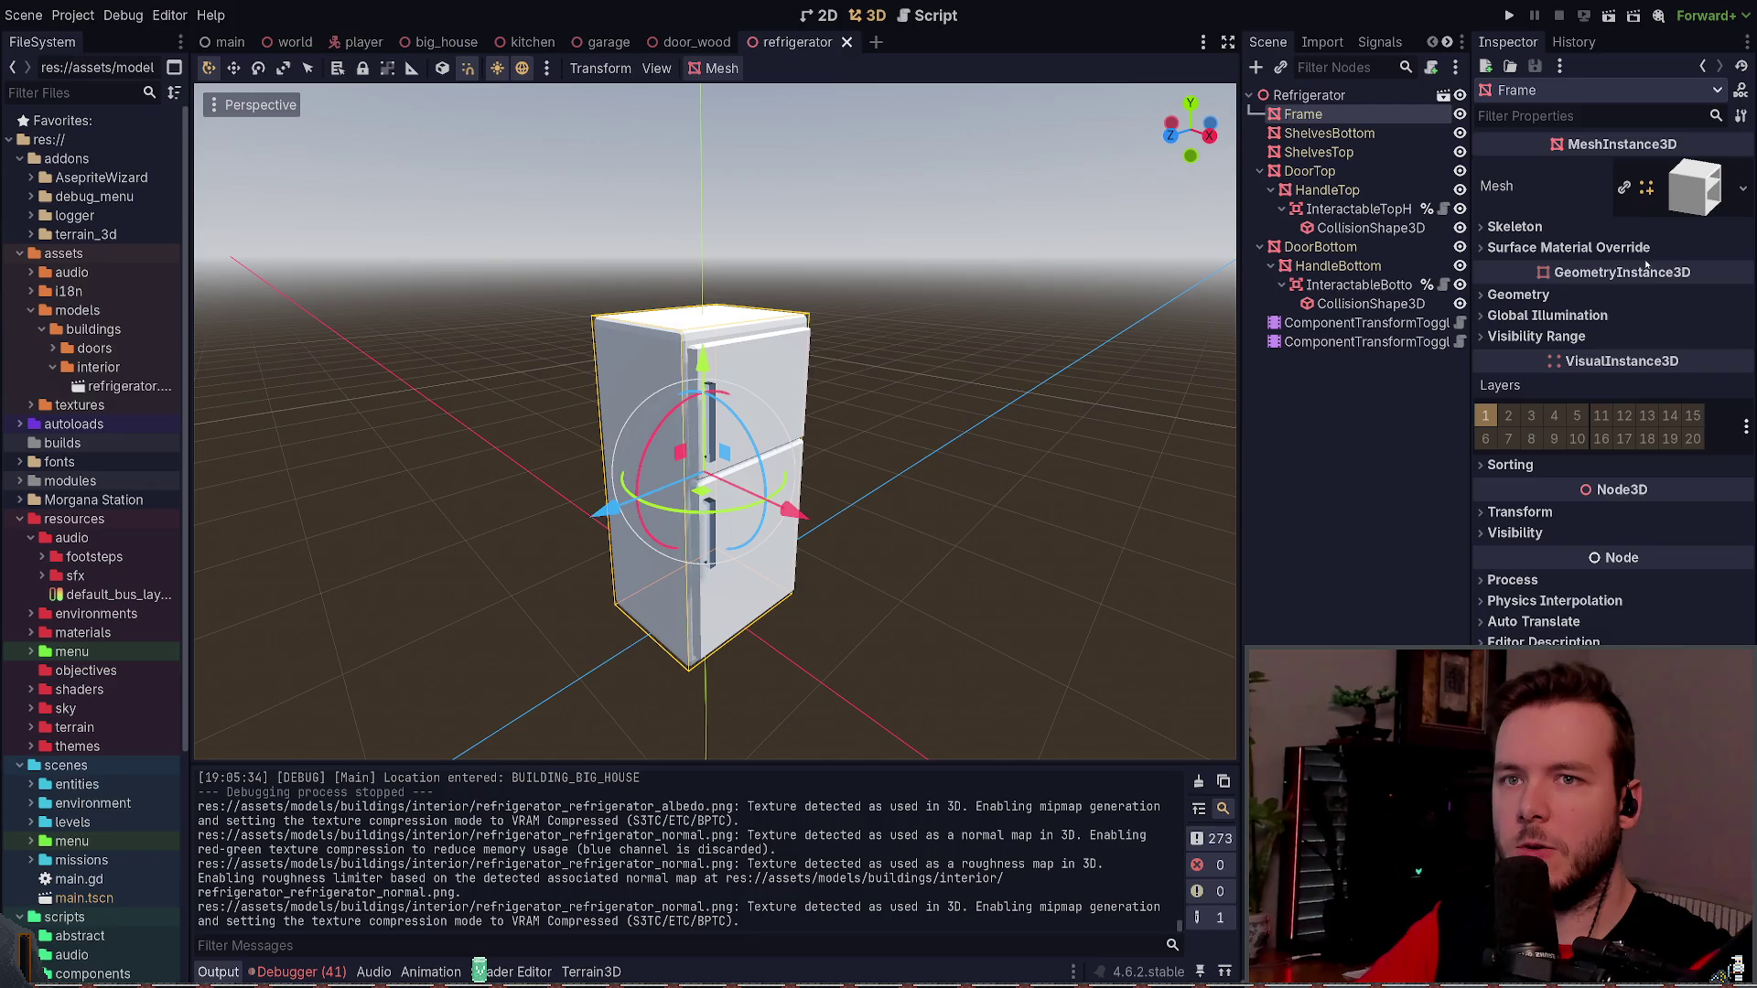
- Expand the Frame's Surface 0 material and browse its Albedo, Metallic, Sampling and Billboard sections
click(1693, 187)
click(1699, 591)
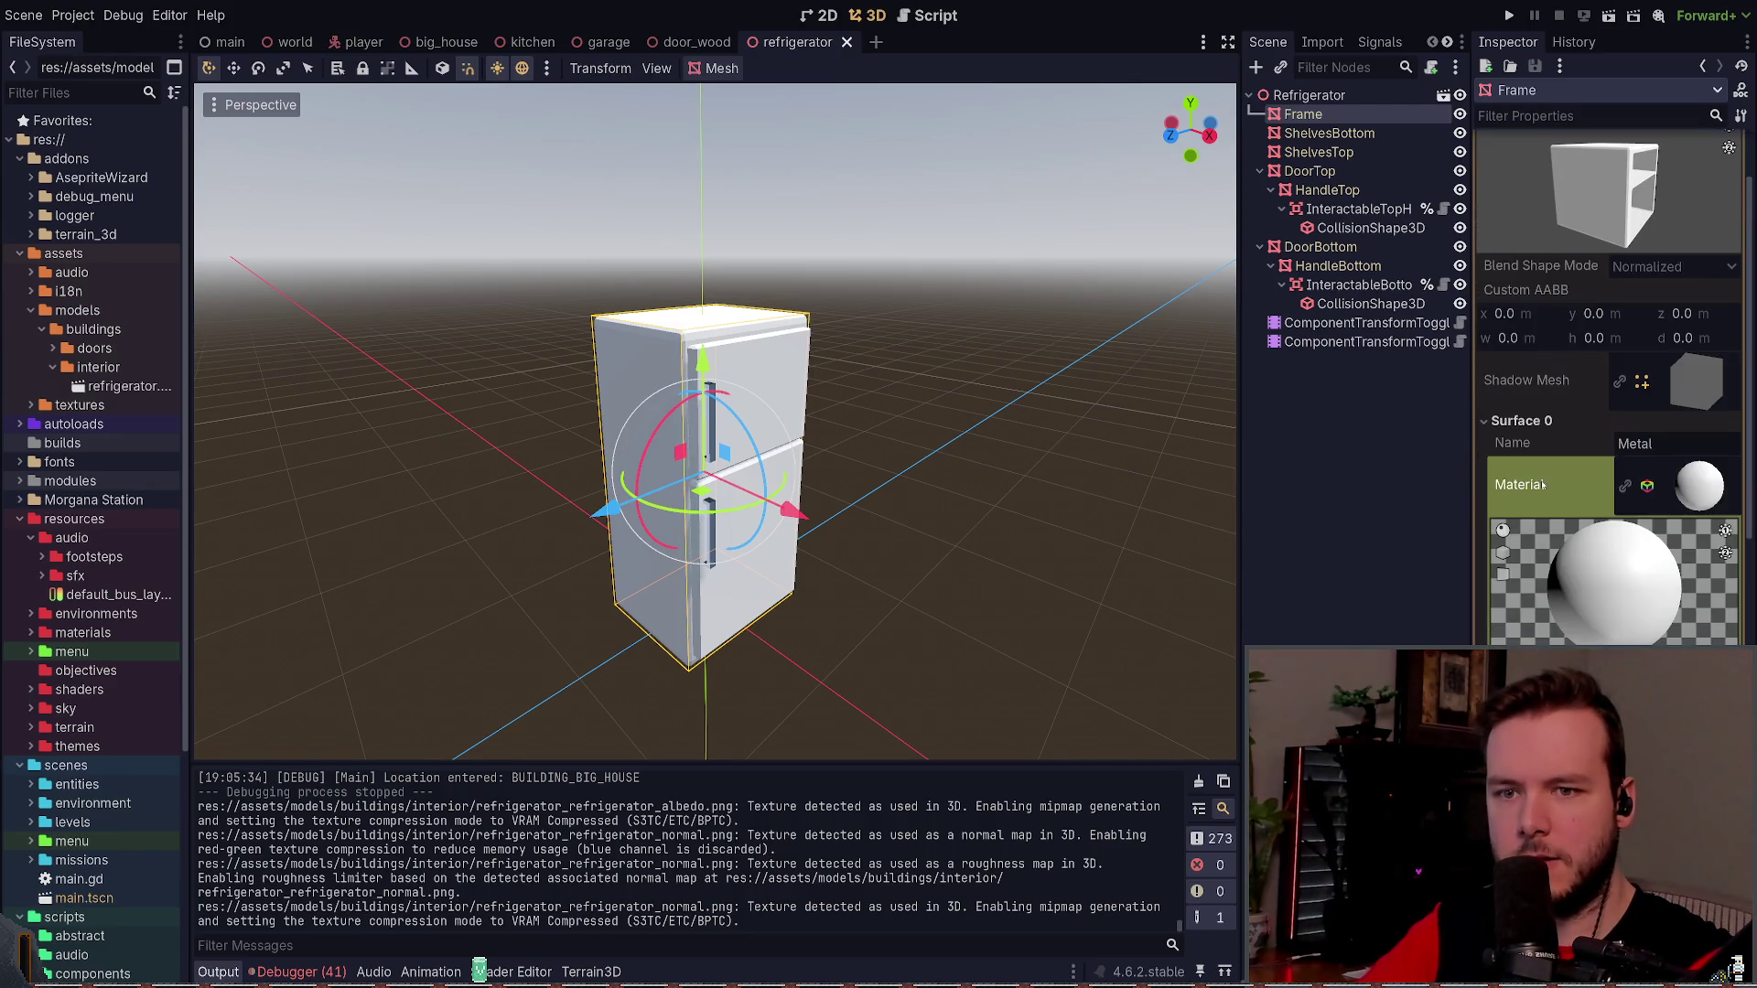
scroll(1611, 457, down, 2)
click(1505, 624)
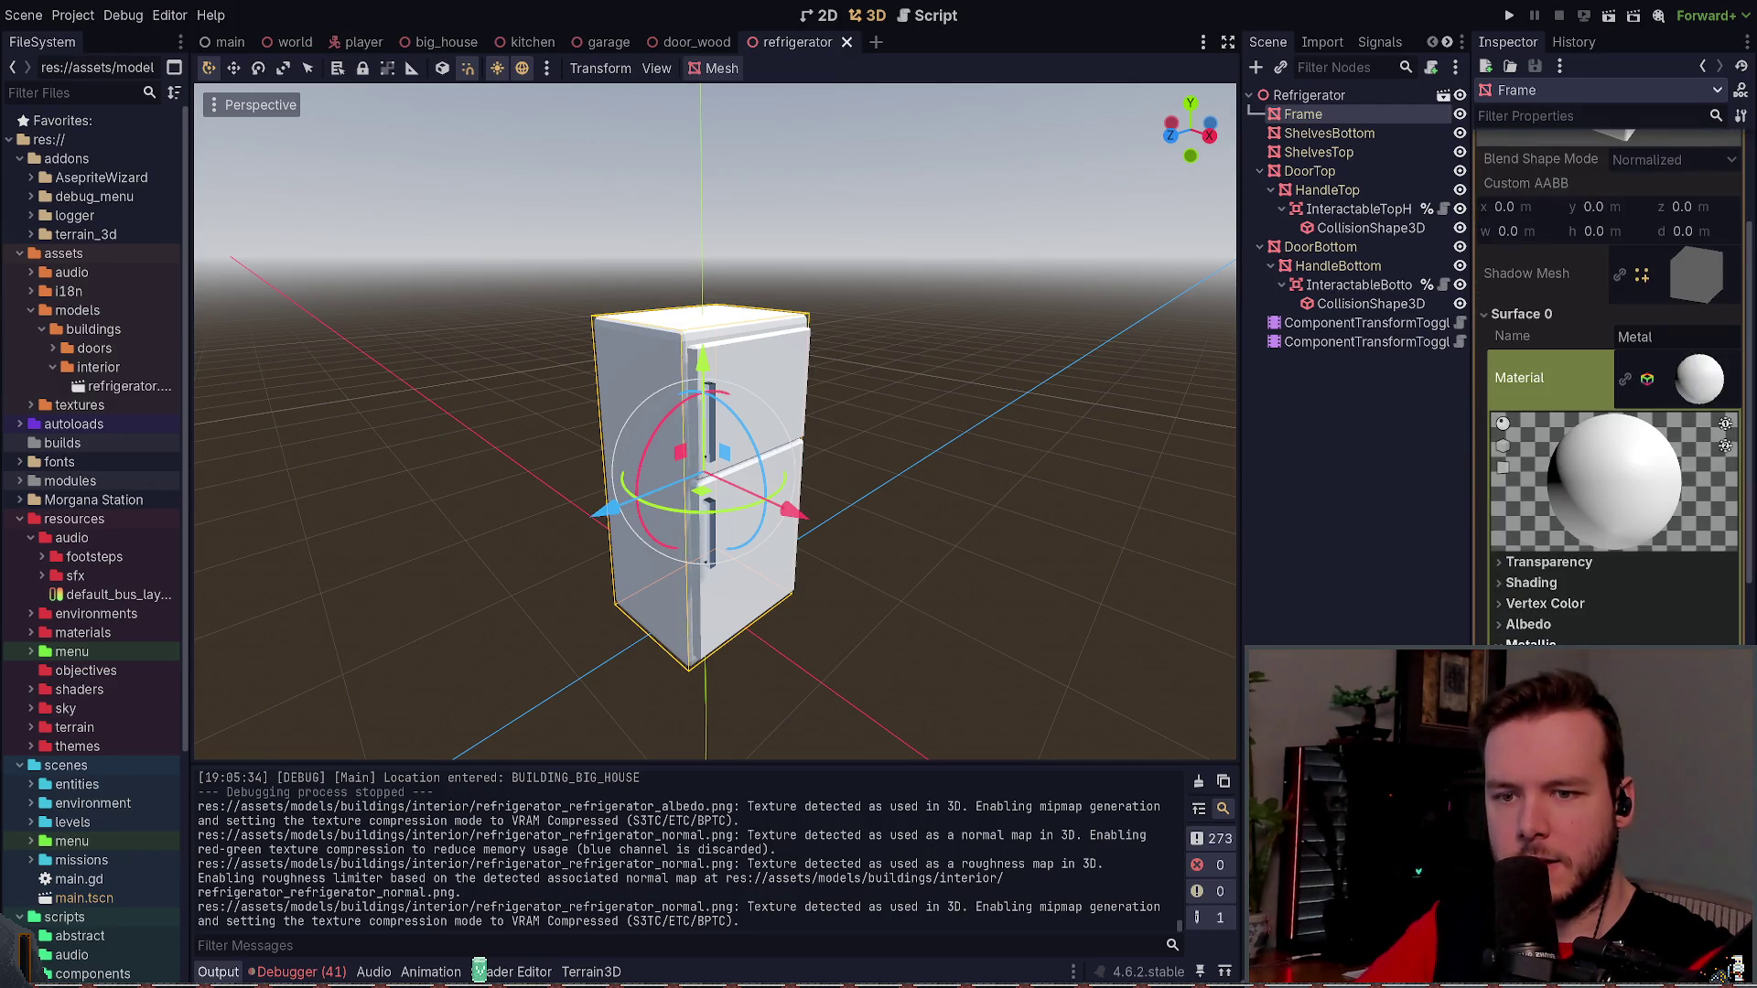
scroll(1555, 549, down, 2)
click(1530, 539)
click(1528, 518)
click(1528, 518)
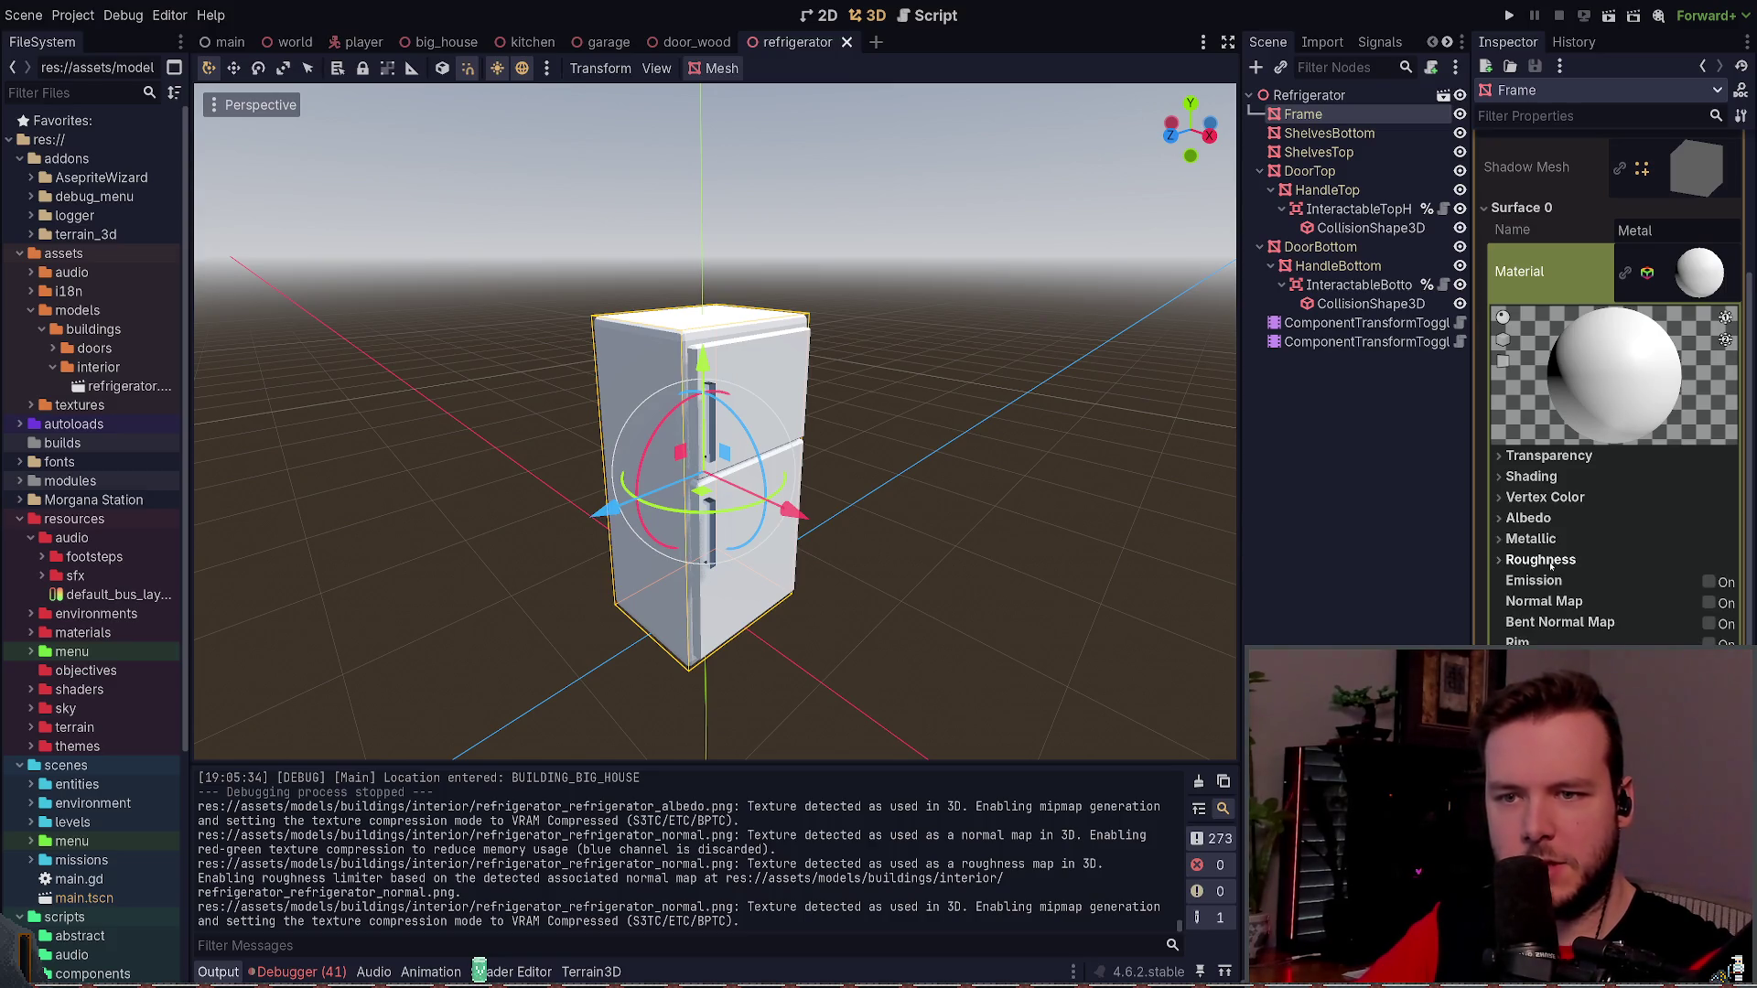
scroll(1547, 568, down, 5)
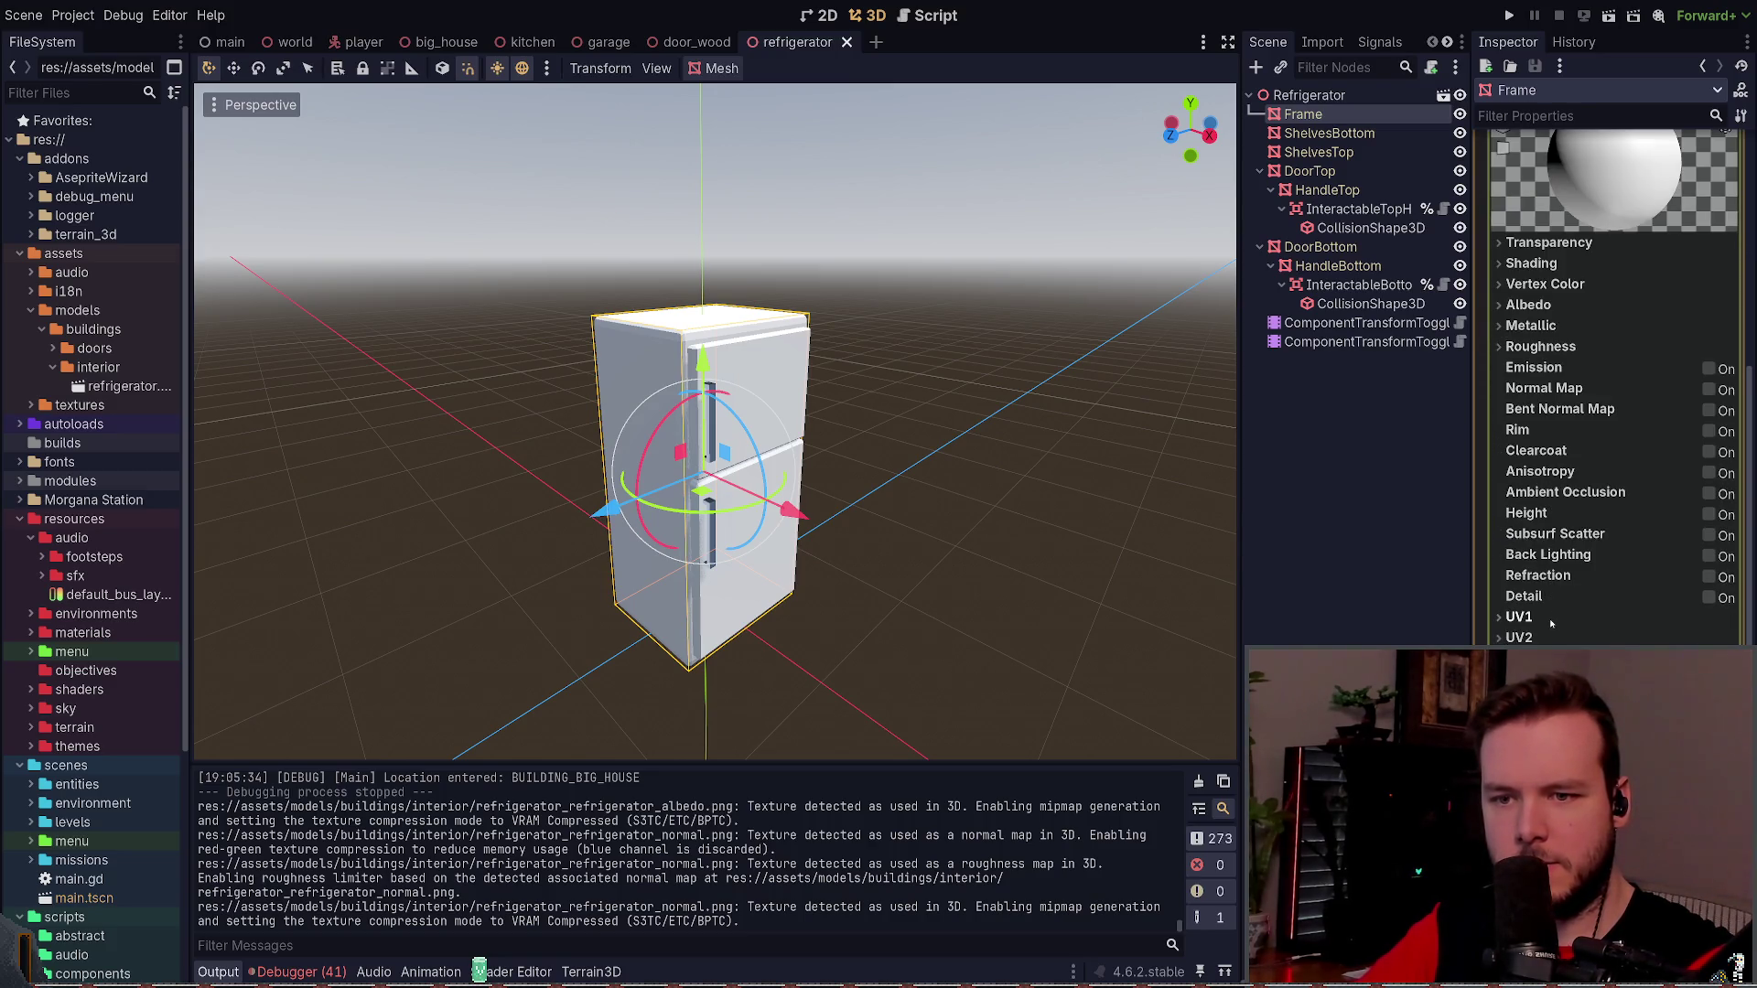
click(1534, 552)
click(1534, 552)
click(1561, 593)
click(1561, 594)
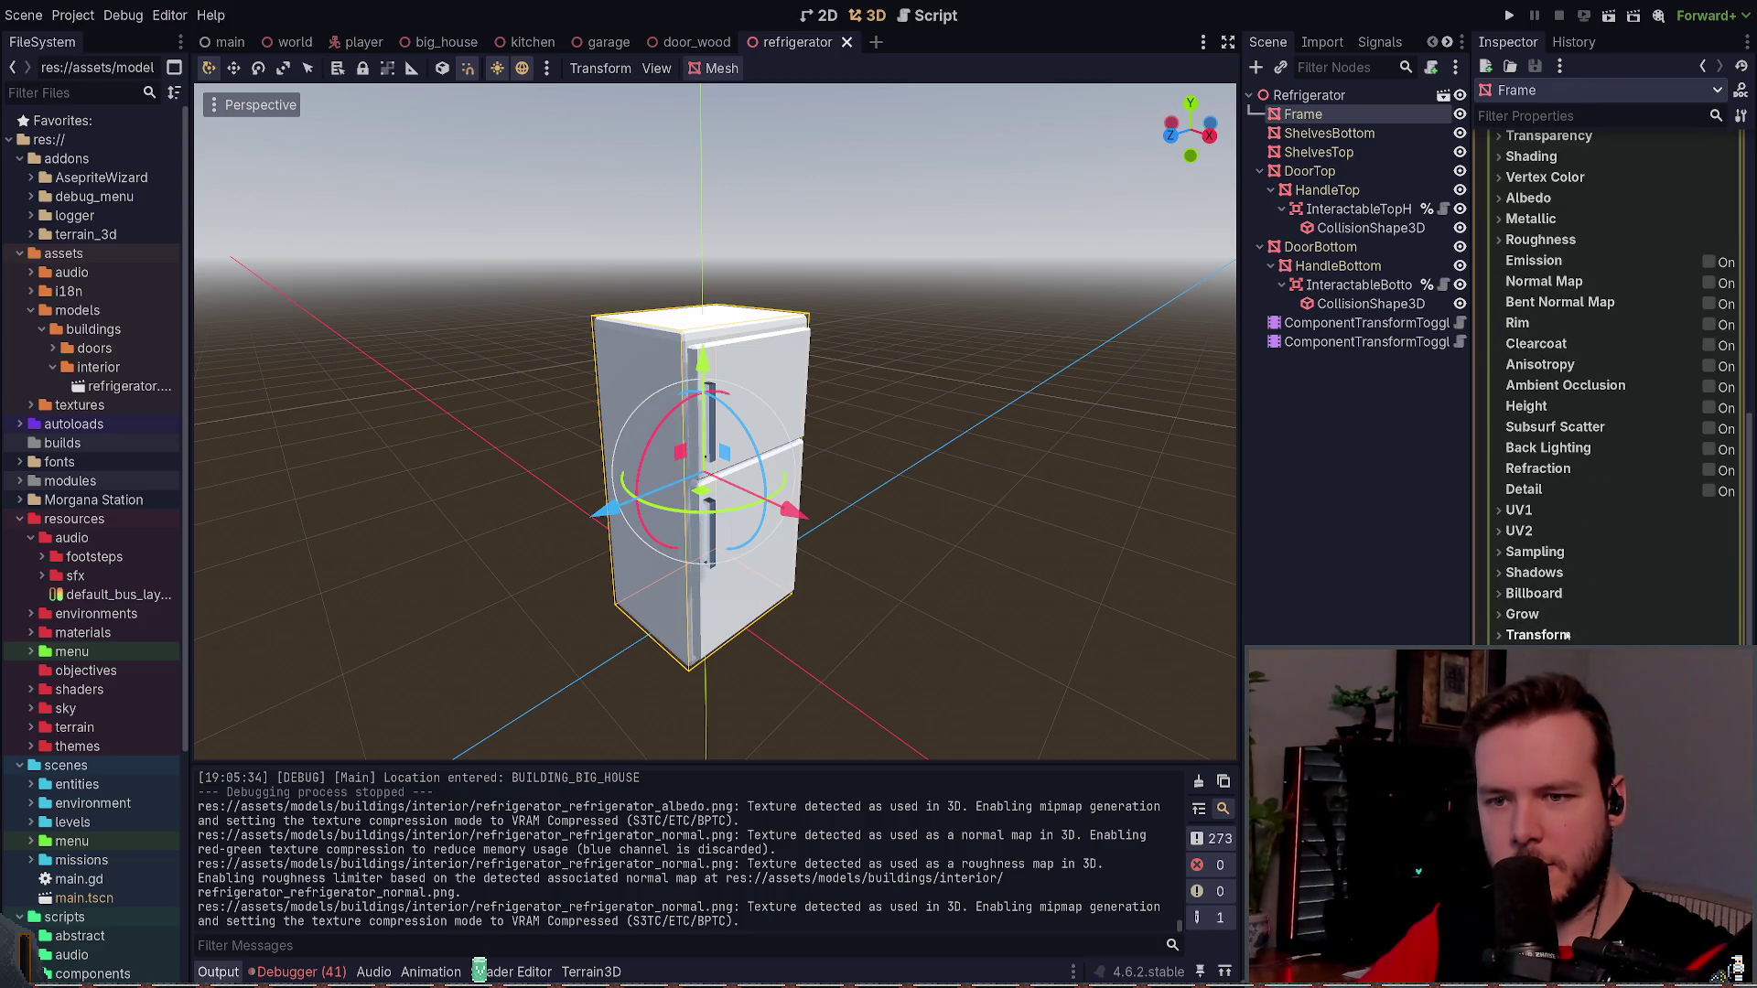
- Check the material's Transparency, Shading, Vertex Color, Albedo and Metallic settings
click(1549, 349)
click(1563, 349)
click(1563, 370)
click(1564, 369)
click(1564, 391)
click(1564, 391)
click(1566, 411)
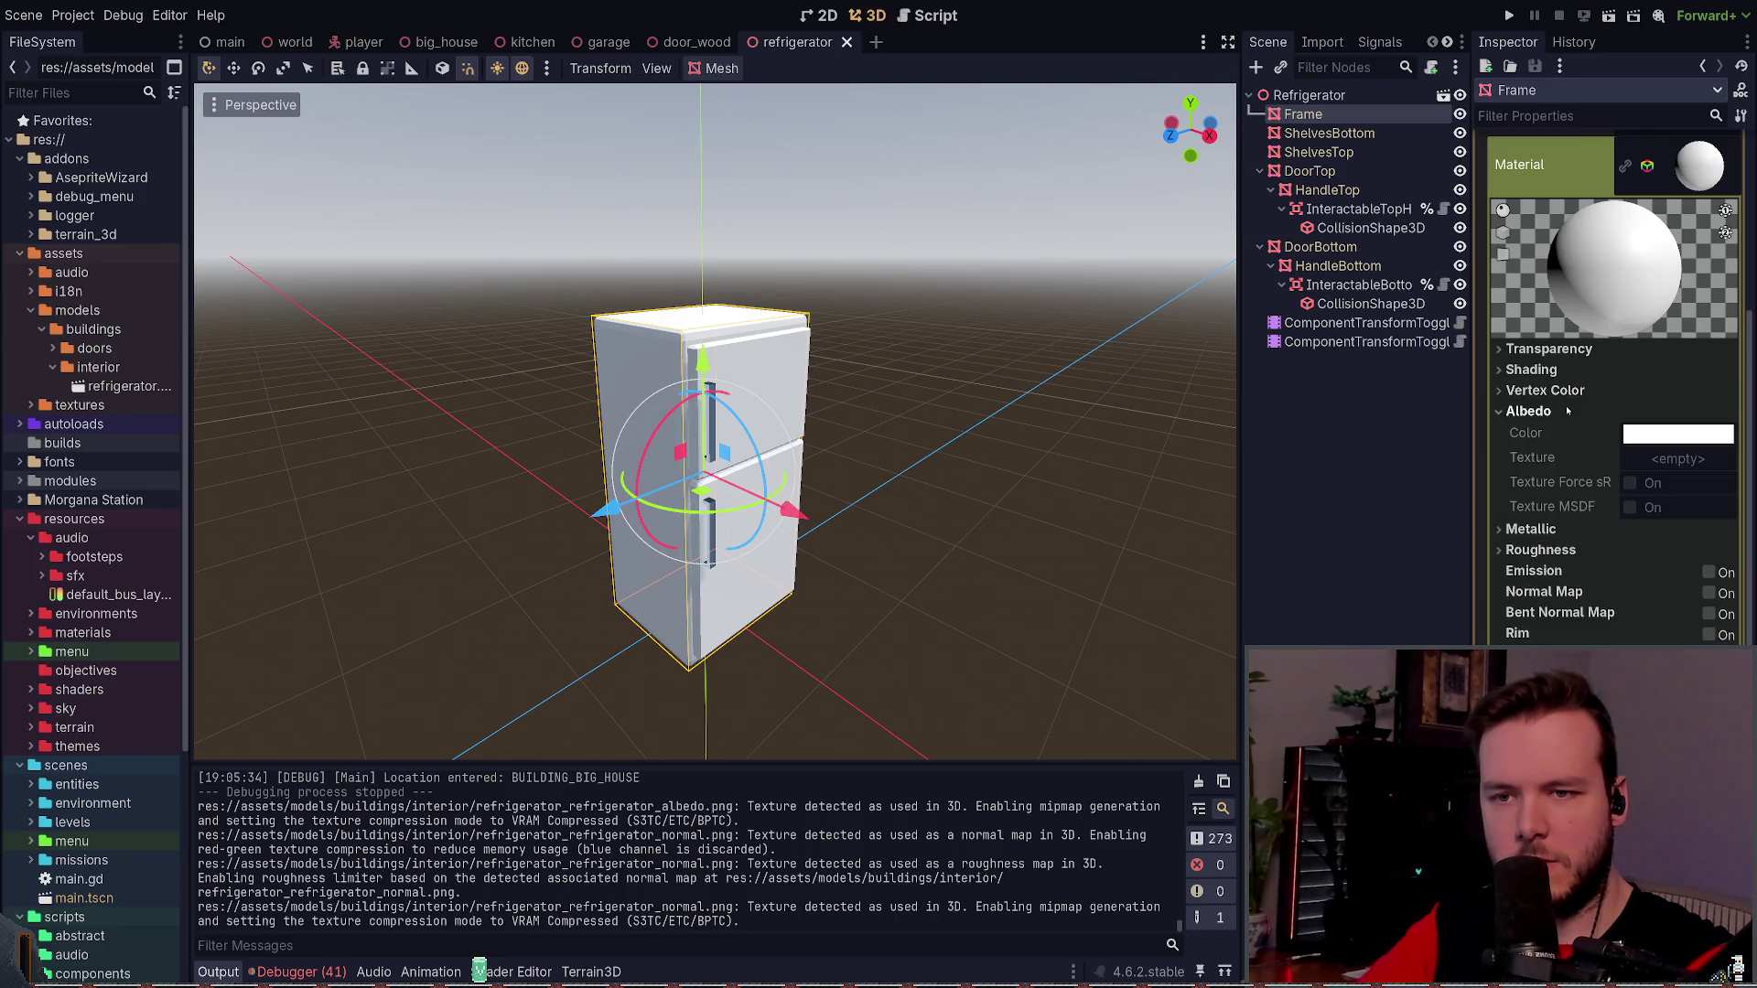
click(1567, 411)
click(1568, 433)
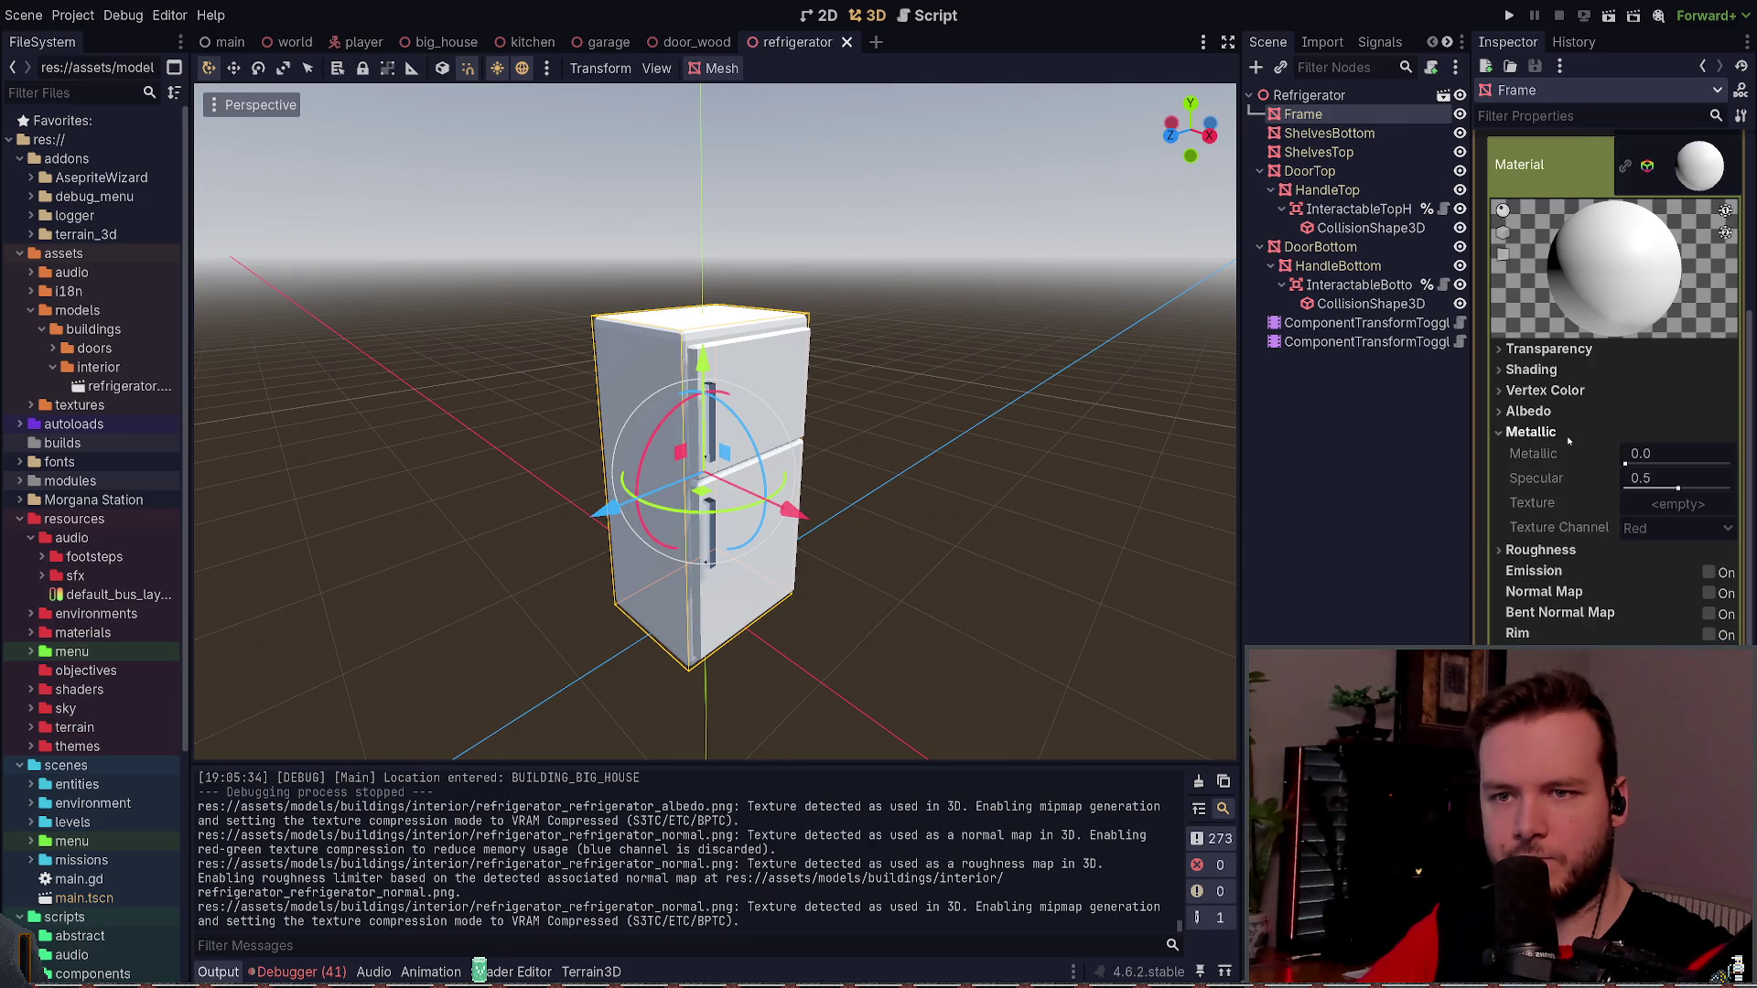
scroll(1647, 503, up, 3)
- Re-expand the Surface 0 material, recheck Albedo, Vertex Color and Transparency, then deselect Frame
click(1691, 584)
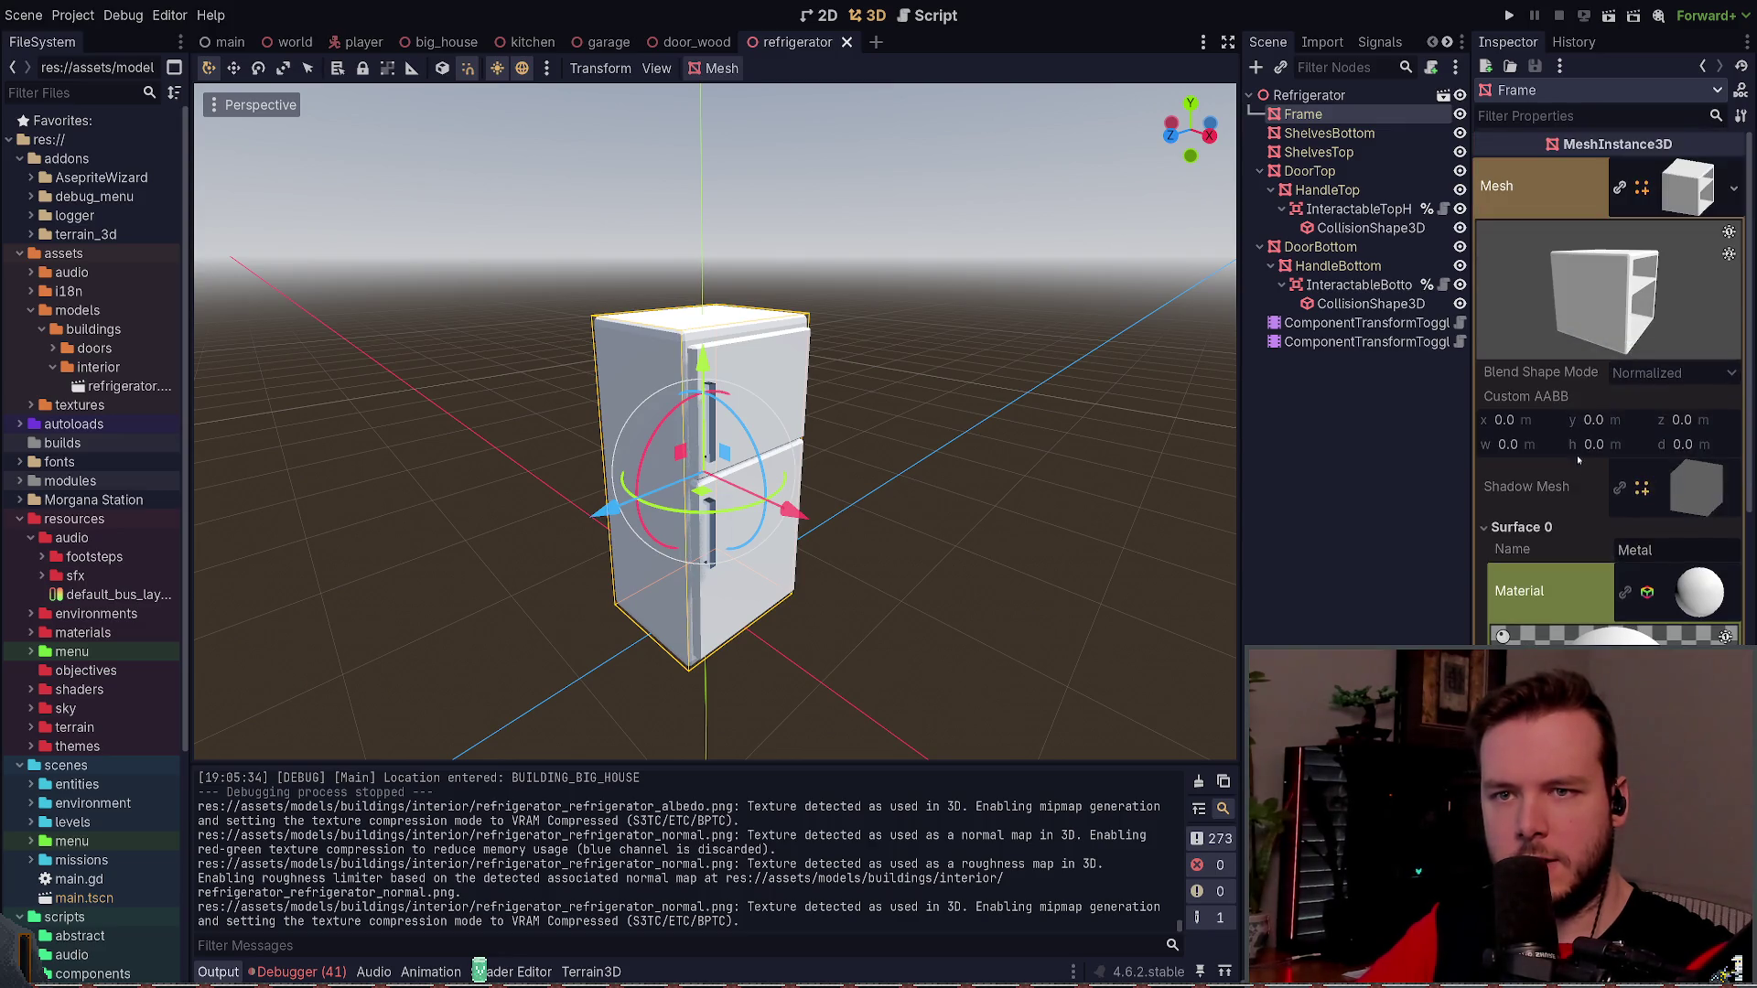
click(1691, 586)
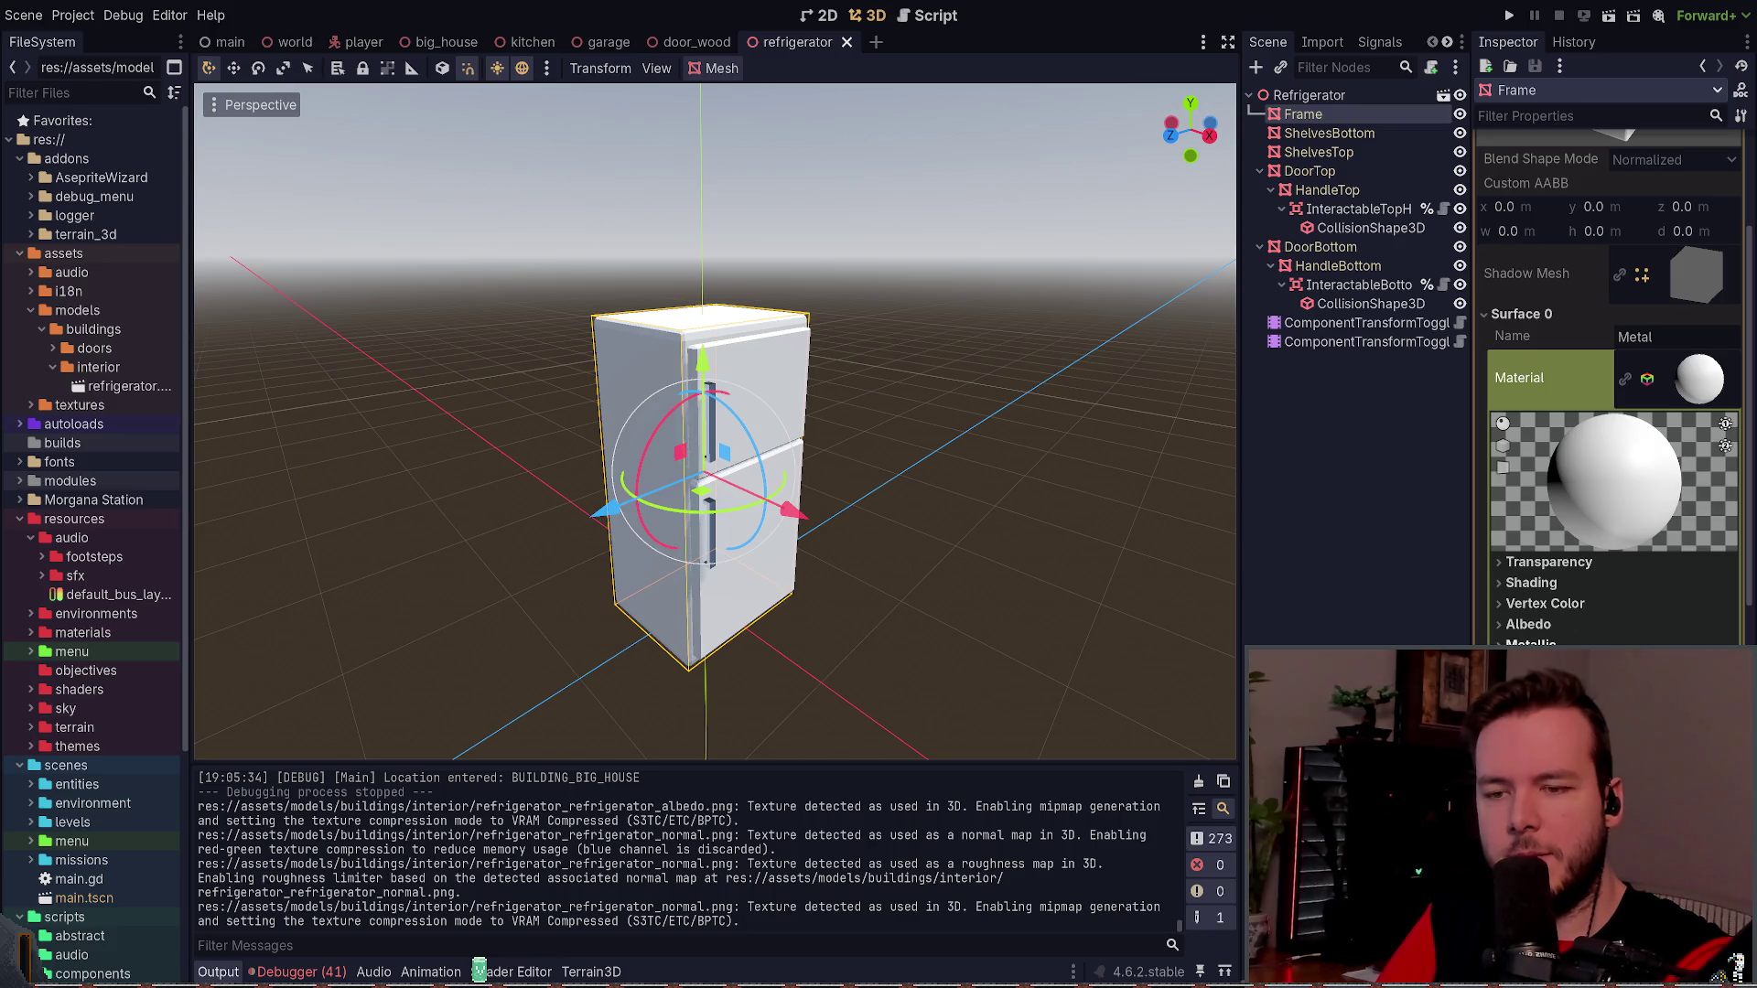
click(1523, 625)
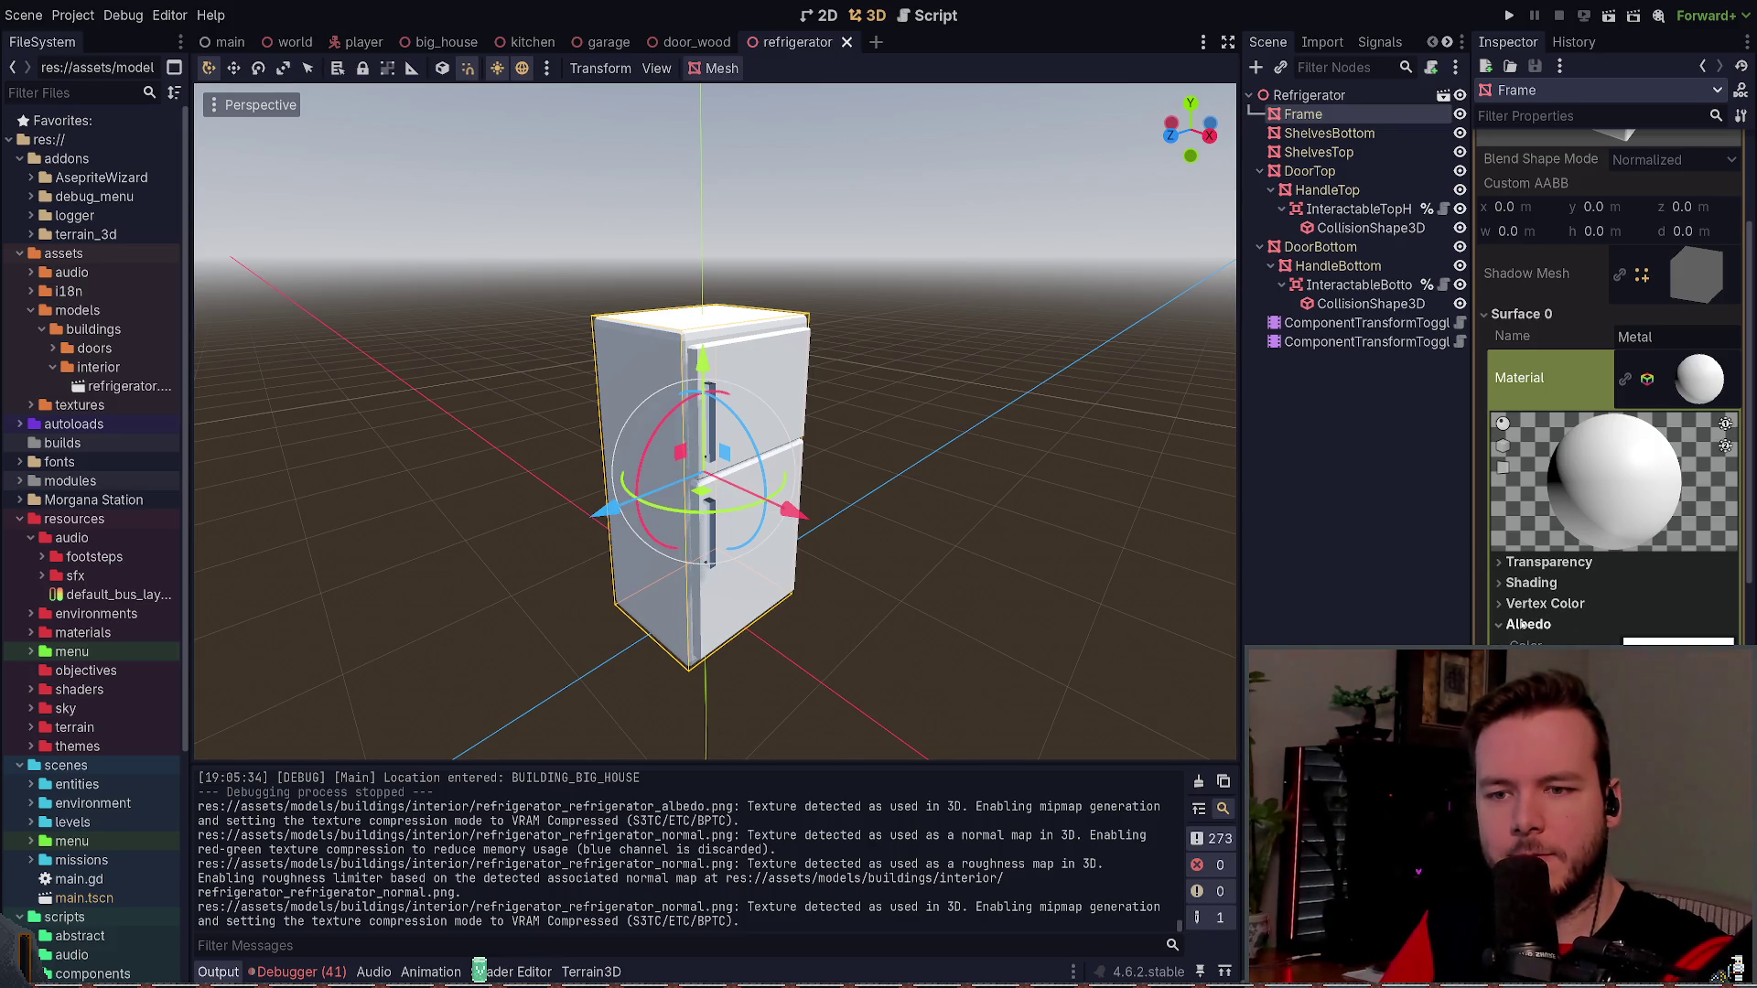
click(1523, 625)
click(1539, 604)
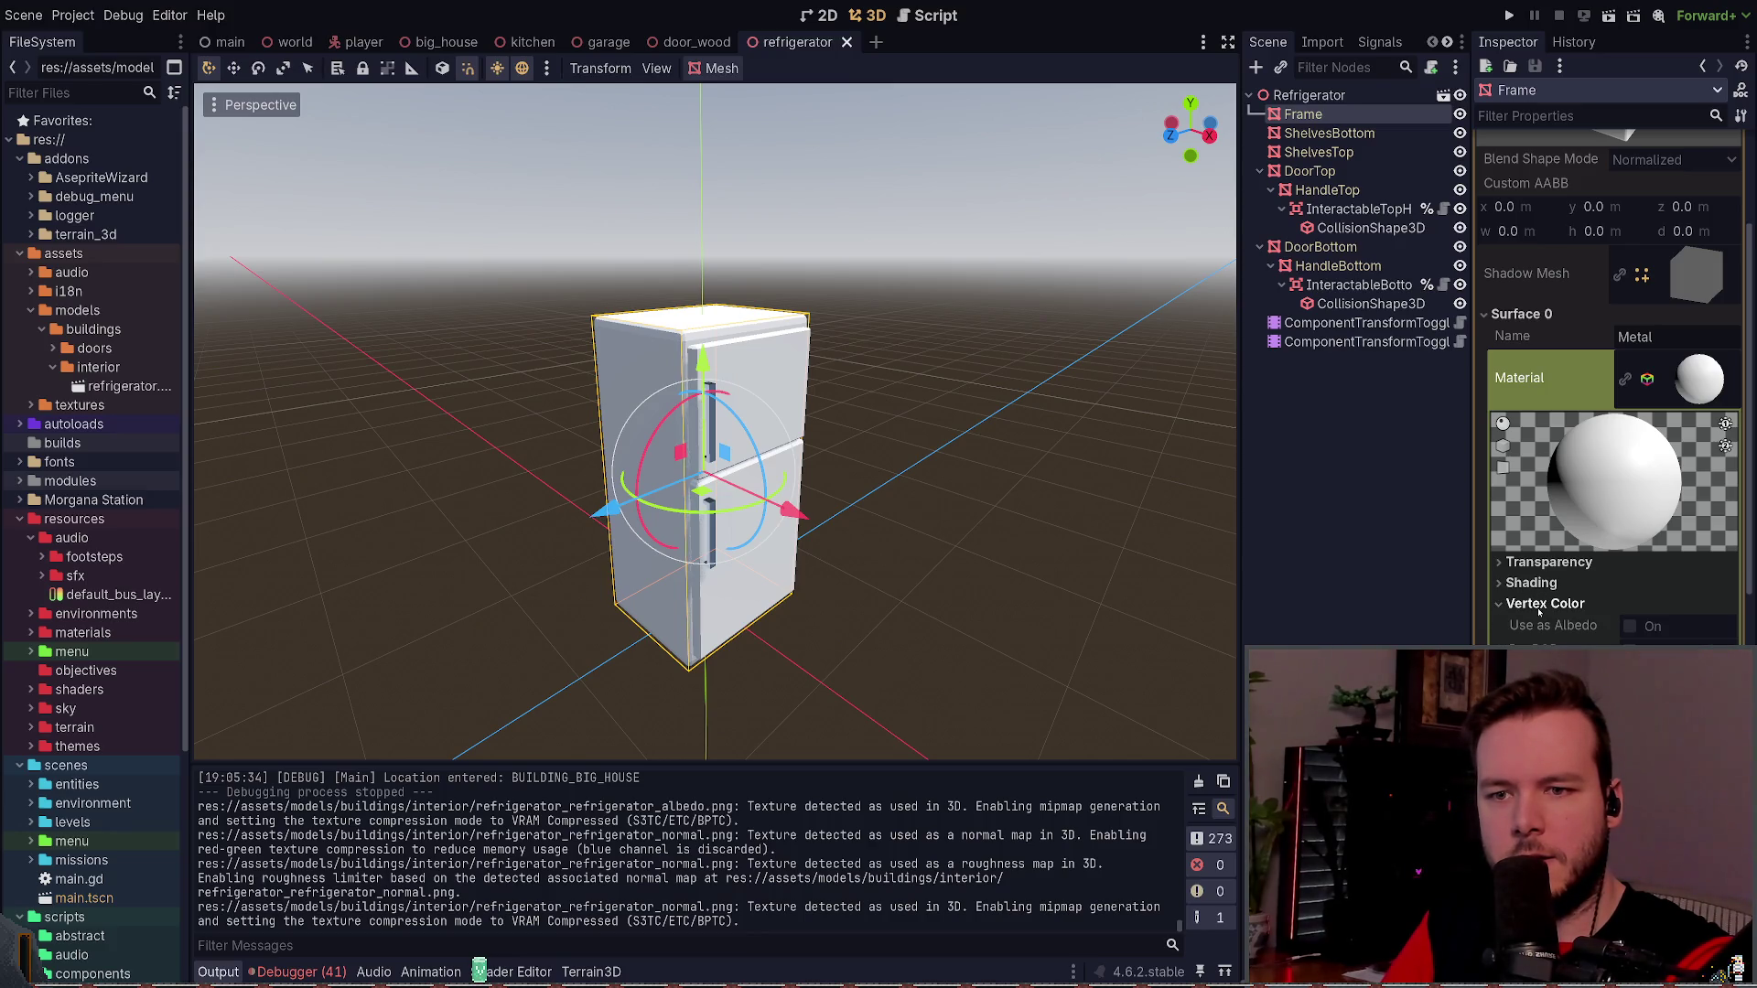
click(1535, 567)
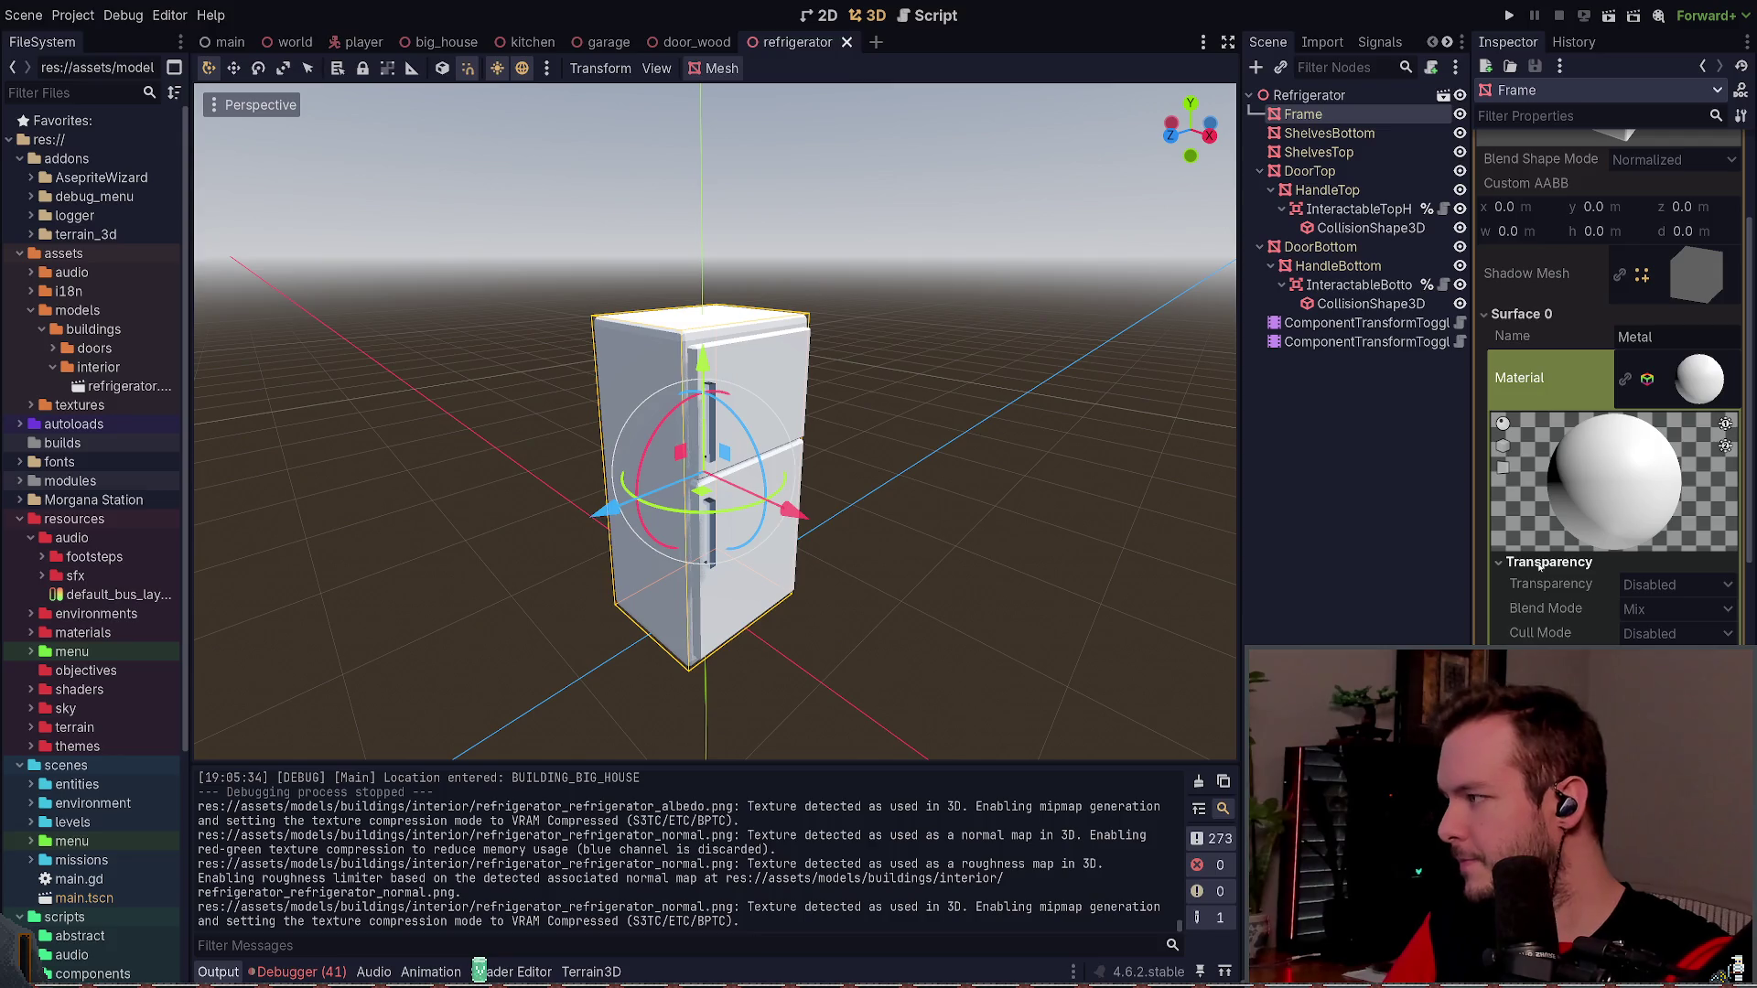
click(1539, 563)
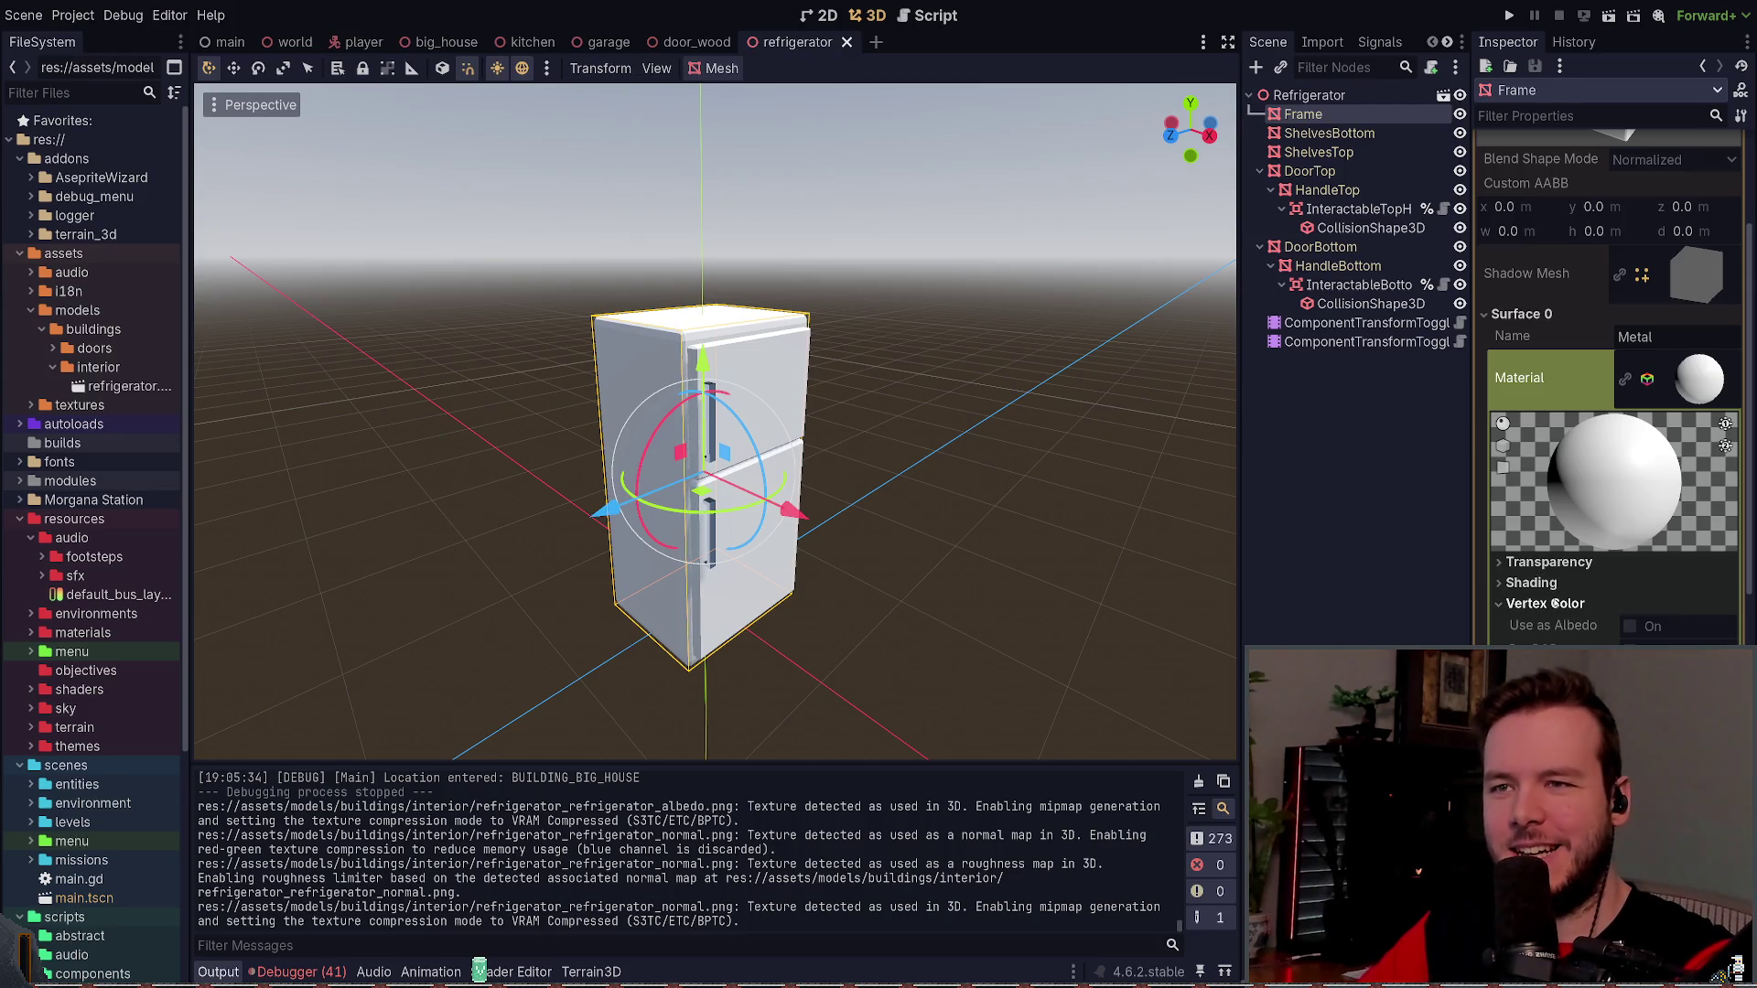
click(1310, 462)
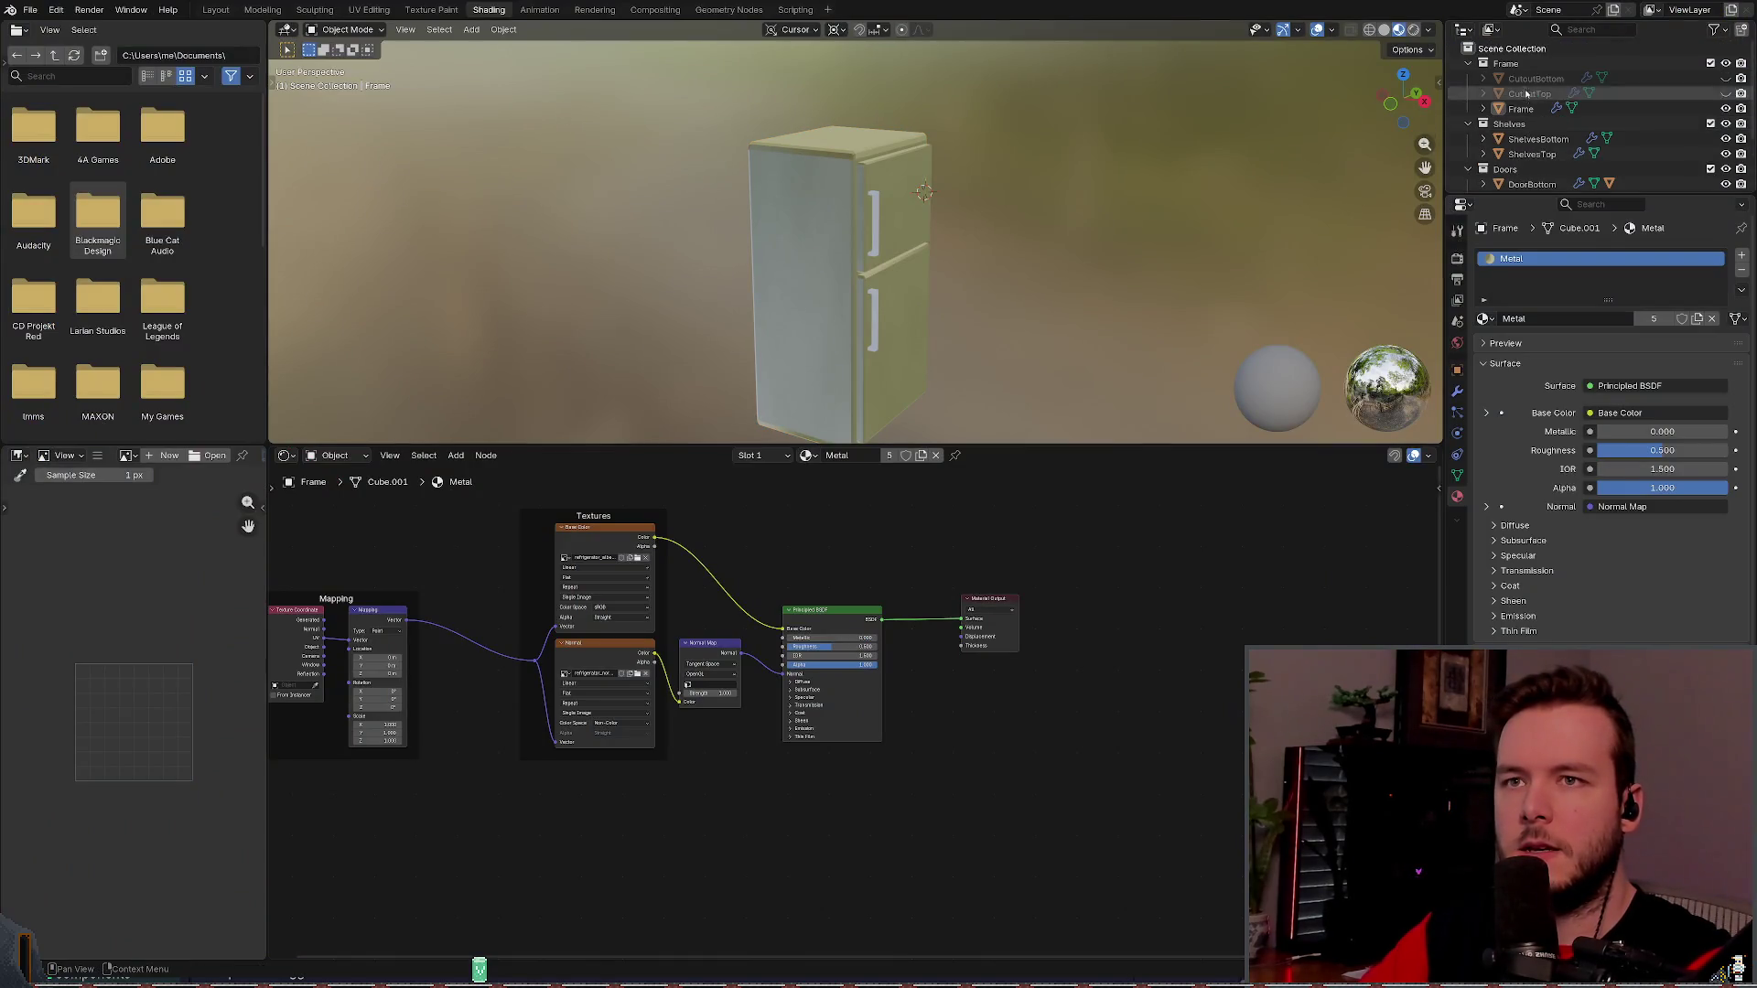
- Select CutoutBottom, ShelvesBottom, ShelvesTop and CutoutTop in the Outliner, ending on the Frame object
click(1524, 79)
click(1520, 67)
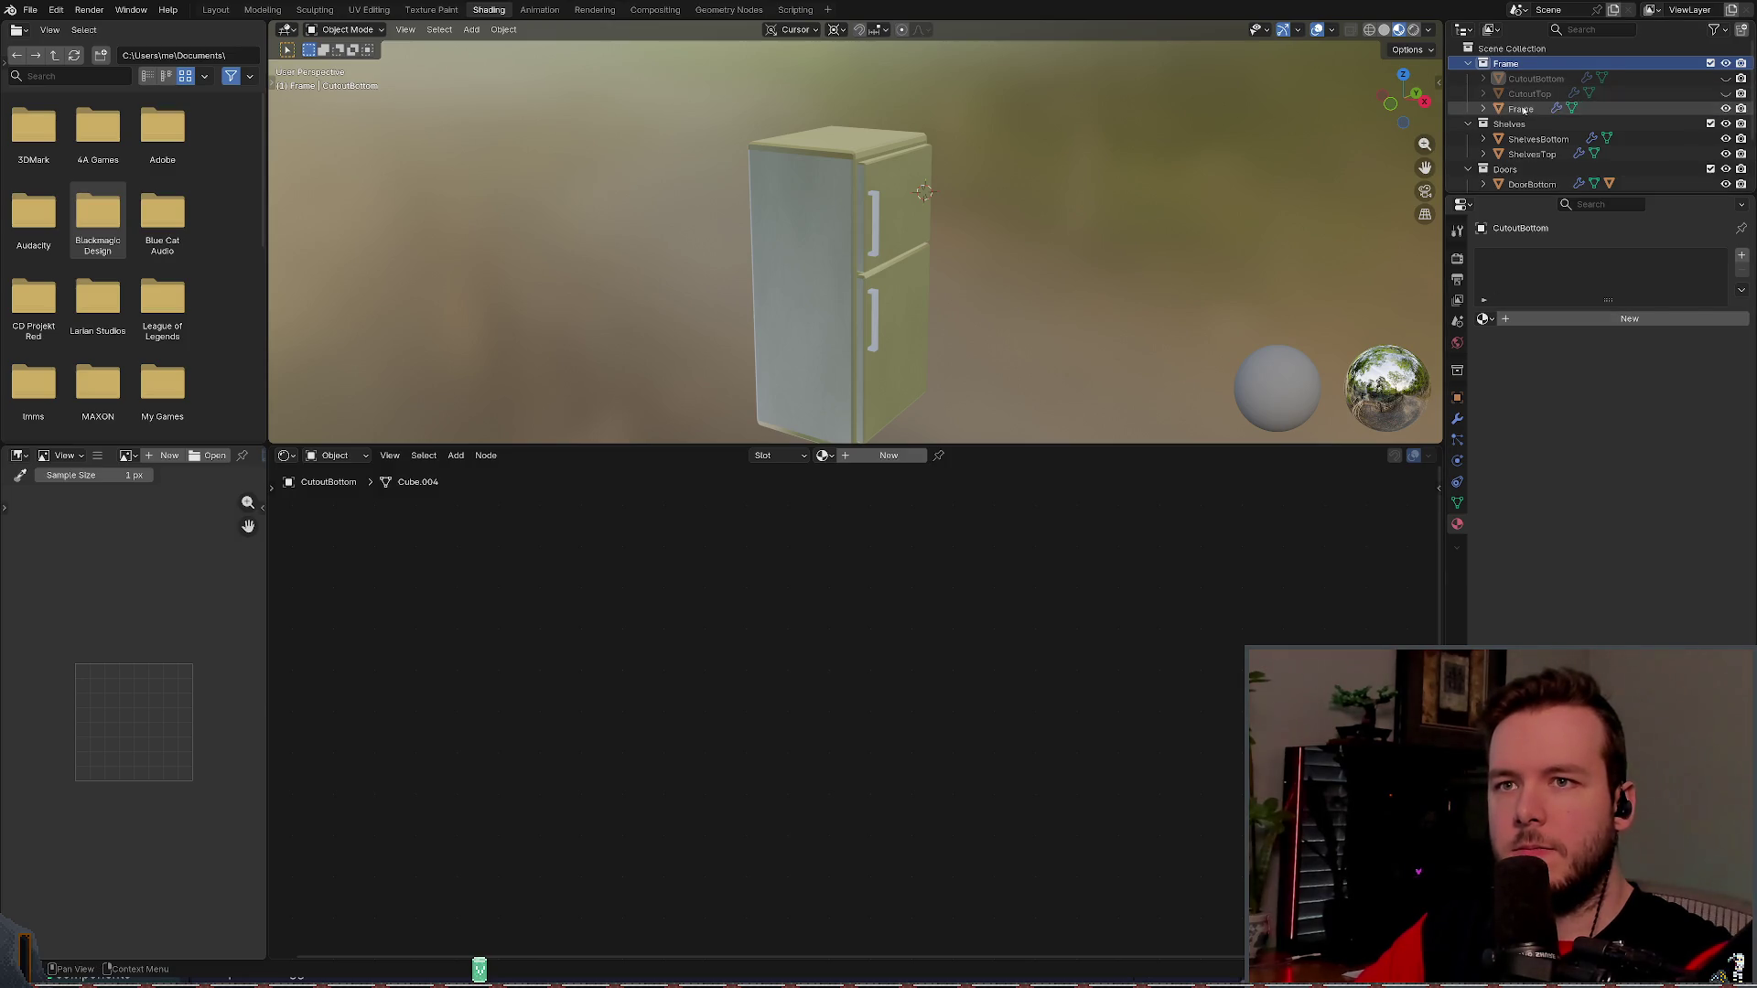
click(1521, 109)
click(1508, 124)
click(1537, 138)
click(1534, 154)
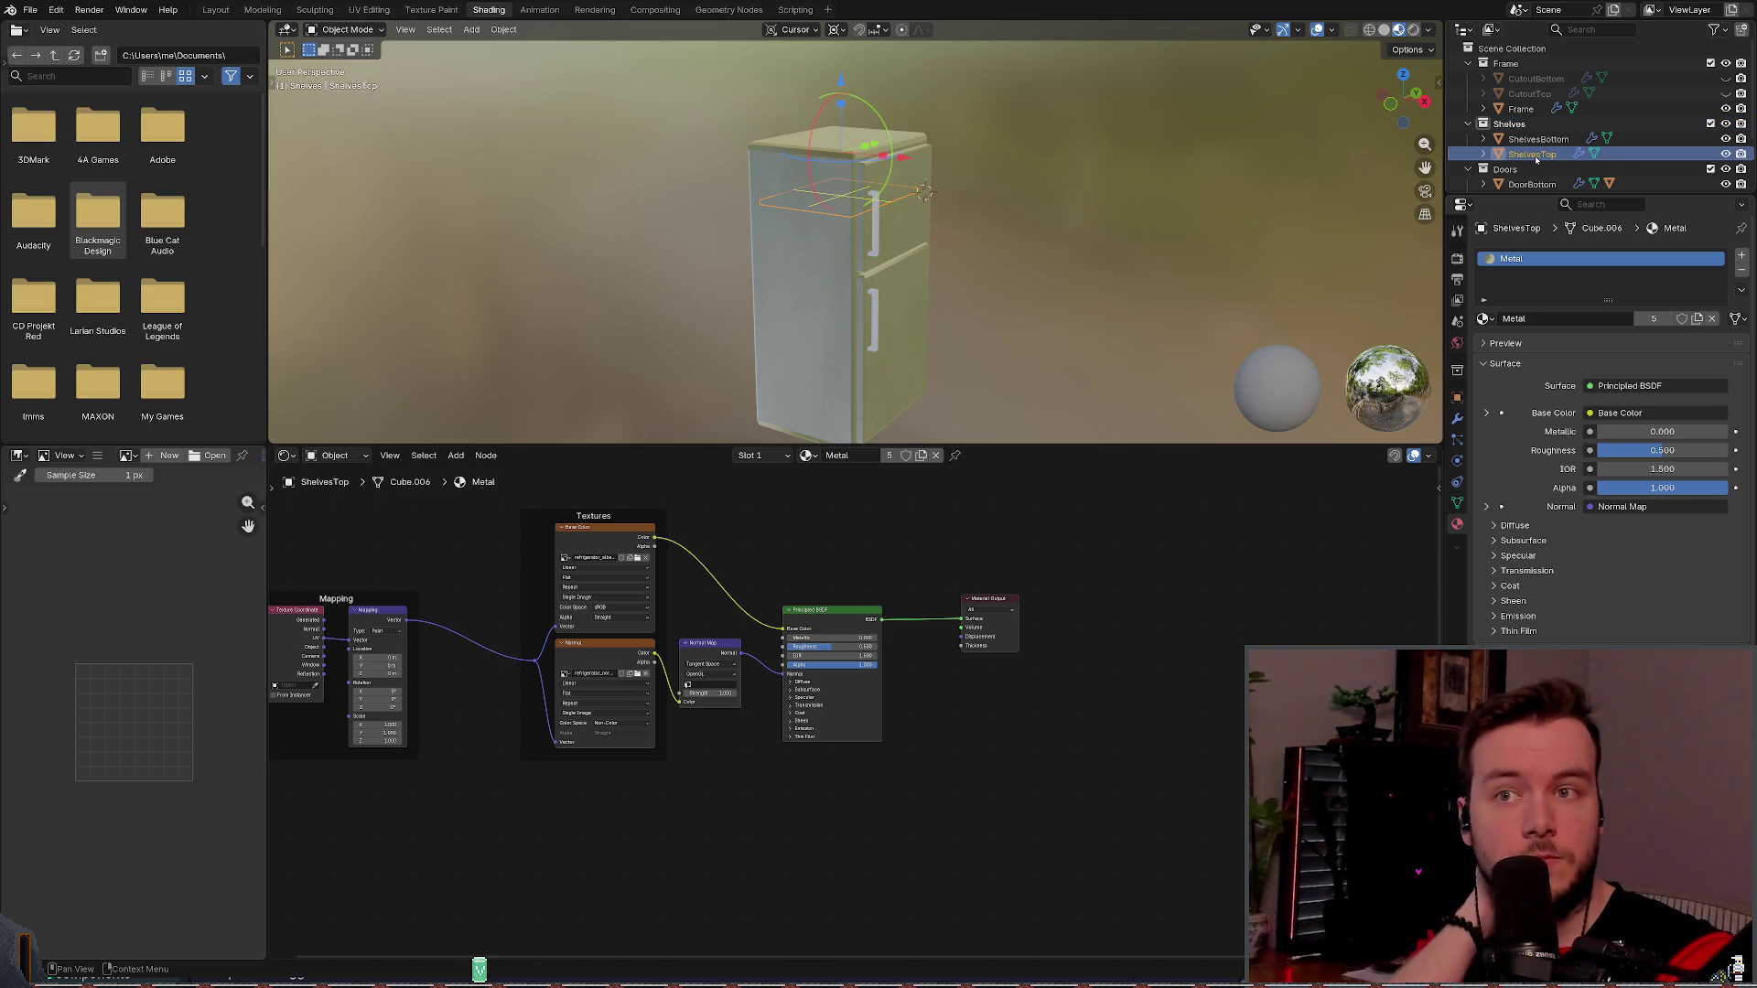
click(1537, 139)
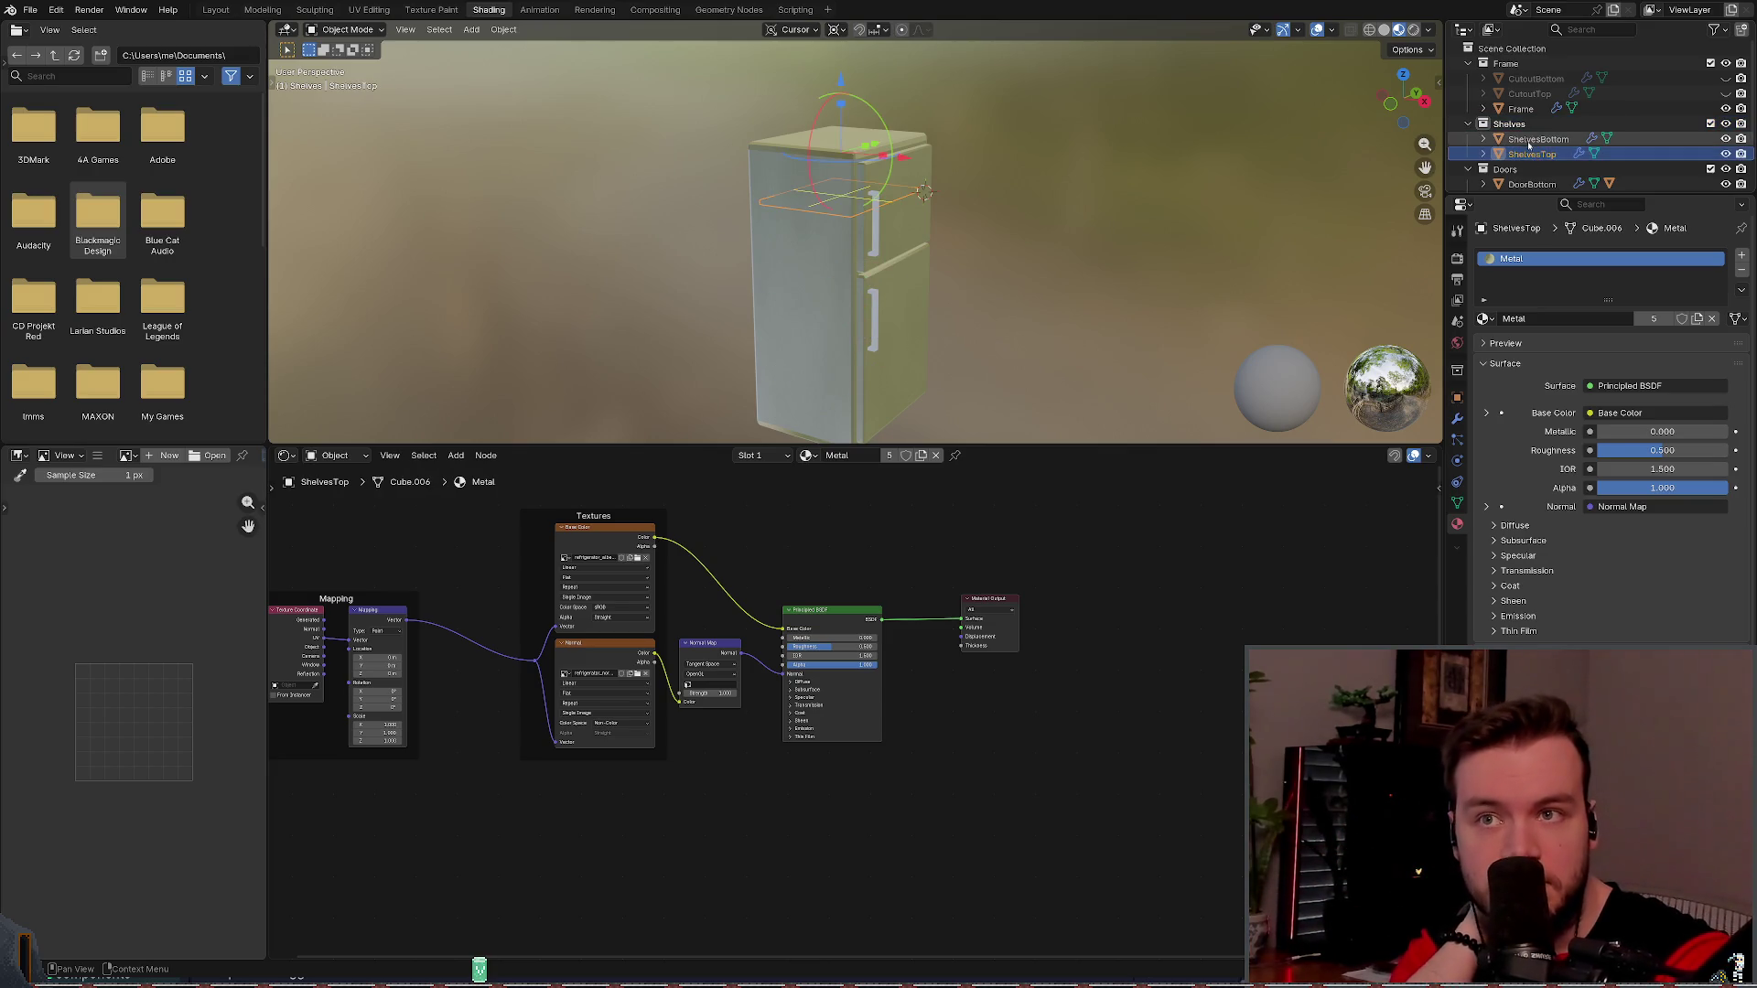
click(1526, 93)
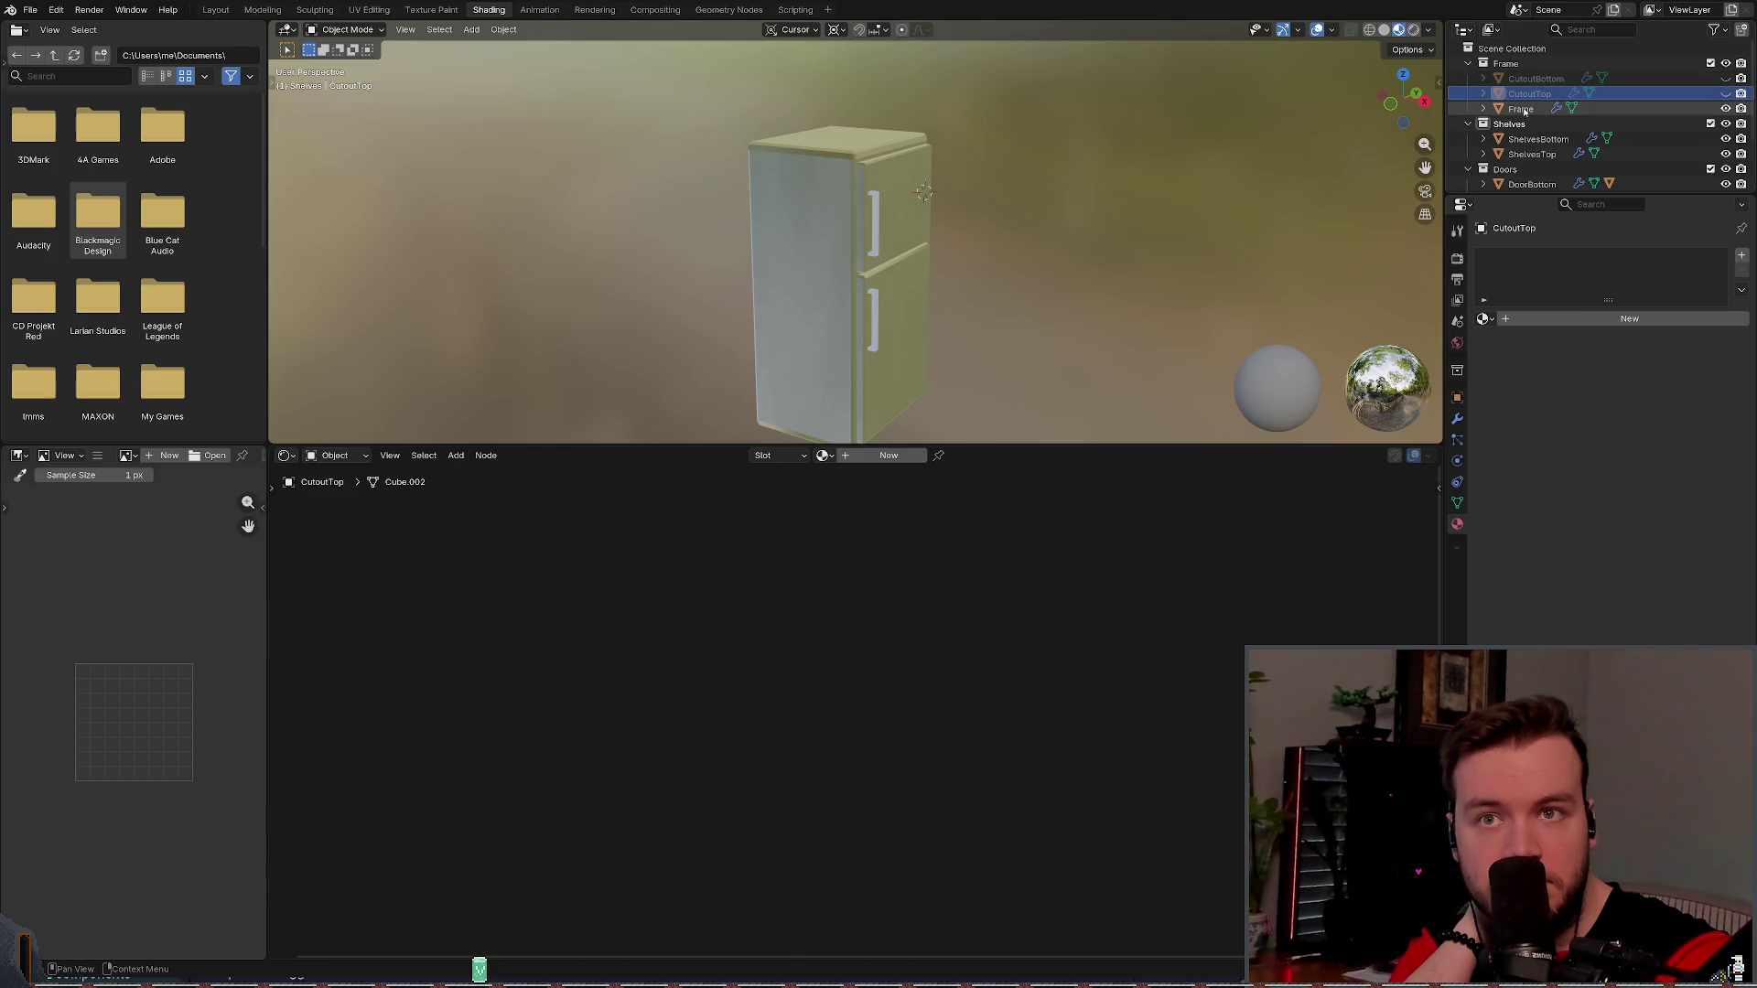
click(1522, 109)
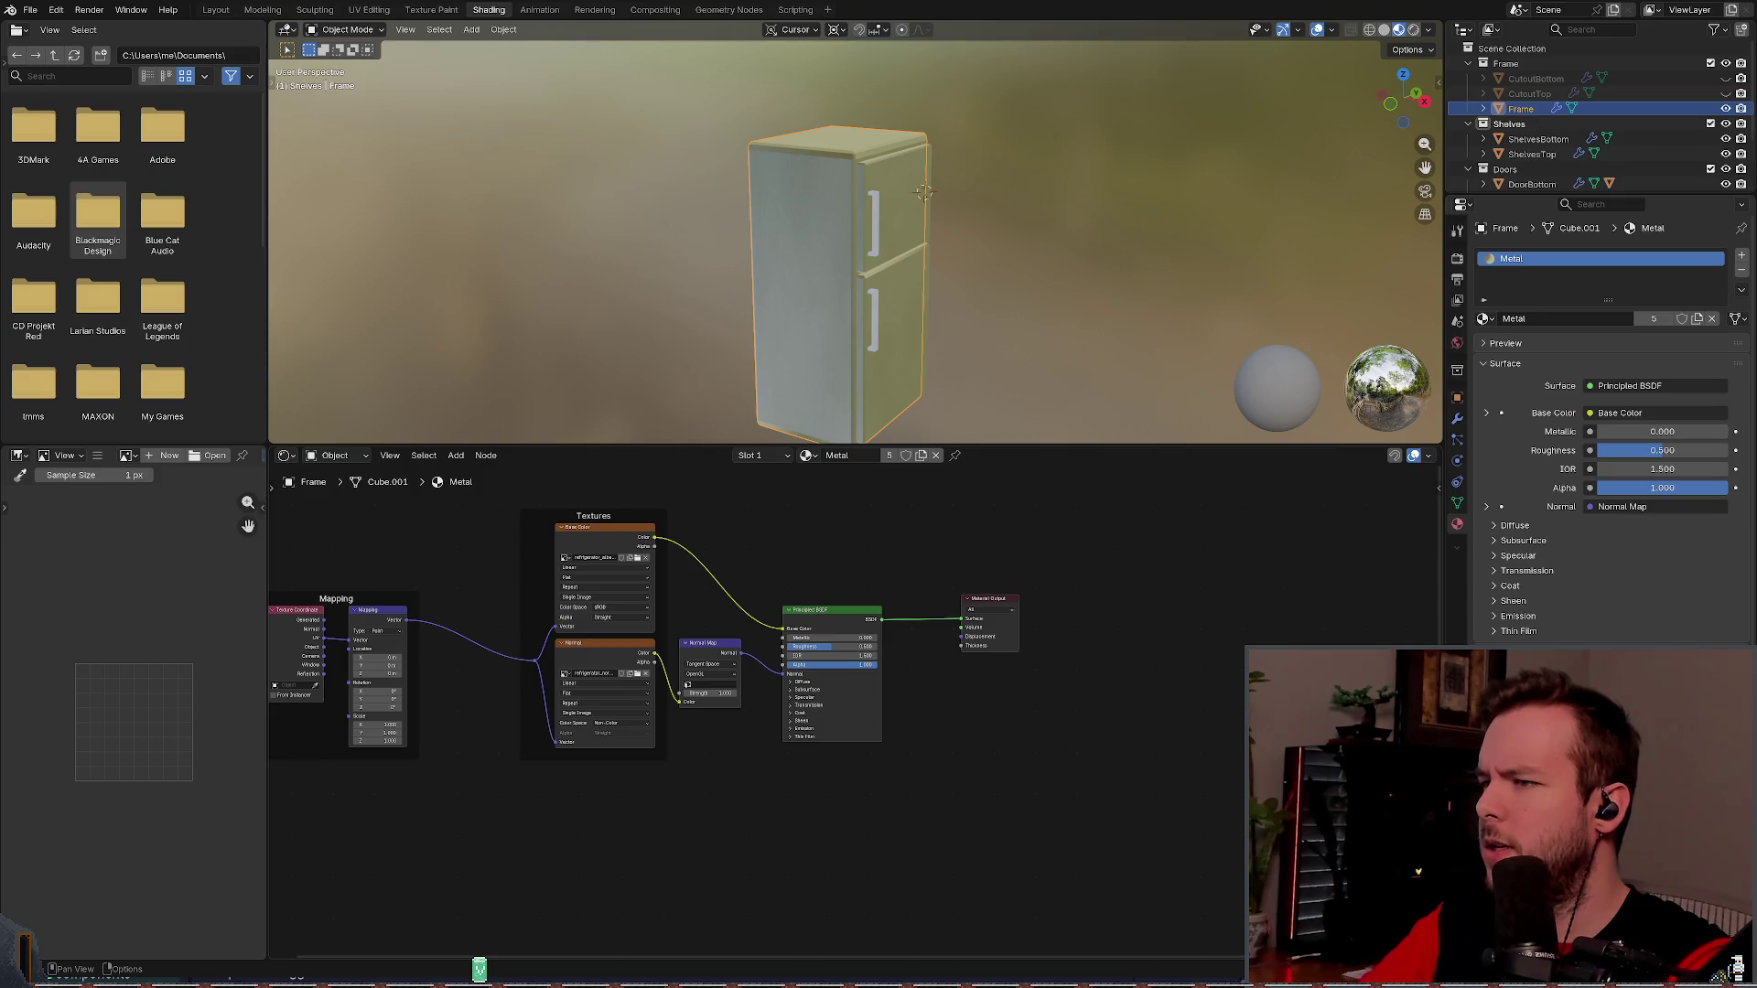
- Save the refrigerator material graph in Material Maker
key(alt+Tab)
key(ctrl+s)
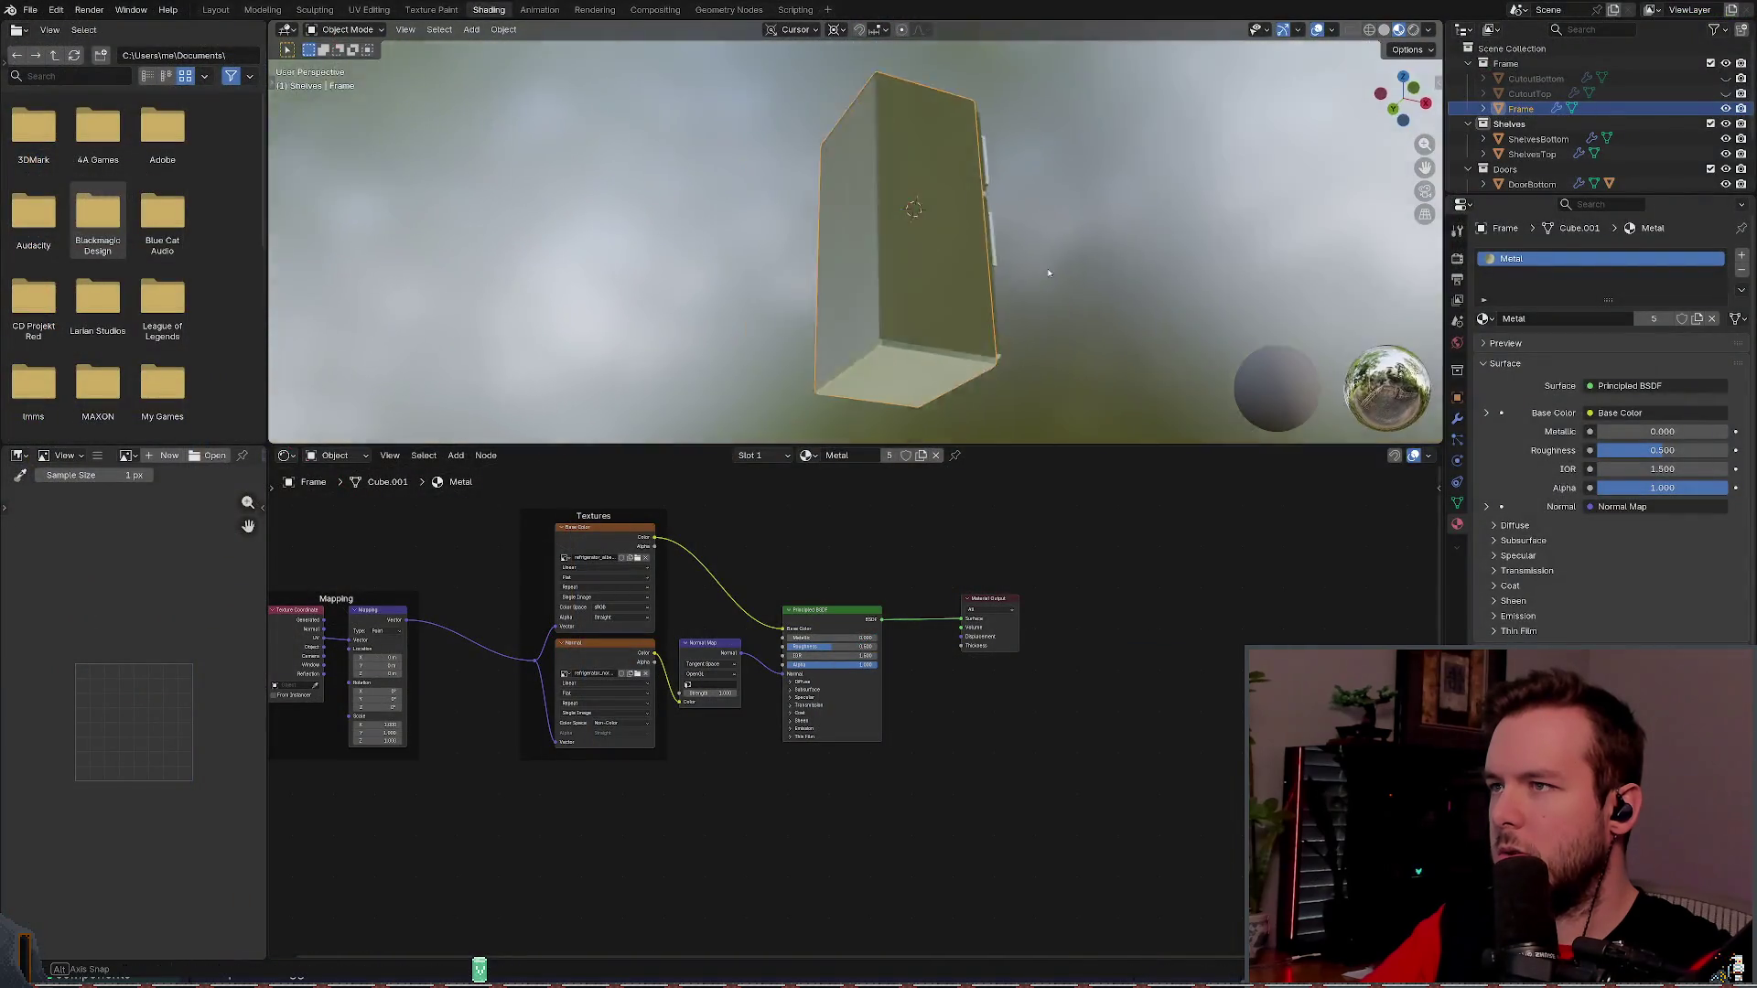
drag(1037, 256, 896, 327)
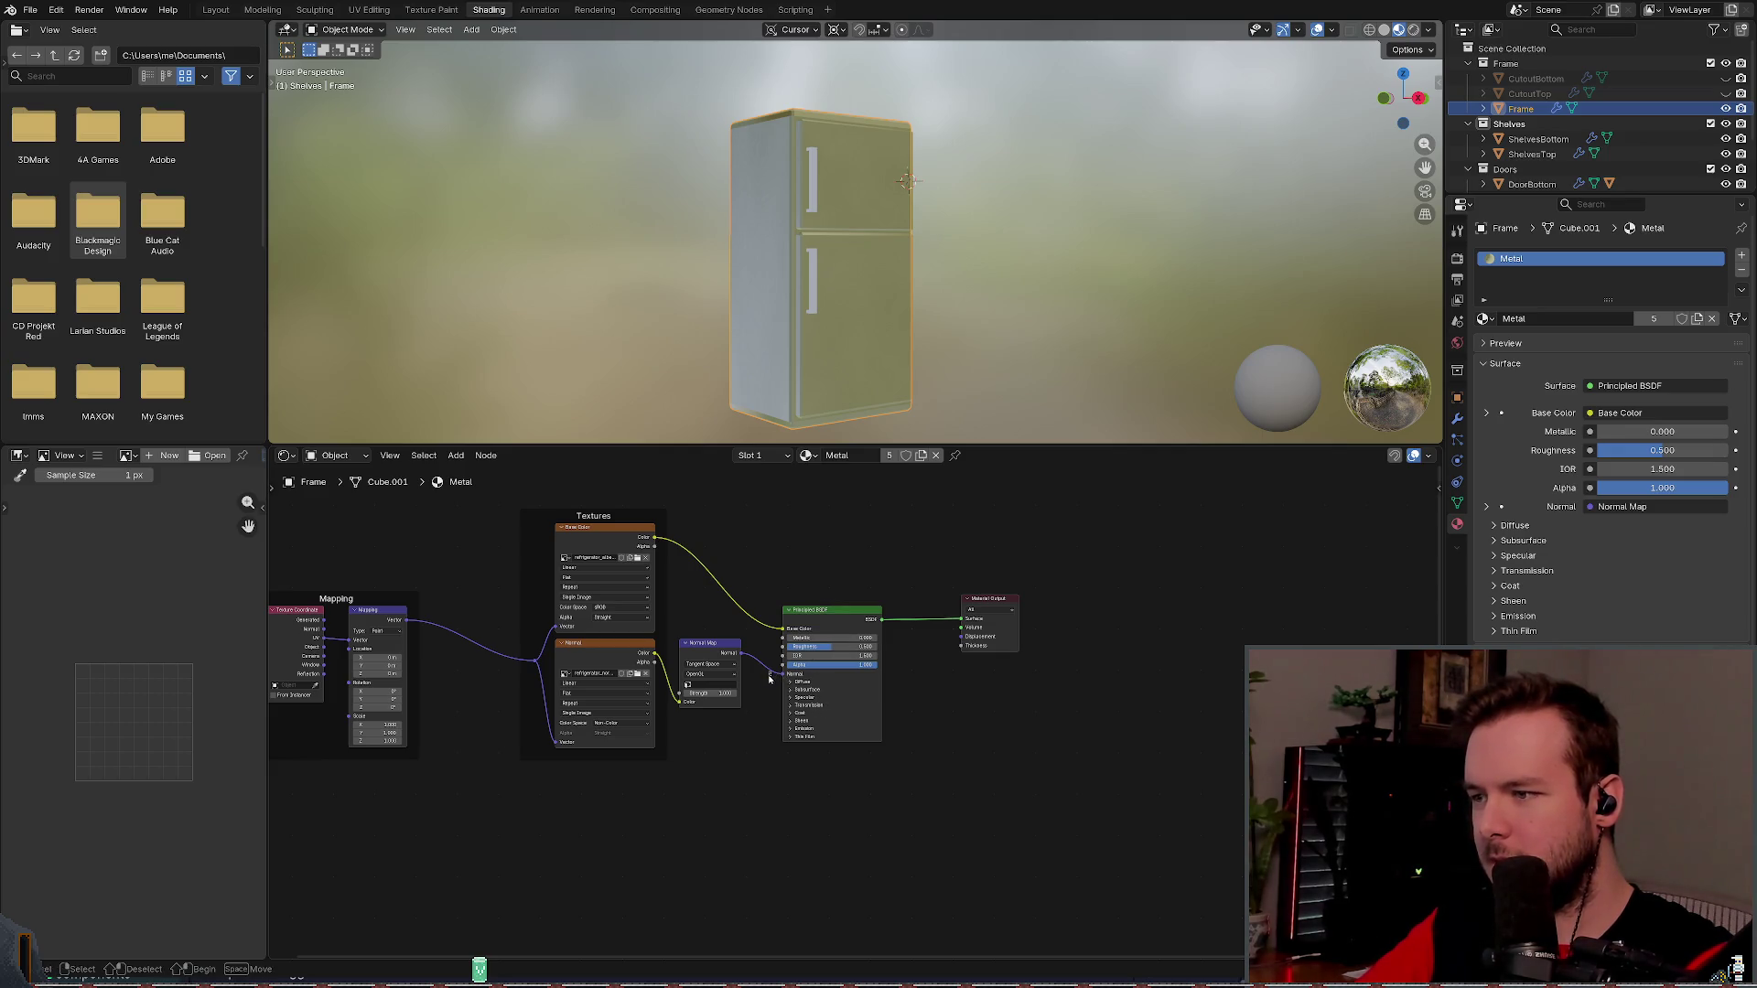
- Test detaching the Normal Map link from the BSDF, restore it with undo, and save refrigerator.blend
drag(773, 675, 767, 685)
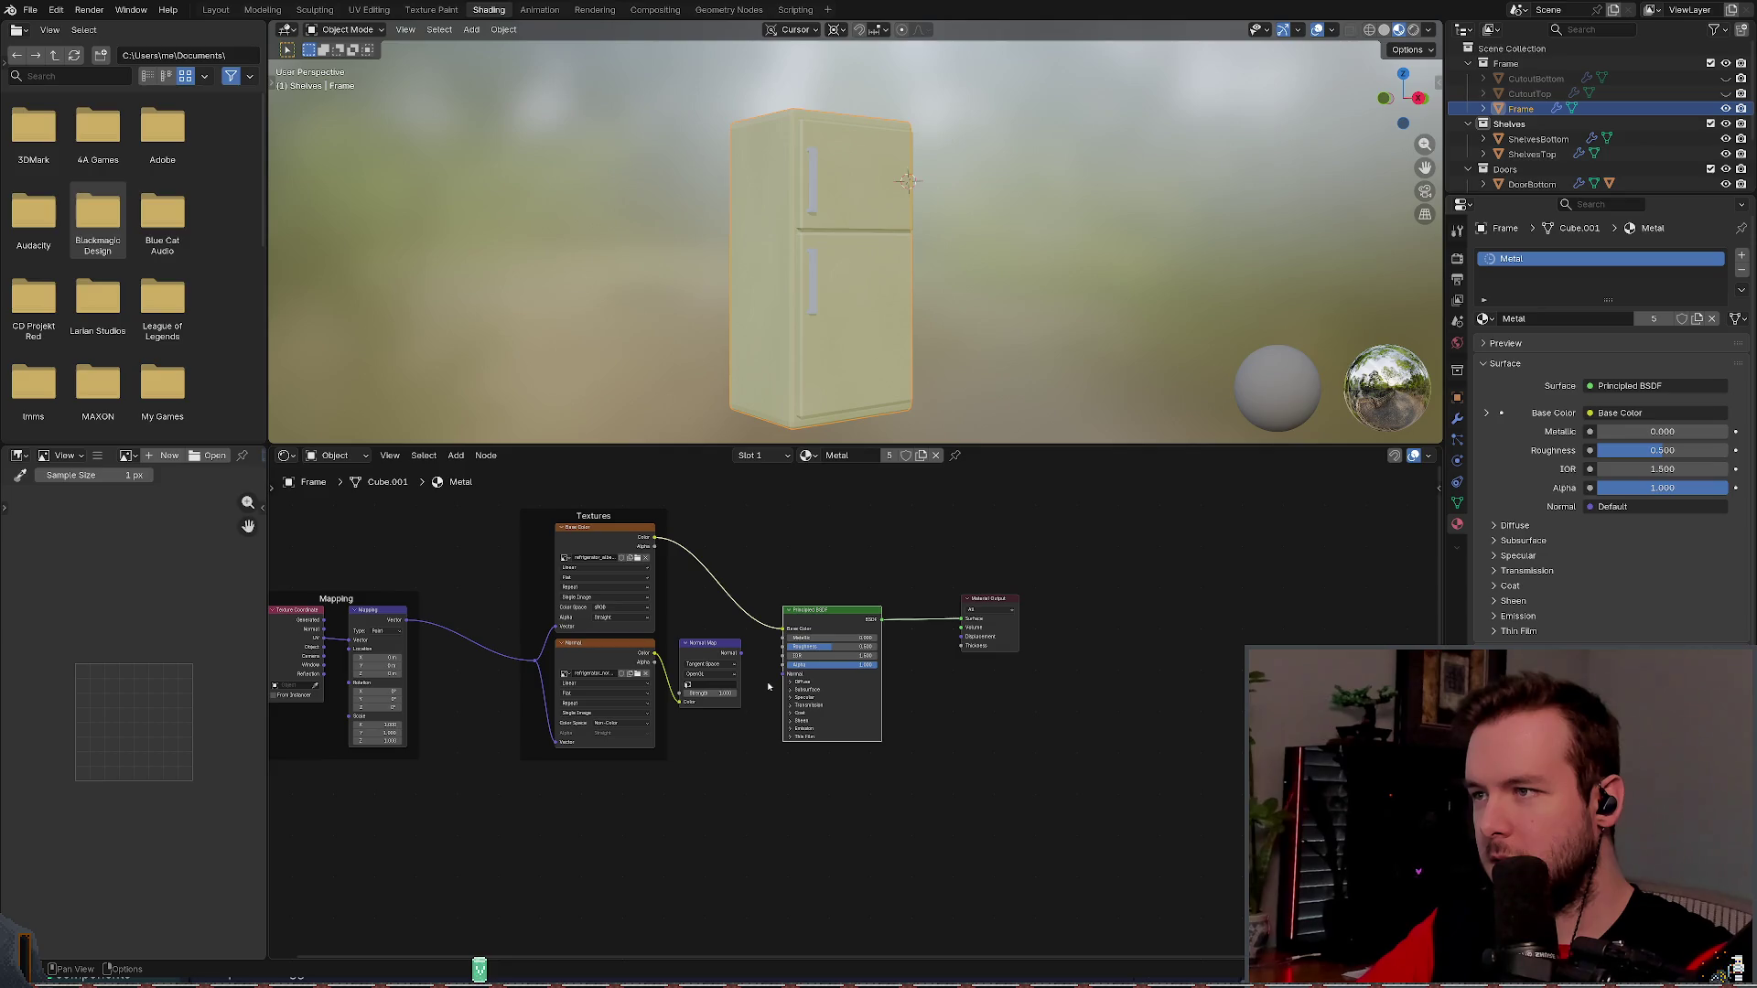
key(ctrl+z)
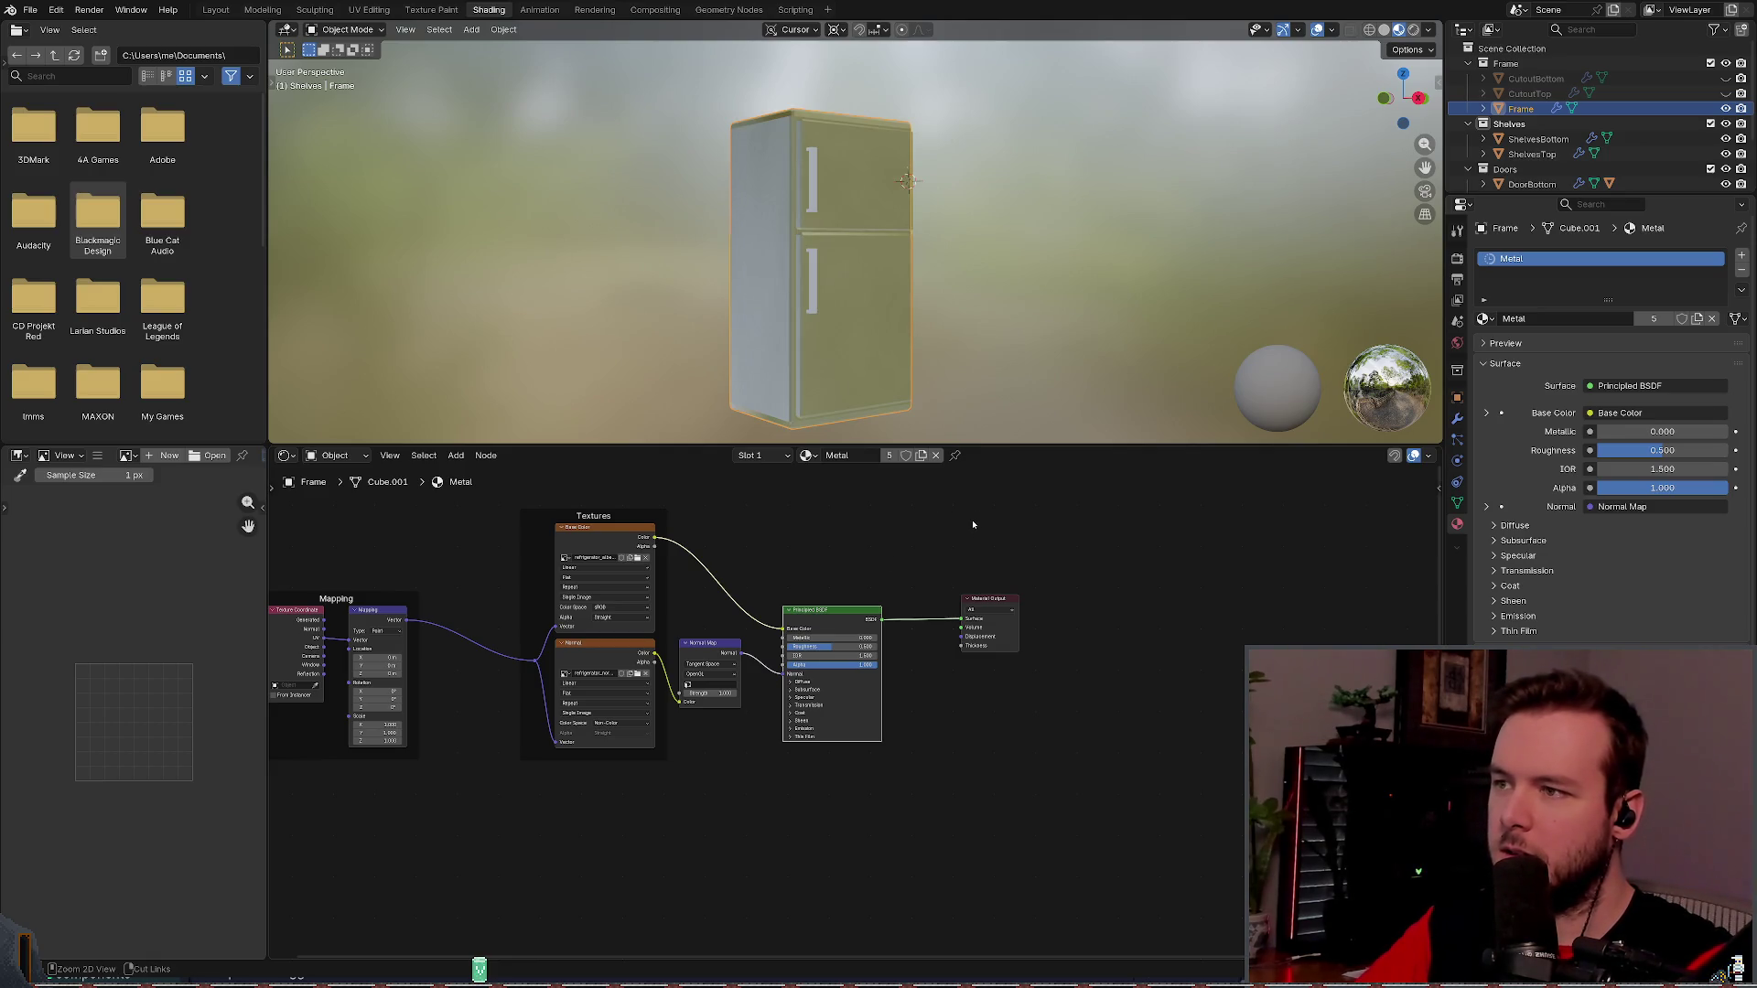
key(ctrl+z)
key(ctrl+z)
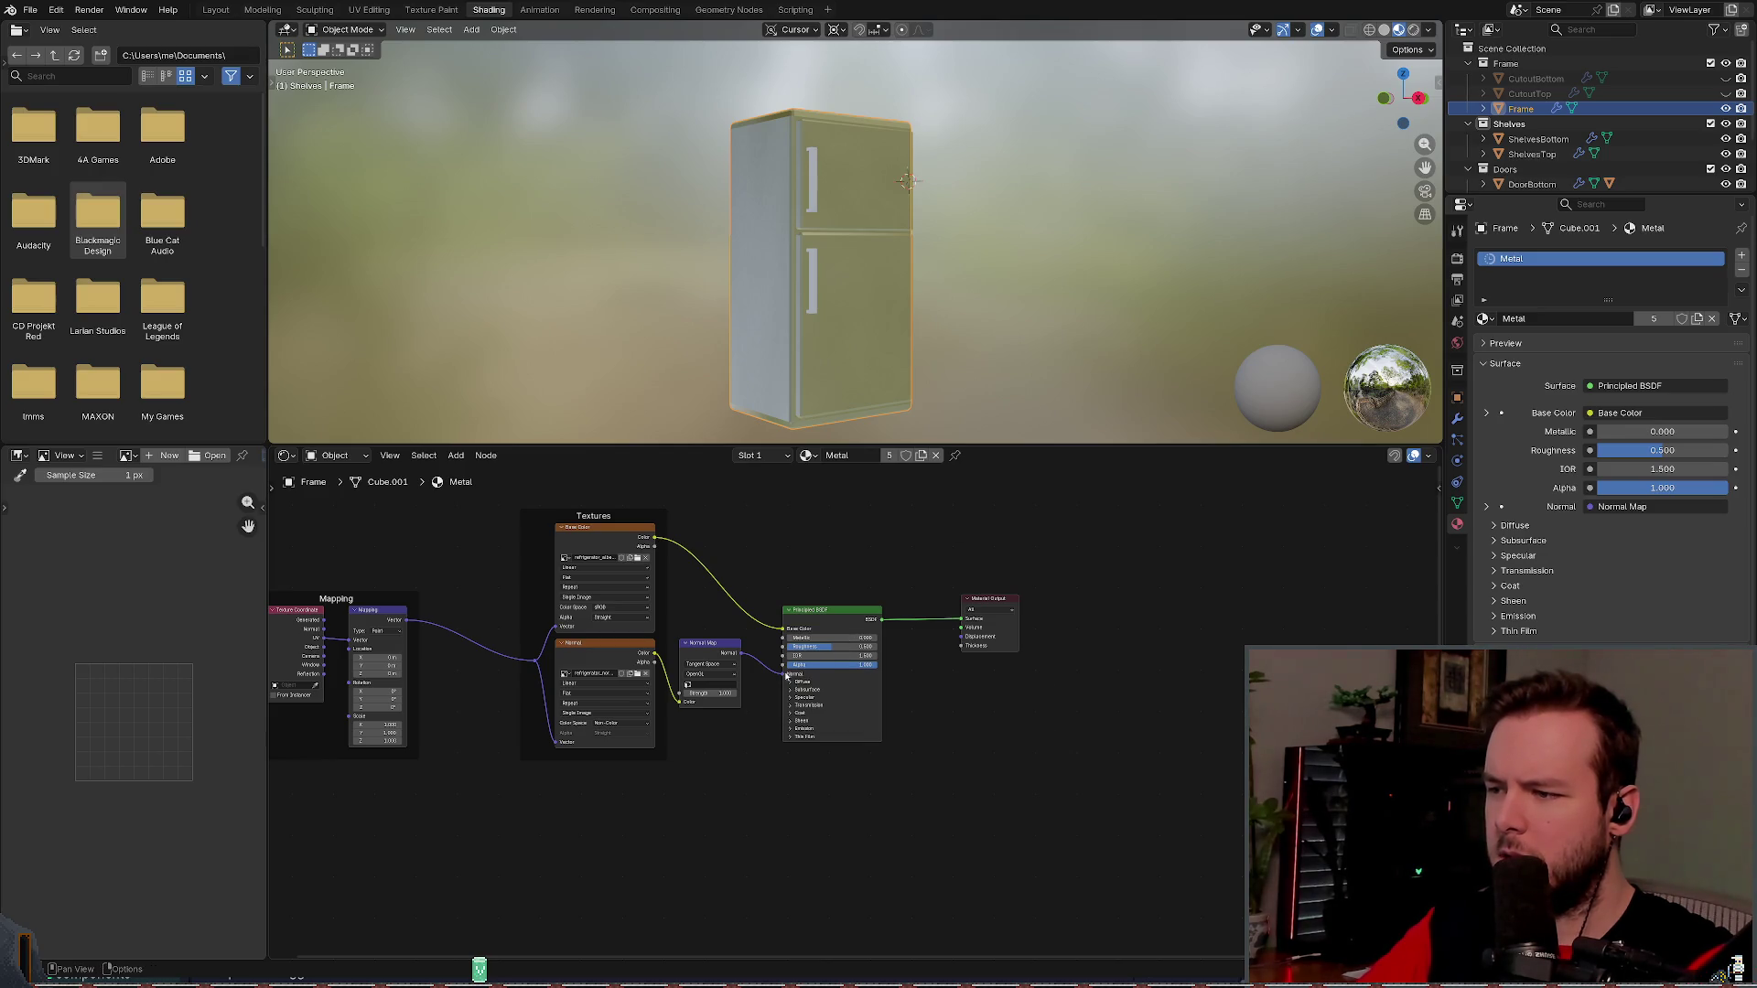
drag(783, 674, 775, 688)
mouse_move(961, 302)
mouse_down()
mouse_move(973, 286)
mouse_move(980, 397)
mouse_move(954, 325)
mouse_move(878, 373)
mouse_up()
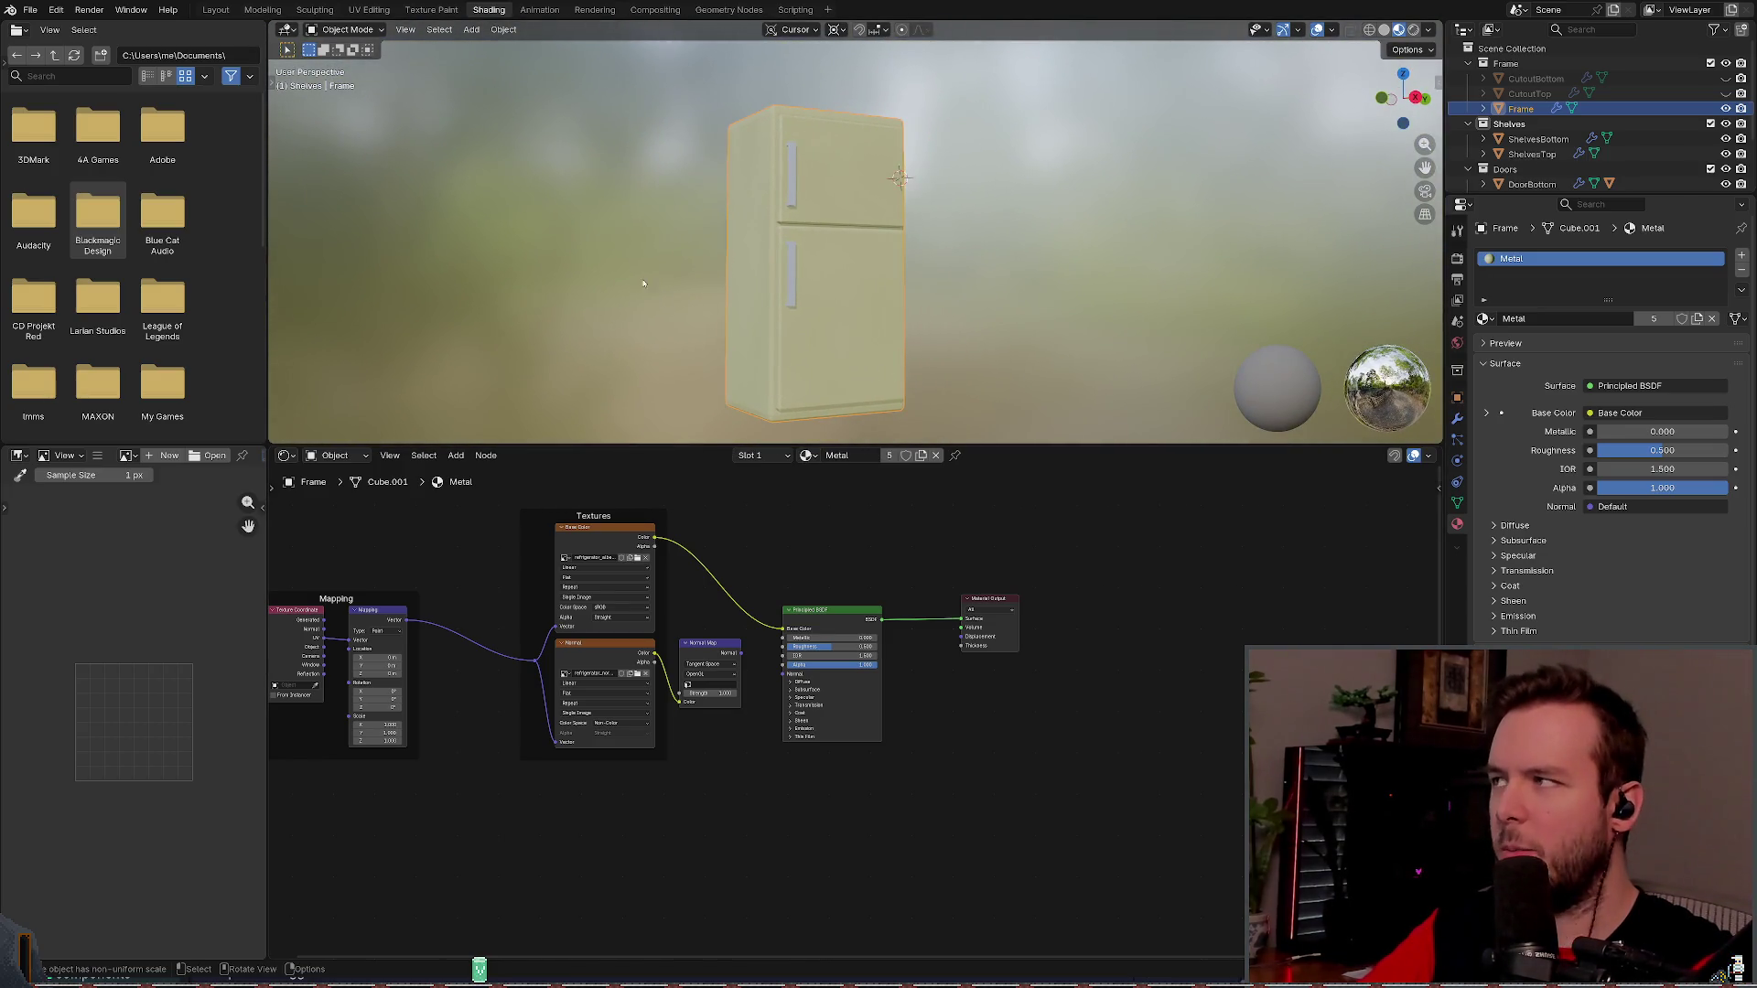
key(ctrl+z)
key(ctrl+s)
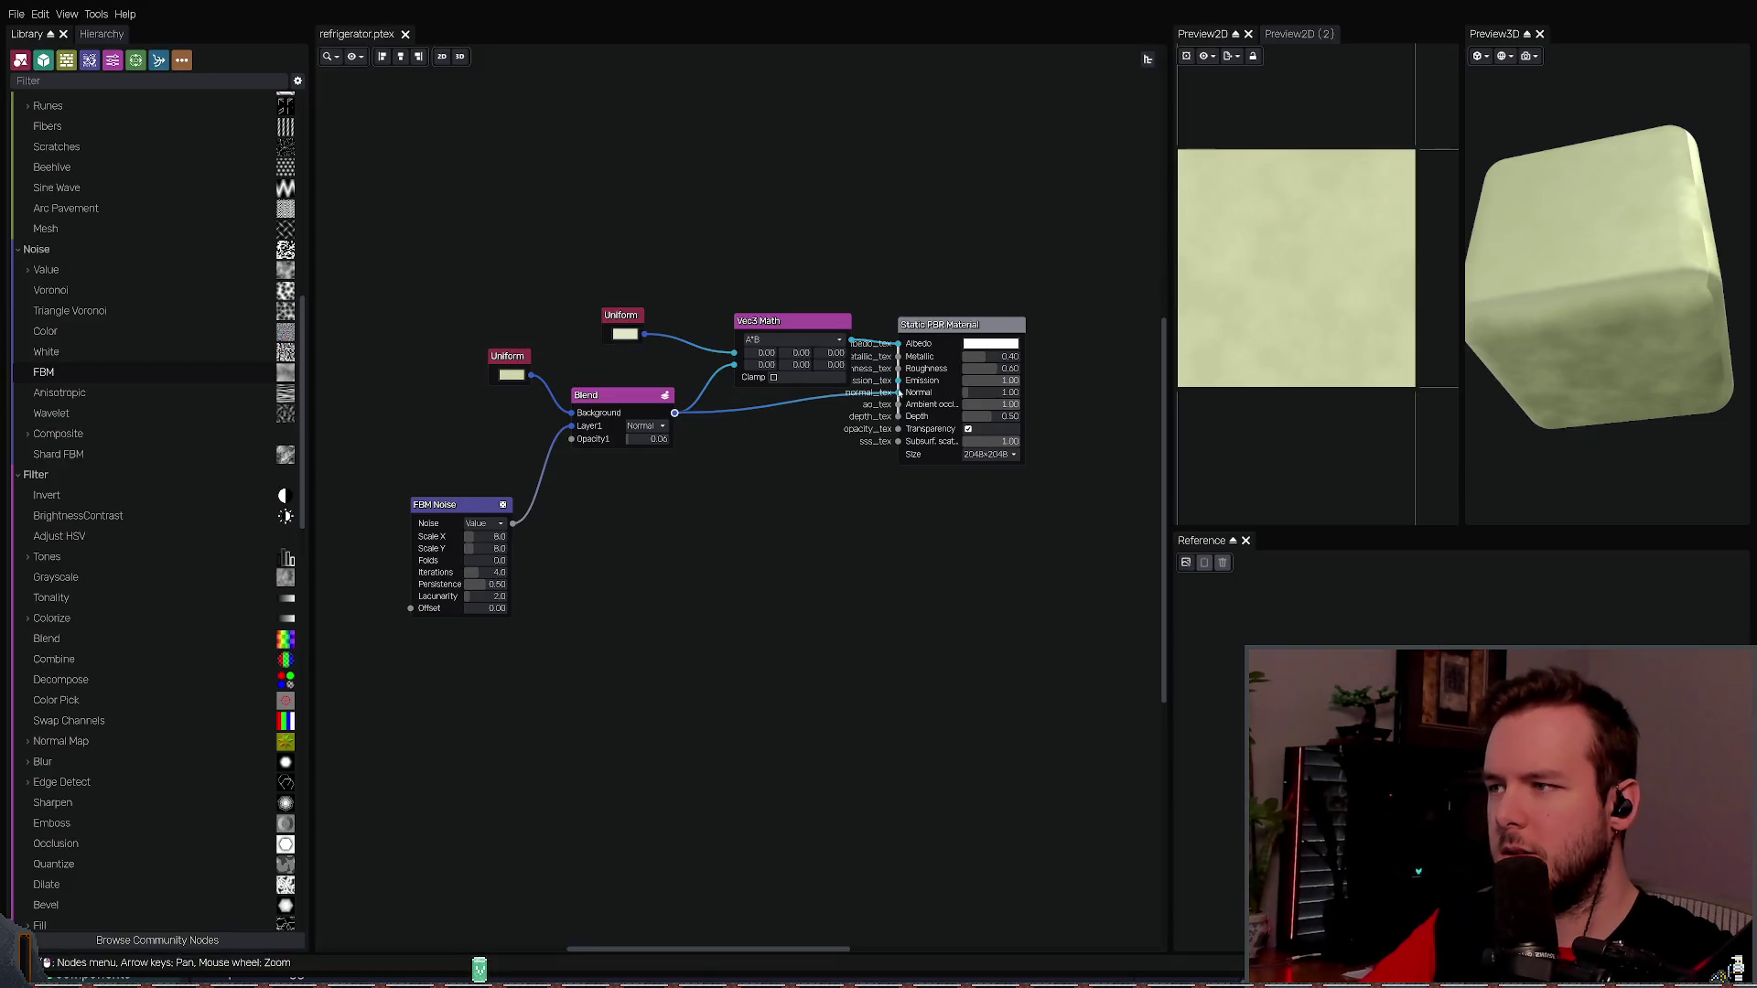
- Test the texture without the Blend normal link, undo it, and save the project
mouse_move(900, 392)
mouse_down()
mouse_move(797, 463)
mouse_move(899, 392)
mouse_up()
key(ctrl+z)
key(ctrl+s)
drag(832, 451, 801, 449)
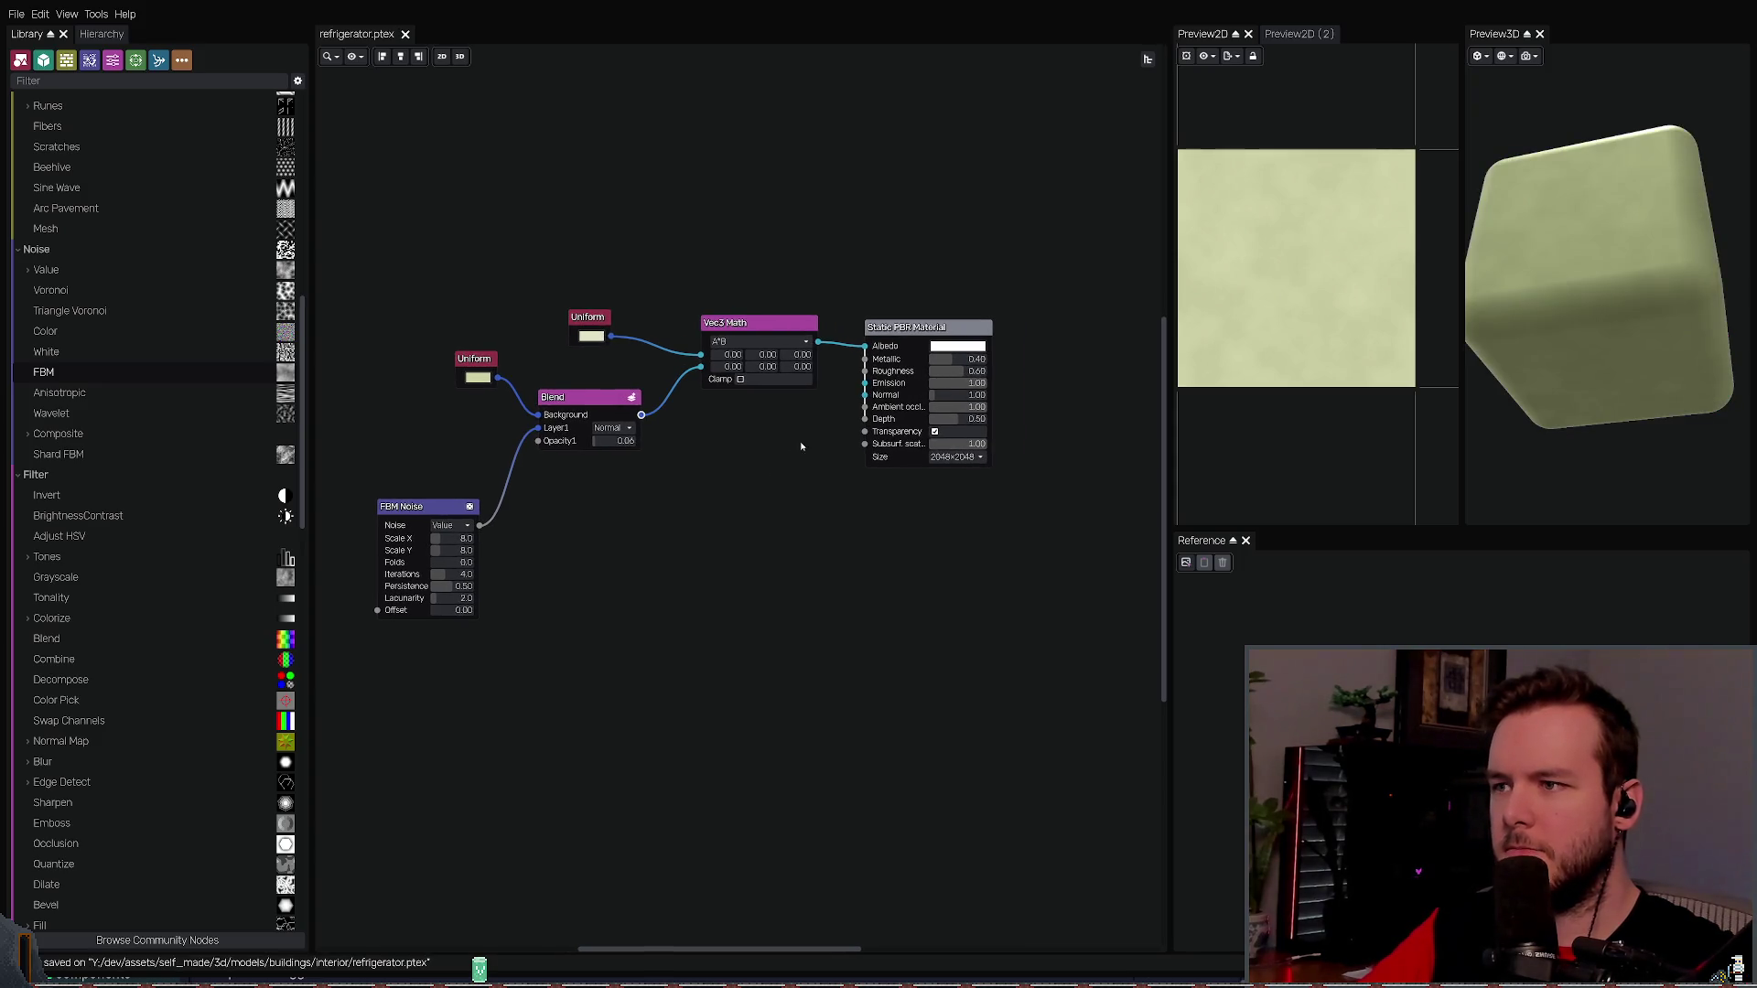
- Add a Tones Map node fed by the Blend output, then delete it
key(ctrl+v)
click(745, 479)
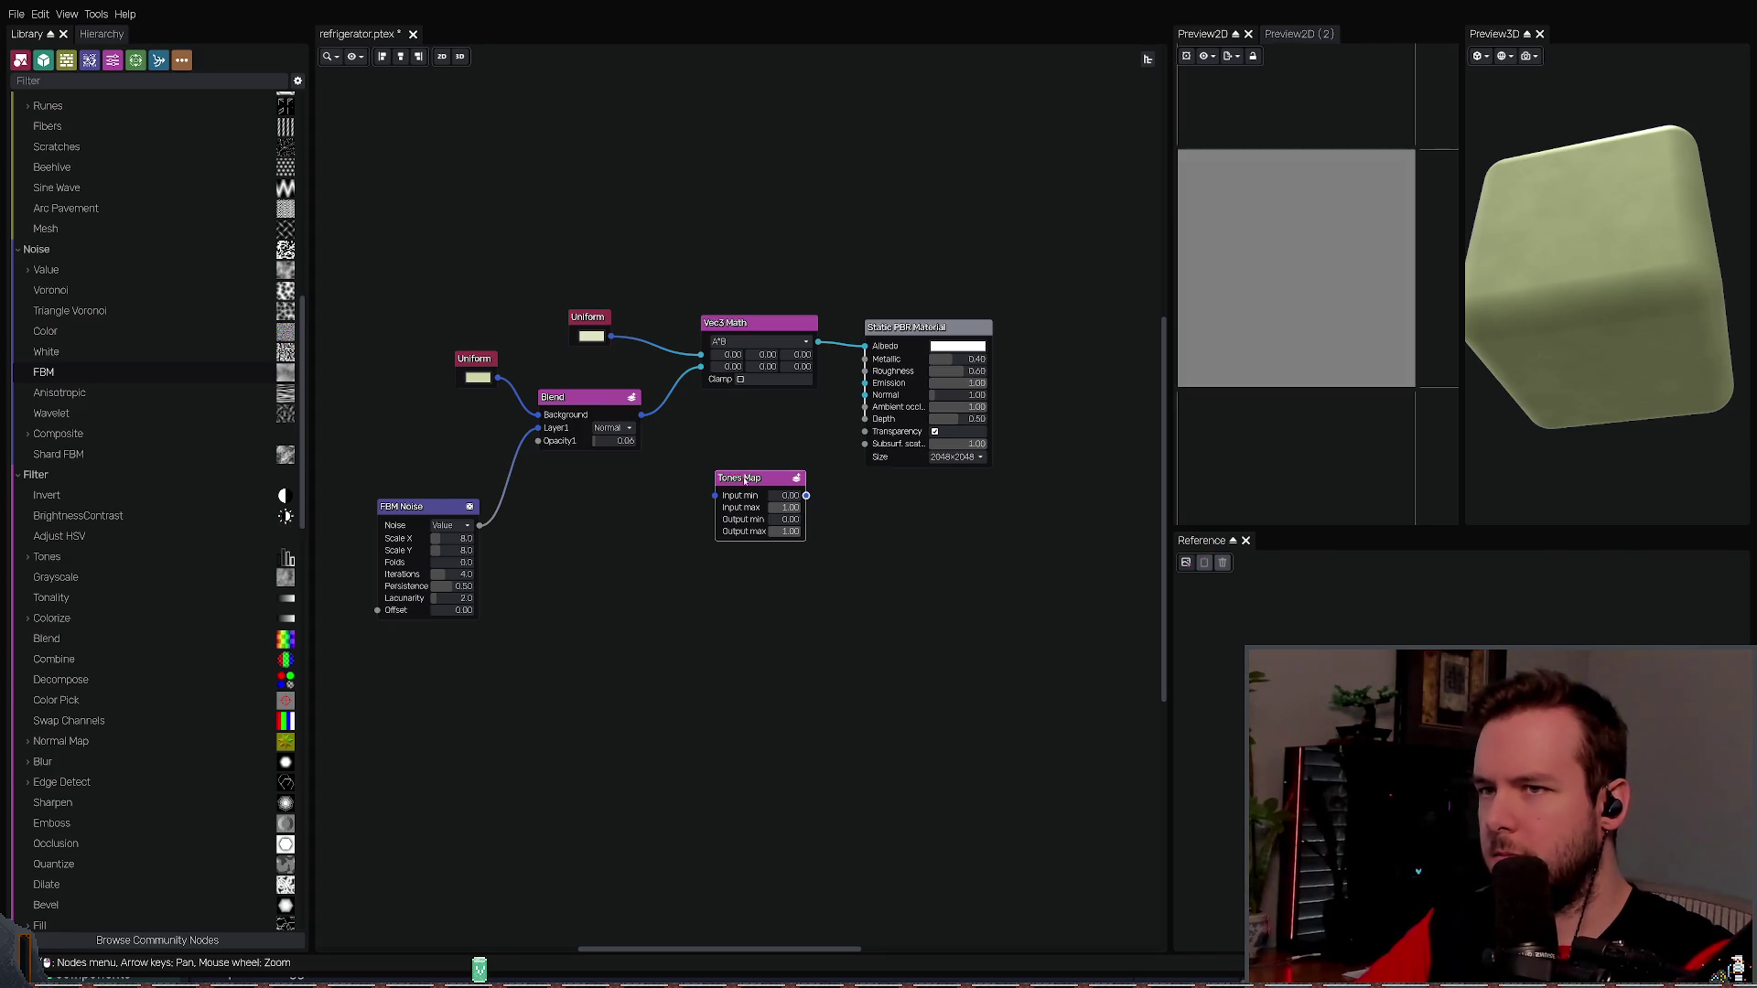
drag(745, 479, 726, 457)
mouse_move(641, 414)
mouse_down()
mouse_move(696, 473)
mouse_move(857, 396)
mouse_up()
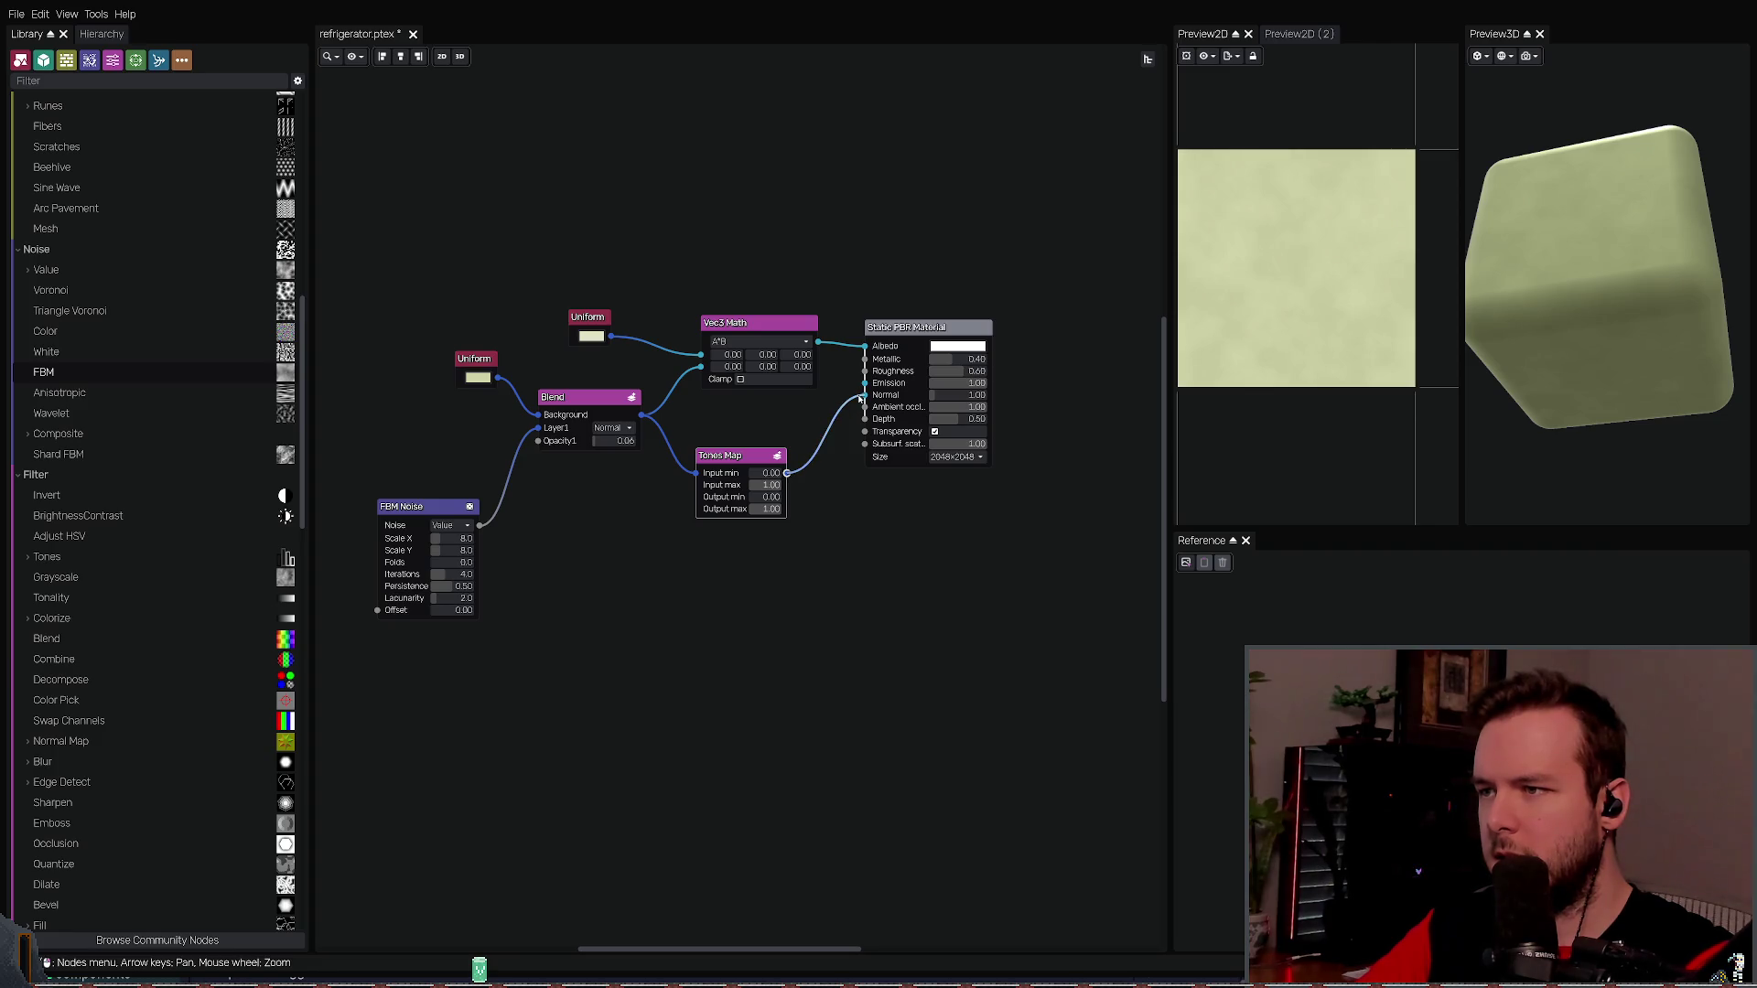
click(735, 466)
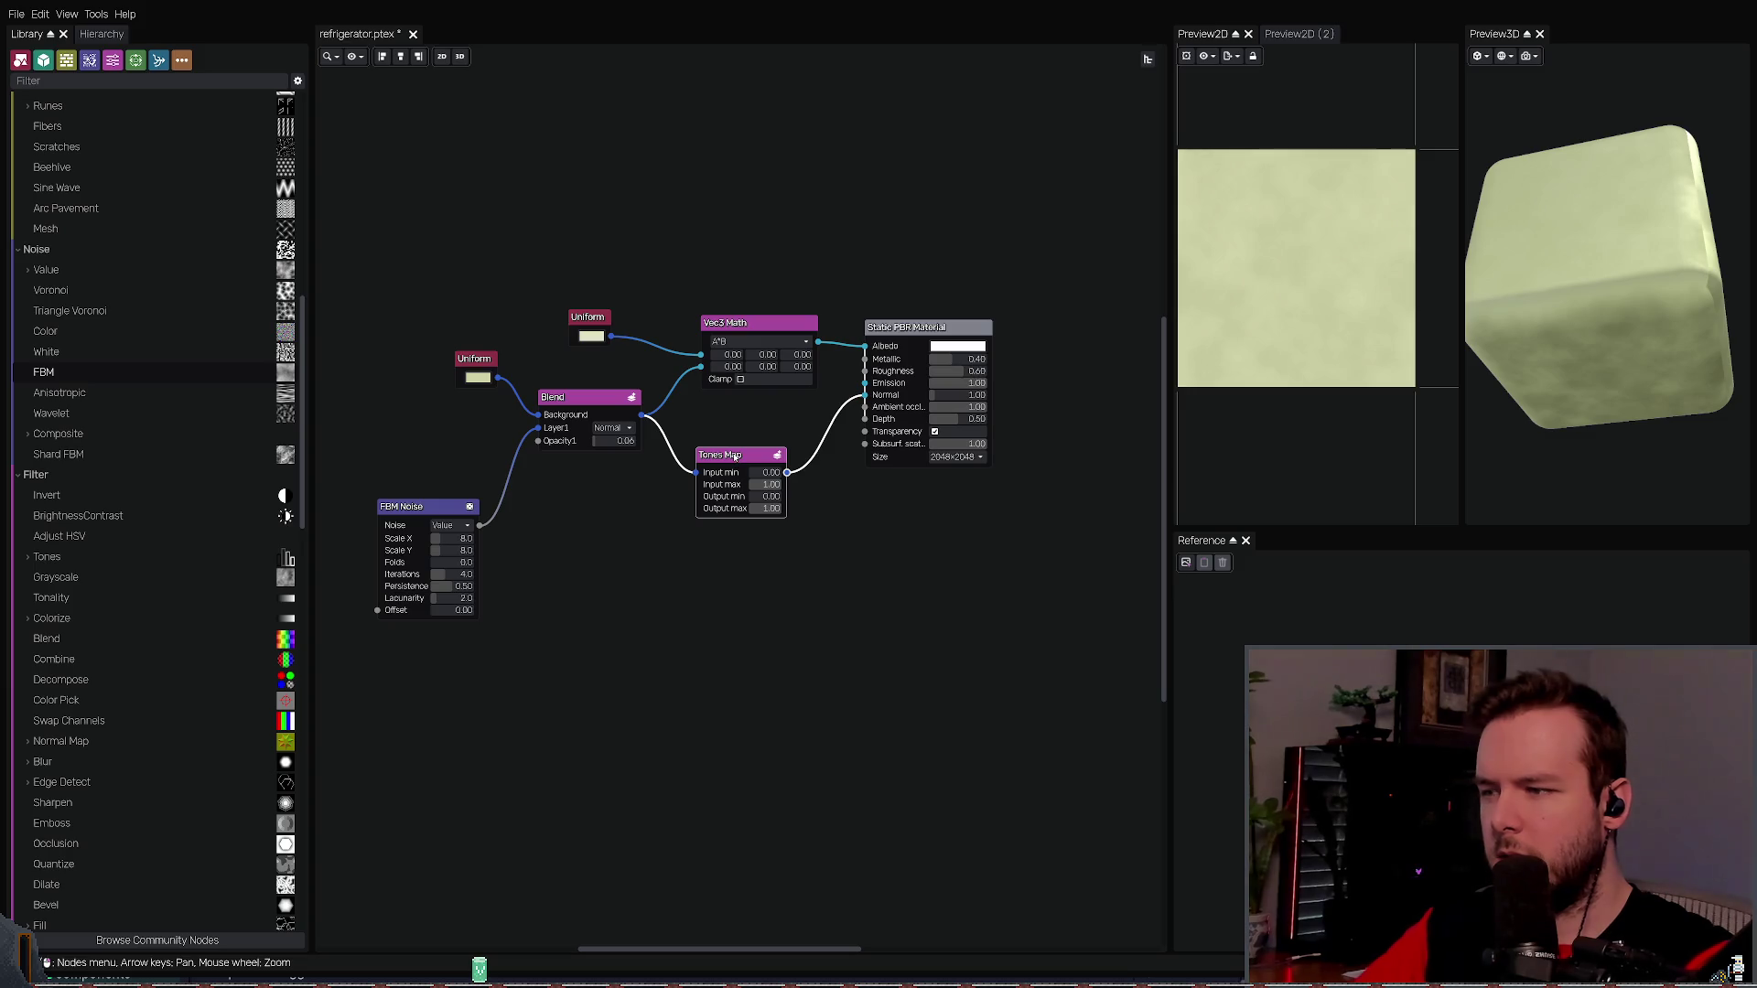
key(Delete)
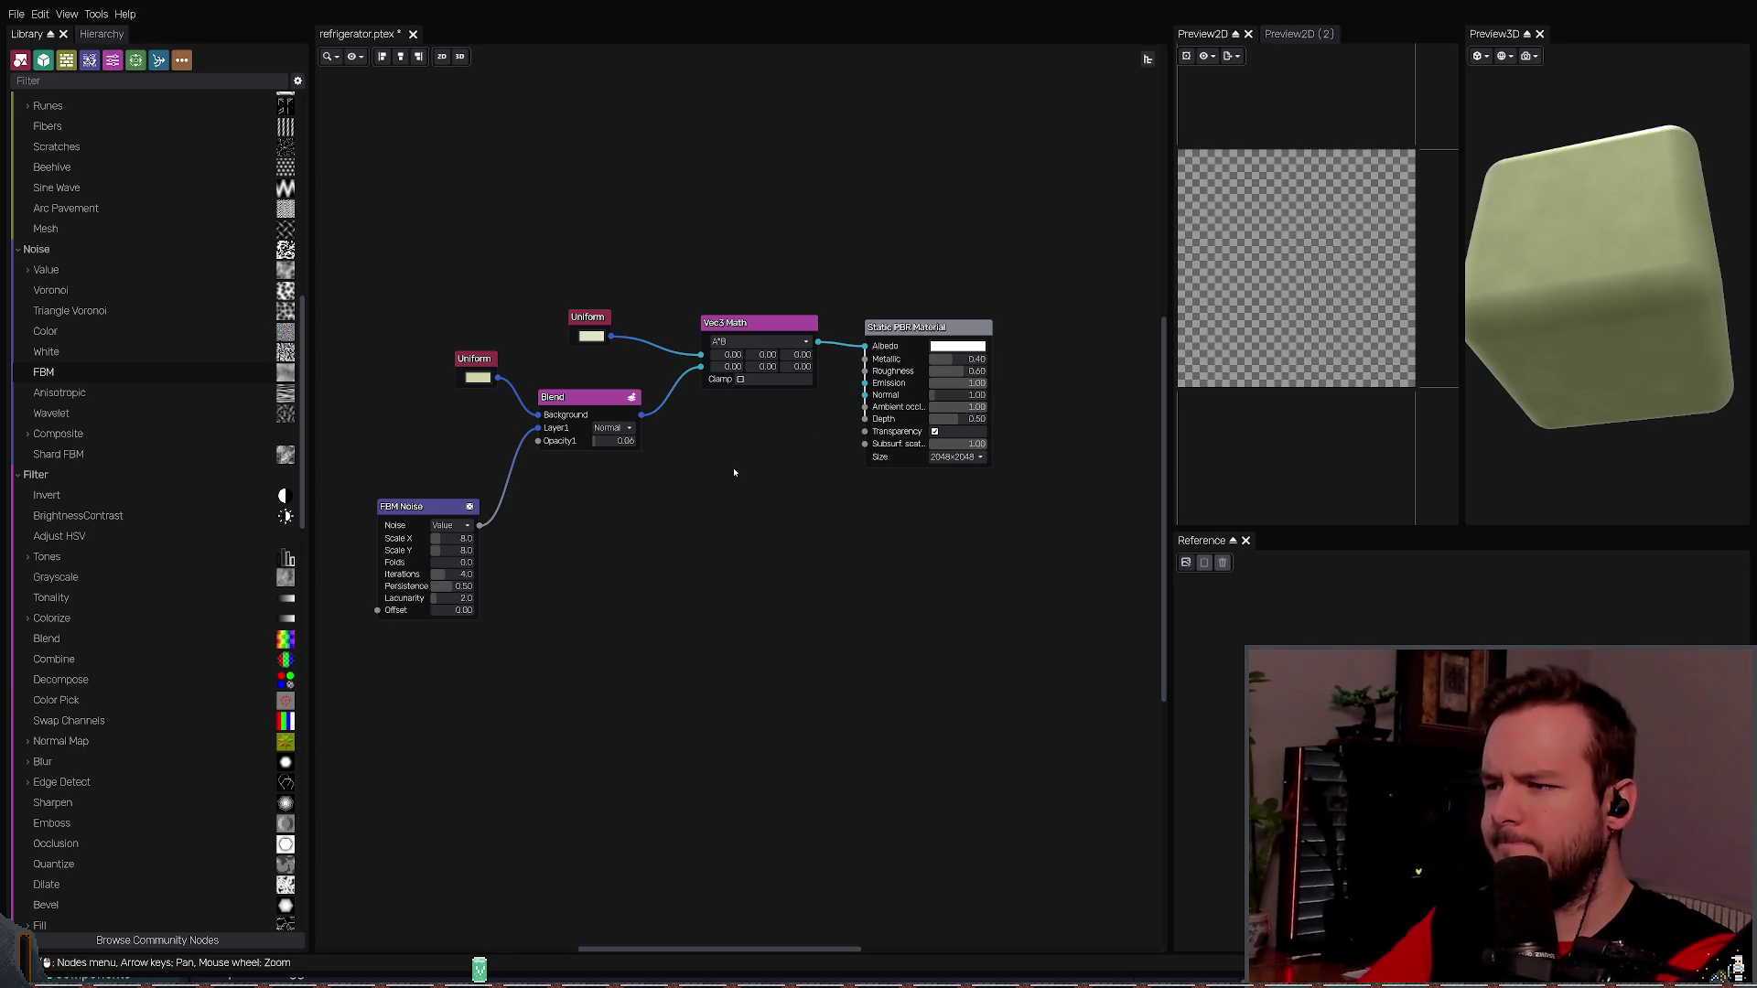
- Insert a Colorize node between the Blend output and the material's normal input
key(ctrl+v)
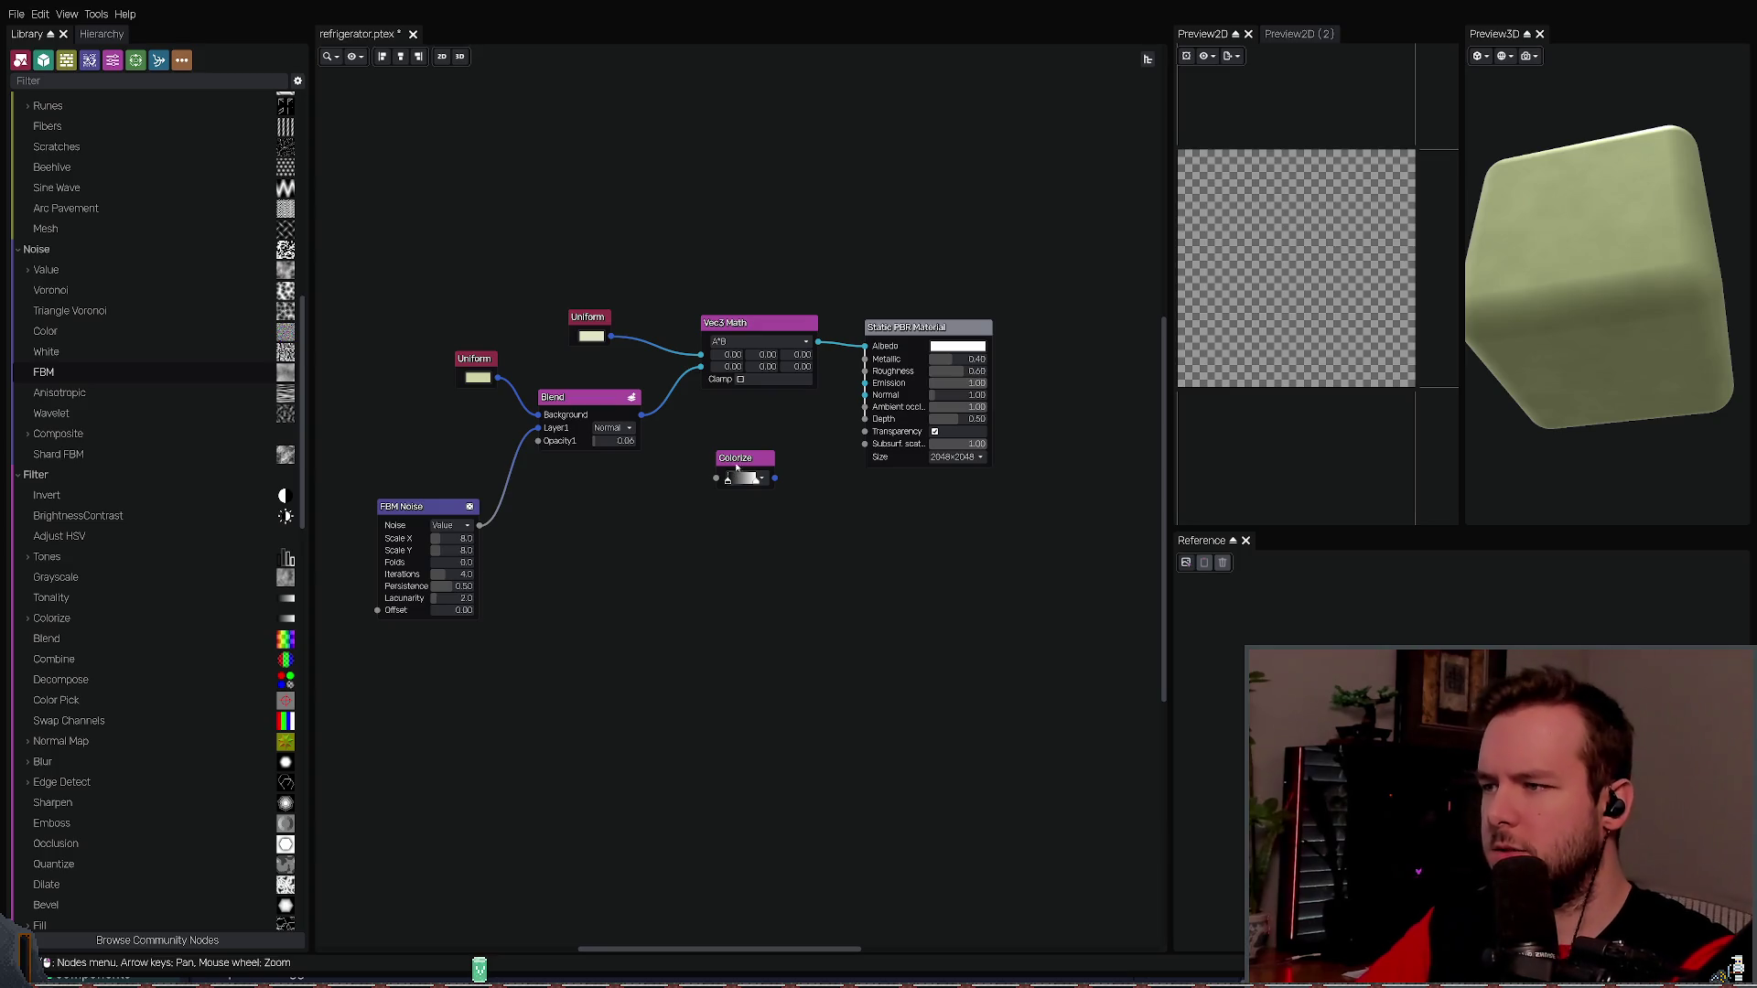
mouse_move(641, 414)
mouse_down()
mouse_move(716, 478)
mouse_move(823, 453)
mouse_move(863, 403)
mouse_up()
drag(746, 458, 732, 420)
mouse_move(1491, 403)
mouse_down()
mouse_move(1529, 366)
mouse_move(1513, 404)
mouse_move(1519, 385)
mouse_move(1469, 382)
mouse_up()
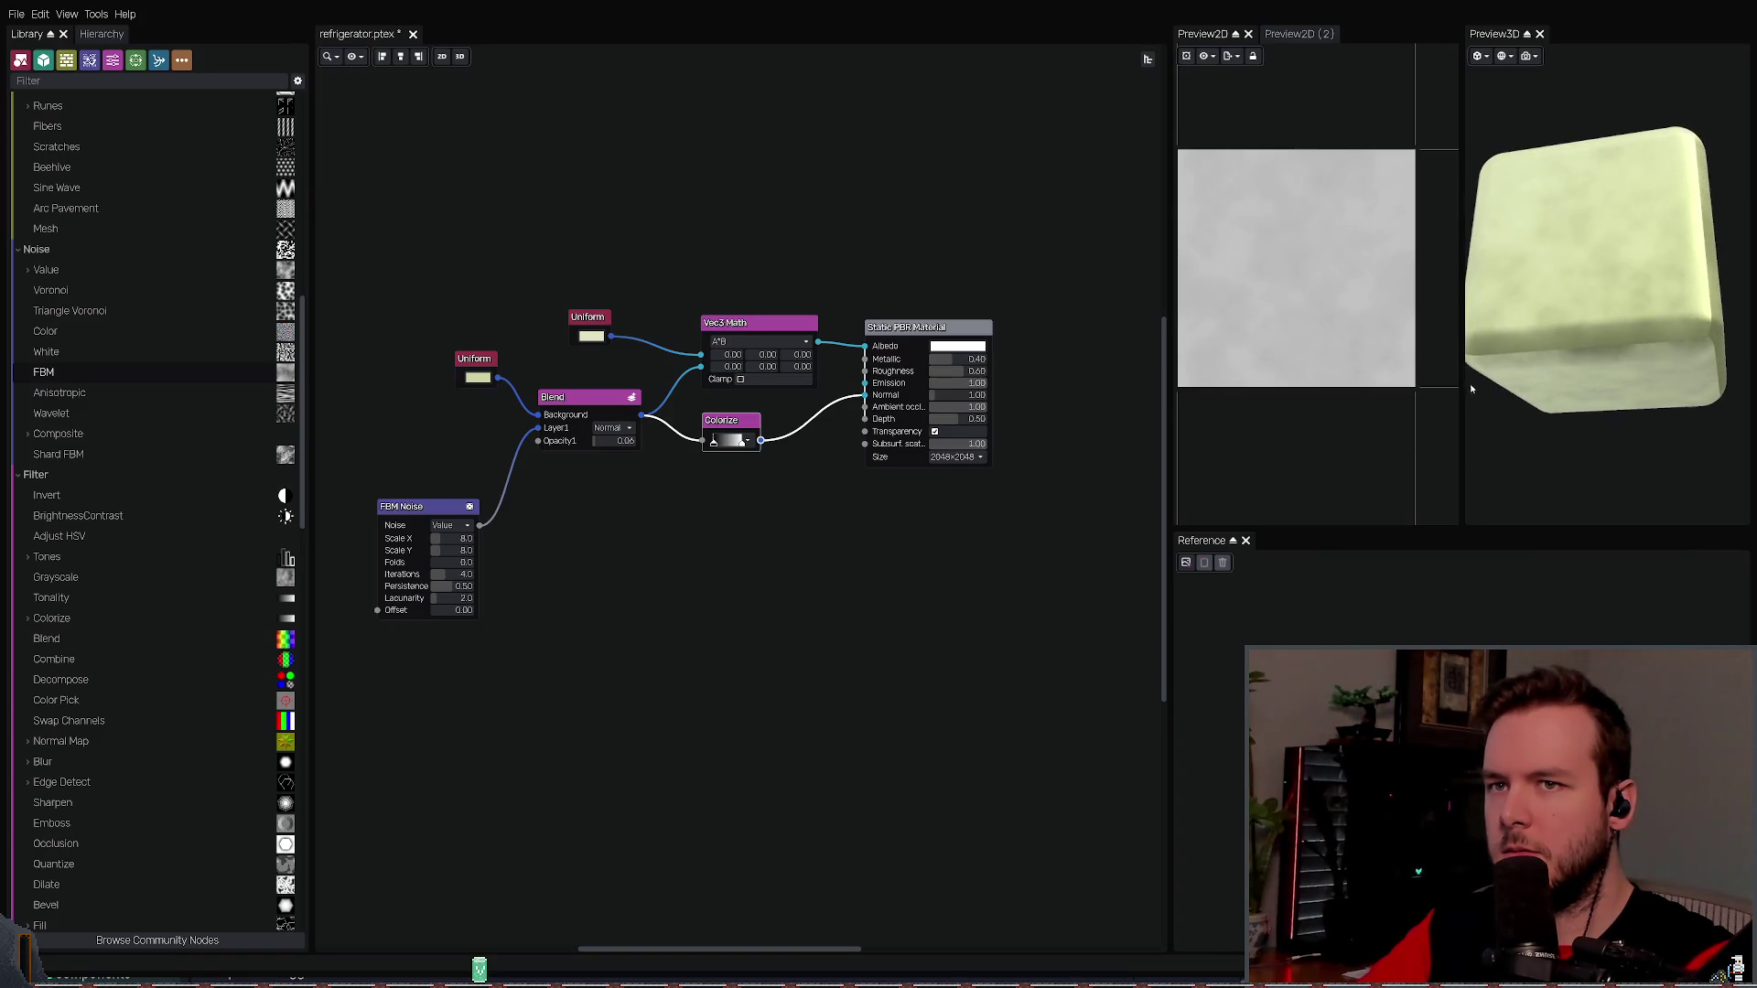
drag(735, 422, 749, 431)
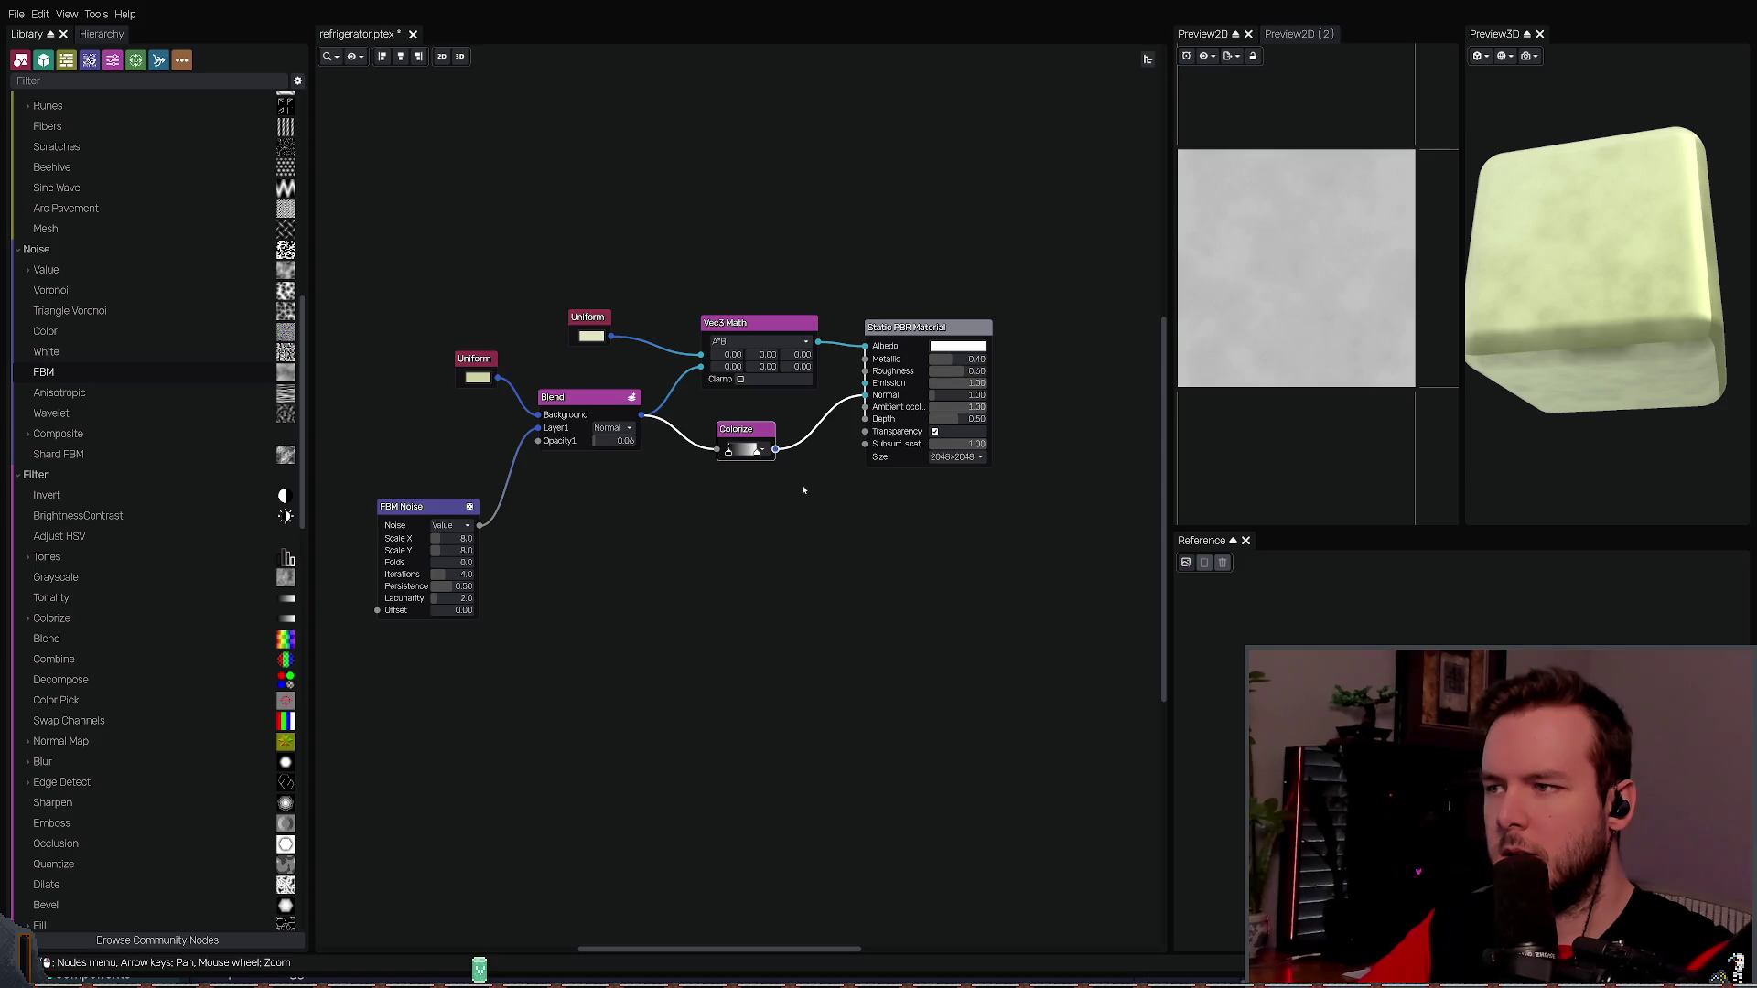
click(641, 417)
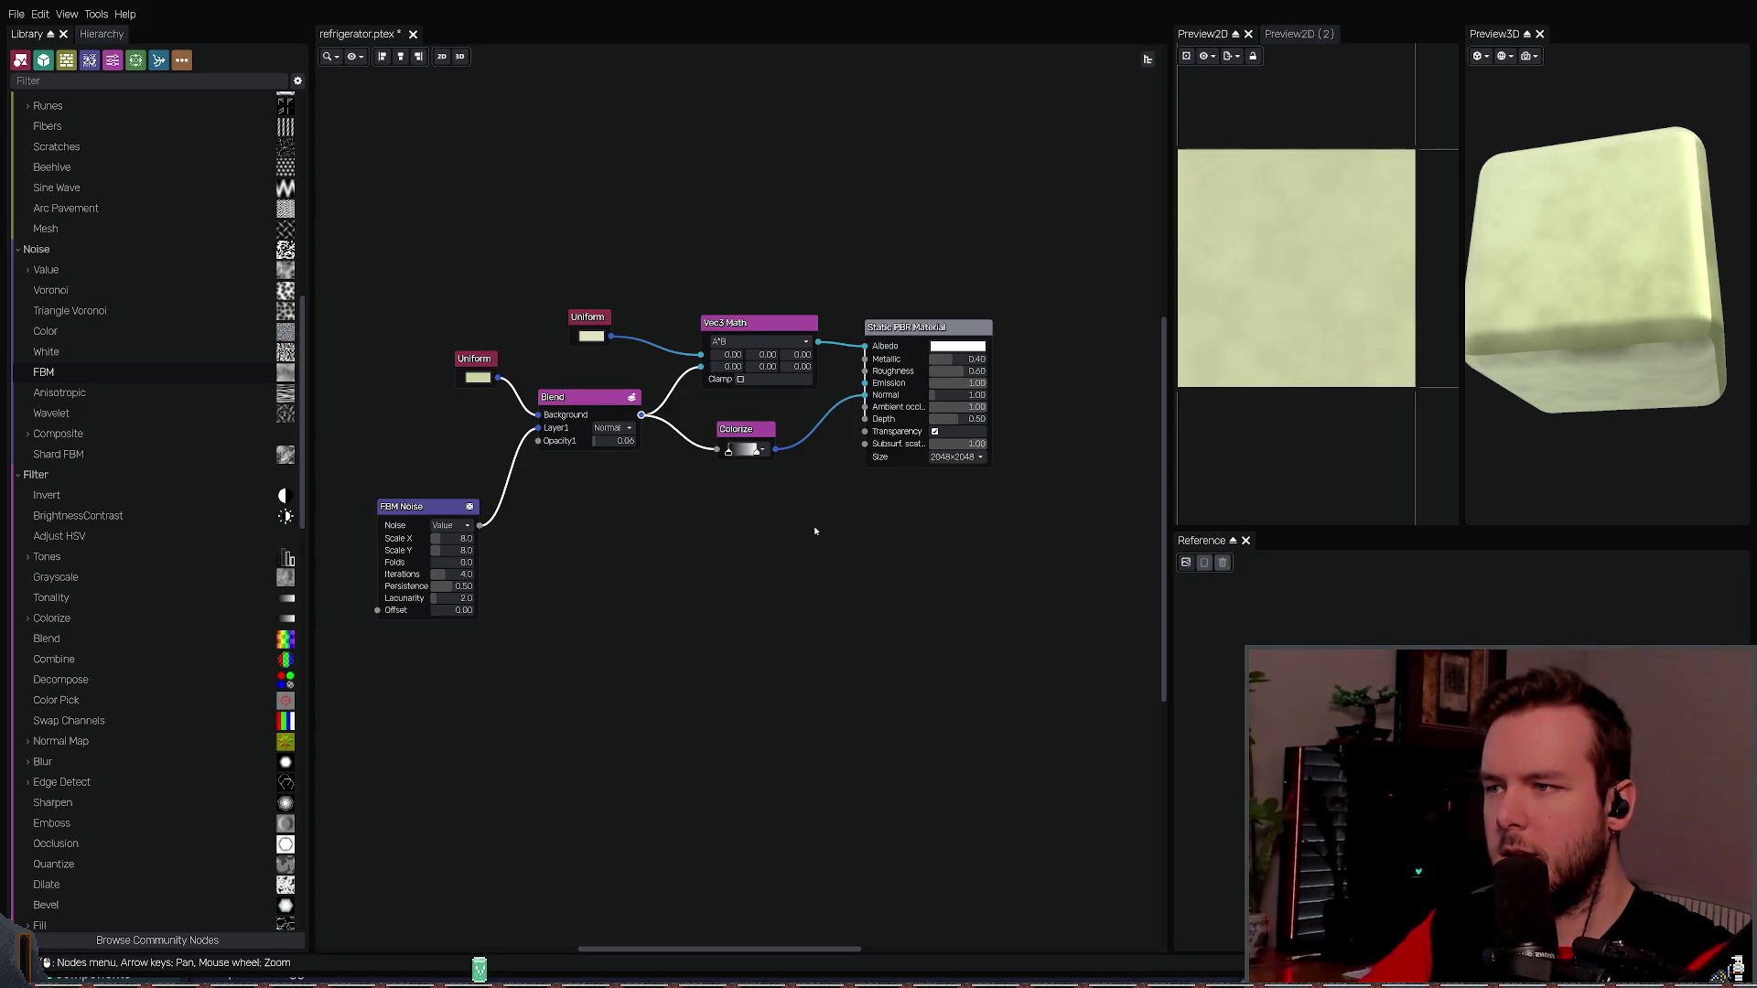
drag(1468, 384, 1555, 366)
- Save the project and export the material textures as refrigerator
key(ctrl+s)
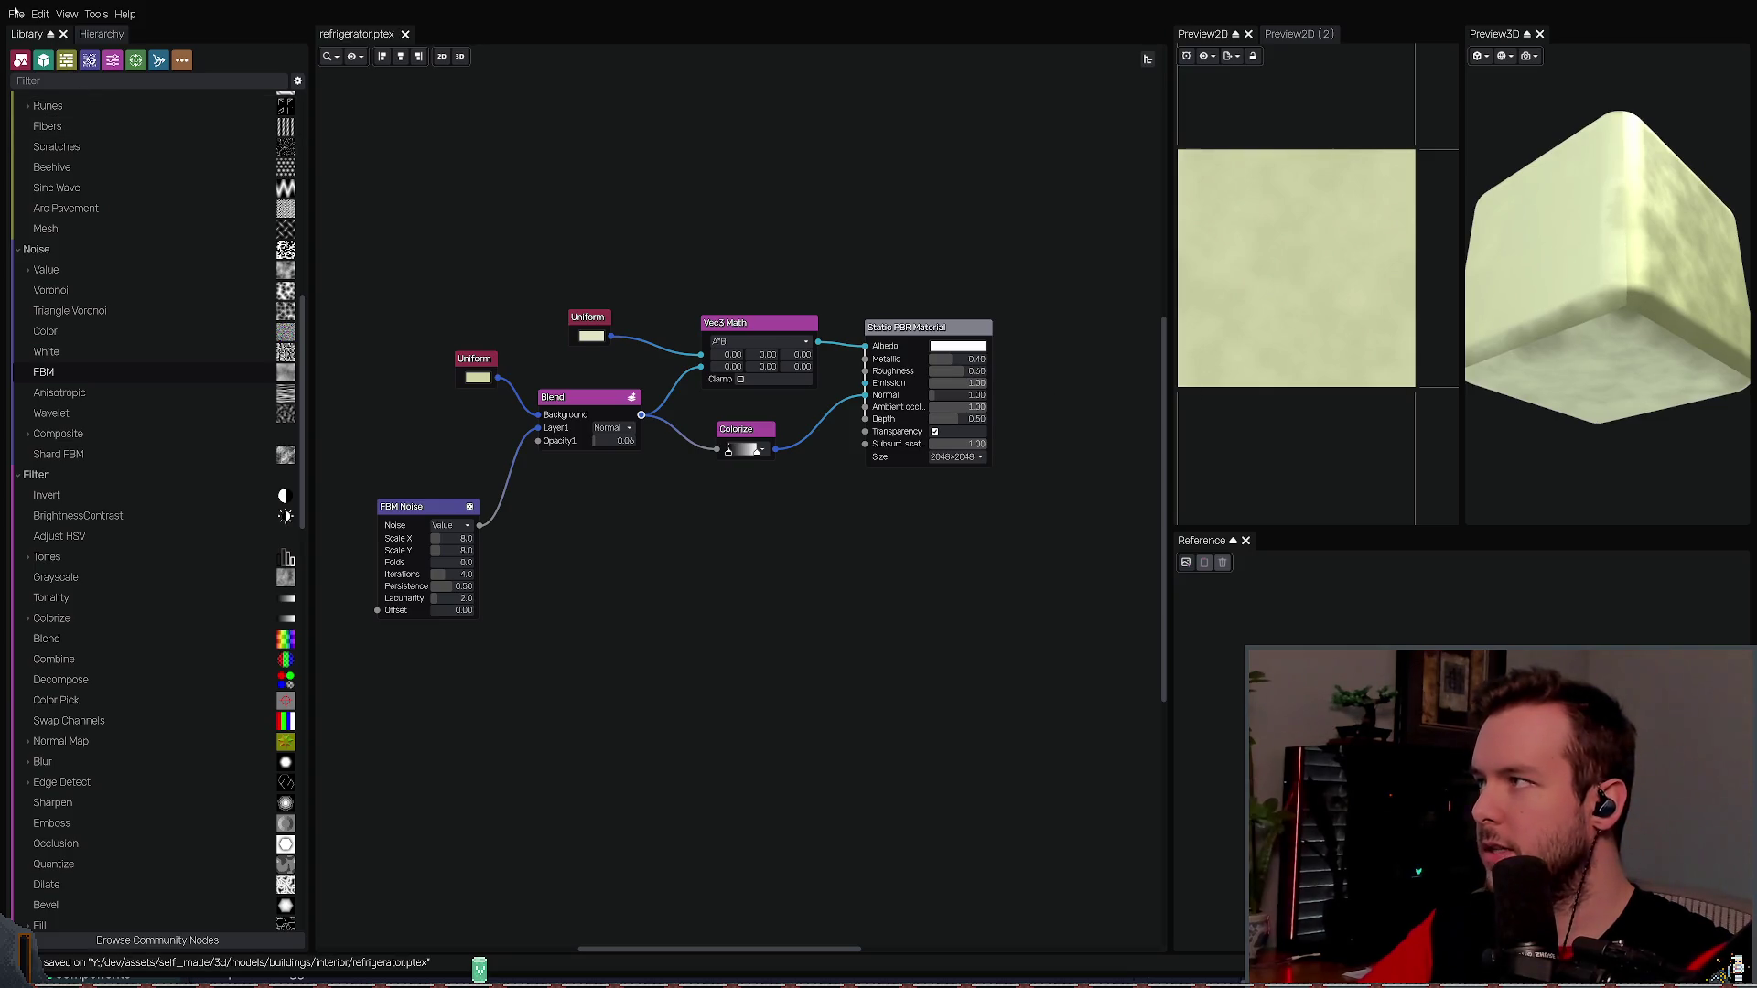
key(ctrl+e)
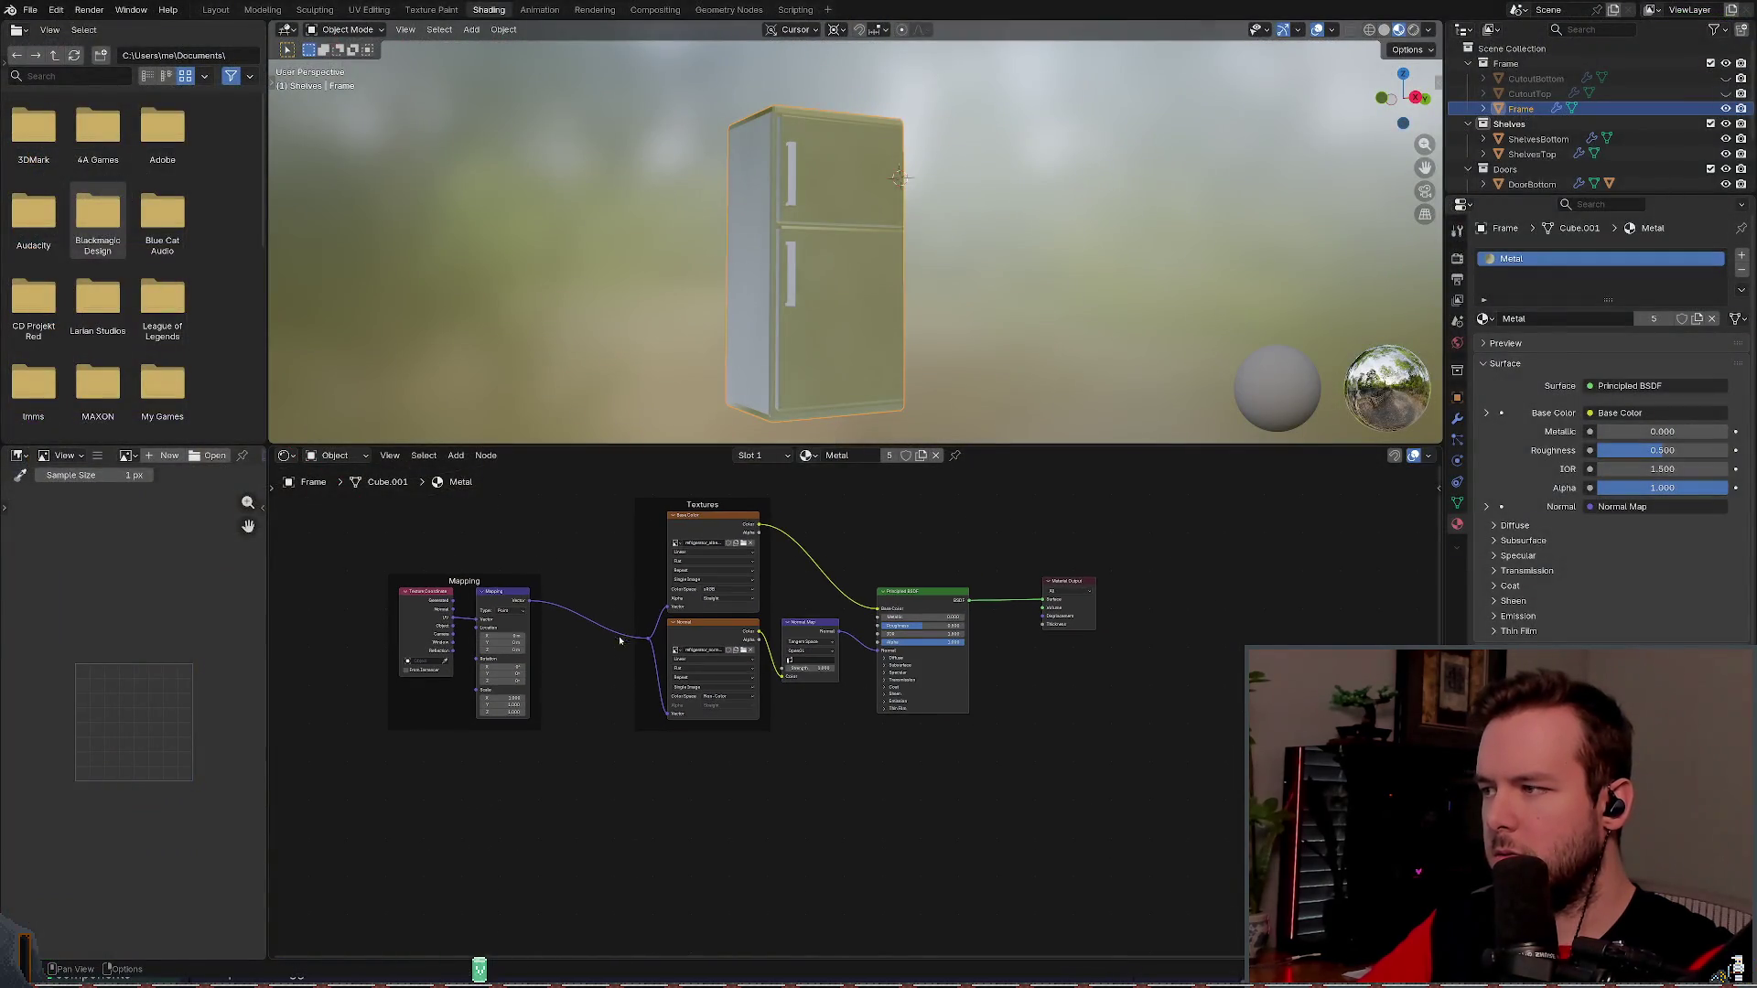
mouse_move(374, 804)
mouse_down()
mouse_move(843, 619)
mouse_move(1027, 480)
mouse_up()
- Delete the selected shader nodes as a test, then undo to bring them back
key(x)
key(shift+a)
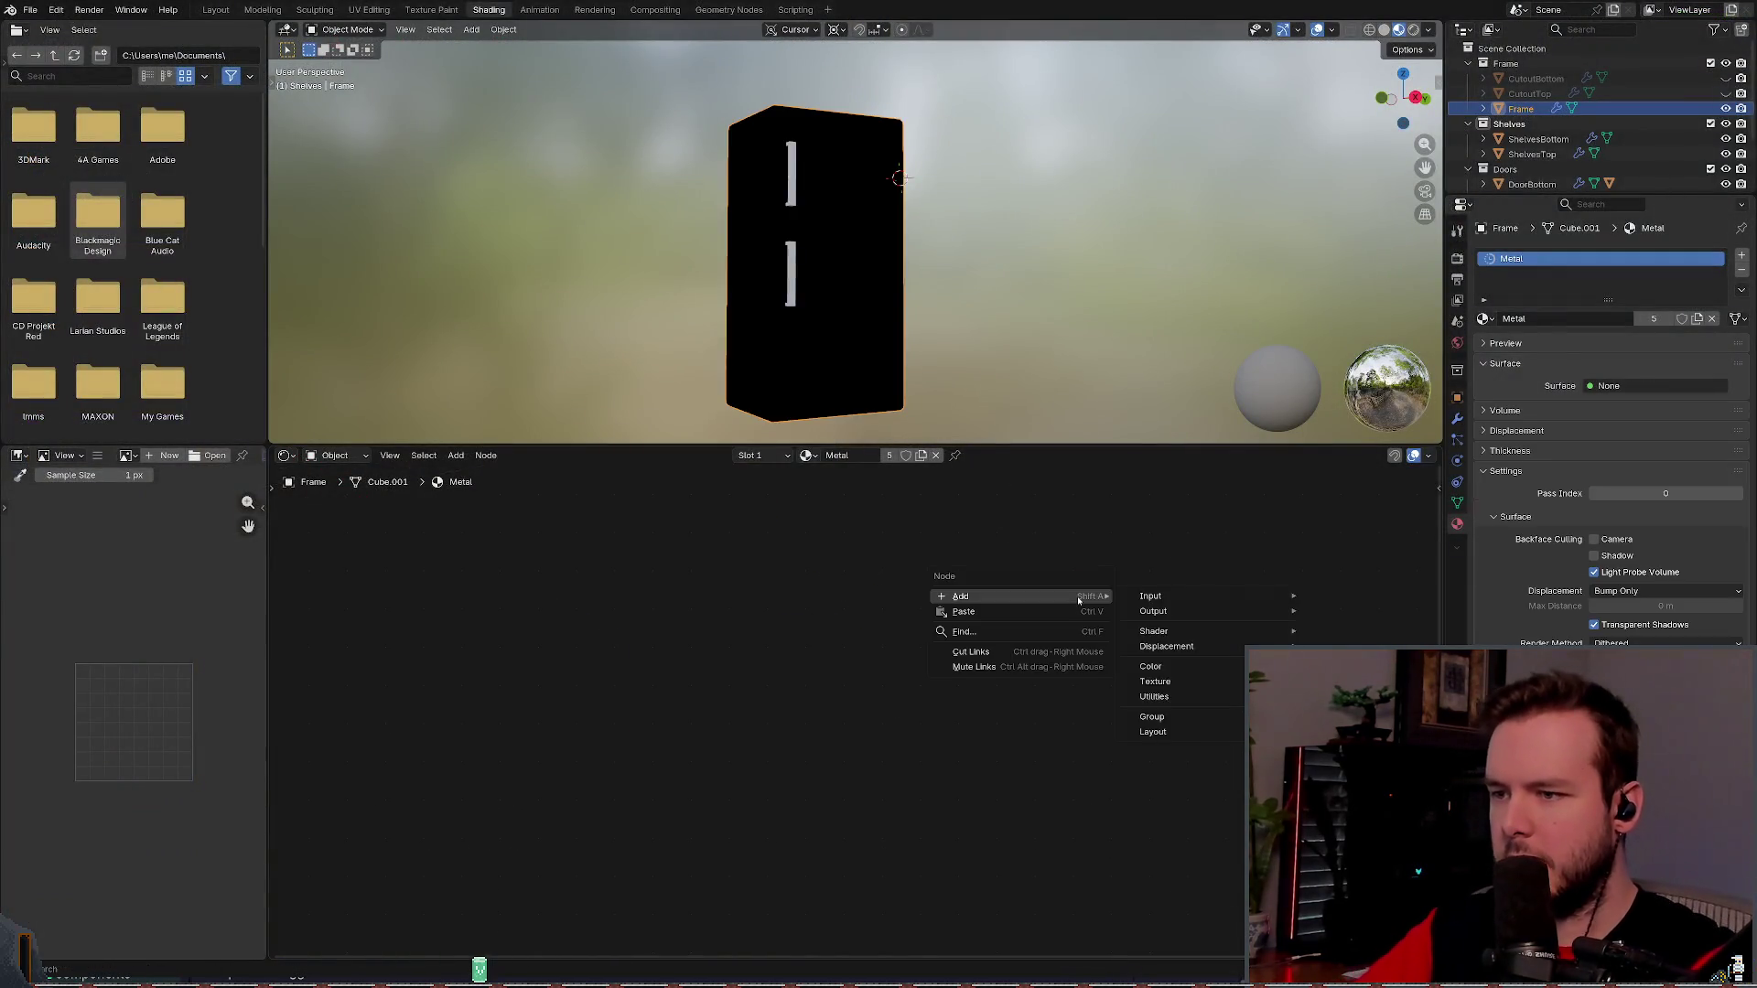
right_click(1072, 586)
right_click(1071, 586)
click(988, 575)
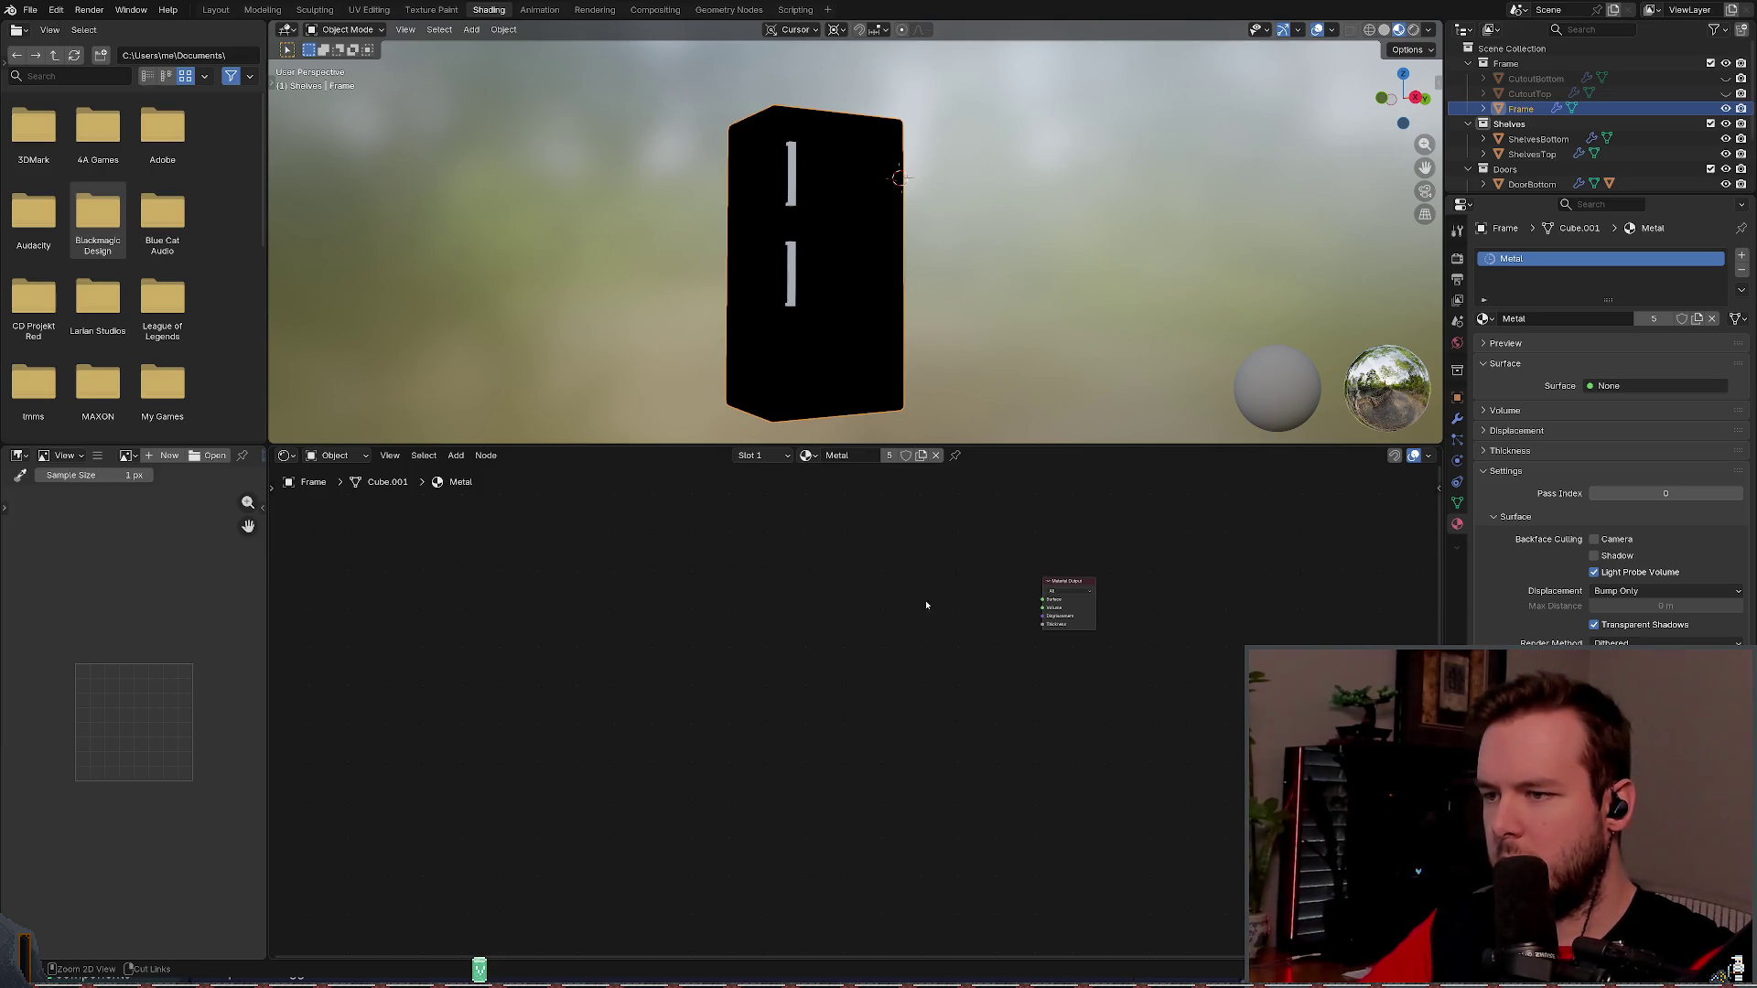
key(ctrl+z)
- Delete the texture and mapping nodes, move the Principled BSDF beside the output, and save
drag(337, 785, 837, 492)
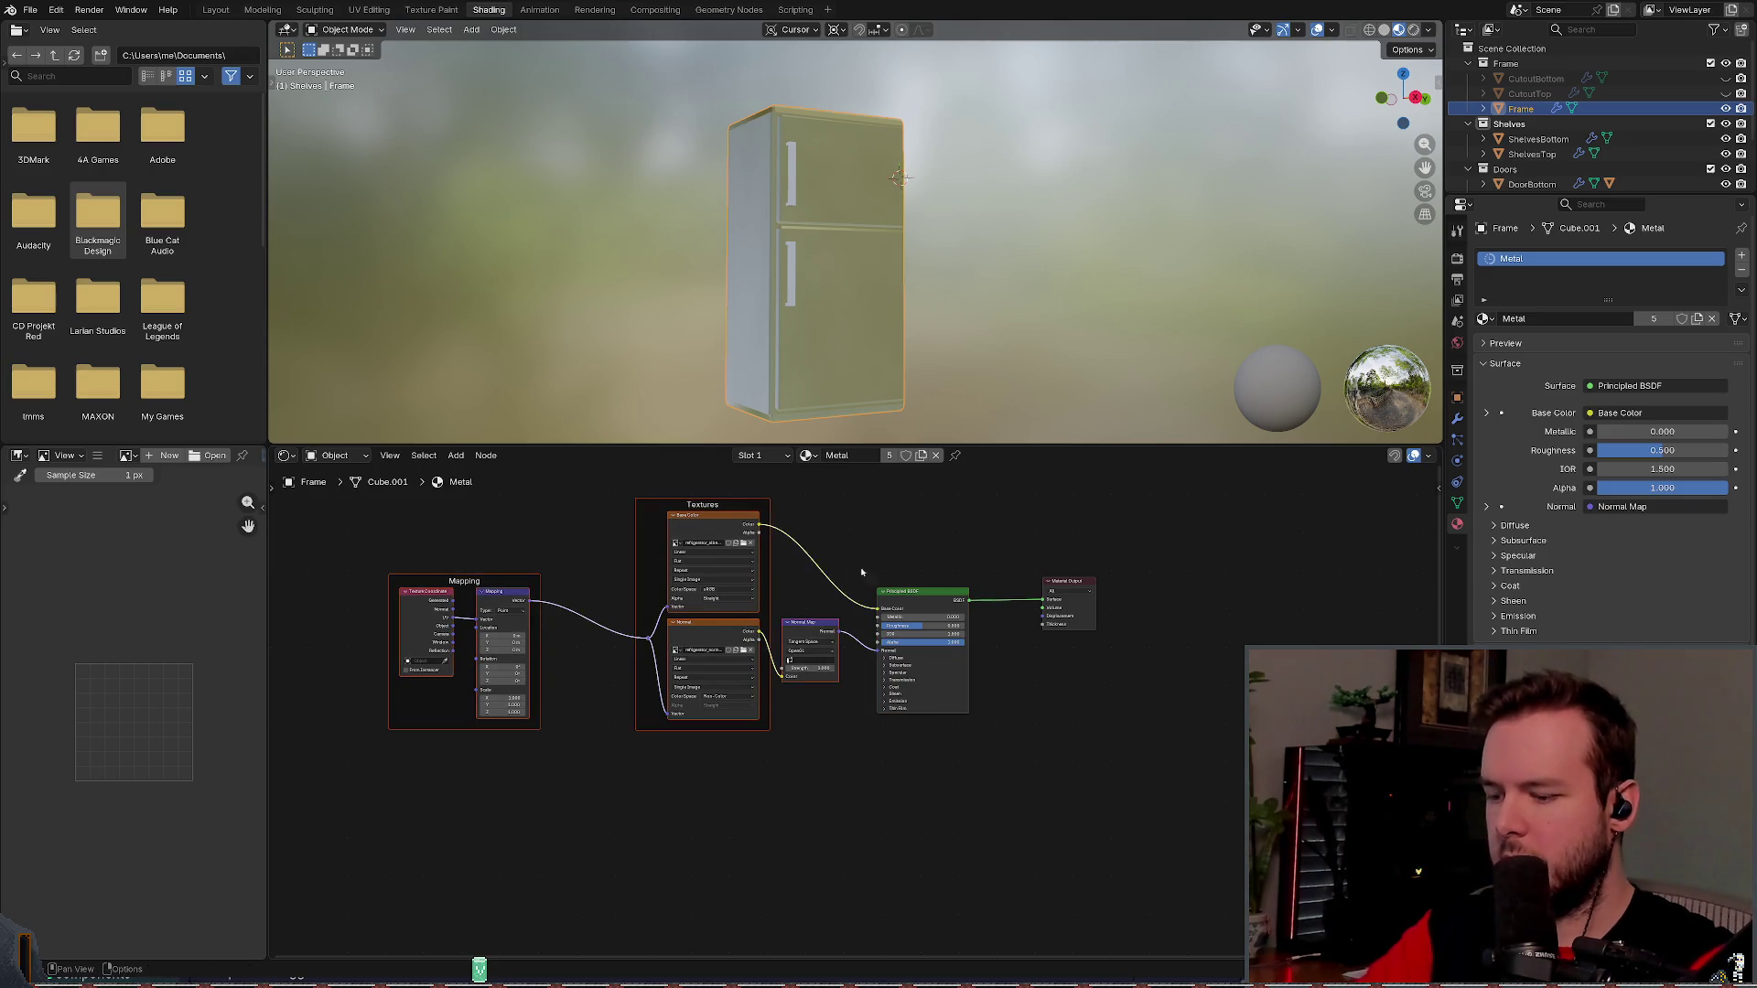
key(Delete)
mouse_move(917, 591)
mouse_down()
mouse_move(837, 568)
mouse_move(951, 573)
mouse_move(878, 563)
mouse_move(813, 586)
mouse_move(676, 566)
mouse_move(695, 546)
mouse_up()
scroll(952, 573, up, 3)
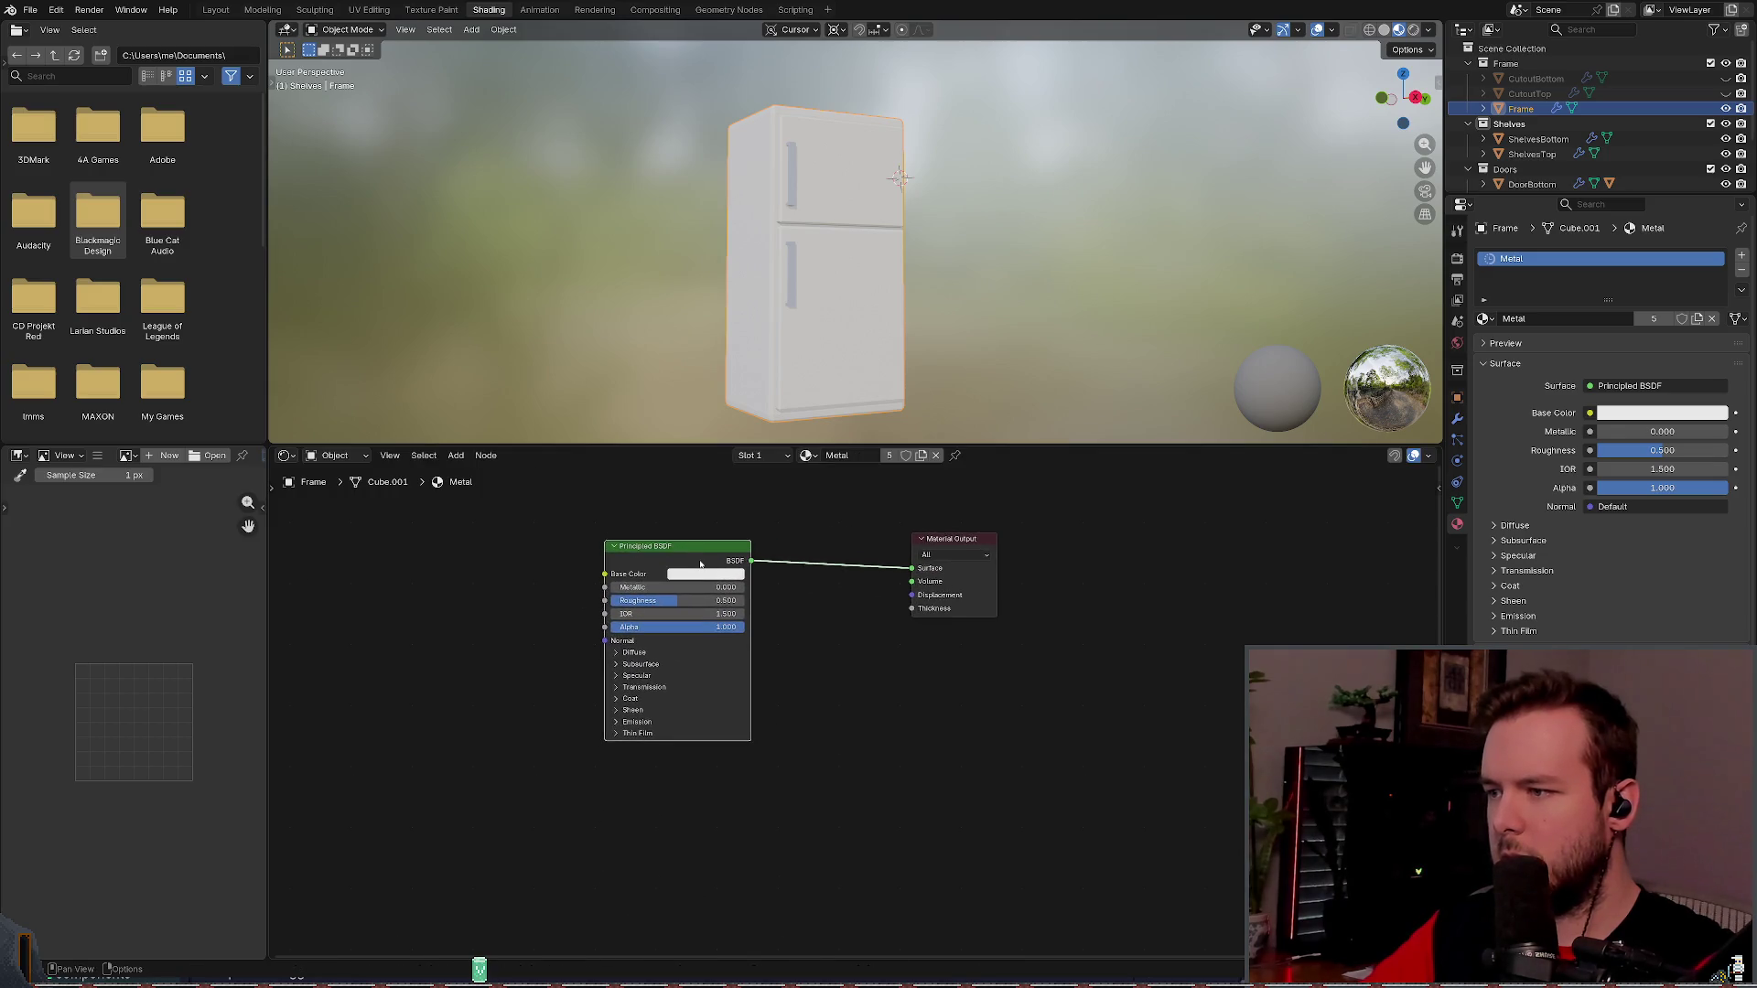
right_click(693, 564)
key(Escape)
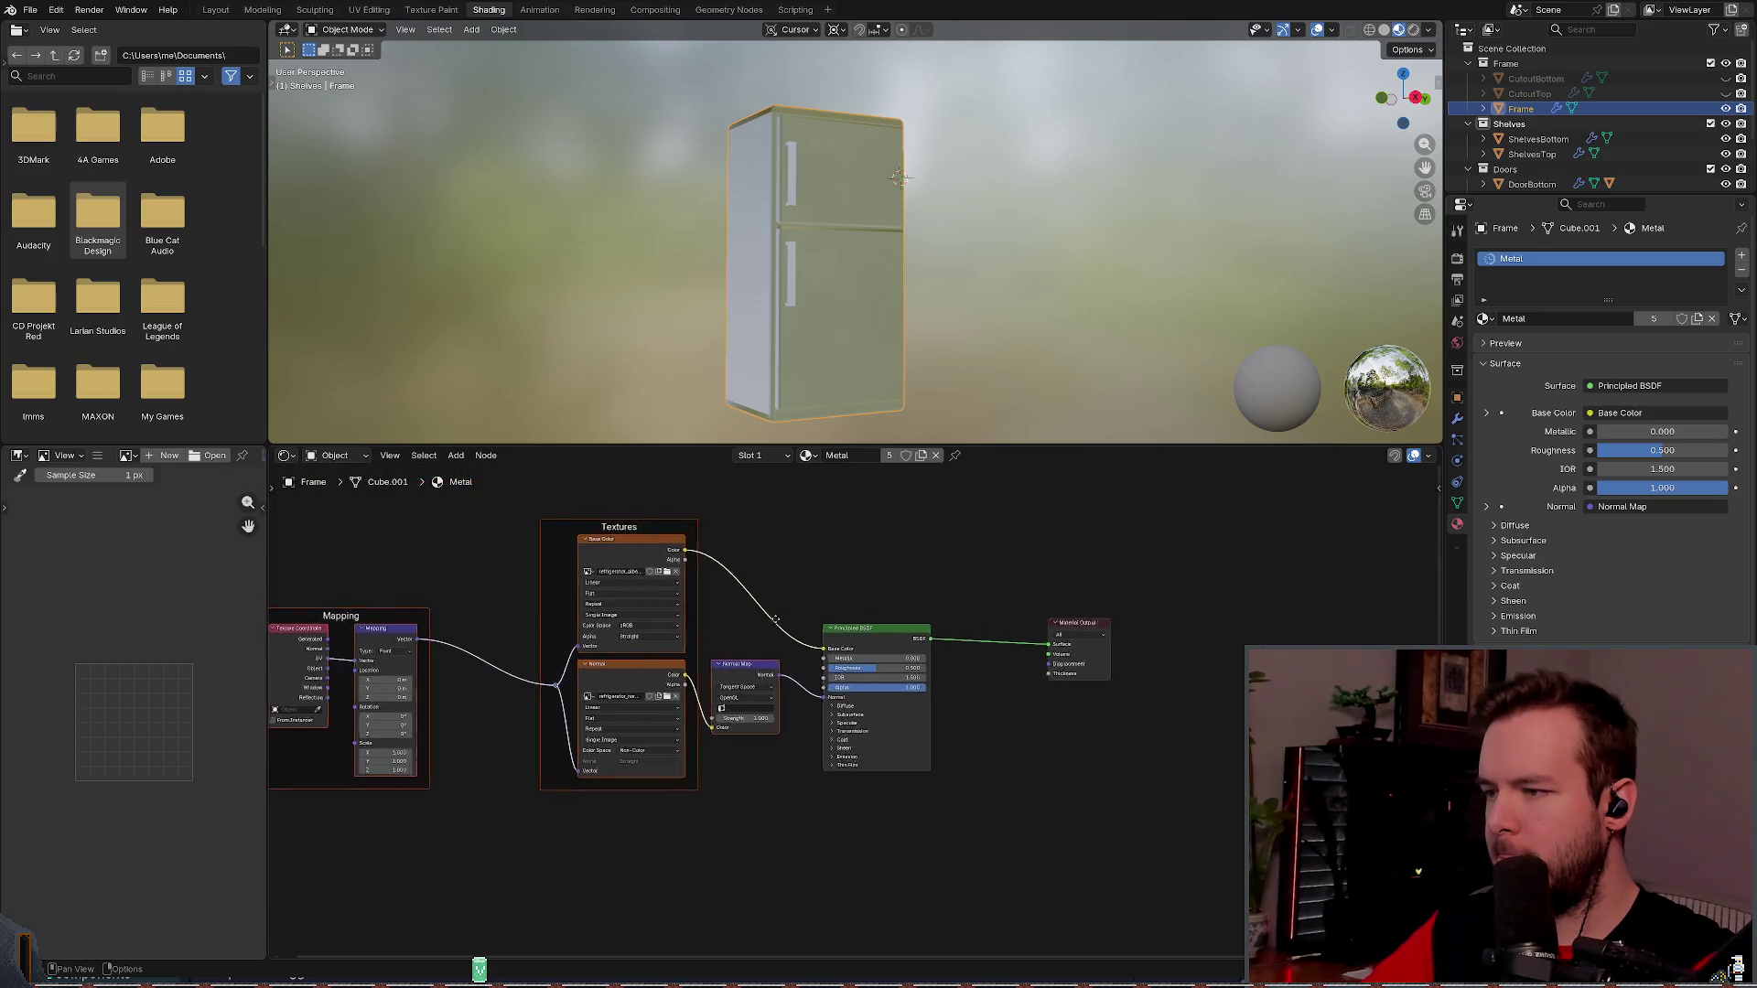
key(ctrl+s)
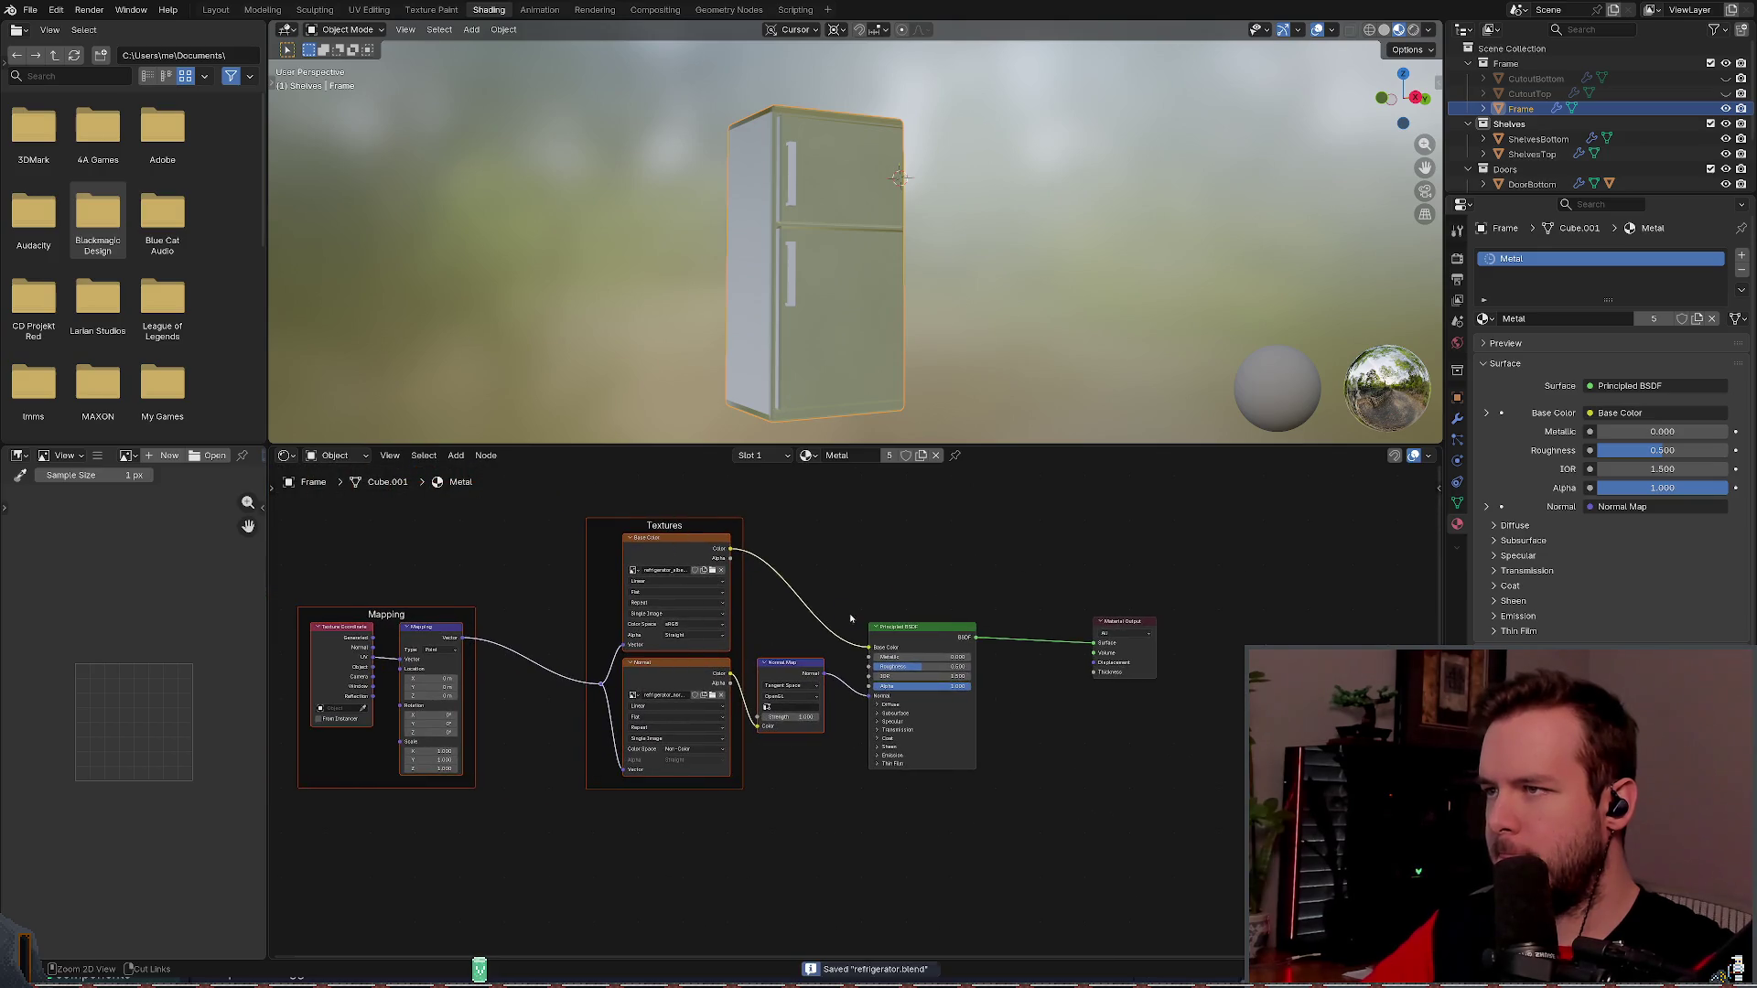
mouse_move(851, 403)
mouse_down()
mouse_move(871, 432)
mouse_move(860, 366)
mouse_move(952, 366)
mouse_up()
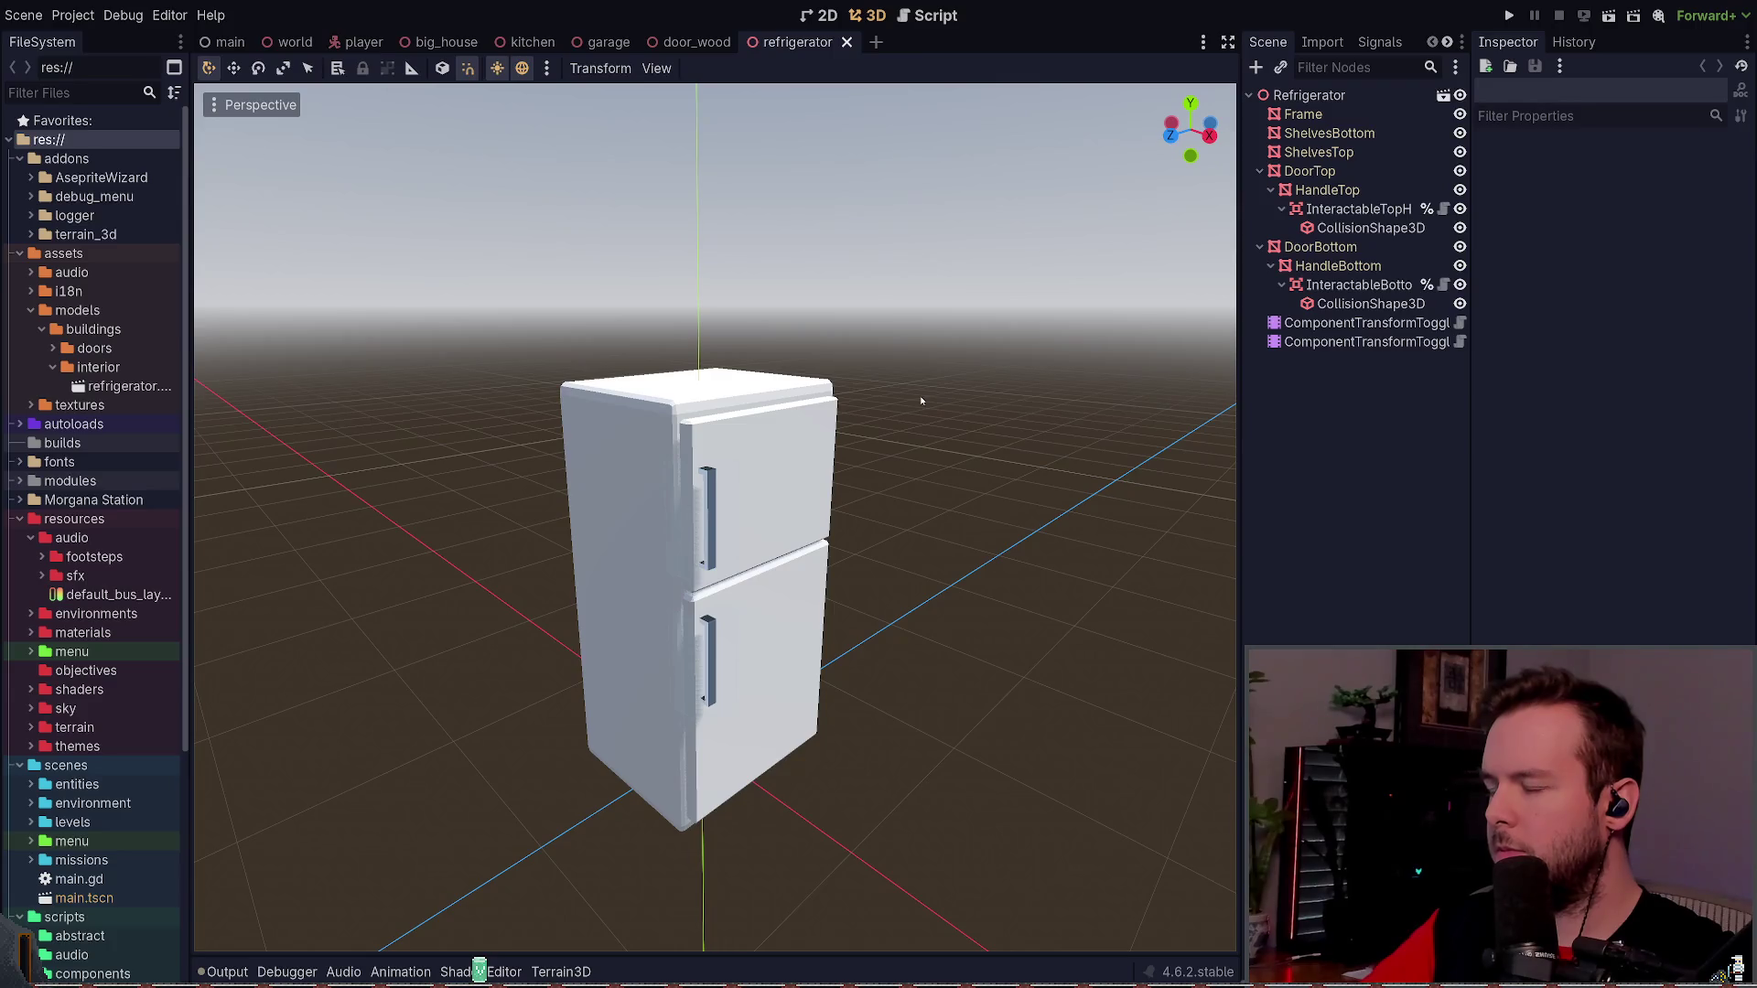
click(1303, 113)
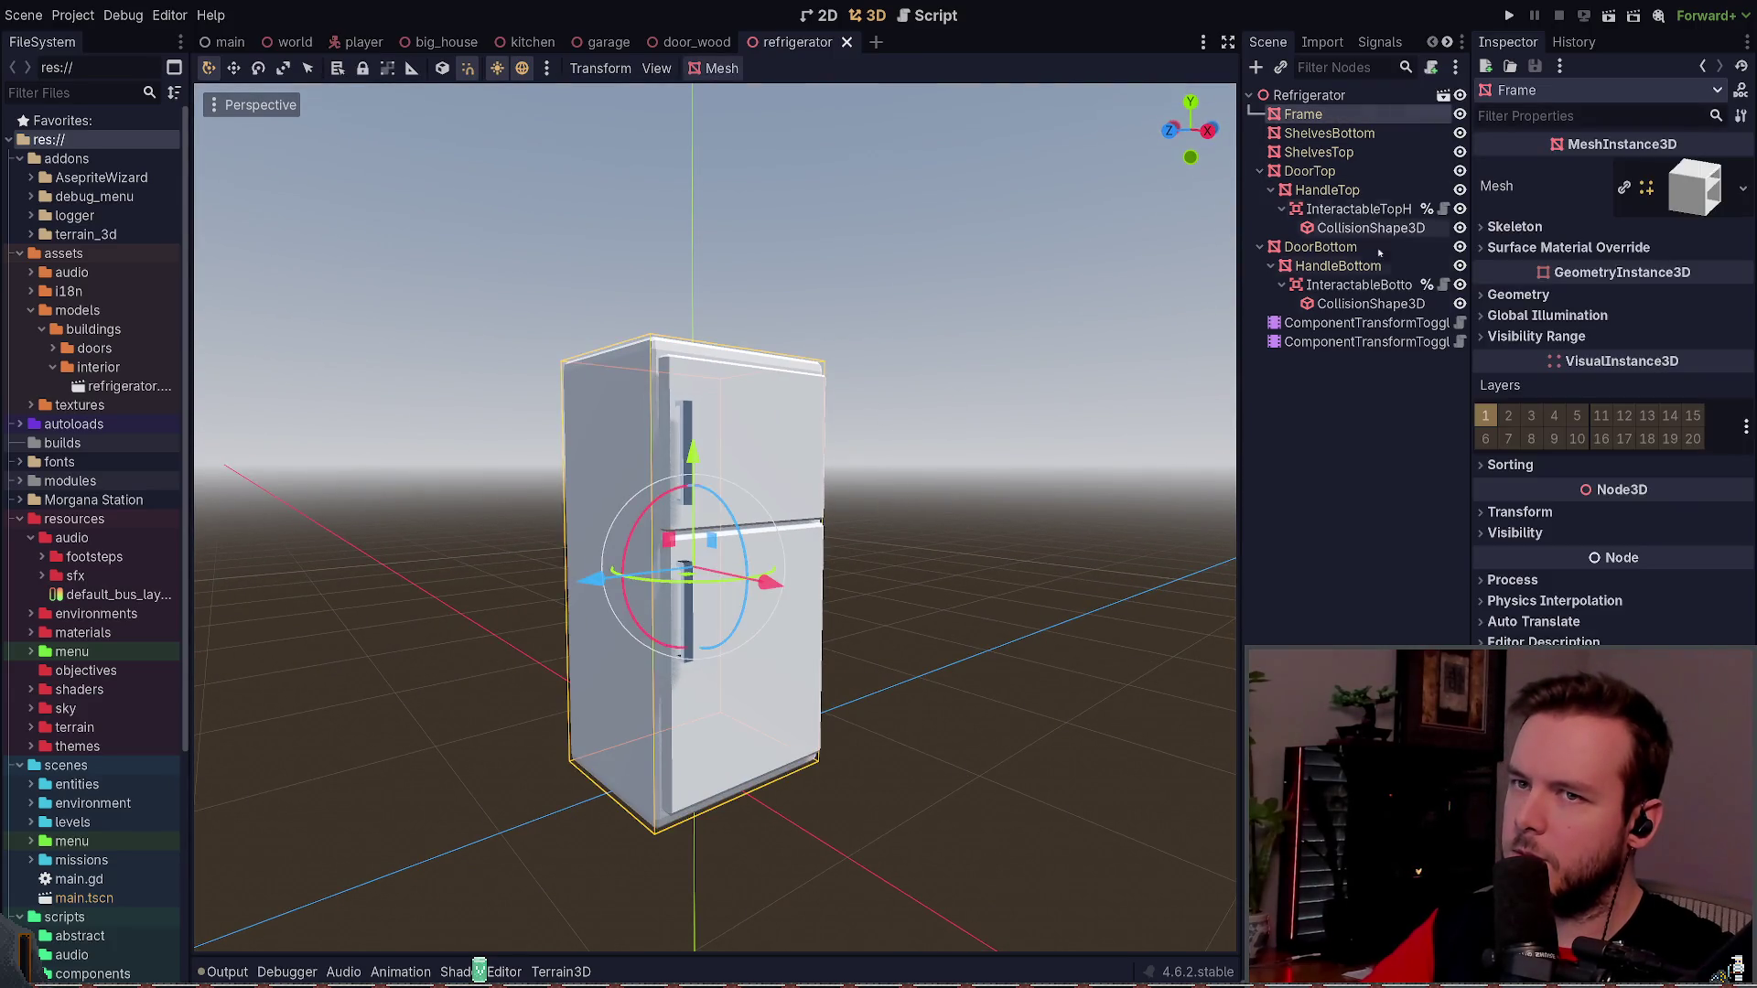
click(1515, 226)
click(1514, 226)
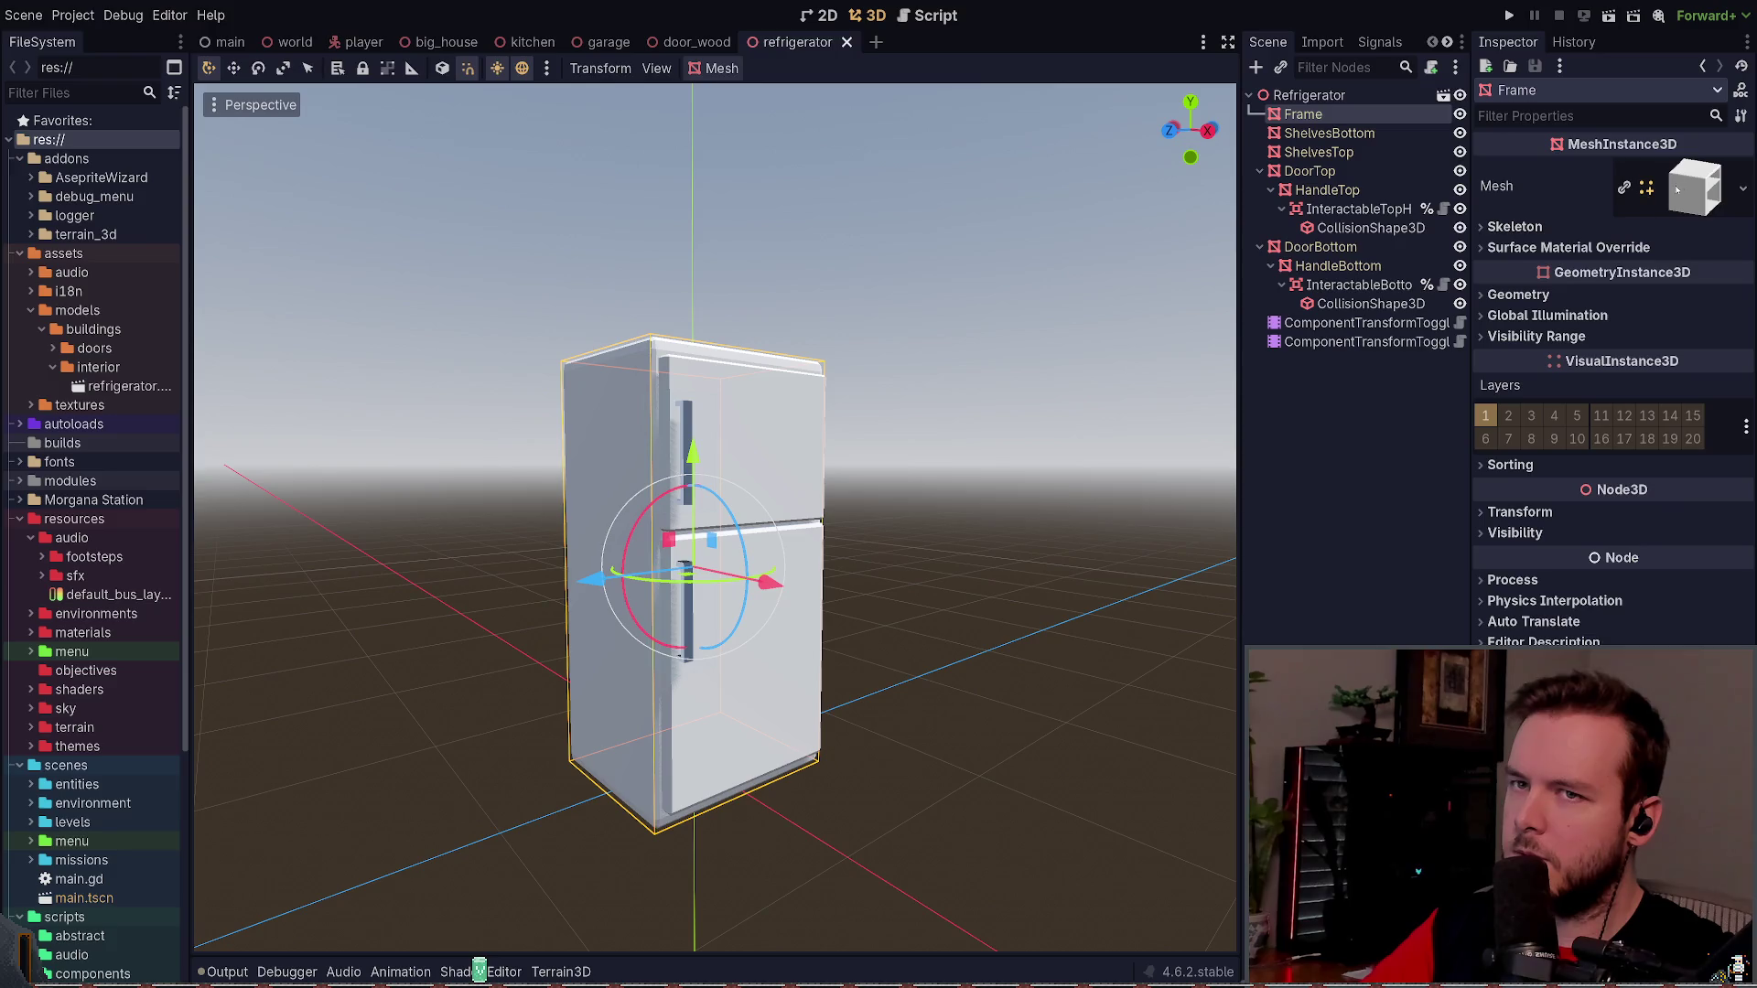
click(1677, 190)
scroll(1689, 567, down, 4)
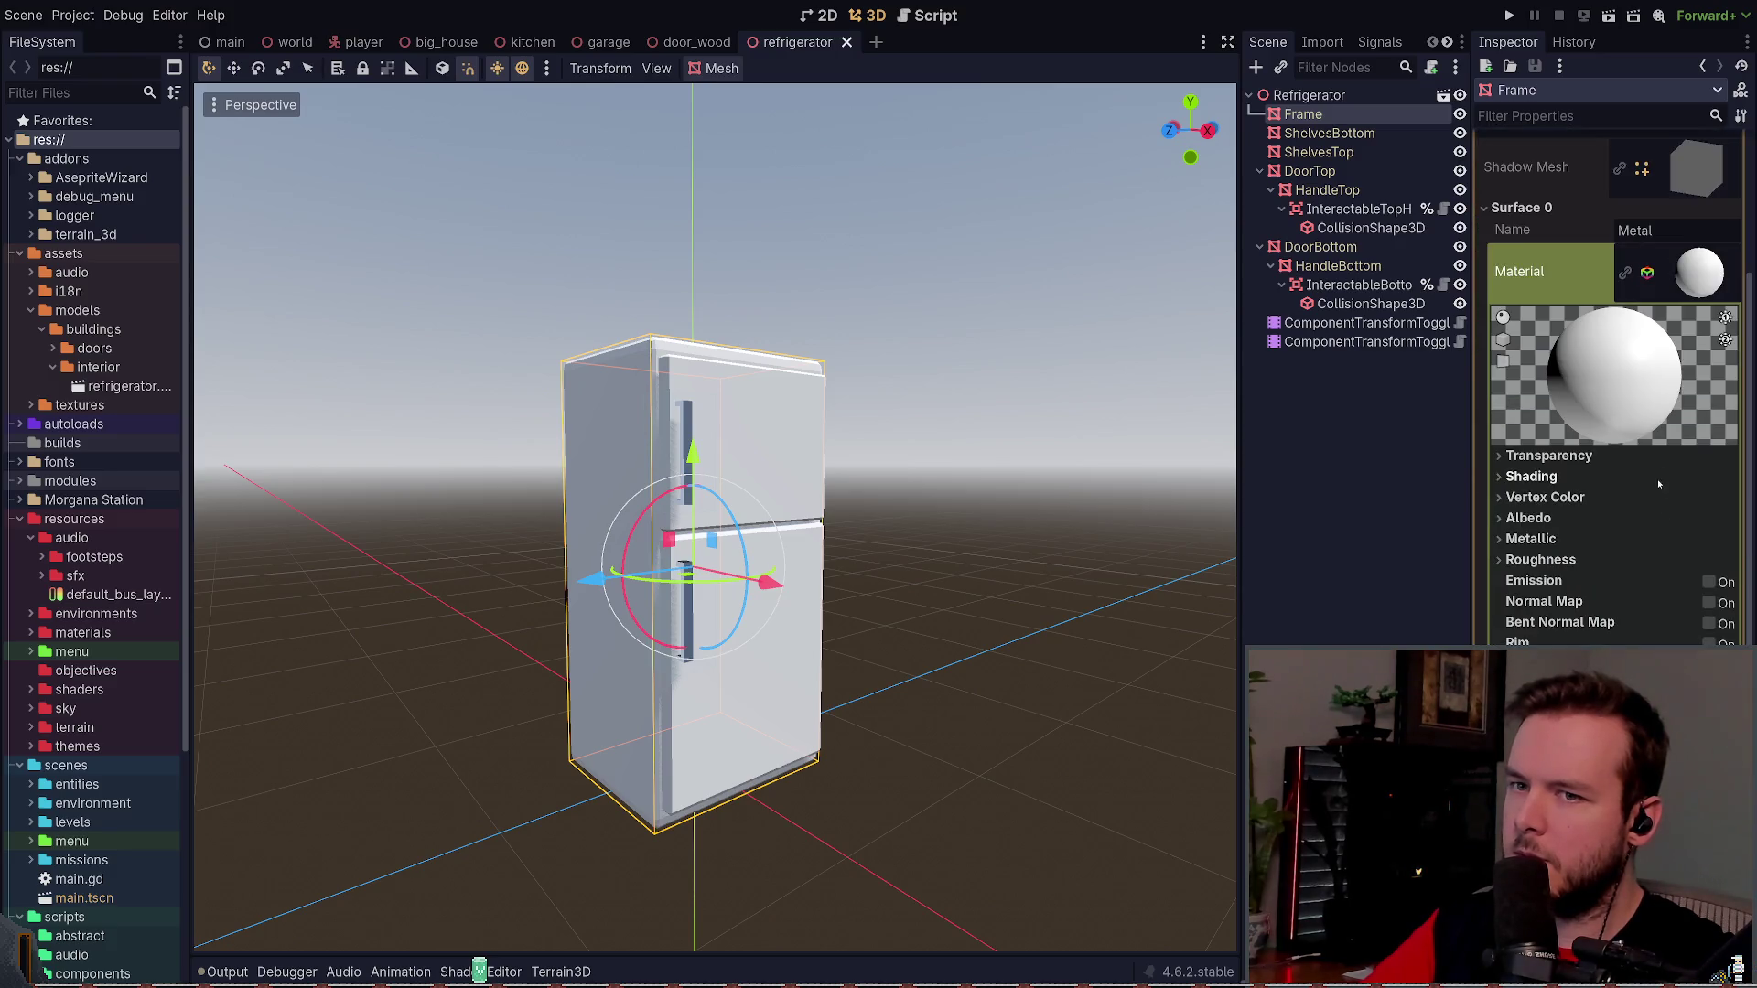
scroll(1570, 520, down, 1)
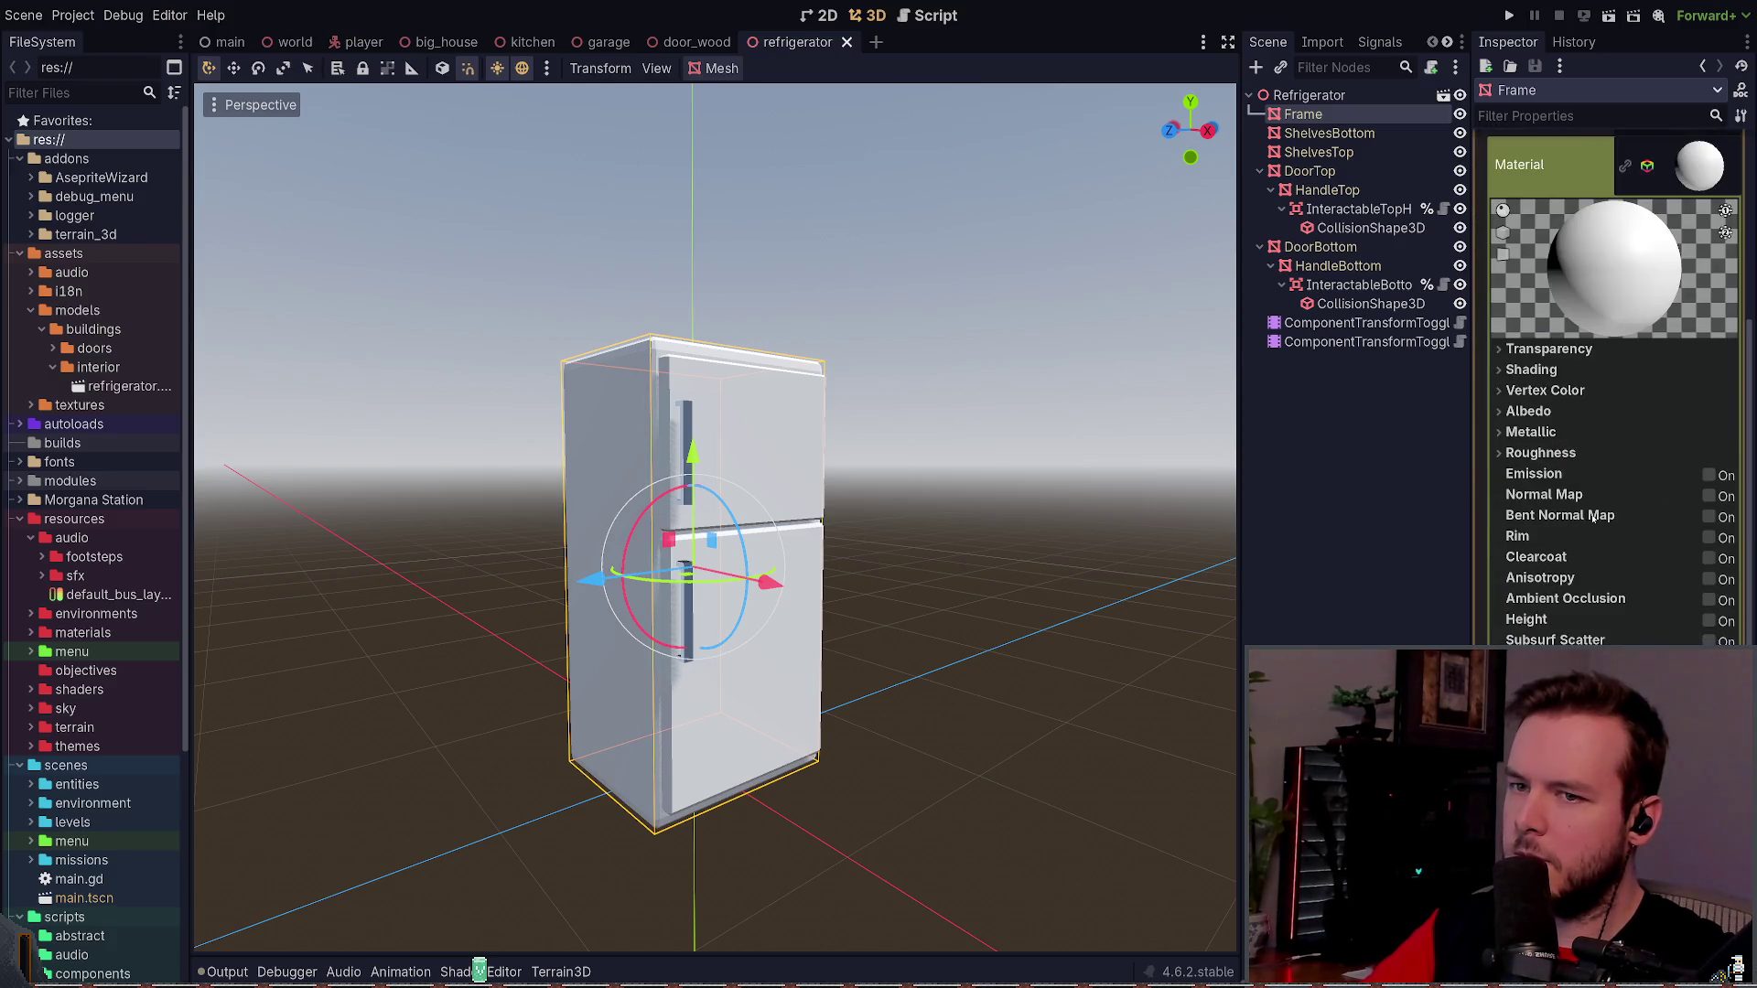
click(1707, 497)
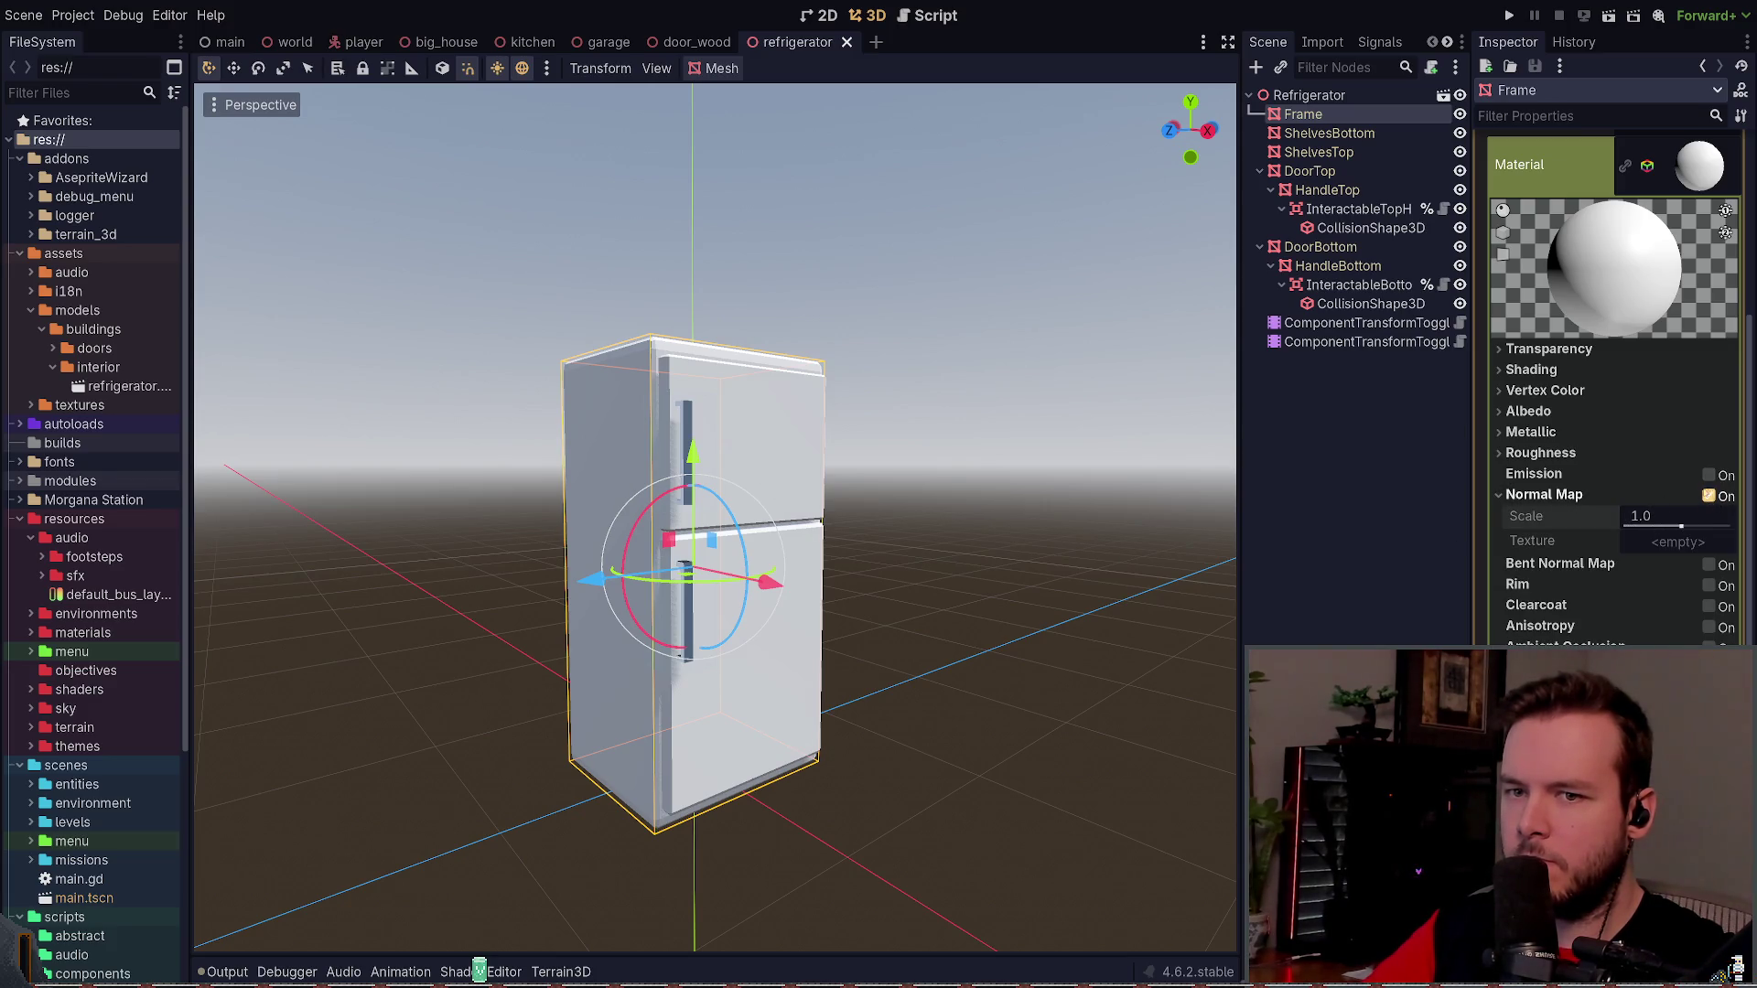
click(1707, 497)
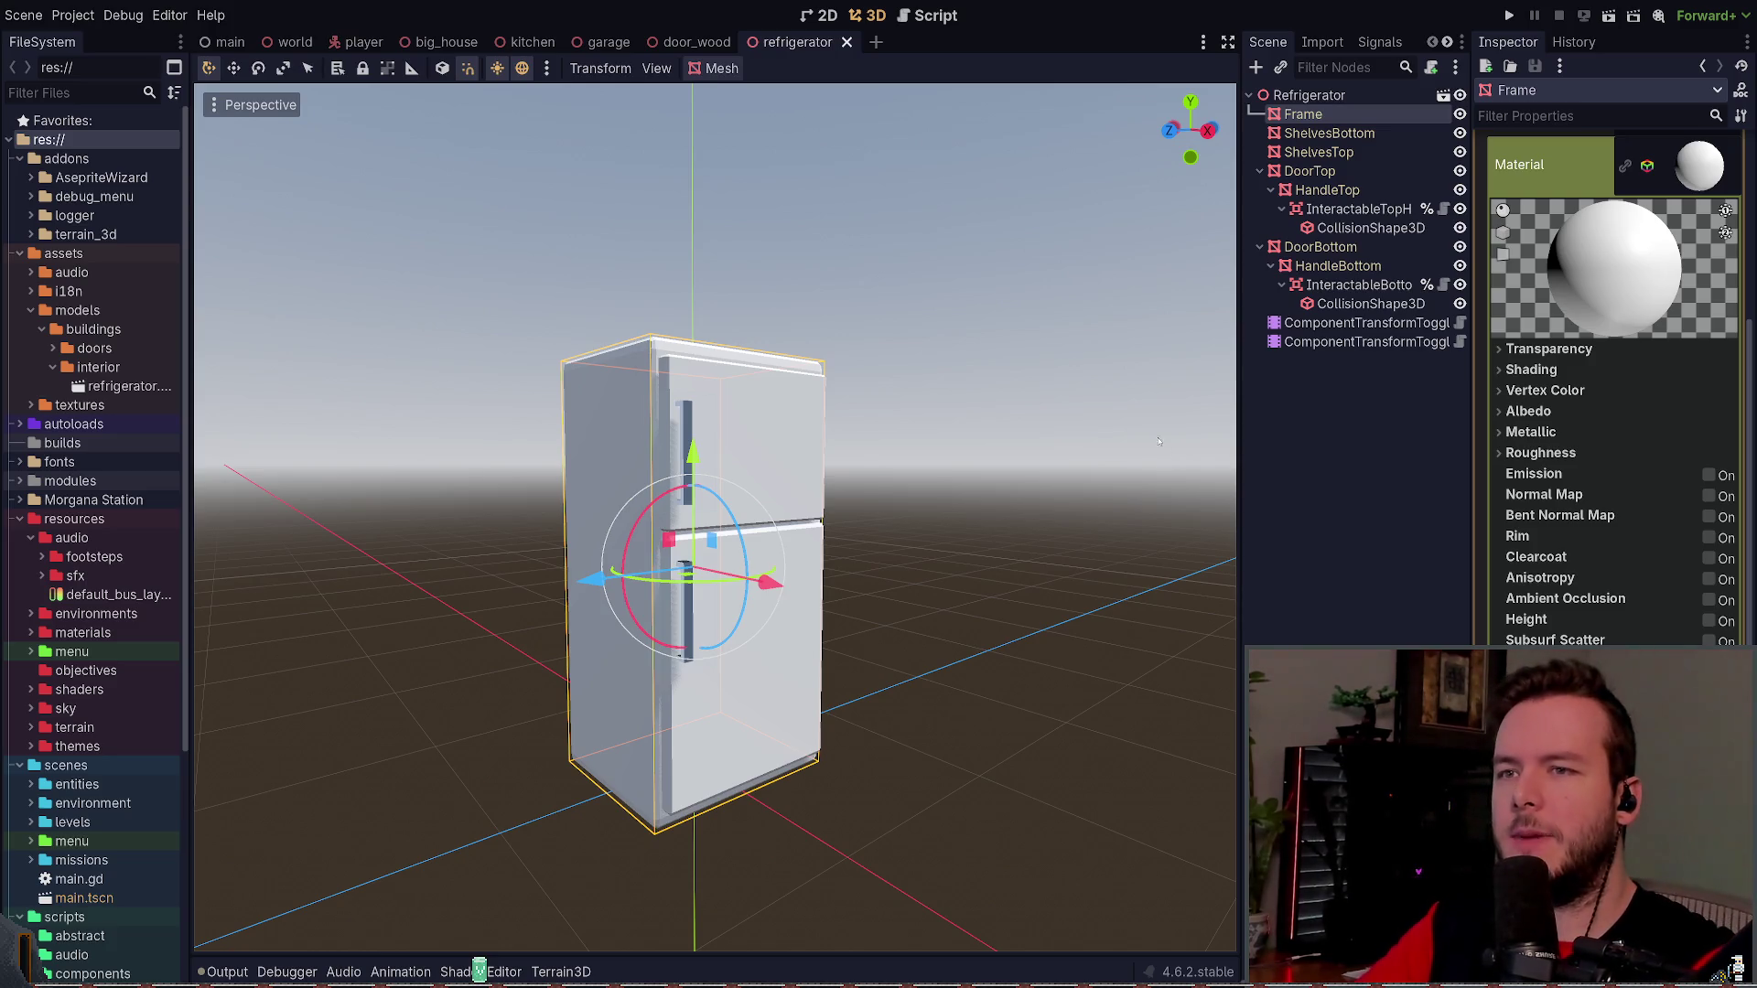
click(1692, 186)
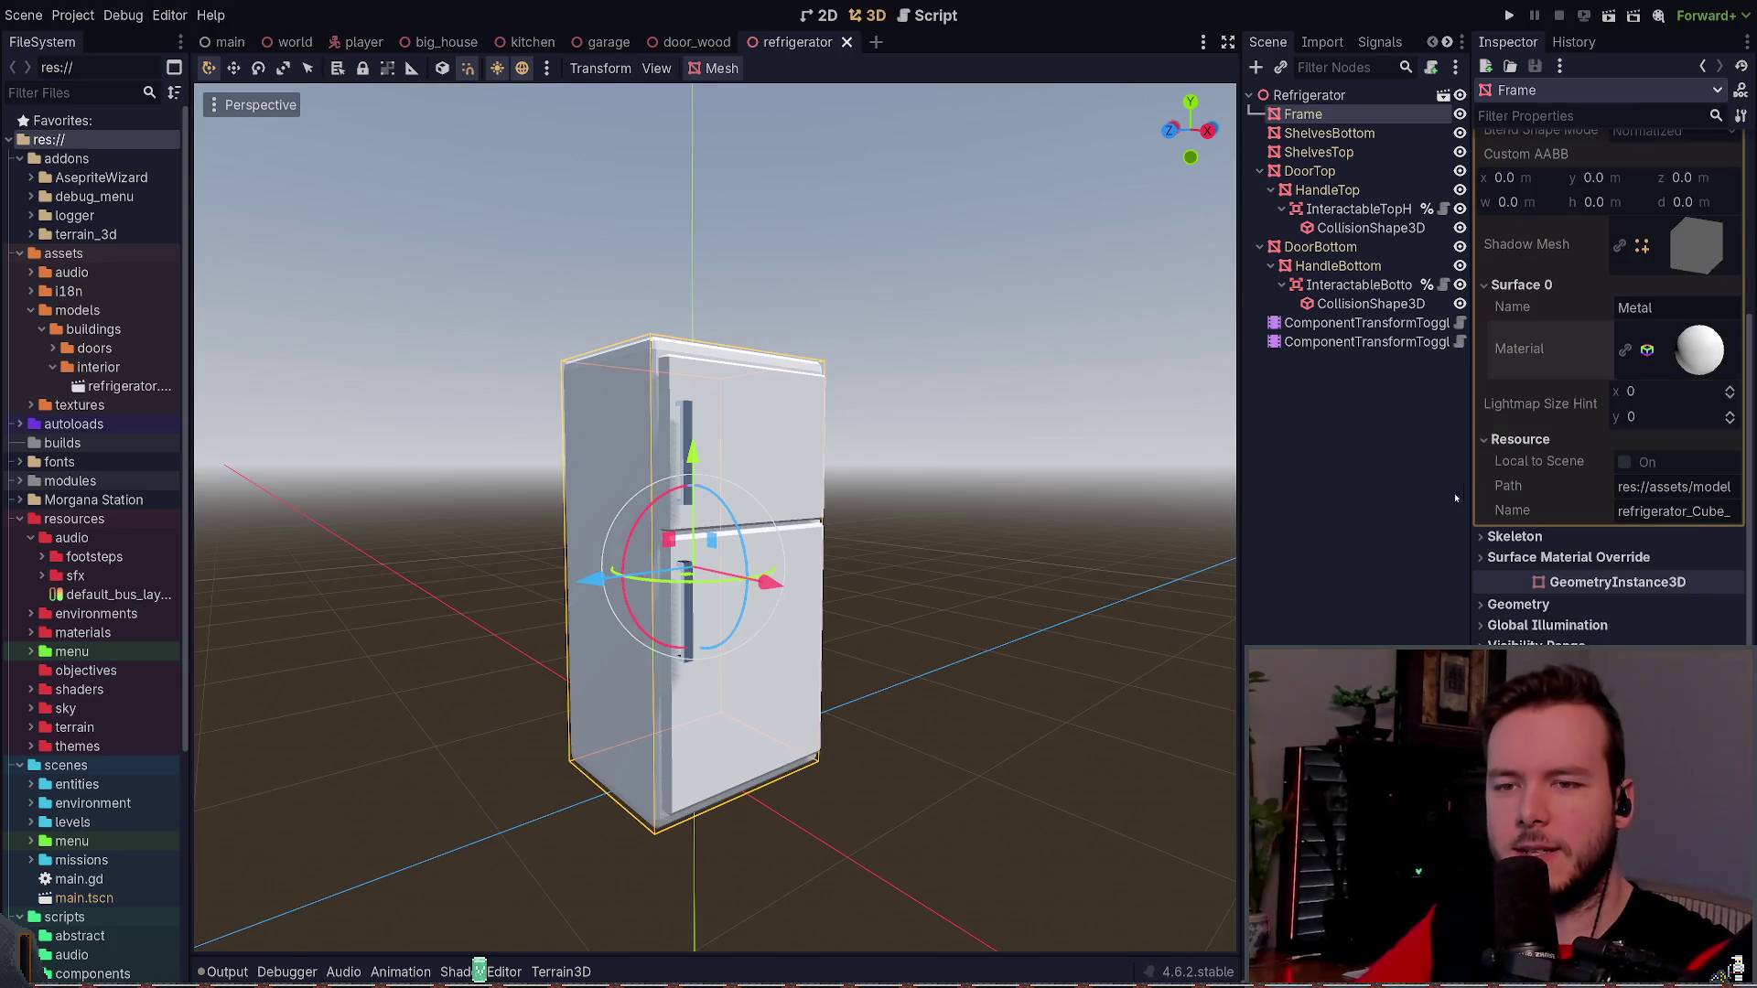
scroll(1541, 531, up, 4)
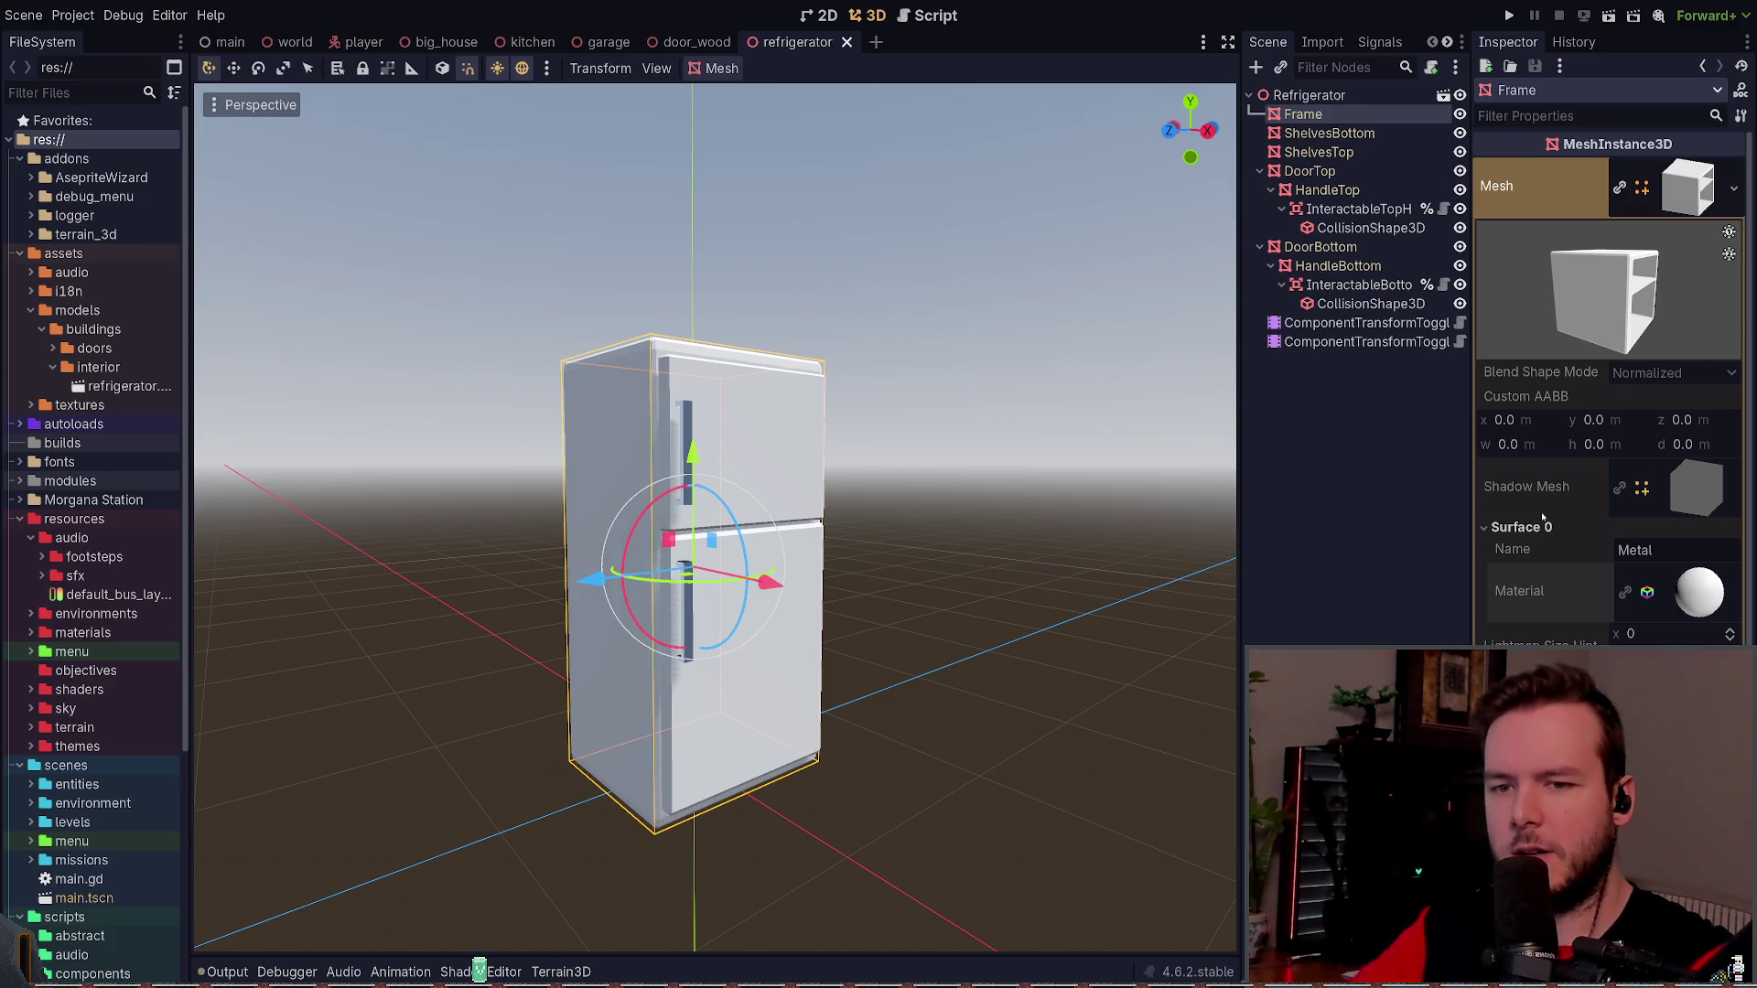
scroll(1525, 553, down, 3)
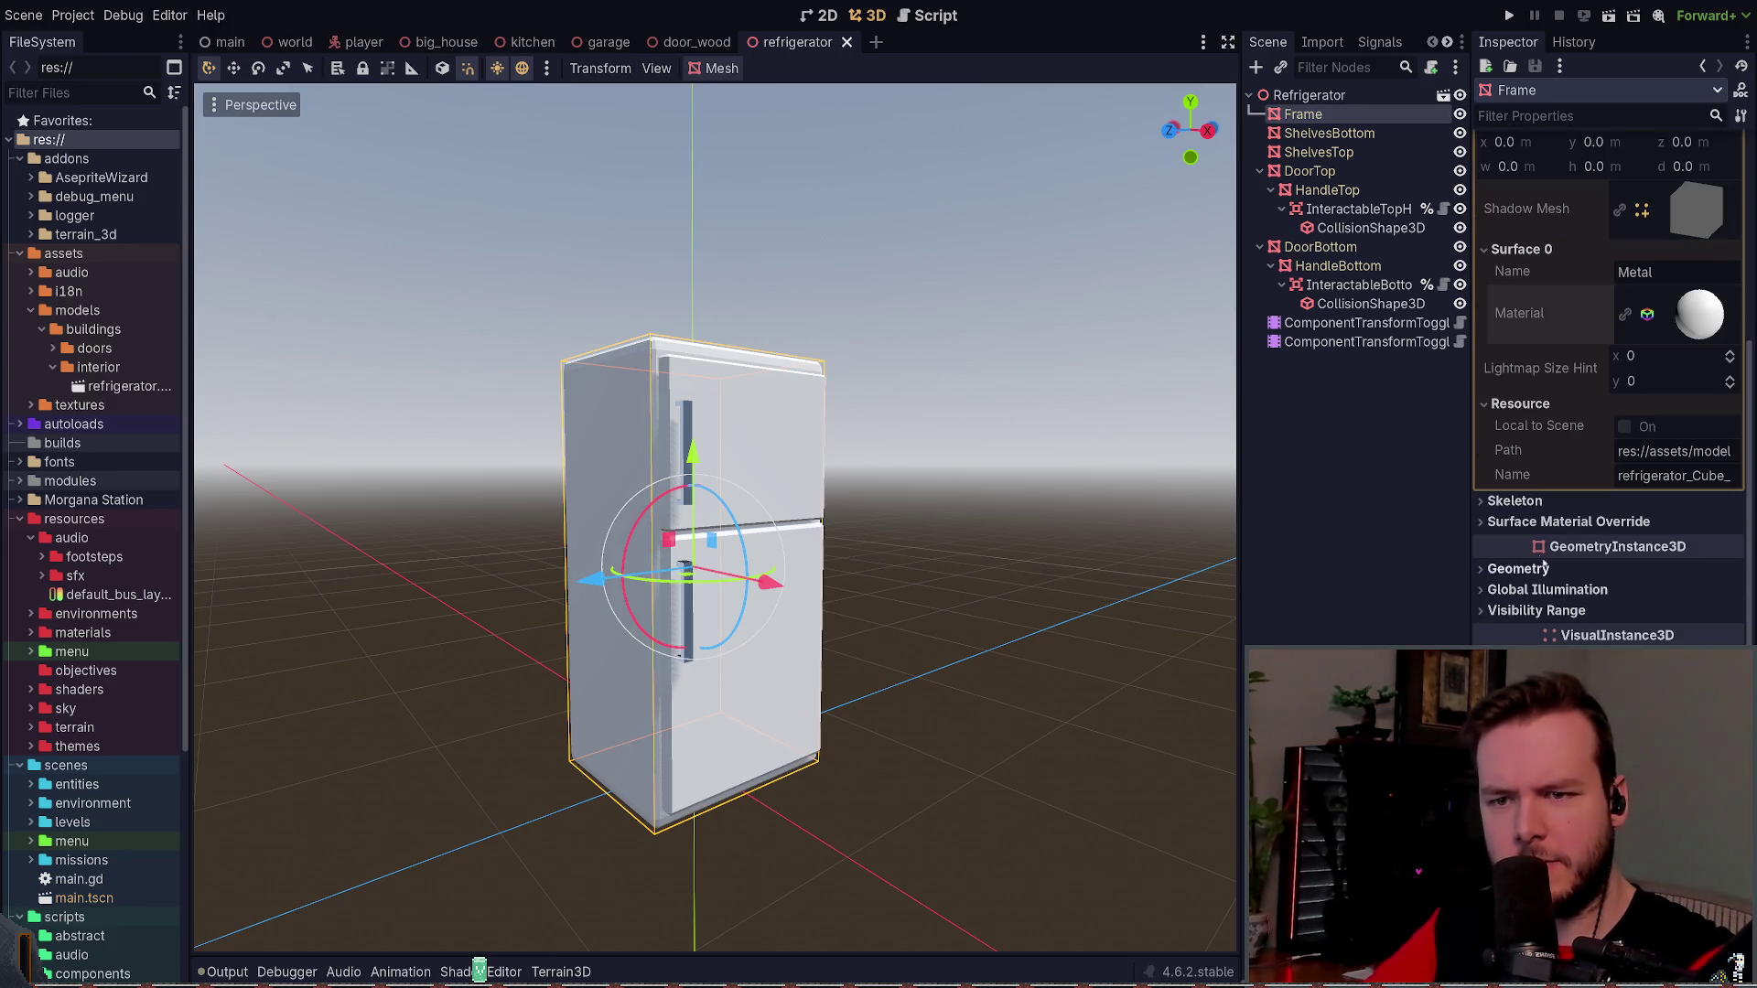
scroll(1525, 553, up, 3)
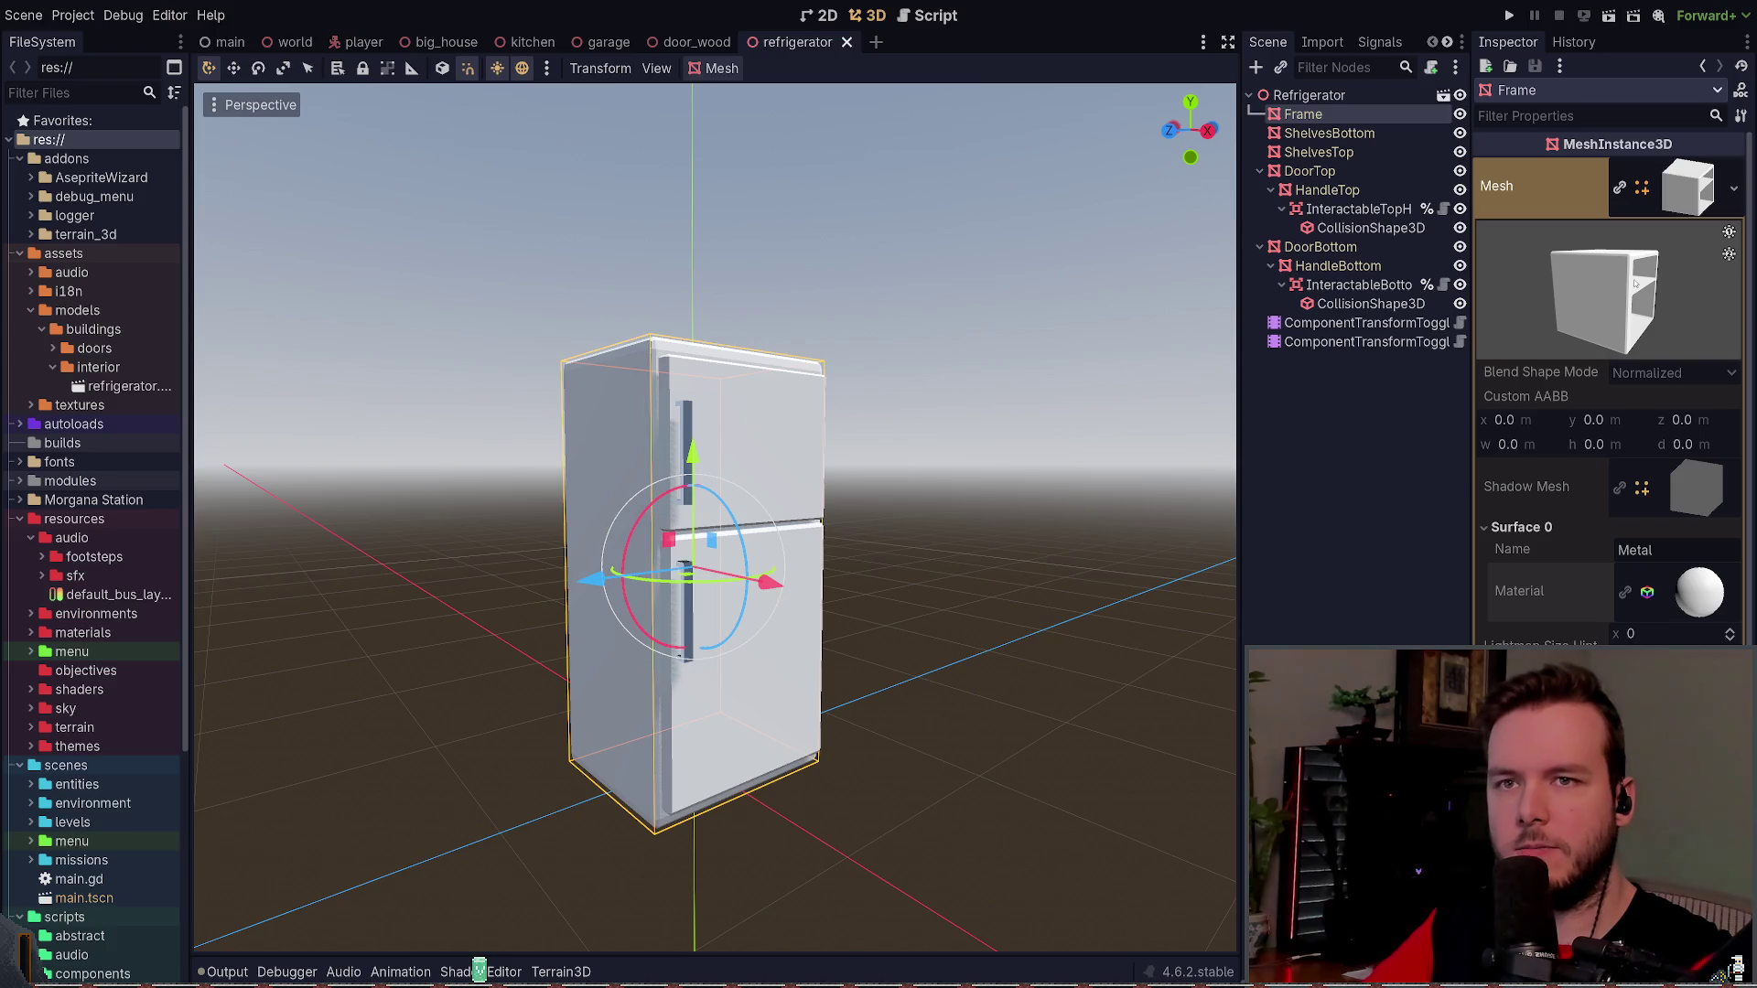
click(1359, 406)
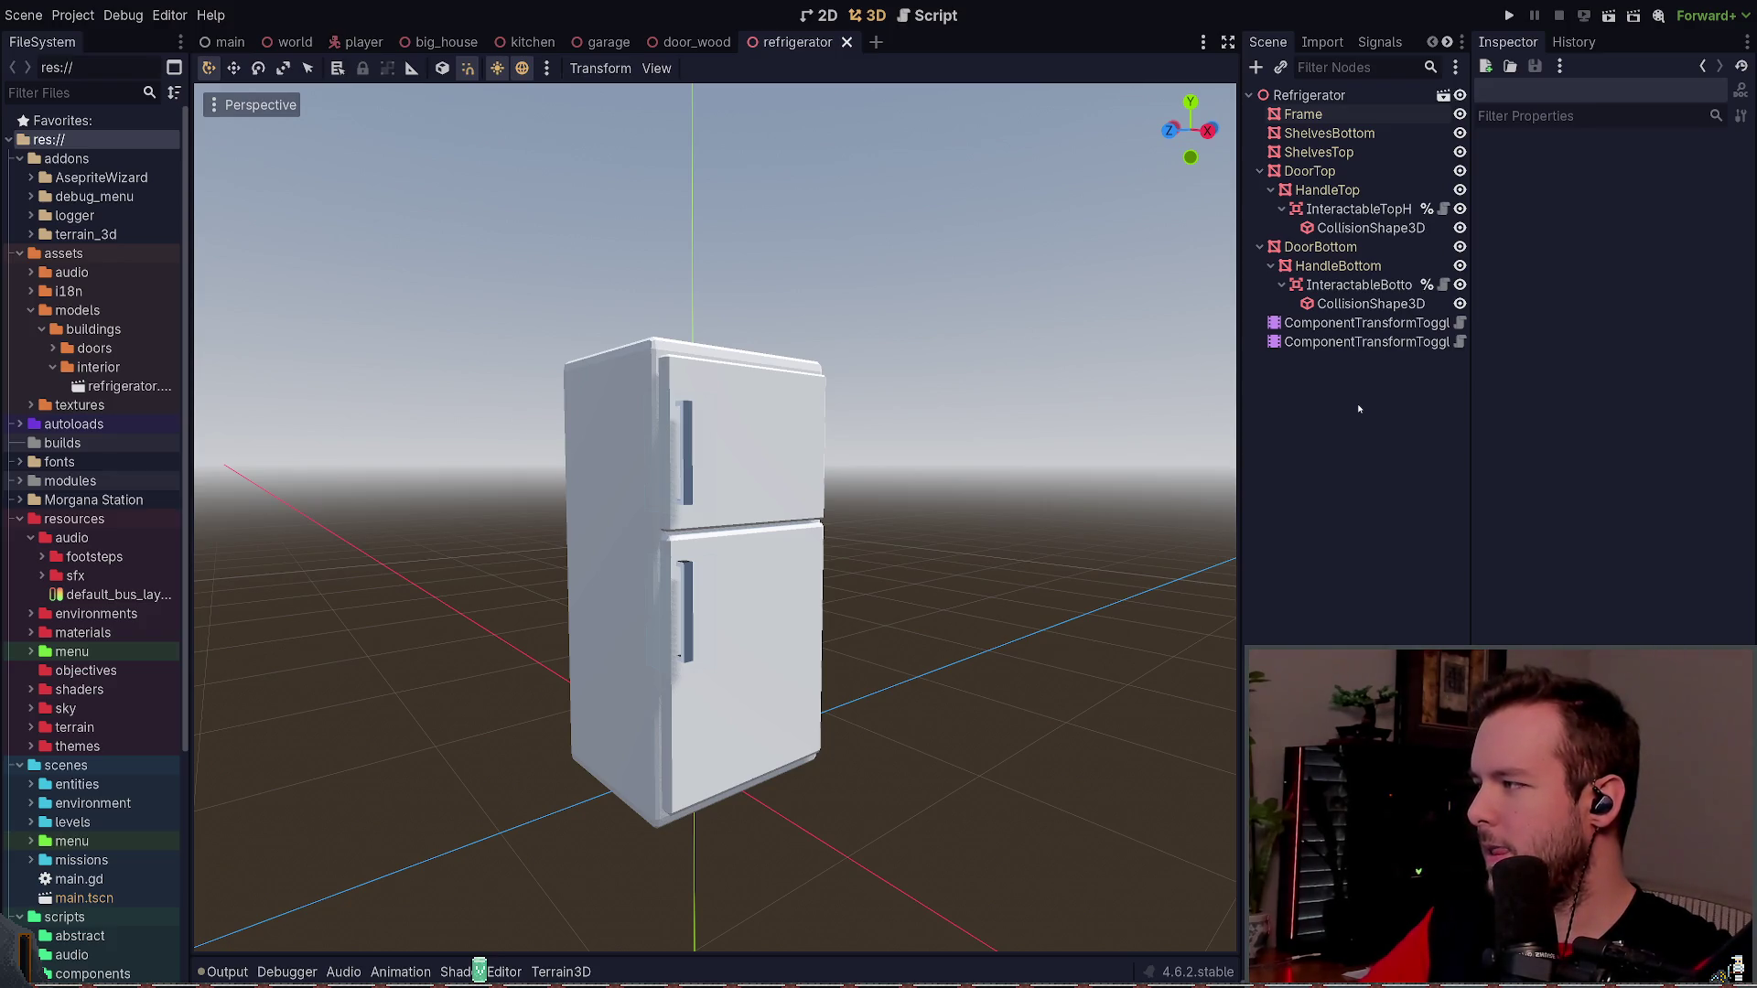
click(1303, 114)
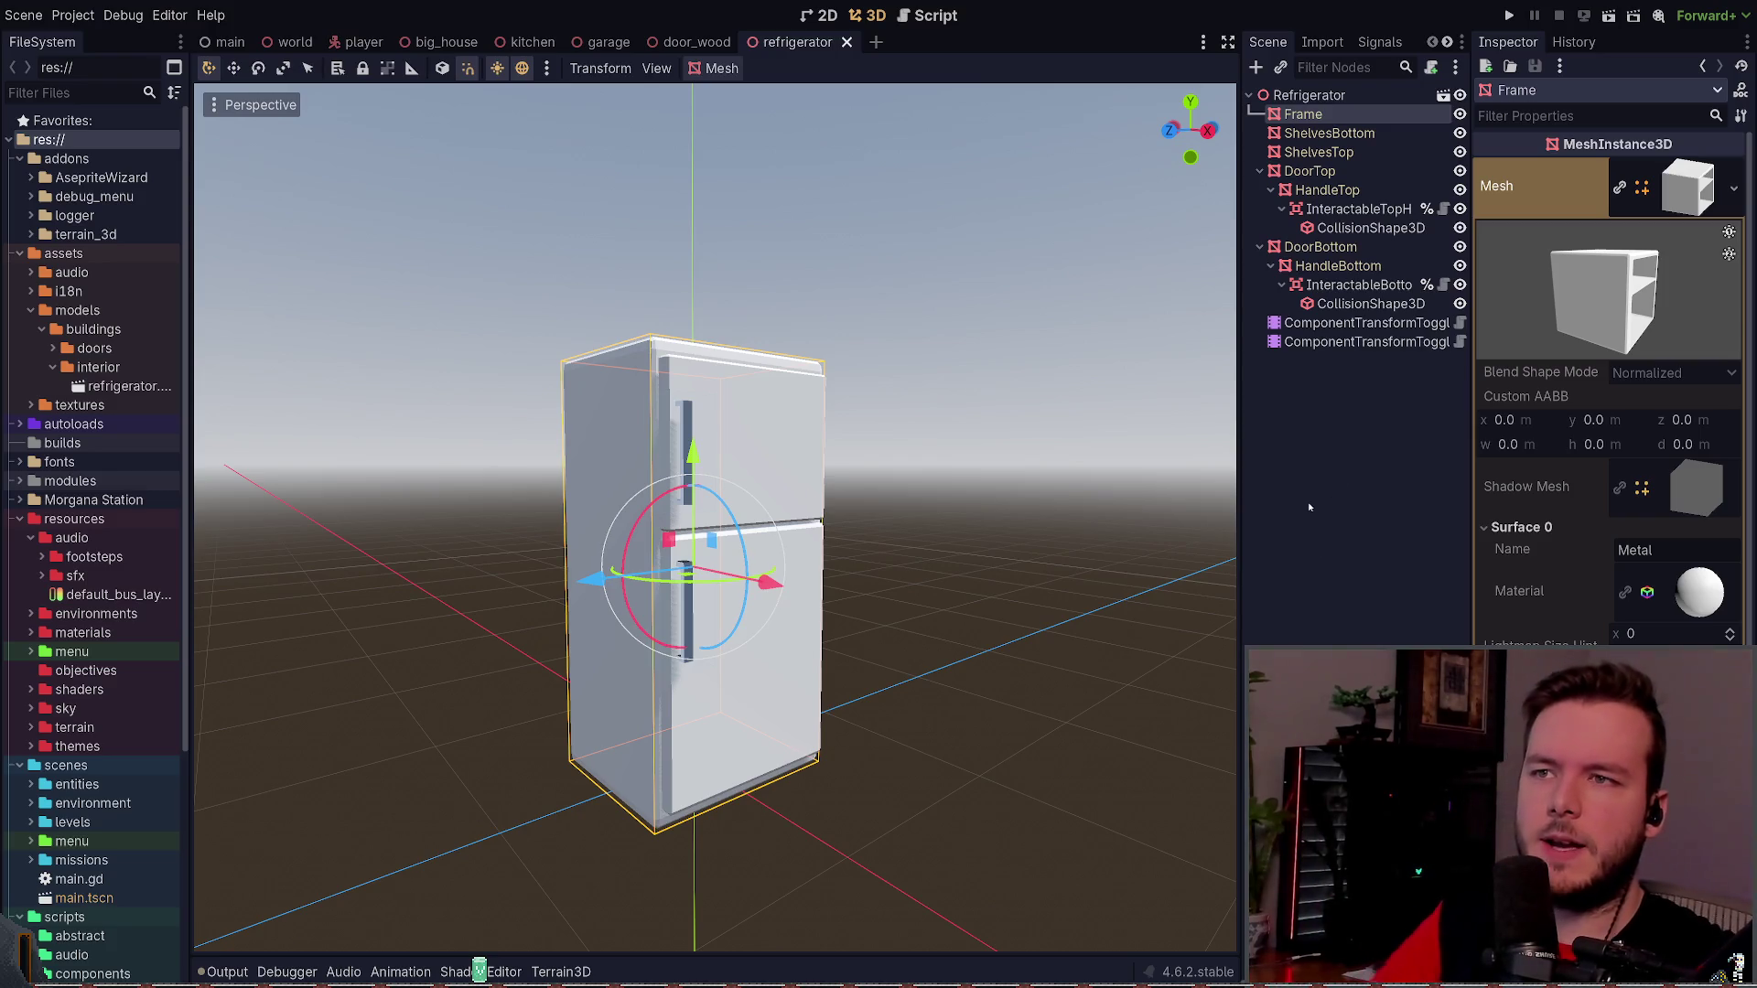
- Save the scene, select the Frame mesh, open the refrigerator file in Blender, and unlink its Normal Map
key(ctrl+s)
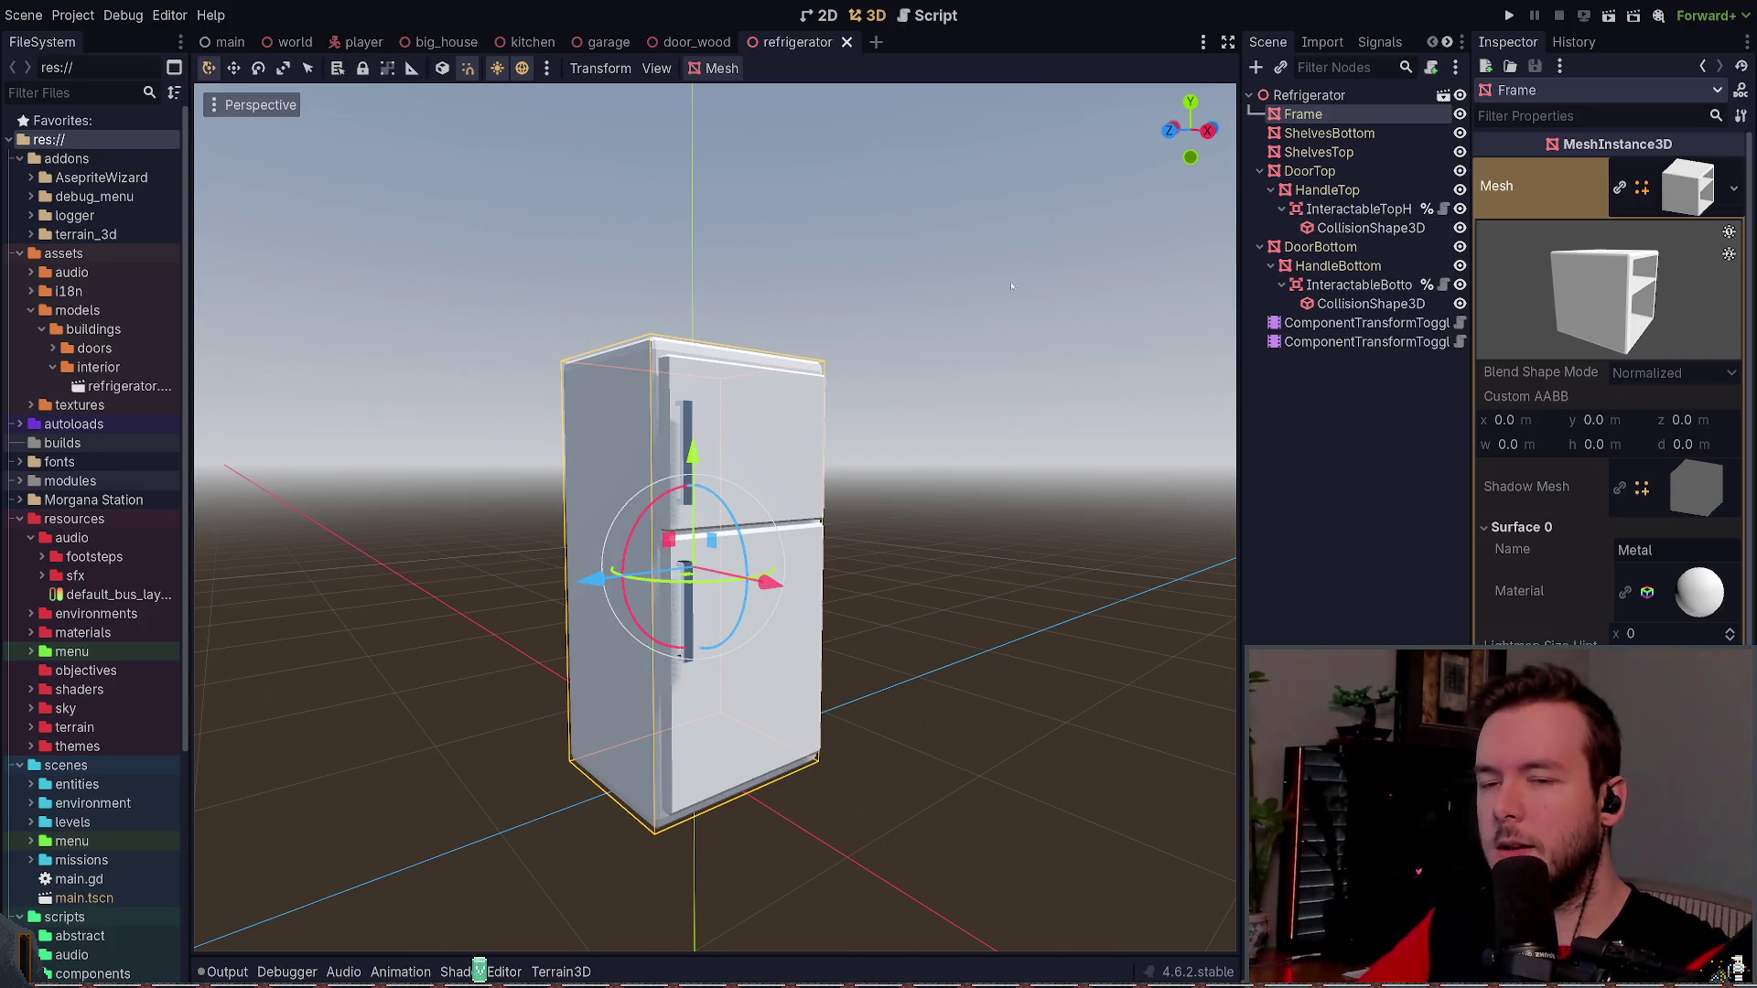
click(827, 513)
click(732, 457)
click(628, 381)
click(627, 381)
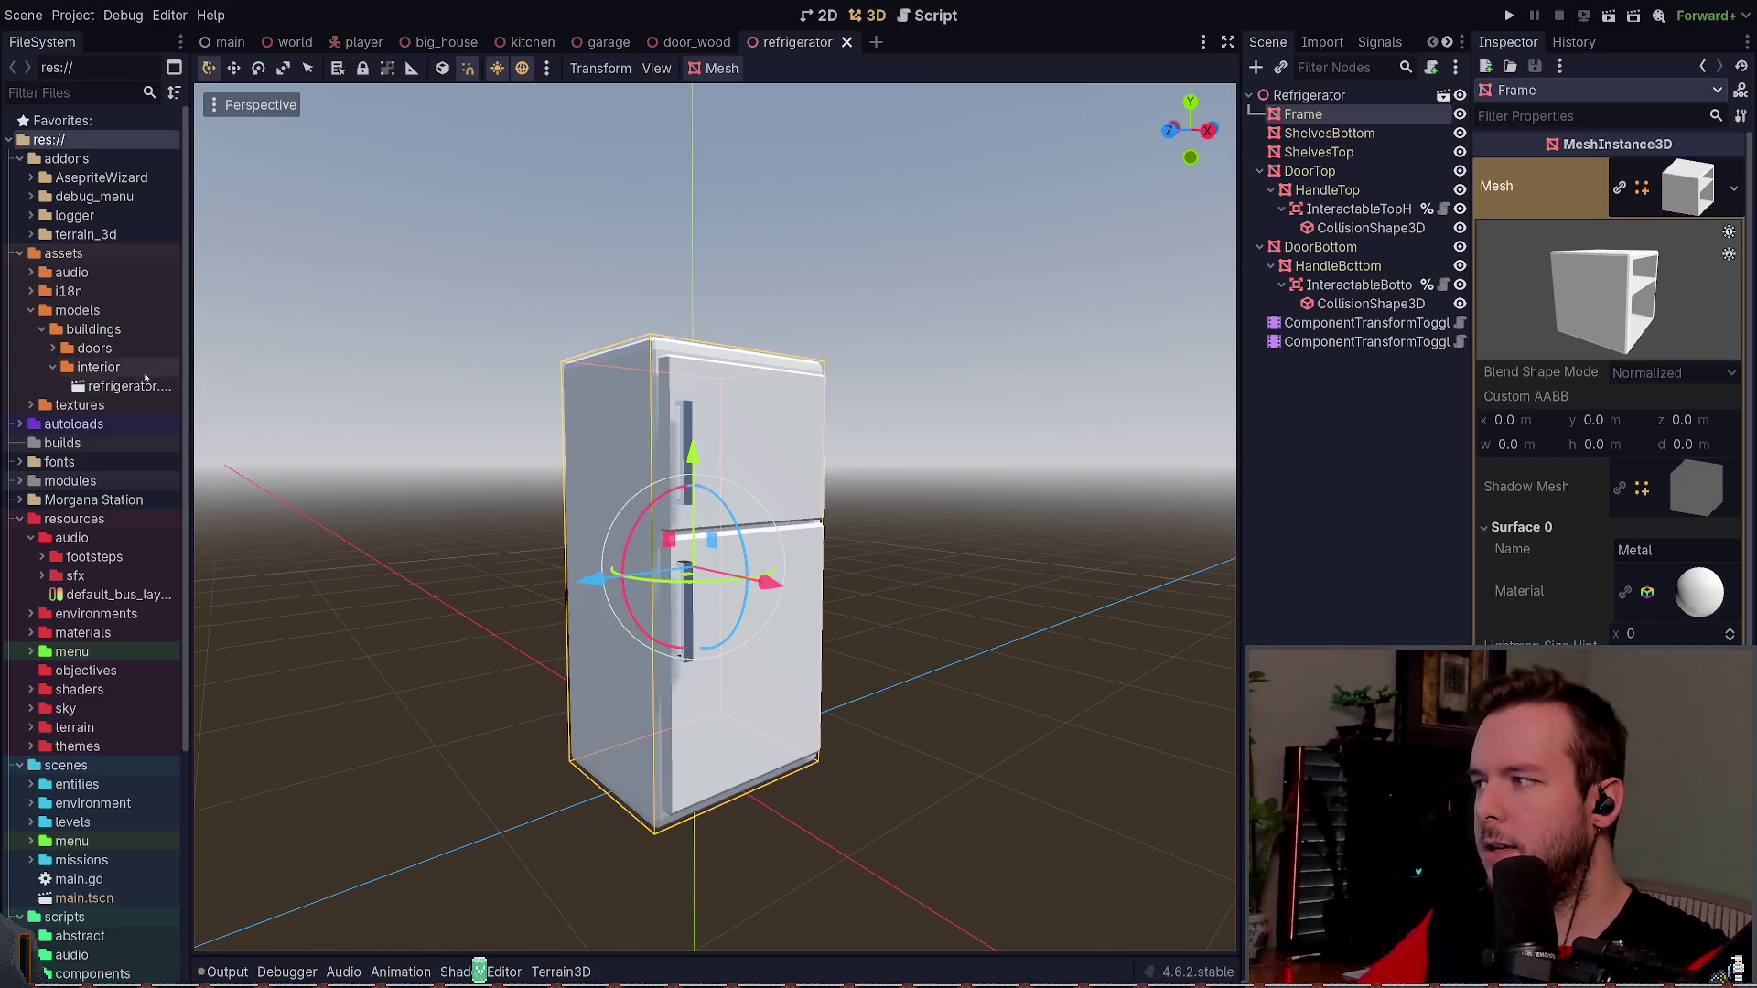
double_click(125, 387)
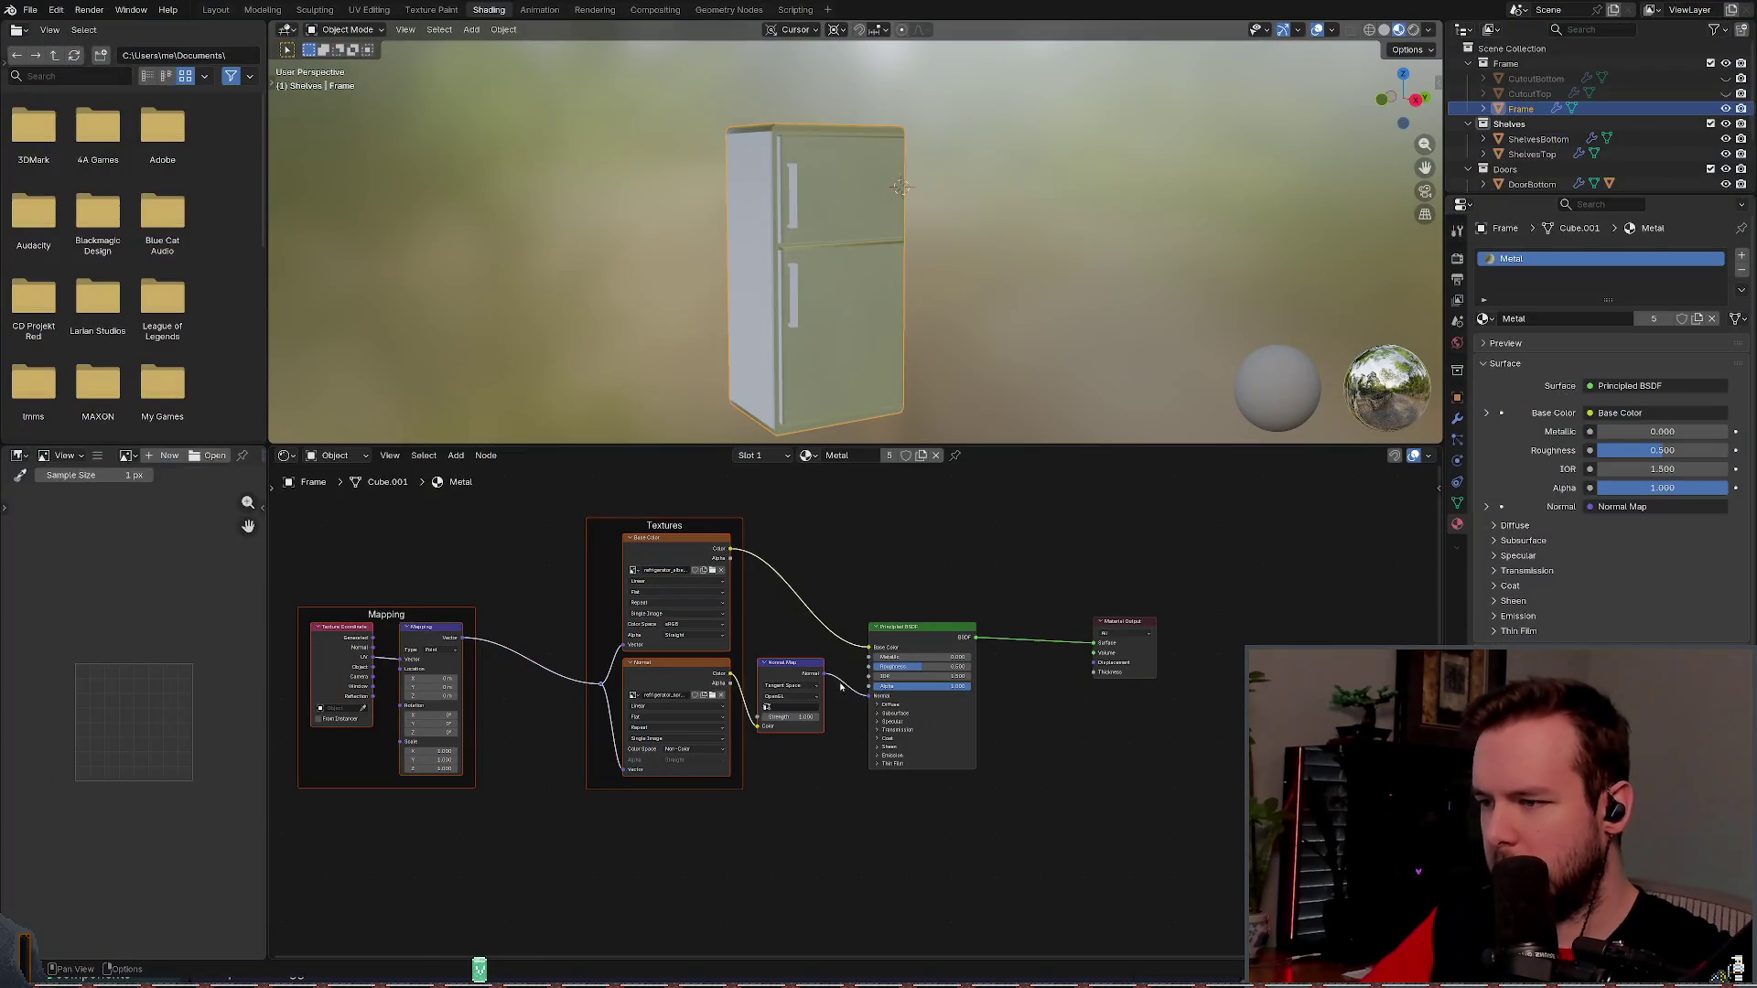
drag(869, 696, 885, 474)
- Save refrigerator.blend and return to Godot for the reimport
key(ctrl+s)
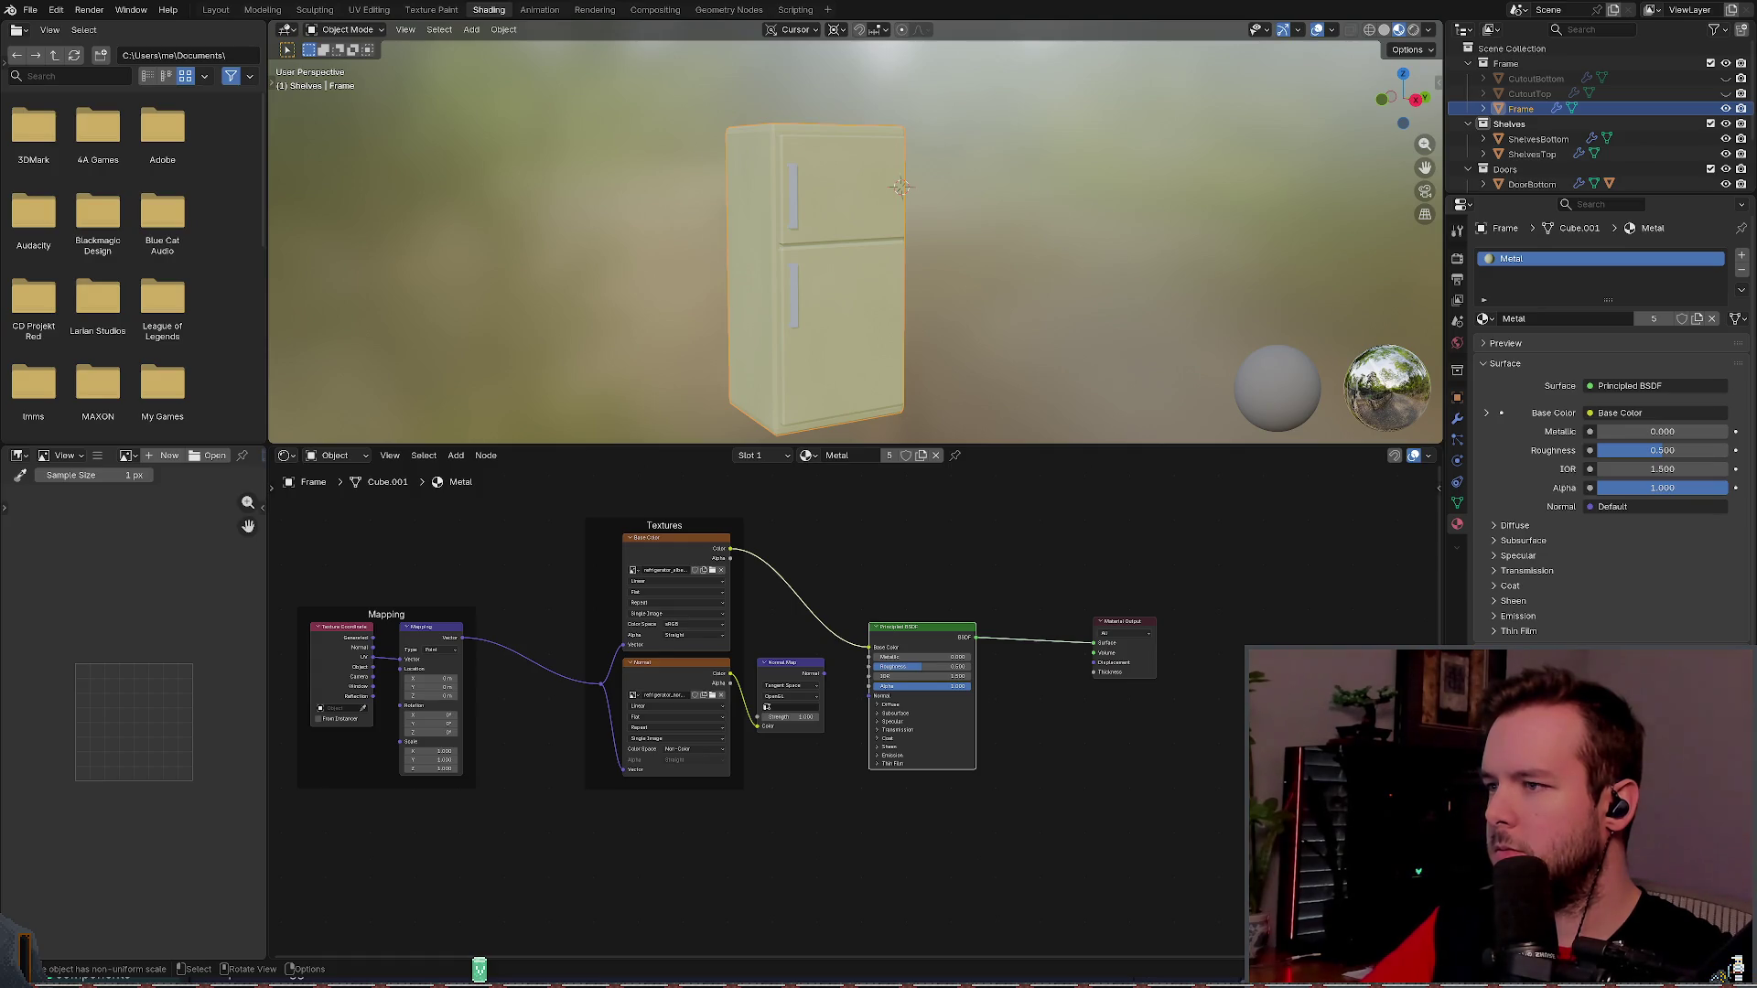
key(alt+Tab)
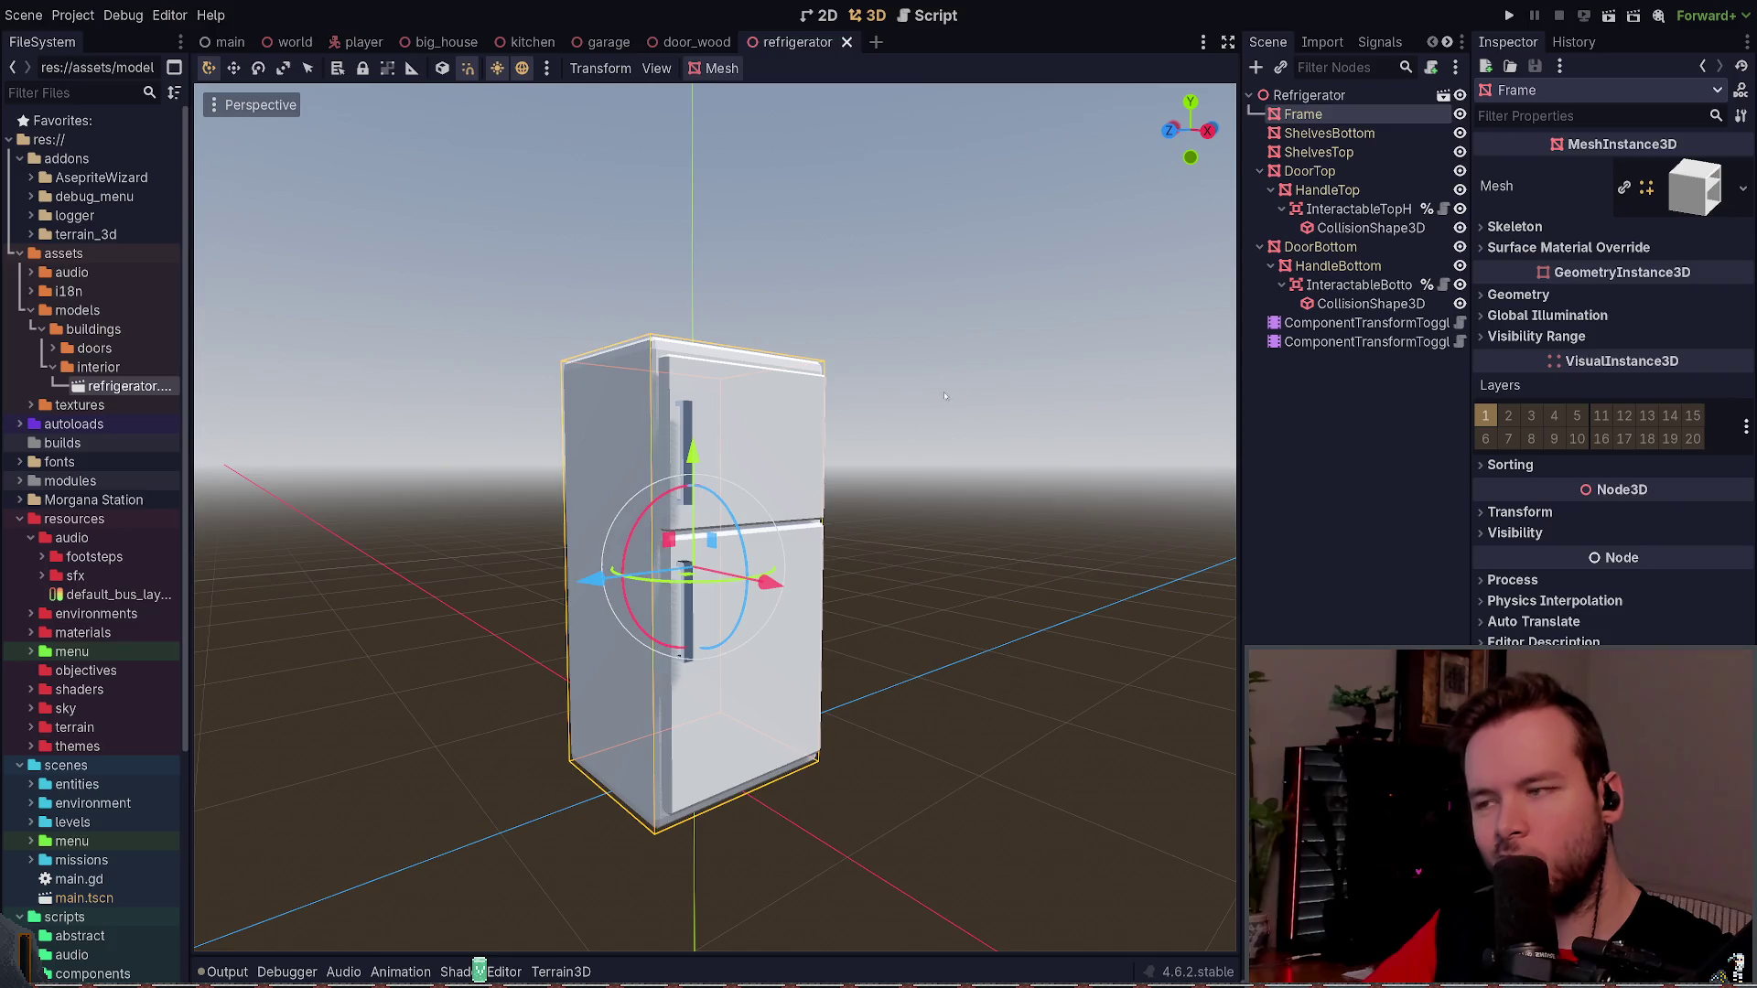
- Inspect the Frame mesh's Surface 0 material, then select the ShelvesBottom mesh
scroll(863, 458, up, 3)
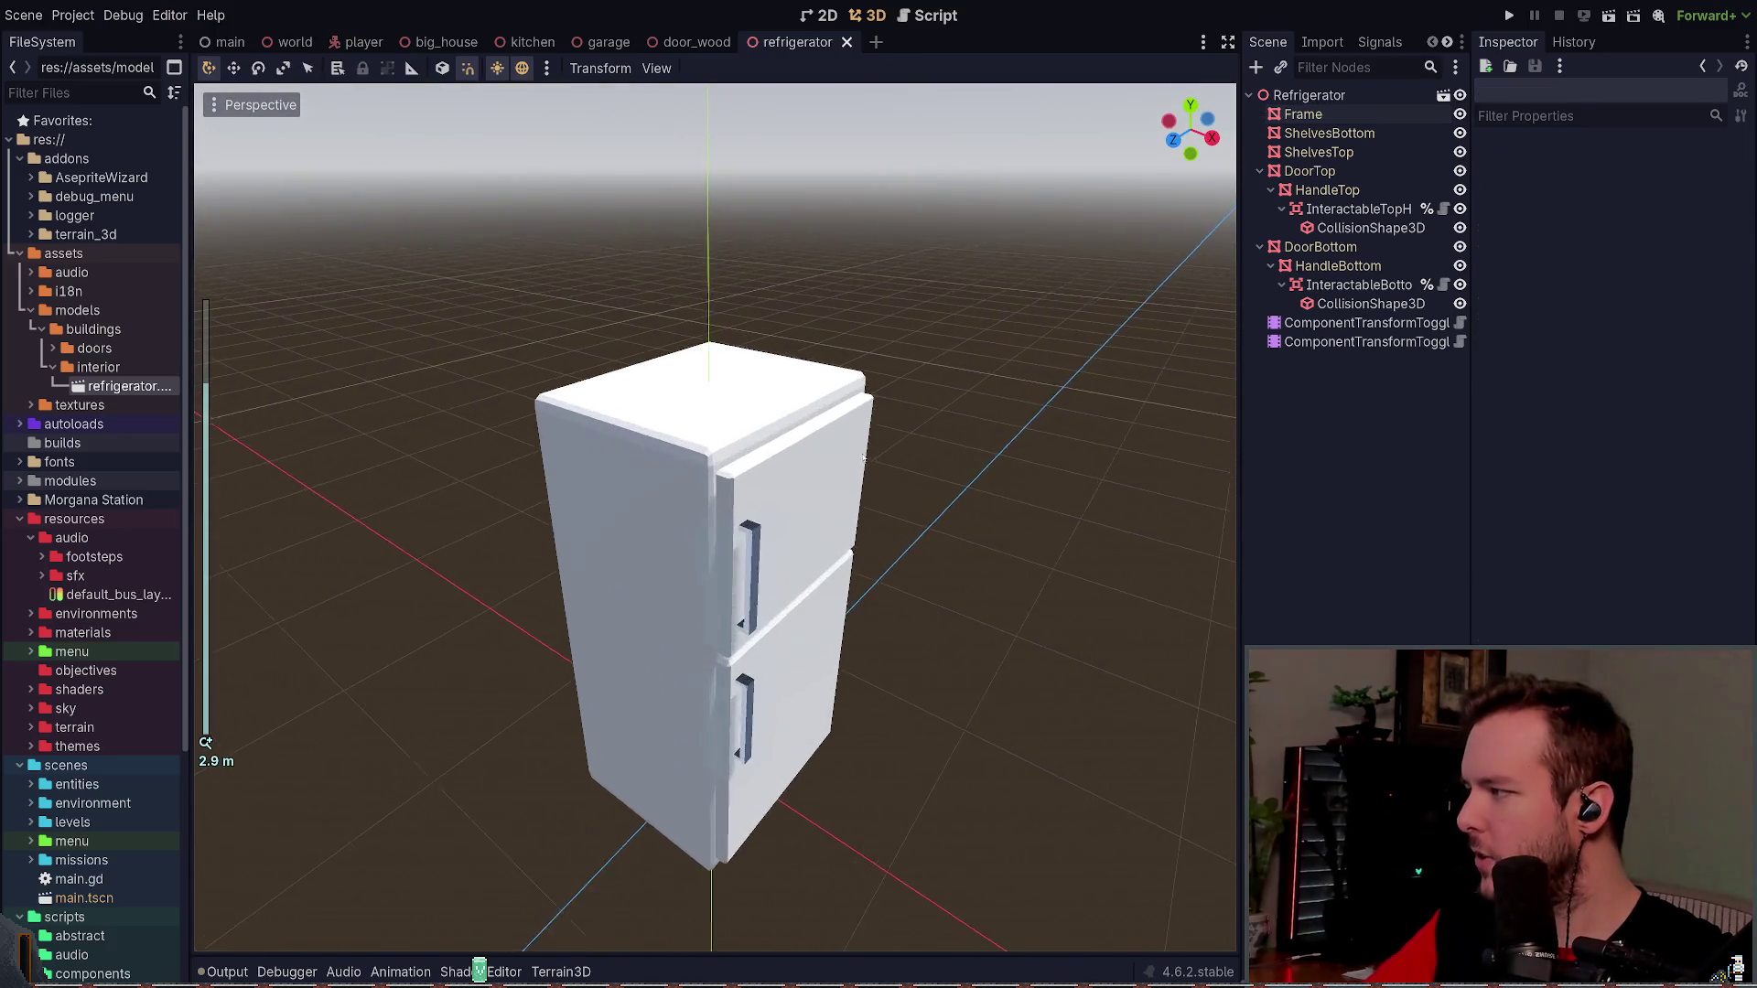
click(863, 457)
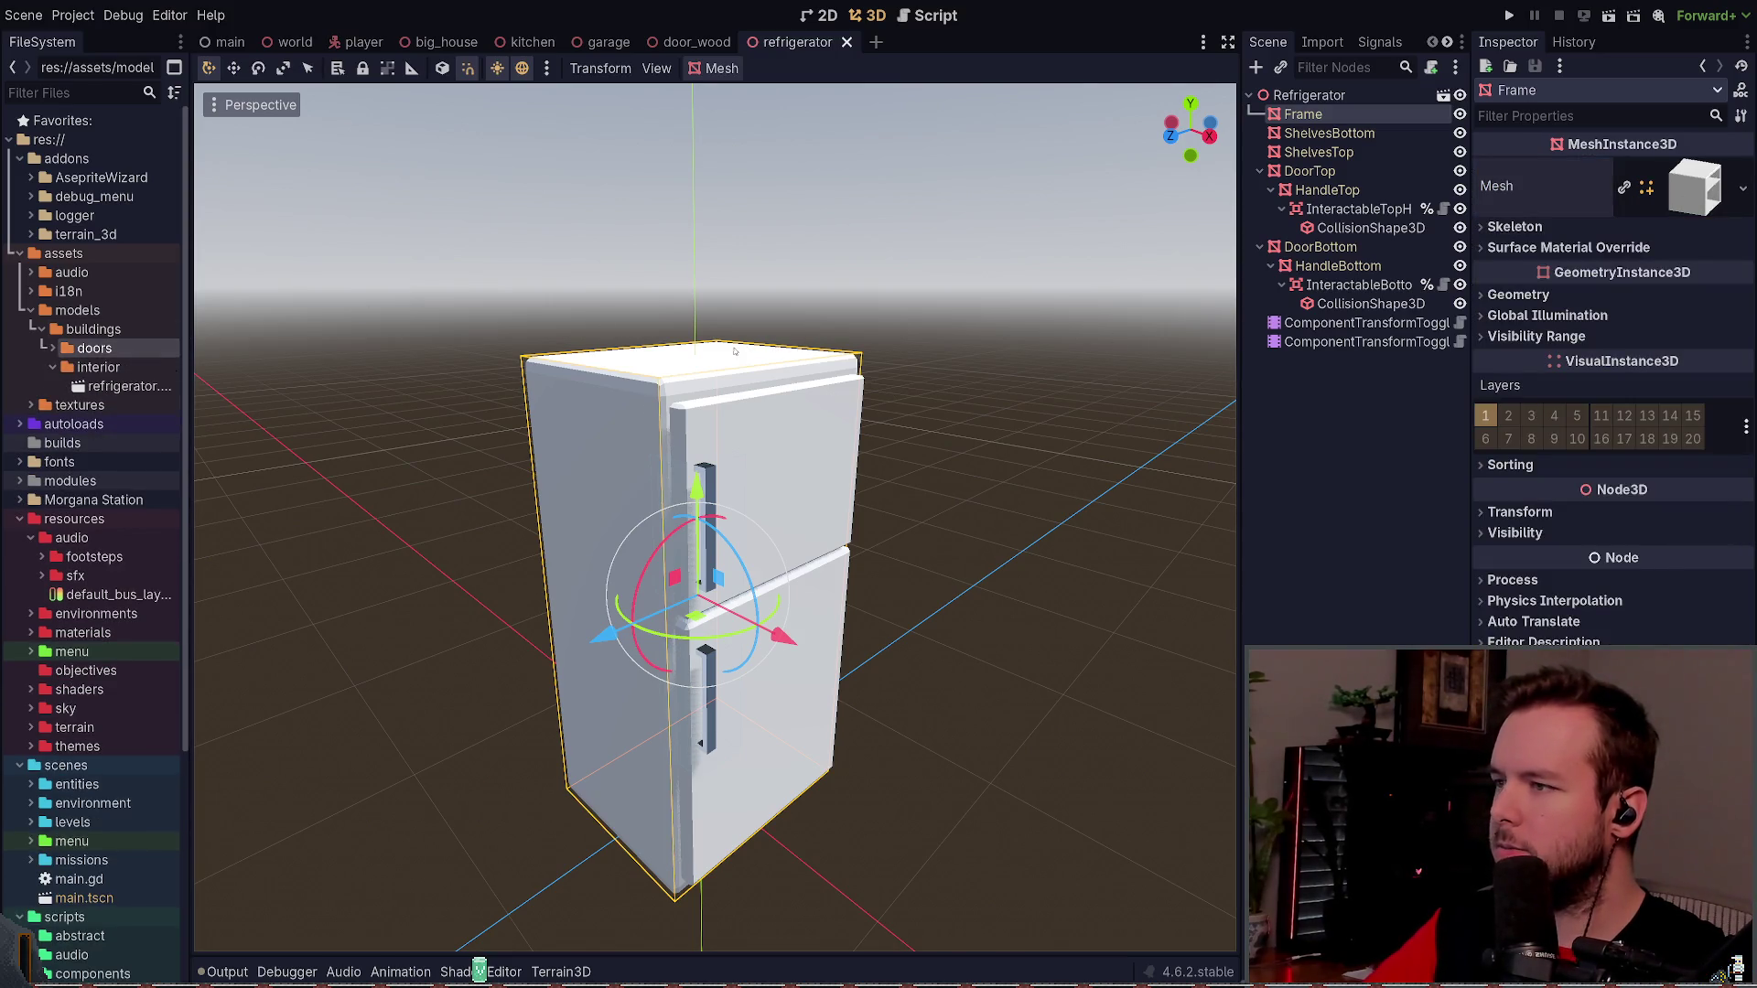
click(1691, 190)
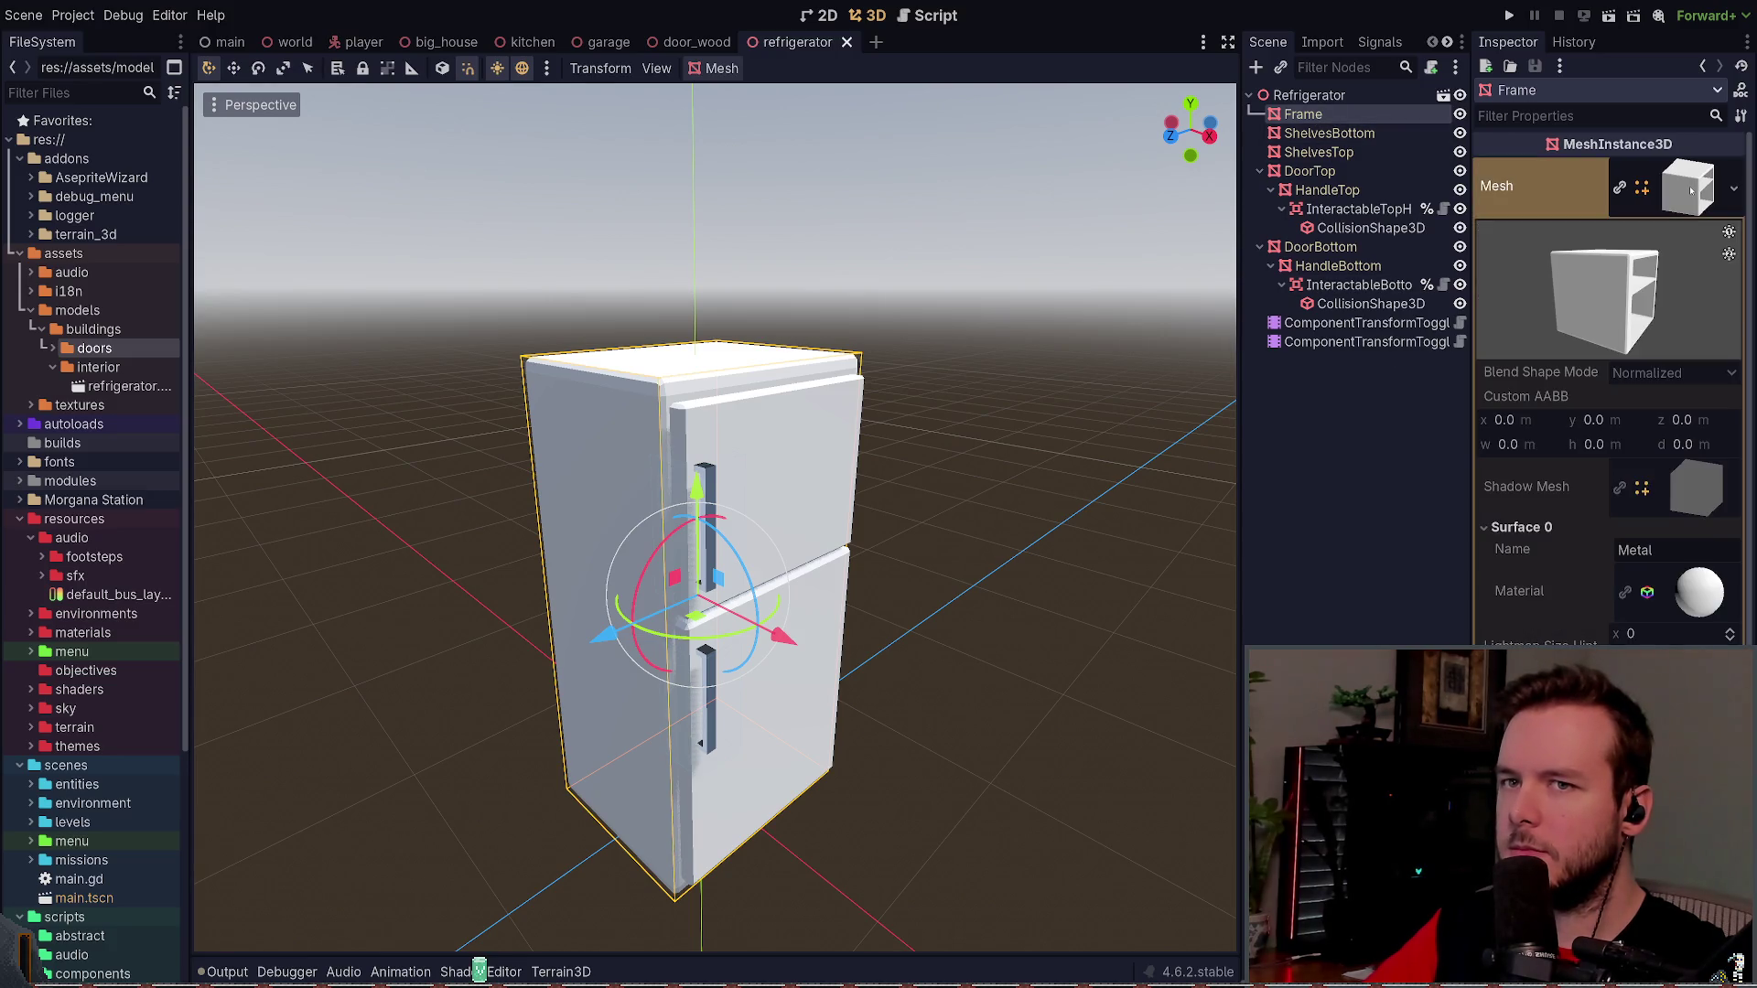
click(1711, 593)
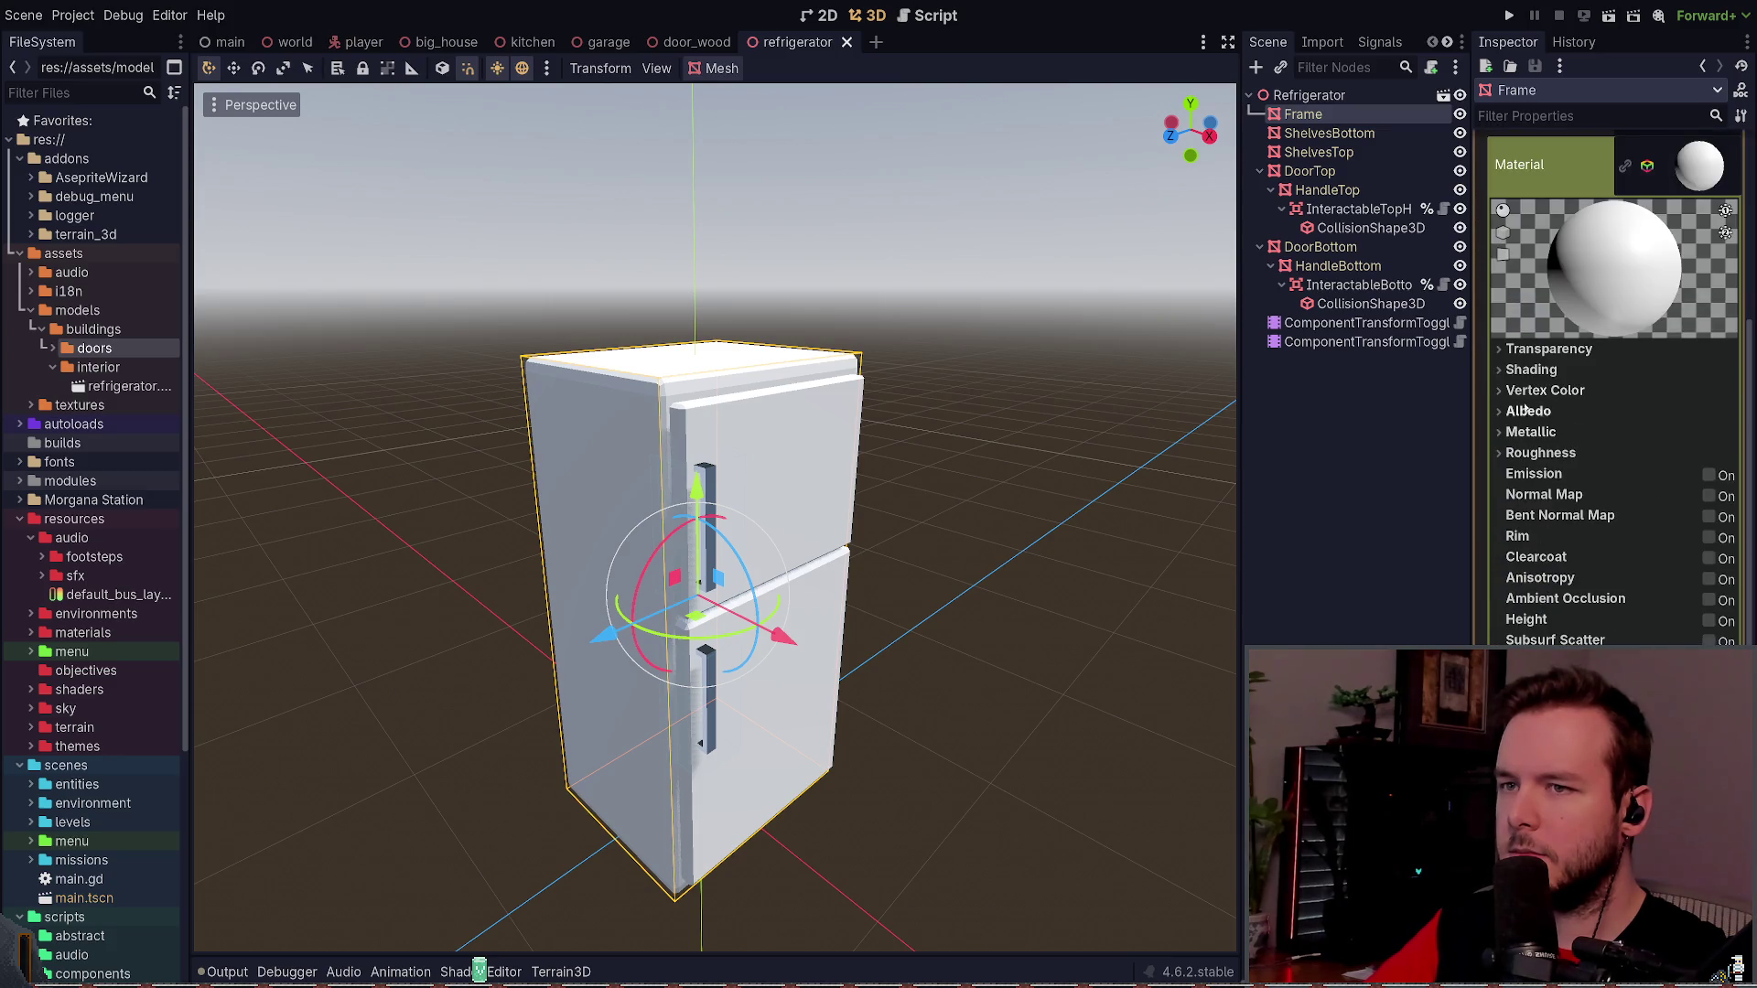
click(1331, 133)
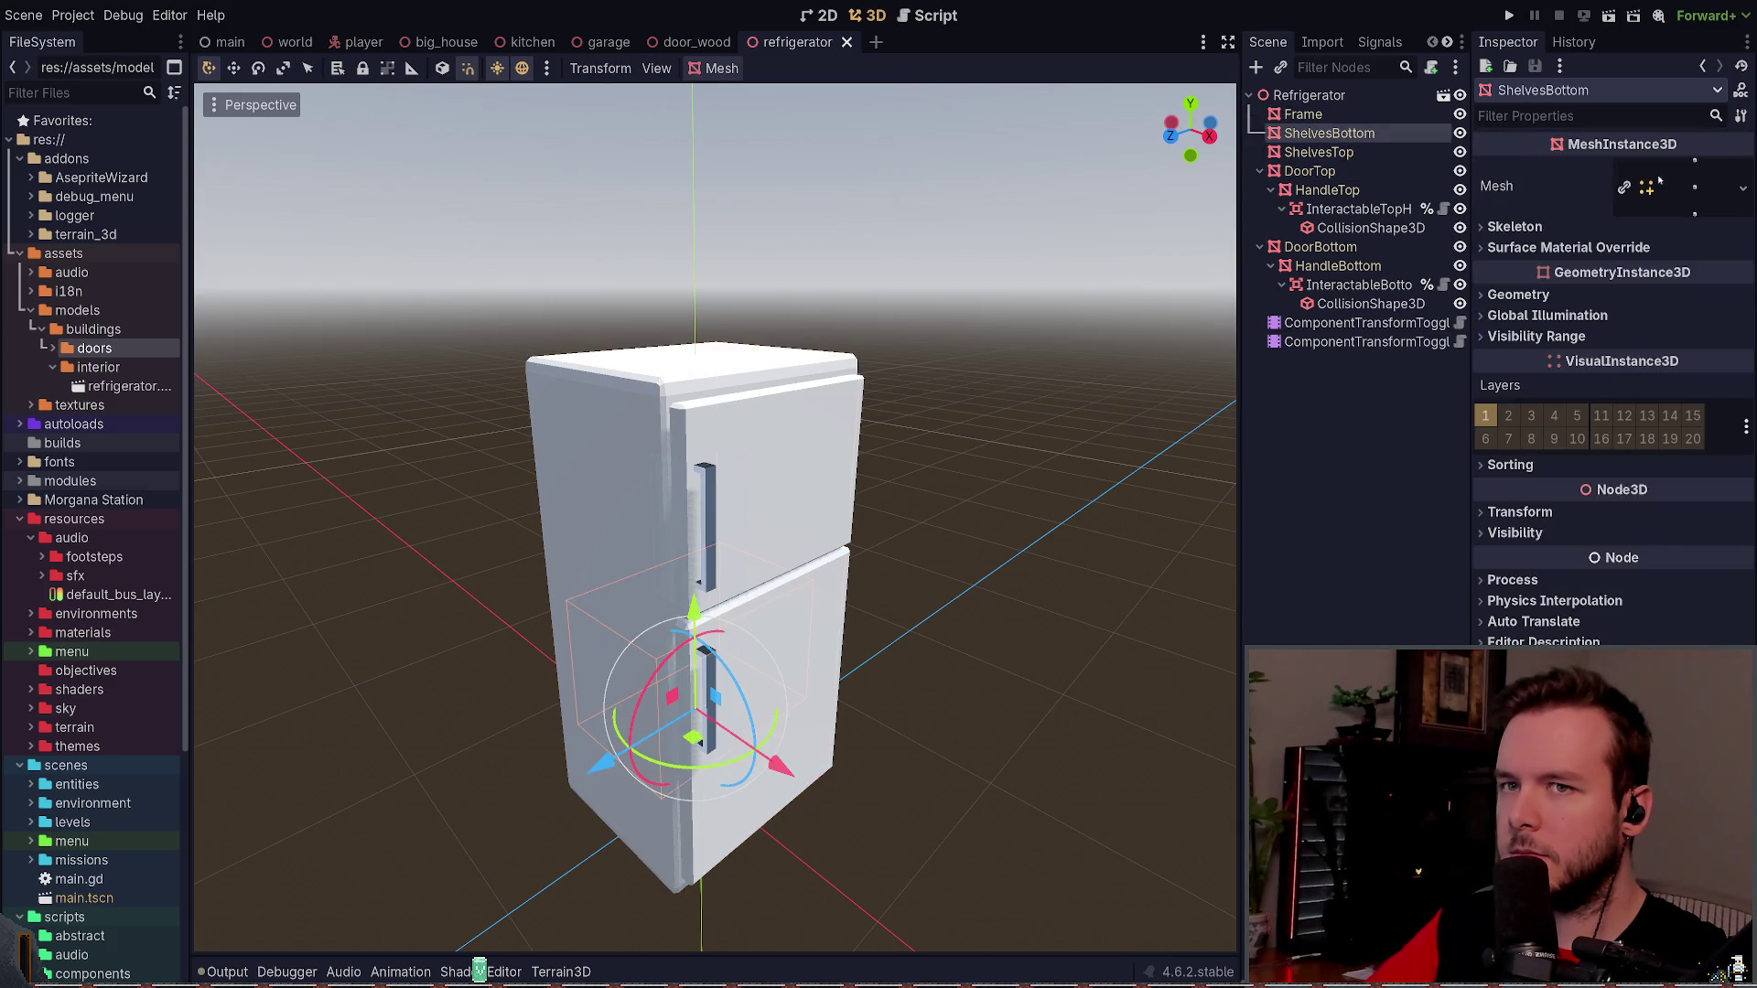
drag(908, 496, 1113, 404)
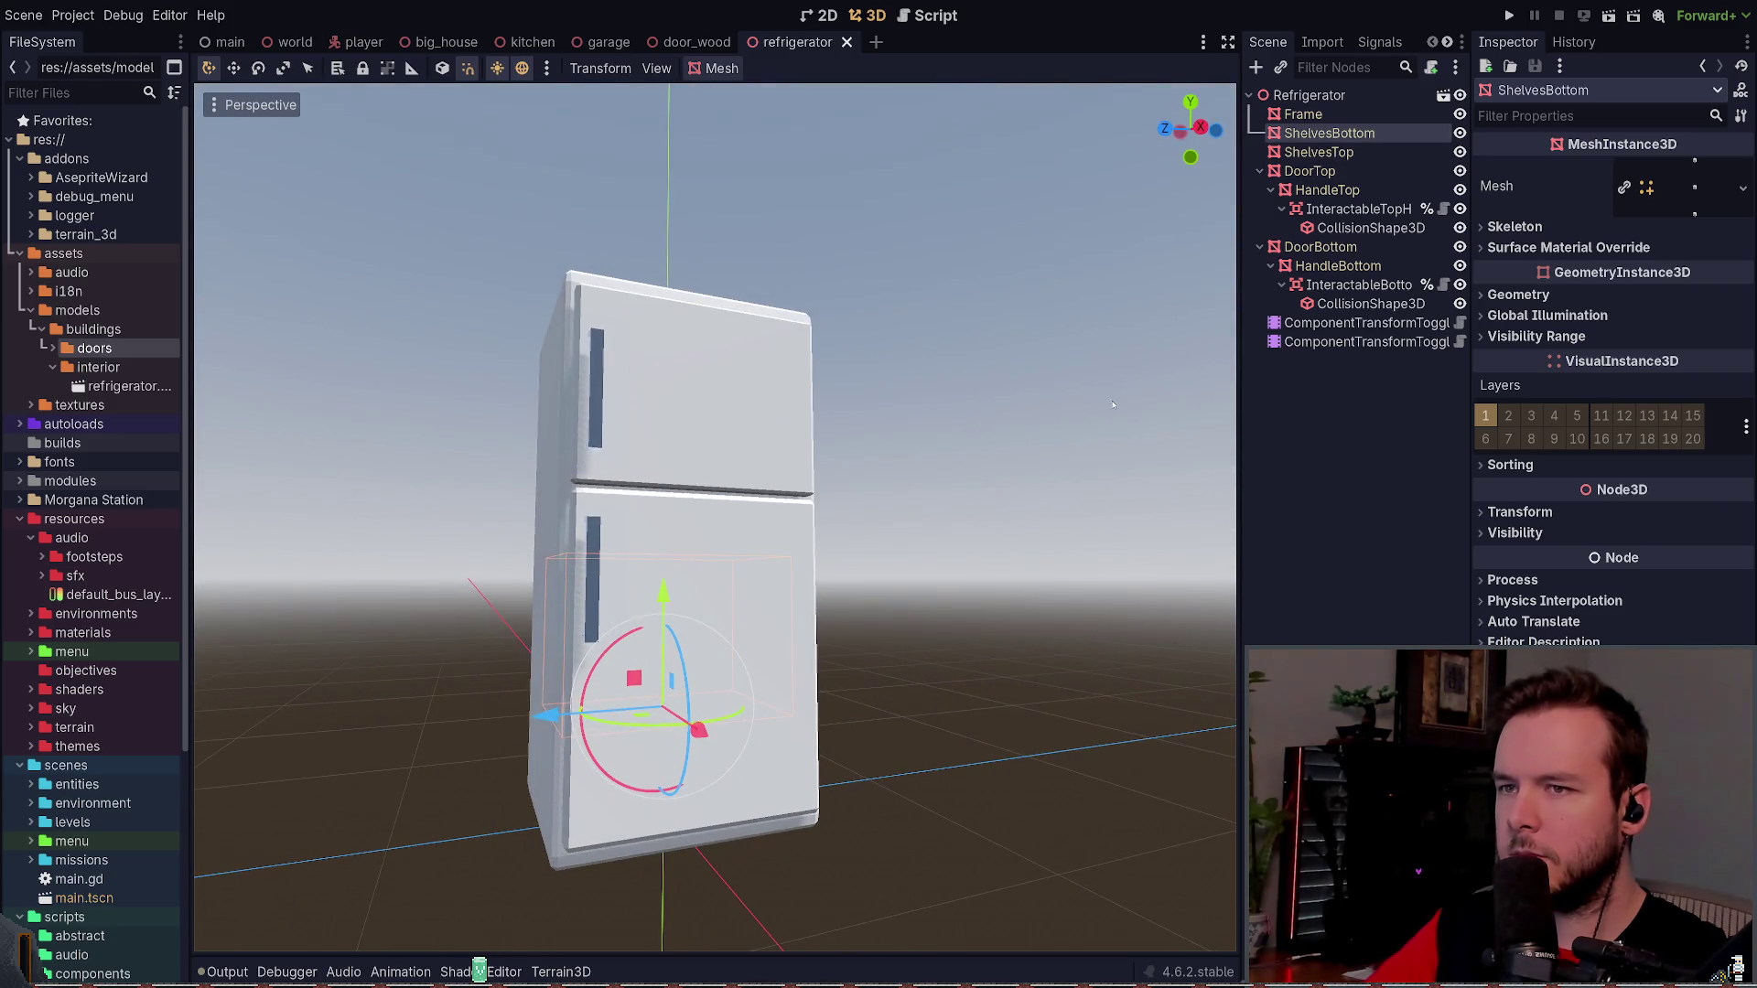
- Hide DoorTop and DoorBottom to expose the shelves, save the scene, and toggle preview sunlight
click(1459, 171)
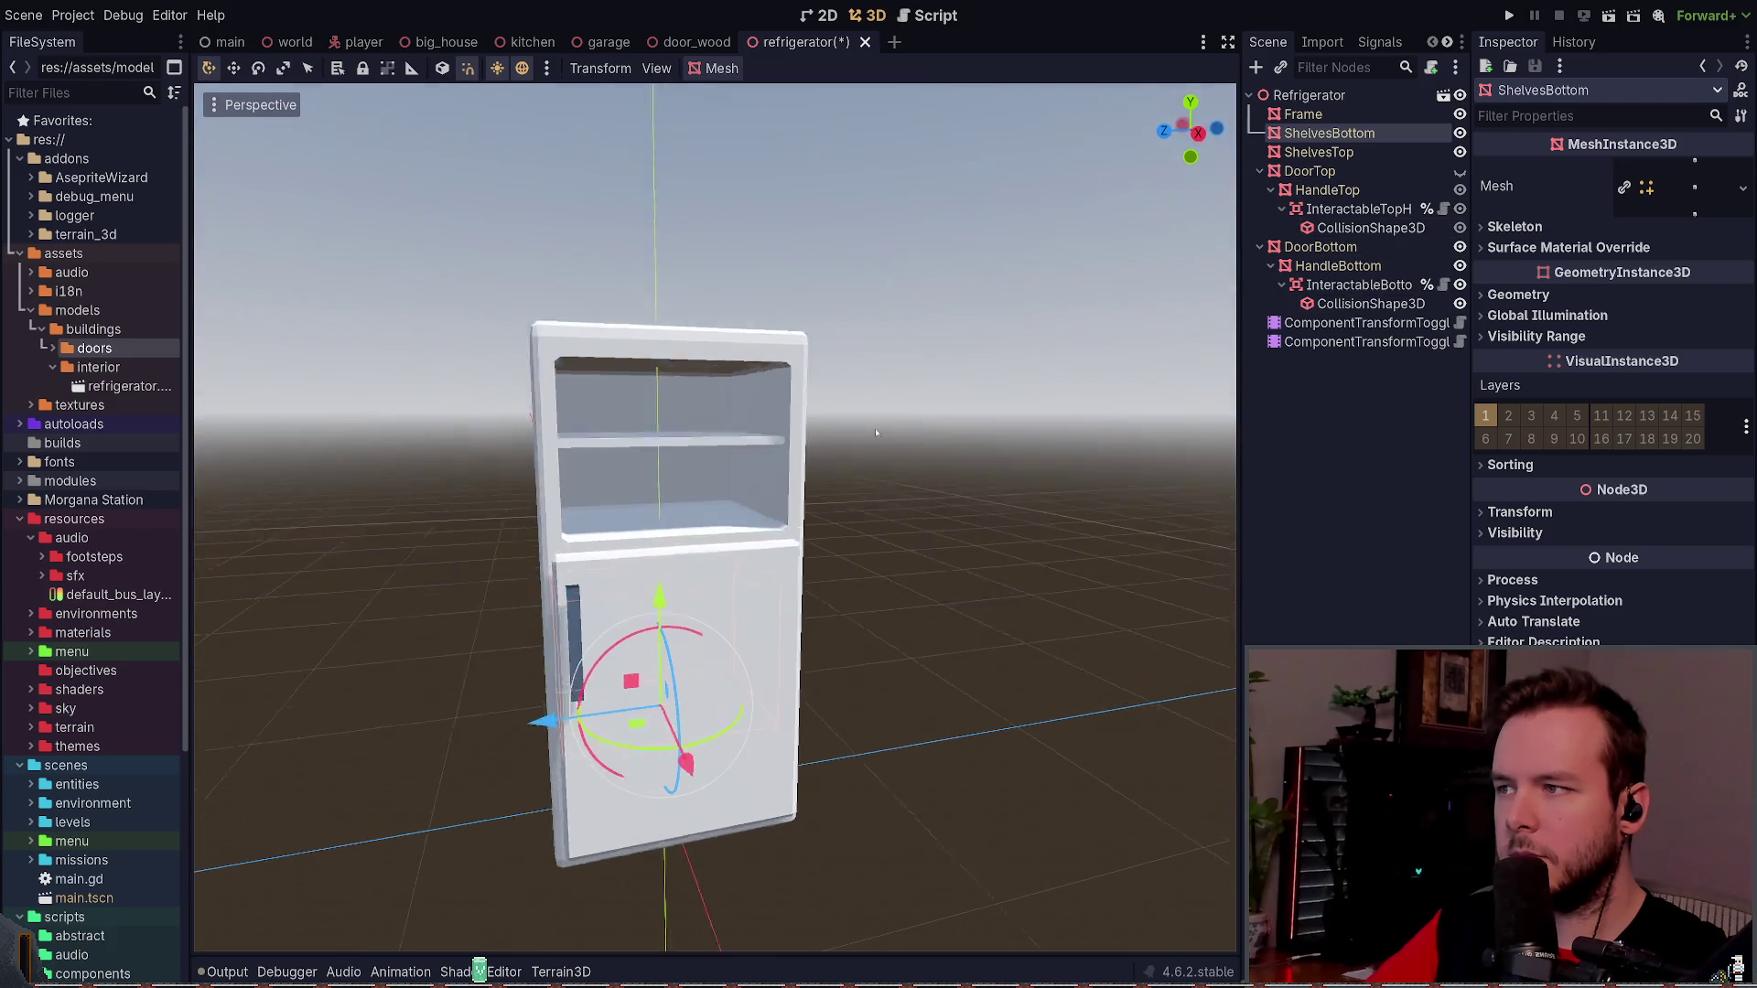
mouse_move(897, 407)
mouse_down()
mouse_move(1012, 388)
mouse_move(1047, 498)
mouse_move(933, 360)
mouse_up()
click(1459, 247)
key(ctrl+s)
click(496, 68)
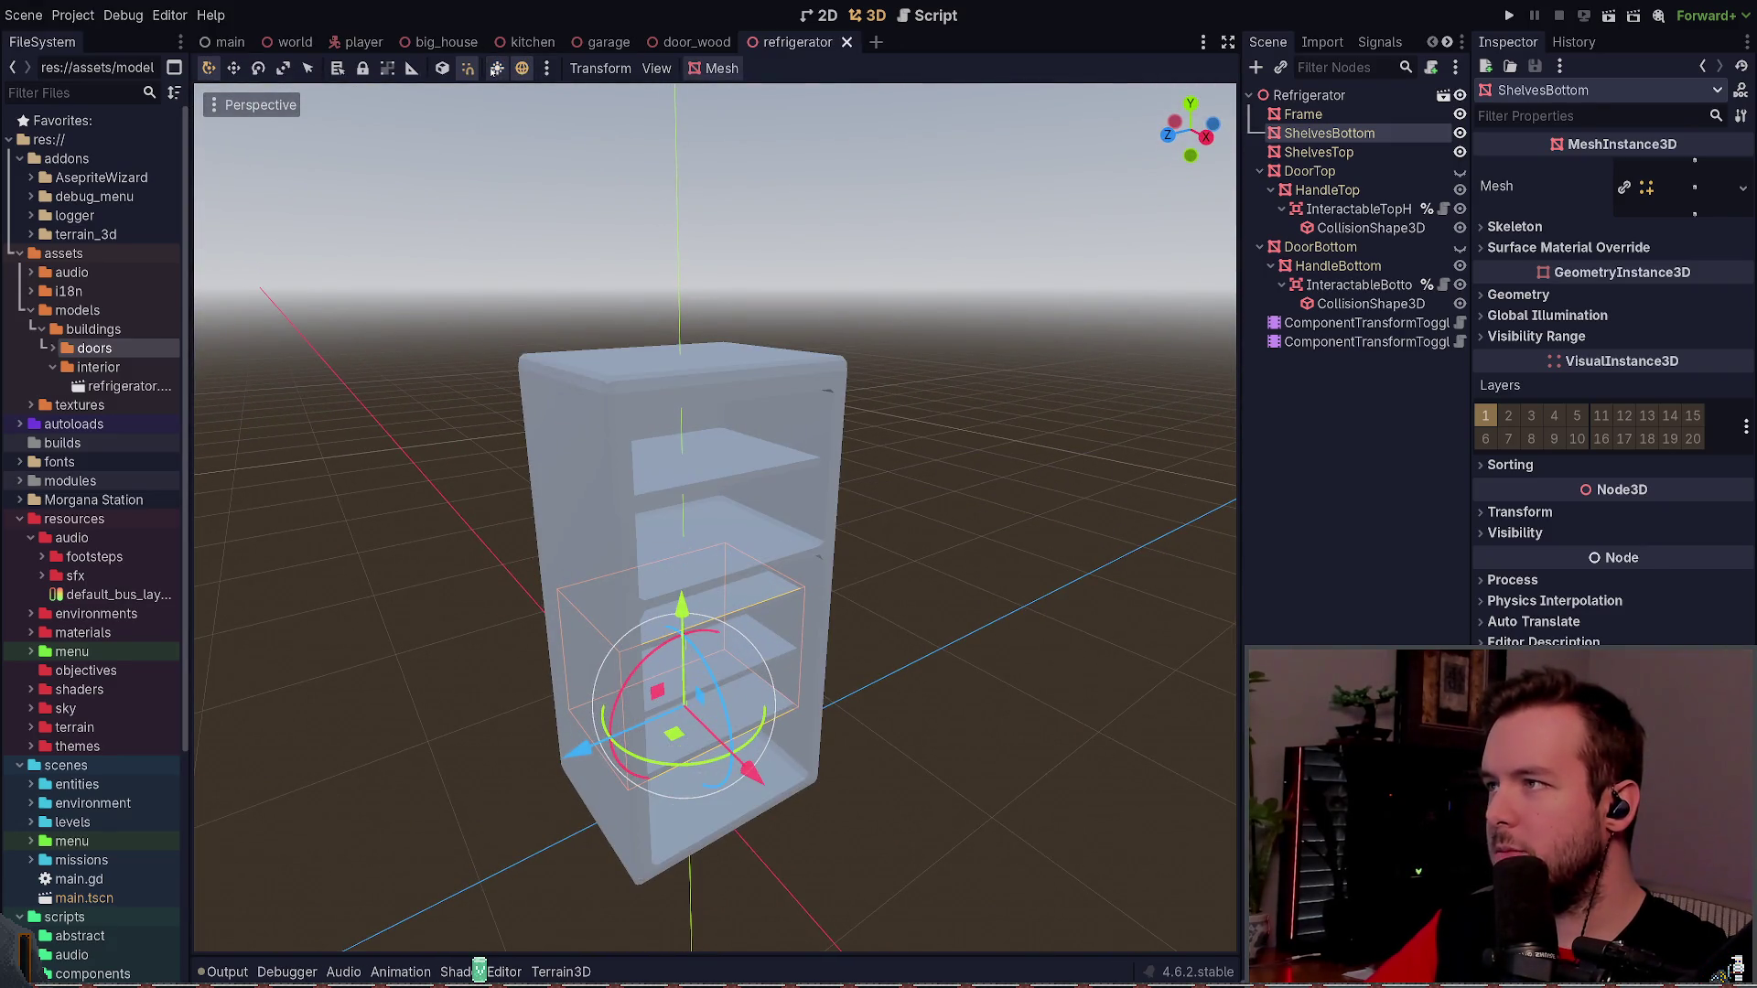
click(496, 69)
mouse_move(1025, 430)
mouse_down()
mouse_move(1084, 390)
mouse_move(1006, 430)
mouse_move(1061, 393)
mouse_up()
click(1028, 414)
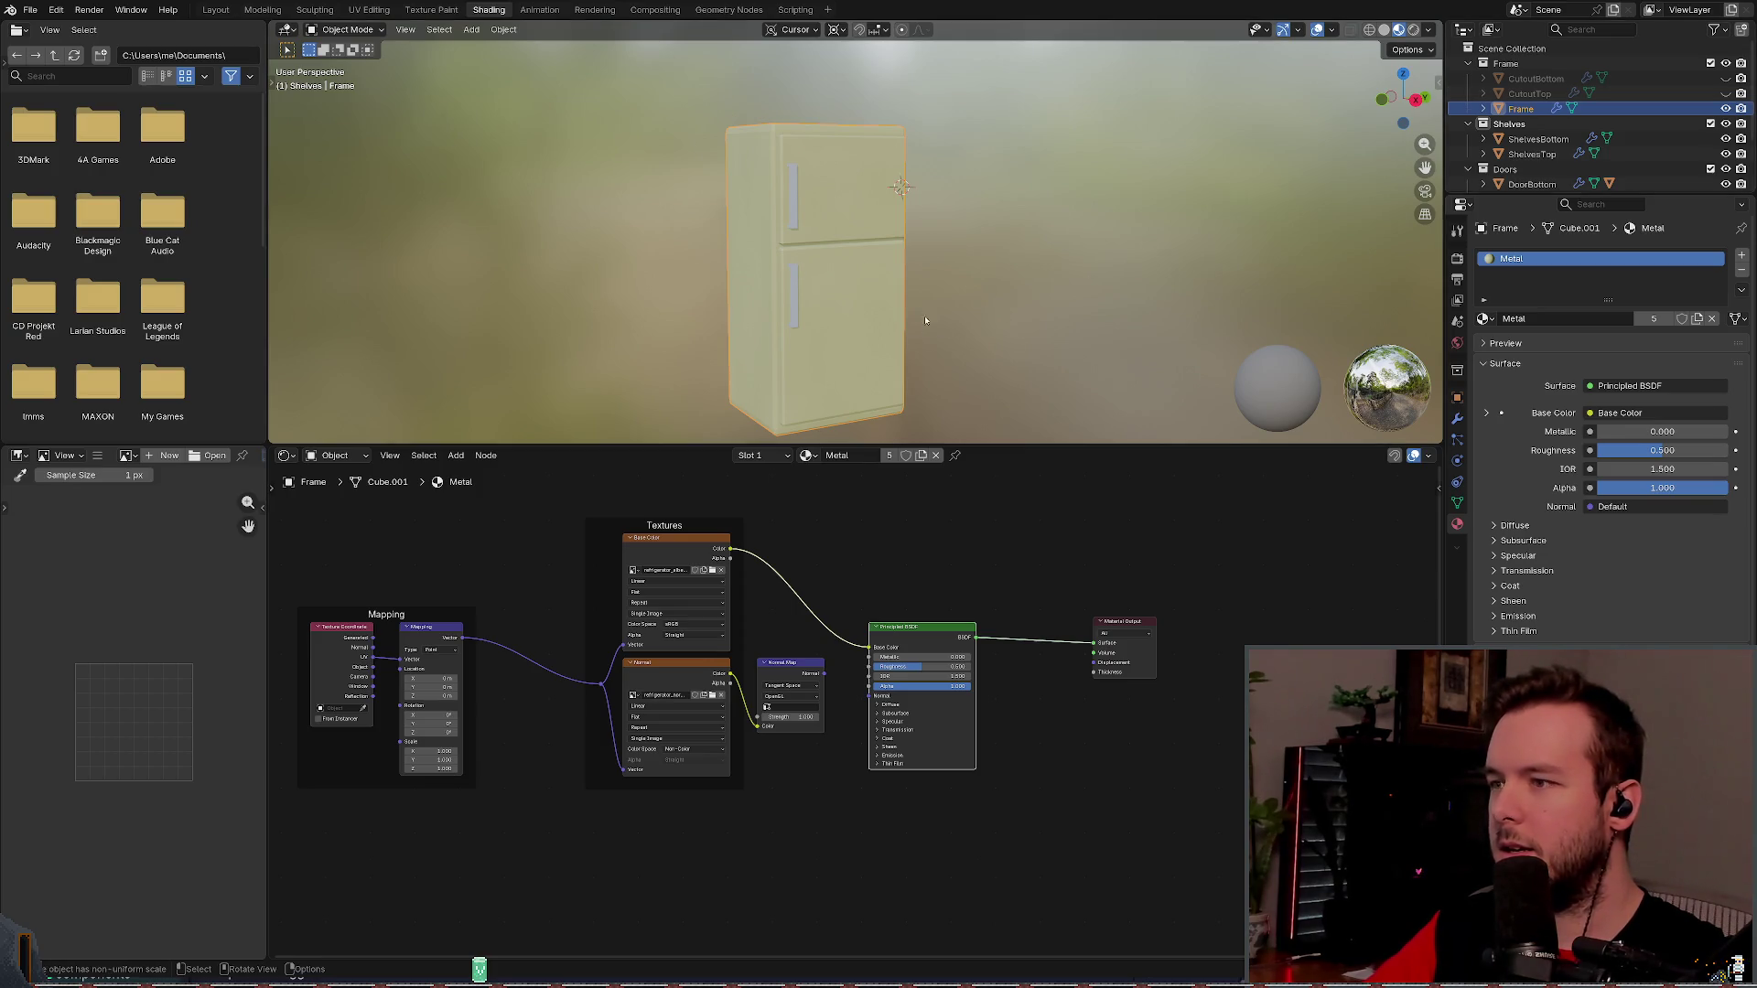
- Switch to the Layout workspace, select the fridge Frame object, and enter Edit Mode
click(216, 9)
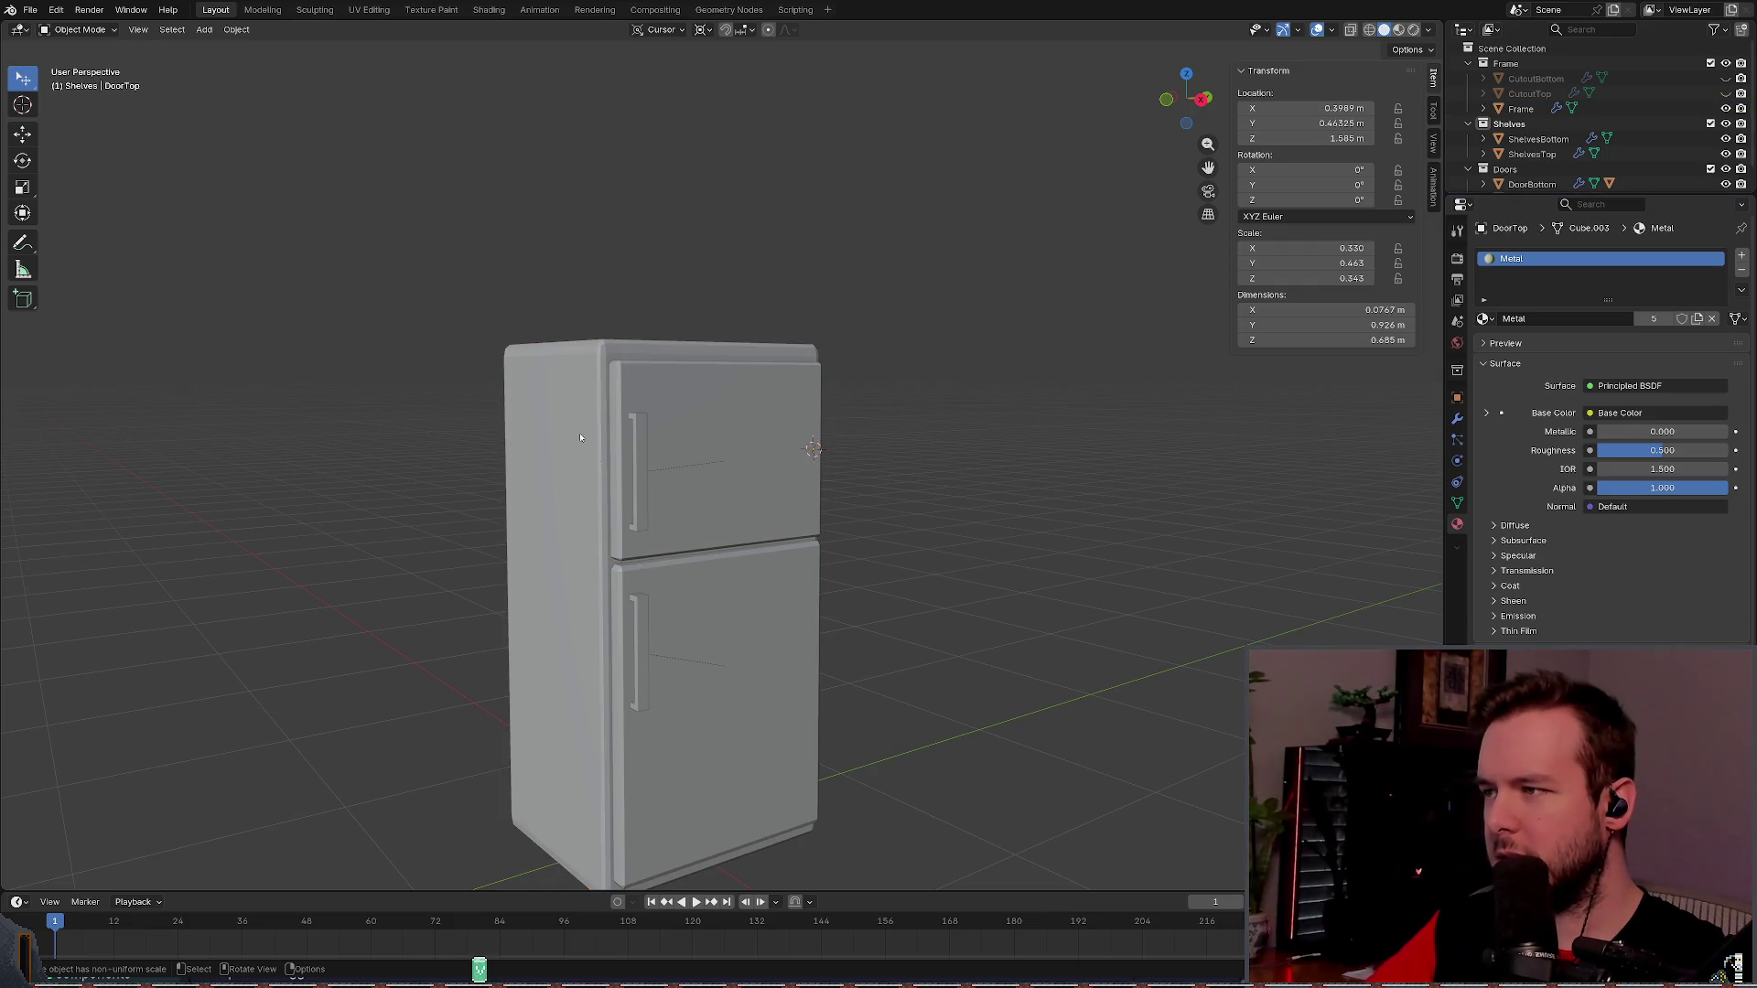
scroll(755, 456, up, 2)
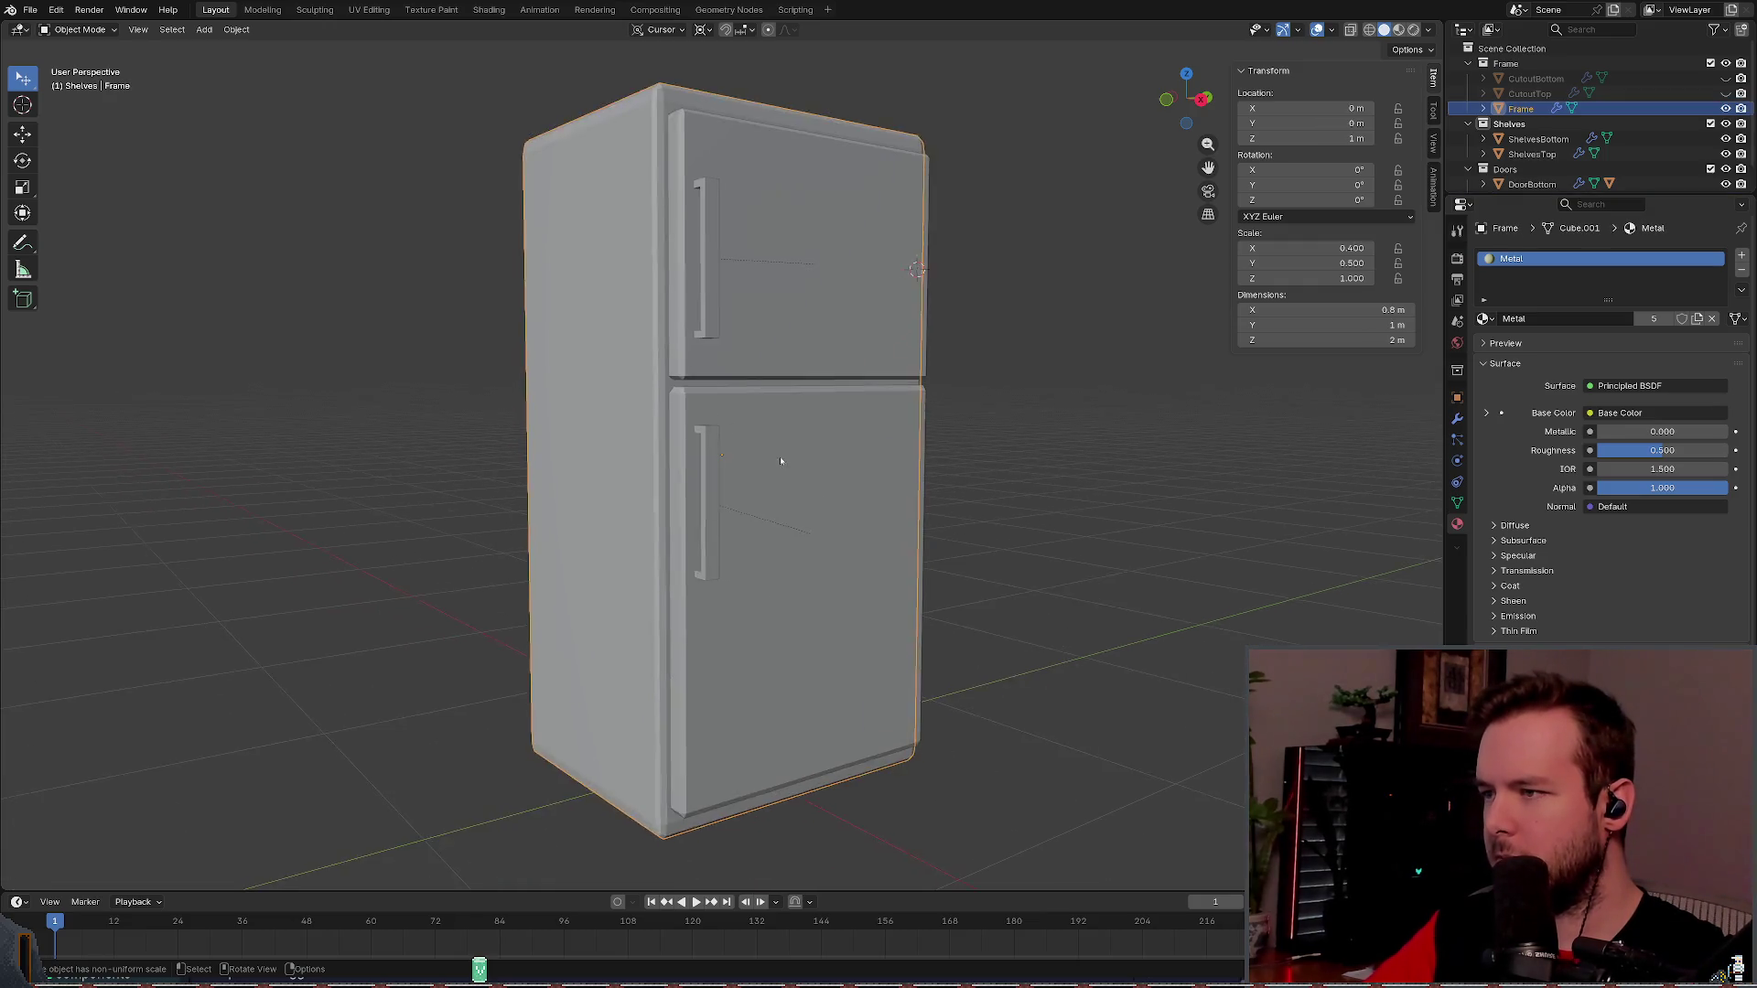
scroll(805, 478, down, 5)
click(626, 167)
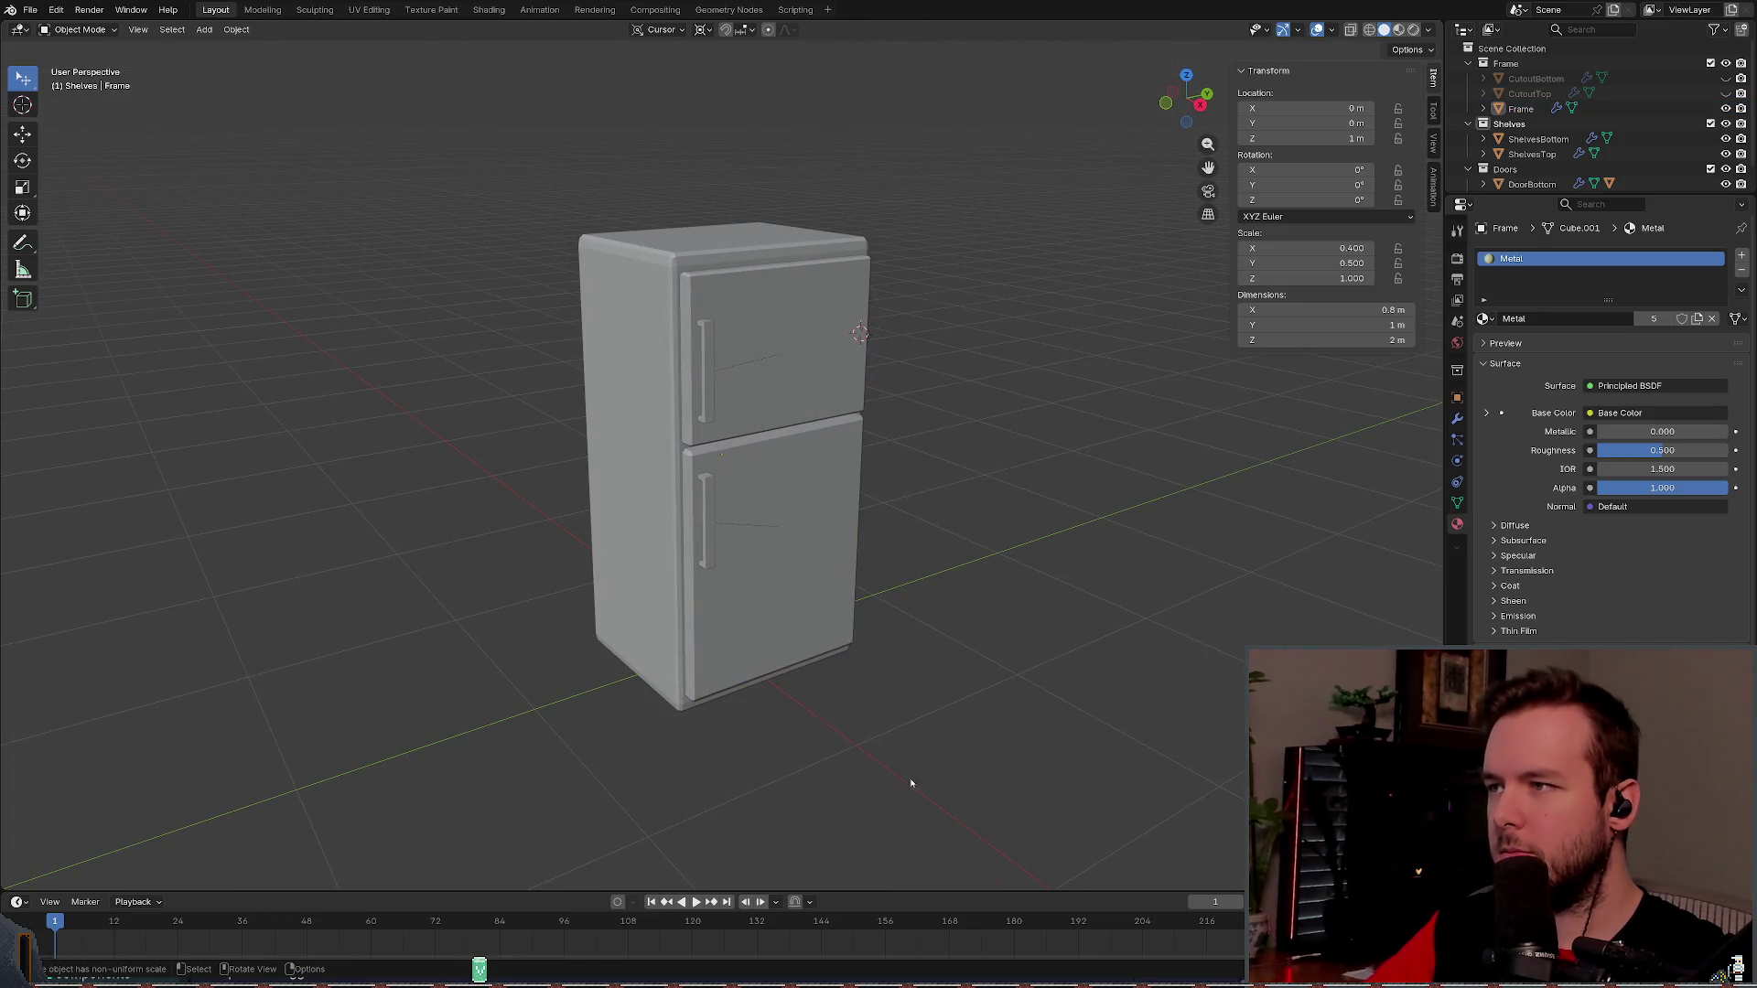
click(633, 313)
right_click(634, 313)
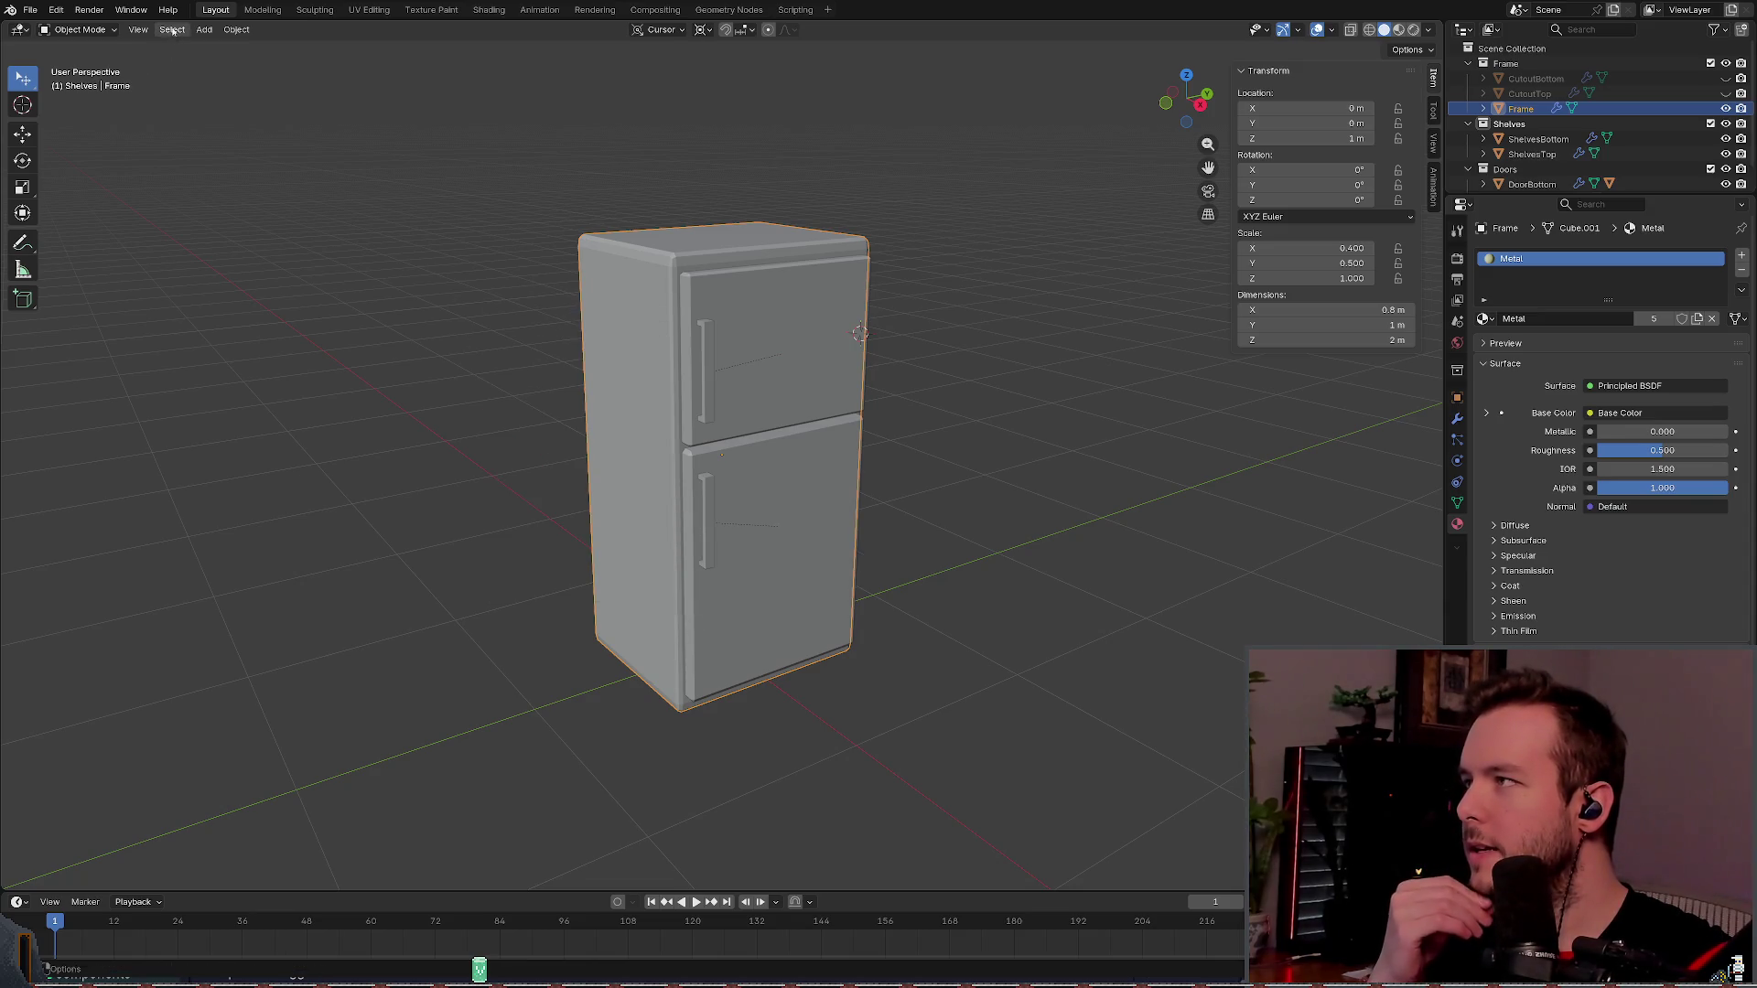
click(79, 29)
click(80, 63)
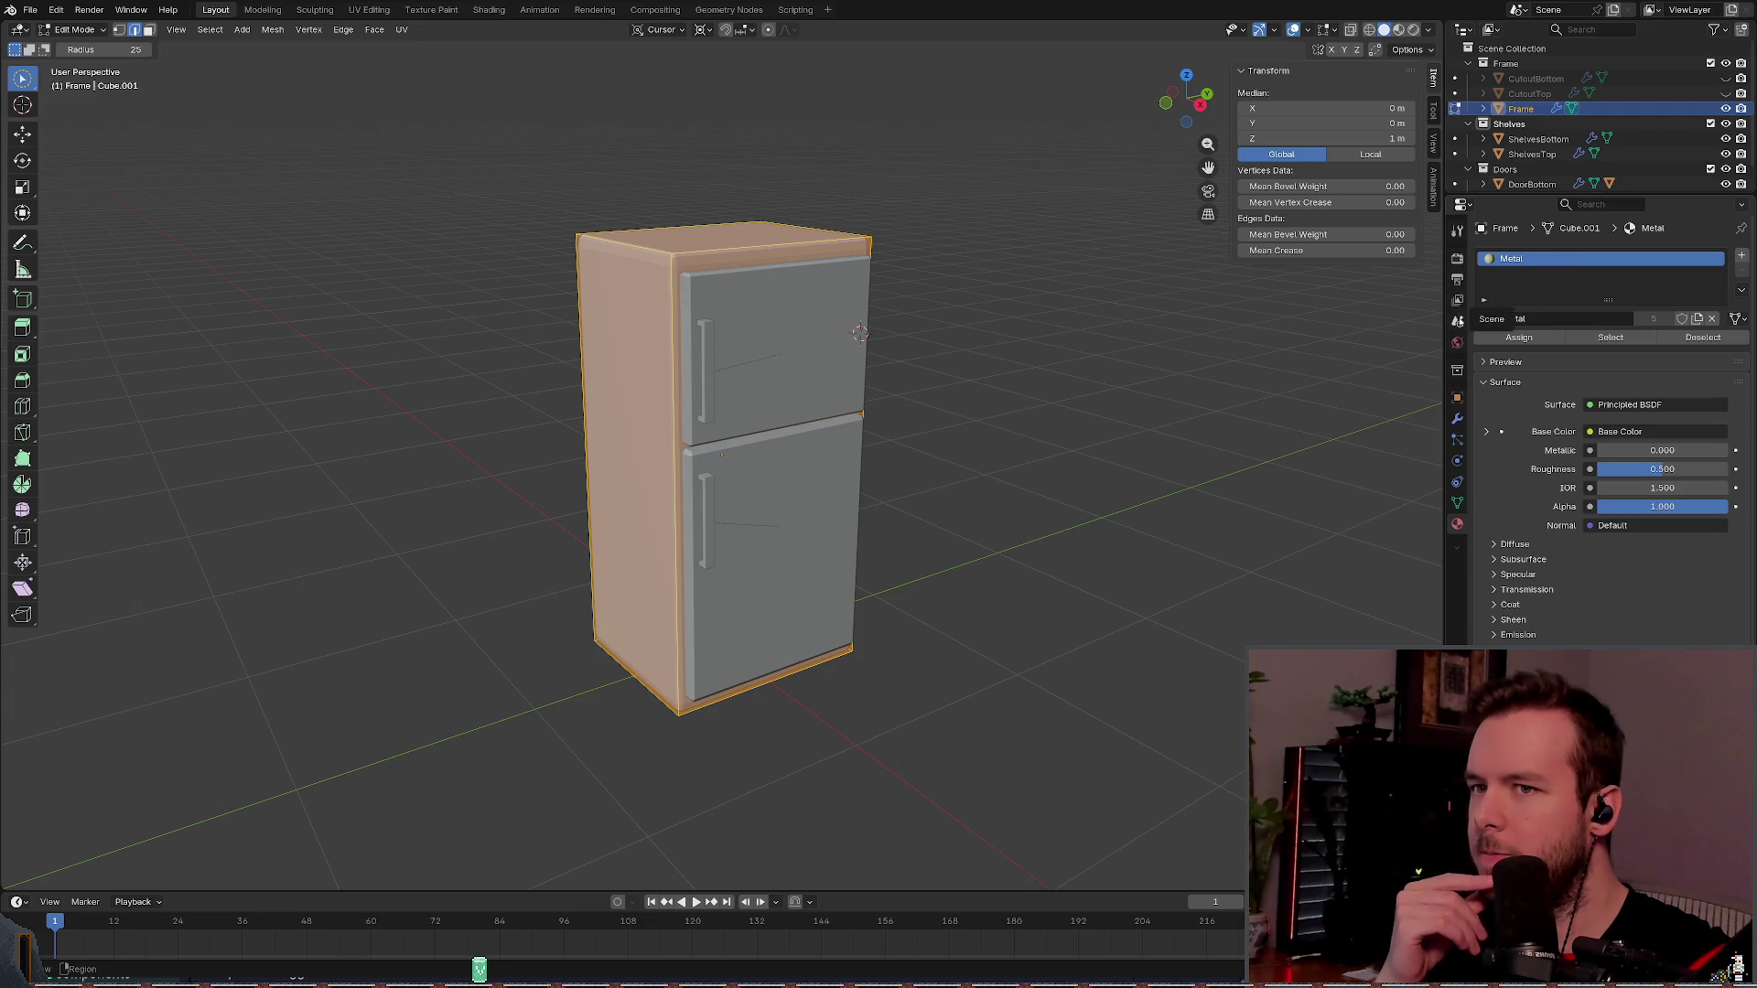
click(1458, 397)
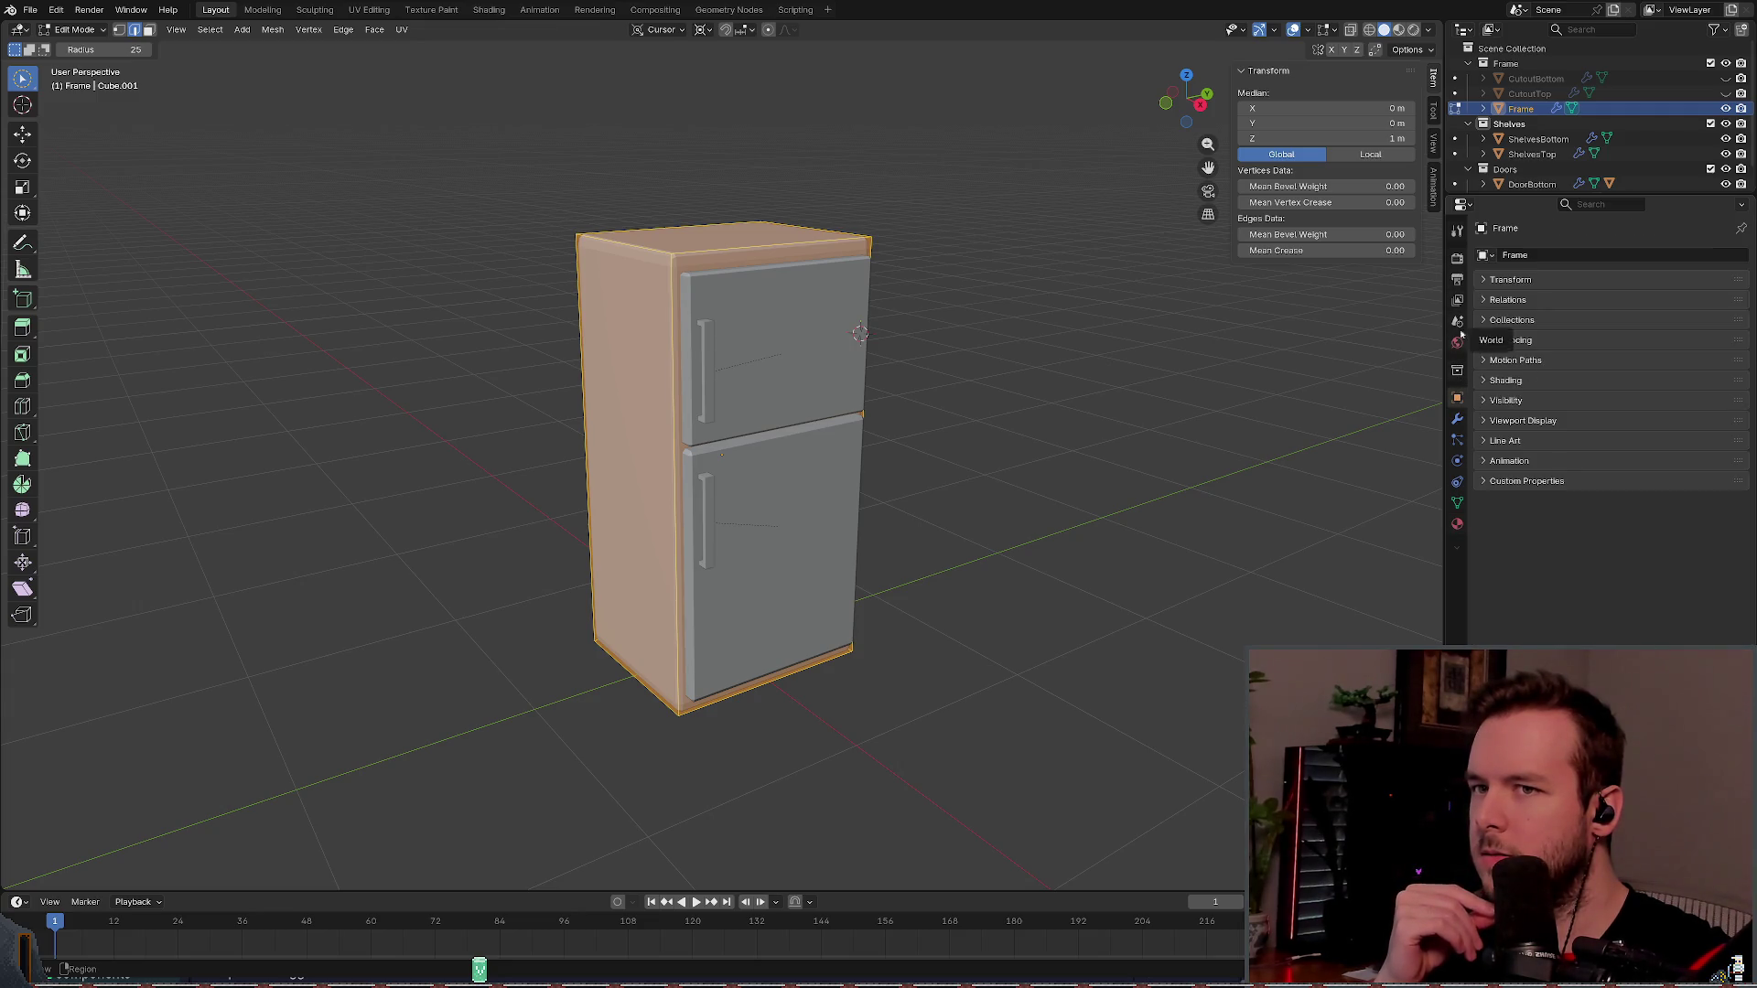
click(1510, 279)
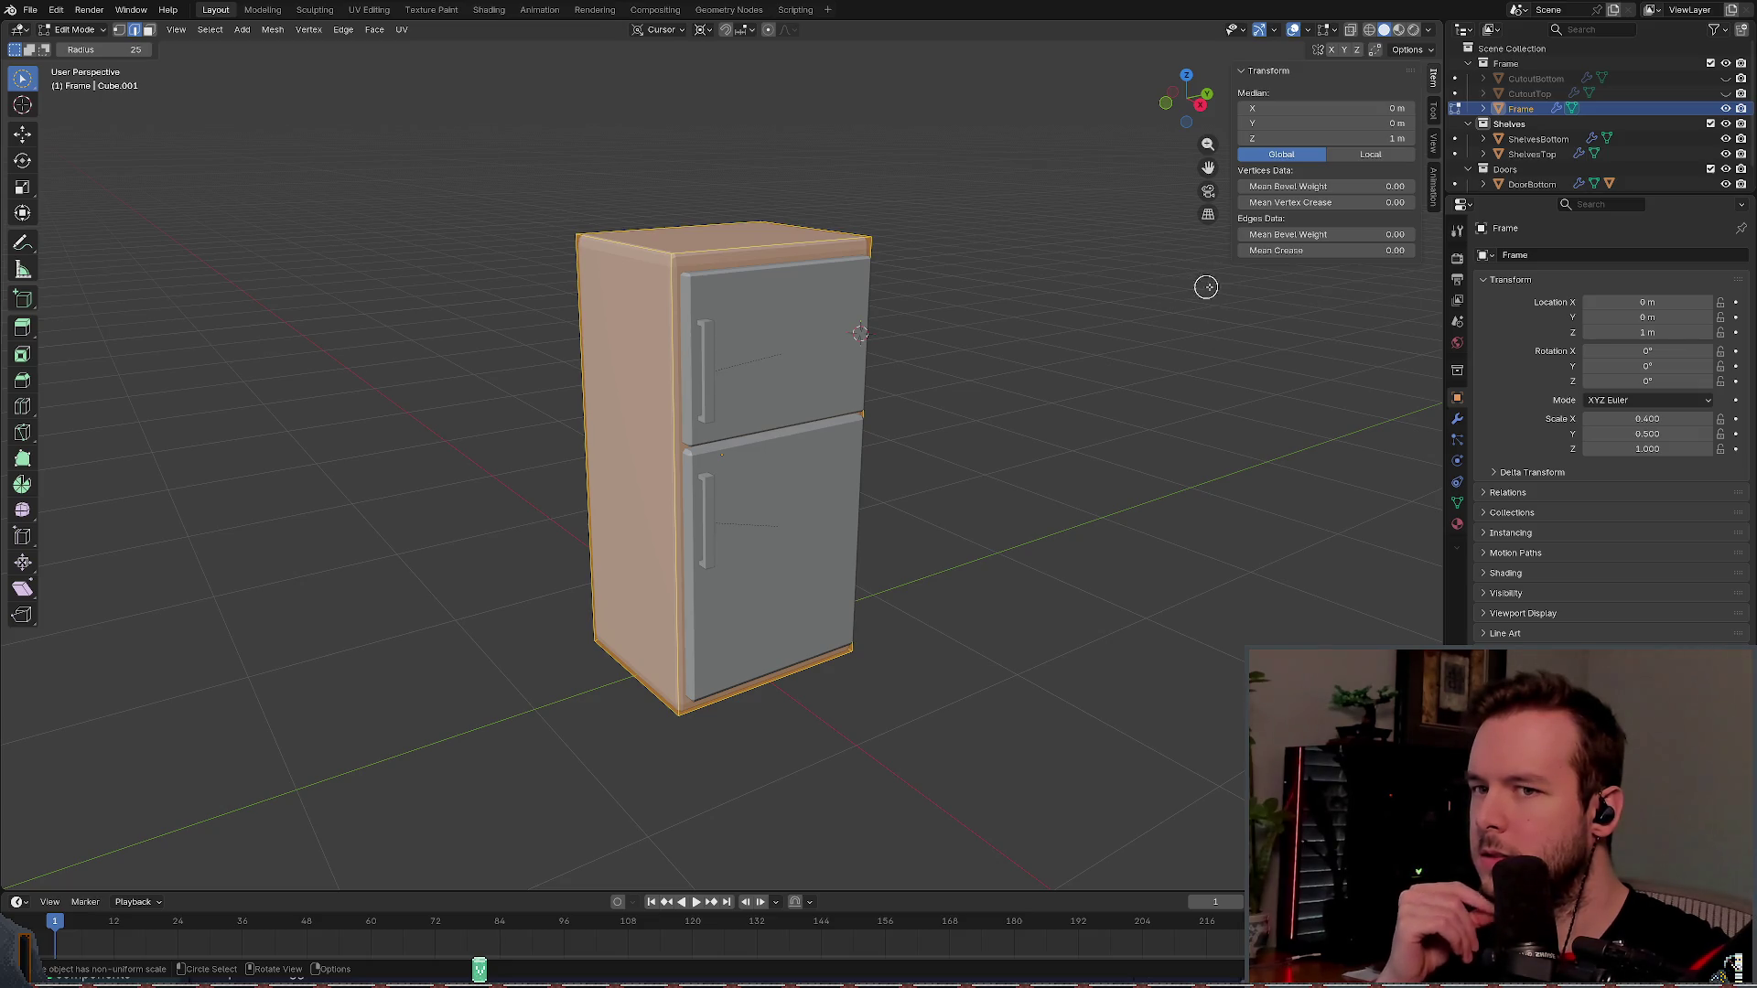
click(91, 29)
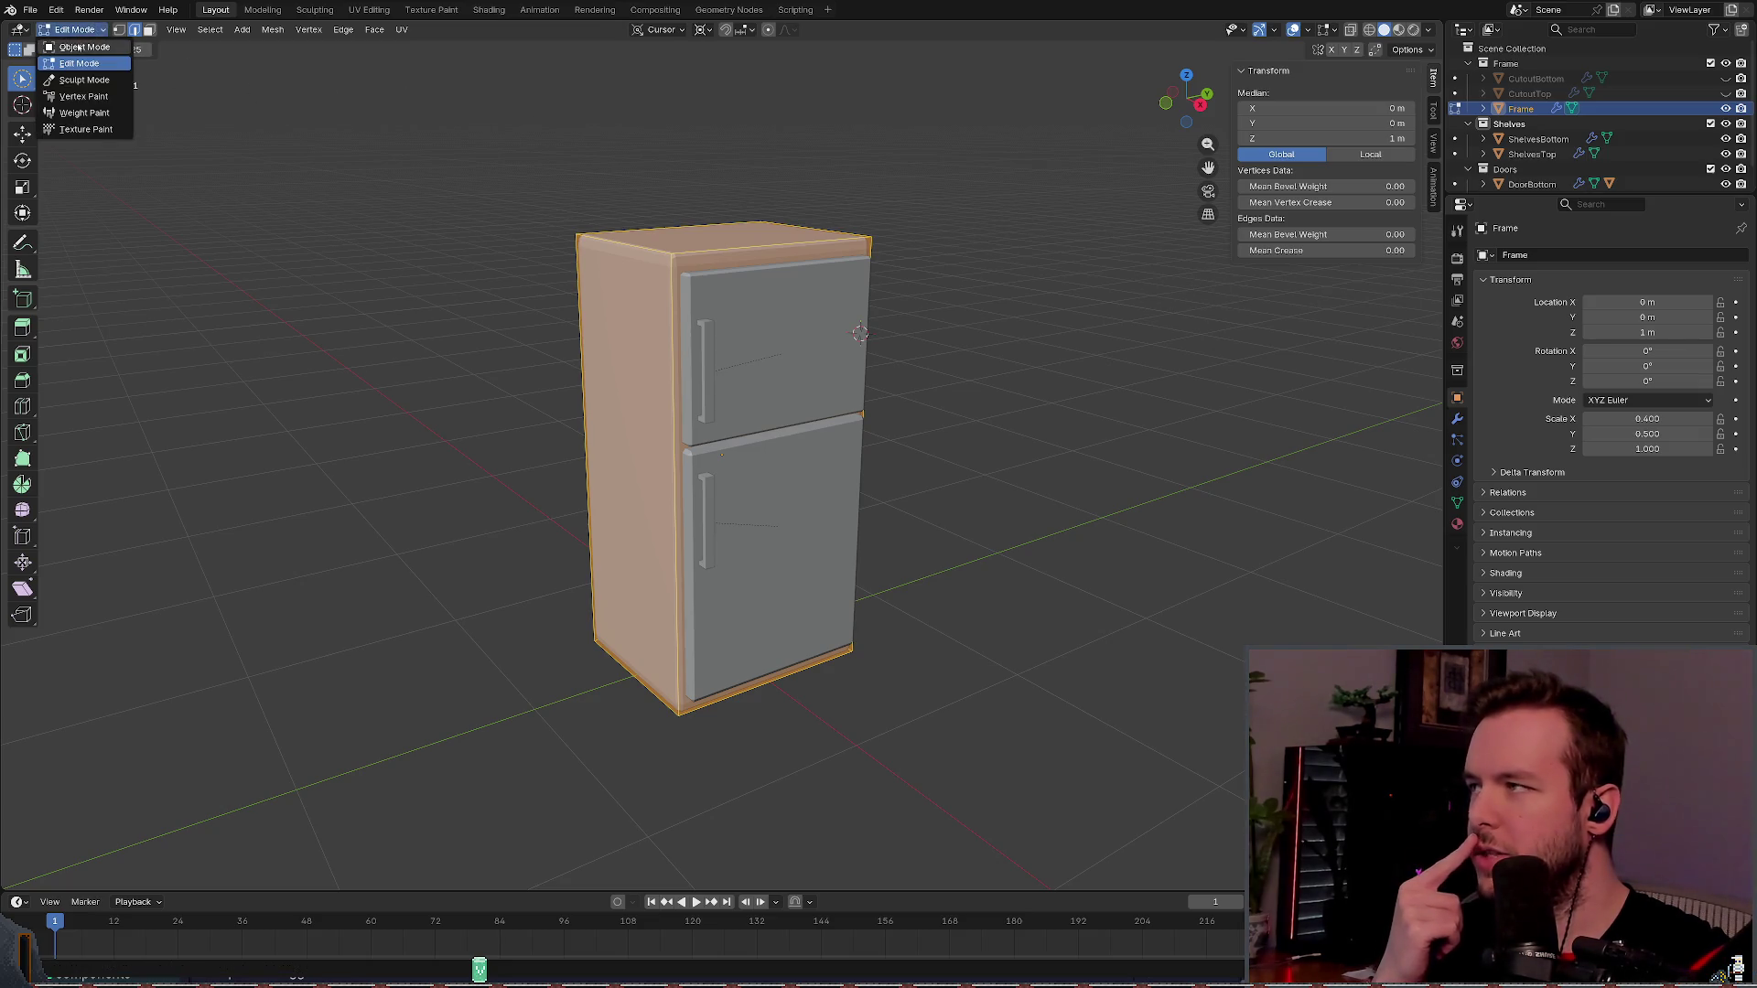
click(84, 46)
click(77, 29)
click(79, 63)
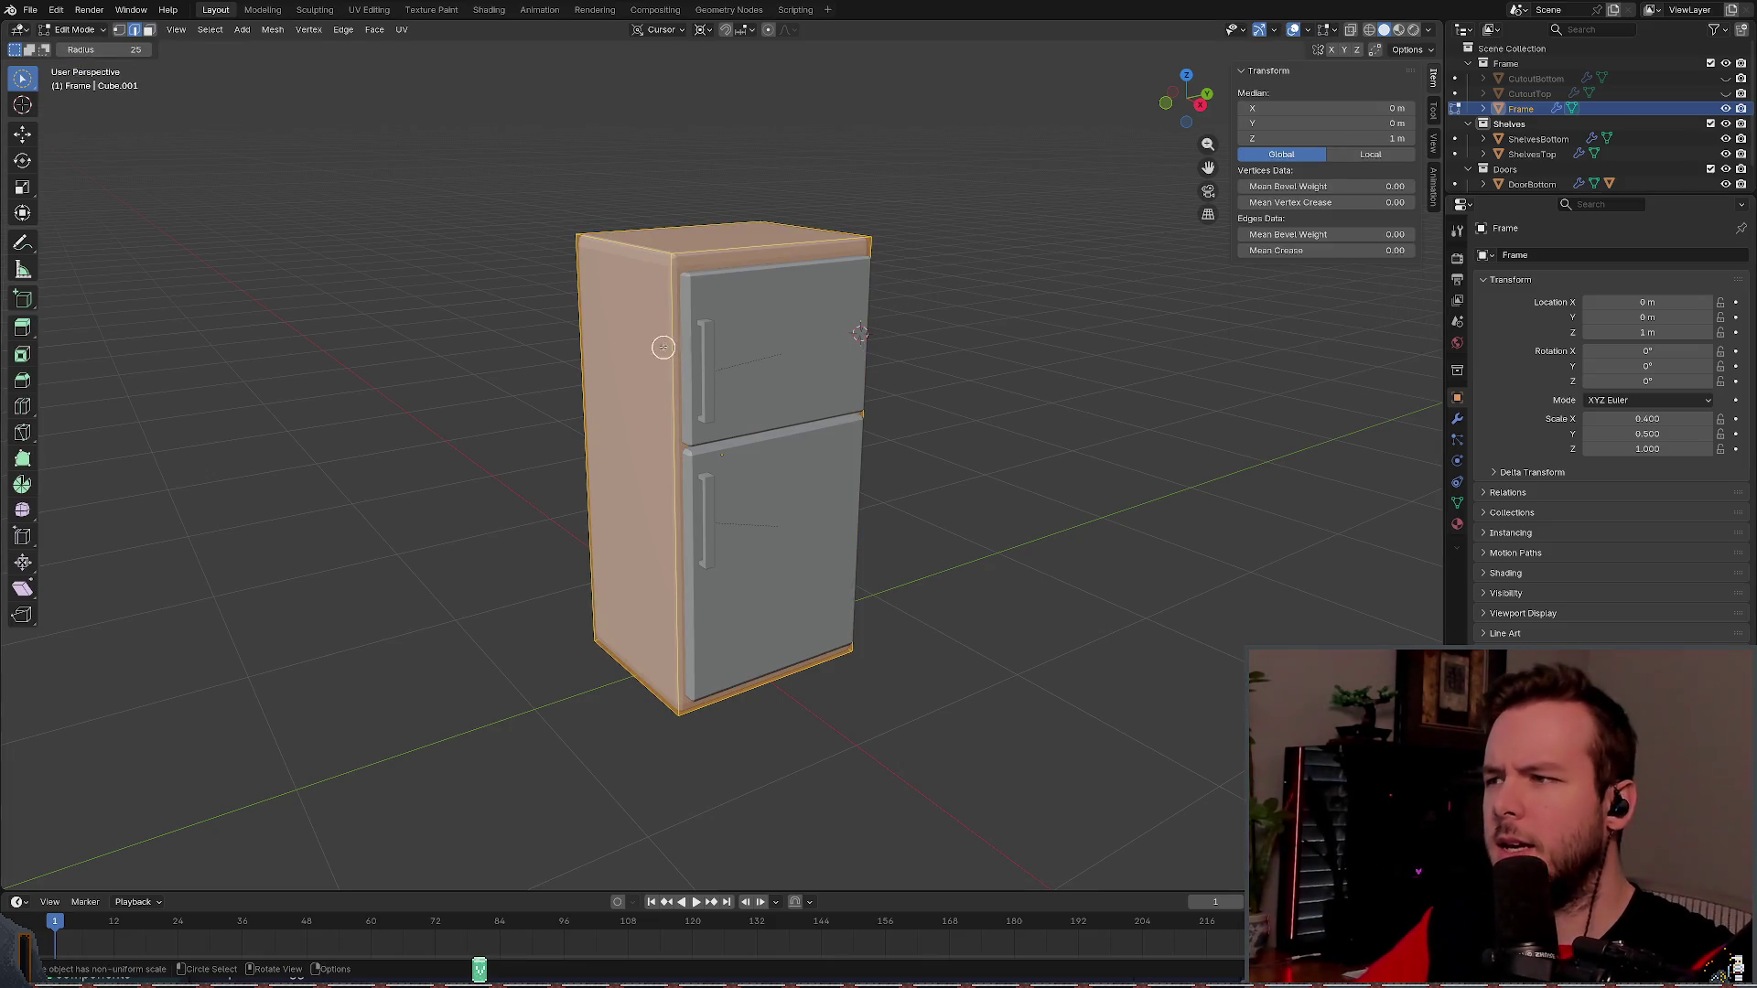
key(ctrl+e)
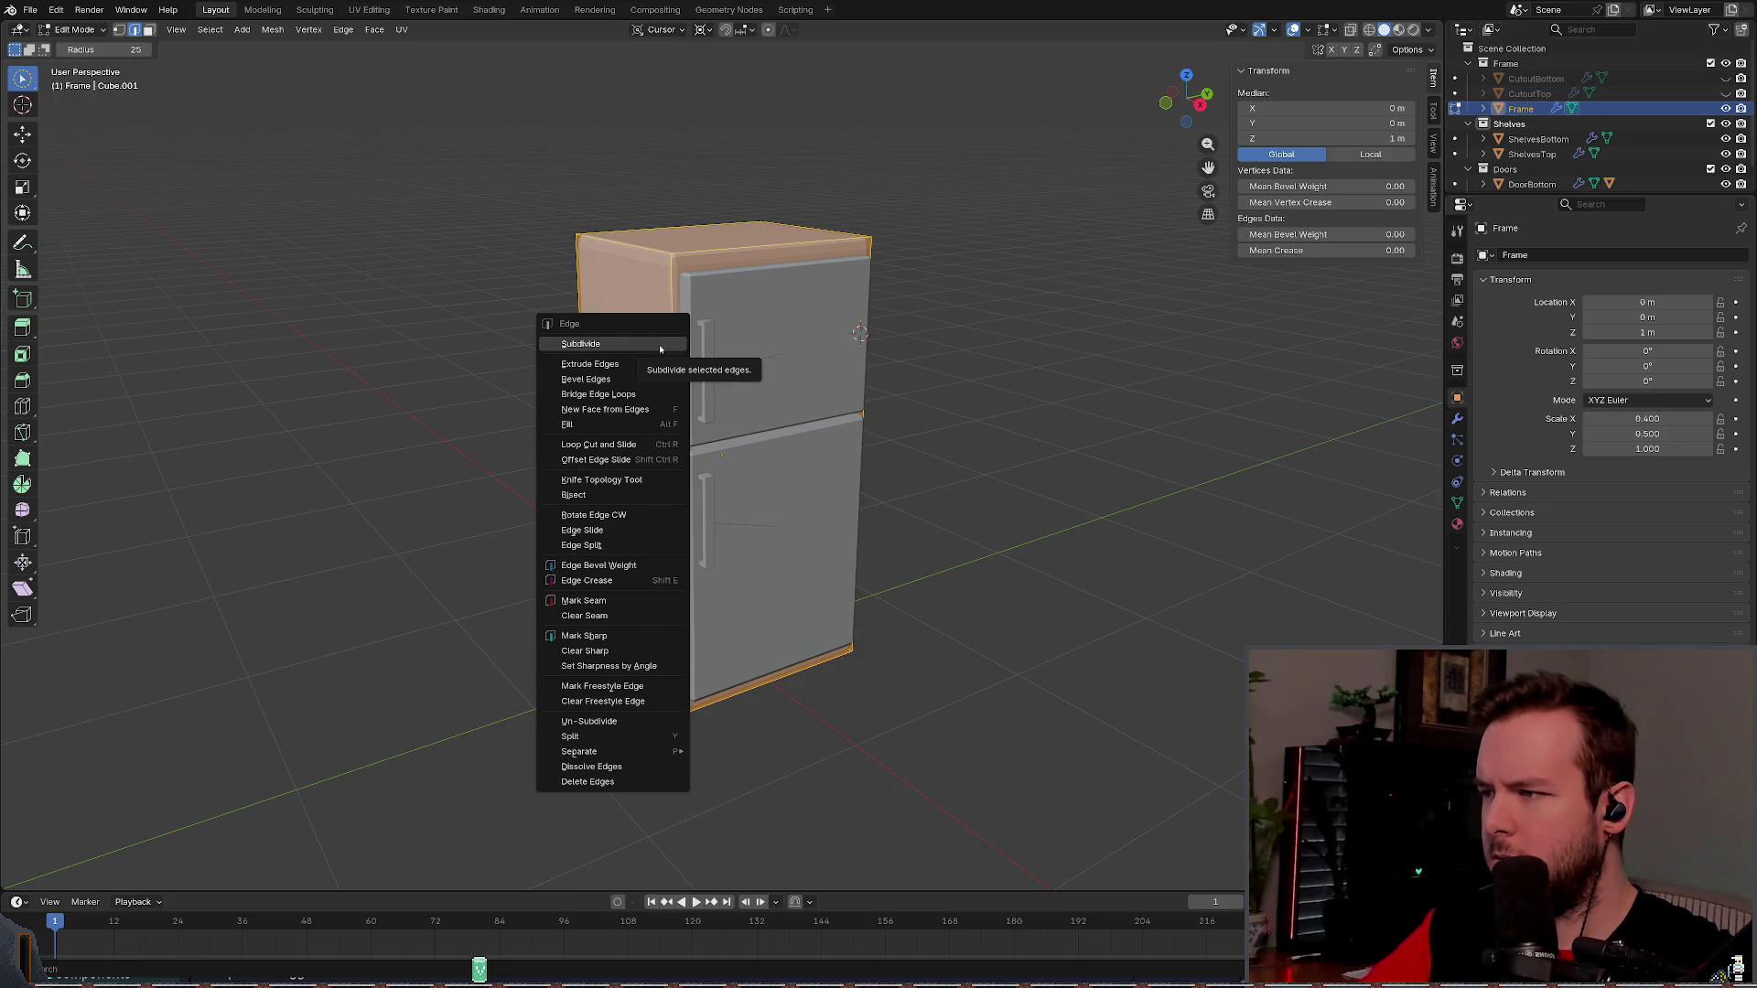
click(272, 30)
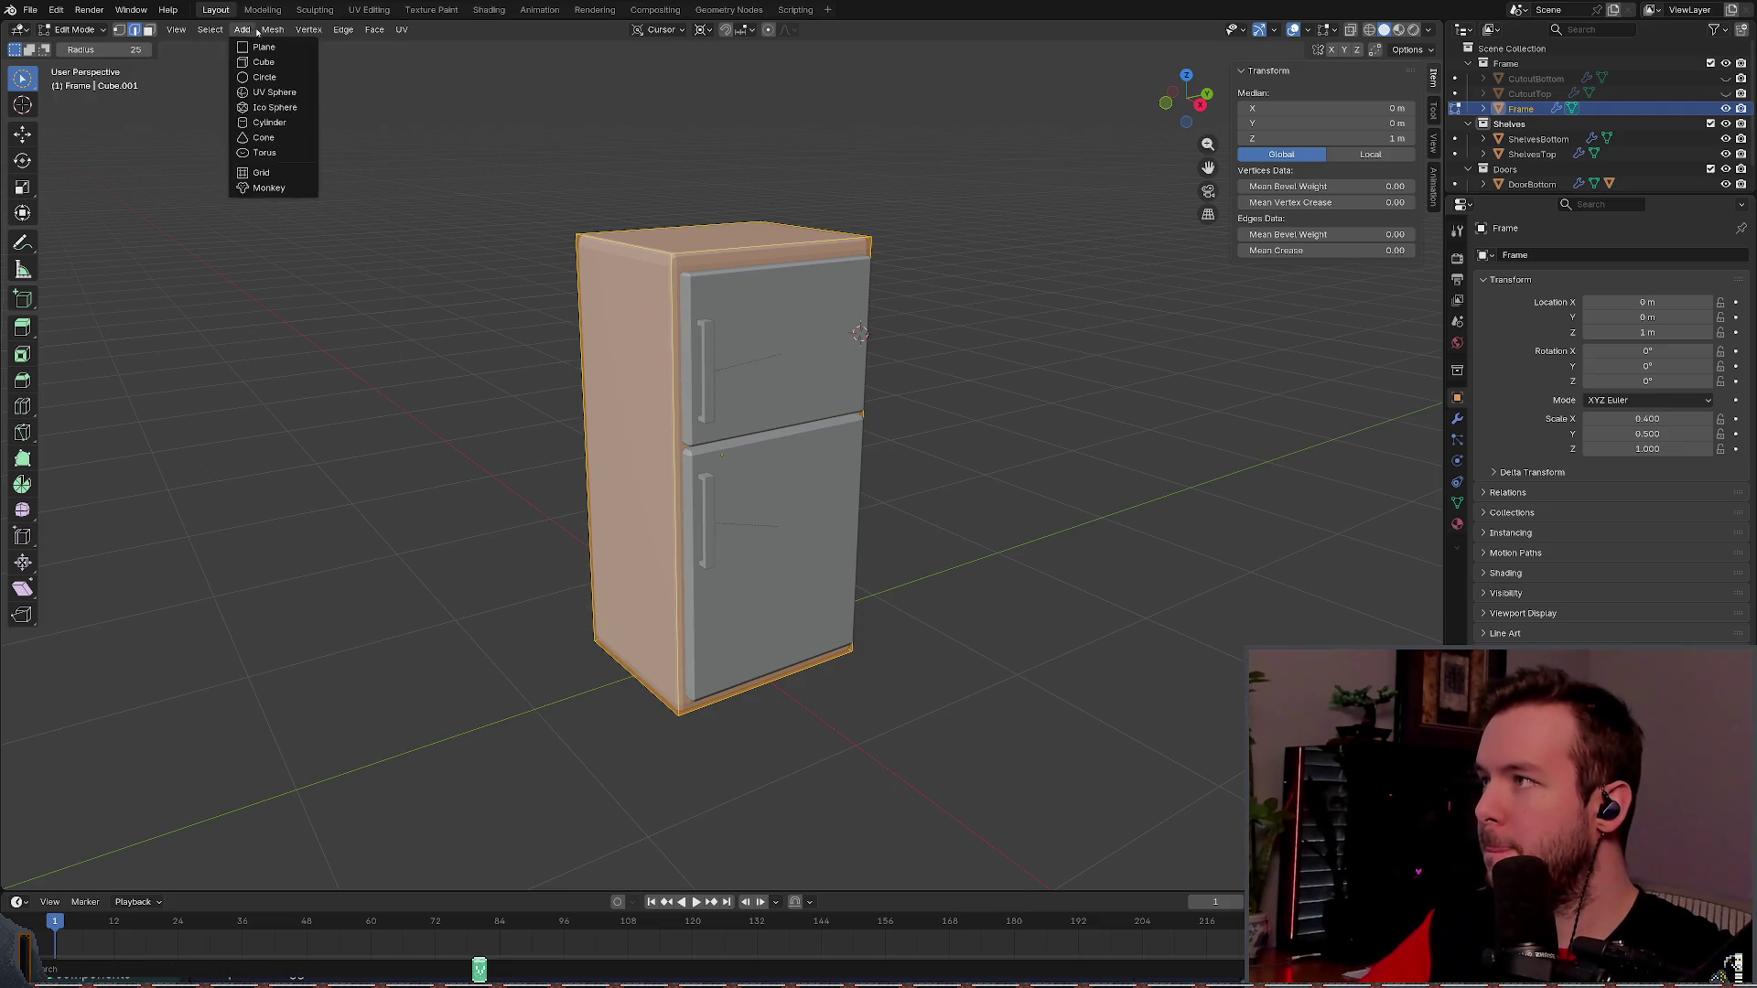
mouse_move(289, 49)
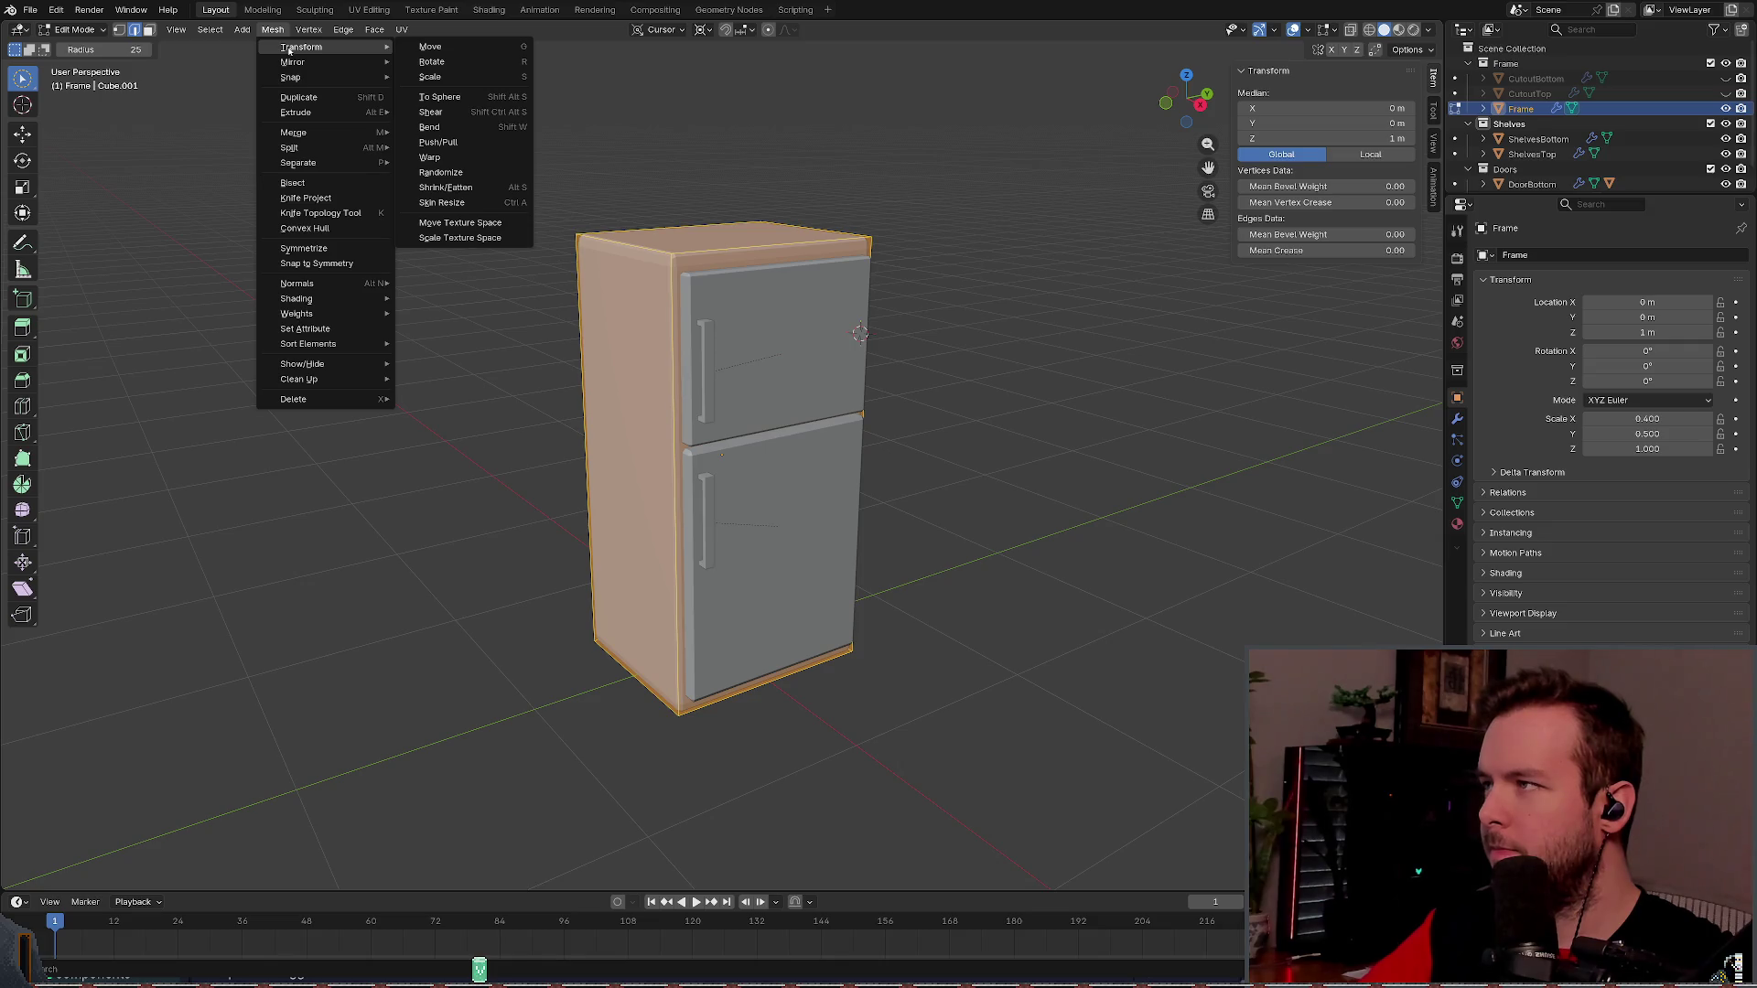
mouse_move(294, 381)
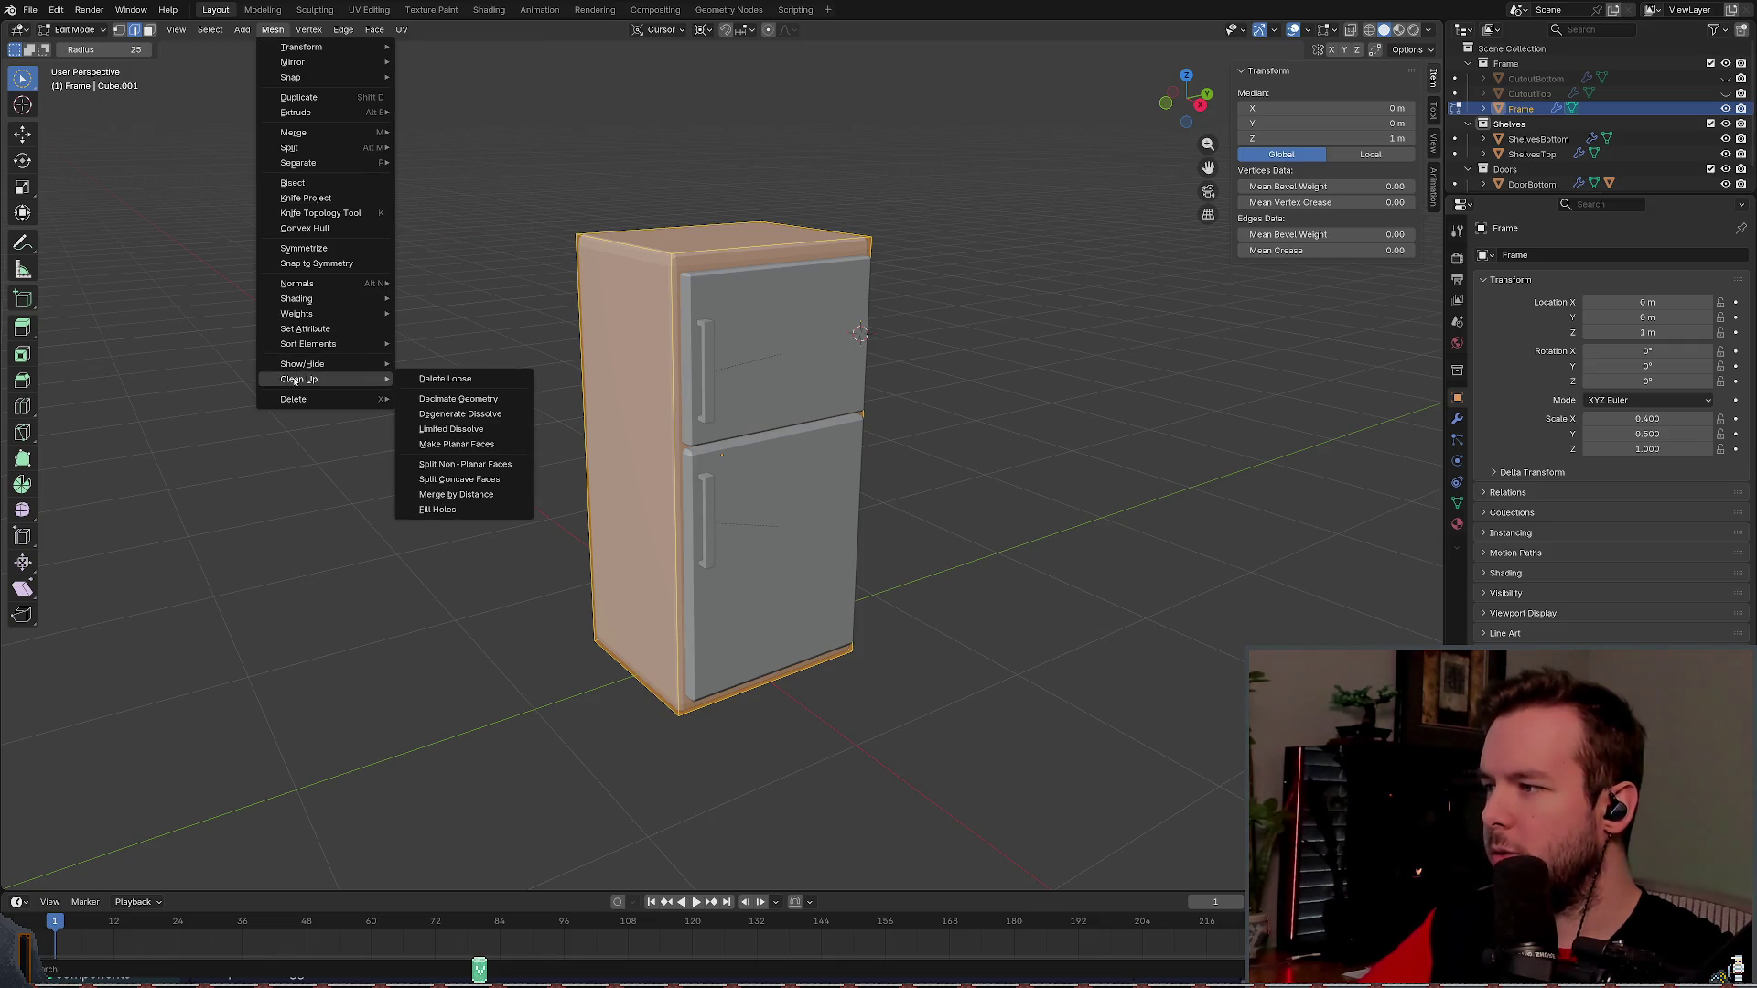
click(312, 32)
click(374, 29)
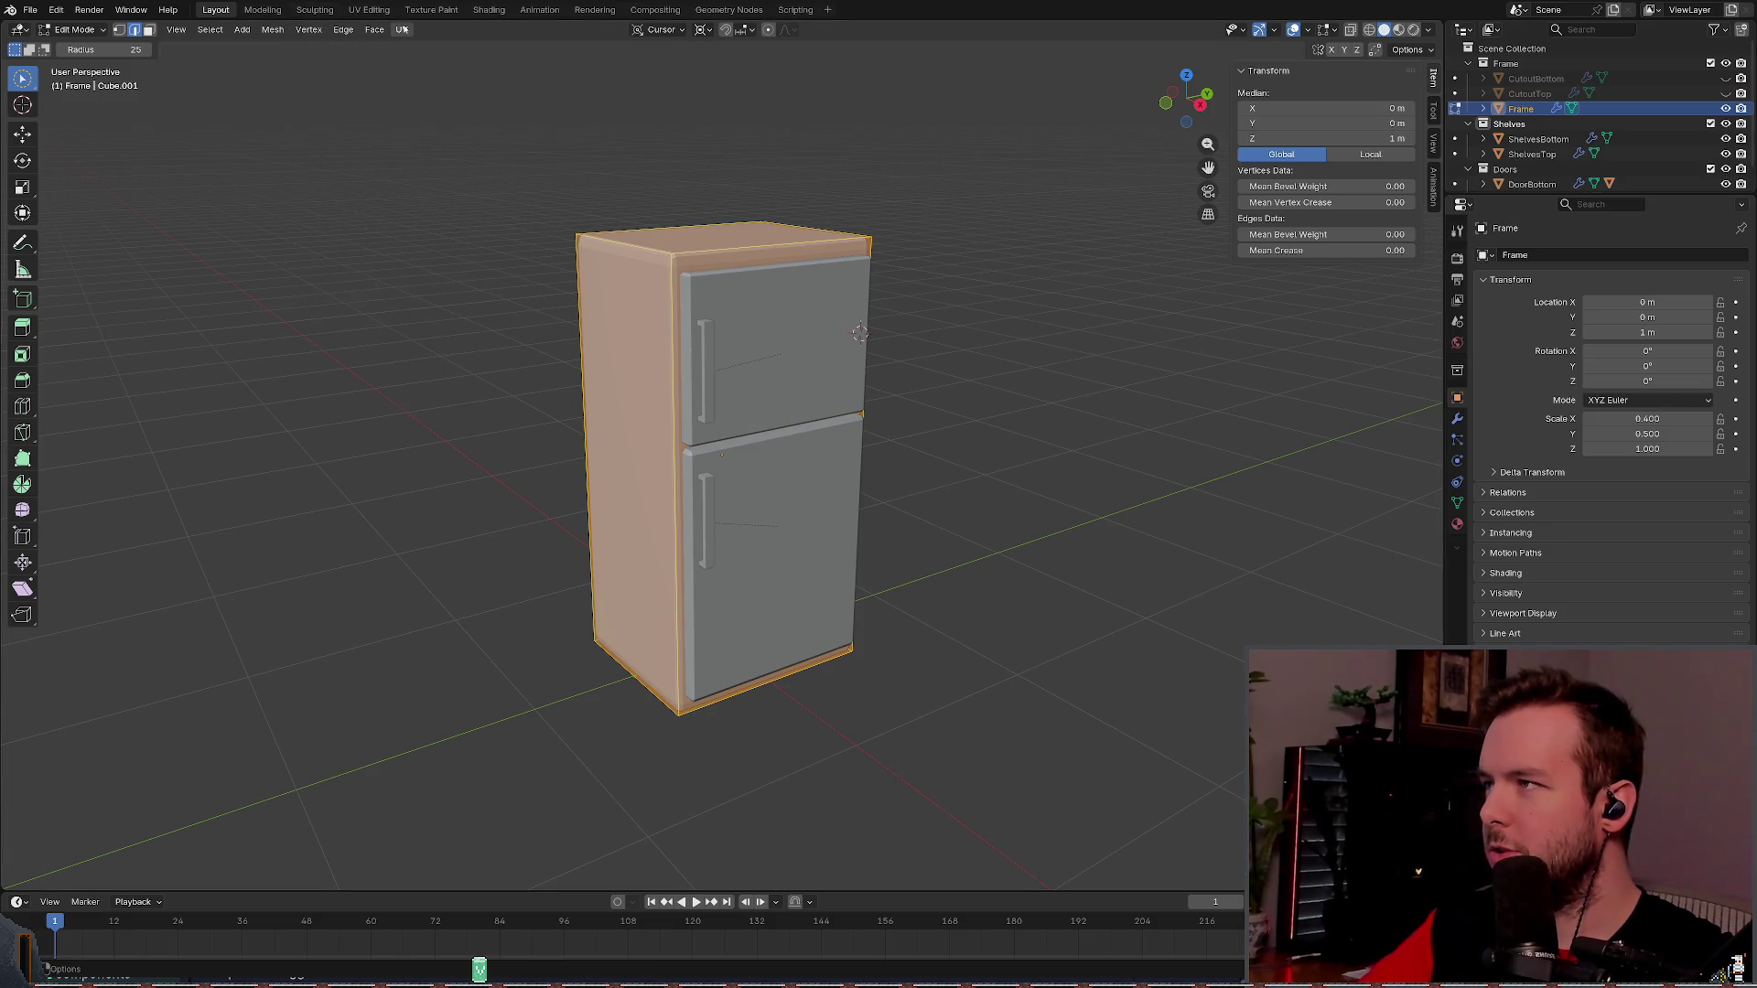
click(210, 29)
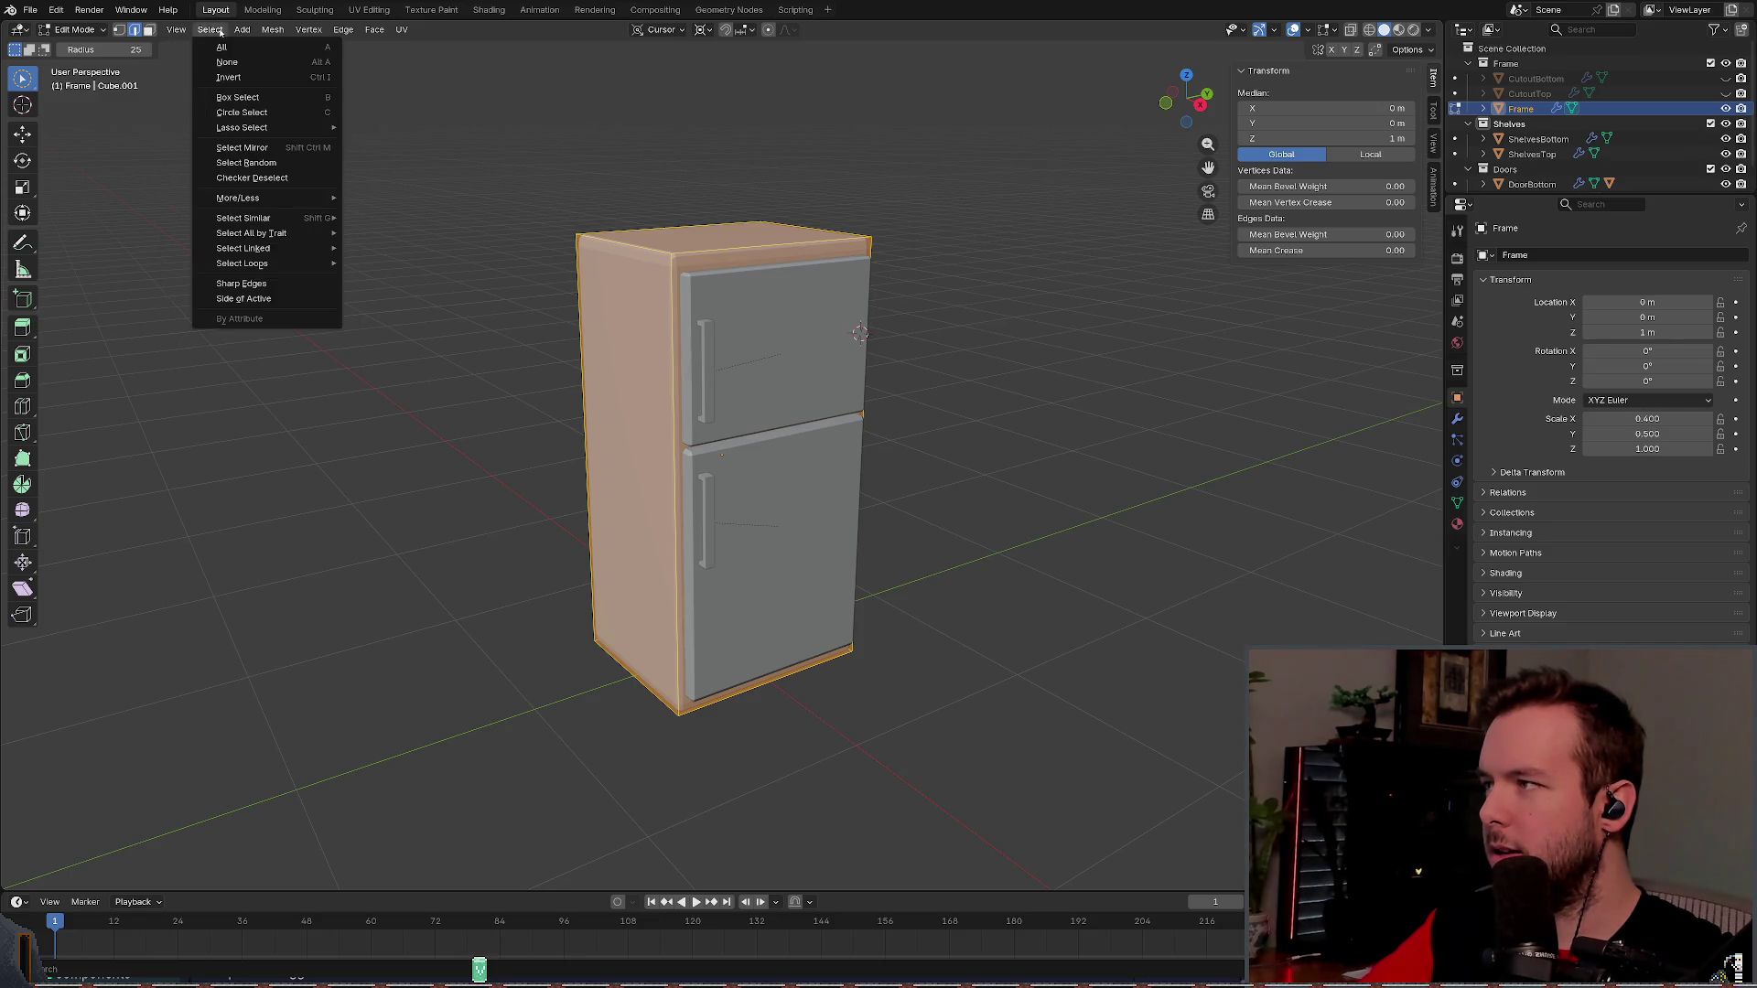
mouse_move(276, 31)
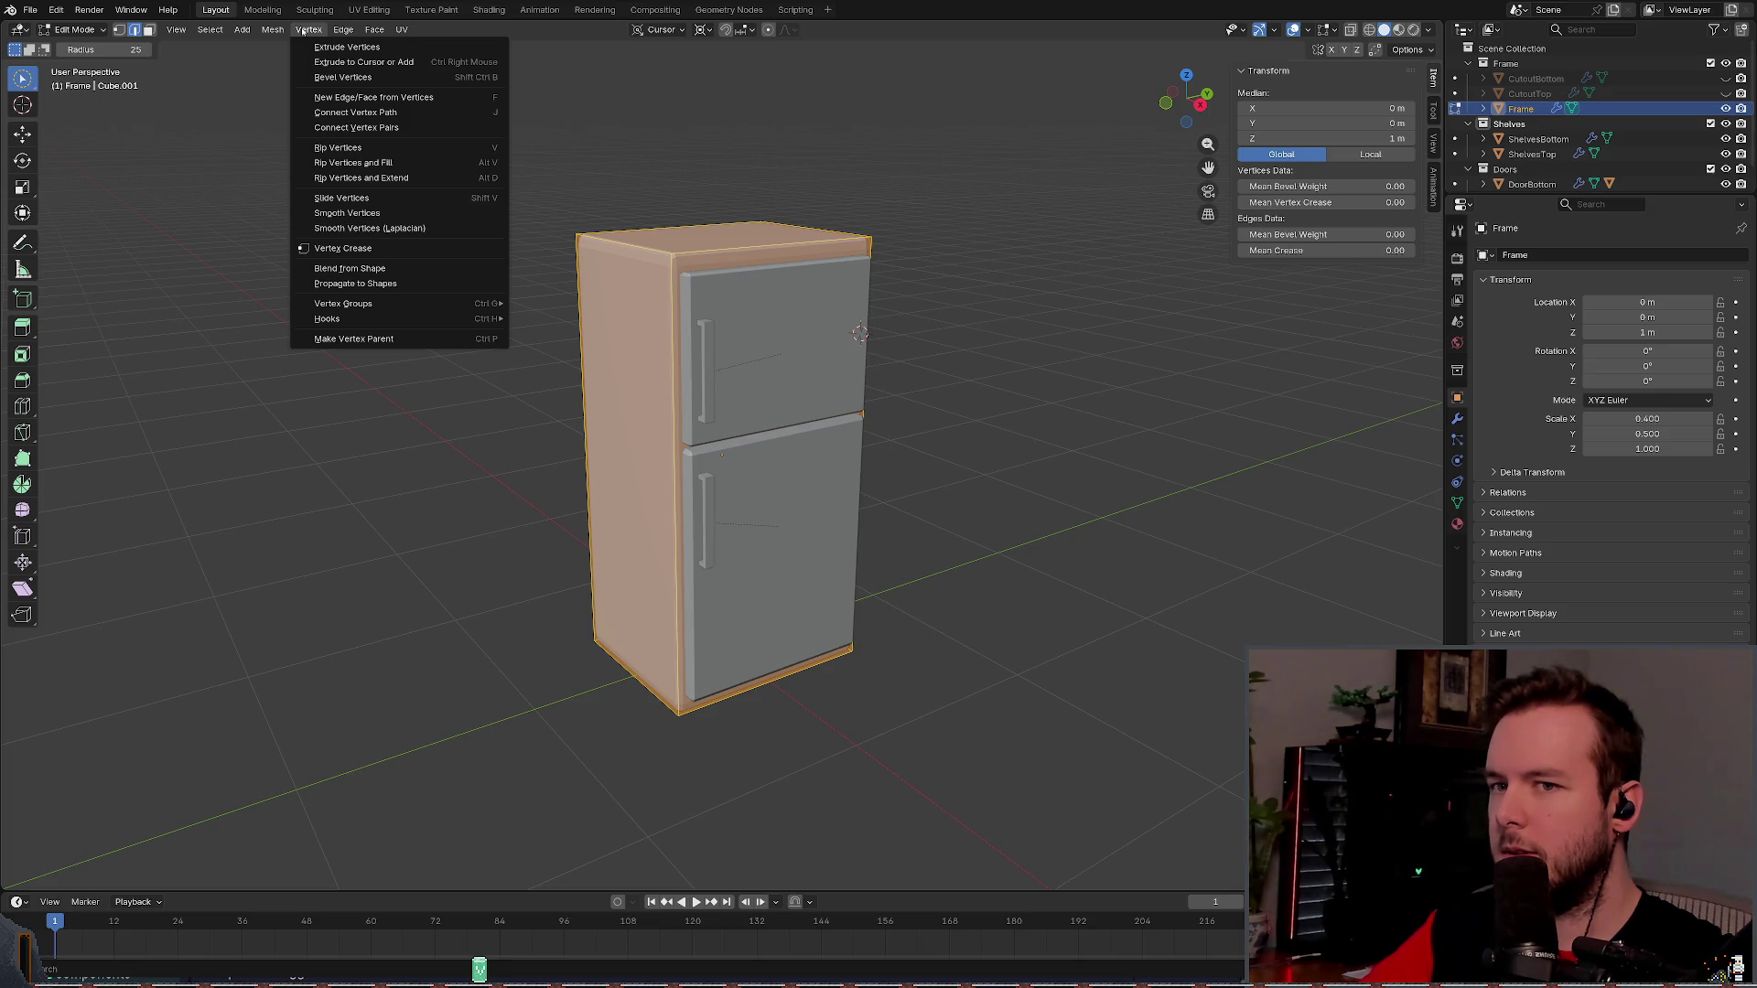
right_click(1560, 419)
mouse_move(1558, 420)
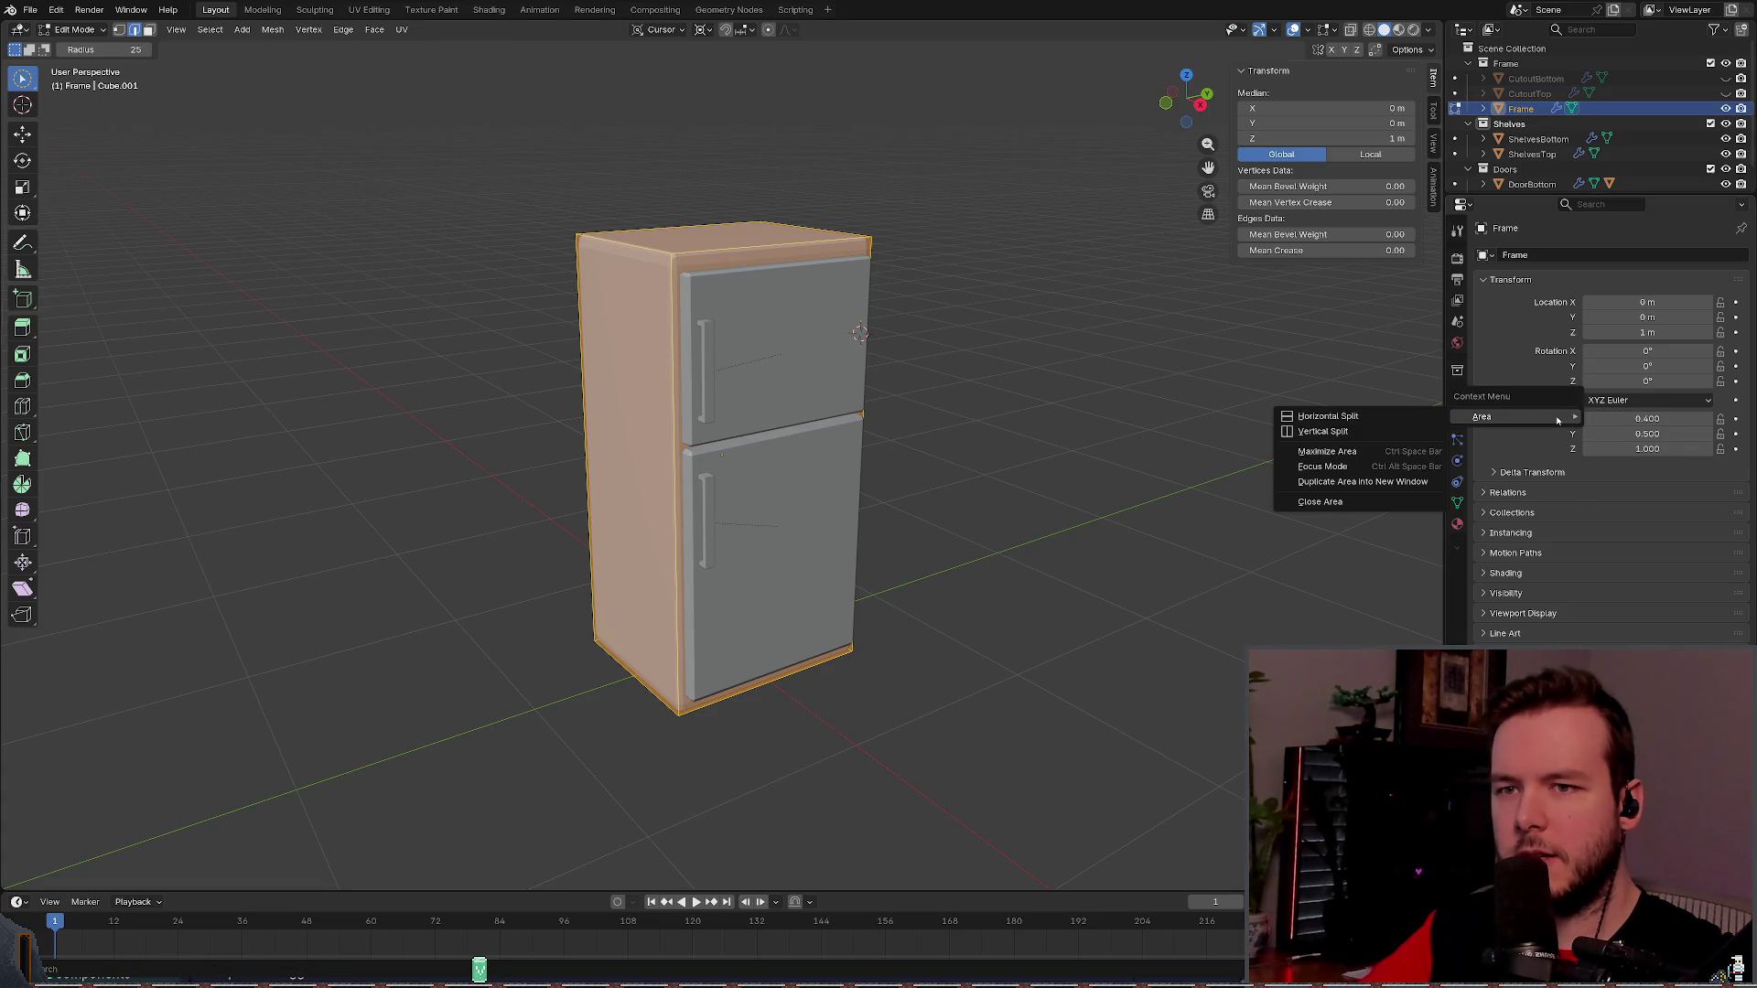
right_click(1560, 395)
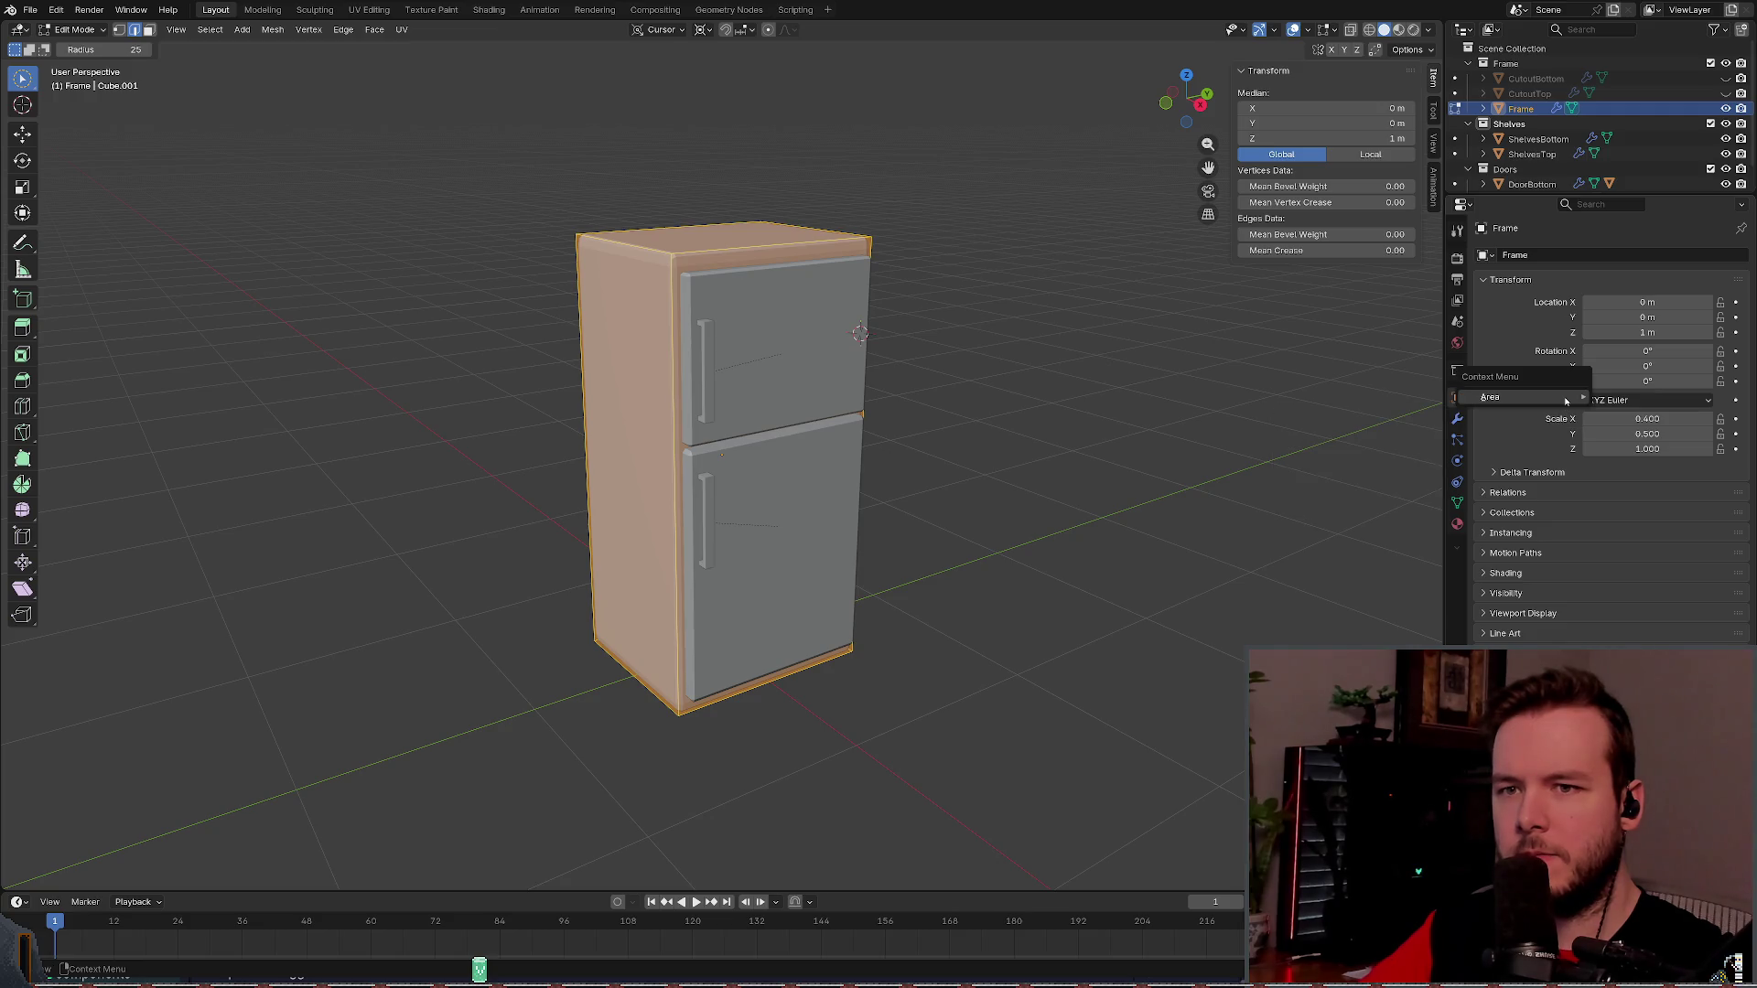
right_click(1541, 427)
mouse_move(1542, 429)
key(Escape)
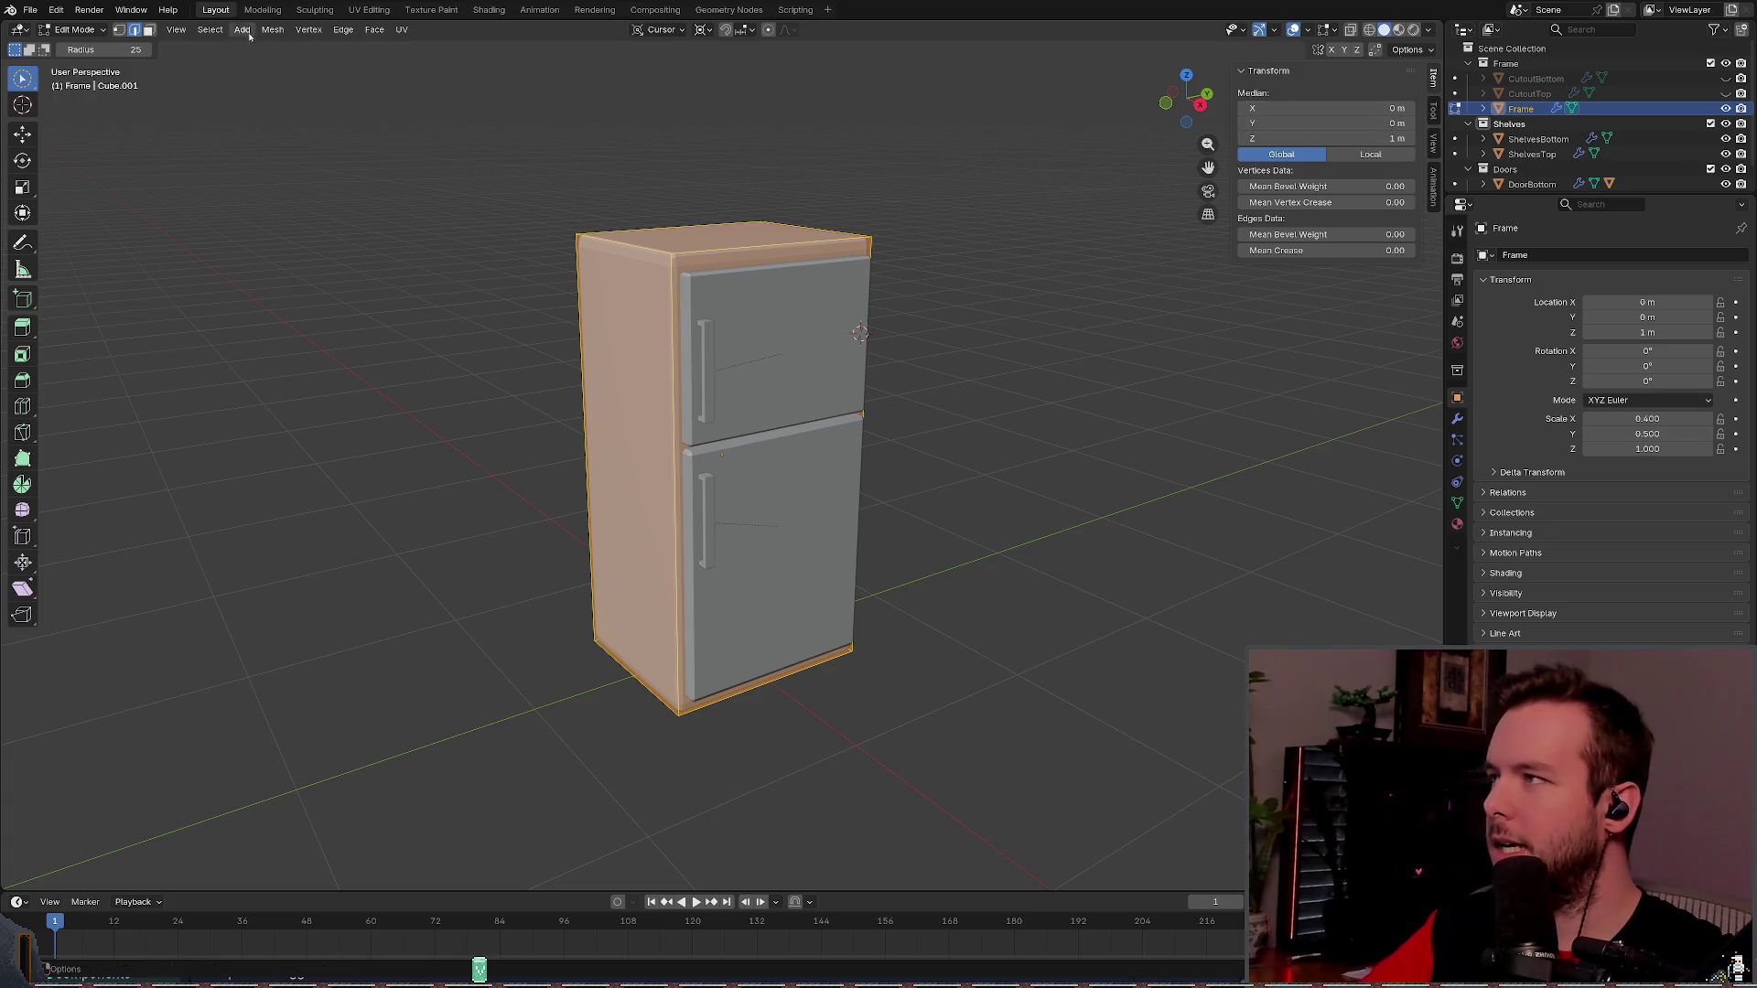
click(303, 30)
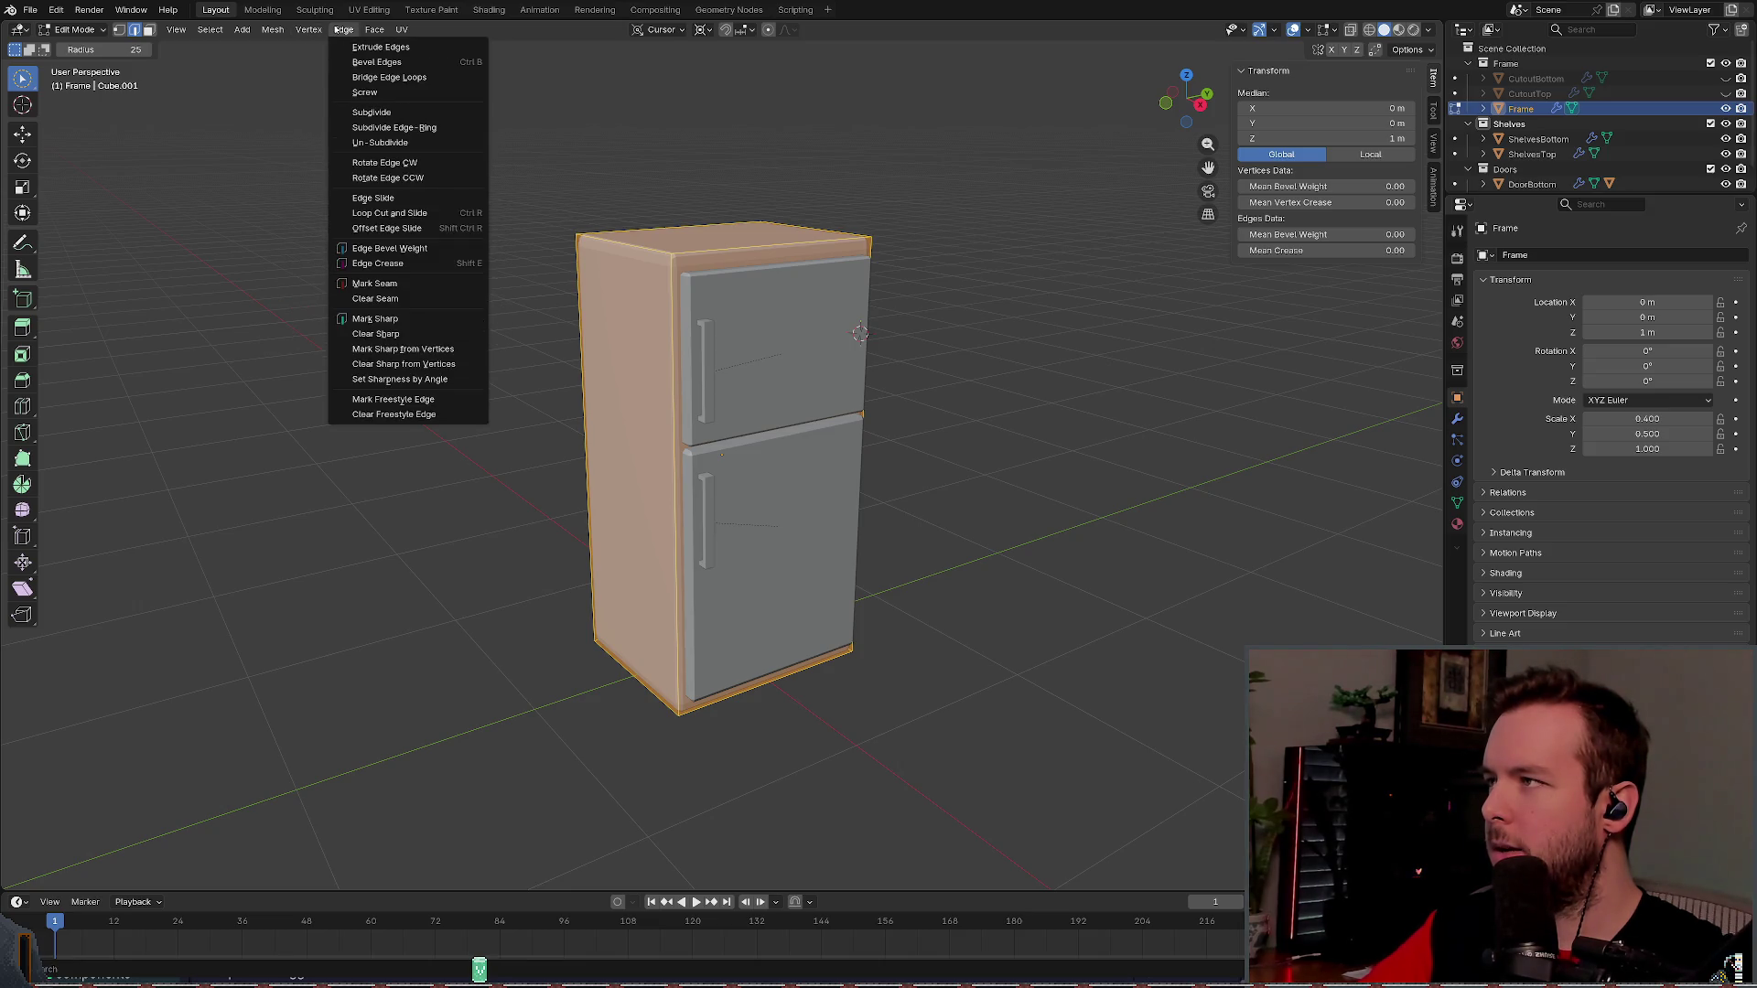
mouse_move(372, 32)
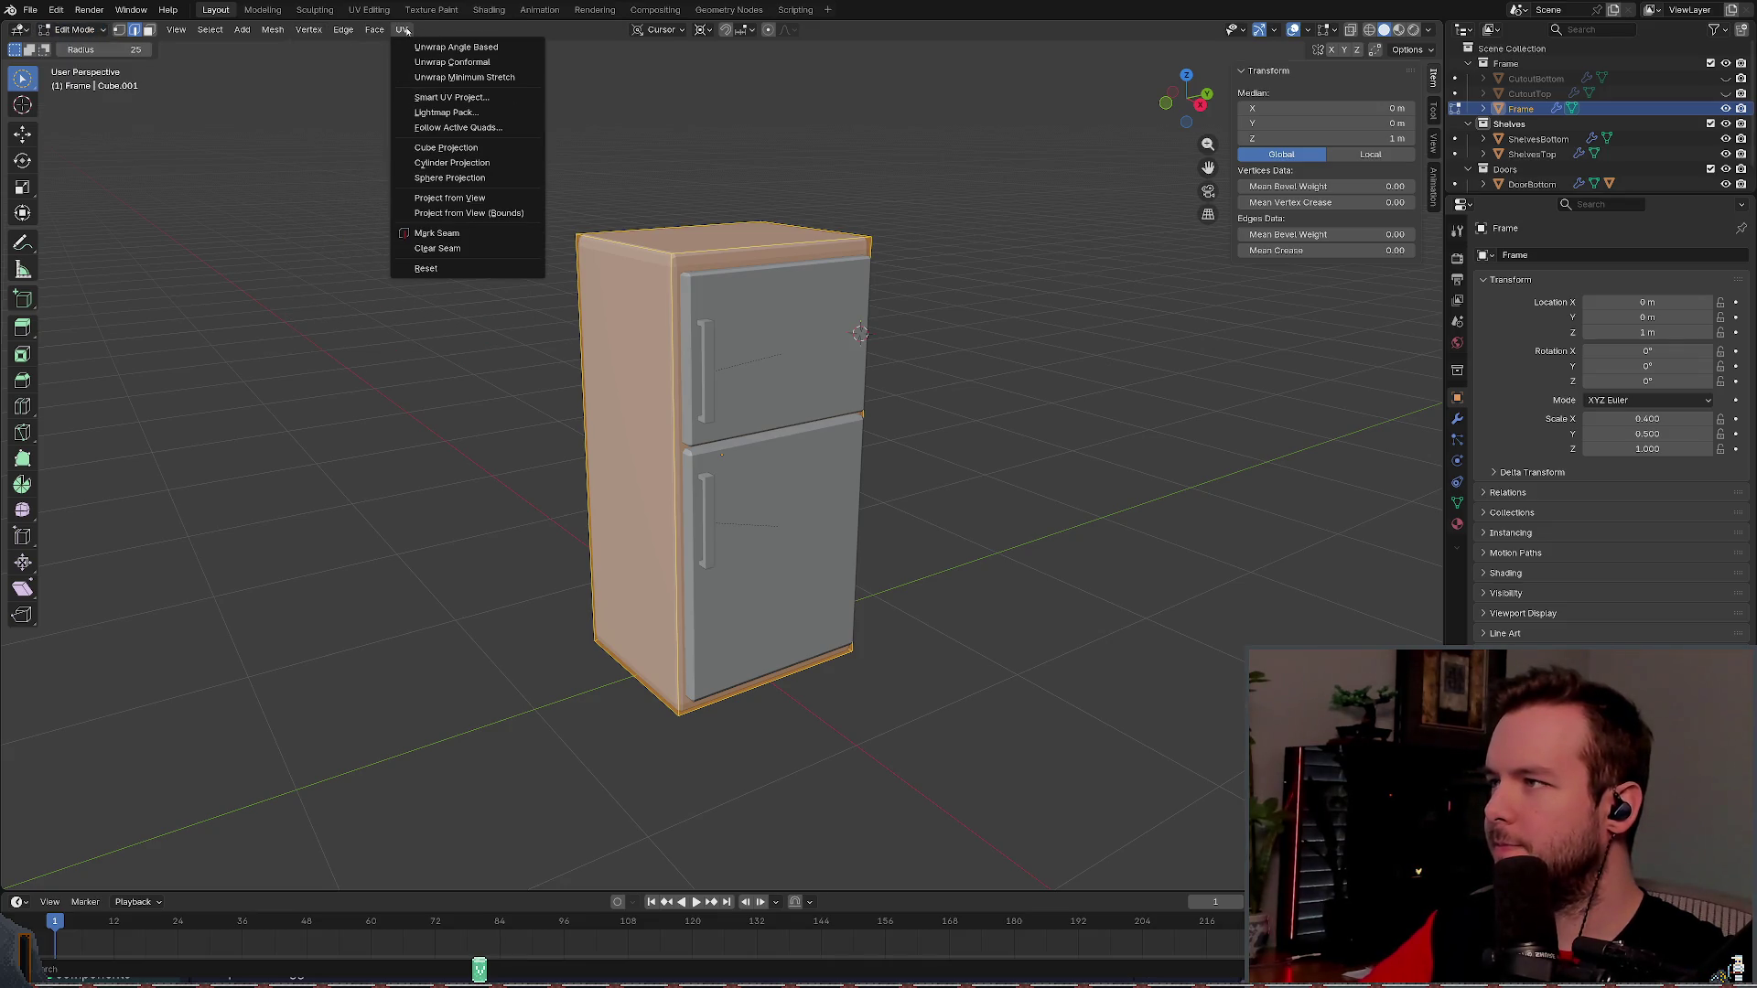
mouse_move(286, 31)
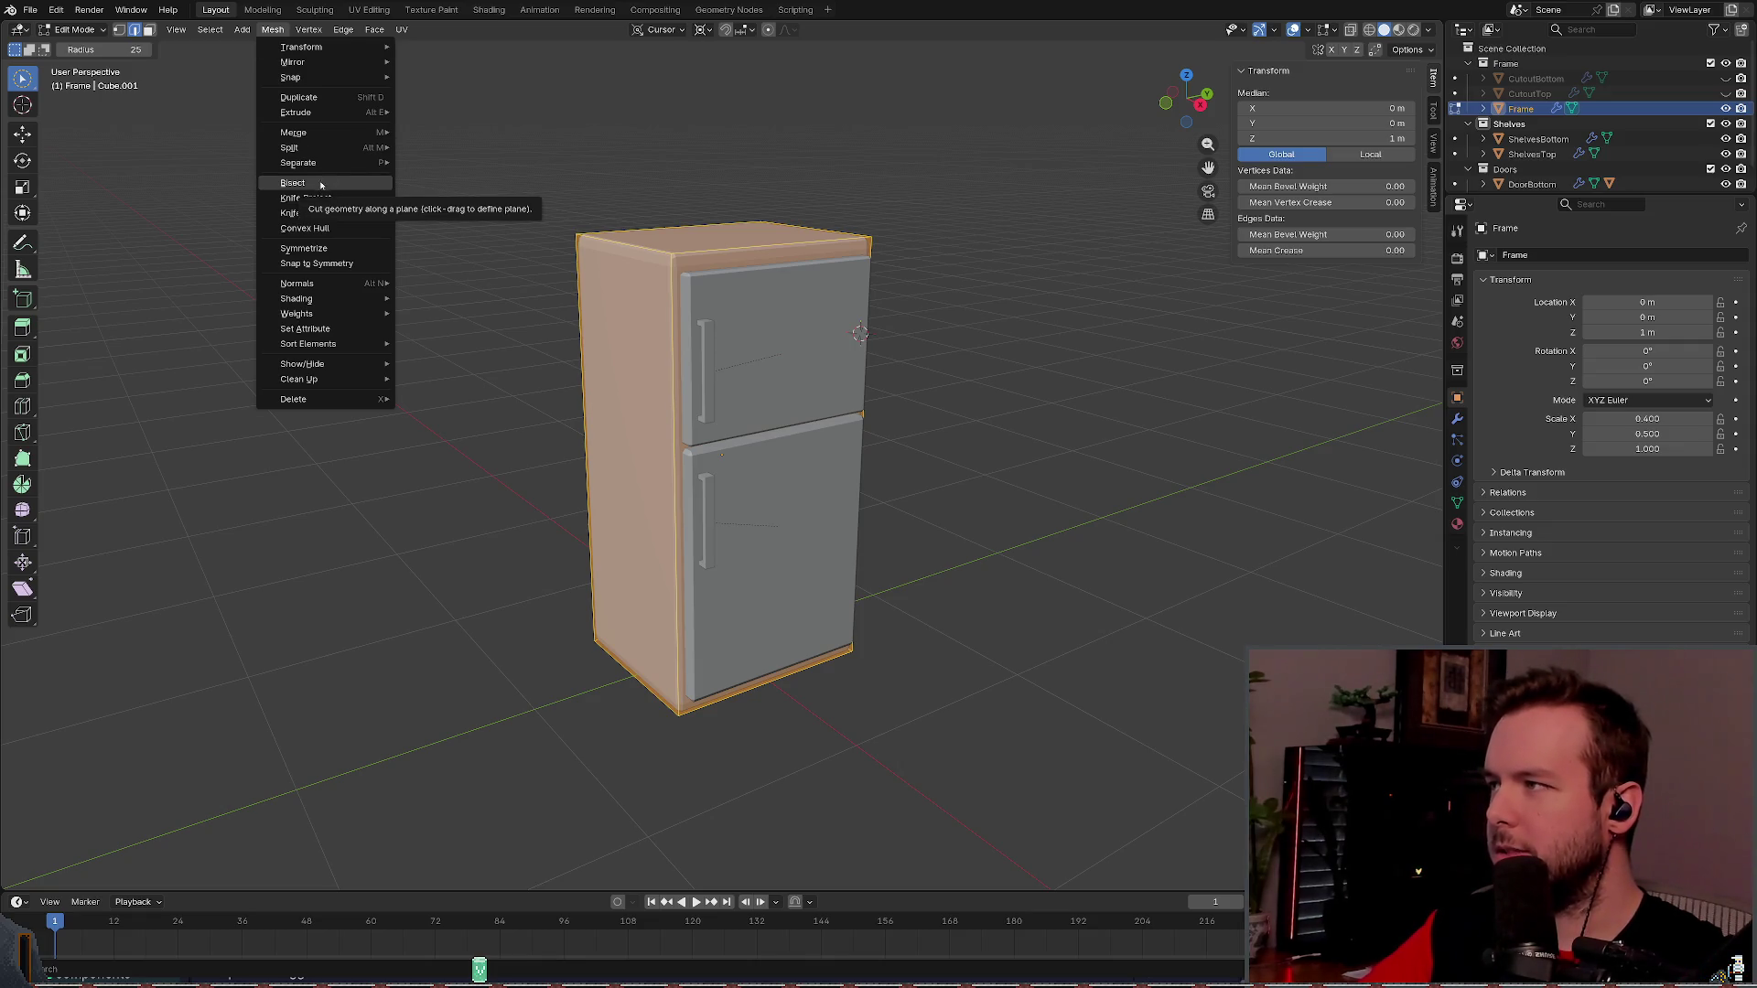
mouse_move(311, 113)
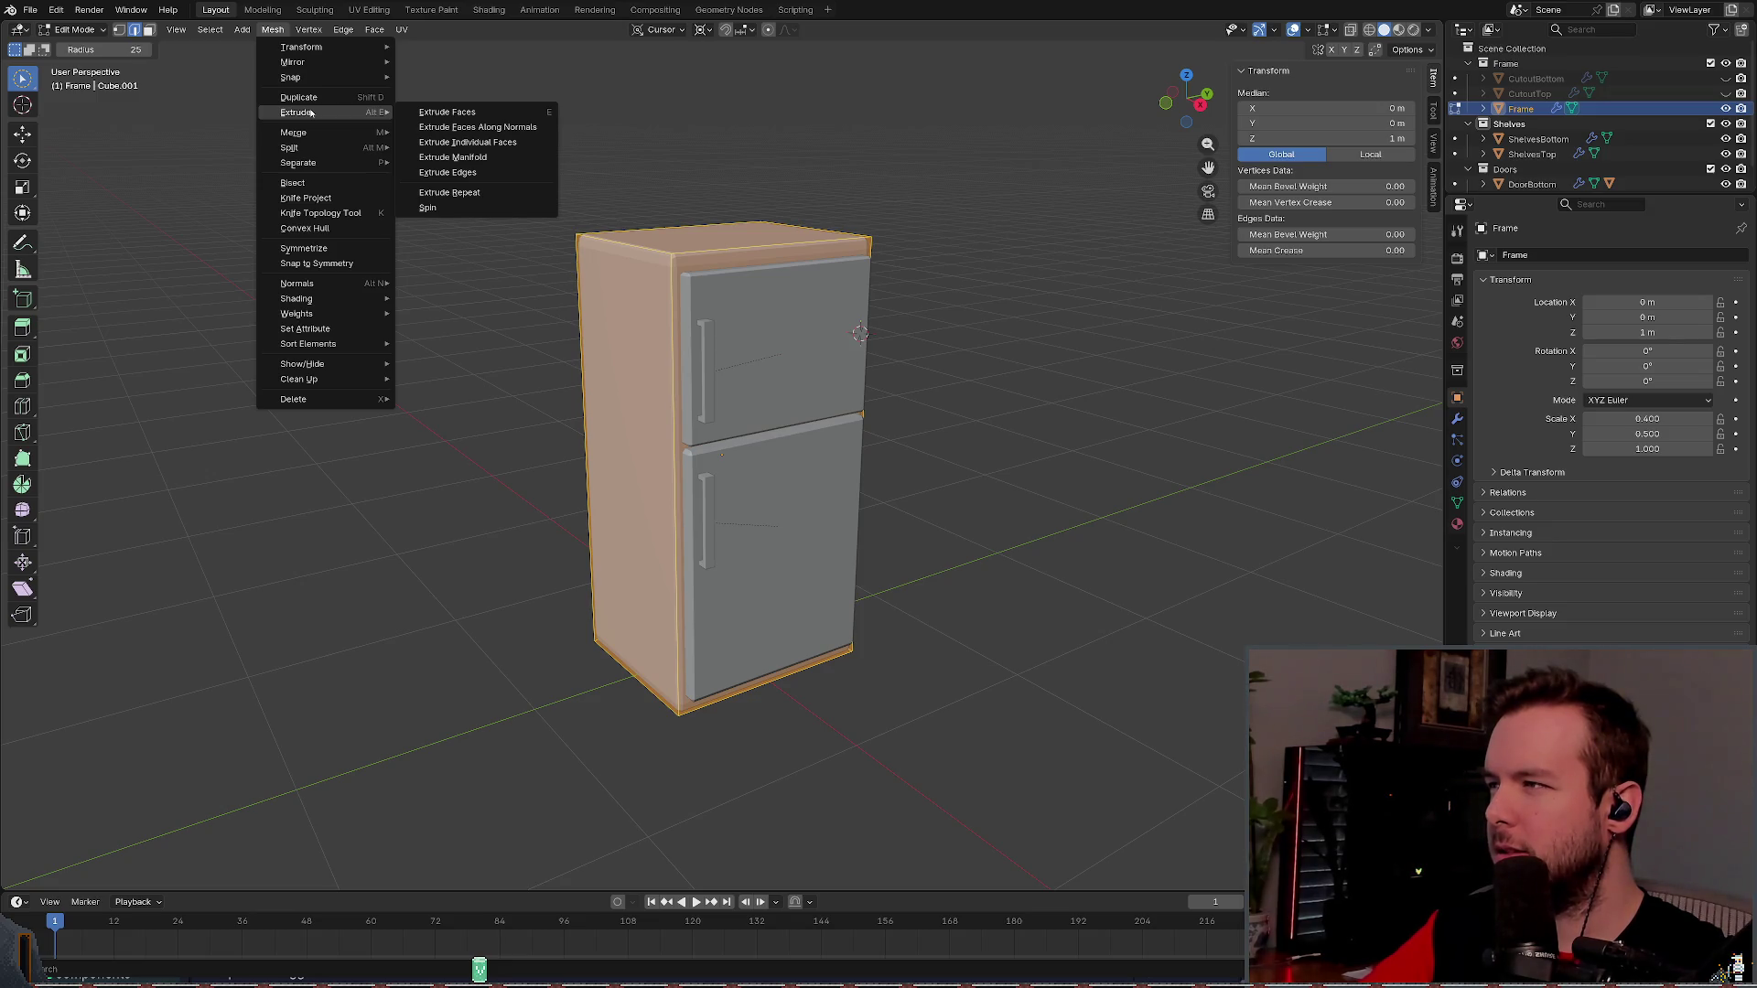
mouse_move(329, 285)
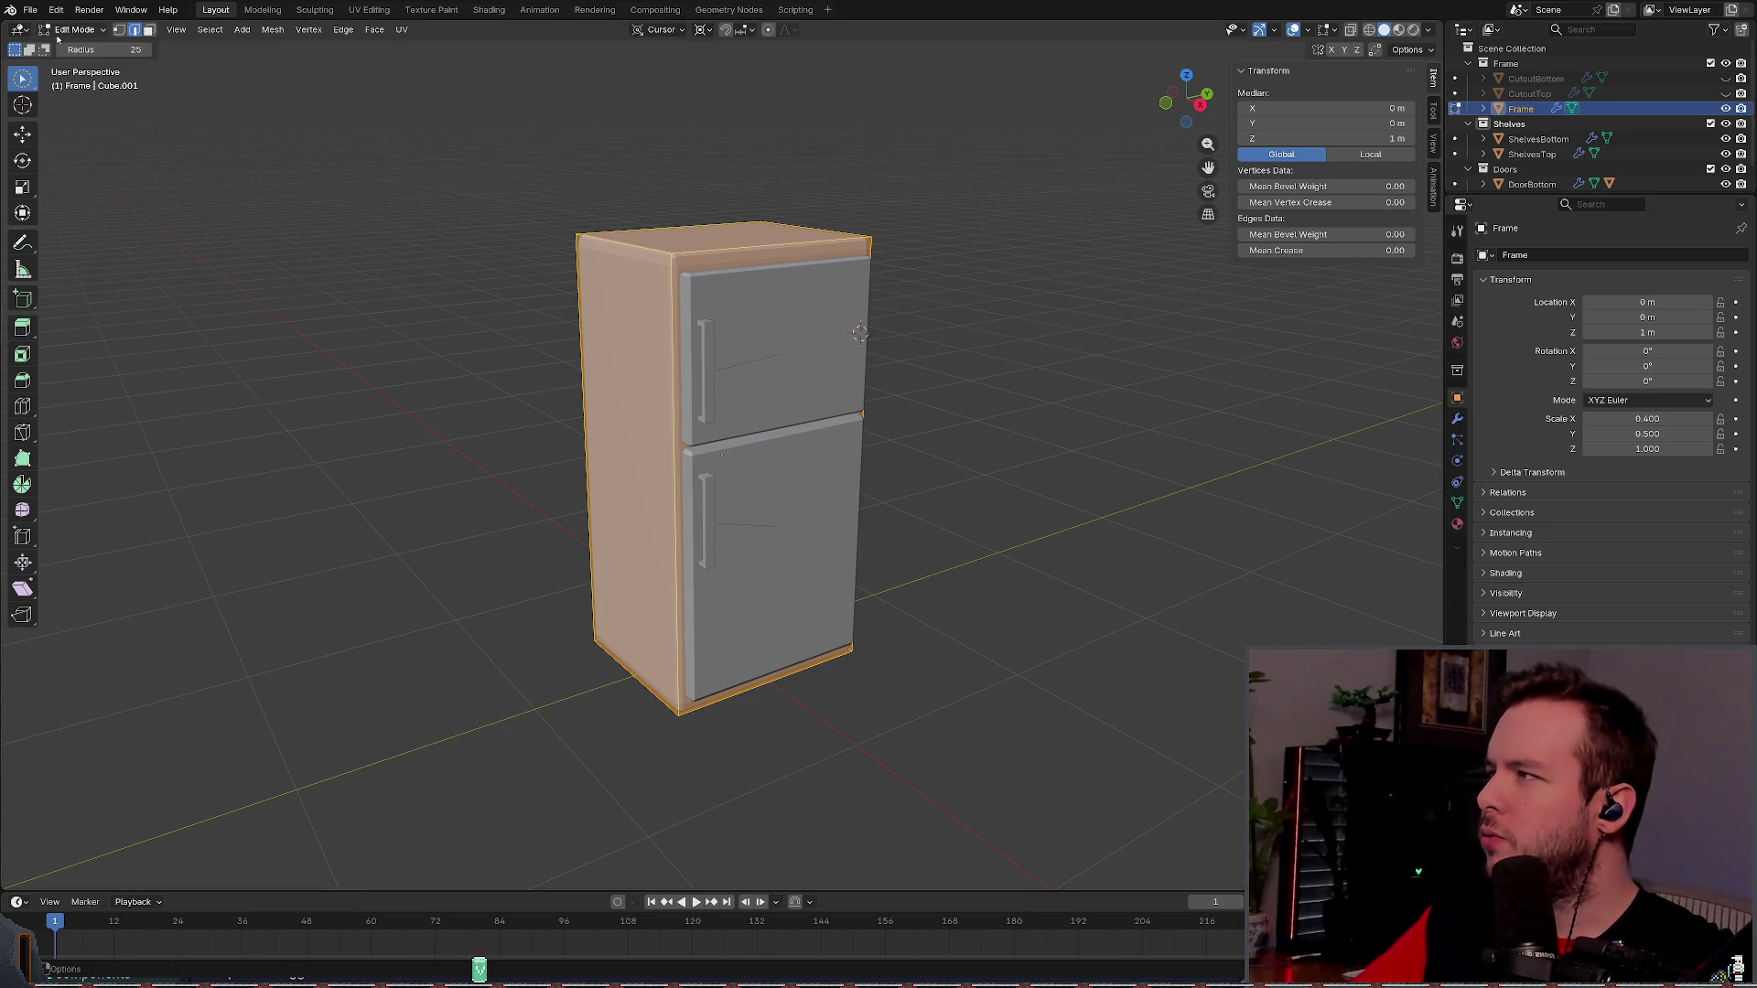
key(Tab)
- Save refrigerator.blend and browse the Object menu and its submenus
key(ctrl+s)
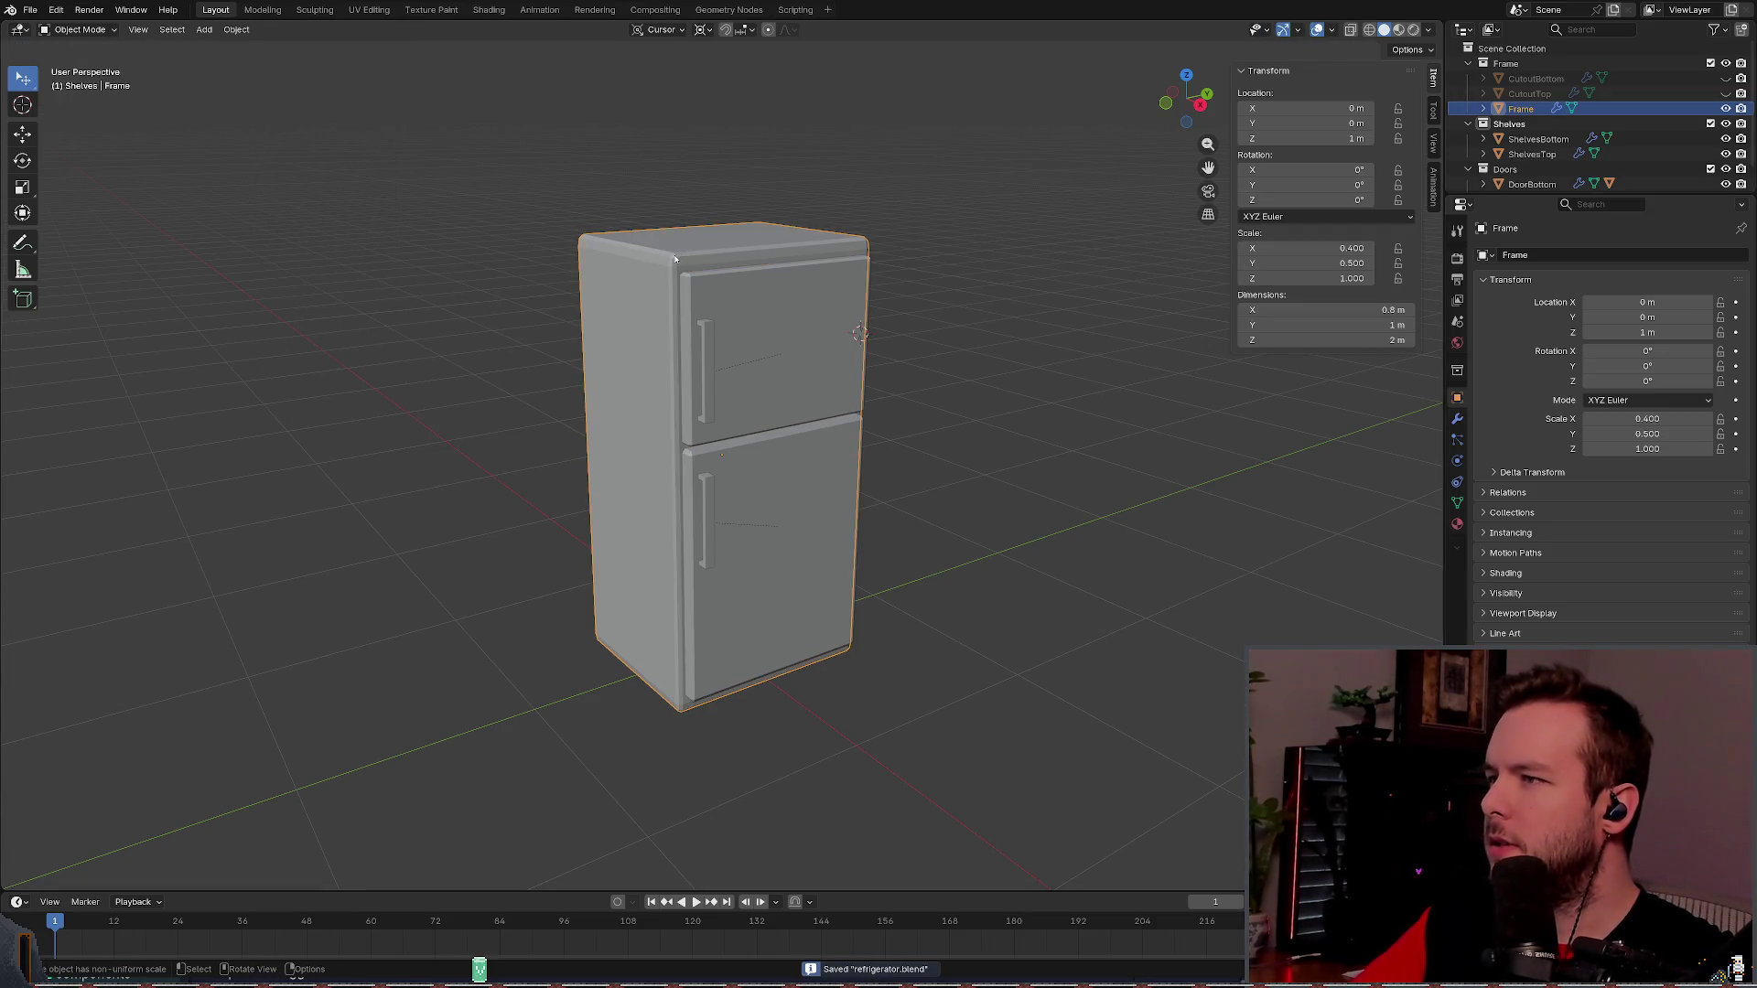
click(237, 30)
mouse_move(258, 48)
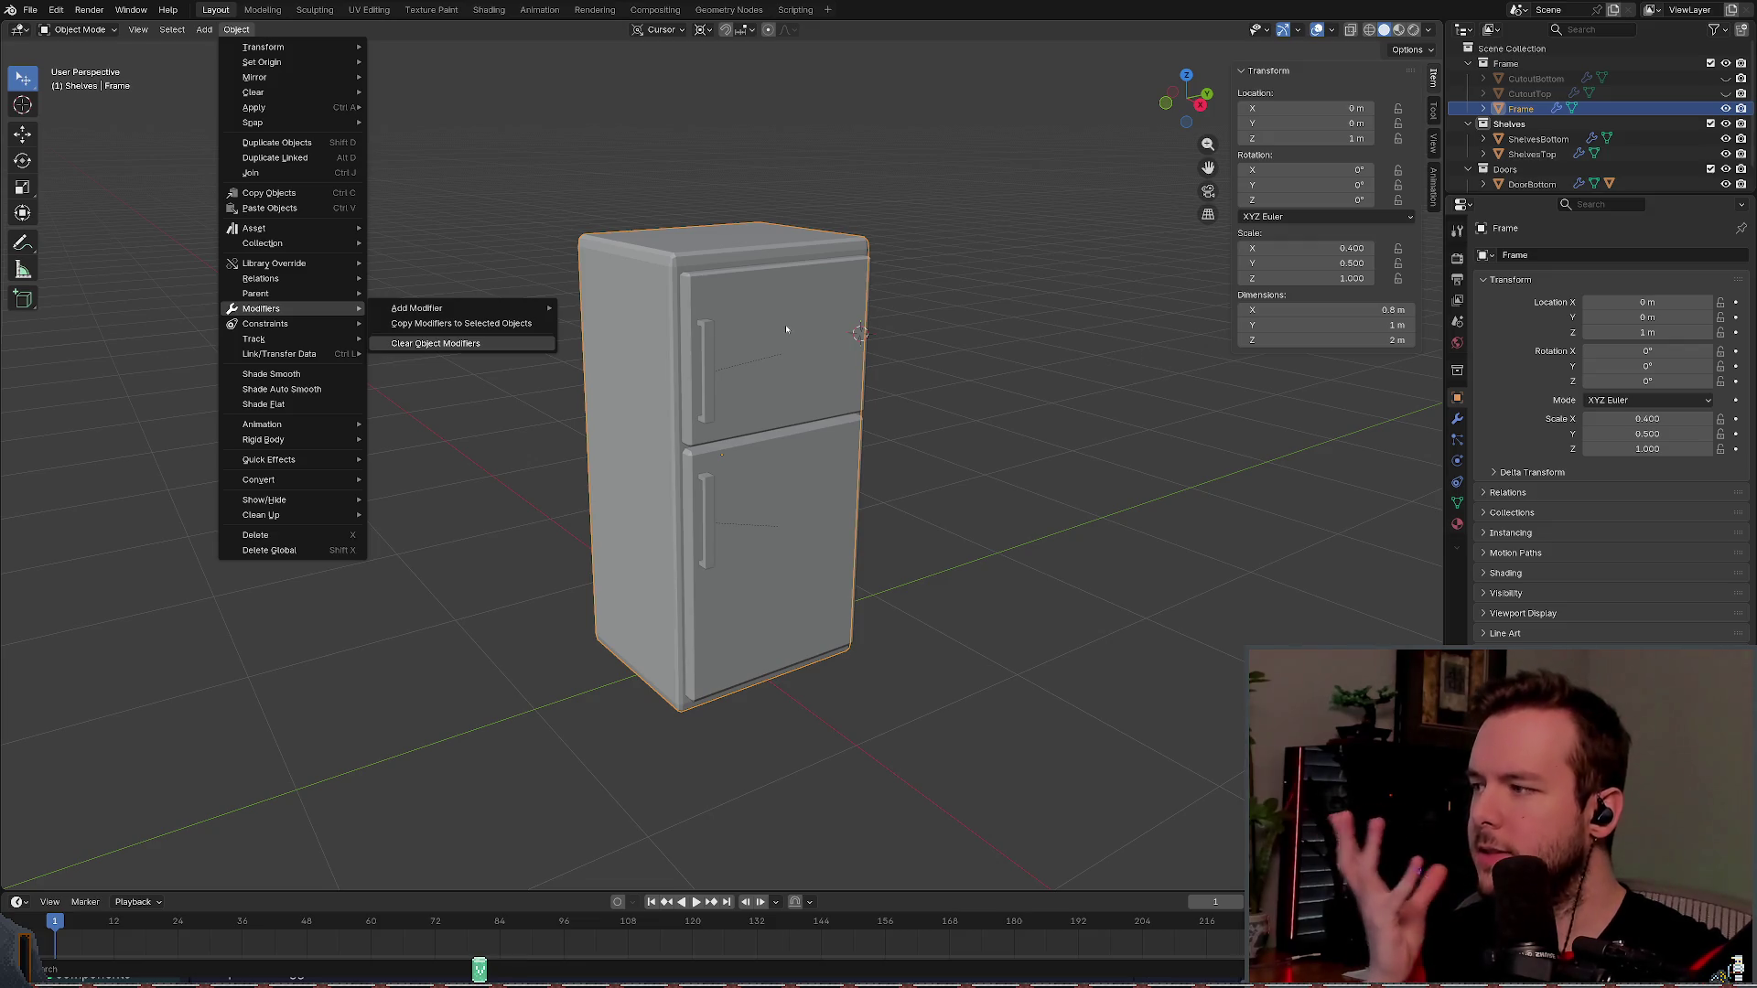
mouse_move(292, 459)
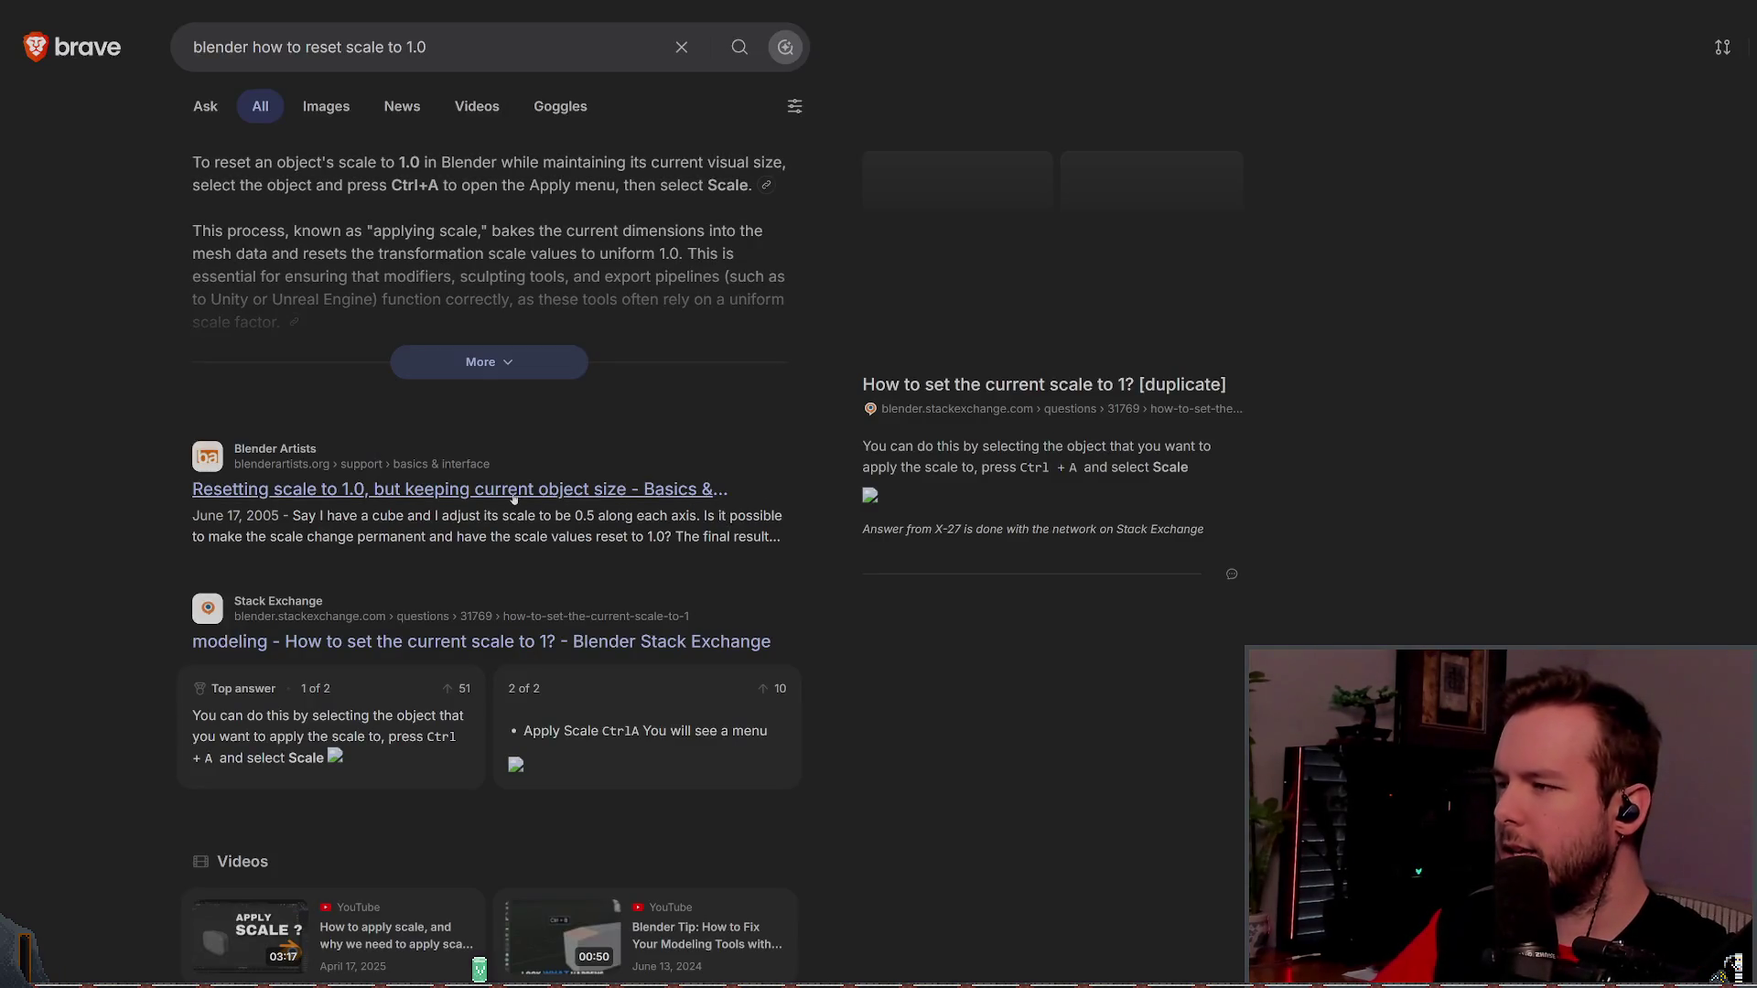
- Open the Blender Artists thread 'Resetting scale to 1.0, but keeping current object size'
click(485, 489)
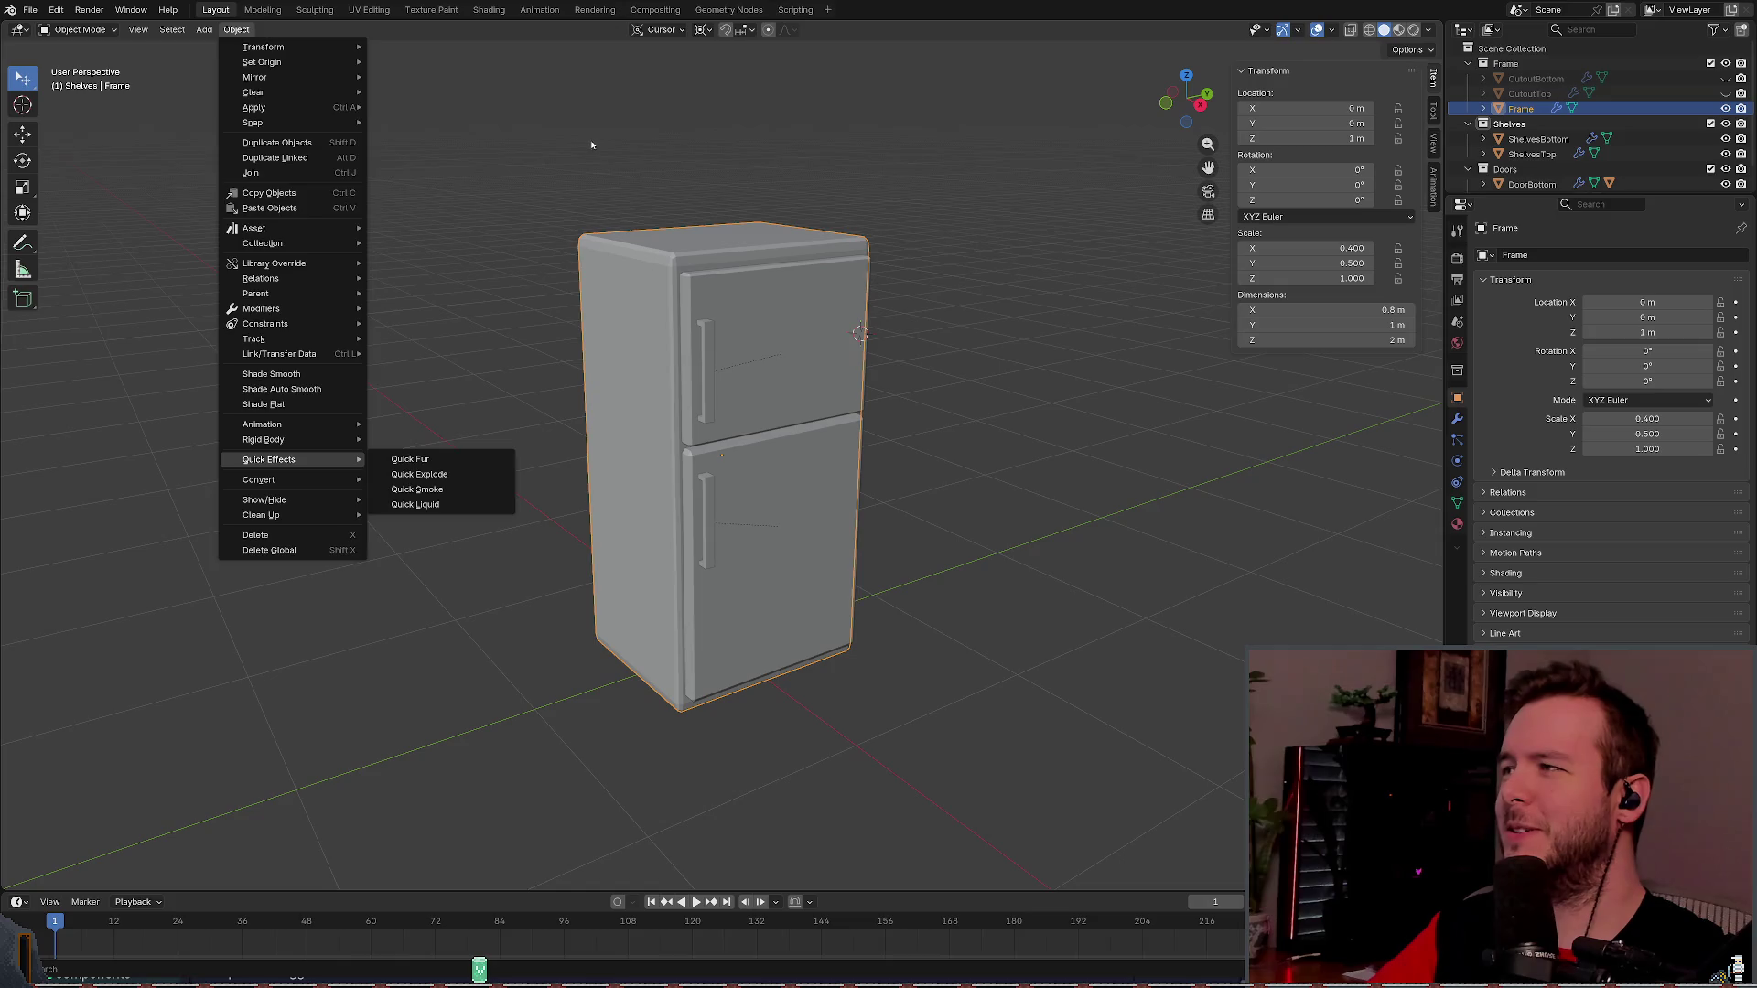
click(591, 145)
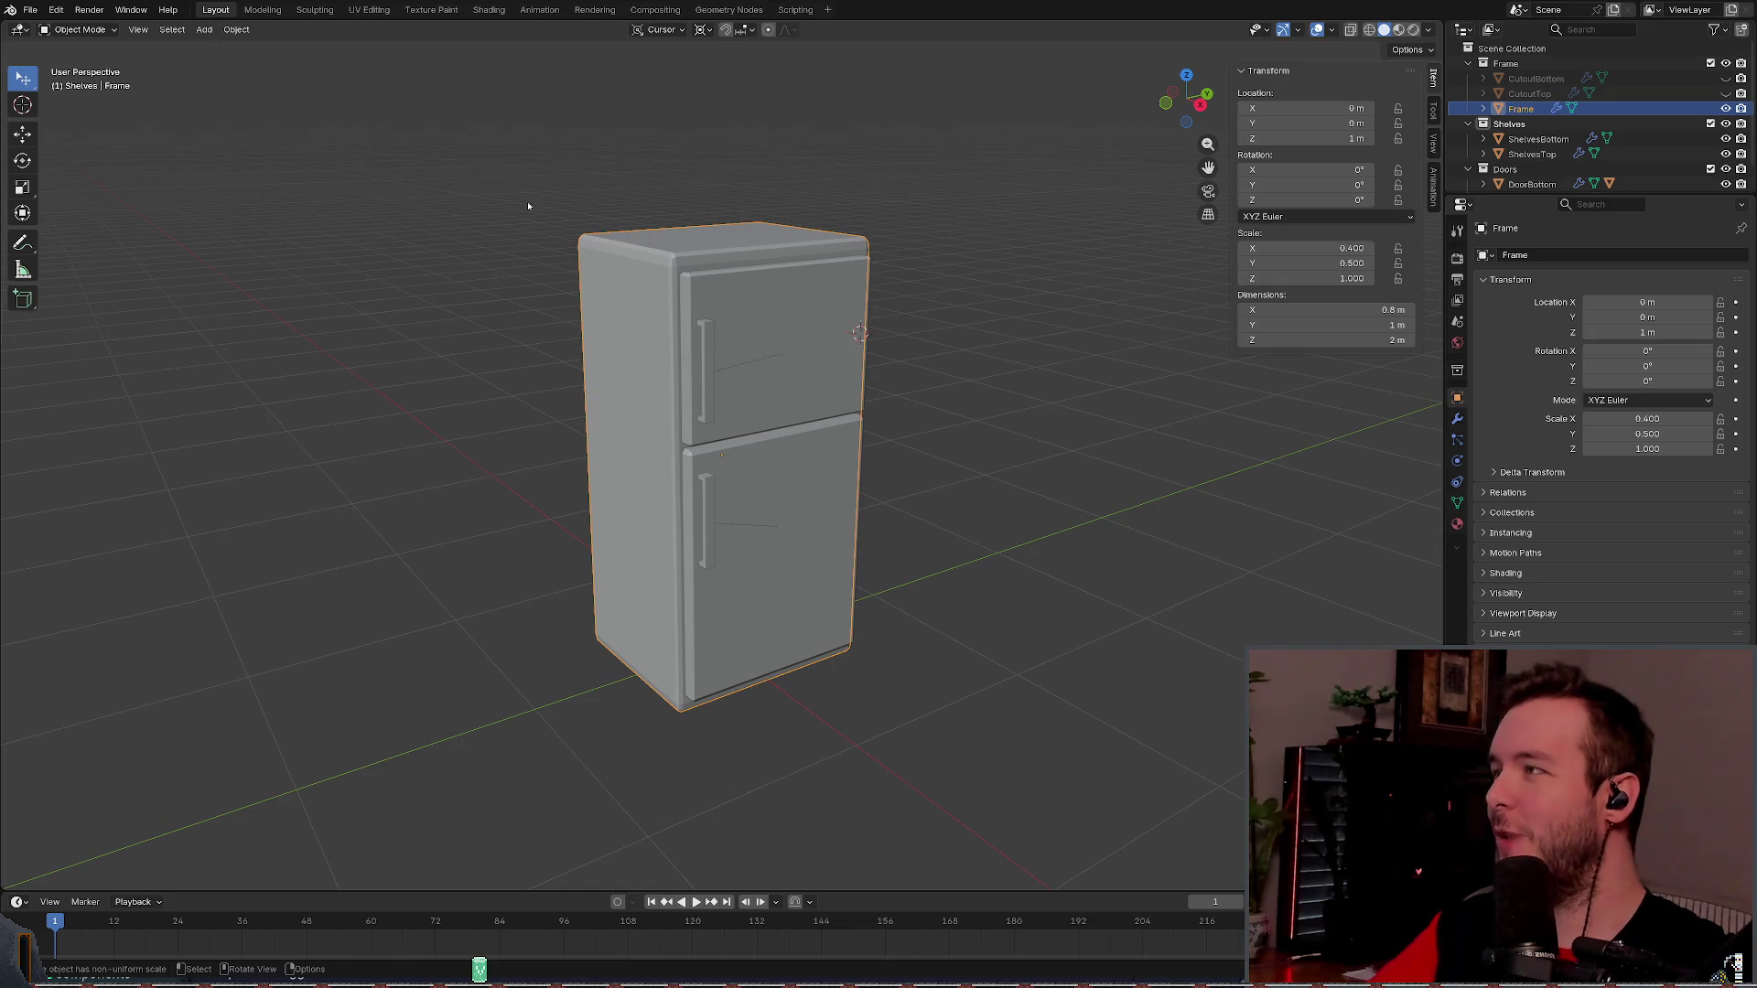
- Apply scale on the fridge Frame so it reads 1.000
click(236, 30)
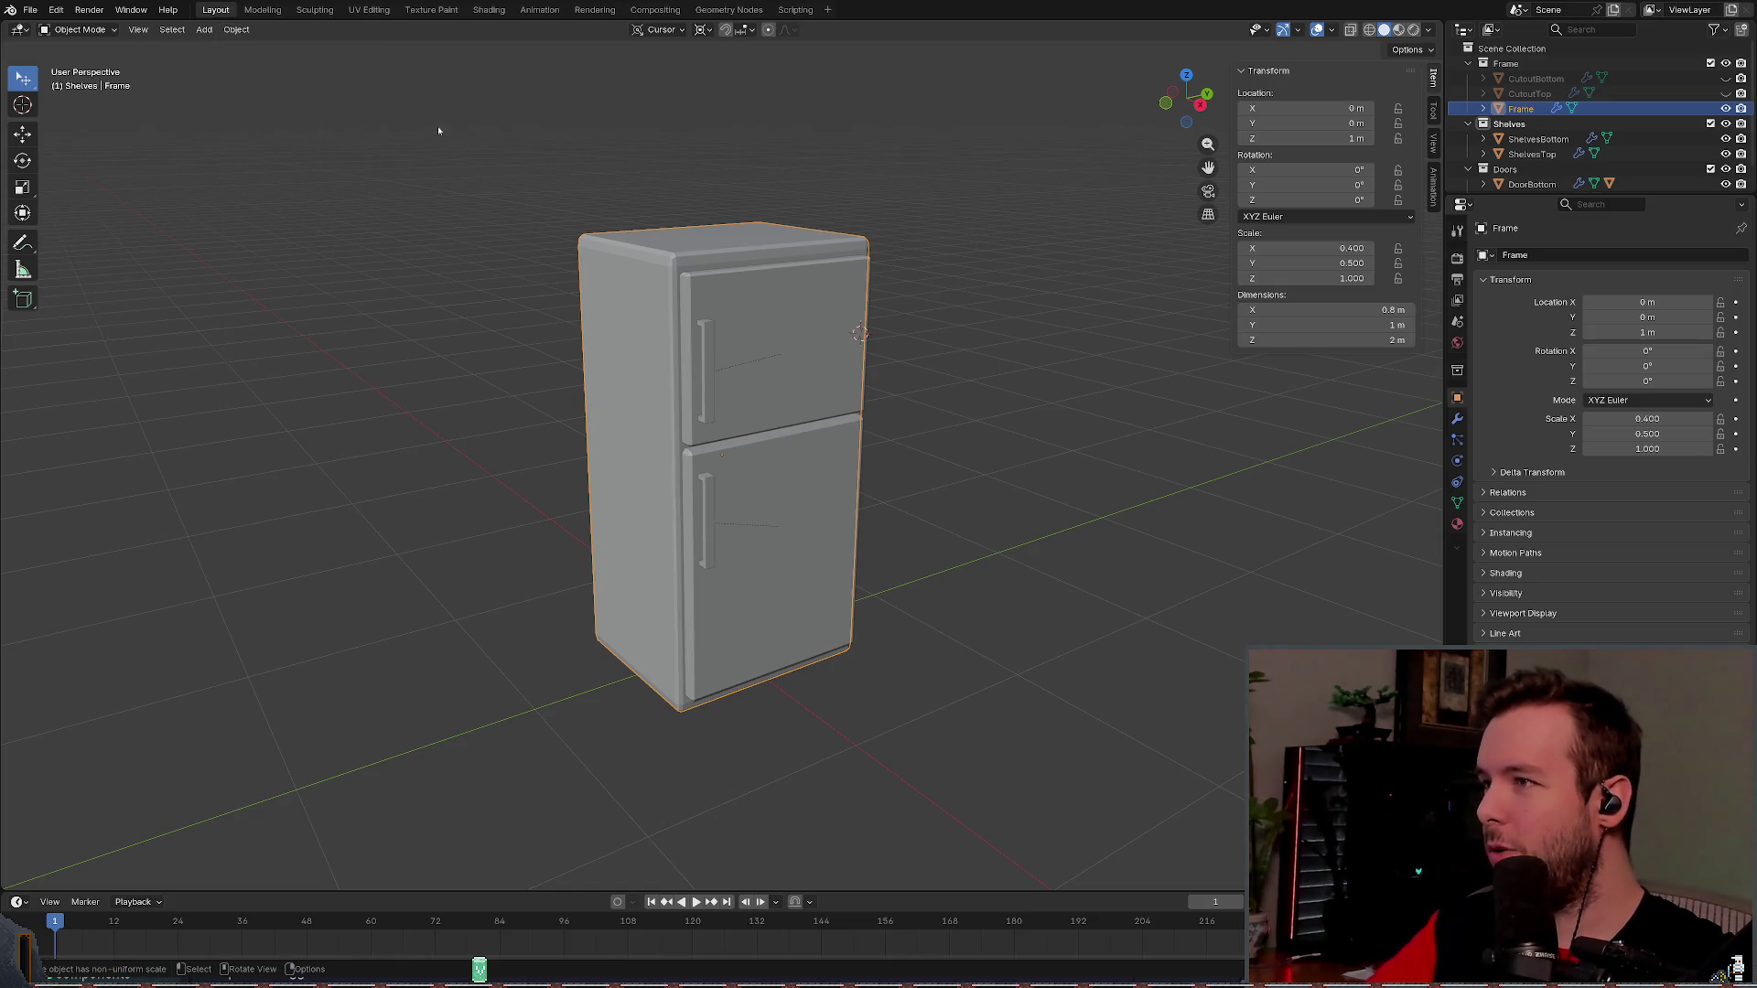
key(shift+space)
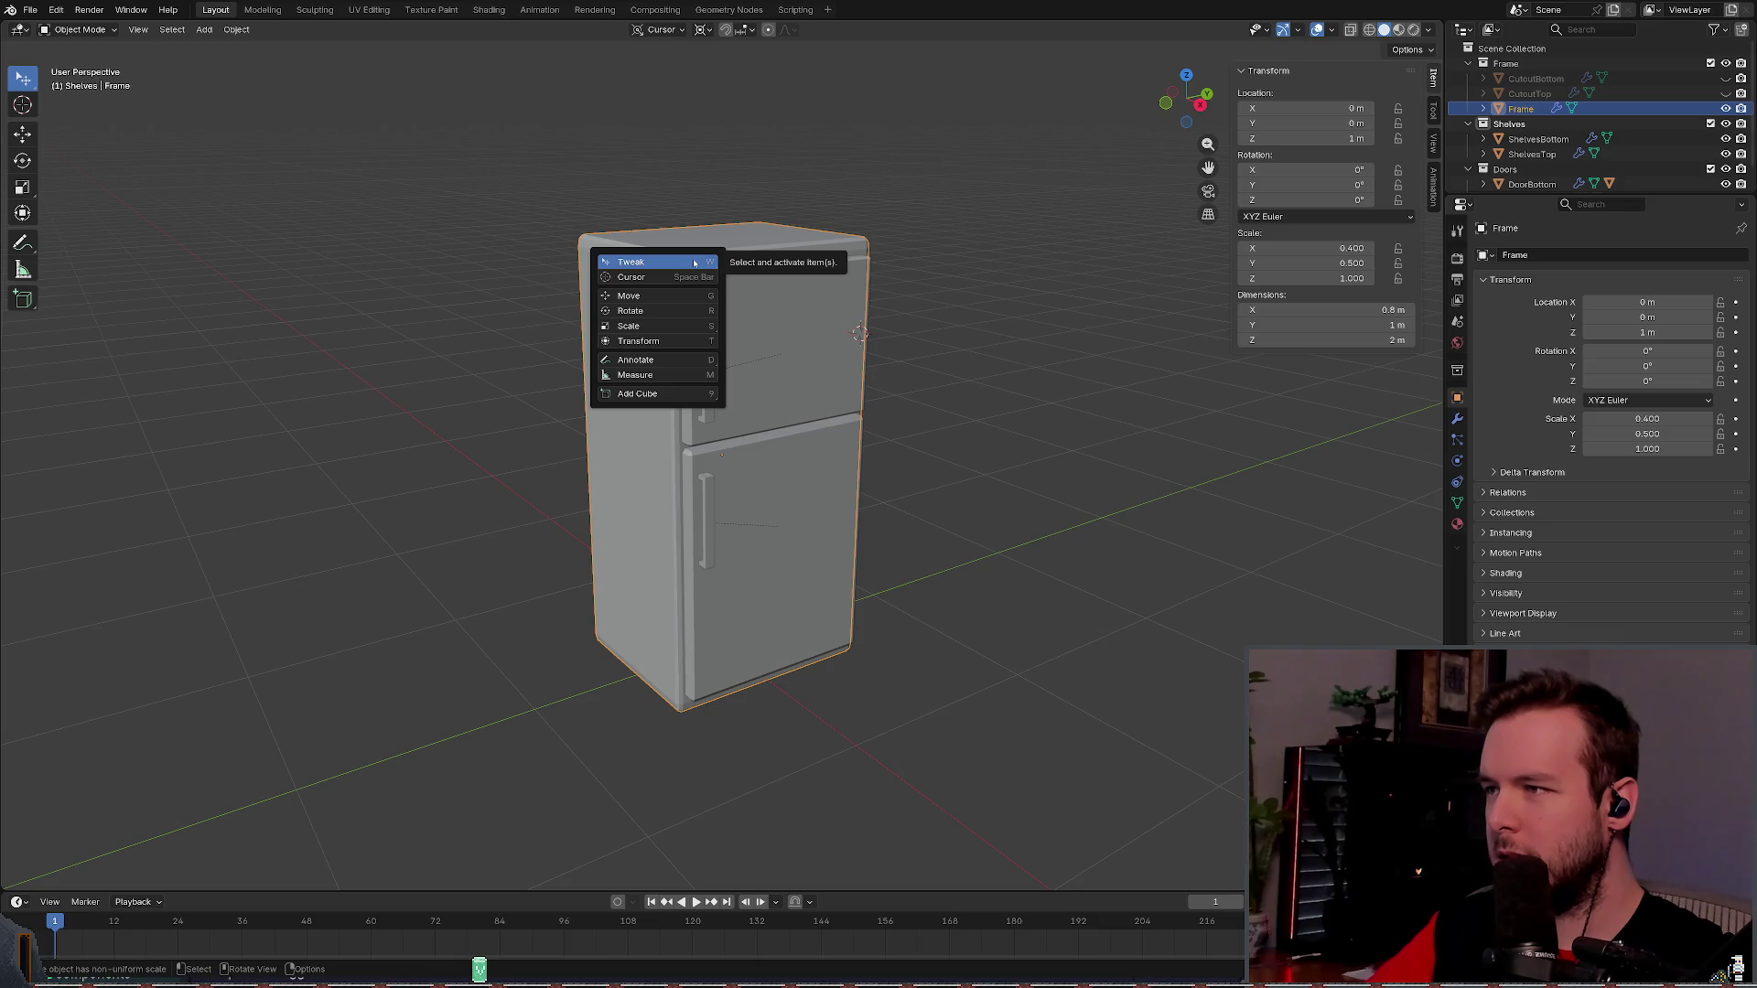
click(694, 263)
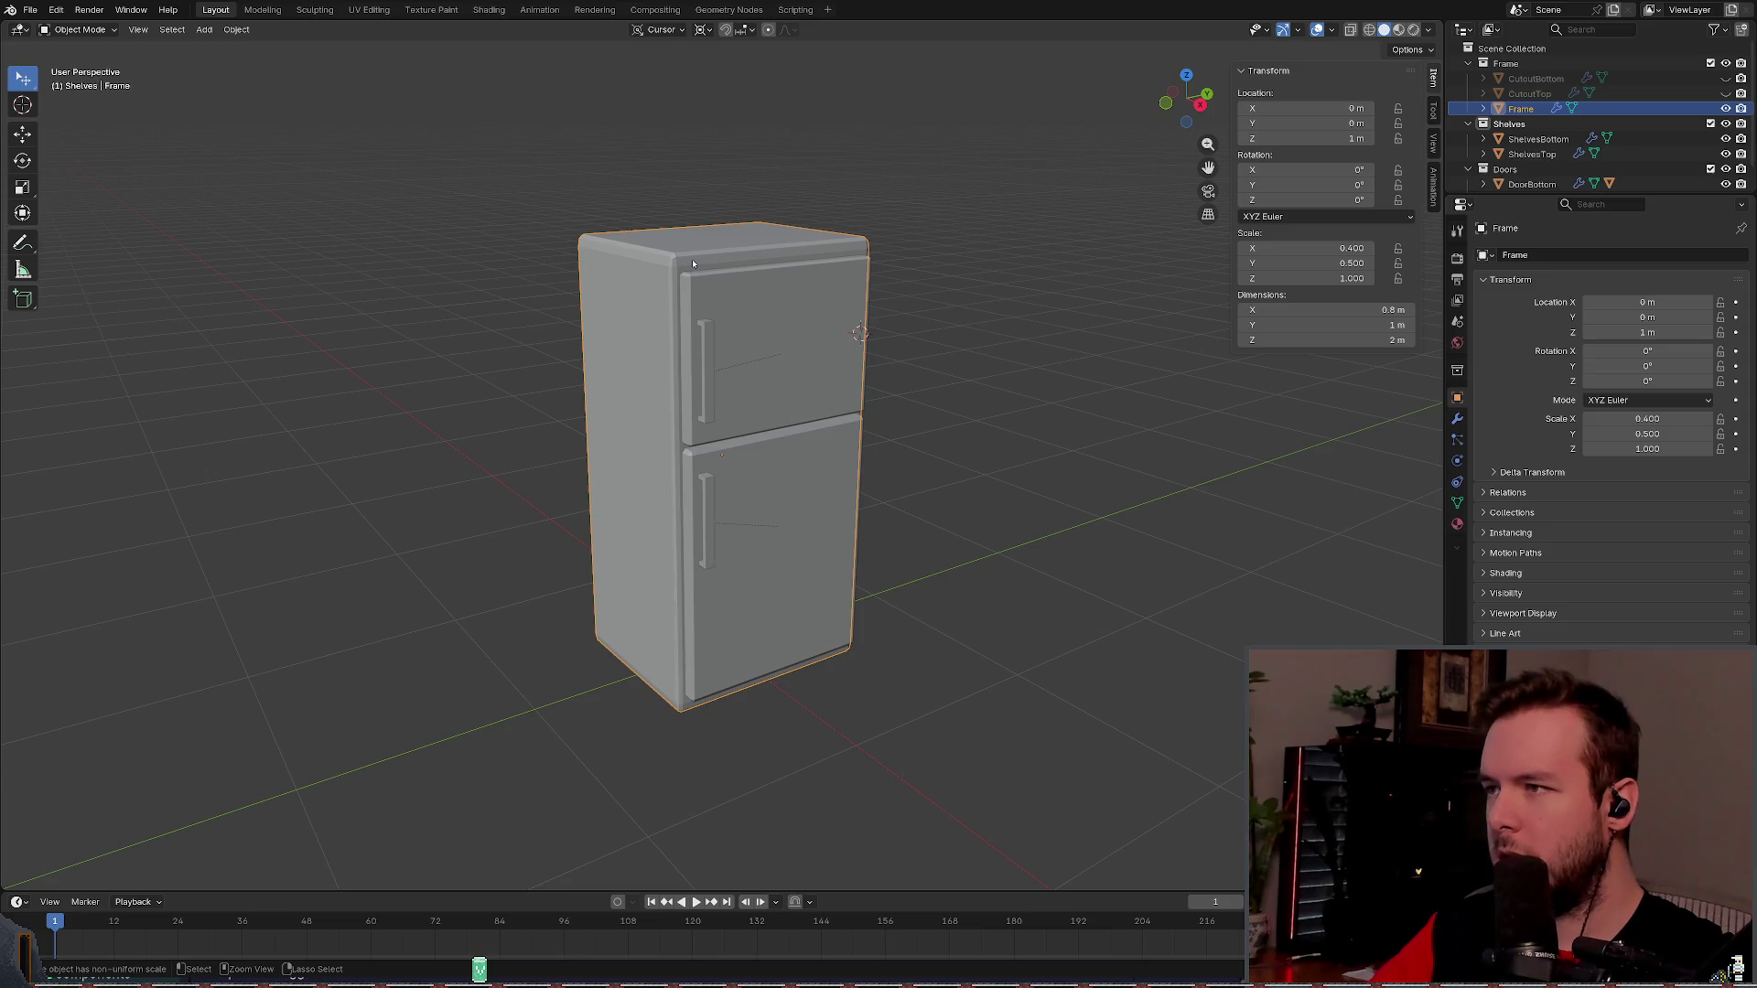
key(ctrl+a)
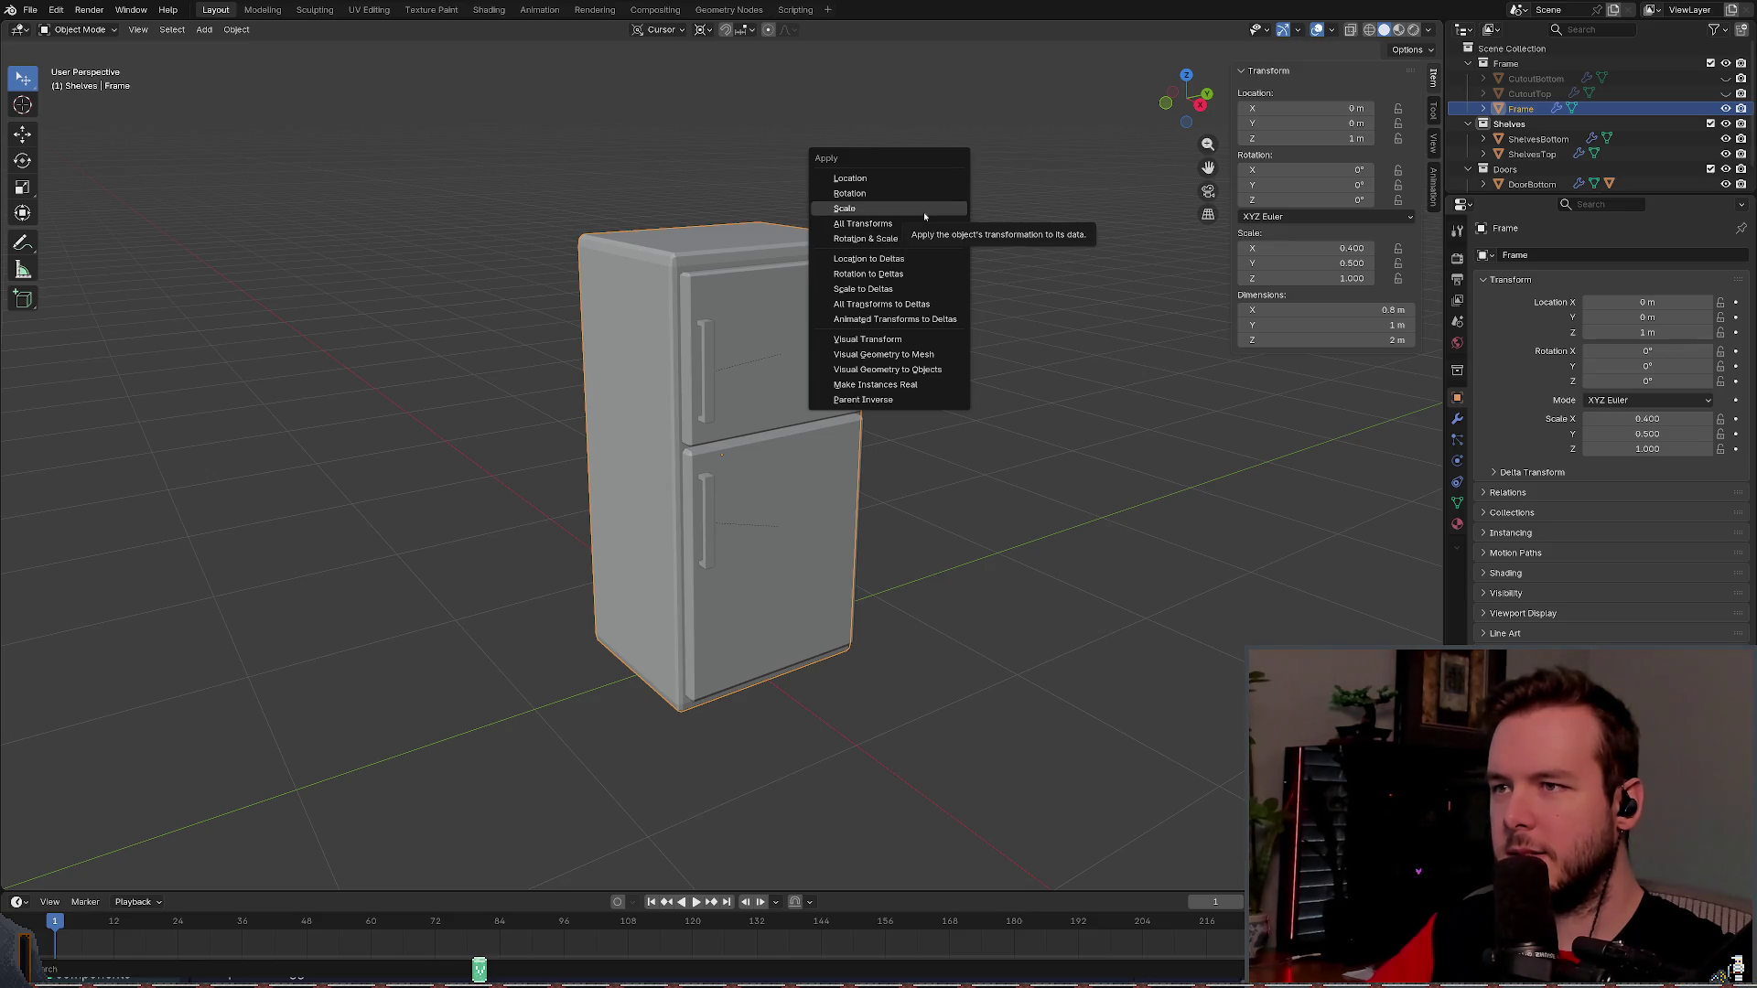
click(924, 216)
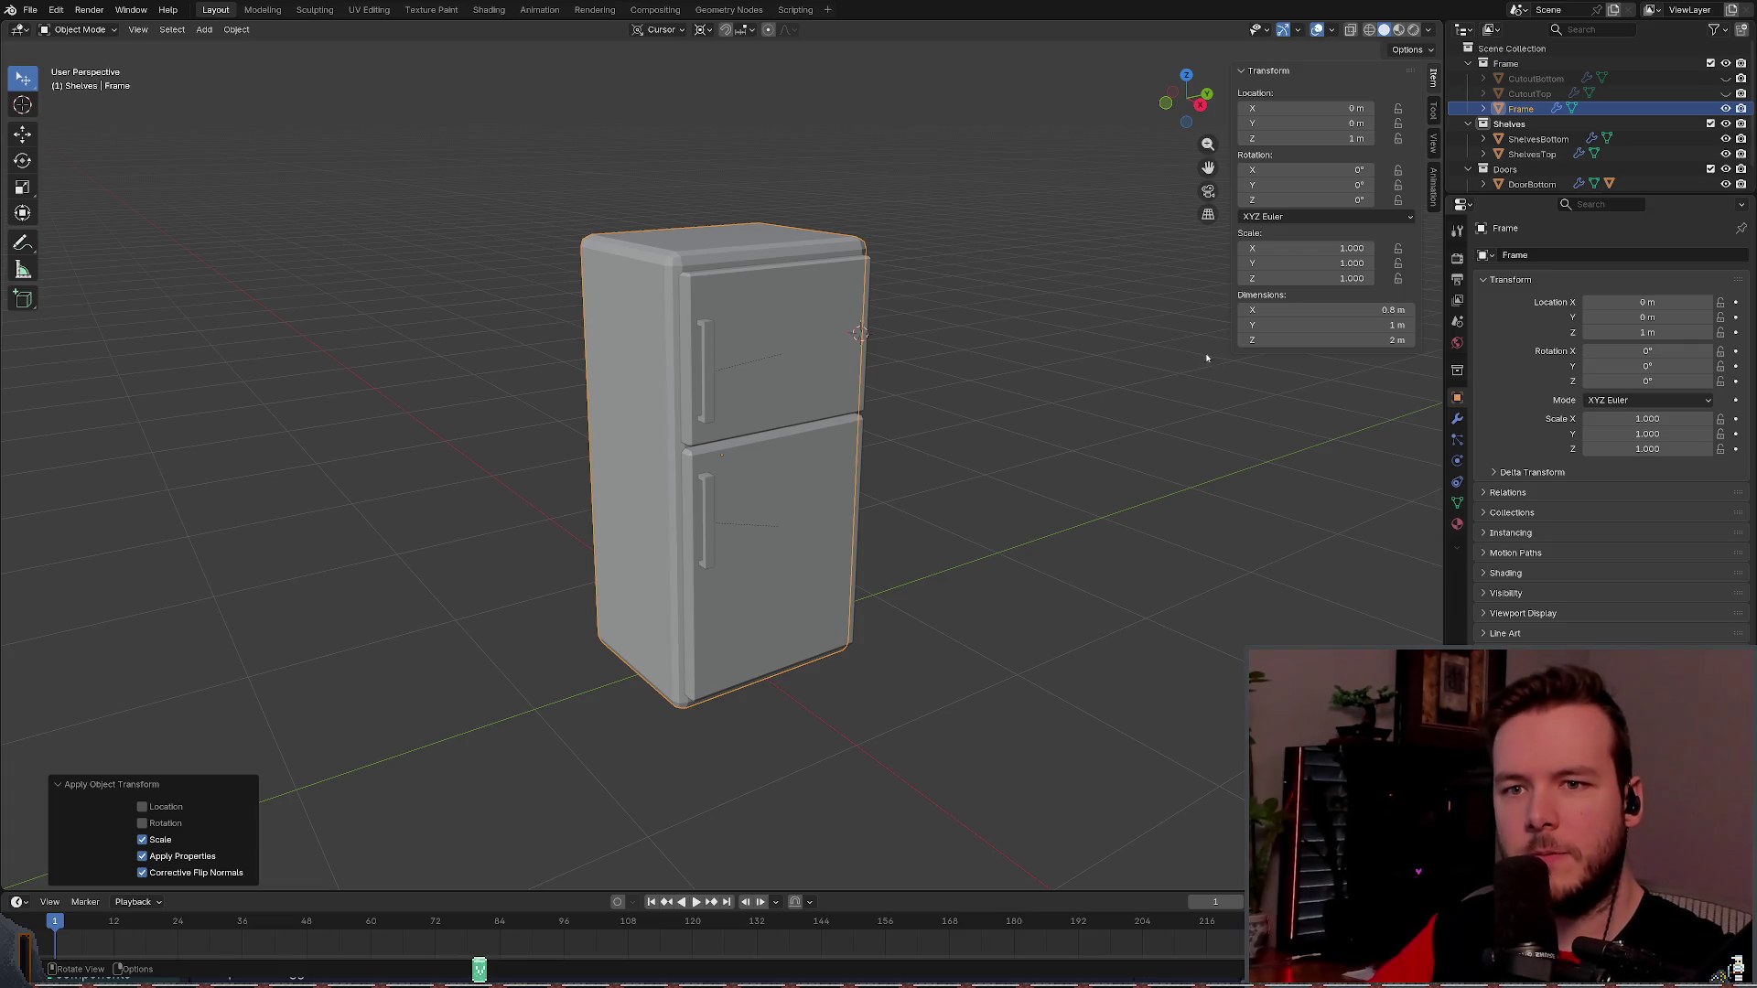
- Apply scale on the top and bottom fridge doors, DoorTop and DoorBottom
click(506, 157)
click(757, 354)
right_click(23, 79)
click(23, 81)
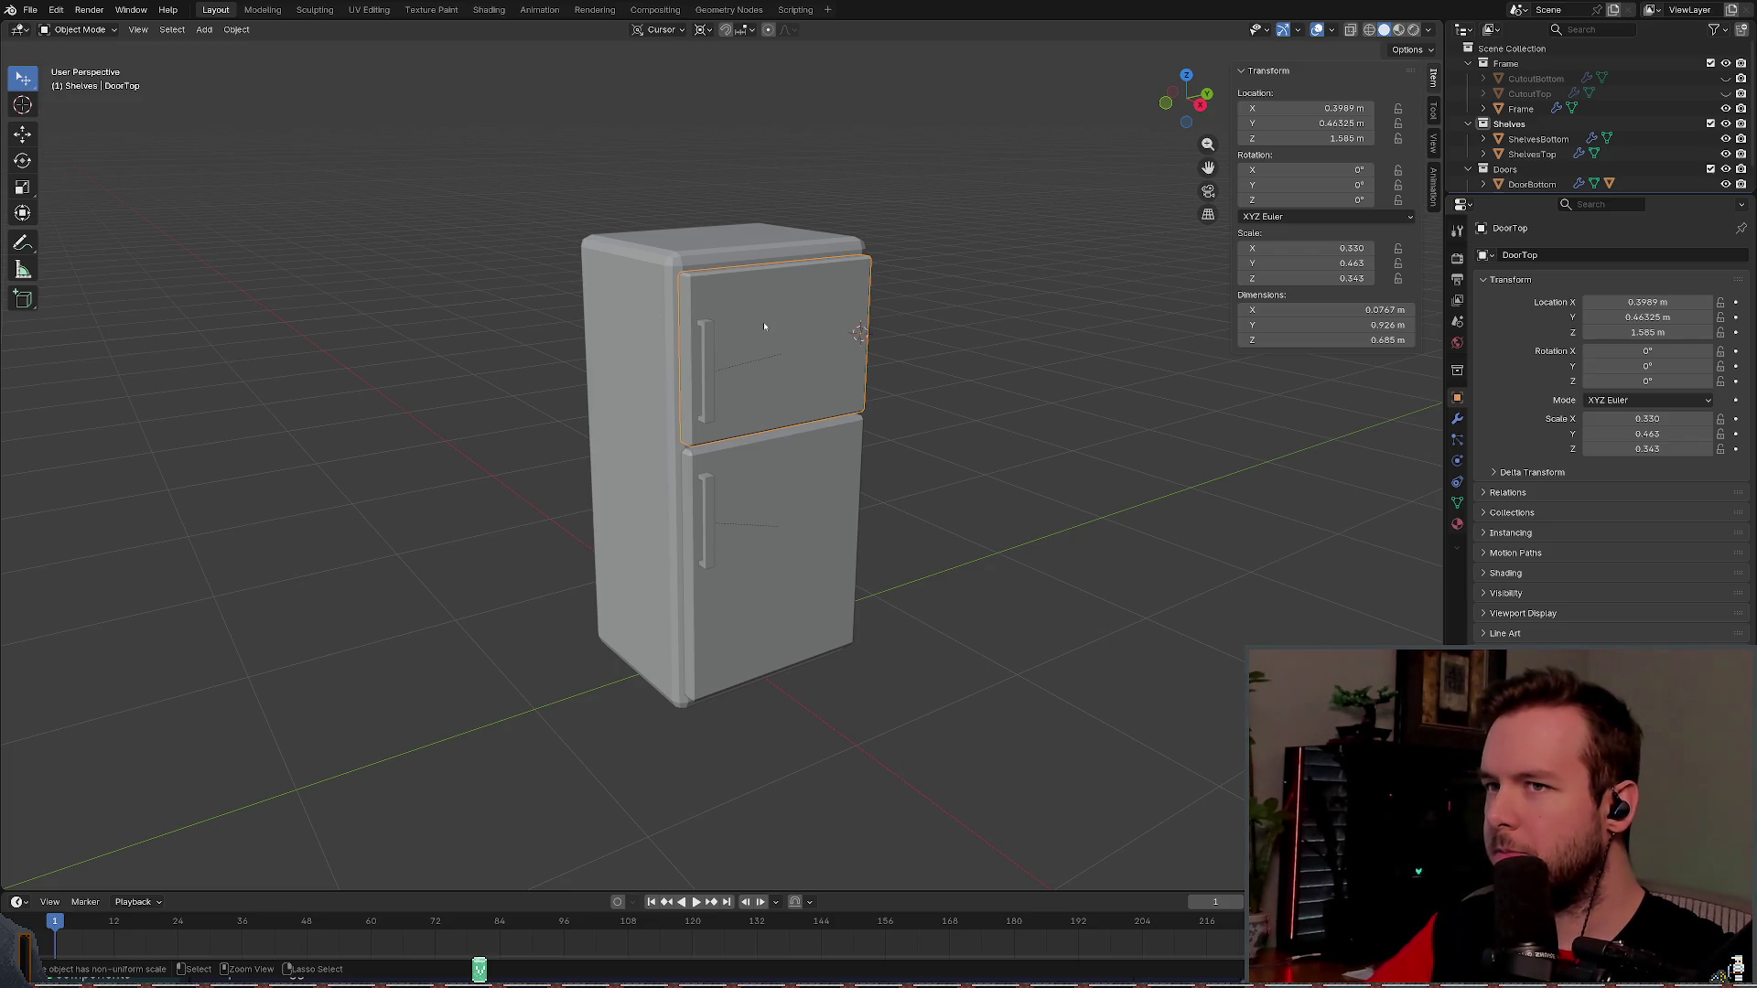
click(463, 176)
key(ctrl+a)
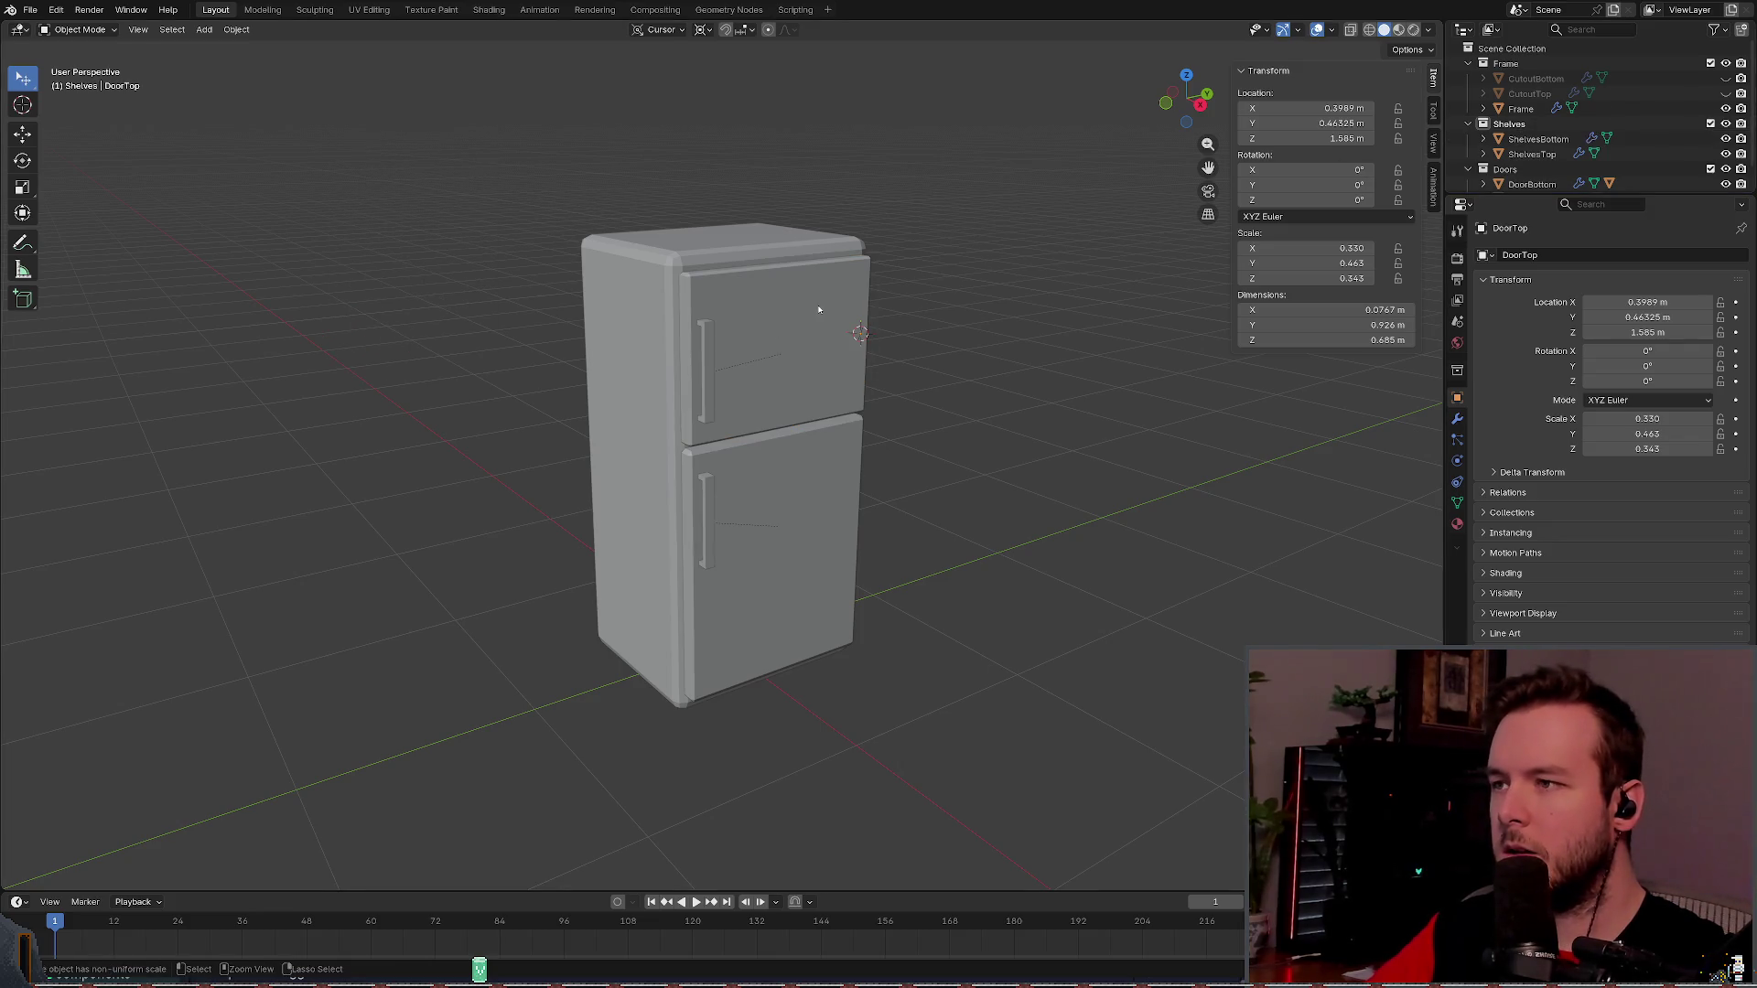
click(796, 384)
key(ctrl+a)
click(787, 304)
click(789, 456)
key(ctrl+a)
click(787, 459)
- Apply scale on both shelves, ShelvesBottom and ShelvesTop
scroll(1508, 125, down, 1)
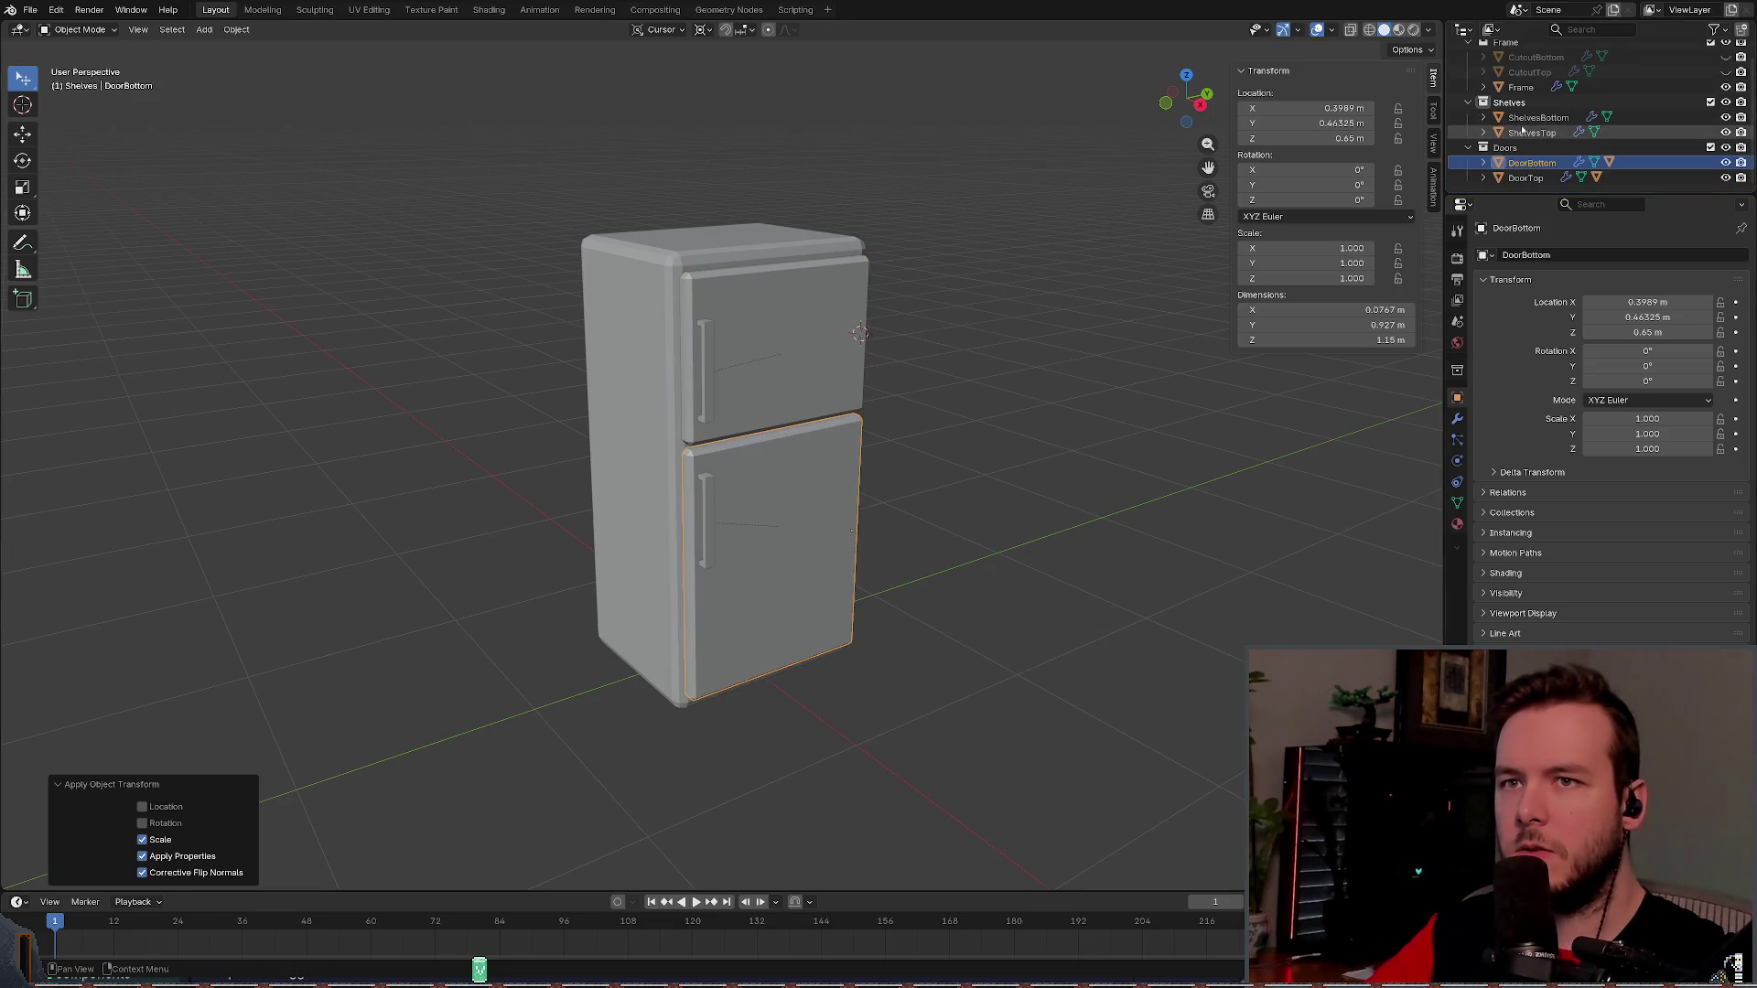
click(1533, 117)
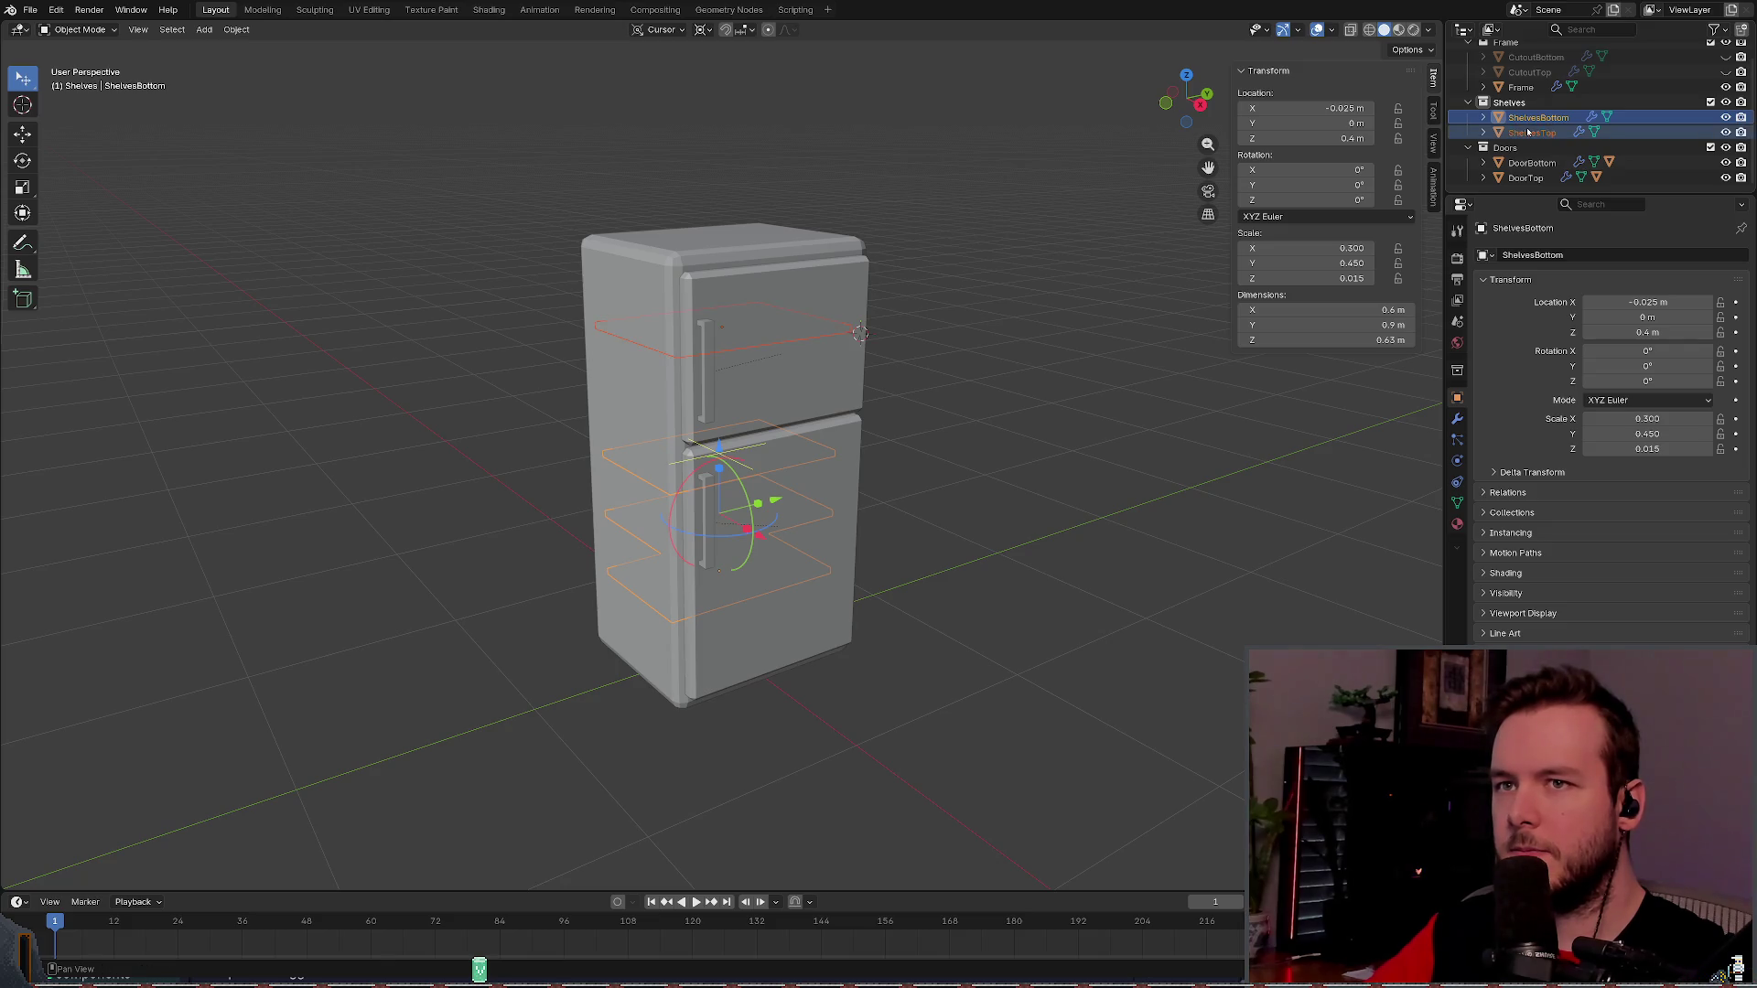
ctrl+click(1532, 133)
ctrl+click(1538, 118)
key(ctrl+a)
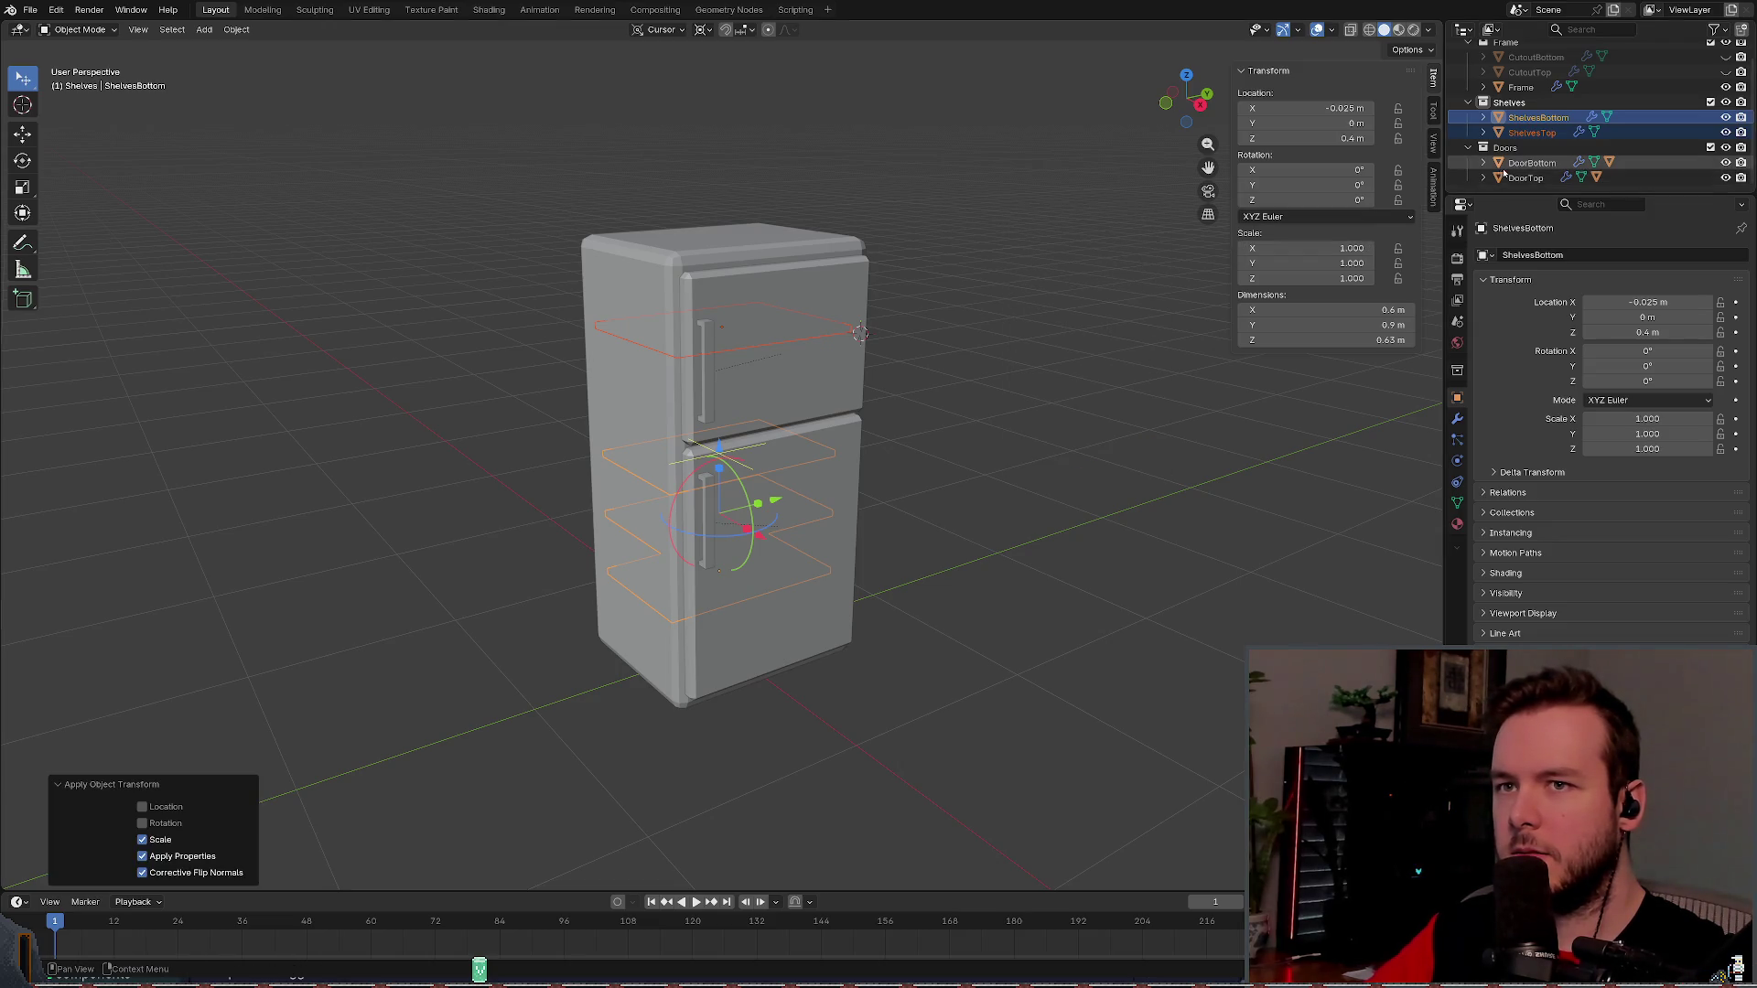
- Leave CutoutBottom and CutoutTop unapplied and save refrigerator.blend
scroll(1537, 110, up, 1)
click(1528, 79)
ctrl+click(1524, 93)
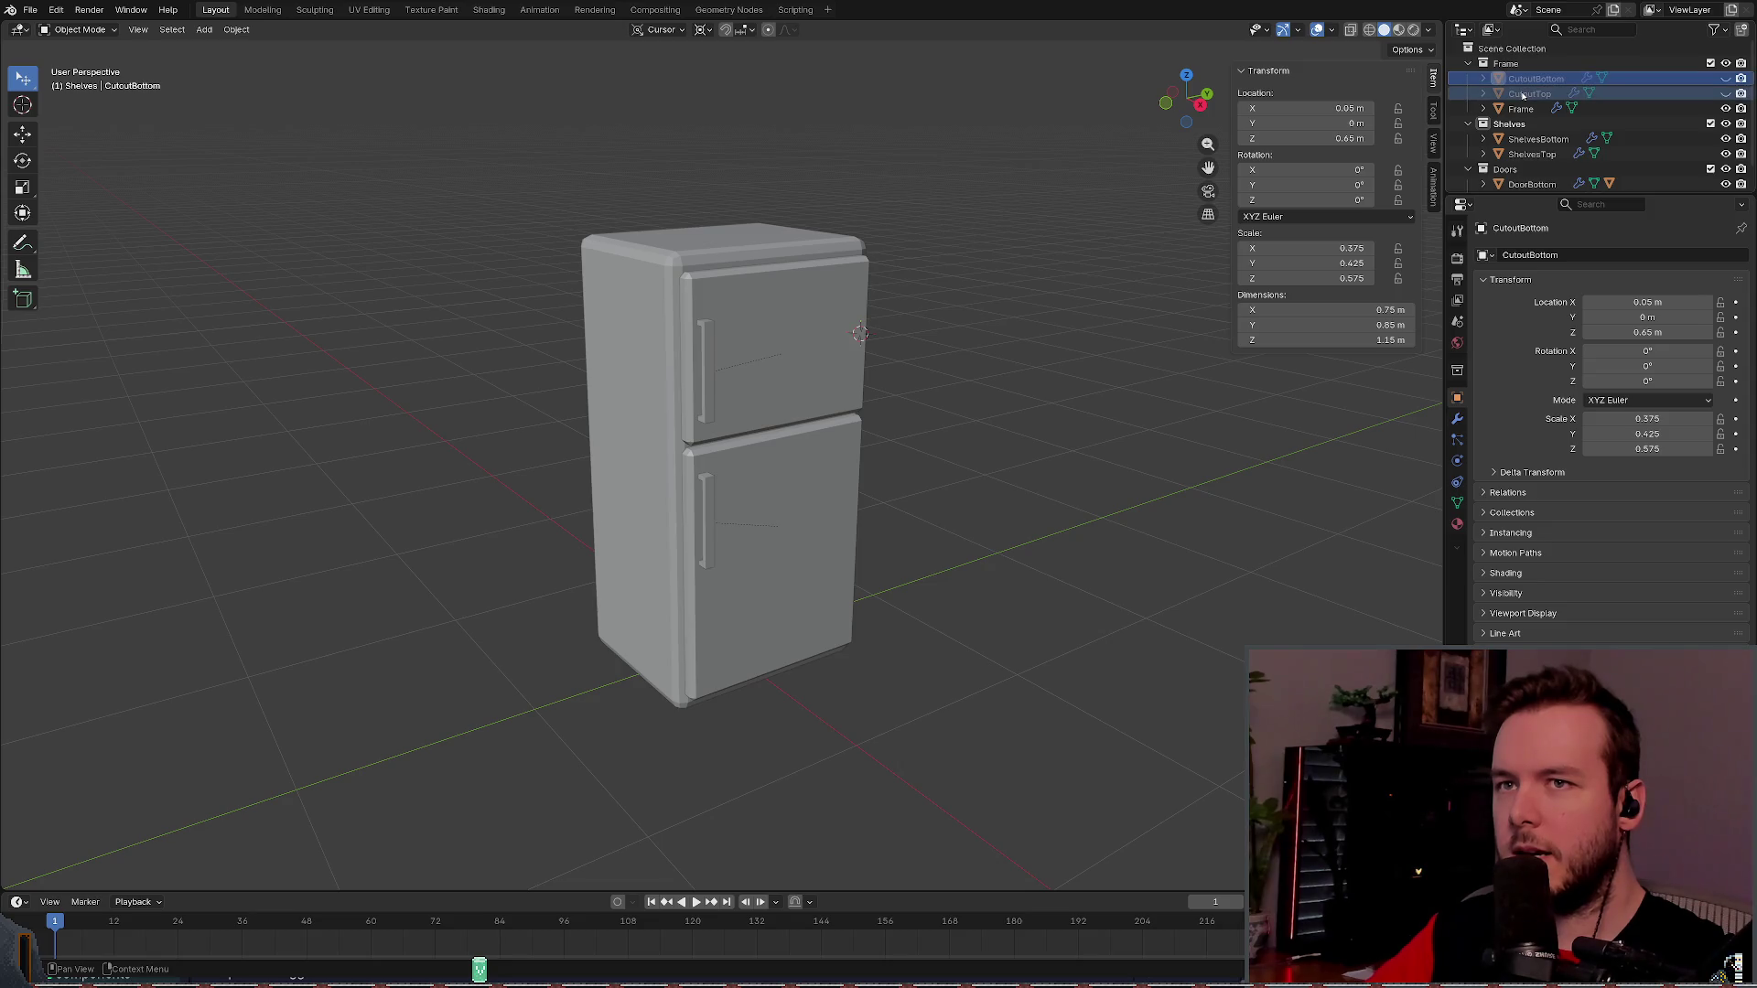
key(ctrl+a)
click(1104, 339)
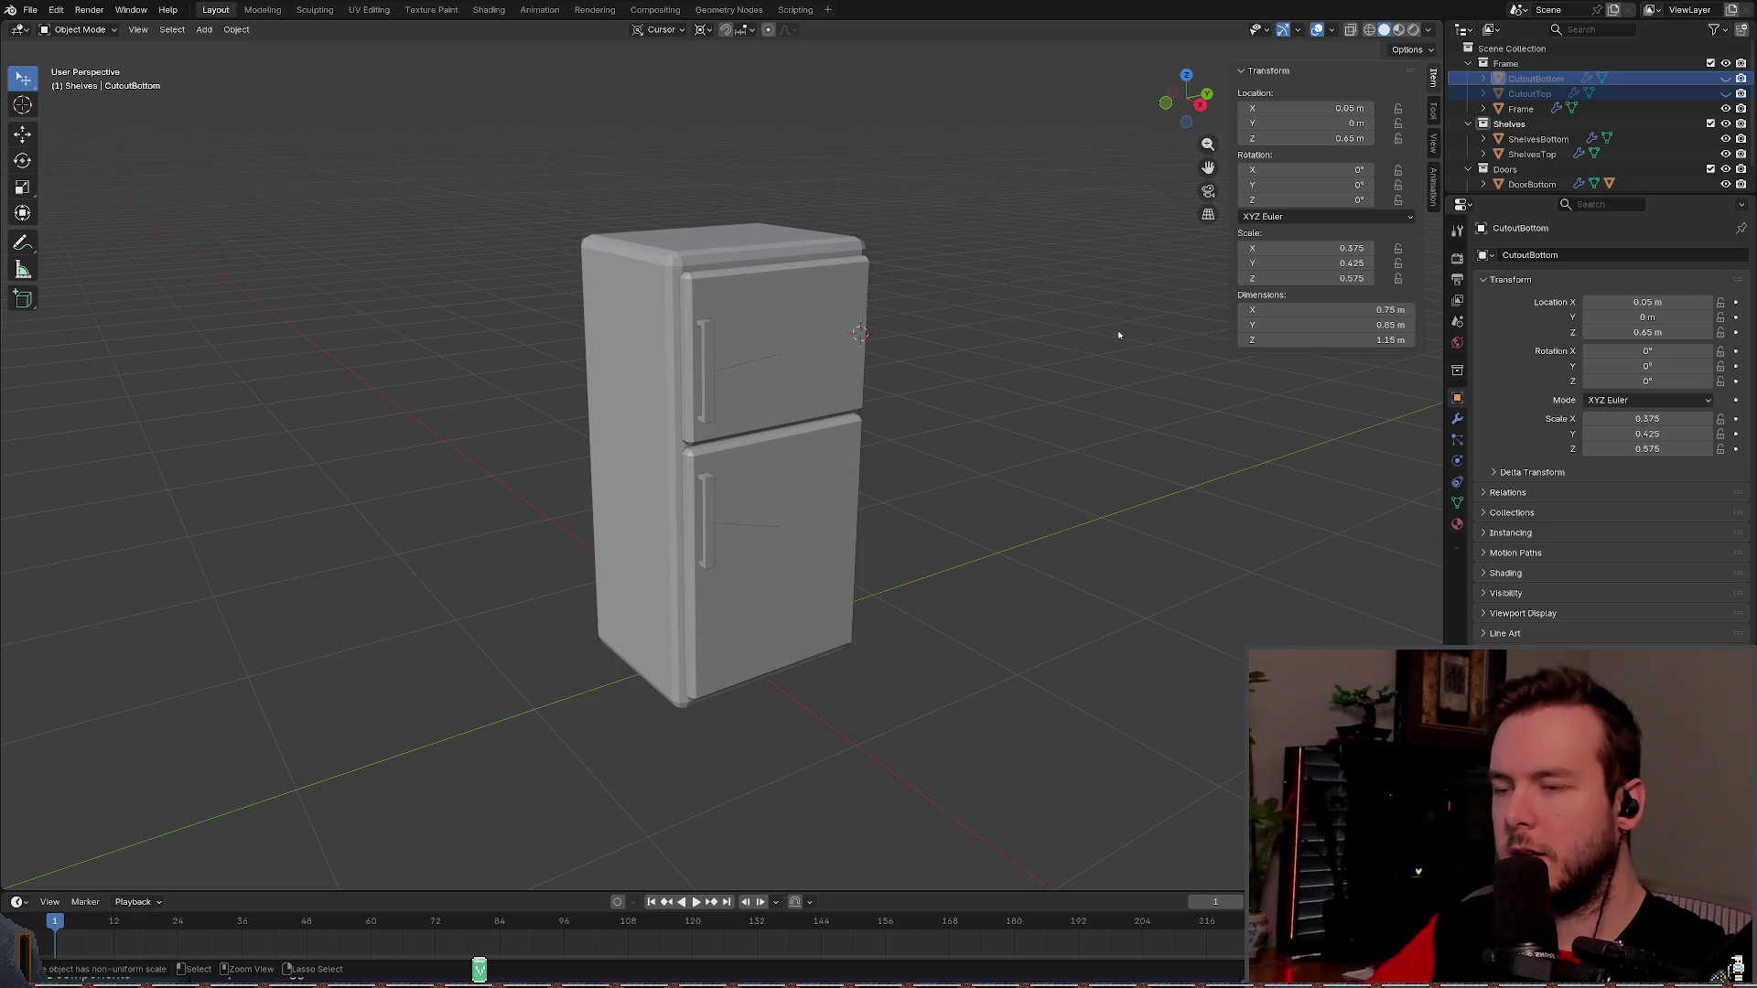
key(ctrl+s)
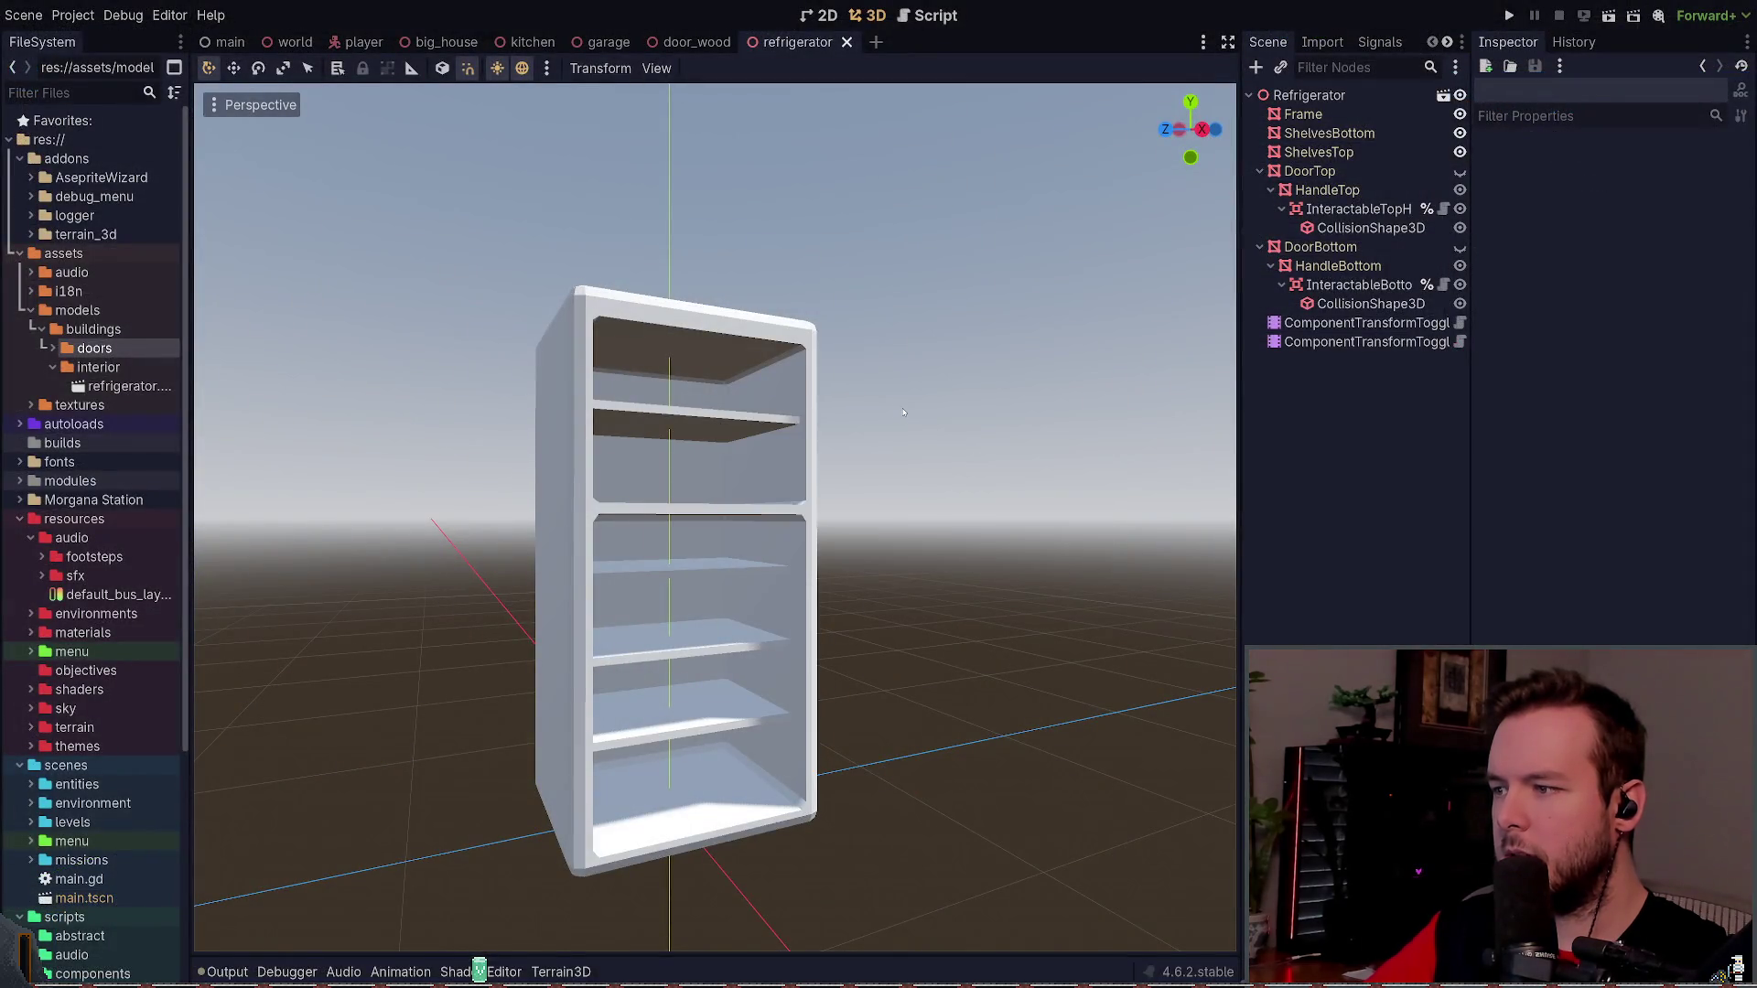
- Inspect the Frame's Metal material albedo in Godot: white colour, no texture
mouse_move(903, 413)
mouse_down()
mouse_move(928, 455)
mouse_move(909, 423)
mouse_up()
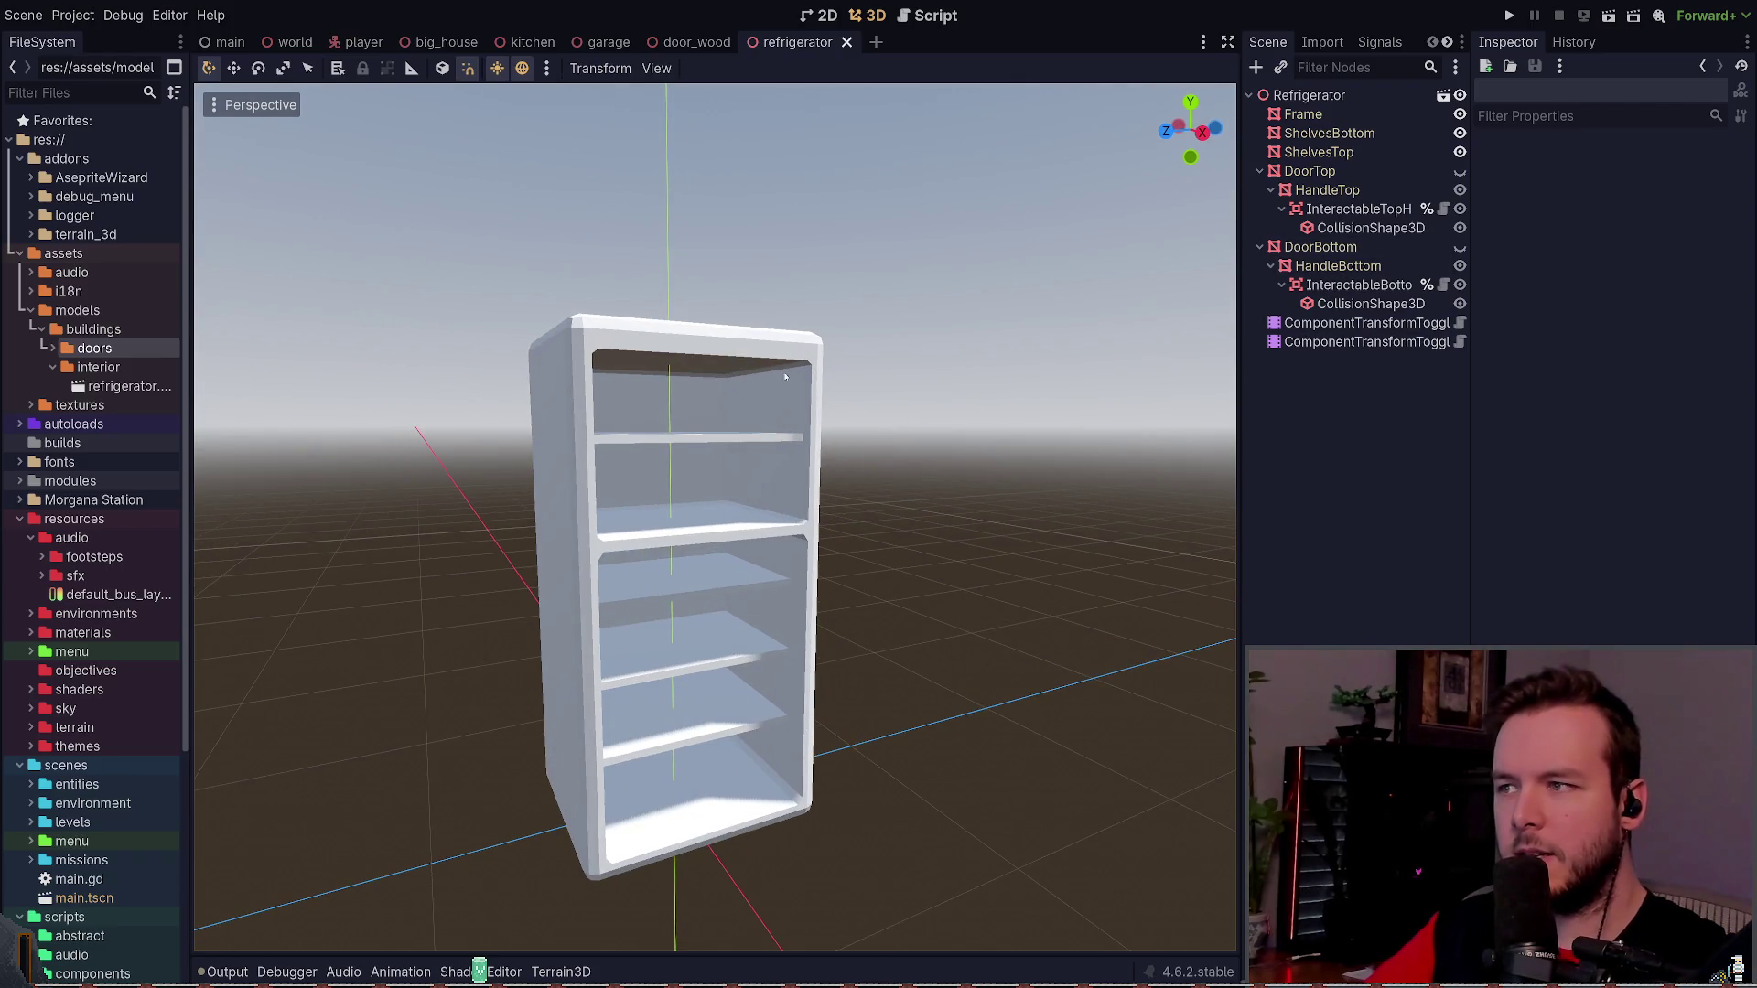
click(1303, 113)
click(1693, 190)
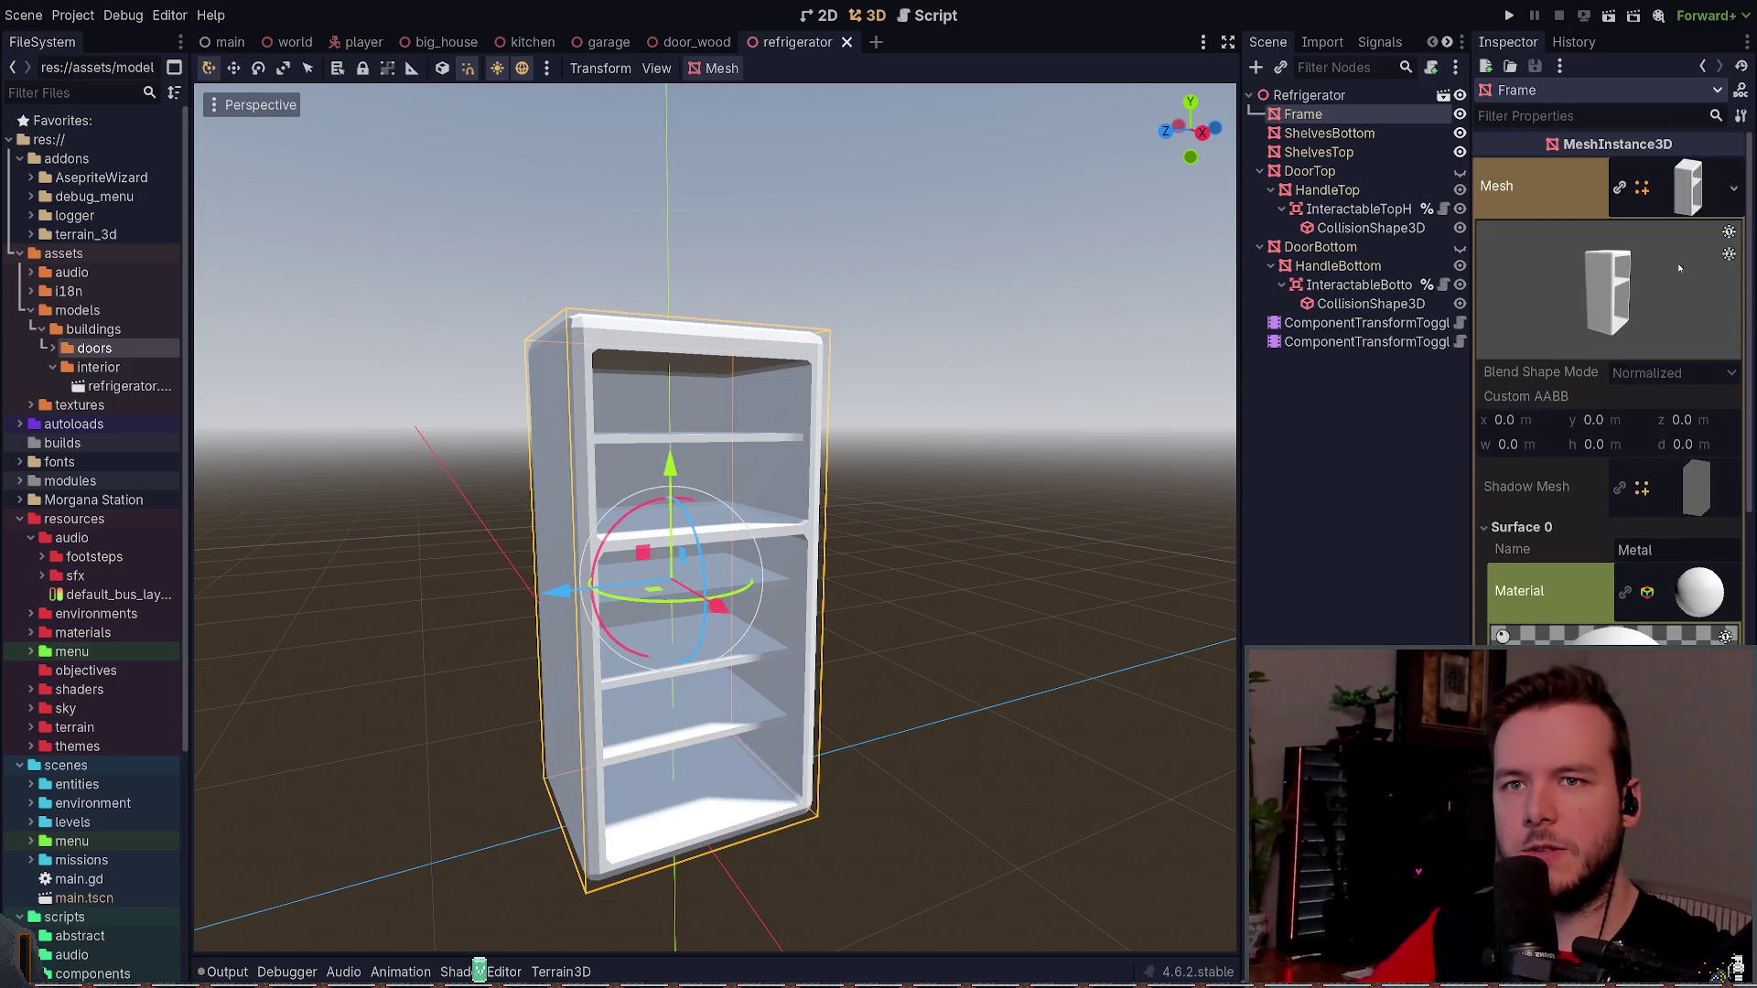
click(1699, 590)
click(1584, 563)
click(1584, 564)
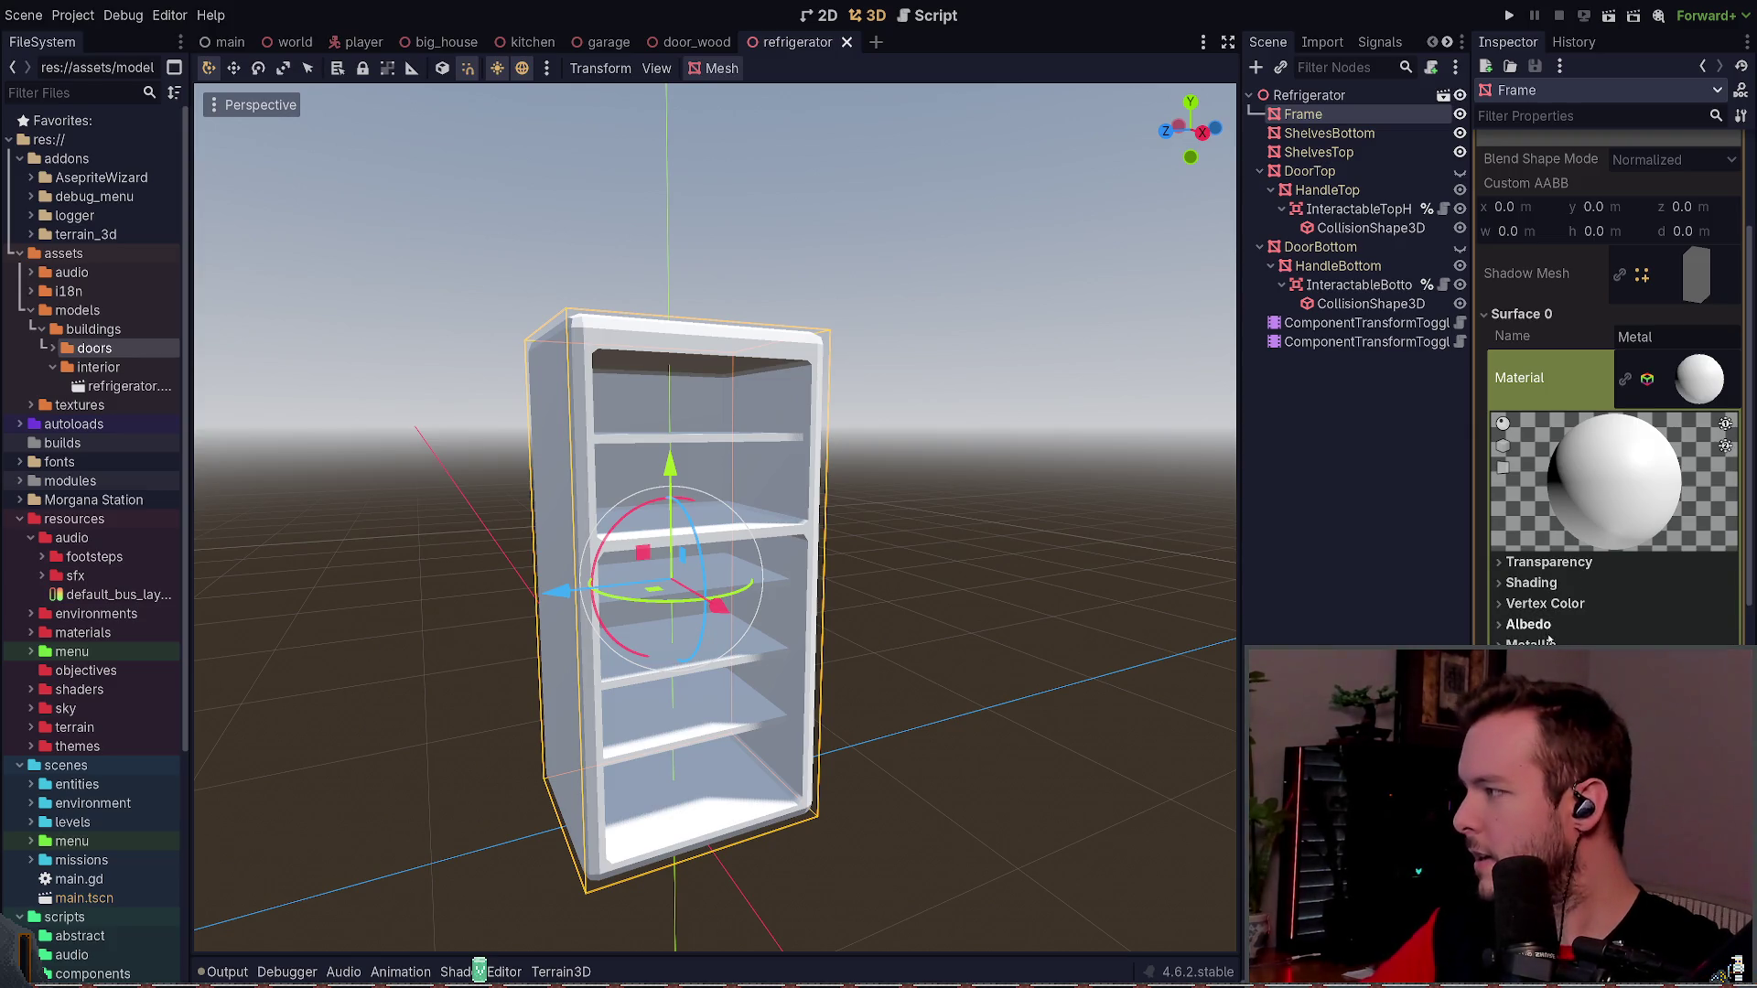
scroll(1549, 641, down, 2)
click(1553, 519)
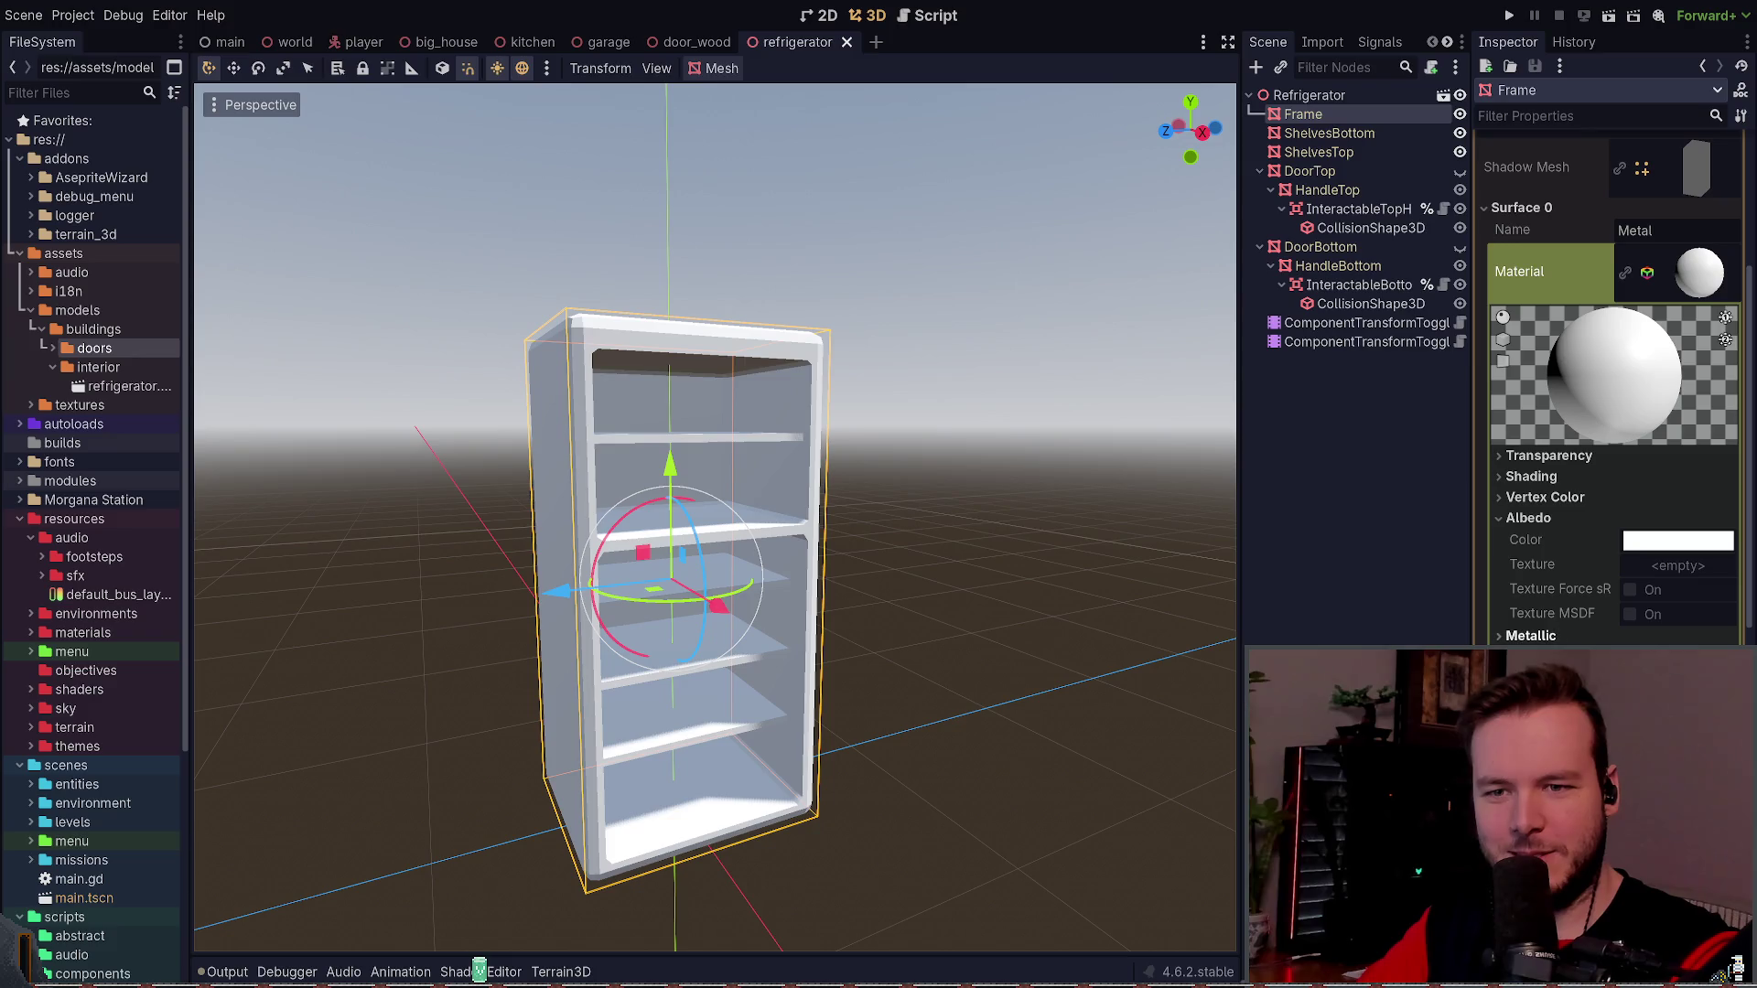
- Reselect the Frame node, then select the old Brave search query to replace it
click(1353, 517)
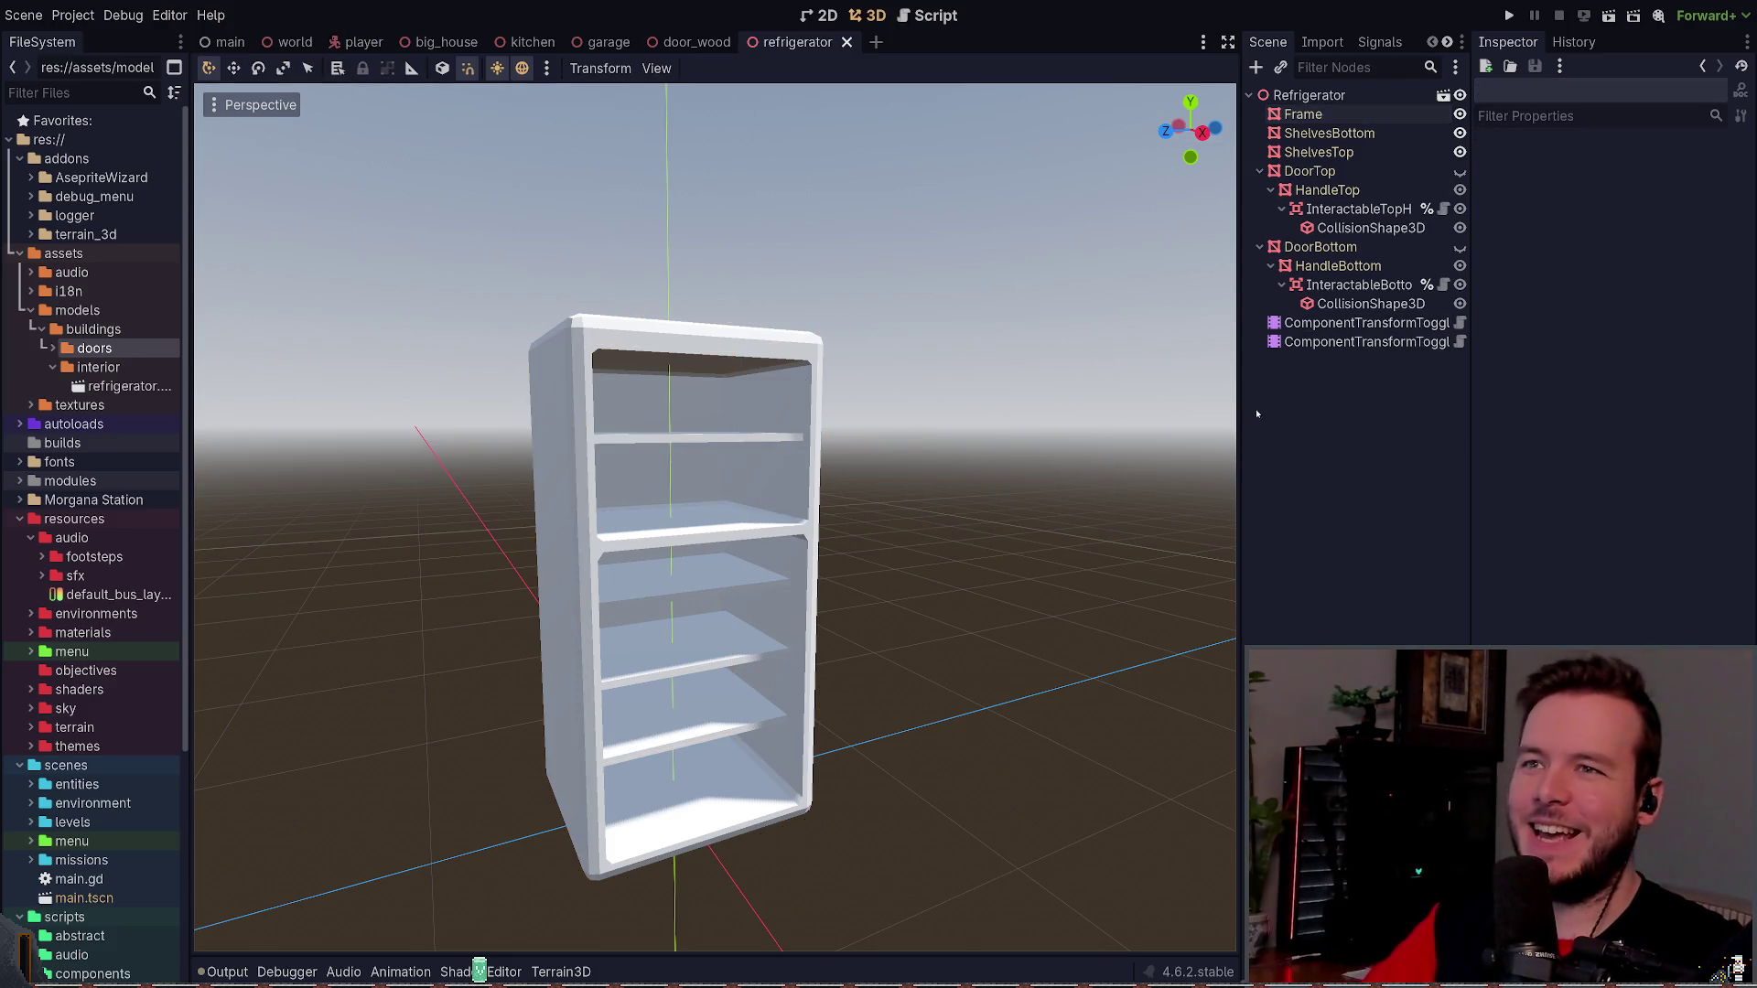
click(1309, 115)
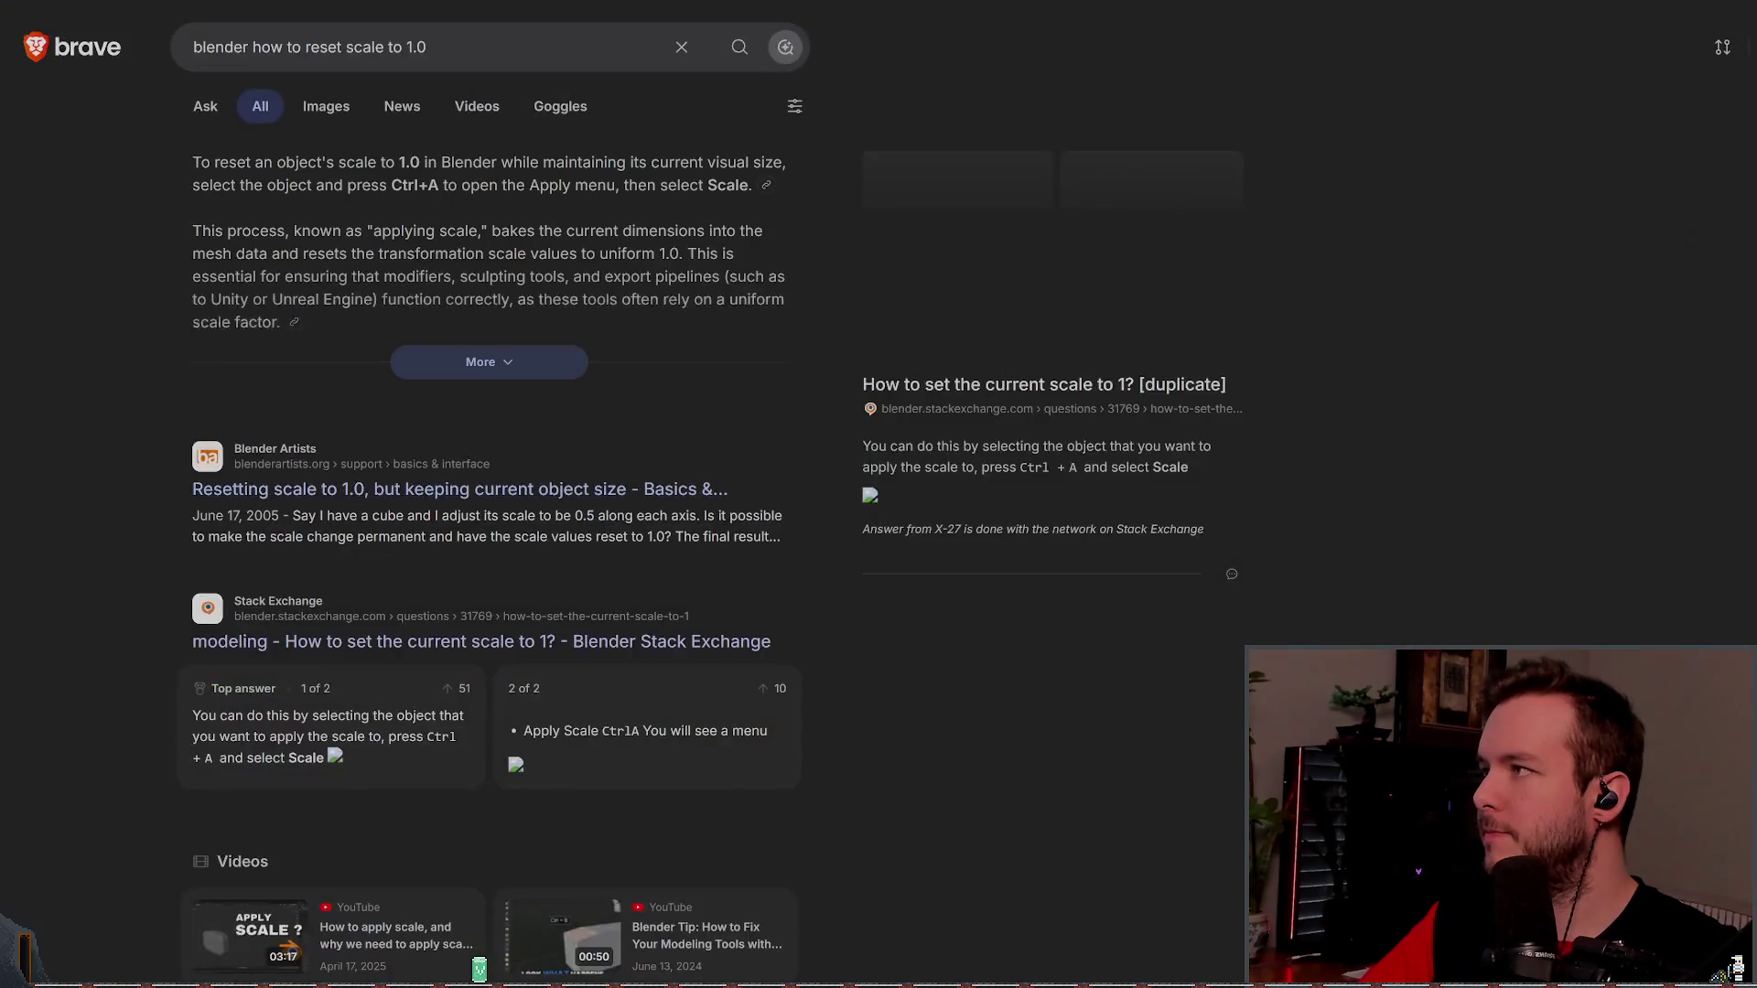
drag(193, 186, 738, 186)
- Search 'blender color is wrong on exported mesh' and skim the Stack Exchange and Reddit results
click(362, 54)
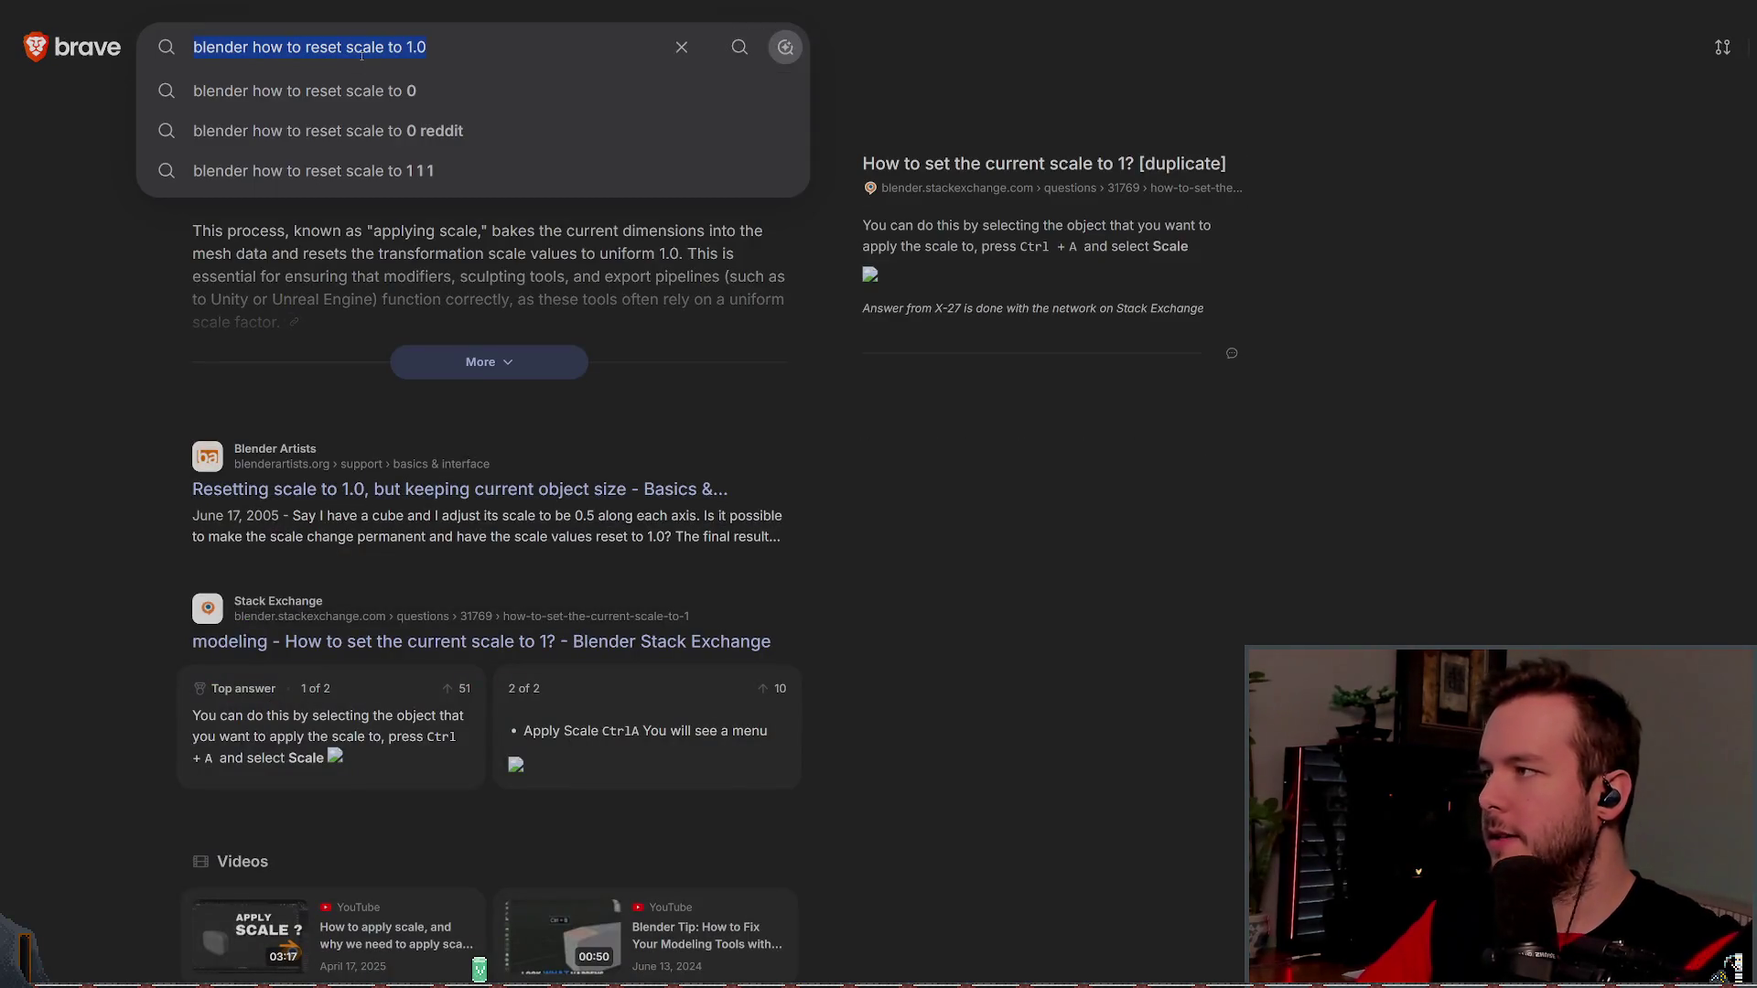
text(blender )
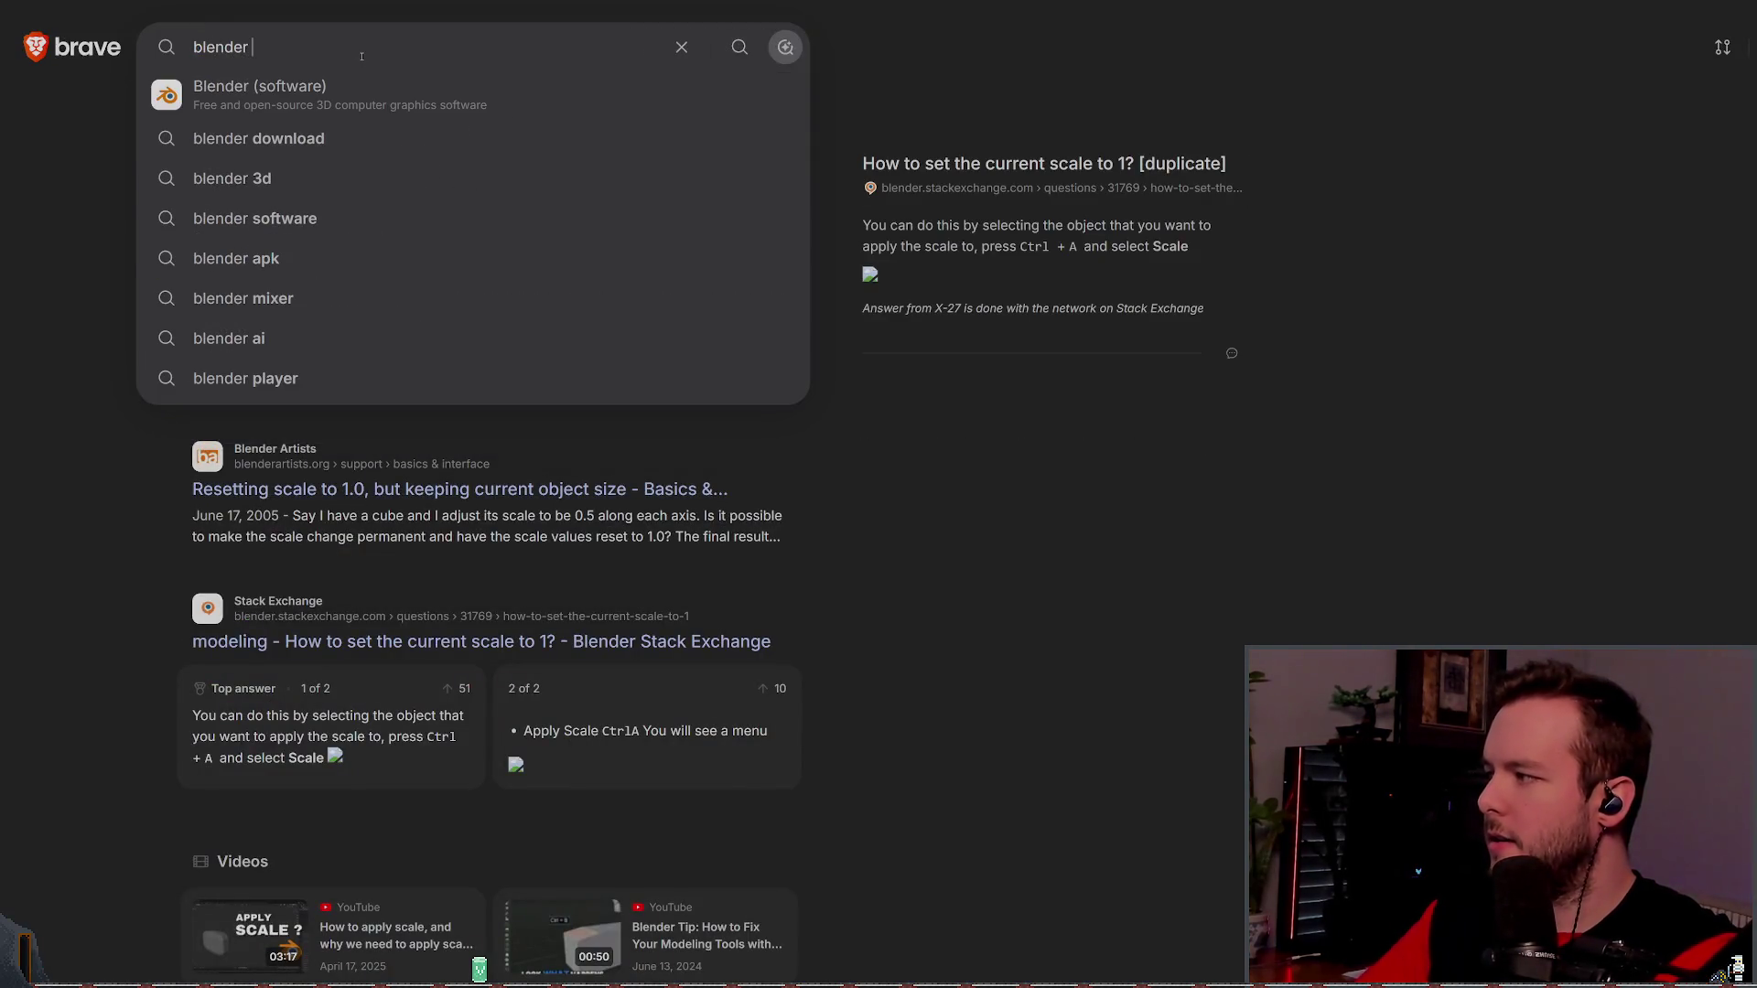
text(color is wrong on )
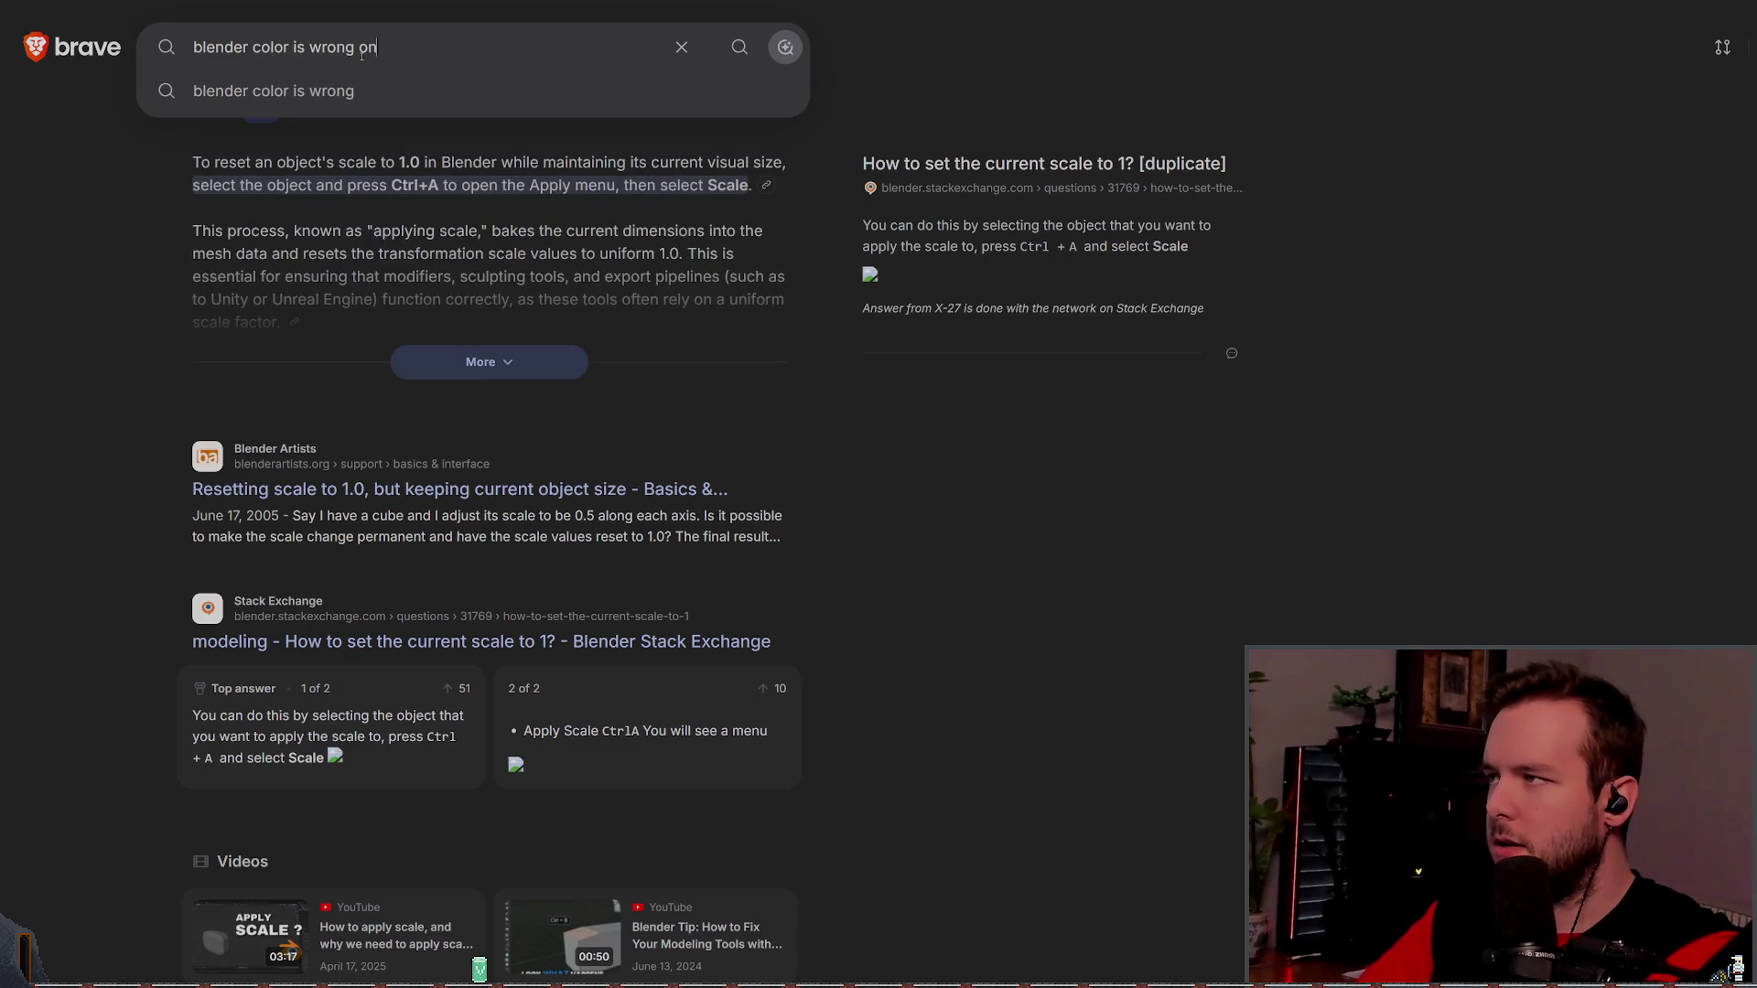
text(exported mesh)
key(Return)
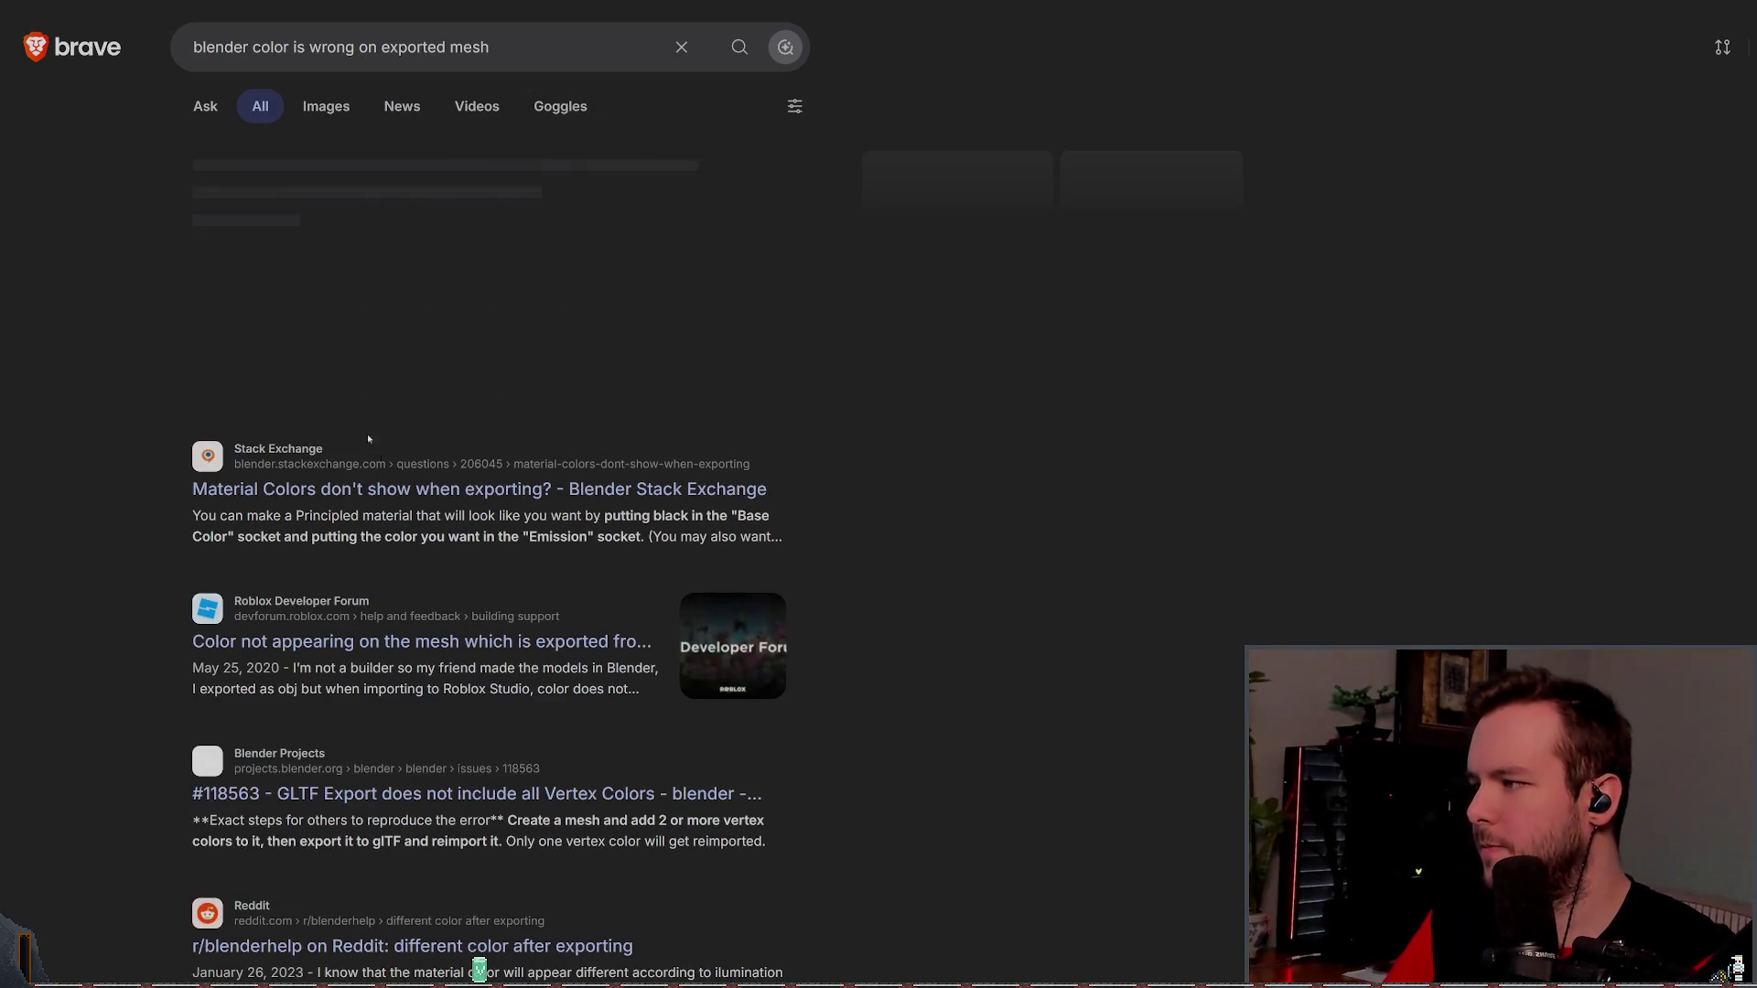
click(376, 489)
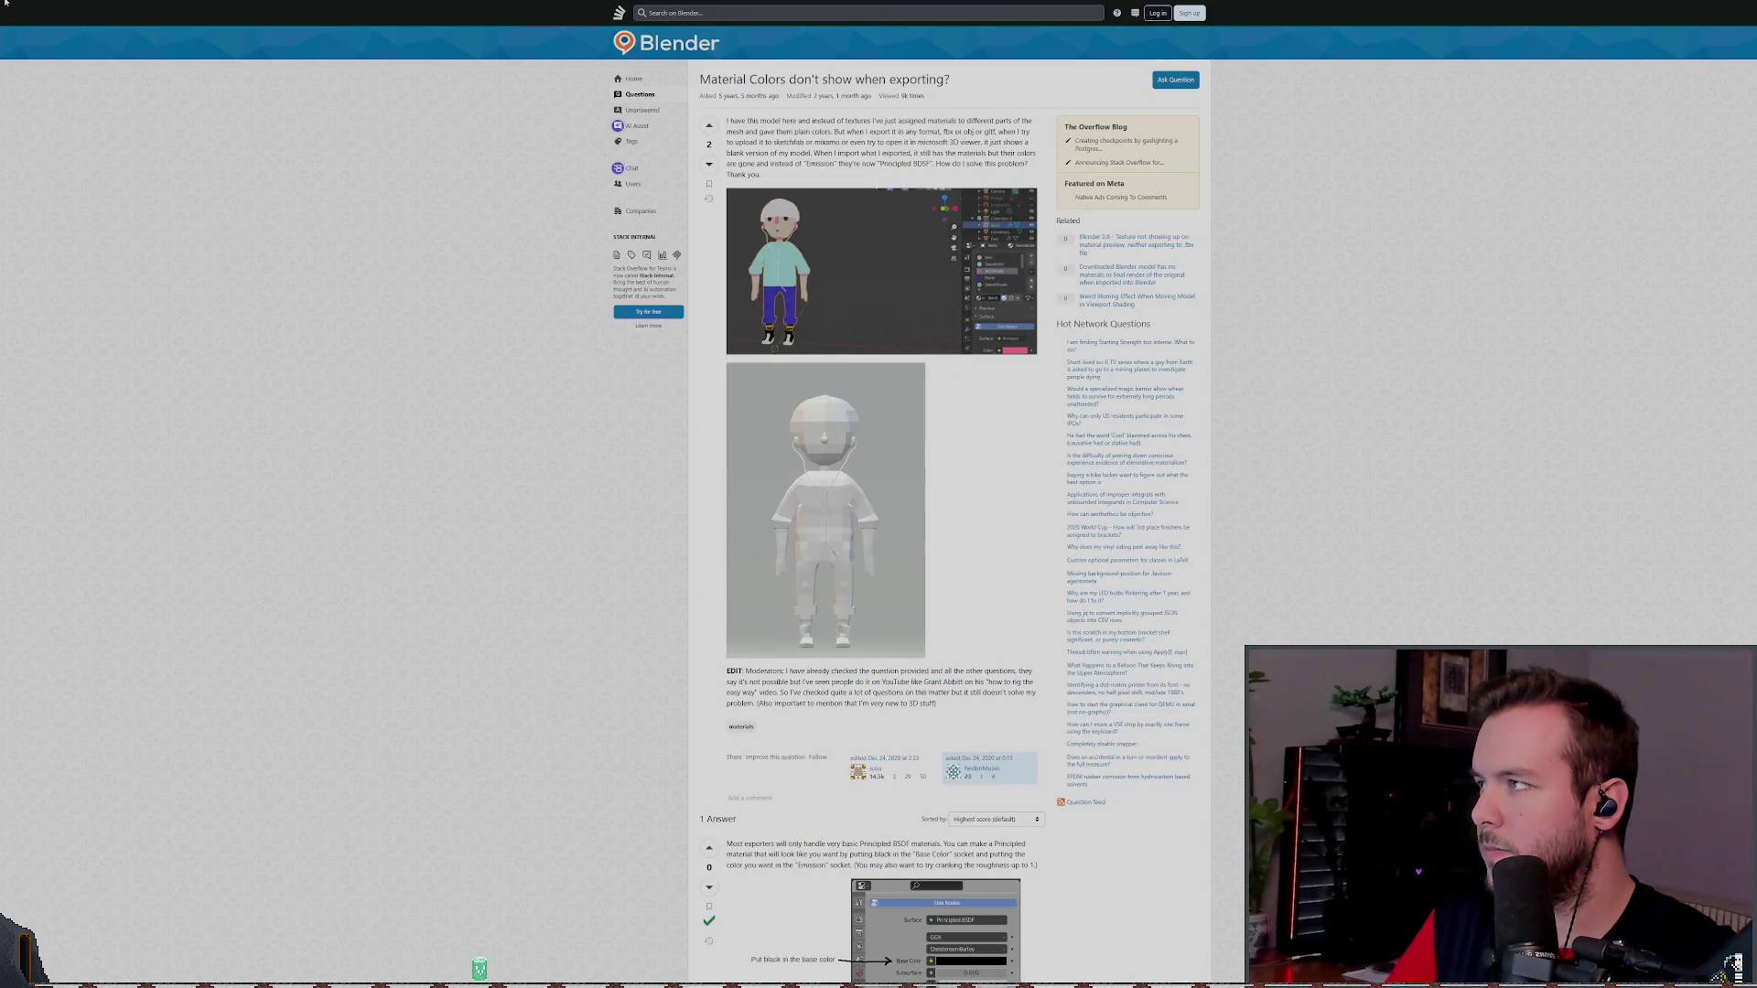
key(alt+Left)
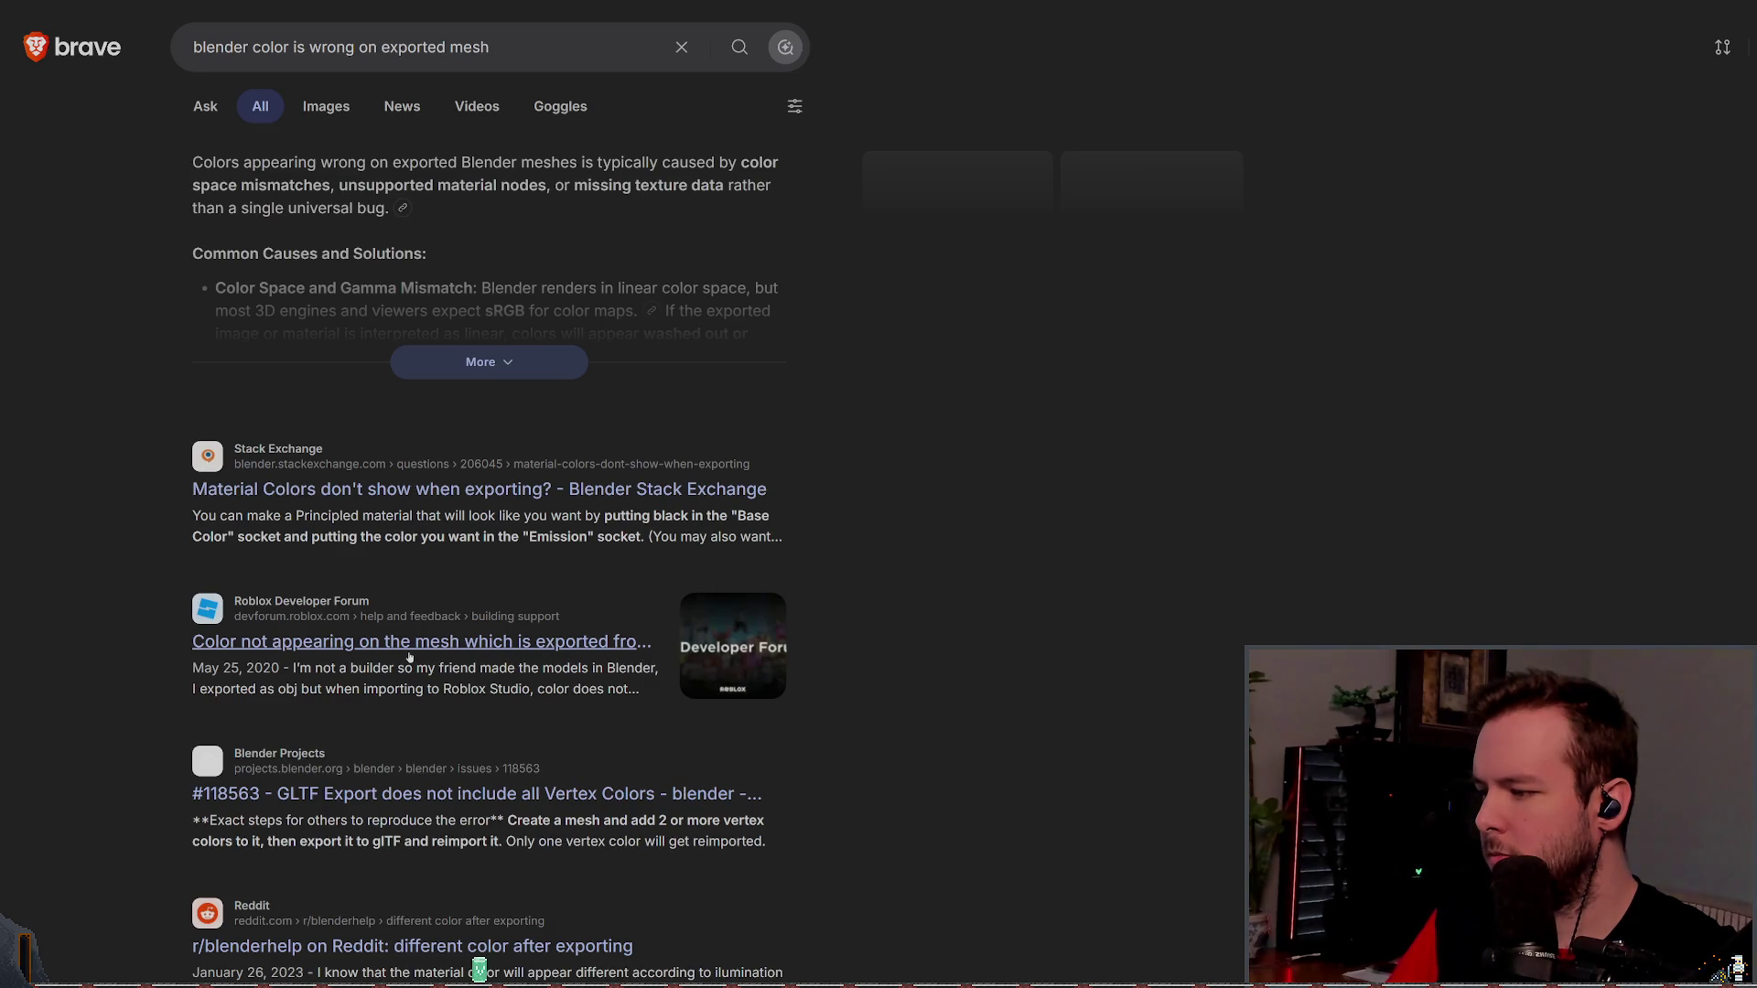
scroll(393, 723, down, 2)
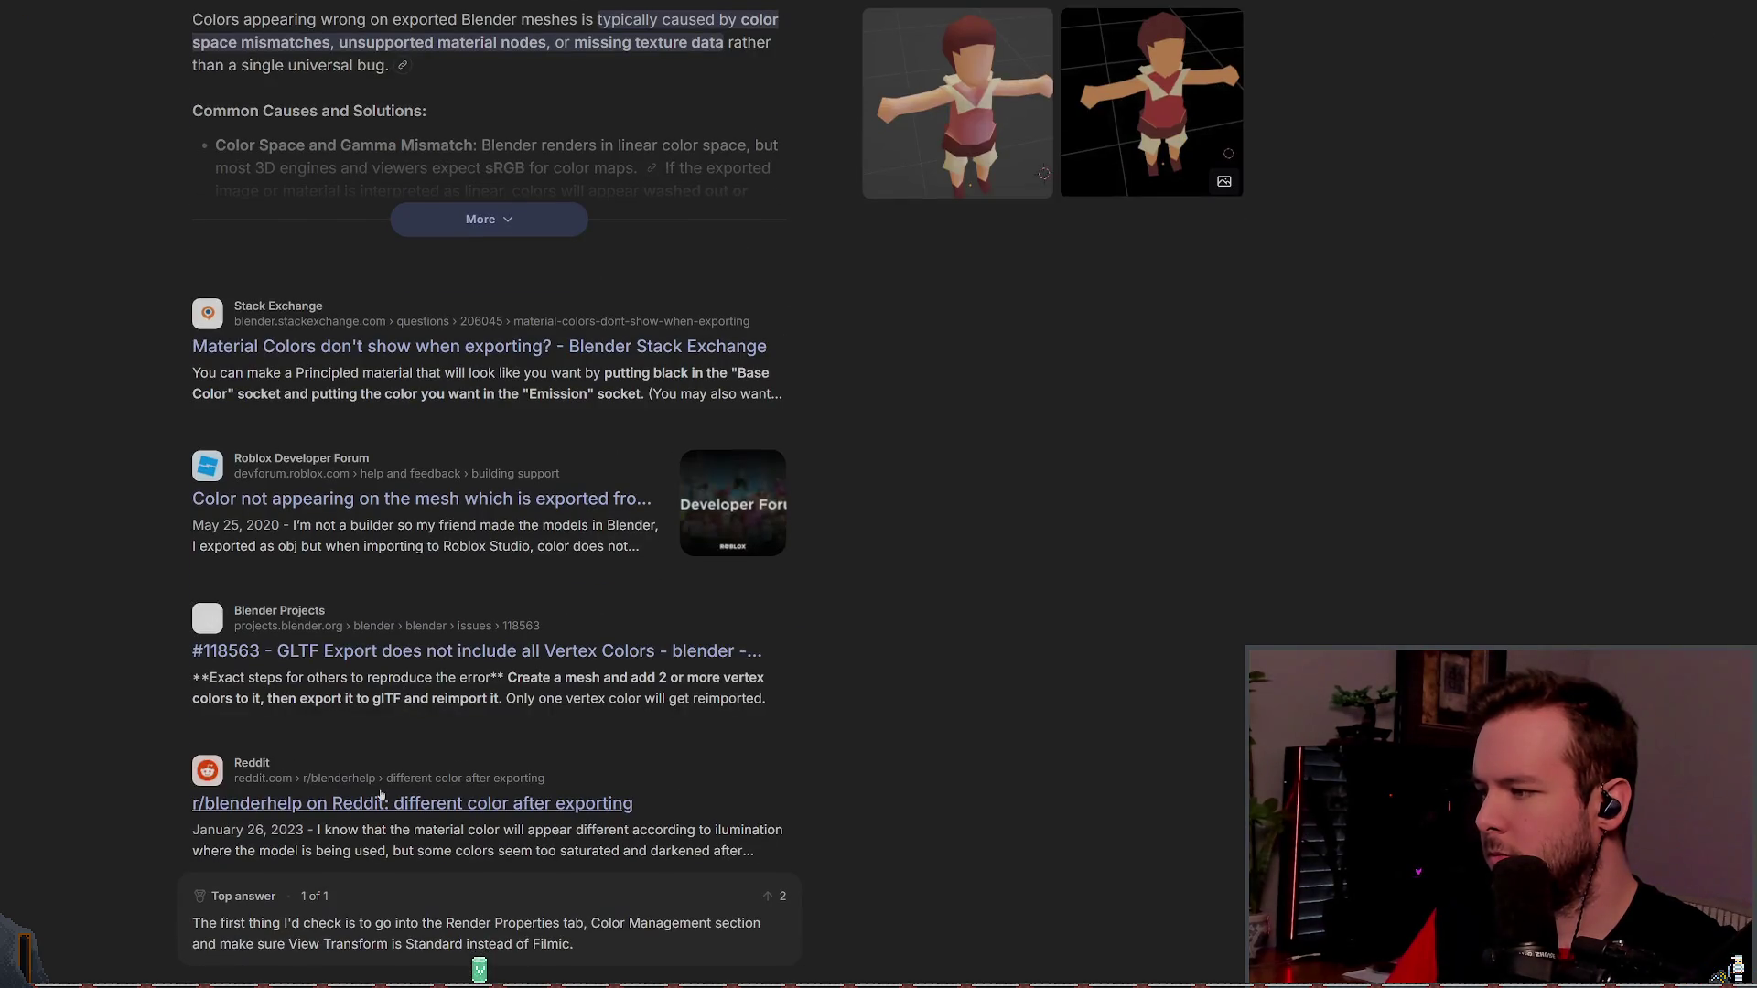
click(379, 801)
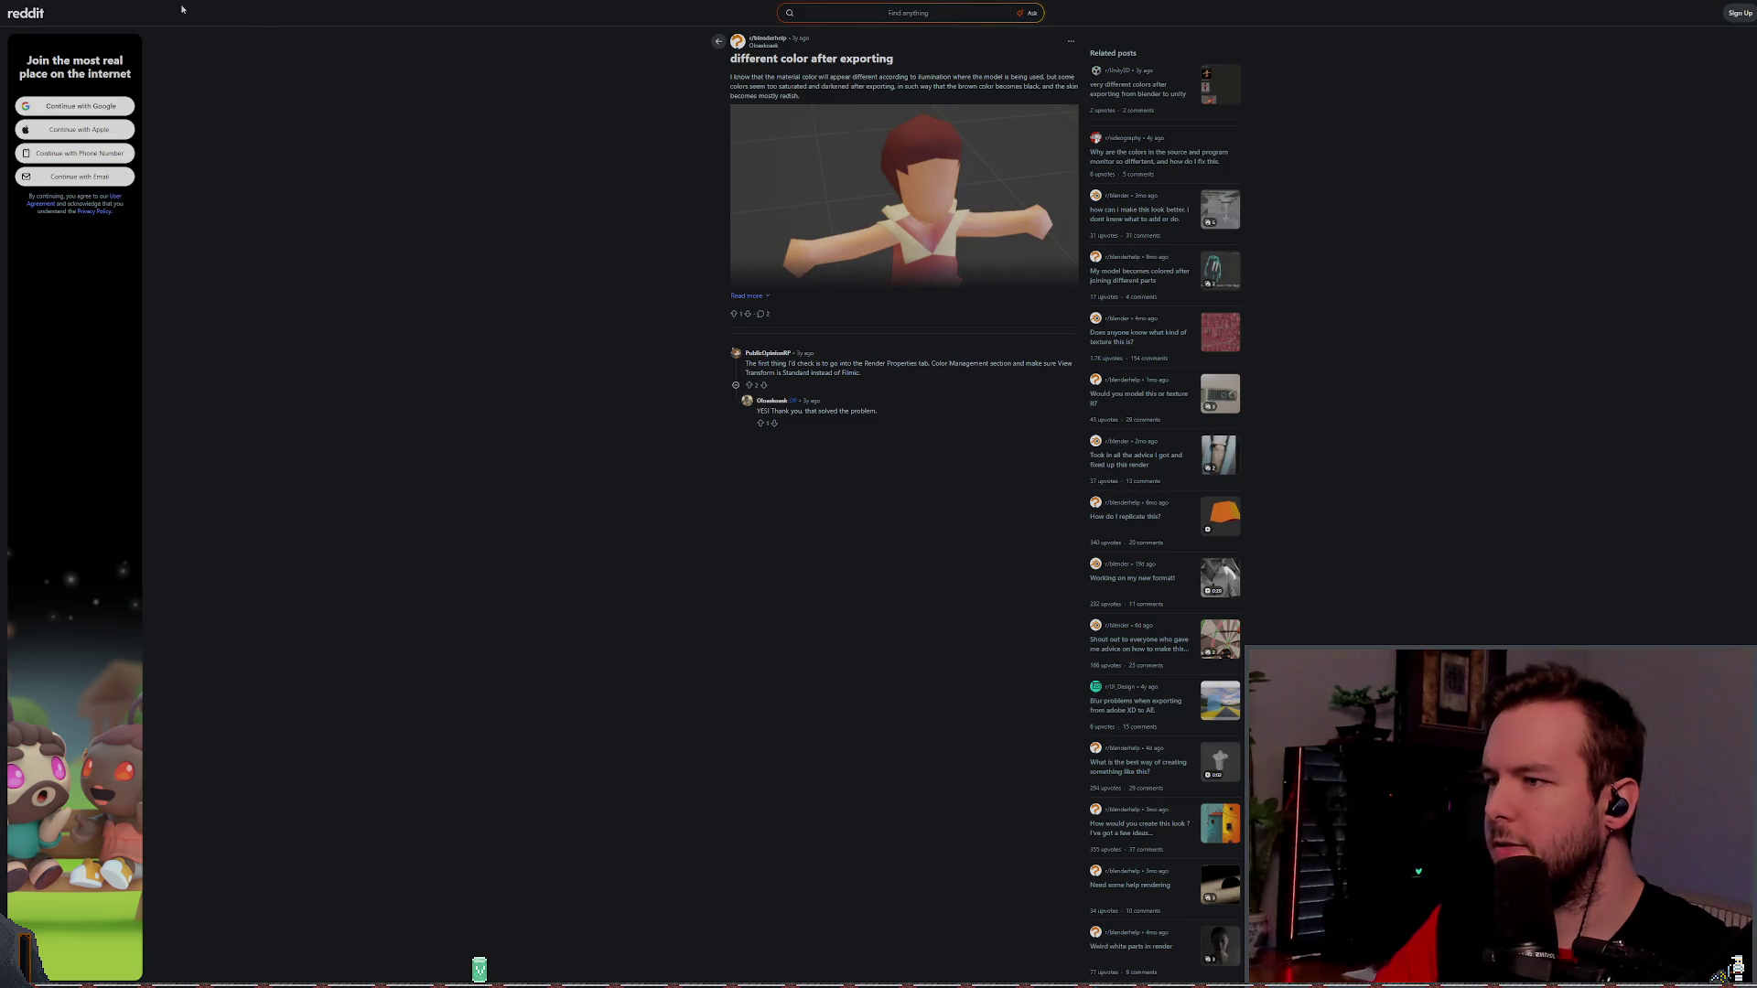
key(alt+Left)
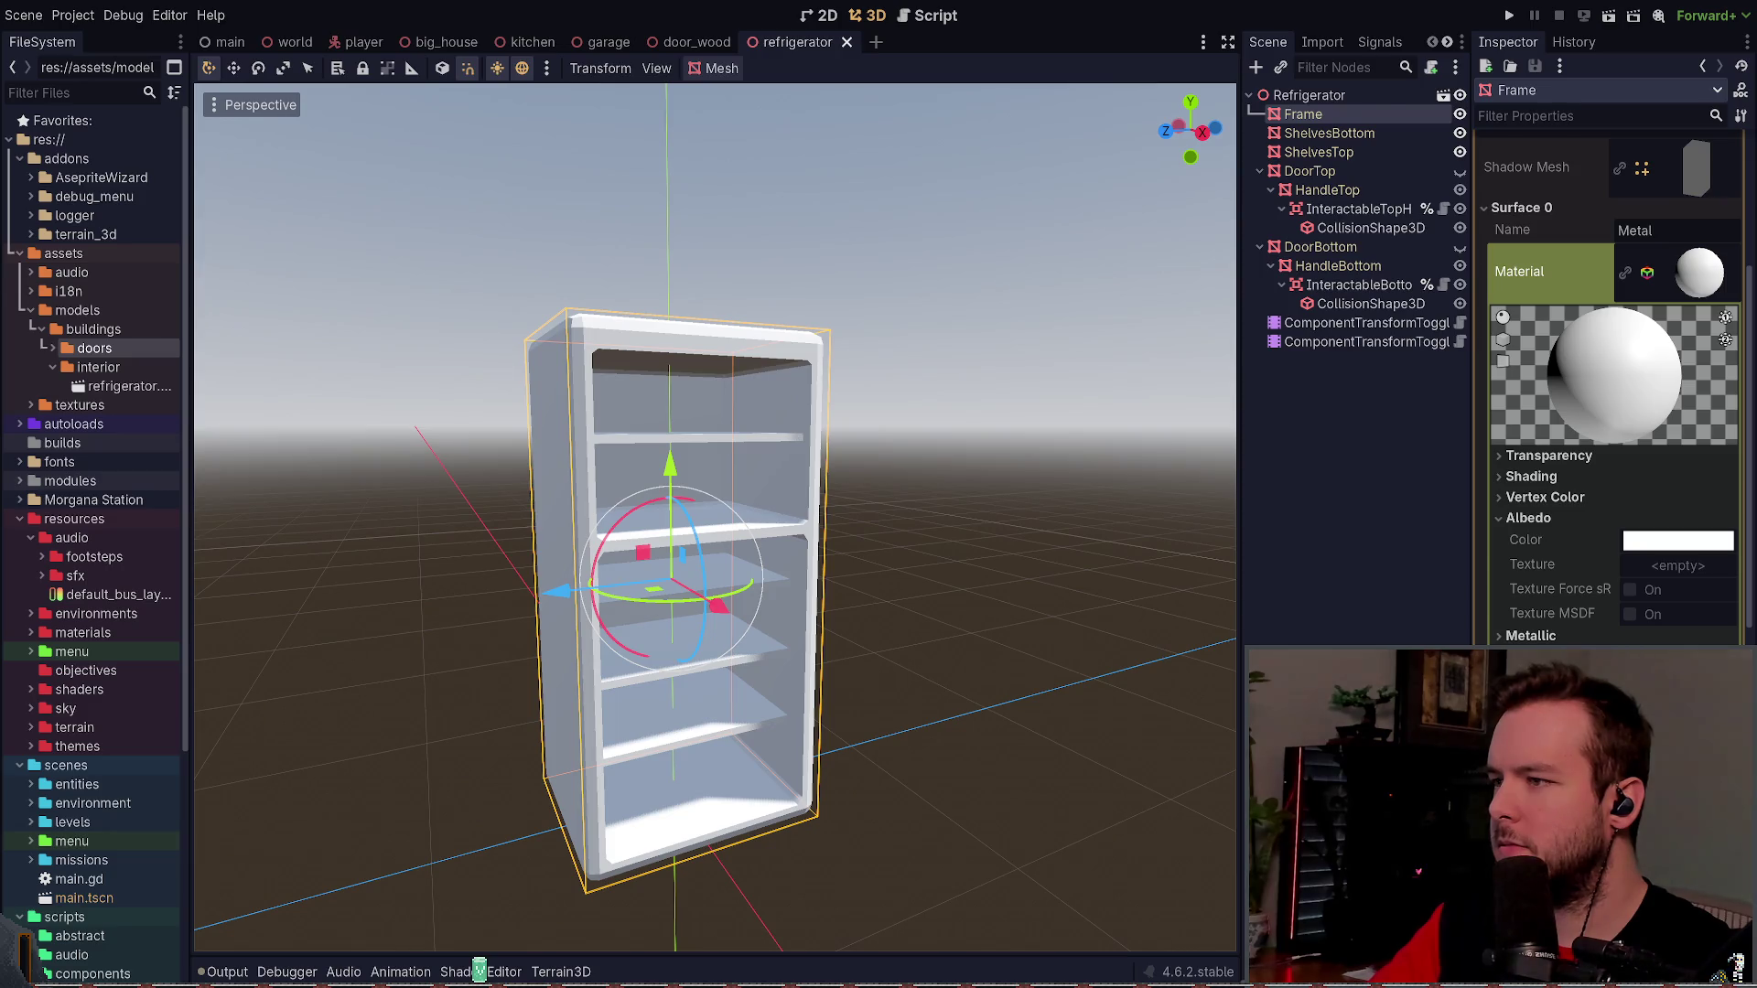
- Switch Blender to the Shading workspace showing the fridge
key(alt+Tab)
click(489, 9)
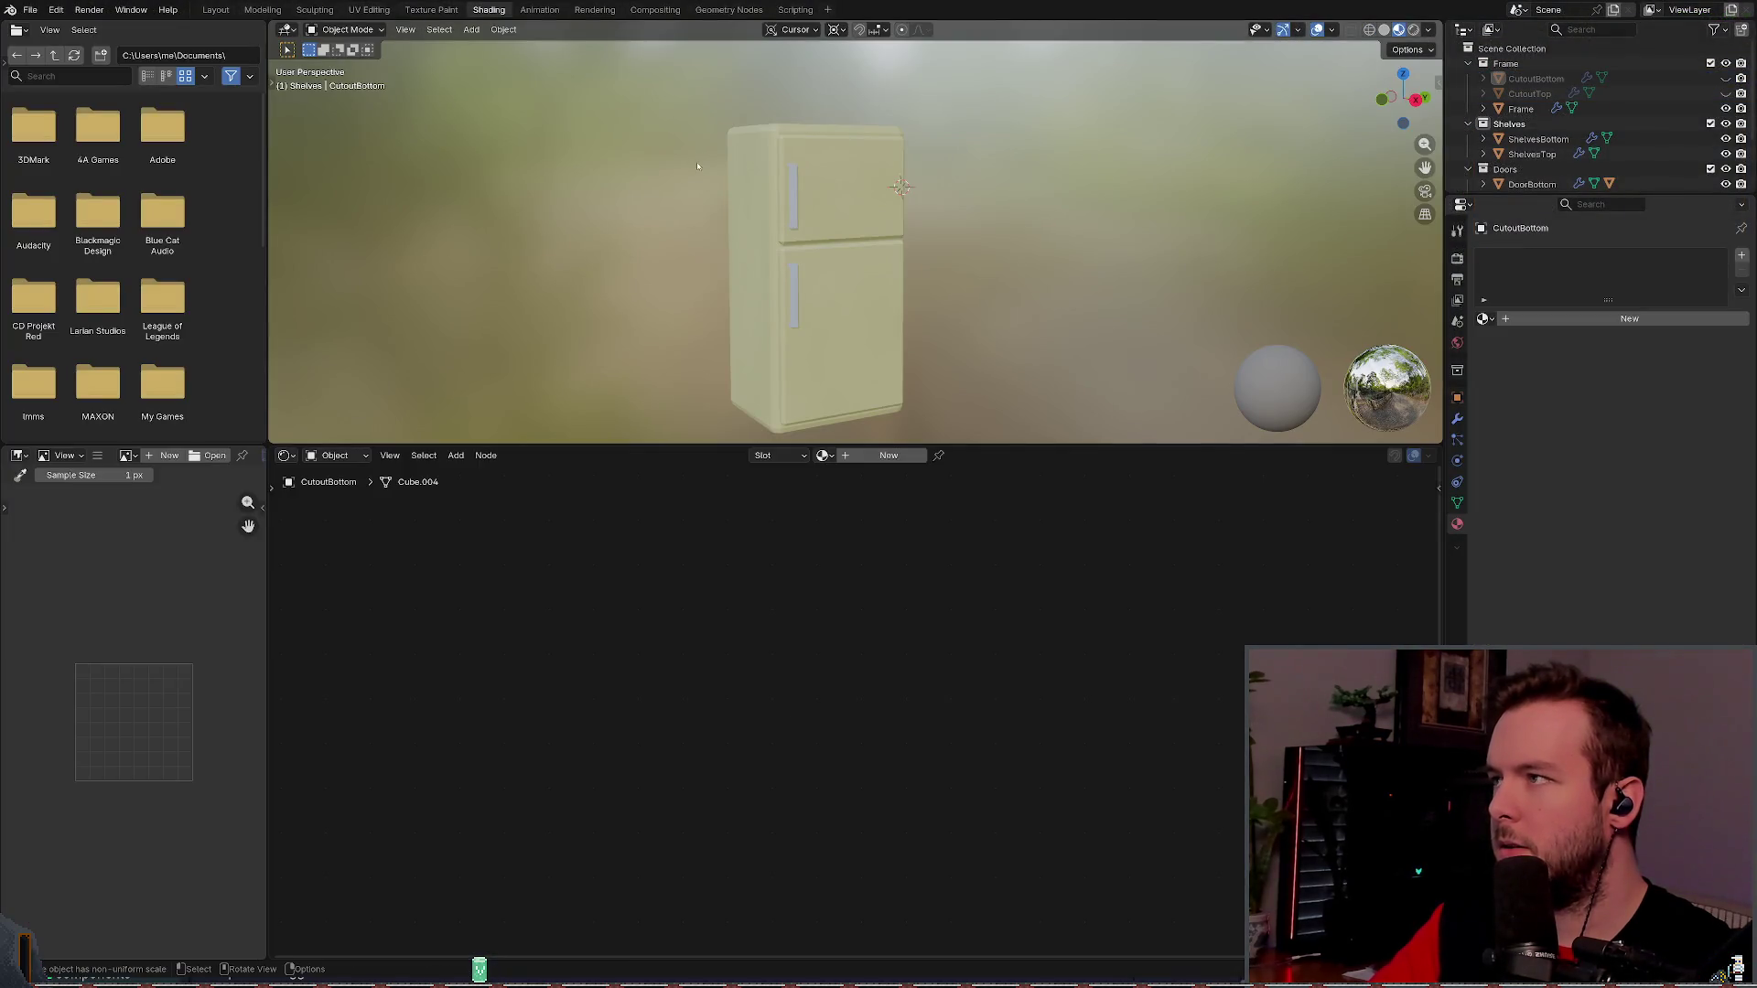
click(138, 14)
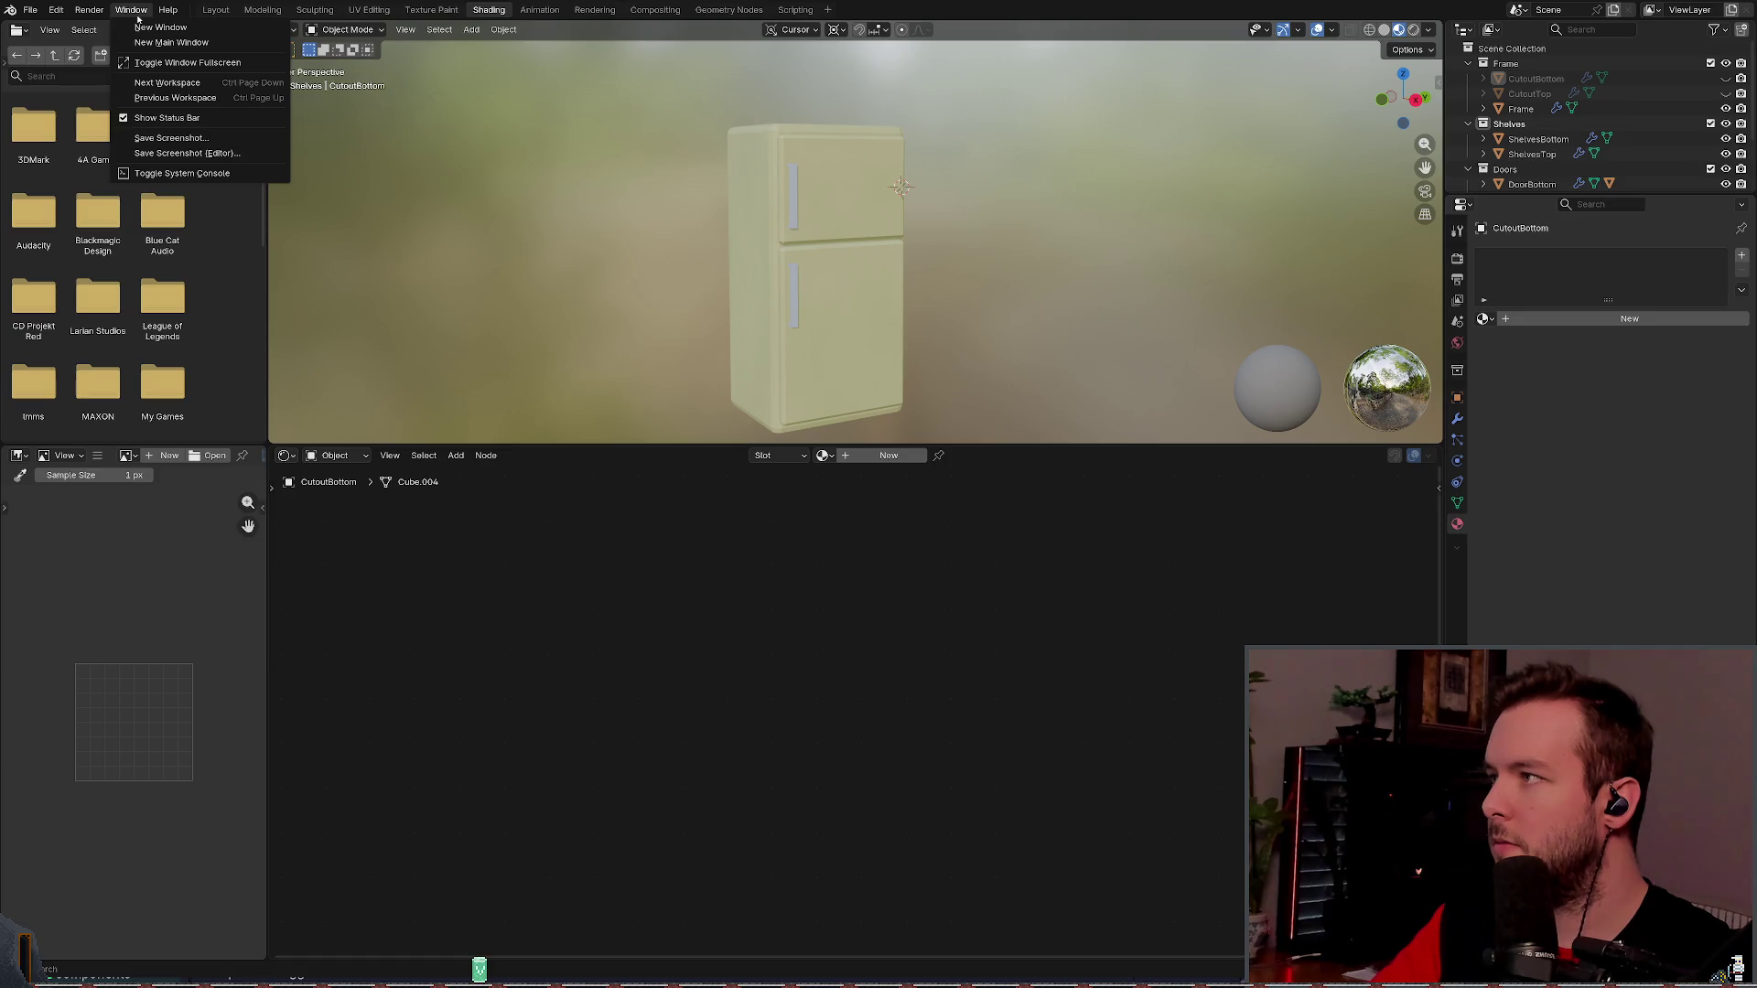
key(alt+Tab)
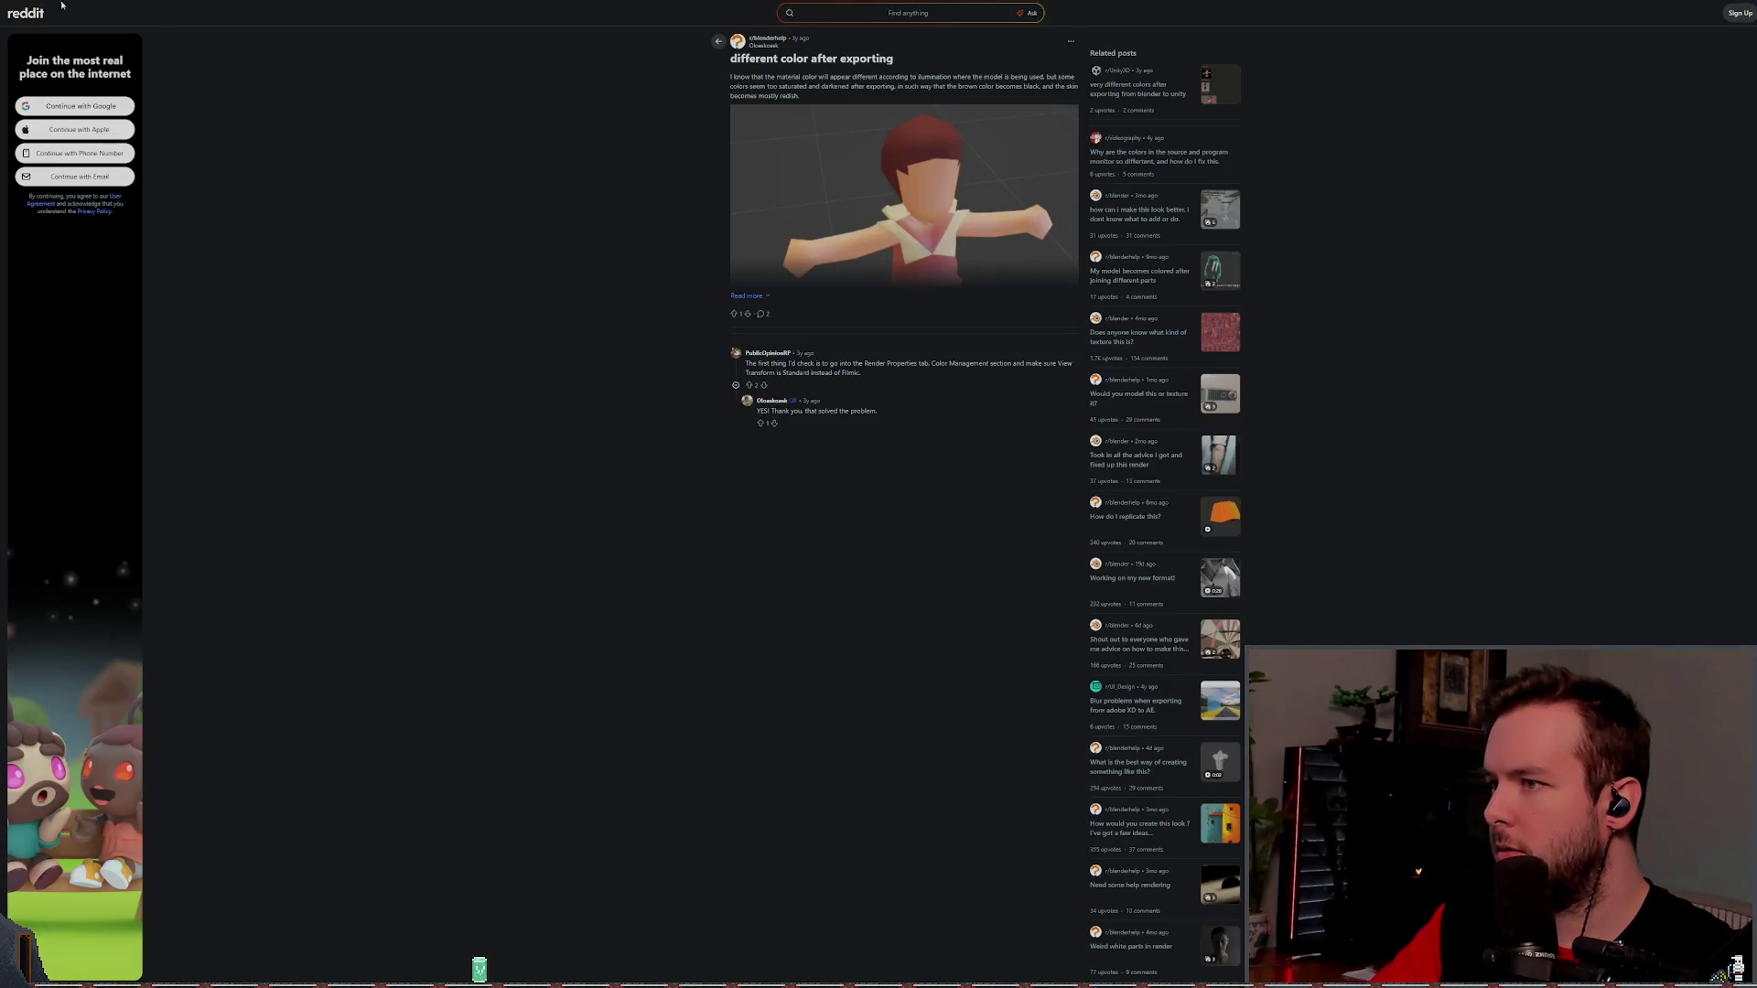
- Read the Reddit post and the zoomed Roblox forum thread on missing mesh colour, then return to results
key(ctrl+0)
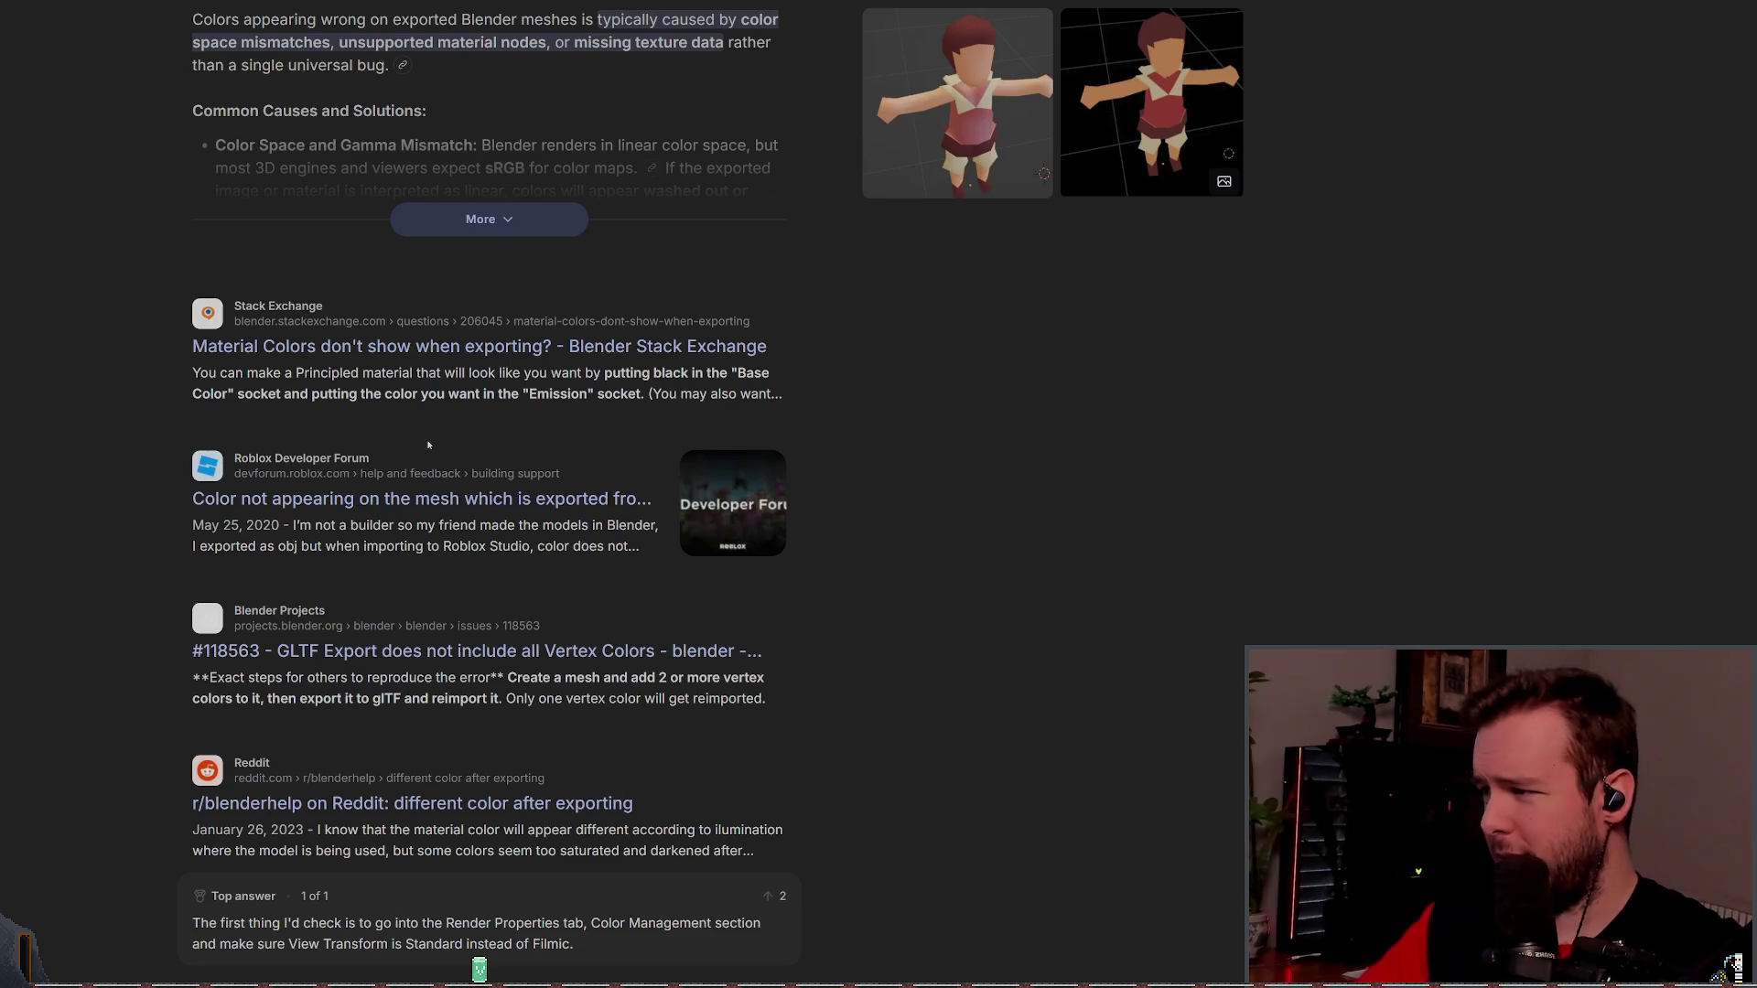
scroll(143, 466, down, 3)
scroll(142, 467, down, 3)
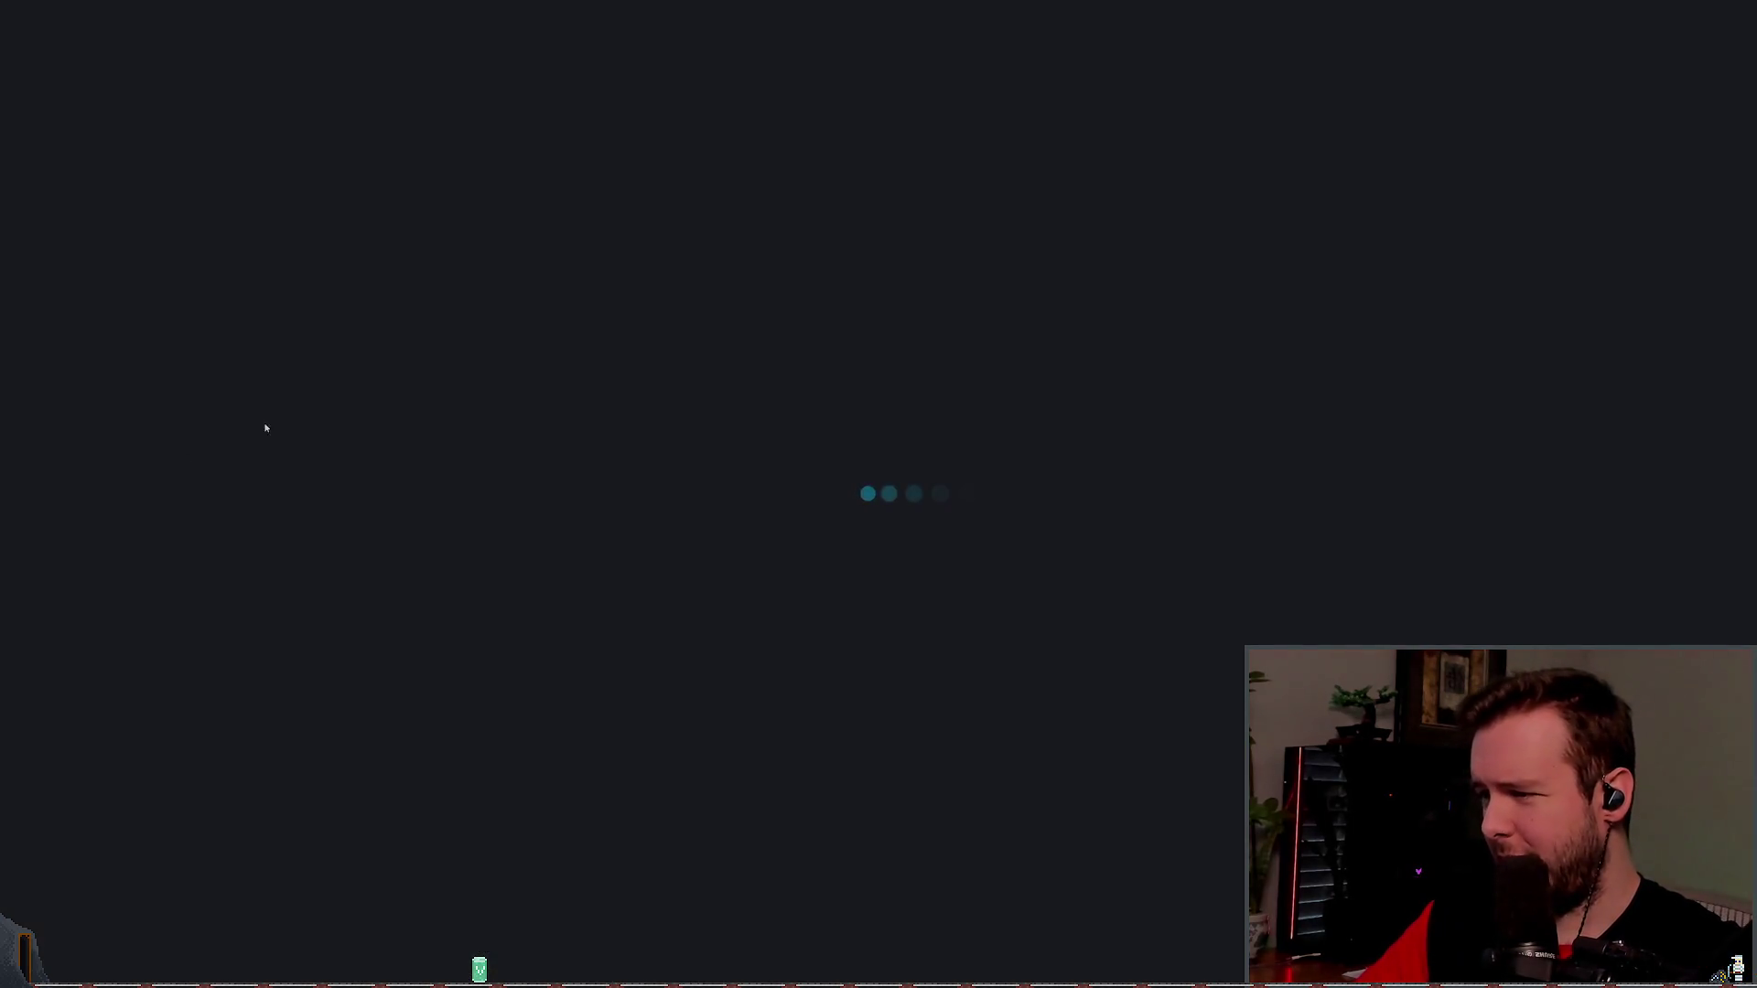
key(ctrl+plus)
key(ctrl+plus)
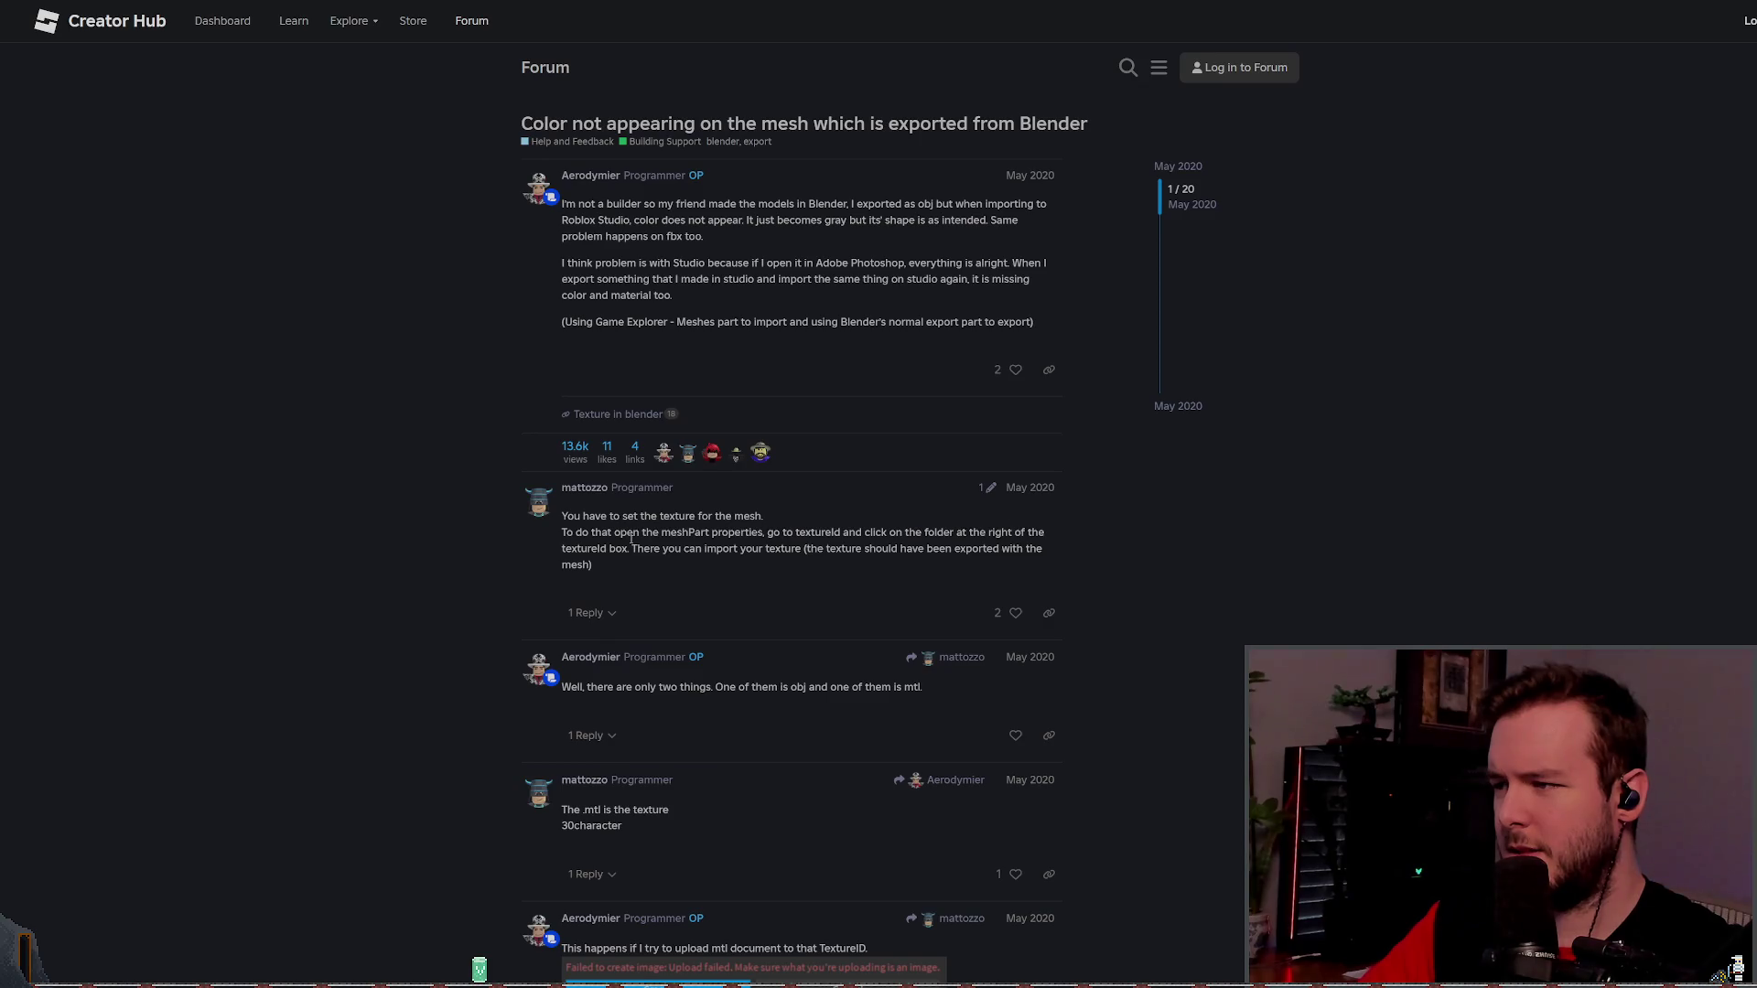
scroll(542, 538, down, 1)
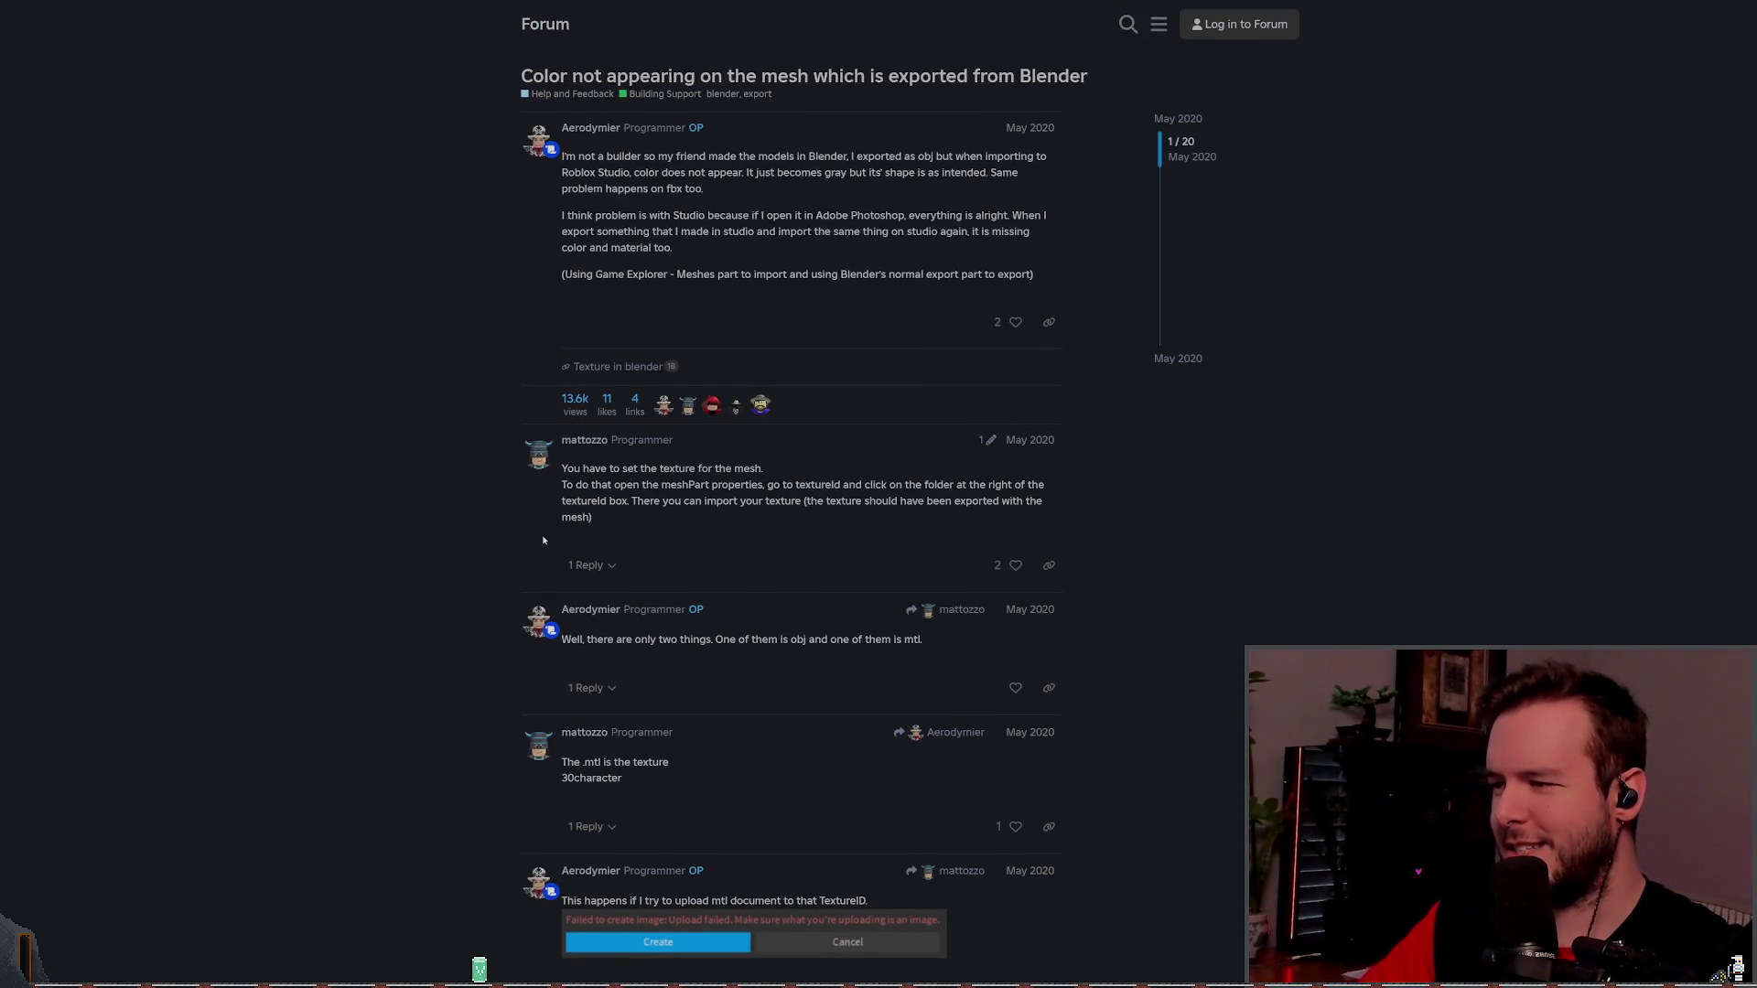
scroll(678, 586, down, 2)
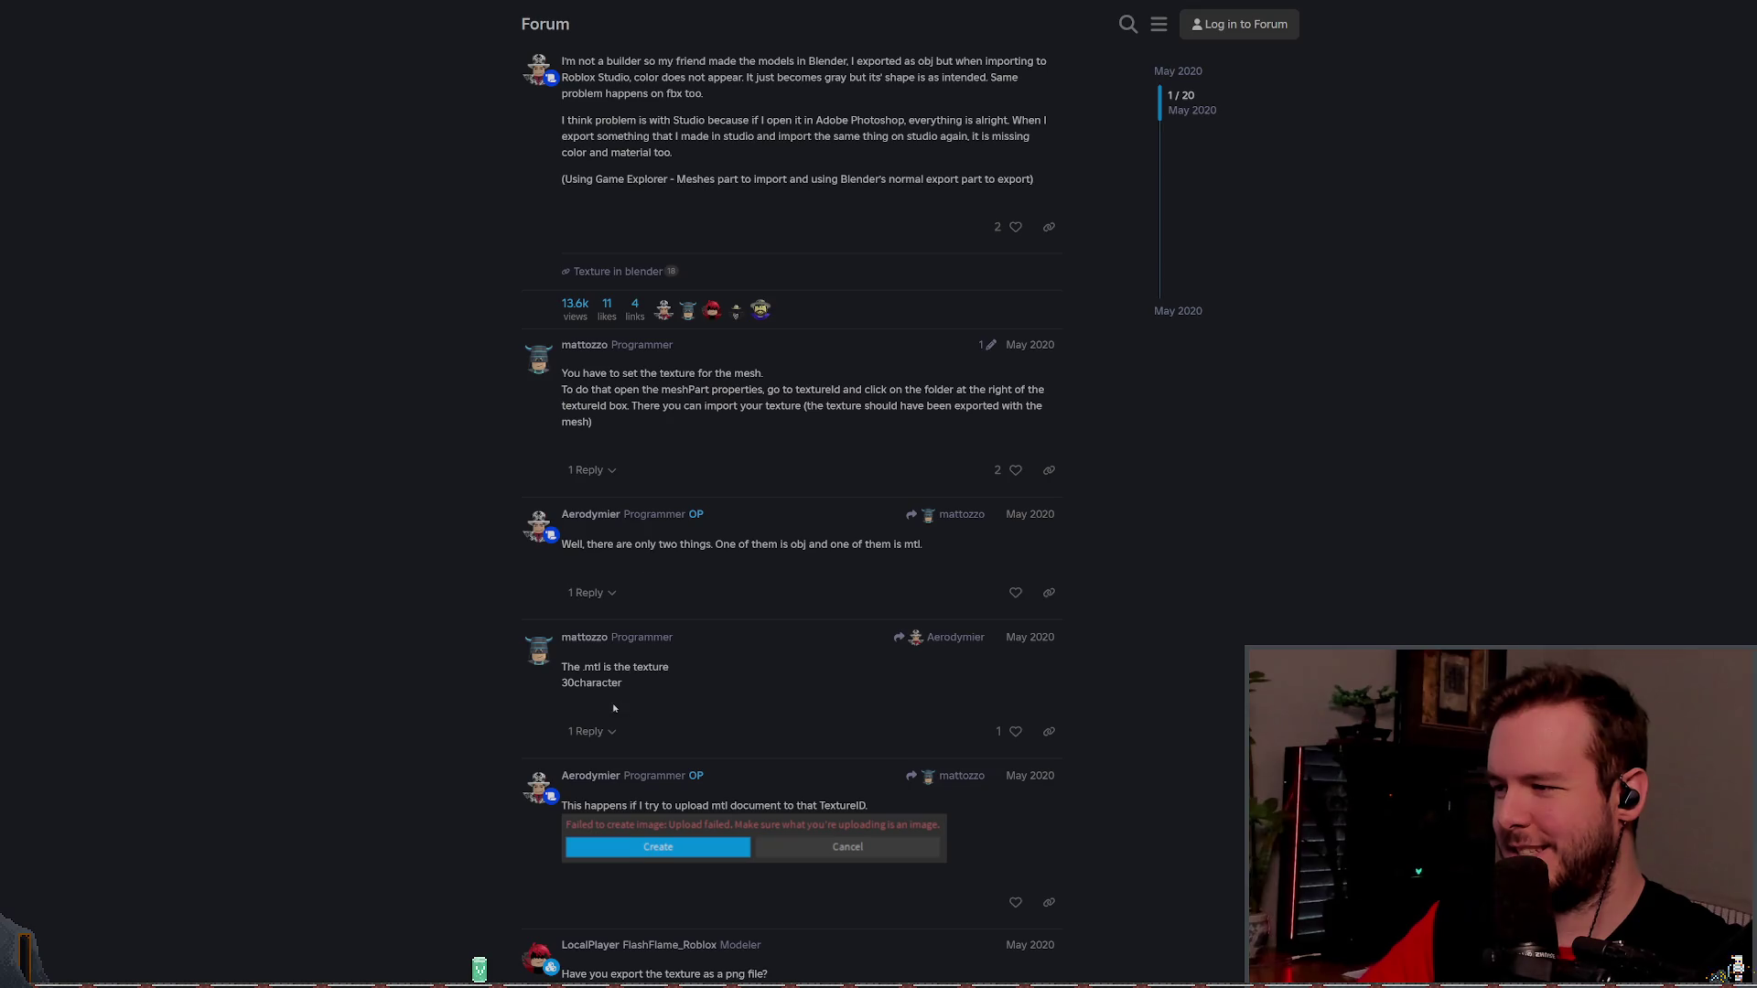
scroll(630, 678, down, 3)
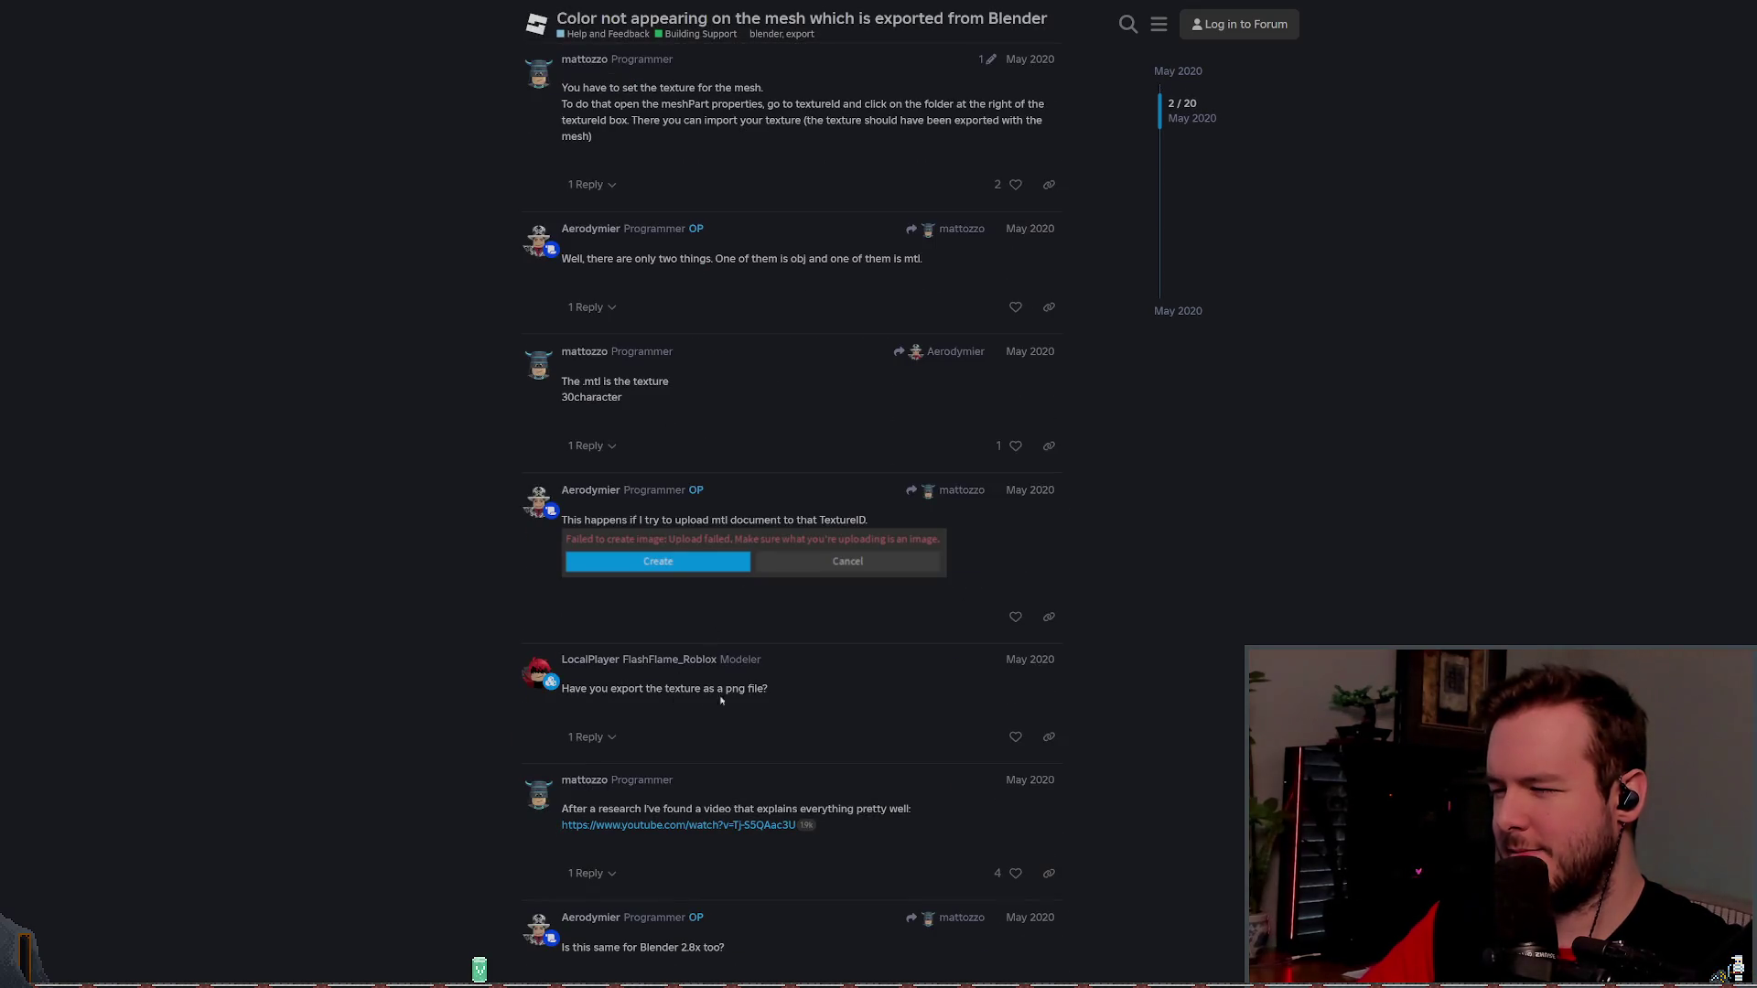
scroll(746, 688, down, 4)
scroll(496, 357, down, 5)
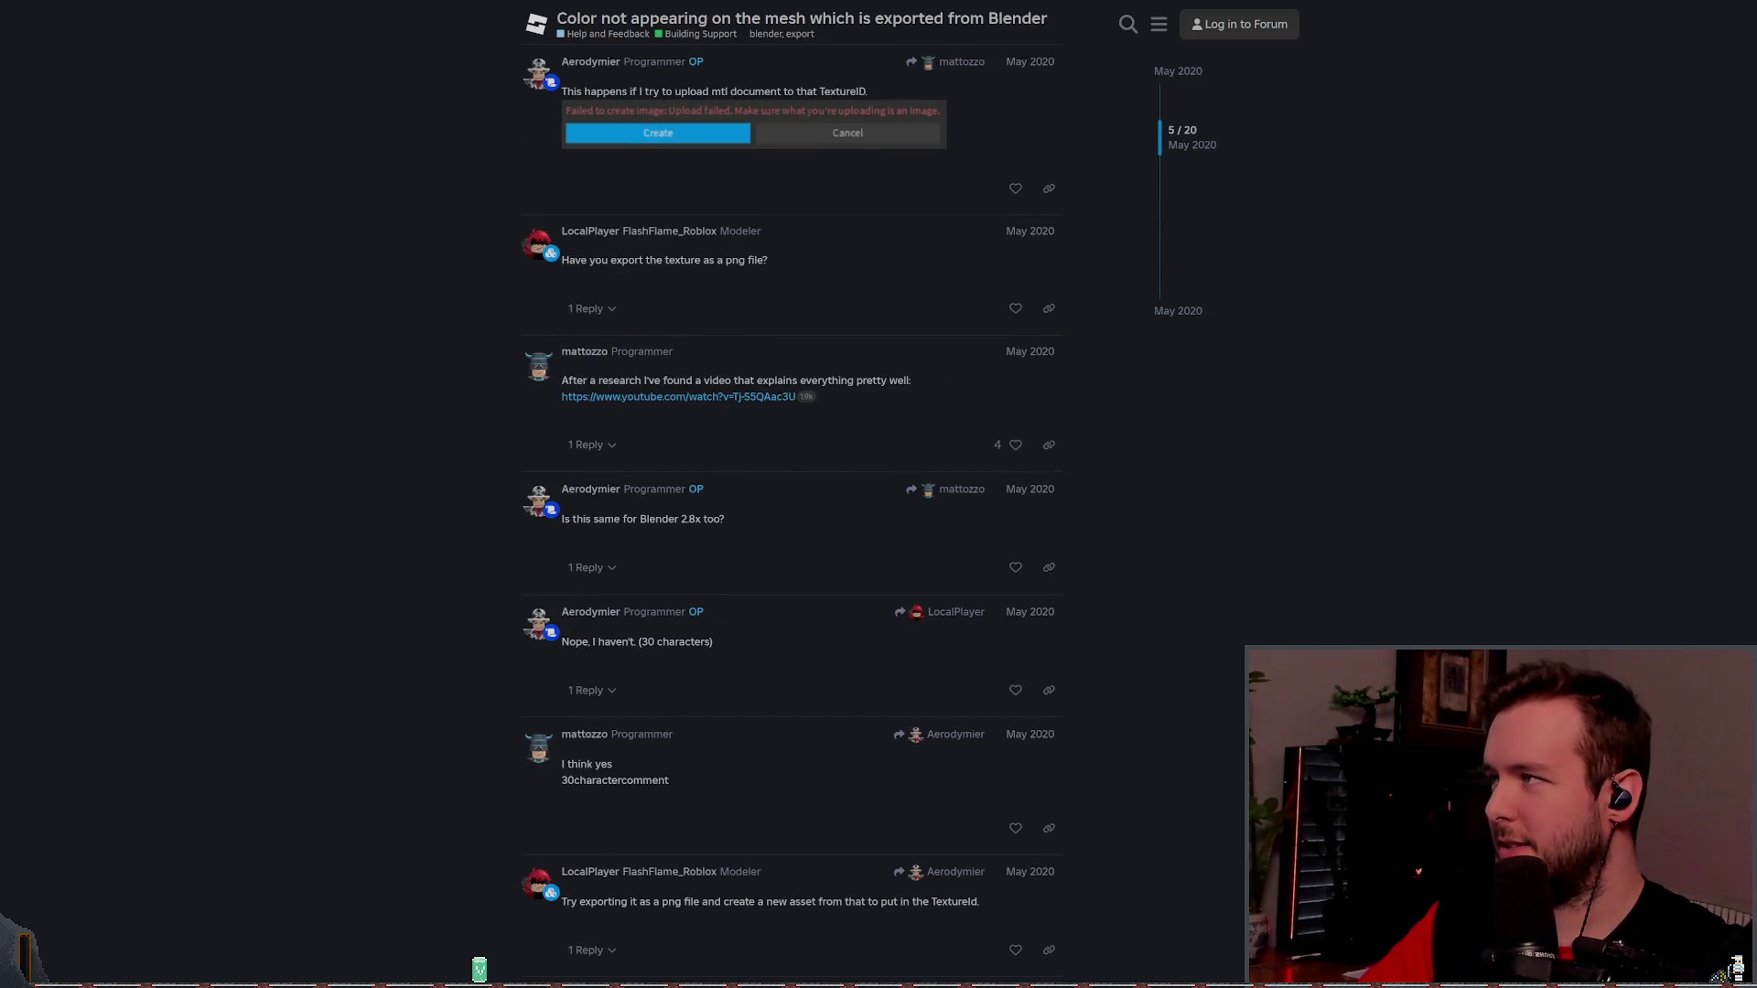
key(alt+Left)
scroll(547, 320, up, 3)
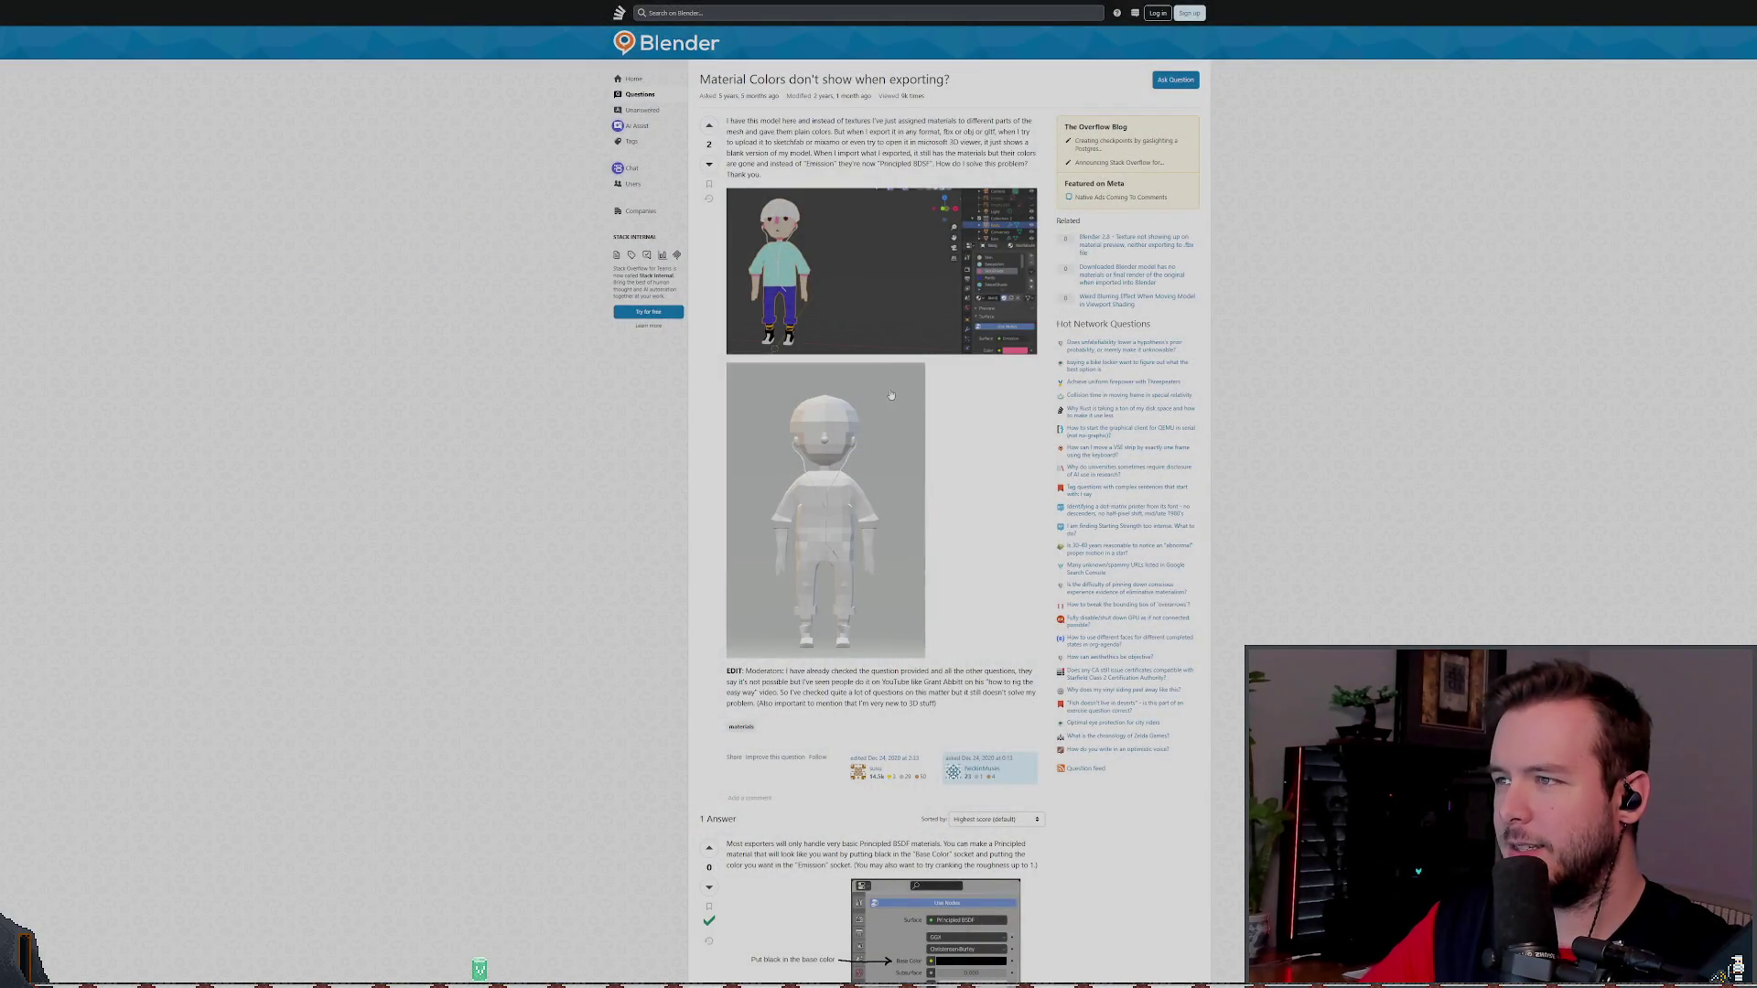
- Read the answer advising black Base Color, roughness 1 and the desired colour in Emission
scroll(785, 399, down, 5)
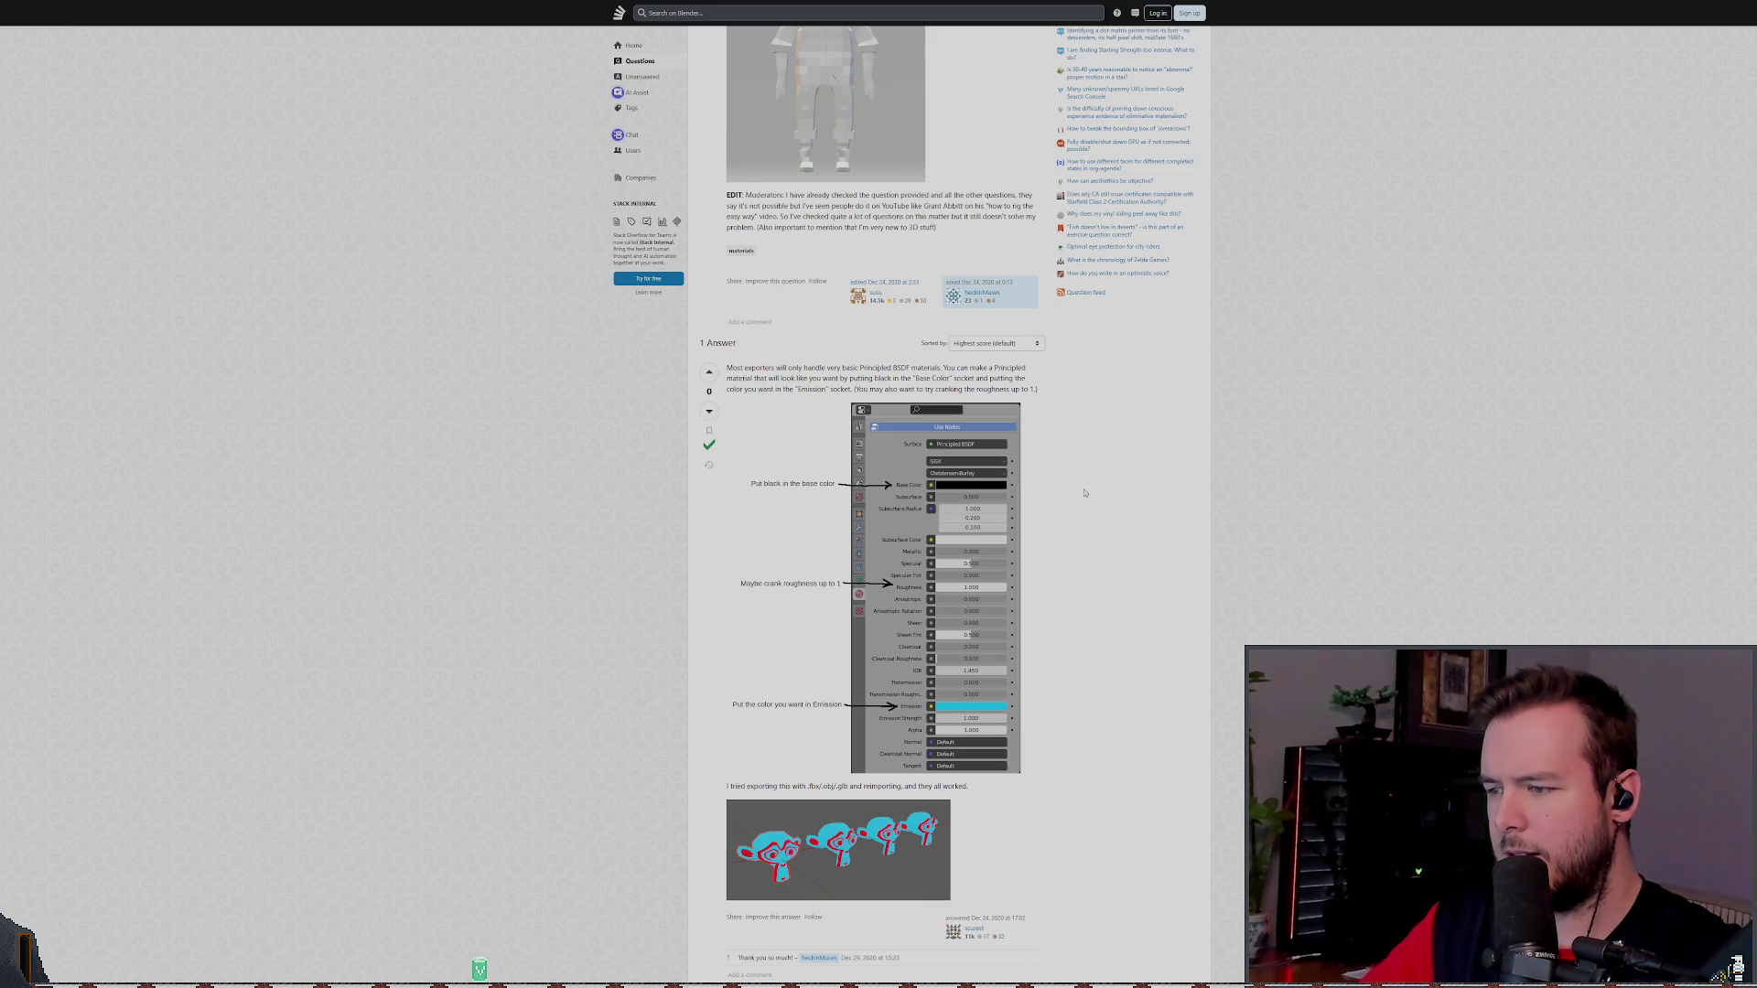
scroll(1085, 488, down, 1)
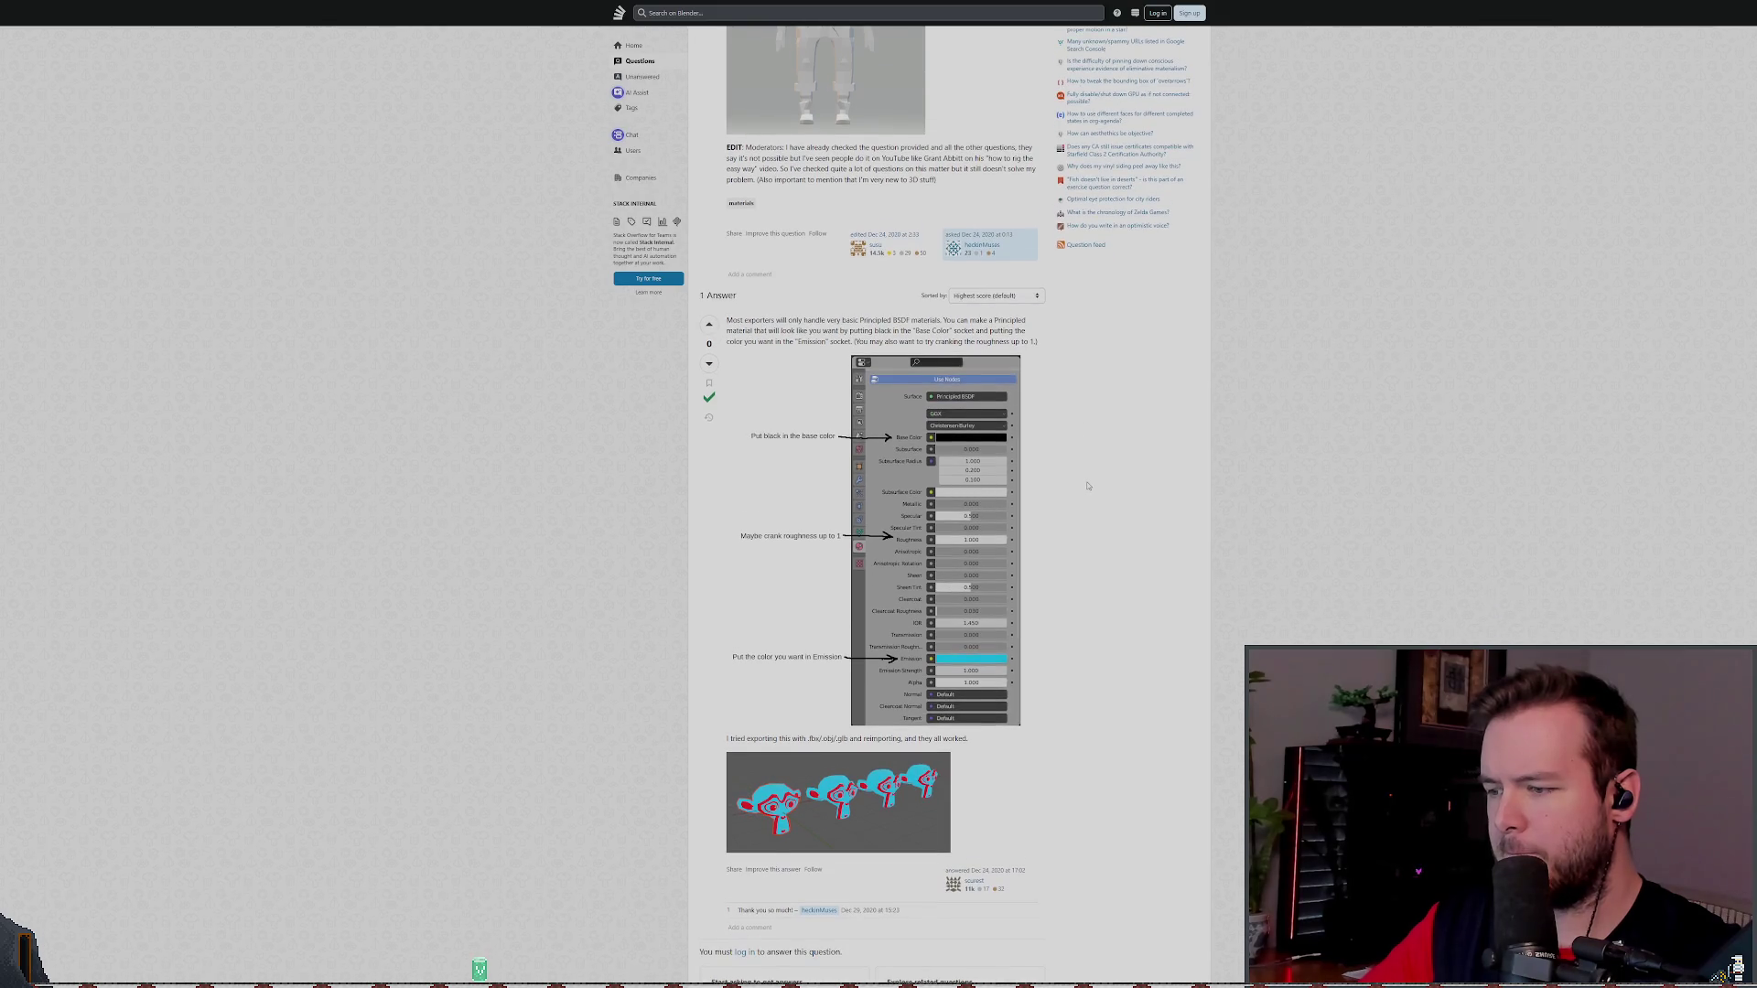
scroll(1088, 486, up, 1)
ctrl+scroll(1088, 486, up, 1)
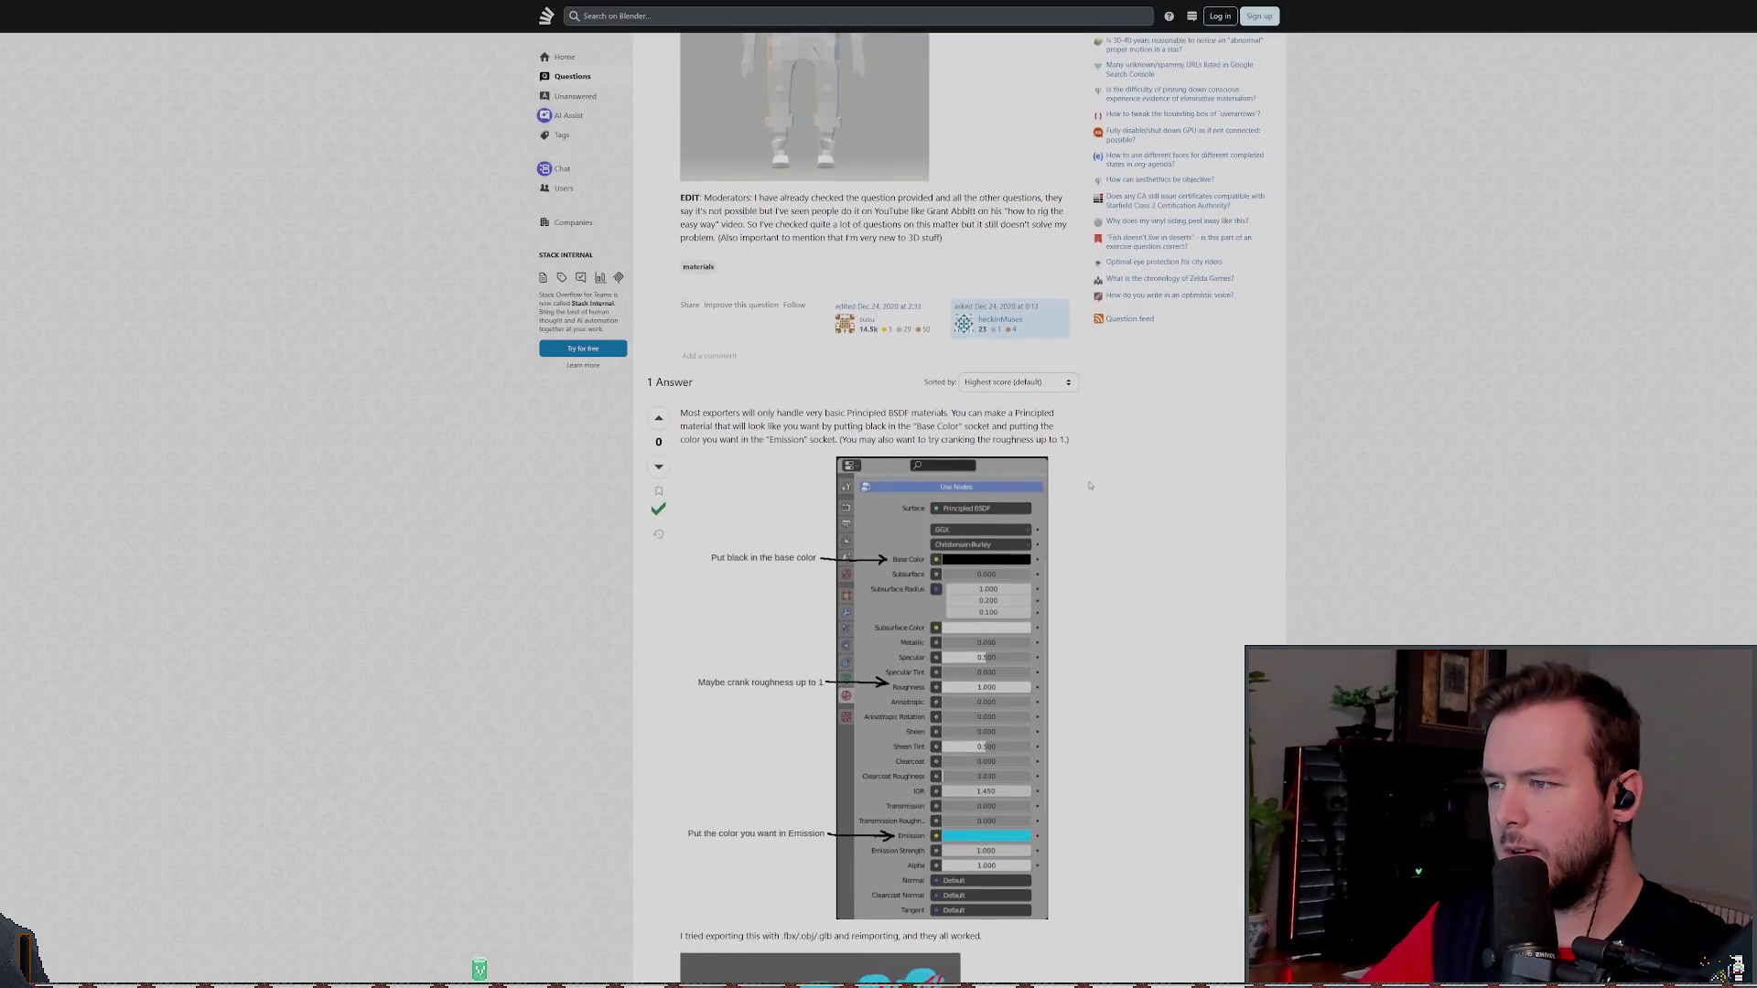
scroll(1088, 486, down, 2)
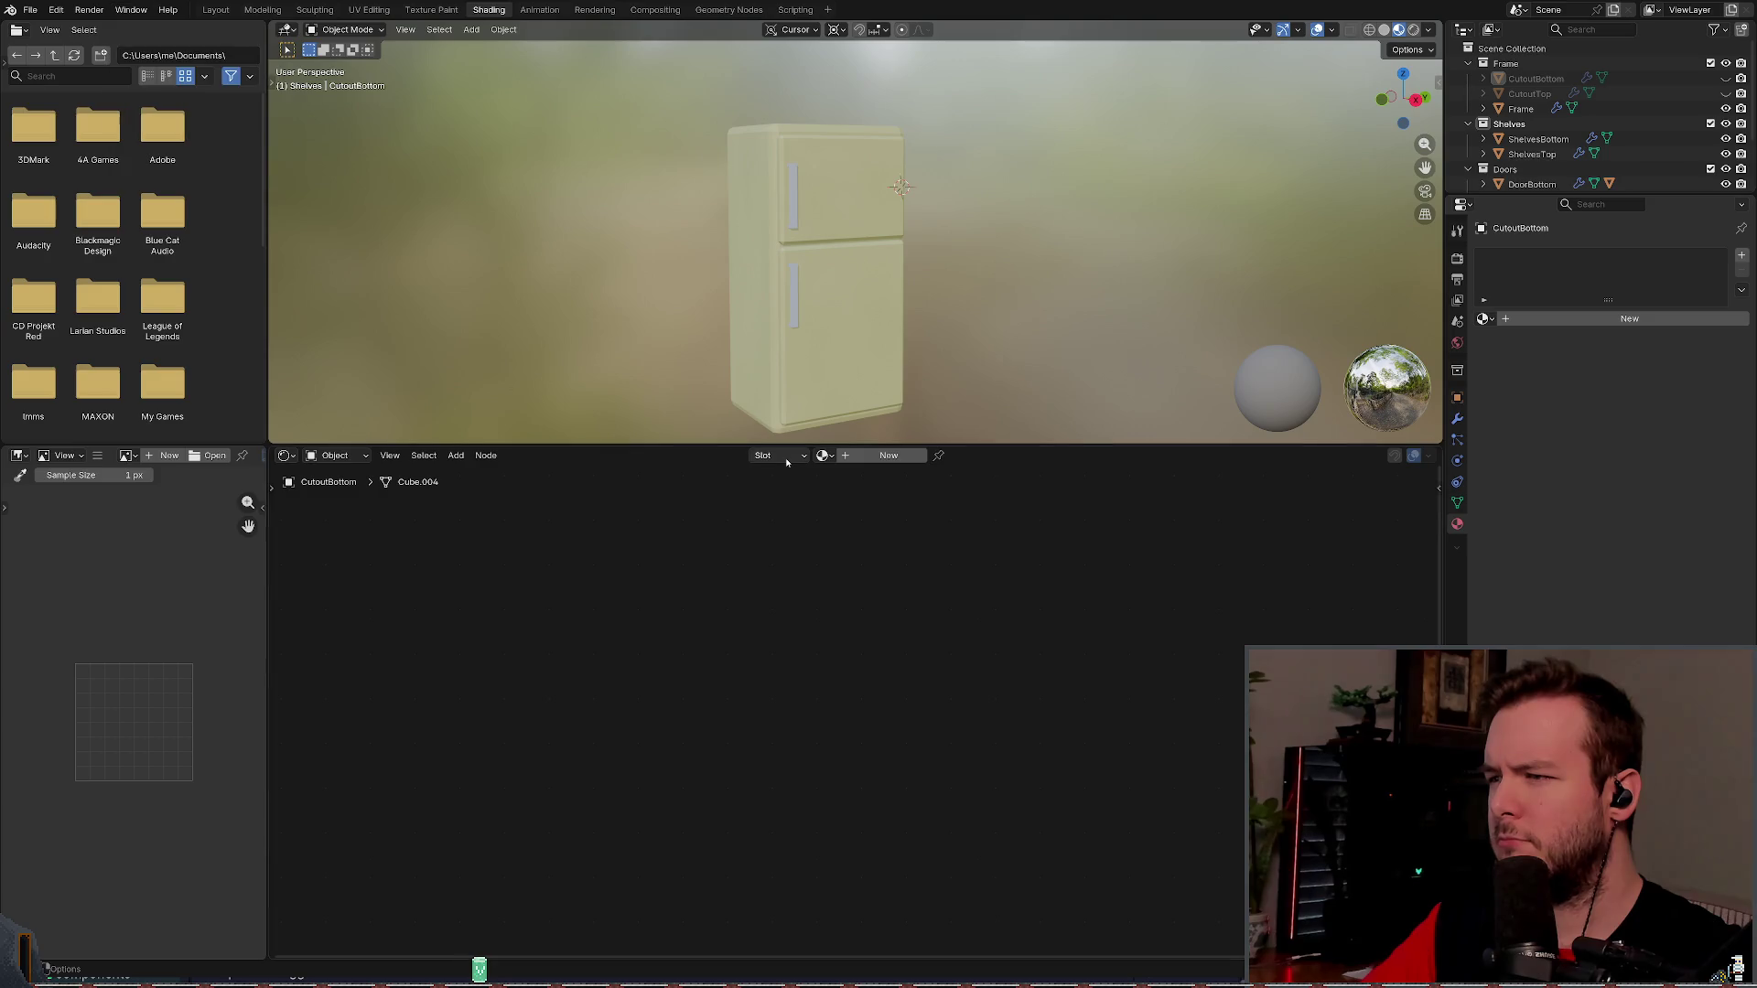
- Assign Metal to CutoutBottom, then switch it to the Handle material
click(822, 454)
click(844, 495)
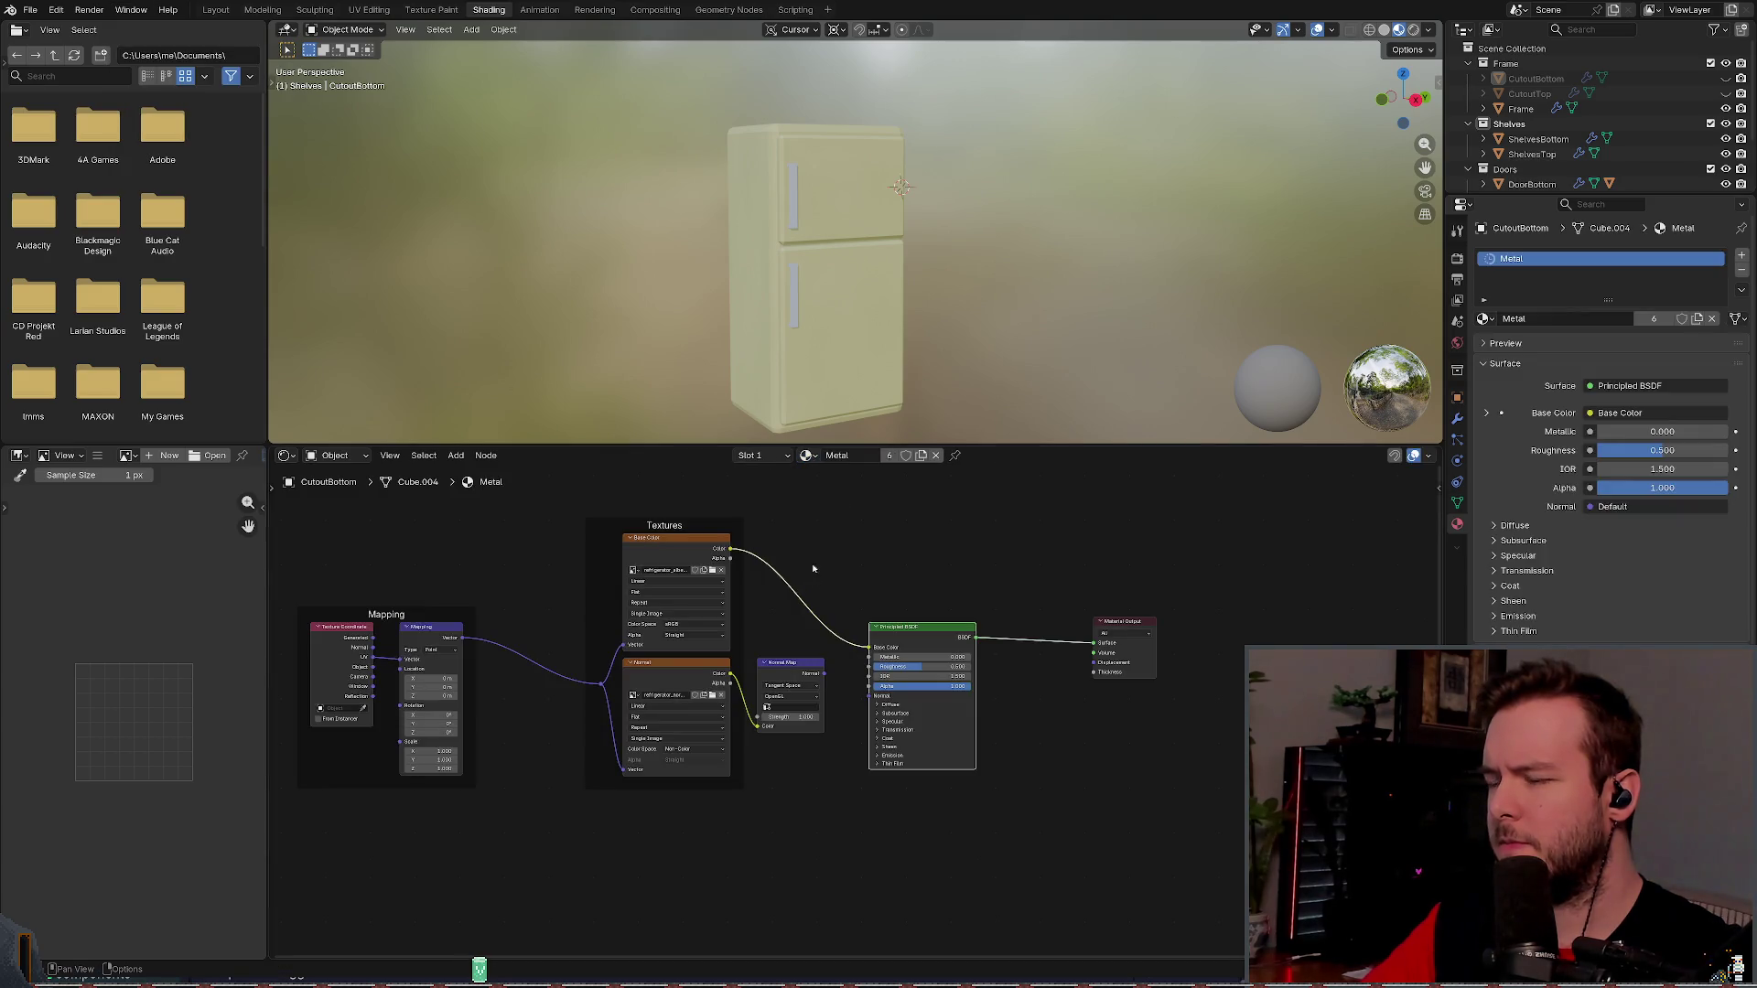
click(806, 454)
click(822, 479)
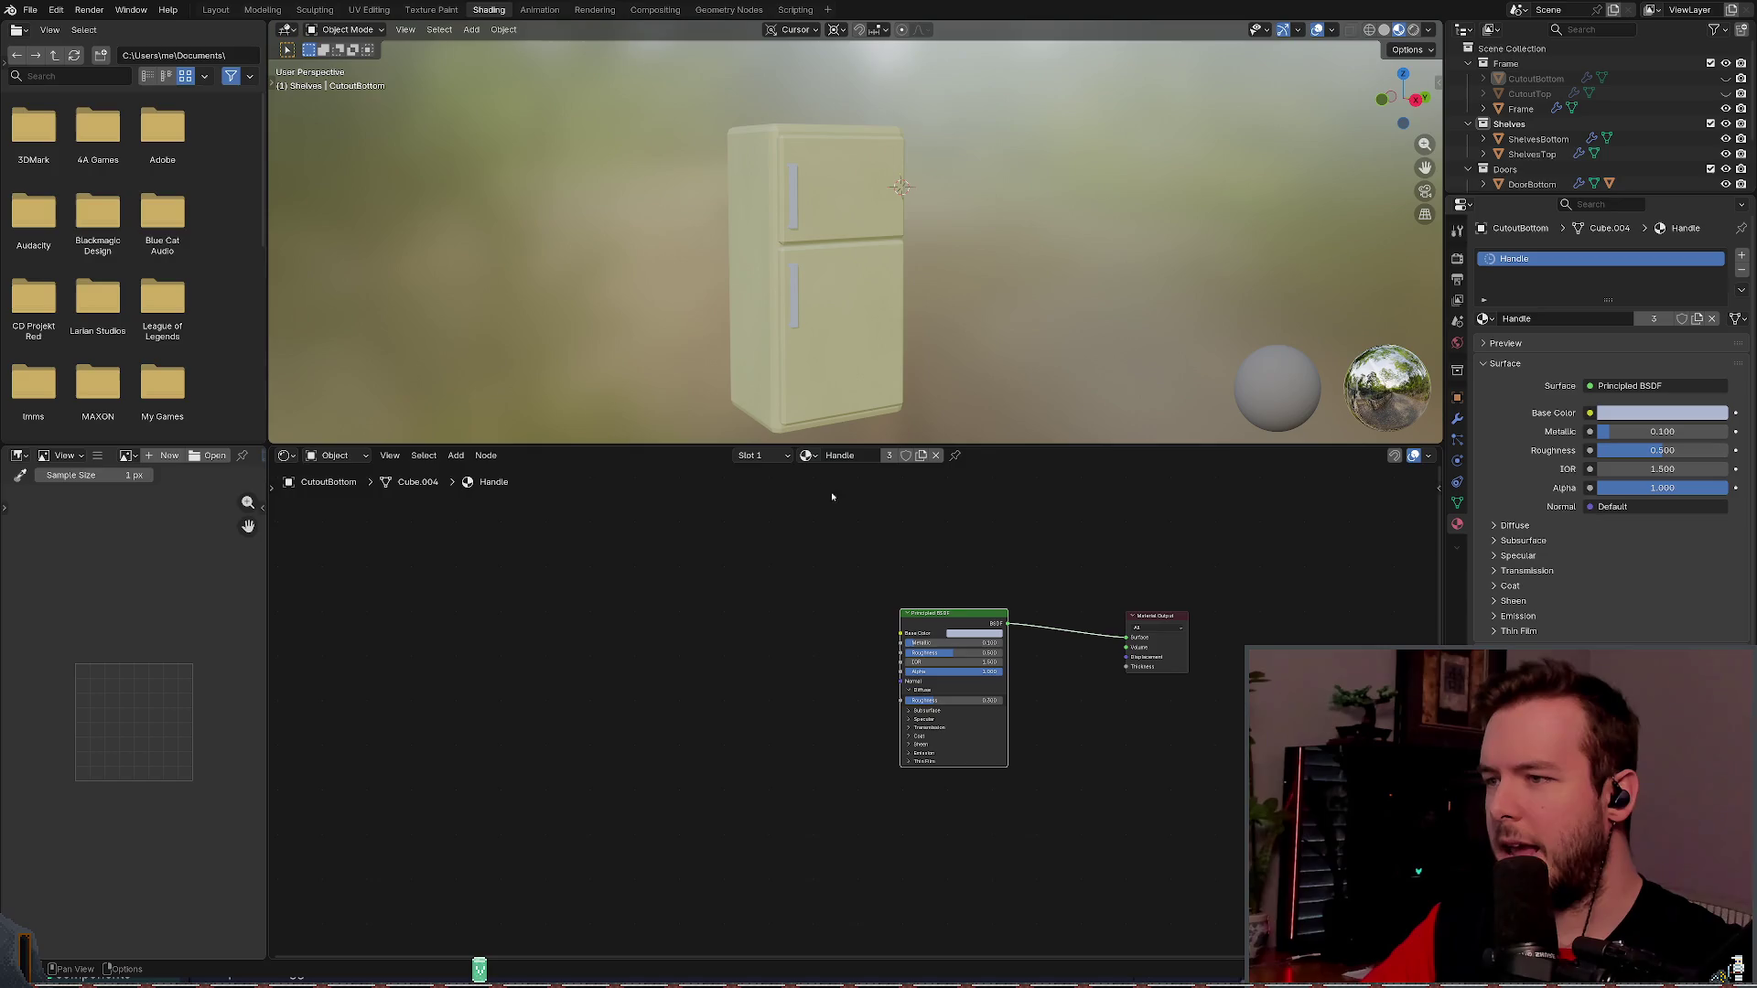
scroll(970, 604, up, 4)
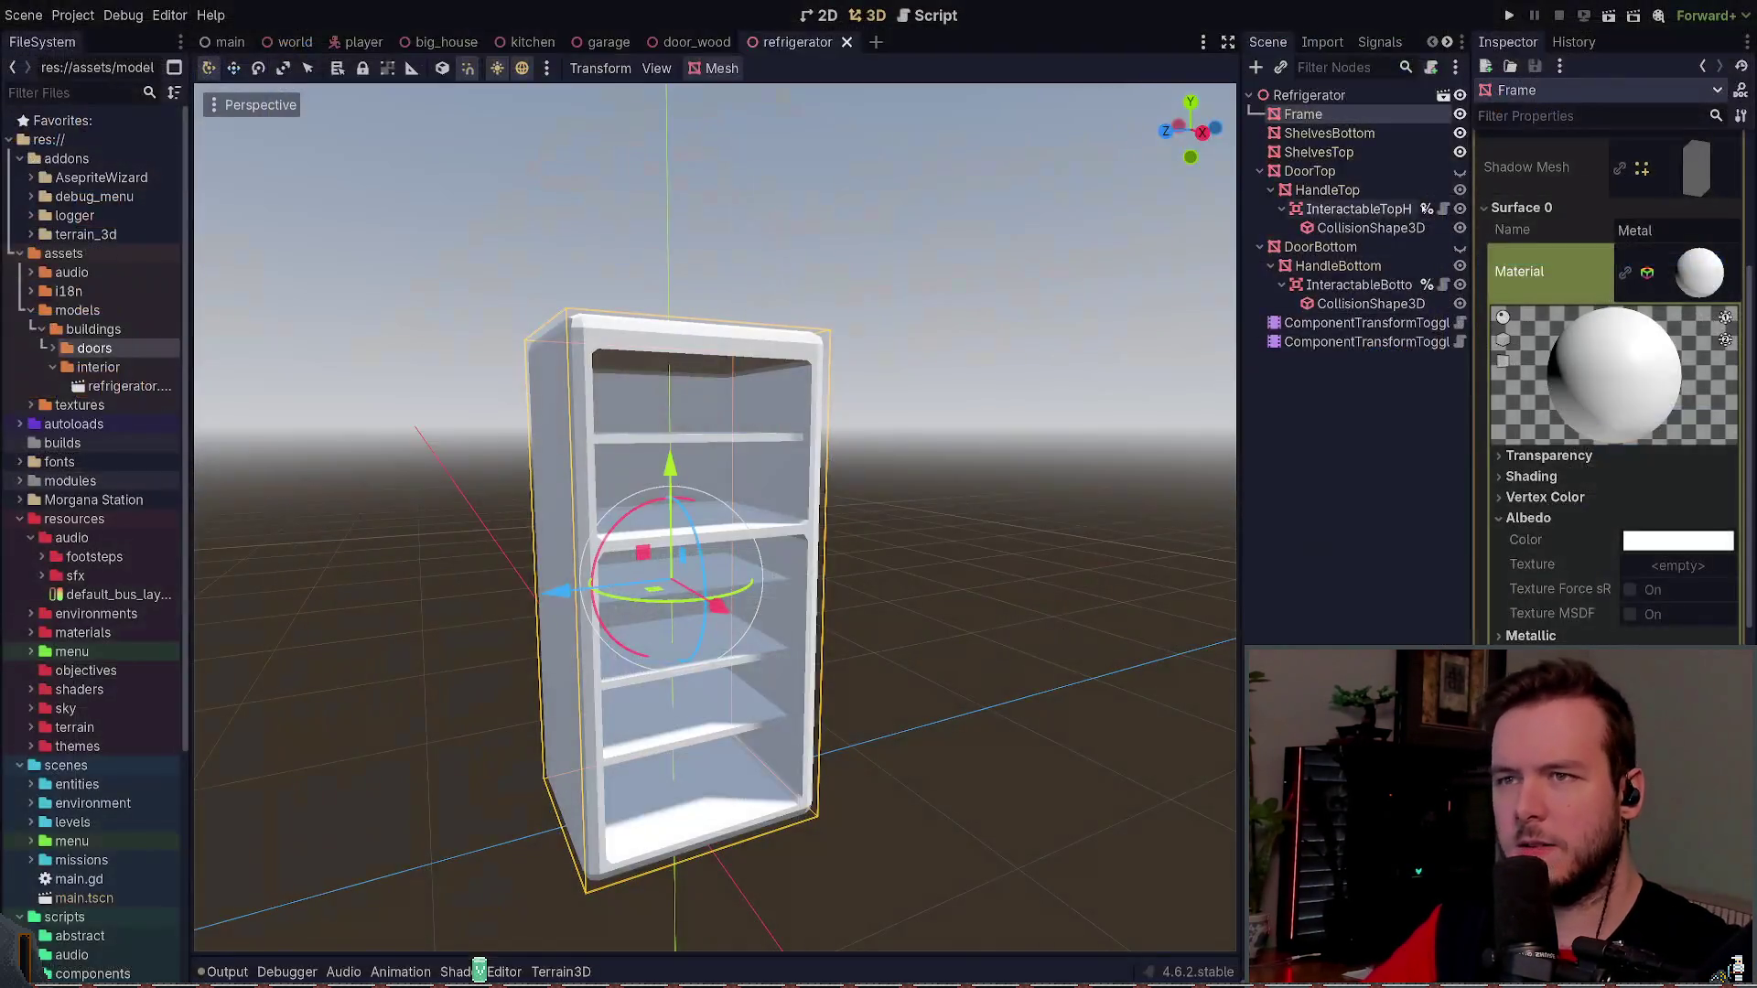
- Unhide DoorTop and DoorBottom in Godot and select the top door handle
click(1459, 172)
click(1460, 247)
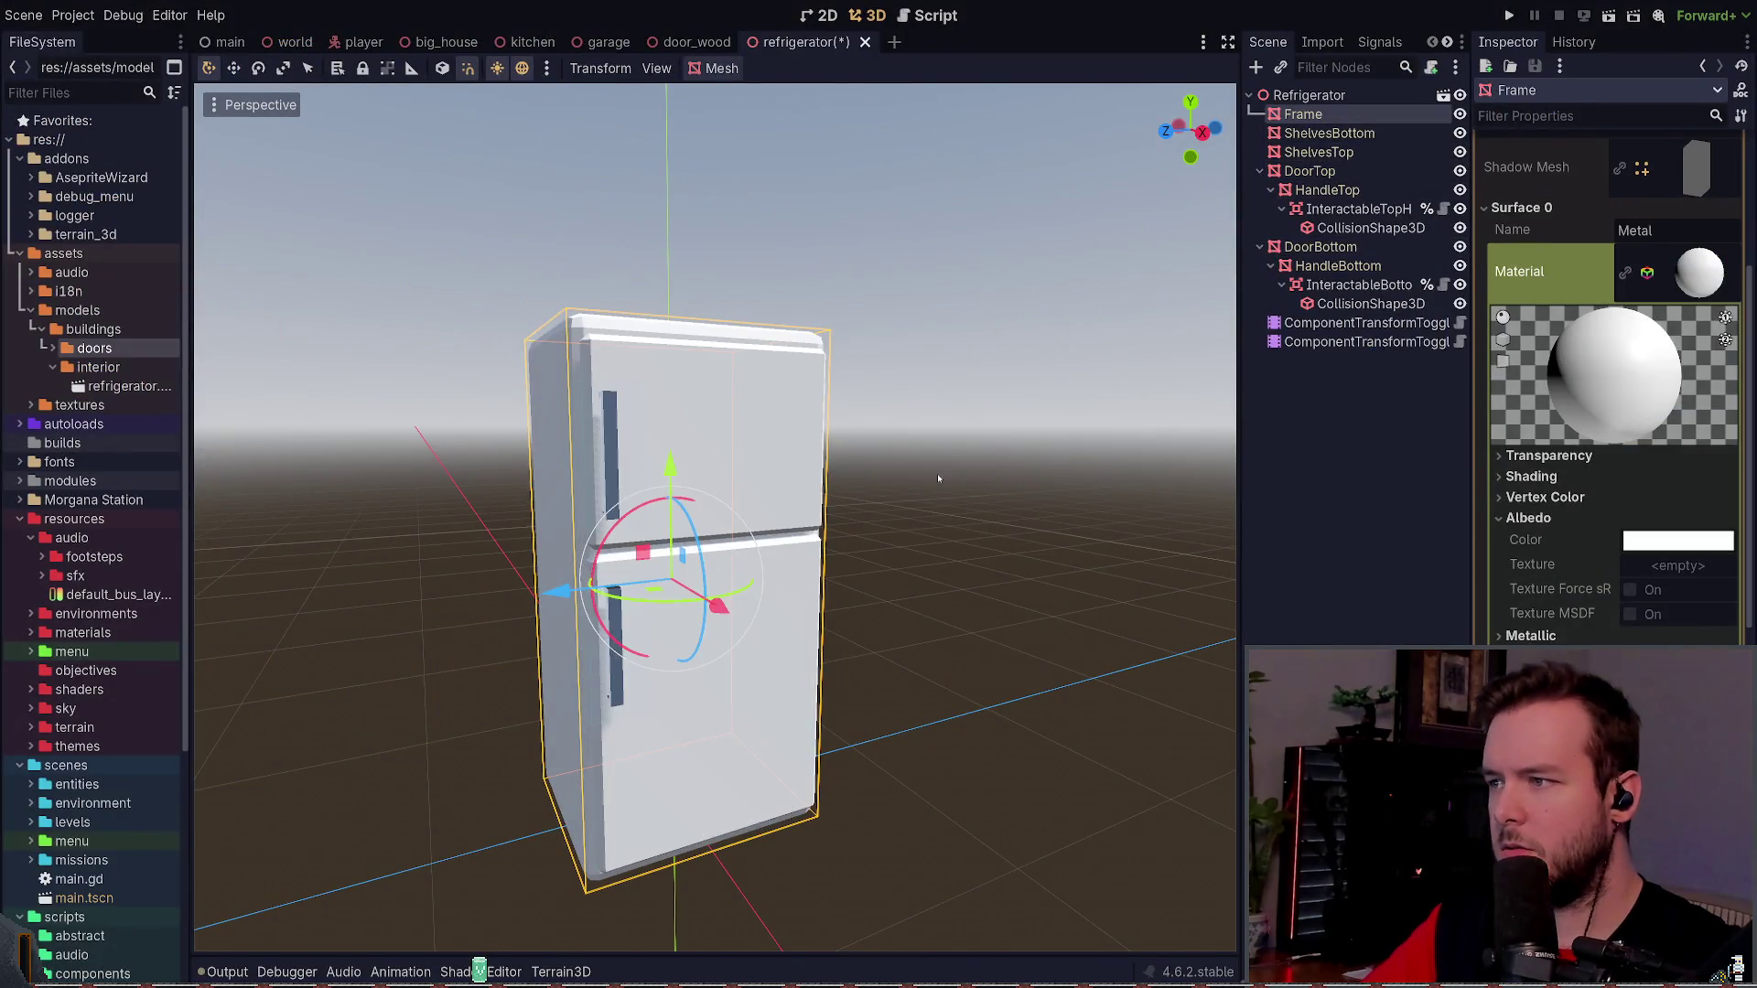
click(937, 474)
scroll(942, 408, up, 2)
mouse_move(943, 408)
mouse_down()
mouse_move(757, 394)
mouse_move(915, 412)
mouse_up()
click(589, 421)
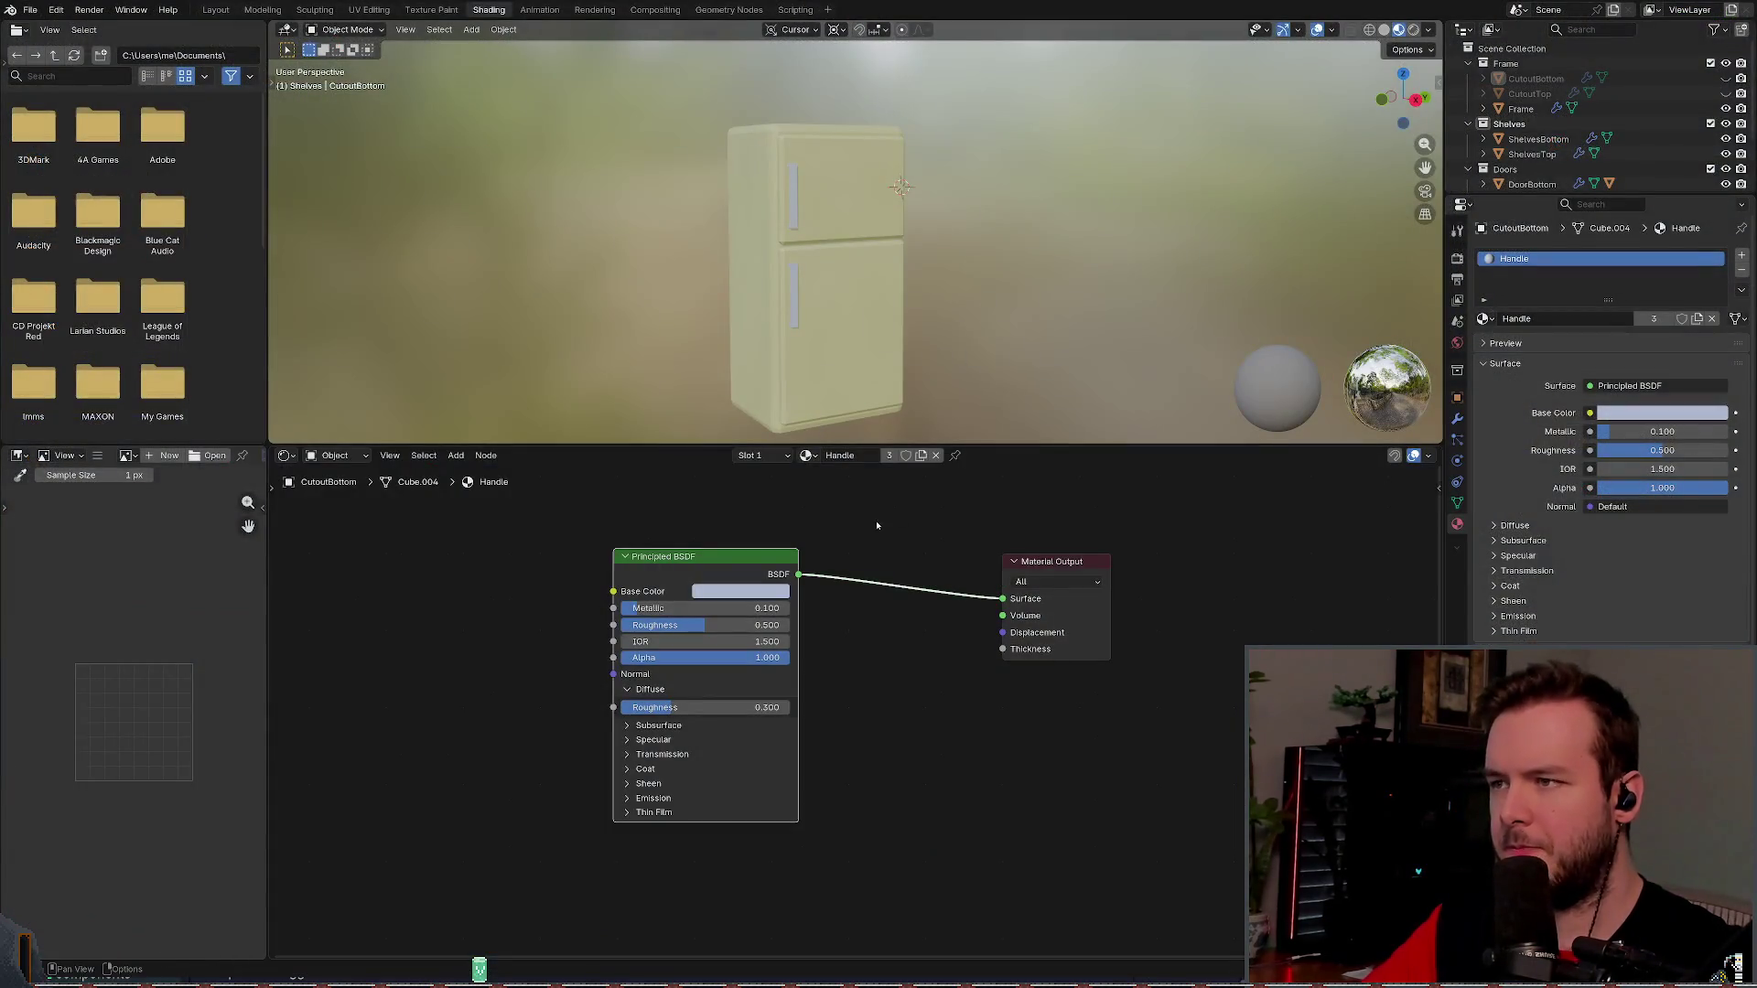
- Orbit the Blender viewport around the fridge
drag(1100, 365, 878, 360)
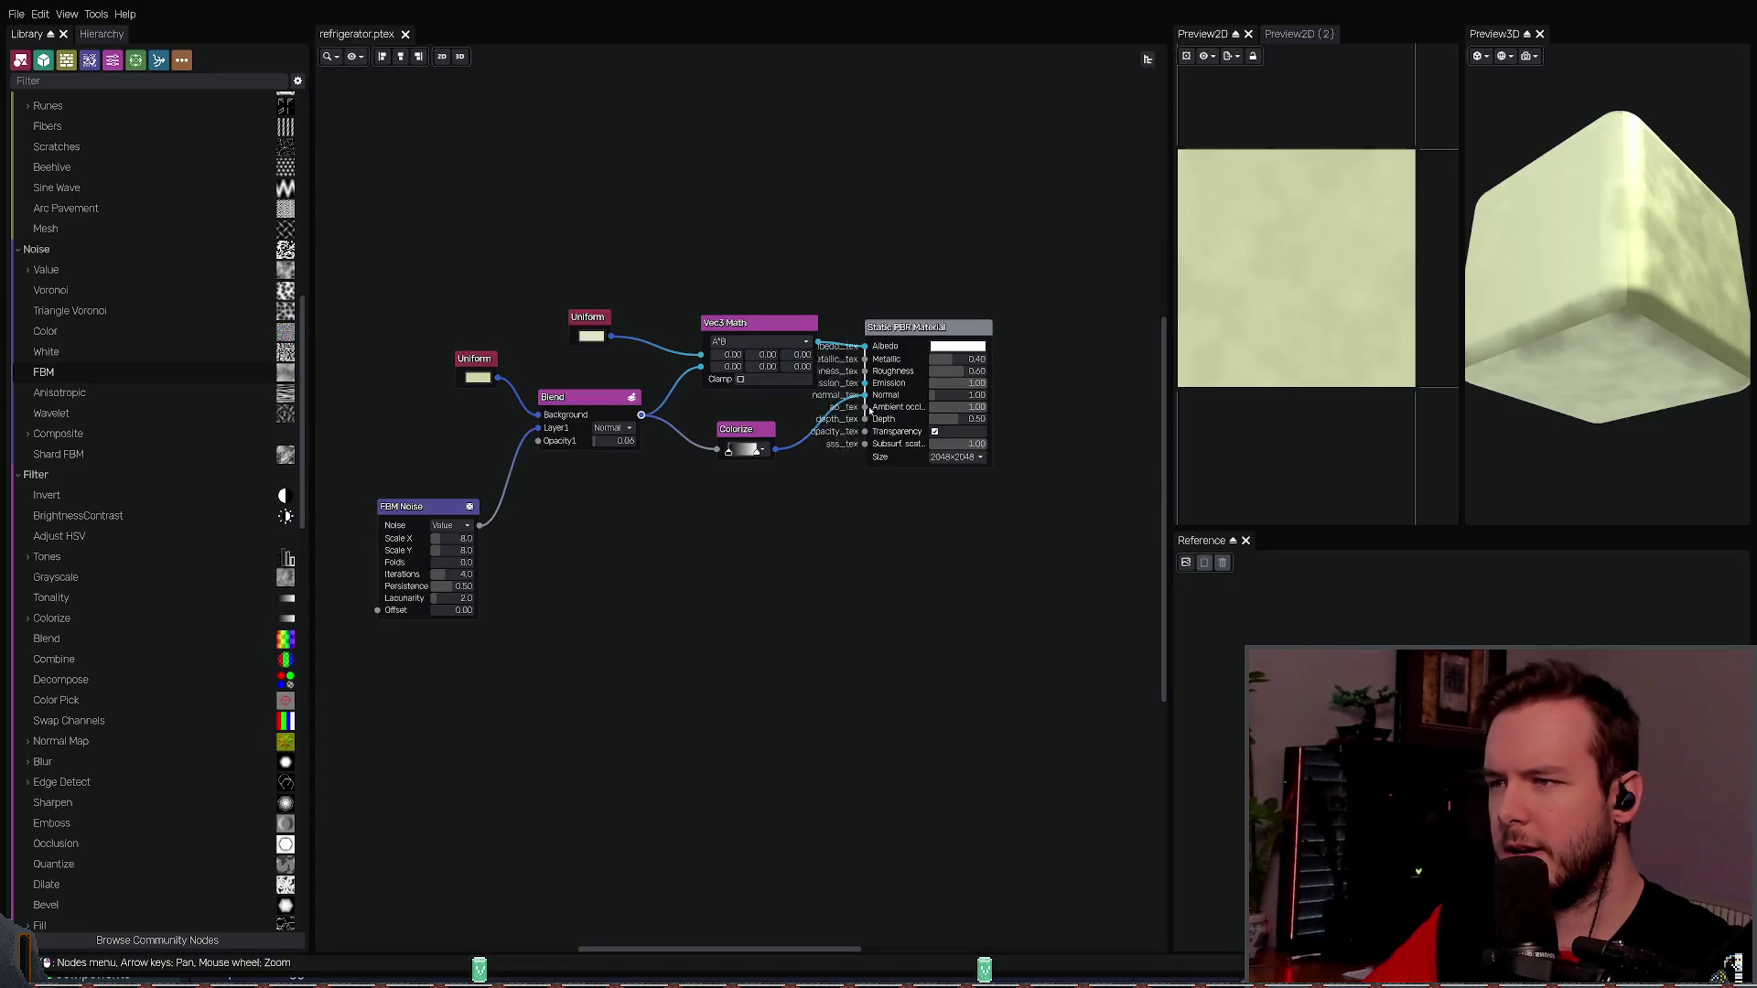
- Try Roughness 0.57, revert to 0.60, save refrigerator.ptex, and disconnect Colorize from Normal
scroll(937, 372, up, 3)
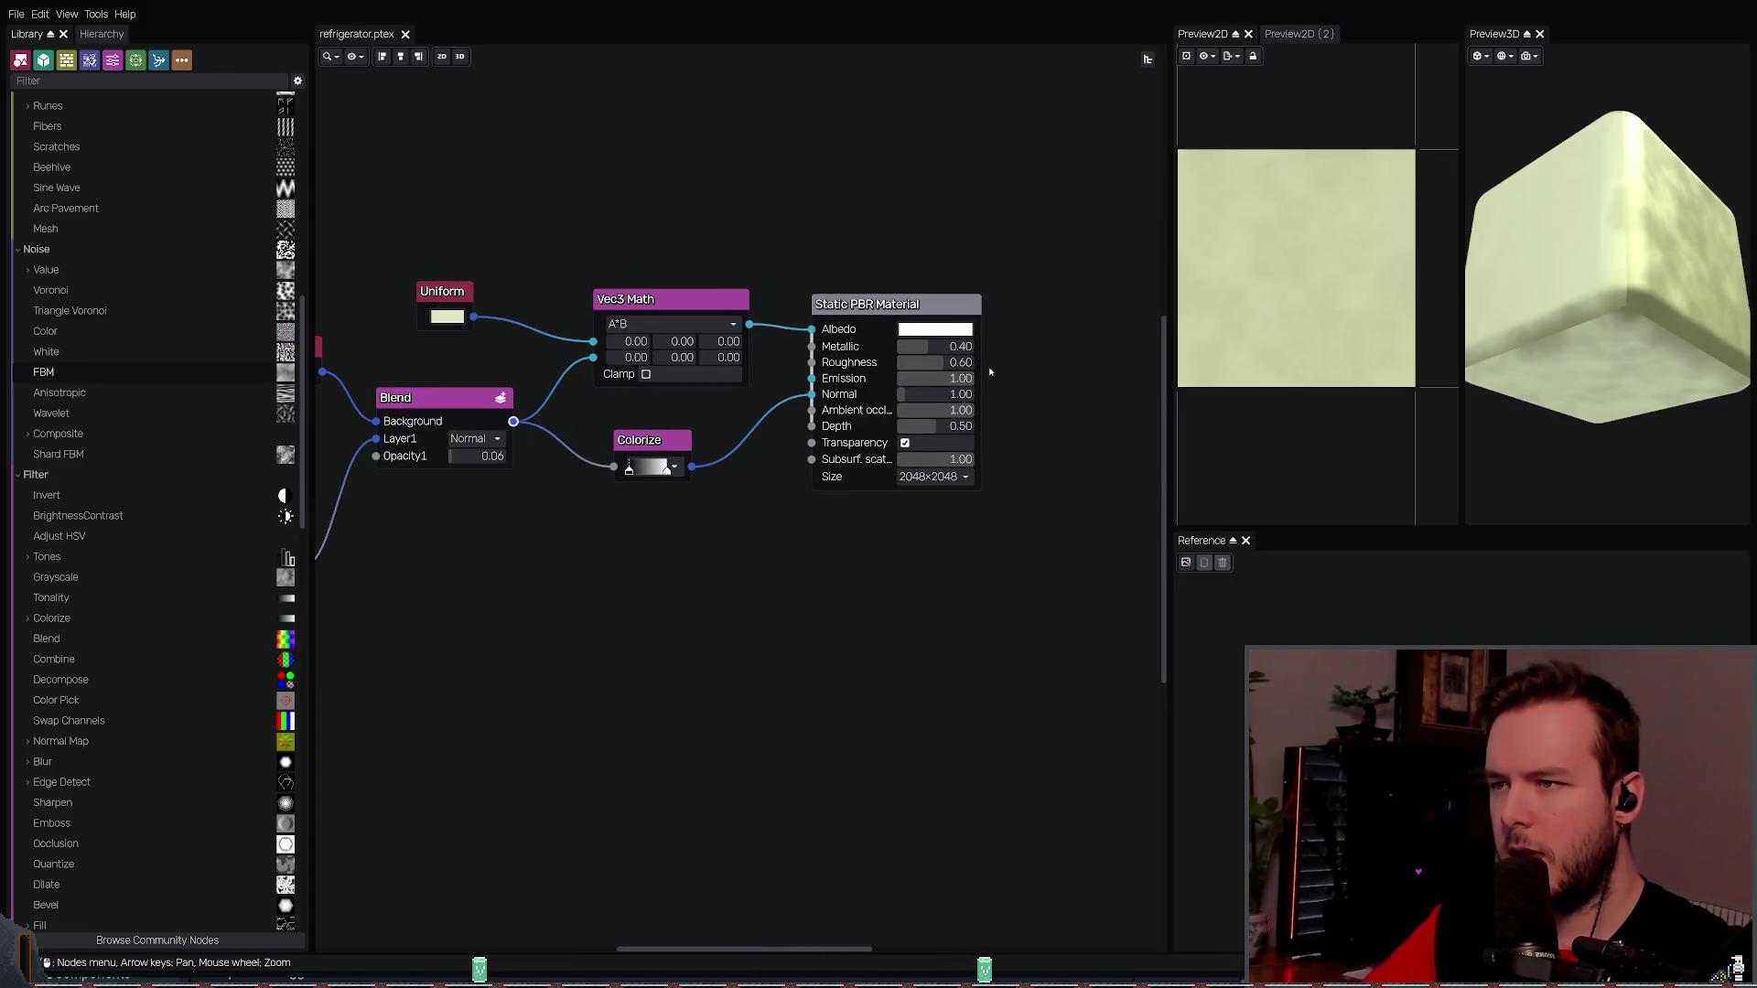
drag(961, 364, 942, 364)
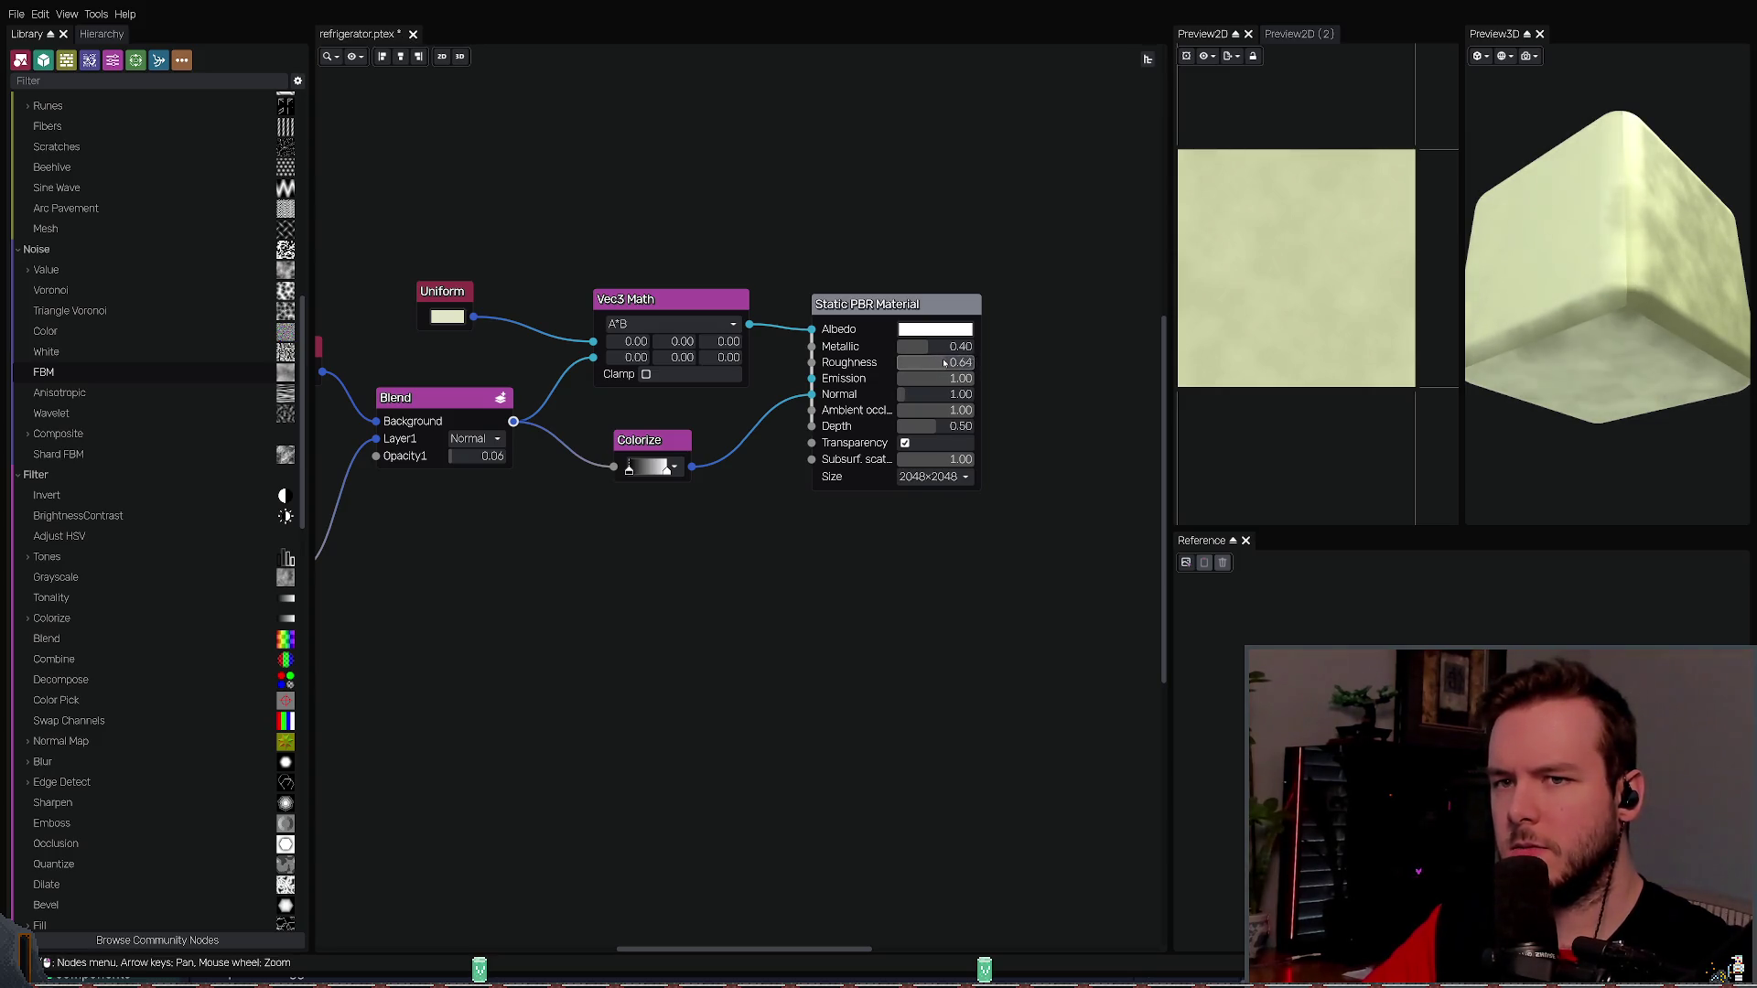
mouse_move(958, 363)
mouse_down()
mouse_move(1015, 358)
mouse_move(794, 359)
mouse_move(1164, 380)
mouse_move(933, 362)
mouse_up()
key(ctrl+z)
key(ctrl+s)
click(854, 363)
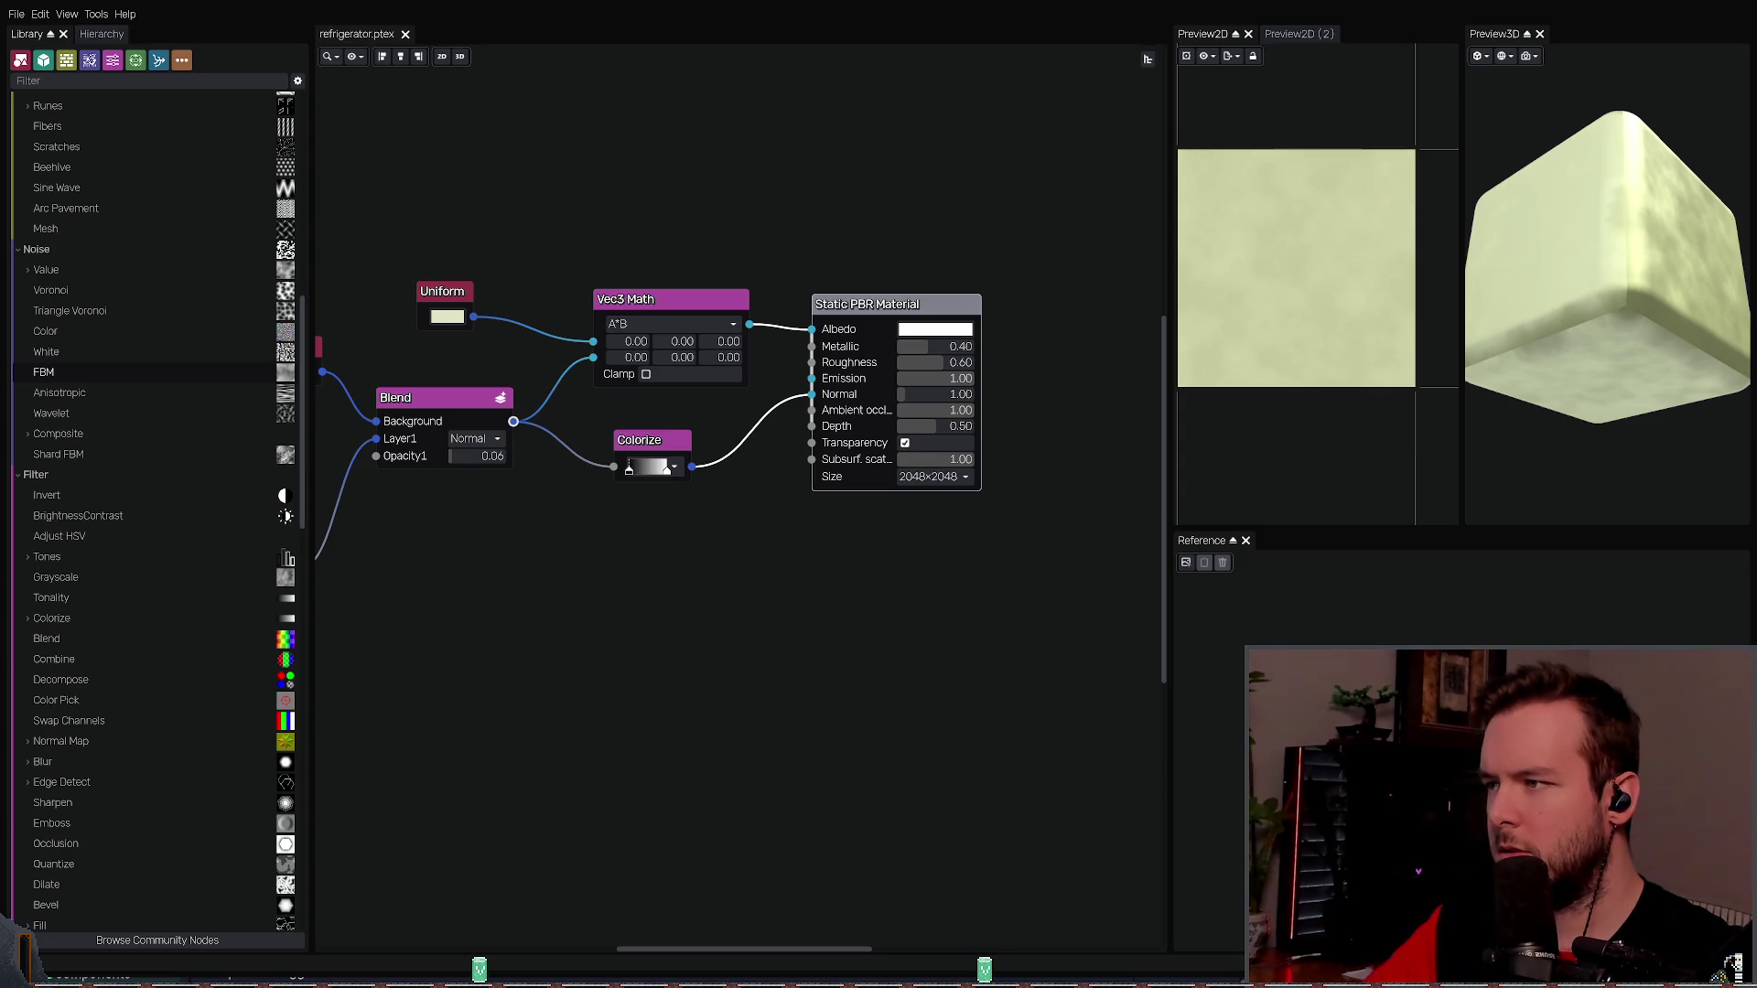
drag(781, 475, 769, 421)
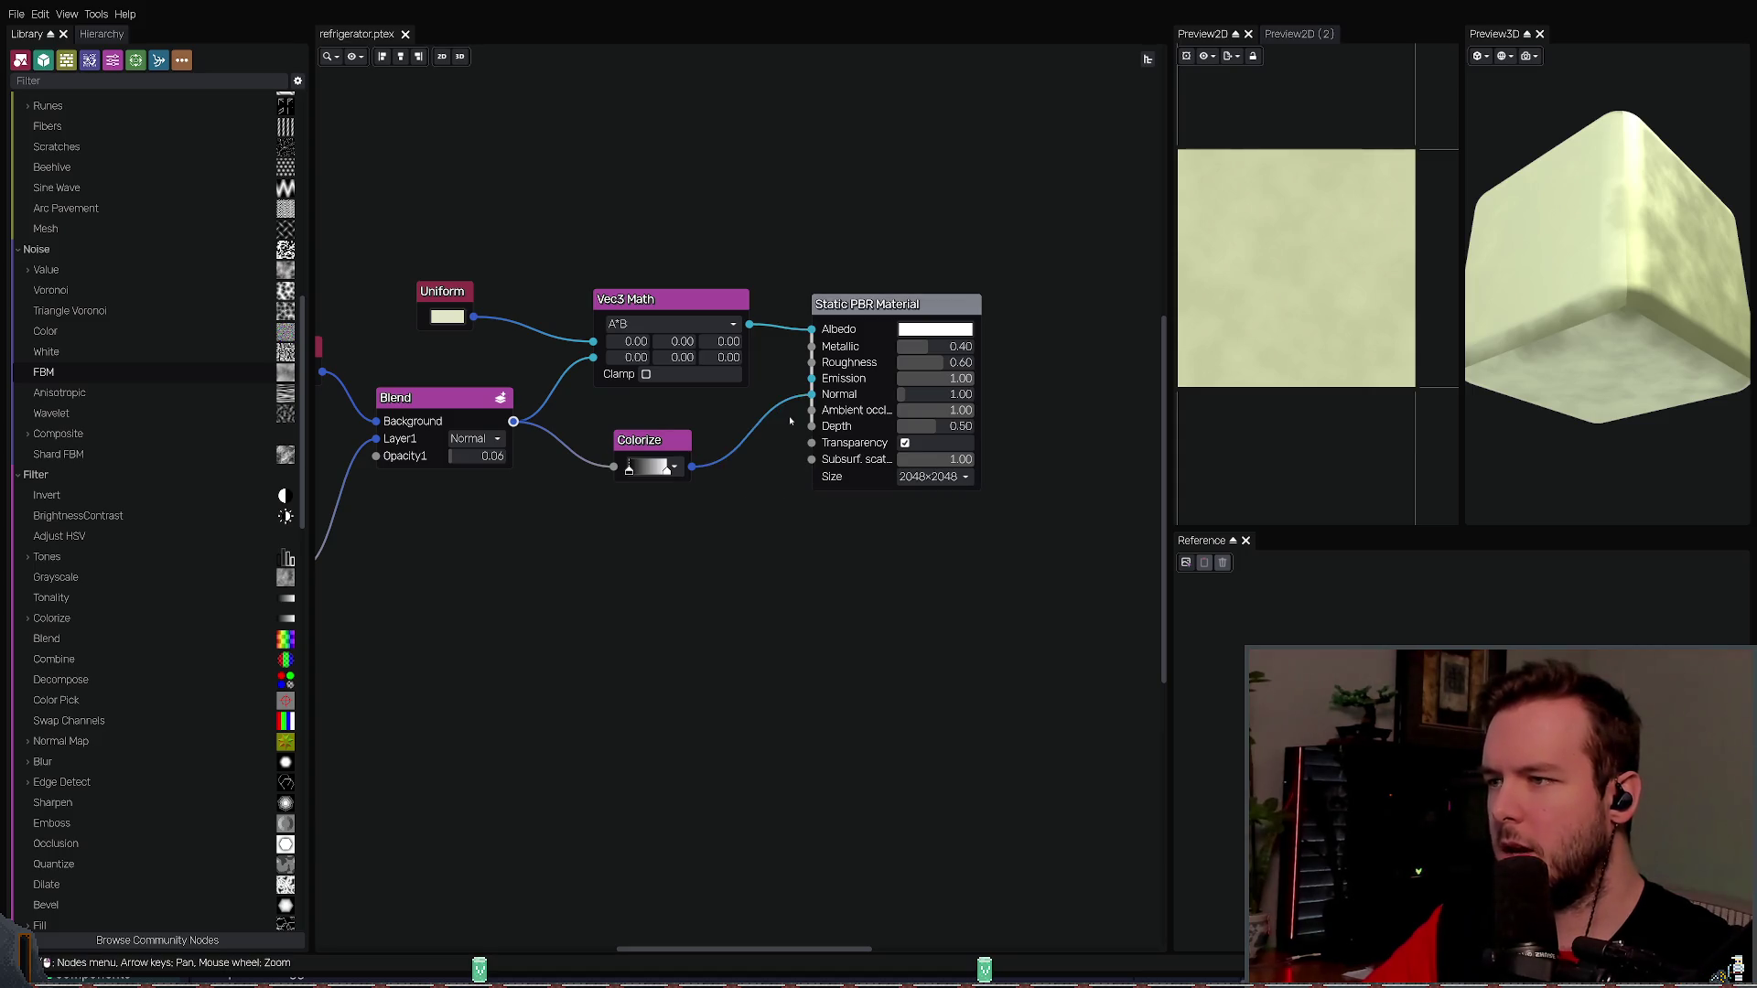
- Save the refrigerator material project and re-export its textures without the normal detail
key(ctrl+s)
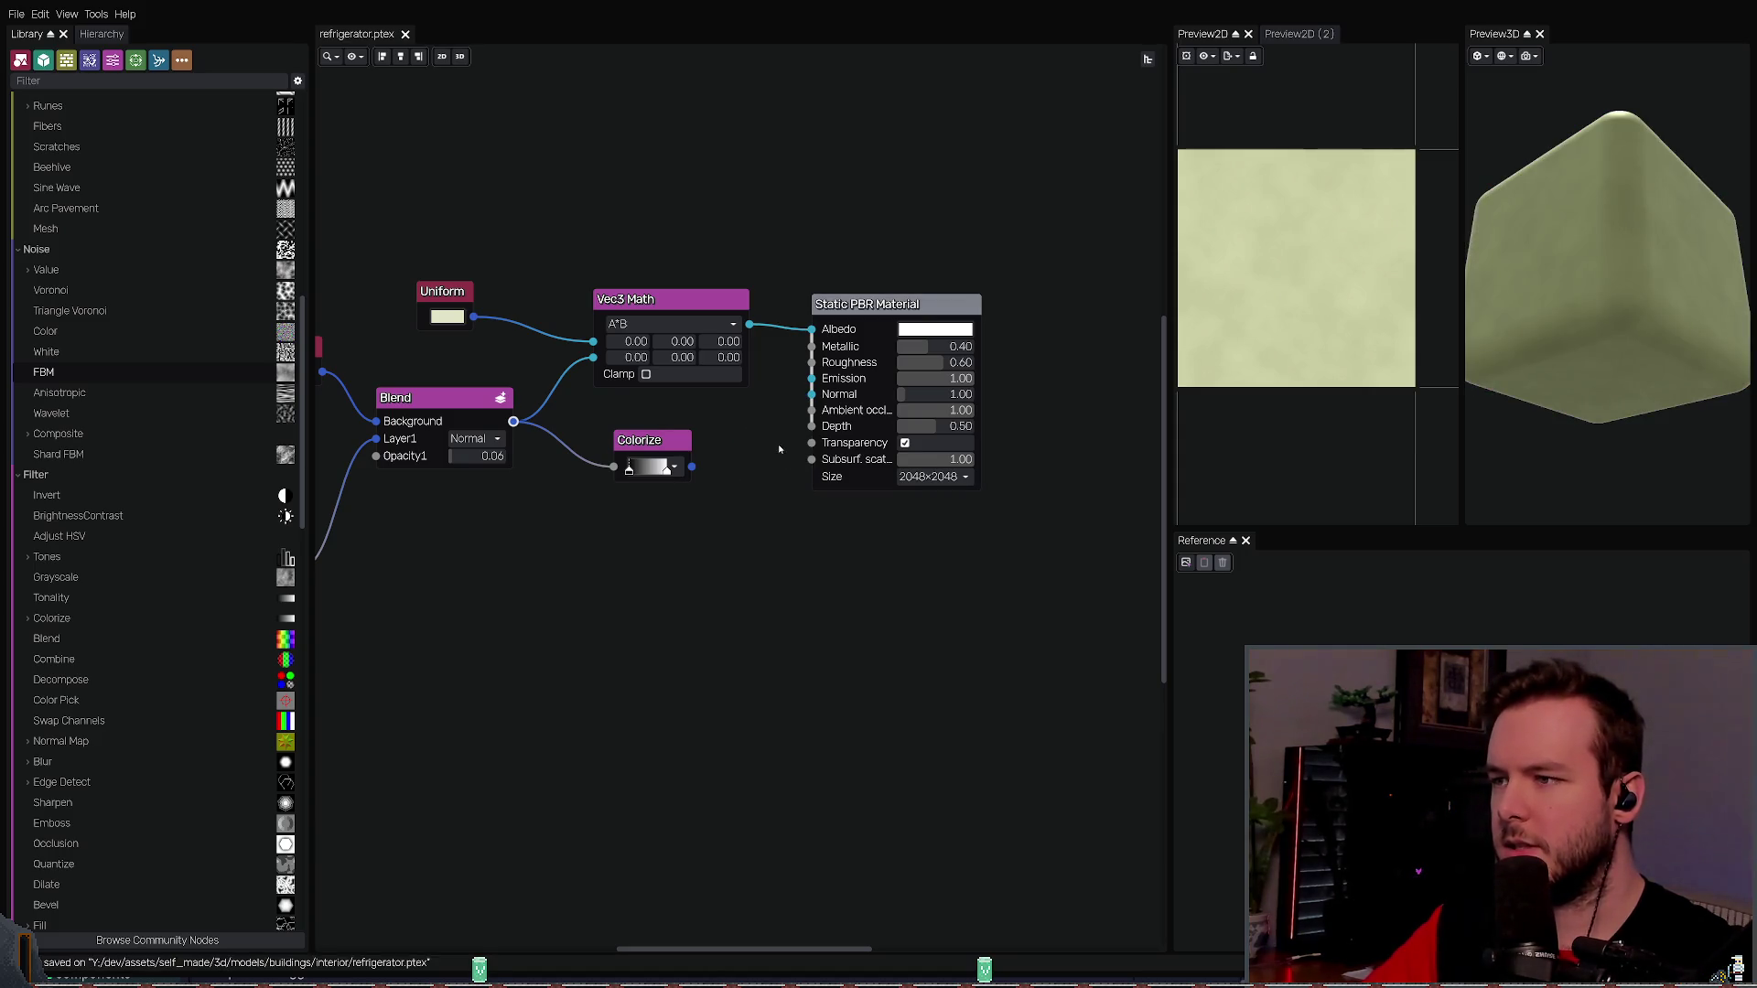
key(Right)
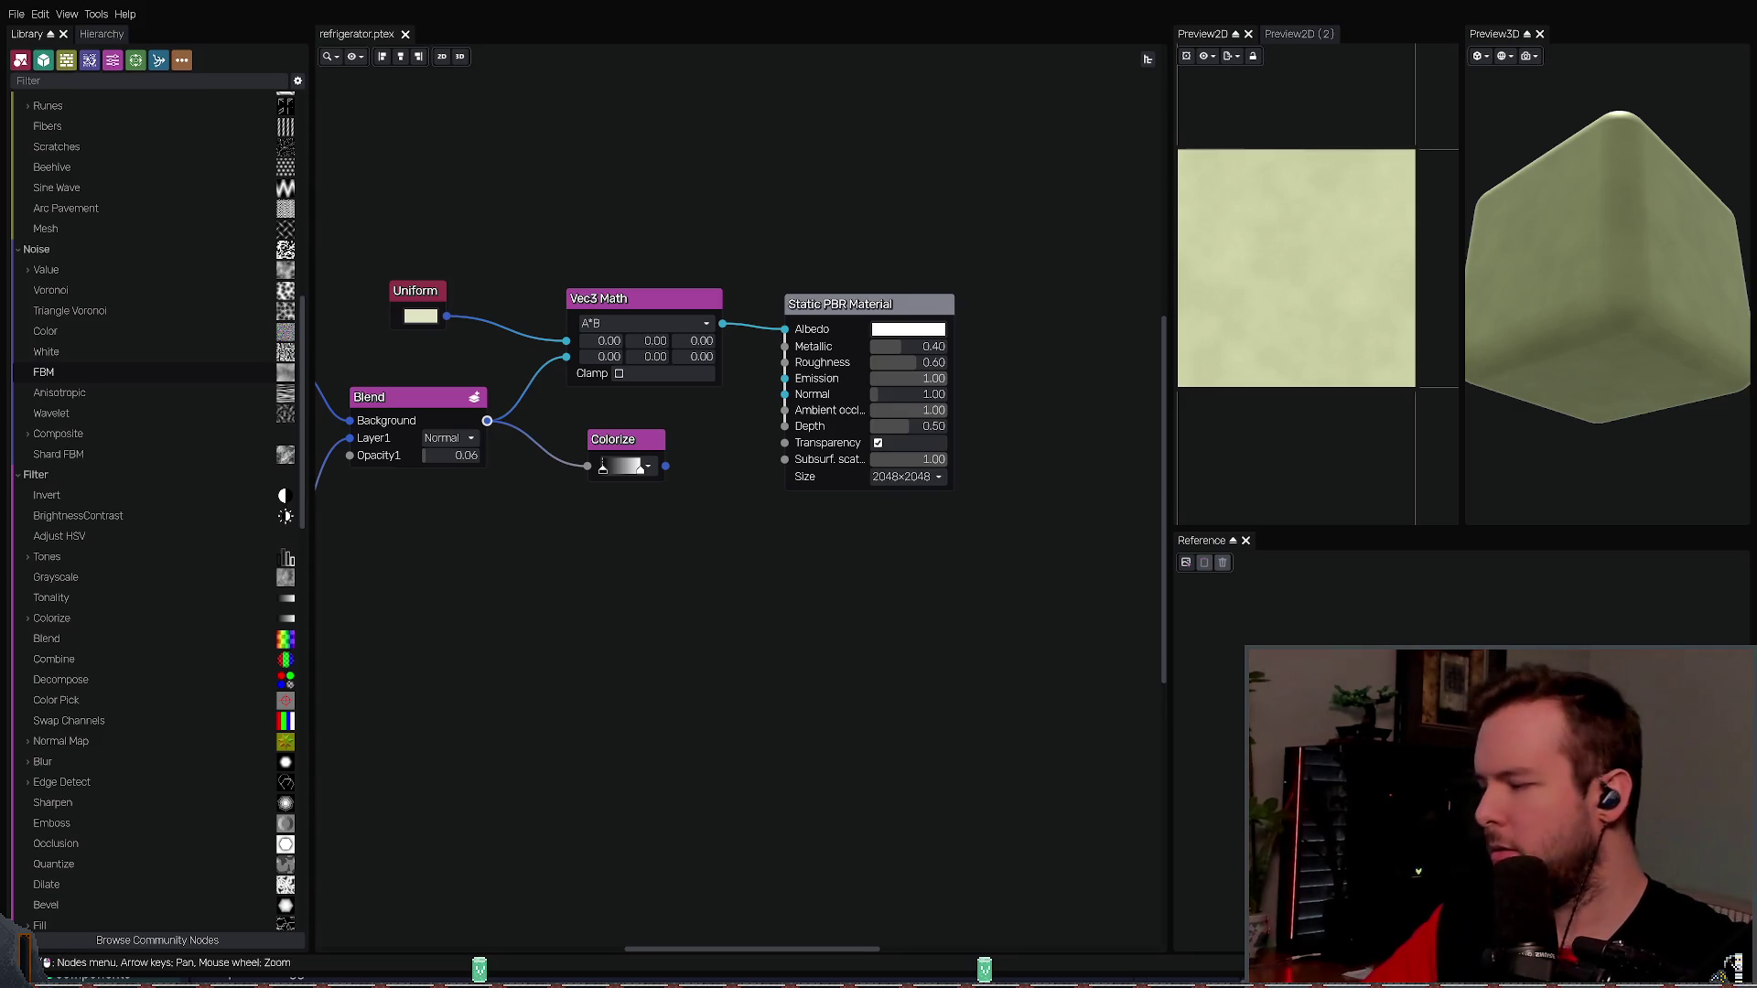
key(ctrl+e)
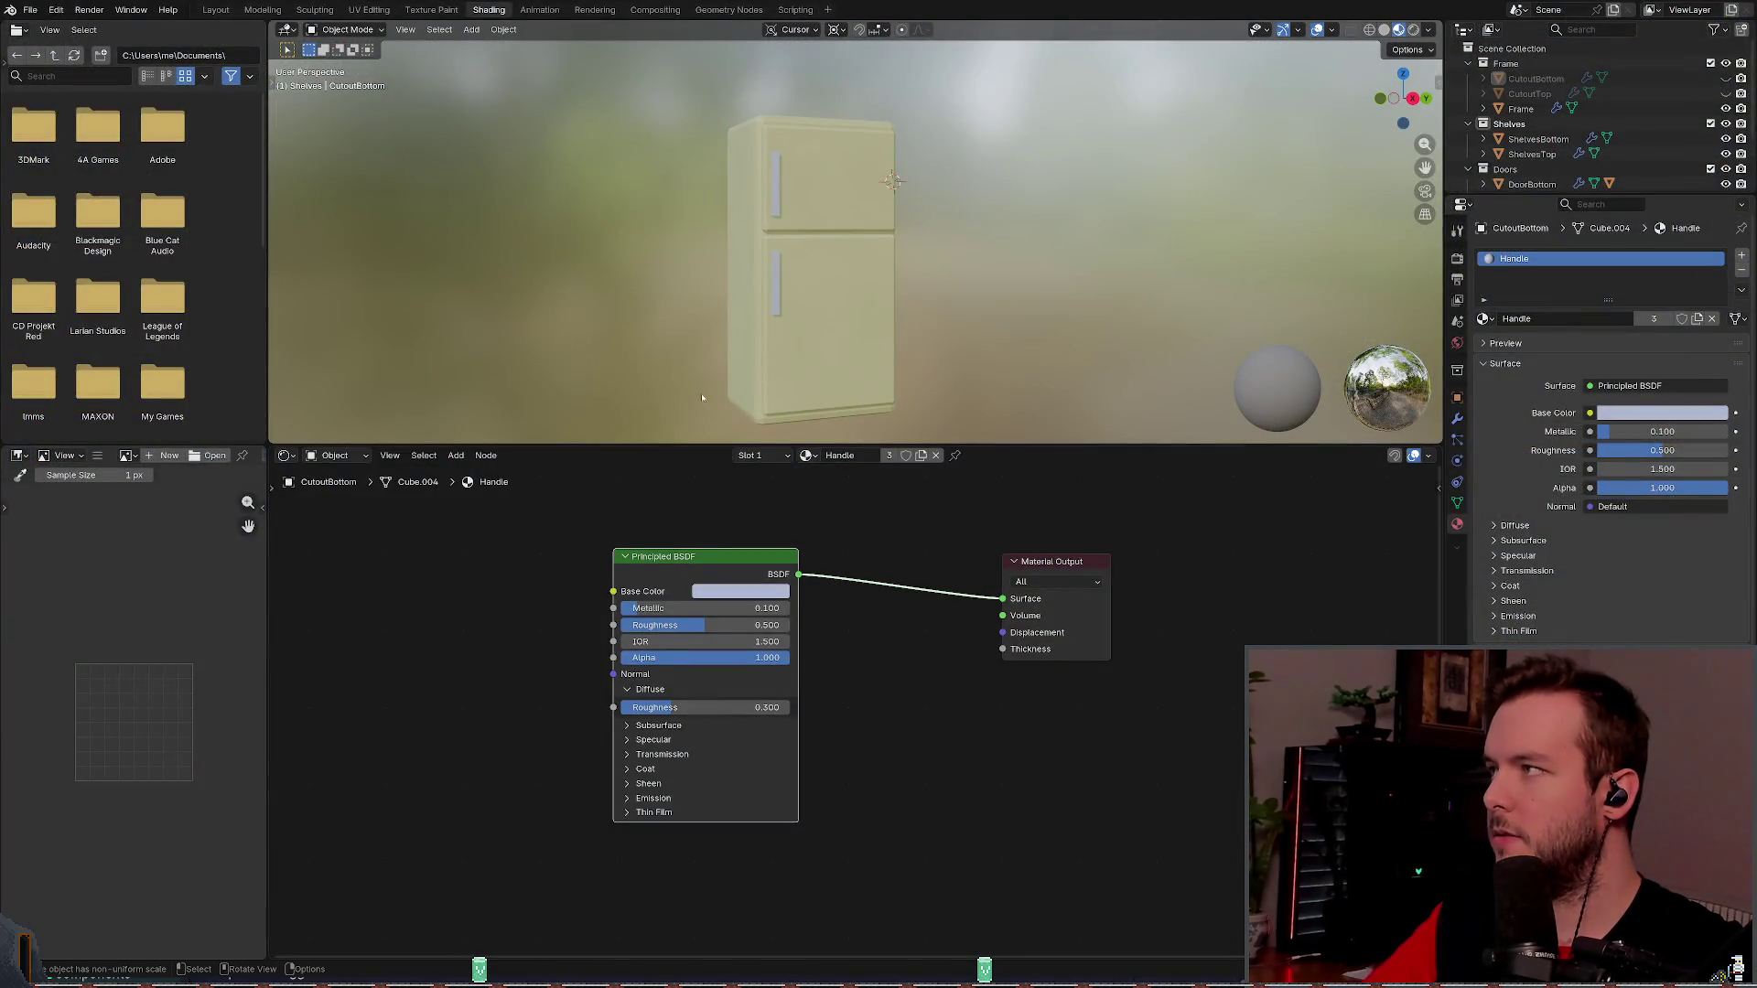
- Switch the node editor from the Handle material to the Metal material
click(854, 456)
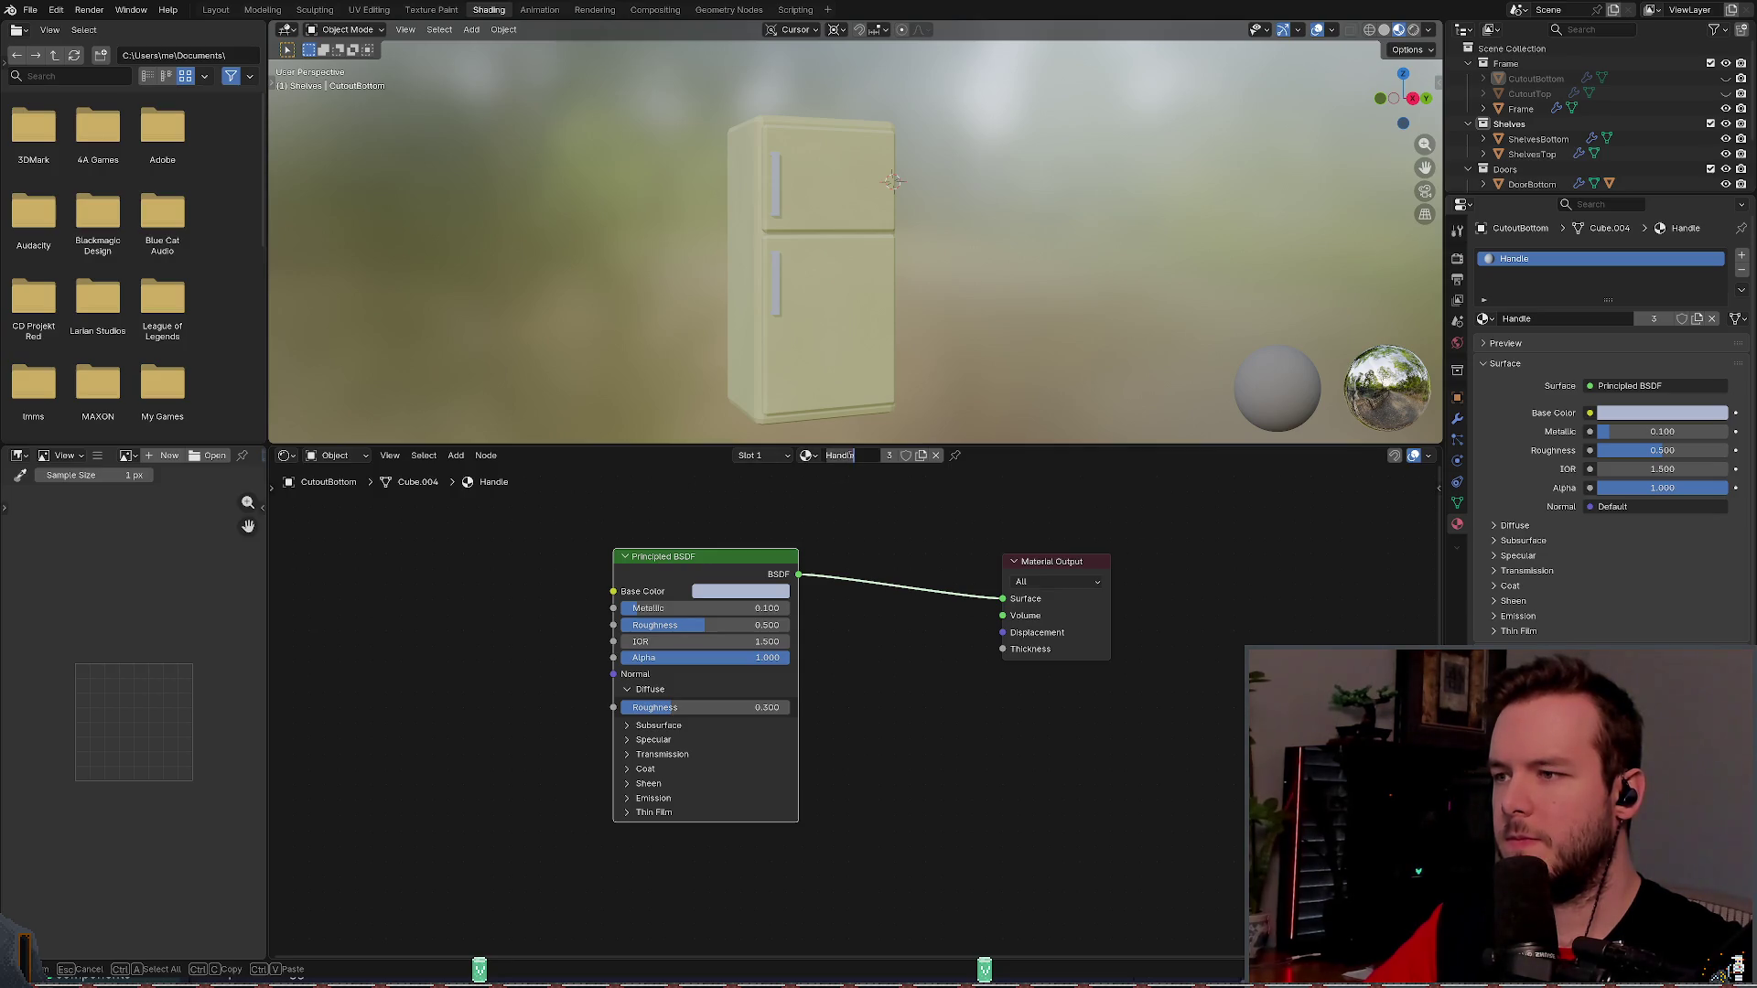
click(806, 455)
text(metal)
key(Return)
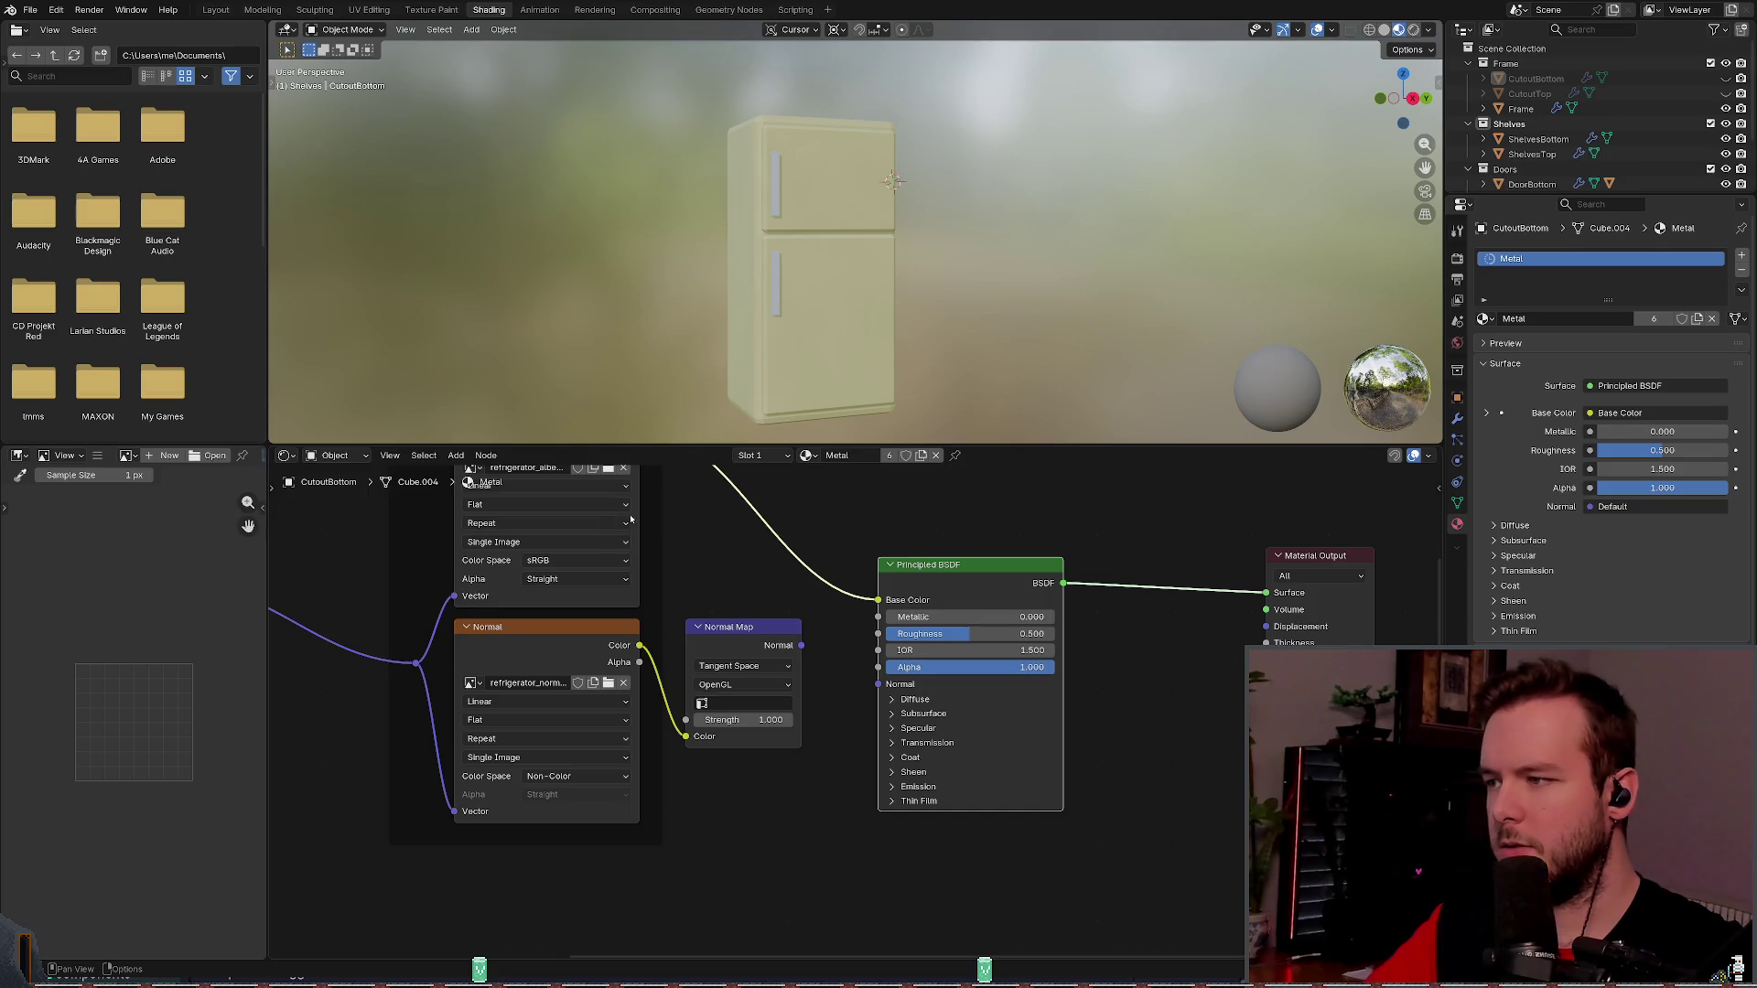
- Delete the Mapping and Textures frames from the Metal material and save the file
scroll(716, 529, down, 2)
scroll(713, 513, up, 2)
scroll(711, 494, down, 2)
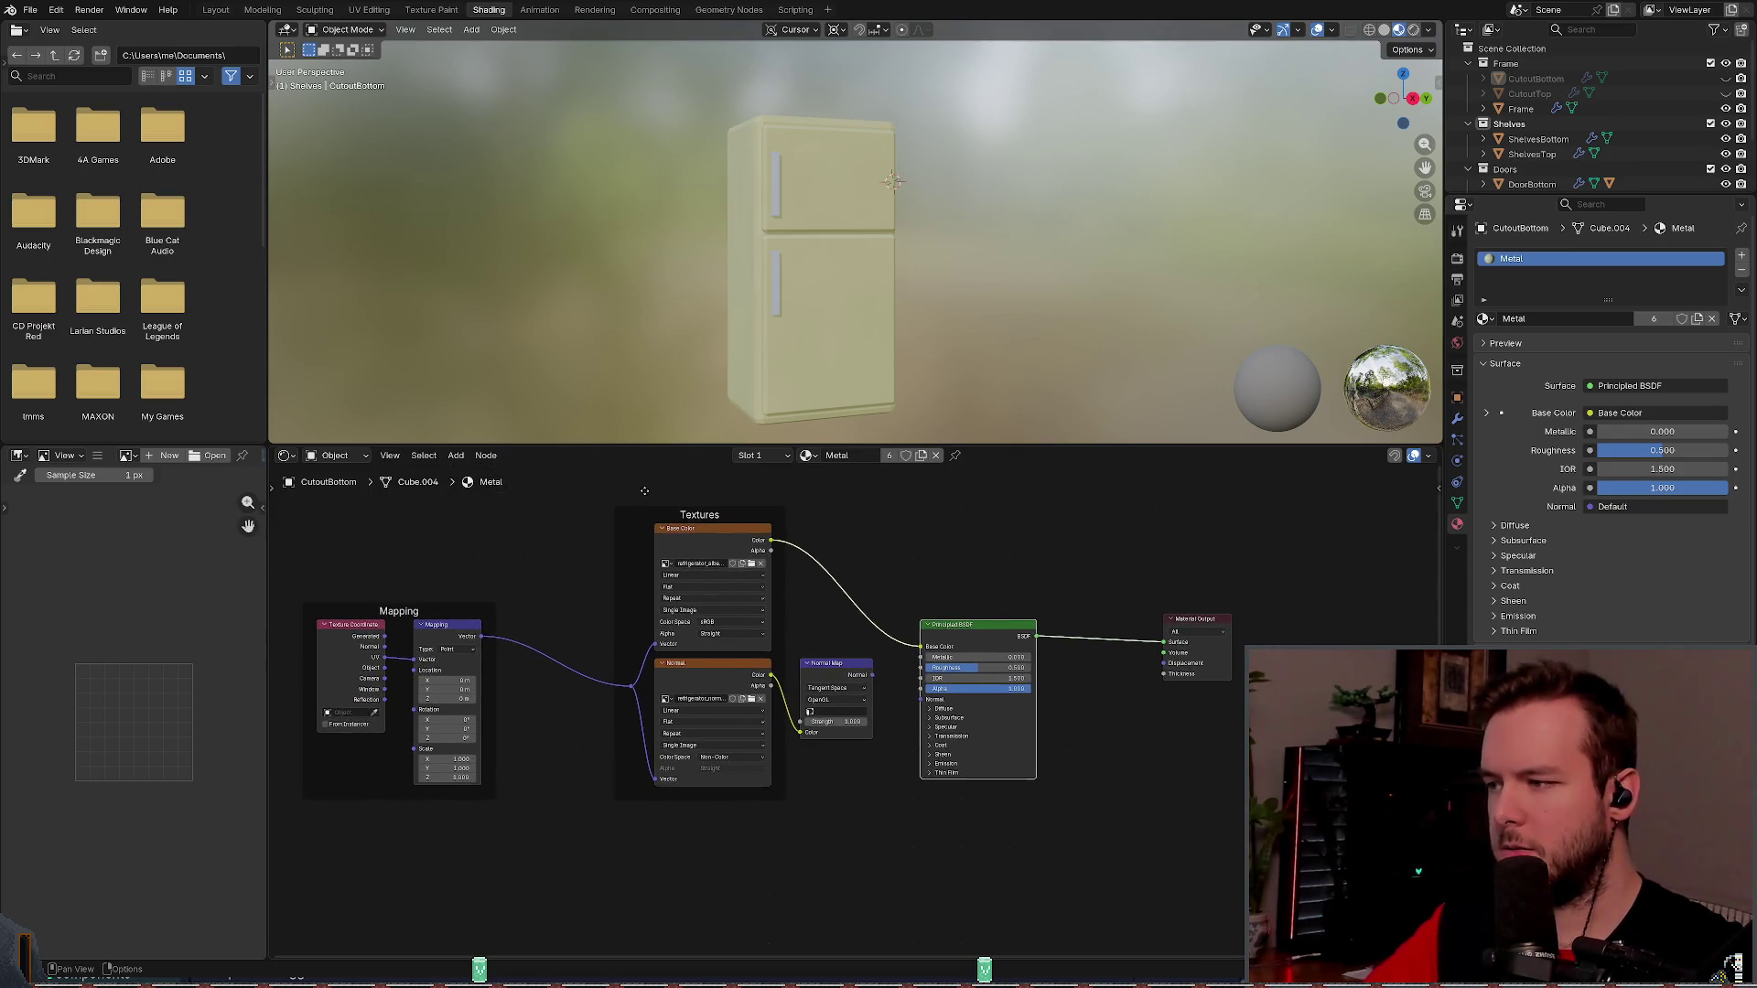
scroll(711, 491, down, 1)
mouse_move(360, 886)
mouse_down()
mouse_move(917, 503)
mouse_move(841, 502)
mouse_move(842, 544)
mouse_up()
key(x)
key(ctrl+s)
- Select the Principled BSDF node and bring up the Node Wrangler texture-setup menu
scroll(855, 580, right, 3)
scroll(768, 567, up, 2)
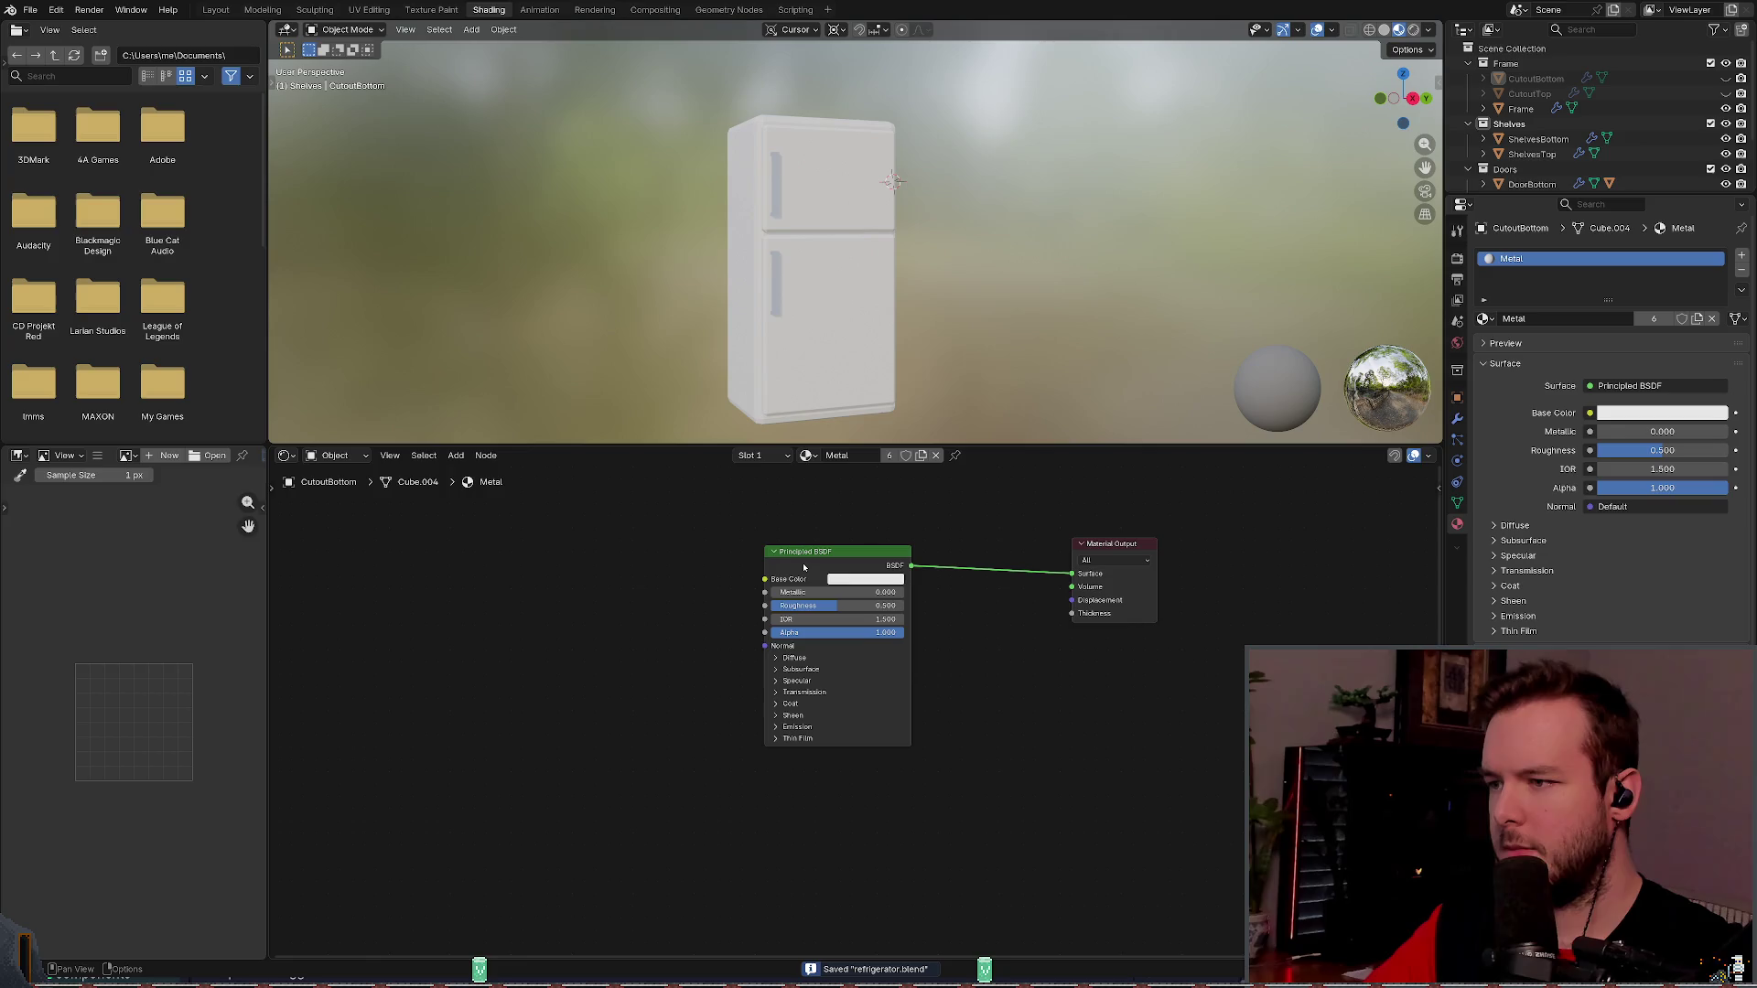
key(shift+w)
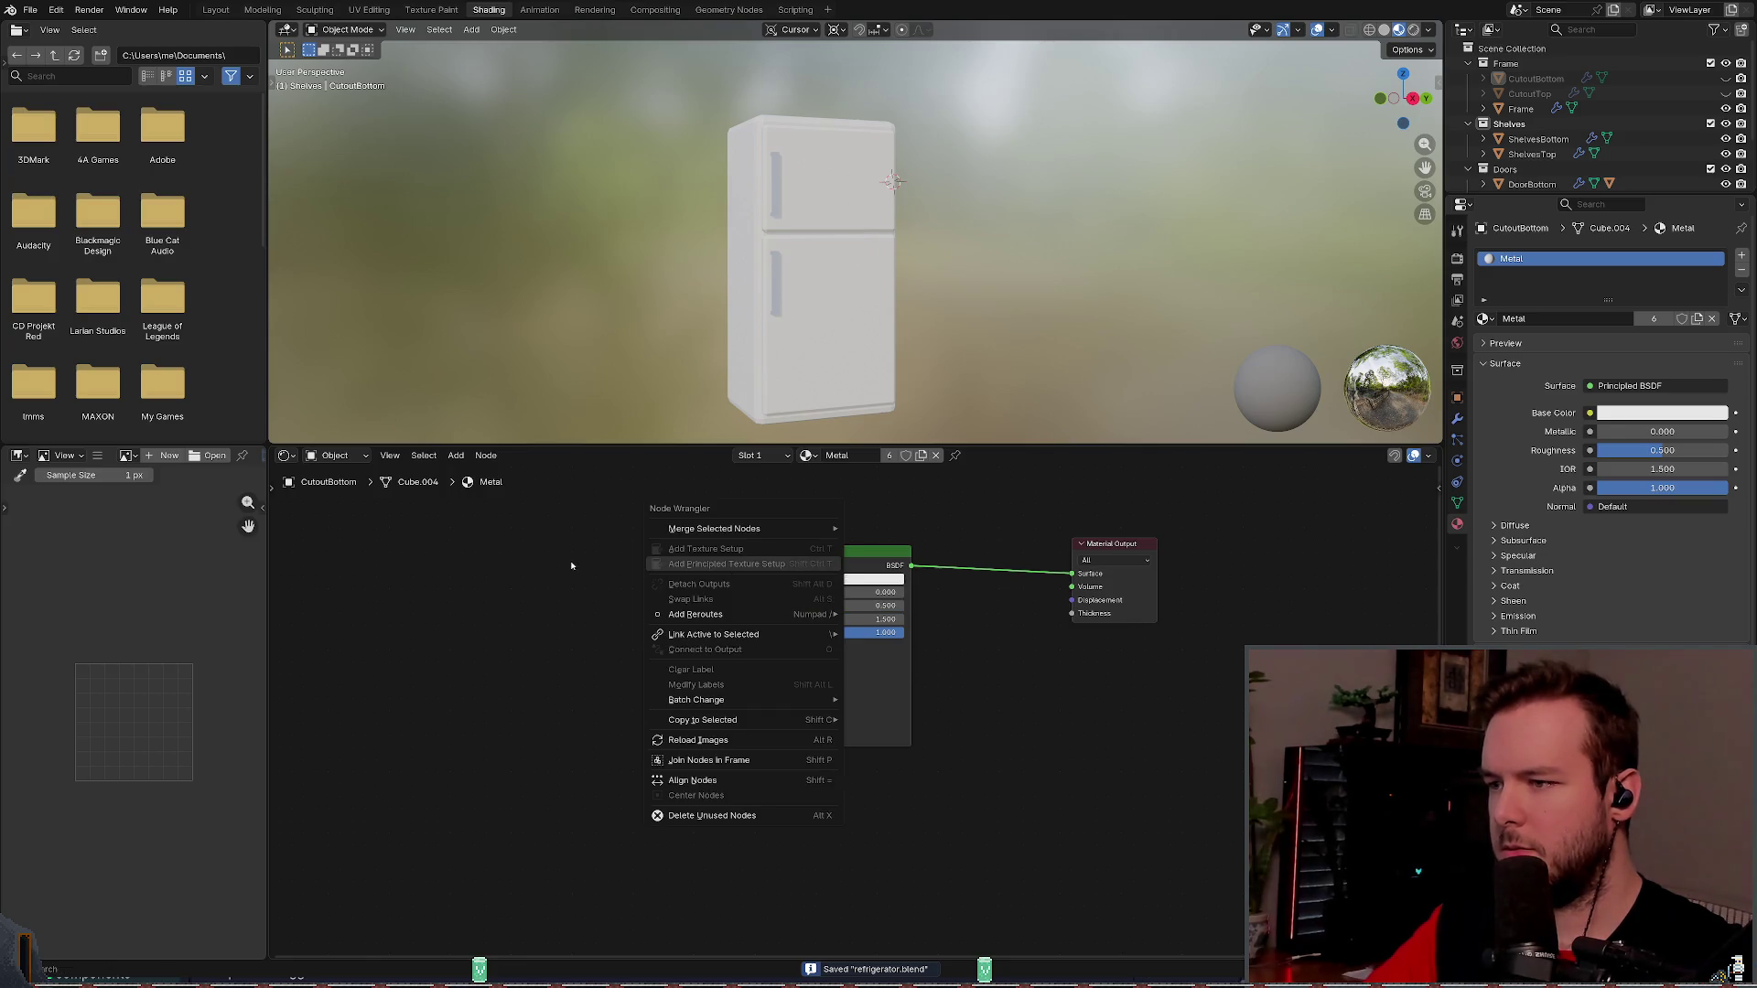
click(869, 560)
key(shift+w)
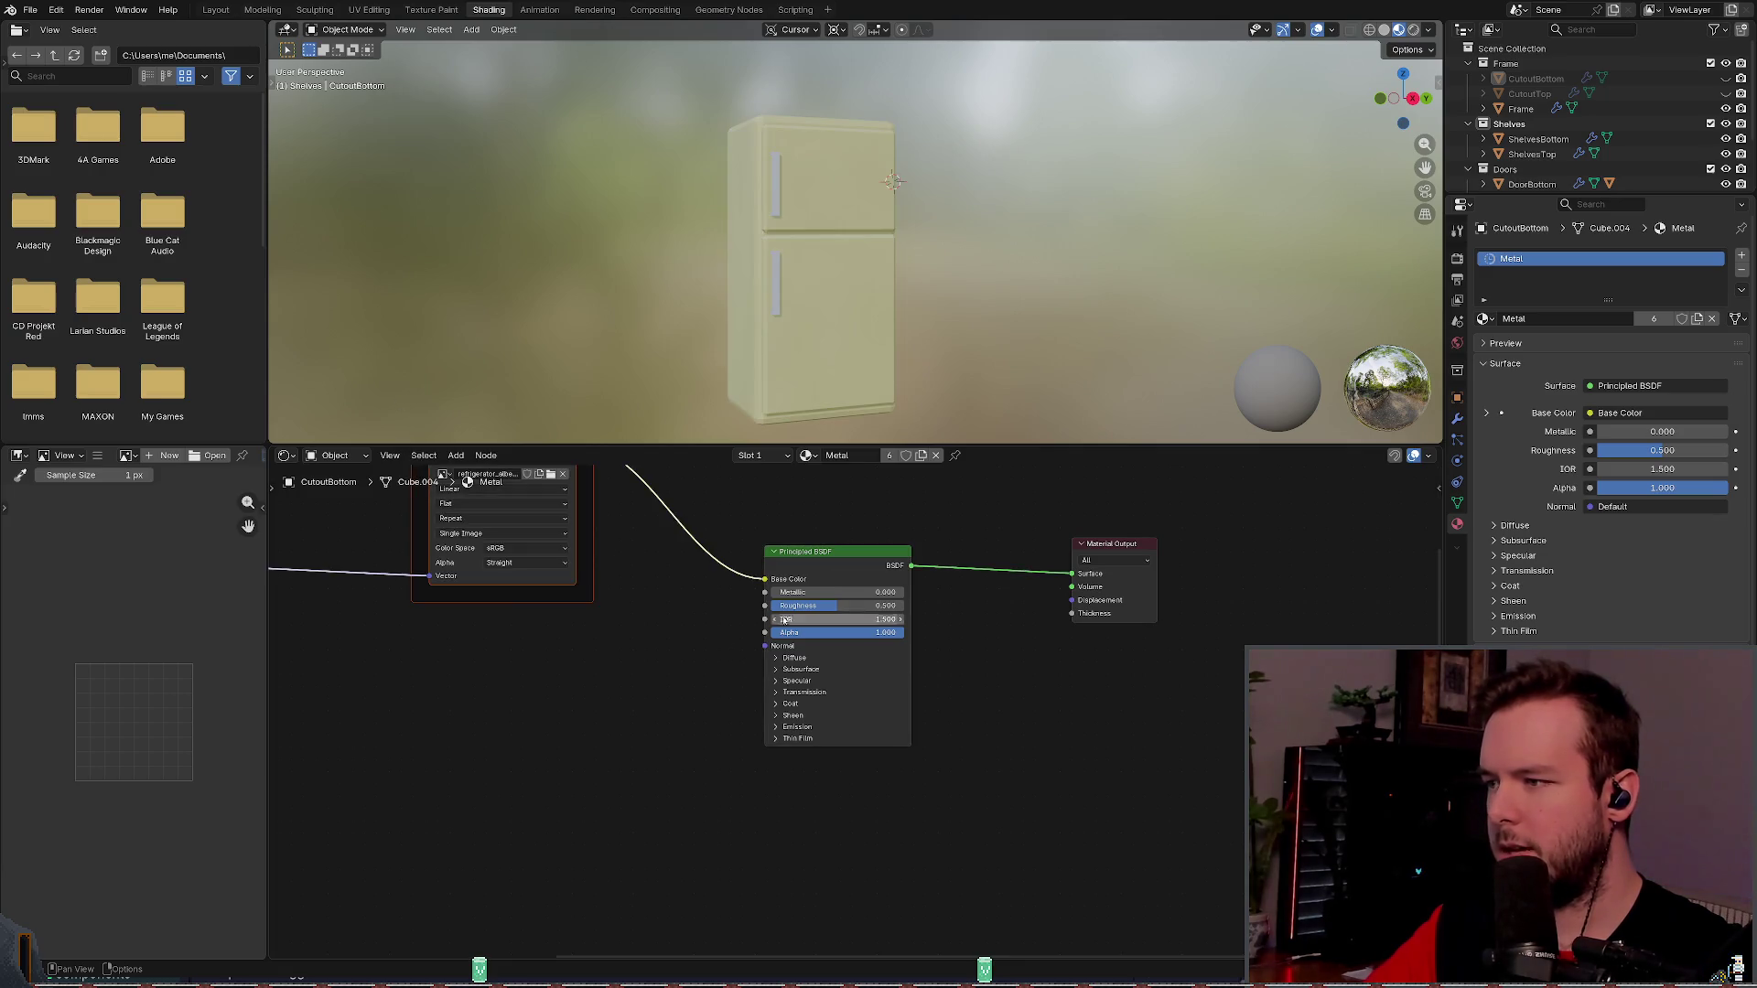
- Inspect the fridge, save the blend file again, and switch to Godot
scroll(777, 568, up, 2)
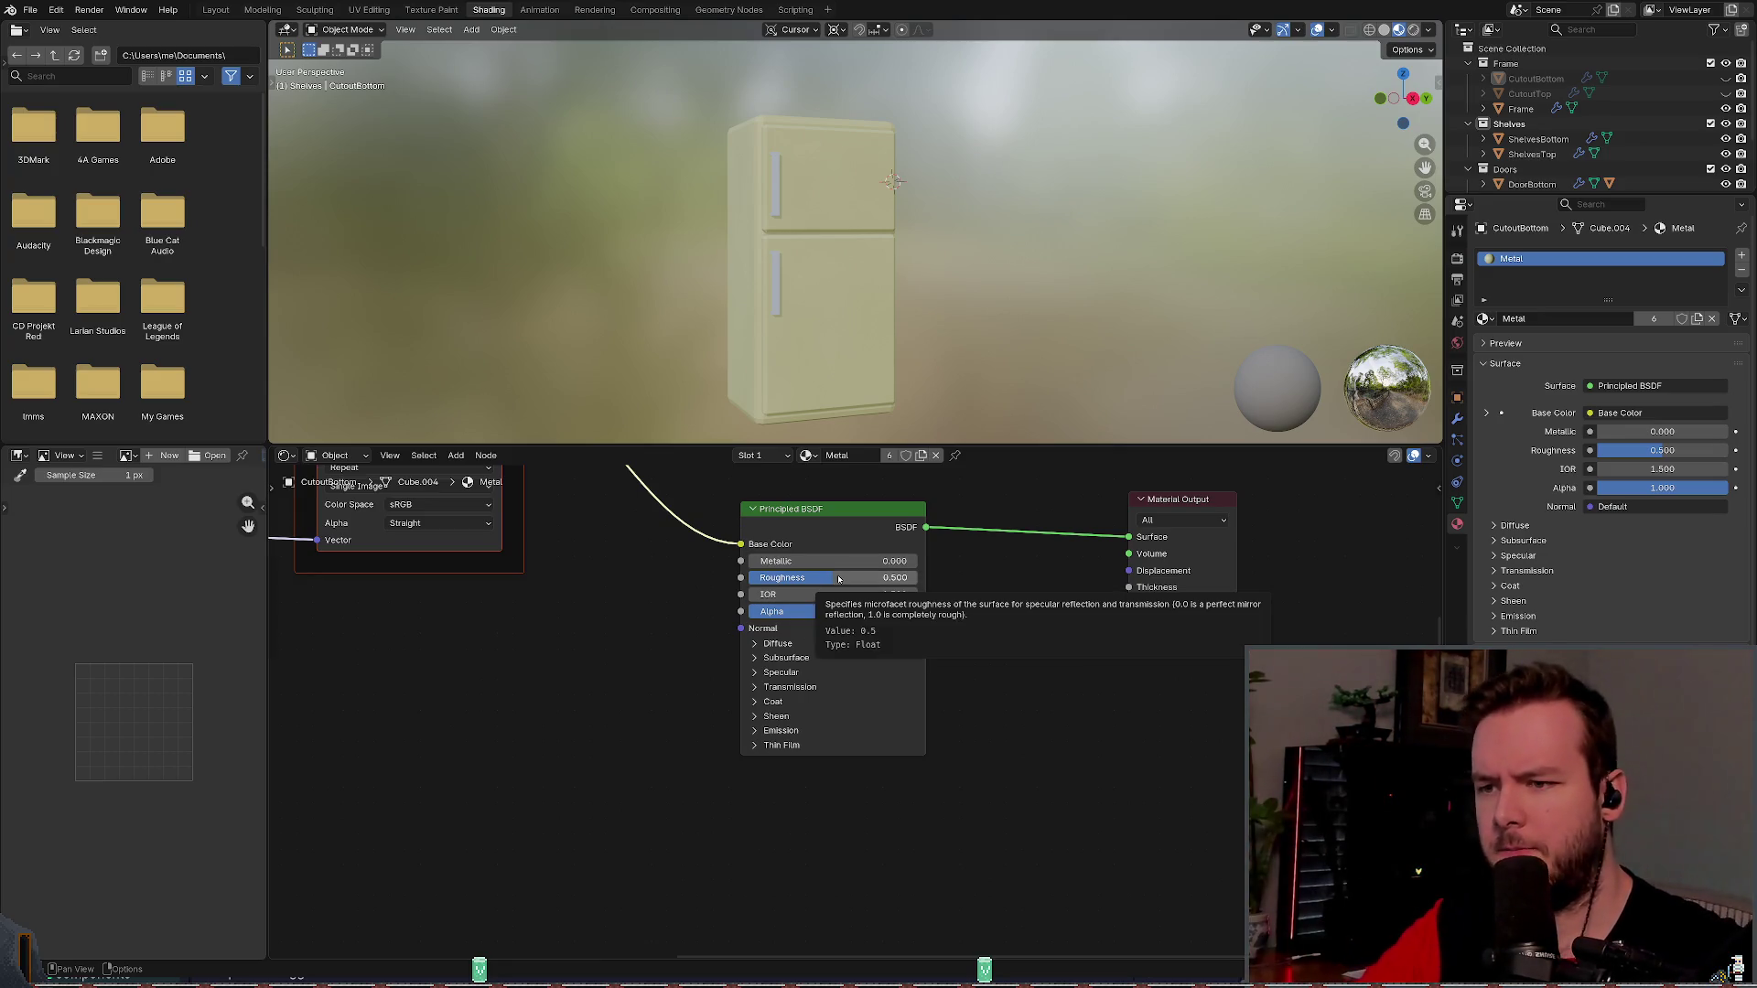
scroll(838, 578, down, 3)
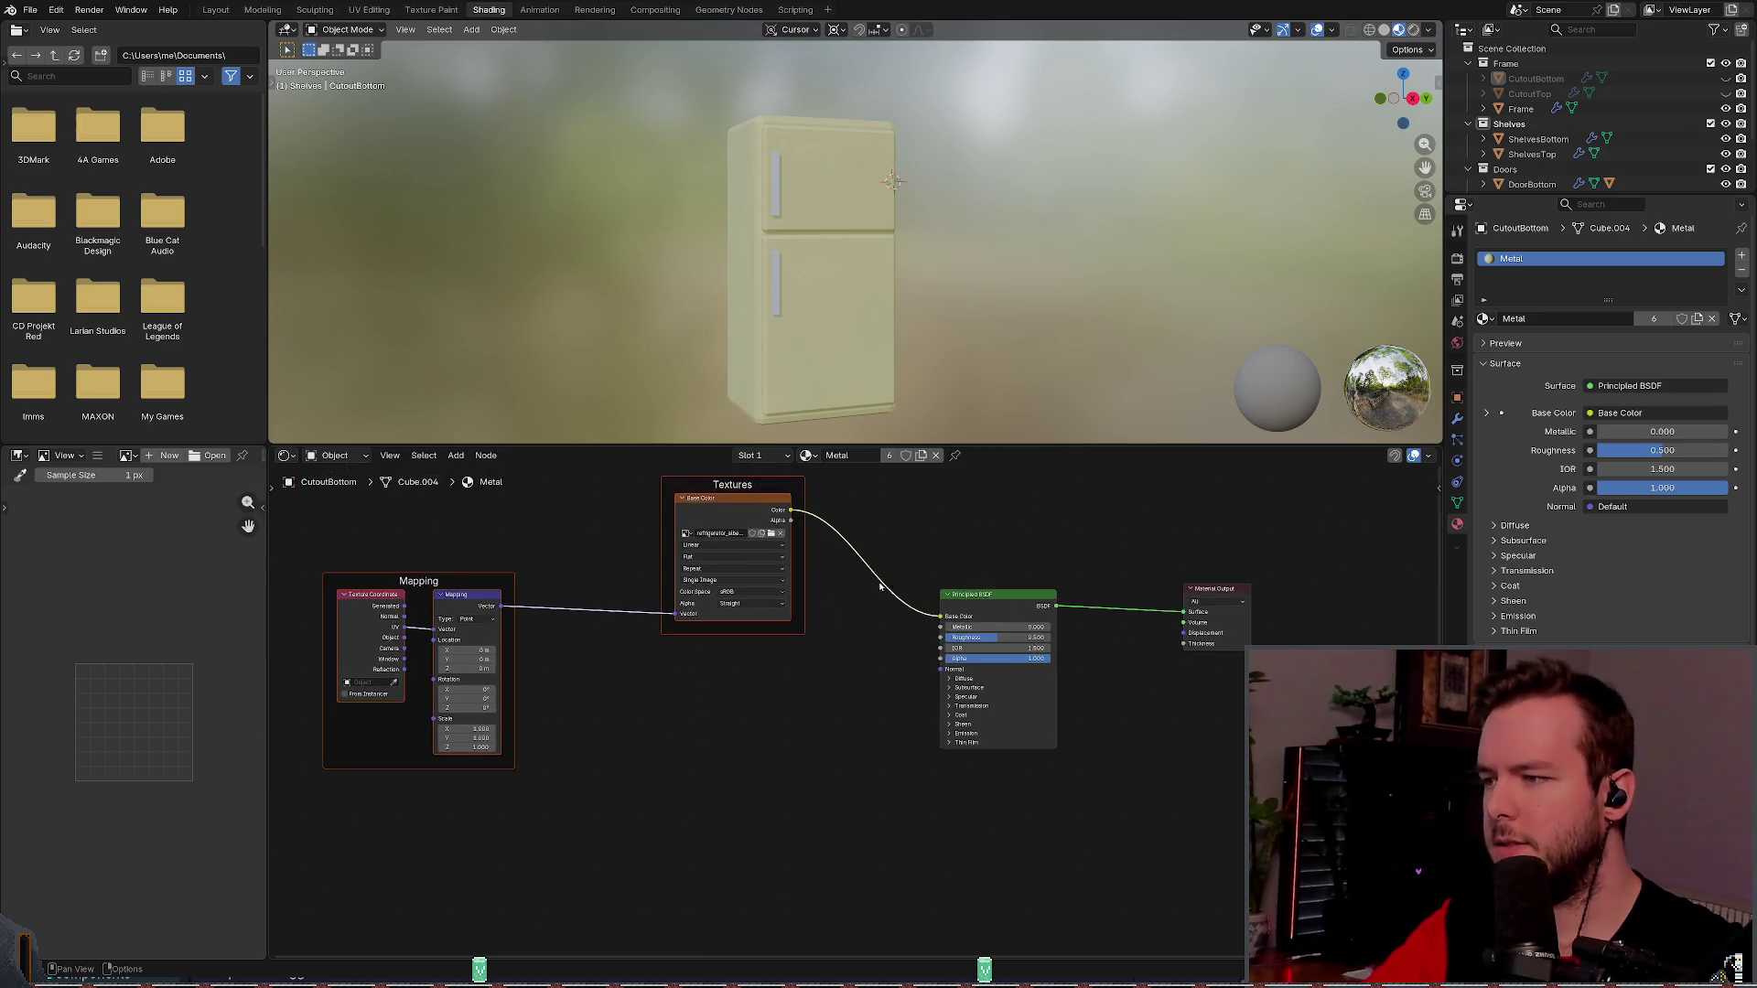
scroll(771, 680, right, 3)
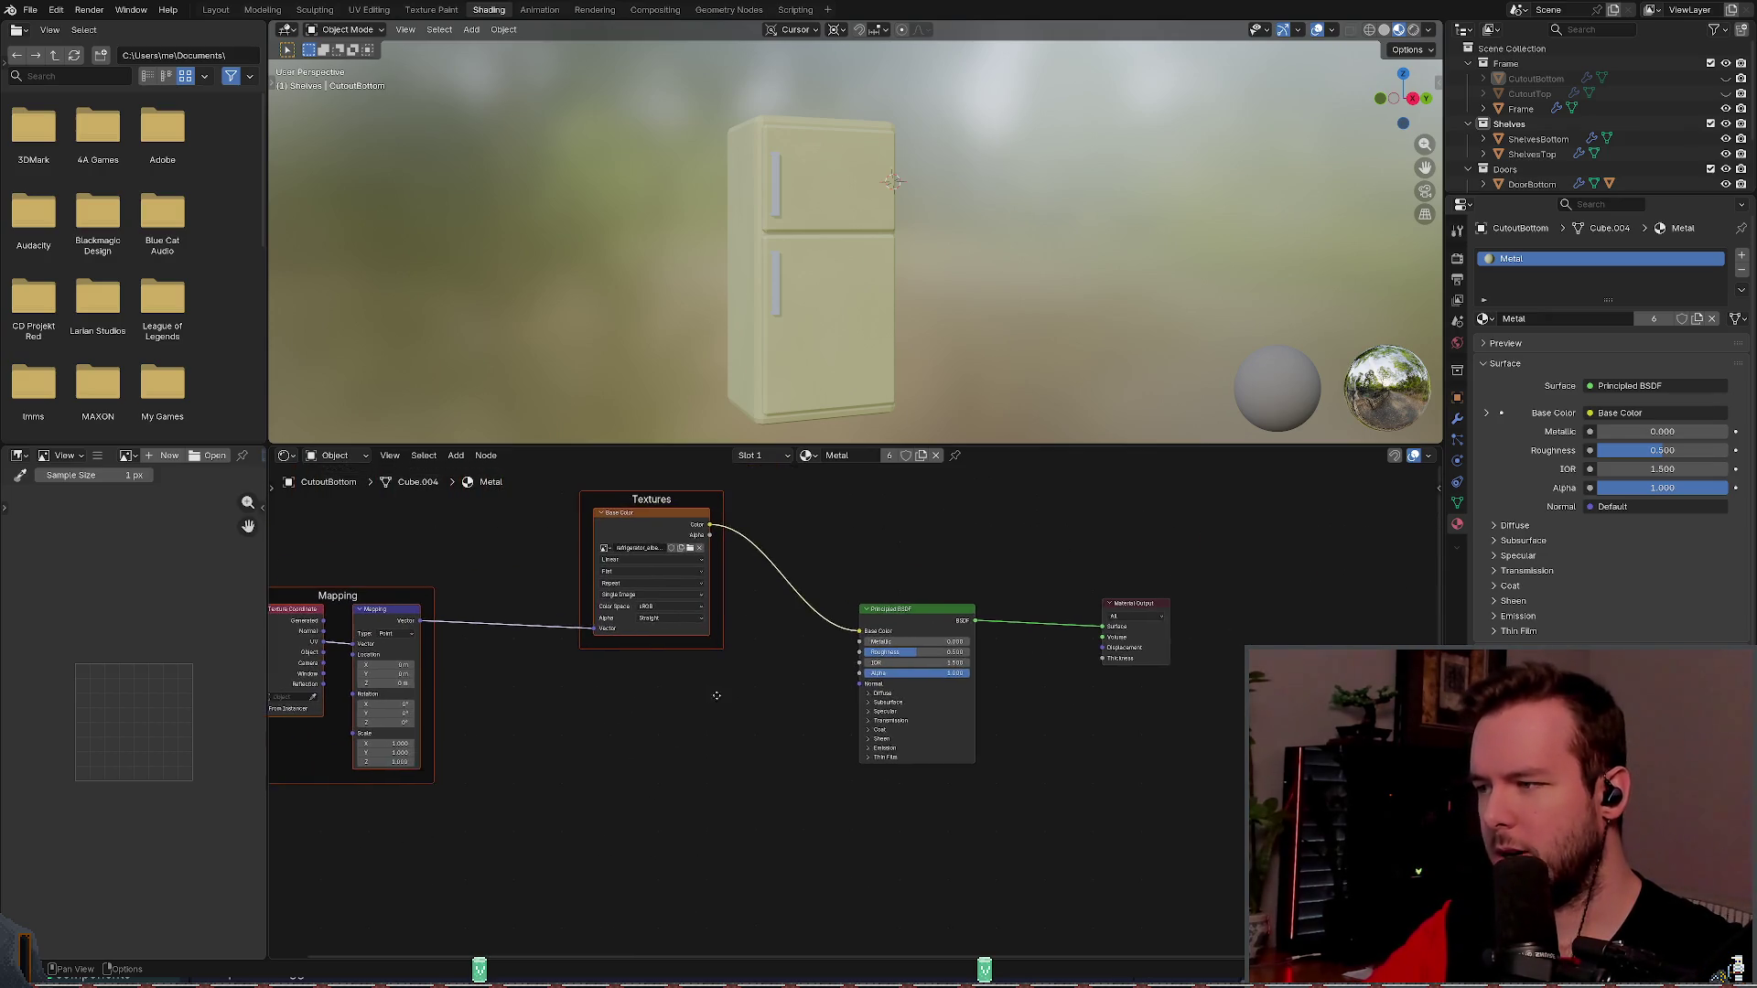
scroll(733, 677, up, 2)
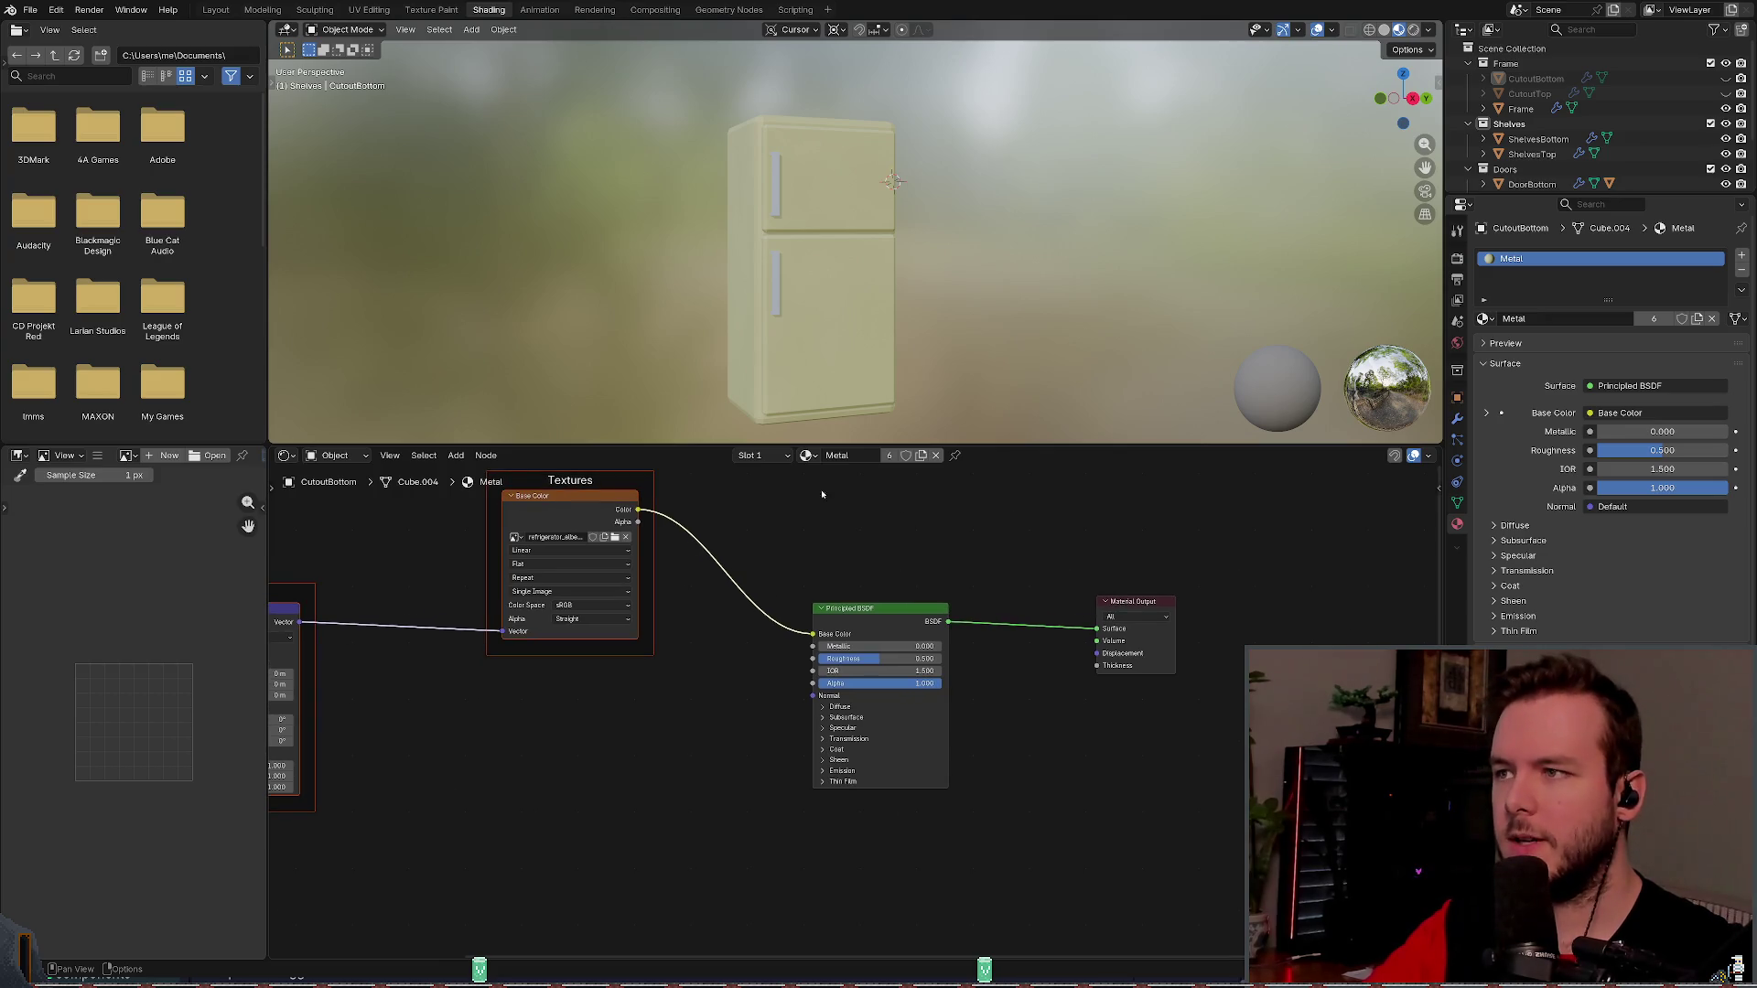
drag(769, 302, 744, 315)
key(ctrl+s)
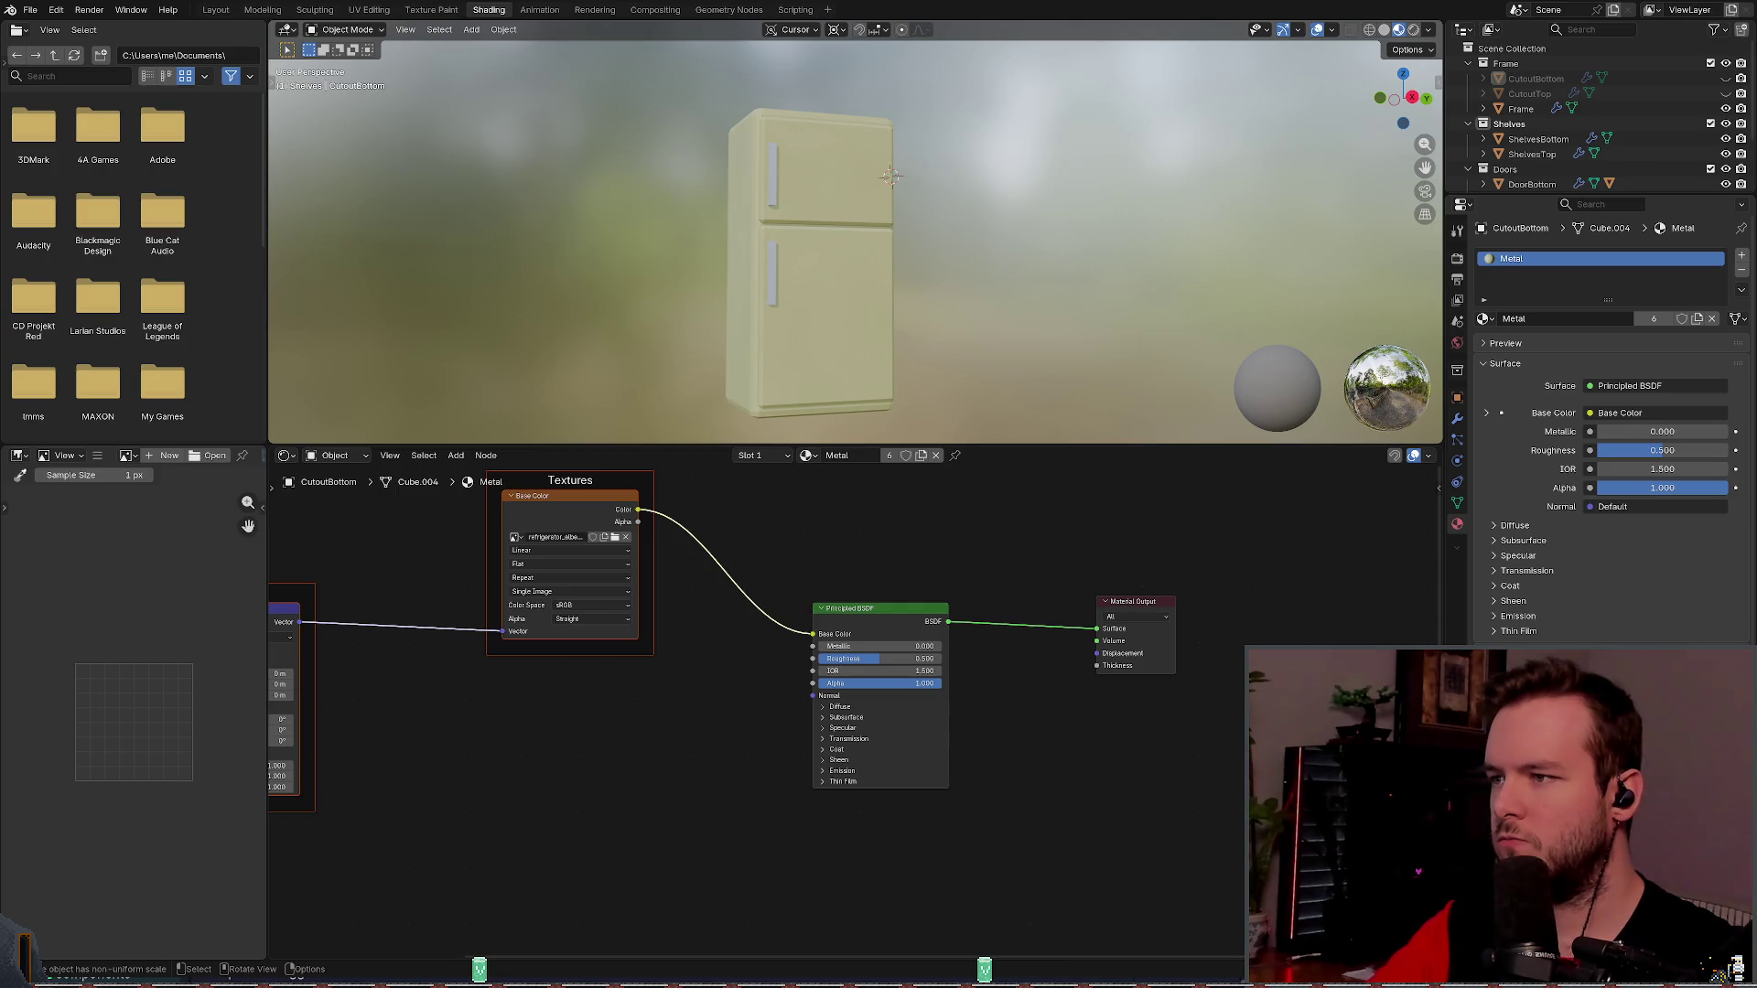
key(alt+Tab)
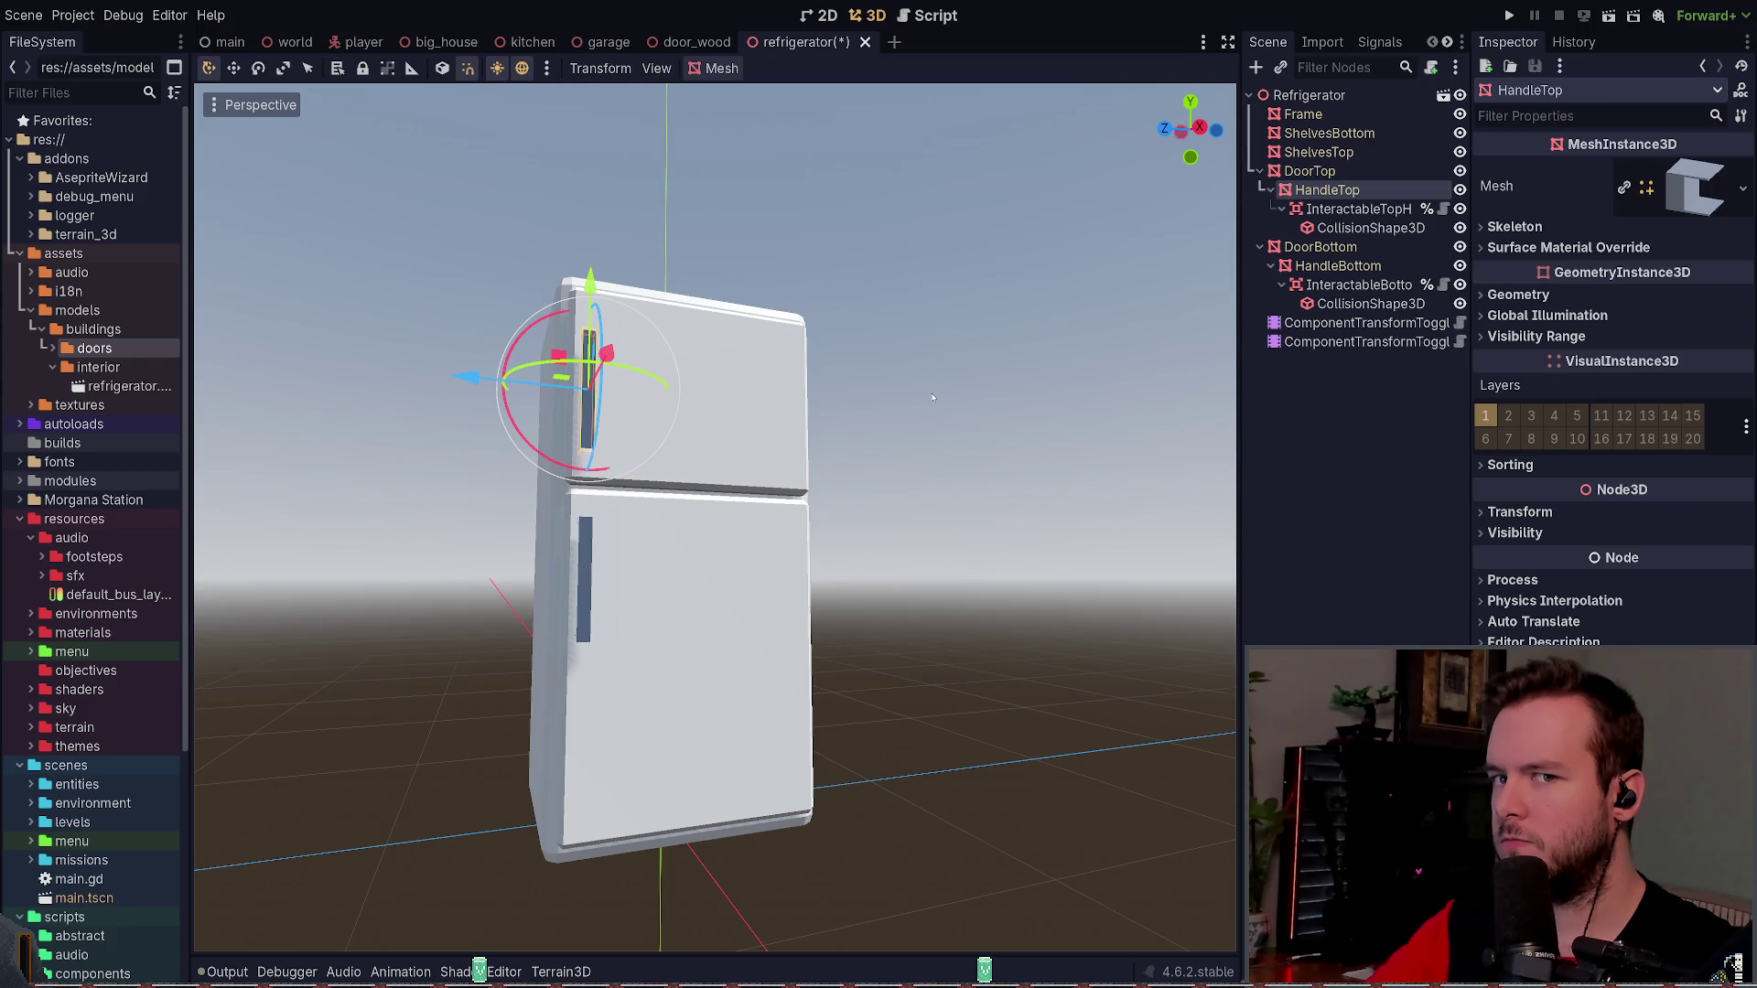
- Deselect the top handle and zoom out to inspect the still-white fridge in Godot
click(933, 398)
scroll(886, 462, down, 2)
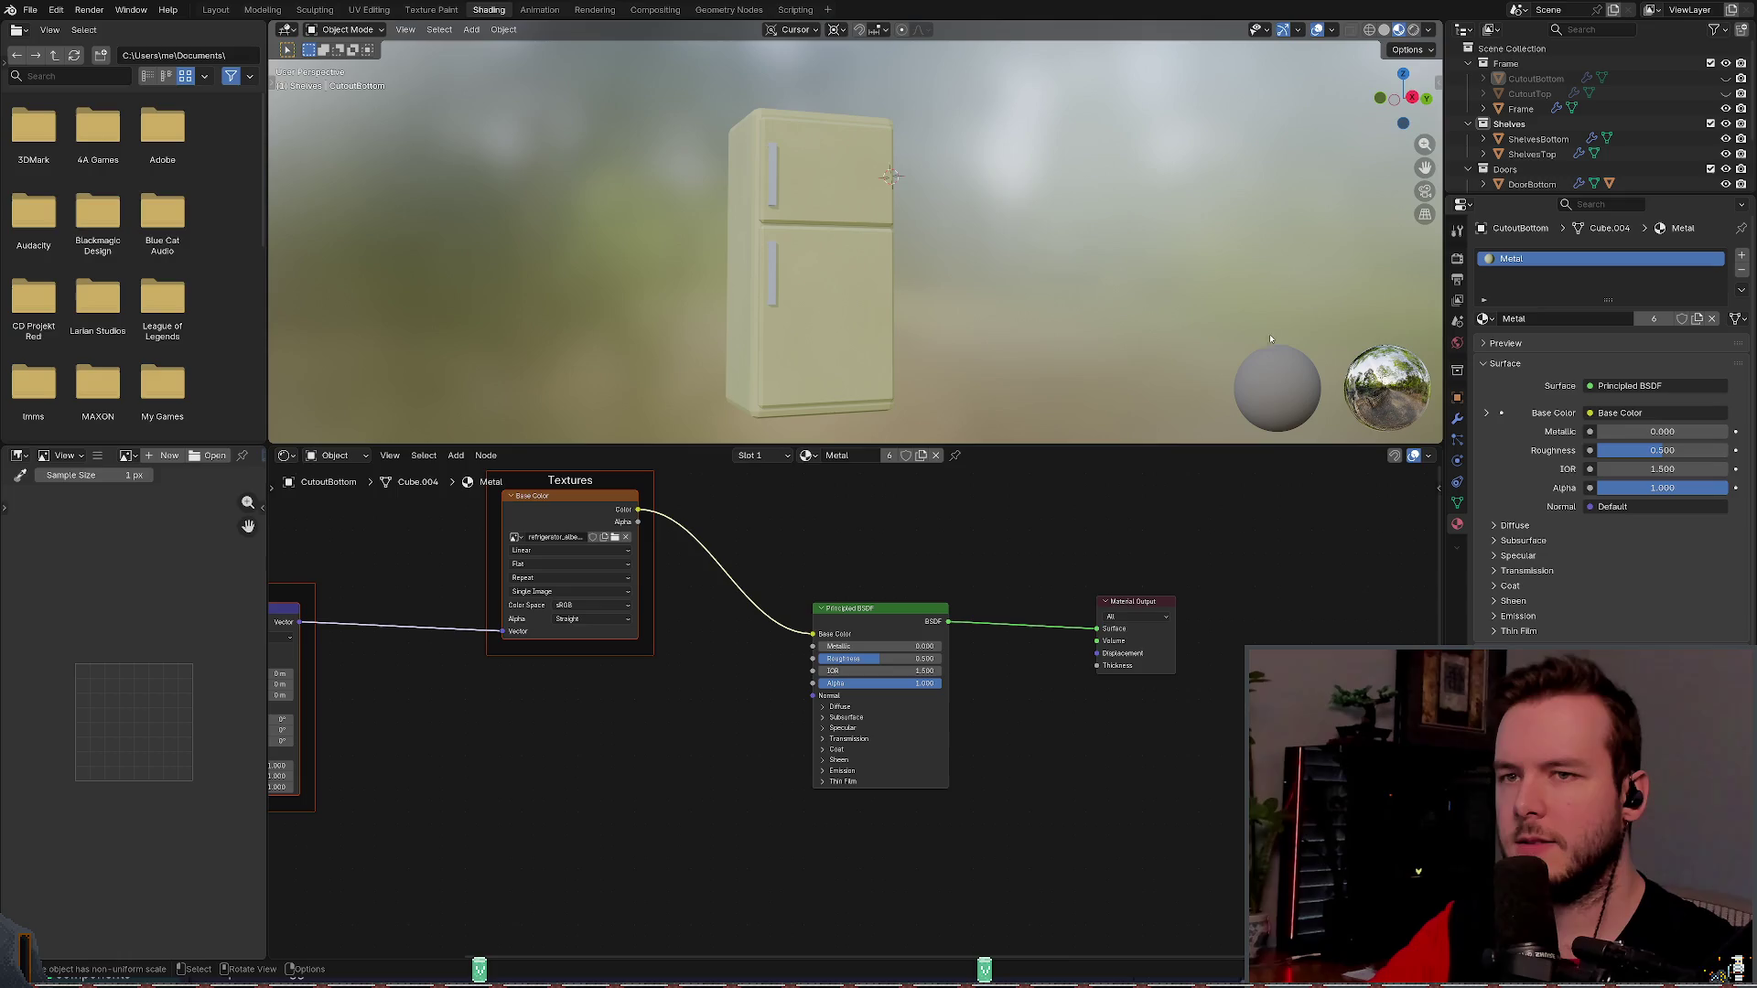
- Assign the existing Metal material to CutoutTop instead of creating a new material
click(1523, 95)
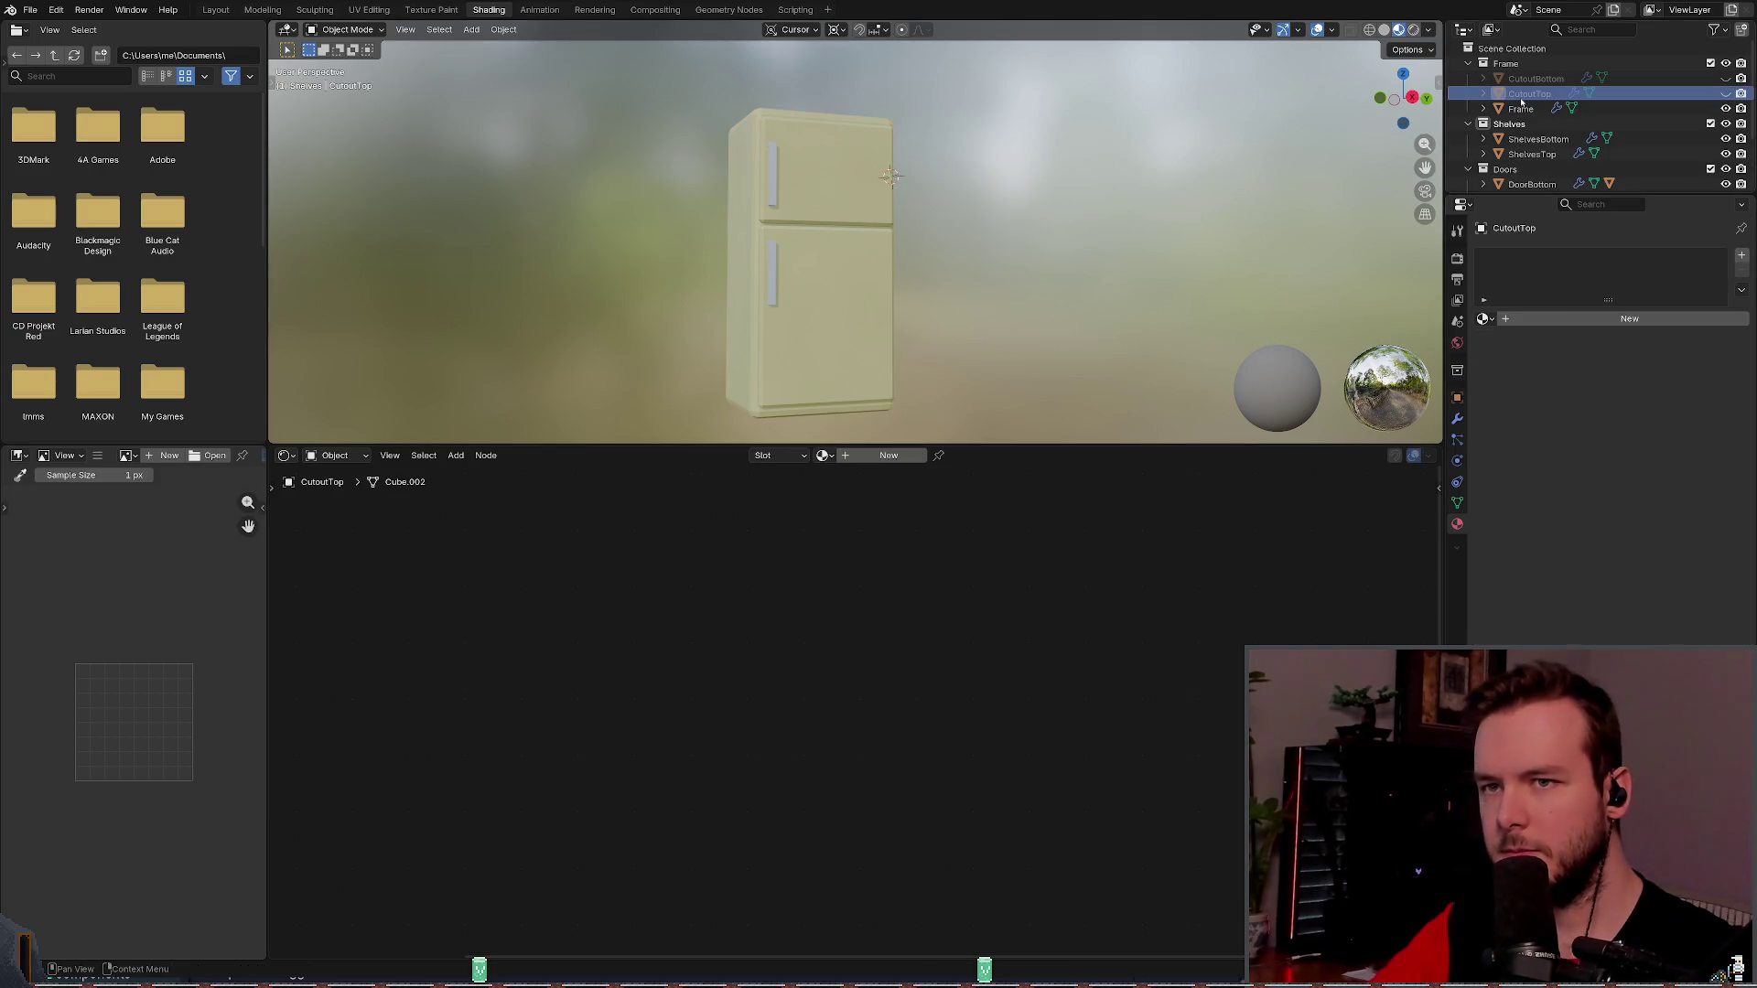
key(Up)
key(Down)
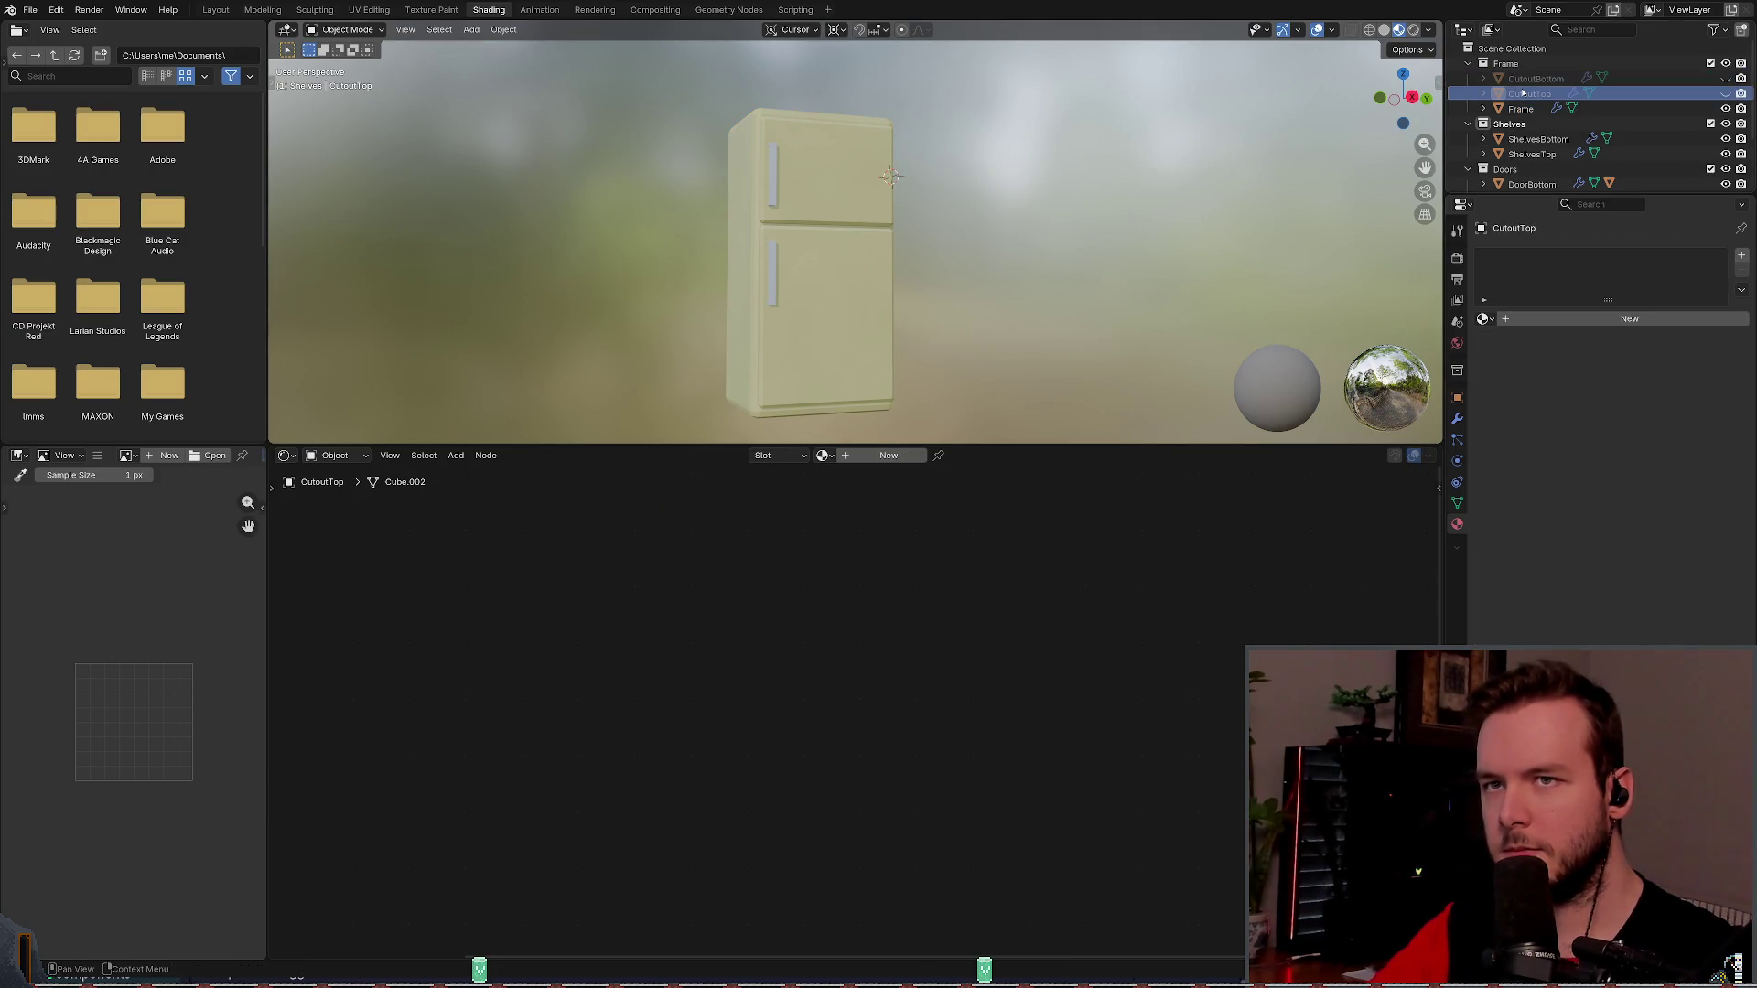
click(1564, 318)
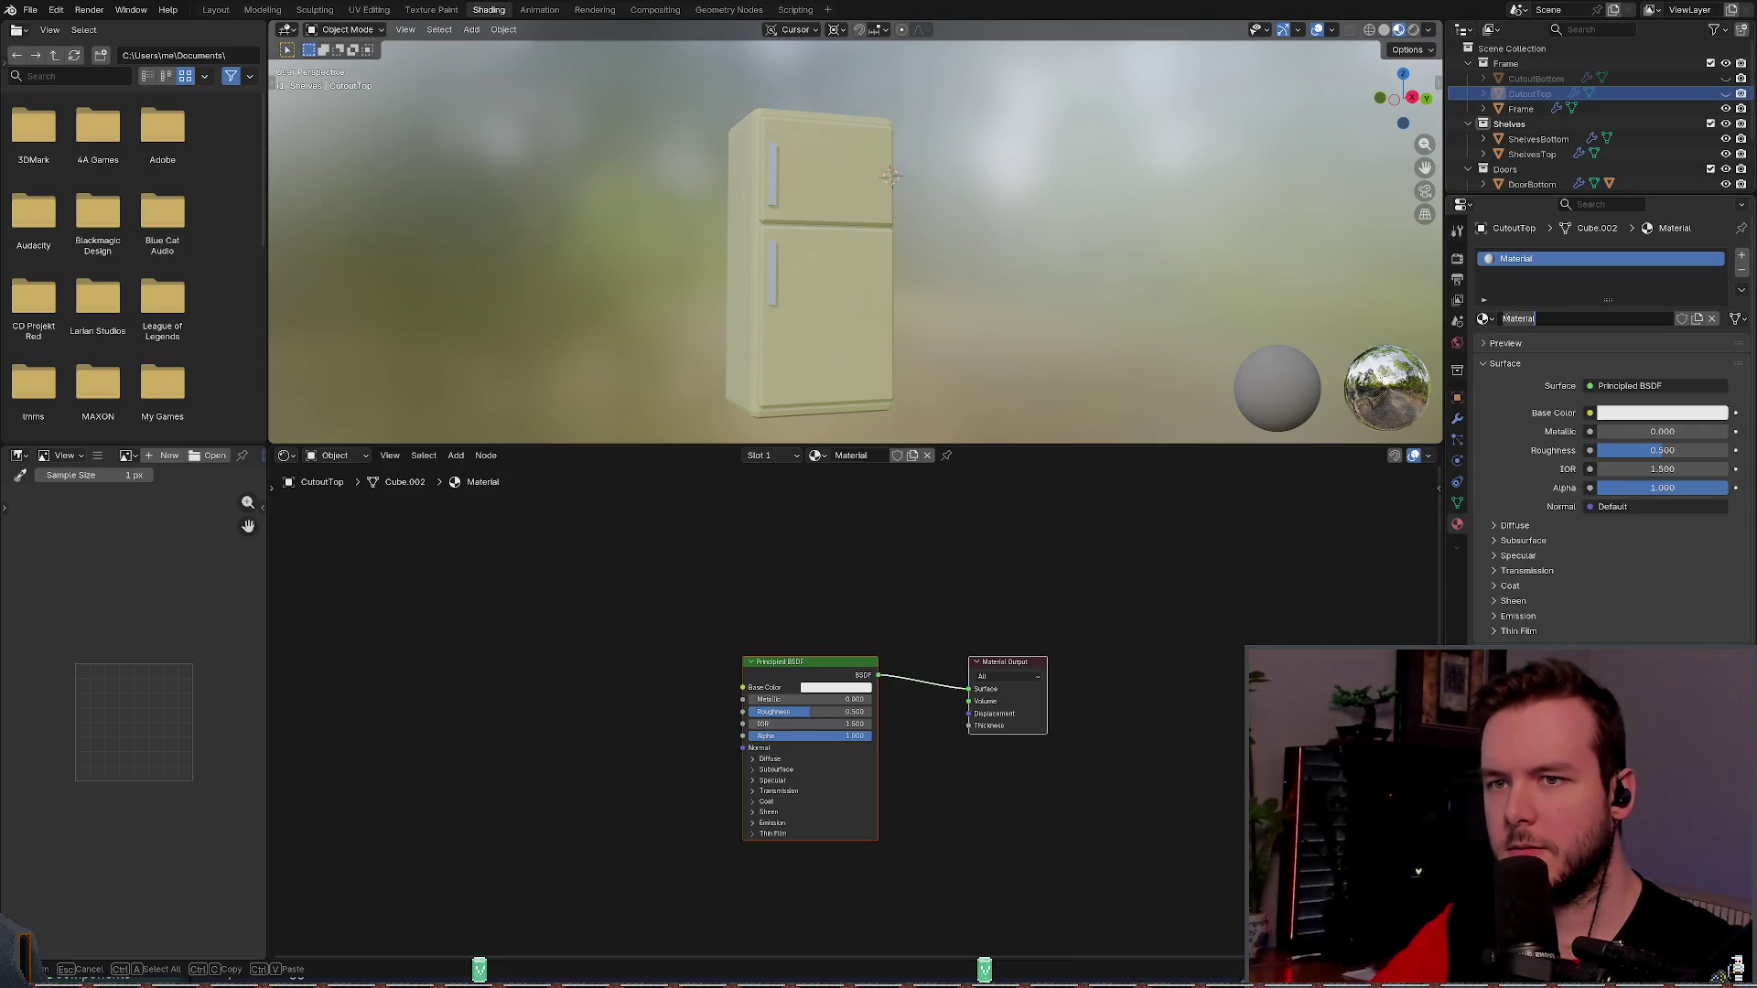
click(1486, 318)
key(Escape)
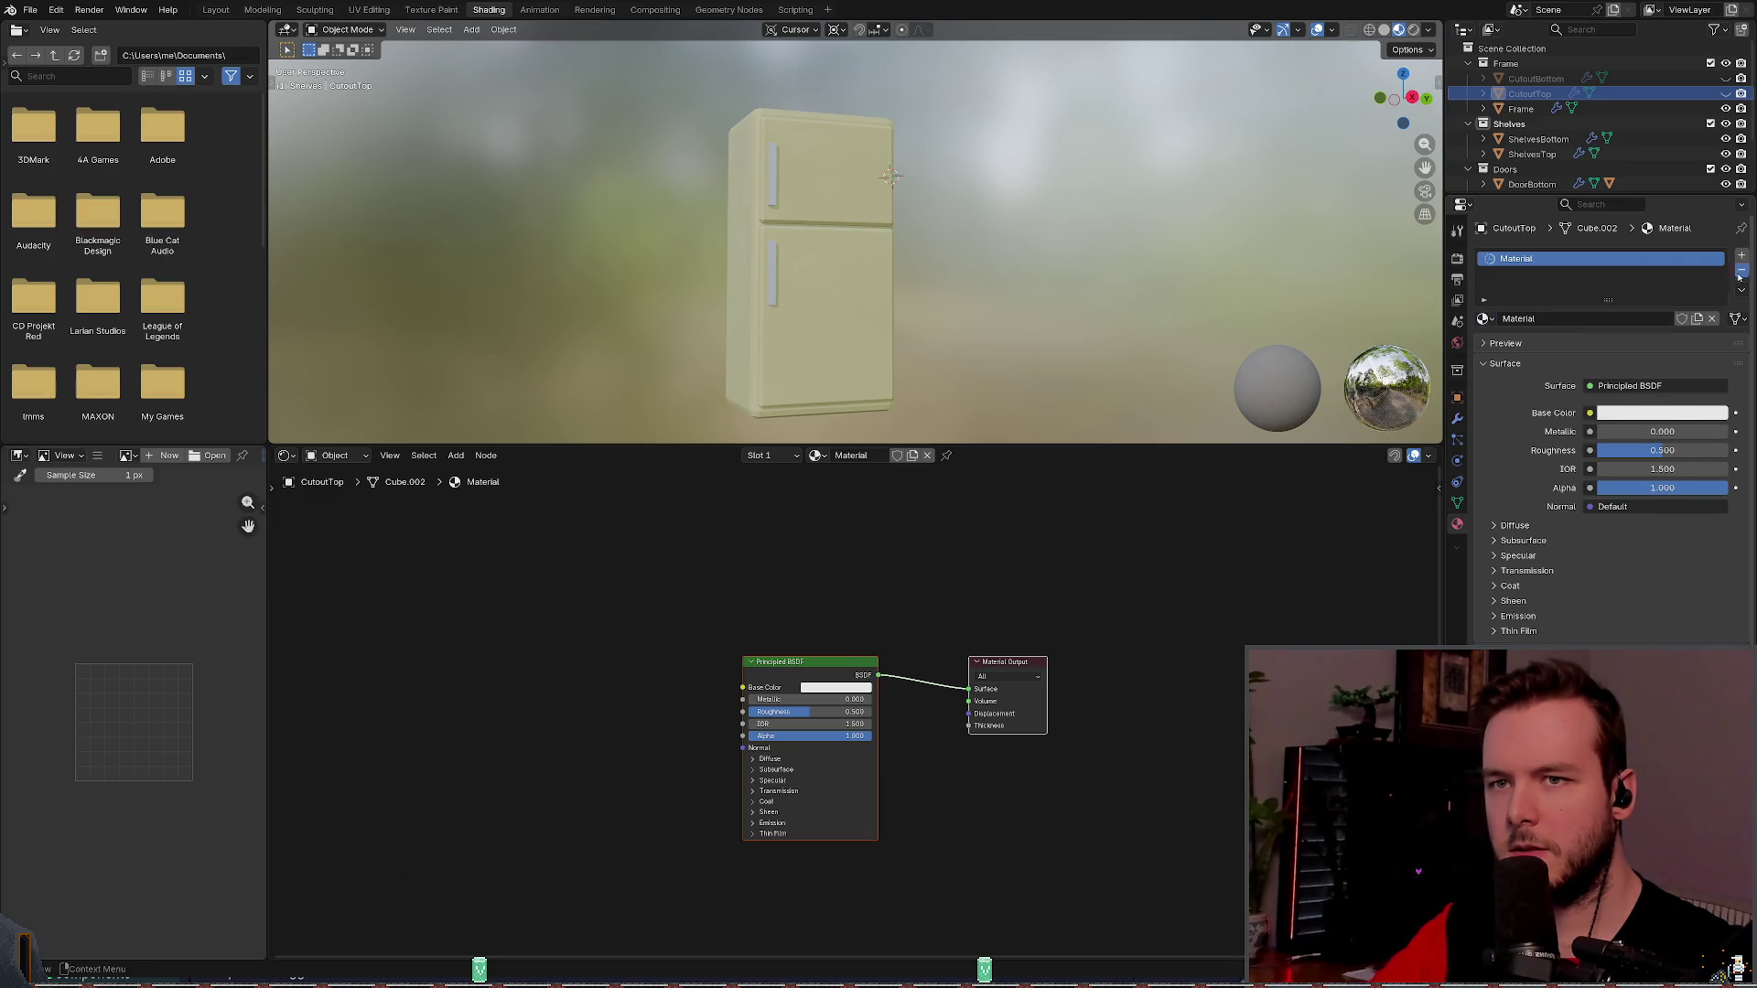
key(ctrl+z)
click(1486, 318)
key(Down)
key(Down)
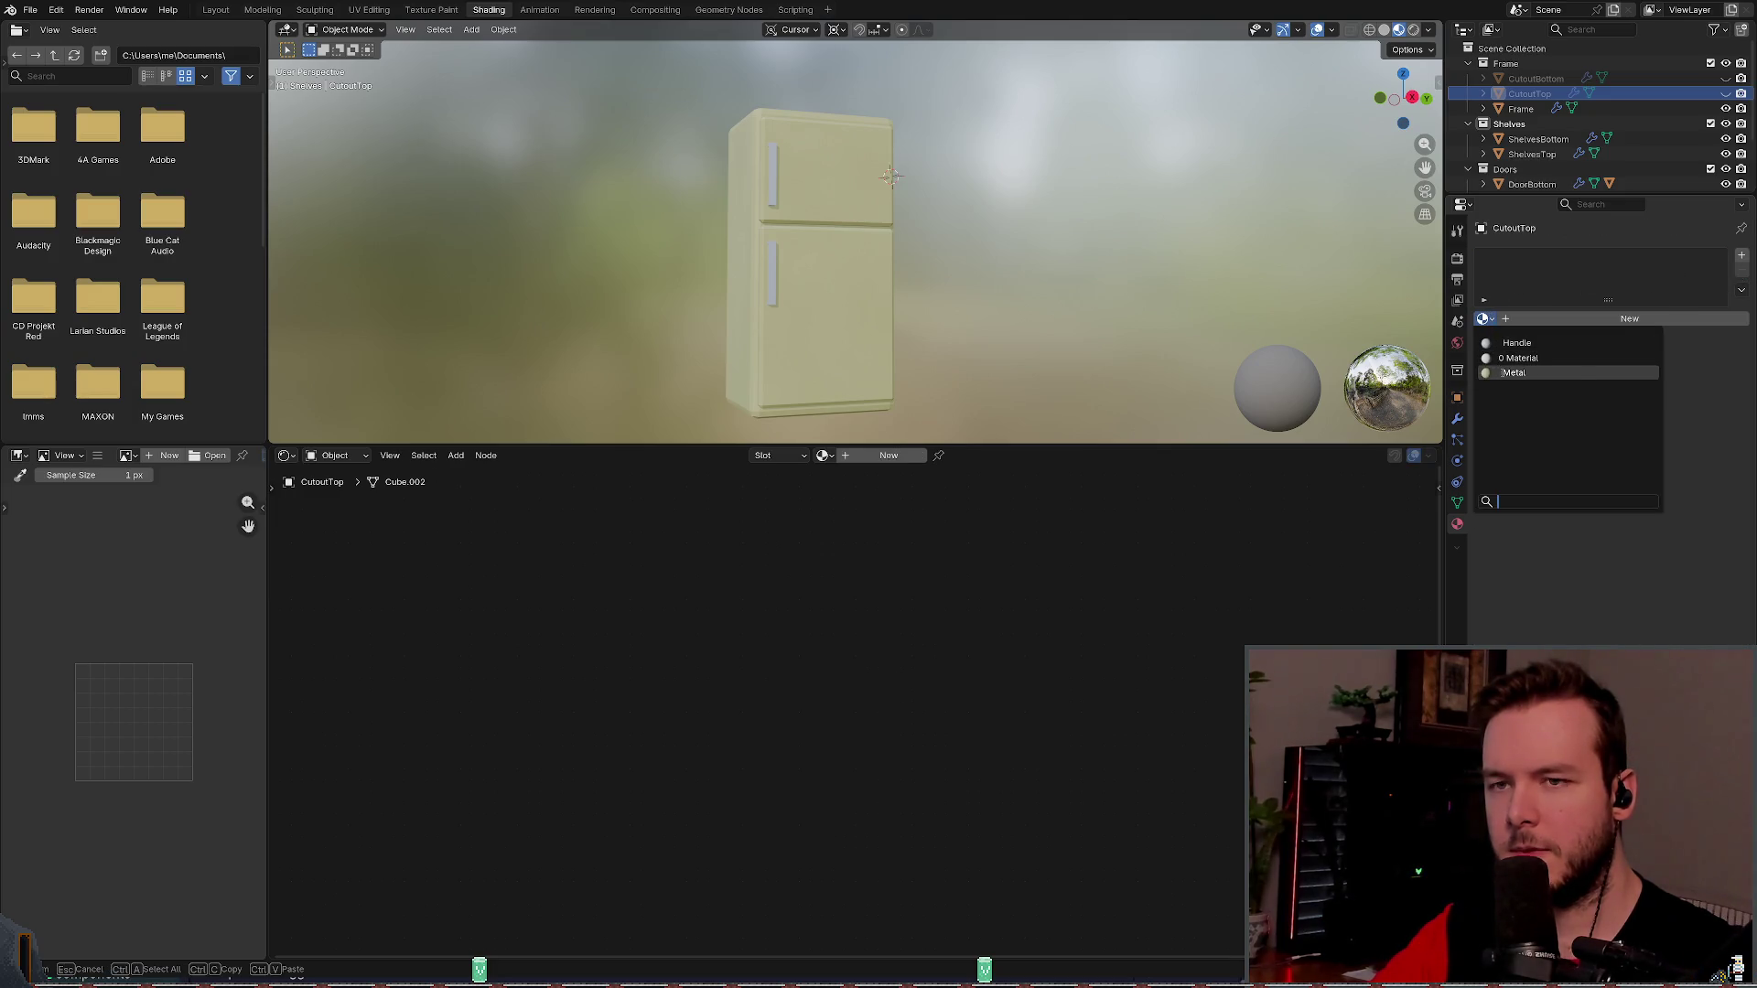
key(Return)
- Recheck the material list from both panels, confirming CutoutTop keeps Metal
click(1488, 320)
key(Escape)
click(1488, 321)
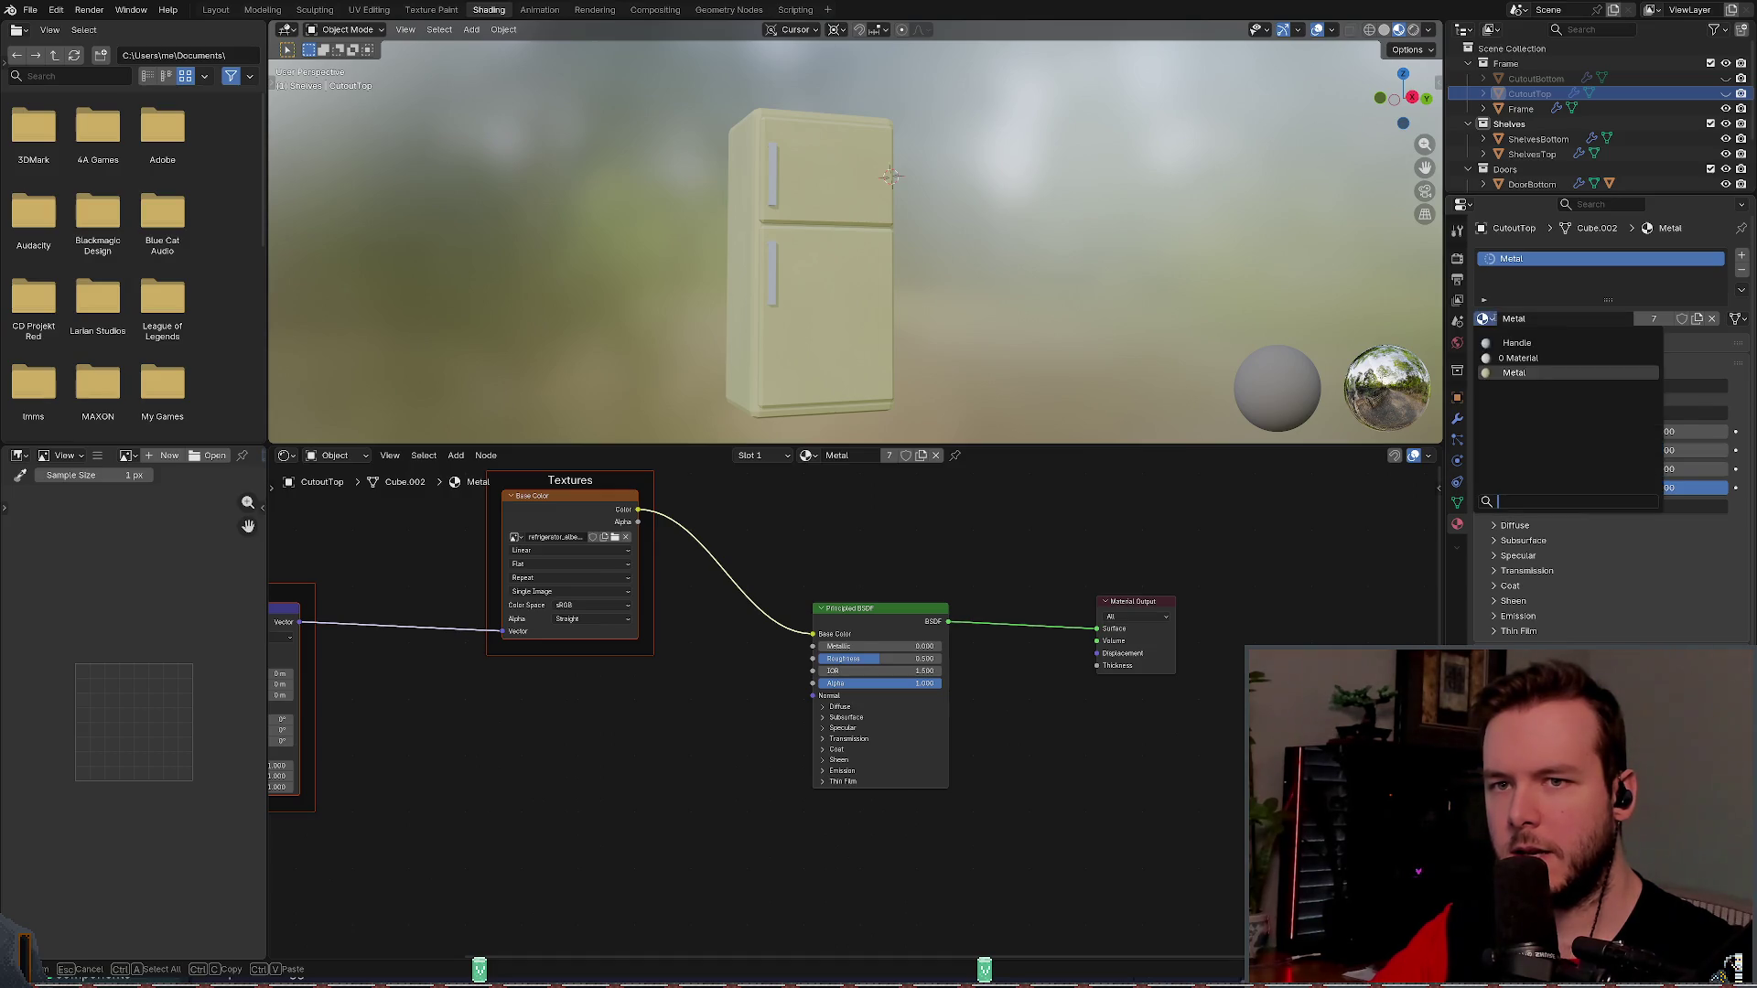
key(Escape)
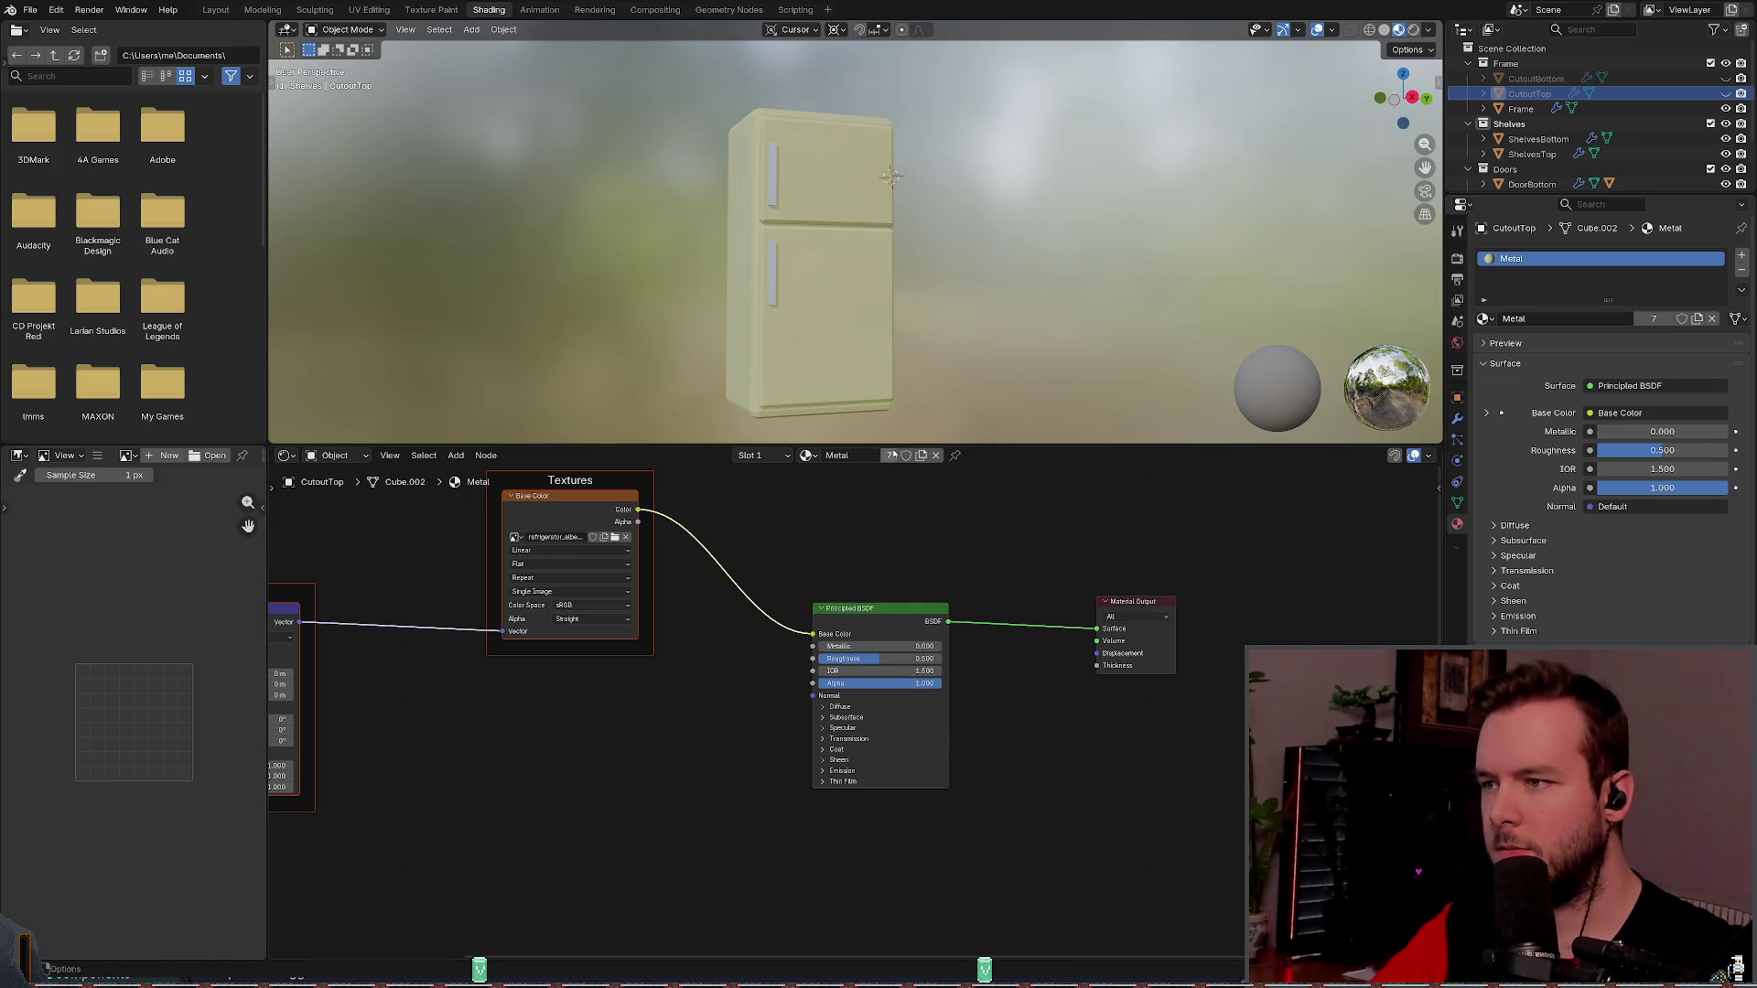
click(811, 456)
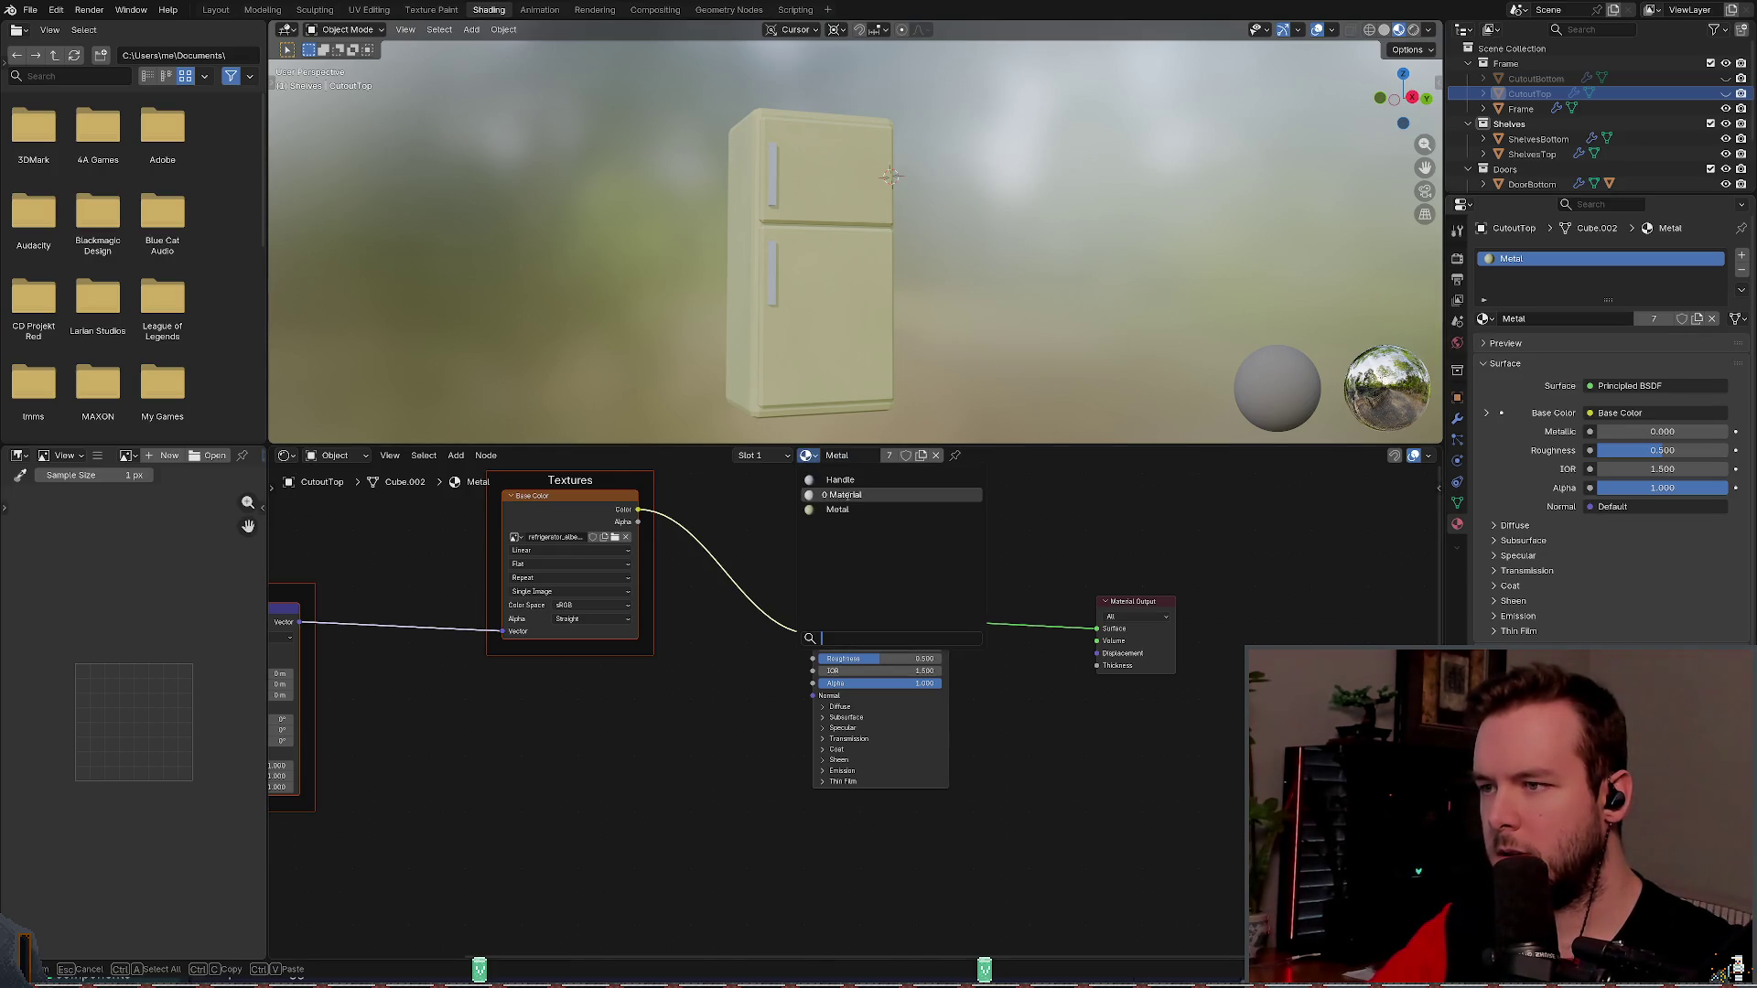
key(Escape)
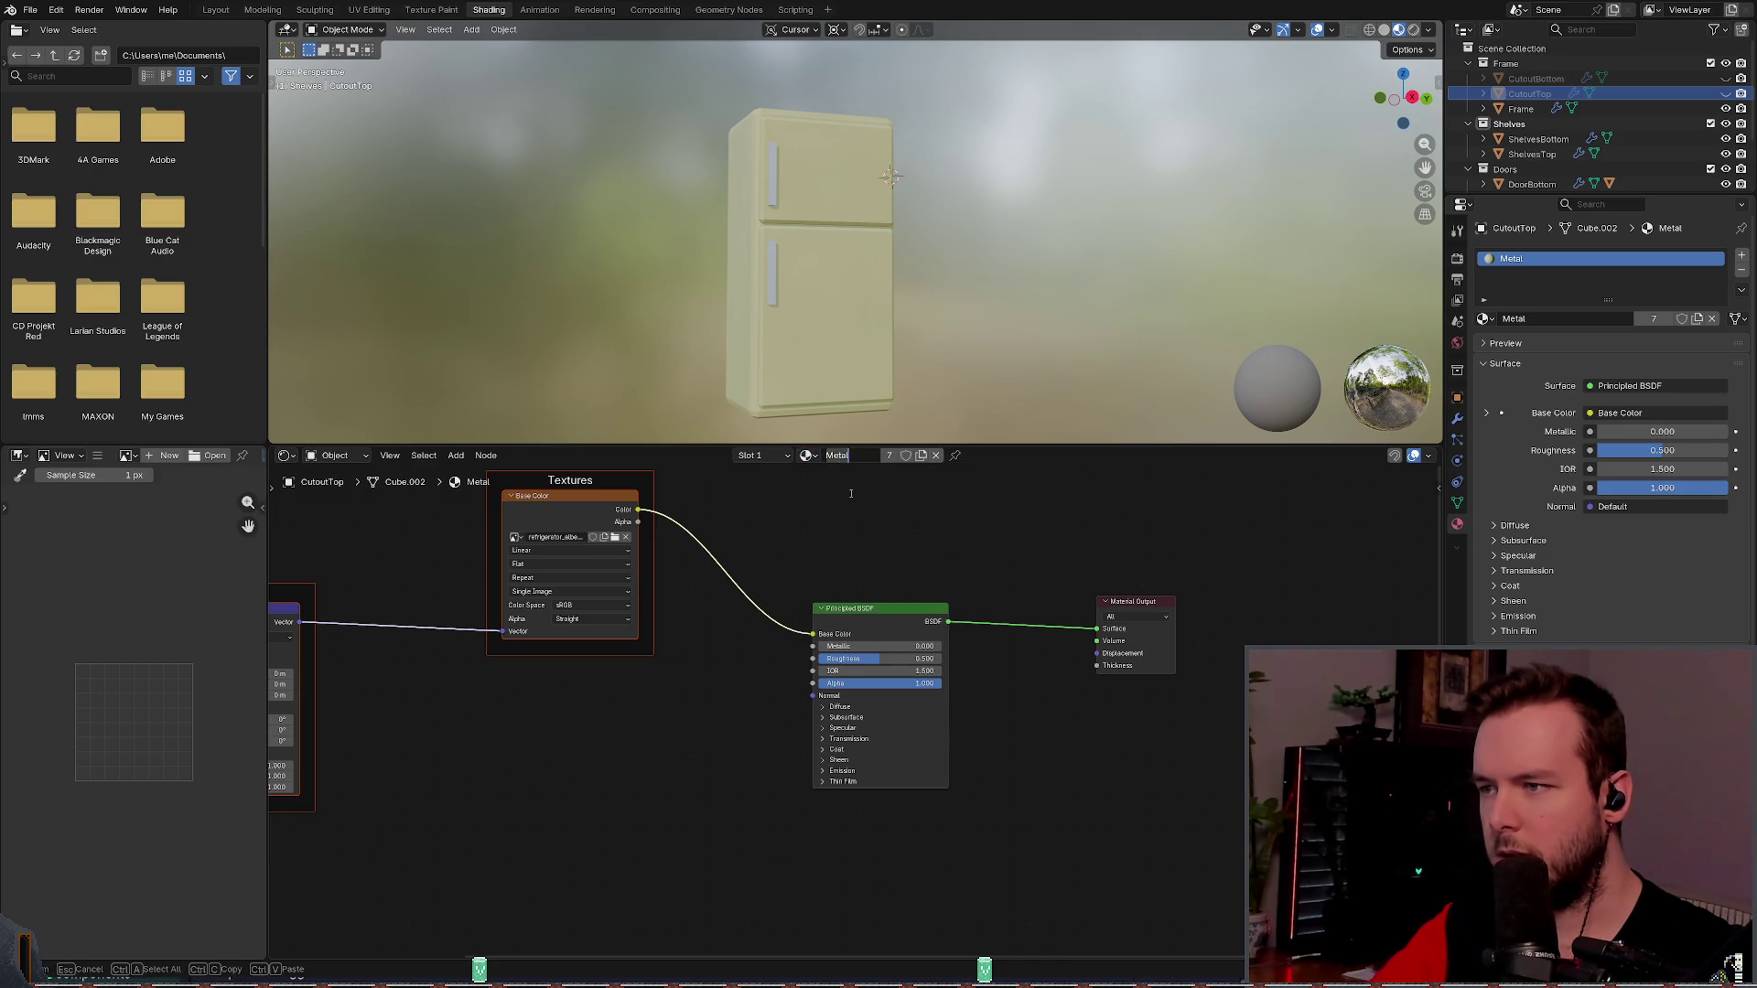
click(809, 455)
click(837, 509)
click(808, 455)
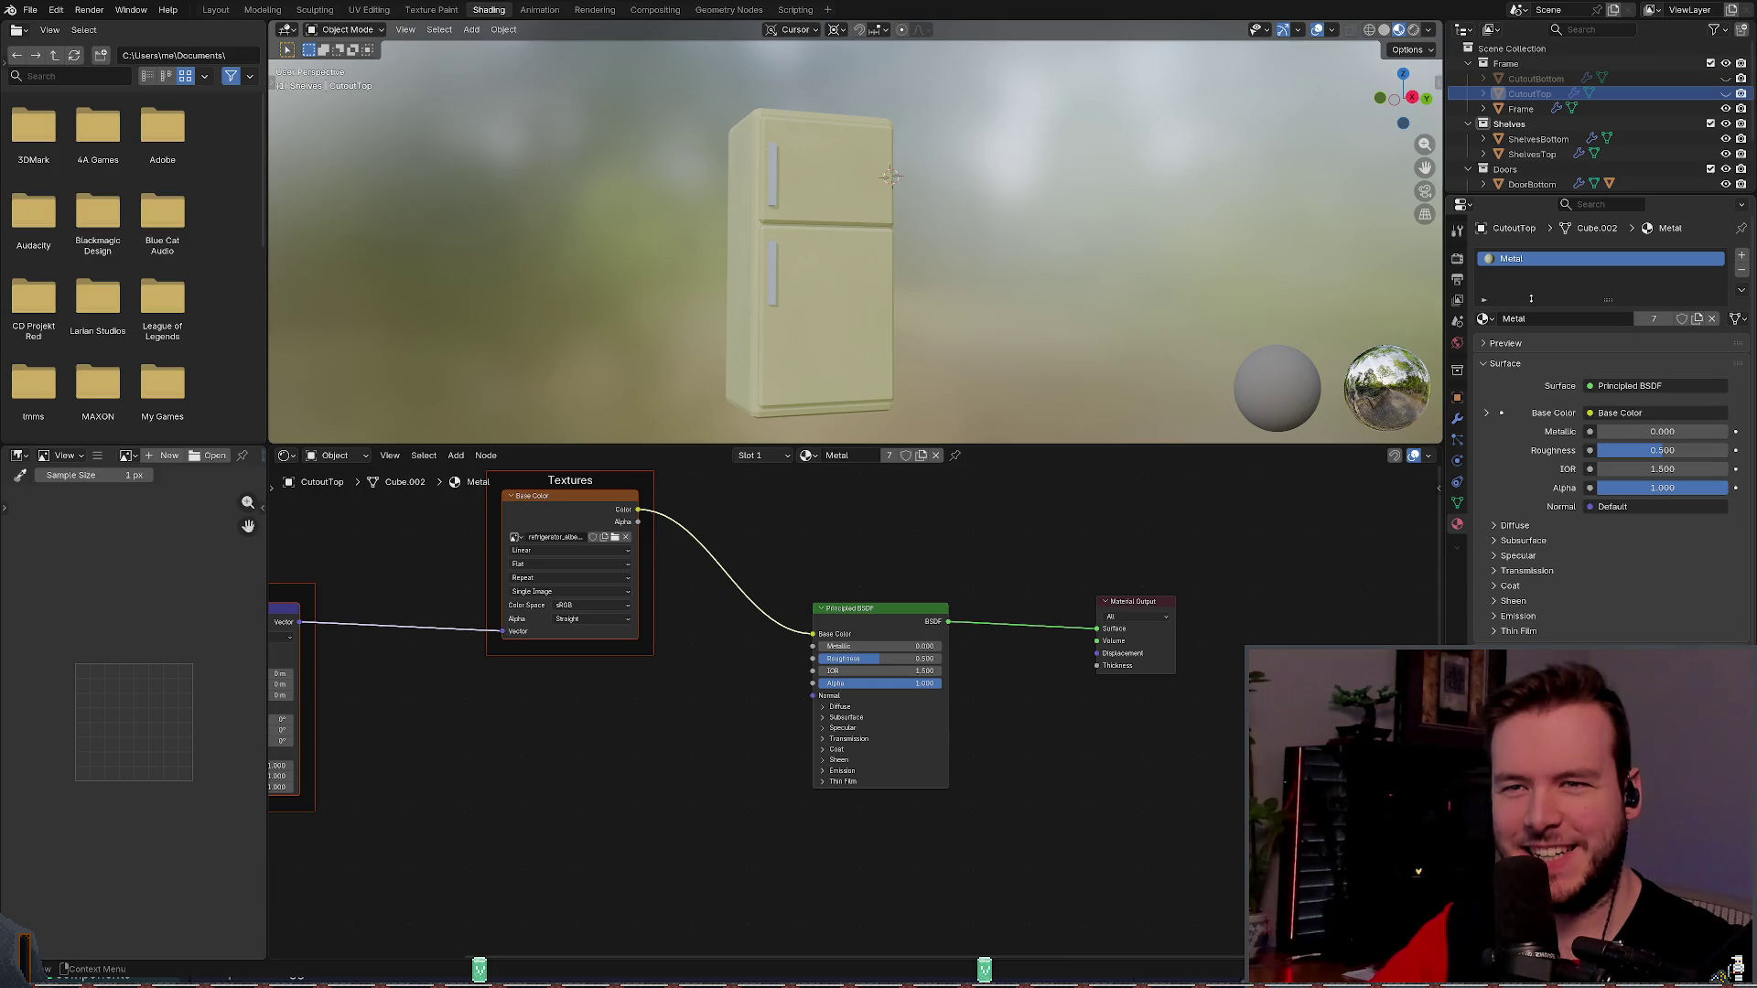
- Enlarge the material slot list, review the materials, and save the blend file
drag(1608, 294, 1608, 308)
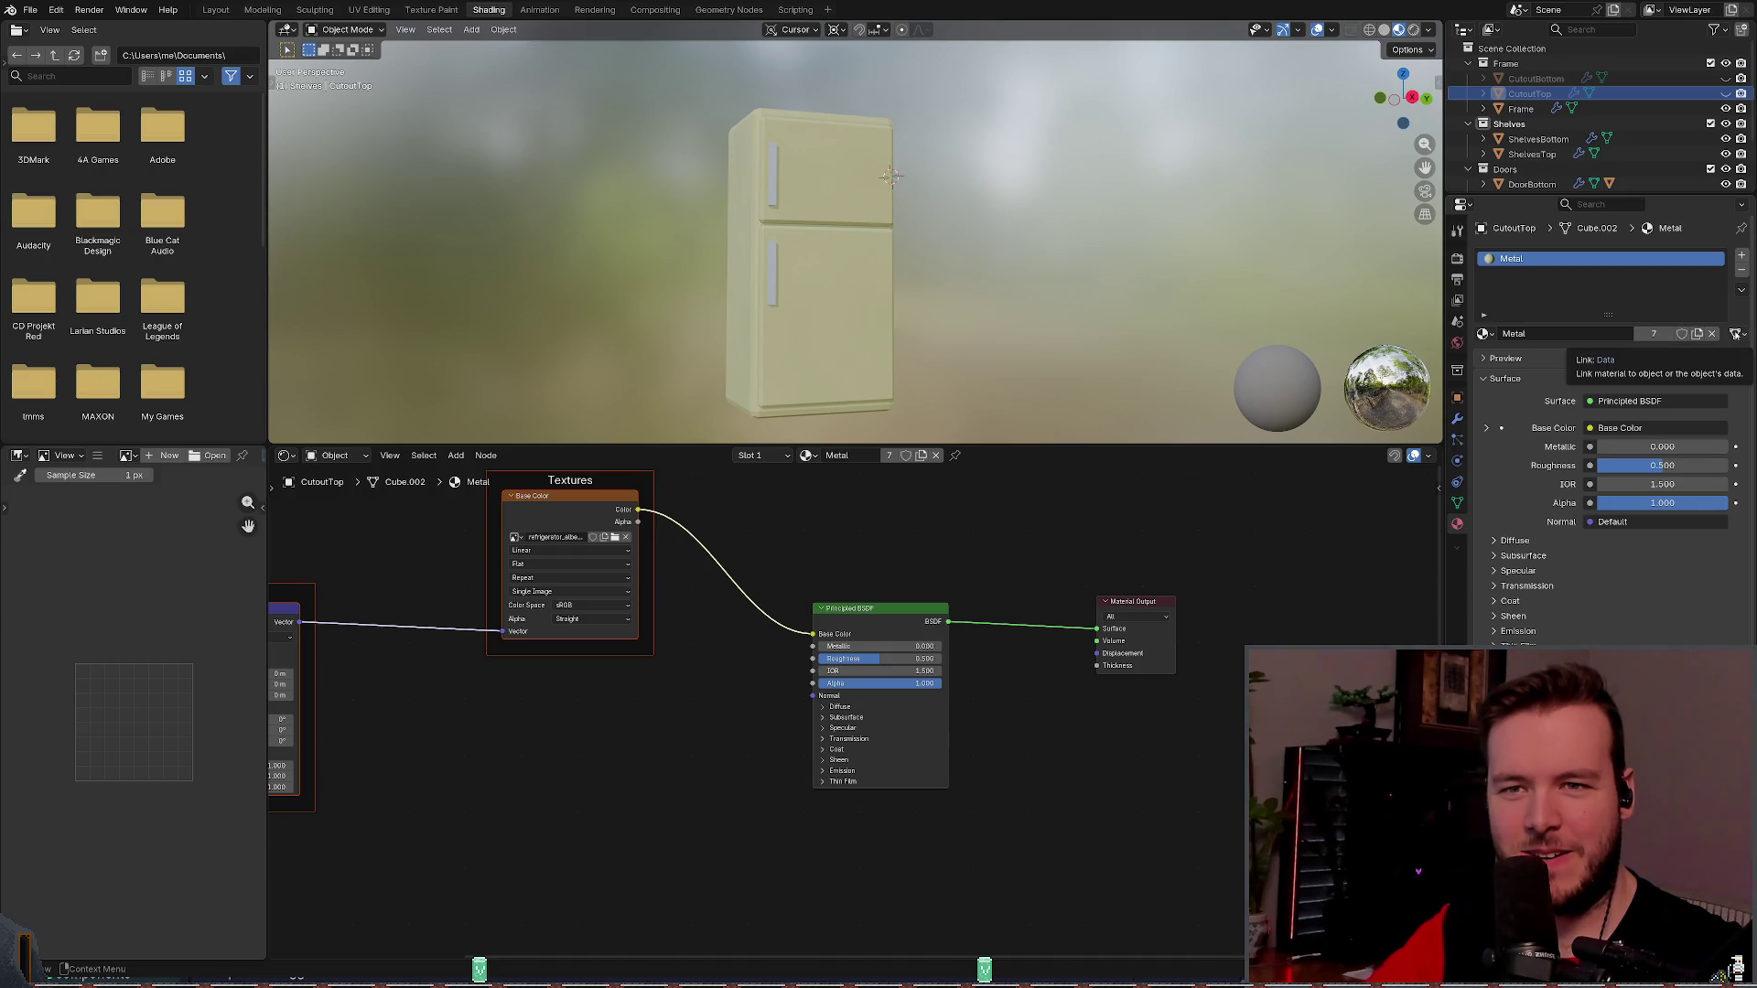
click(1486, 335)
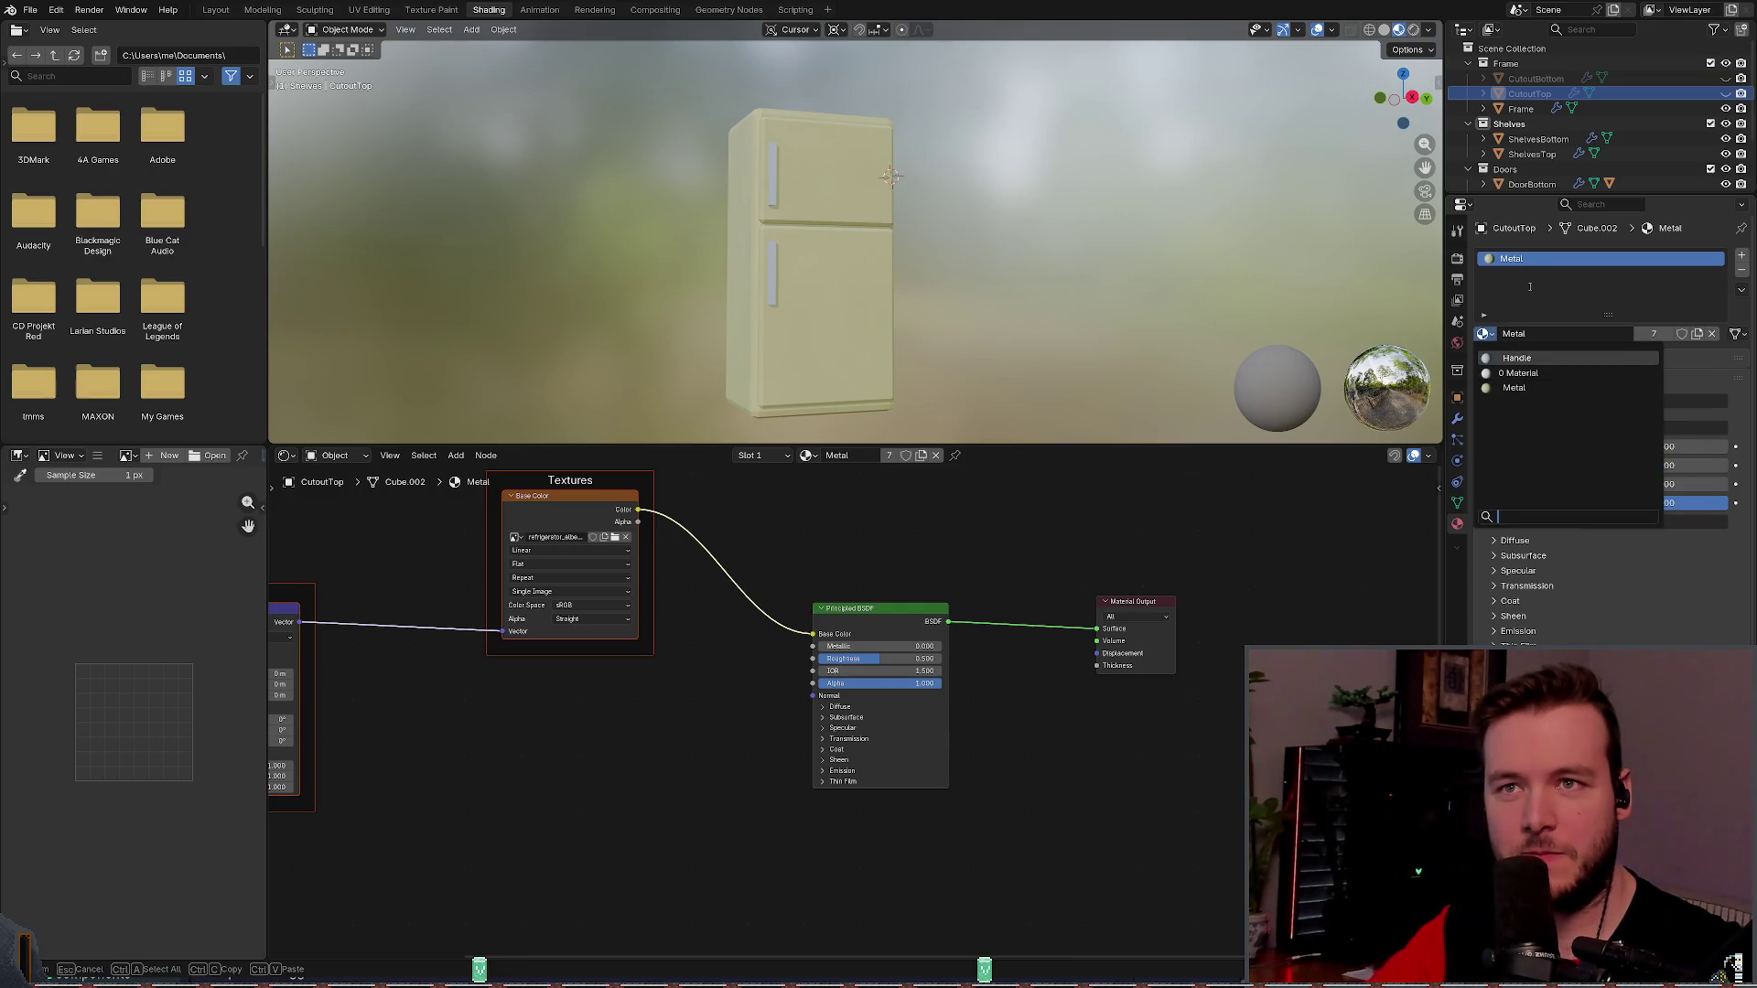
key(ctrl+s)
- Select the Frame, toggle its visibility off and back on, and save the file
click(1538, 108)
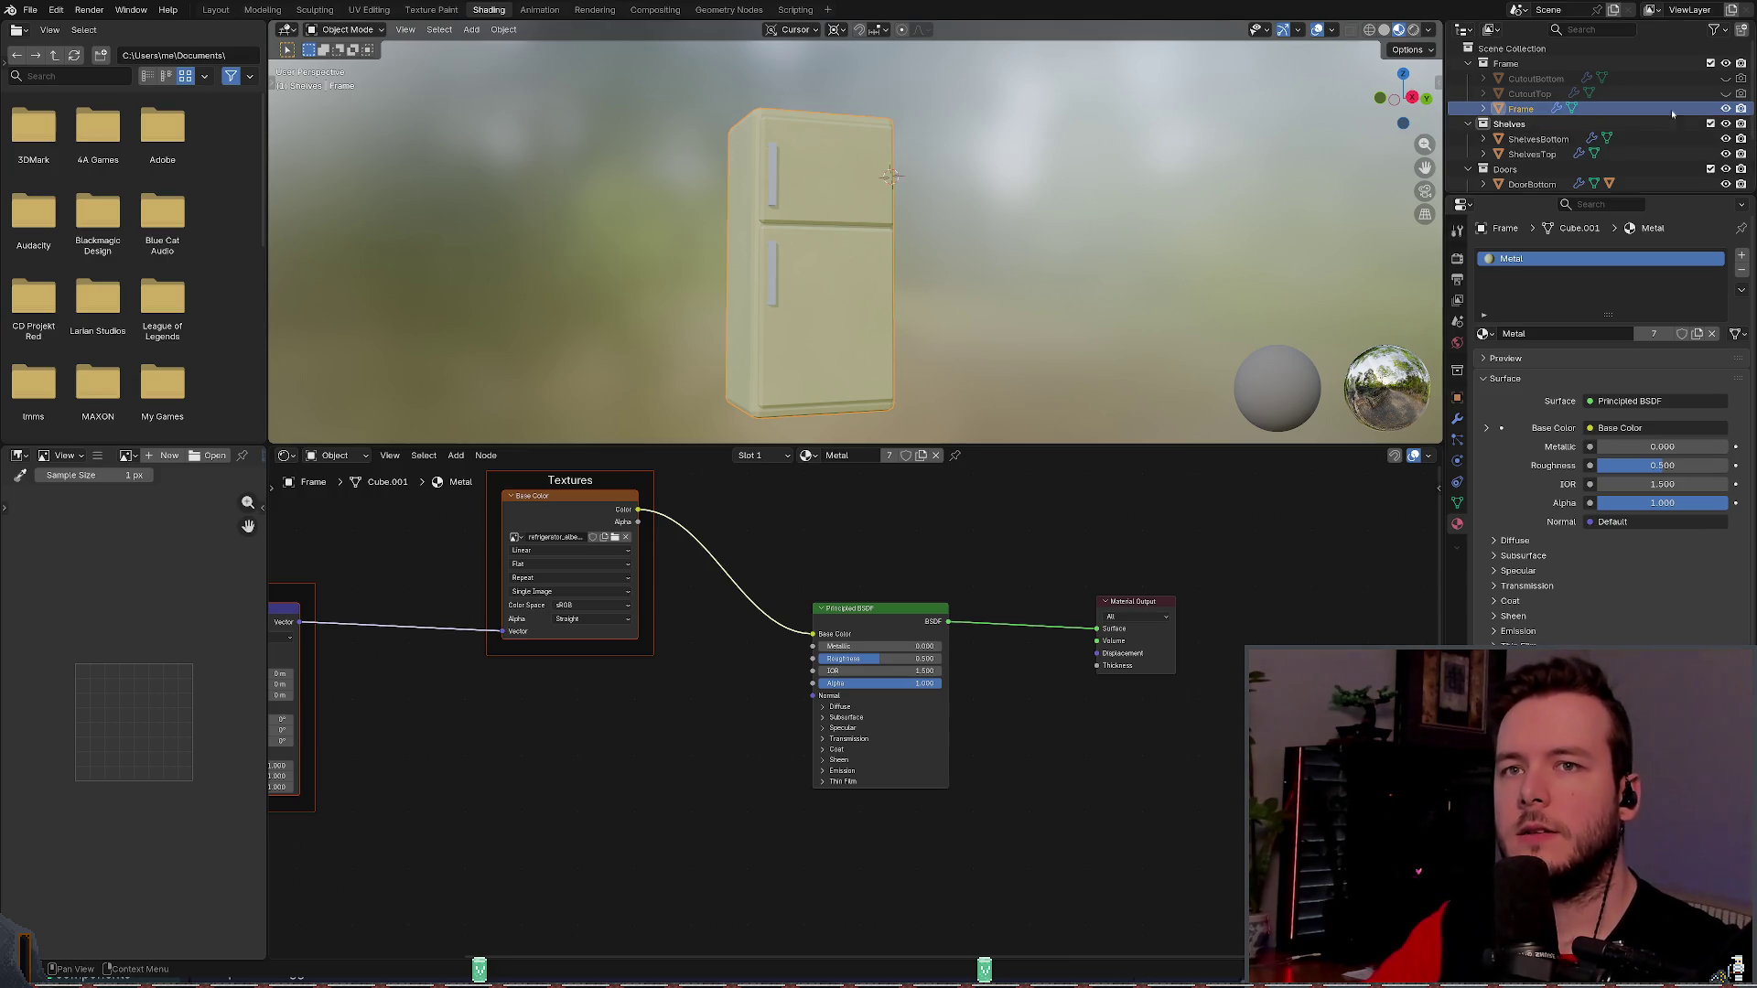
click(1724, 108)
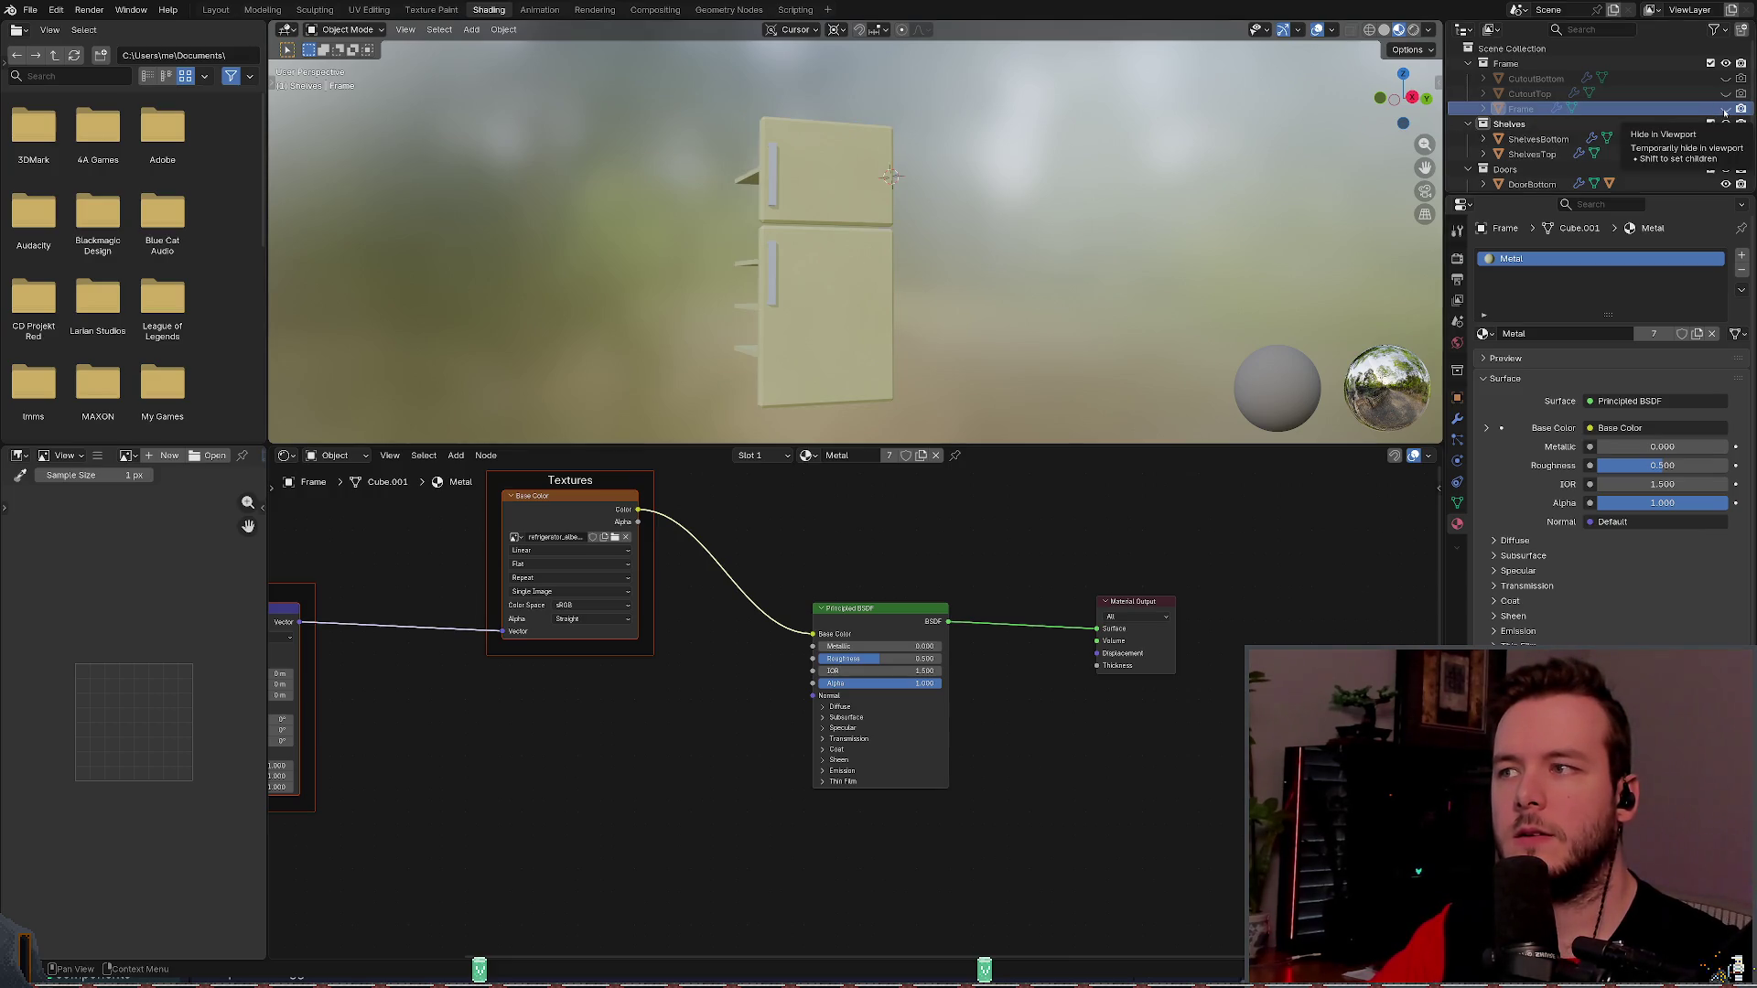
click(1725, 109)
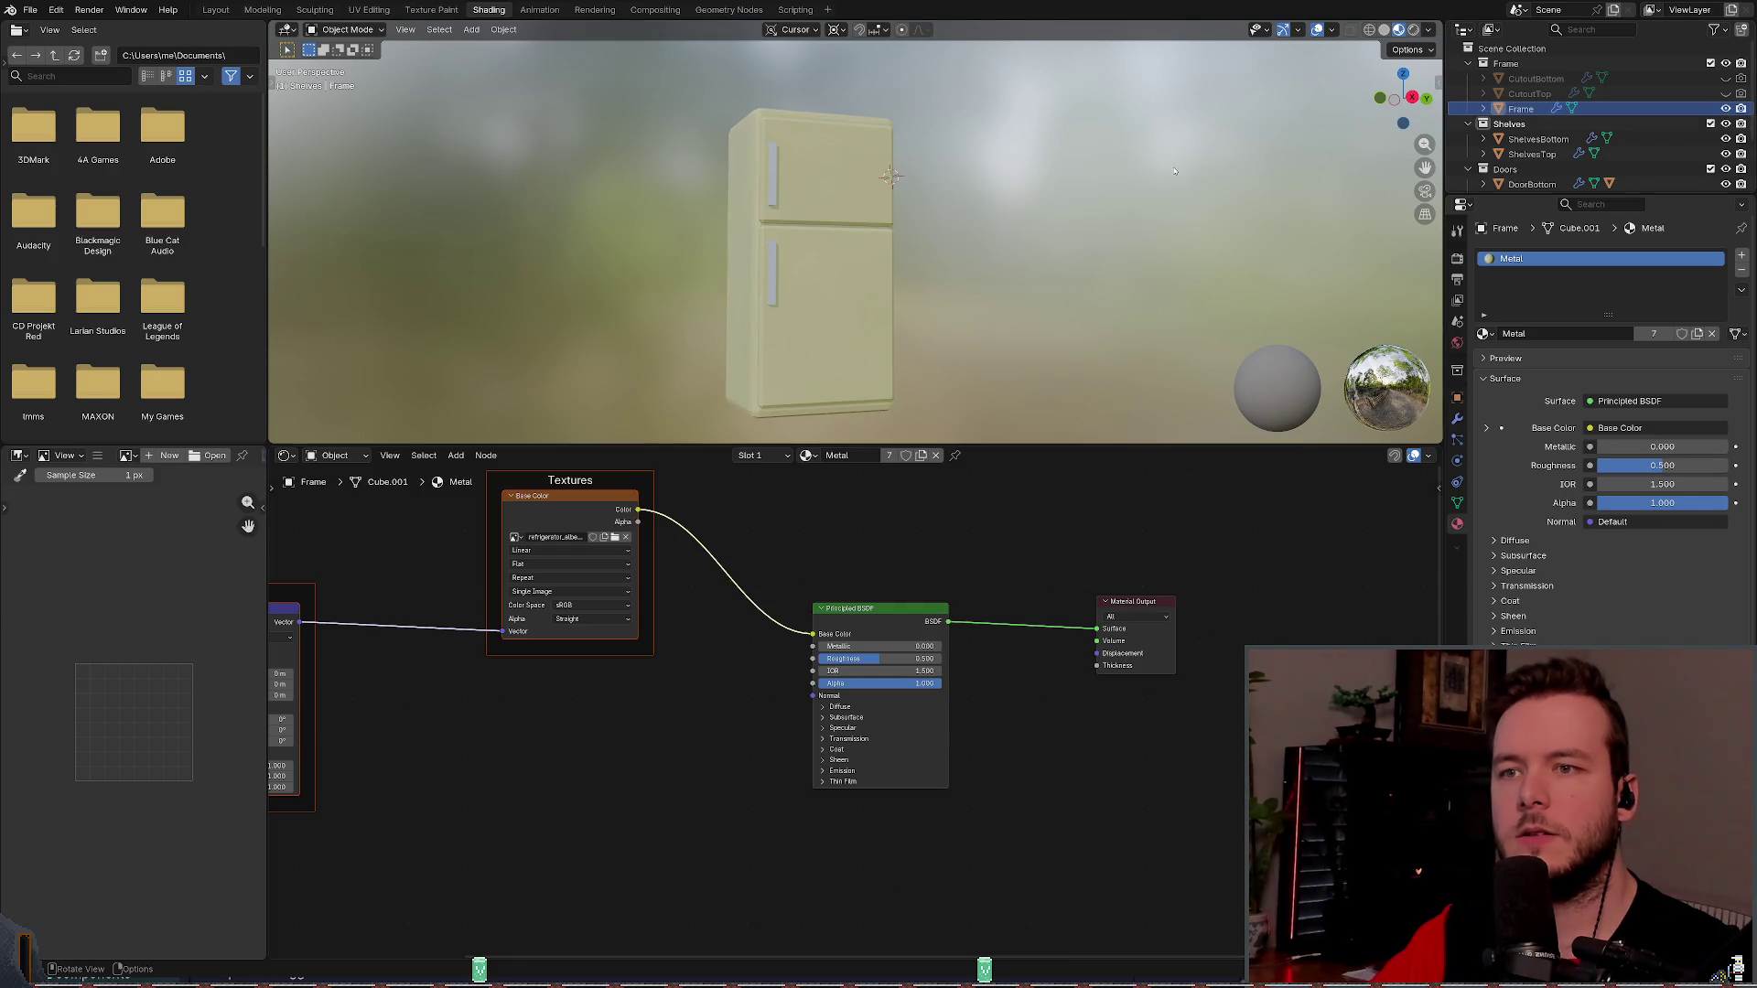
key(ctrl+s)
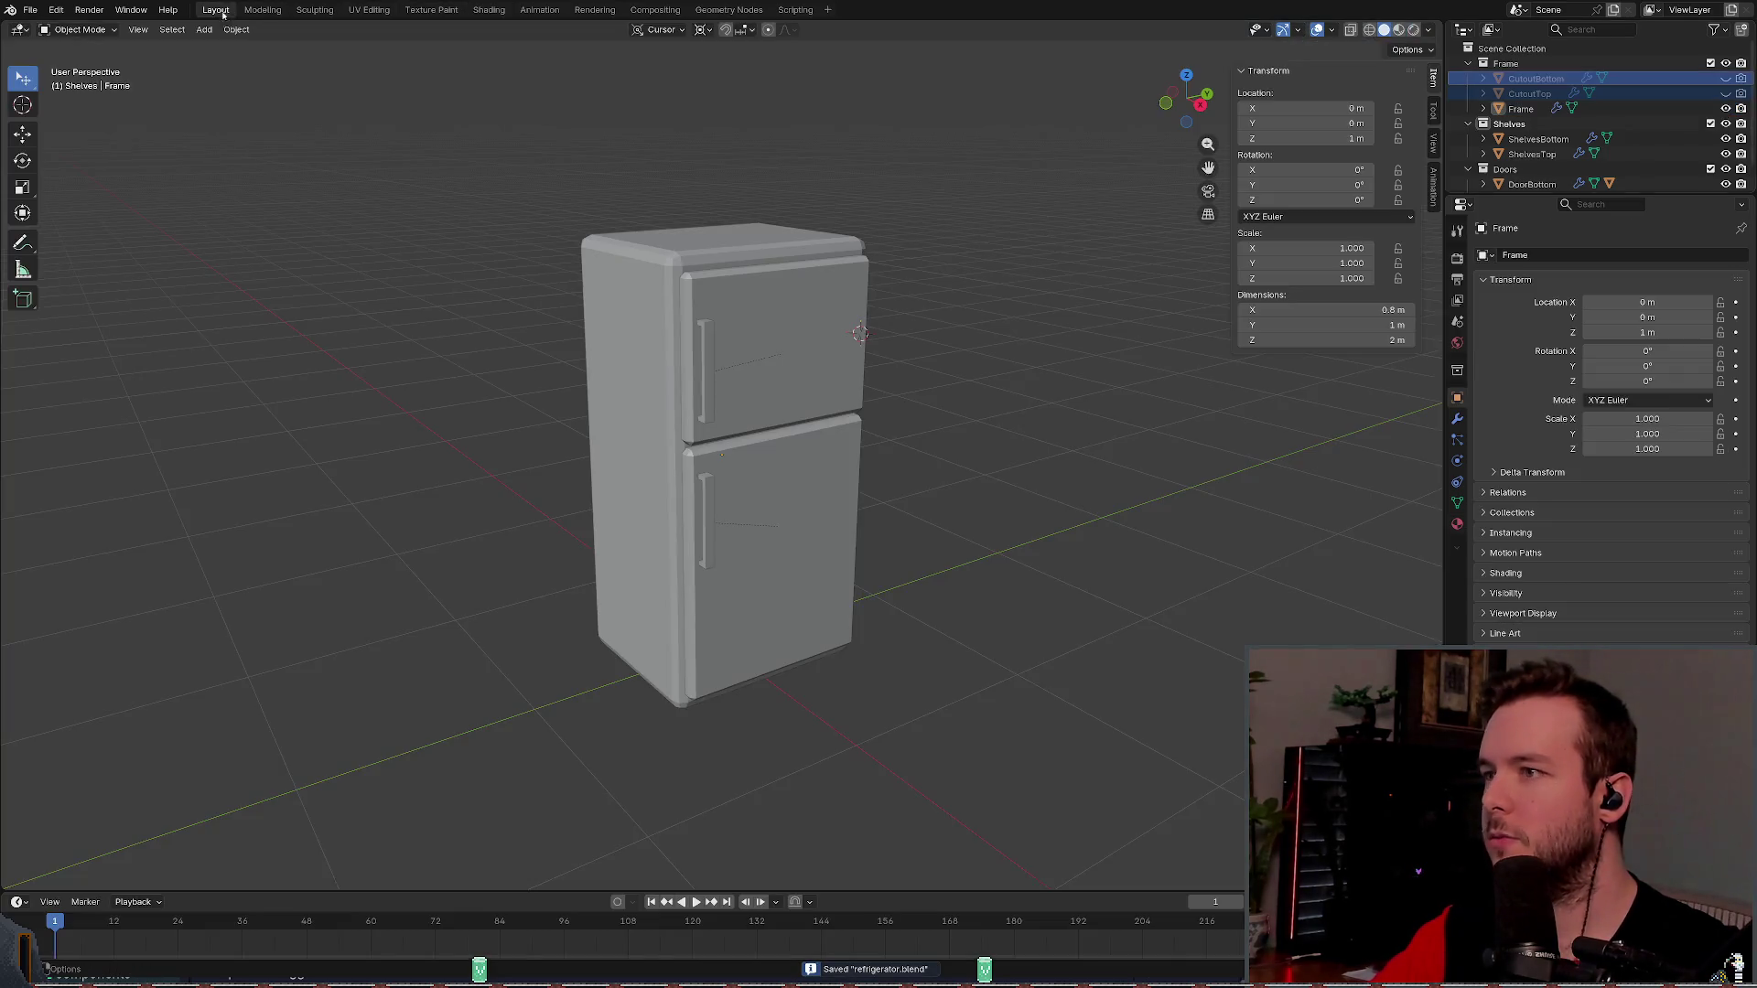
click(216, 9)
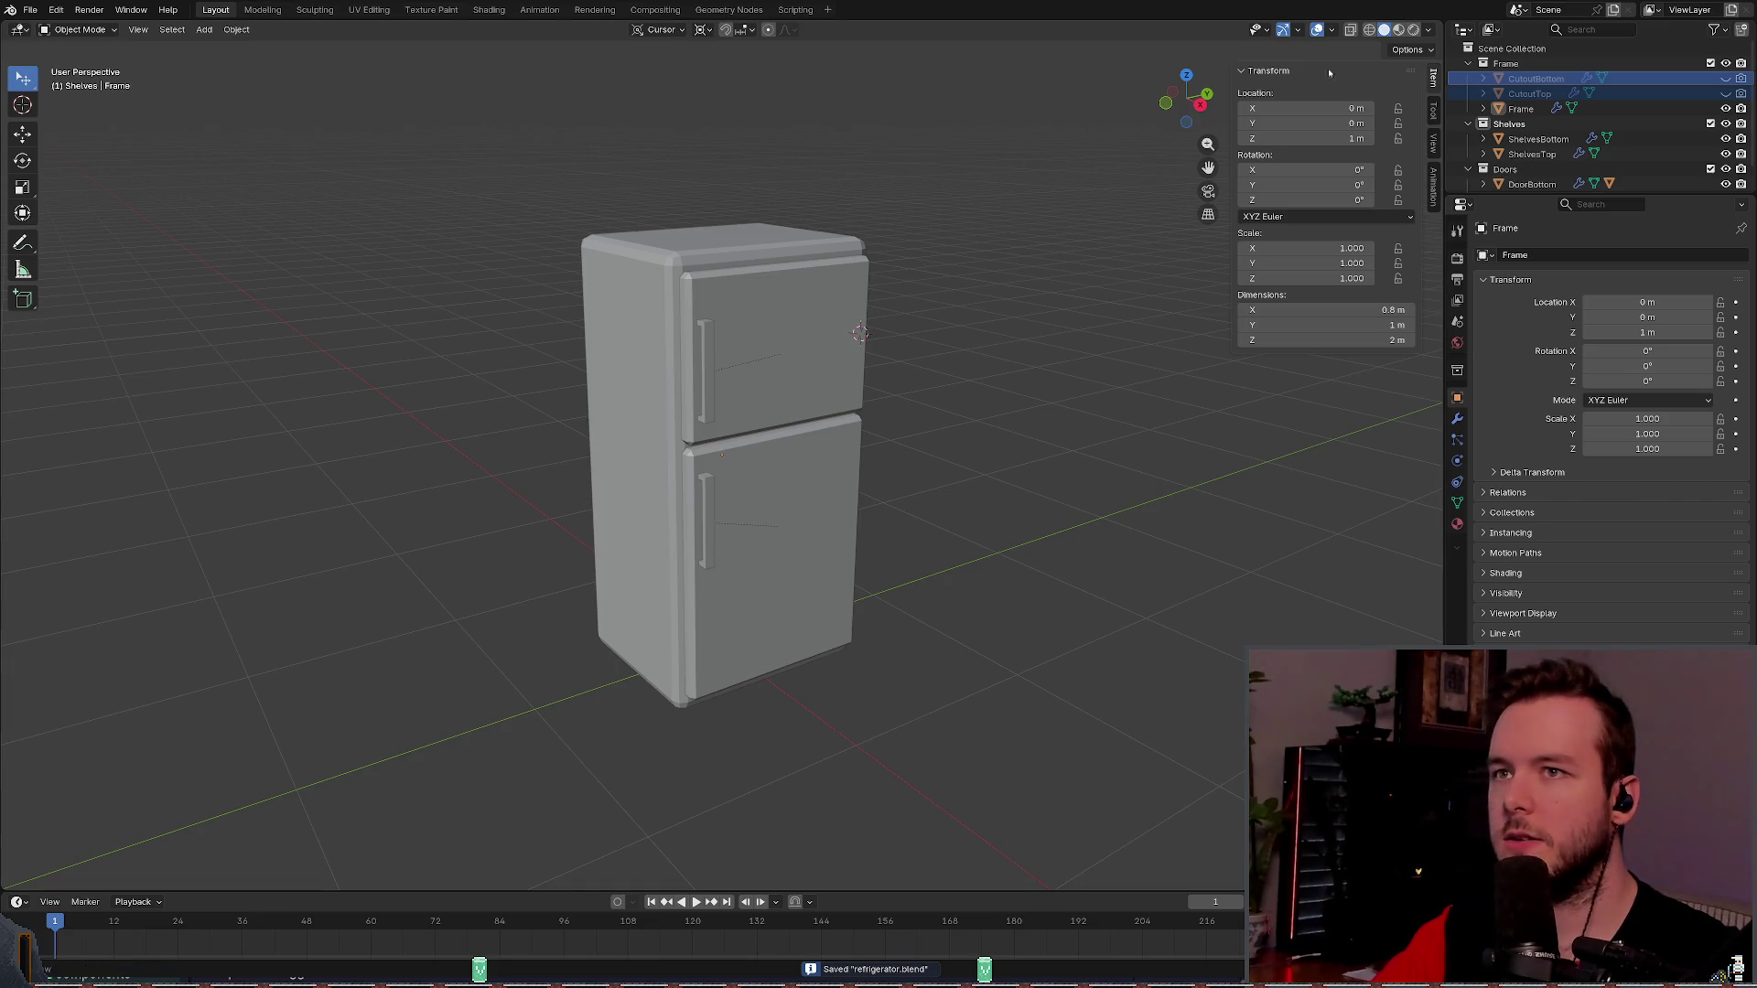
- Cycle wireframe and solid shading to Material Preview, orbit the fridge, and save
click(1370, 29)
click(1384, 29)
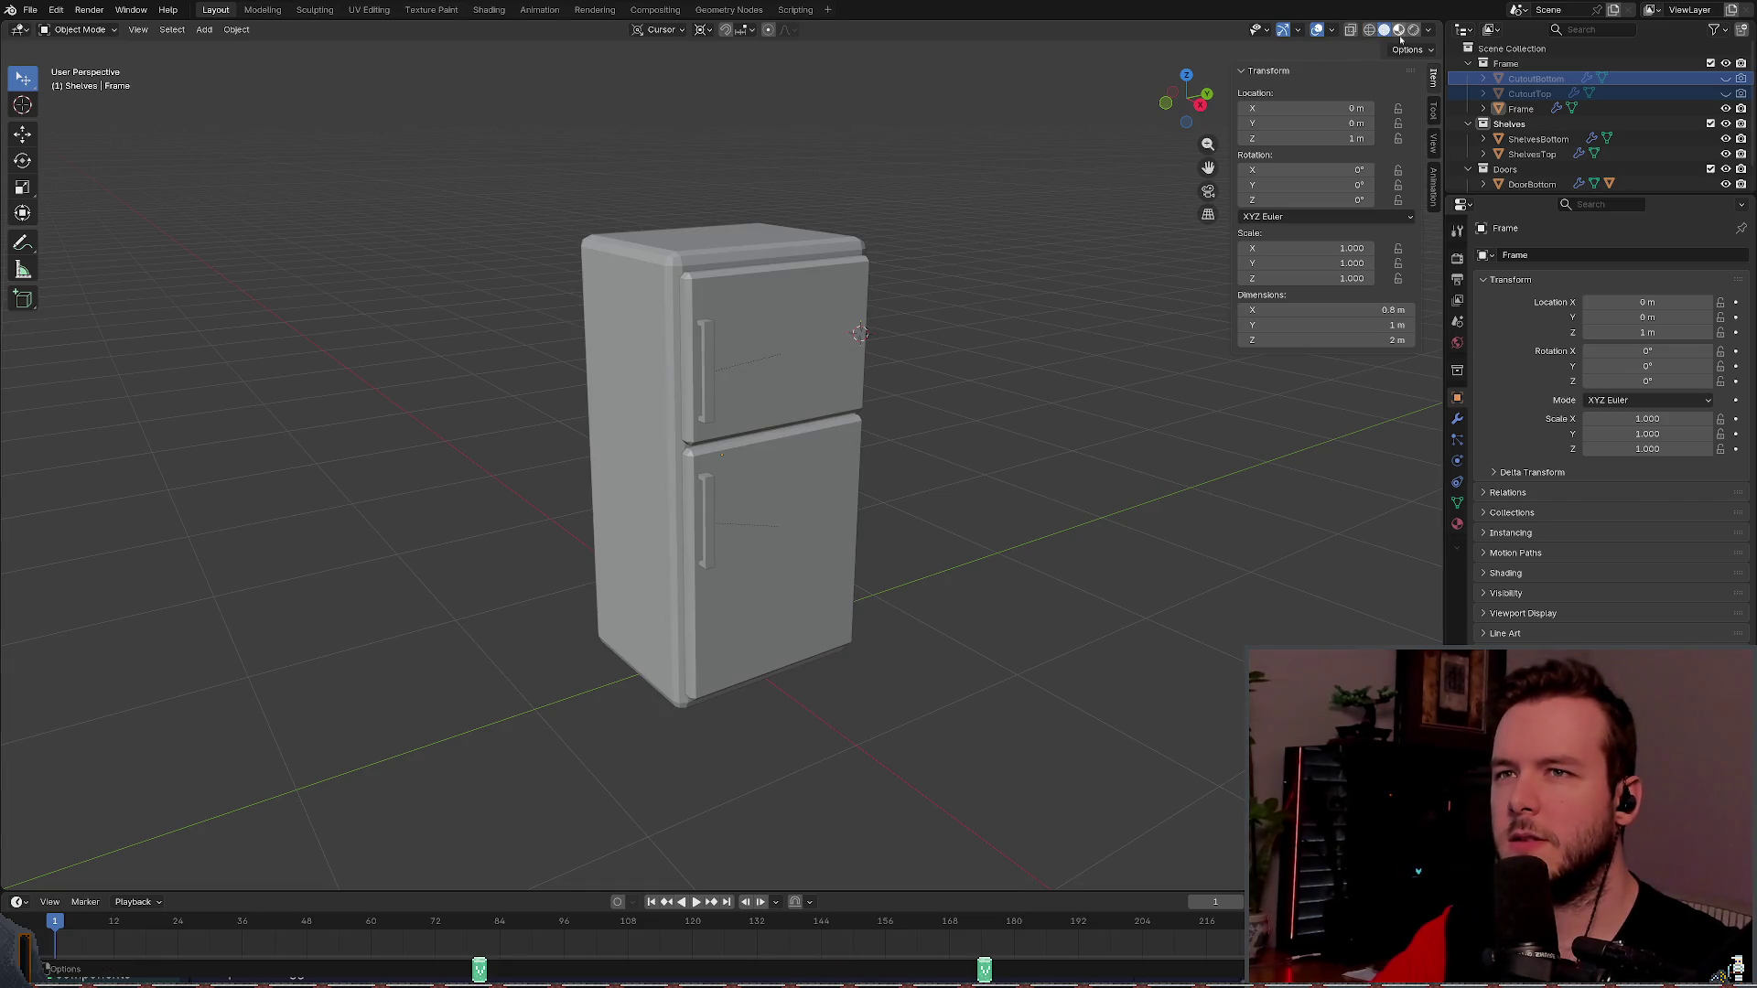
click(1398, 29)
mouse_move(805, 151)
mouse_down()
mouse_move(874, 94)
mouse_move(815, 118)
mouse_move(808, 150)
mouse_move(851, 145)
mouse_up()
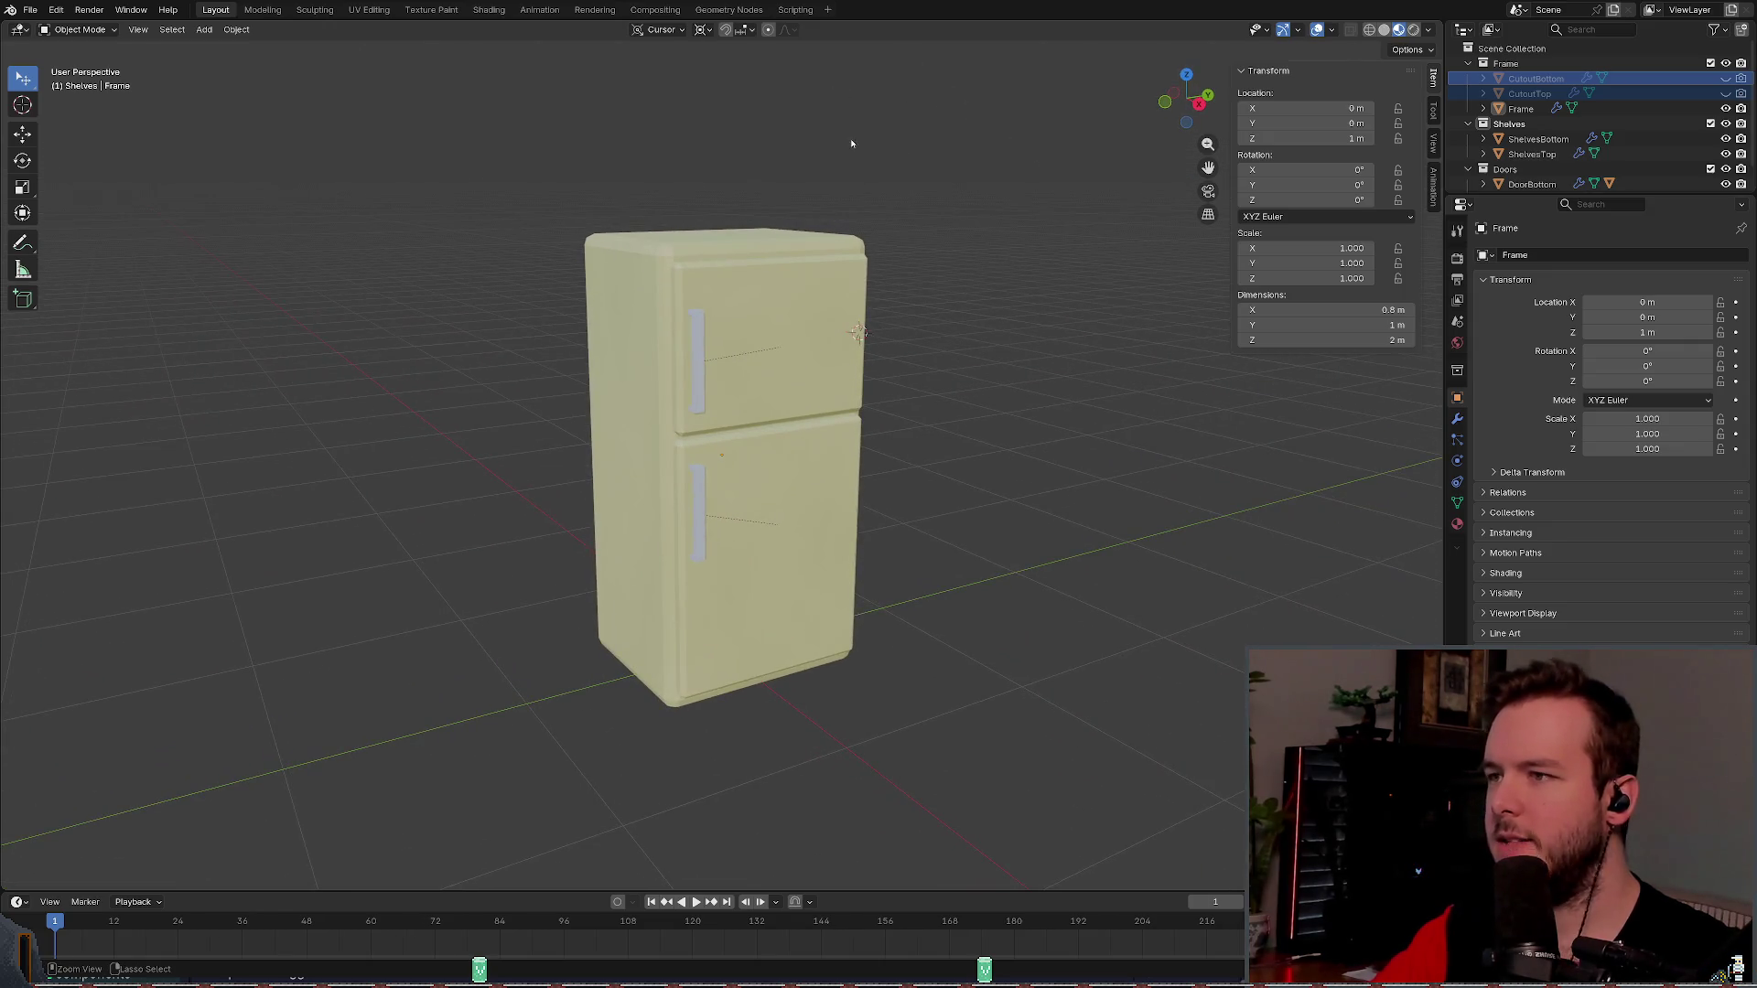
key(ctrl+s)
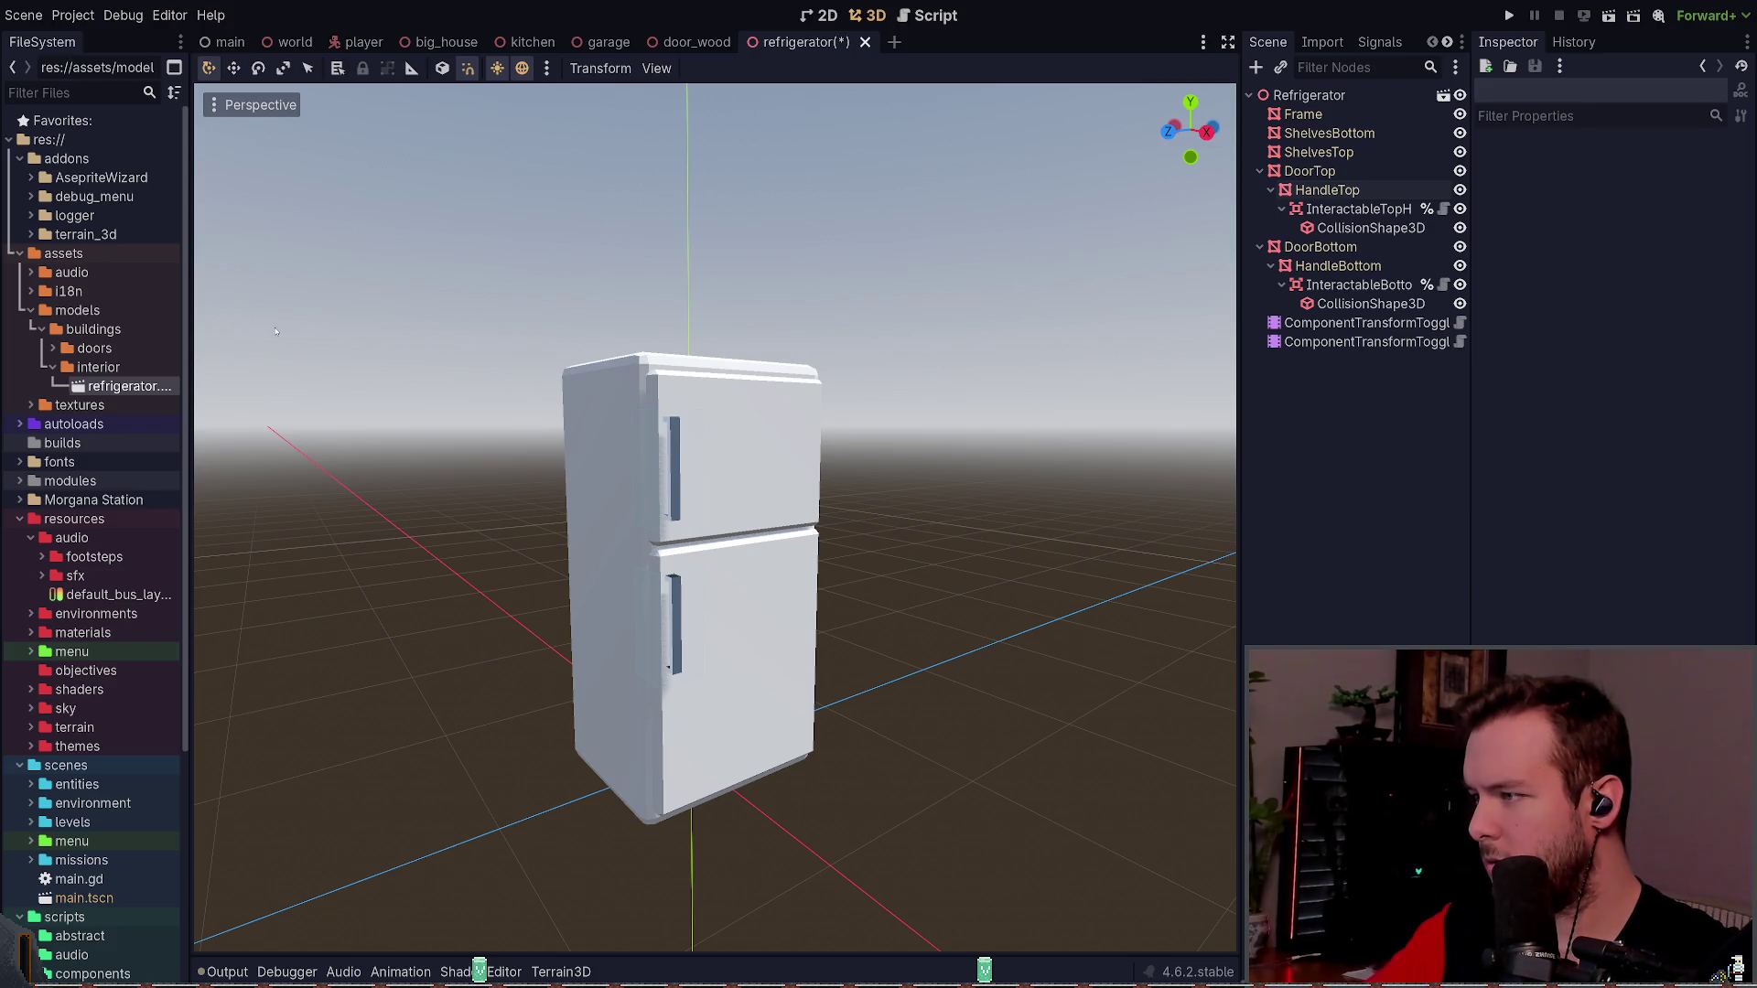
double_click(160, 386)
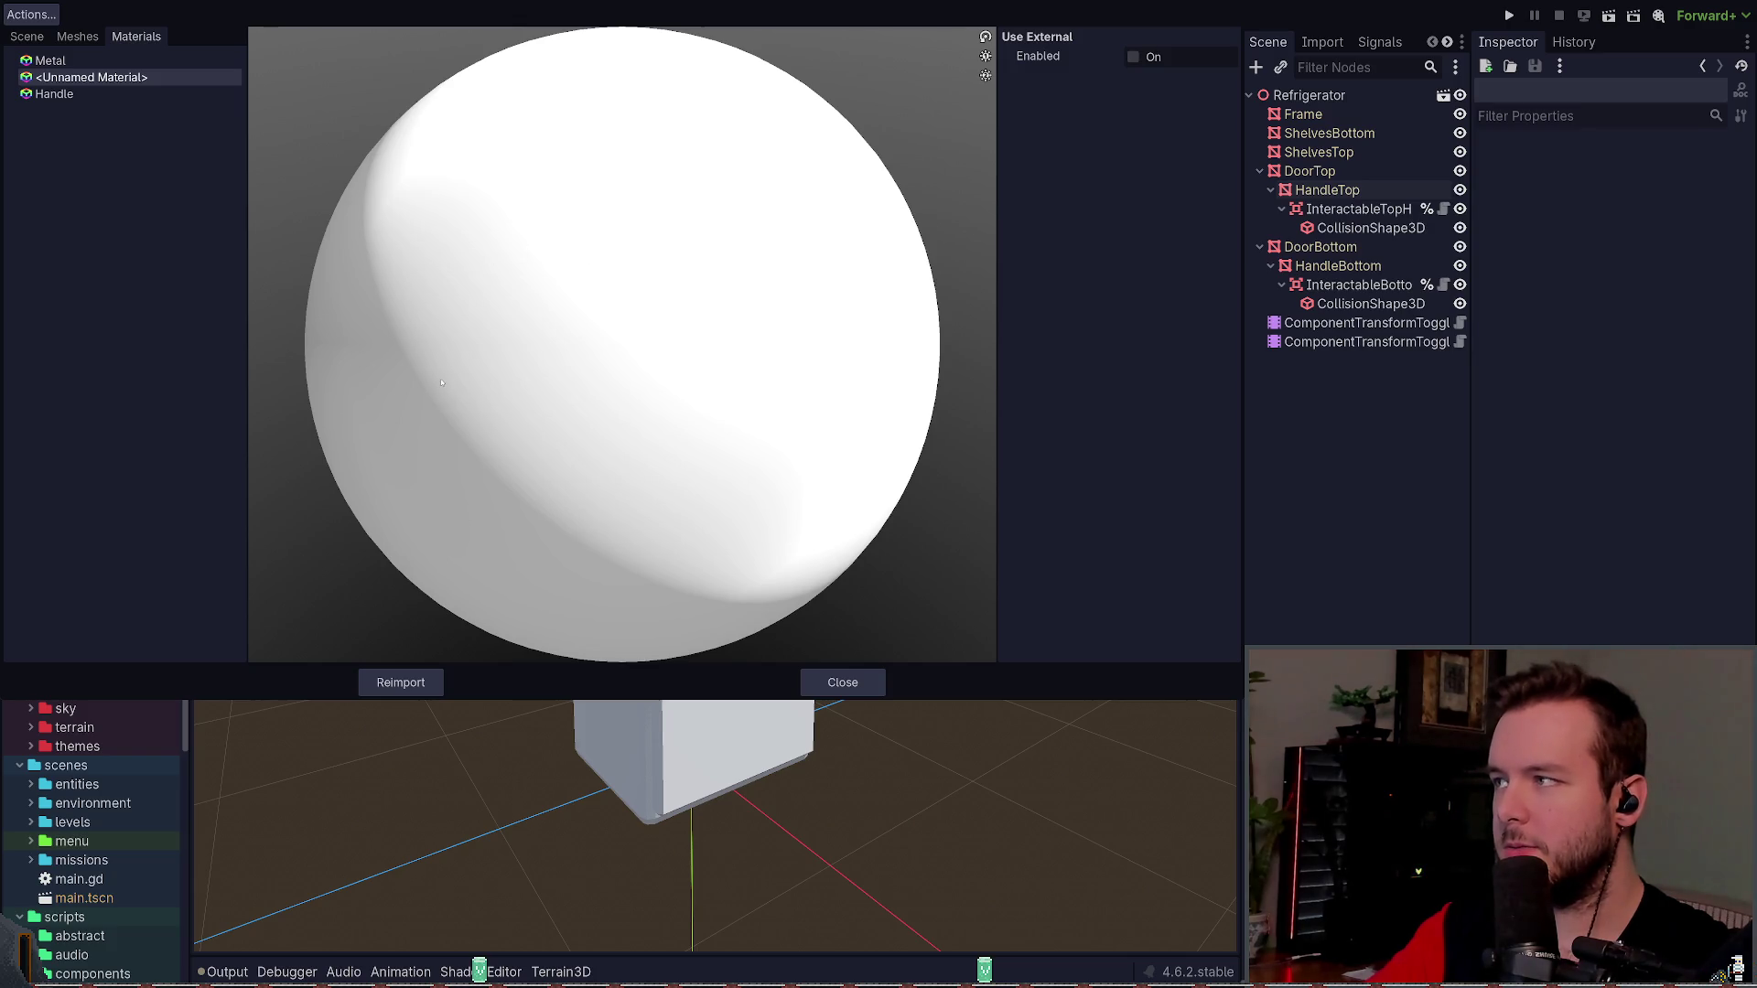
click(77, 35)
click(27, 36)
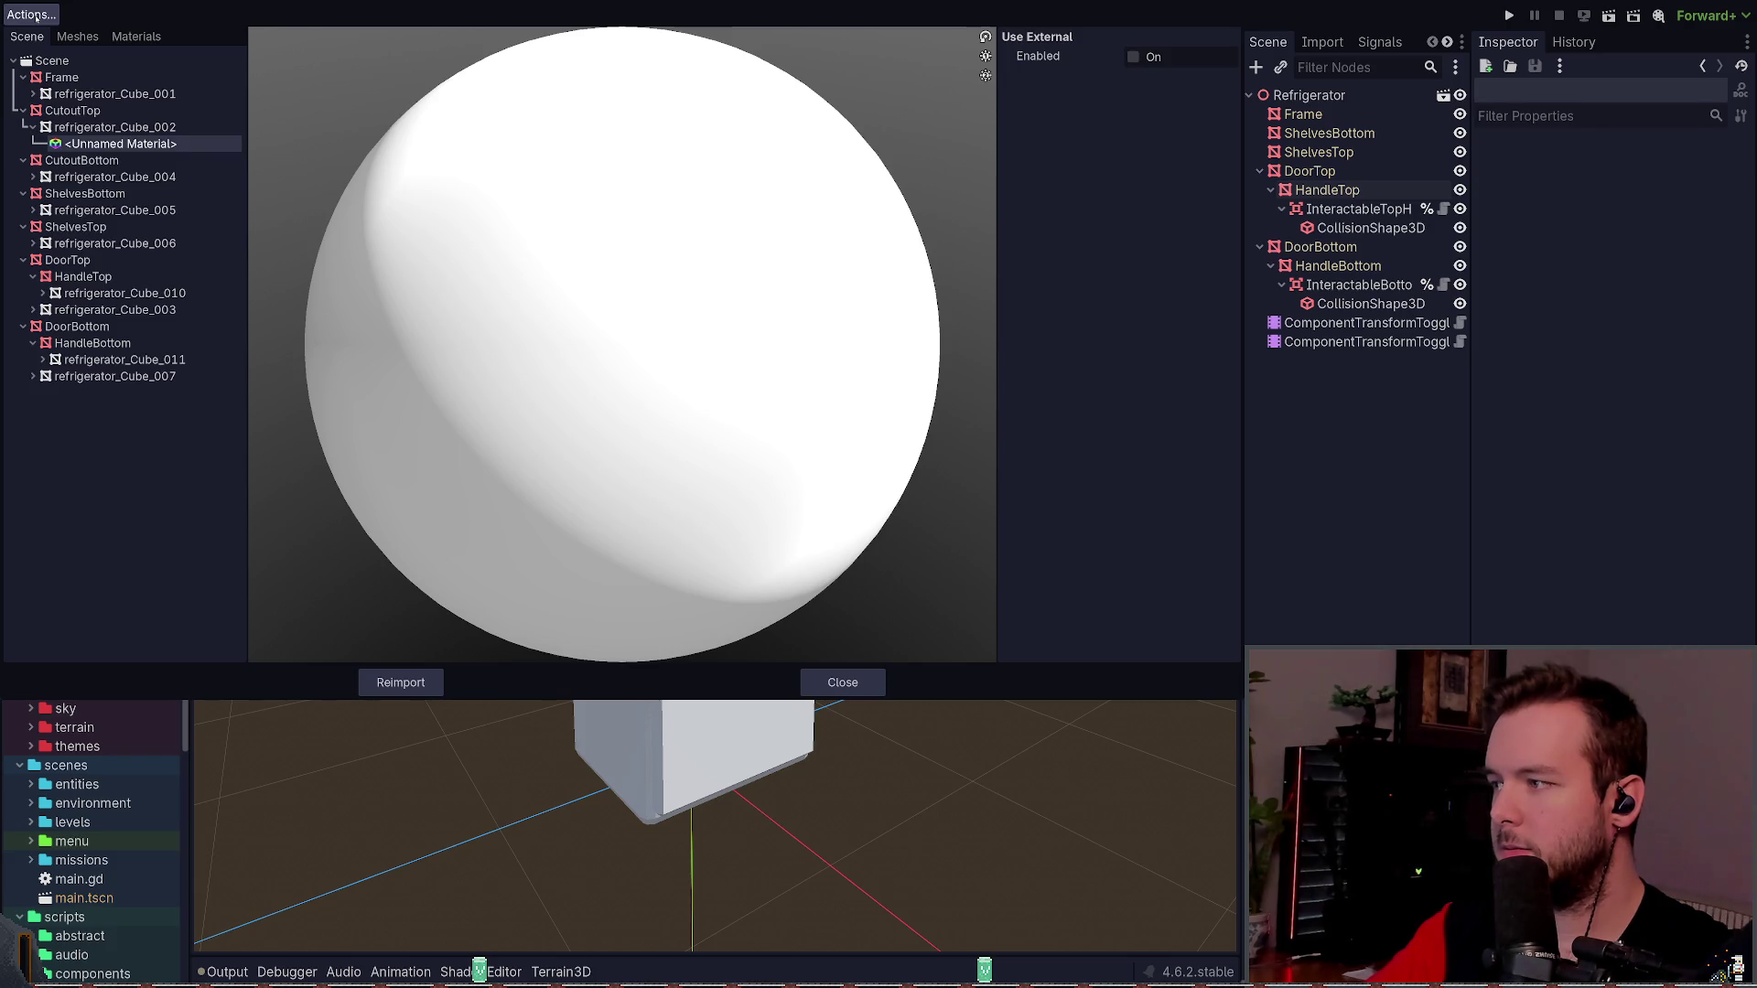
click(38, 93)
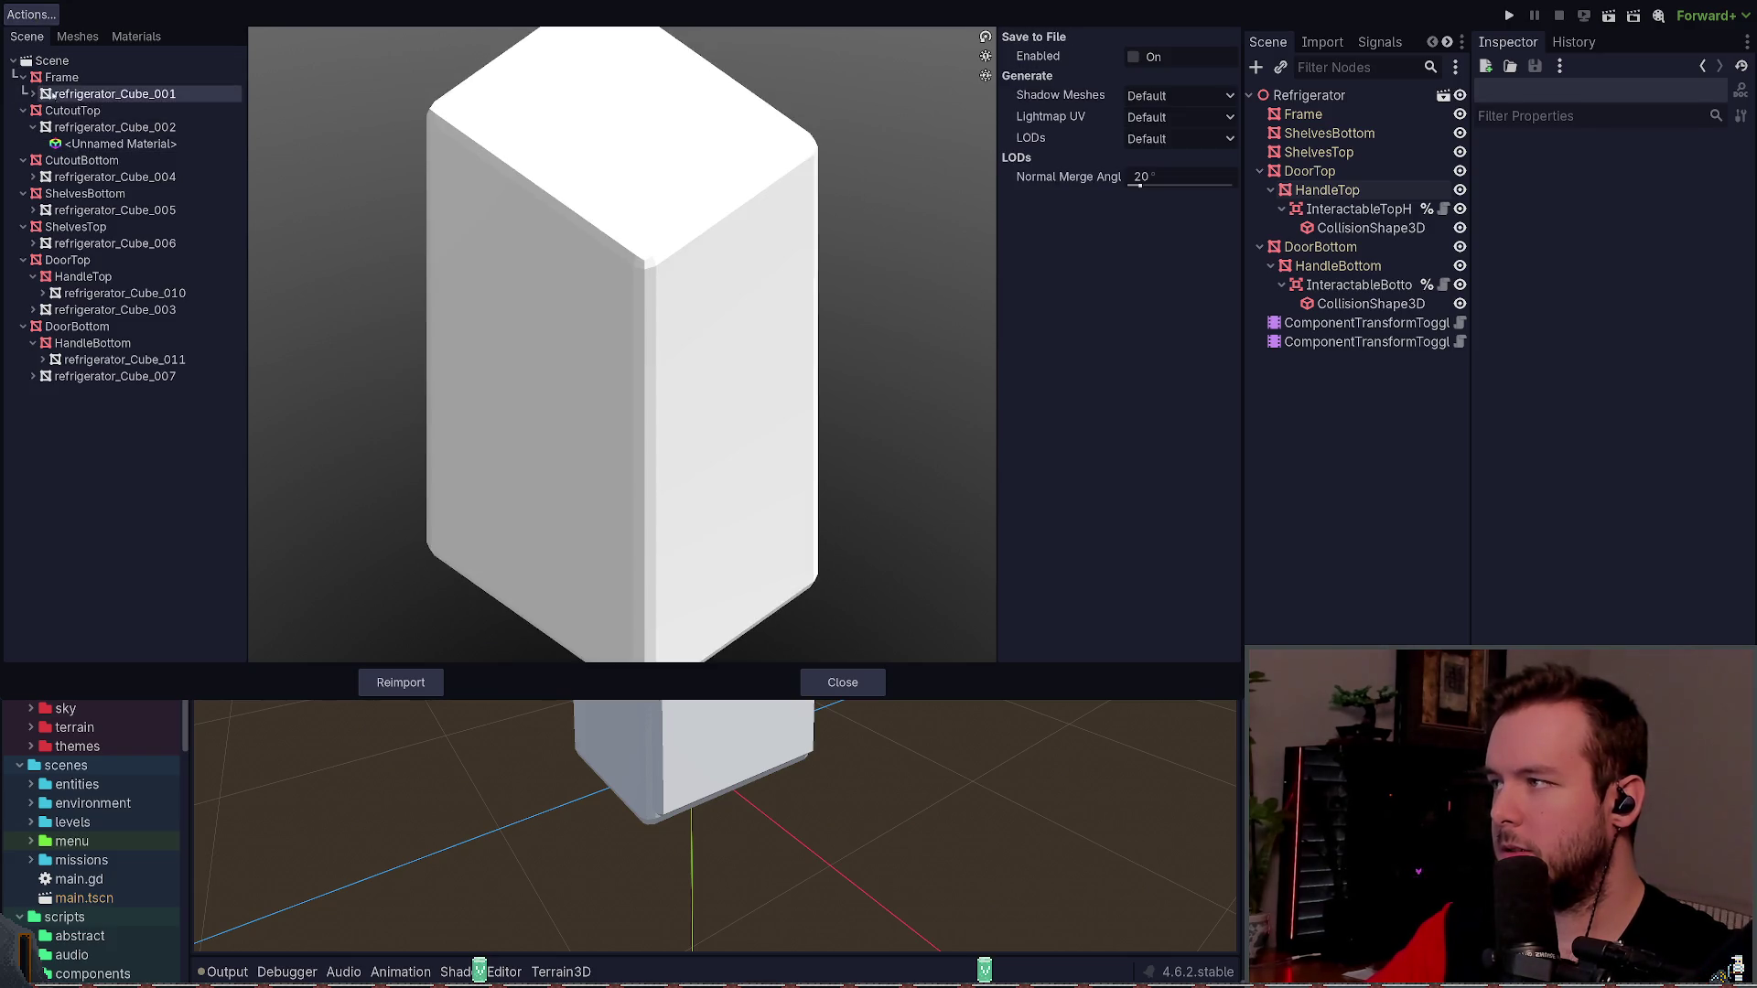
click(36, 94)
click(114, 144)
key(Escape)
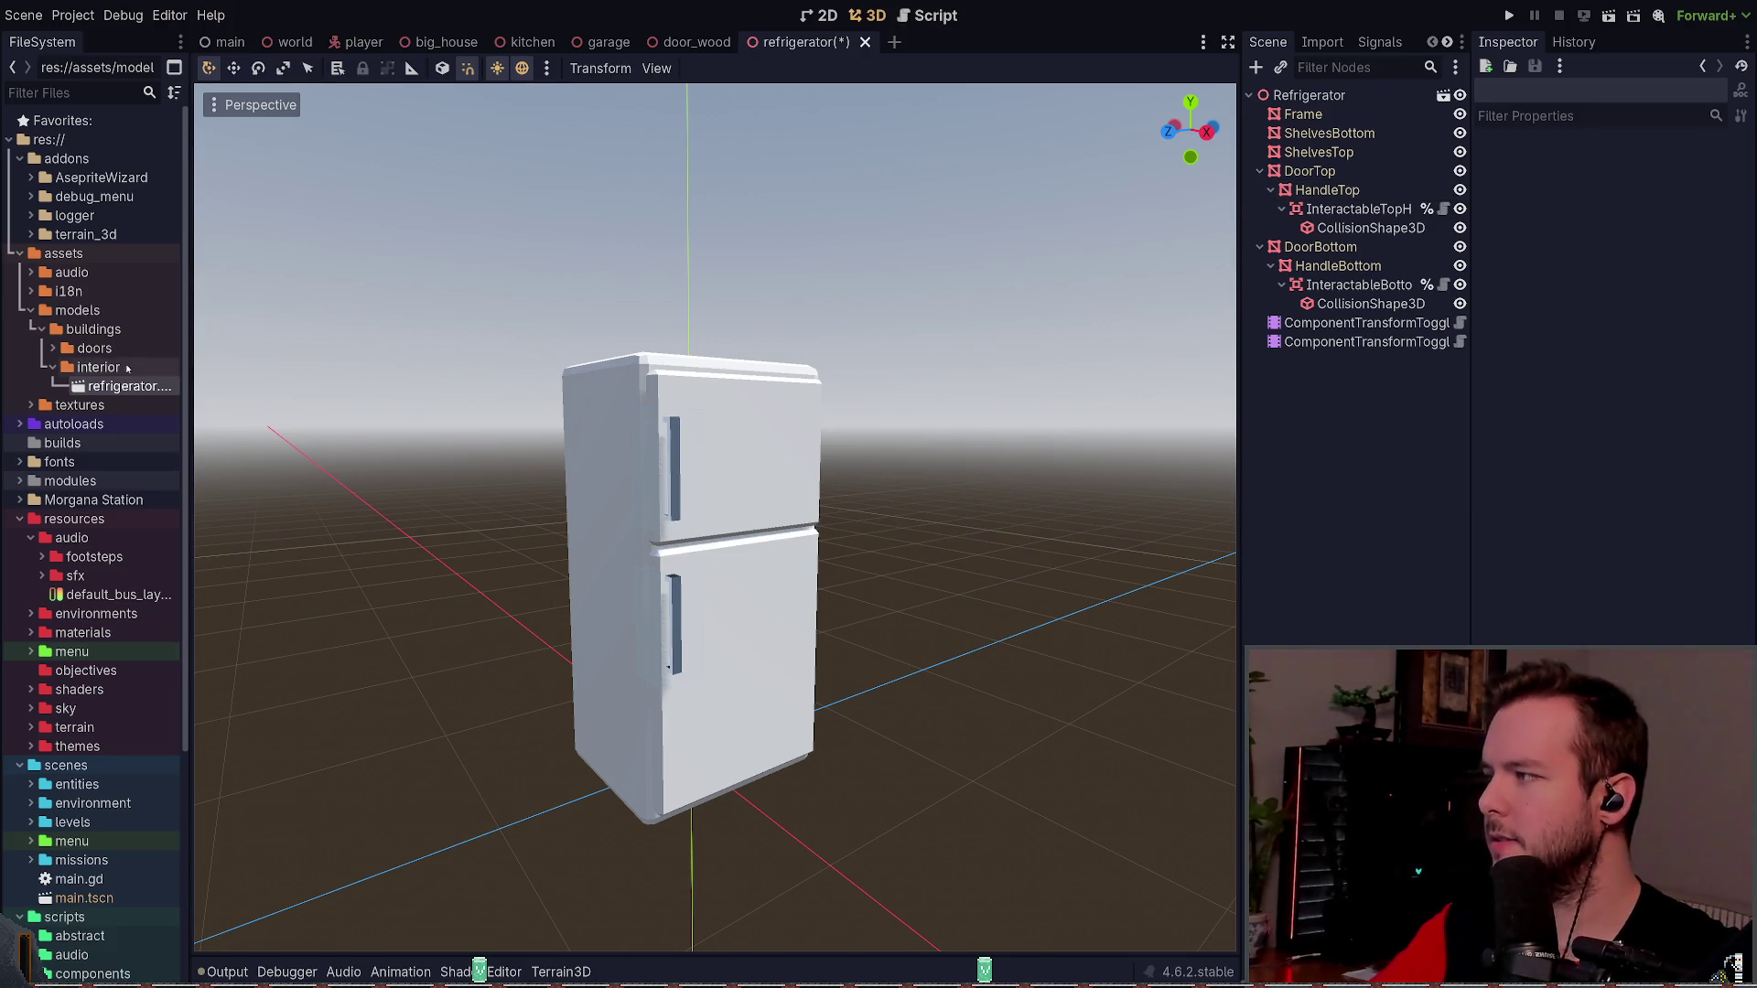
- Set Light Baking to Dynamic in the refrigerator's advanced import settings
double_click(128, 386)
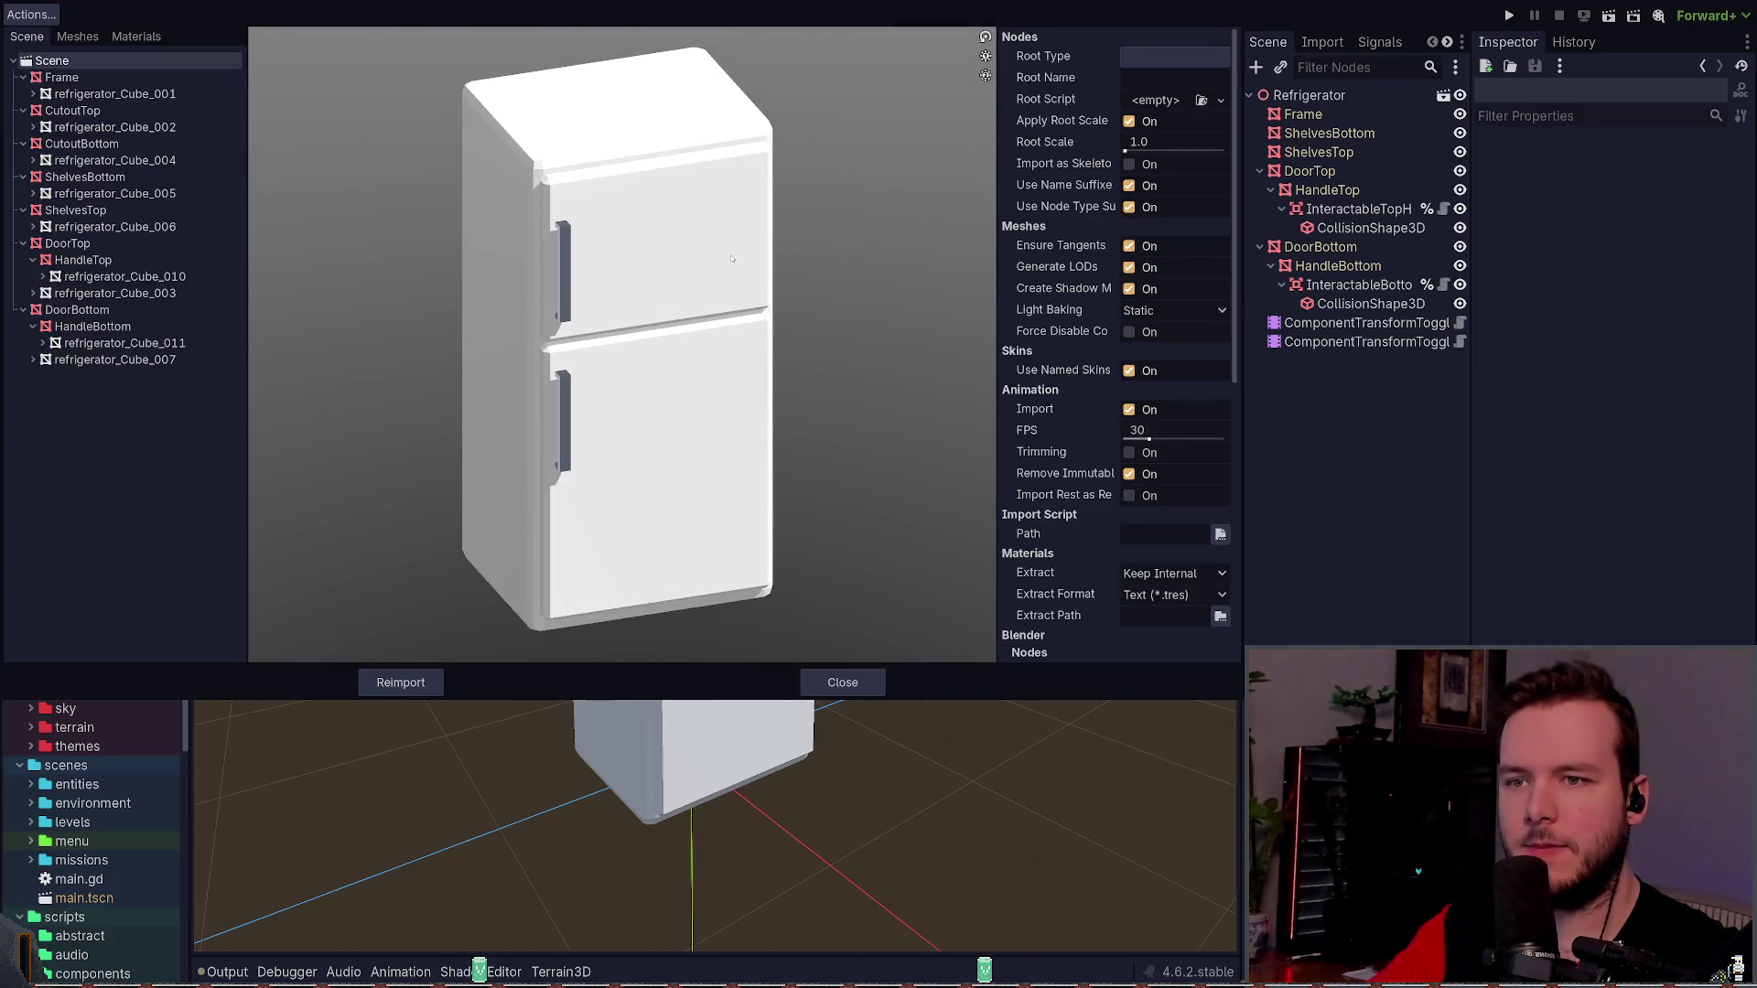
click(1175, 311)
click(1155, 392)
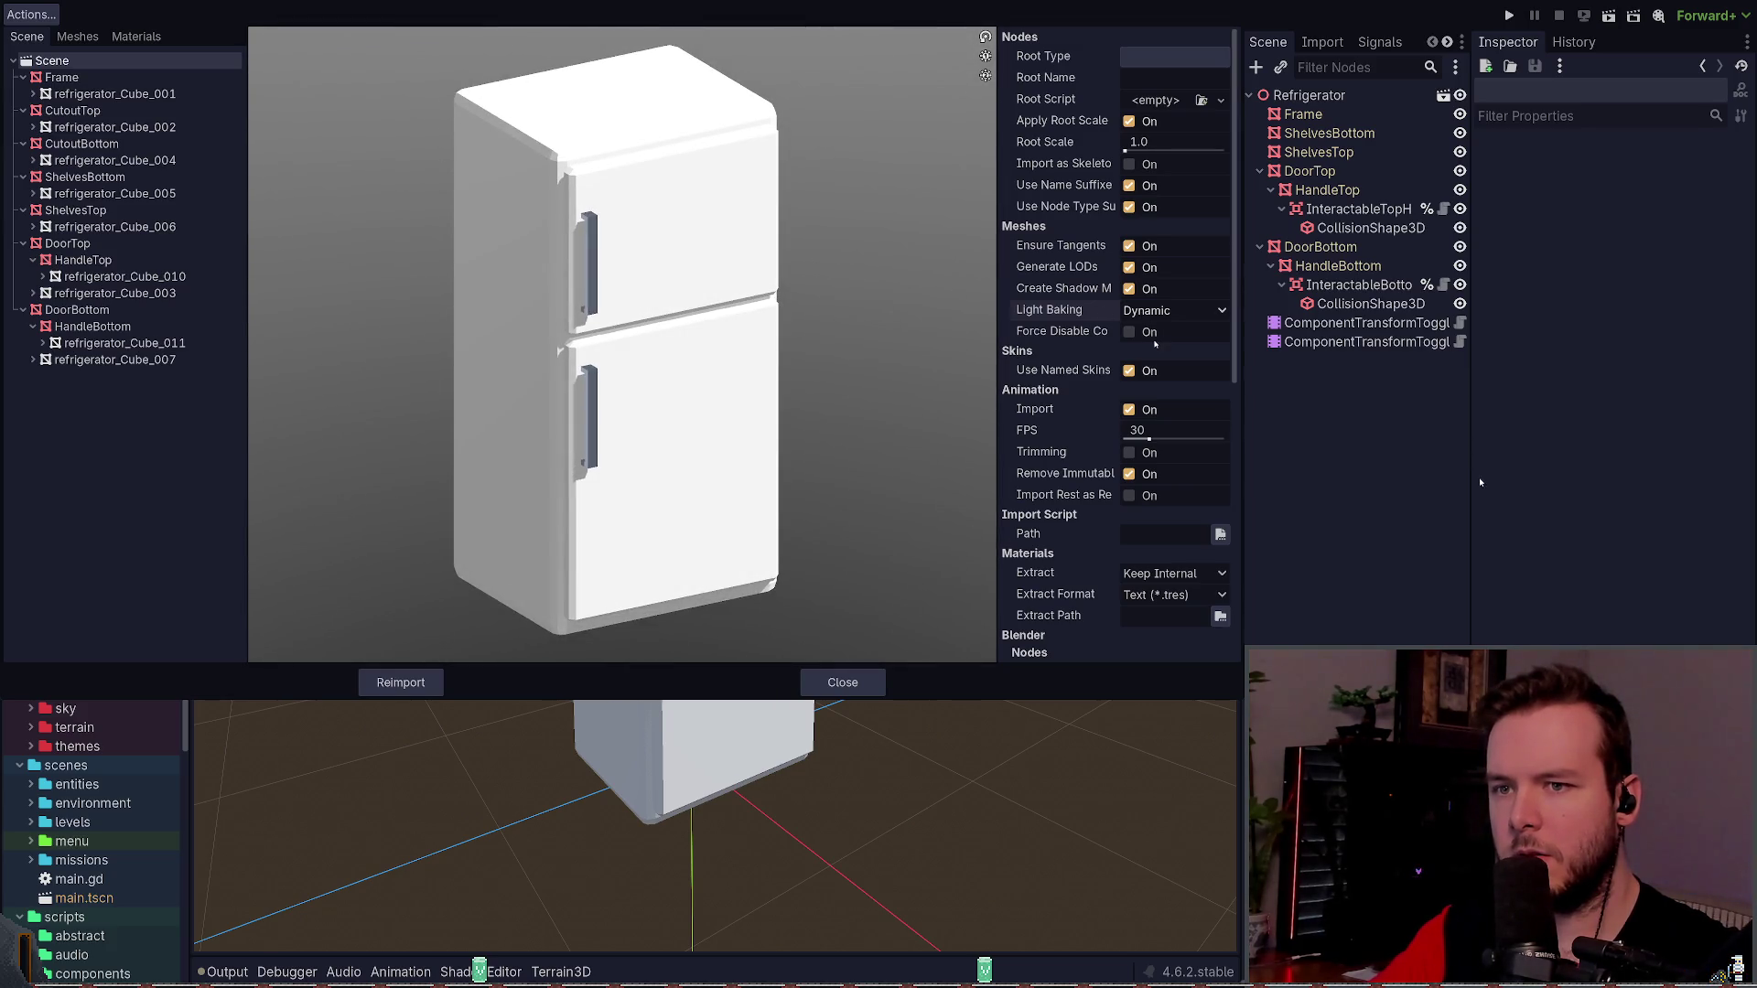
drag(789, 270, 912, 291)
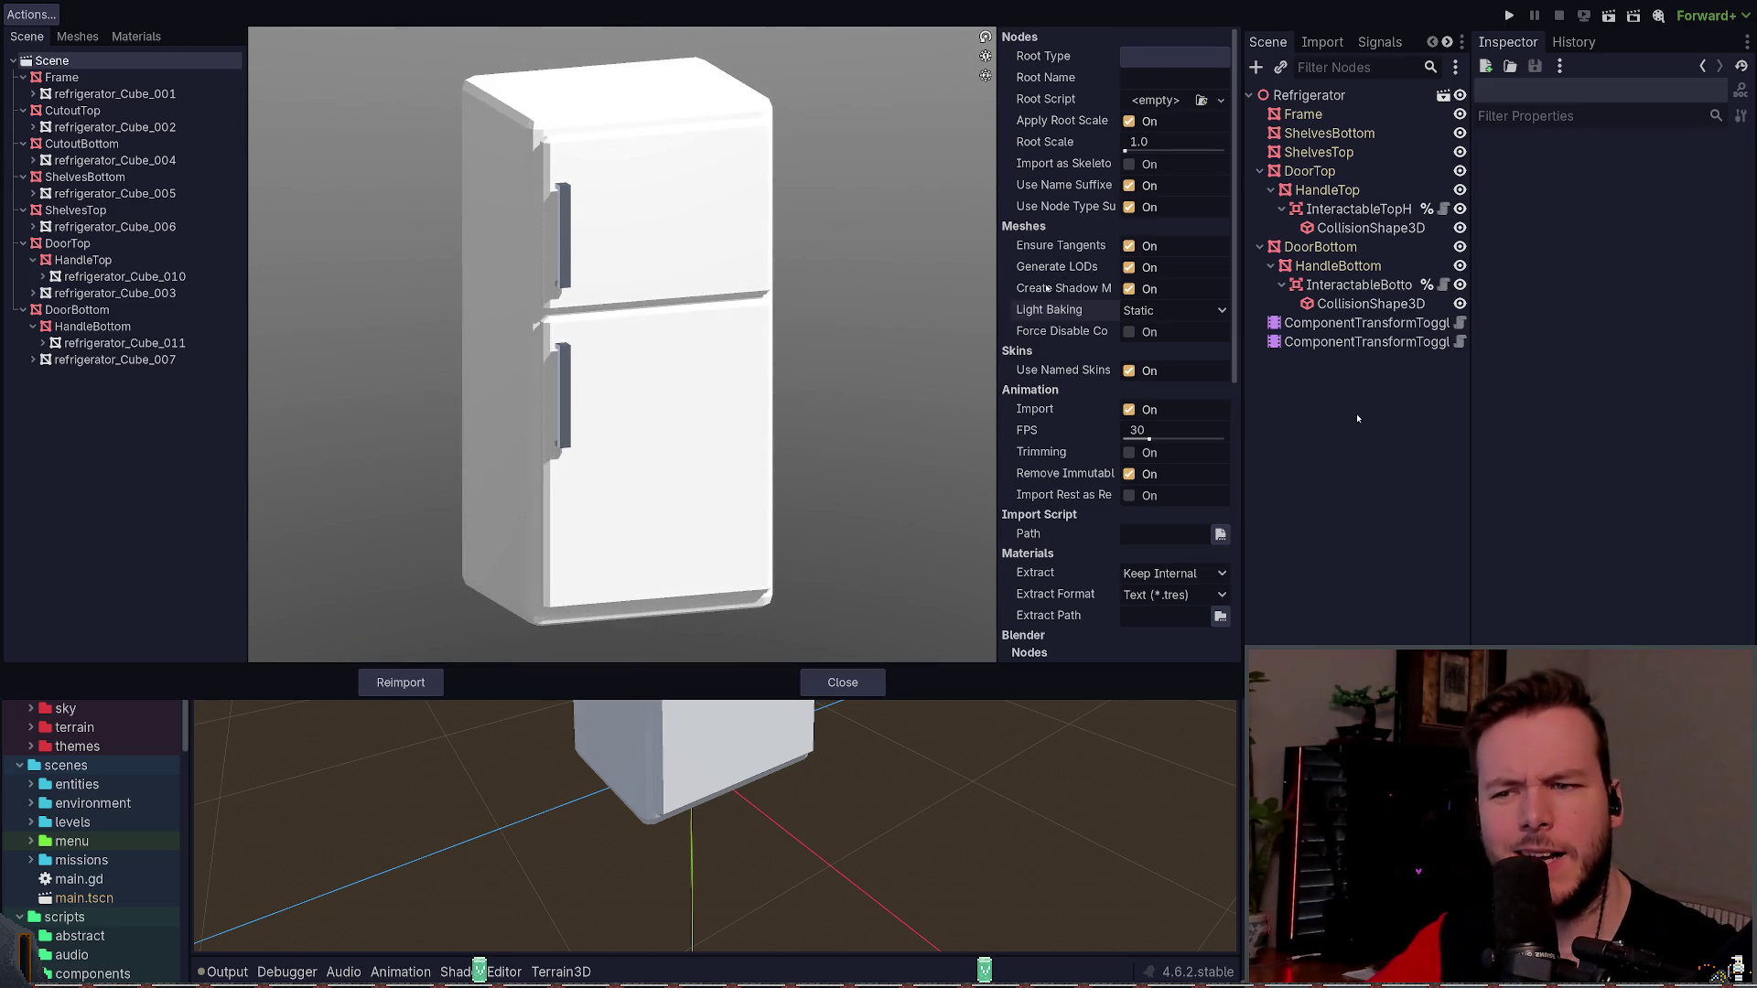
- Reimport the refrigerator, check the HandleTop part, and save the scene
scroll(1040, 292, down, 3)
scroll(1042, 315, down, 2)
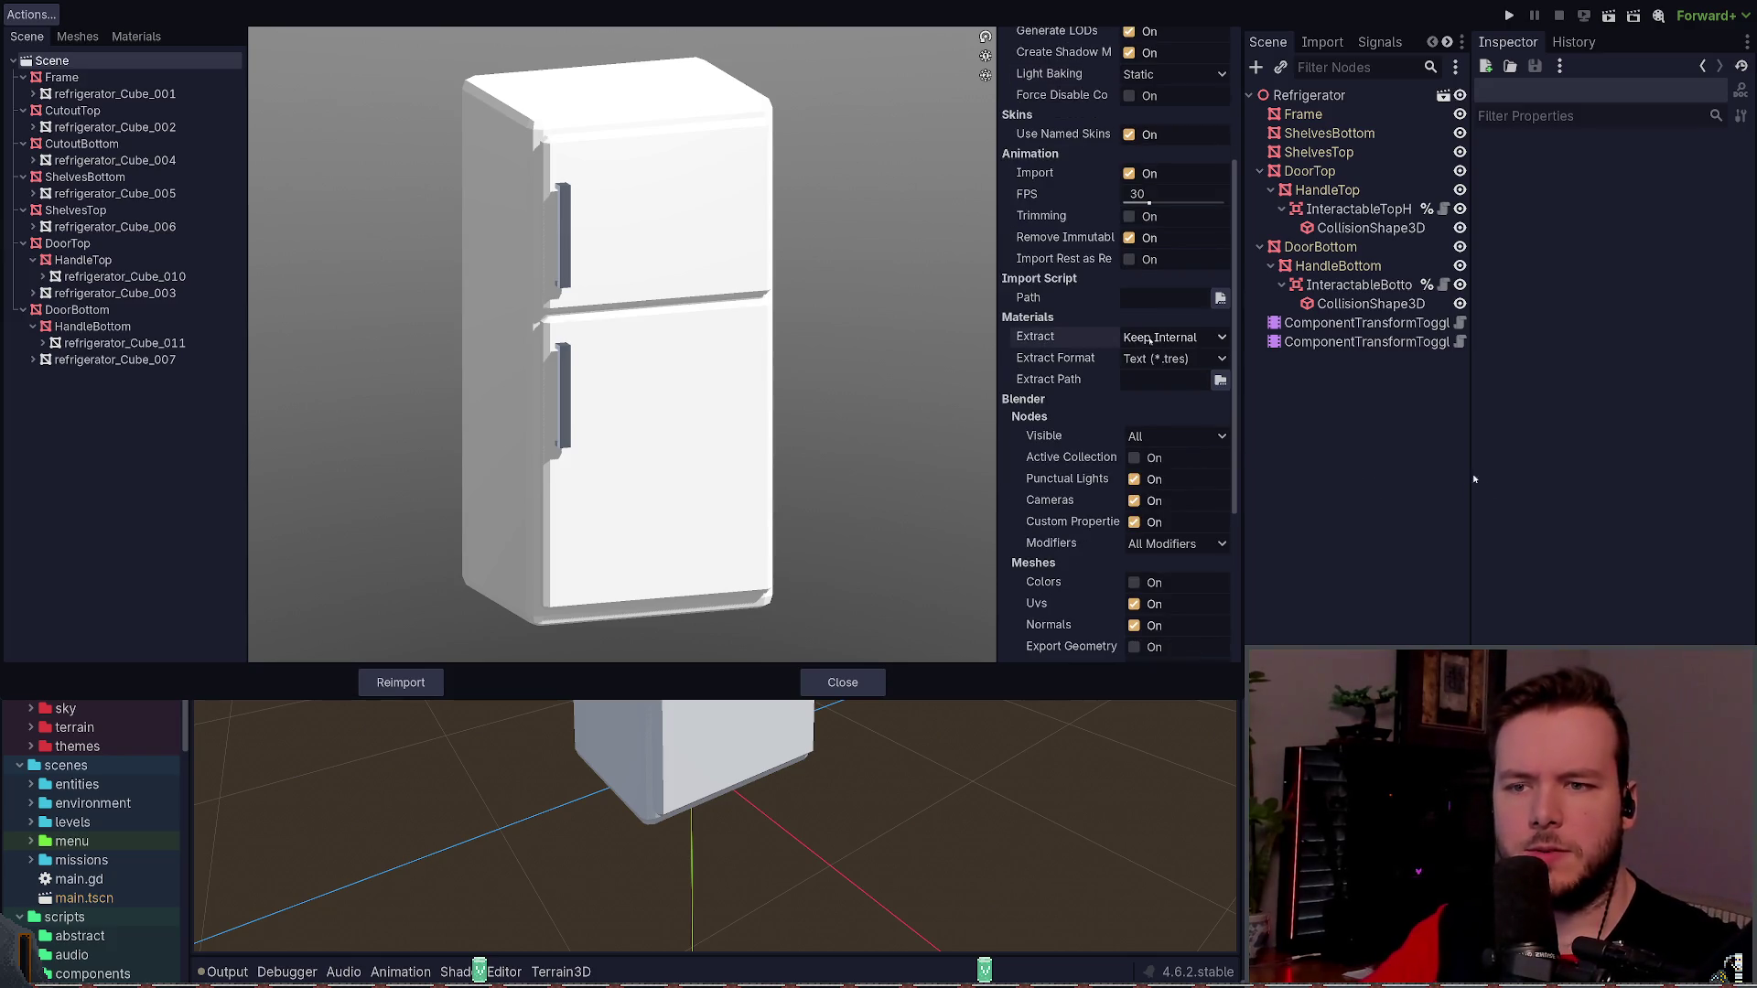
scroll(1091, 343, down, 2)
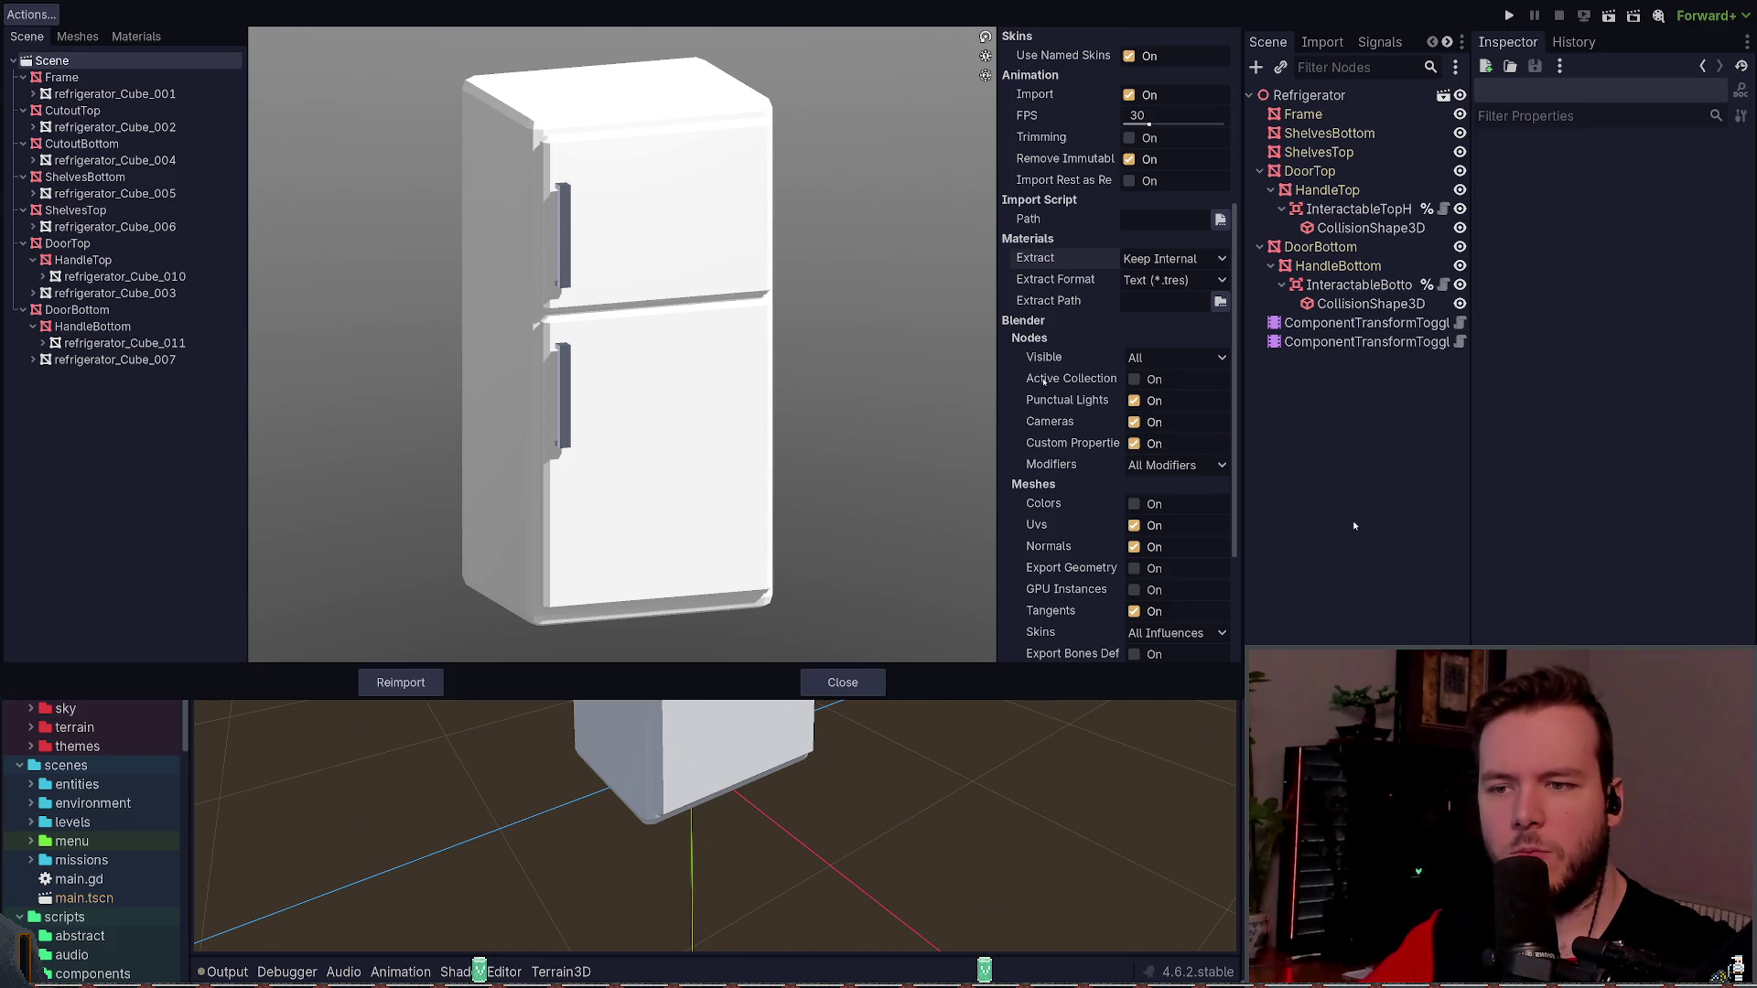
scroll(1043, 380, down, 5)
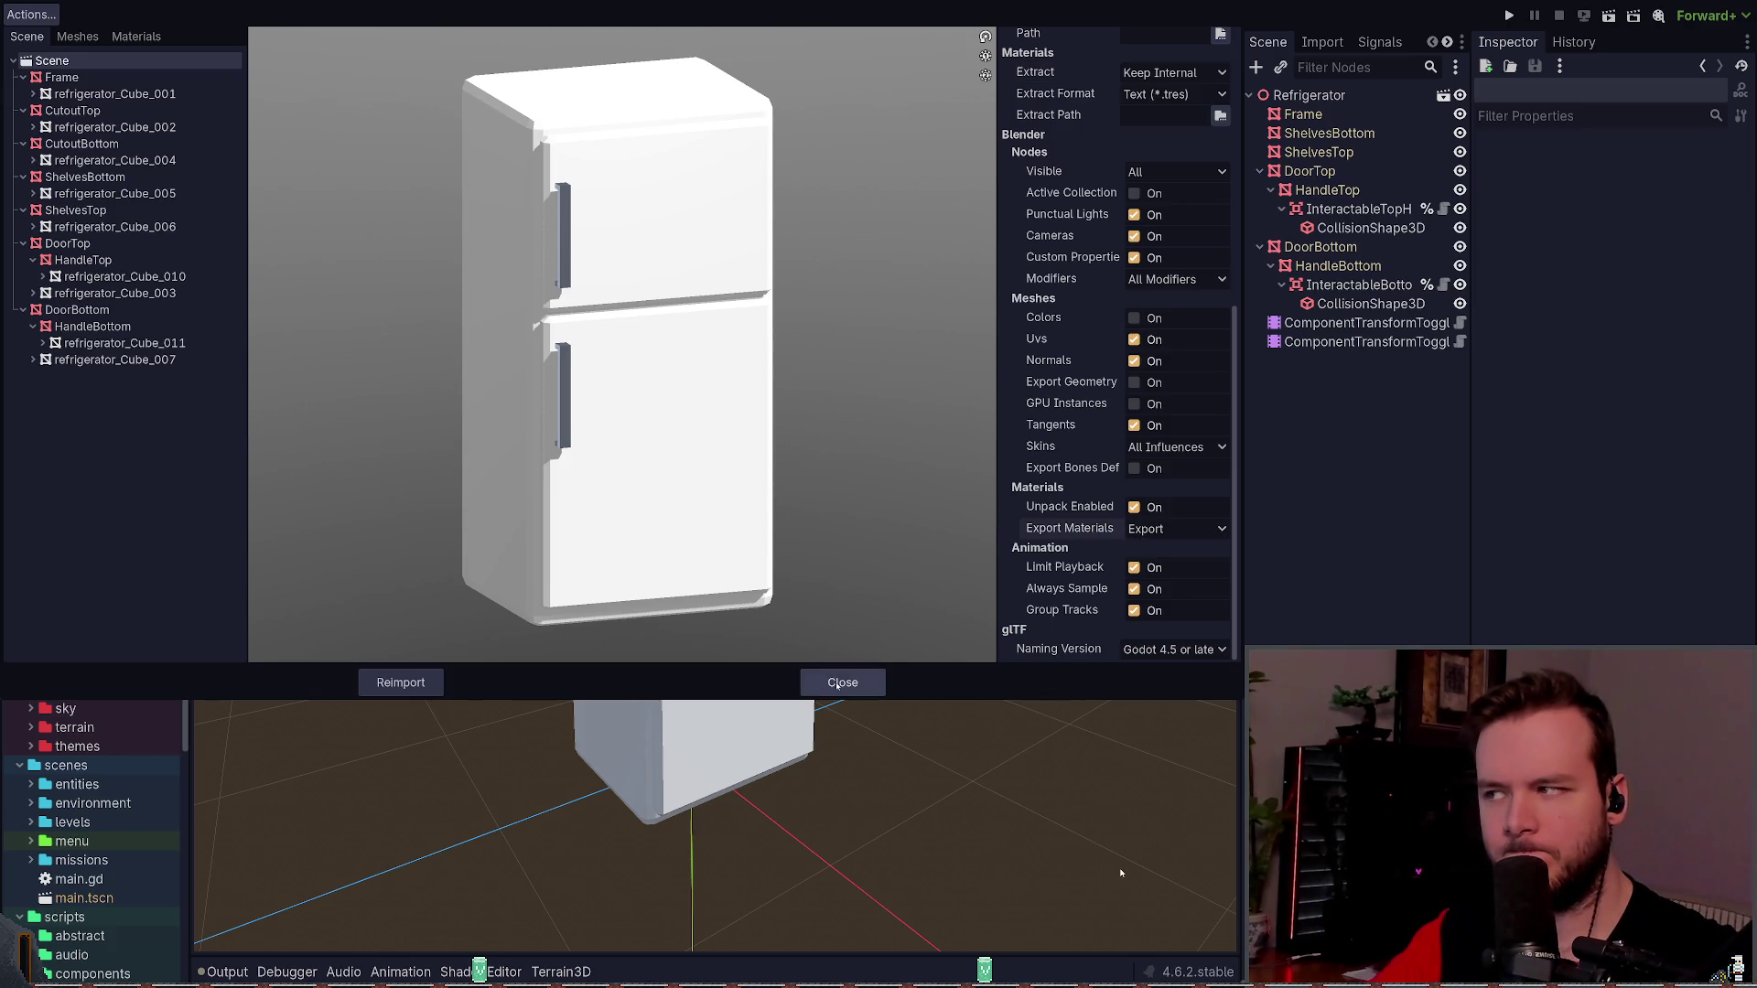
click(430, 684)
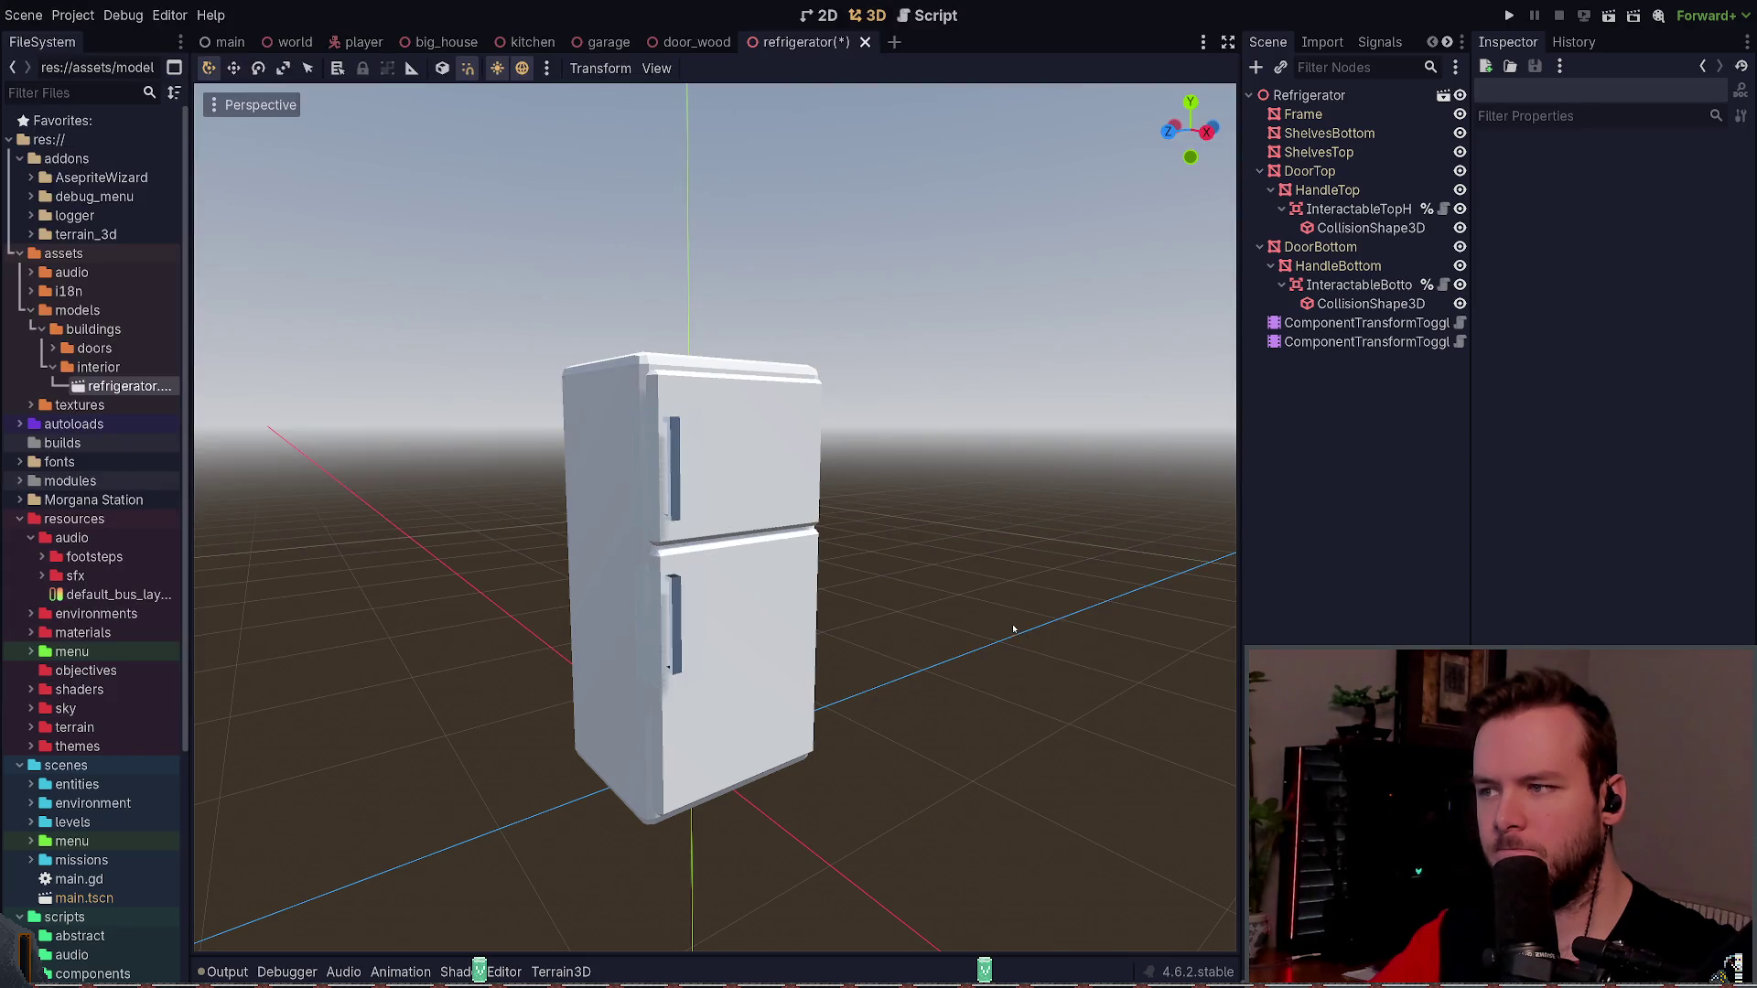
click(1069, 470)
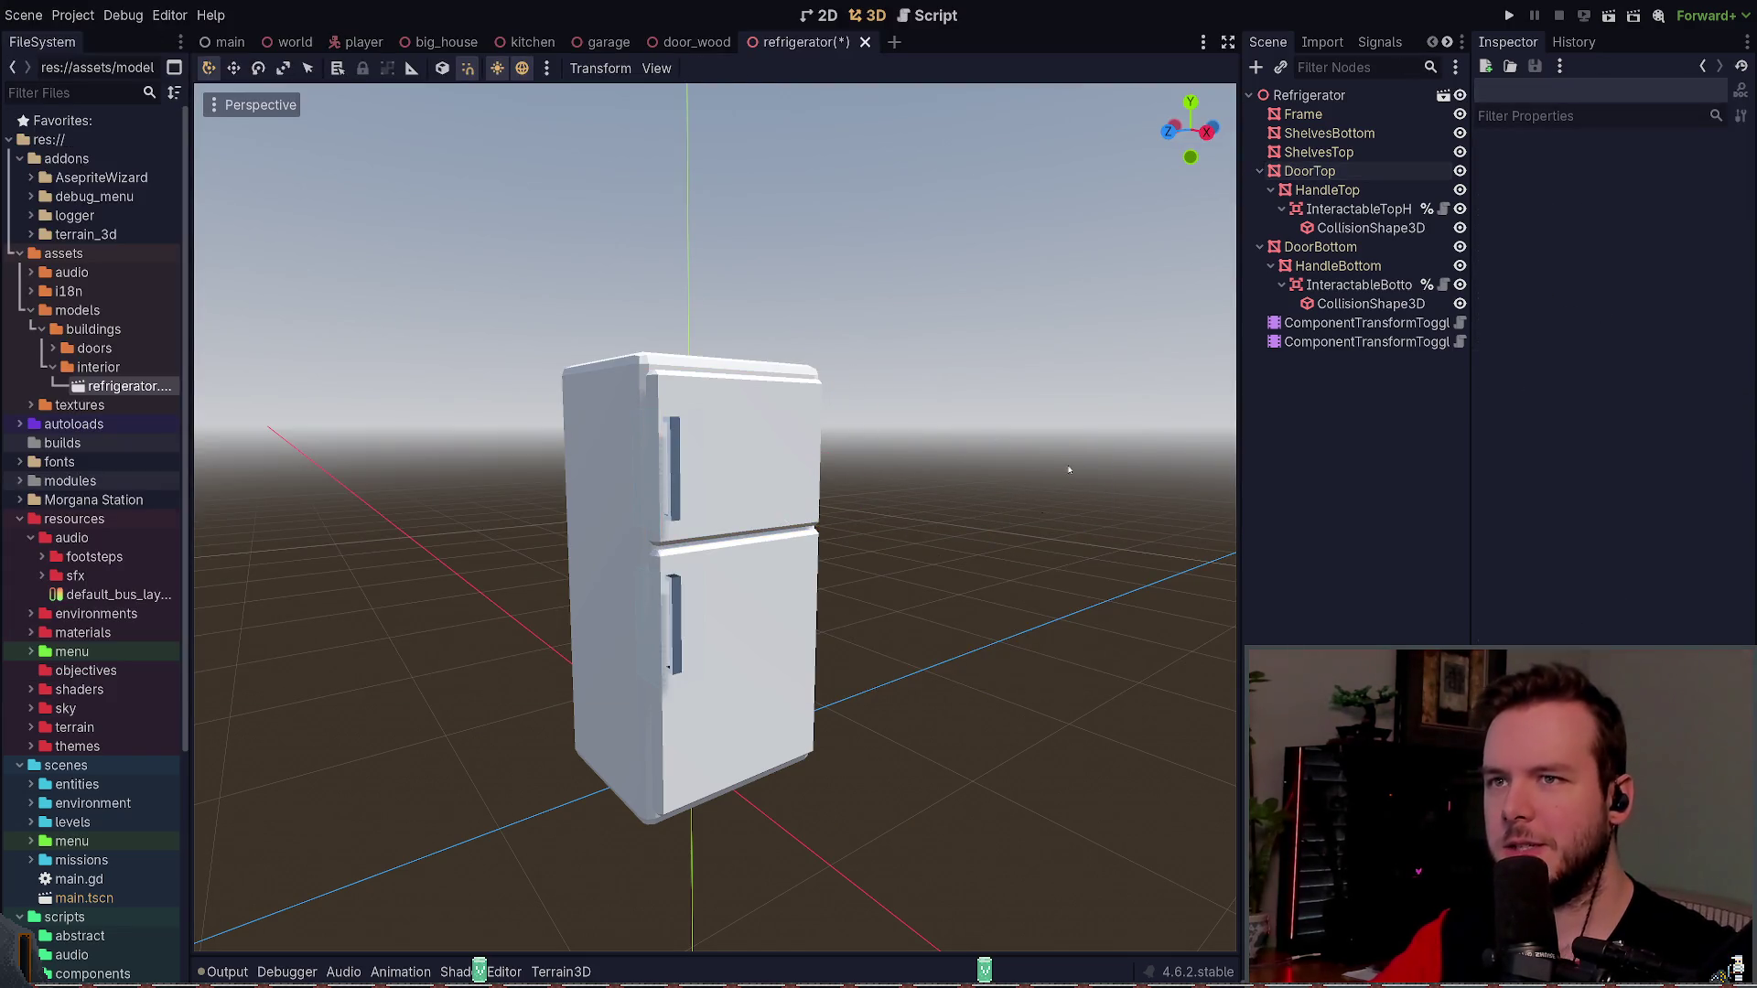
click(676, 438)
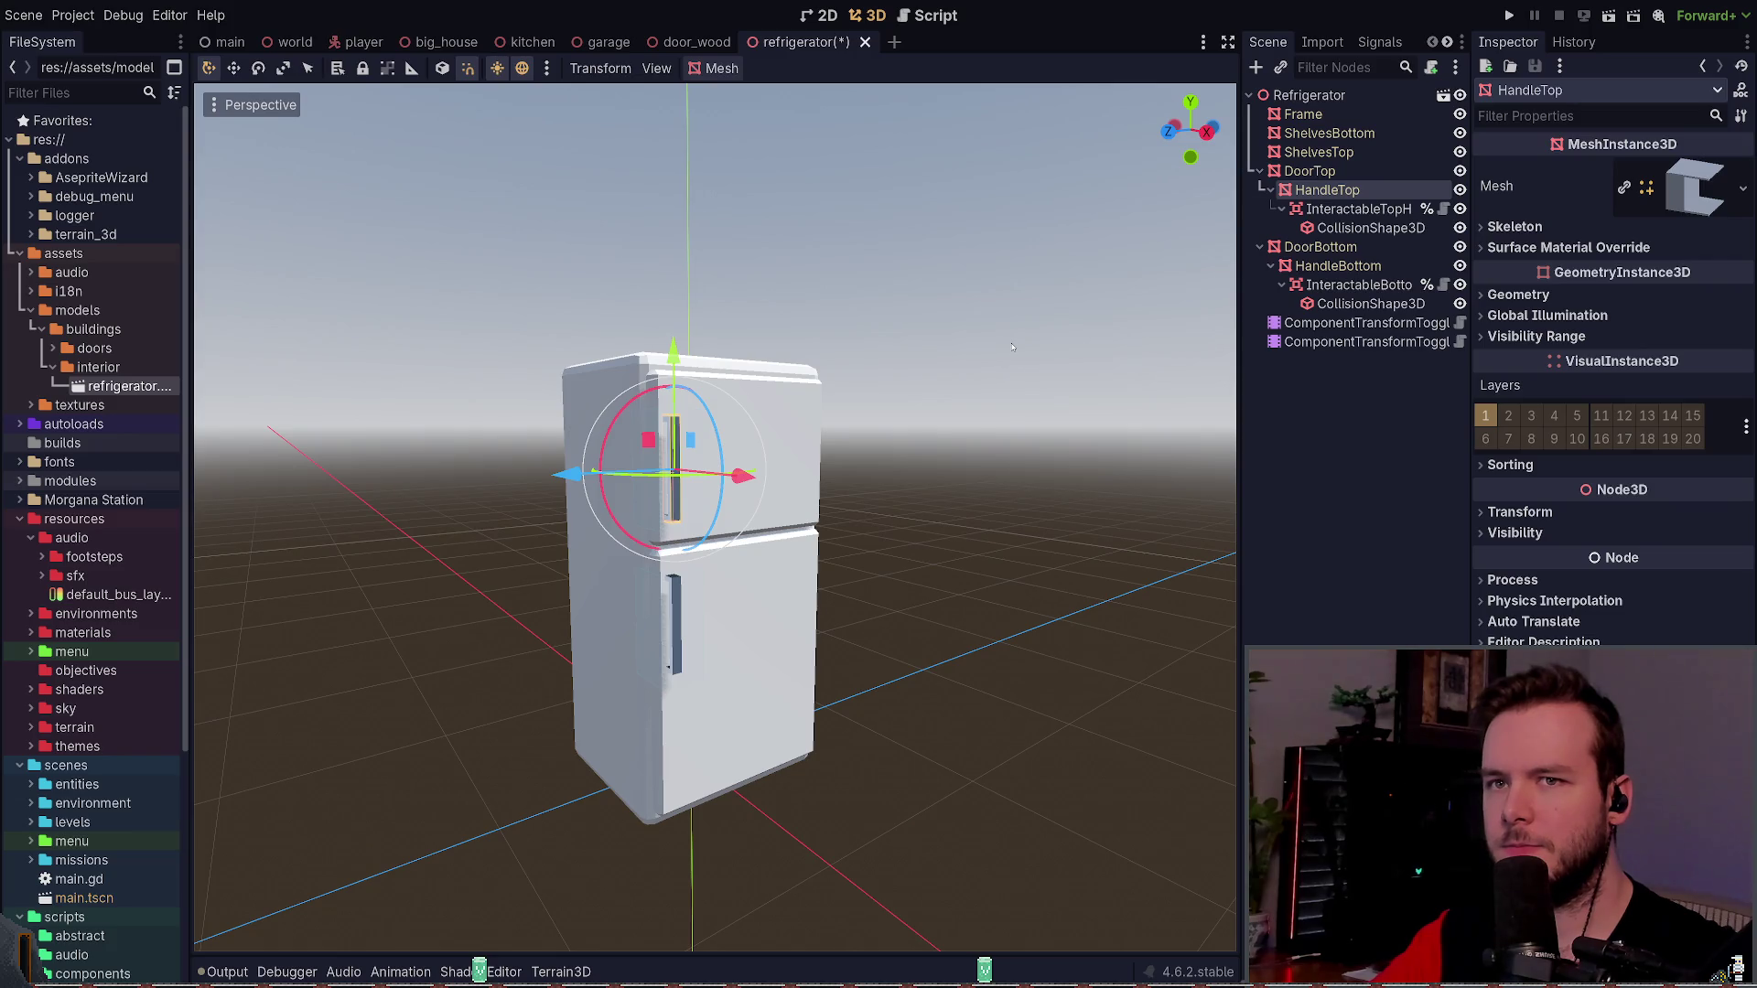
click(1011, 351)
key(ctrl+s)
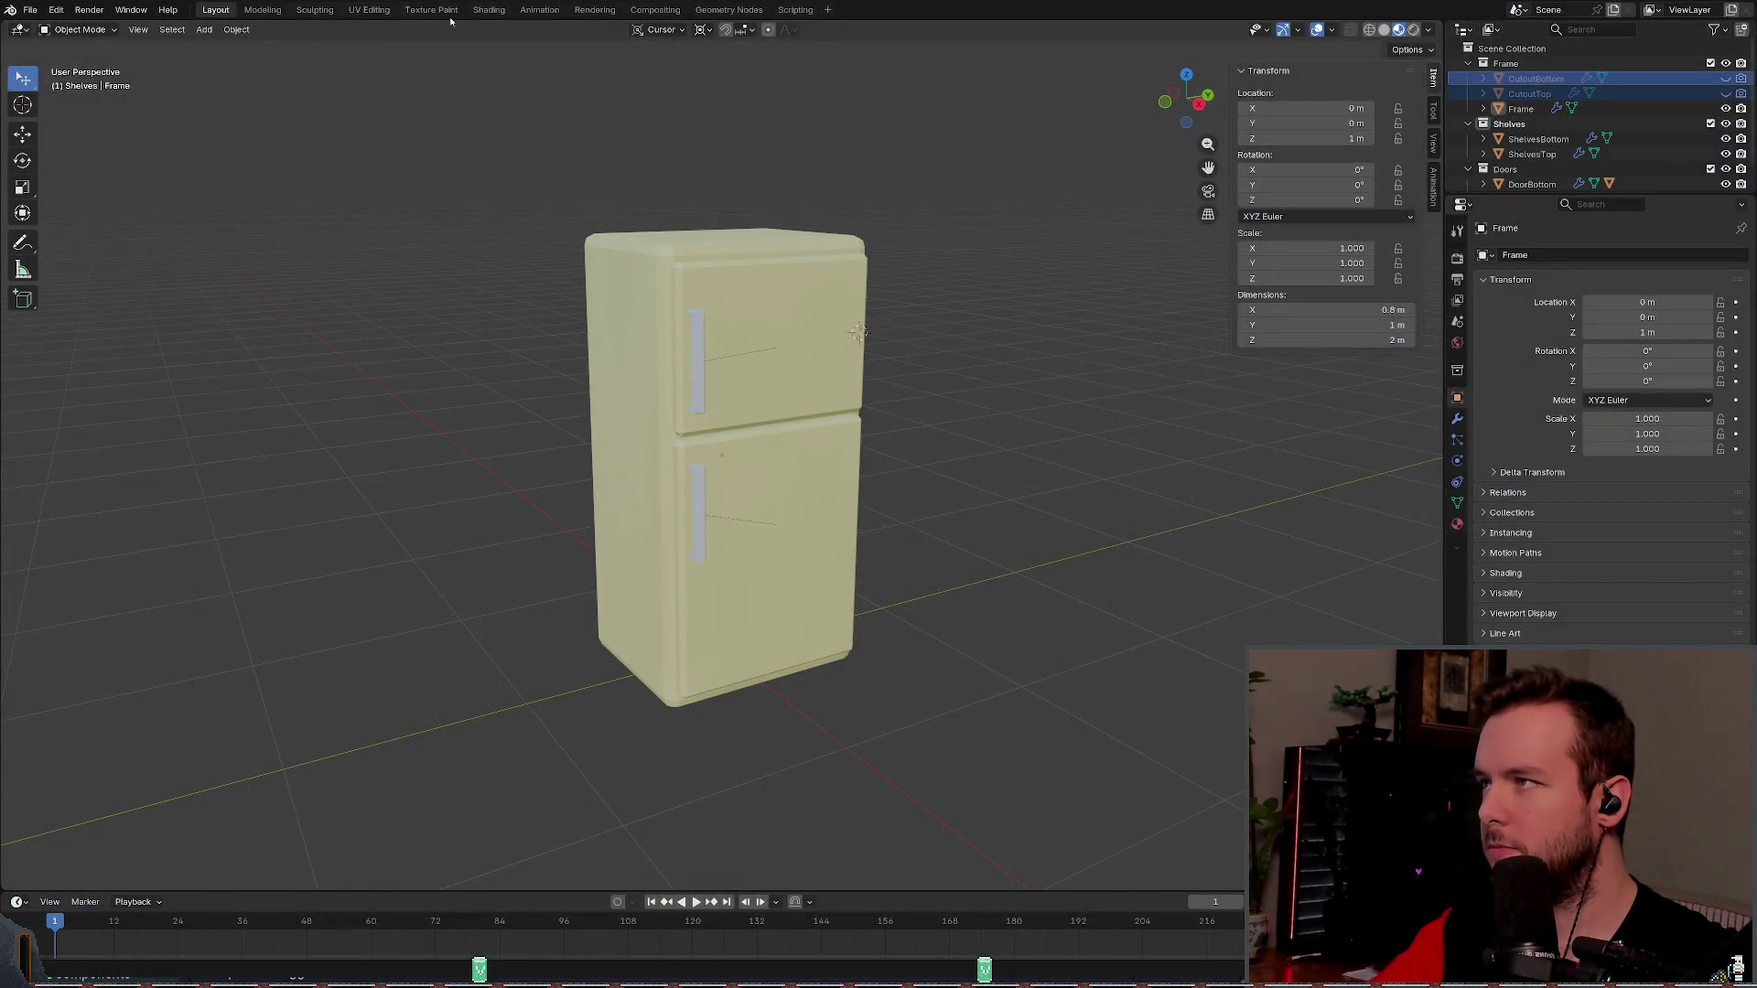
- Delete the Mapping and Textures frames from the Metal material in the Shading workspace
click(502, 11)
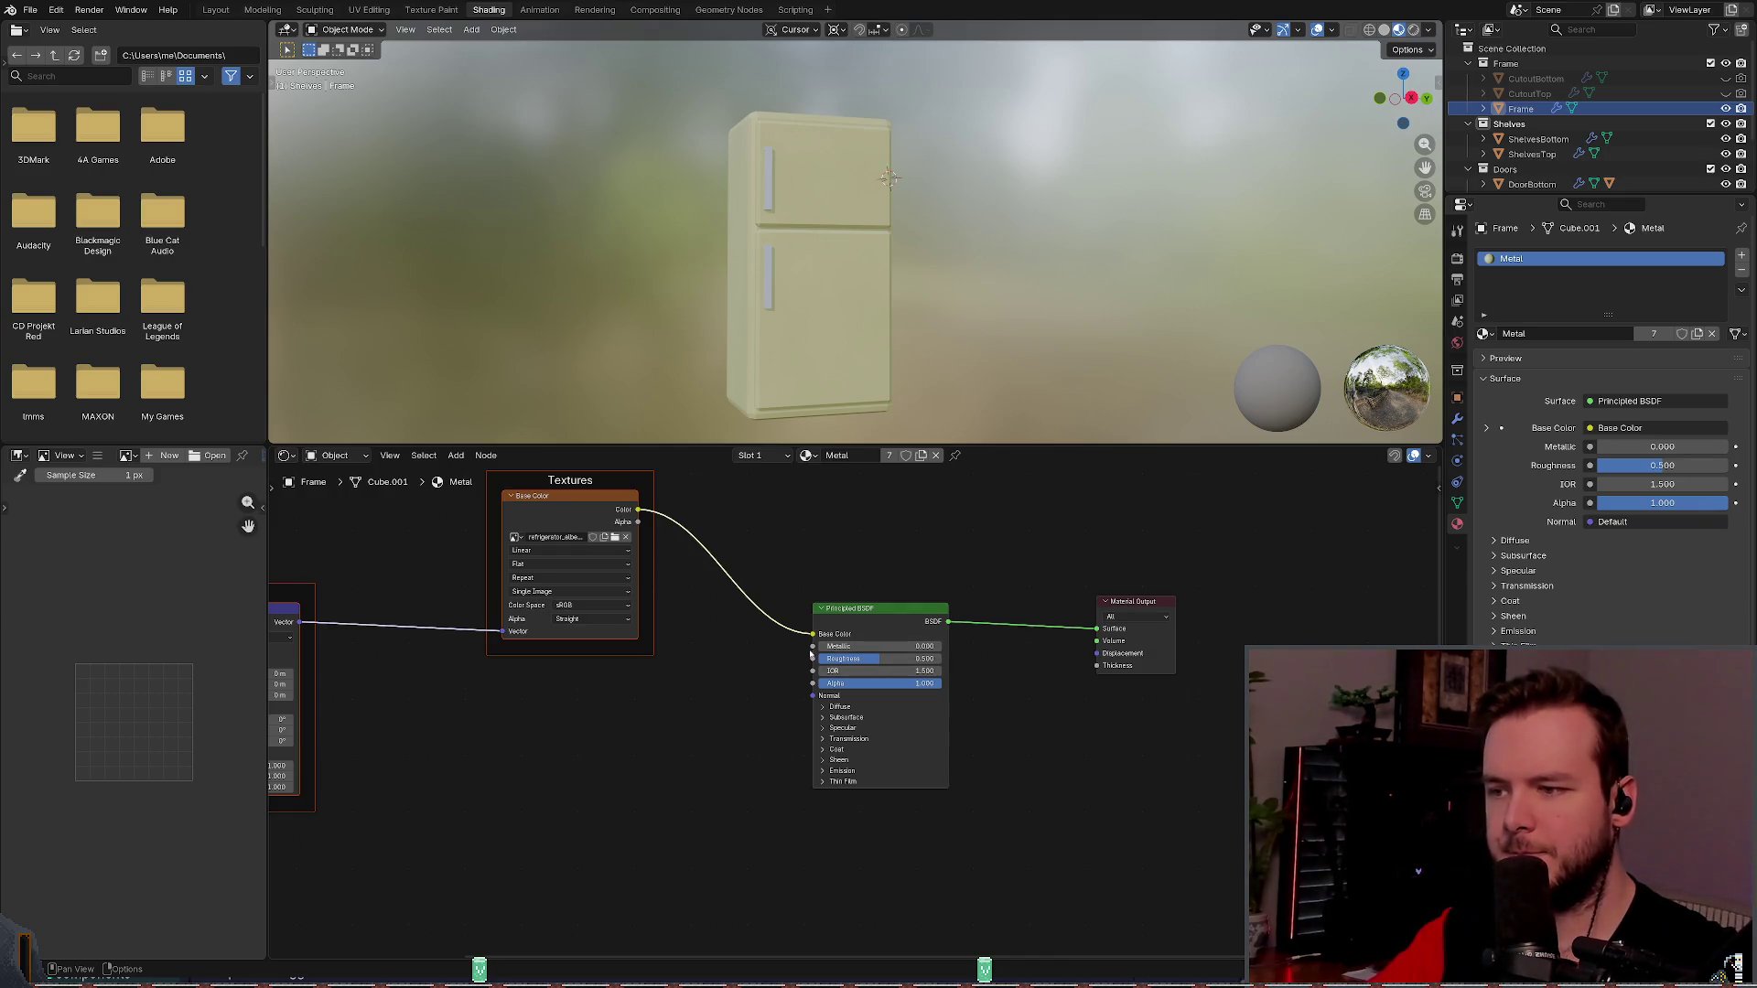
scroll(829, 340, up, 3)
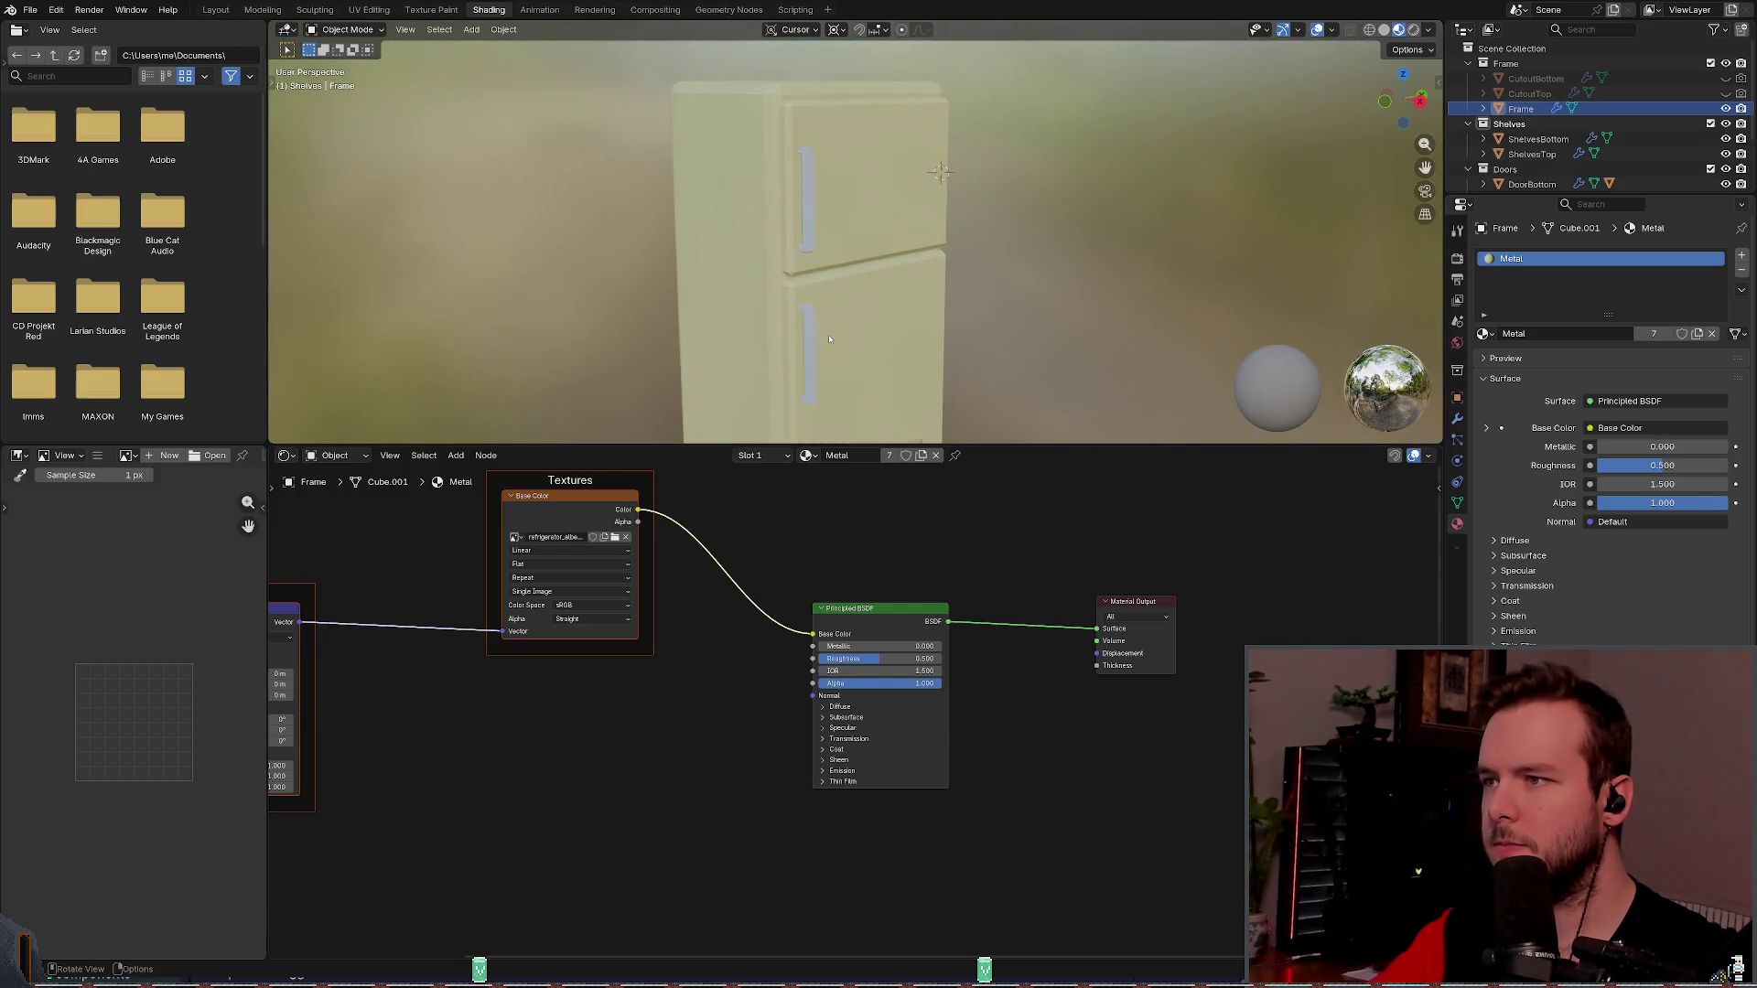
drag(891, 445, 891, 534)
scroll(885, 763, down, 2)
drag(346, 898, 780, 651)
key(Delete)
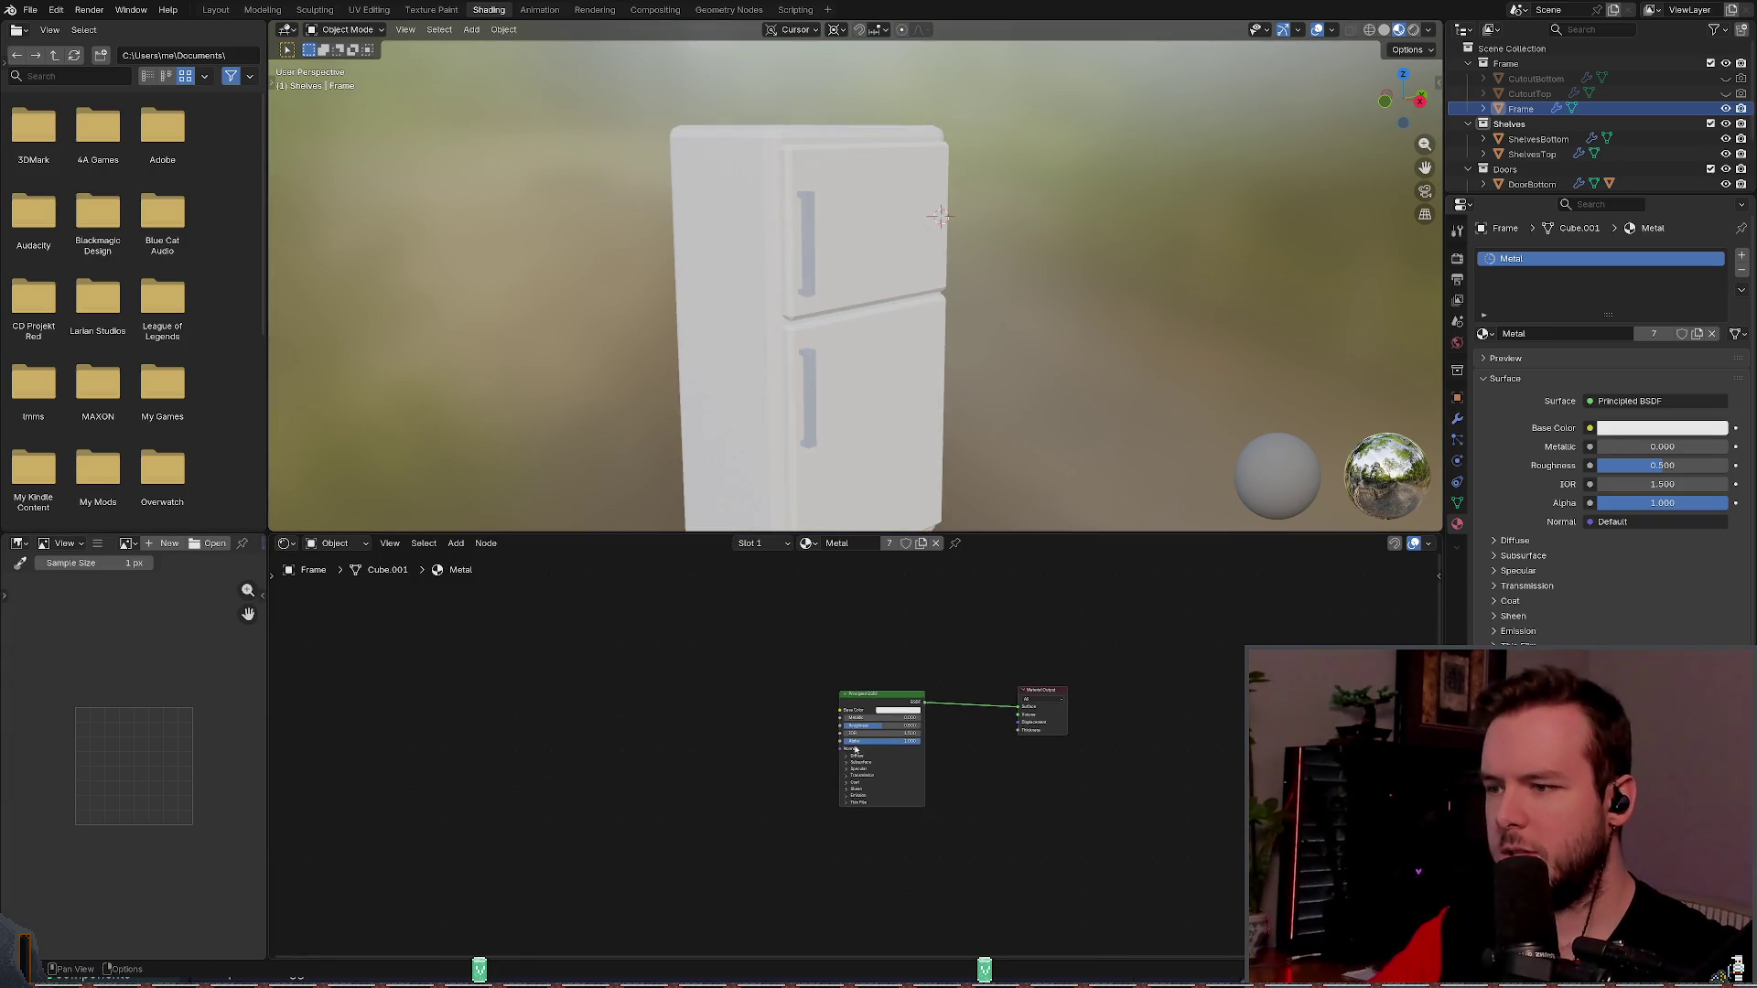
- Set the Base Color to pale yellow #DBE789 and save refrigerator.blend
scroll(878, 732, up, 4)
click(890, 664)
drag(892, 438, 872, 446)
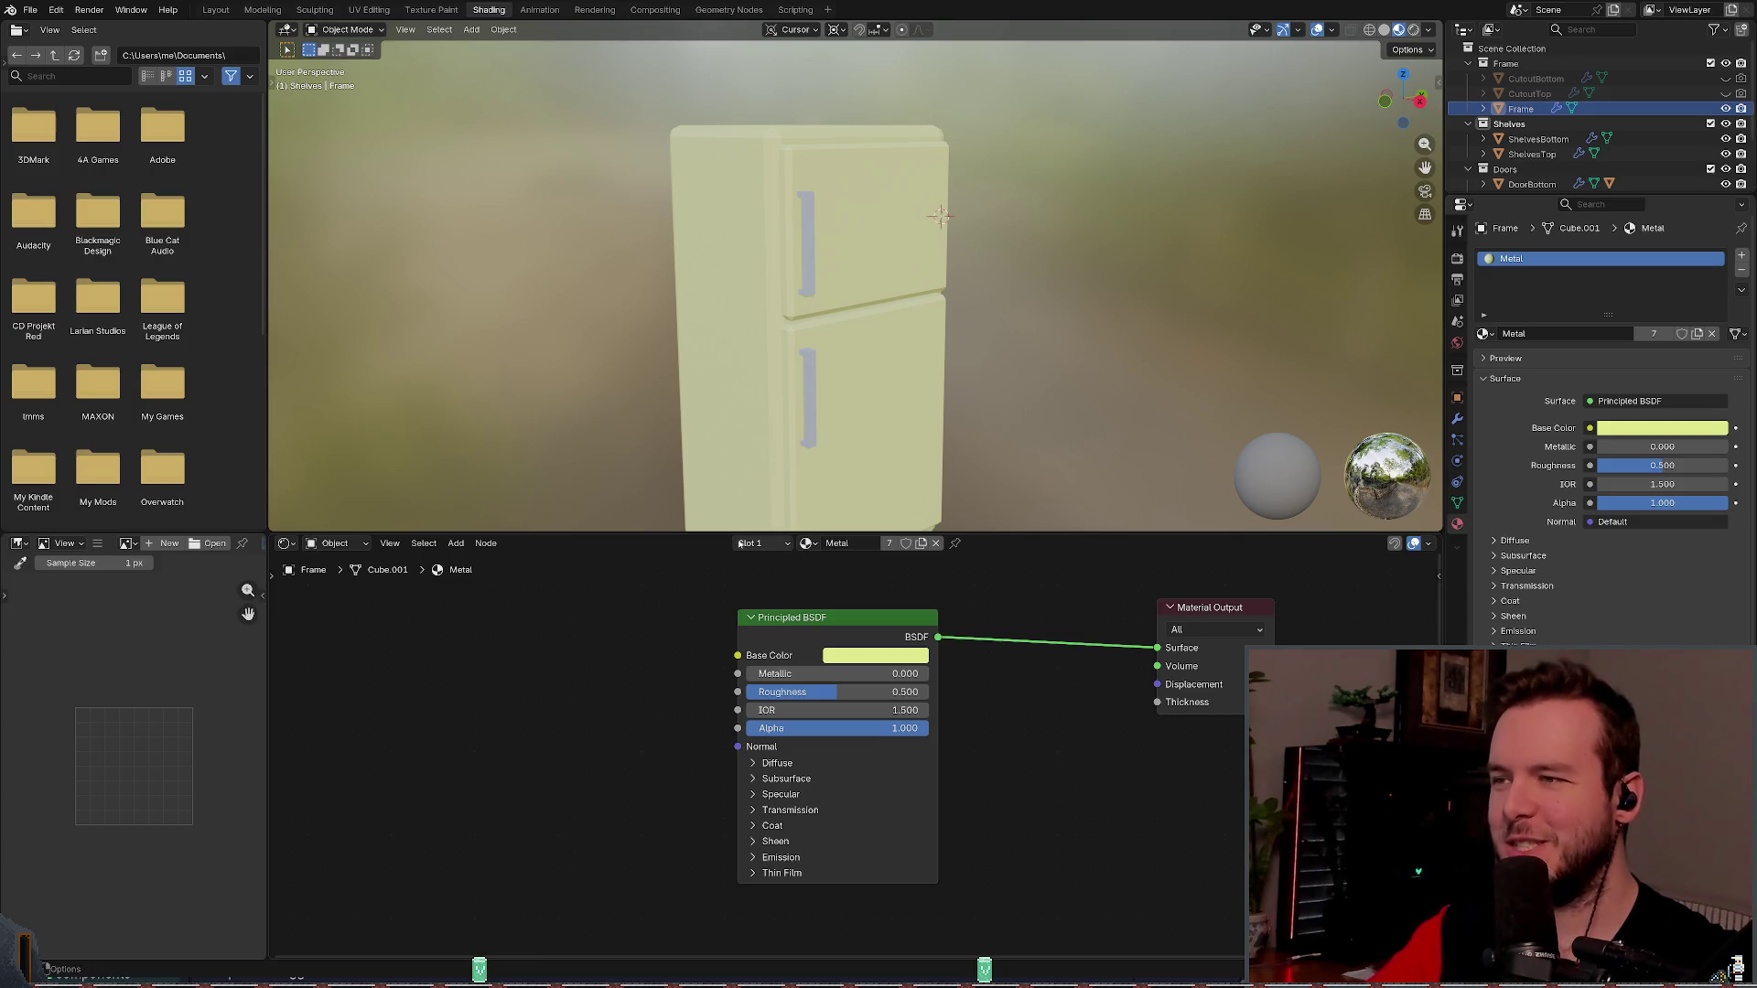
key(ctrl+s)
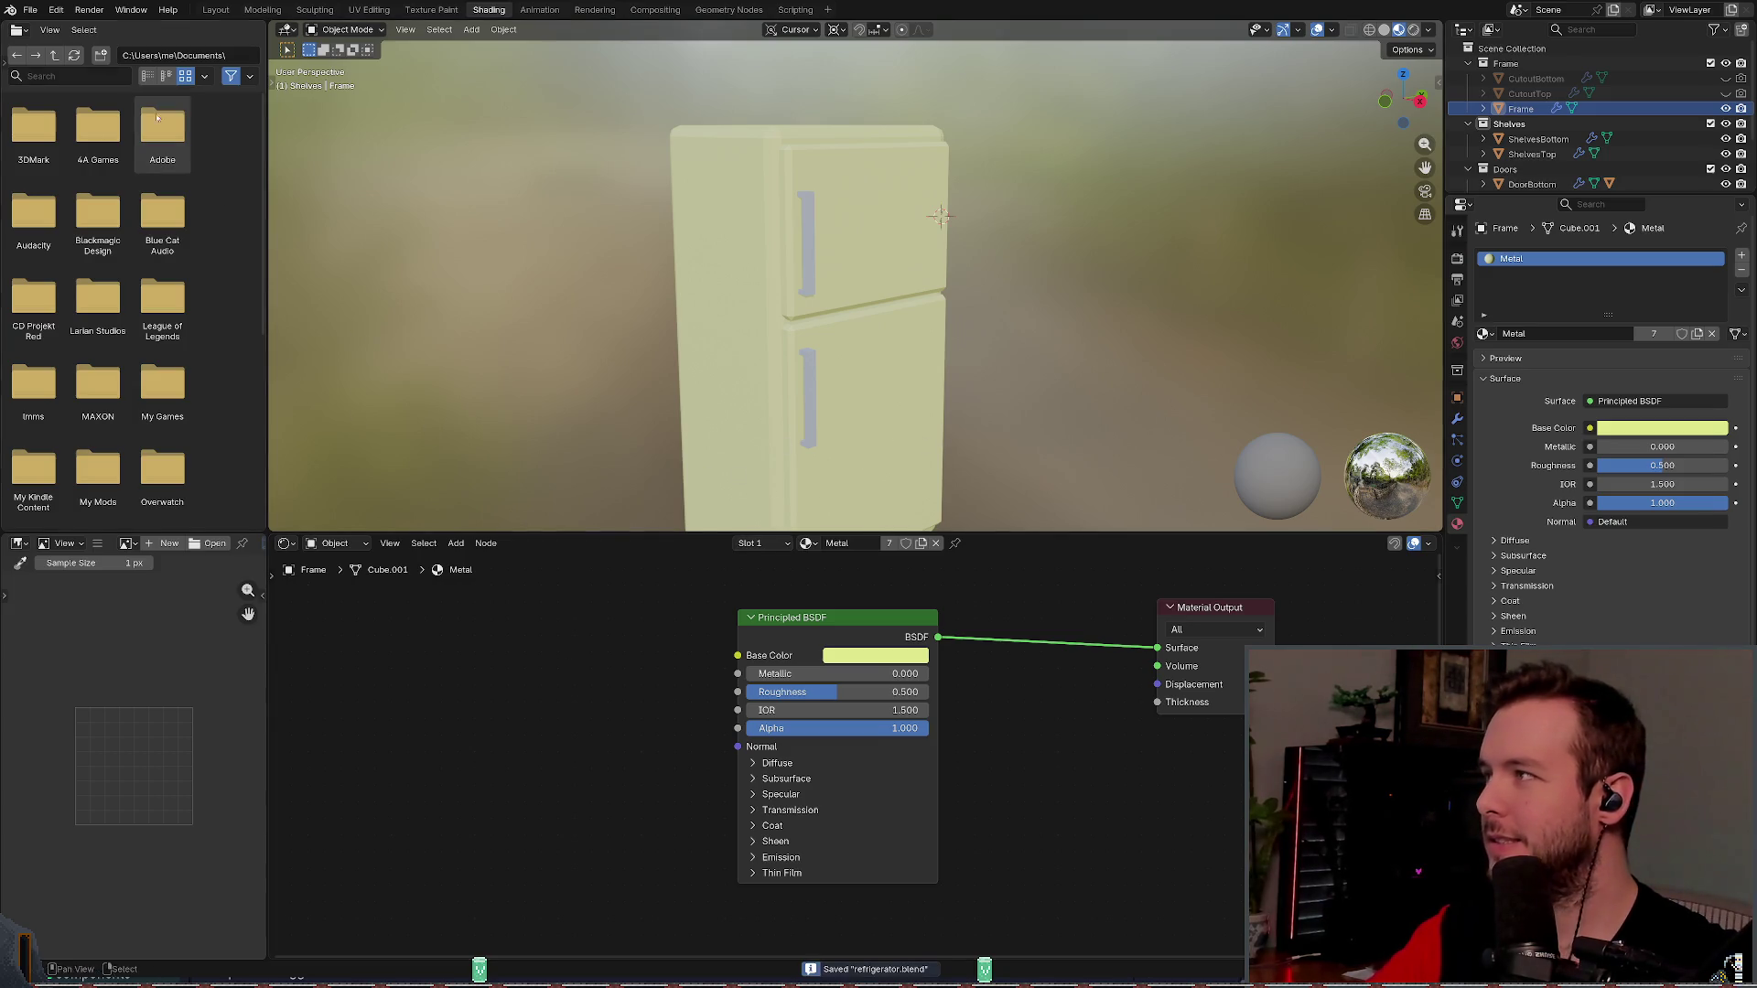
click(30, 9)
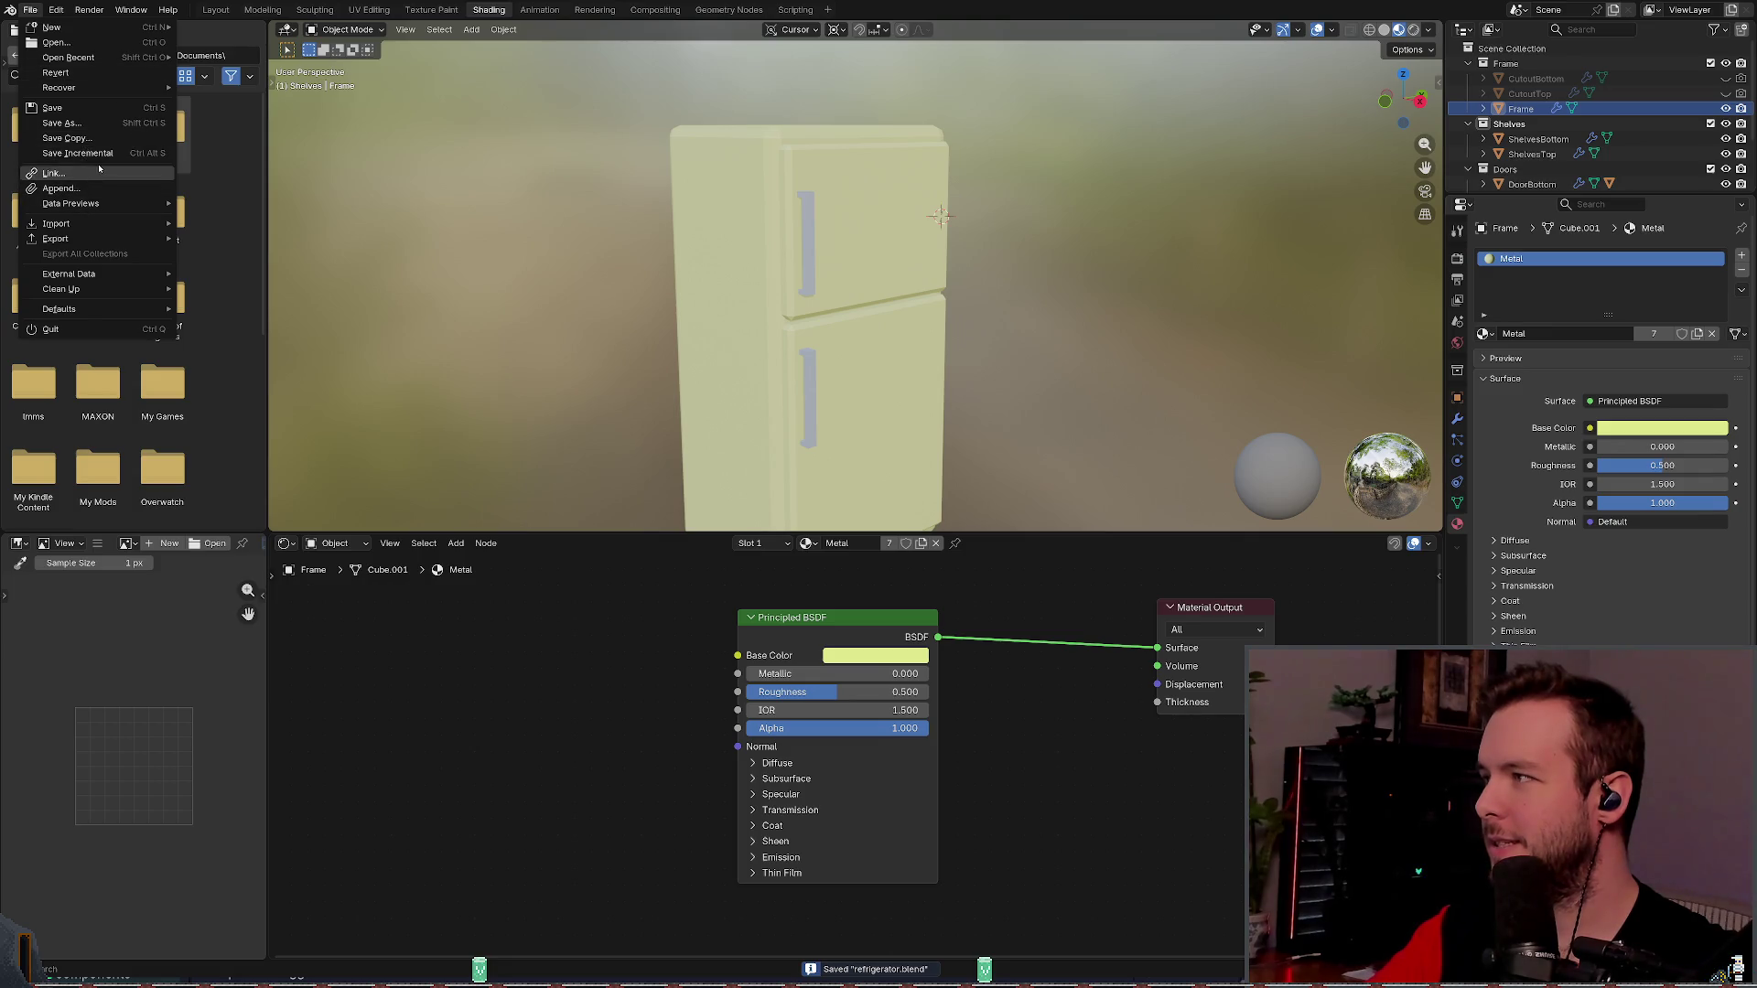
- Select and deselect DoorTop and HandleTop, zooming and orbiting to inspect the green fridge
mouse_move(93, 236)
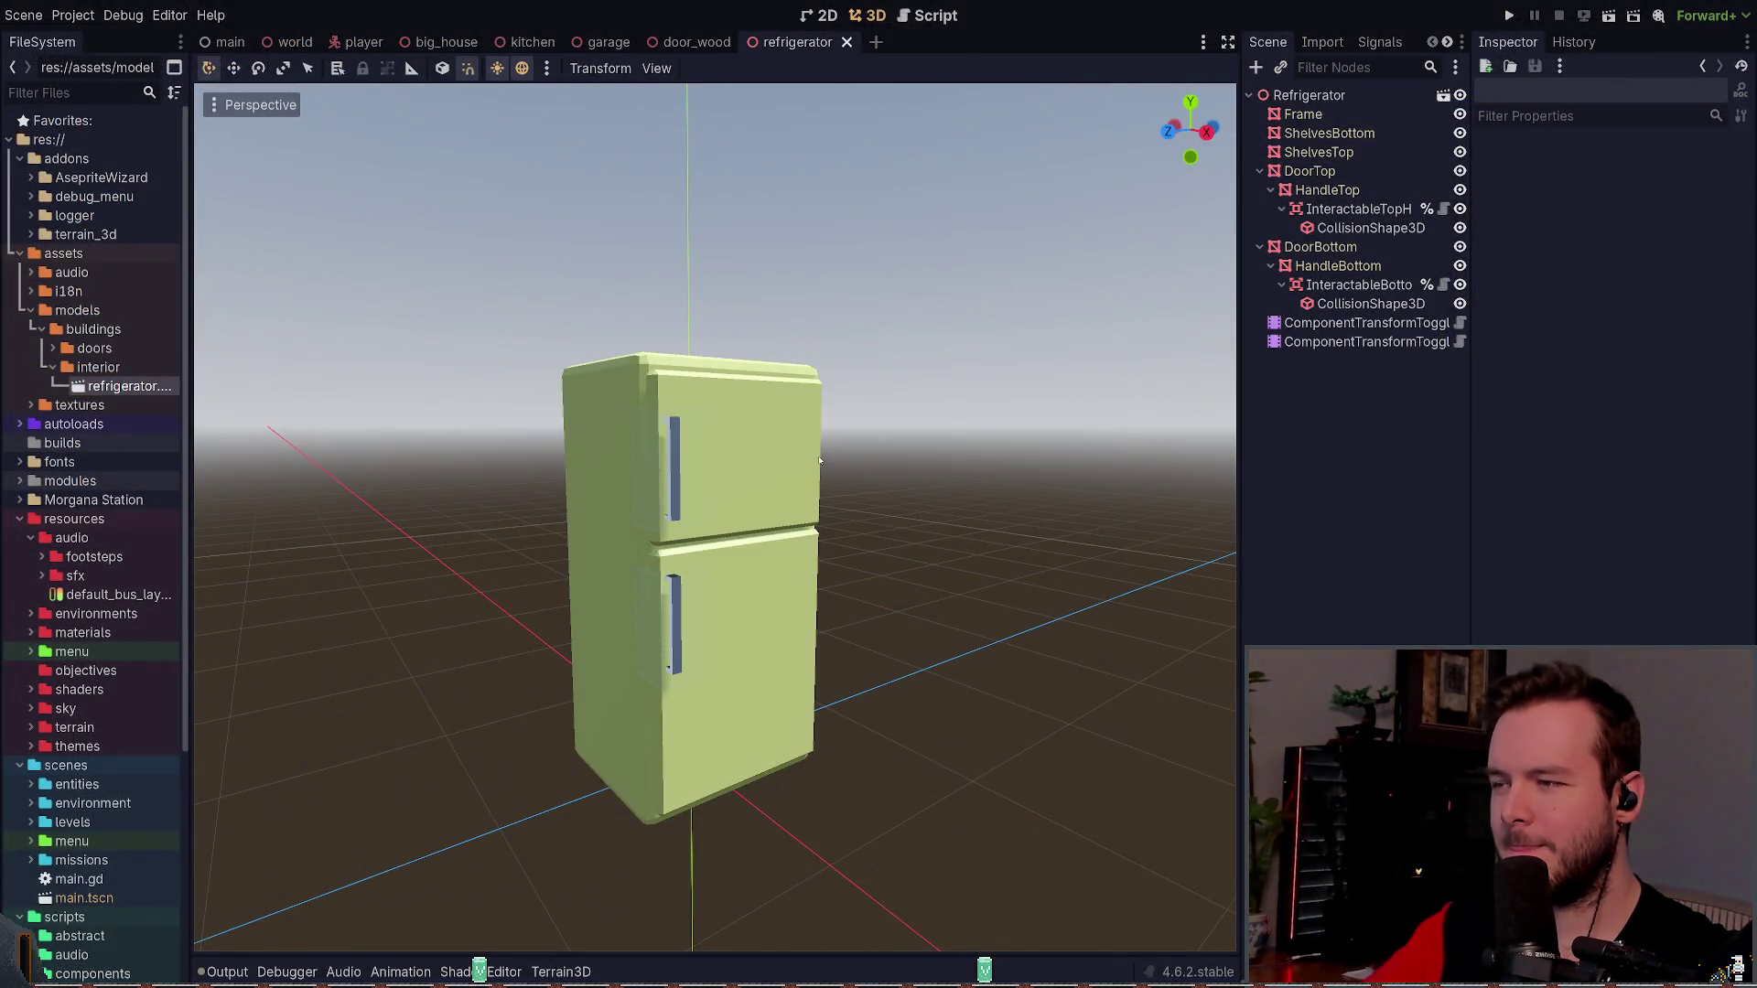
click(820, 467)
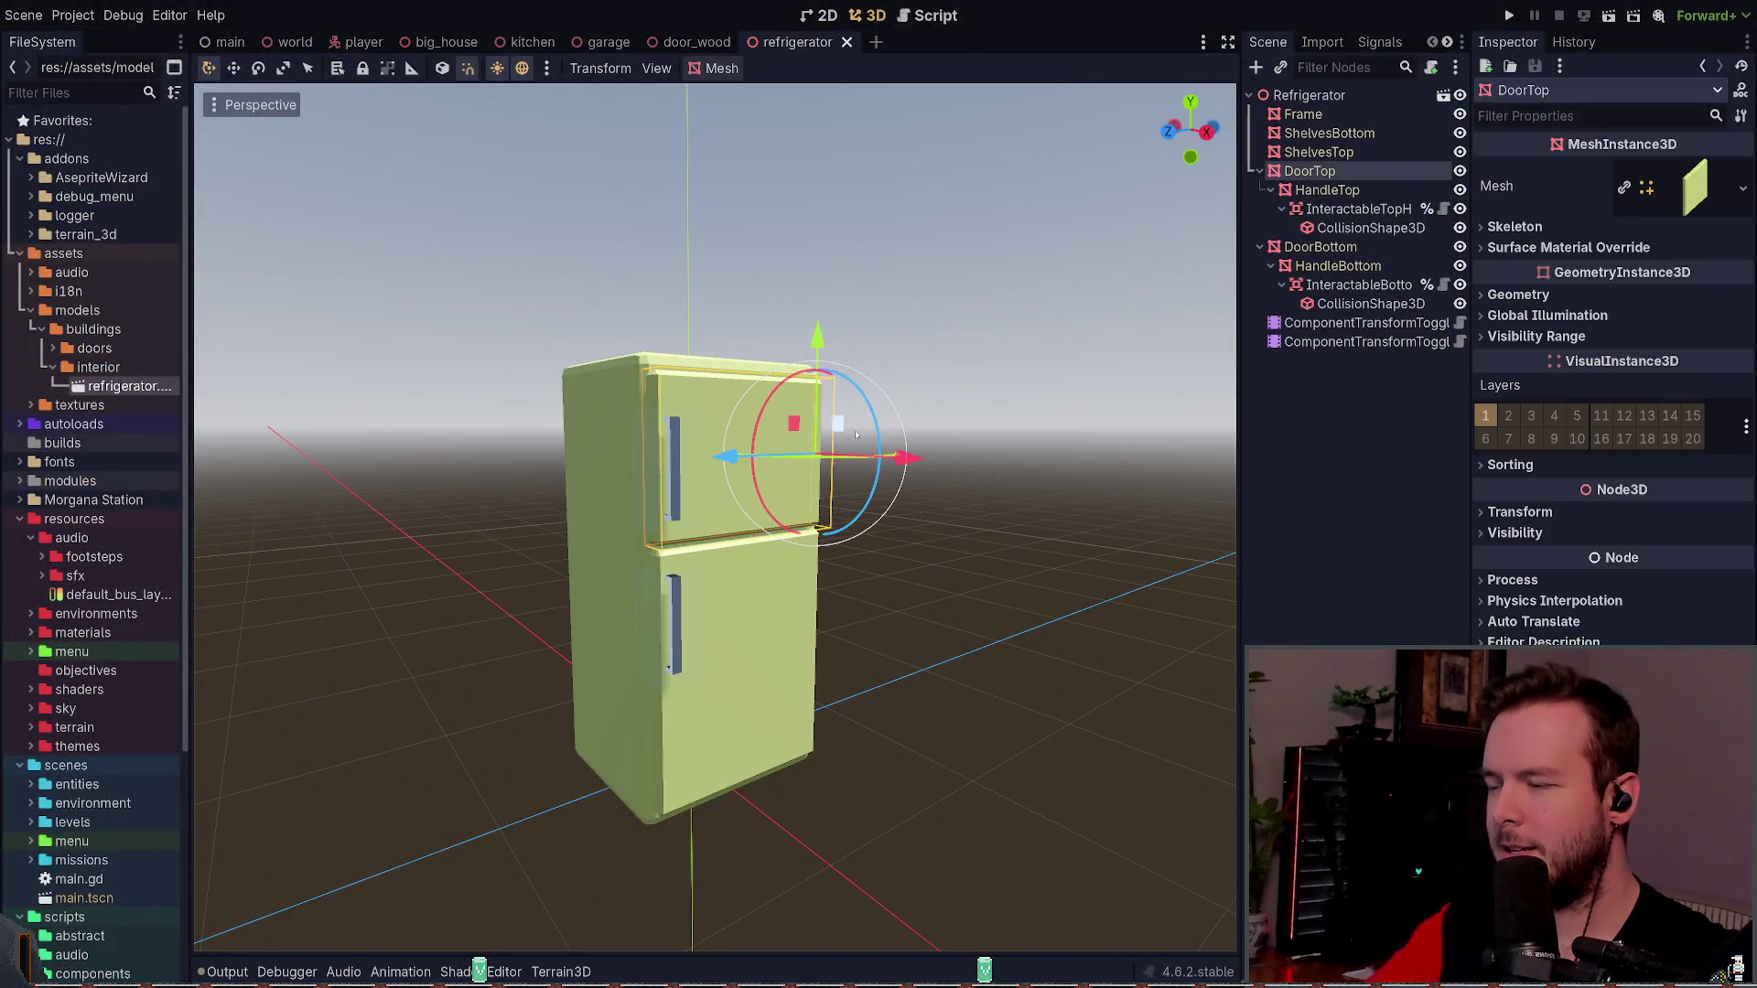
click(889, 270)
scroll(888, 270, down, 2)
scroll(889, 270, up, 3)
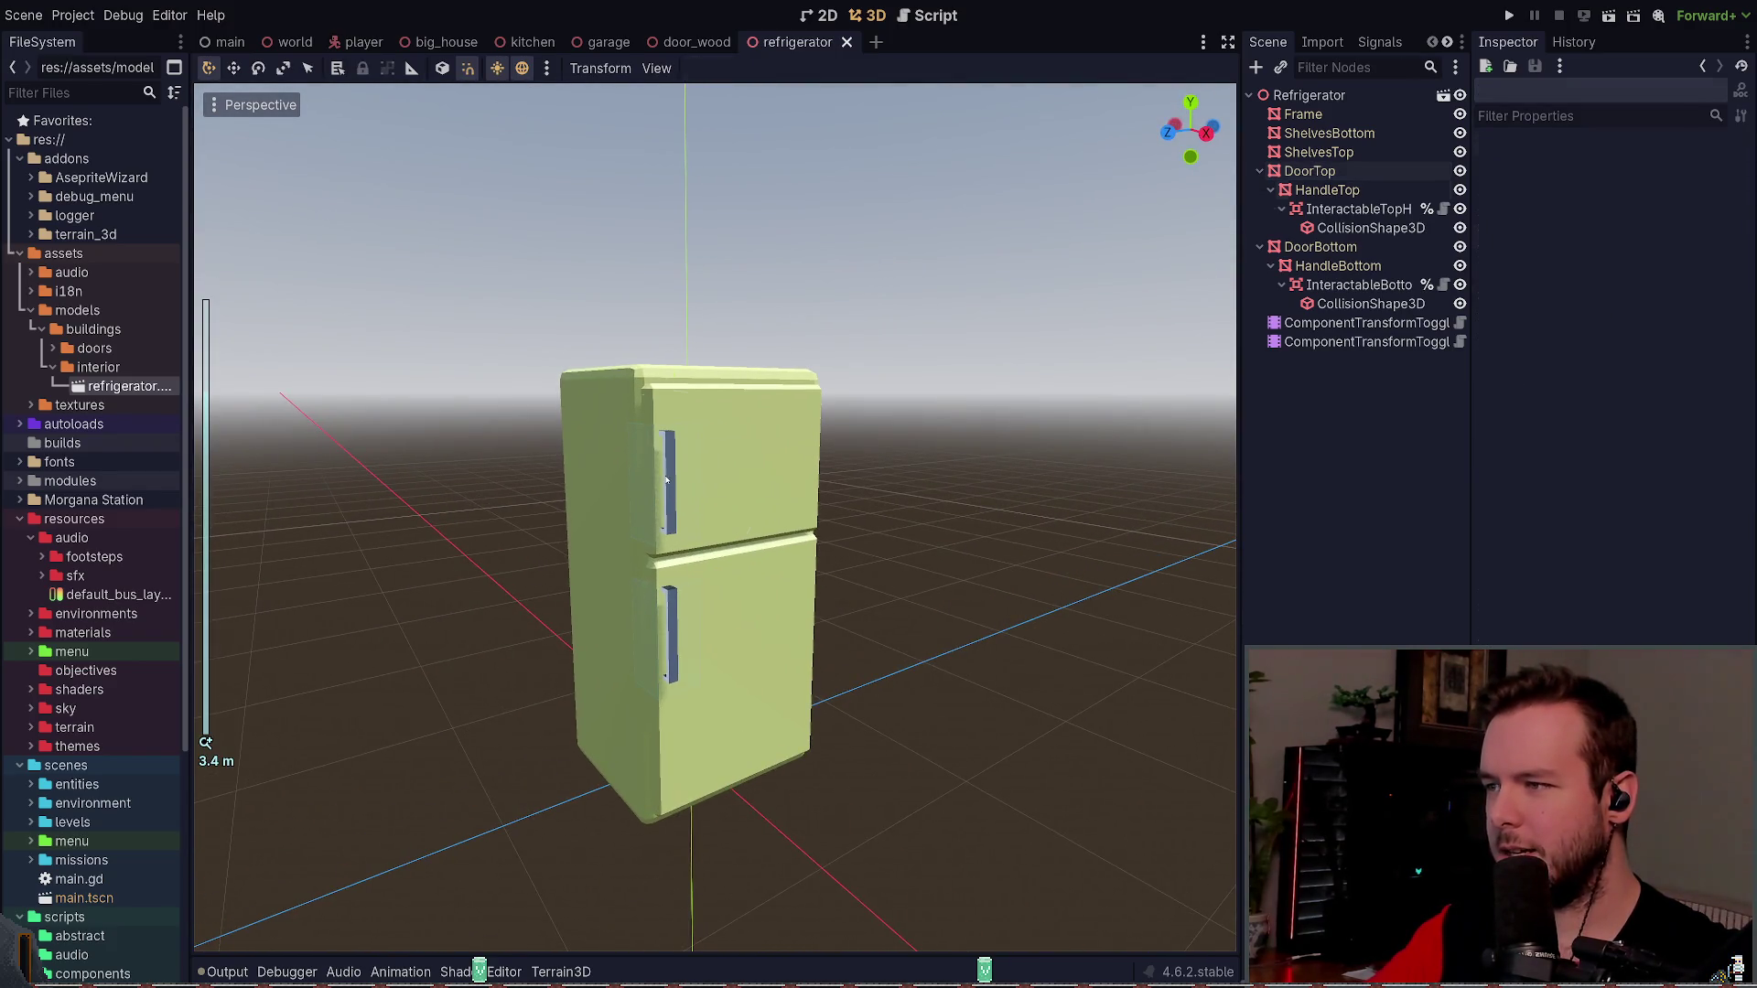
click(666, 479)
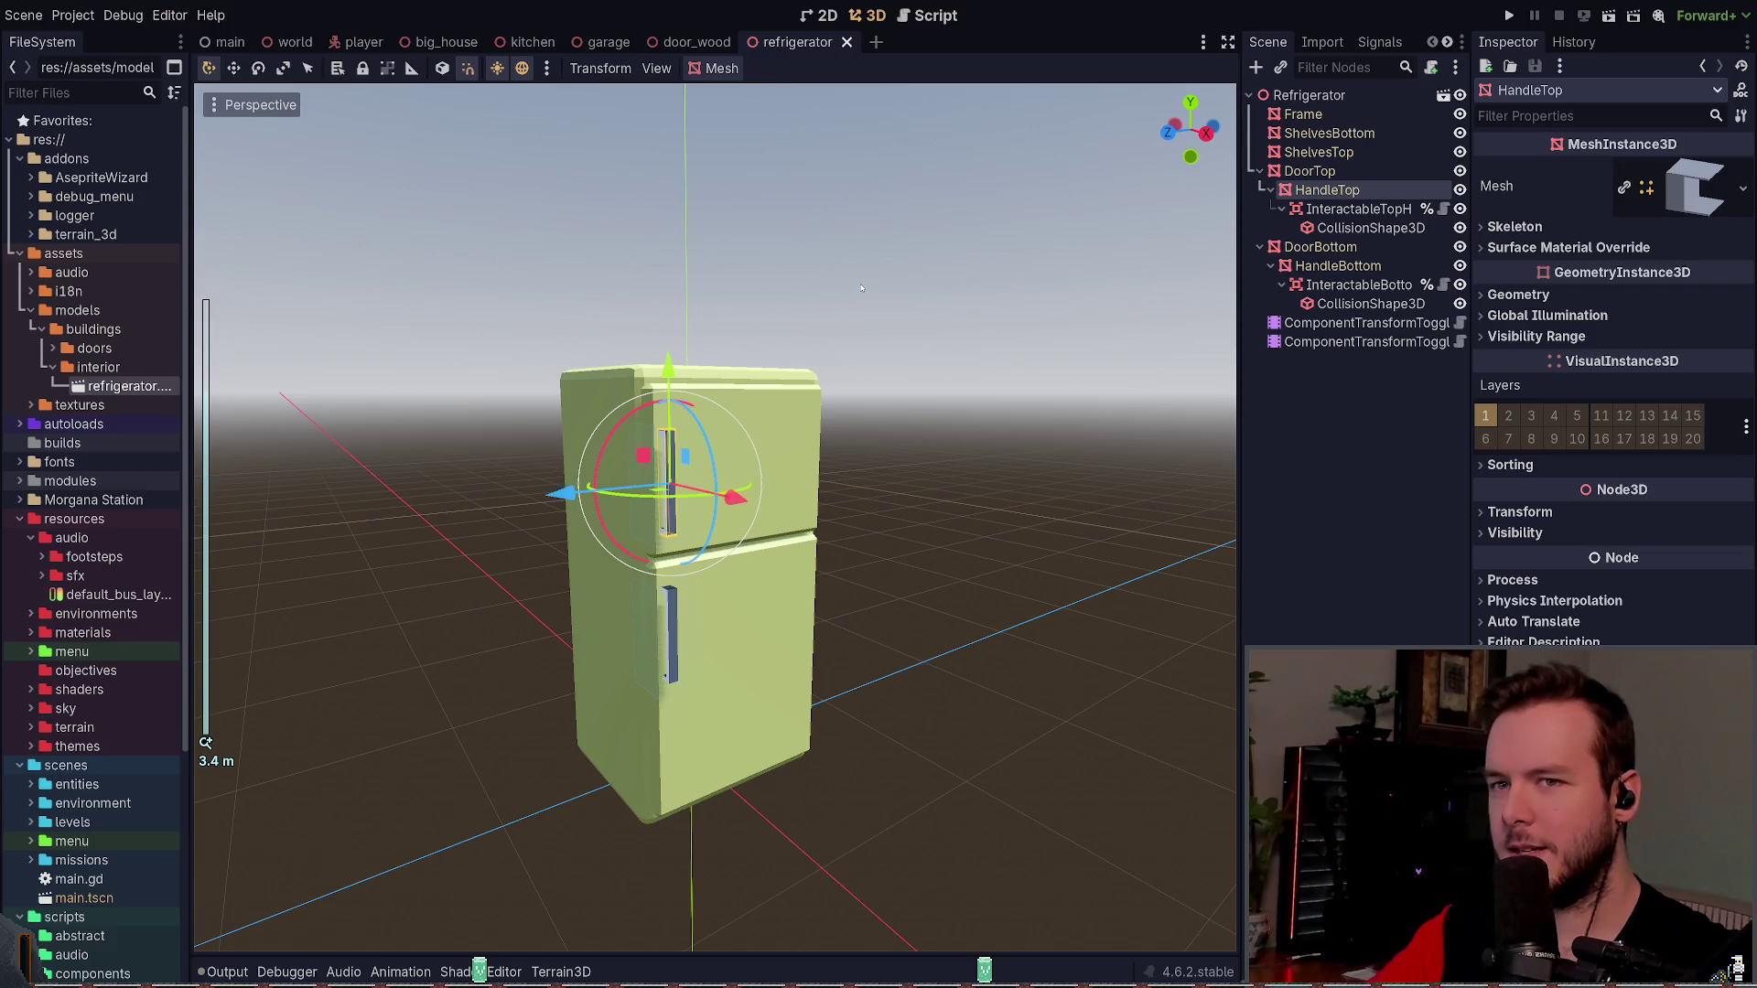
click(924, 311)
mouse_move(924, 311)
mouse_down()
mouse_move(971, 305)
mouse_move(934, 316)
mouse_up()
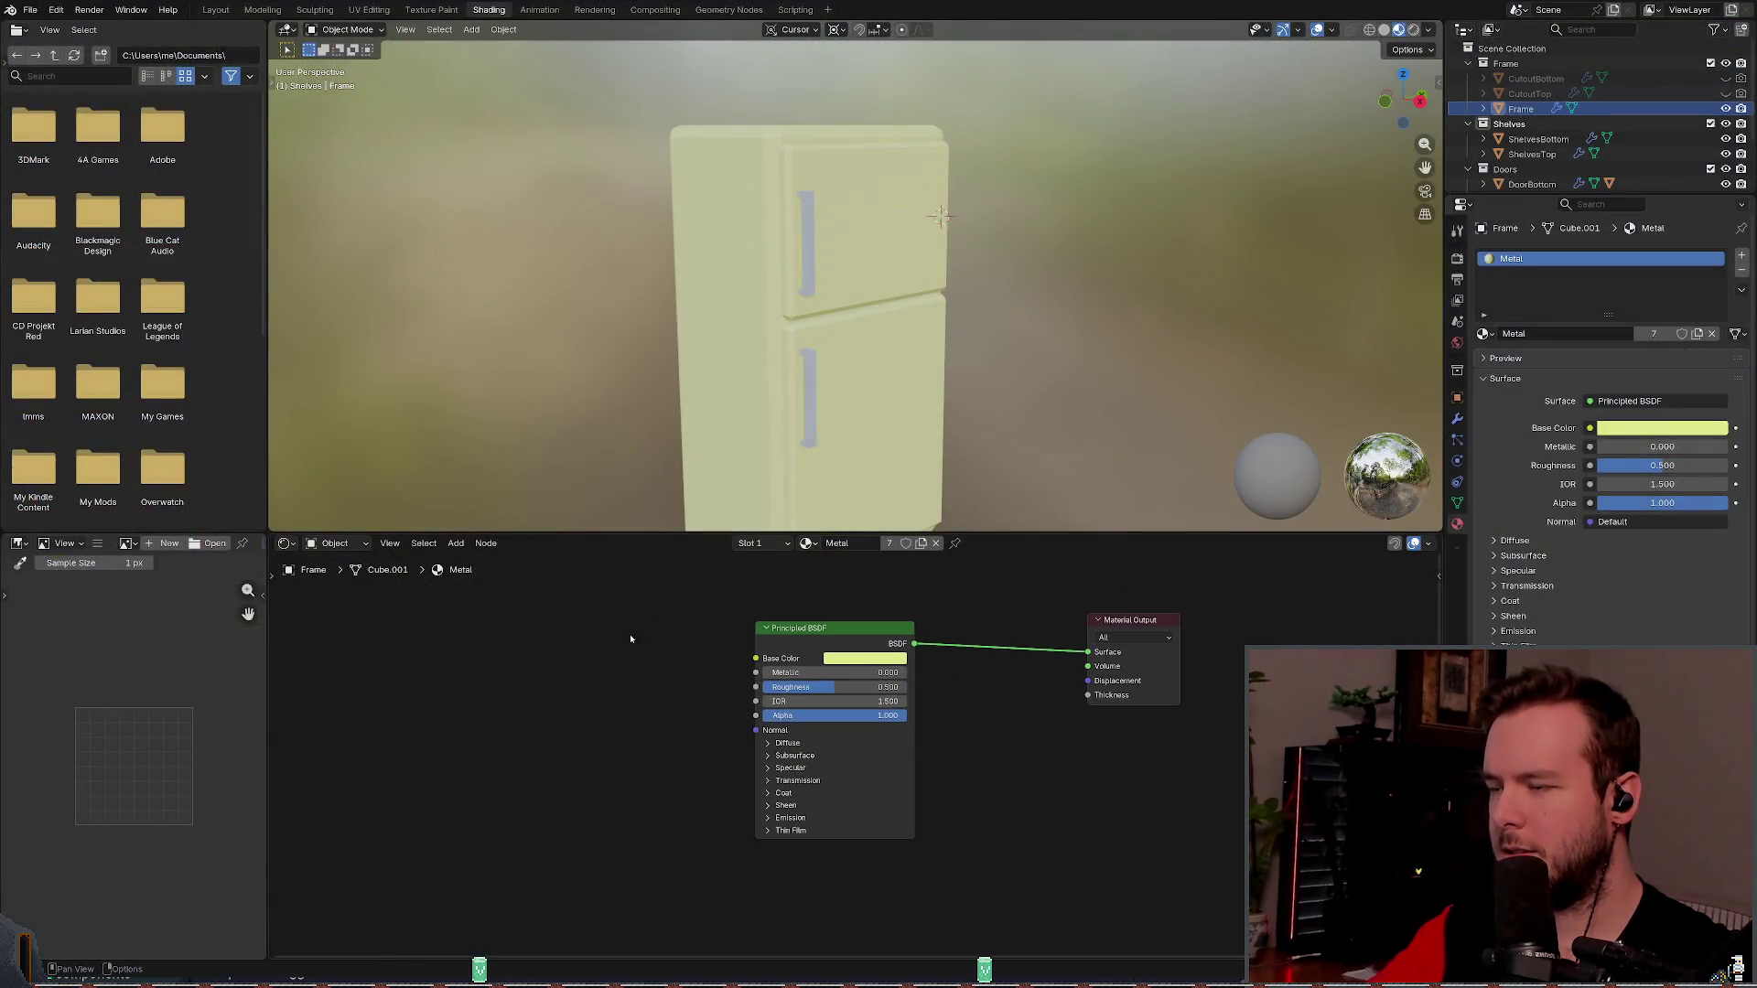
- Undo and redo the image texture connection, then save the blend file
key(ctrl+z)
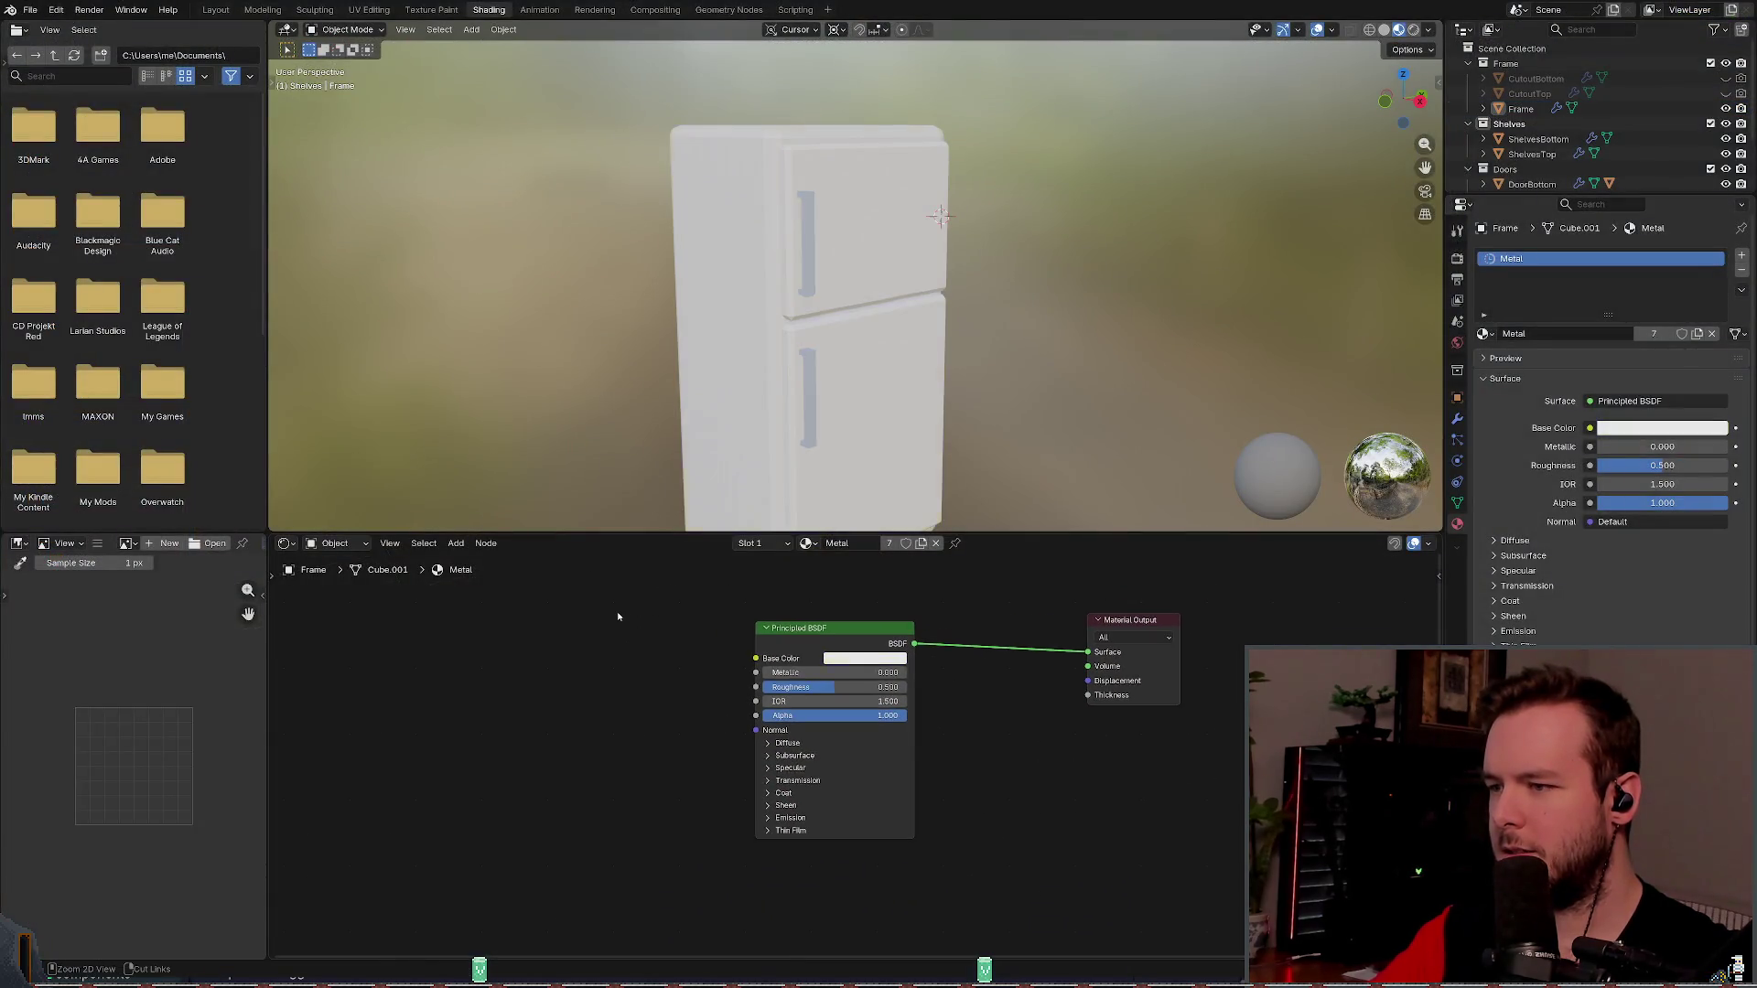
key(ctrl+shift+z)
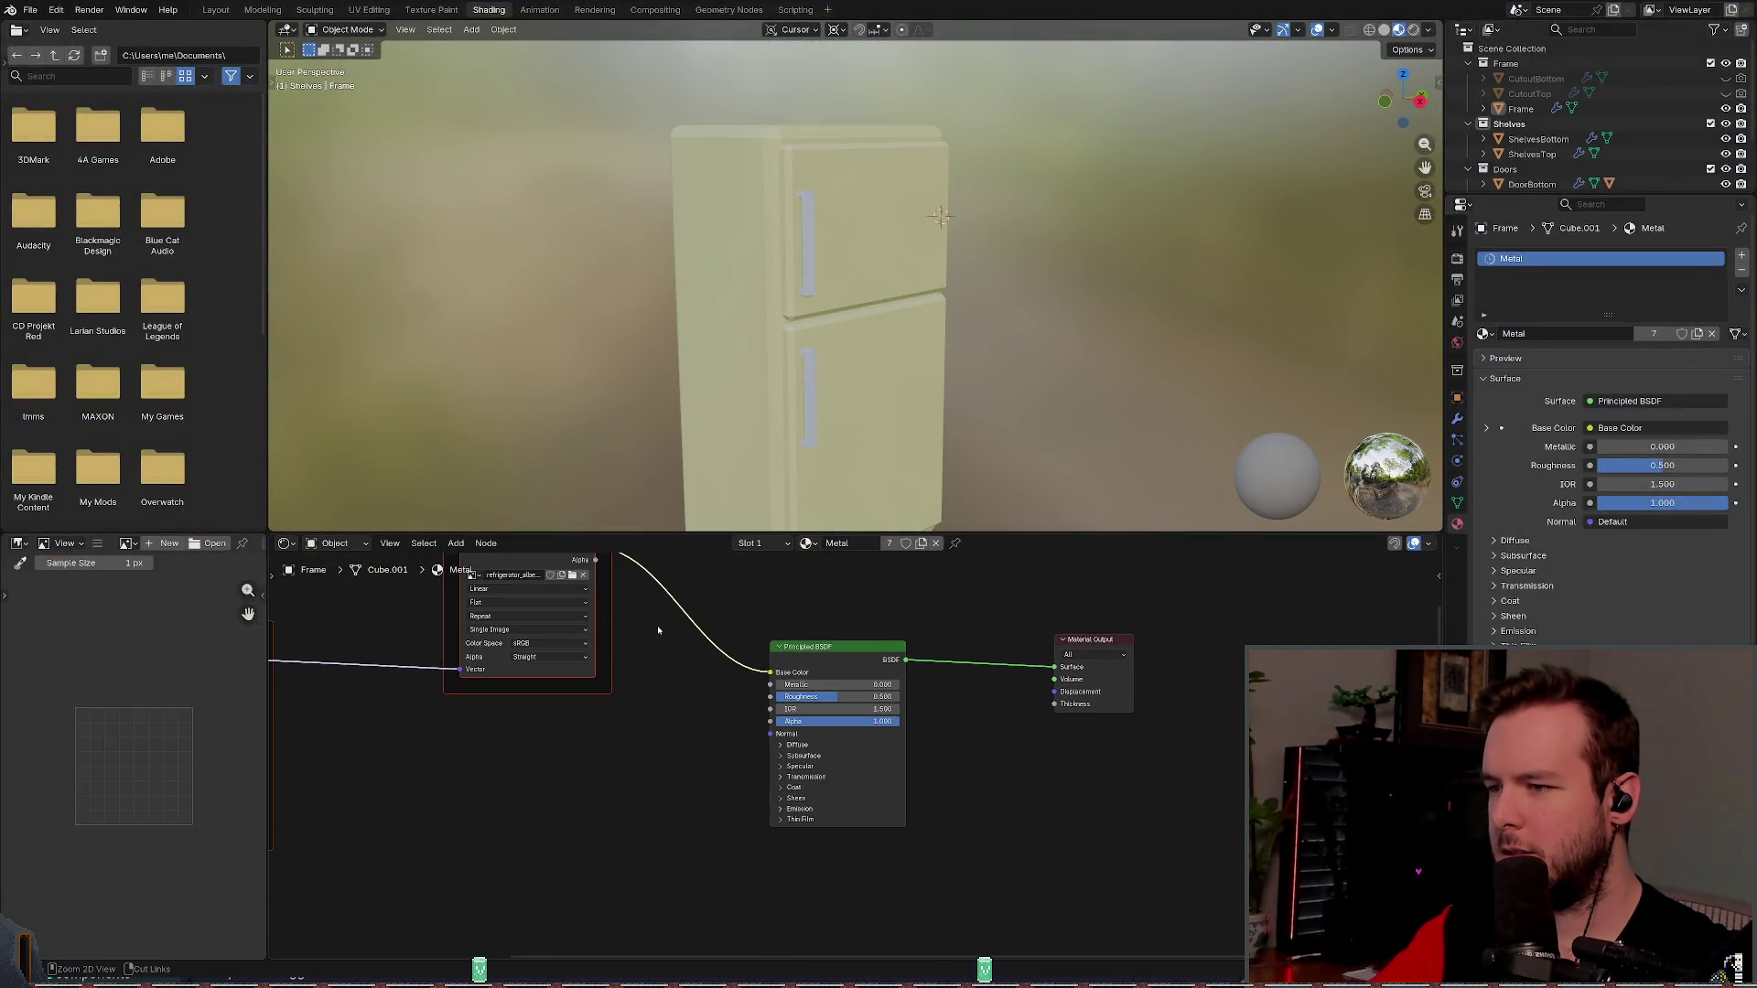
key(ctrl+s)
scroll(765, 622, down, 3)
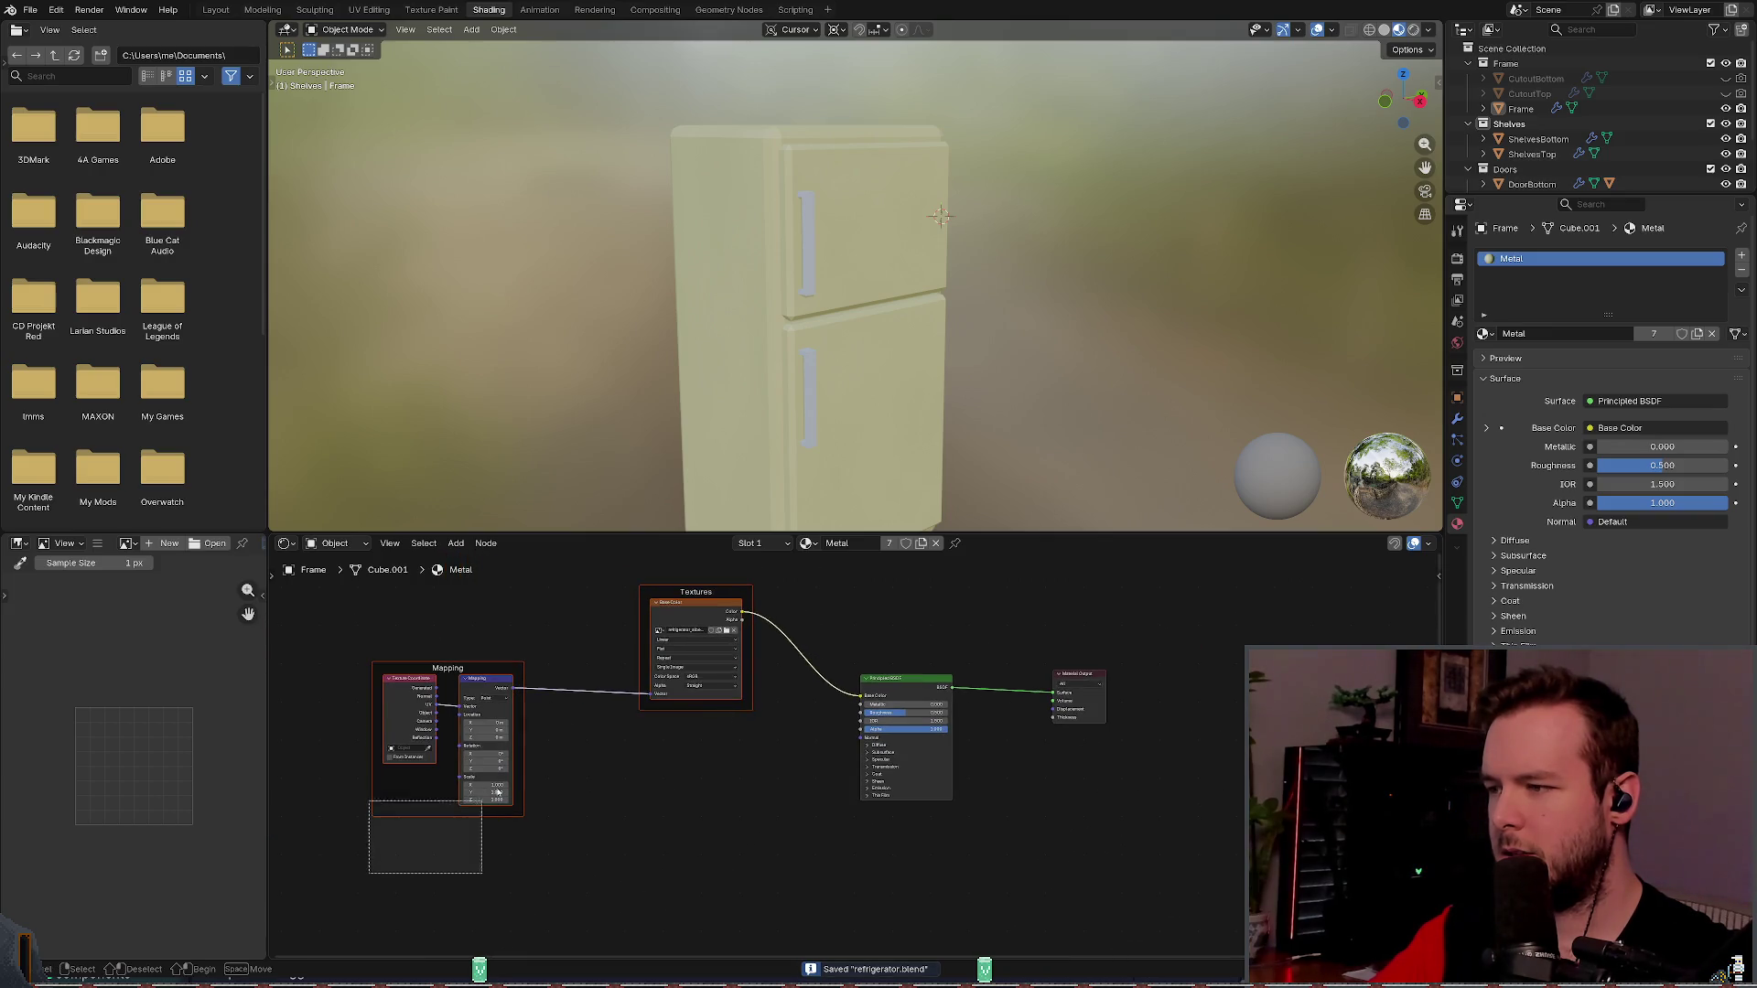
- Undo back to a plain Principled BSDF, check its #E7E7E7 Base Color, and open Node Wrangler
key(ctrl+z)
key(Home)
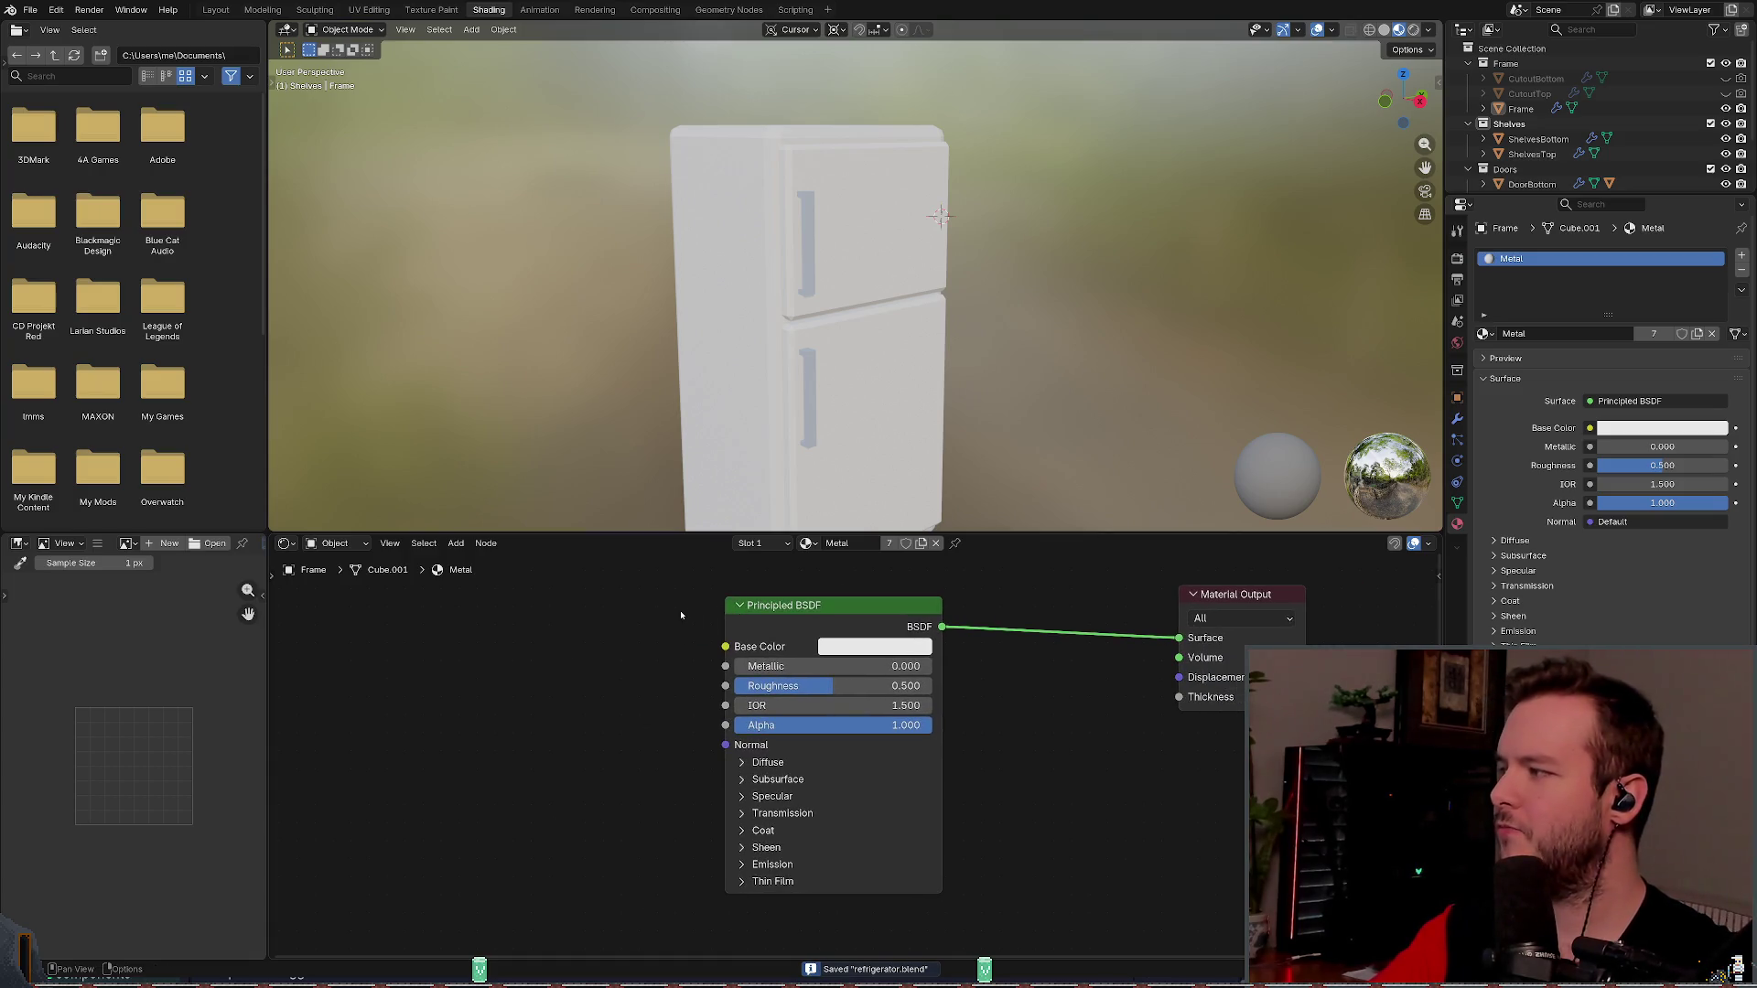
click(867, 645)
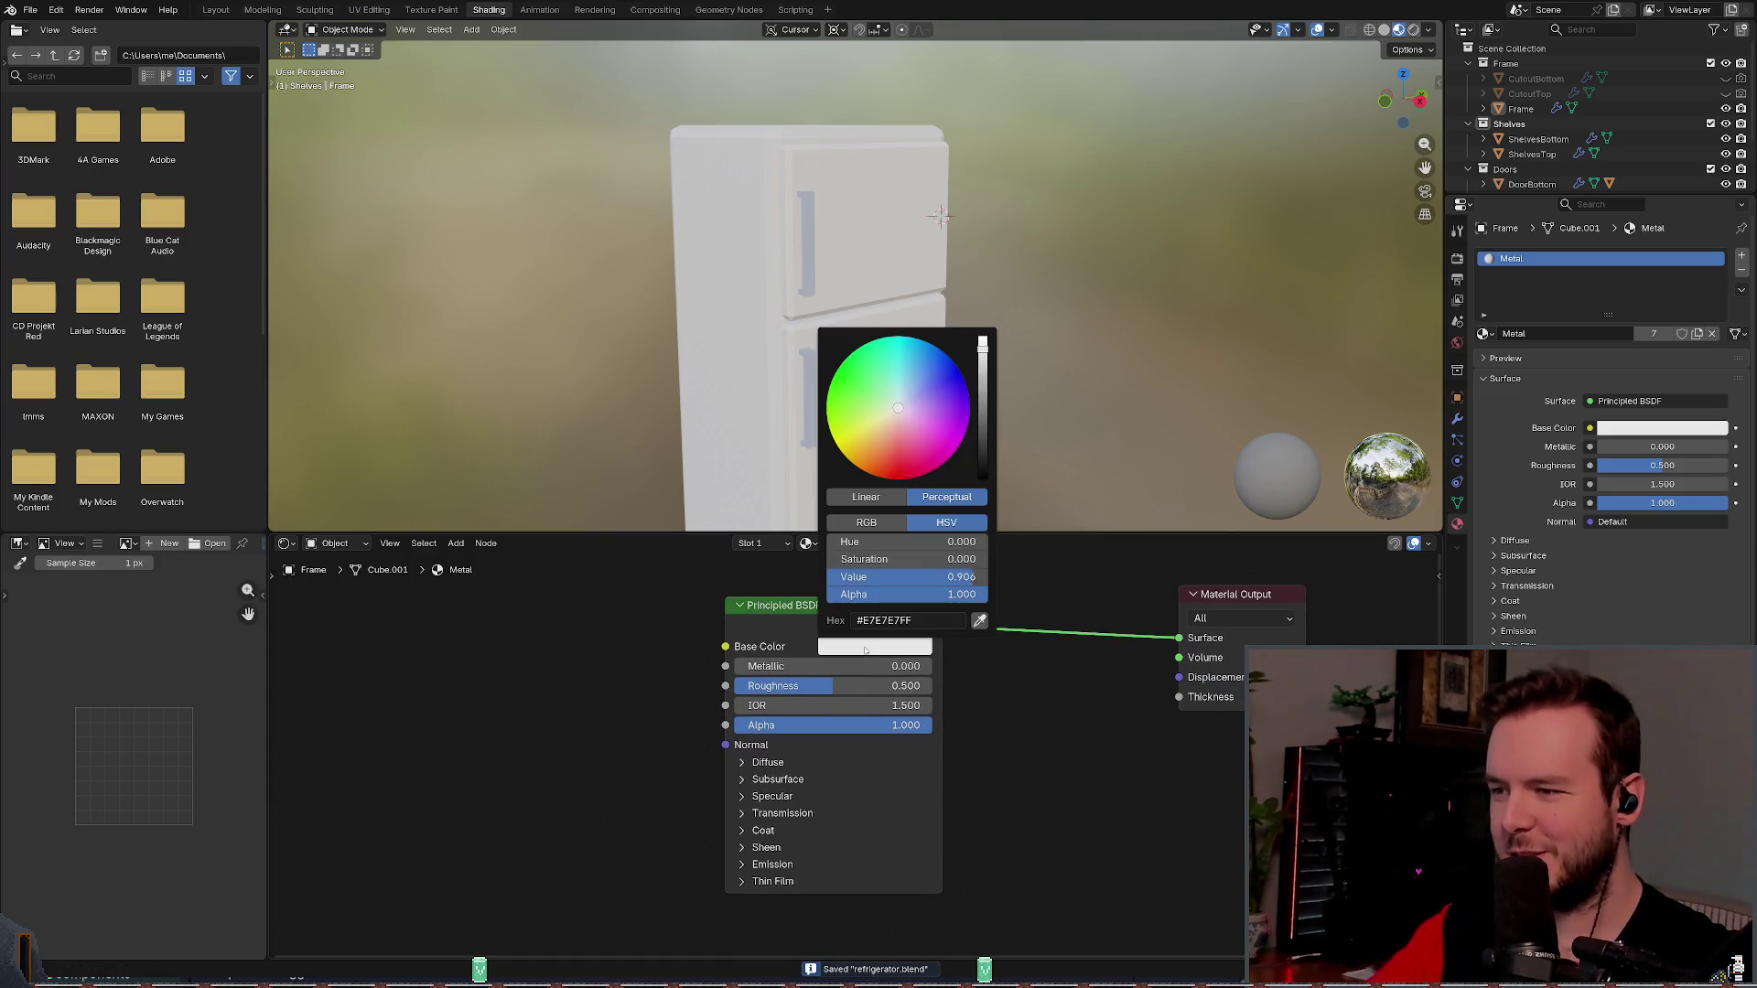
scroll(732, 640, left, 2)
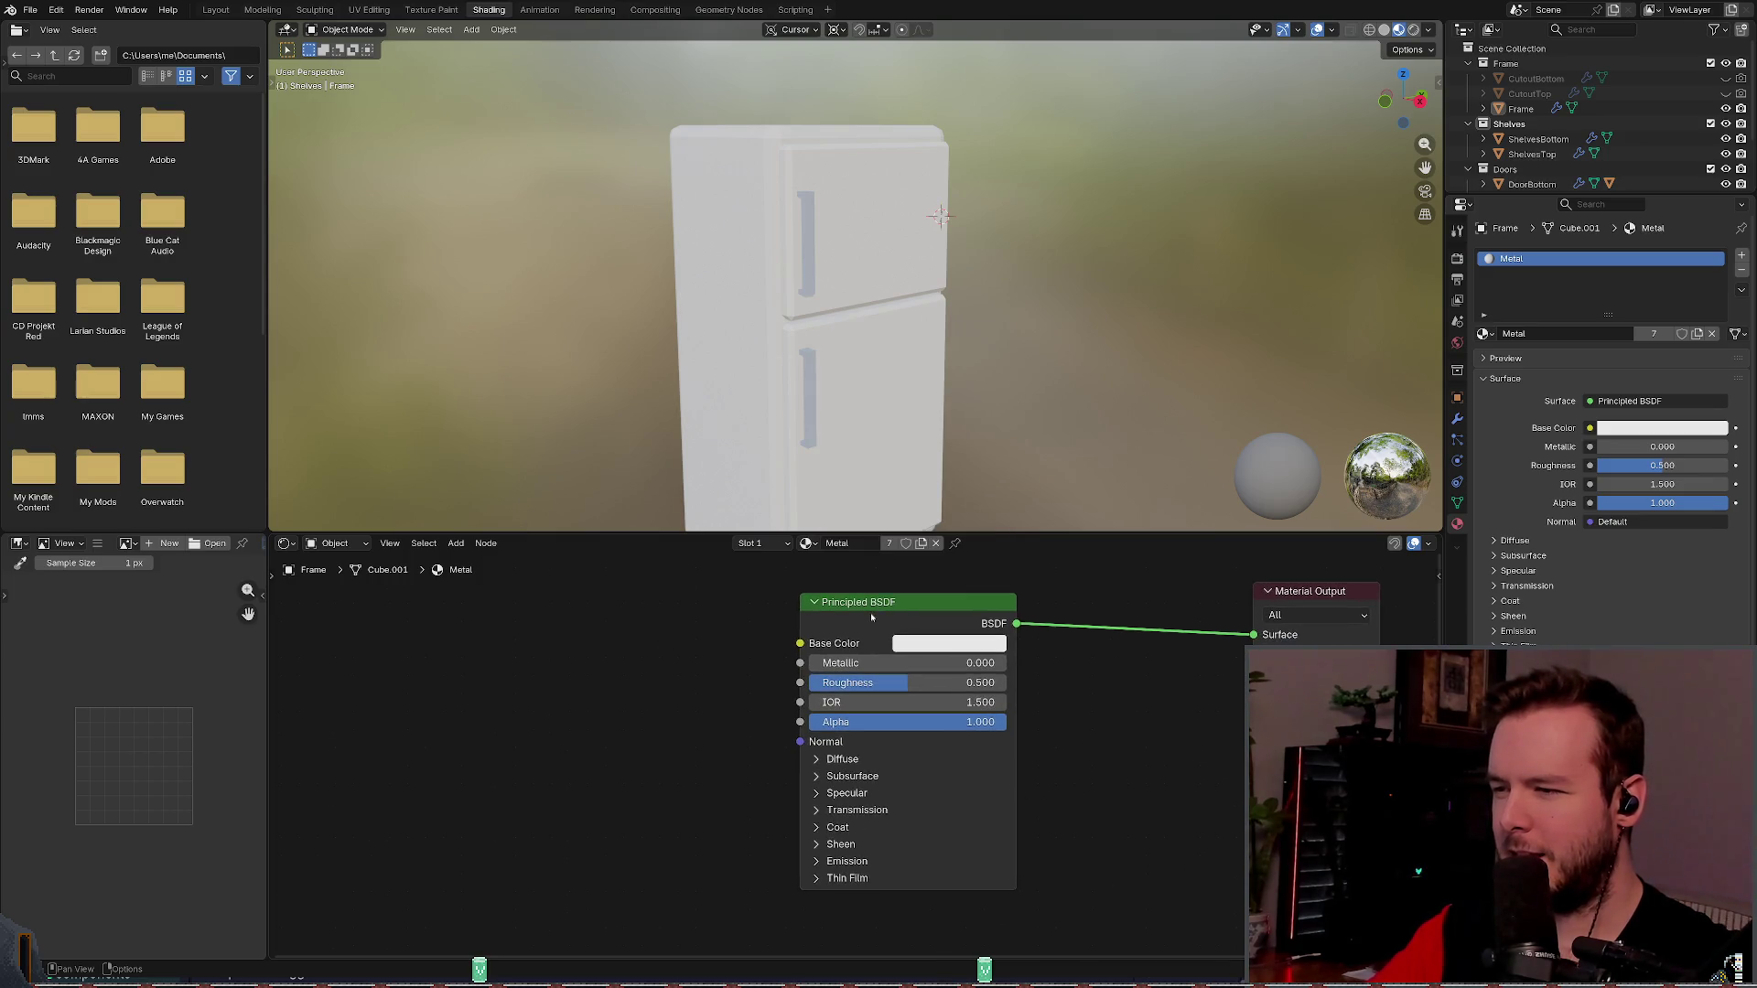
key(shift+w)
key(Escape)
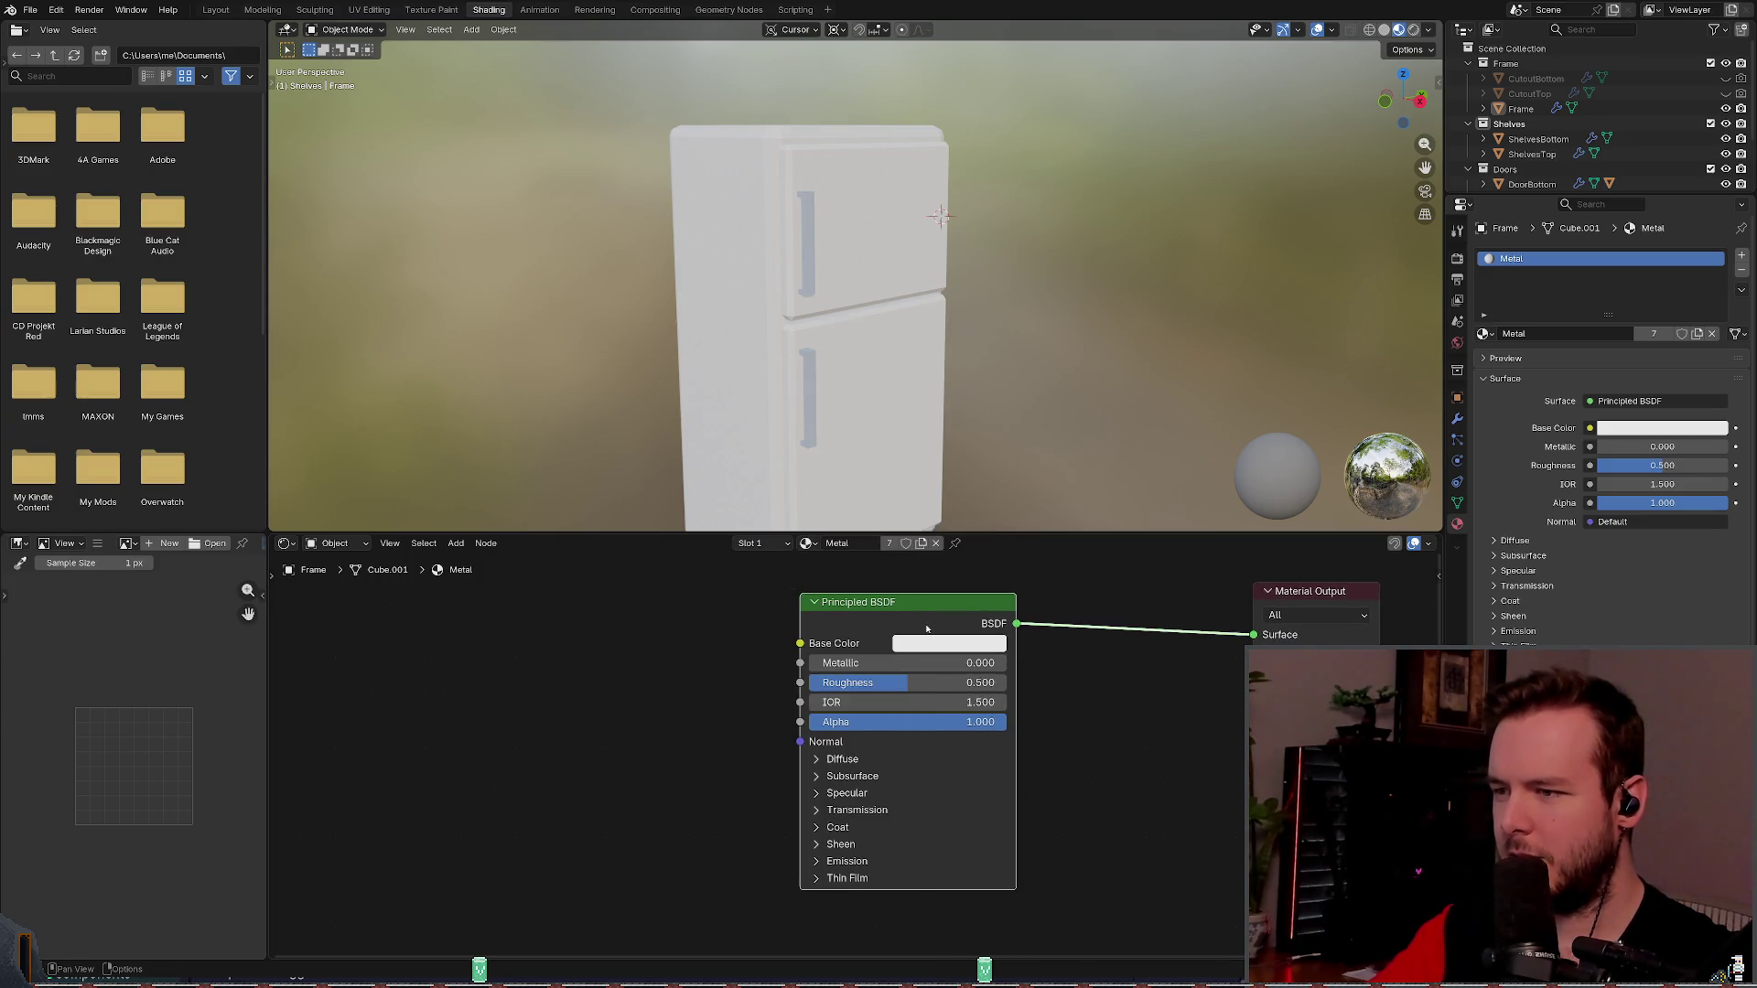
key(shift+w)
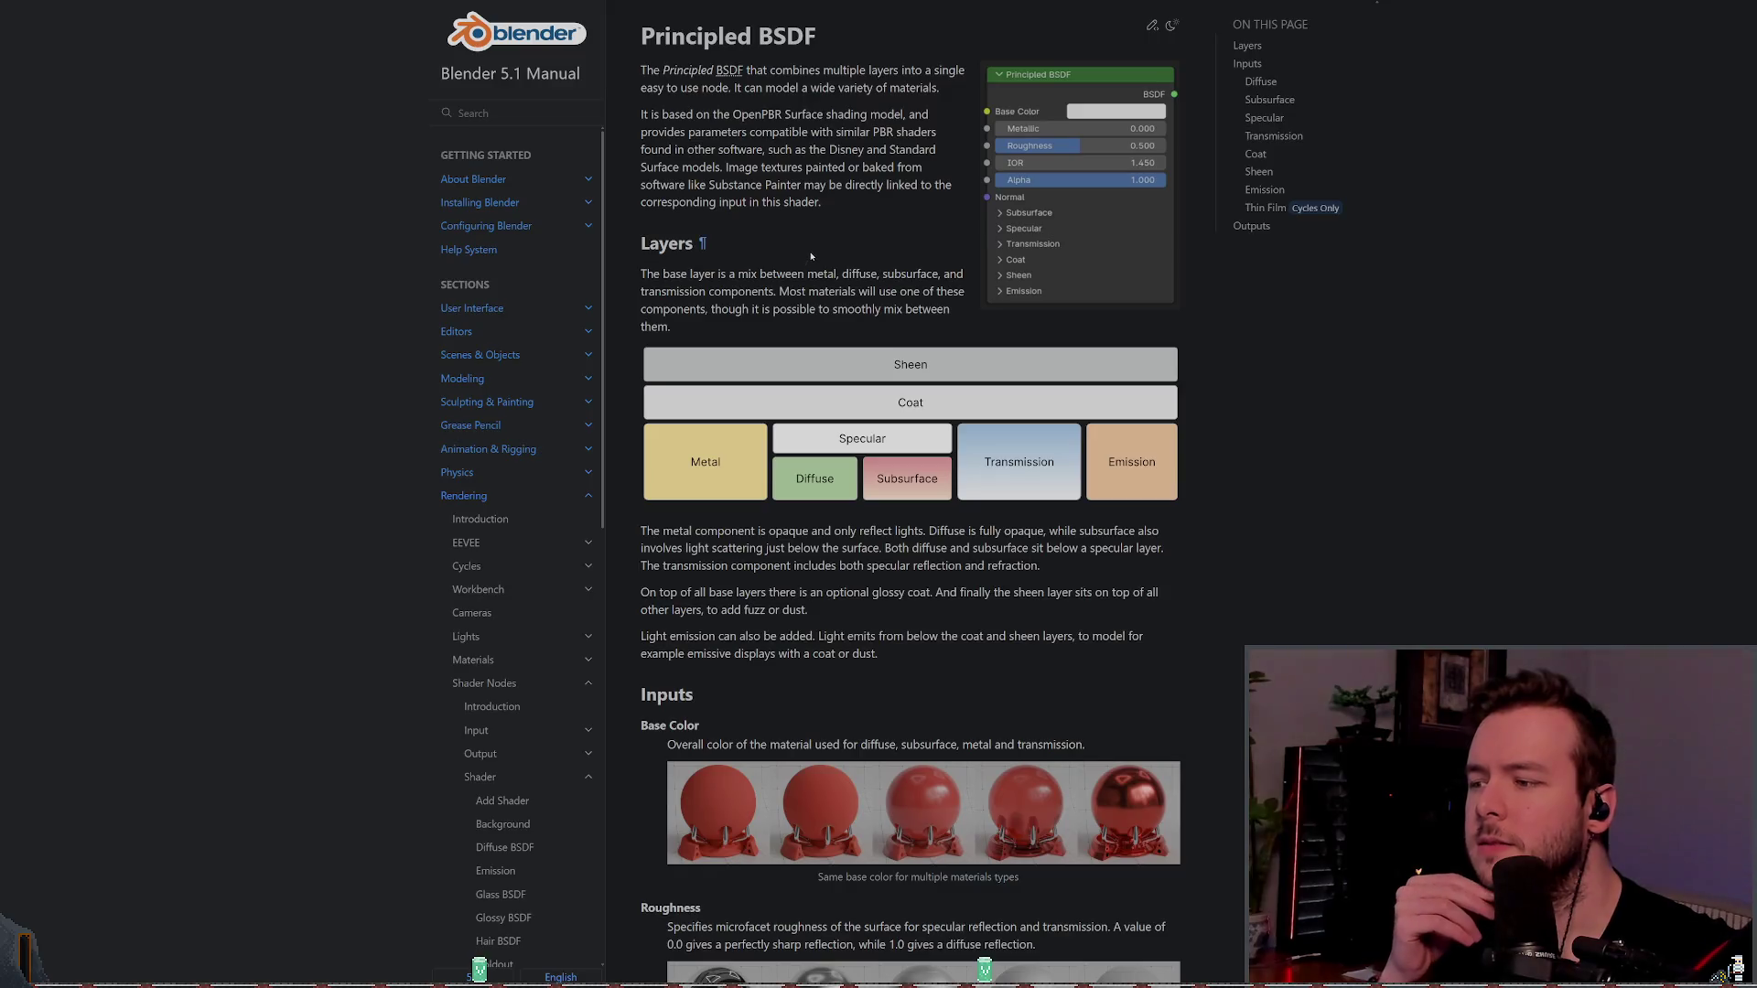
- Read the Principled BSDF manual and Material Maker export docs, then dismiss the Node Wrangler menu
scroll(942, 309, down, 5)
scroll(942, 309, down, 10)
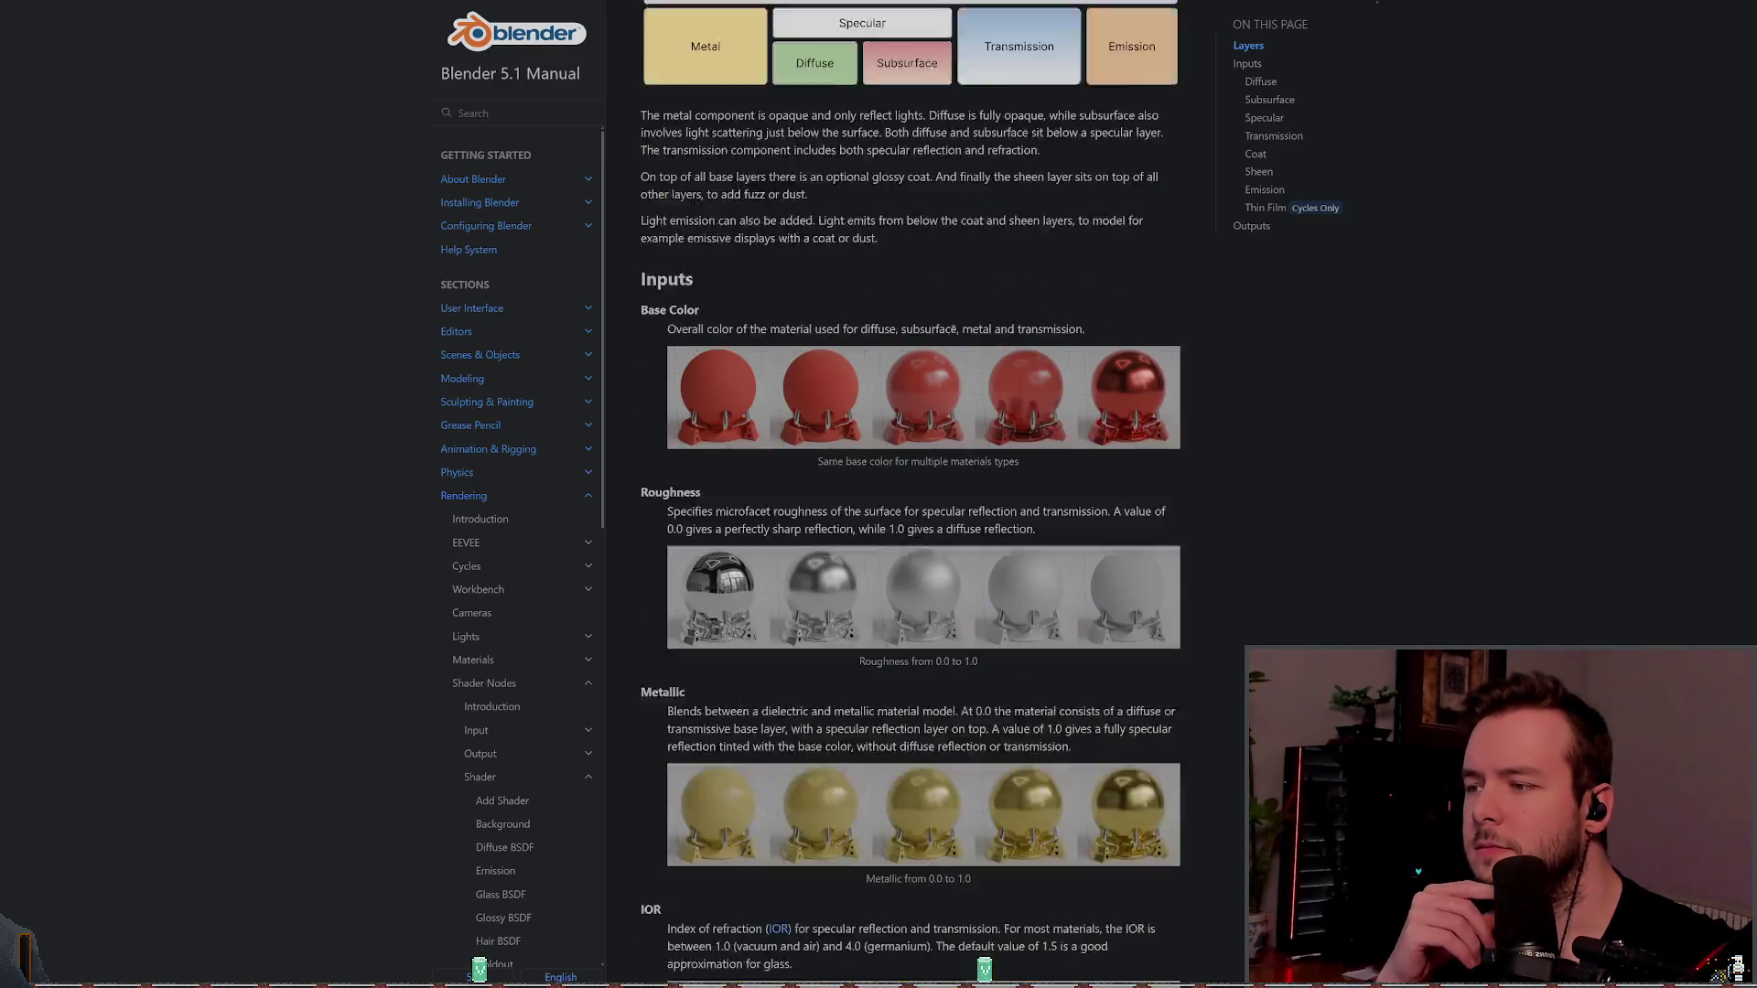
scroll(979, 325, down, 3)
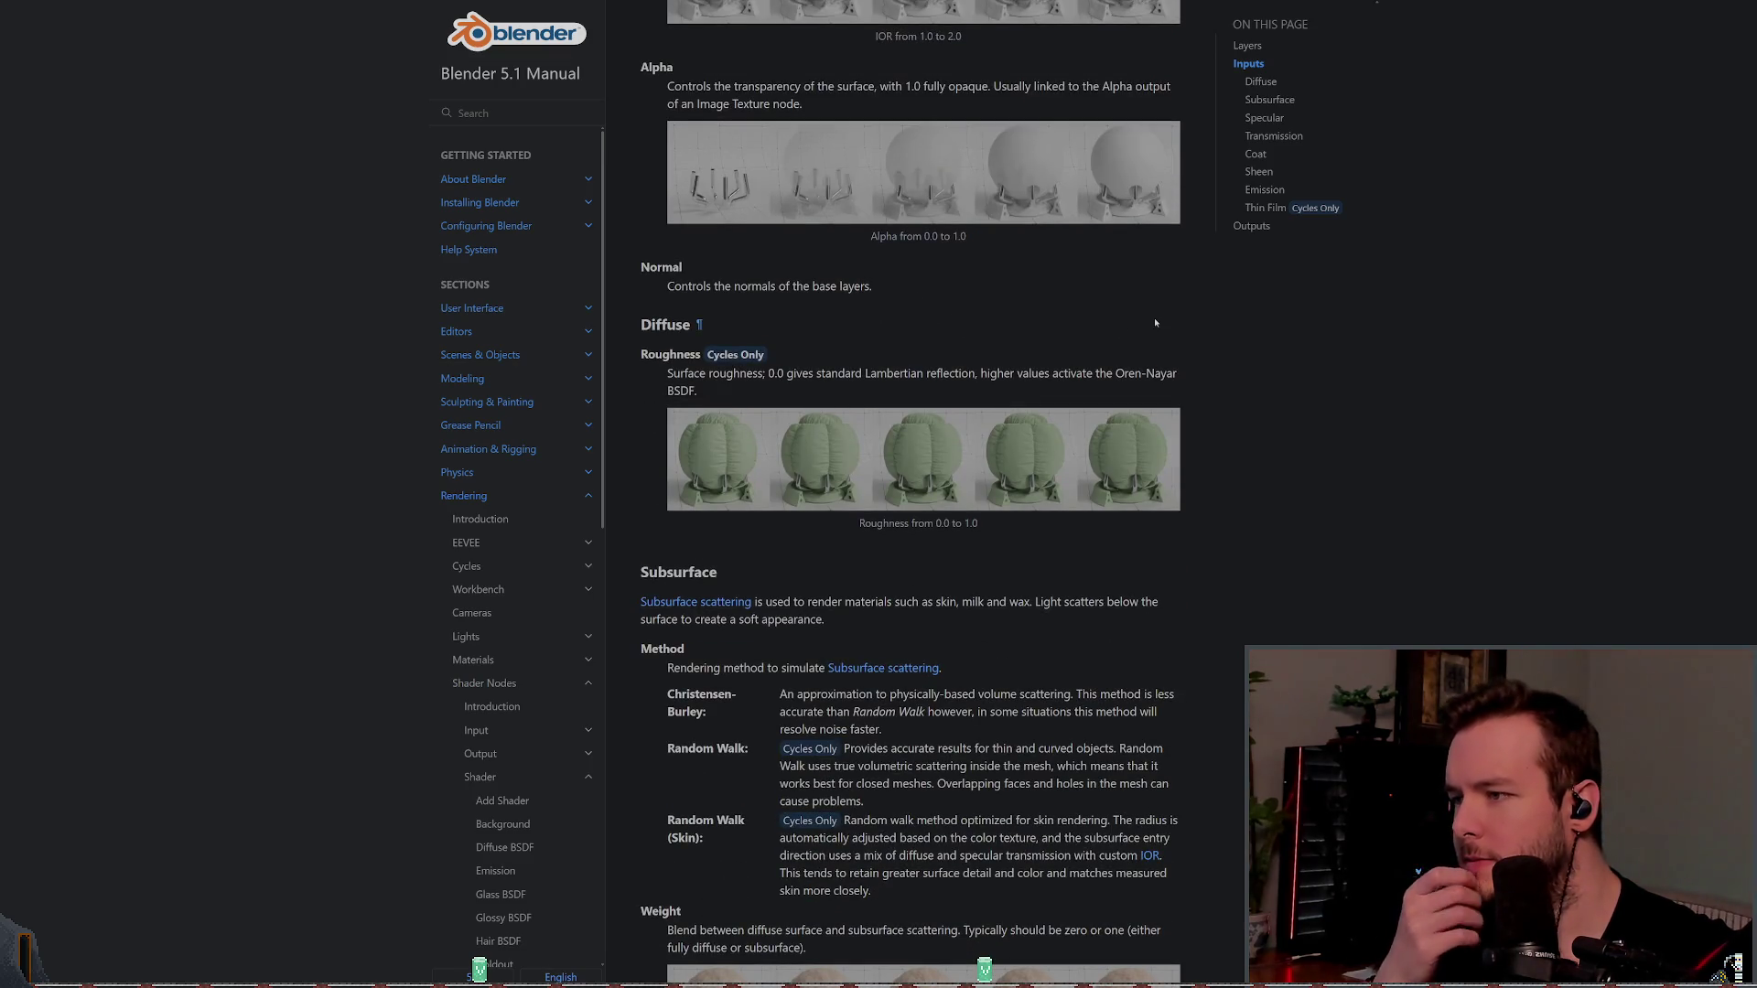
scroll(1155, 316, down, 10)
scroll(1253, 361, down, 6)
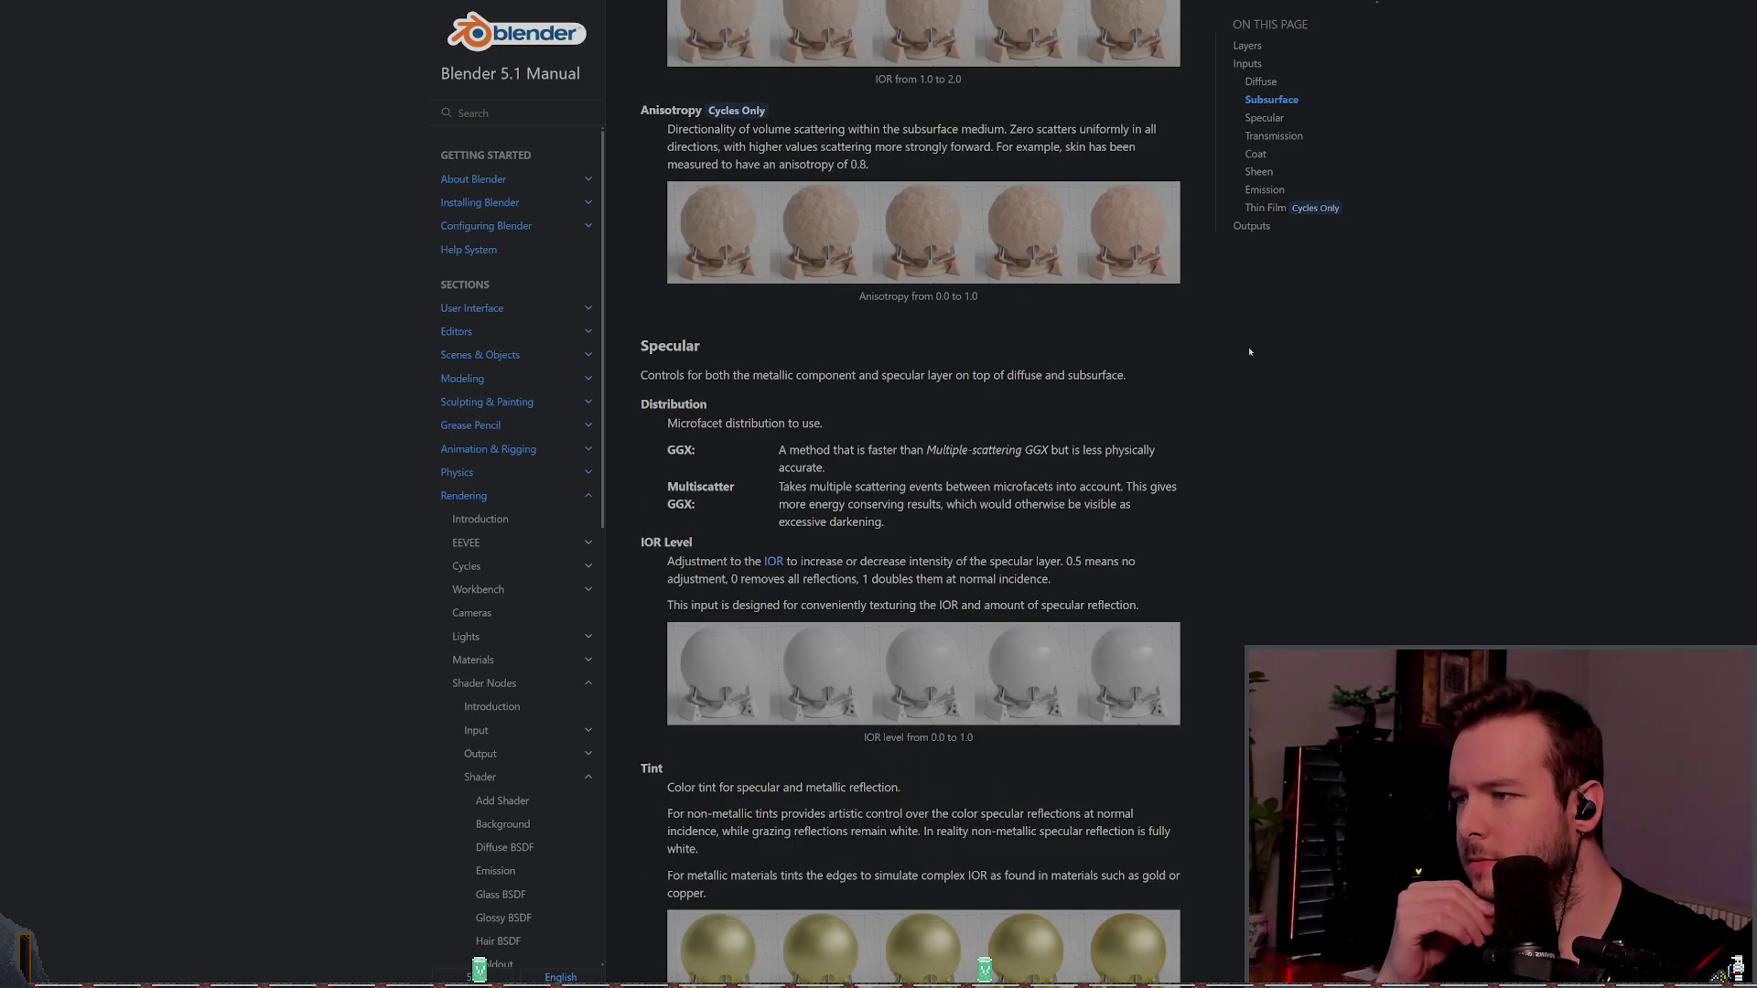
scroll(1257, 350, down, 4)
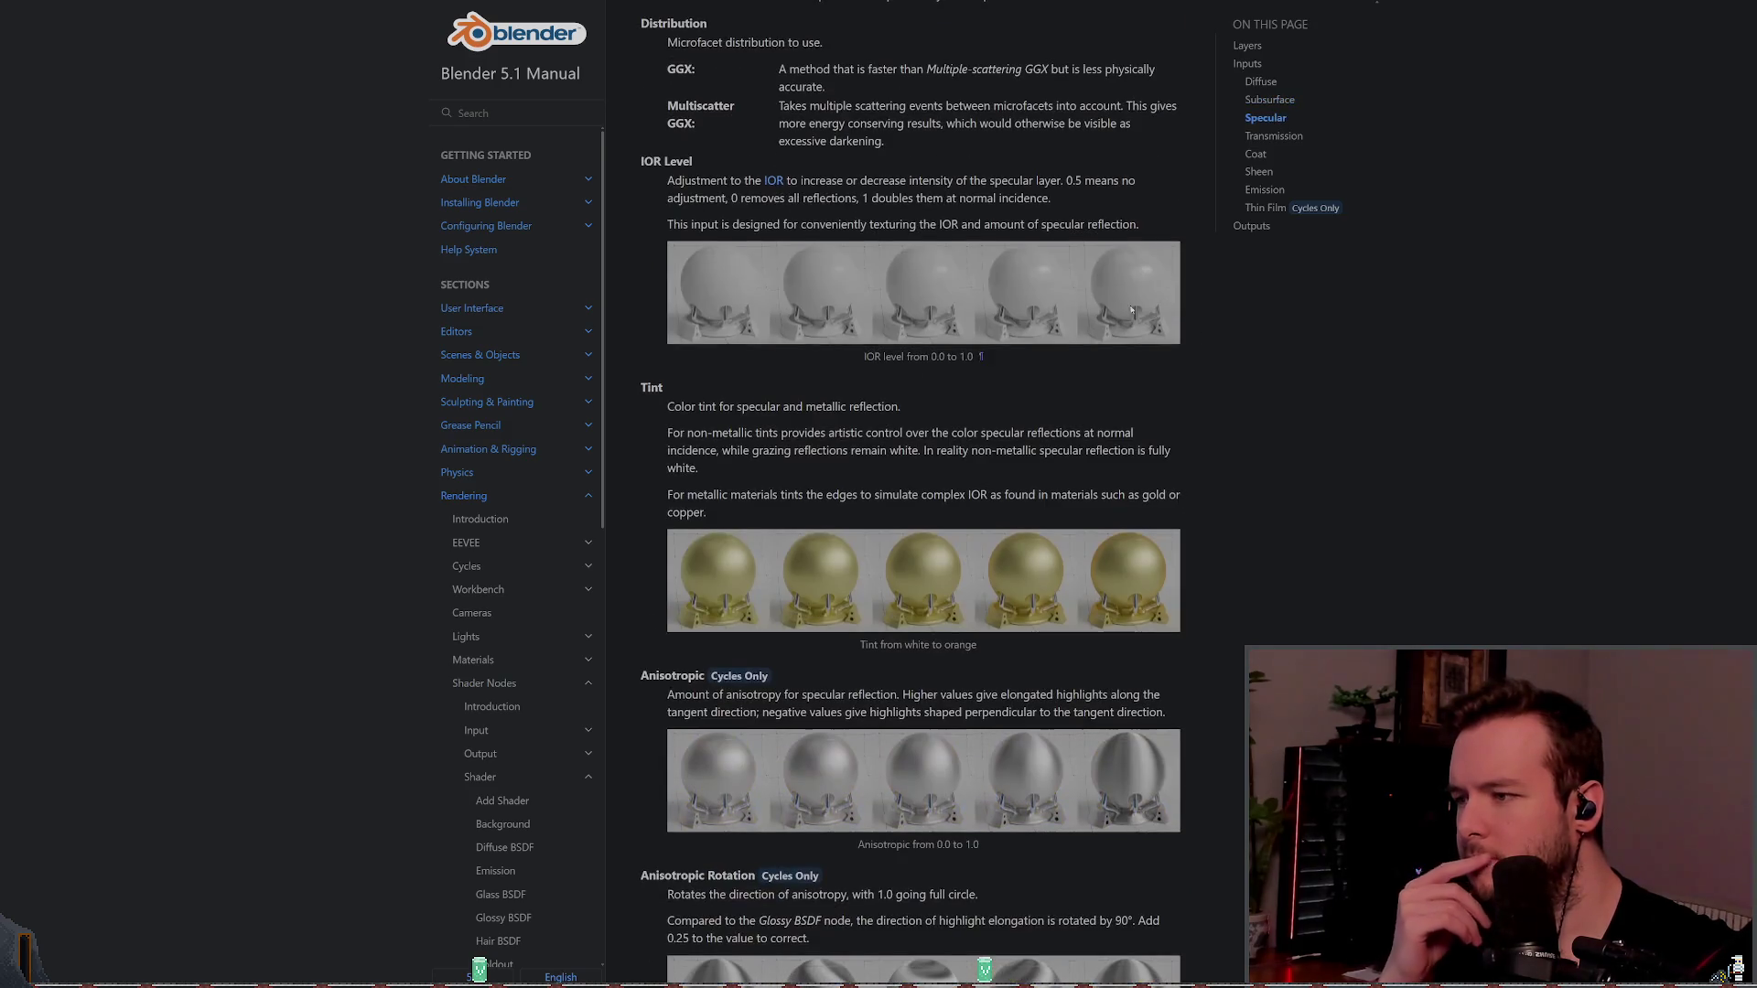
scroll(761, 223, down, 3)
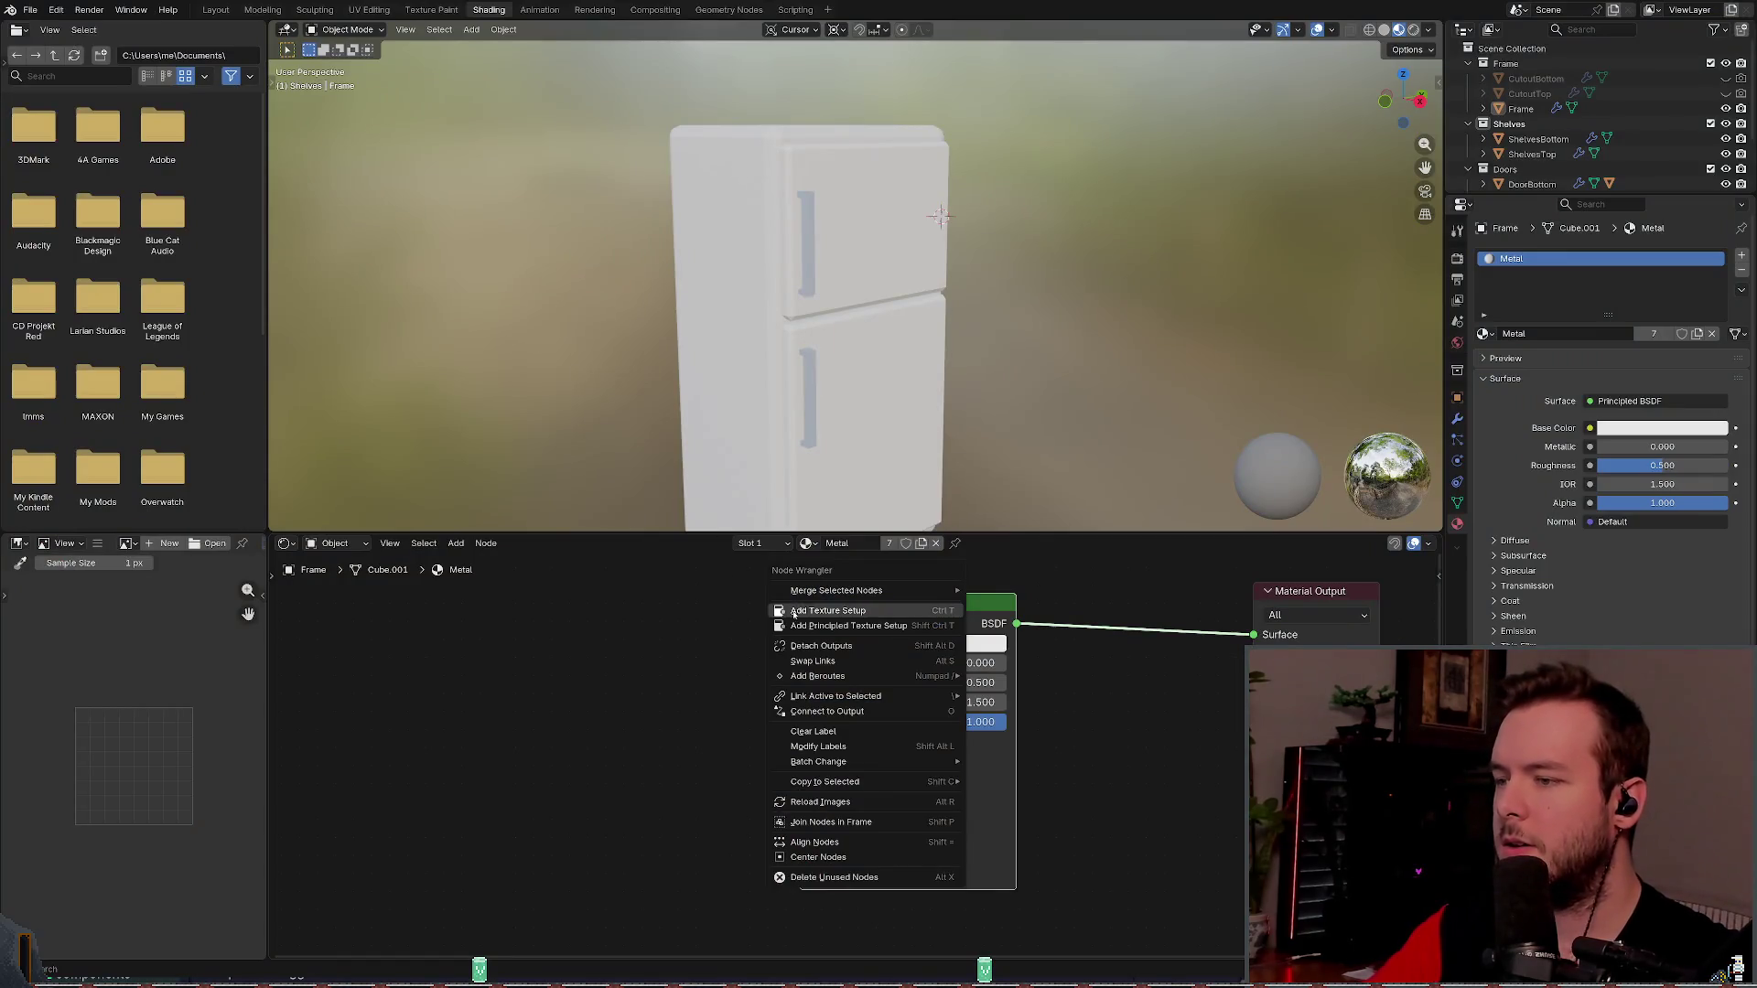
click(793, 613)
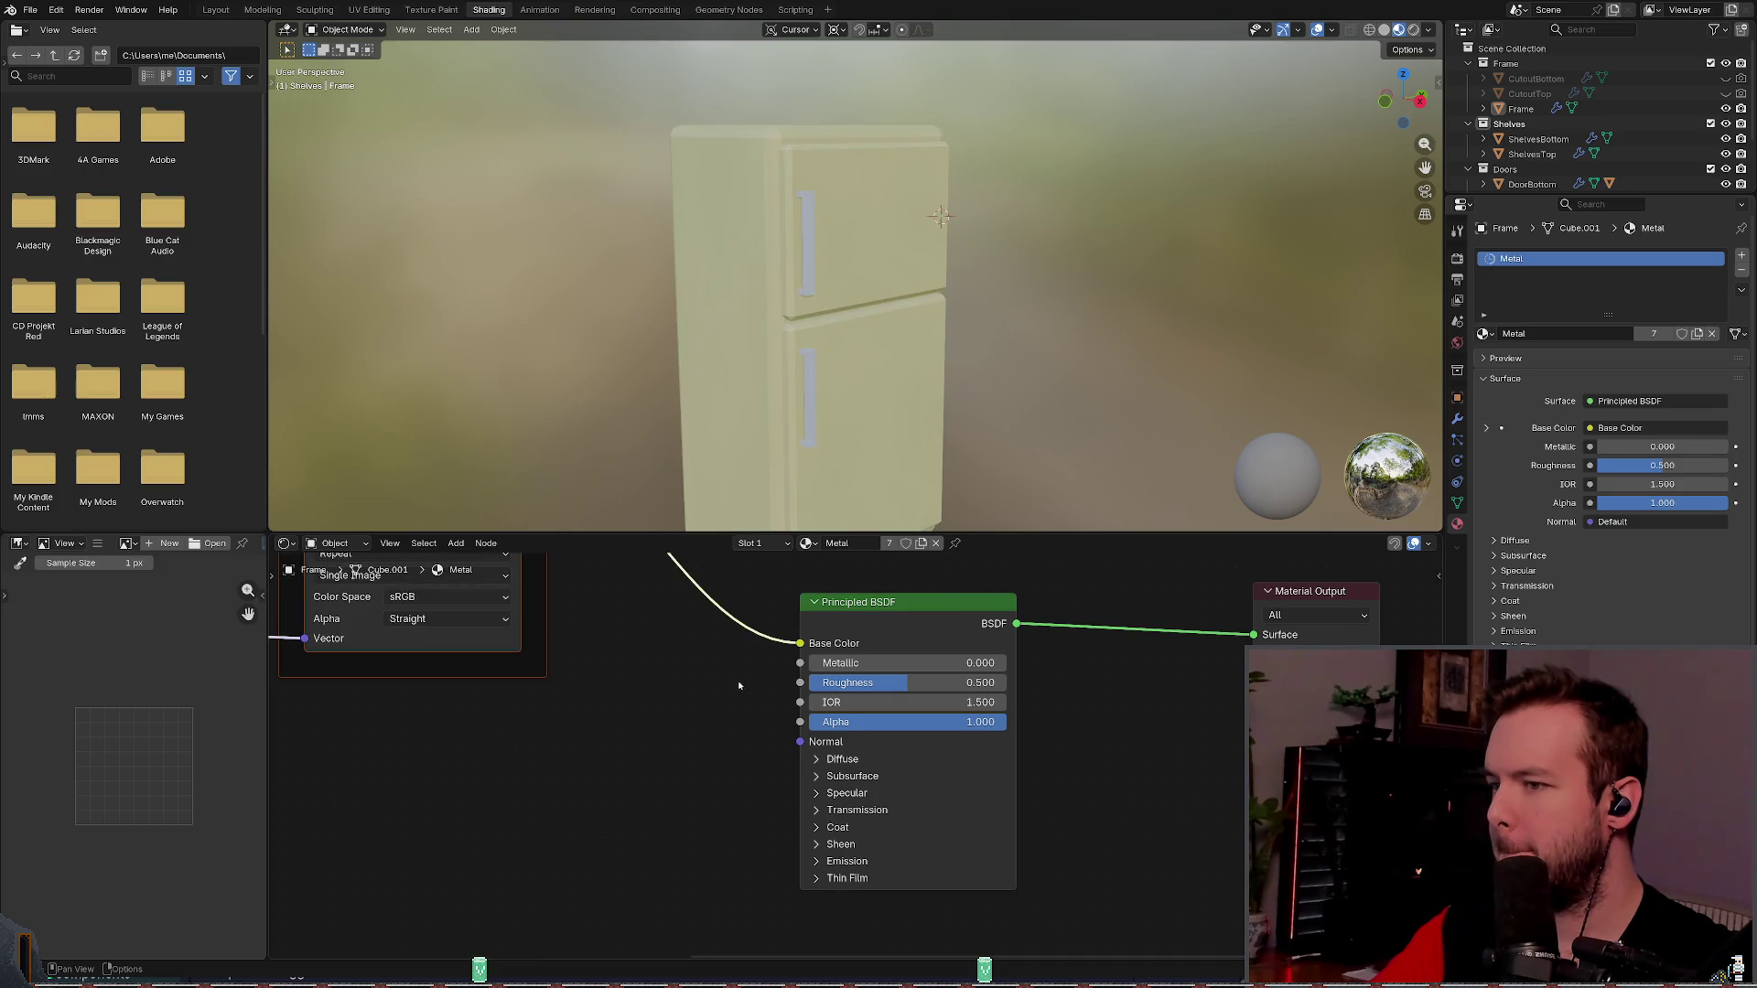
- Pan to show all texture nodes, save refrigerator.blend, and check the Material Output render target options
scroll(699, 659, down, 4)
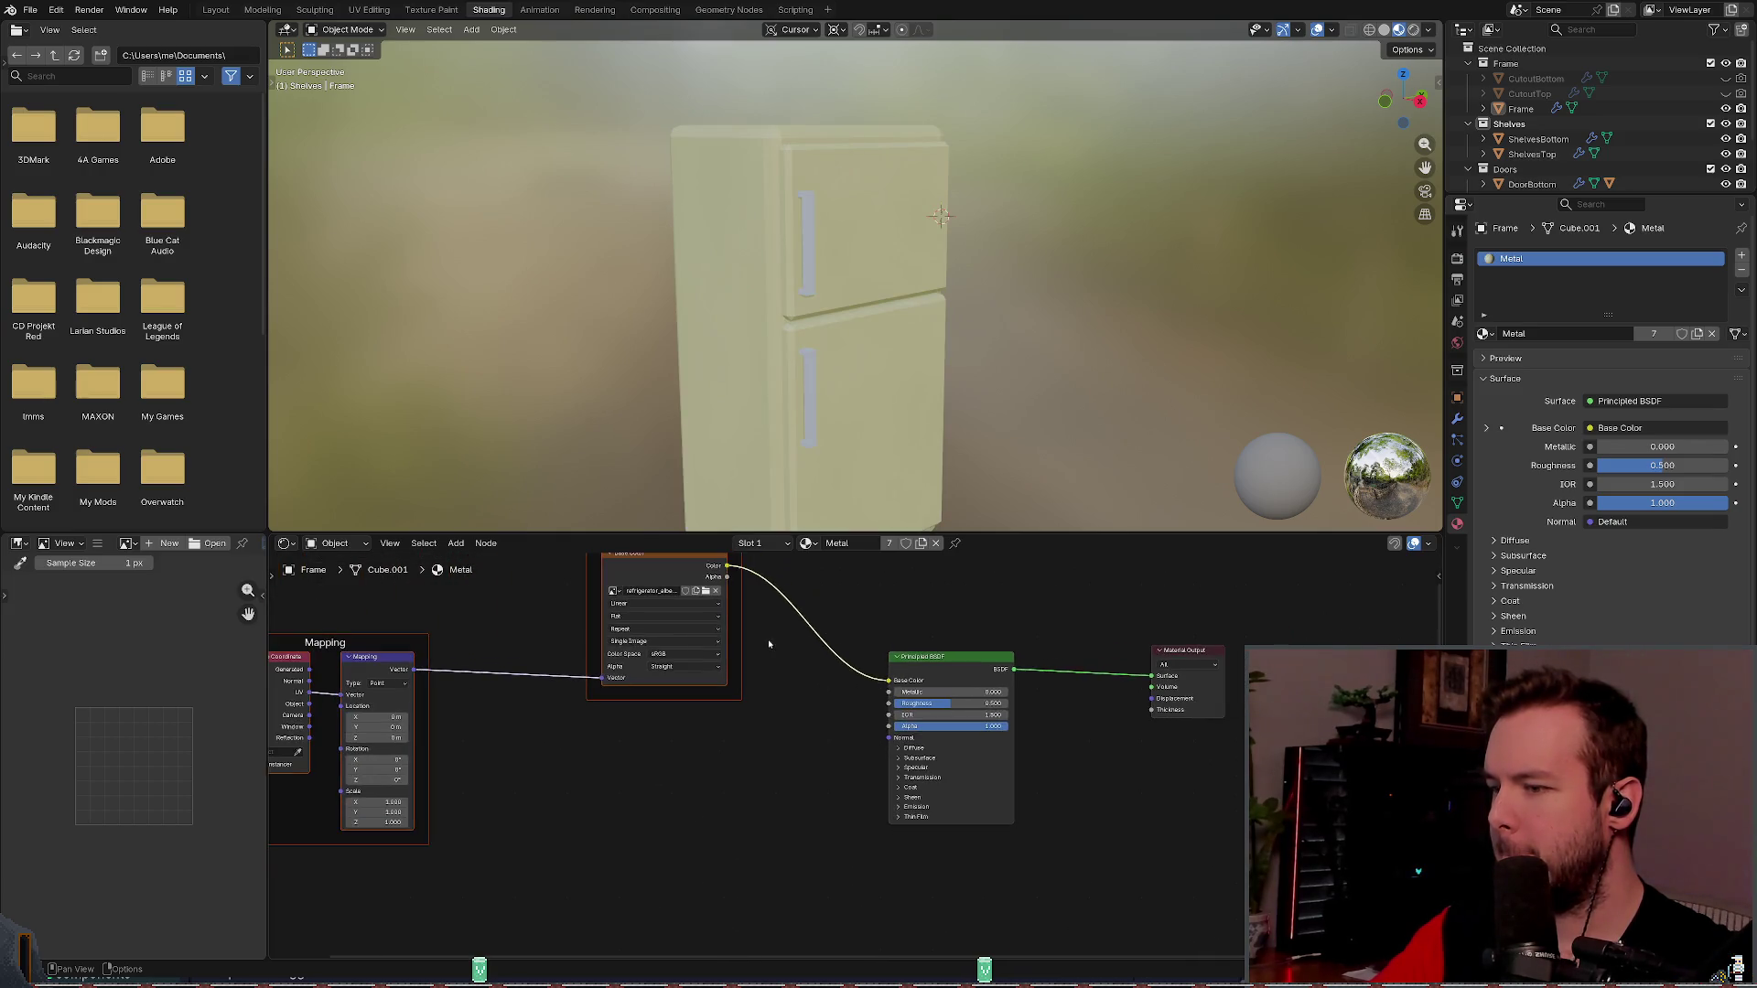
drag(903, 616, 765, 595)
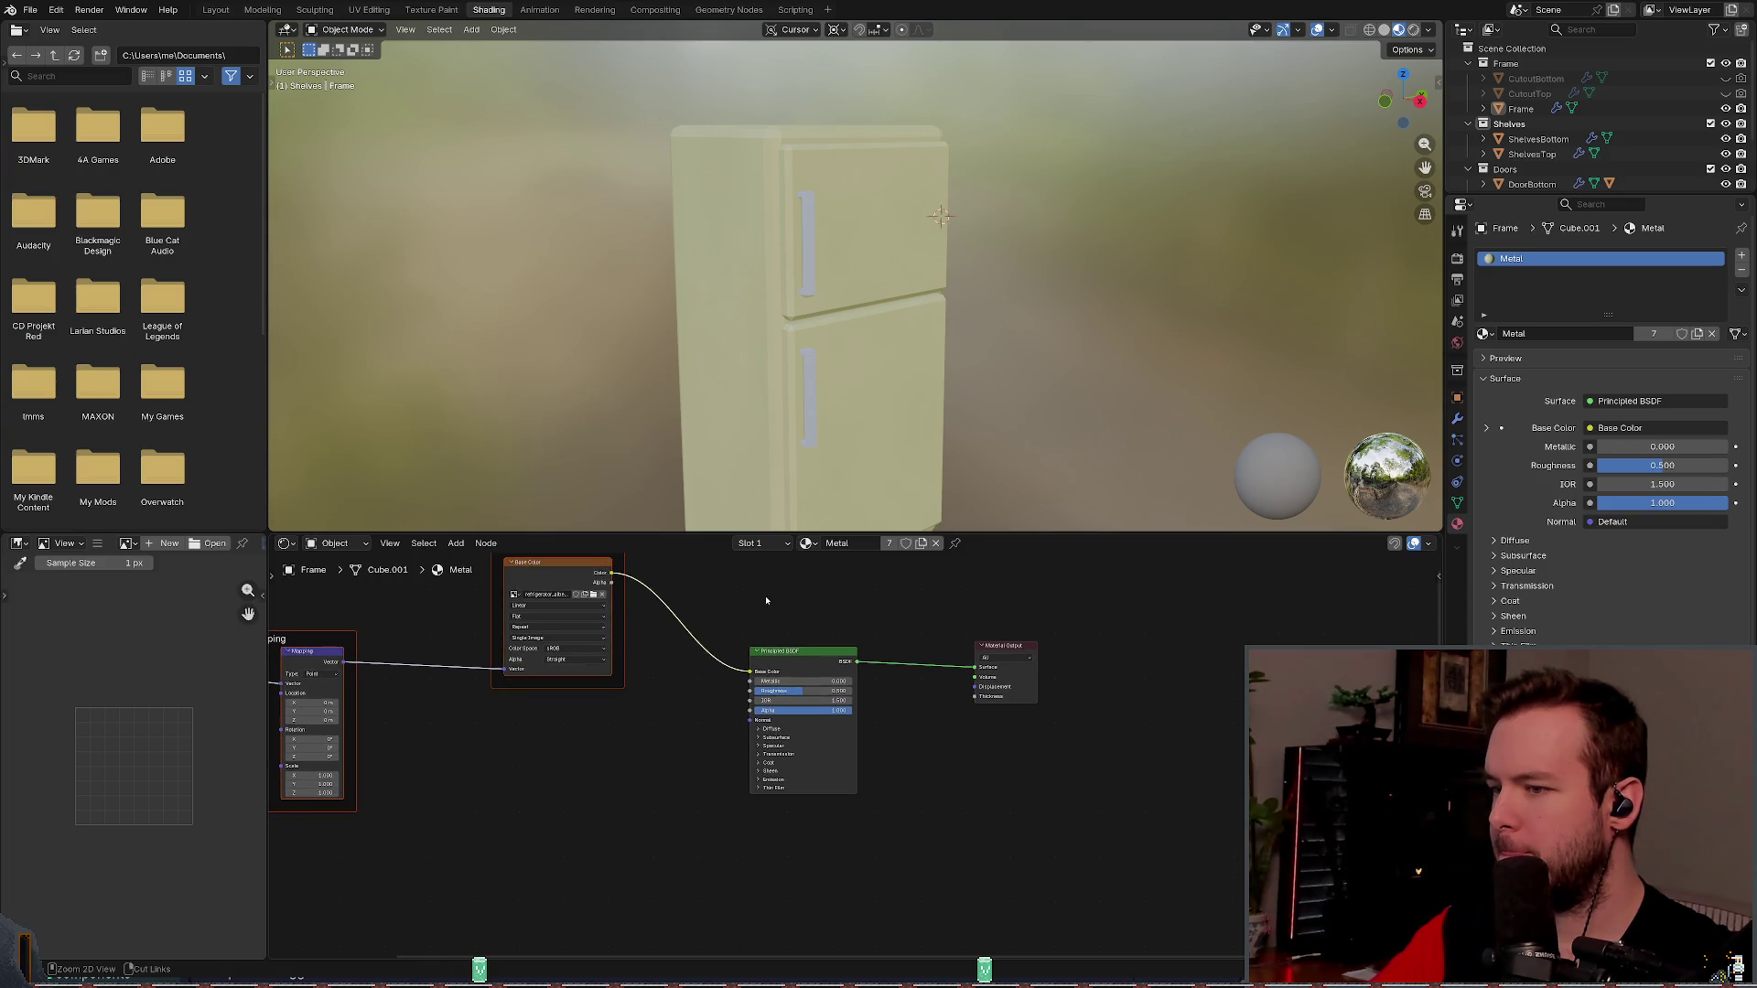
key(ctrl+s)
click(991, 659)
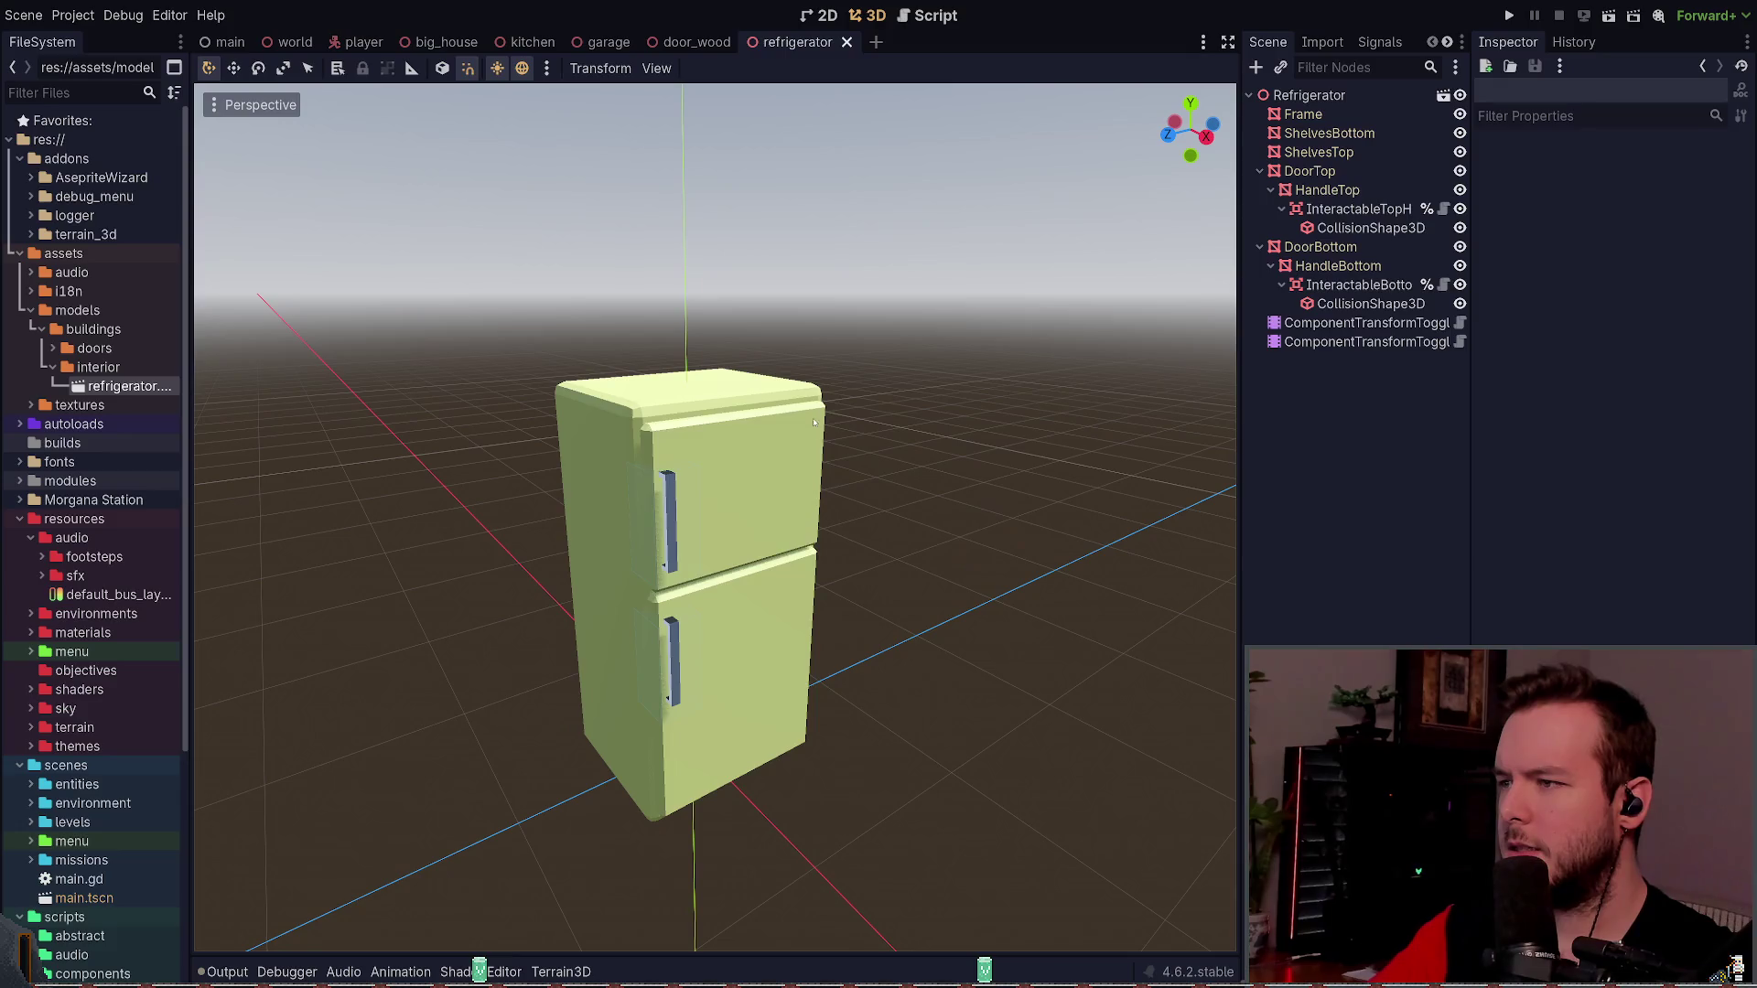
- Select the fridge's Frame mesh and expand its Mesh resource and Surface 0 Metal material in the Inspector
click(756, 470)
click(951, 425)
click(696, 389)
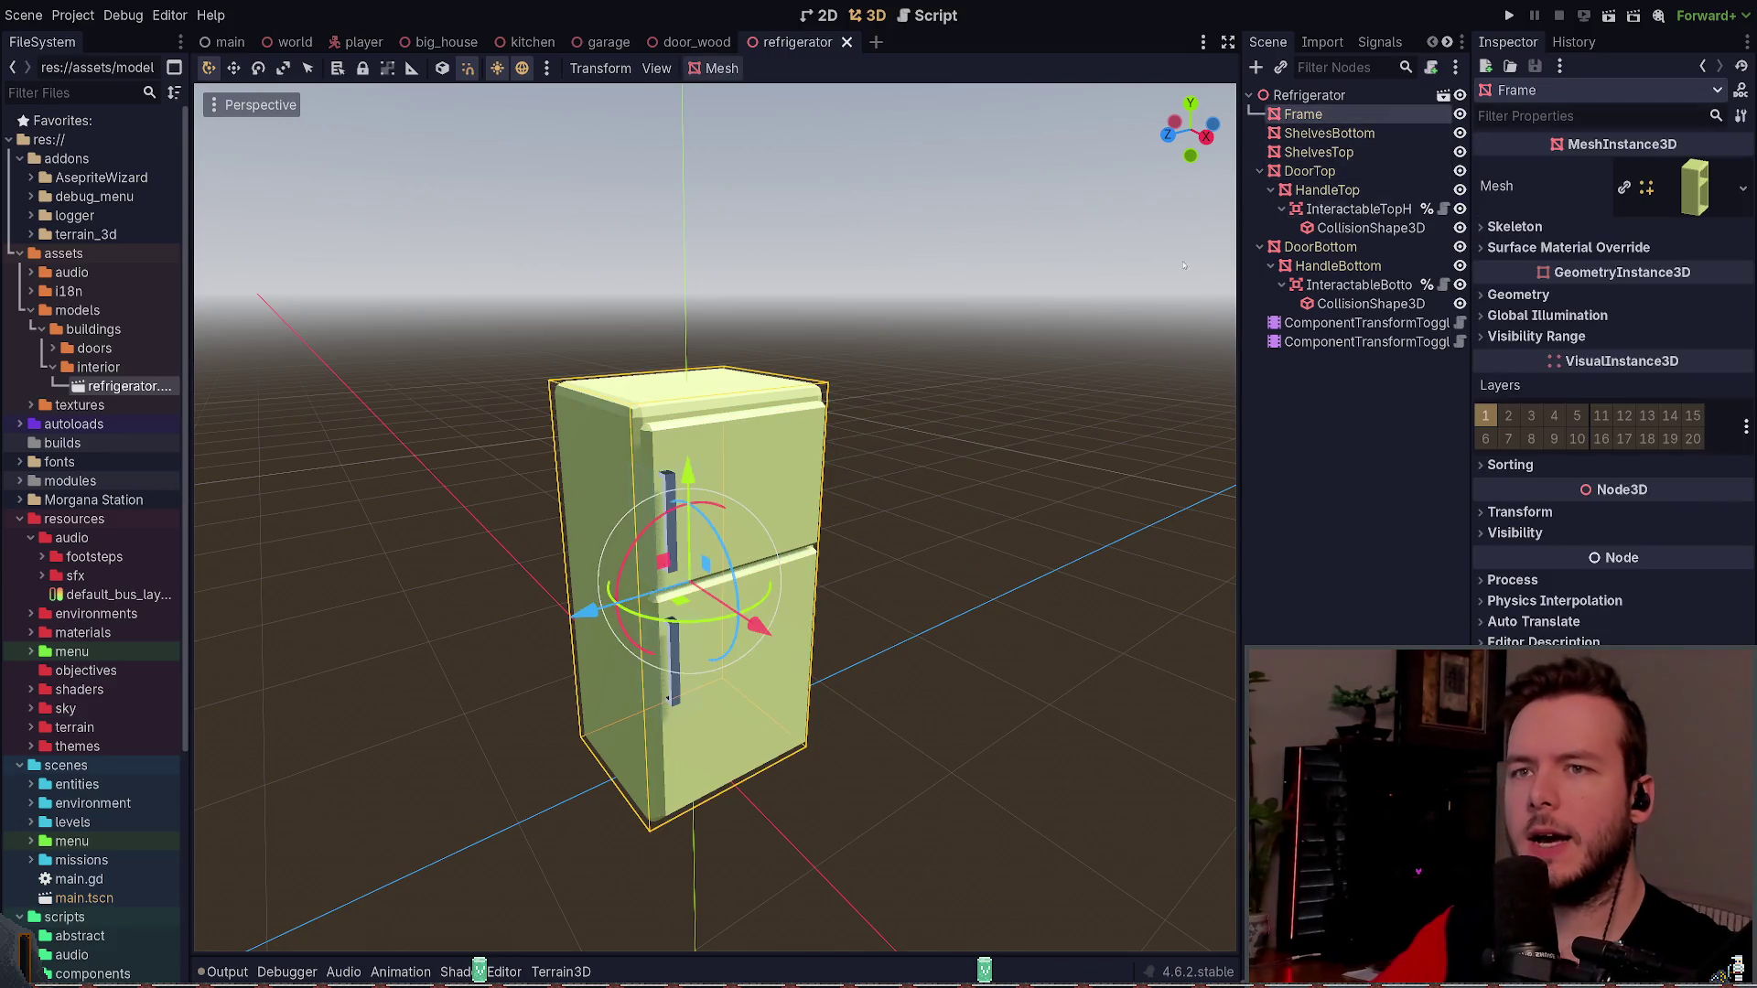
click(1693, 187)
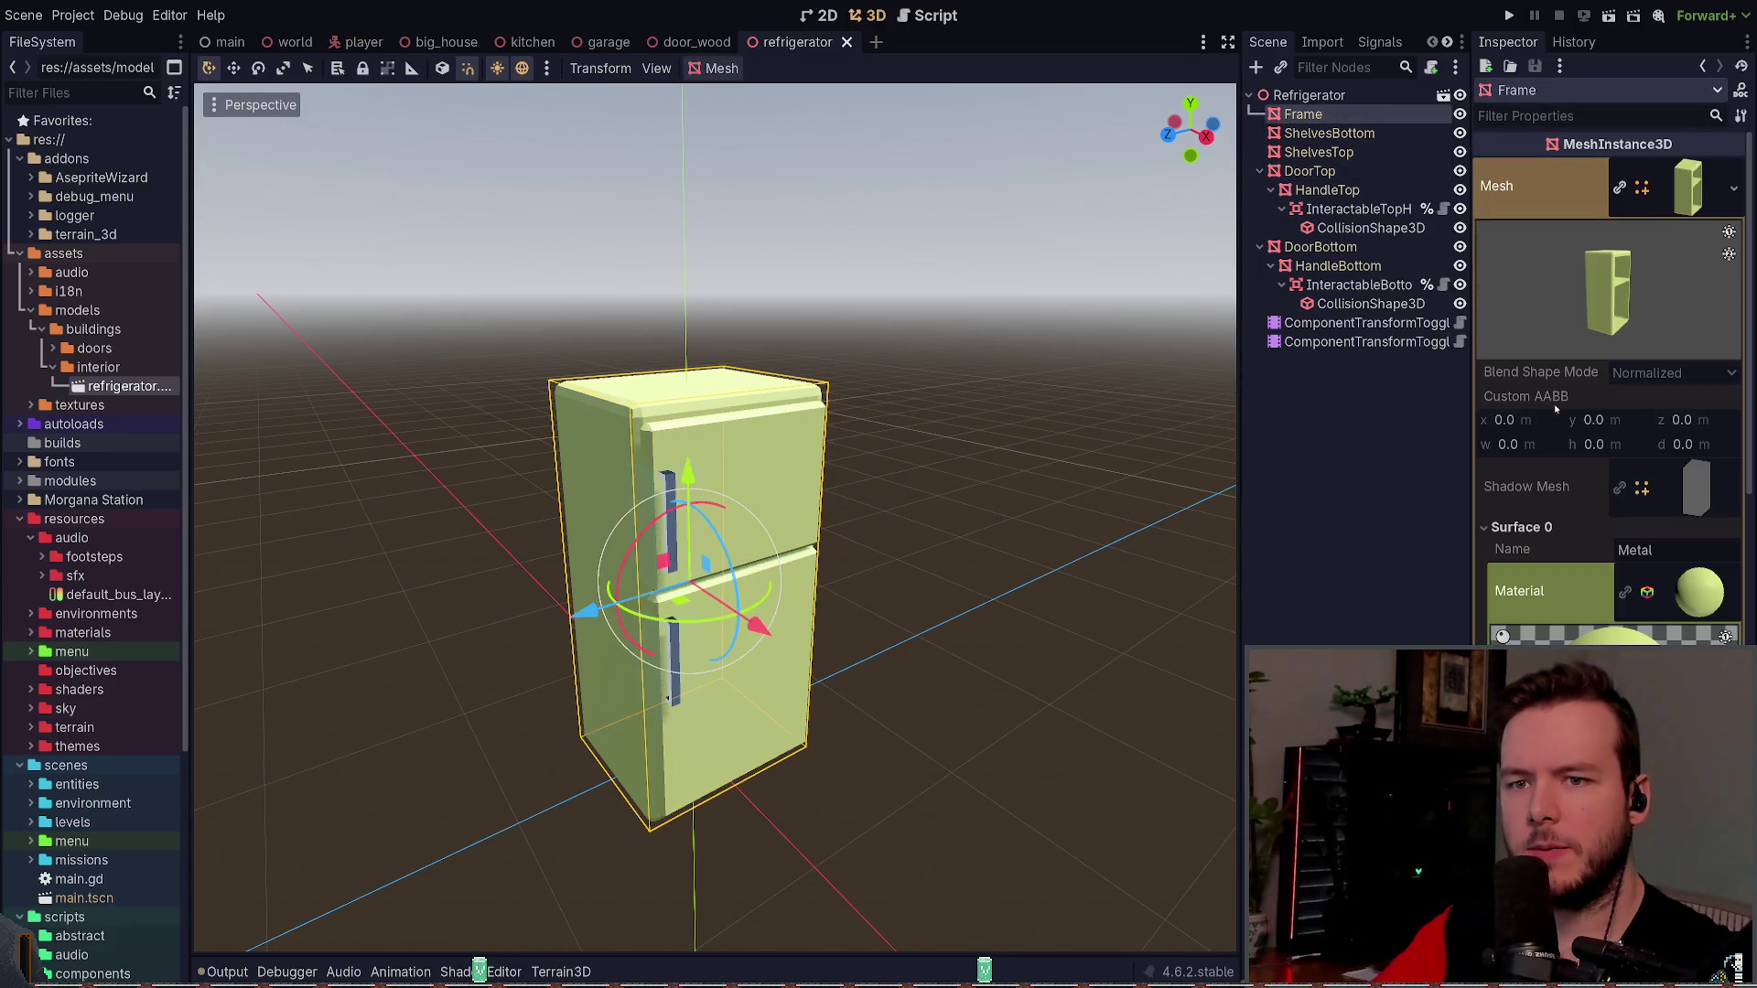
click(1684, 588)
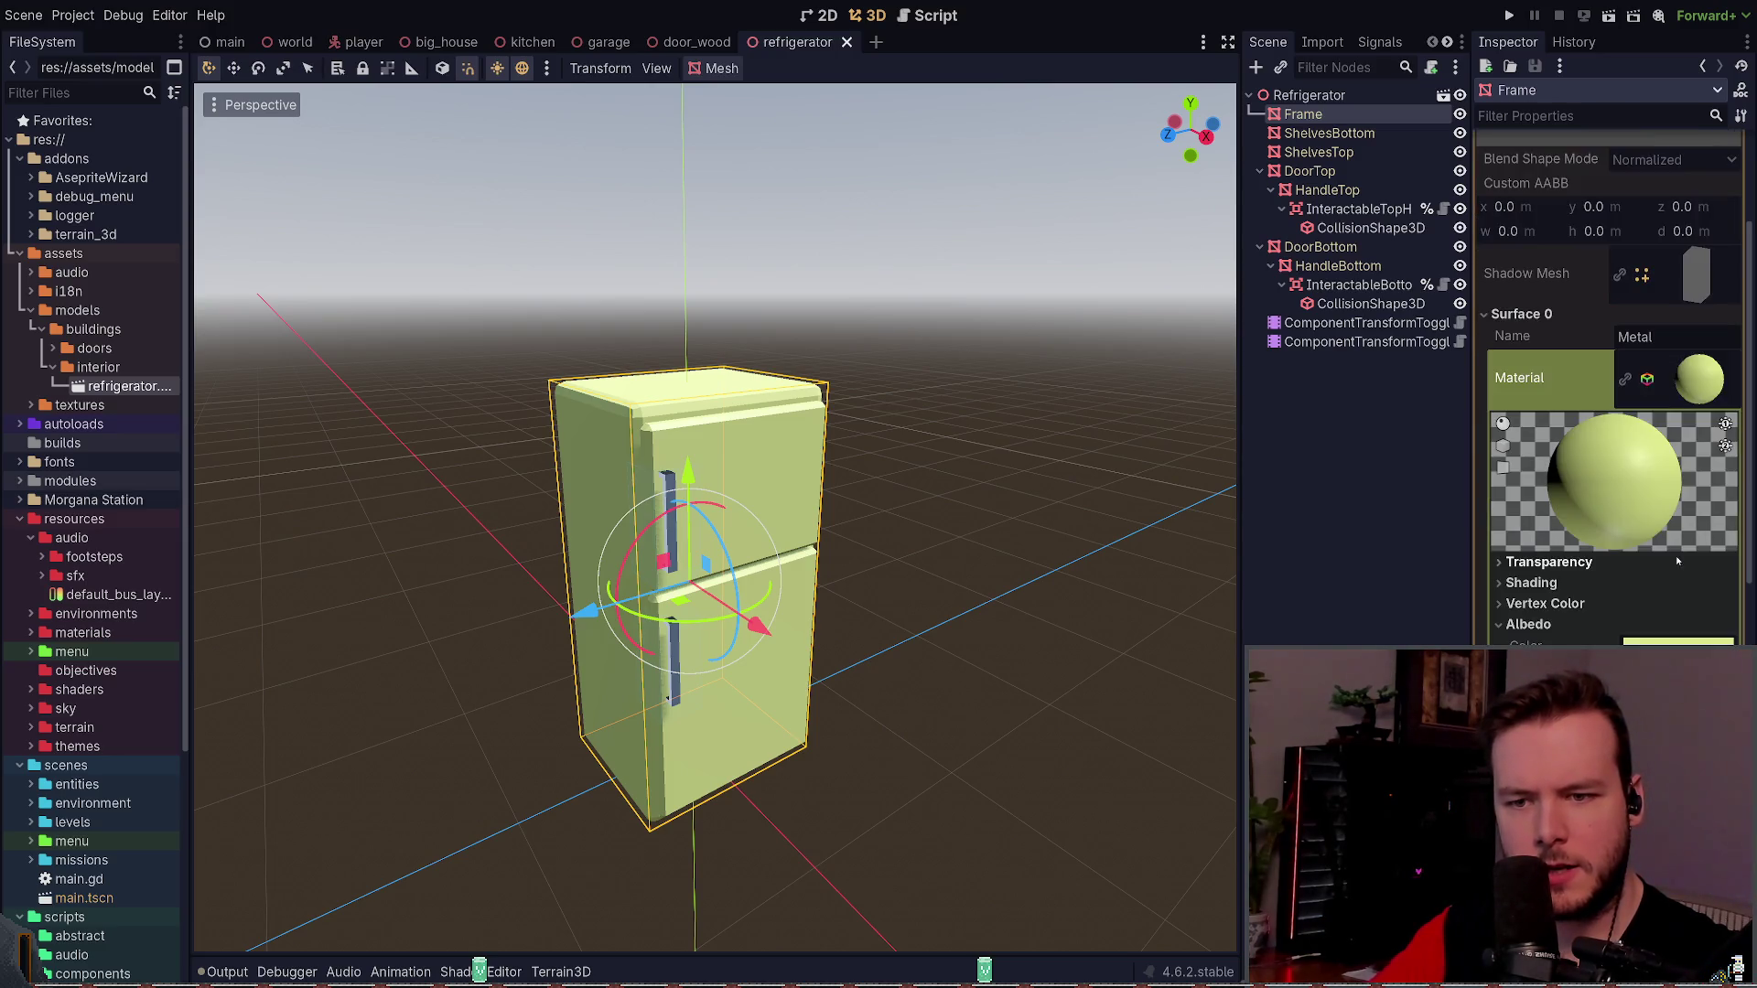
- Check the Metal material's Vertex Color and Albedo sections, finding no albedo texture, then return to Blender
click(1547, 603)
click(1563, 604)
click(1564, 604)
click(1564, 604)
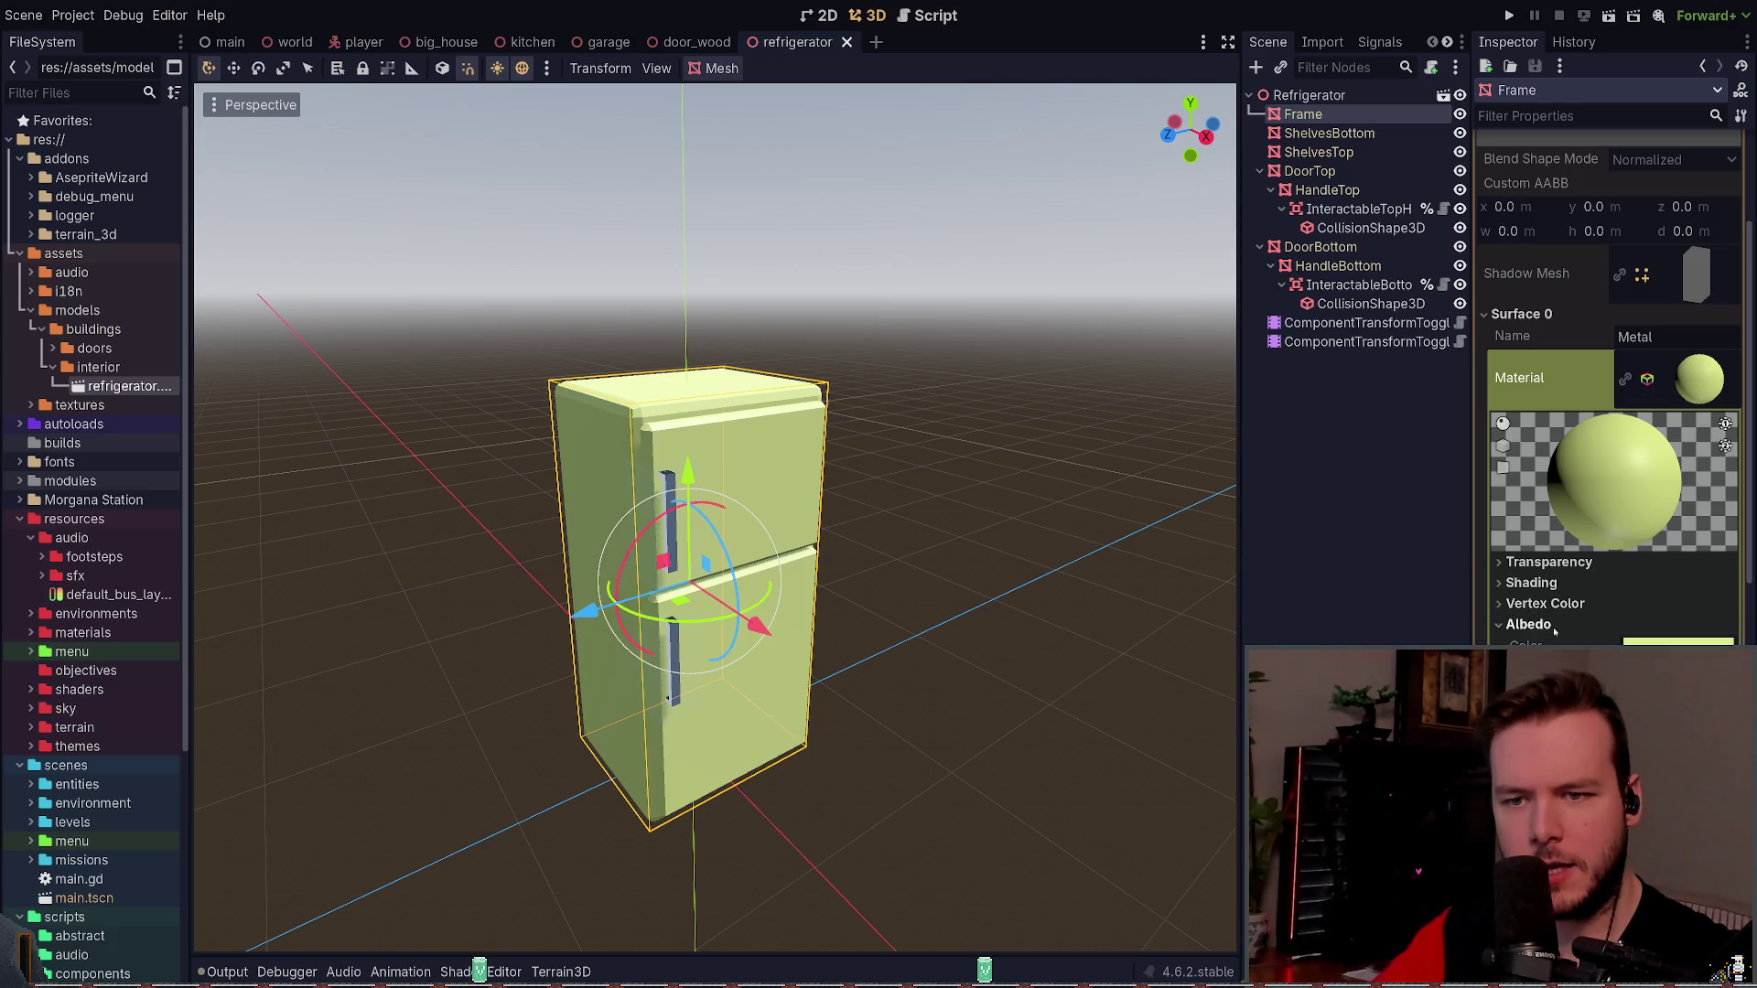
scroll(1583, 604, down, 2)
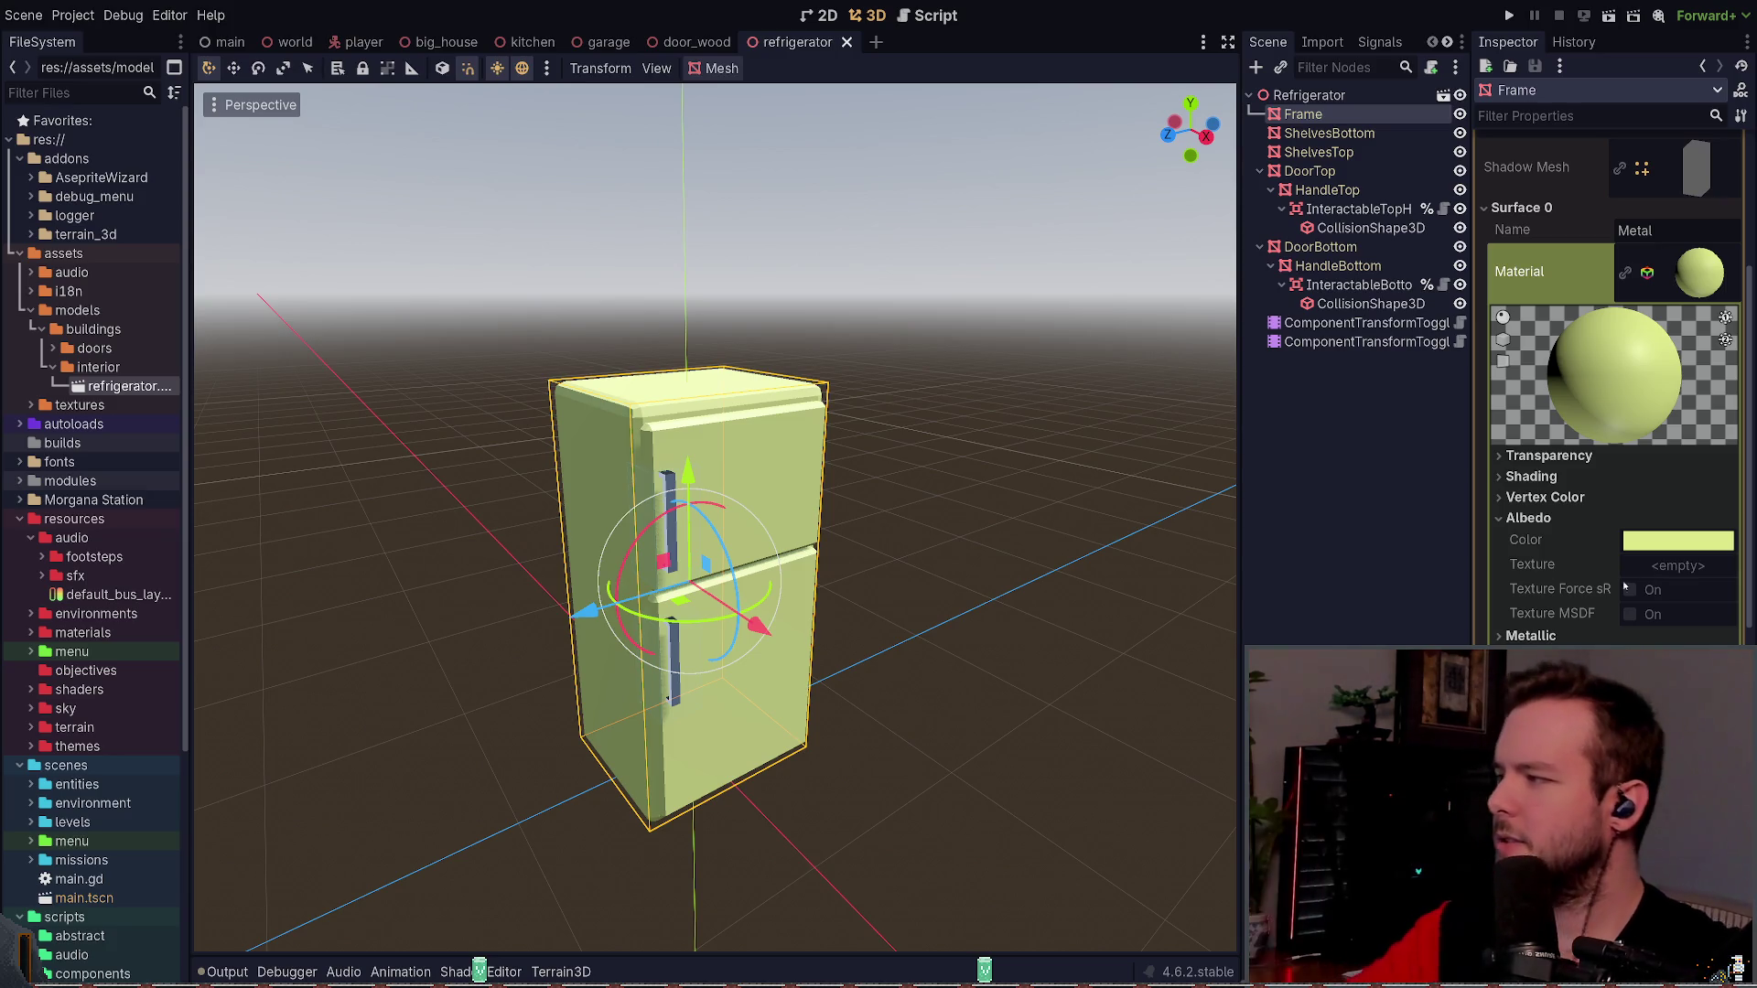
click(1528, 518)
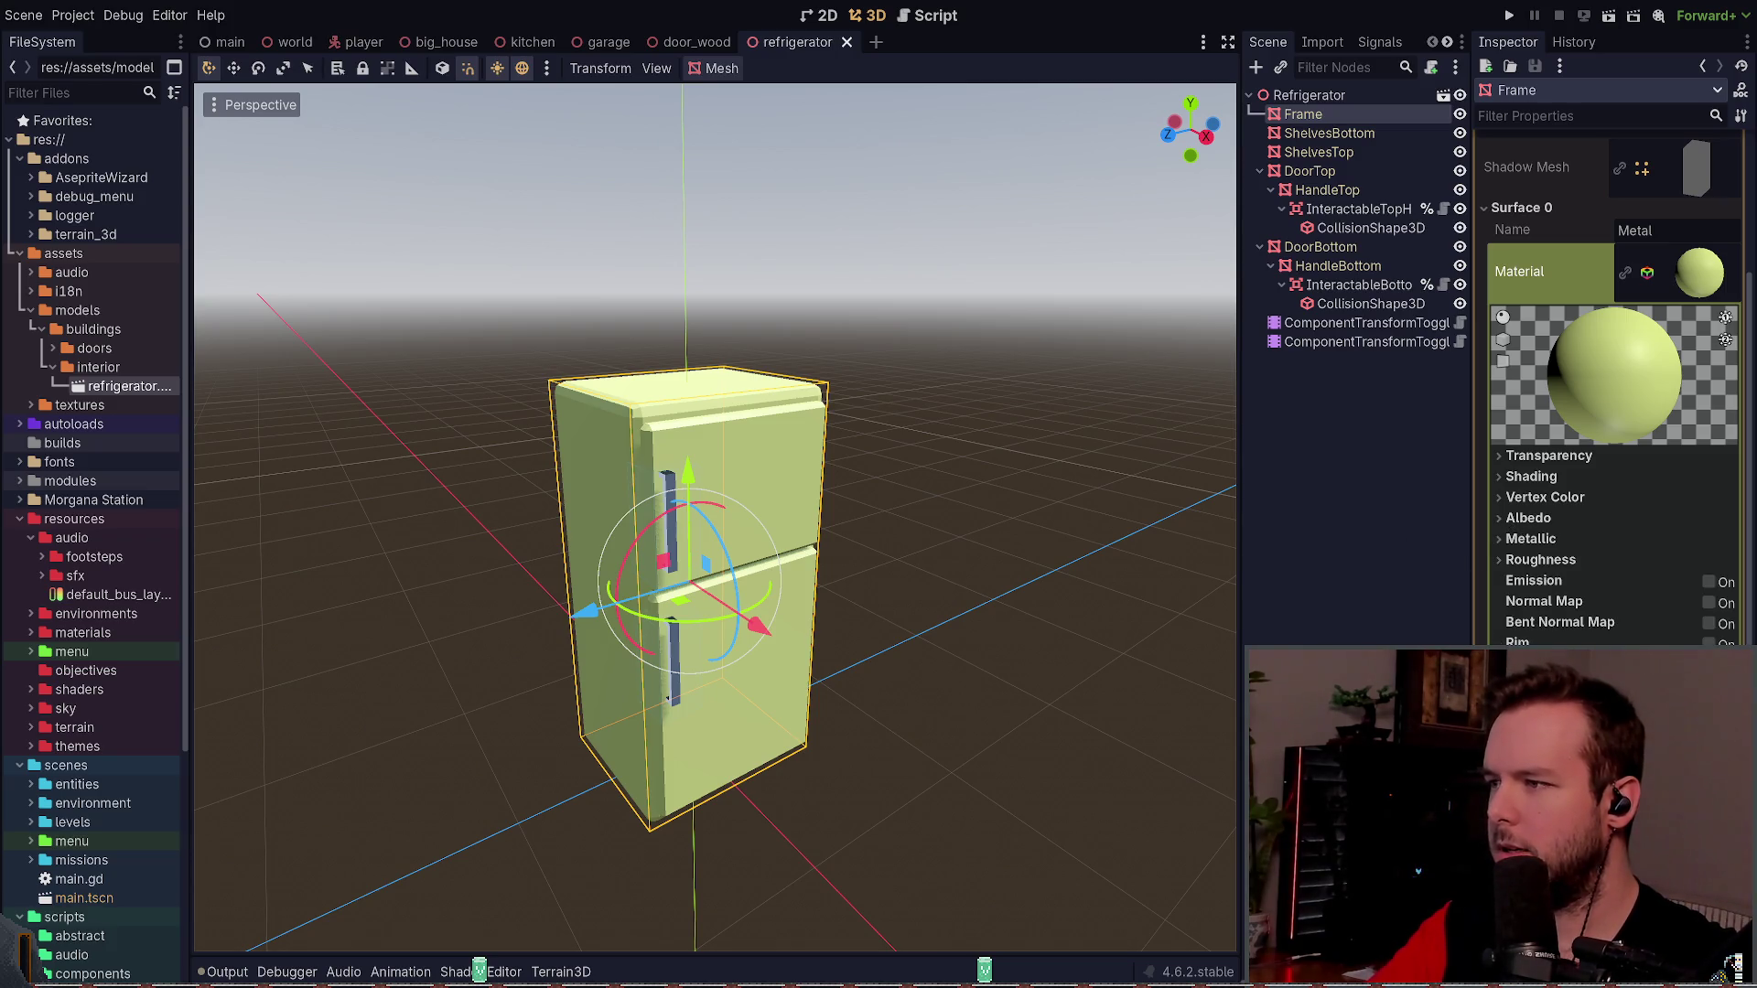
key(alt+Tab)
scroll(732, 603, left, 1)
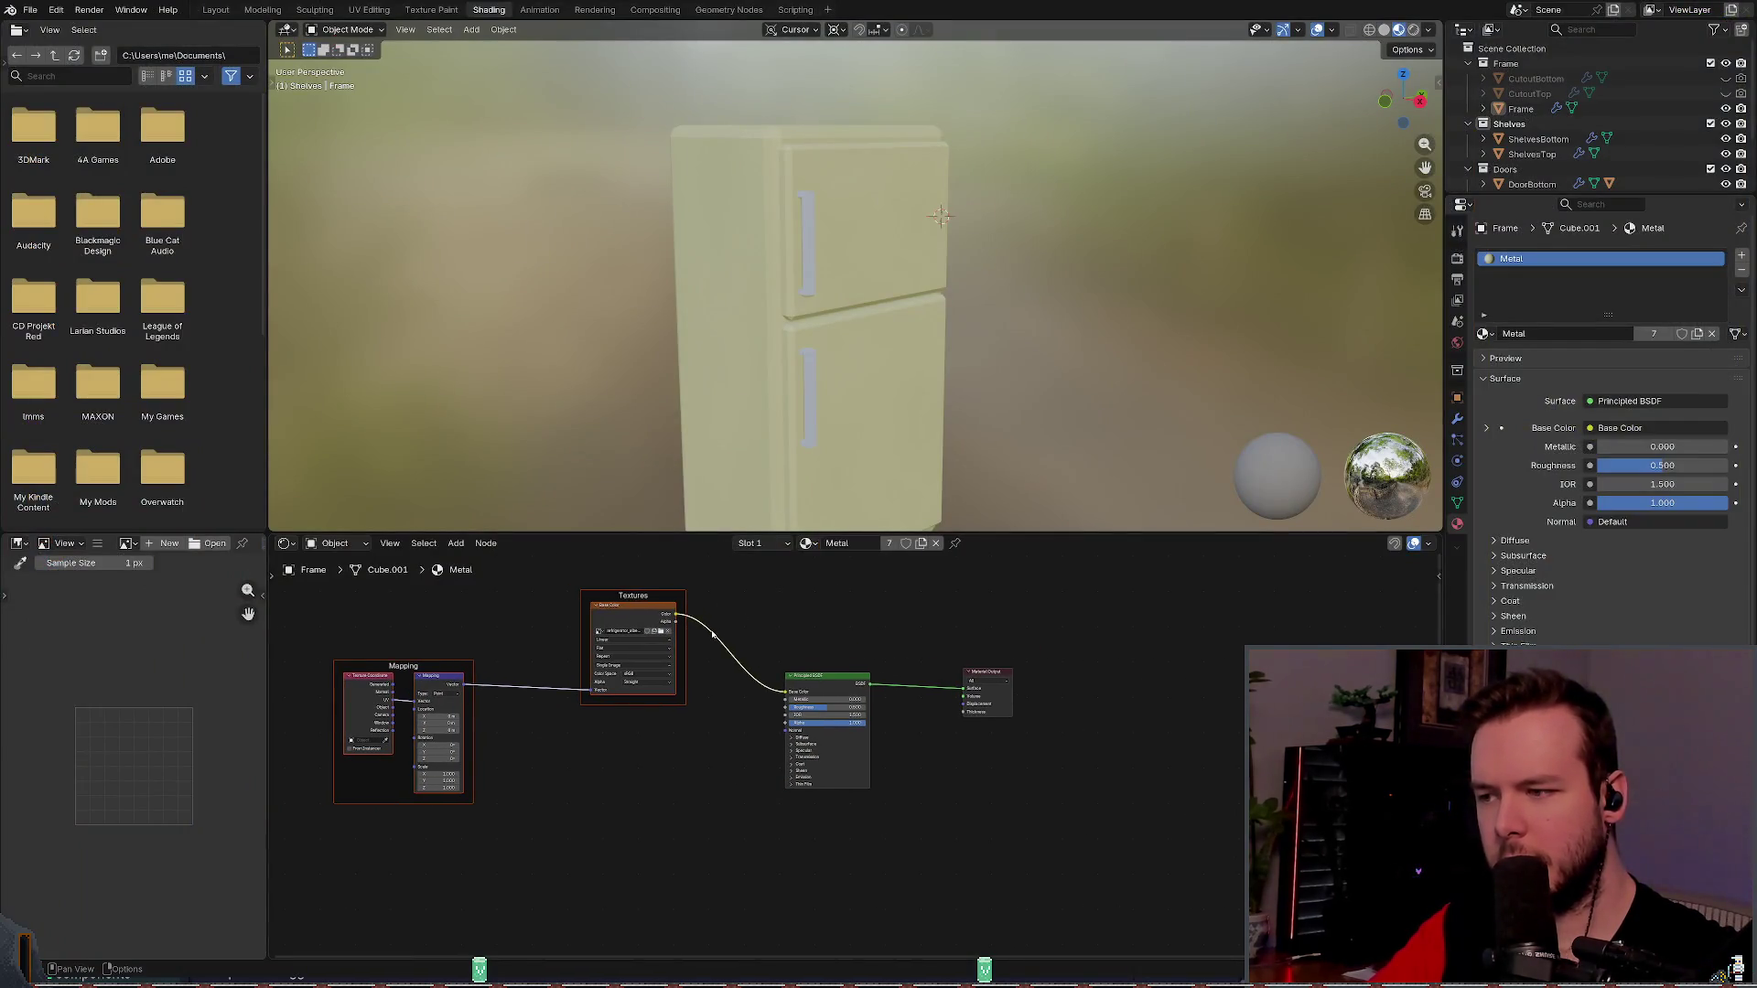
- Export the refrigerator as glTF 2.0 (.glb/.gltf) into the Godot project's models folder
scroll(842, 677, up, 3)
scroll(865, 645, right, 3)
scroll(865, 645, up, 2)
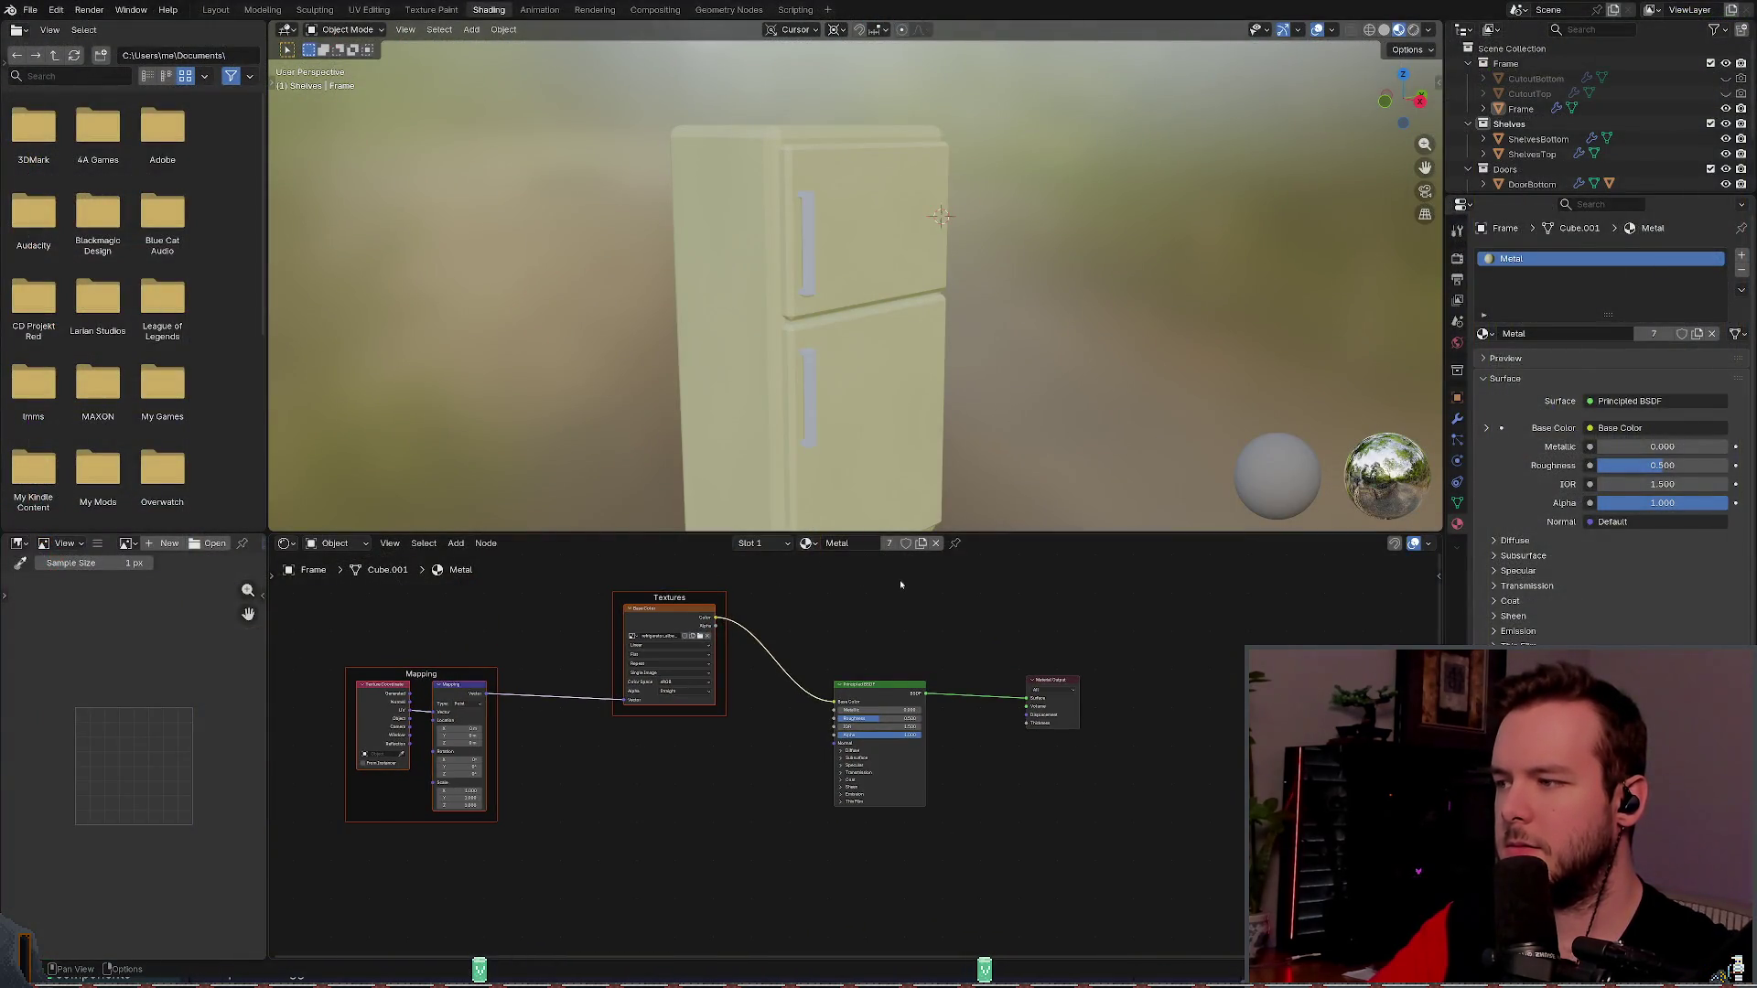
click(30, 9)
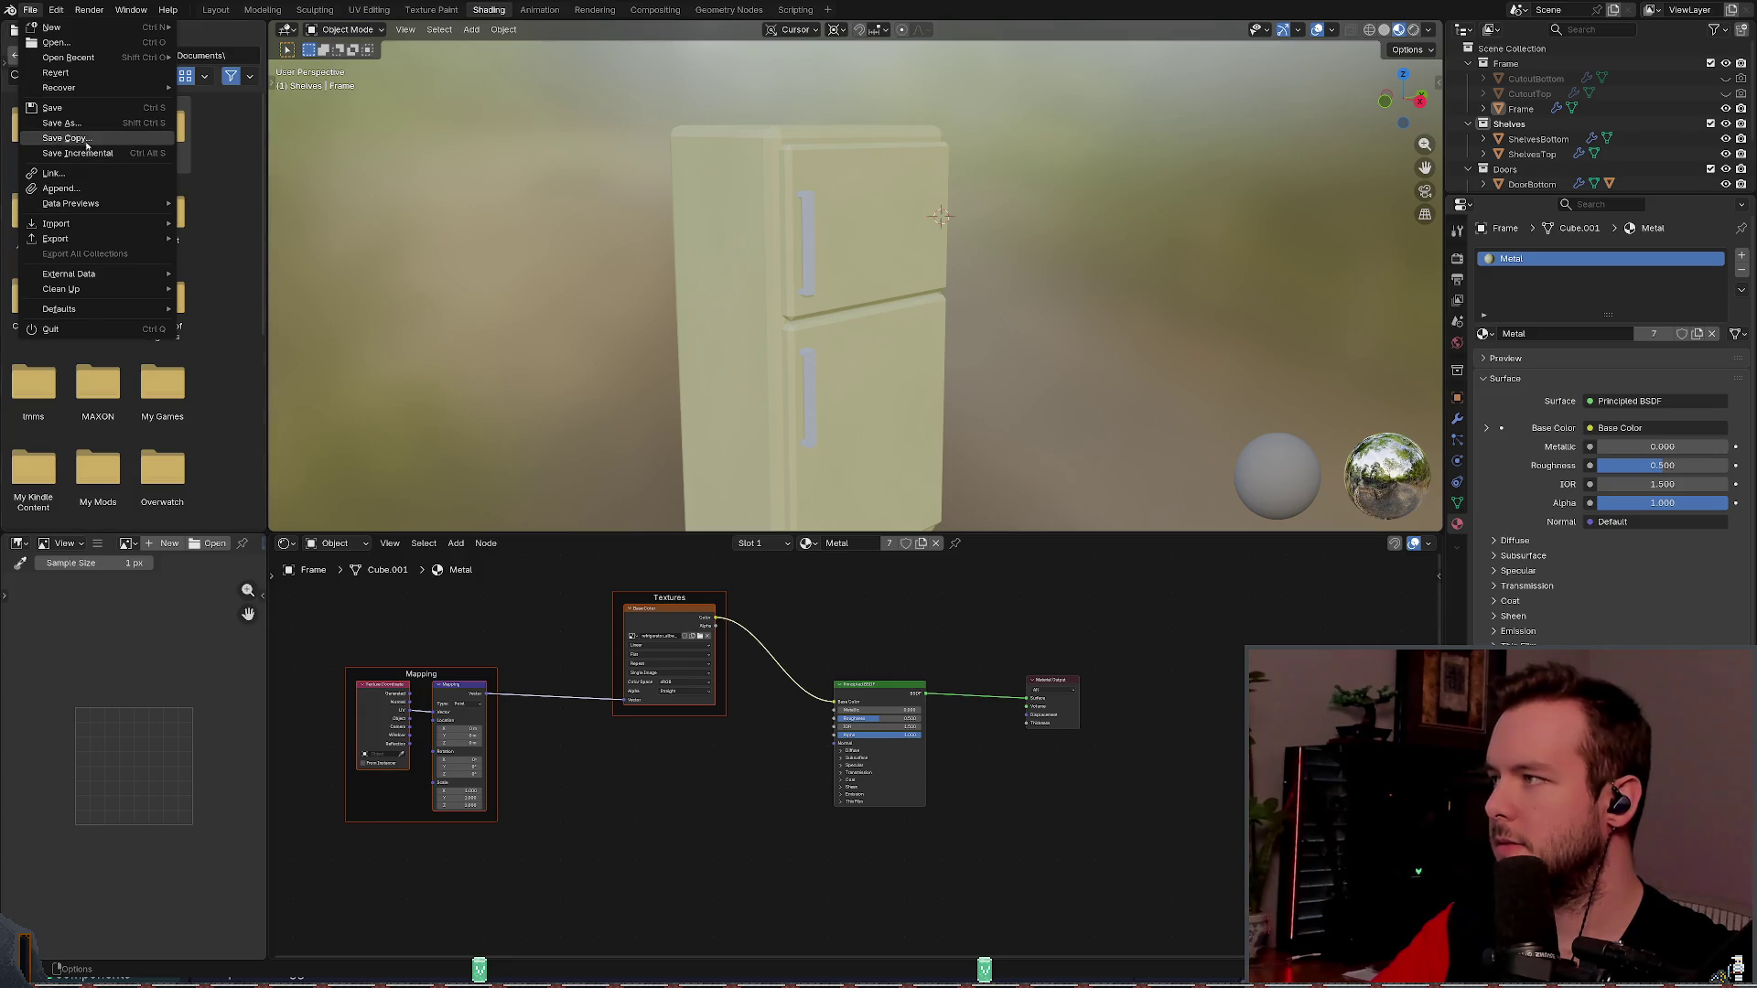
mouse_move(101, 239)
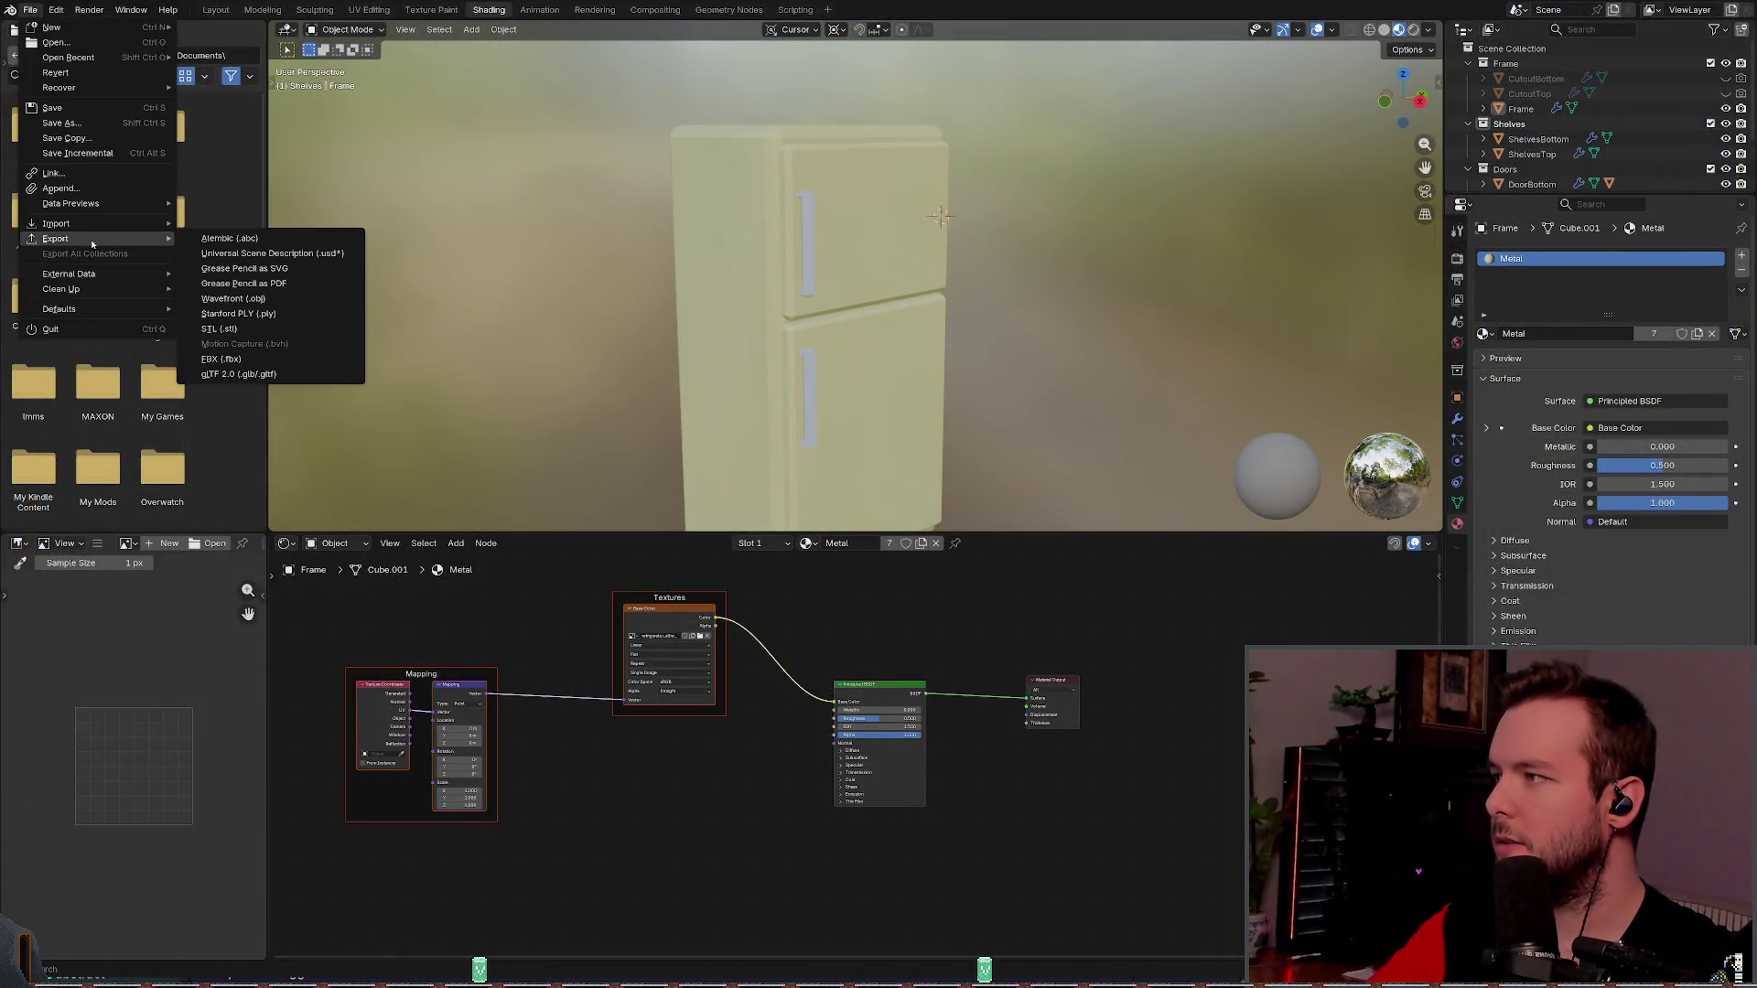
click(237, 374)
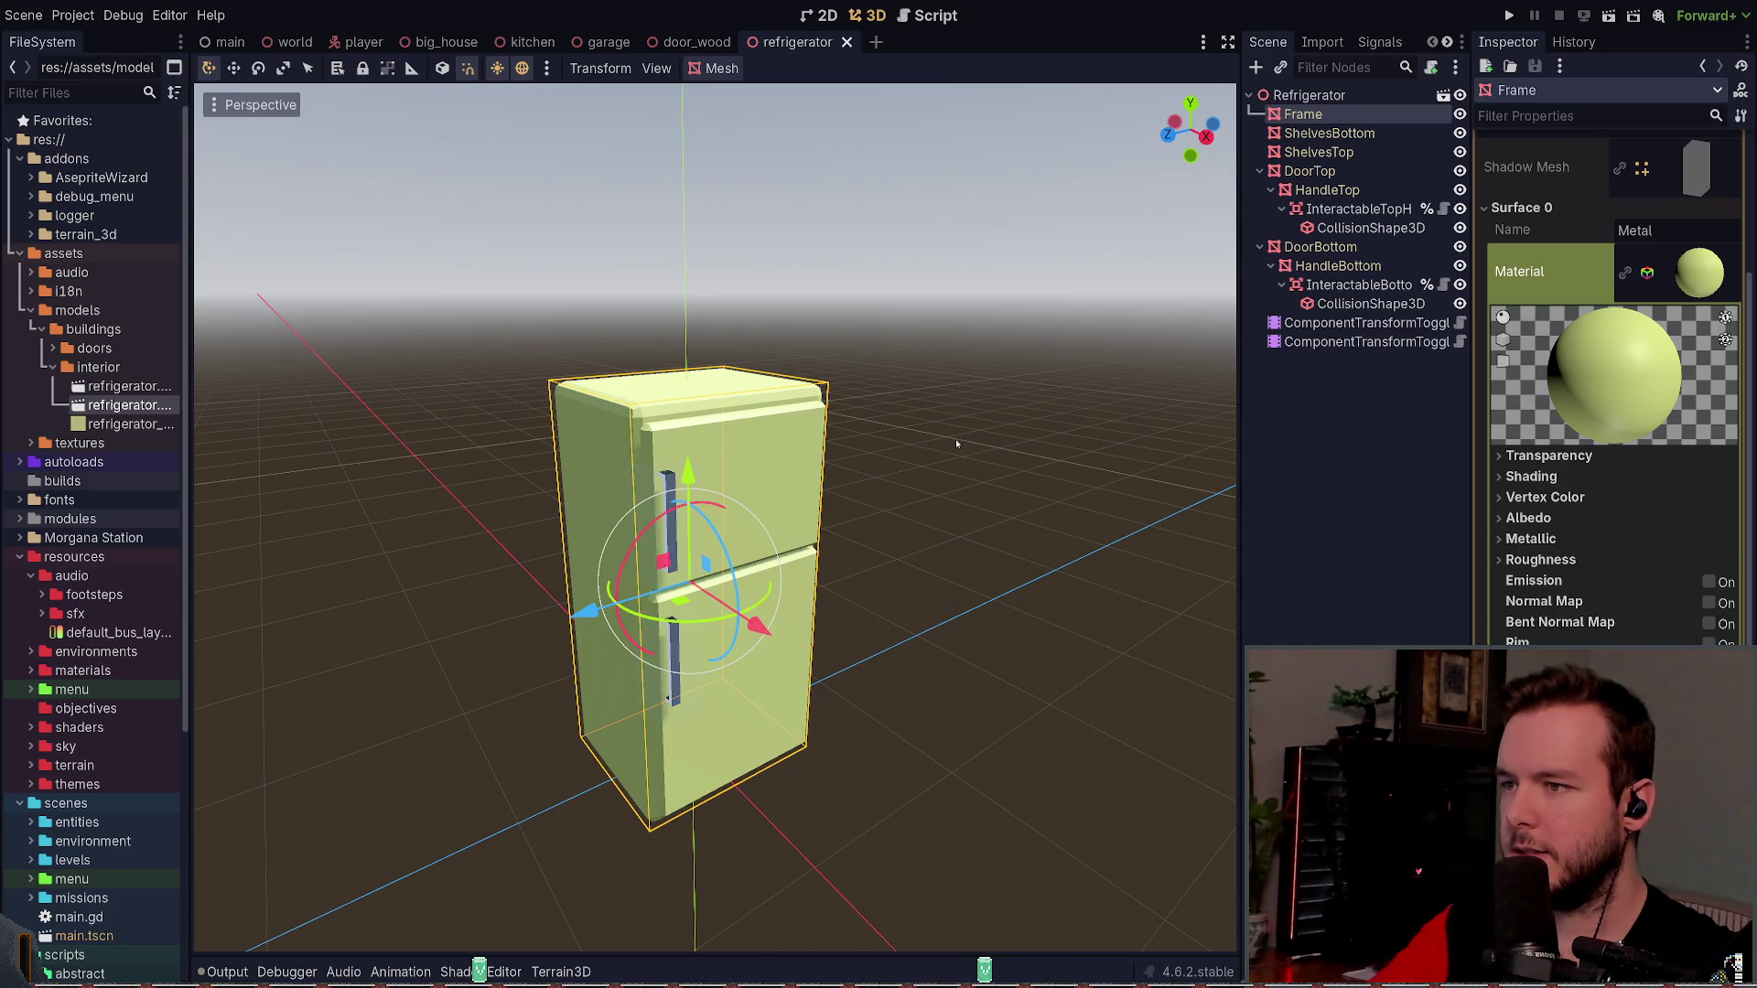
- Import the newly exported refrigerator file from the FileSystem dock, then select the Refrigerator root node
click(128, 385)
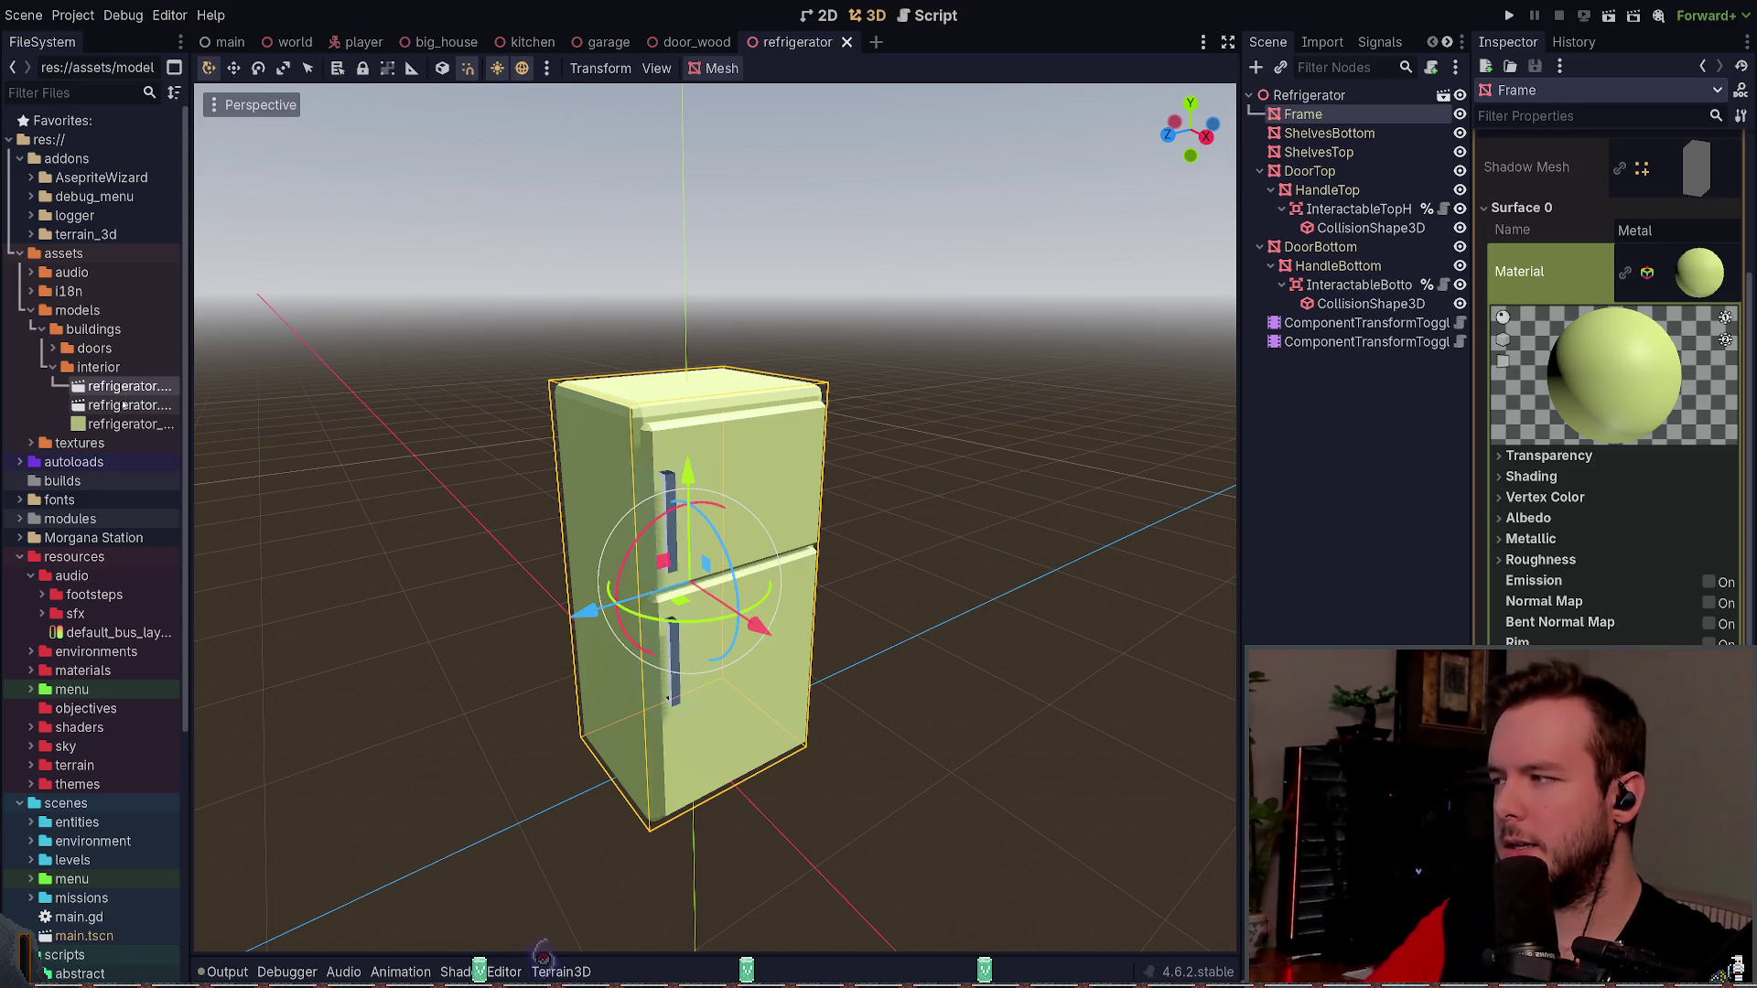
click(1340, 442)
click(1381, 94)
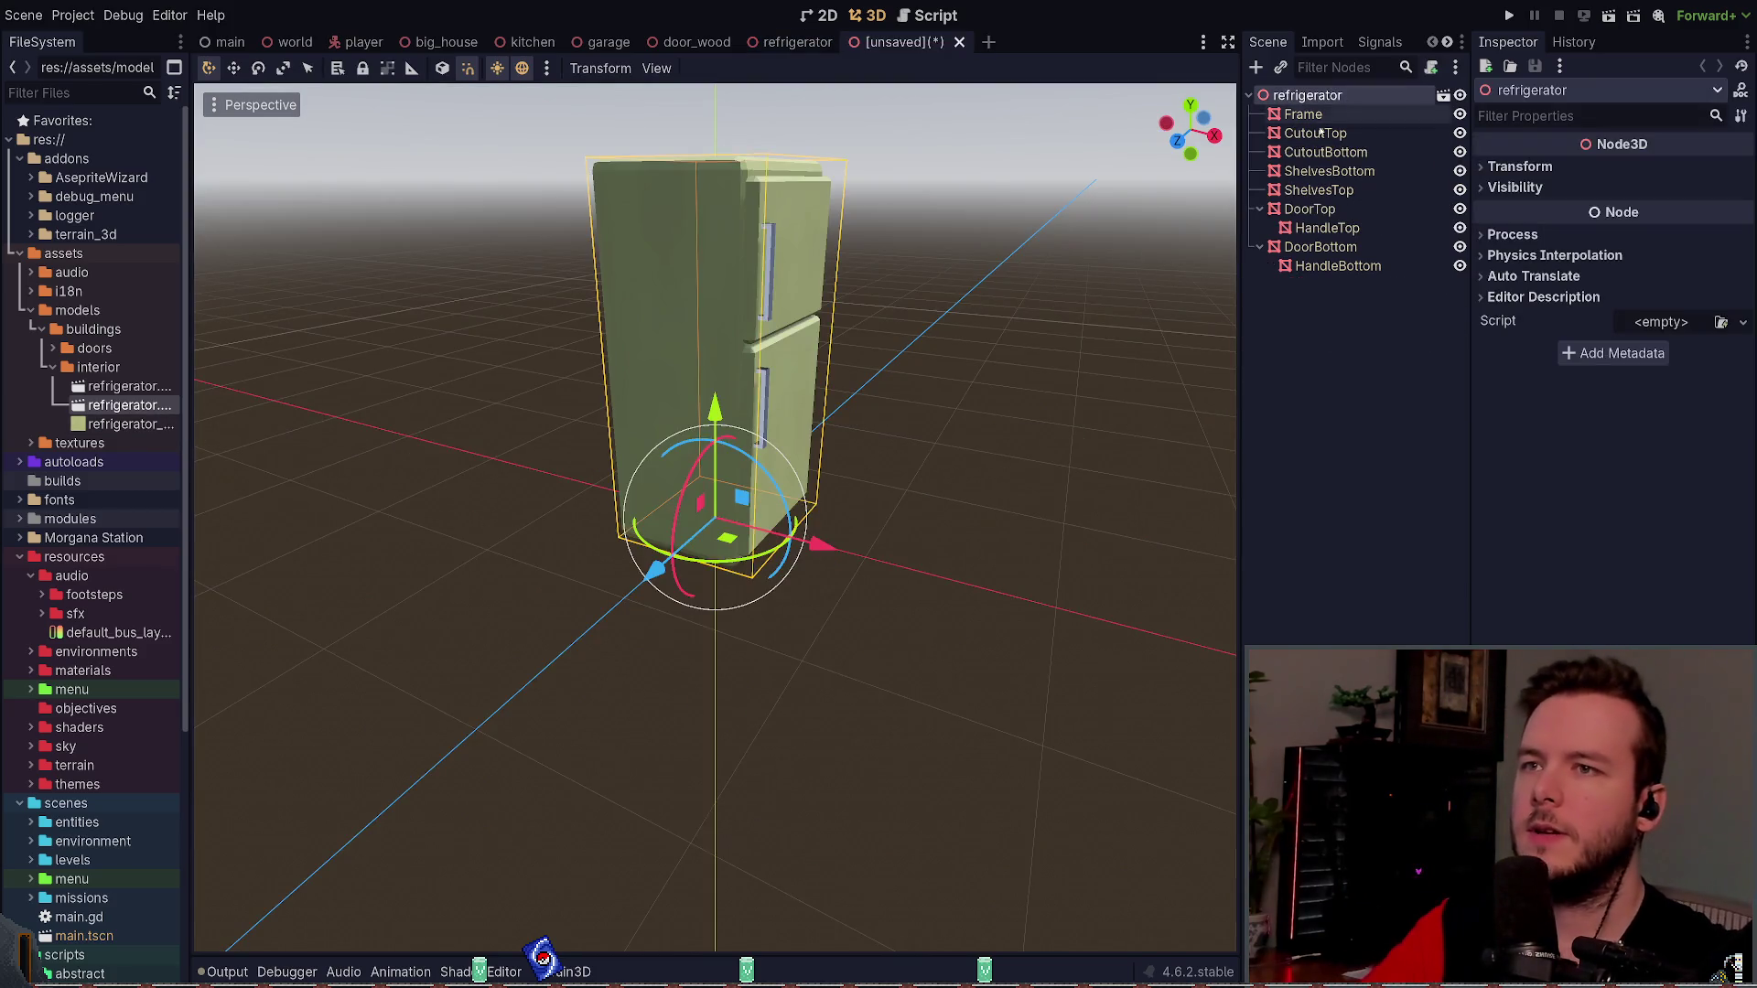
drag(896, 275, 967, 227)
click(966, 227)
click(773, 293)
scroll(774, 293, up, 3)
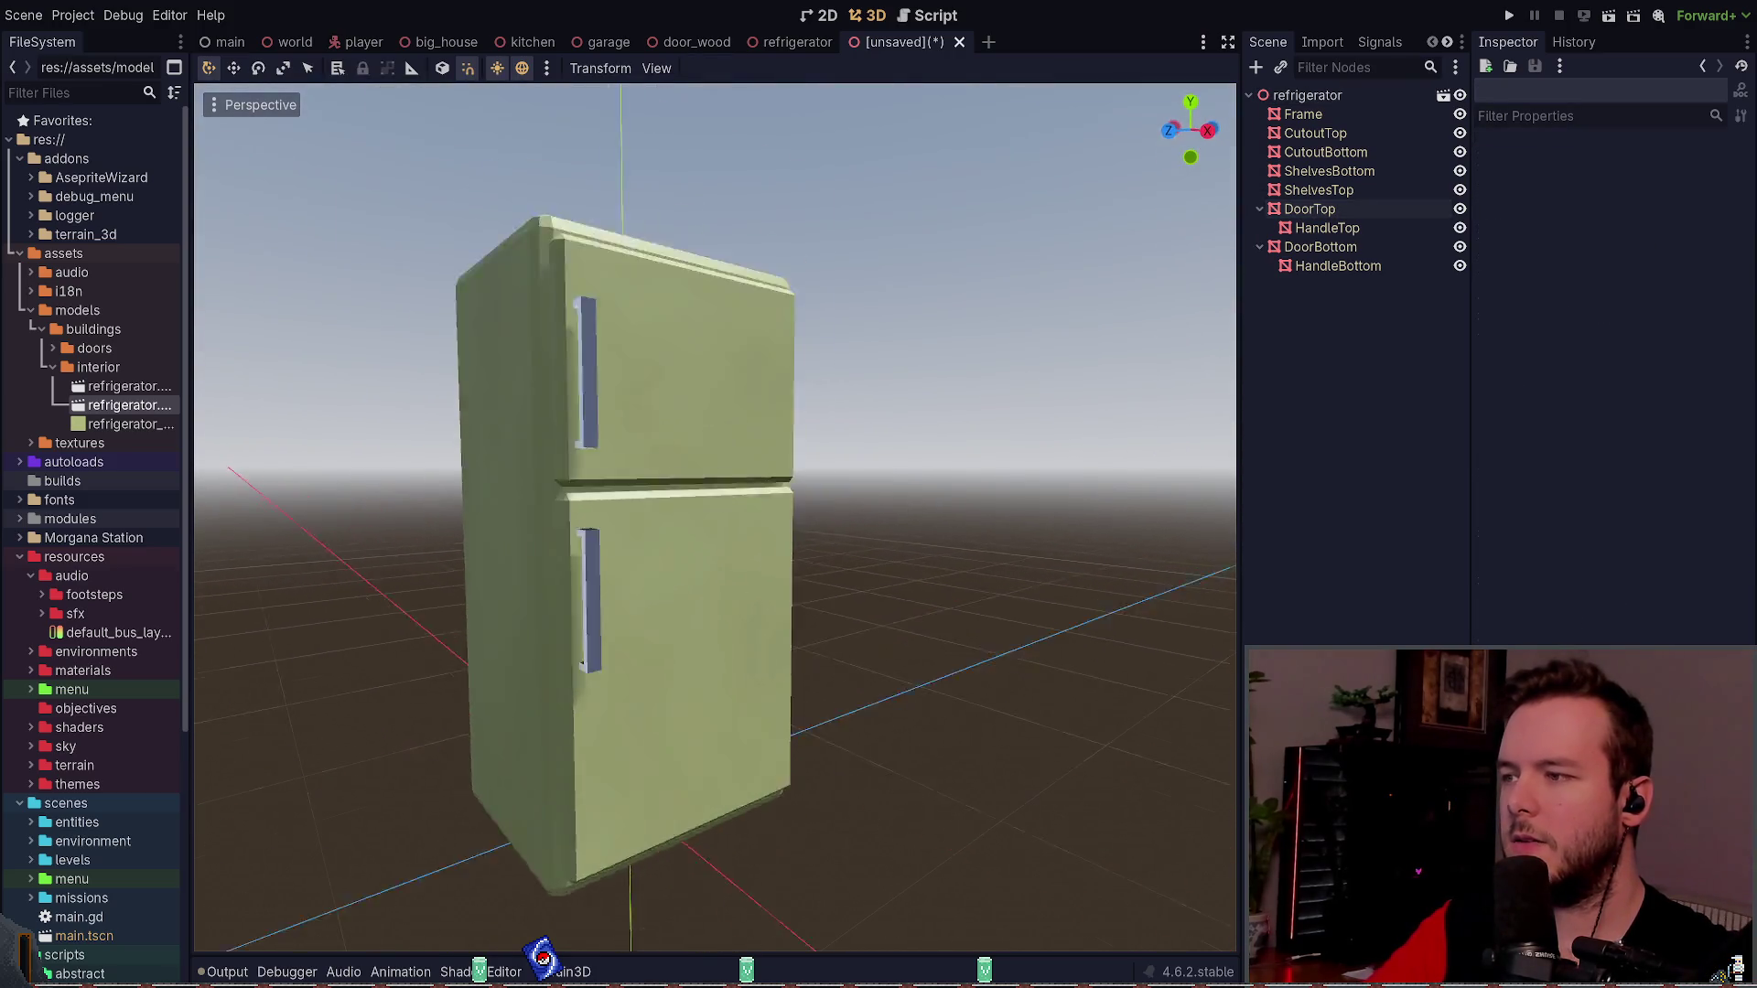
scroll(714, 513, down, 3)
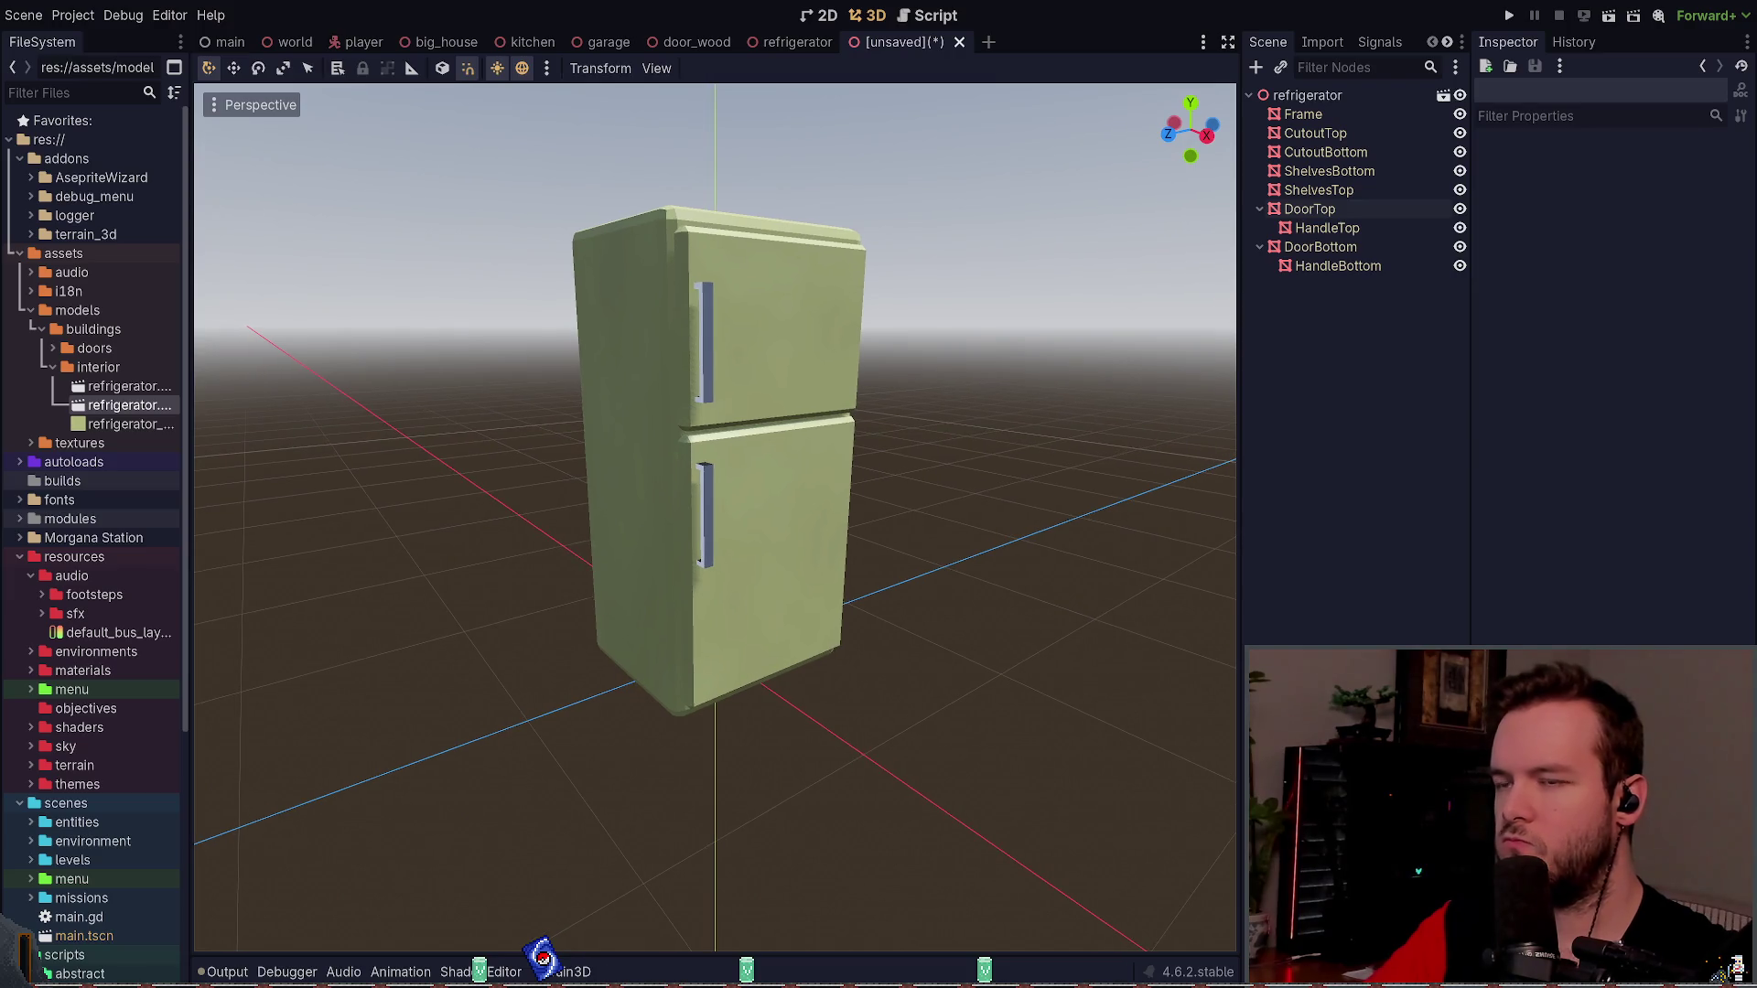
click(1303, 113)
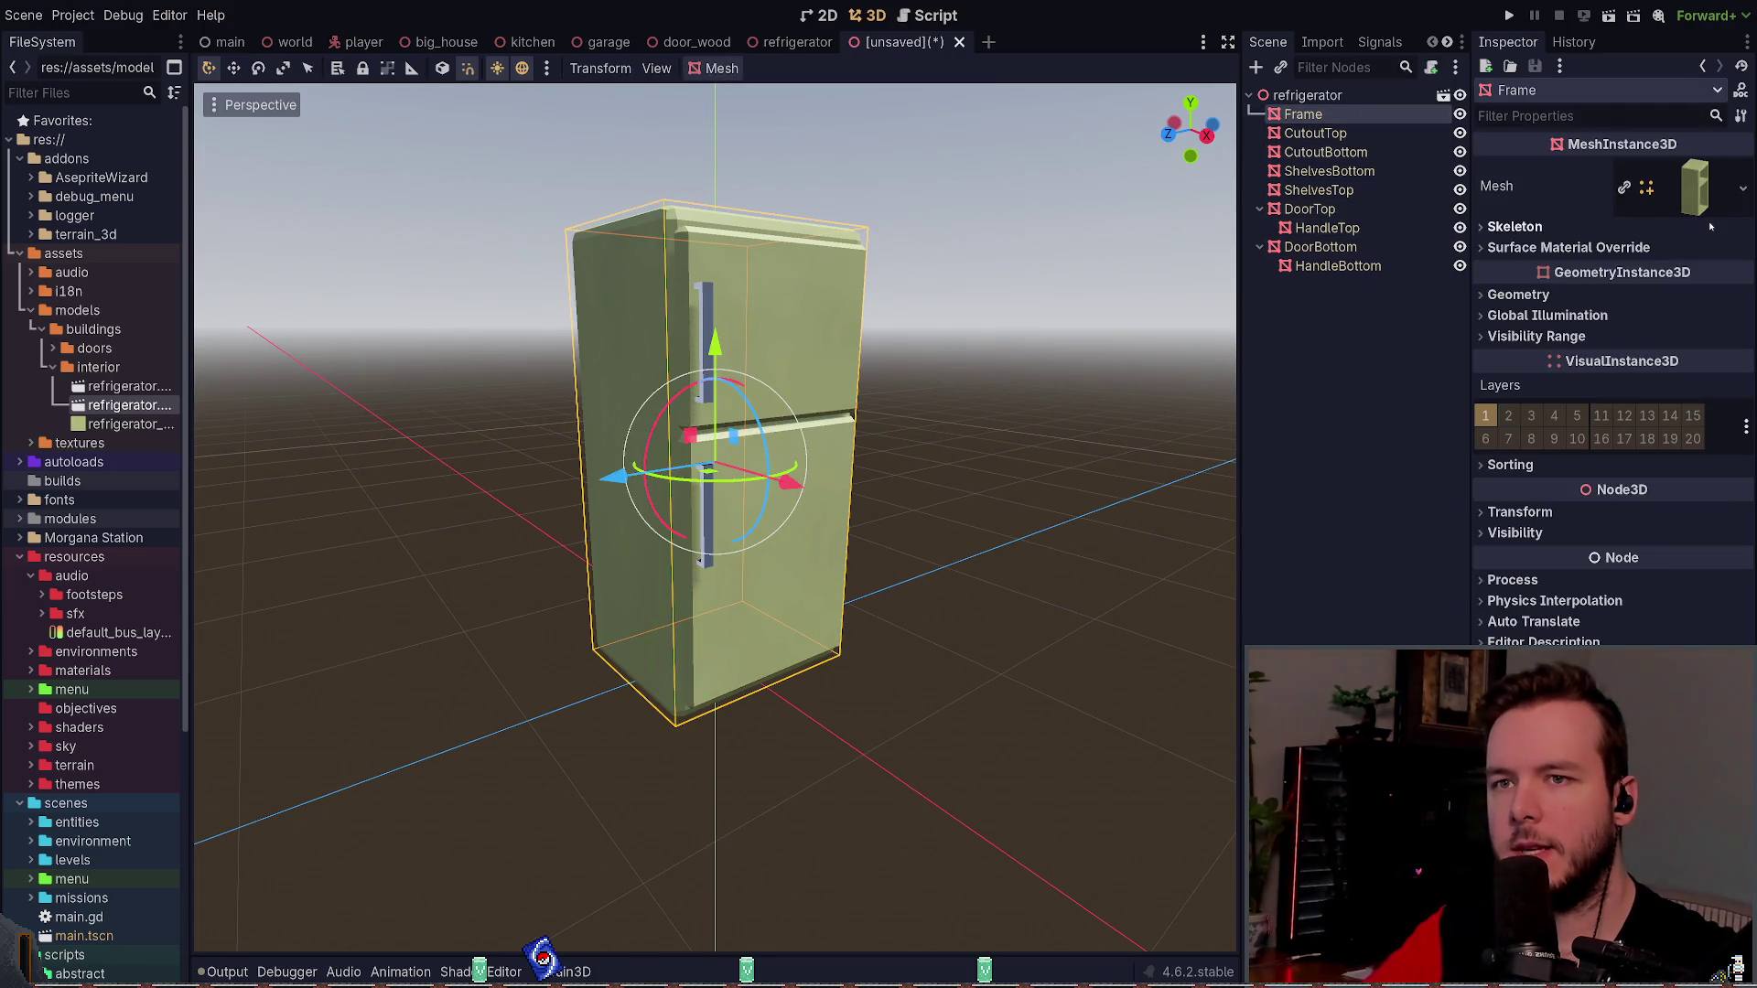
click(1694, 185)
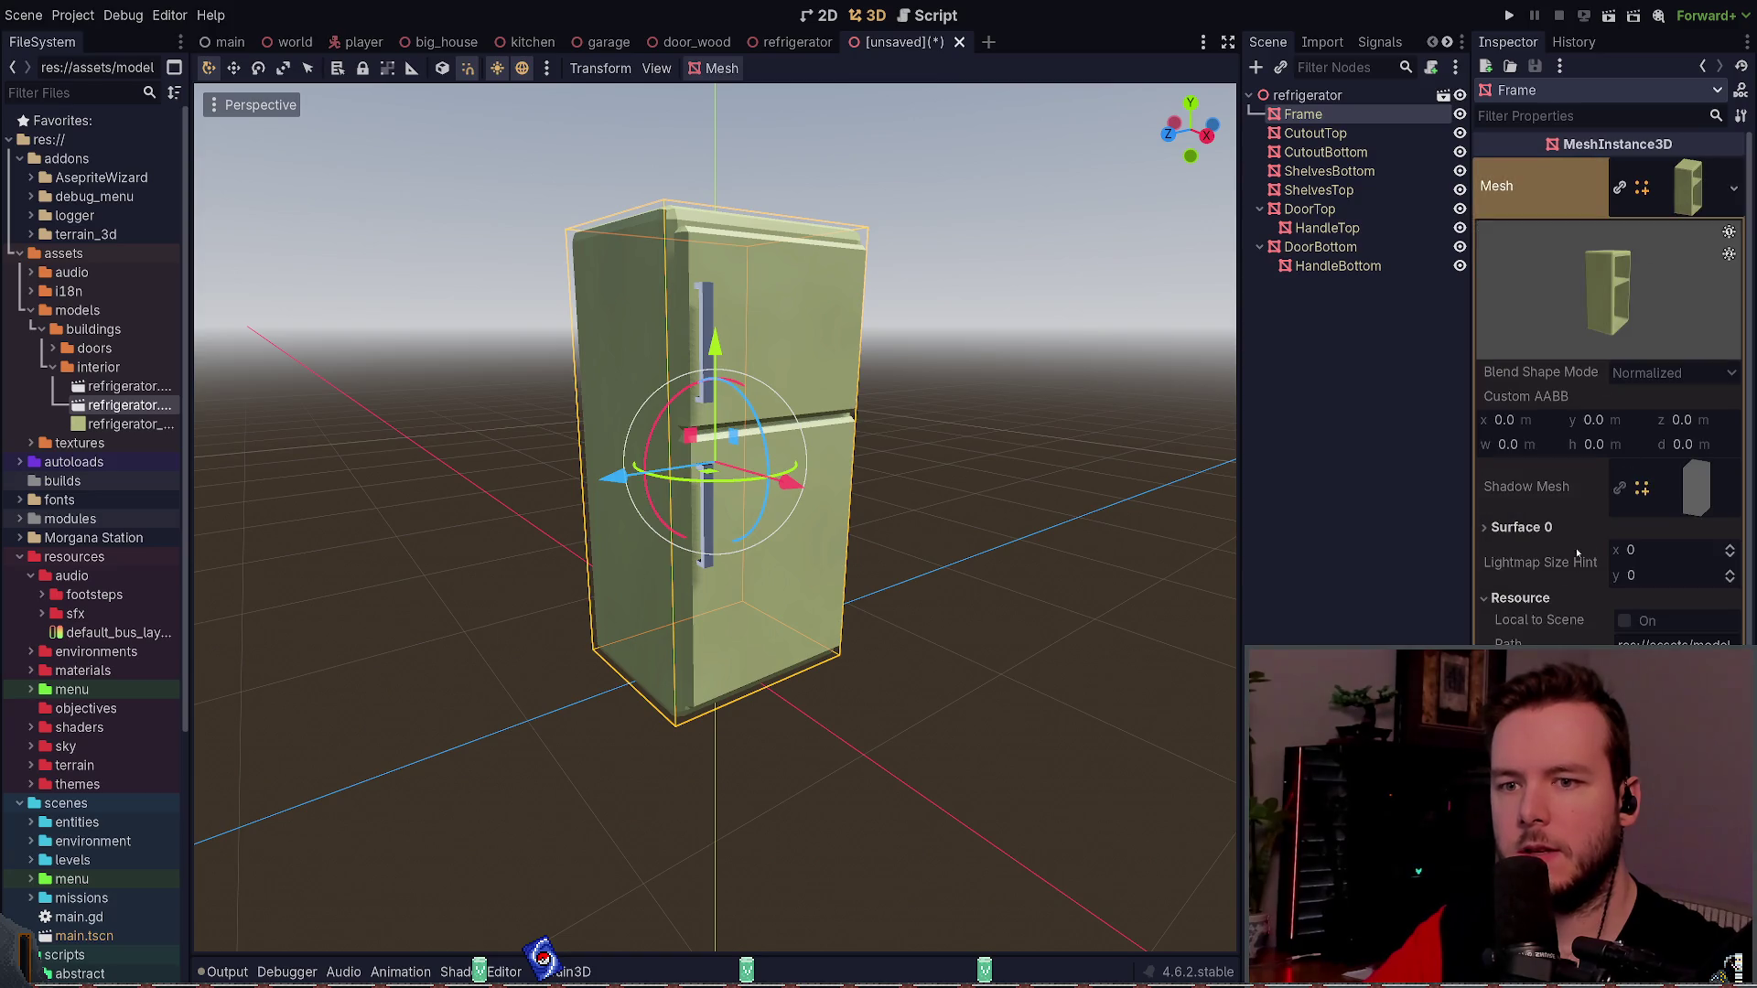
click(1546, 527)
scroll(1619, 514, down, 3)
click(1706, 396)
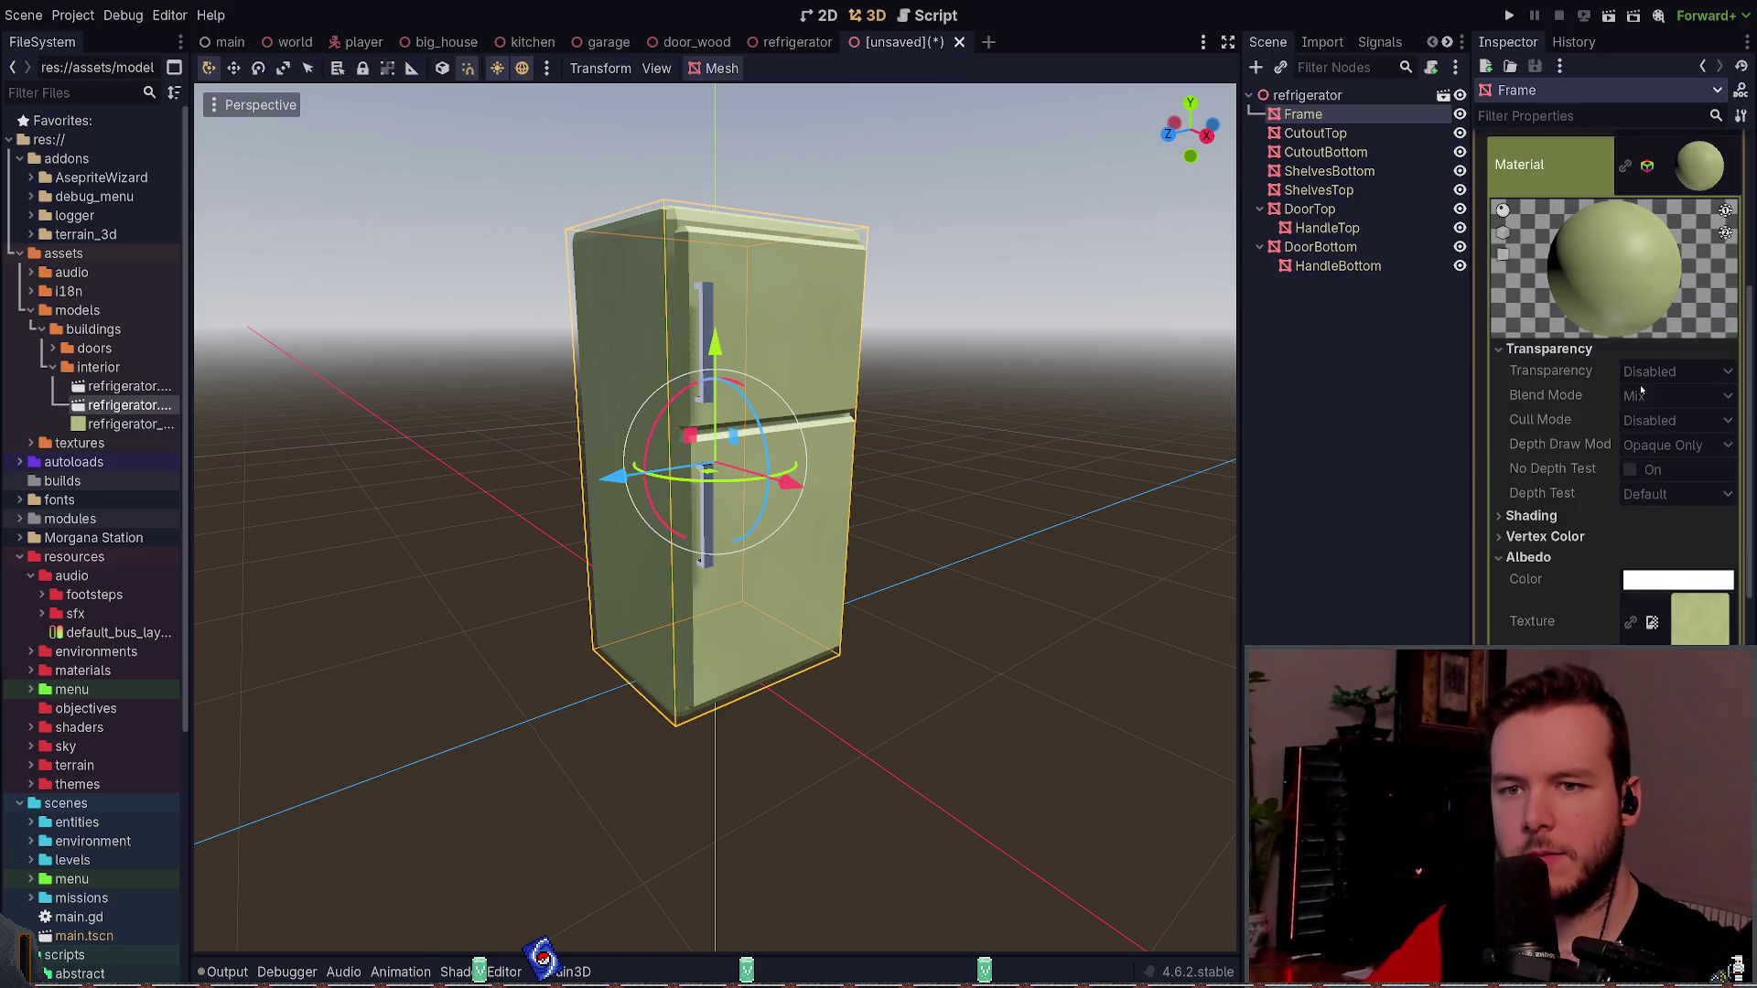
scroll(1686, 525, down, 2)
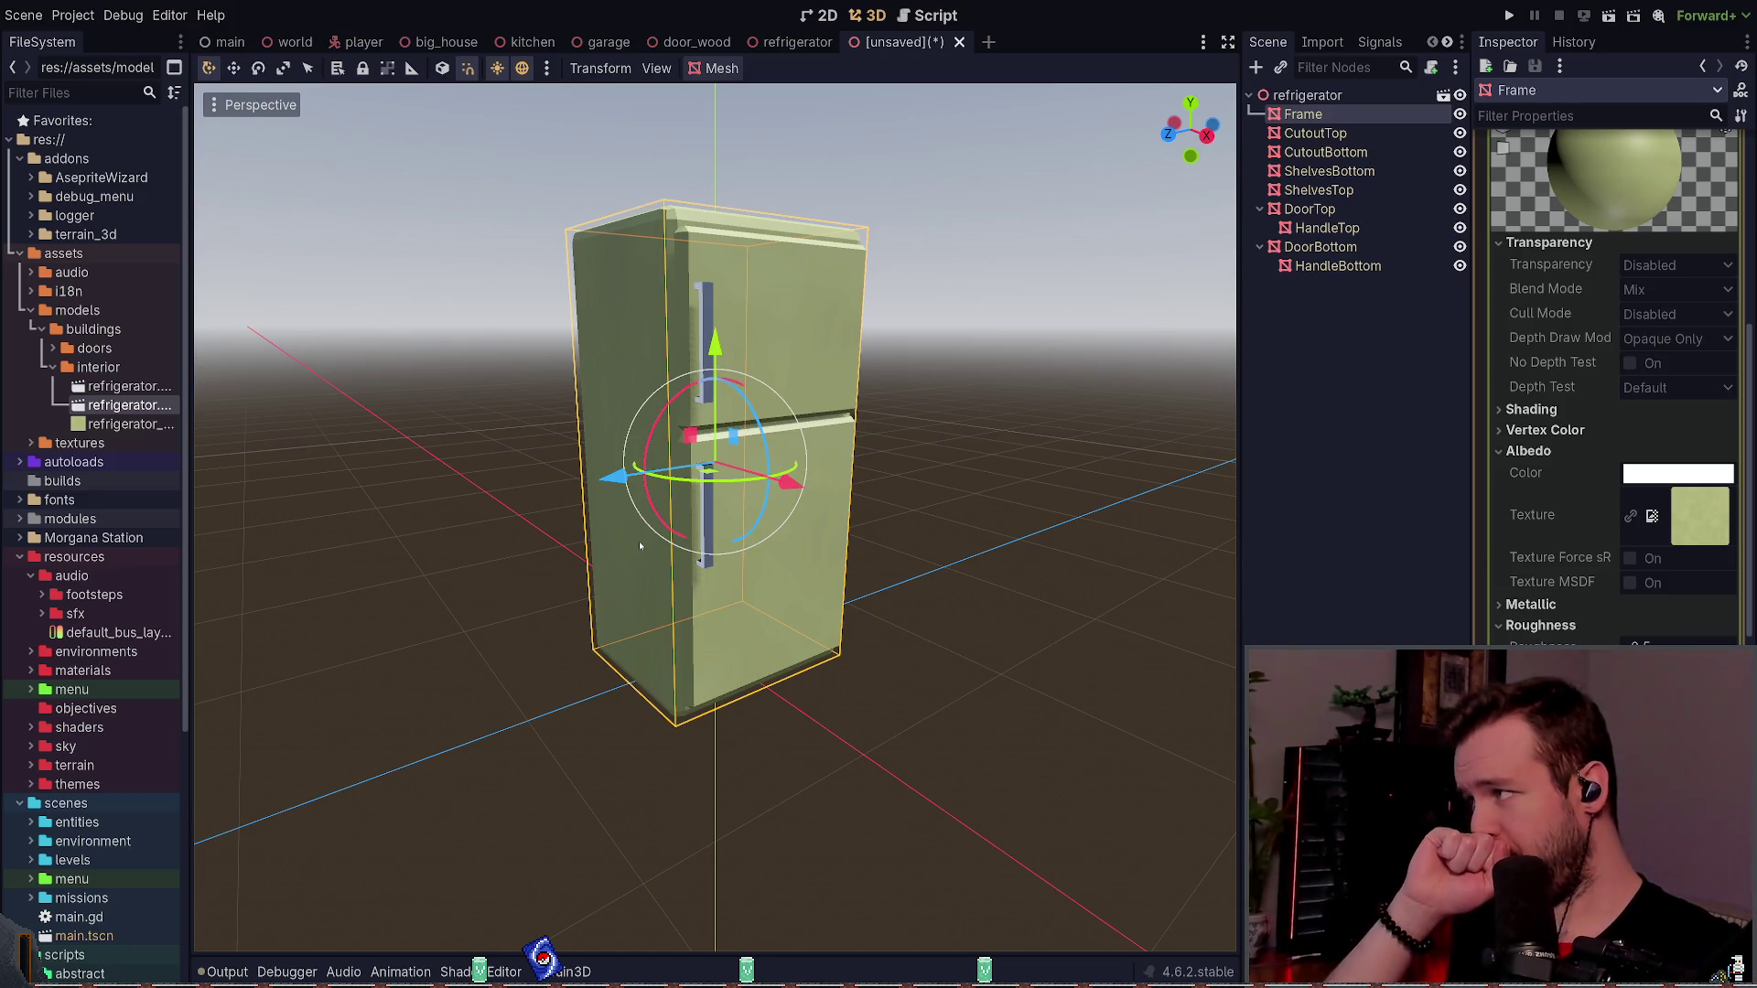
click(1199, 365)
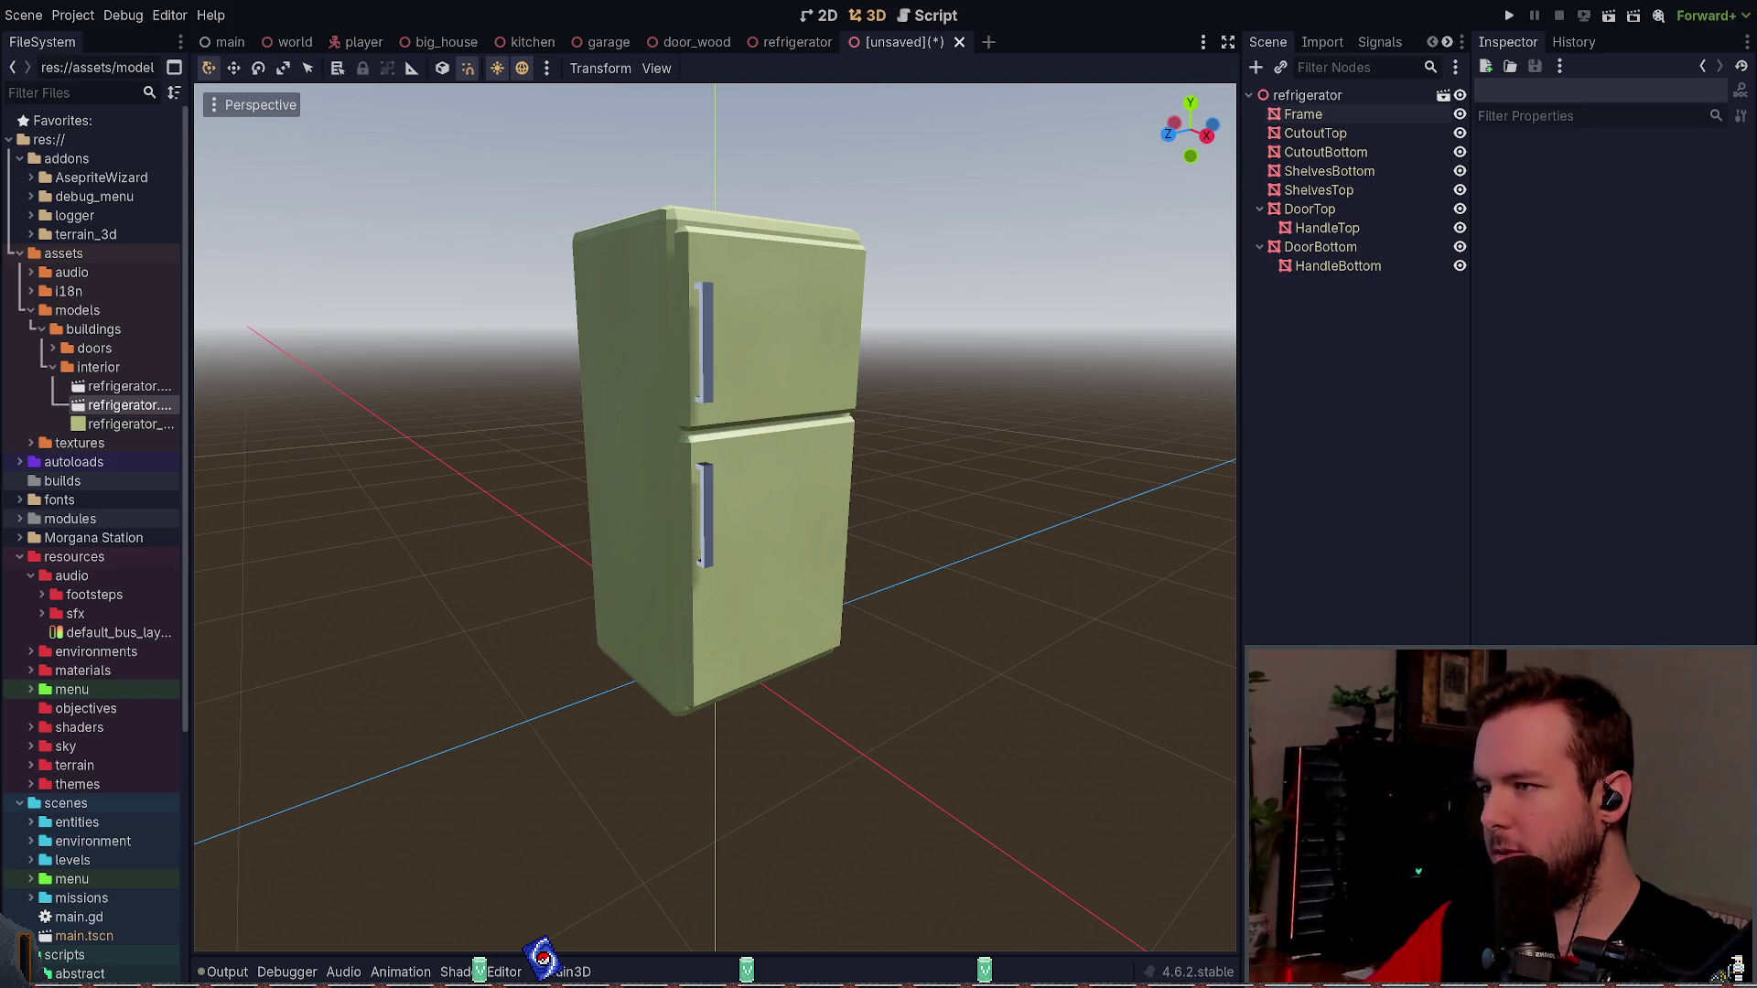
key(alt+Tab)
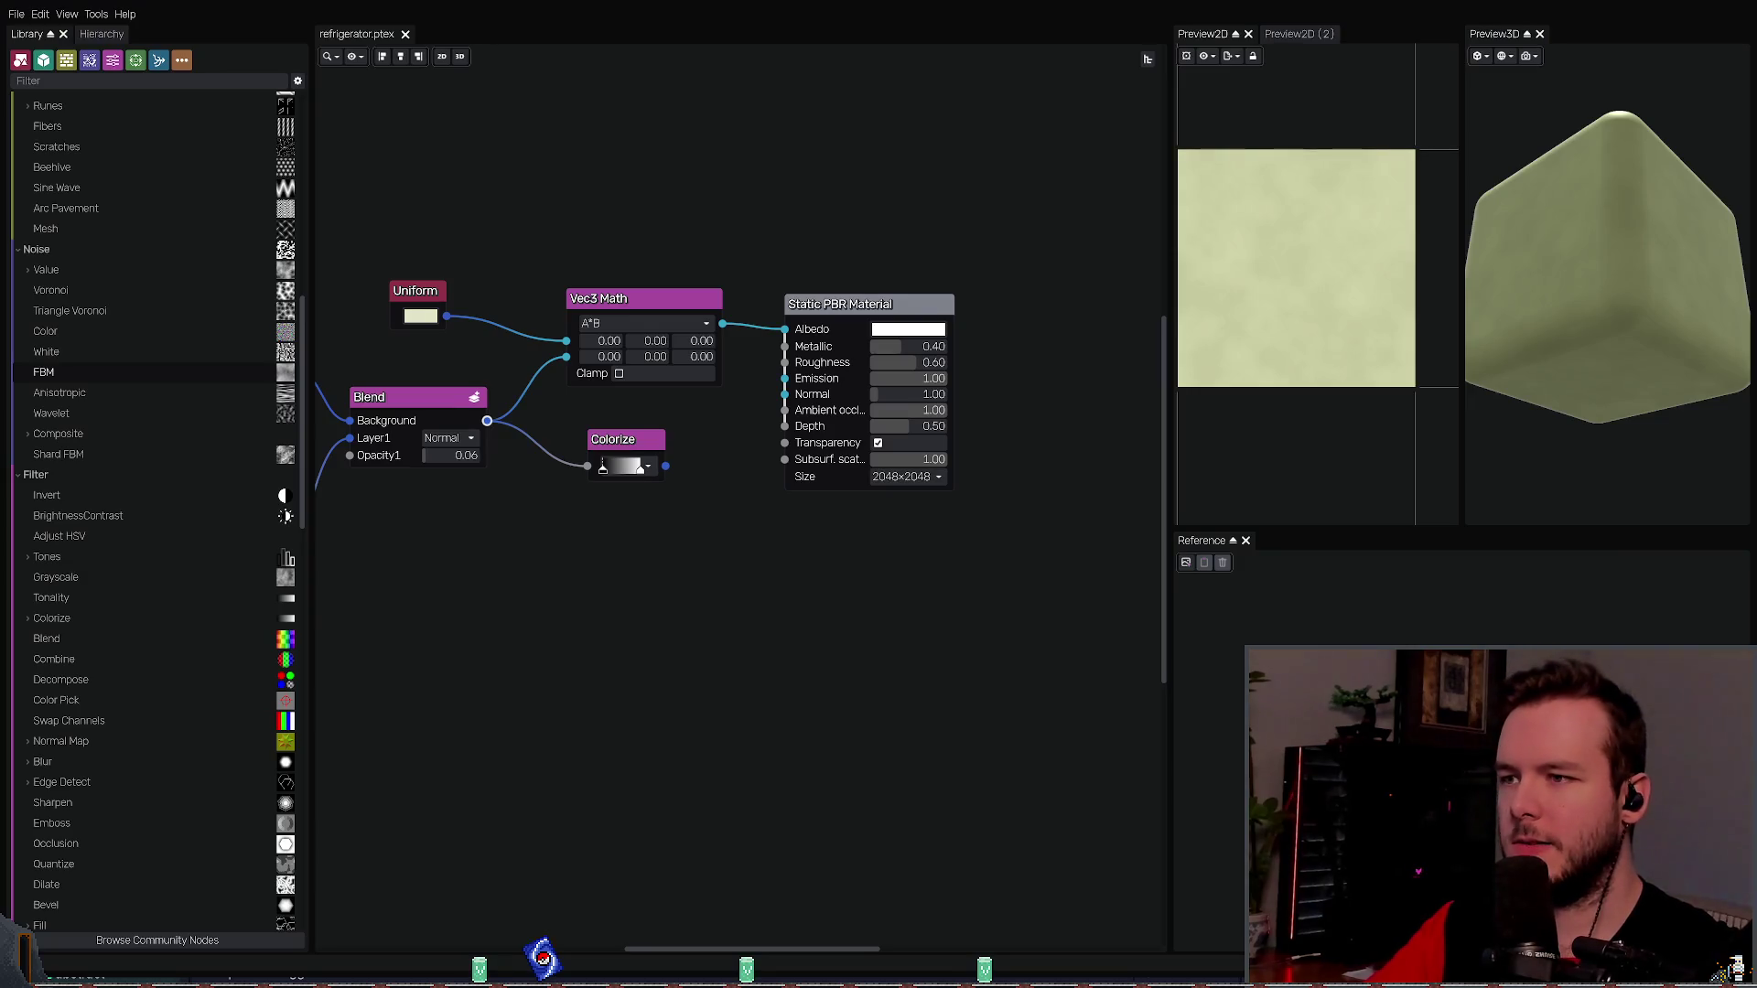
- Leave Material Maker for the browser's Stack Exchange answer on exporter-supported materials
key(alt+Tab)
key(alt+Tab)
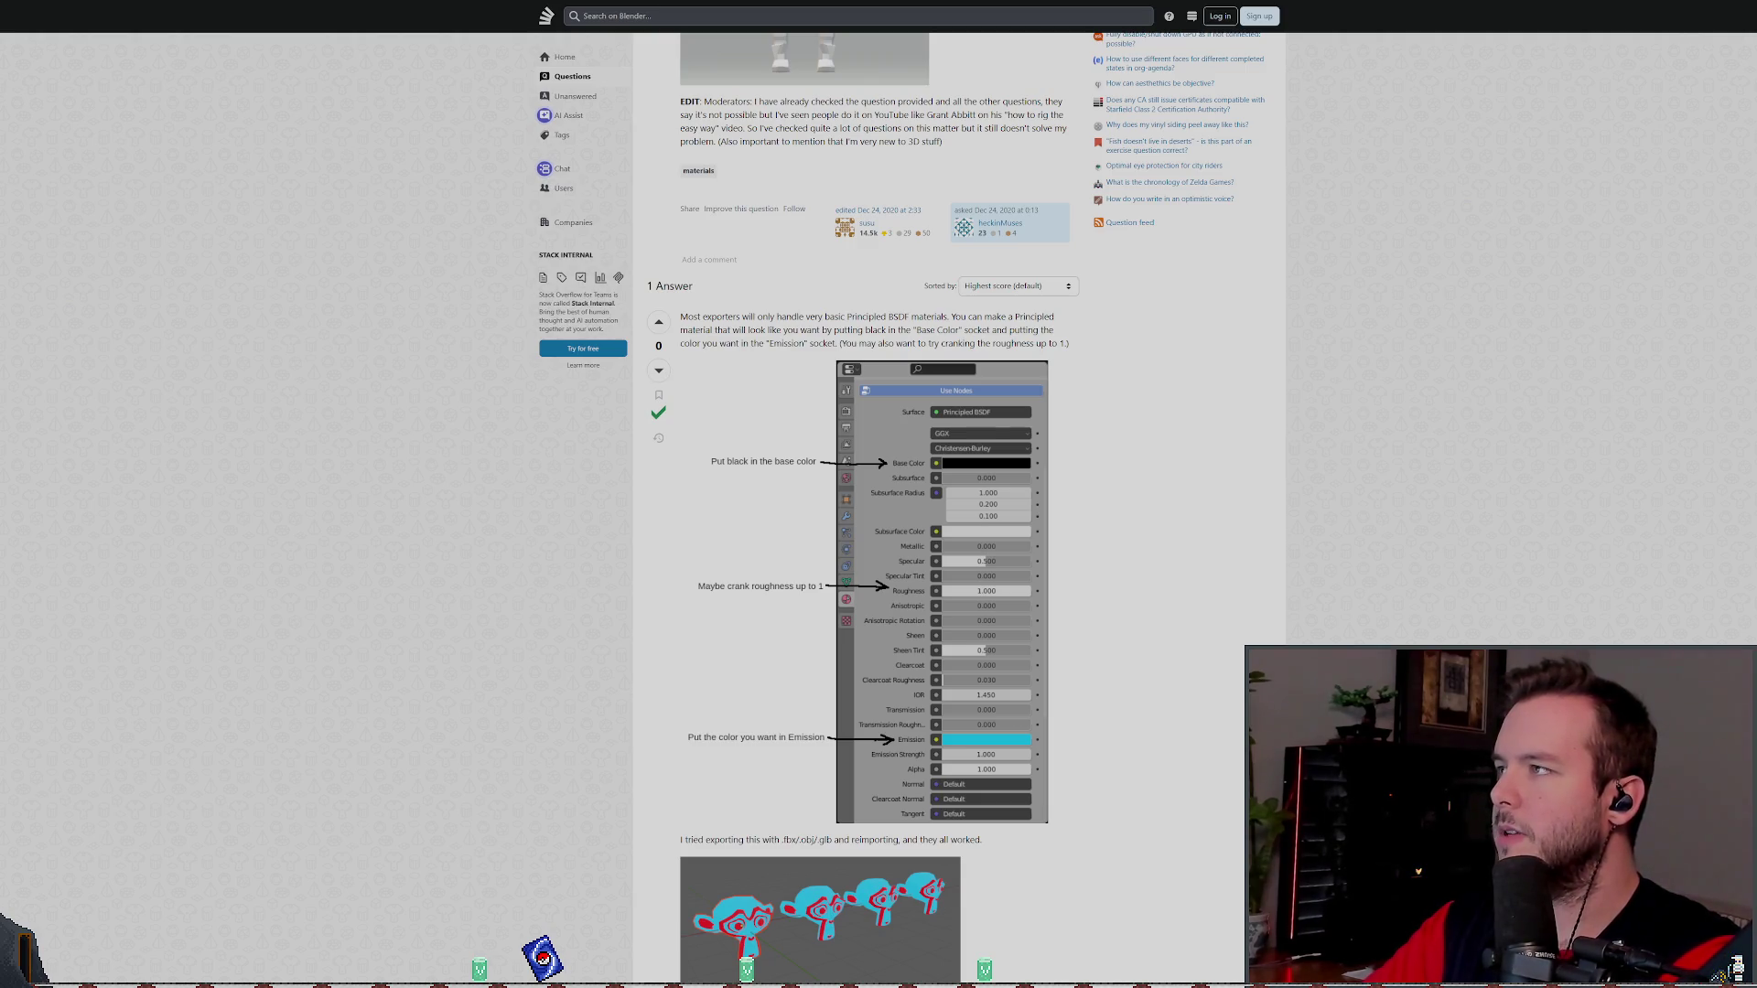
- Open the r/godot Reddit thread about missing textures on imported models and expand its 2 more replies
key(alt+Left)
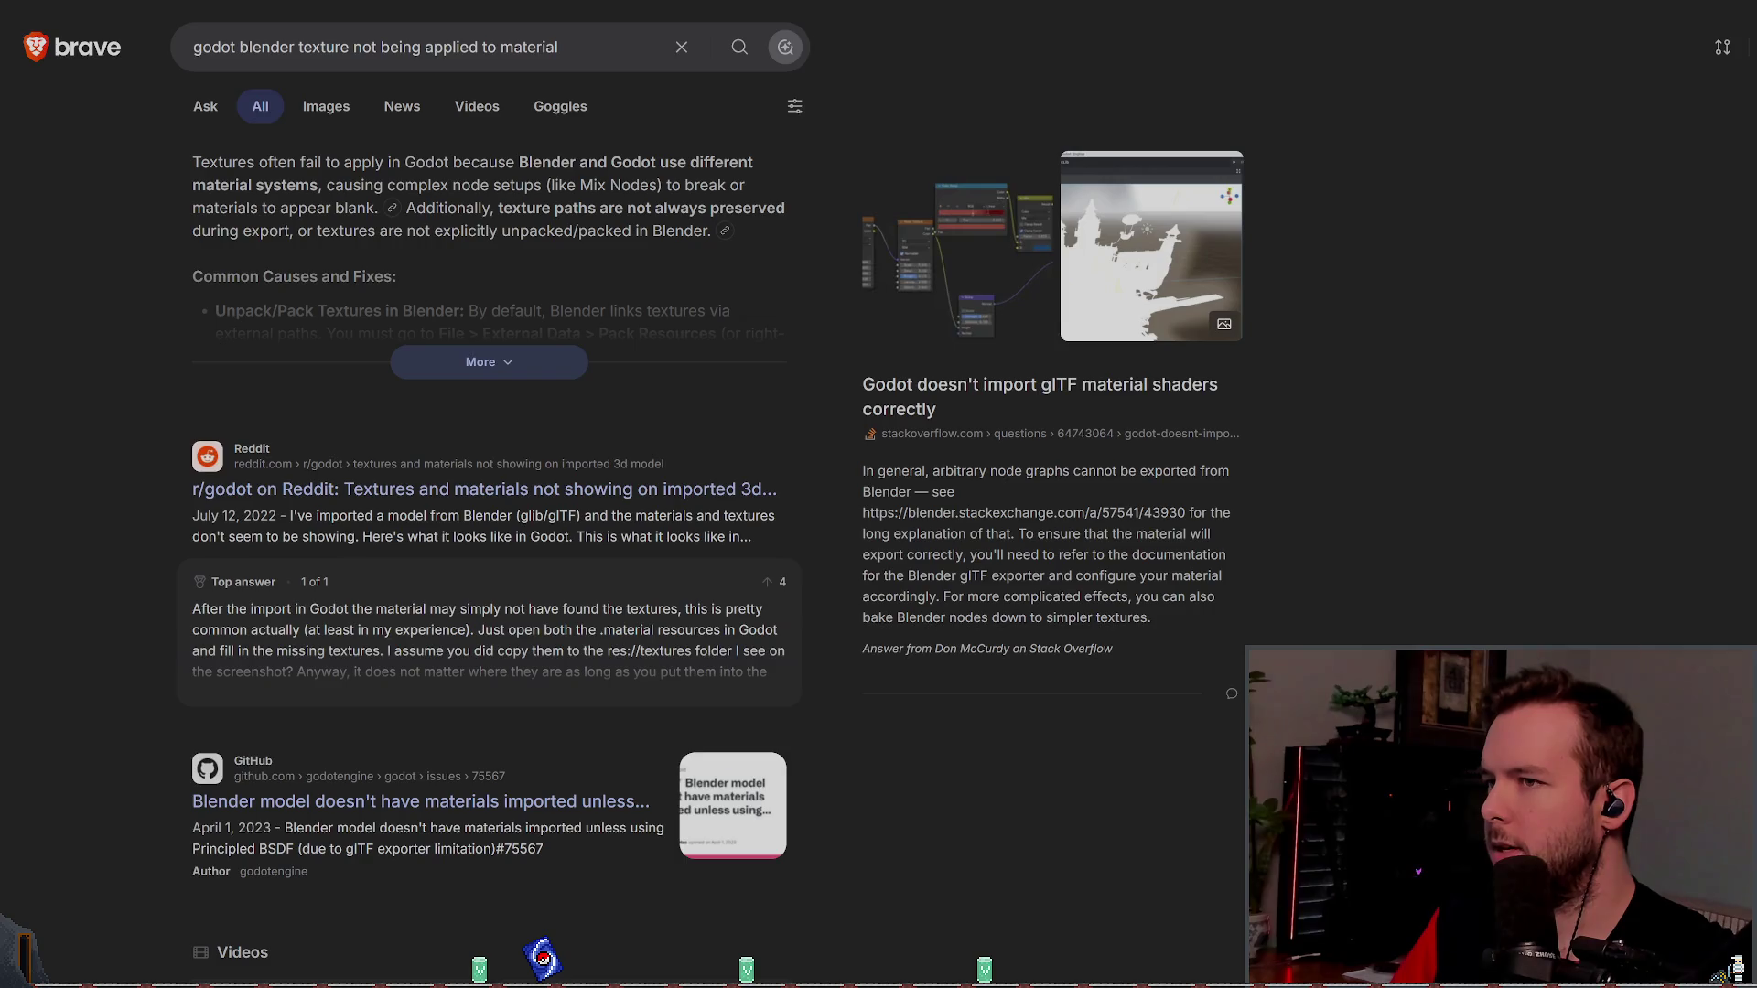
click(484, 488)
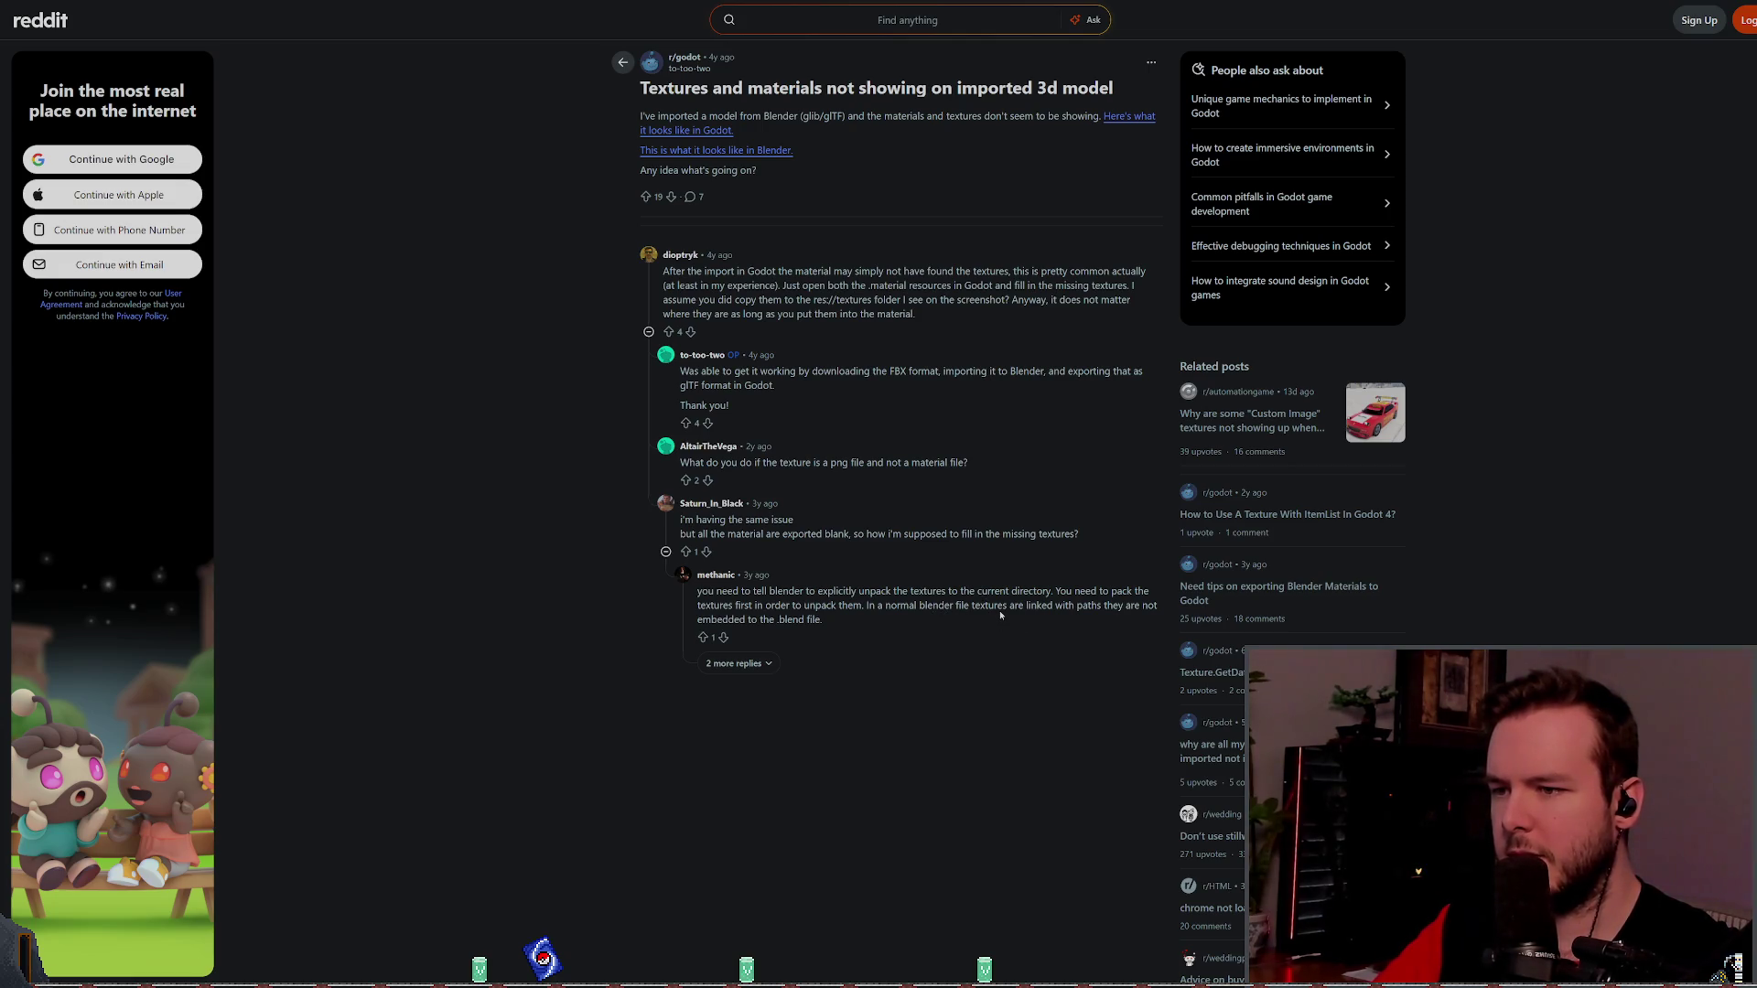
click(759, 663)
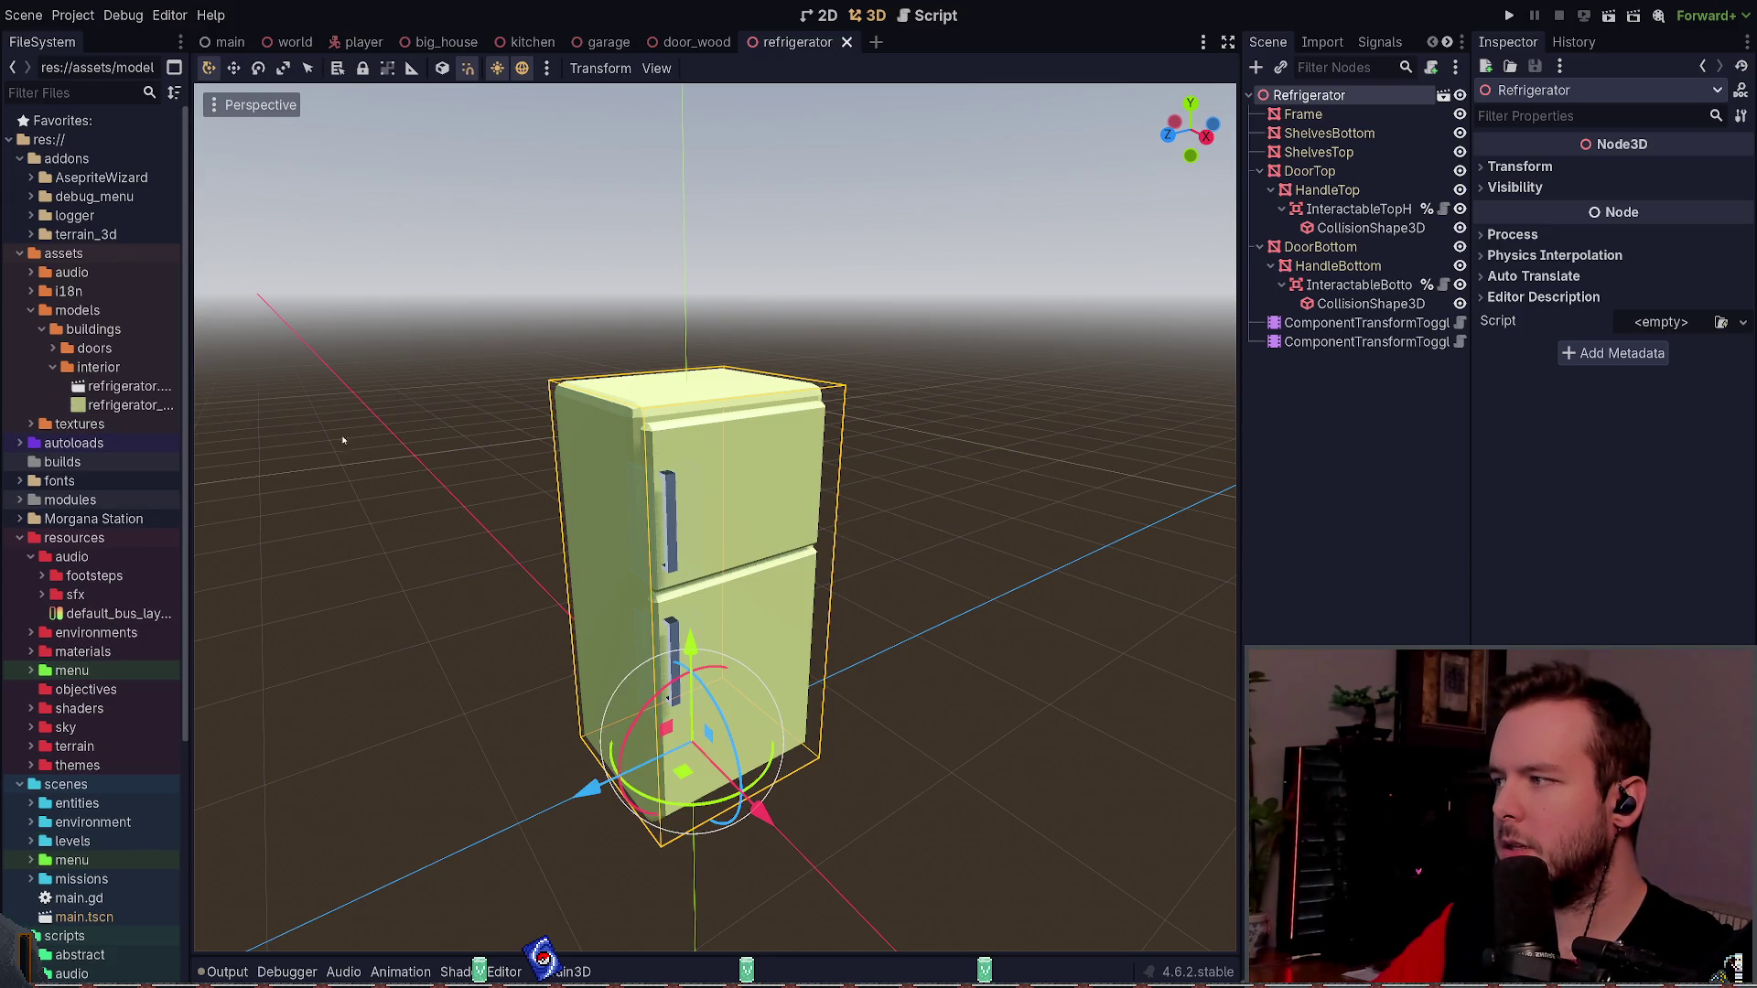
- Review the Frame node, Metal material and meshes in the refrigerator's Advanced Import Settings, then reimport it
double_click(134, 388)
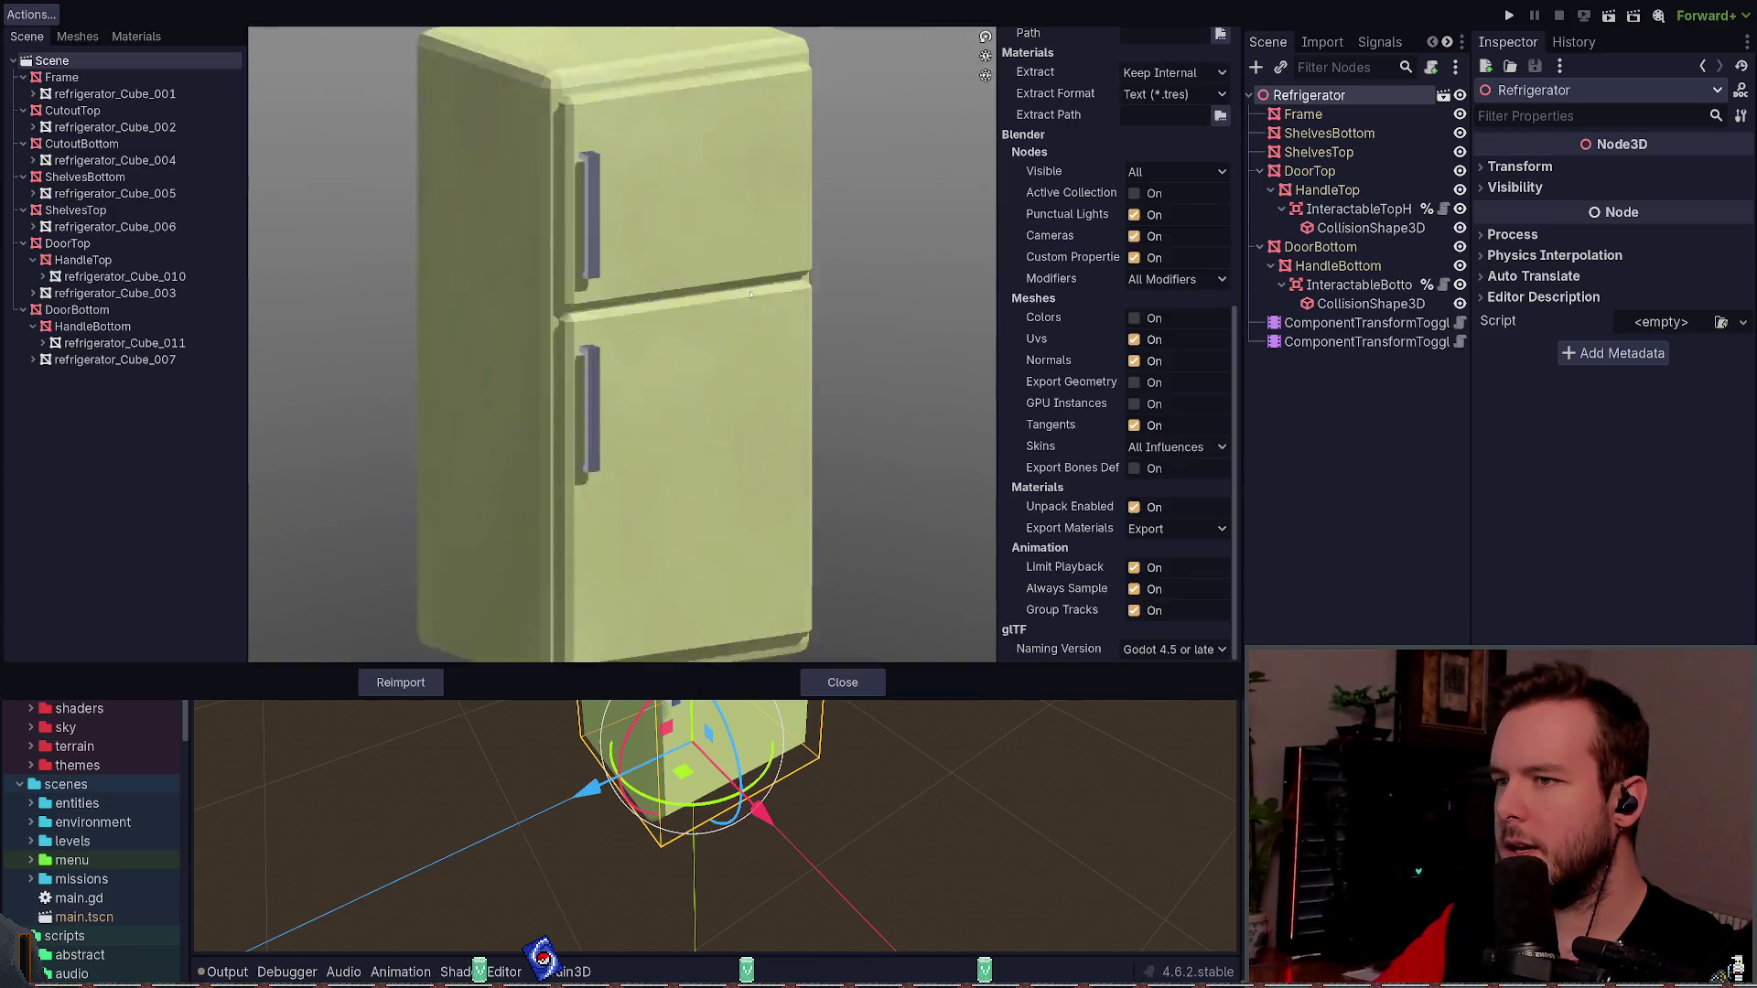
scroll(749, 290, down, 2)
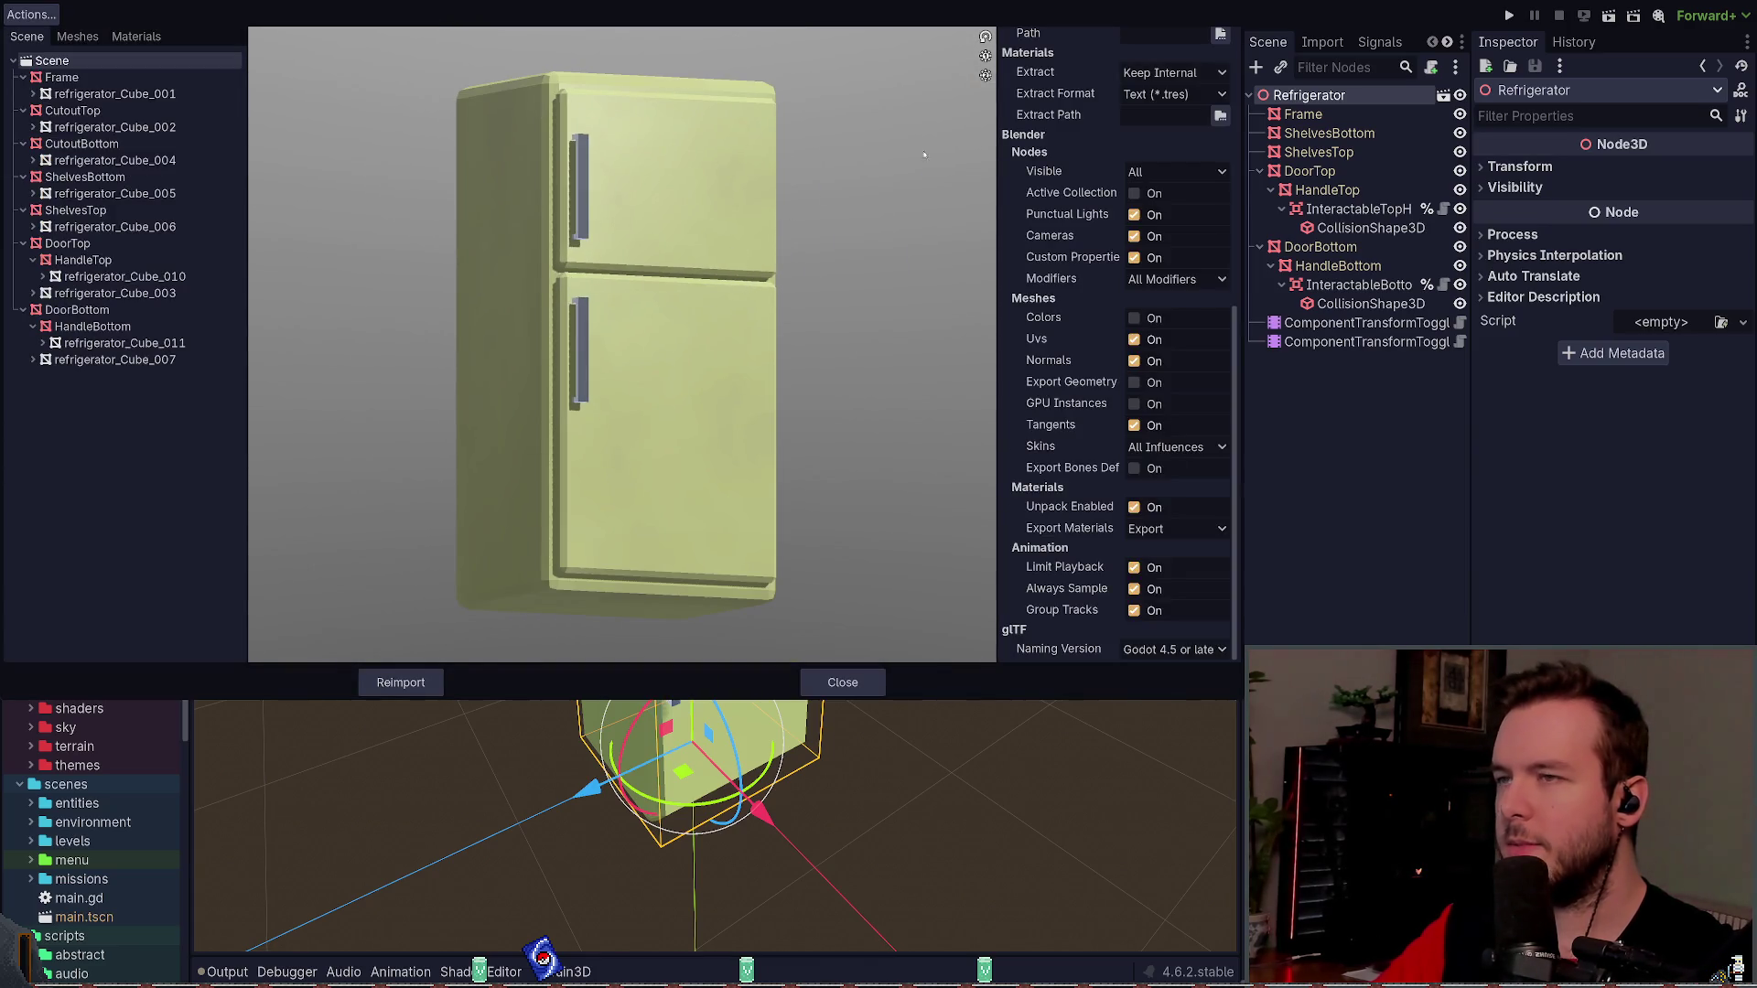
scroll(1052, 138, up, 5)
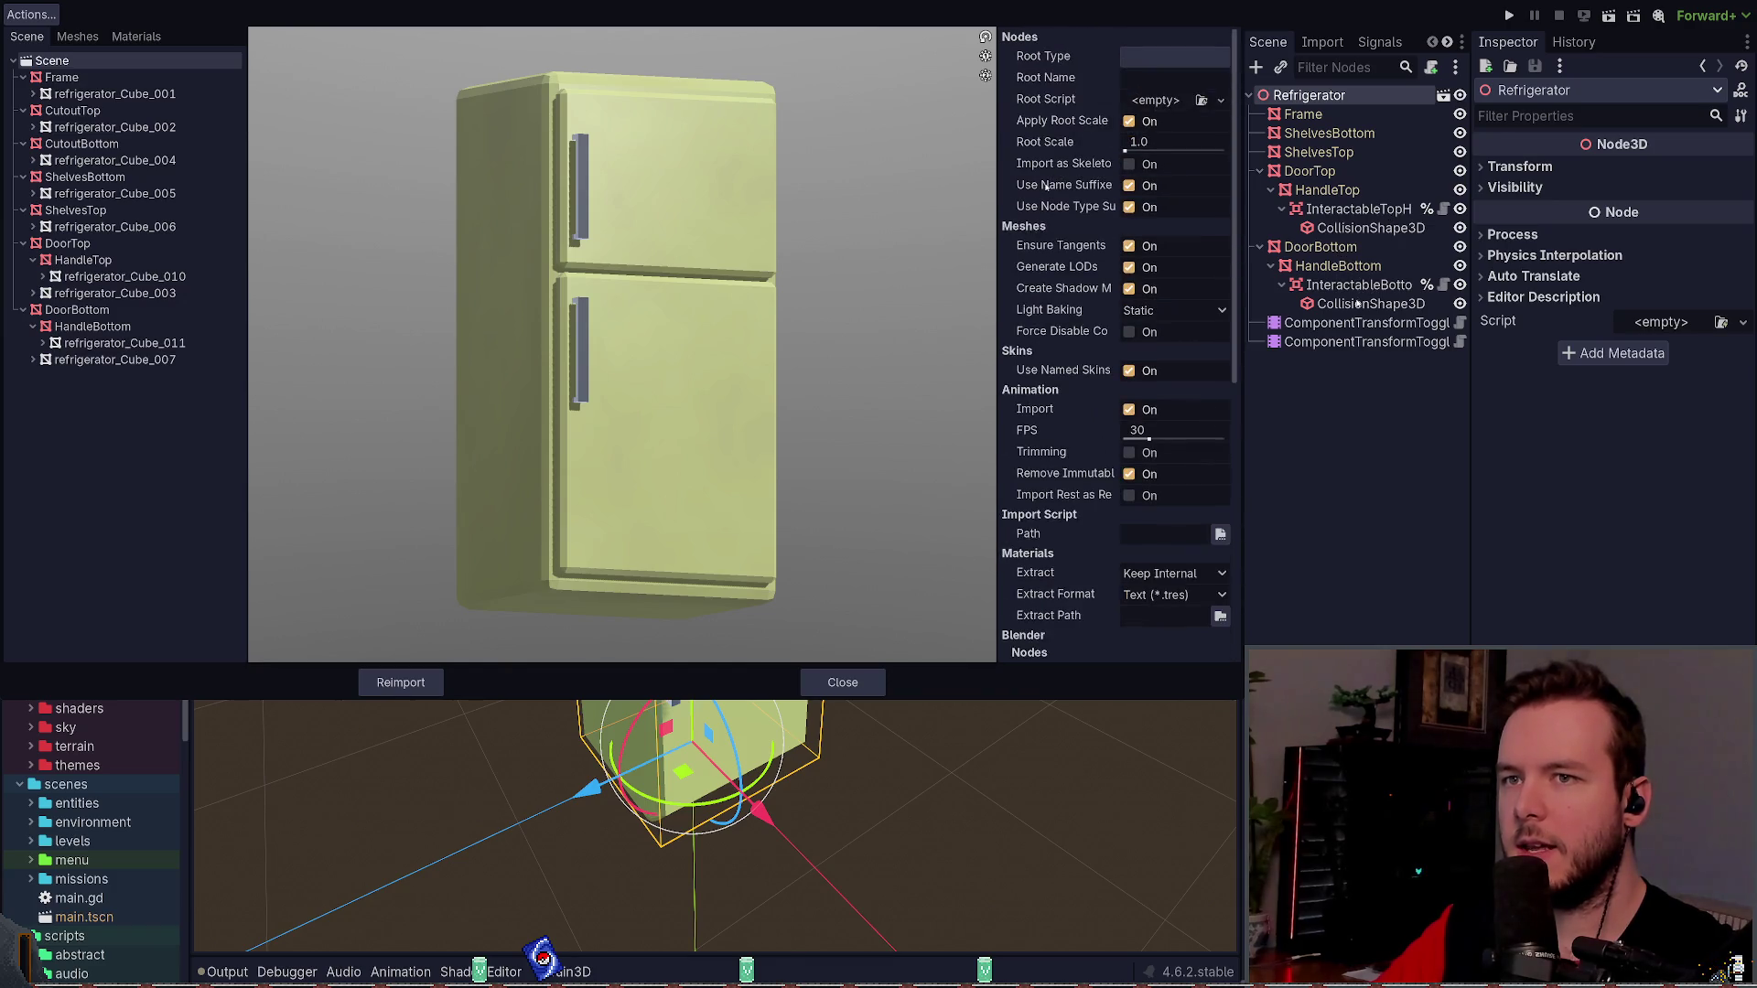
click(80, 78)
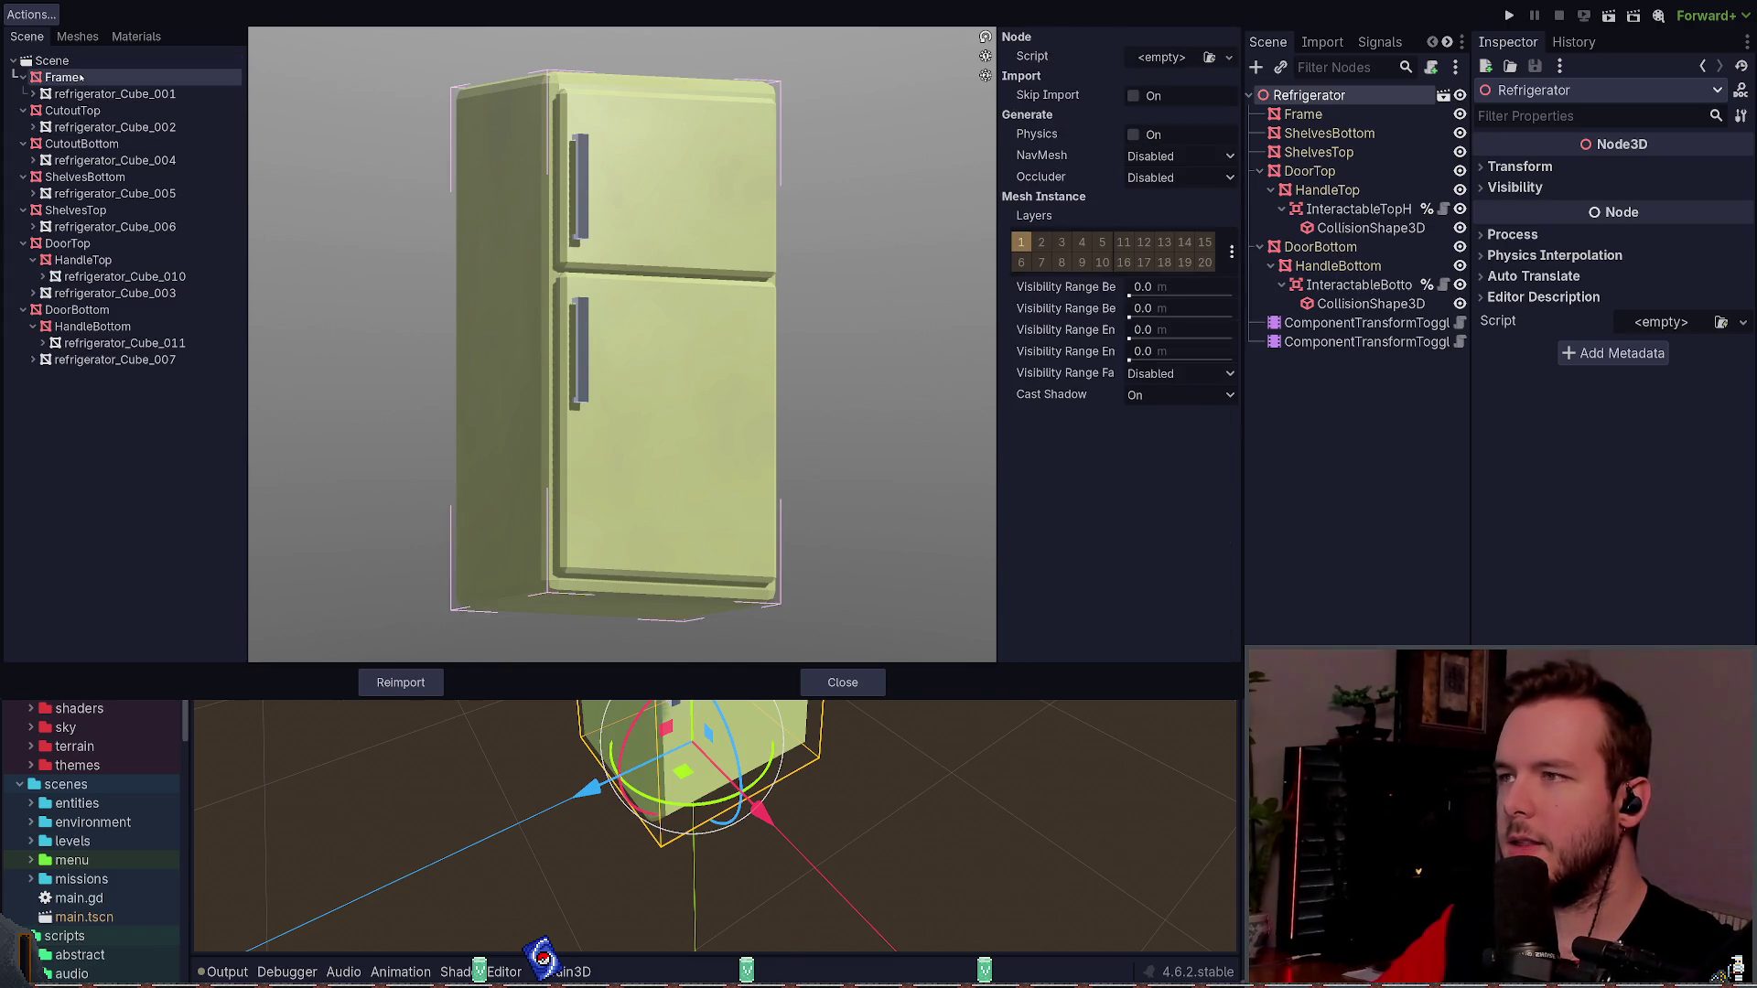
click(136, 35)
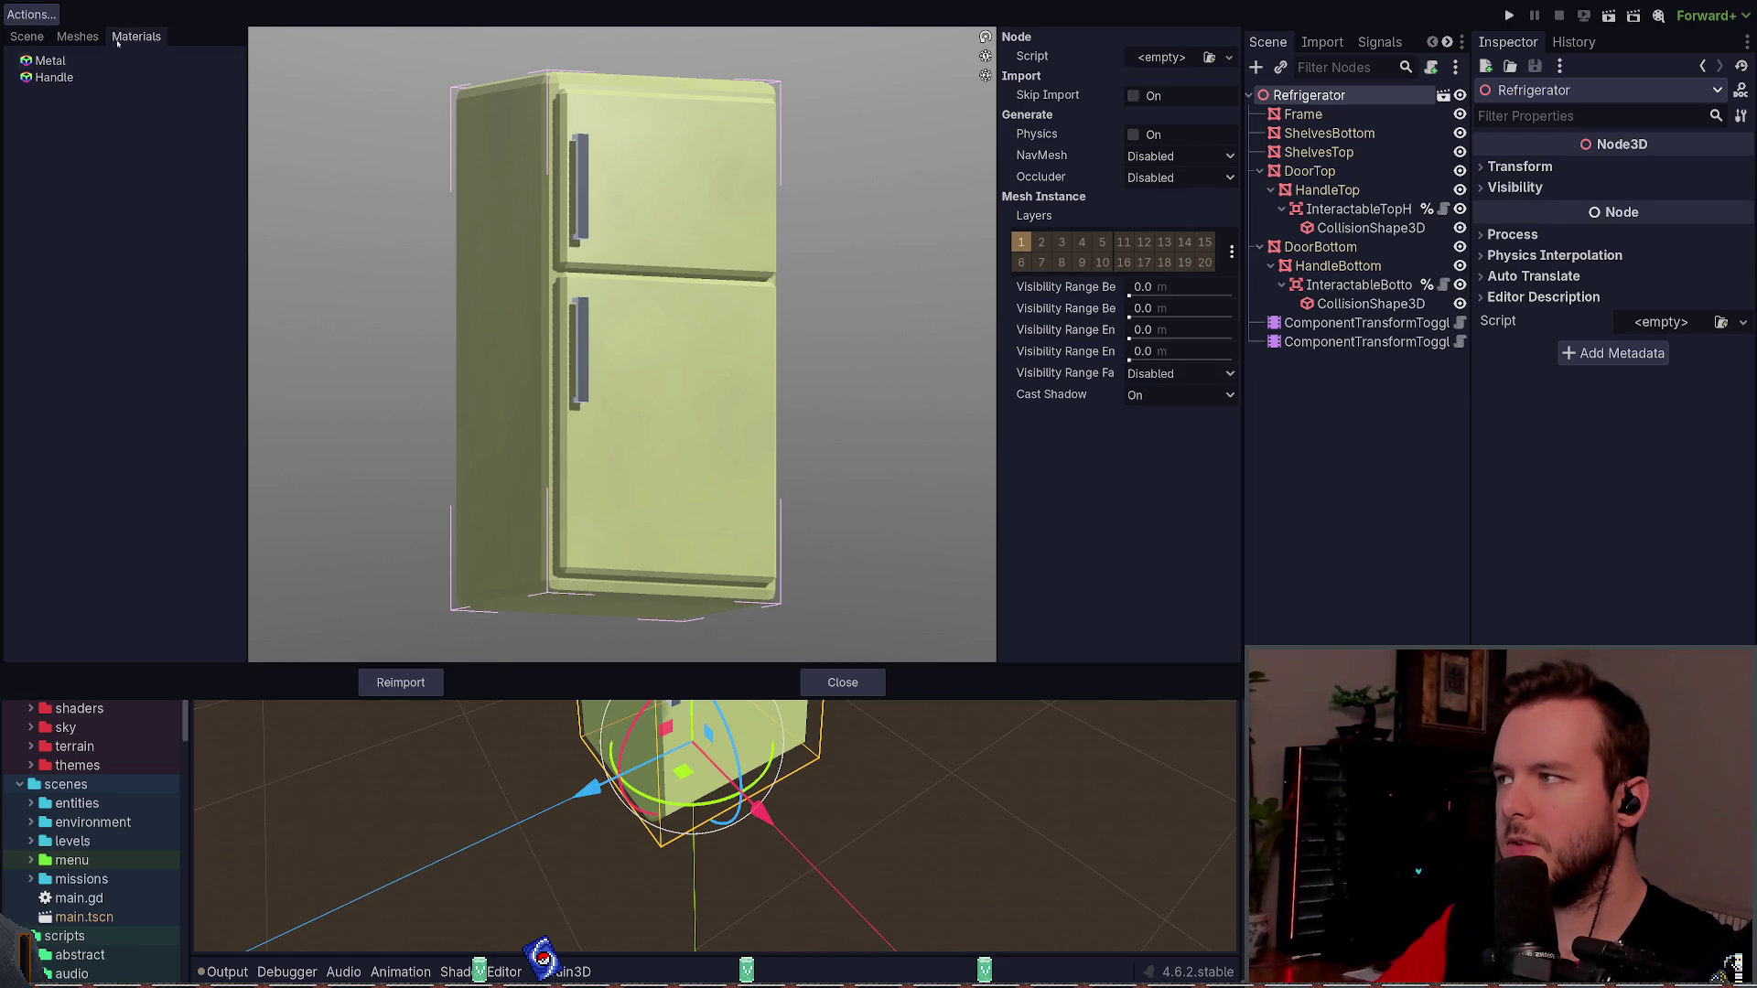
click(50, 60)
click(77, 36)
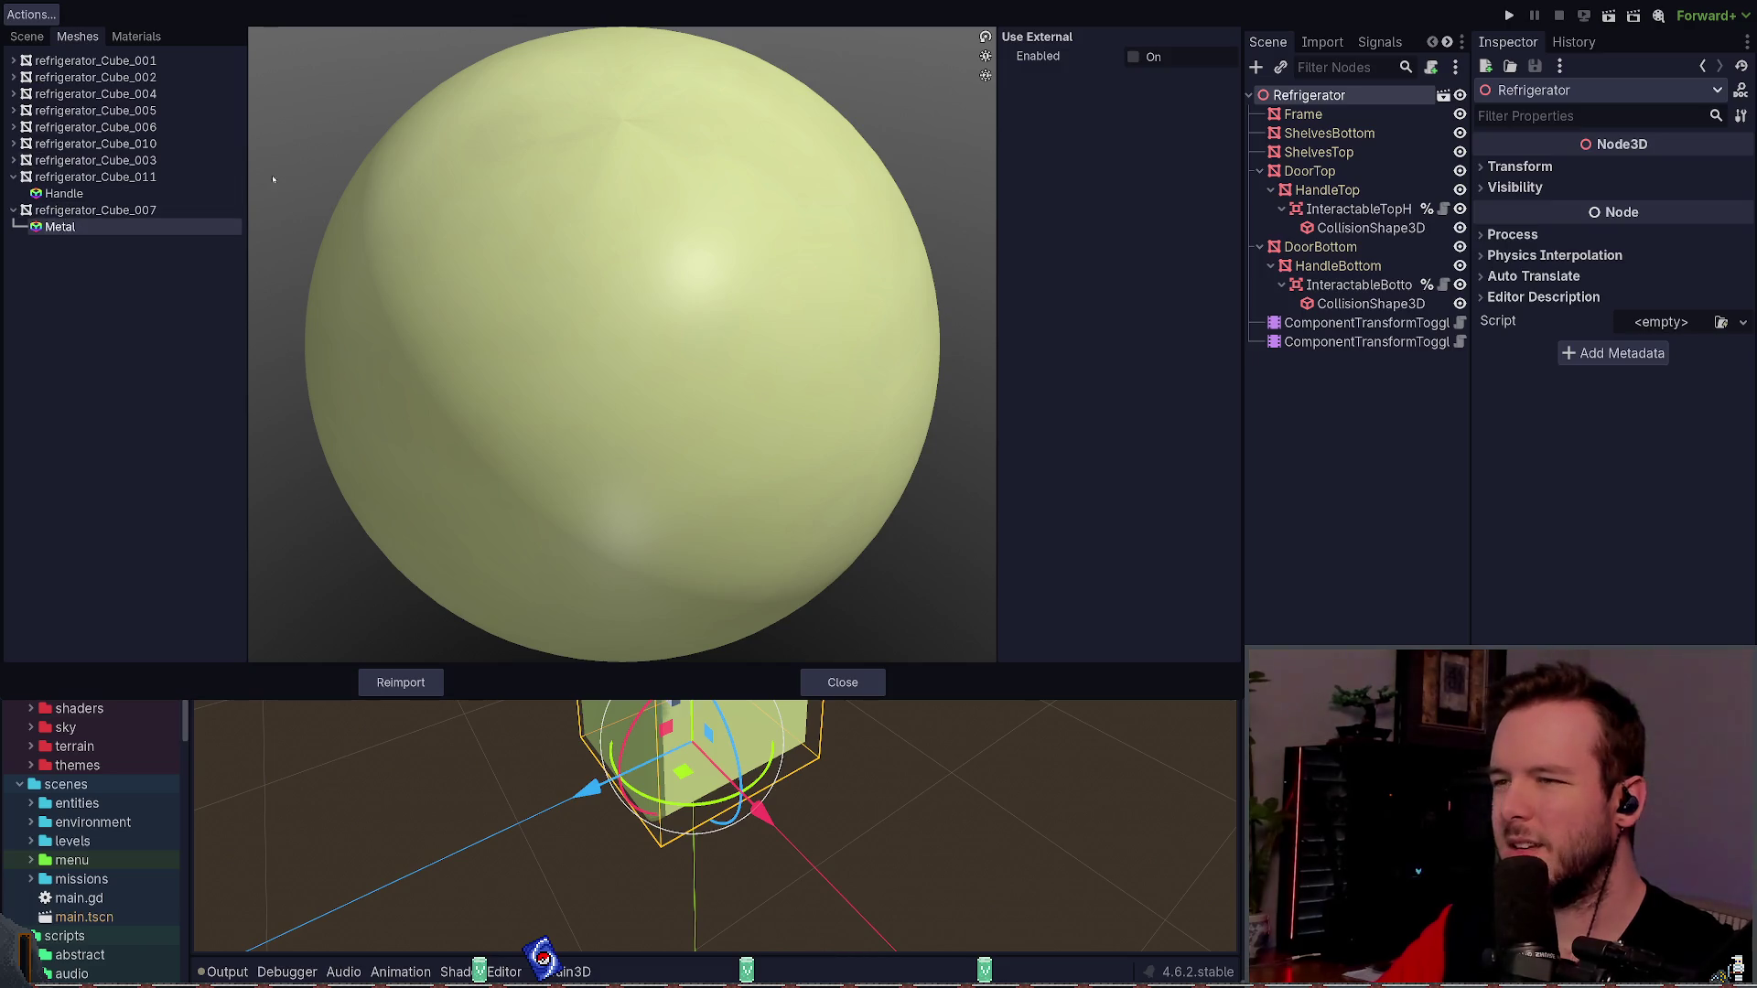
click(400, 682)
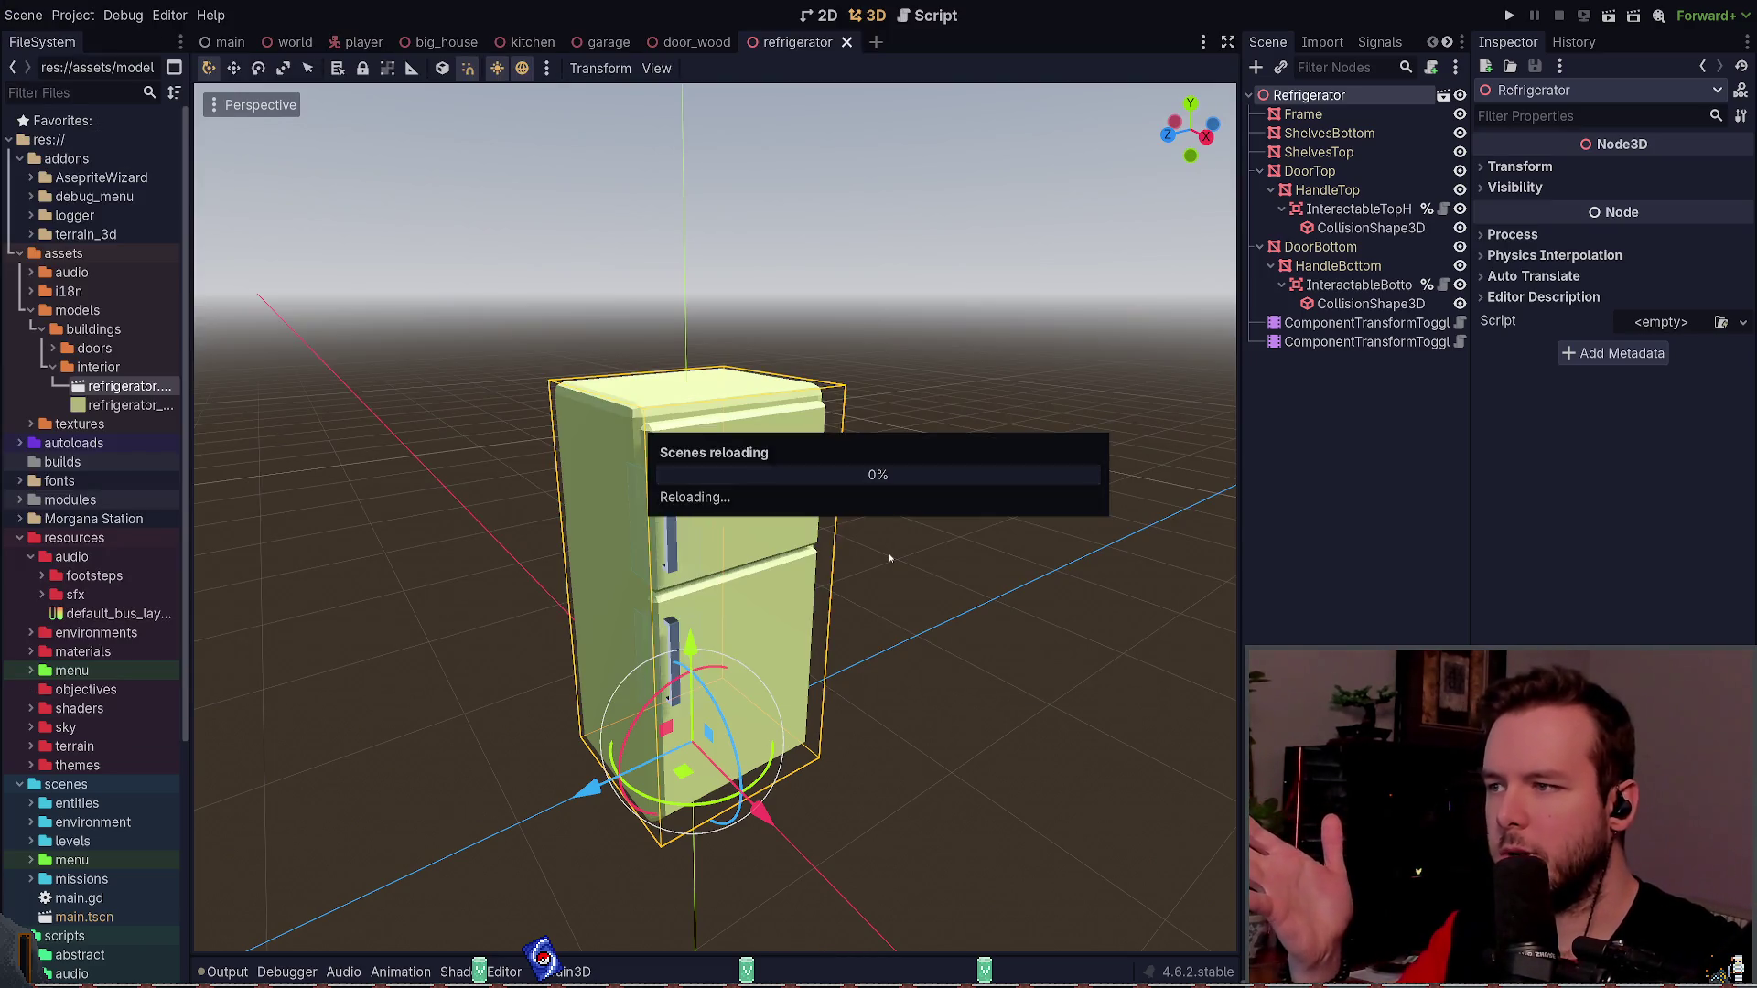
- Select Frame and open its Surface 0 Metal material's Albedo section, confirming the light green colour and texture
mouse_move(902, 505)
mouse_down()
mouse_move(925, 485)
mouse_move(961, 545)
mouse_move(915, 513)
mouse_up()
scroll(915, 490, down, 2)
scroll(915, 512, up, 1)
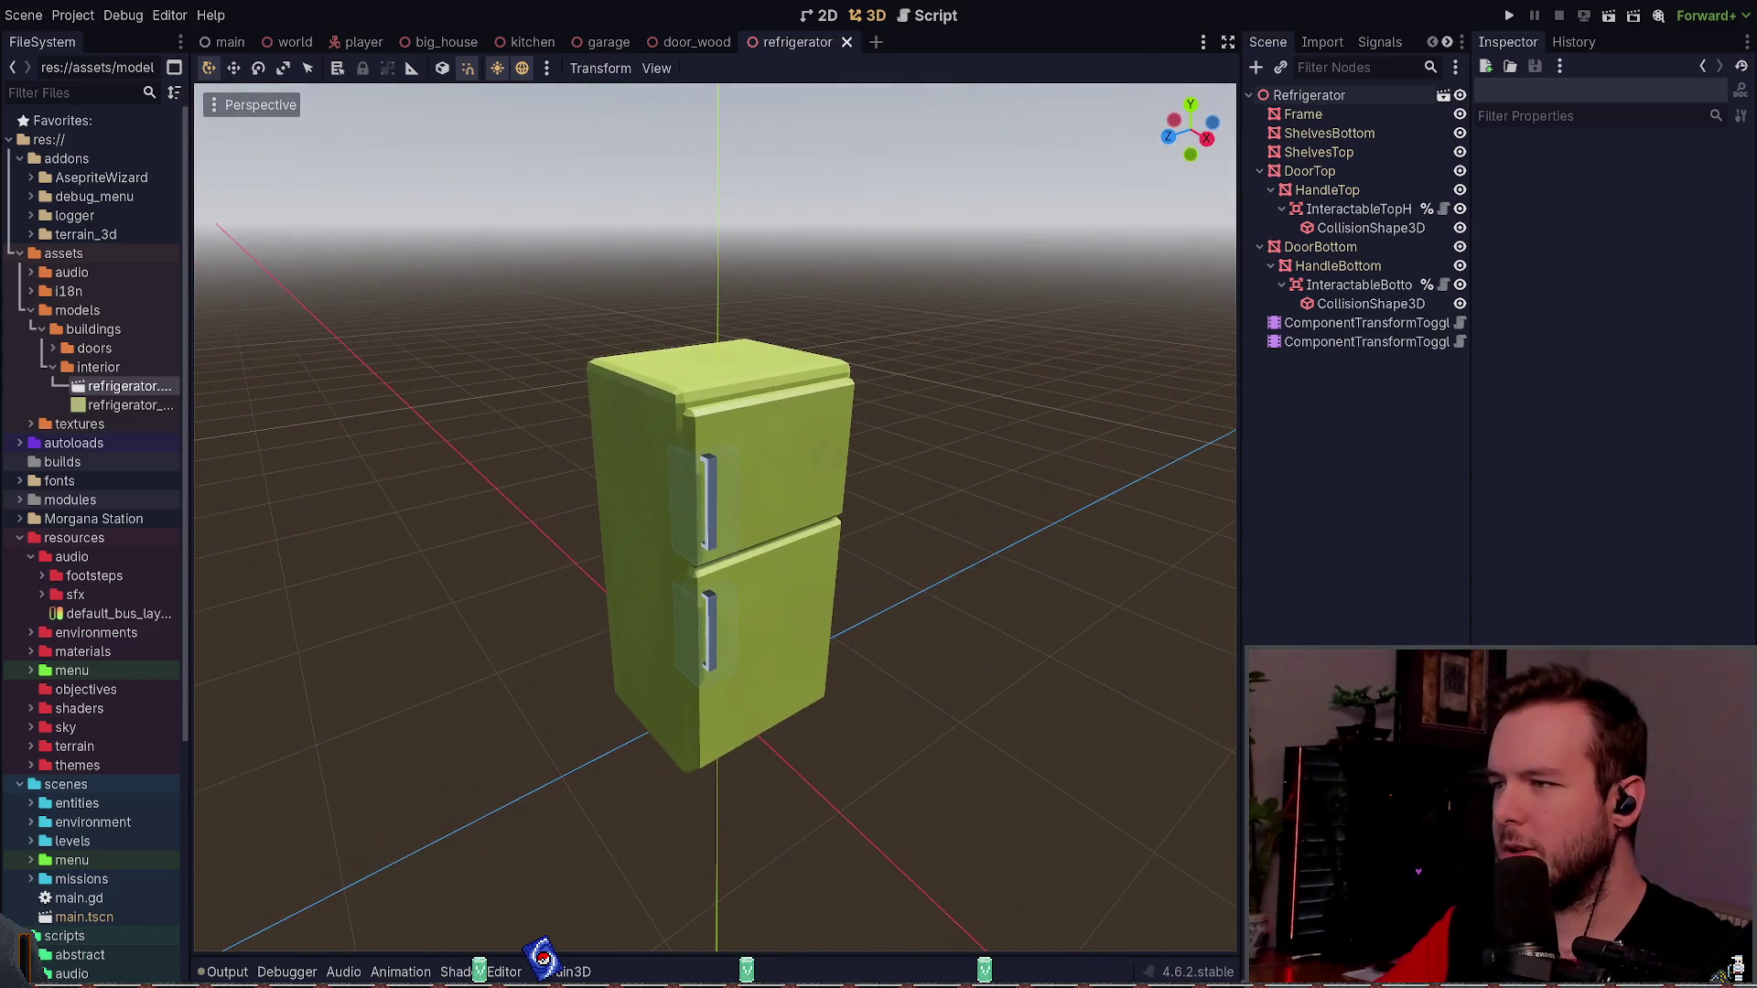
click(1299, 96)
click(1303, 114)
click(1693, 140)
scroll(1611, 411, down, 2)
click(1565, 375)
scroll(1565, 366, down, 2)
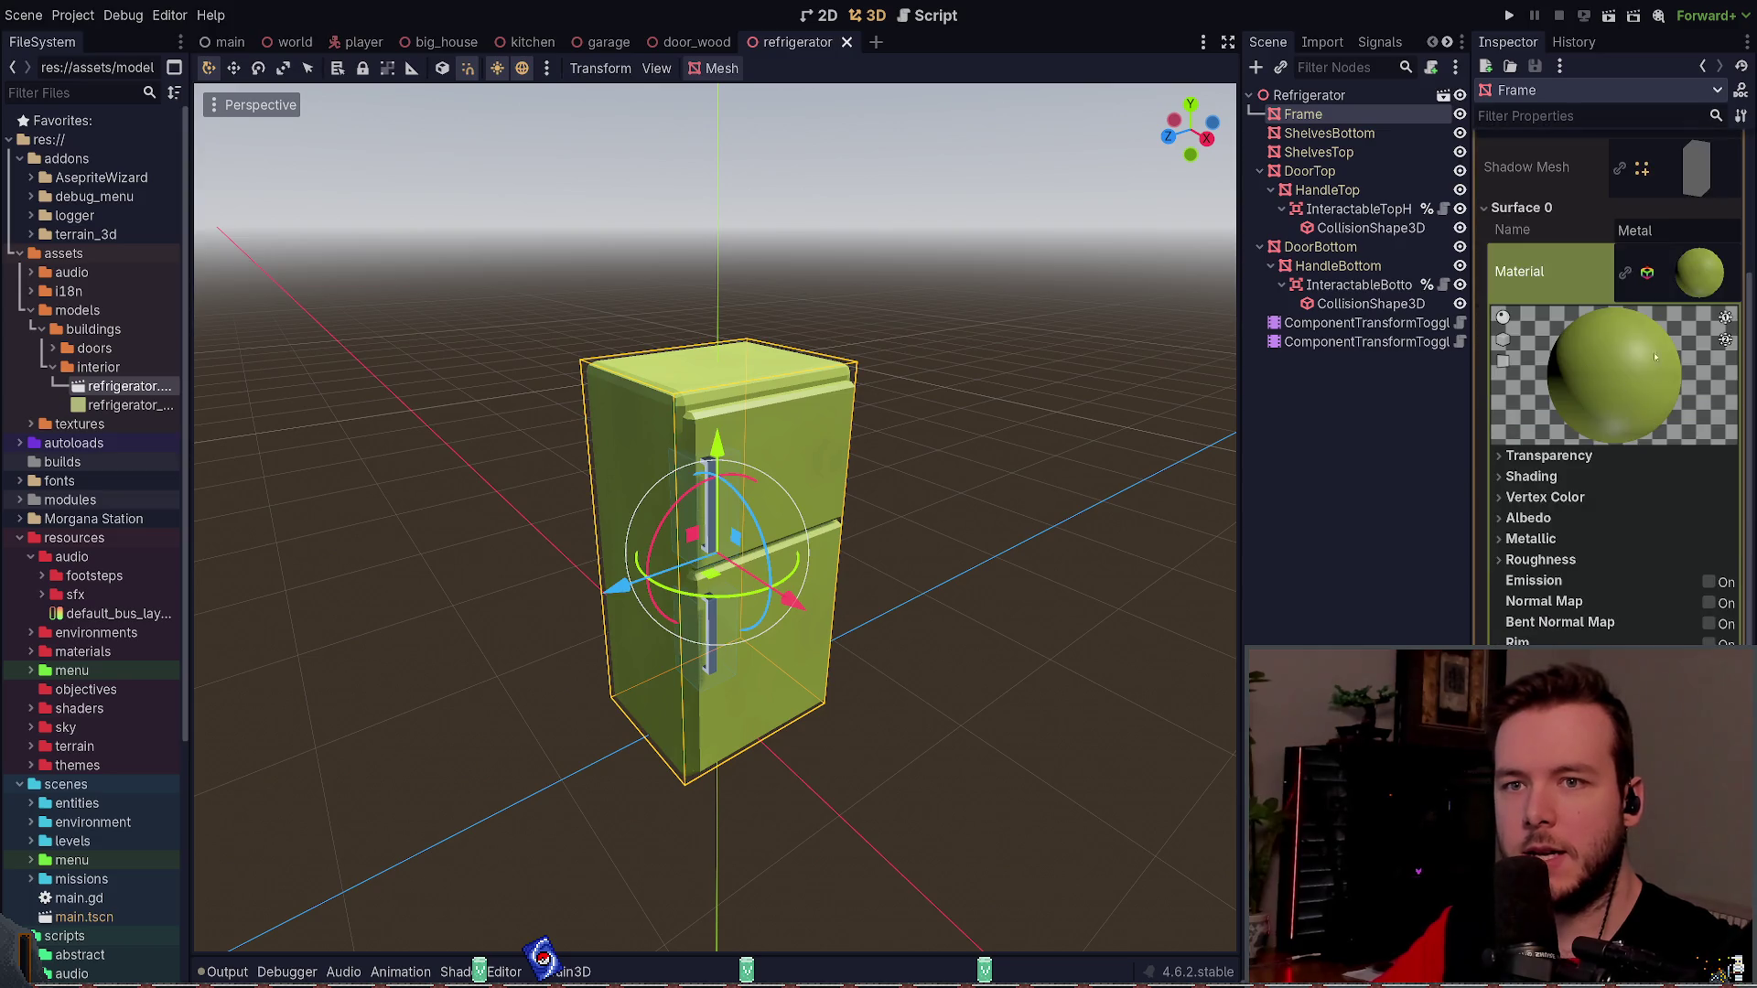
click(1528, 518)
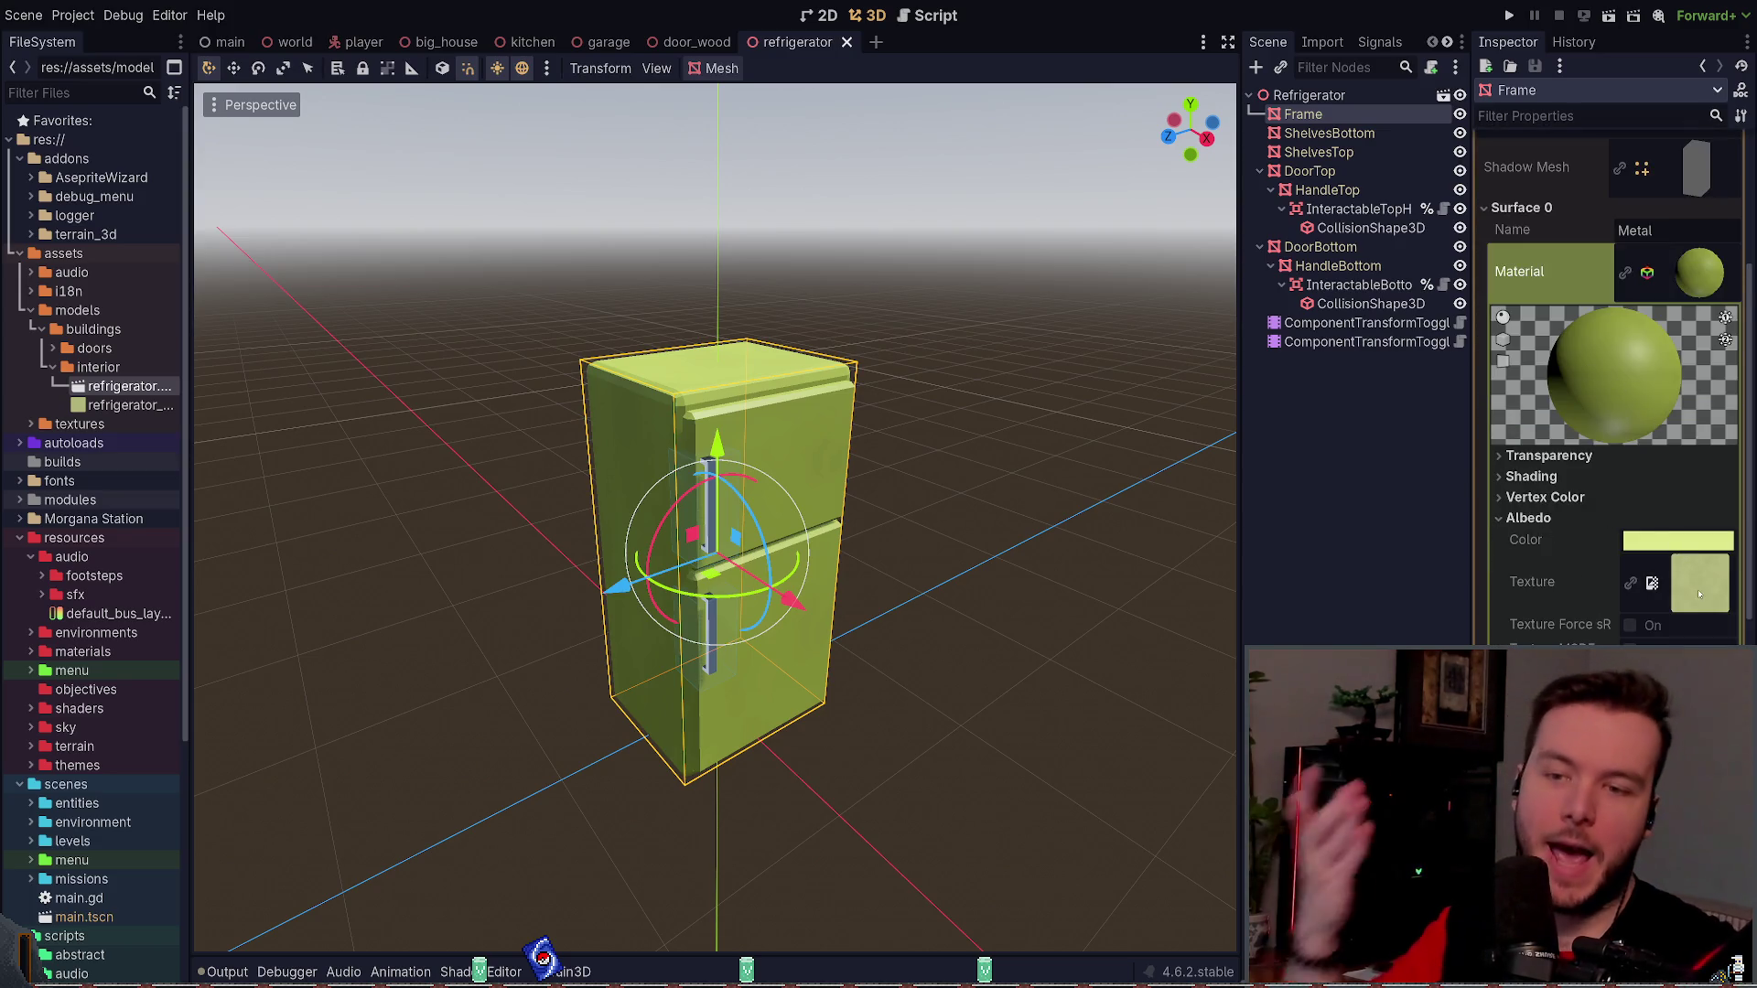
scroll(1674, 458, down, 4)
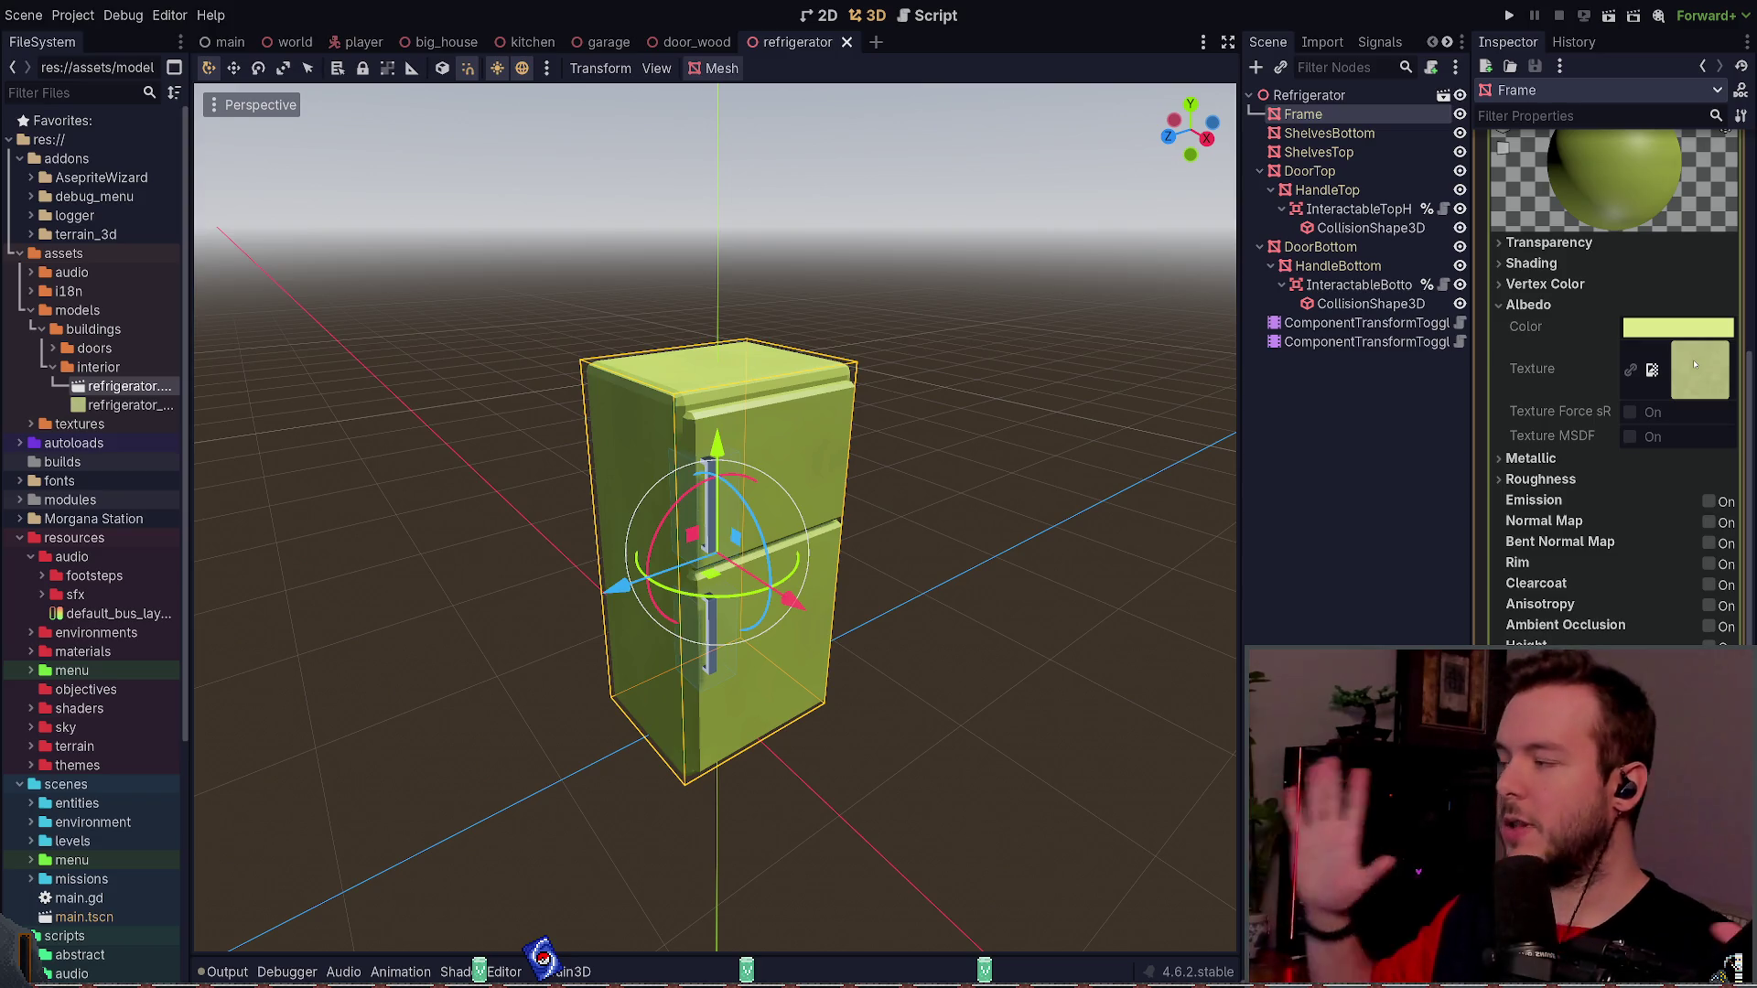
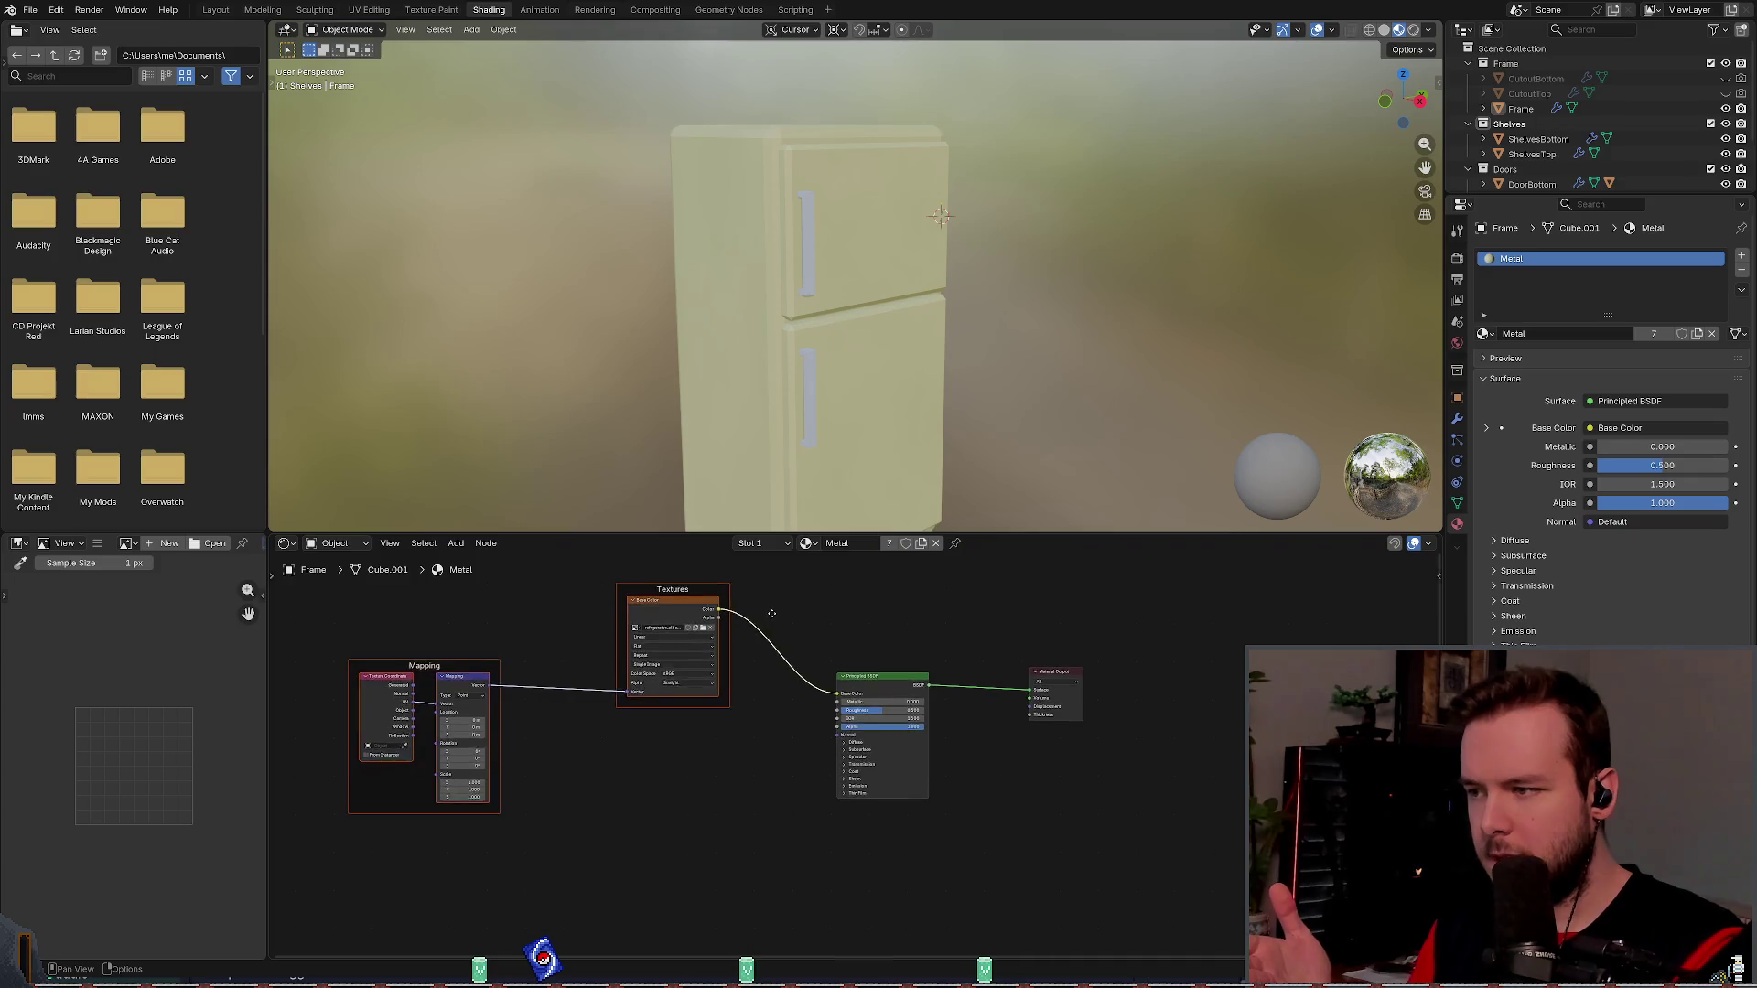
- Widen the FileSystem dock so refrigerator.blend and refrigerator_albedo.png show in full
scroll(672, 620, up, 4)
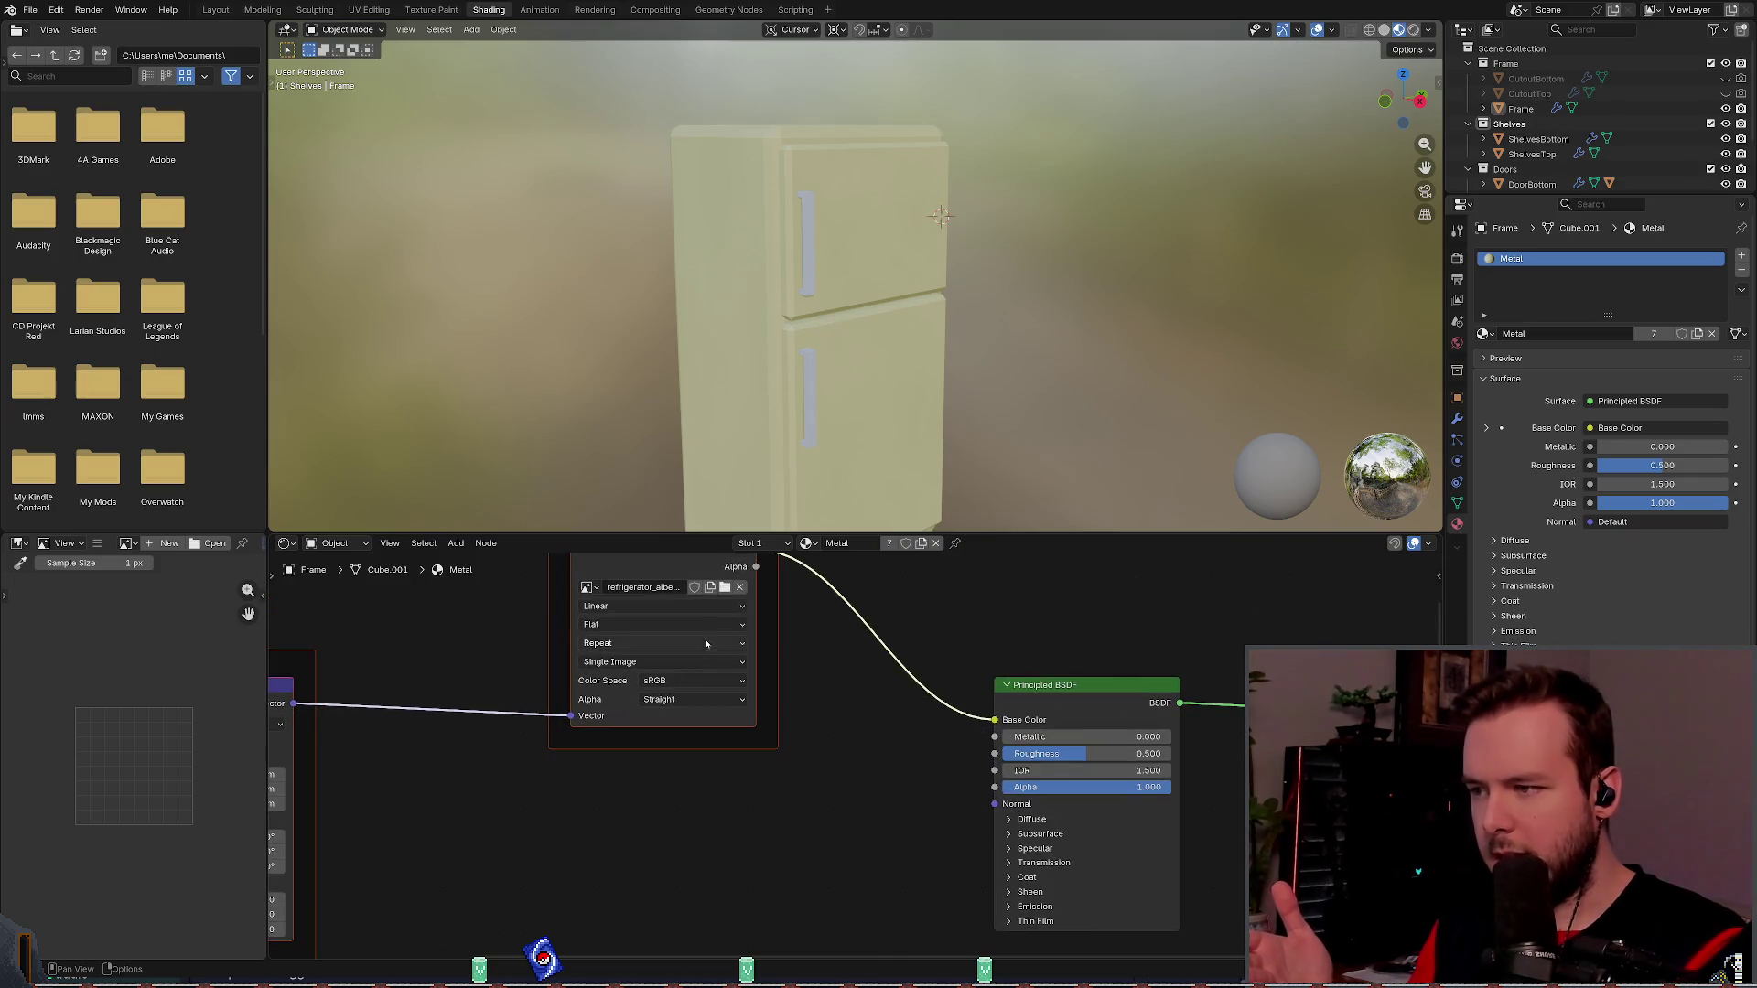
drag(645, 590, 553, 598)
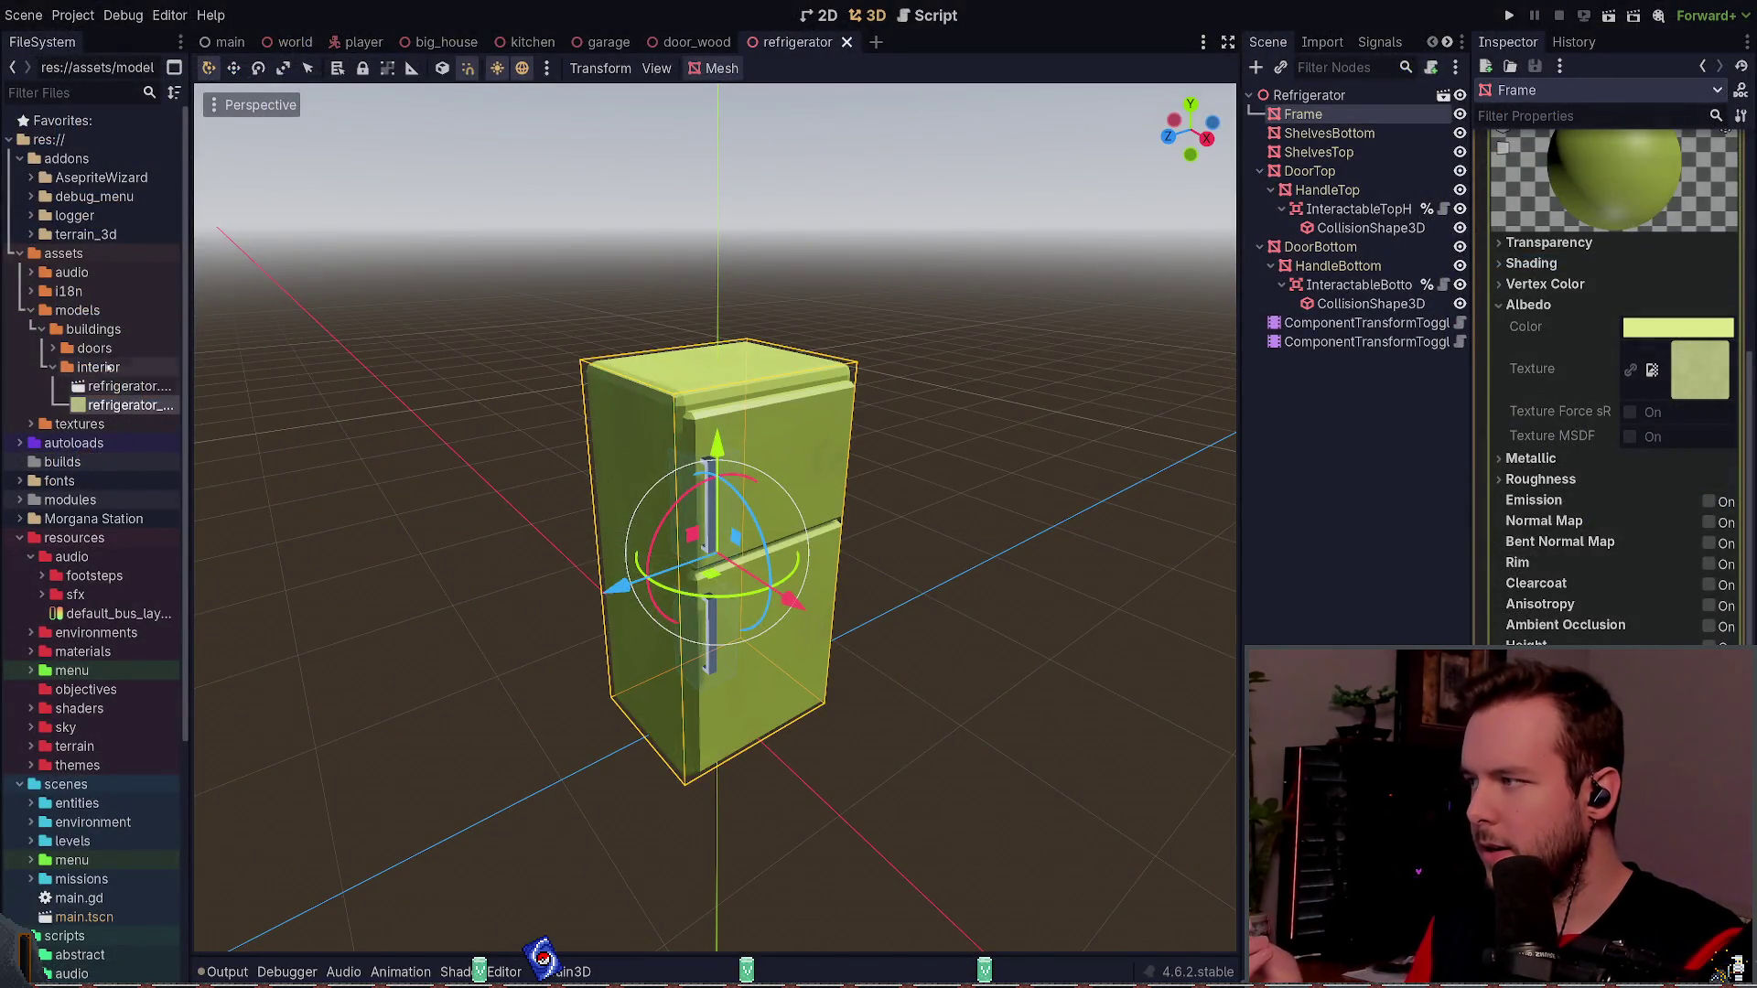
drag(189, 359, 295, 358)
click(183, 385)
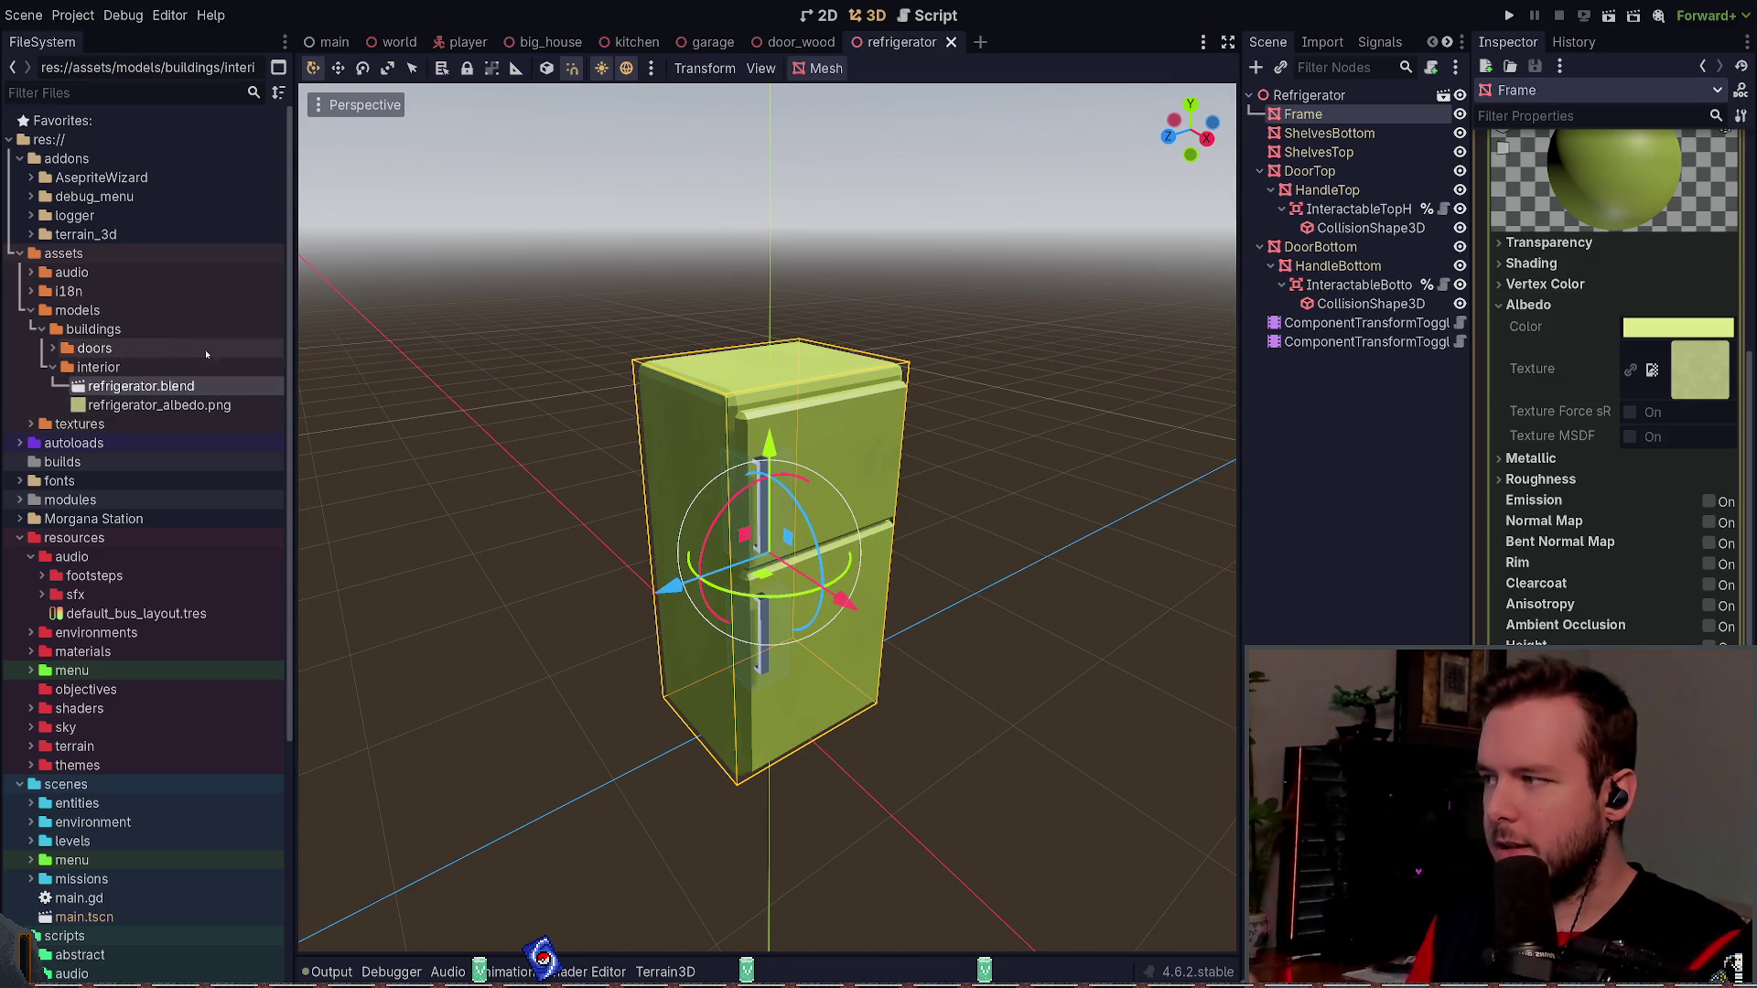
click(202, 406)
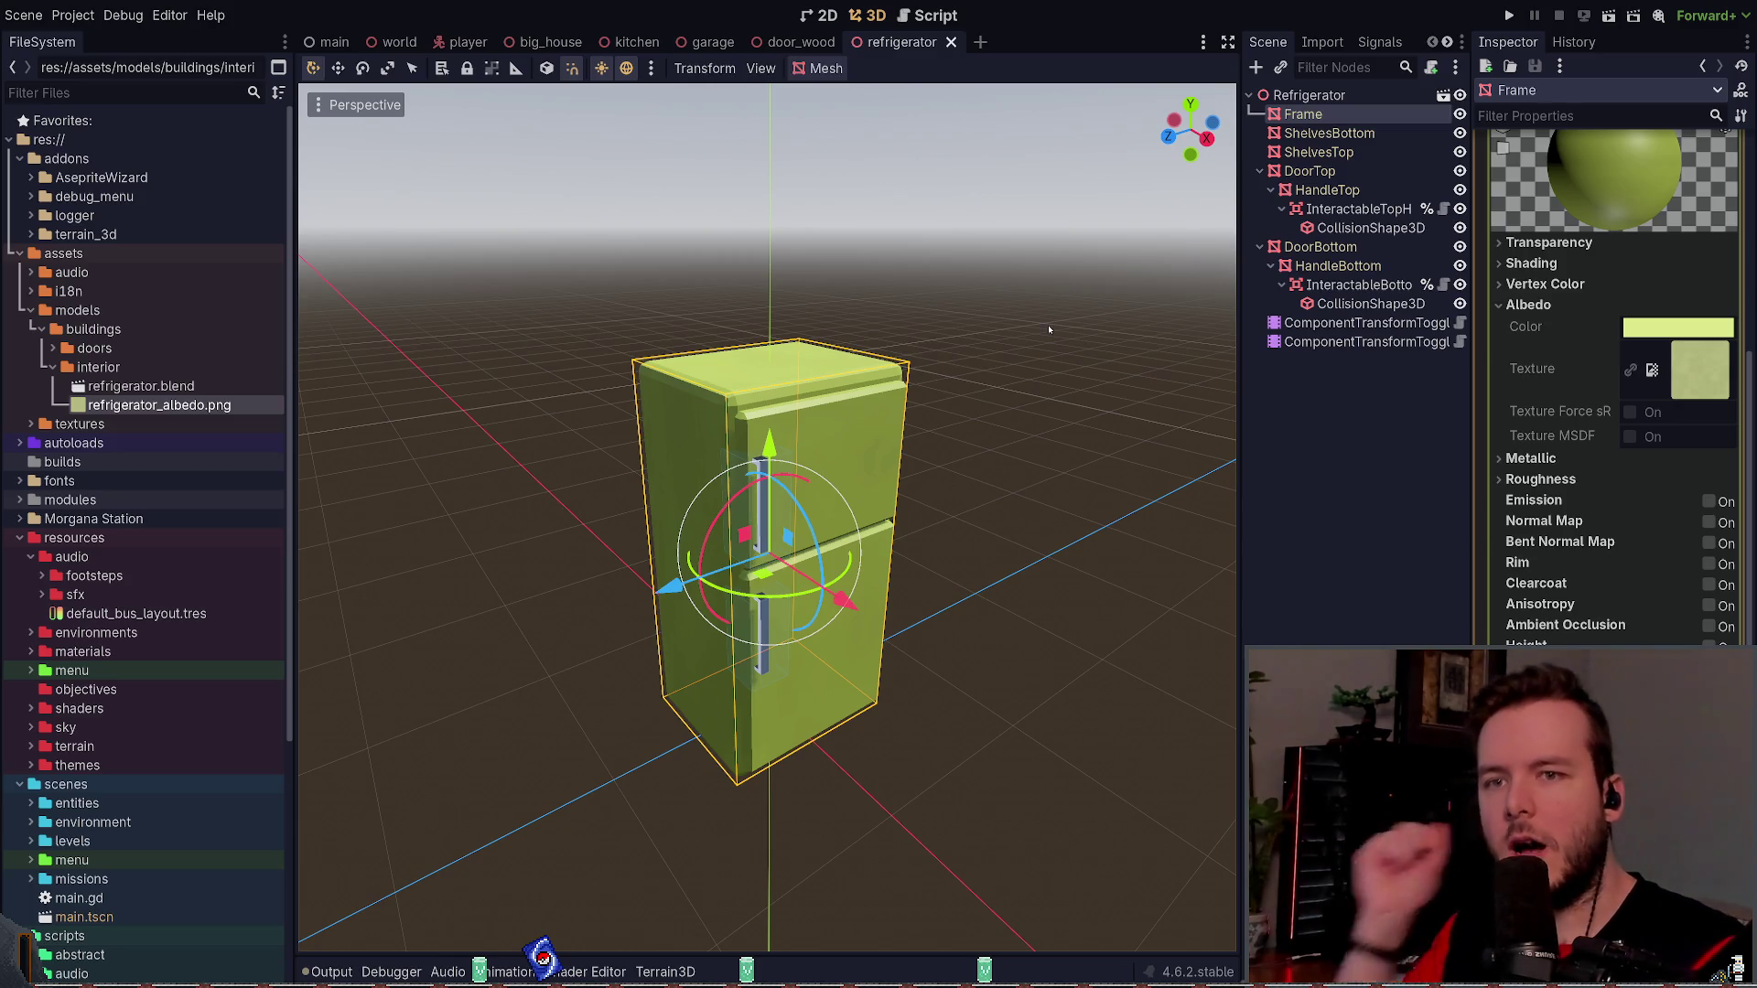
- Orbit to a lower angle and inspect the DoorTop mesh and the Frame material
mouse_move(1004, 337)
mouse_down()
mouse_move(993, 297)
mouse_move(761, 158)
mouse_move(851, 366)
mouse_up()
click(851, 393)
click(861, 335)
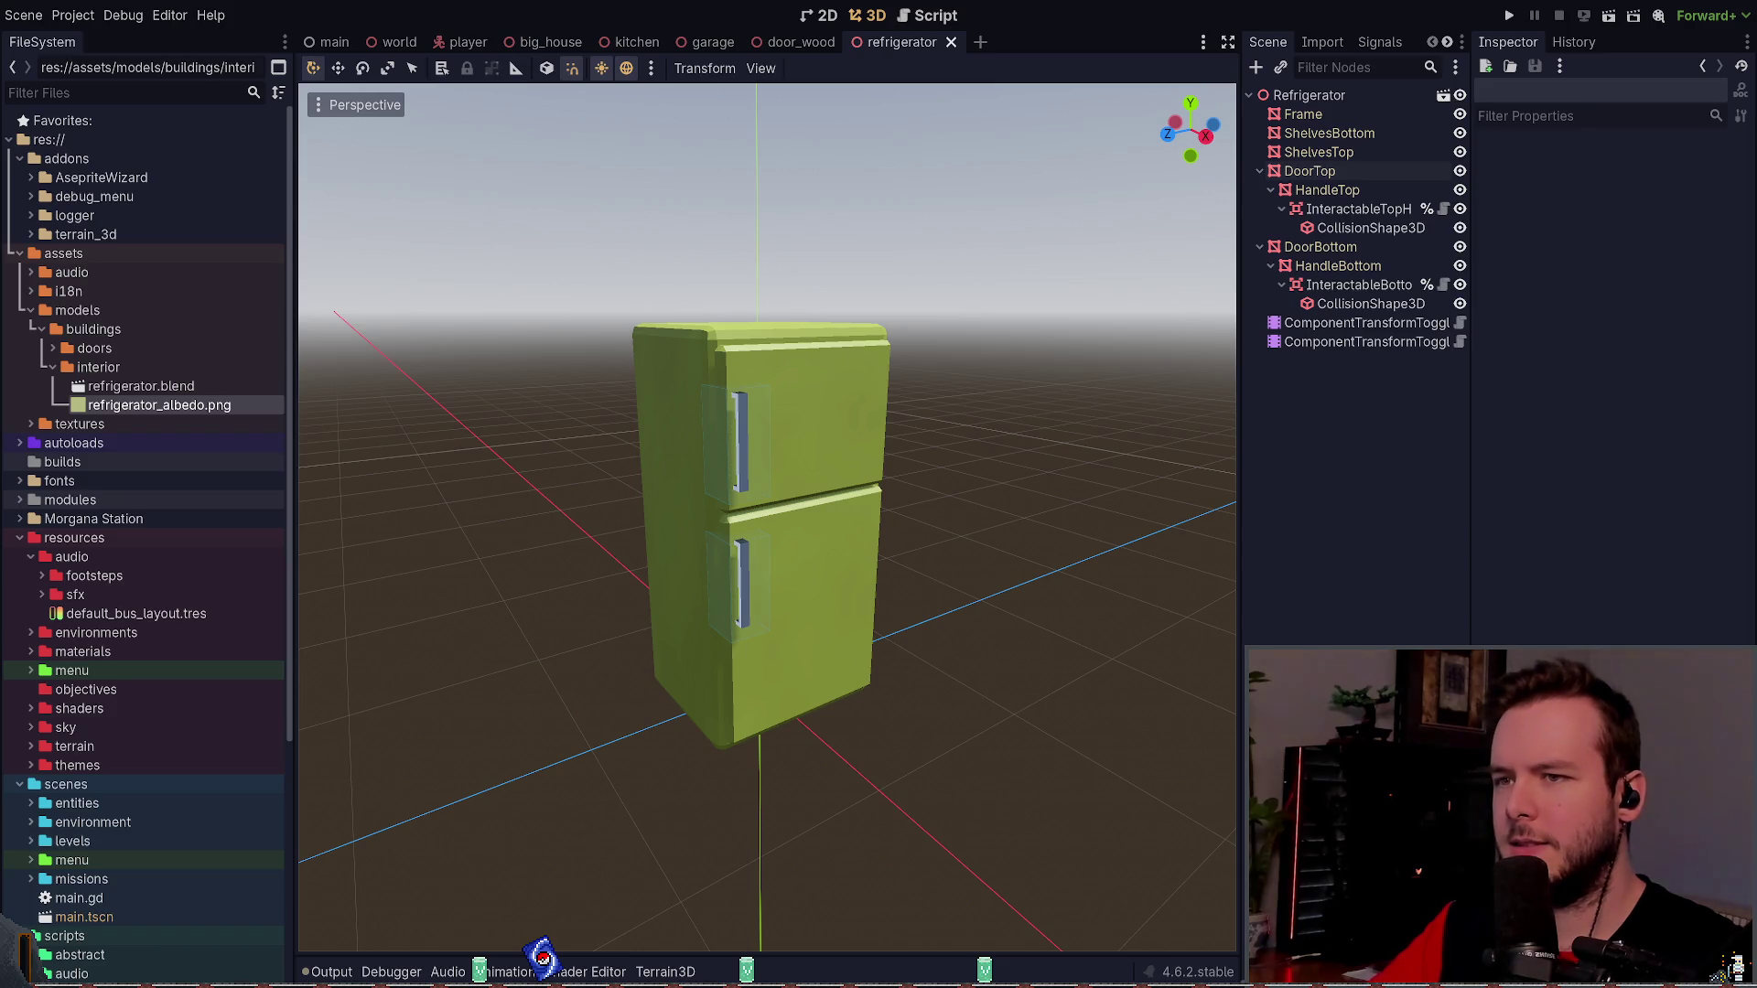
click(880, 363)
click(1698, 190)
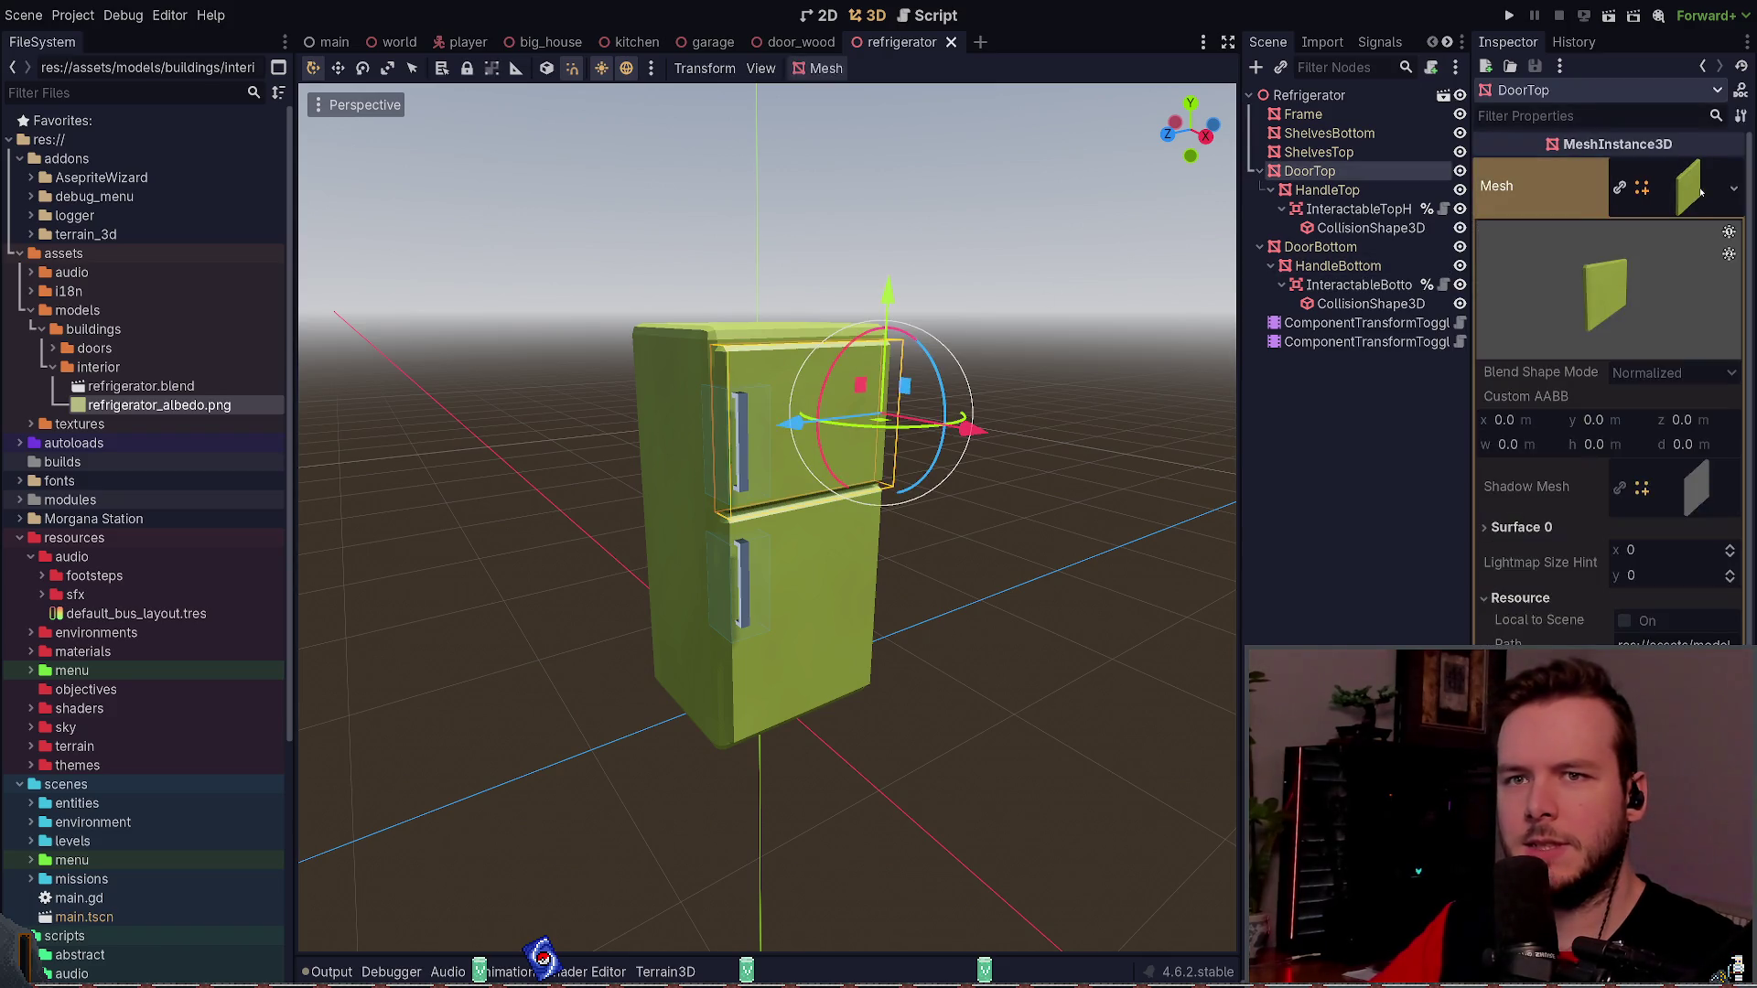
click(1700, 189)
click(1351, 115)
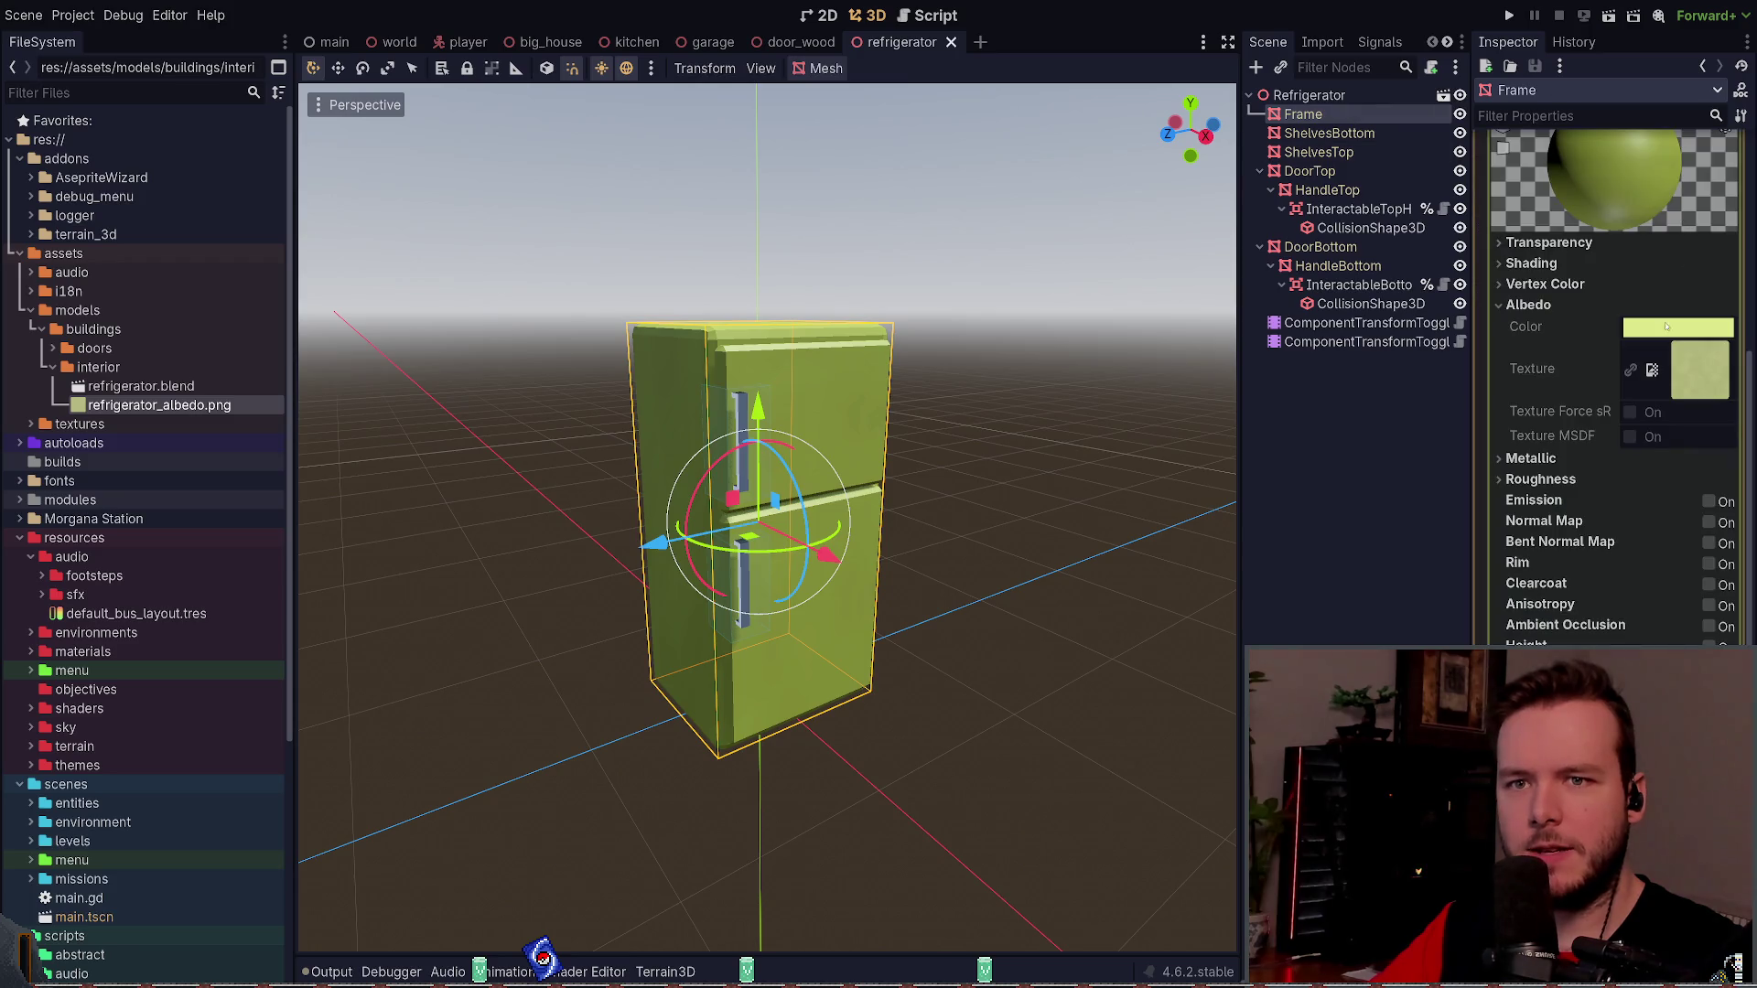
scroll(1660, 360, up, 5)
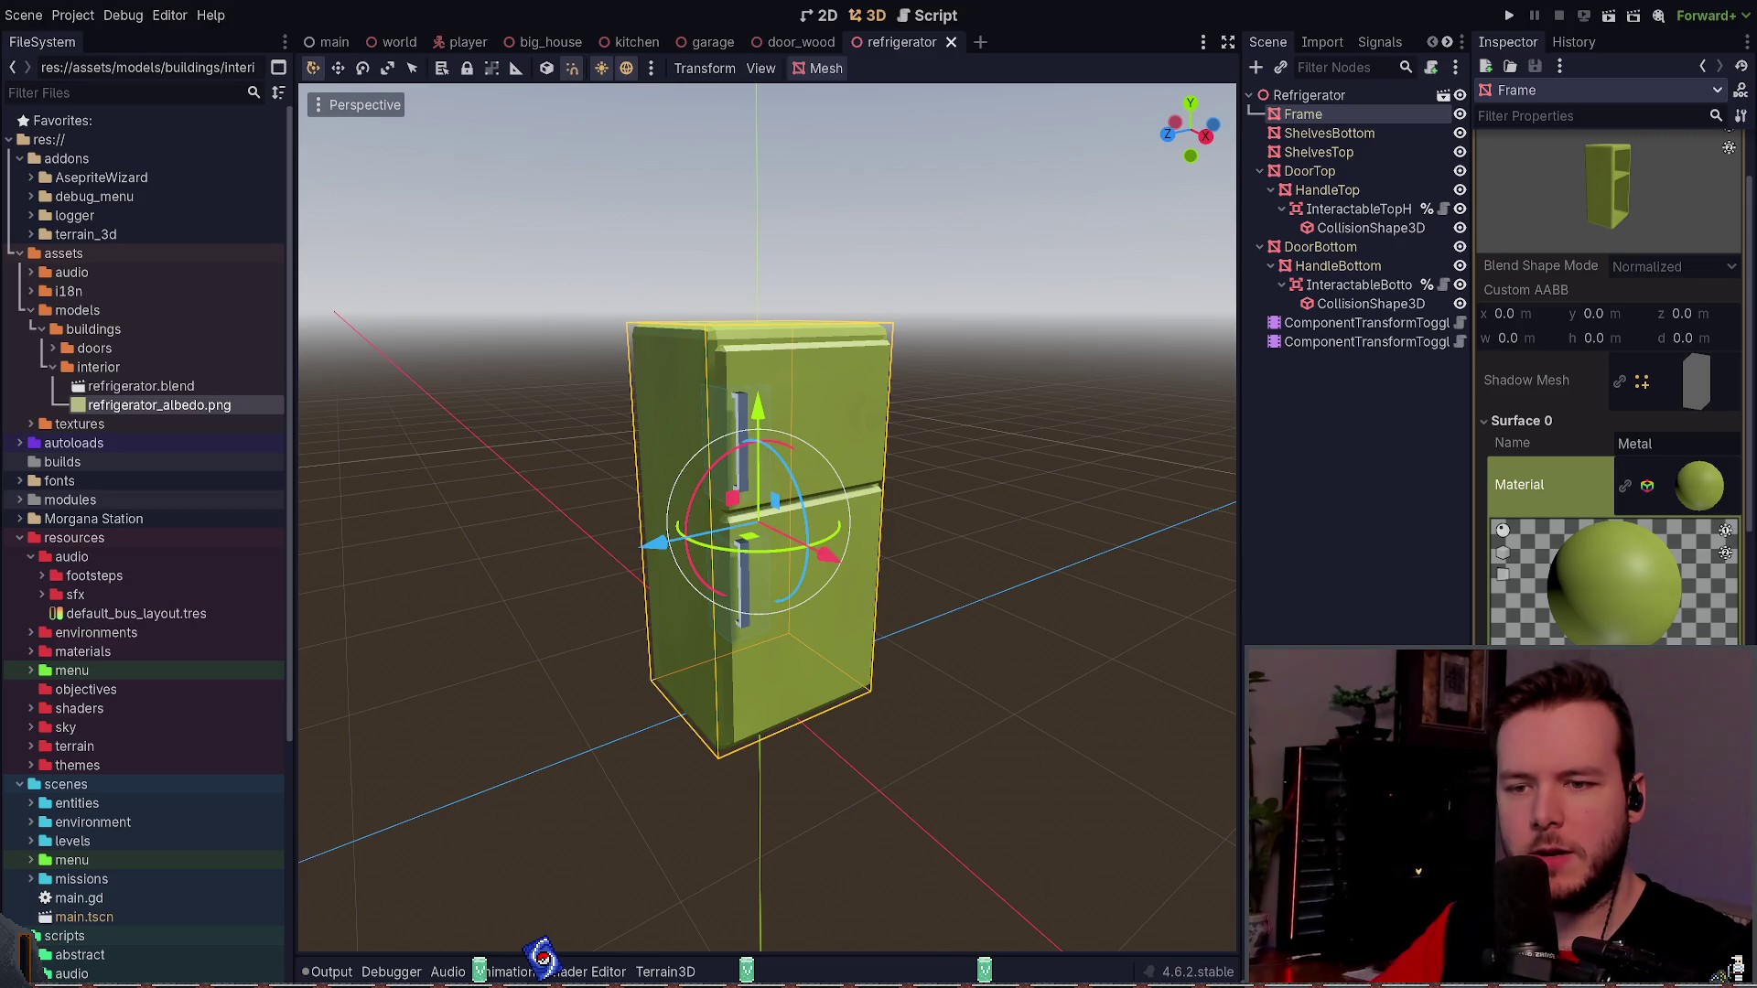
scroll(1610, 394, down, 1)
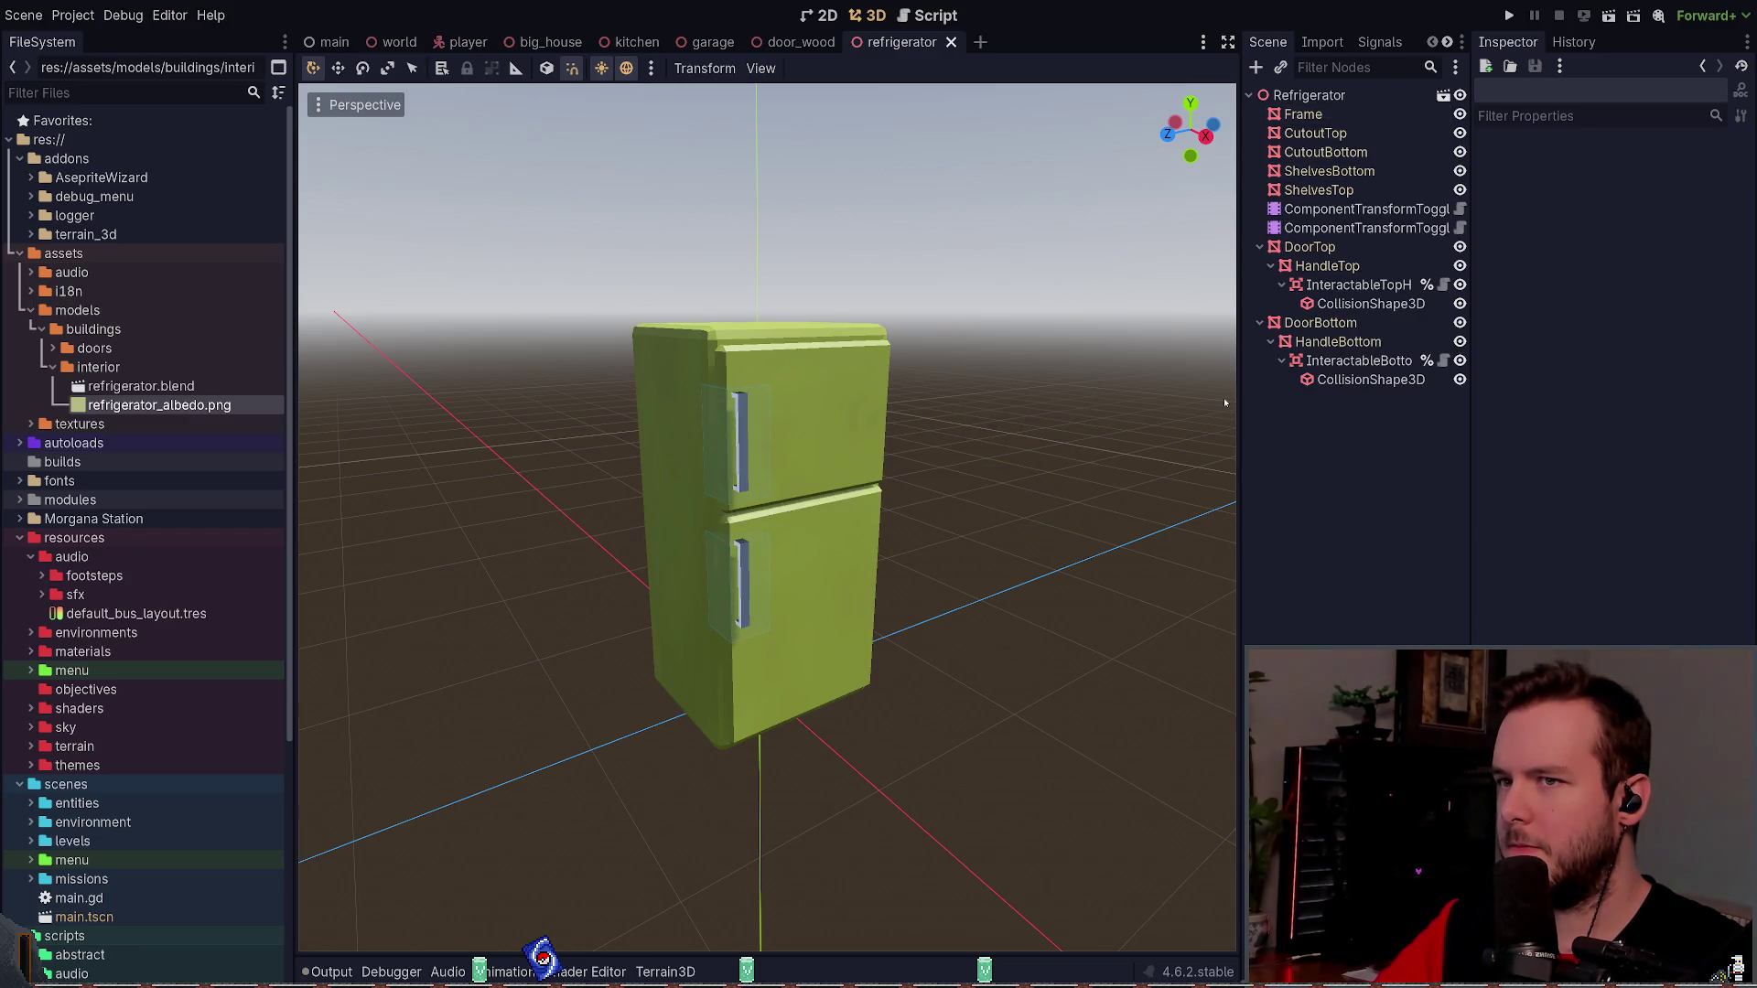
- Move both ComponentTransformToggle nodes to the top of the Refrigerator tree
click(1364, 208)
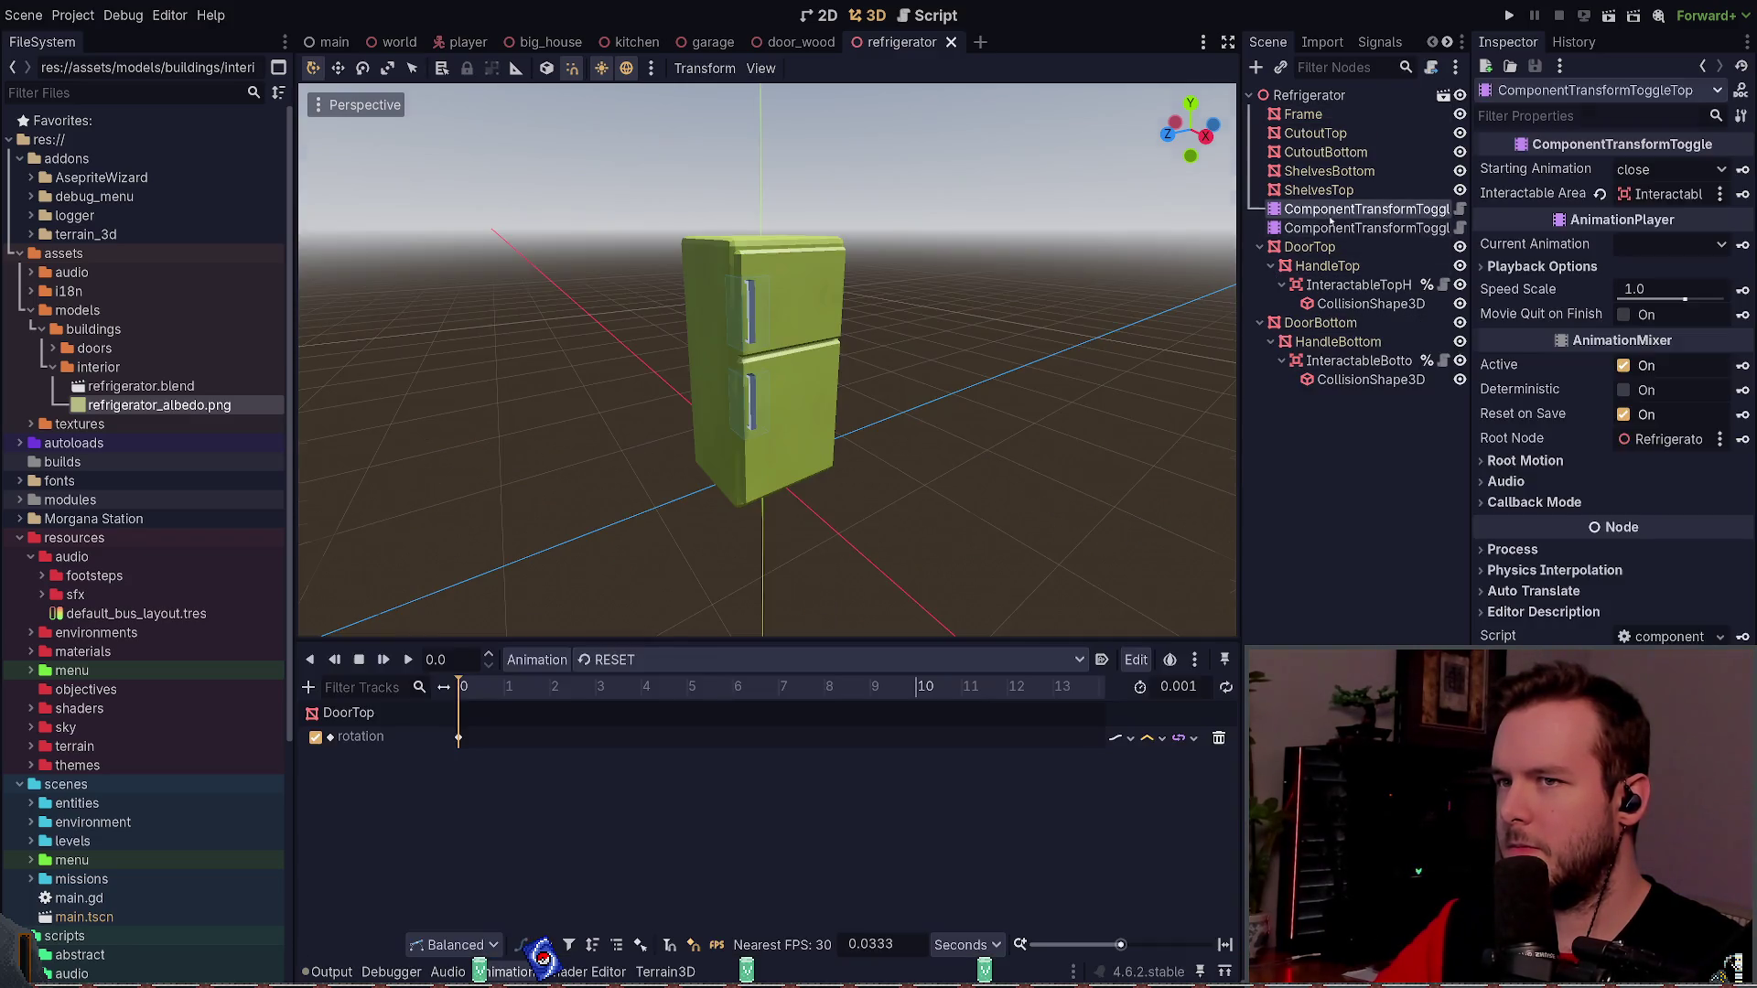
shift+click(1363, 227)
mouse_move(1363, 228)
mouse_down()
mouse_move(1314, 387)
mouse_move(1345, 332)
mouse_move(1354, 233)
mouse_move(1306, 229)
mouse_move(1304, 212)
mouse_move(1276, 392)
mouse_move(1281, 322)
mouse_move(1318, 309)
mouse_move(1291, 416)
mouse_move(1254, 120)
mouse_up()
click(1321, 219)
shift+click(1321, 213)
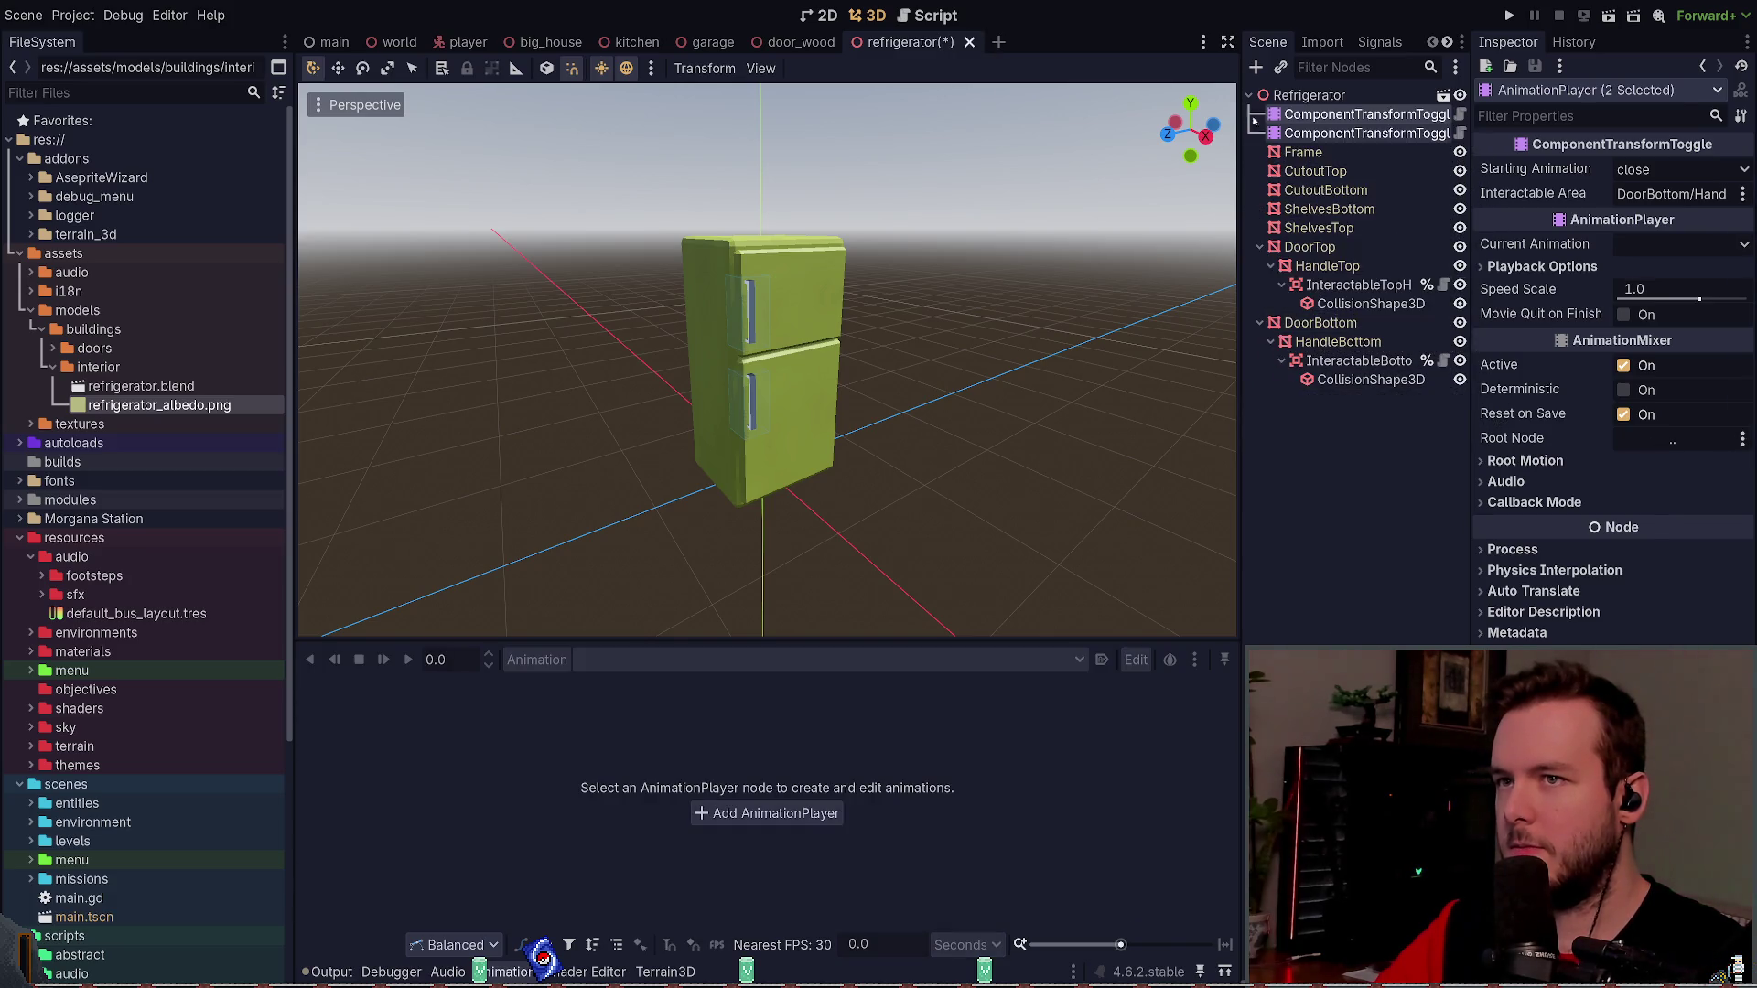
click(1355, 467)
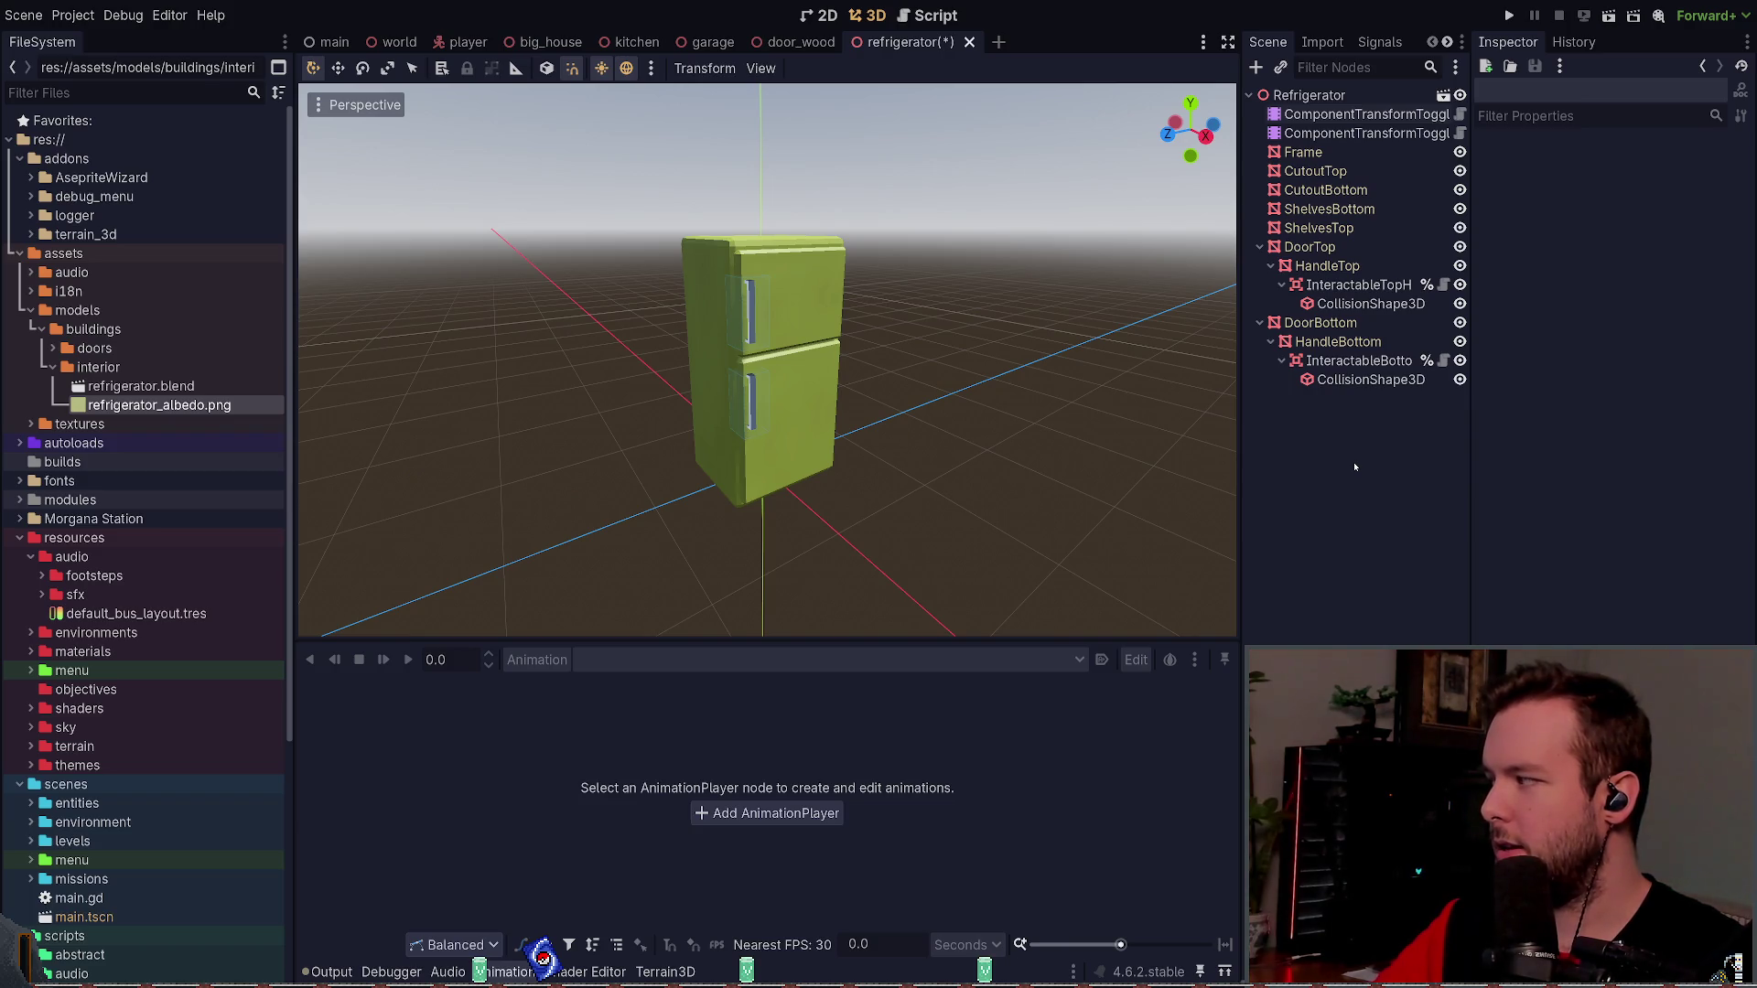
- Save the scene and open refrigerator.blend's Advanced Import Settings
key(ctrl+s)
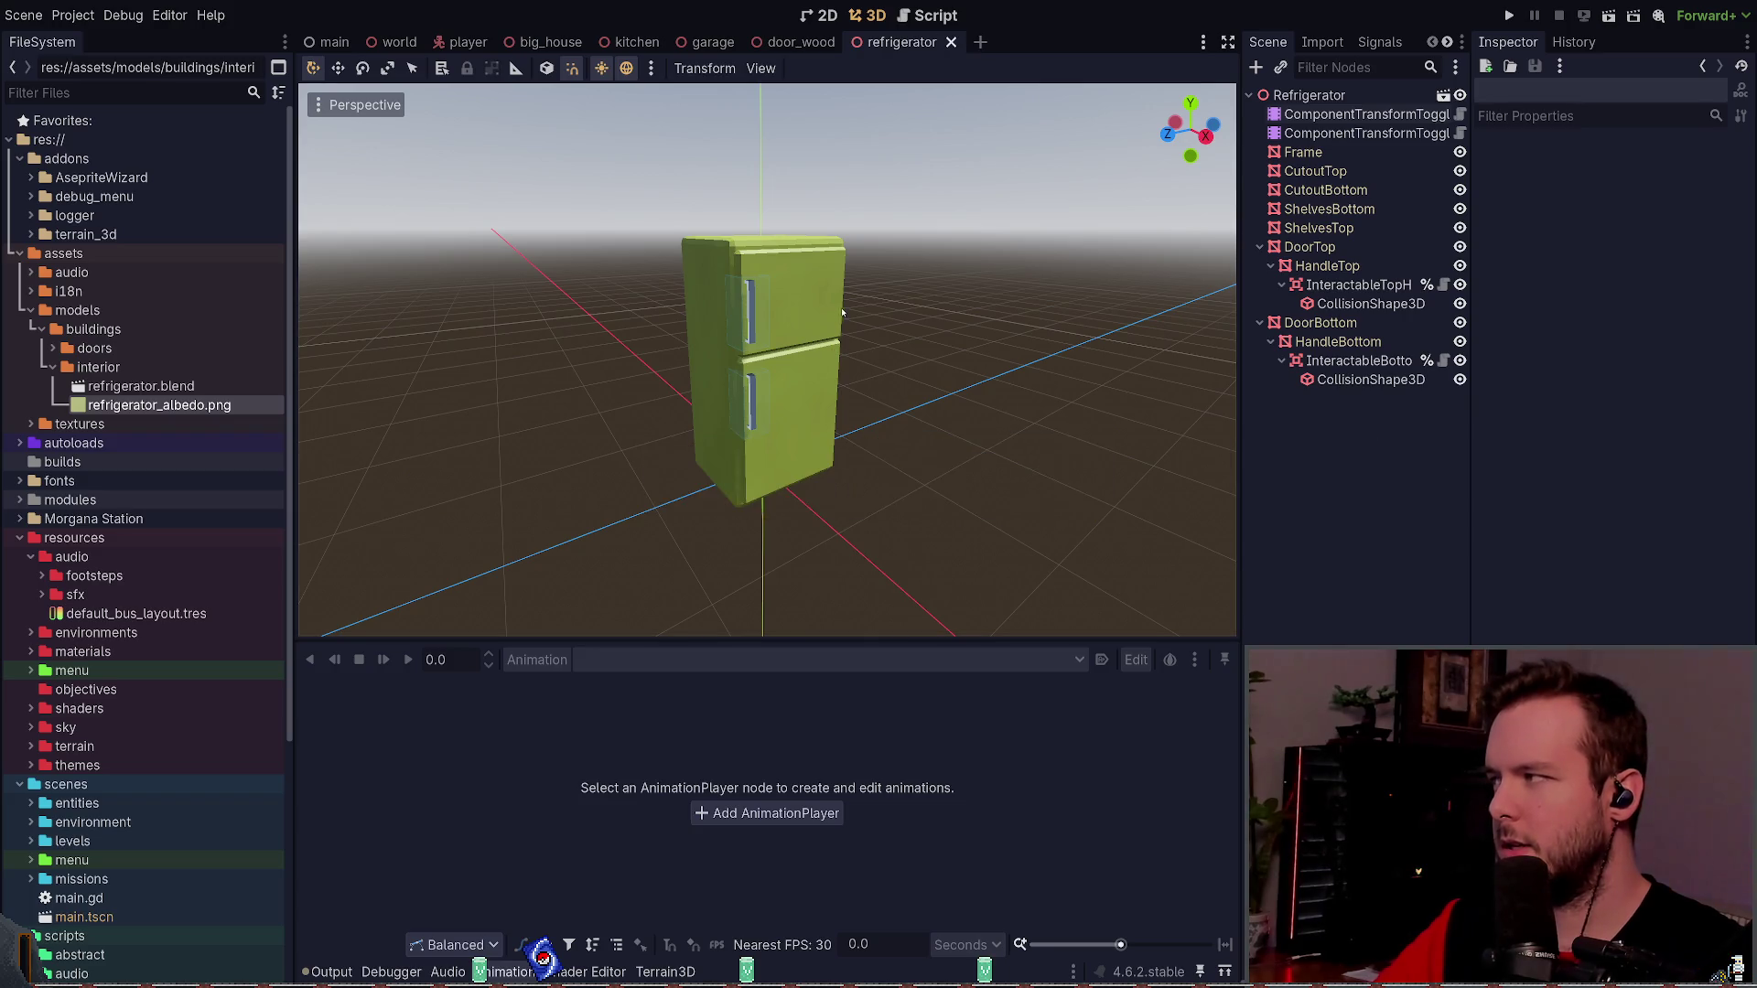
click(140, 386)
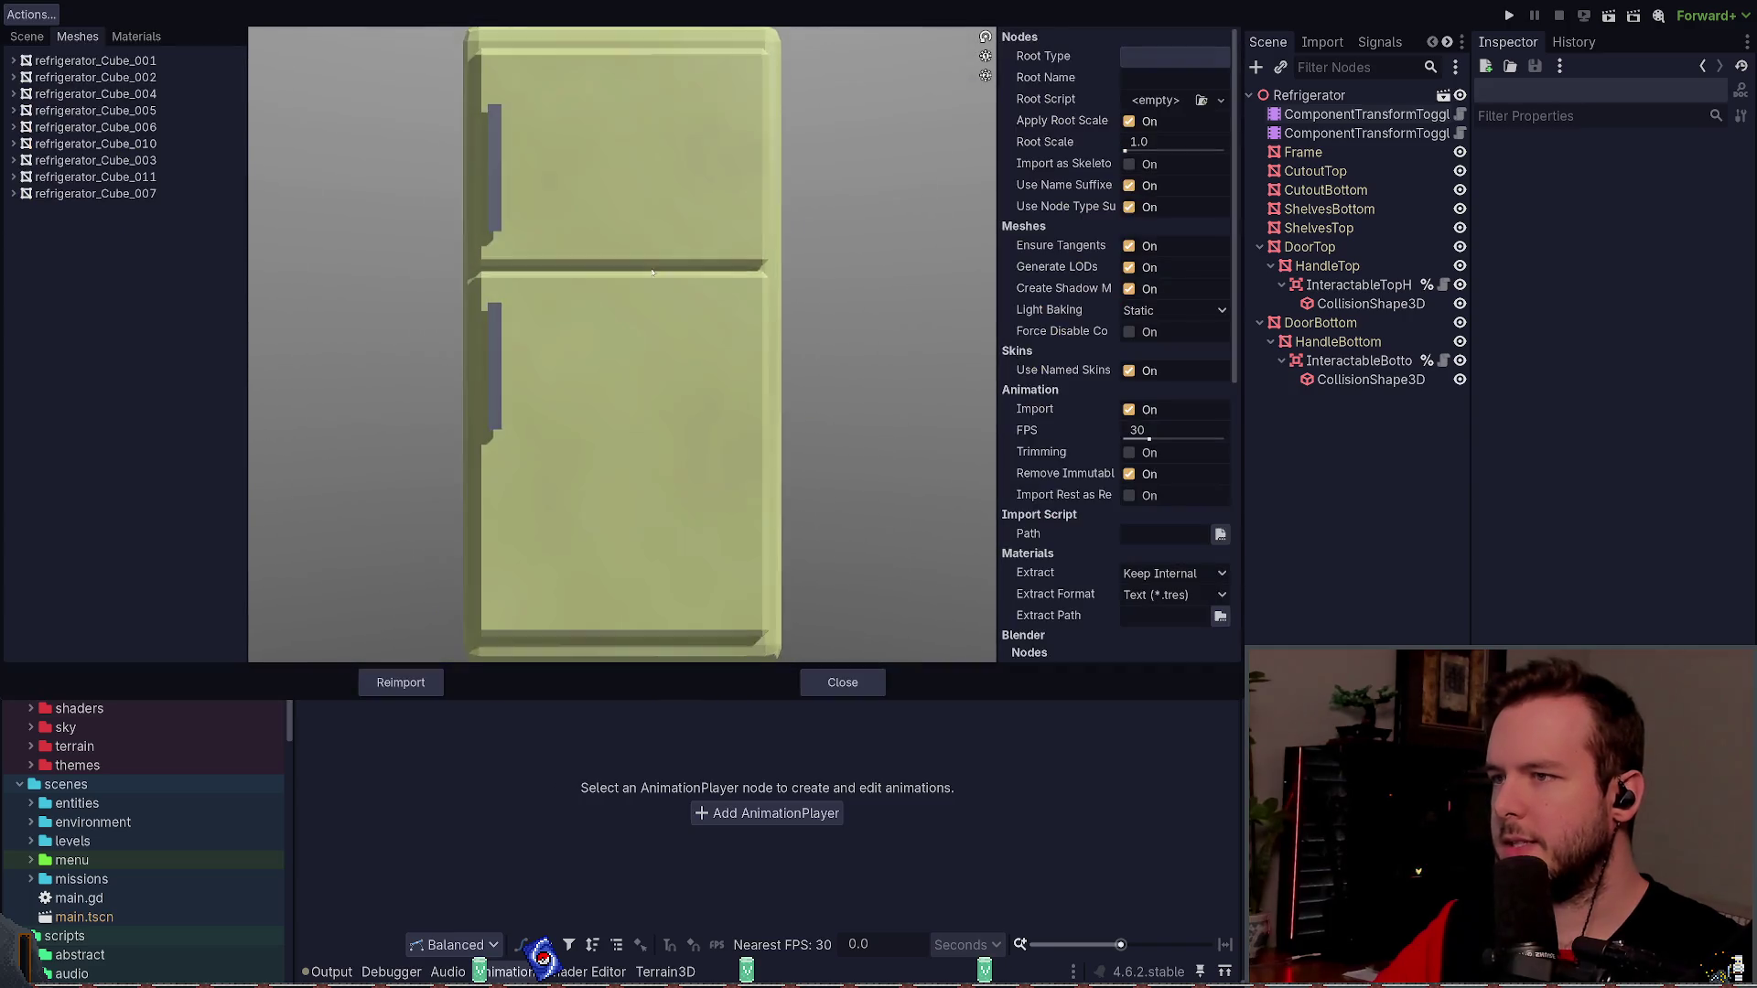
mouse_move(641, 275)
mouse_down()
mouse_move(623, 275)
mouse_move(705, 274)
mouse_move(673, 264)
mouse_move(871, 298)
mouse_up()
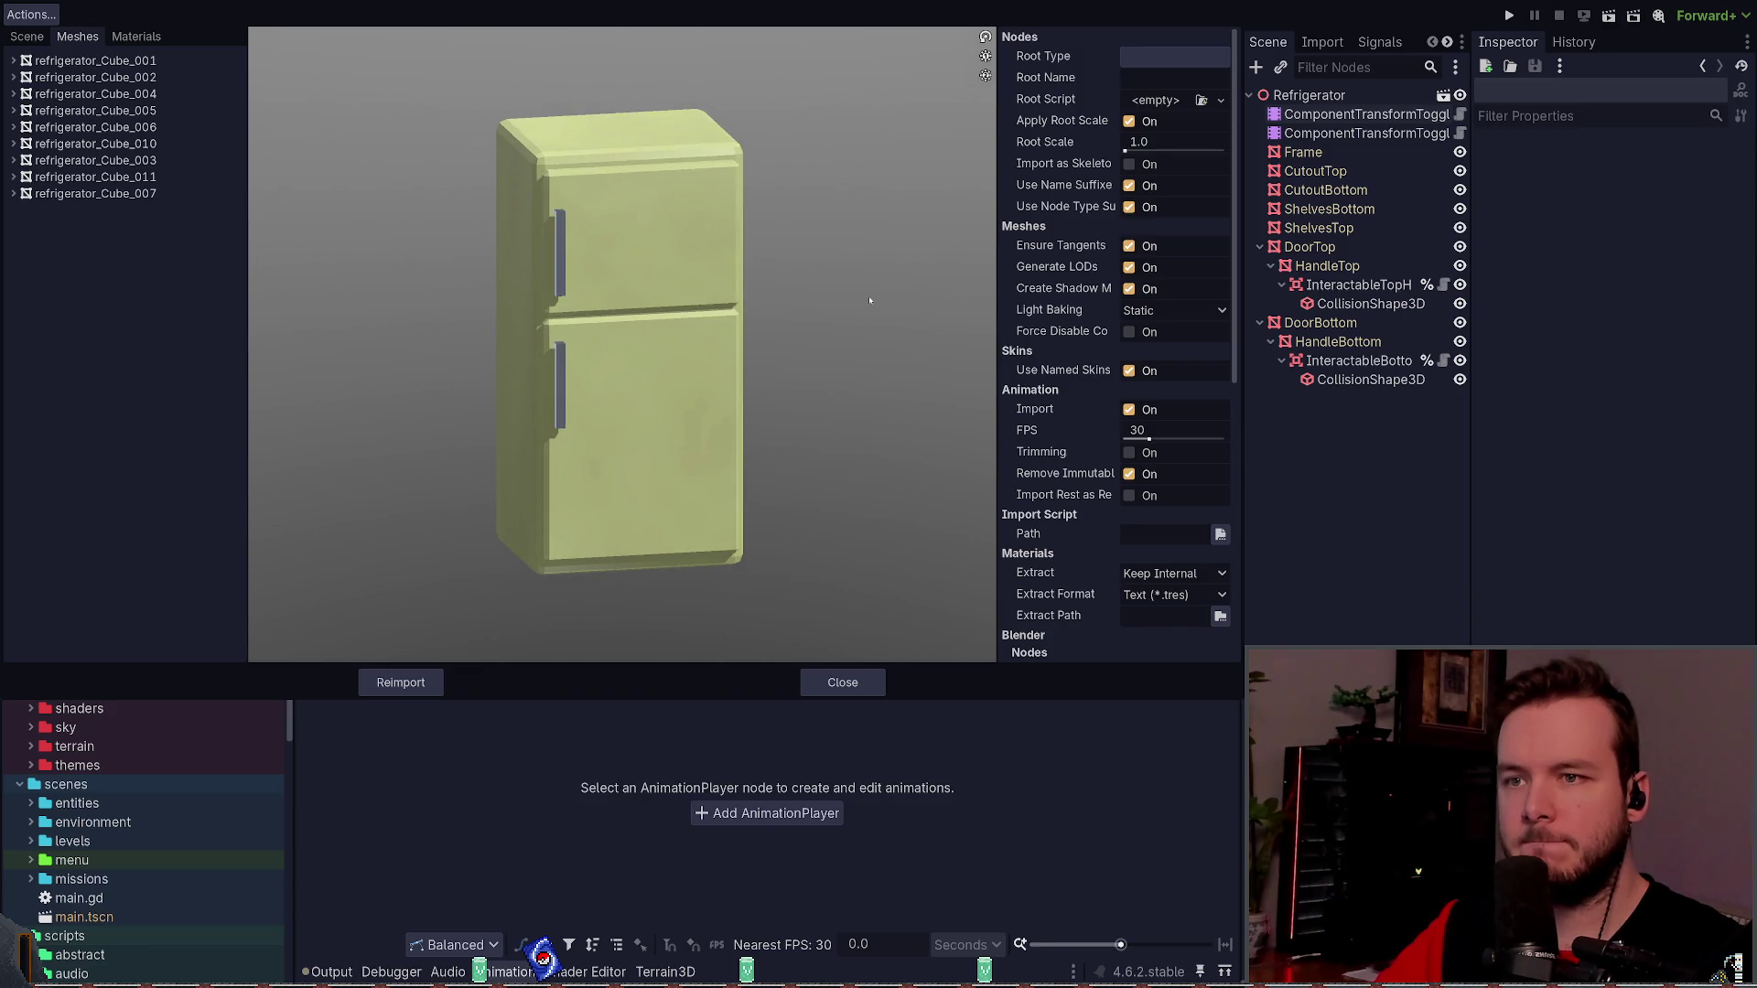
- Disable Punctual Lights import, reimport refrigerator.blend, and reopen its import settings
scroll(1016, 314, down, 2)
scroll(1015, 314, down, 8)
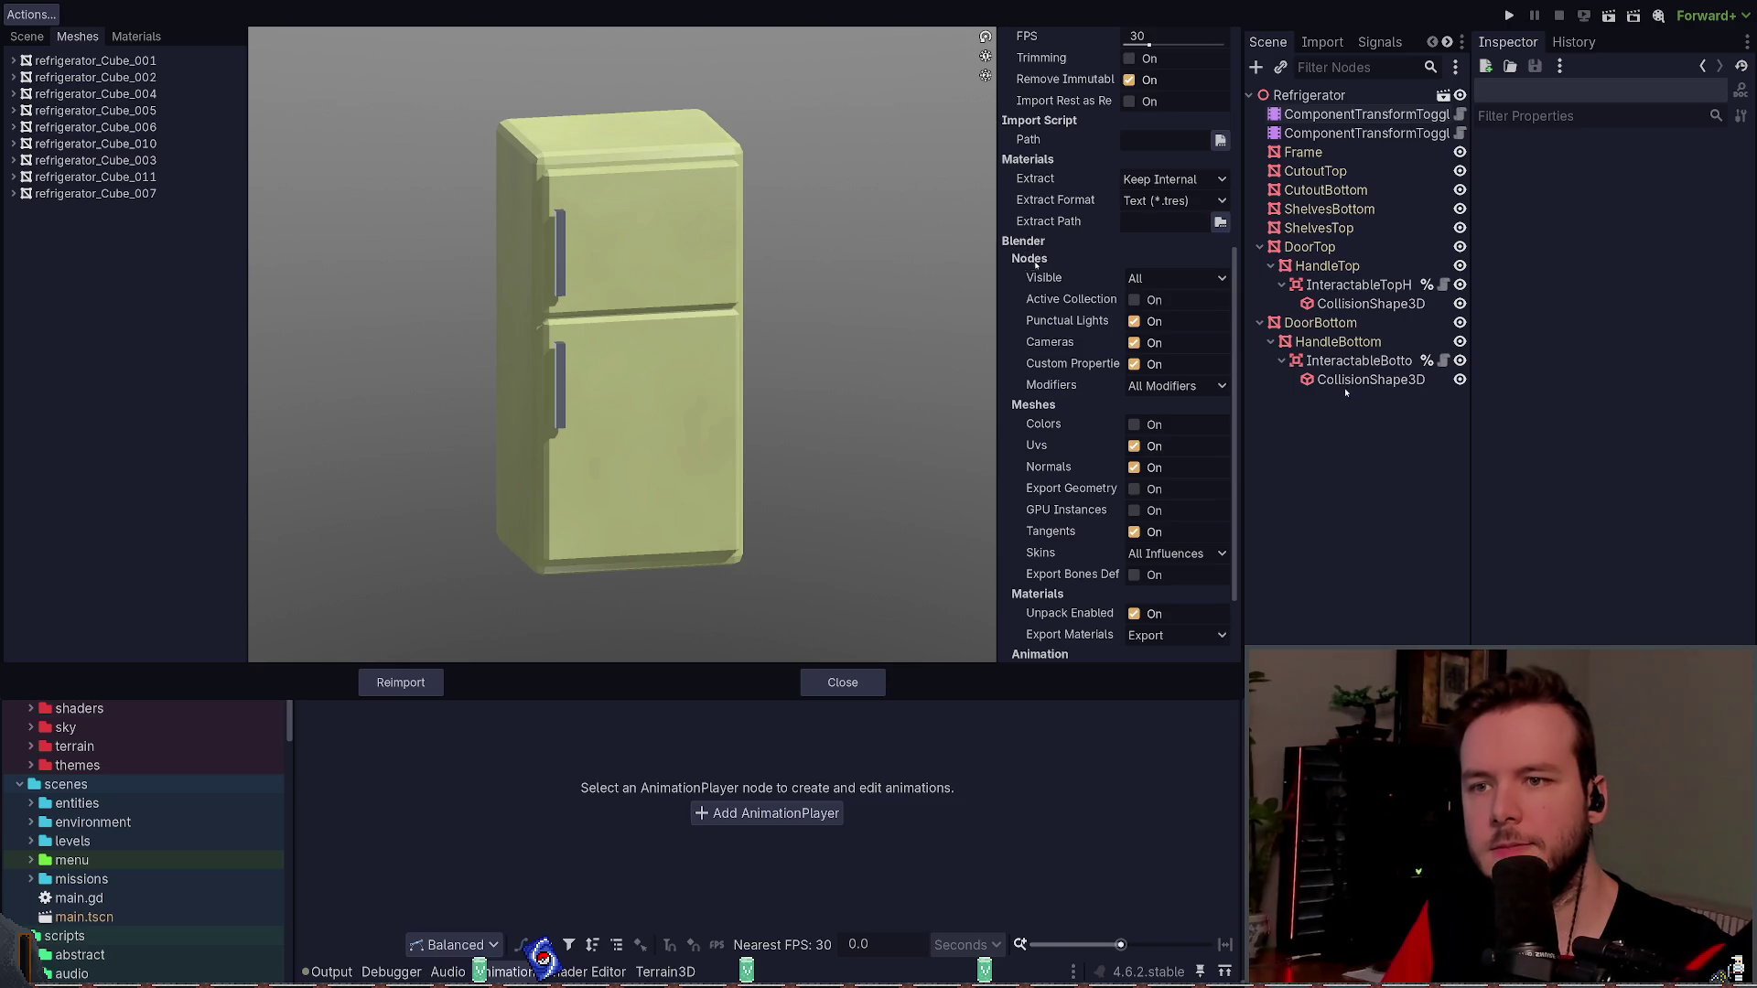
click(1135, 321)
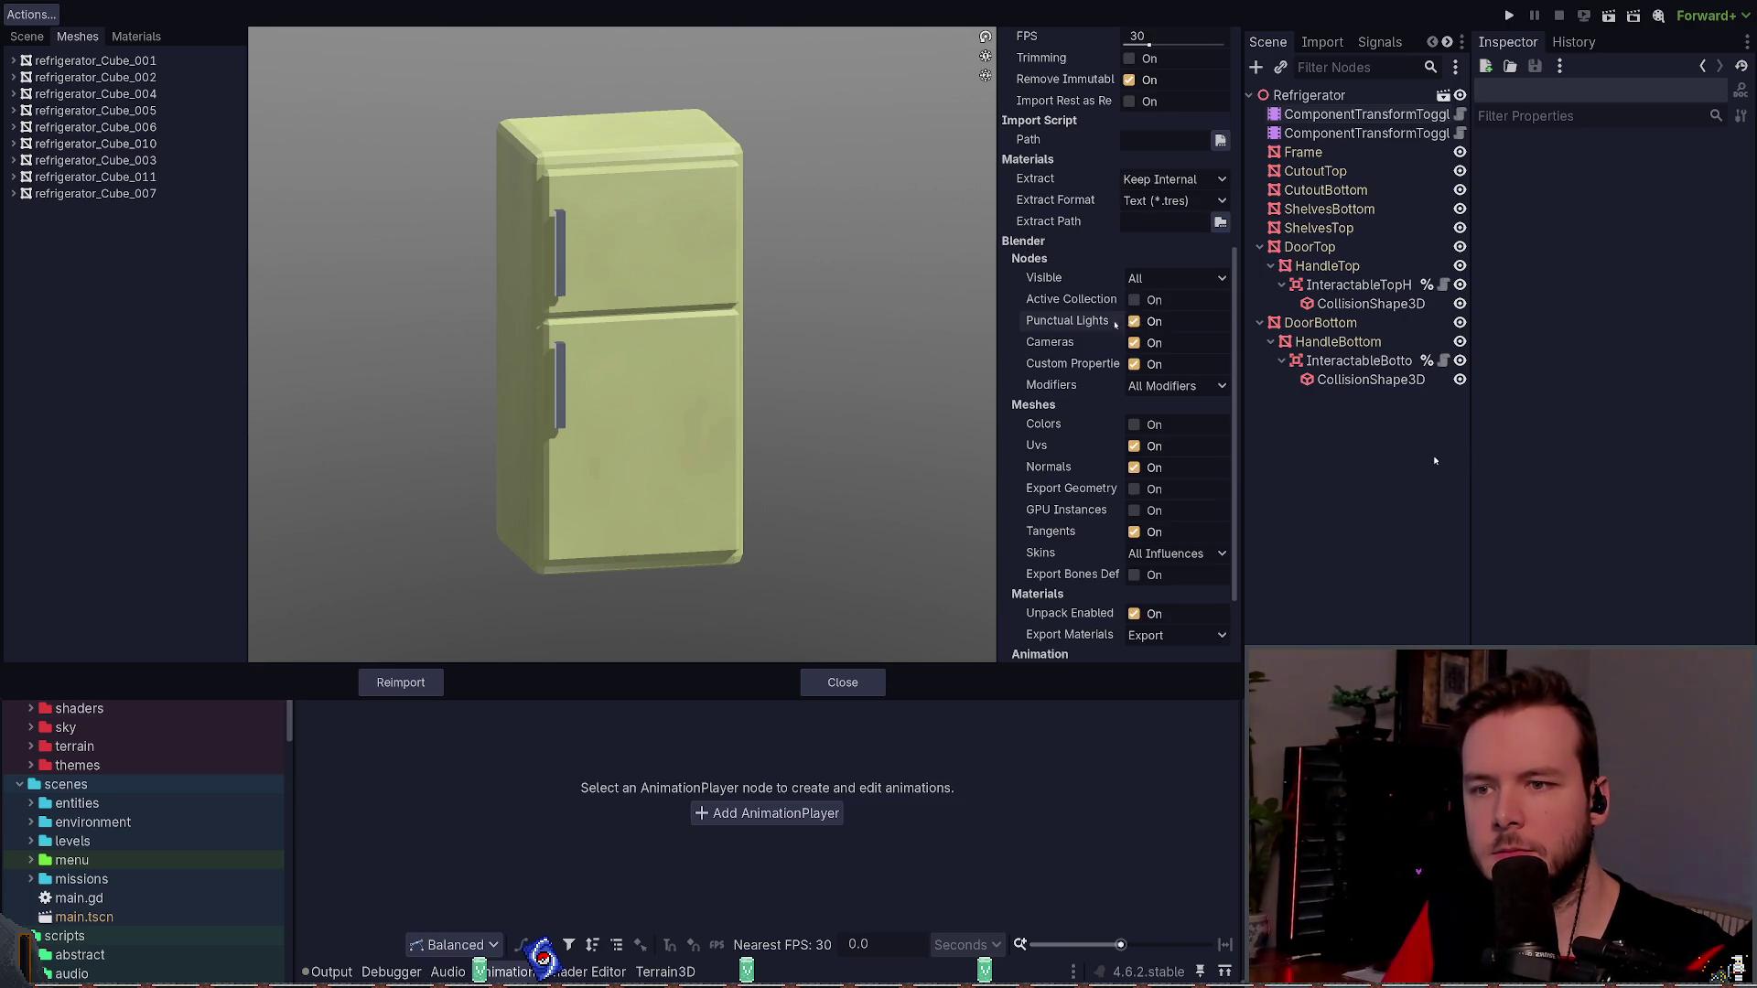
scroll(1116, 324, down, 2)
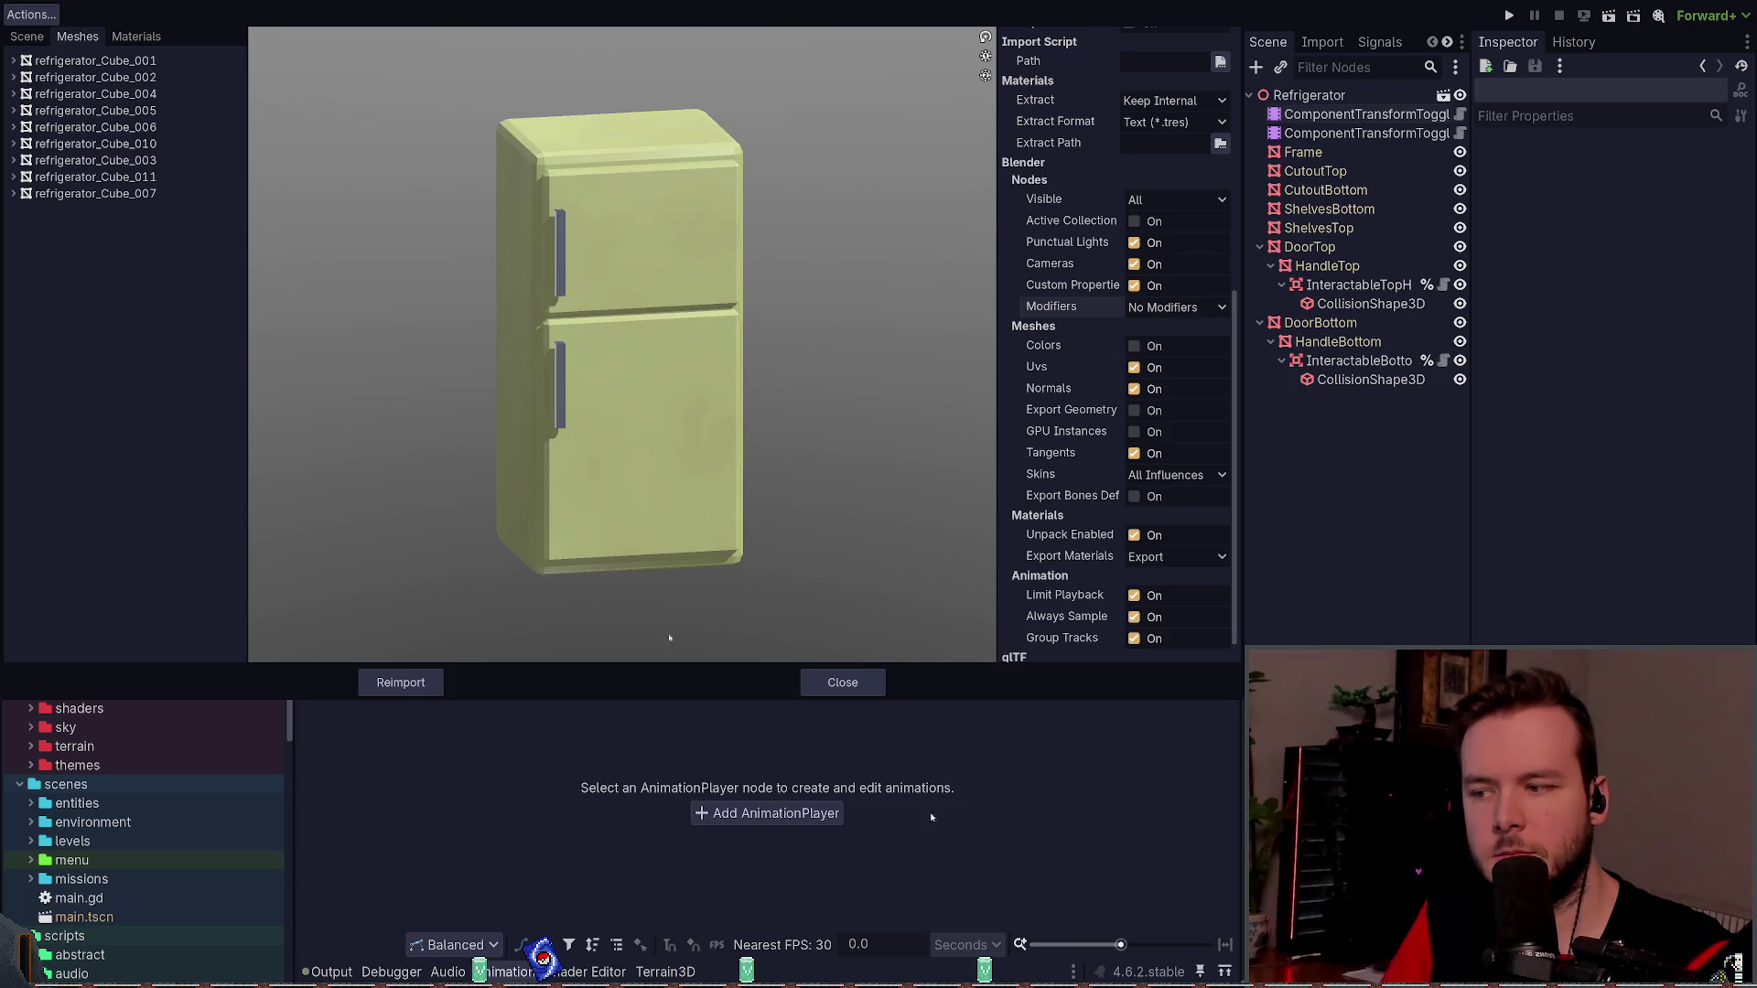
click(401, 681)
scroll(1009, 512, up, 3)
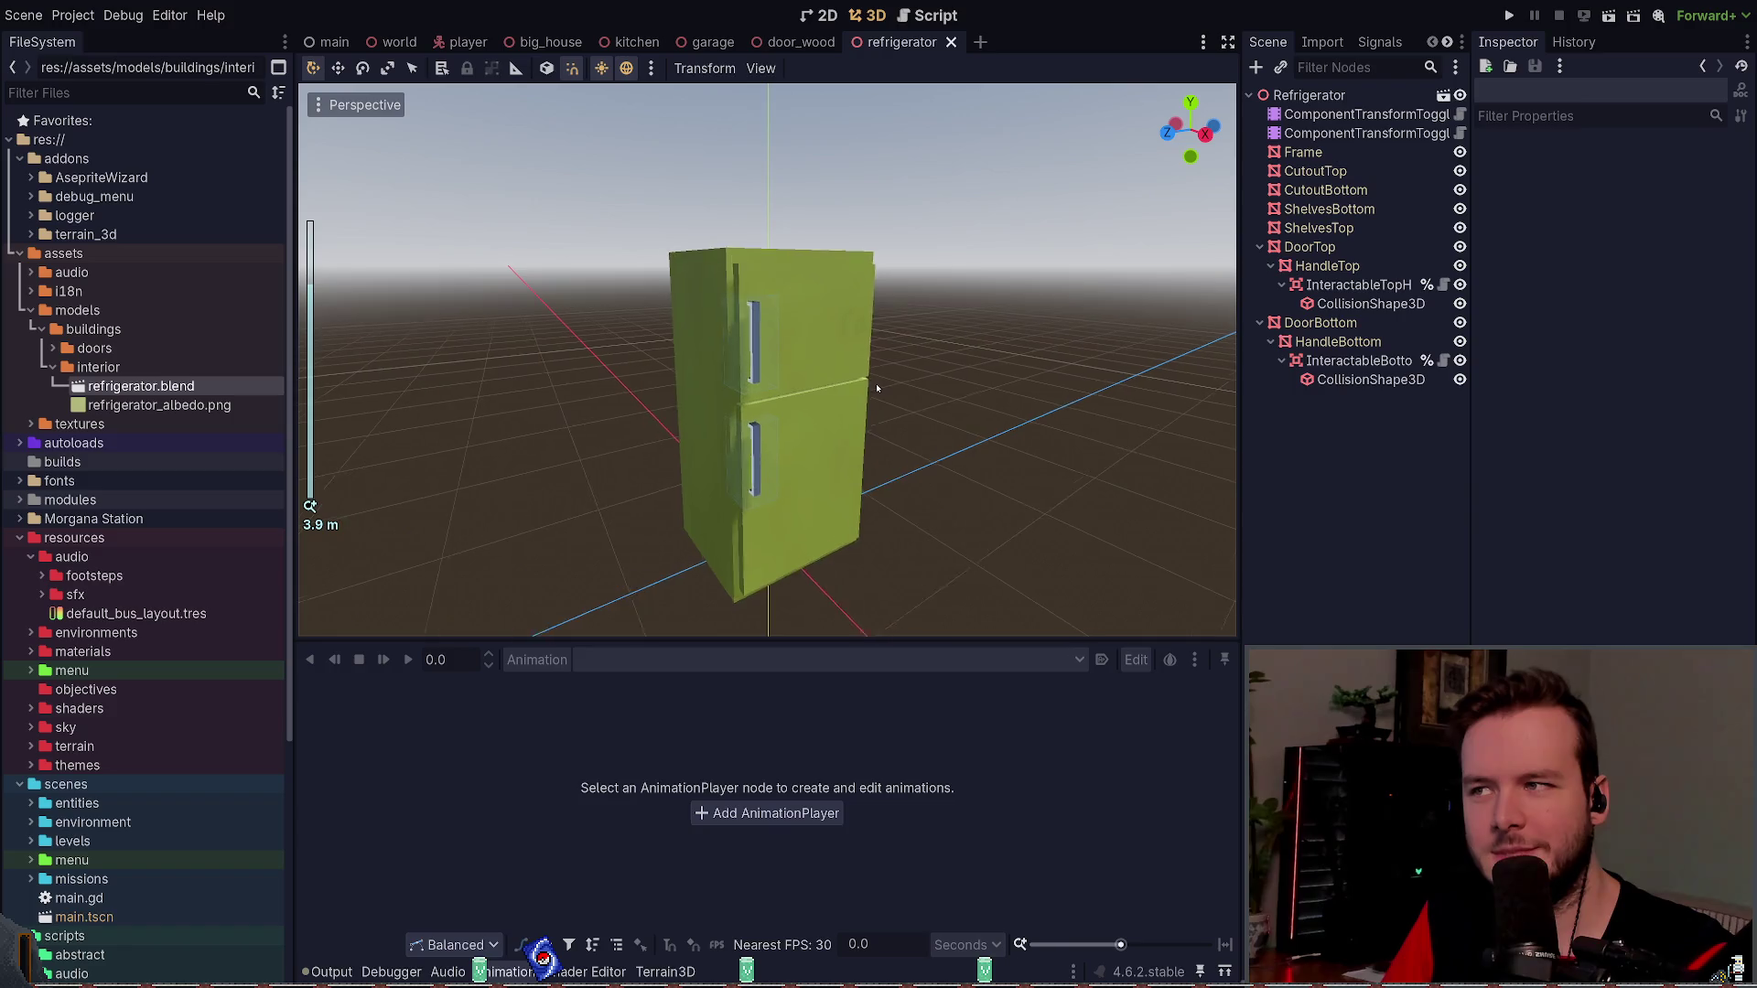
double_click(174, 386)
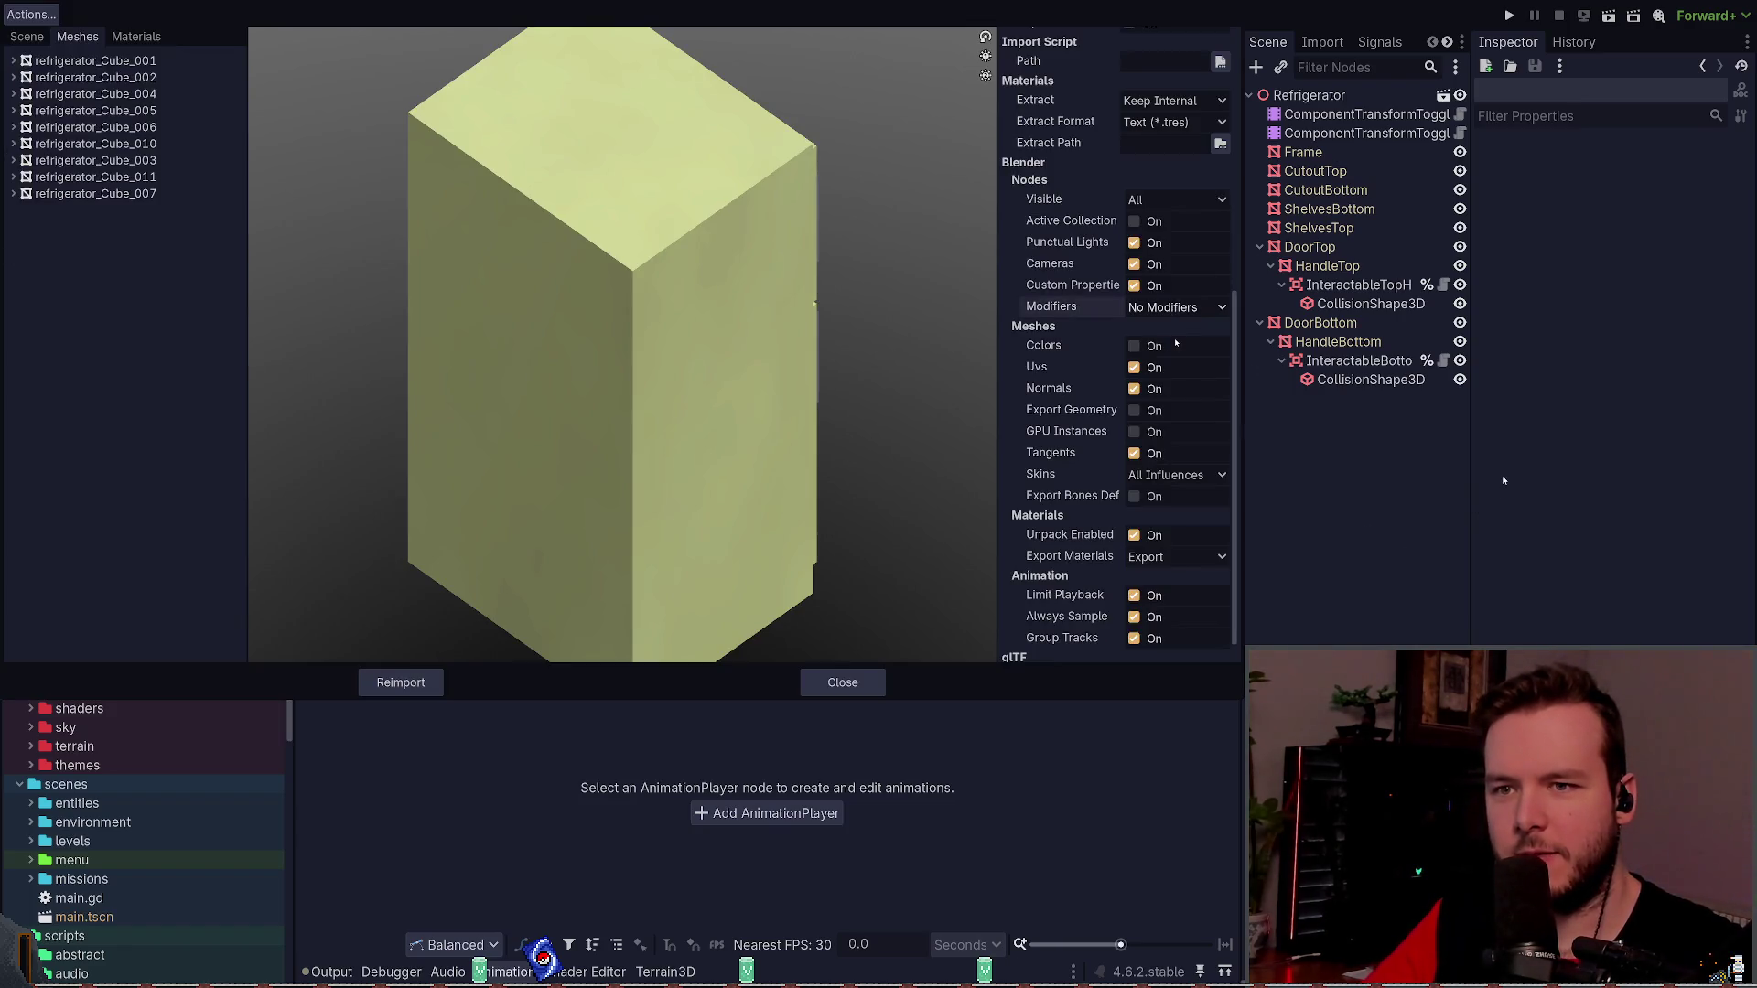
- Reimport with No Modifiers, then reopen the import settings to review them
click(401, 681)
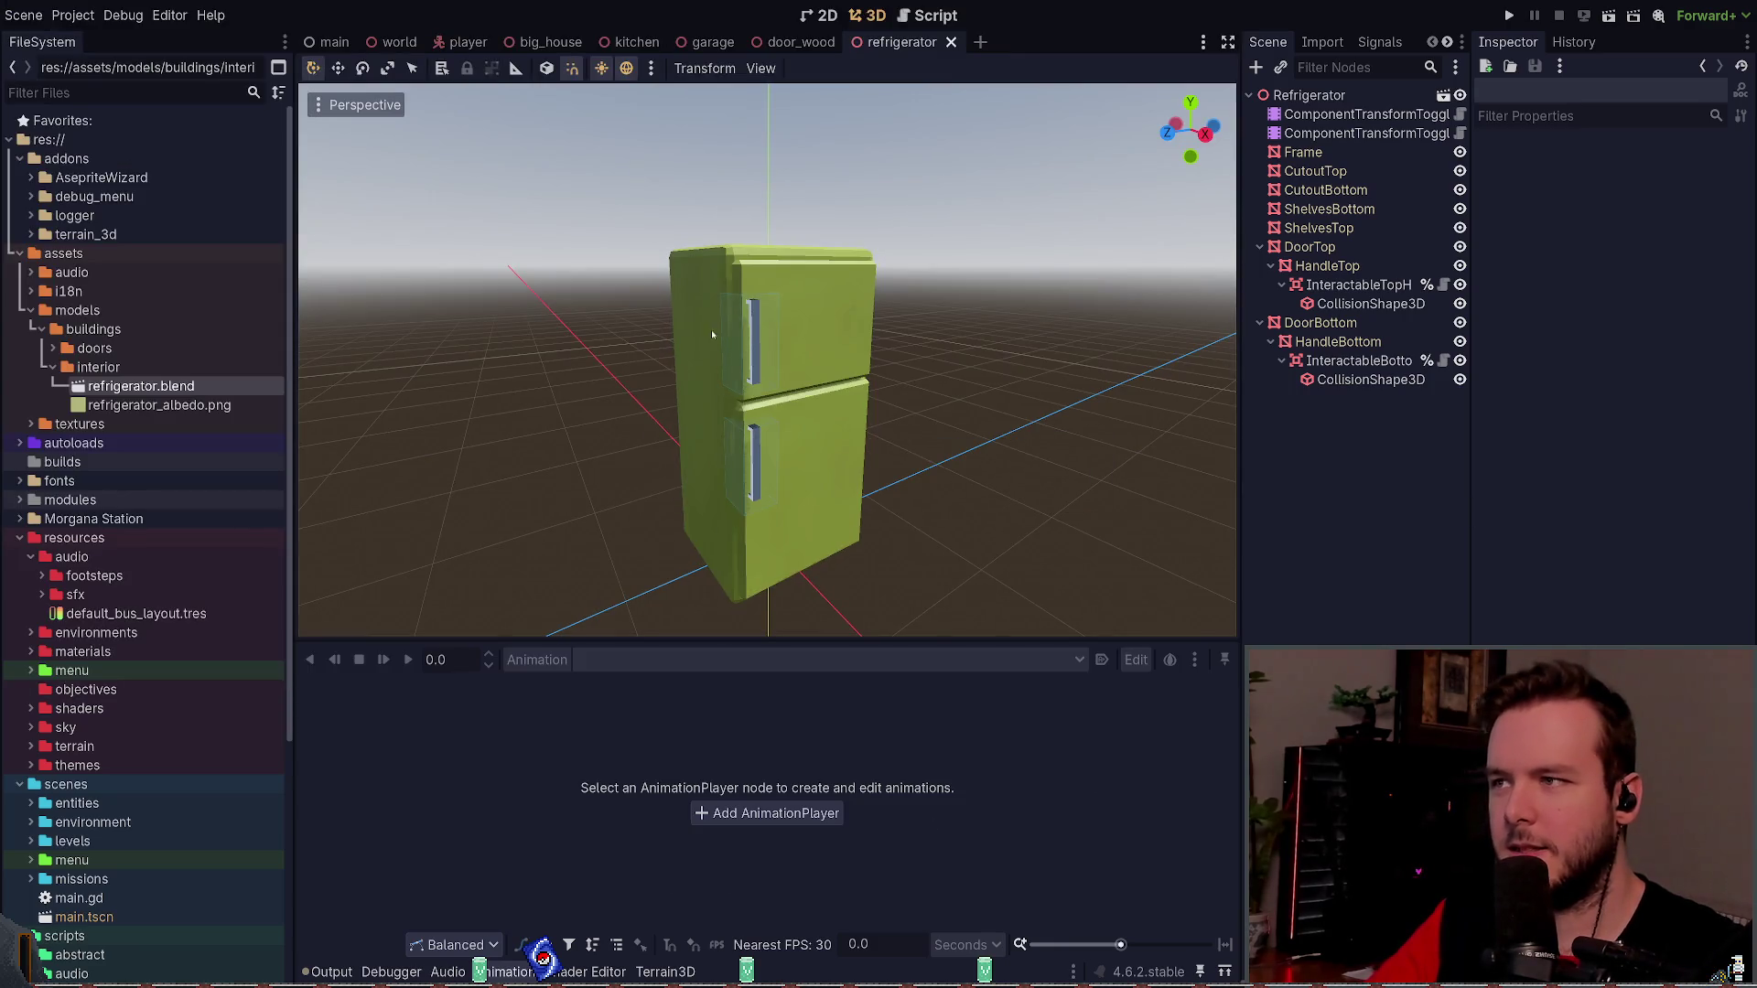
double_click(163, 386)
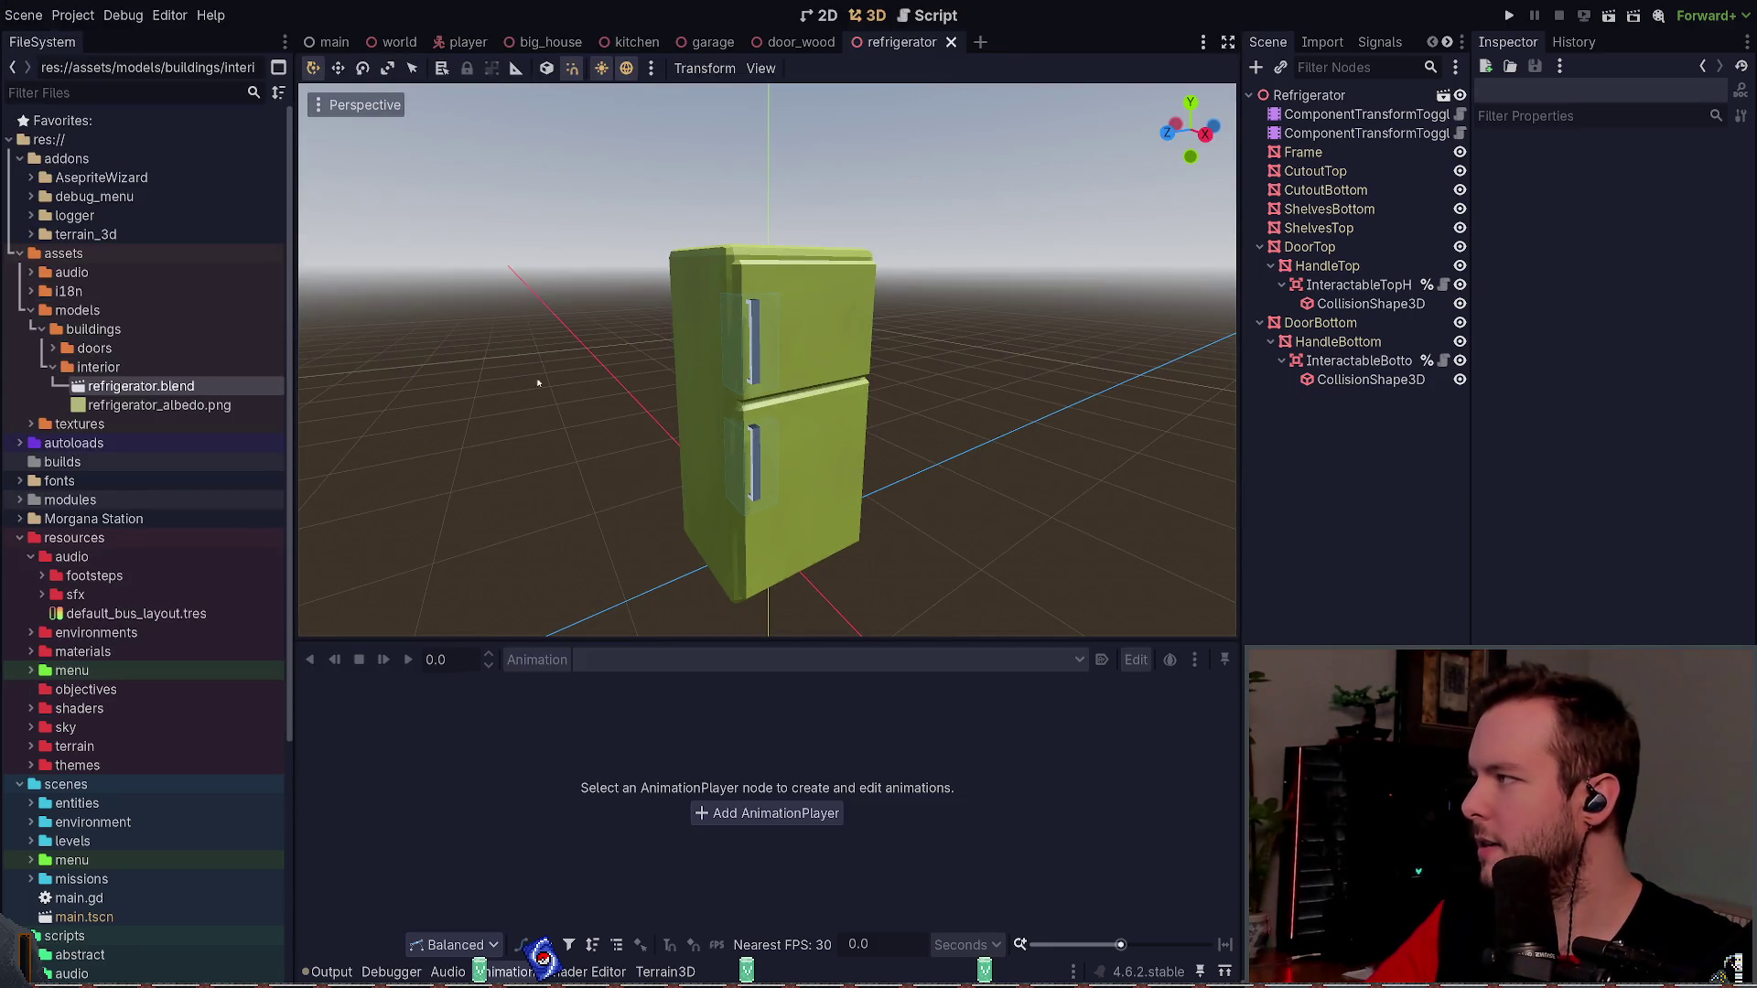
scroll(1047, 348, down, 2)
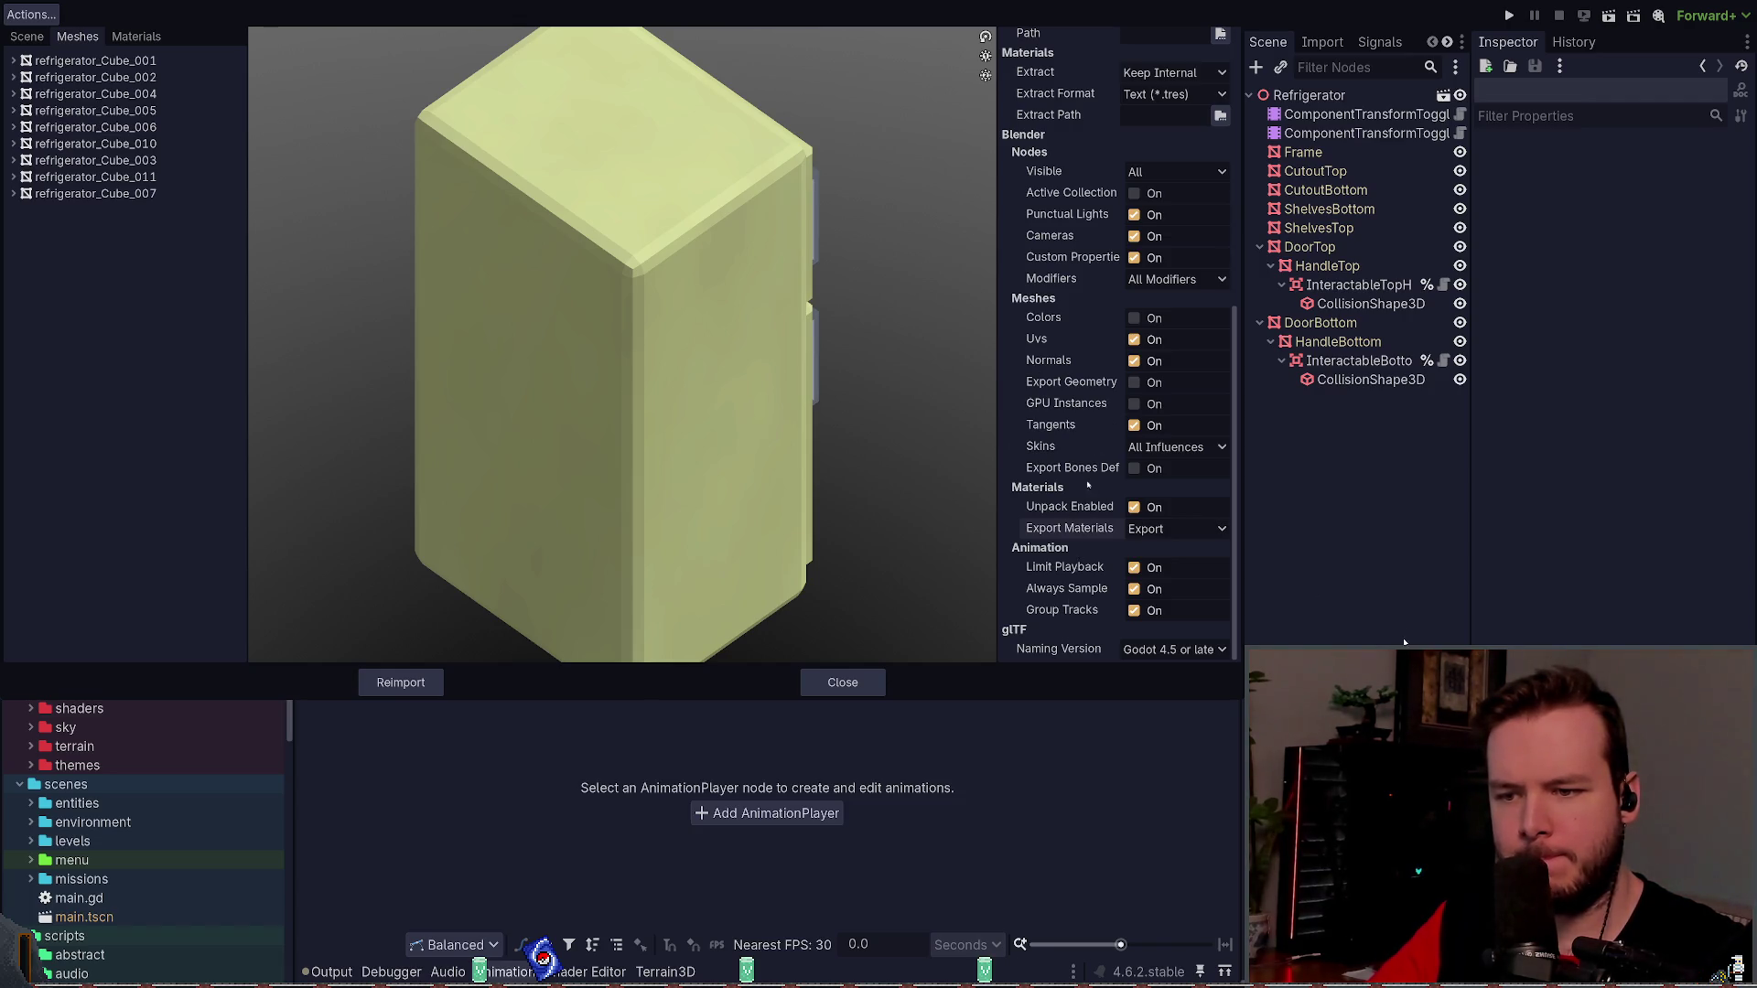
scroll(1067, 447, up, 3)
scroll(1067, 446, down, 3)
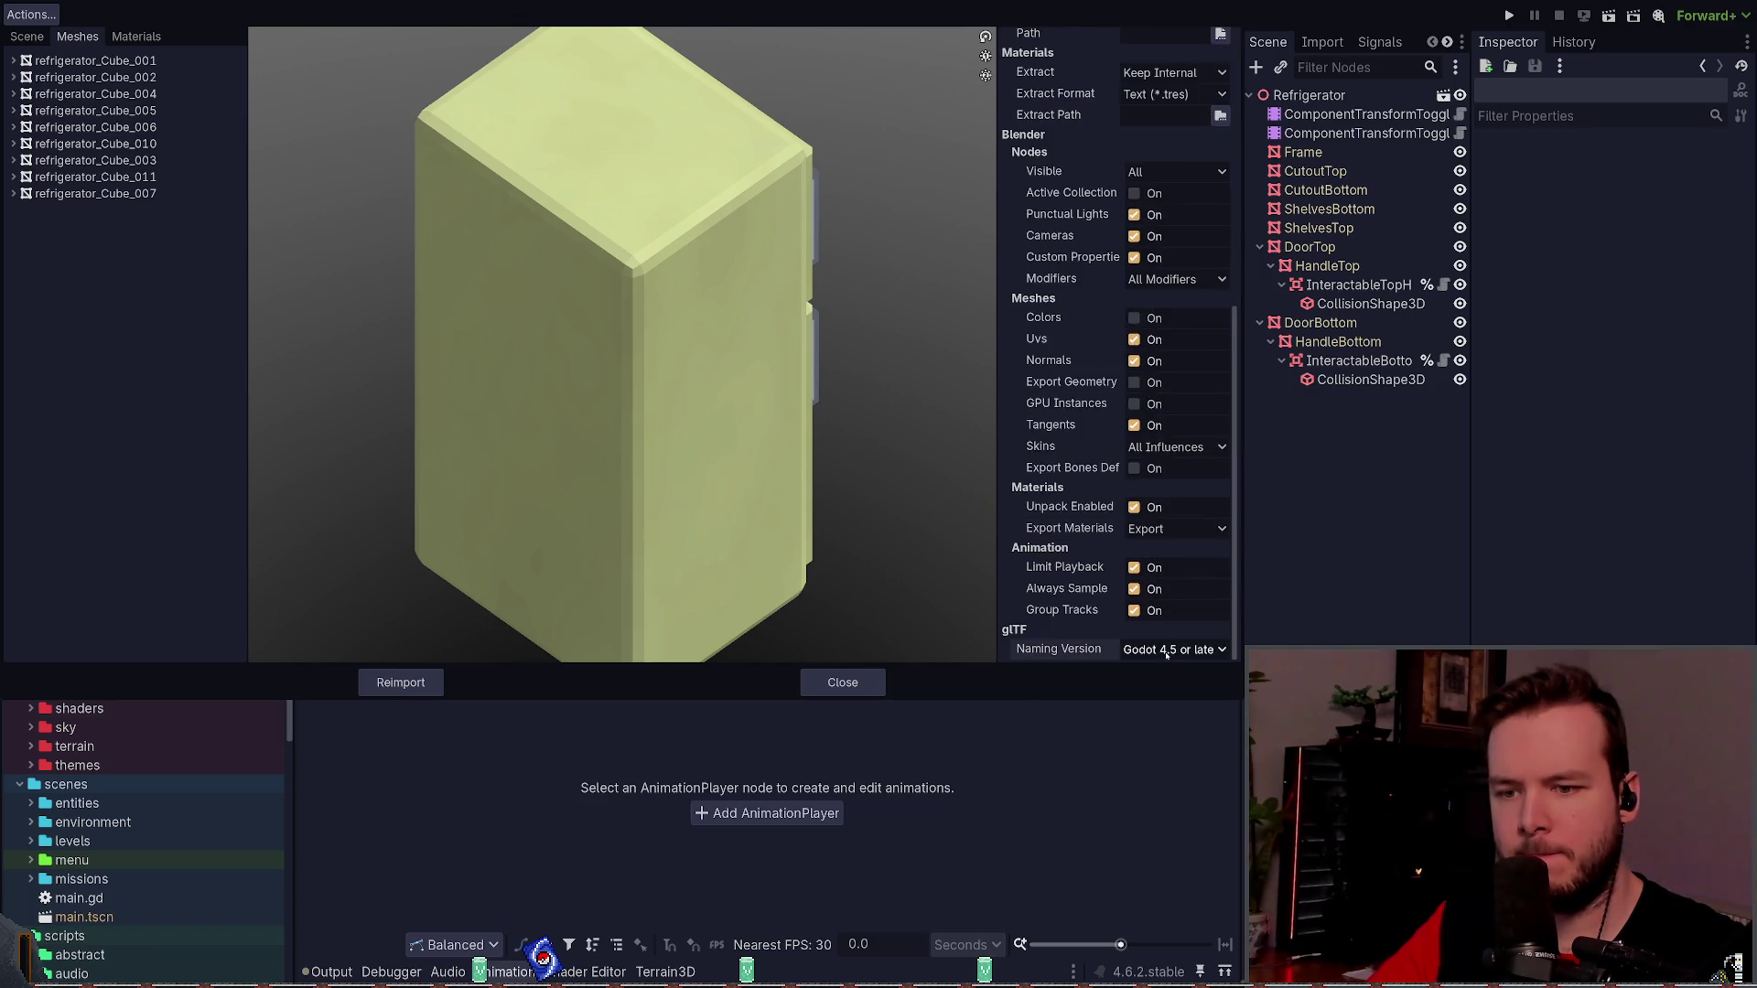
scroll(1070, 481, up, 5)
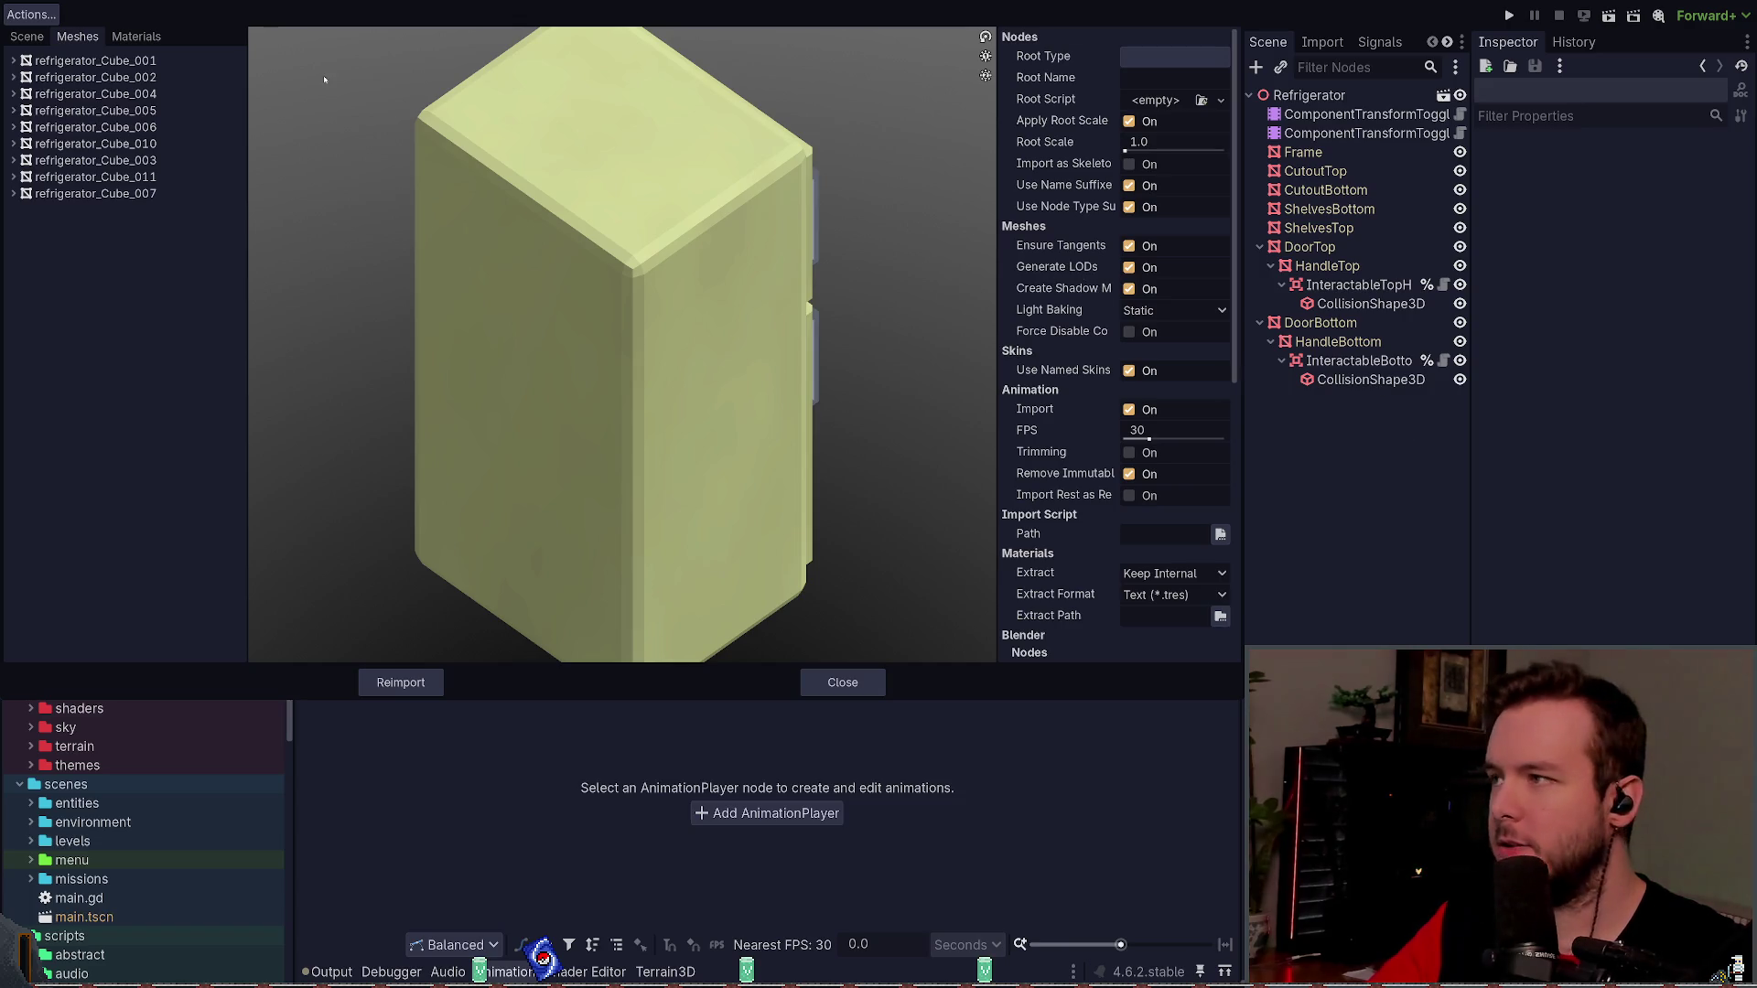
- Review the imported materials and Frame's import options, then close Advanced Import Settings
click(135, 36)
click(26, 36)
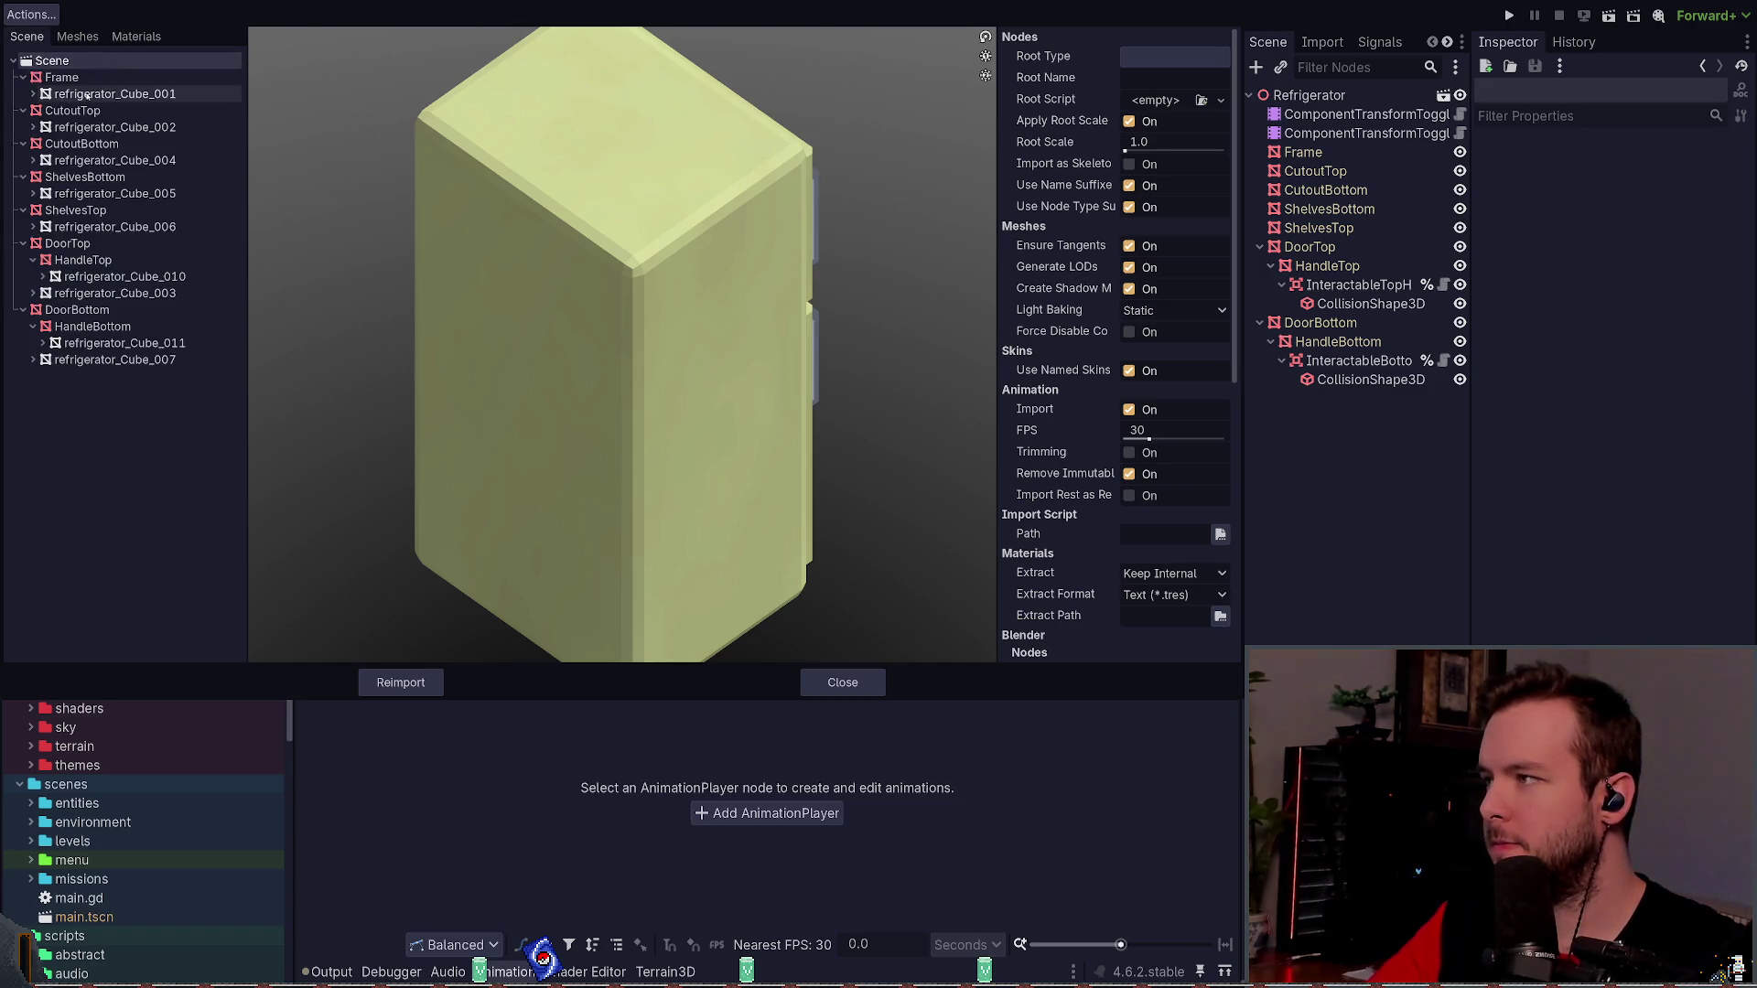
click(61, 77)
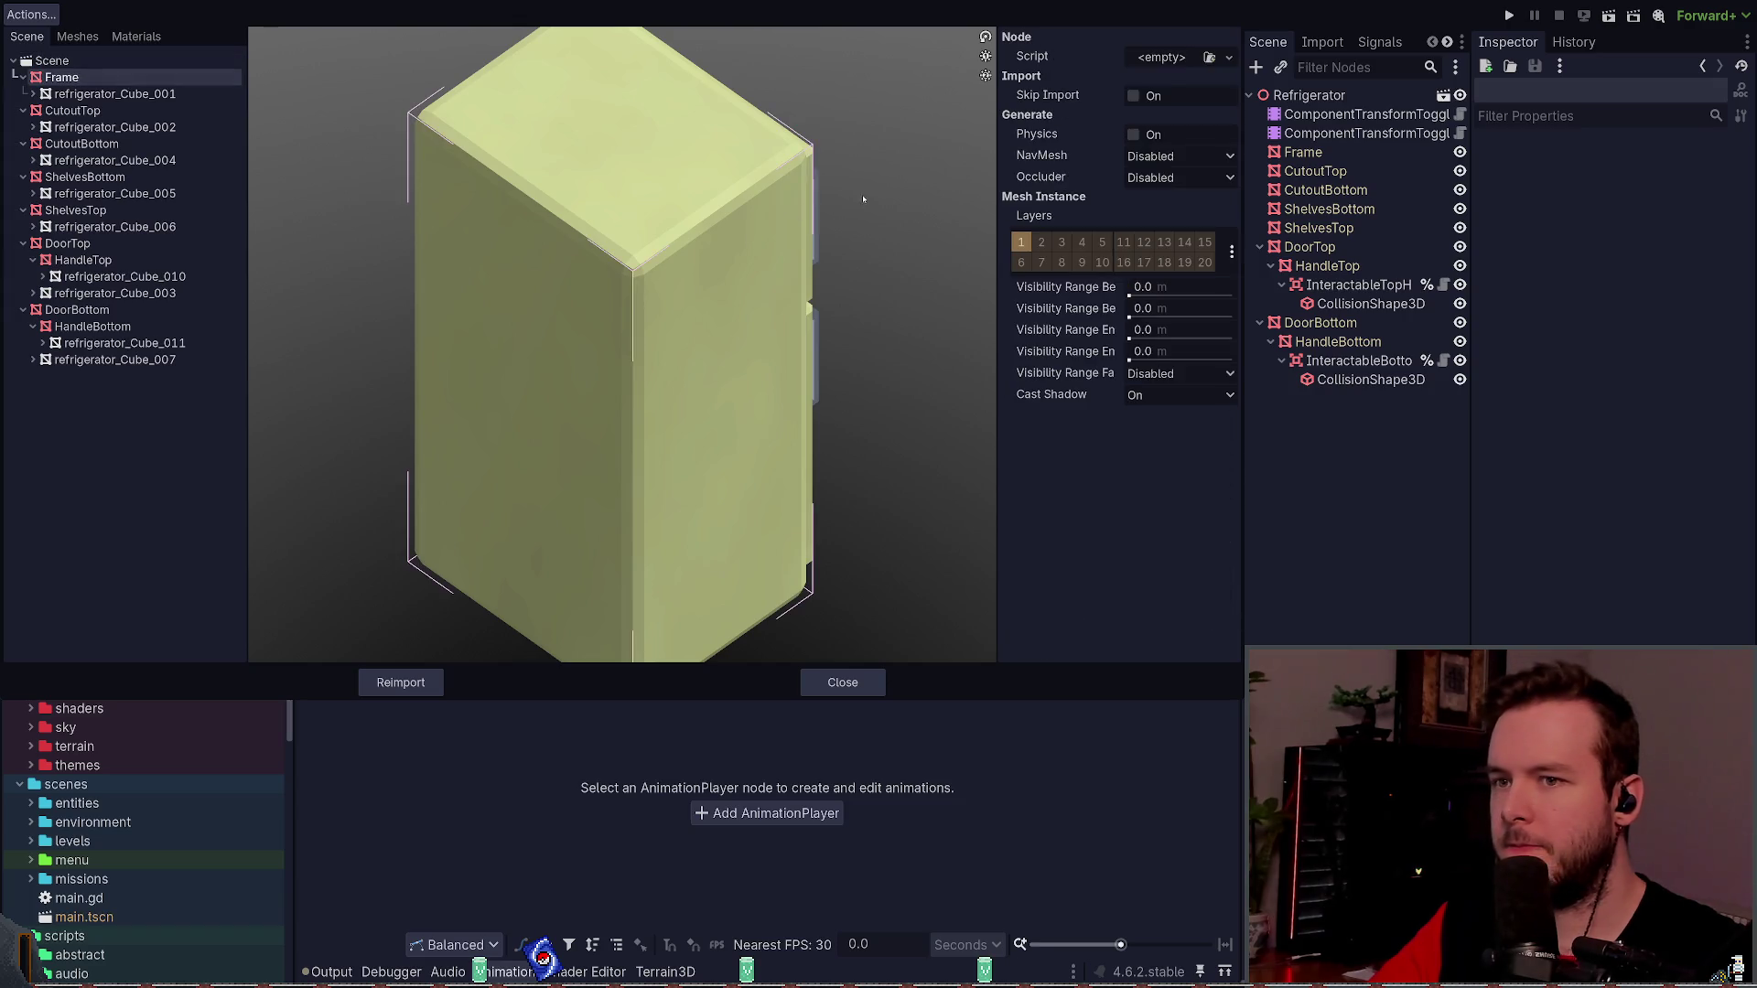
mouse_move(836, 183)
mouse_down()
mouse_move(750, 160)
mouse_move(696, 183)
mouse_move(805, 183)
mouse_up()
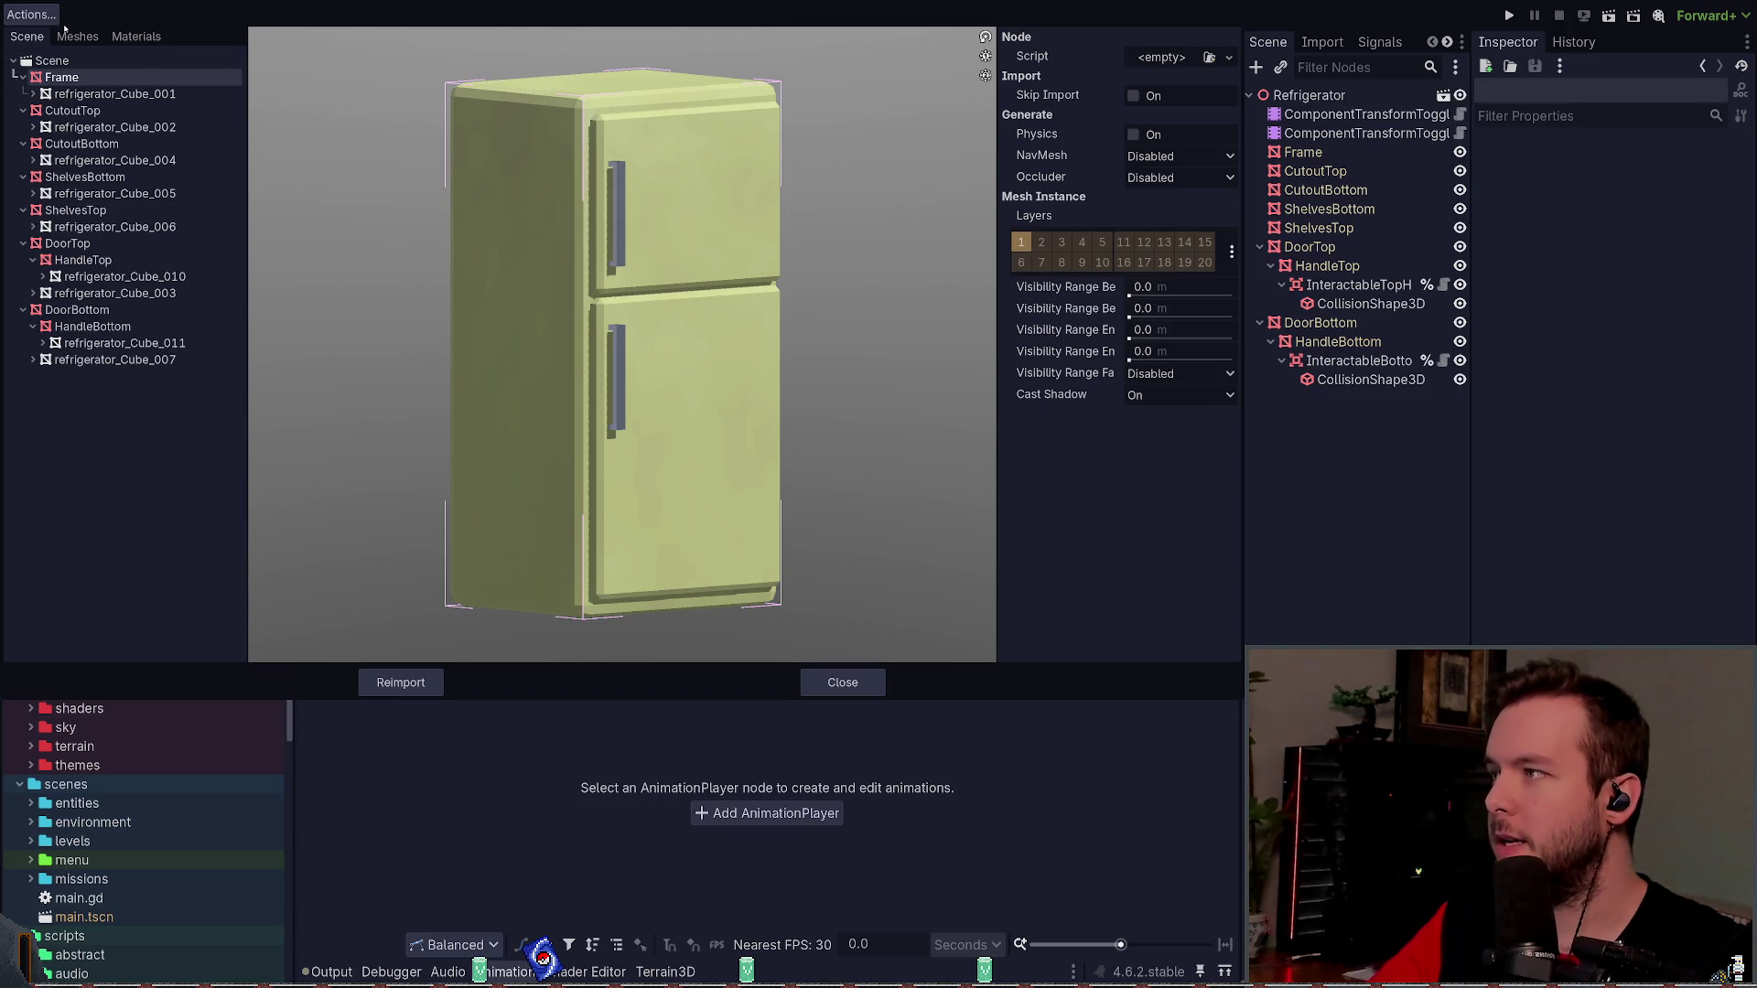
key(Escape)
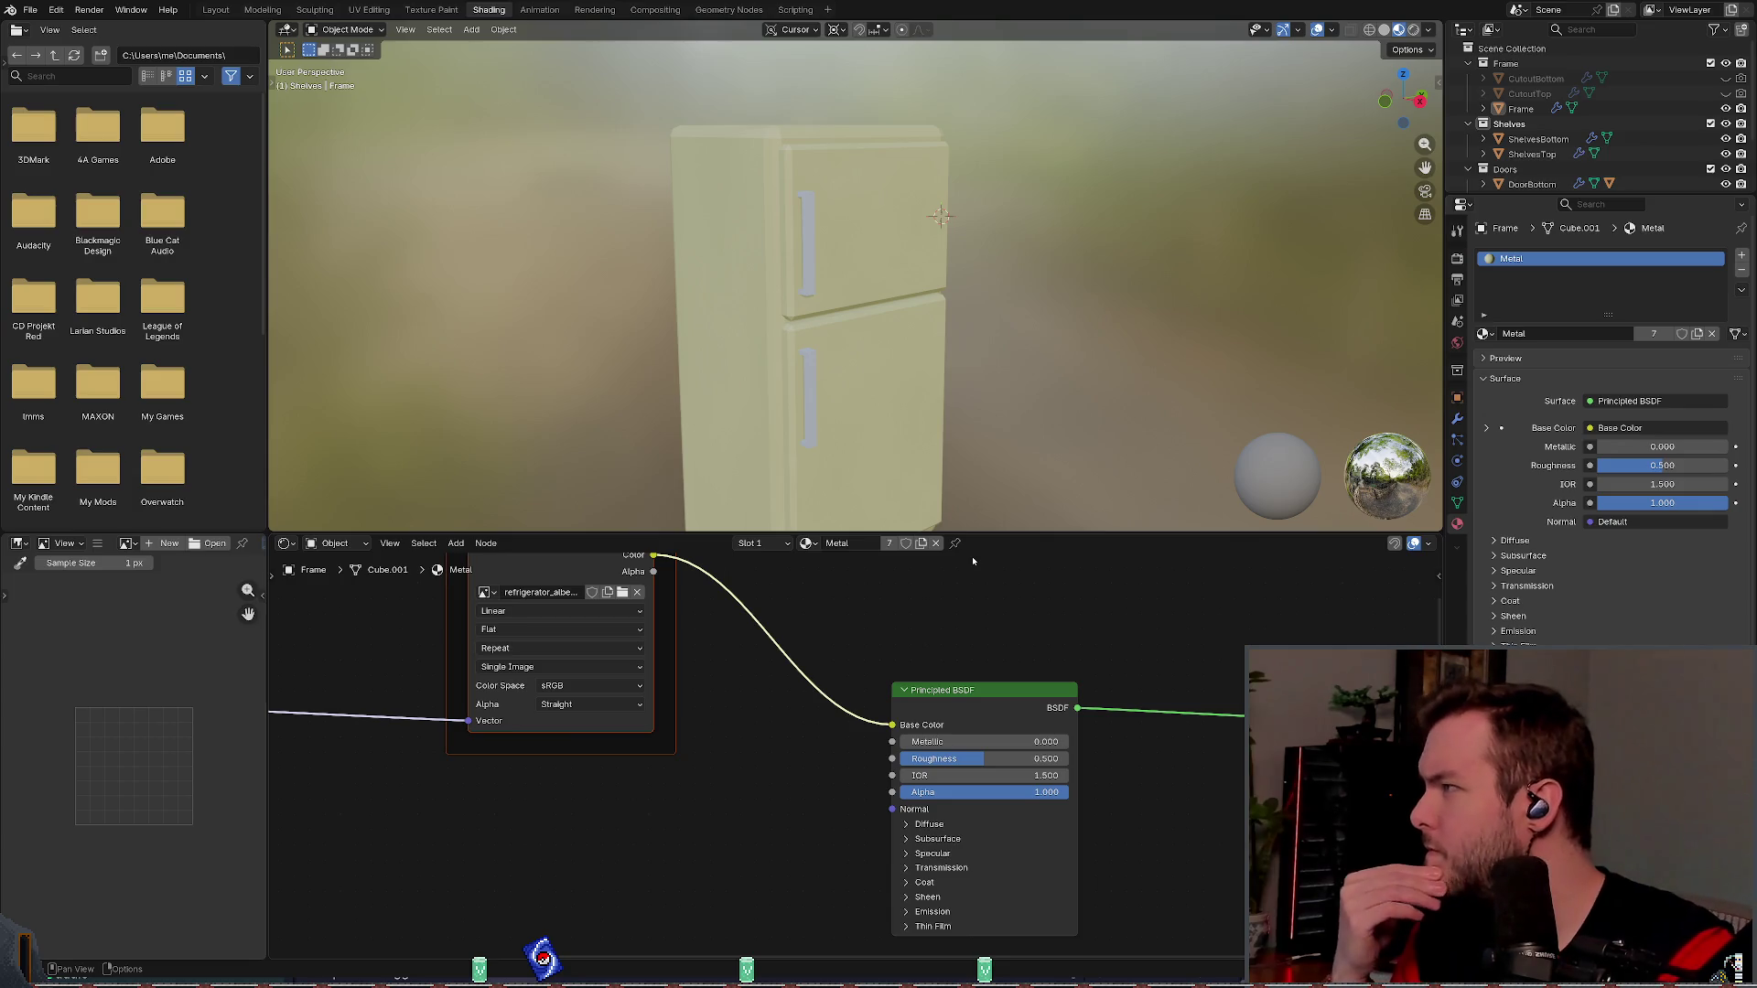
- Pan Blender's shader editor to the Metal material nodes, then return to Godot
scroll(898, 611, down, 2)
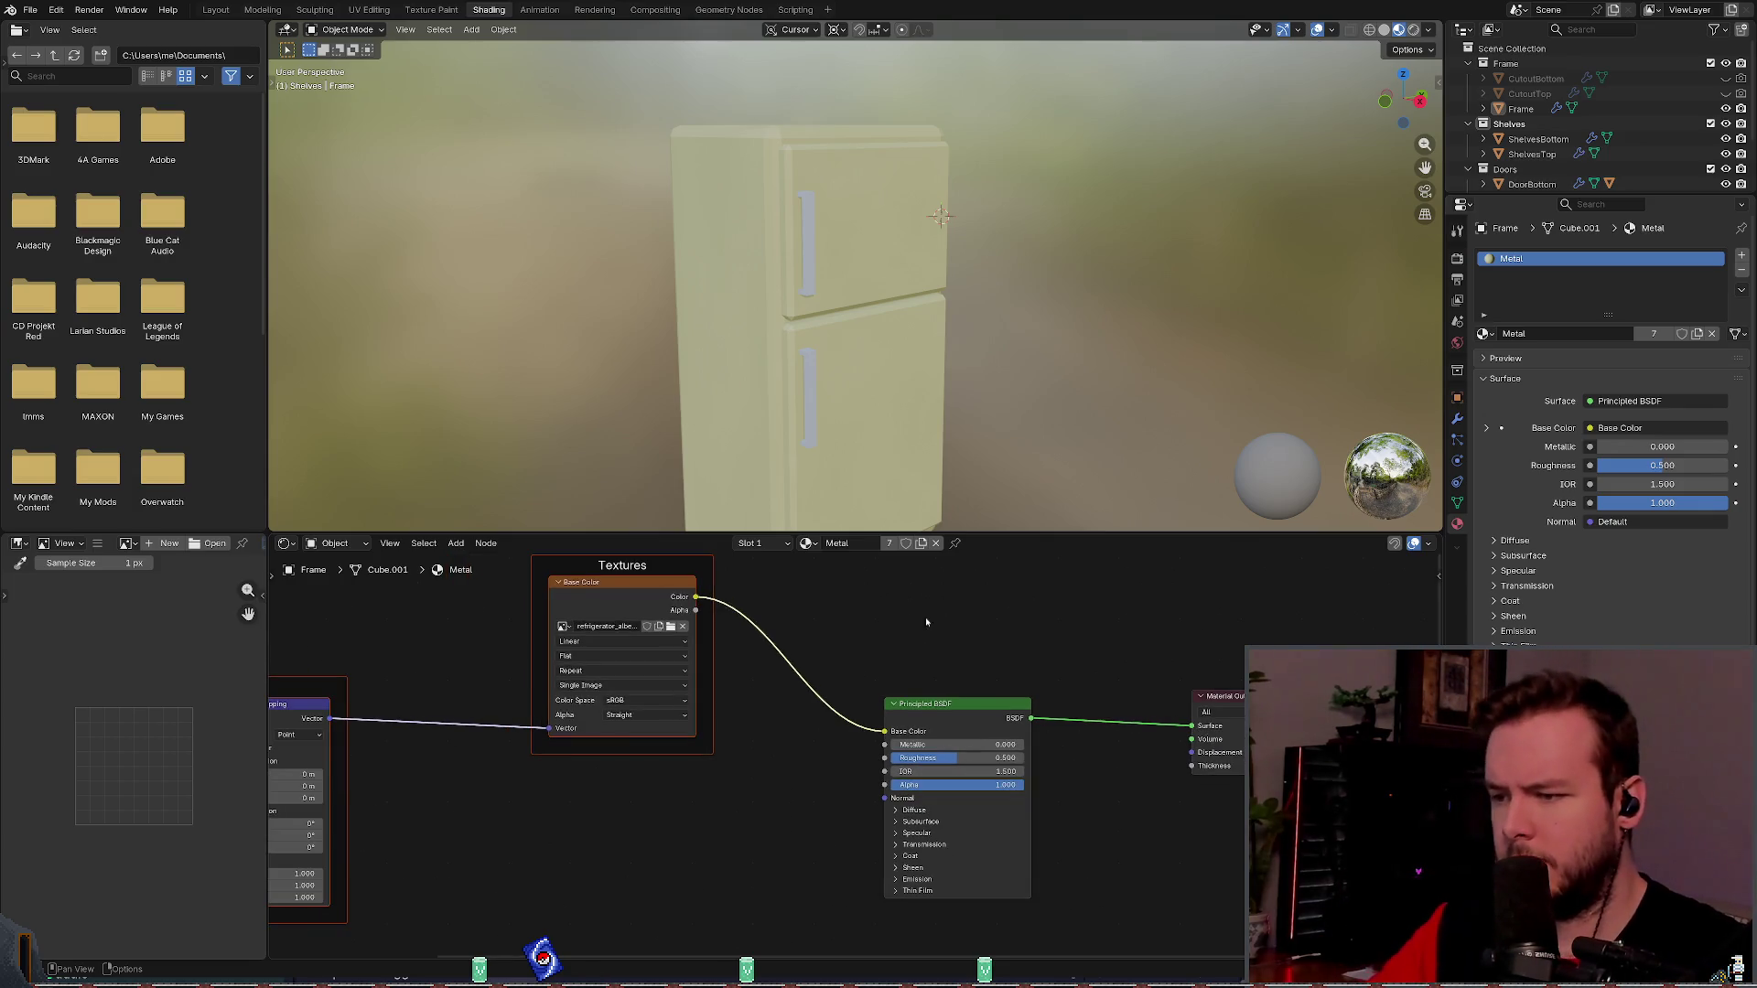
drag(924, 612, 942, 578)
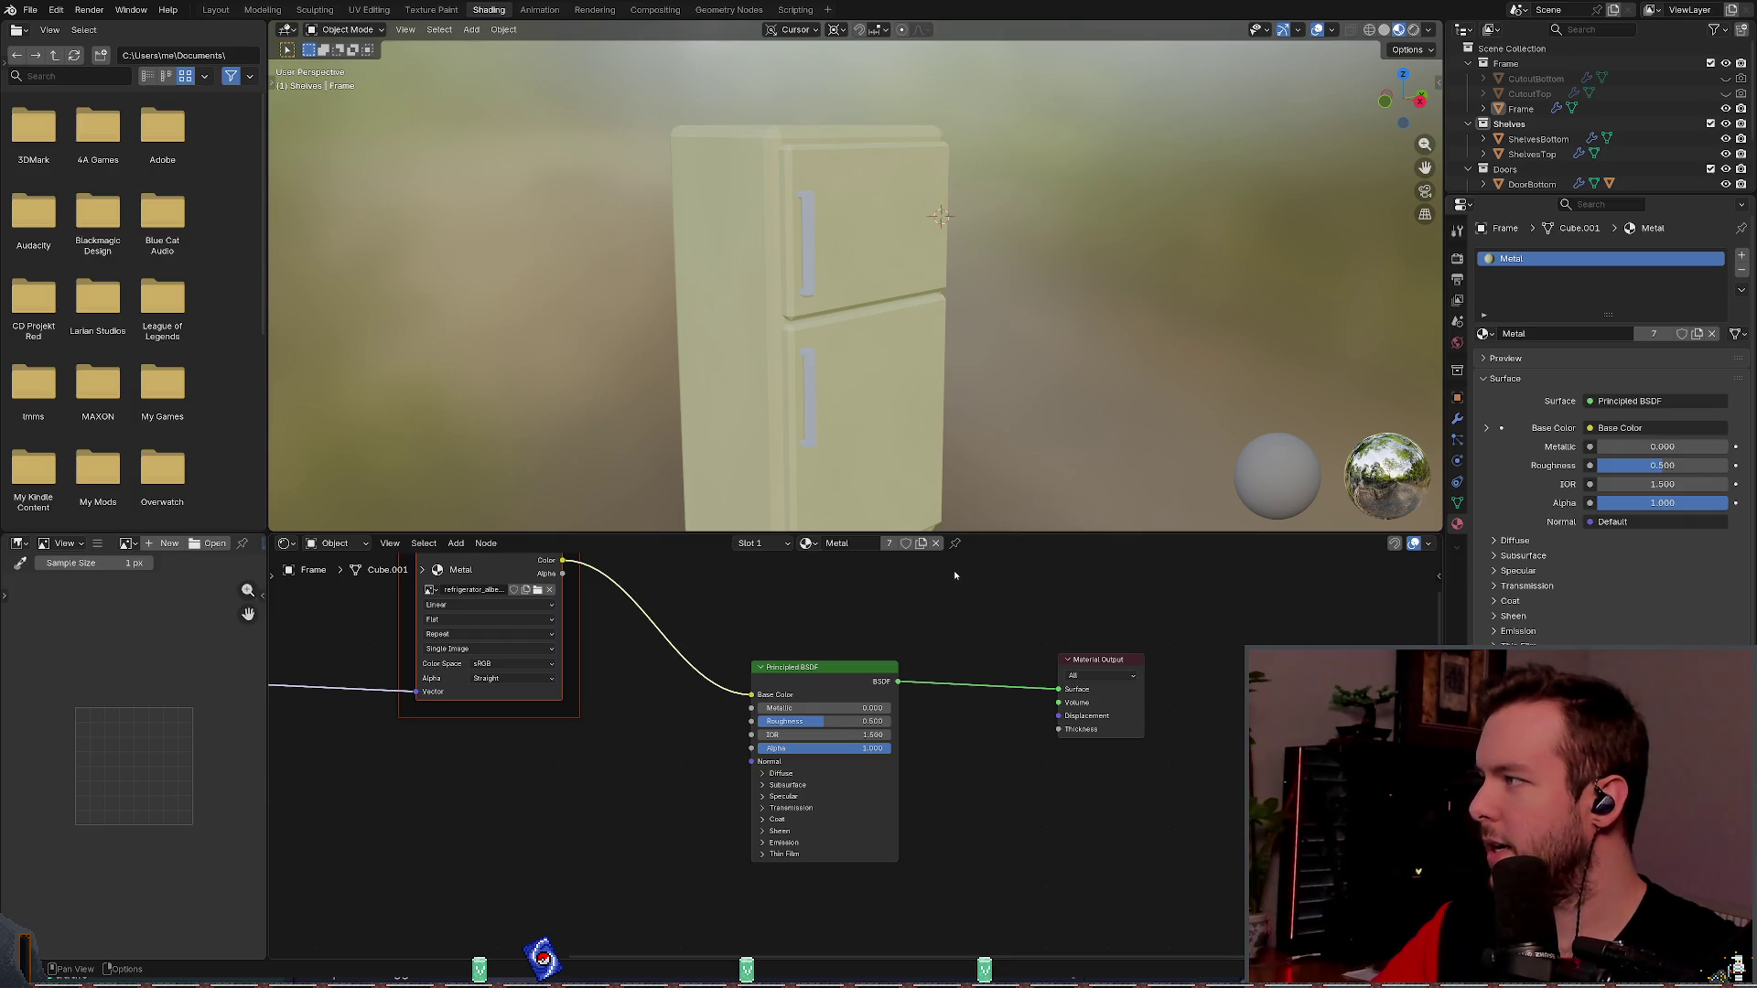
key(alt+Tab)
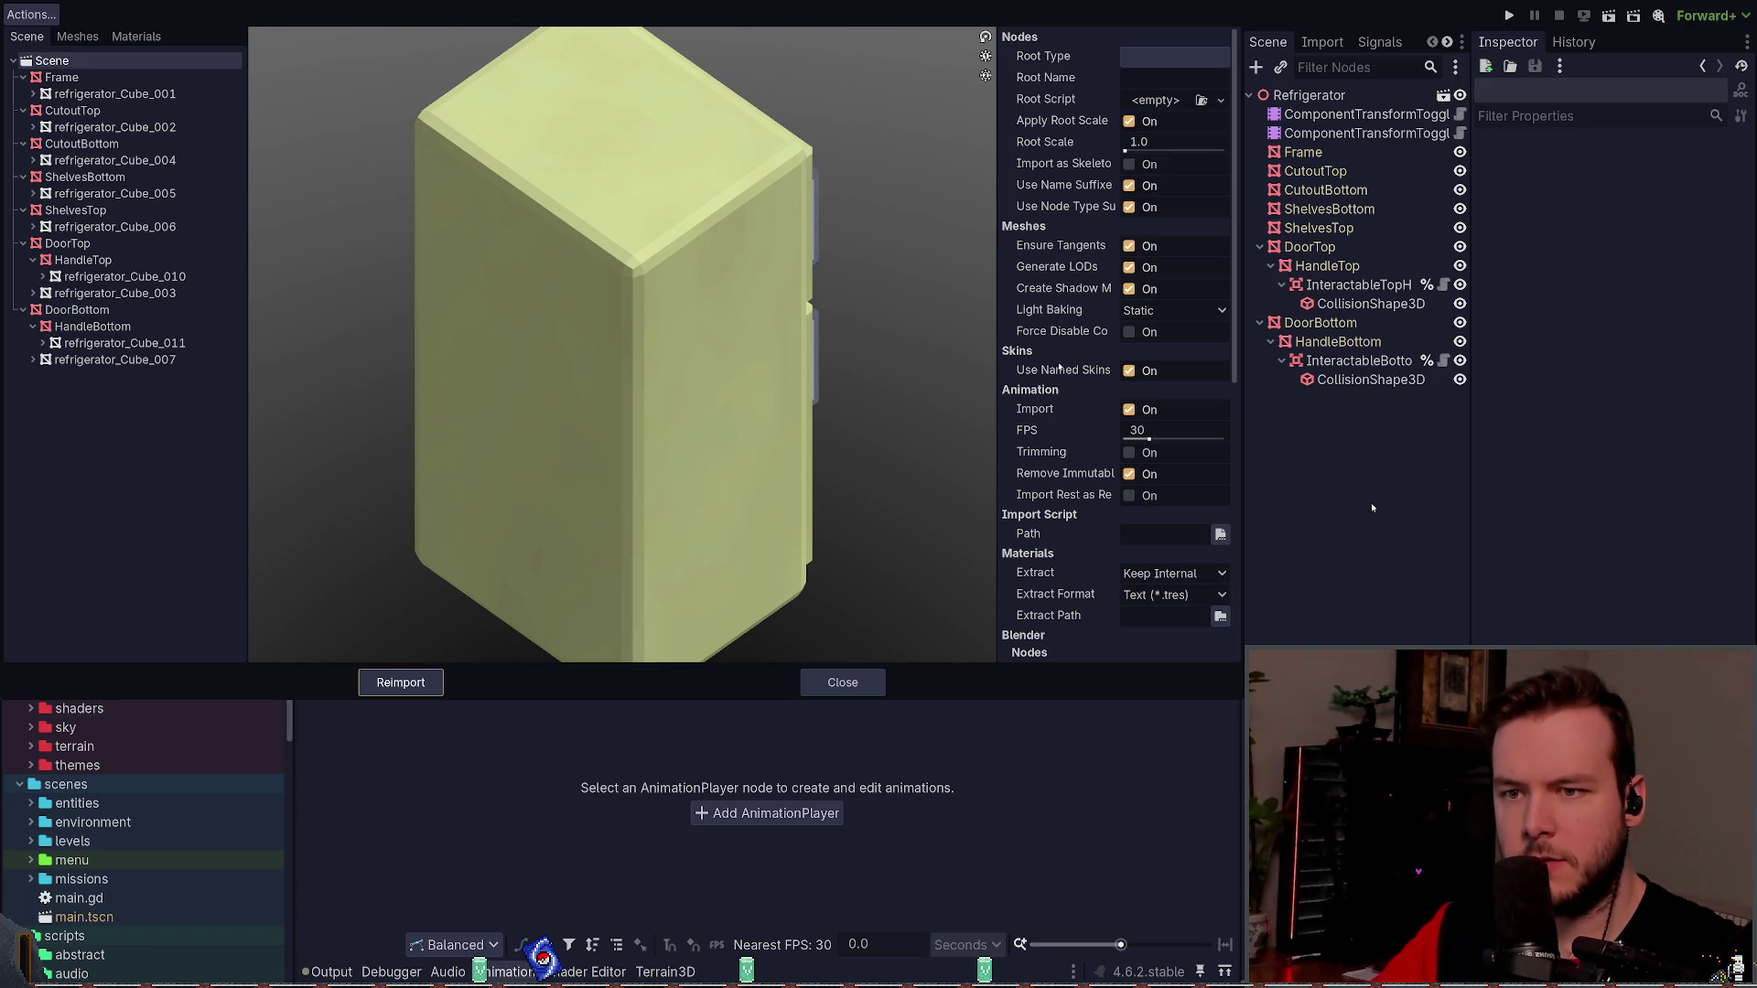
- Enable Blender > Meshes > Colors and reimport refrigerator.blend
scroll(1045, 416, down, 5)
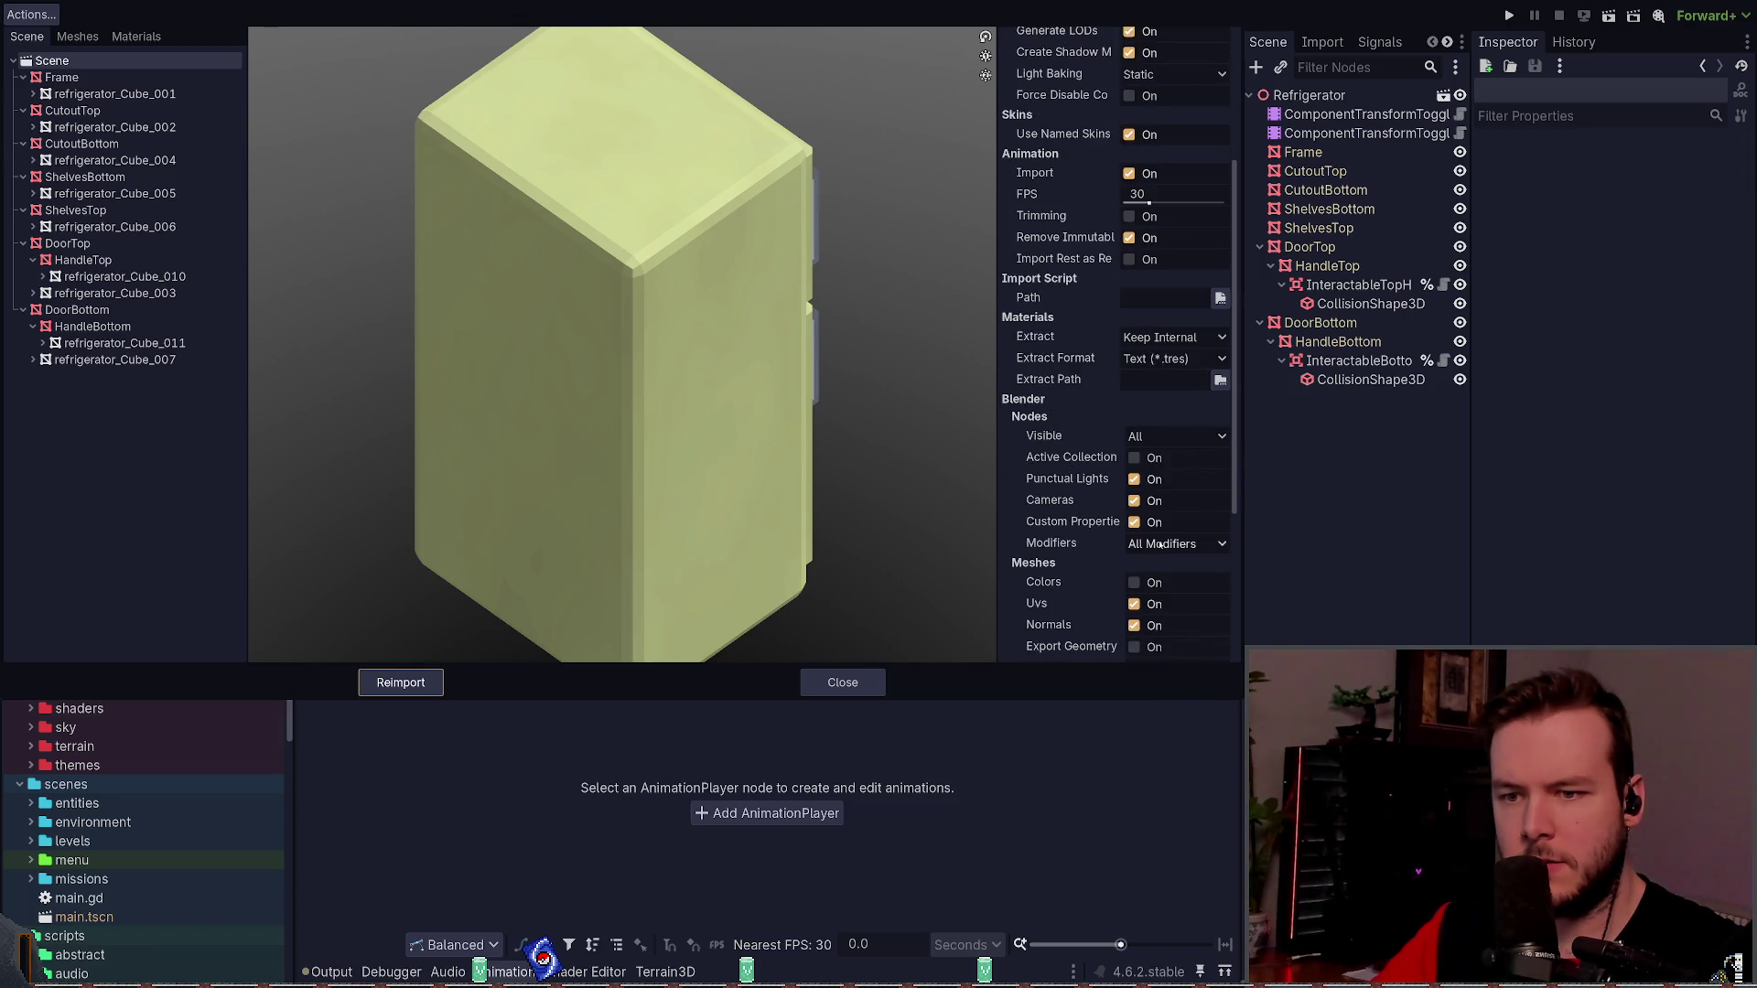
scroll(1032, 405, down, 5)
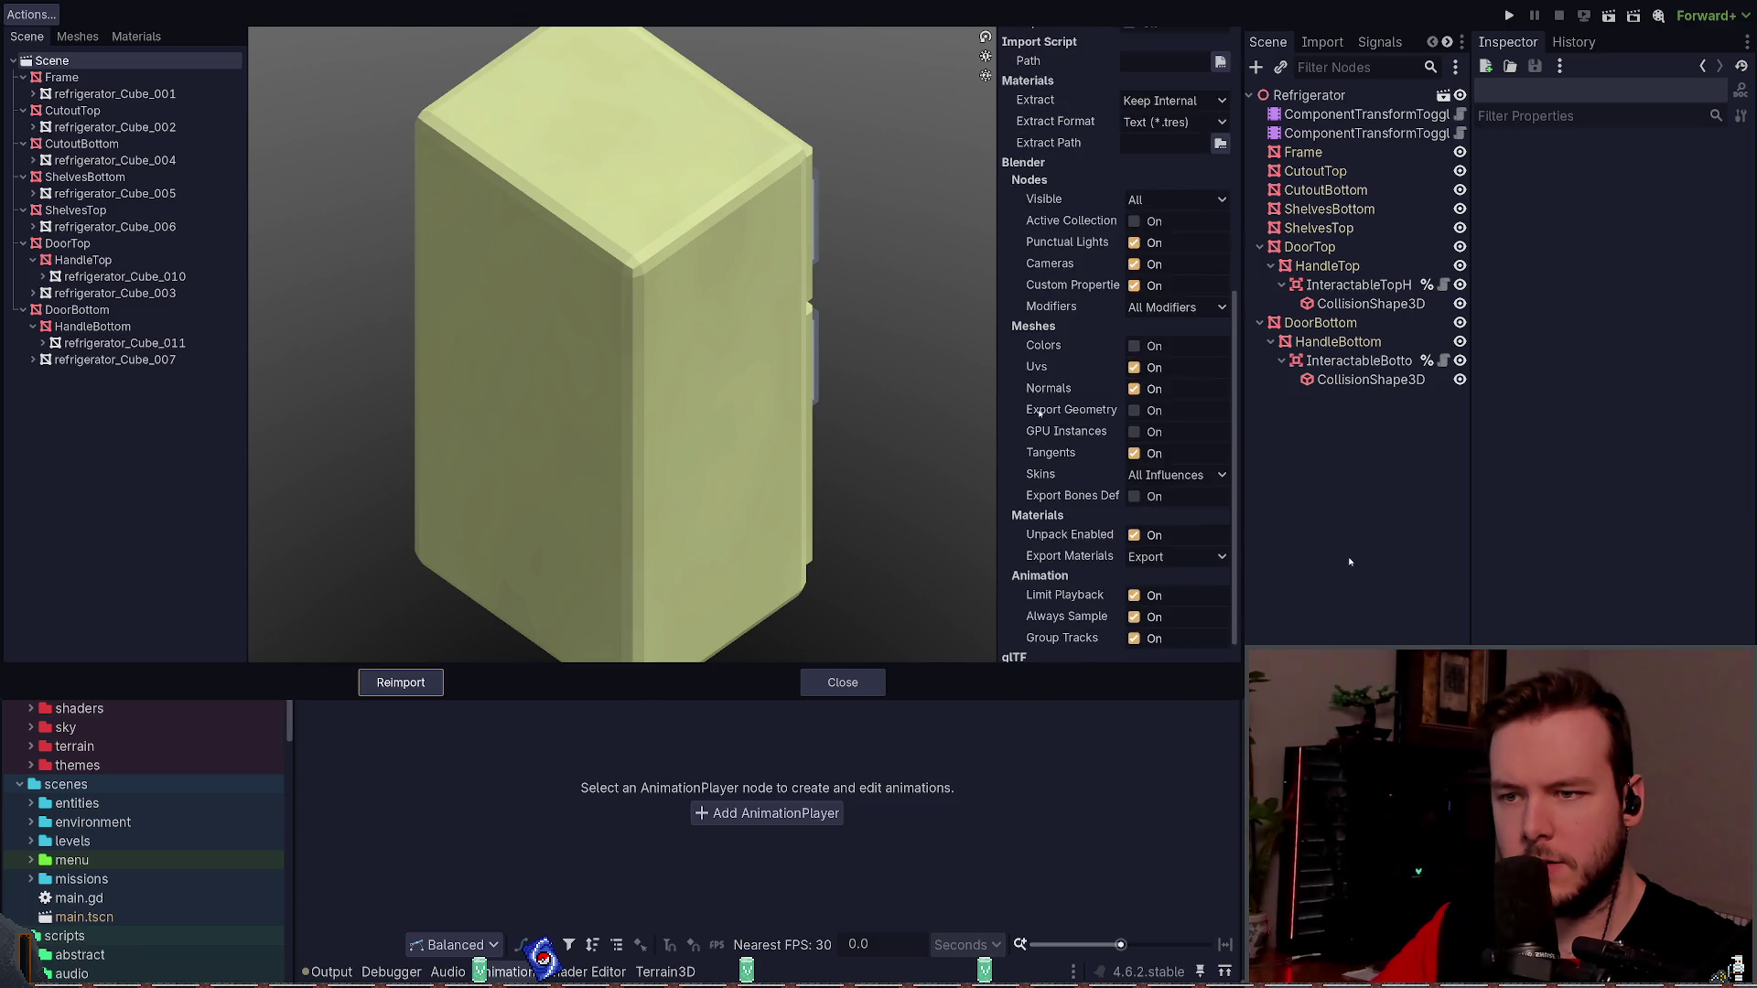
click(1129, 347)
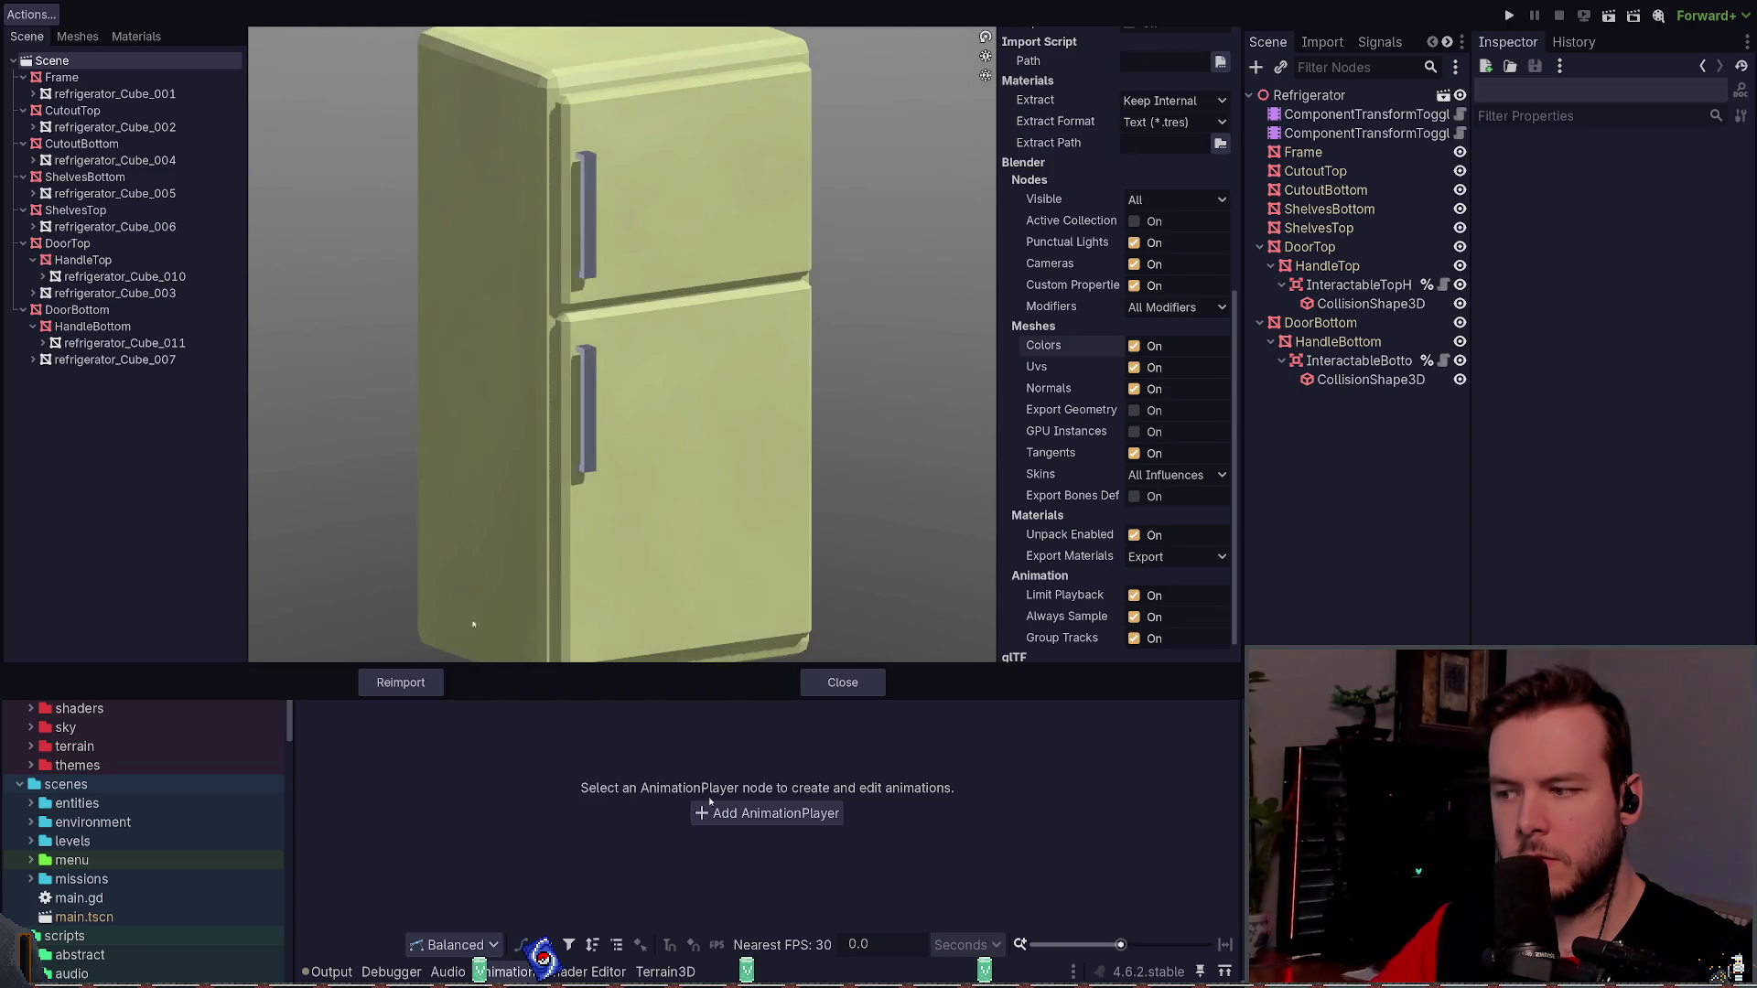
click(401, 683)
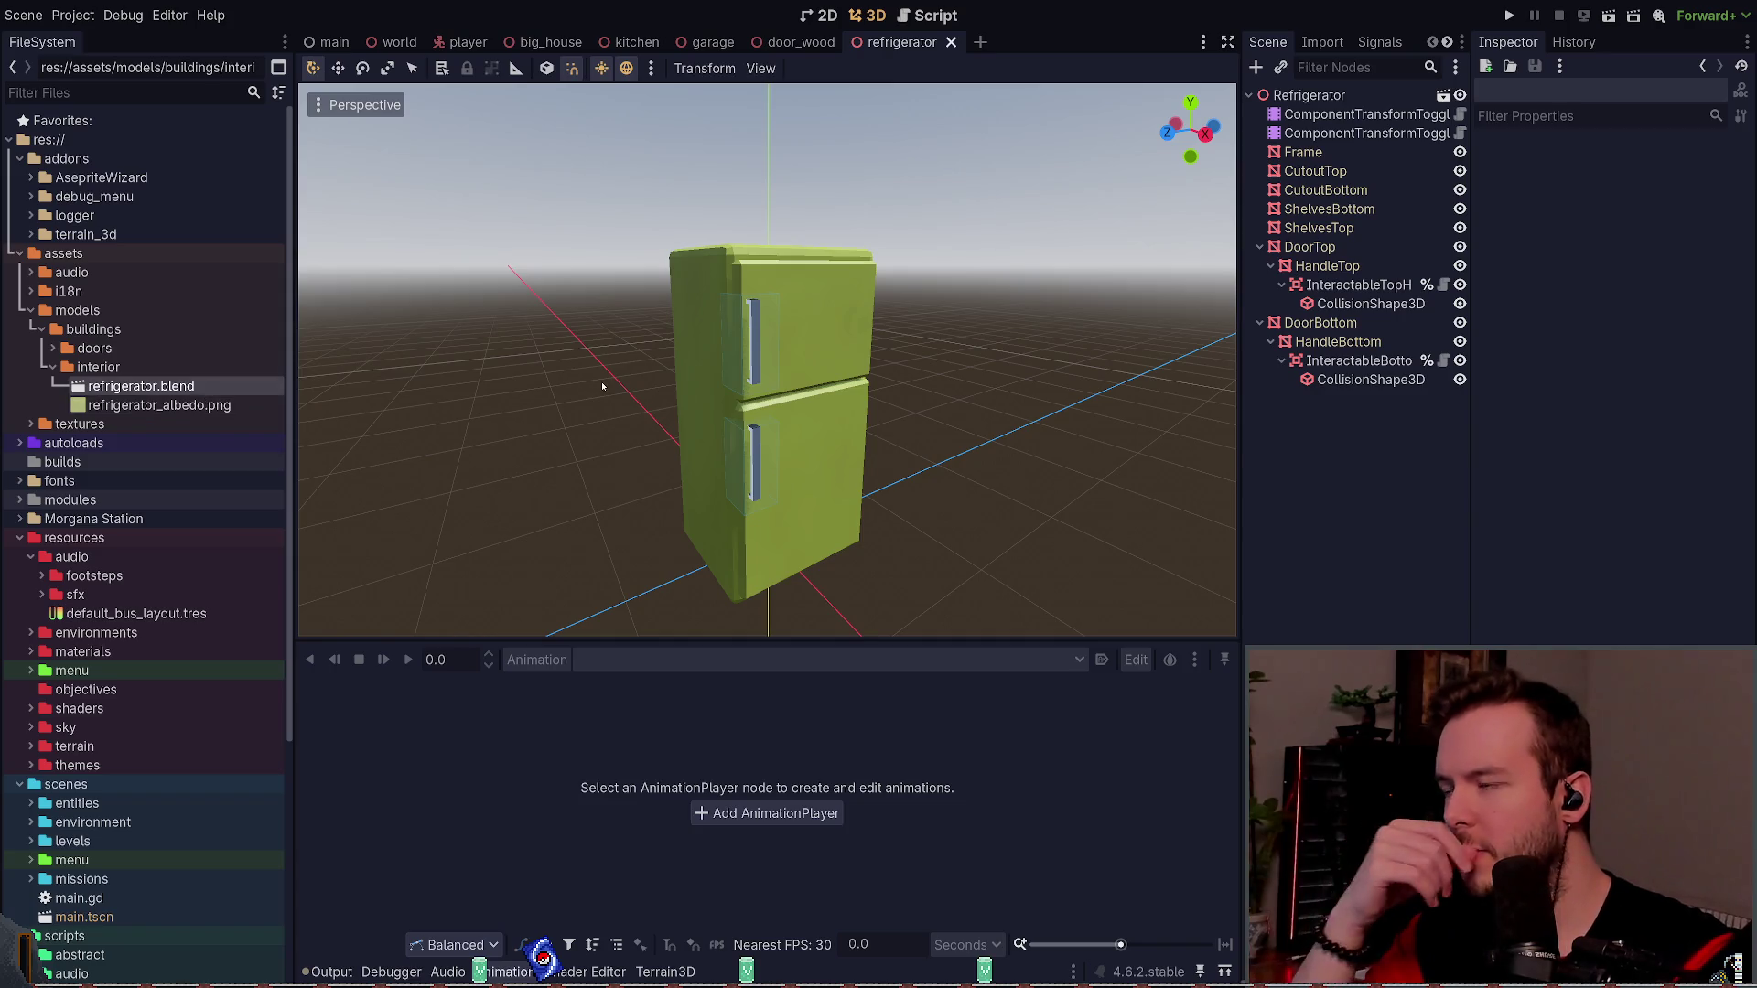
- Reopen and close the import settings twice to check, then select the Refrigerator root
double_click(137, 386)
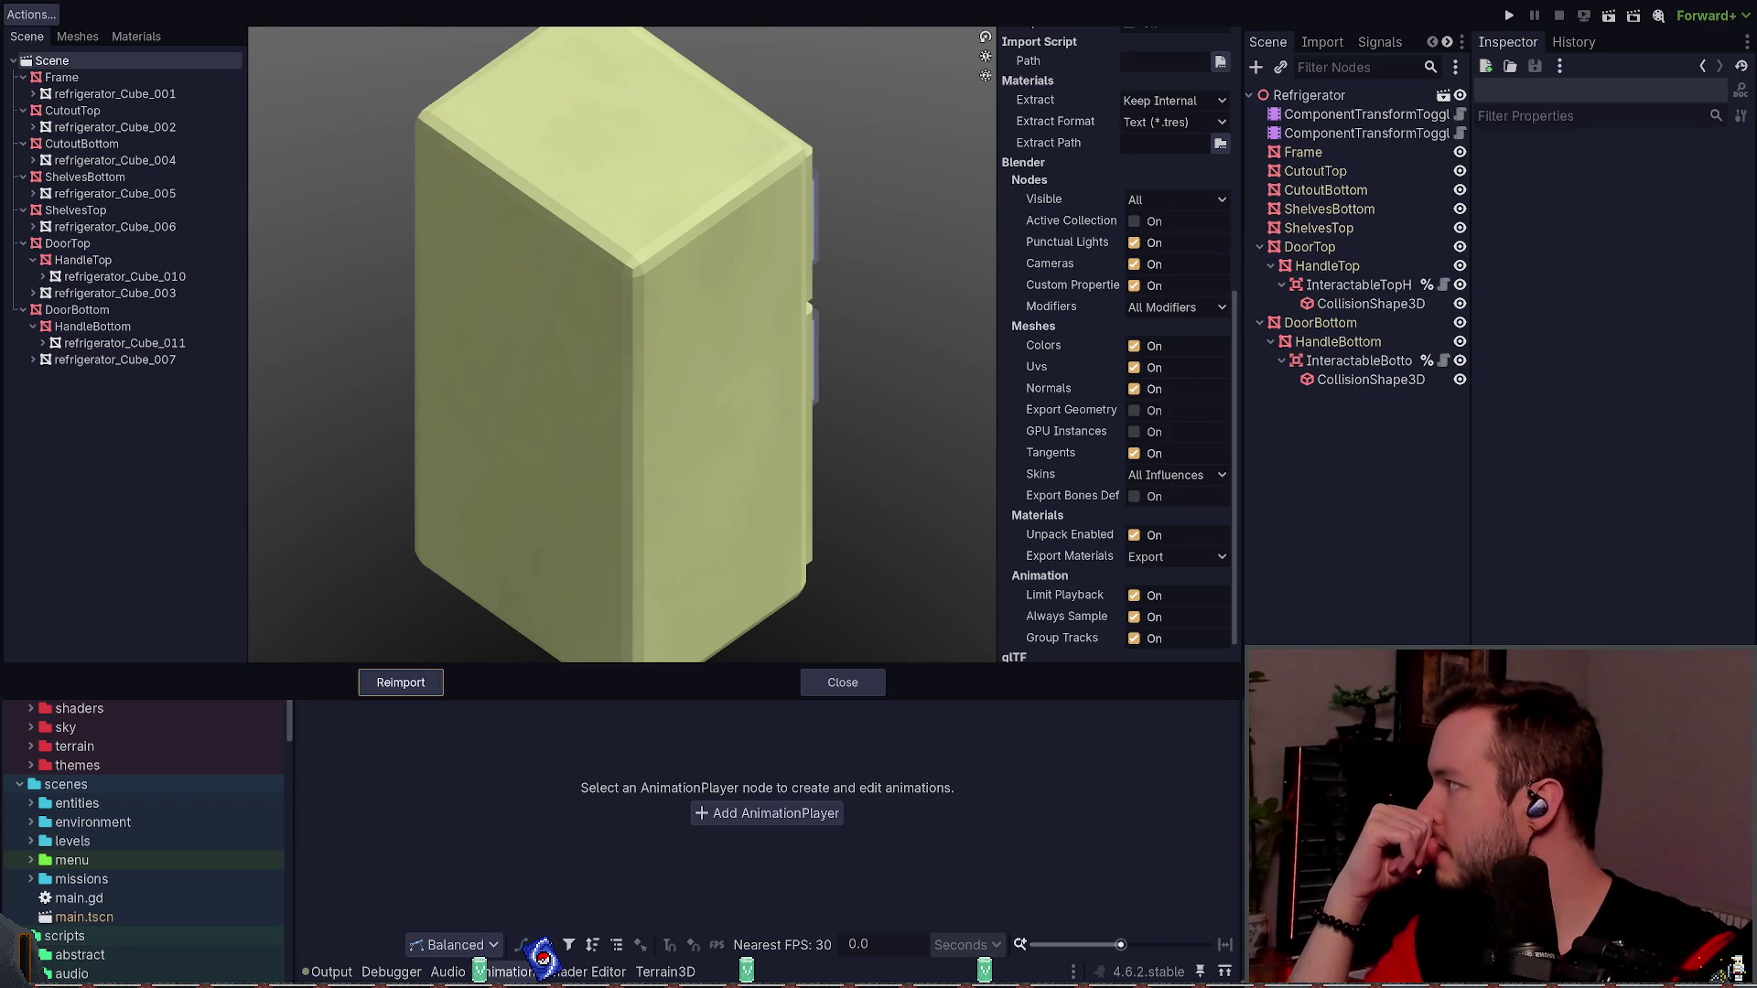
key(Escape)
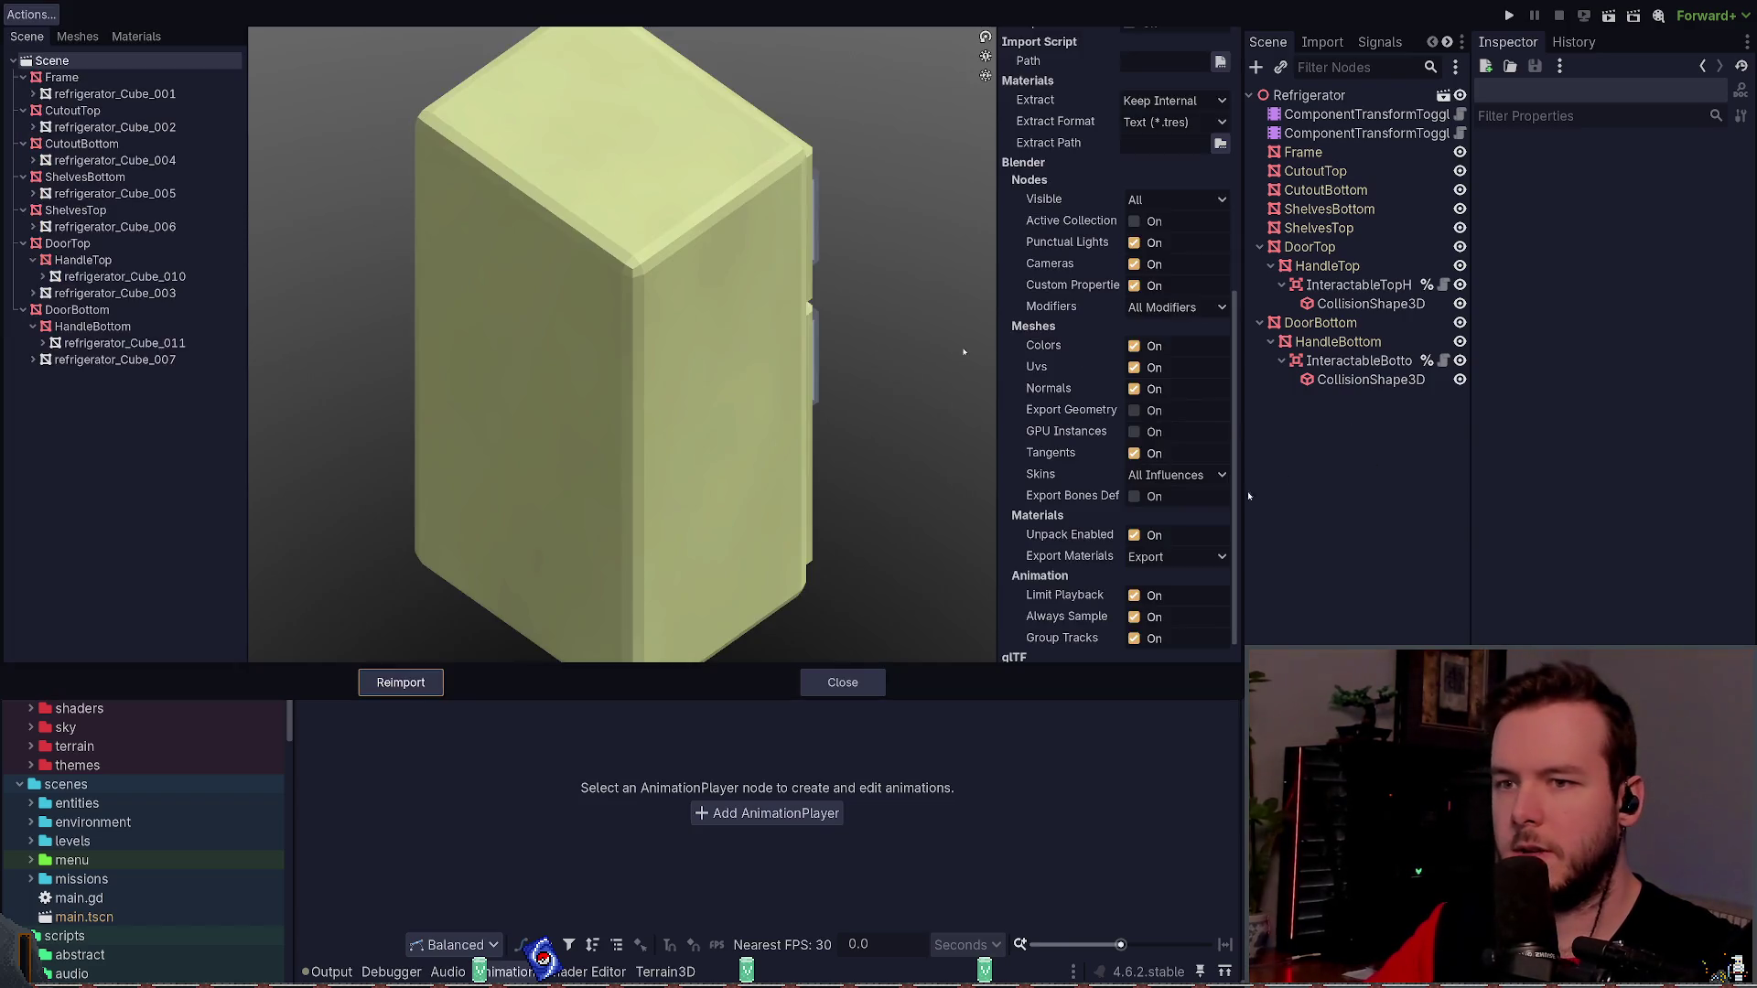
double_click(137, 386)
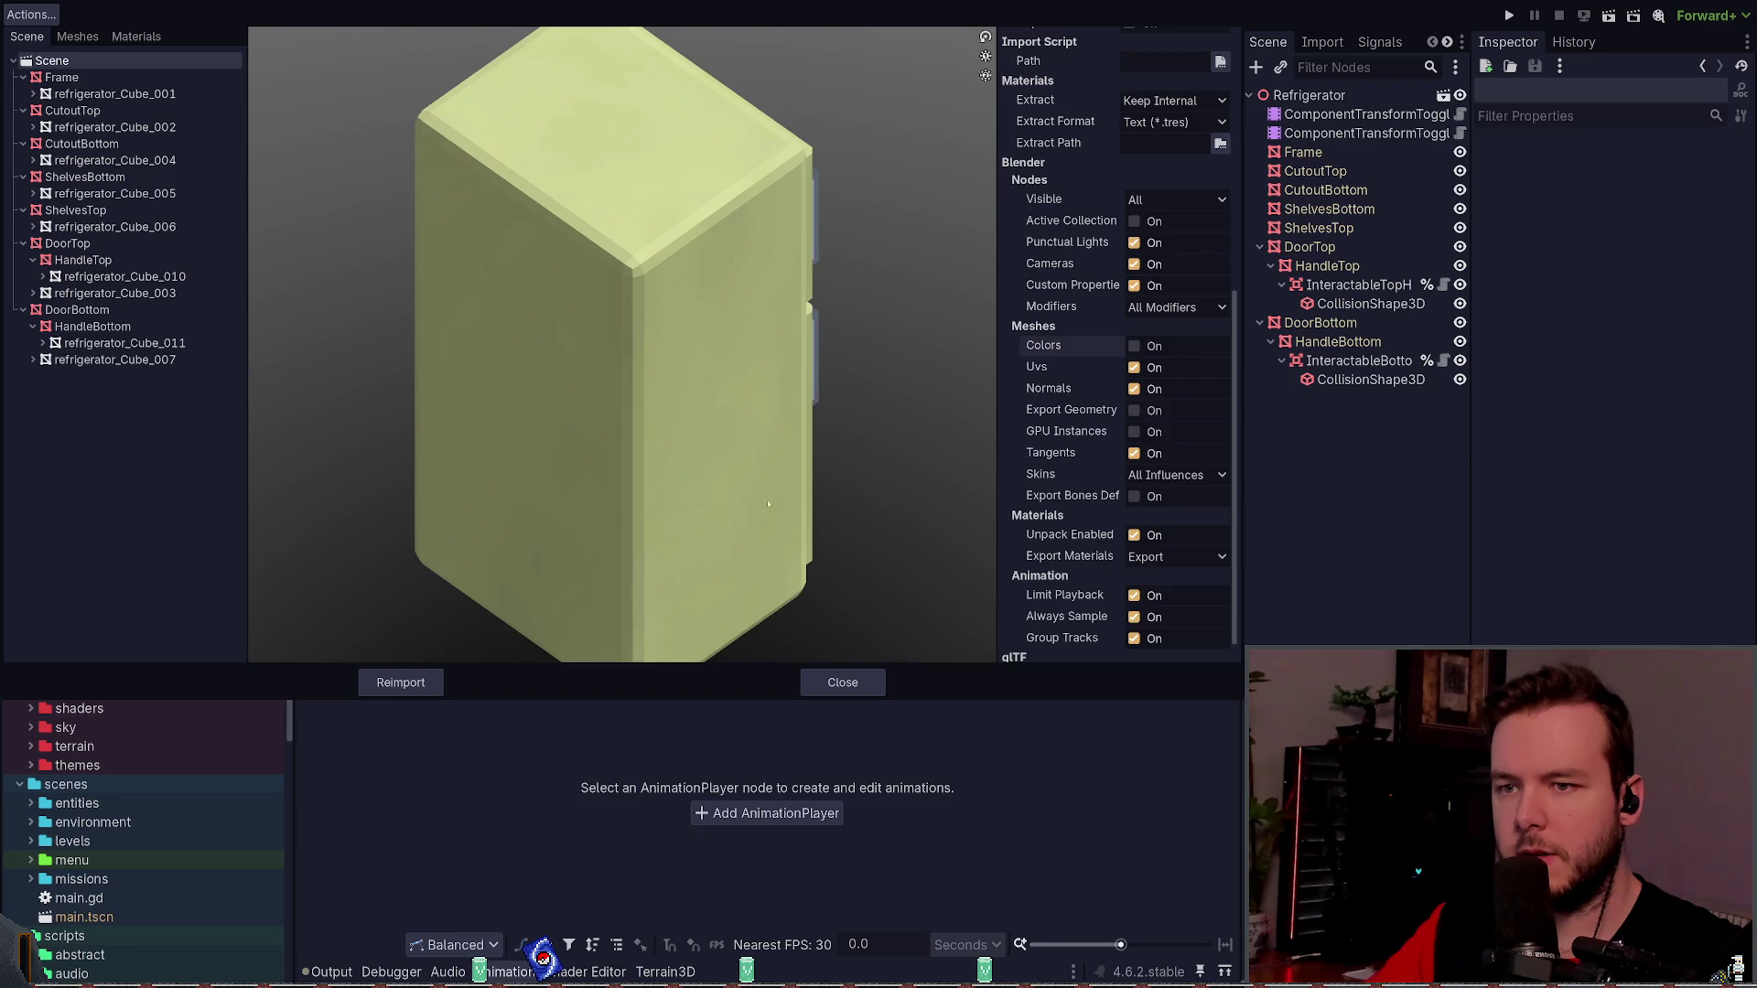
key(Escape)
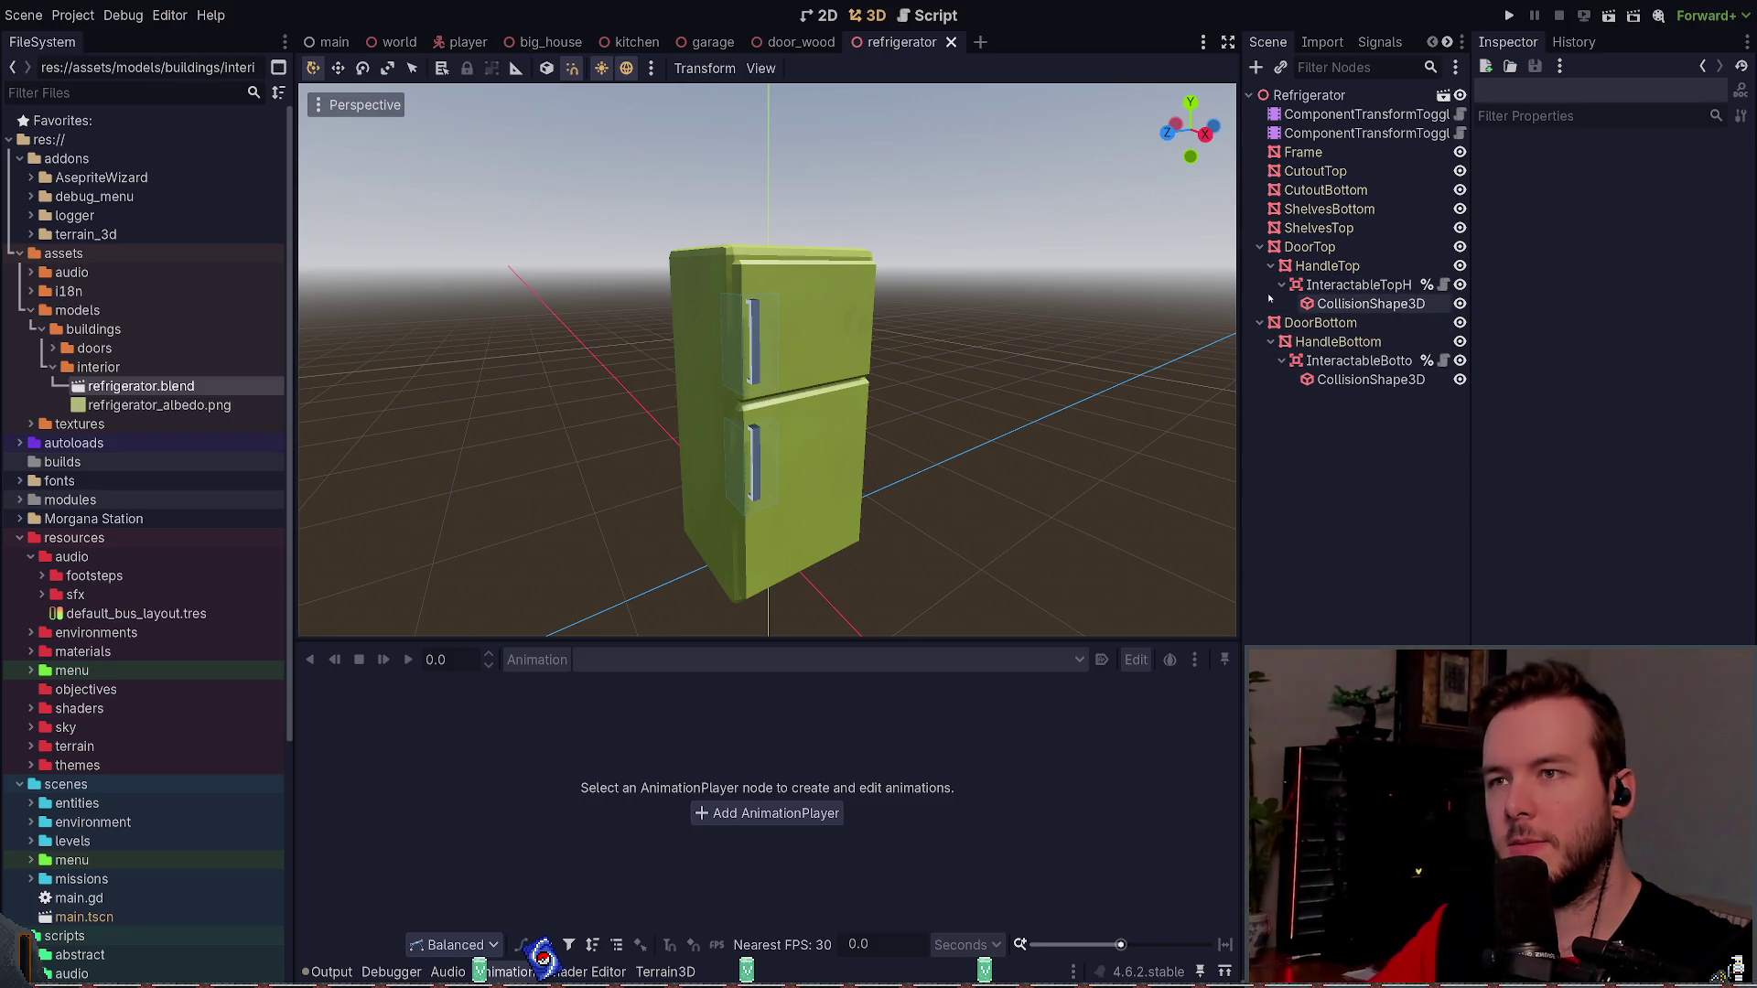
click(1309, 95)
- Inspect the toggle nodes and open refrigerator.blend as its own scene
click(1345, 114)
shift+click(1345, 133)
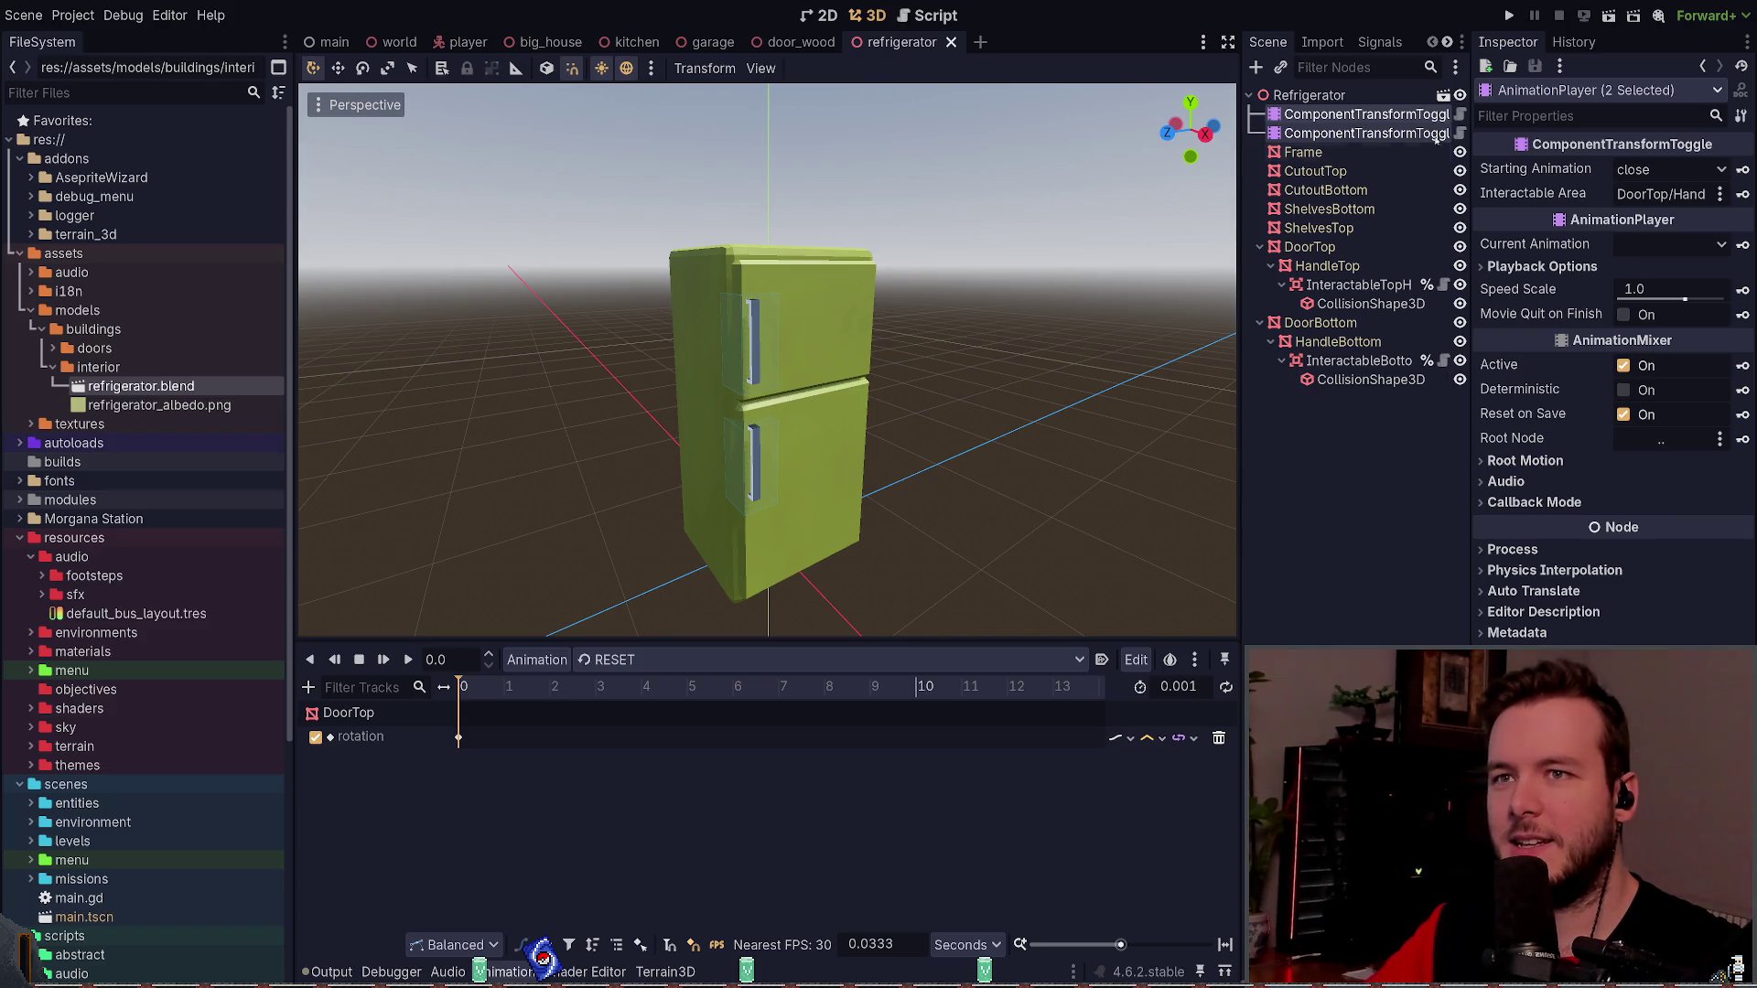
click(1321, 443)
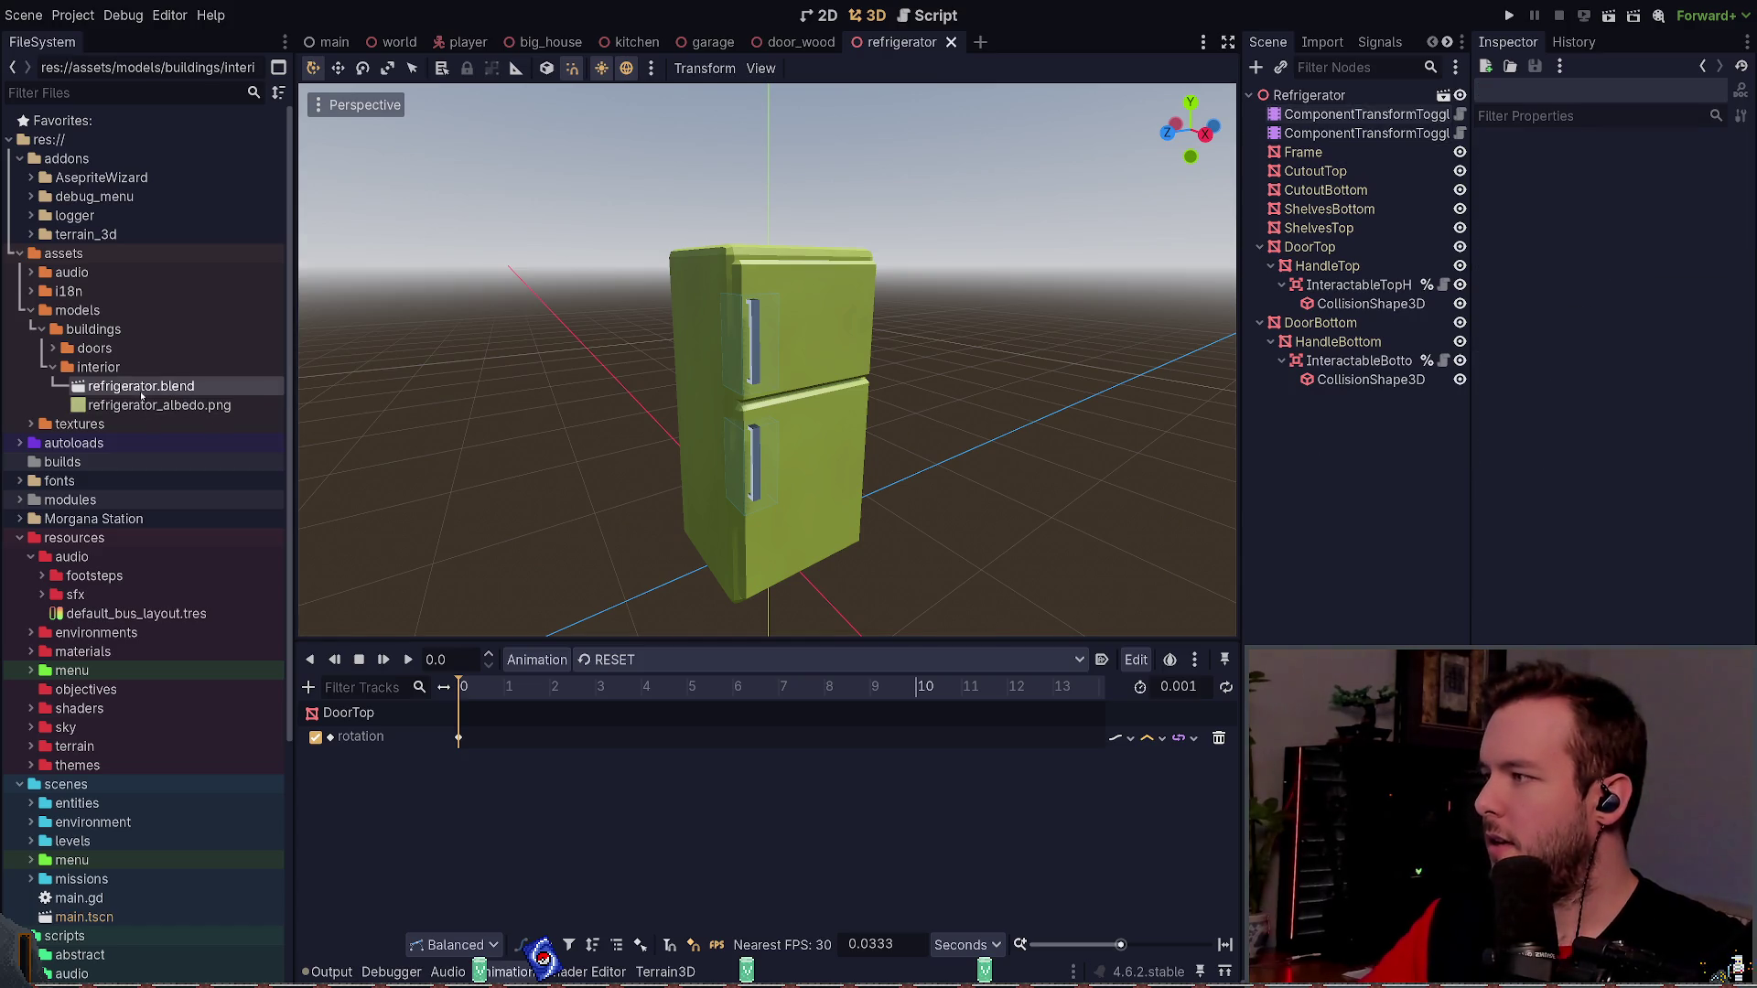
double_click(187, 386)
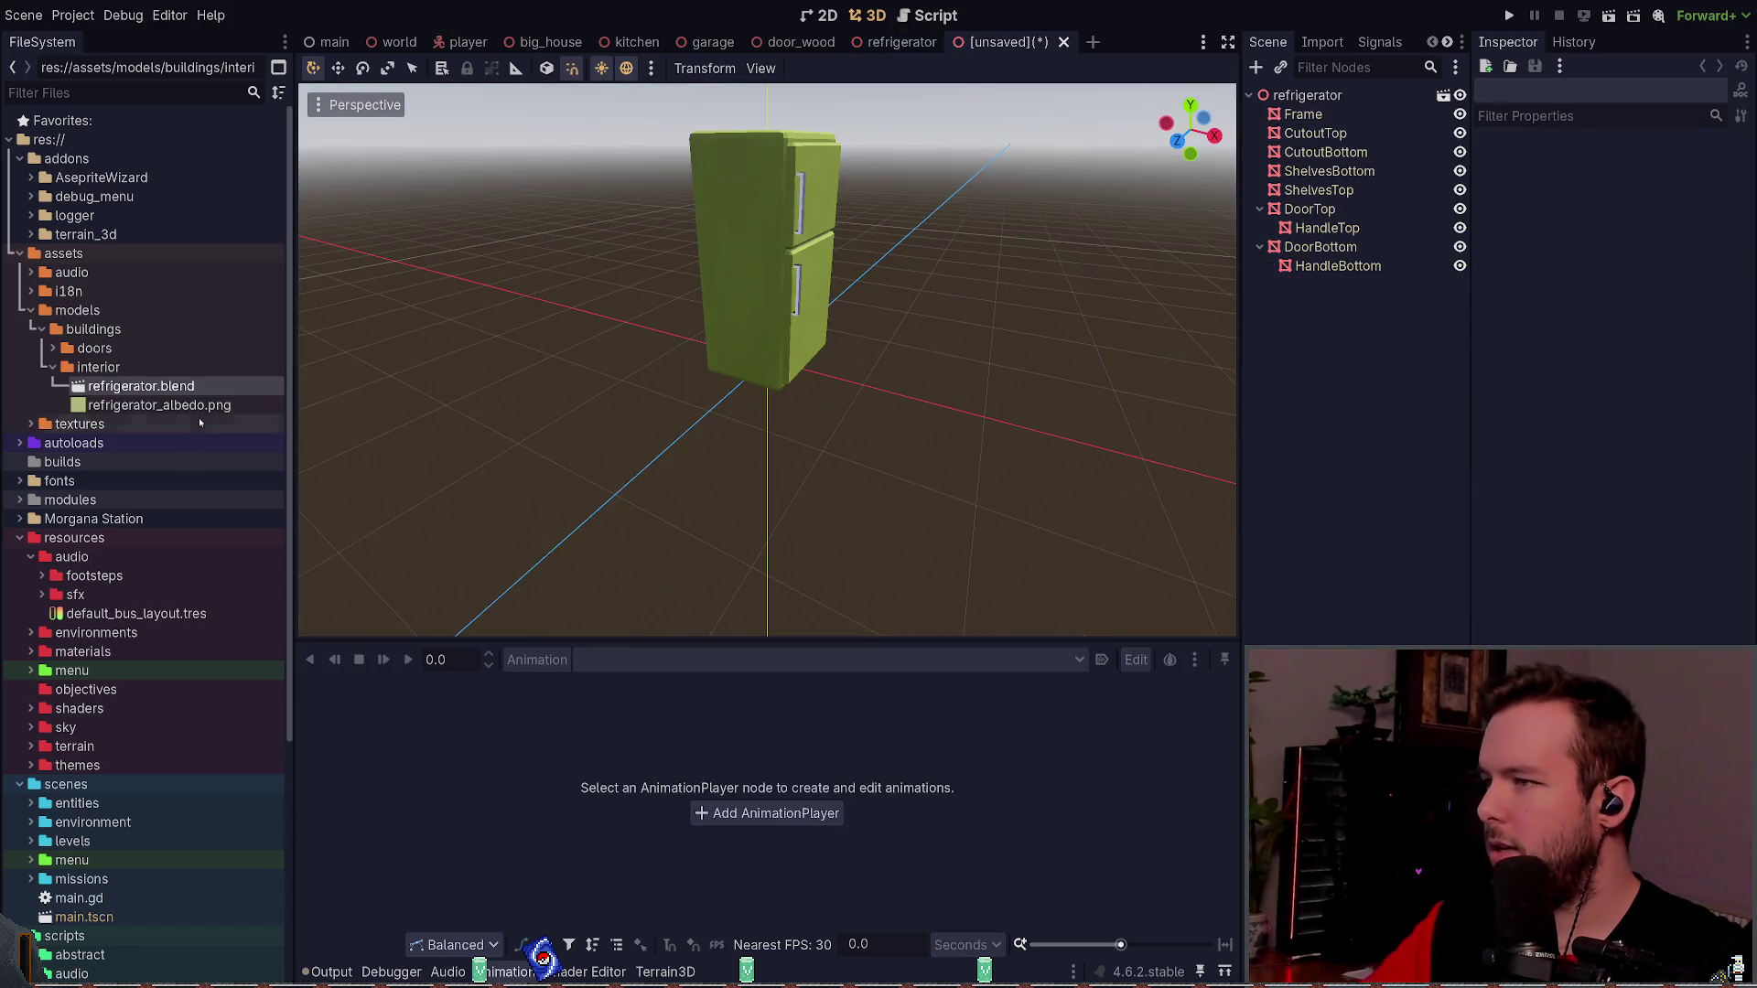
- Inspect the Frame mesh, then select refrigerator_albedo.png in the FileSystem dock for removal
scroll(767, 359, up, 2)
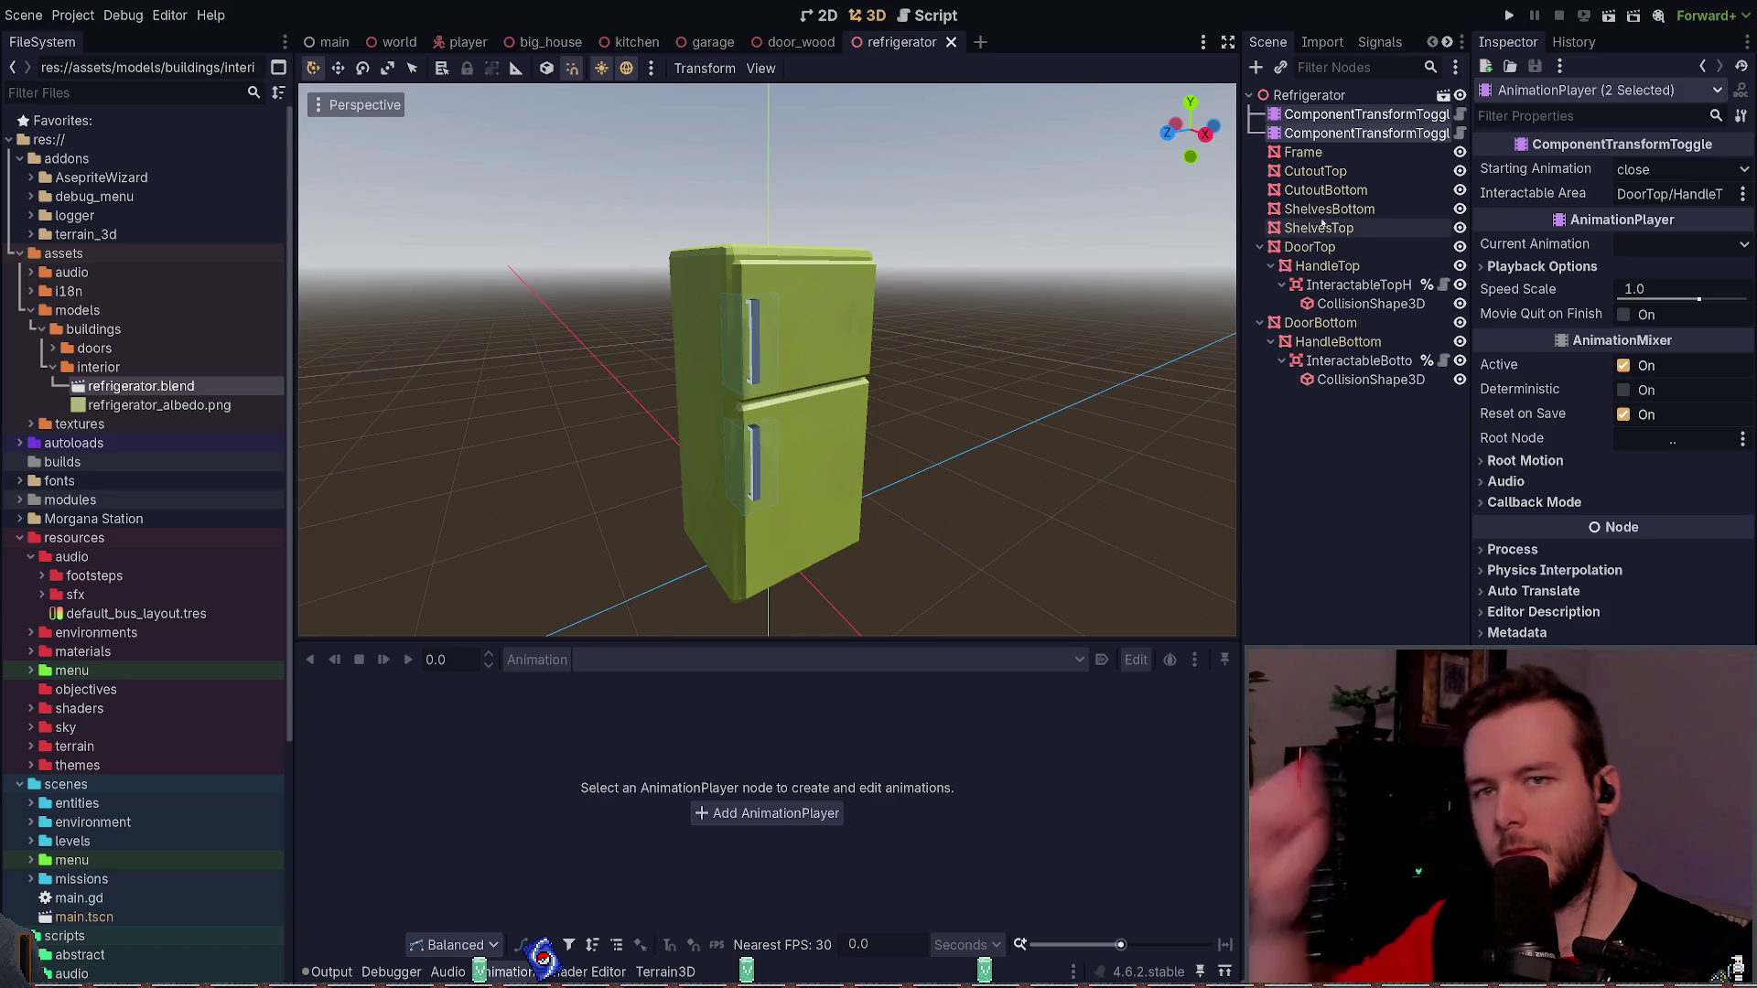
click(1309, 95)
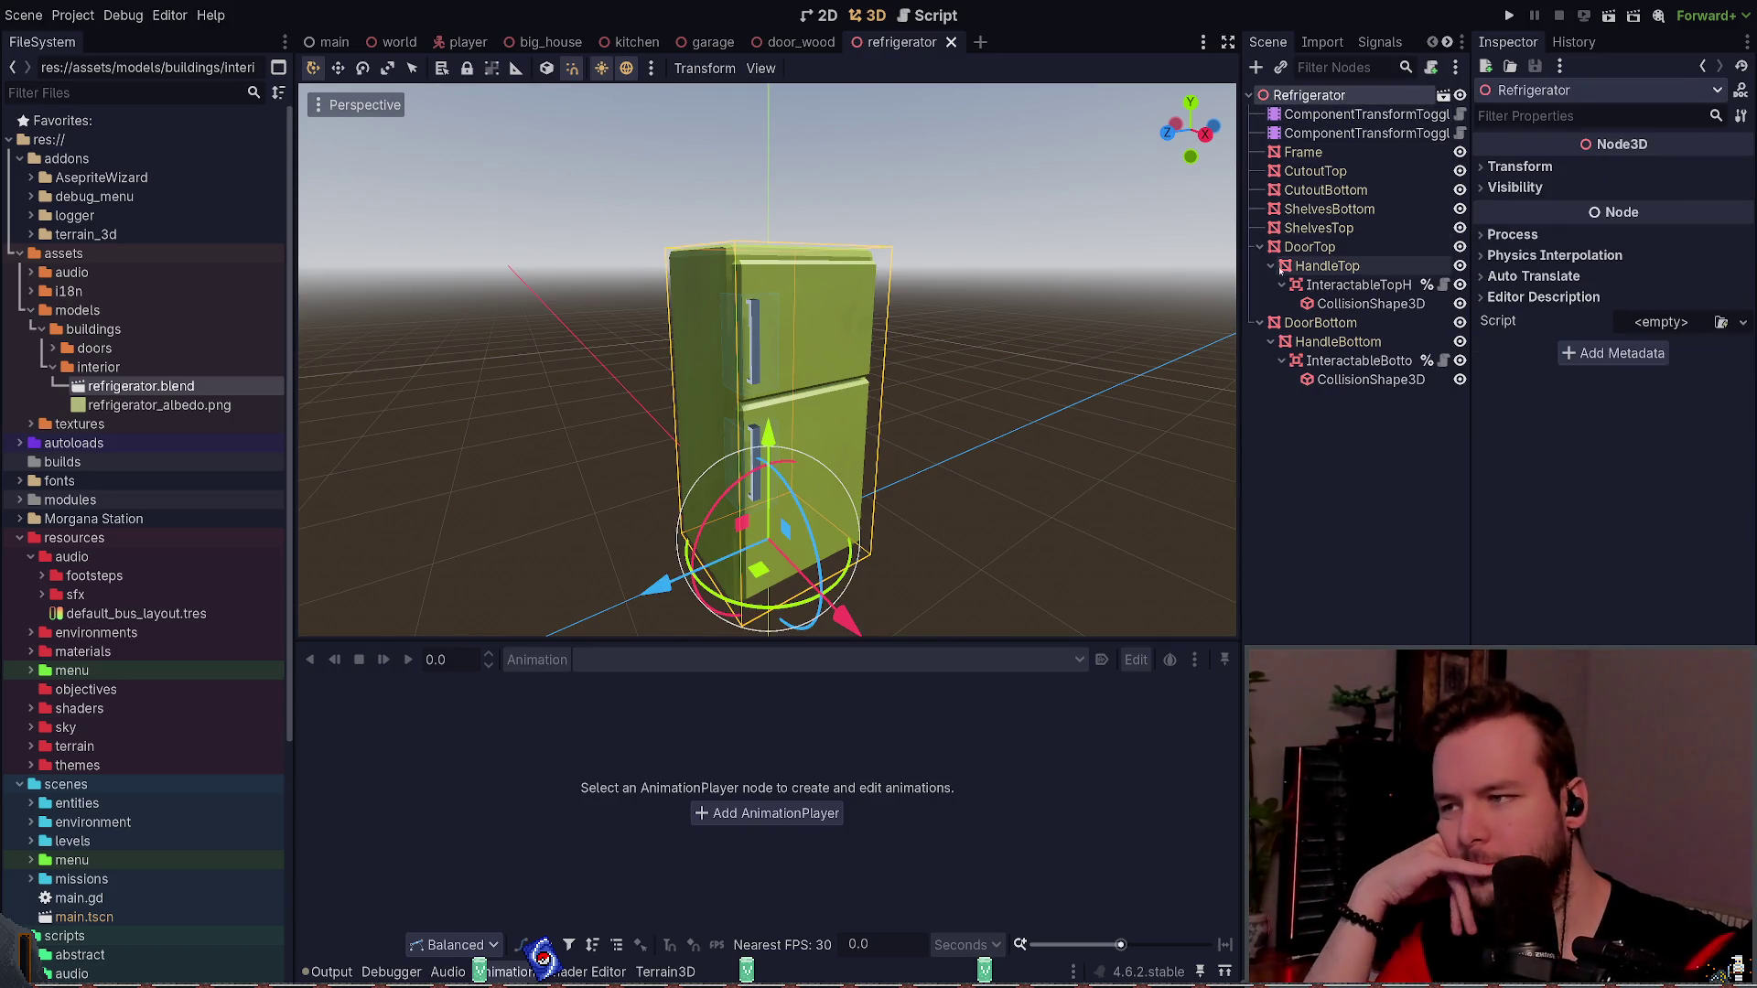
click(1327, 152)
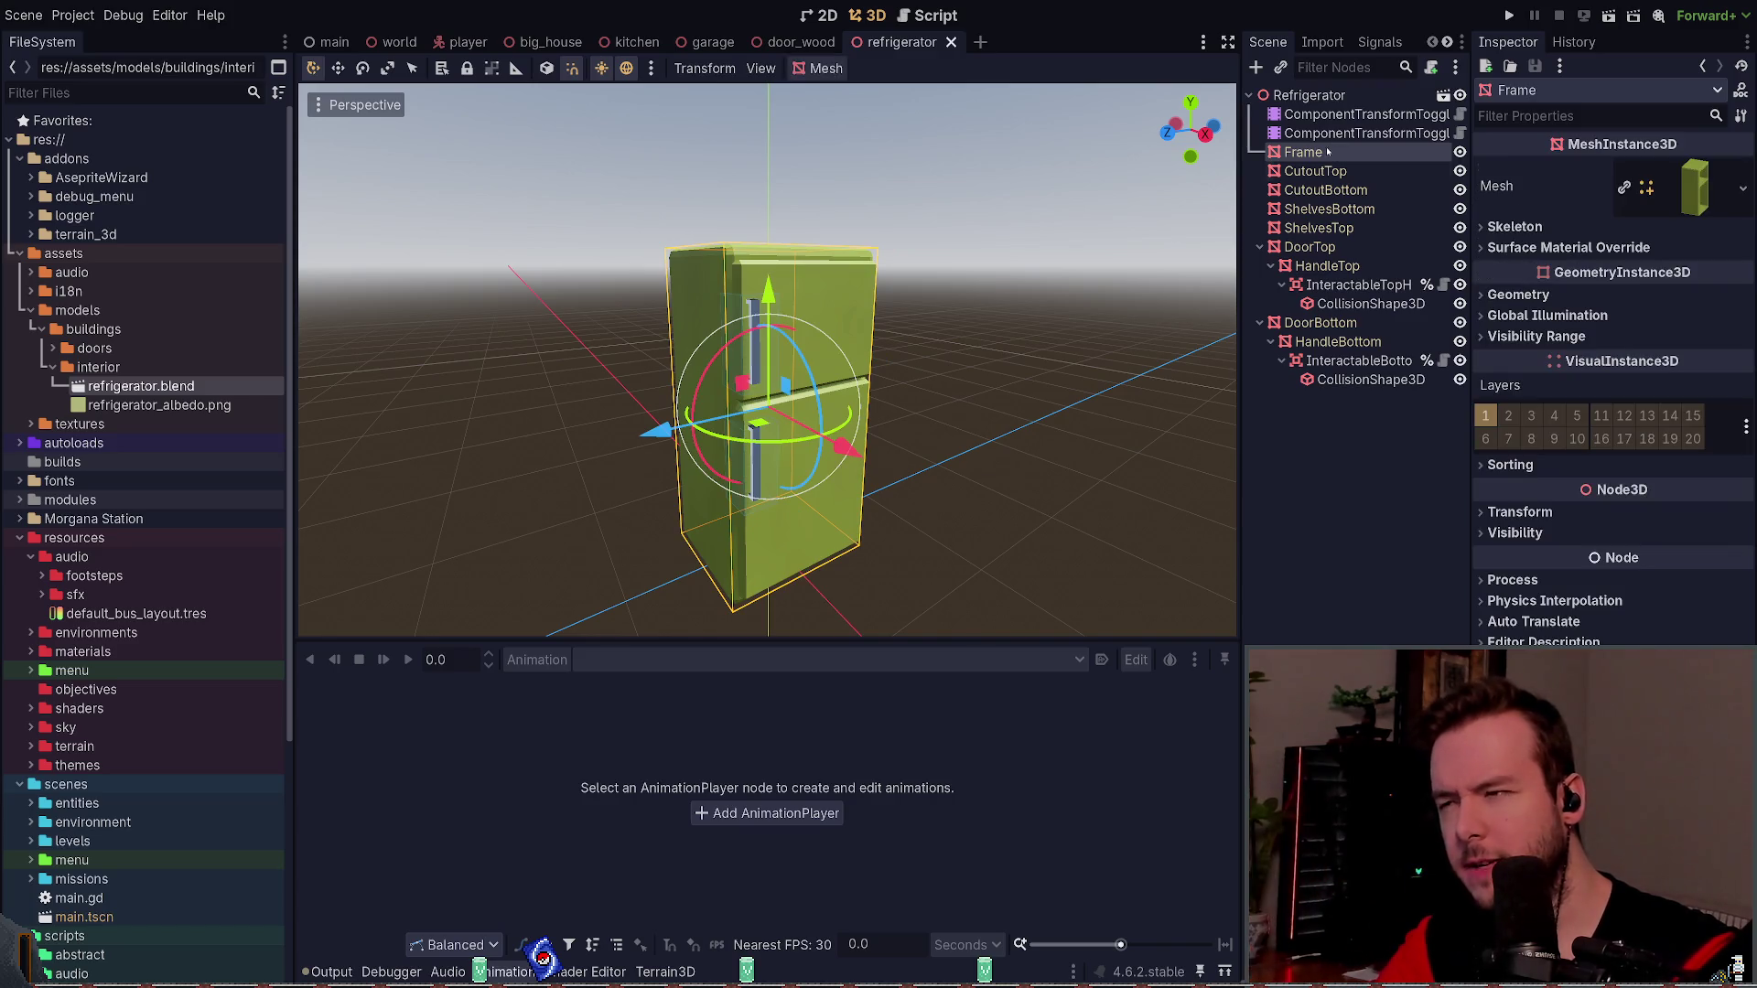
click(155, 404)
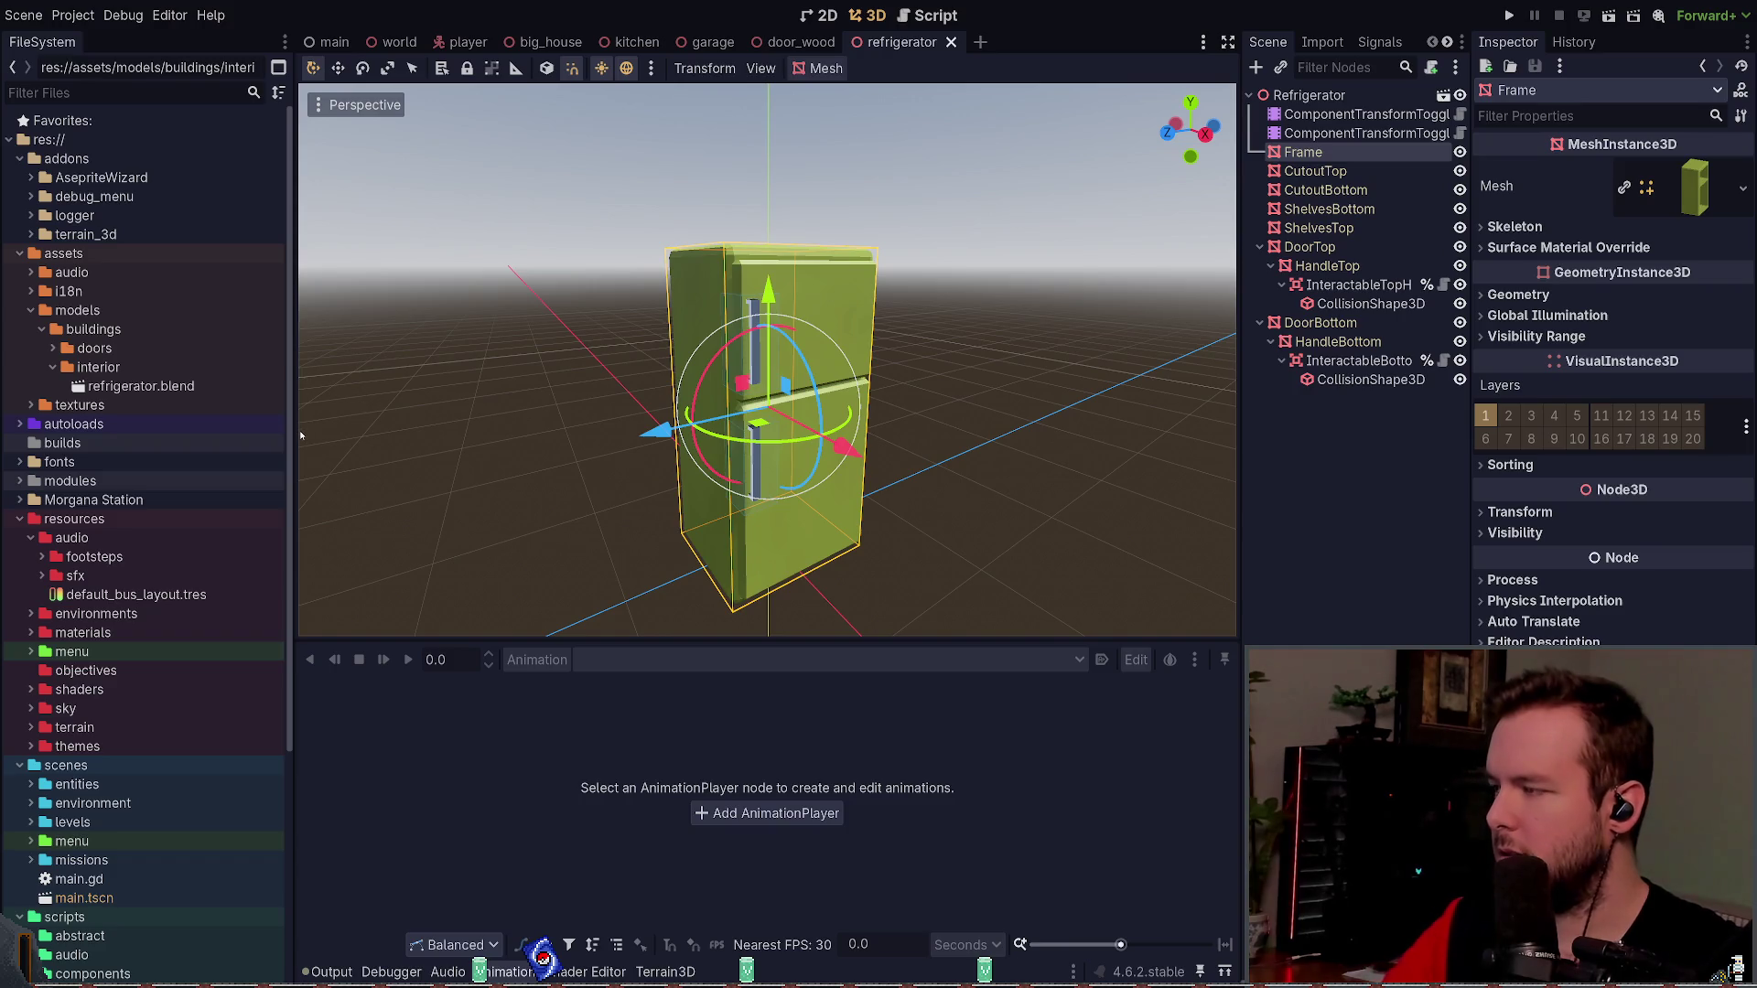
- Reimport refrigerator.blend from the interior models folder
click(145, 368)
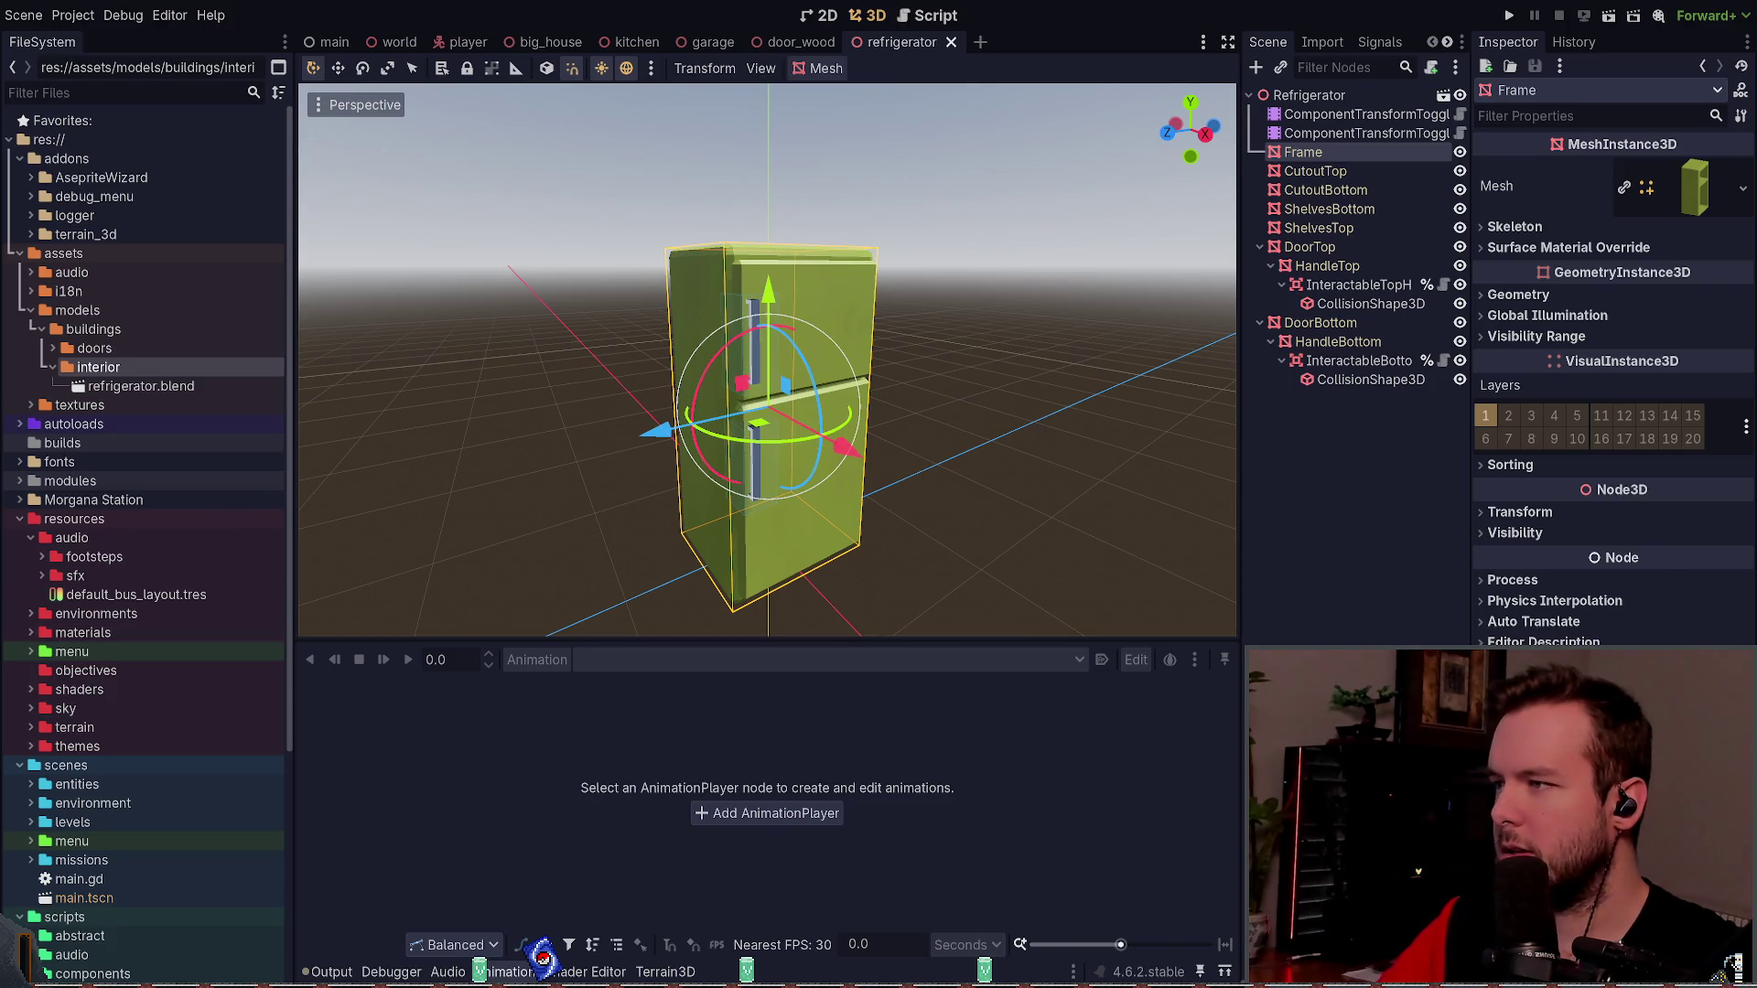
click(886, 401)
double_click(139, 387)
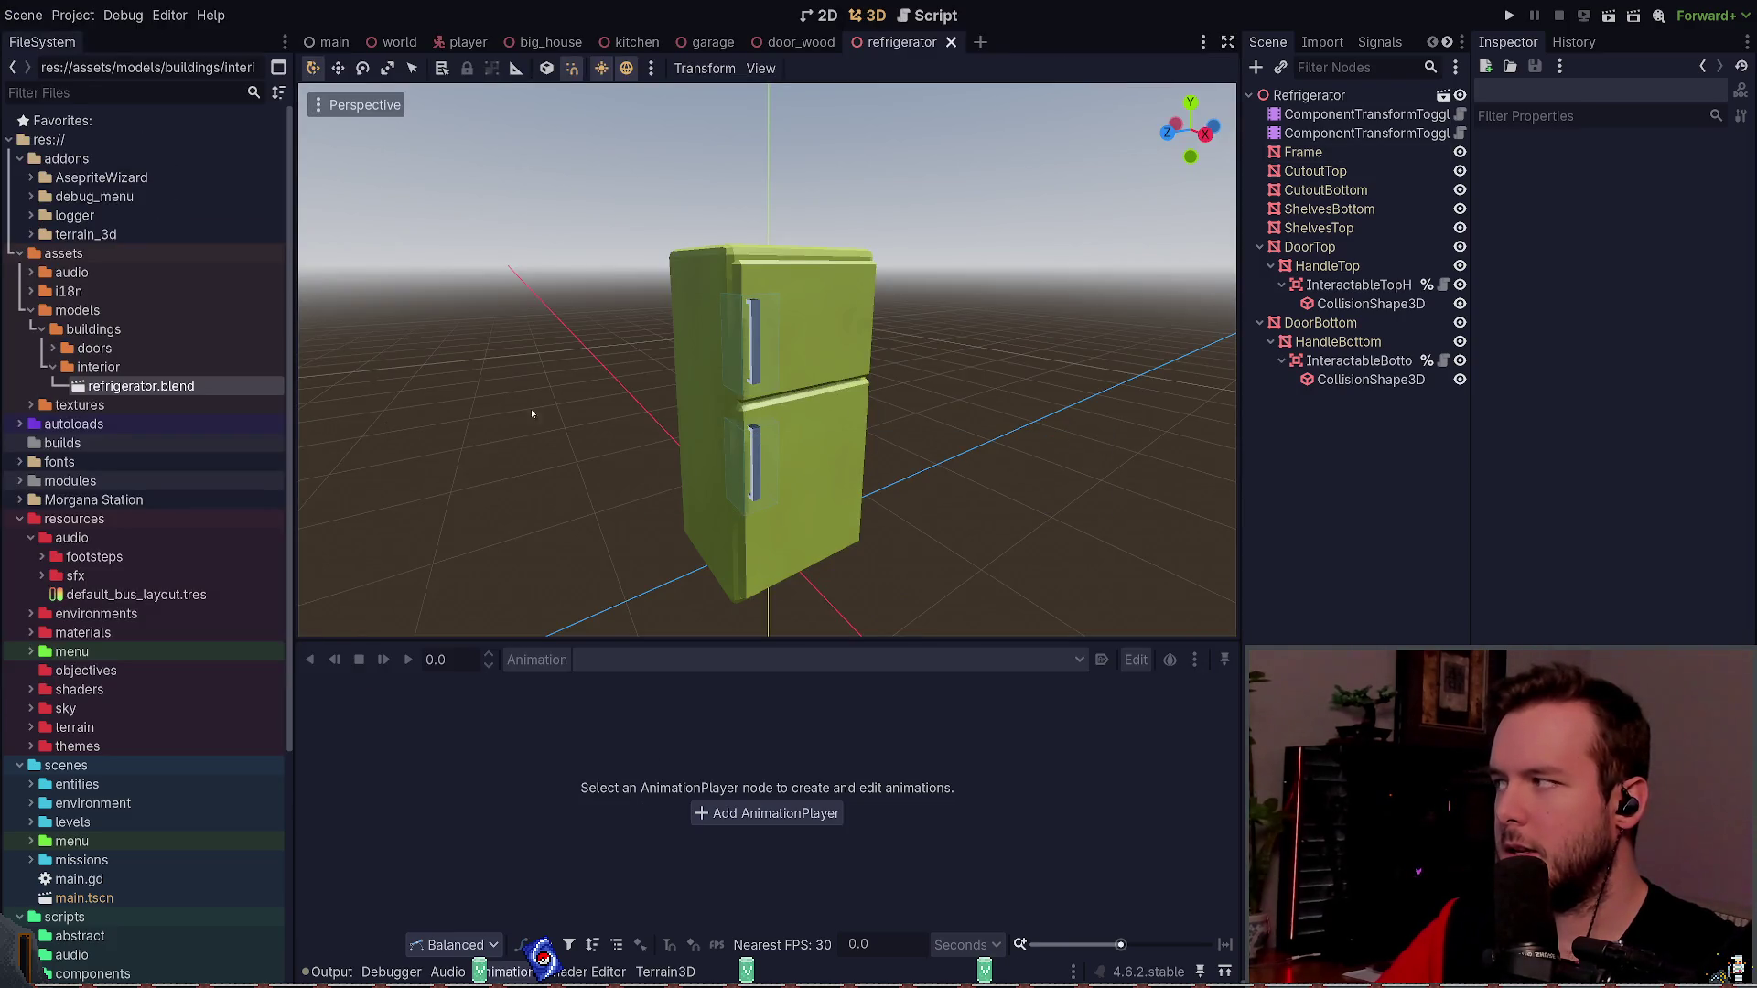
- Expand Frame's Mesh > Surface 0 > Material to view the Metal albedo colour and texture
click(1308, 96)
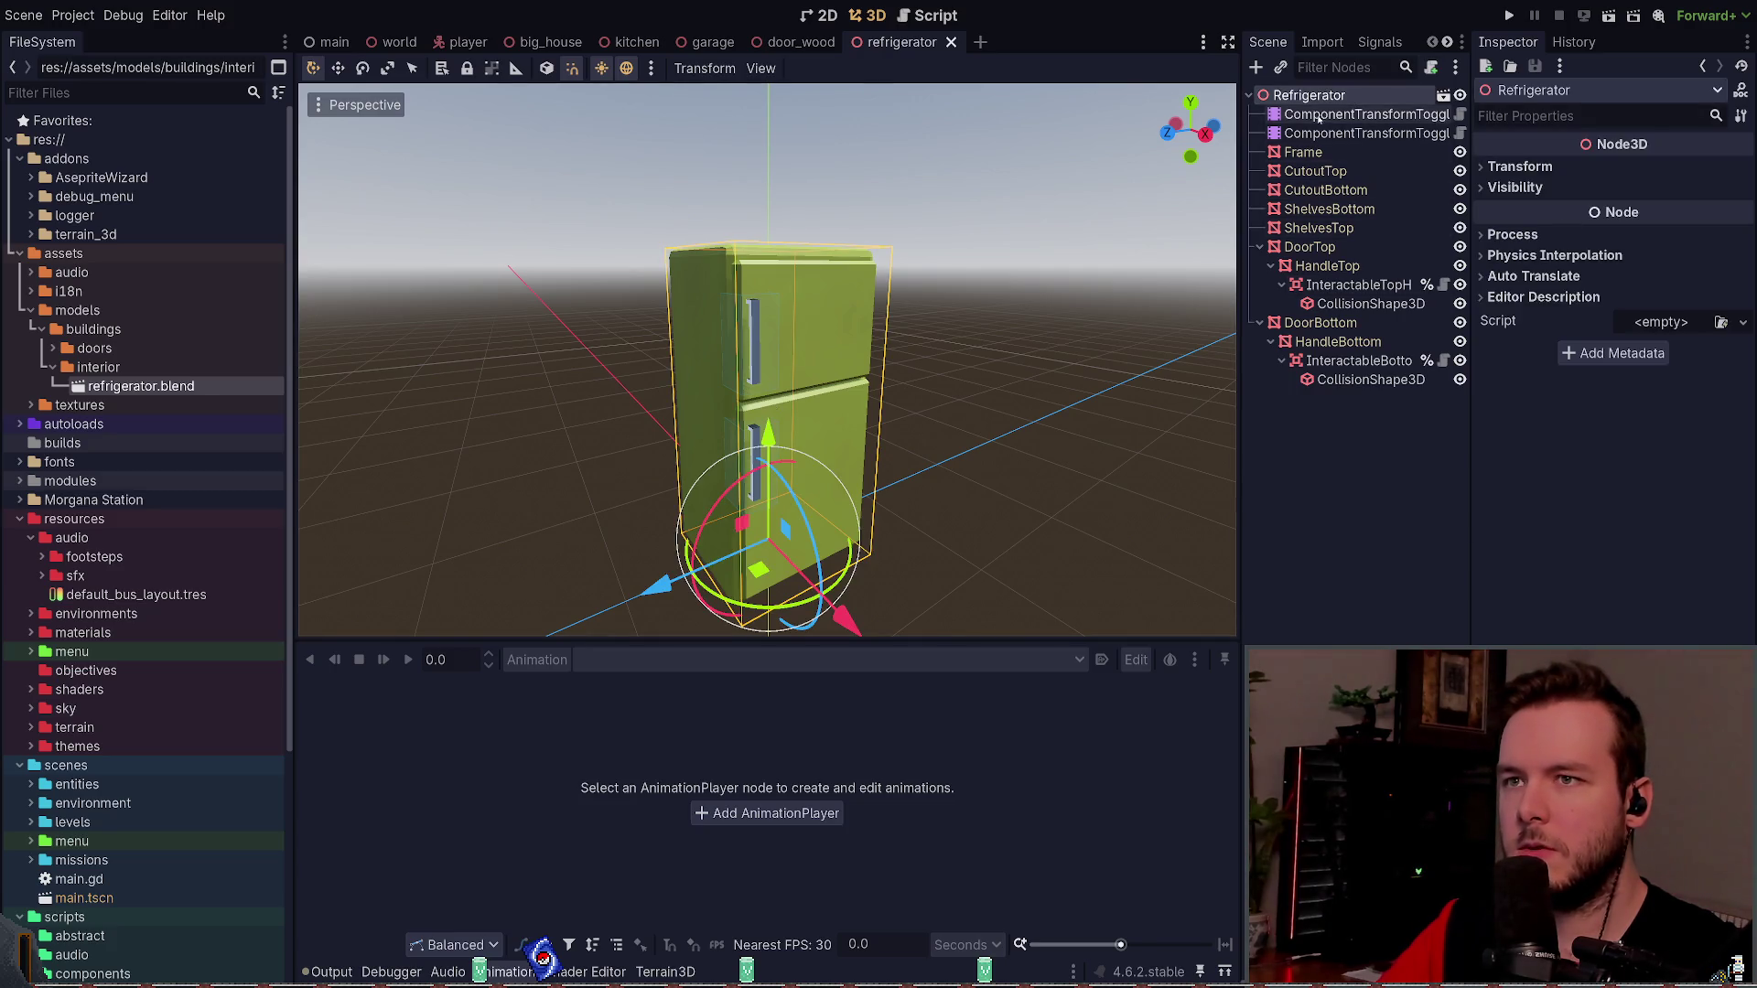
click(1318, 152)
click(1688, 185)
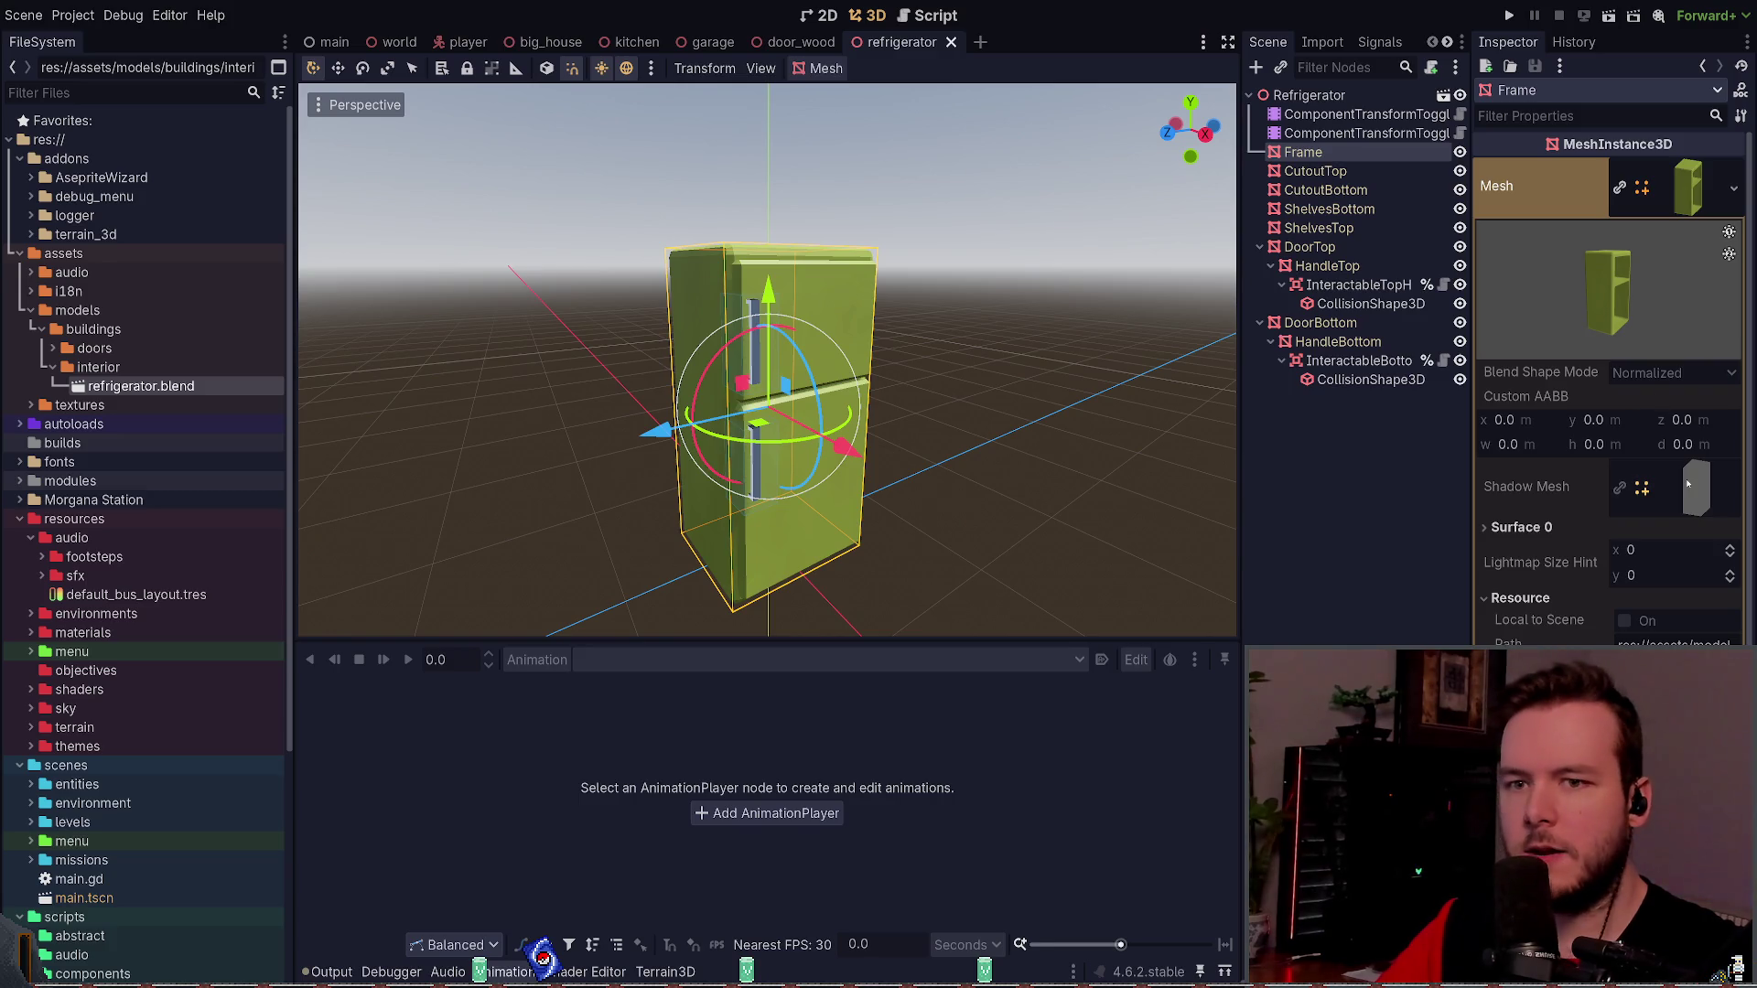
click(1677, 528)
click(1680, 603)
scroll(1674, 412, down, 5)
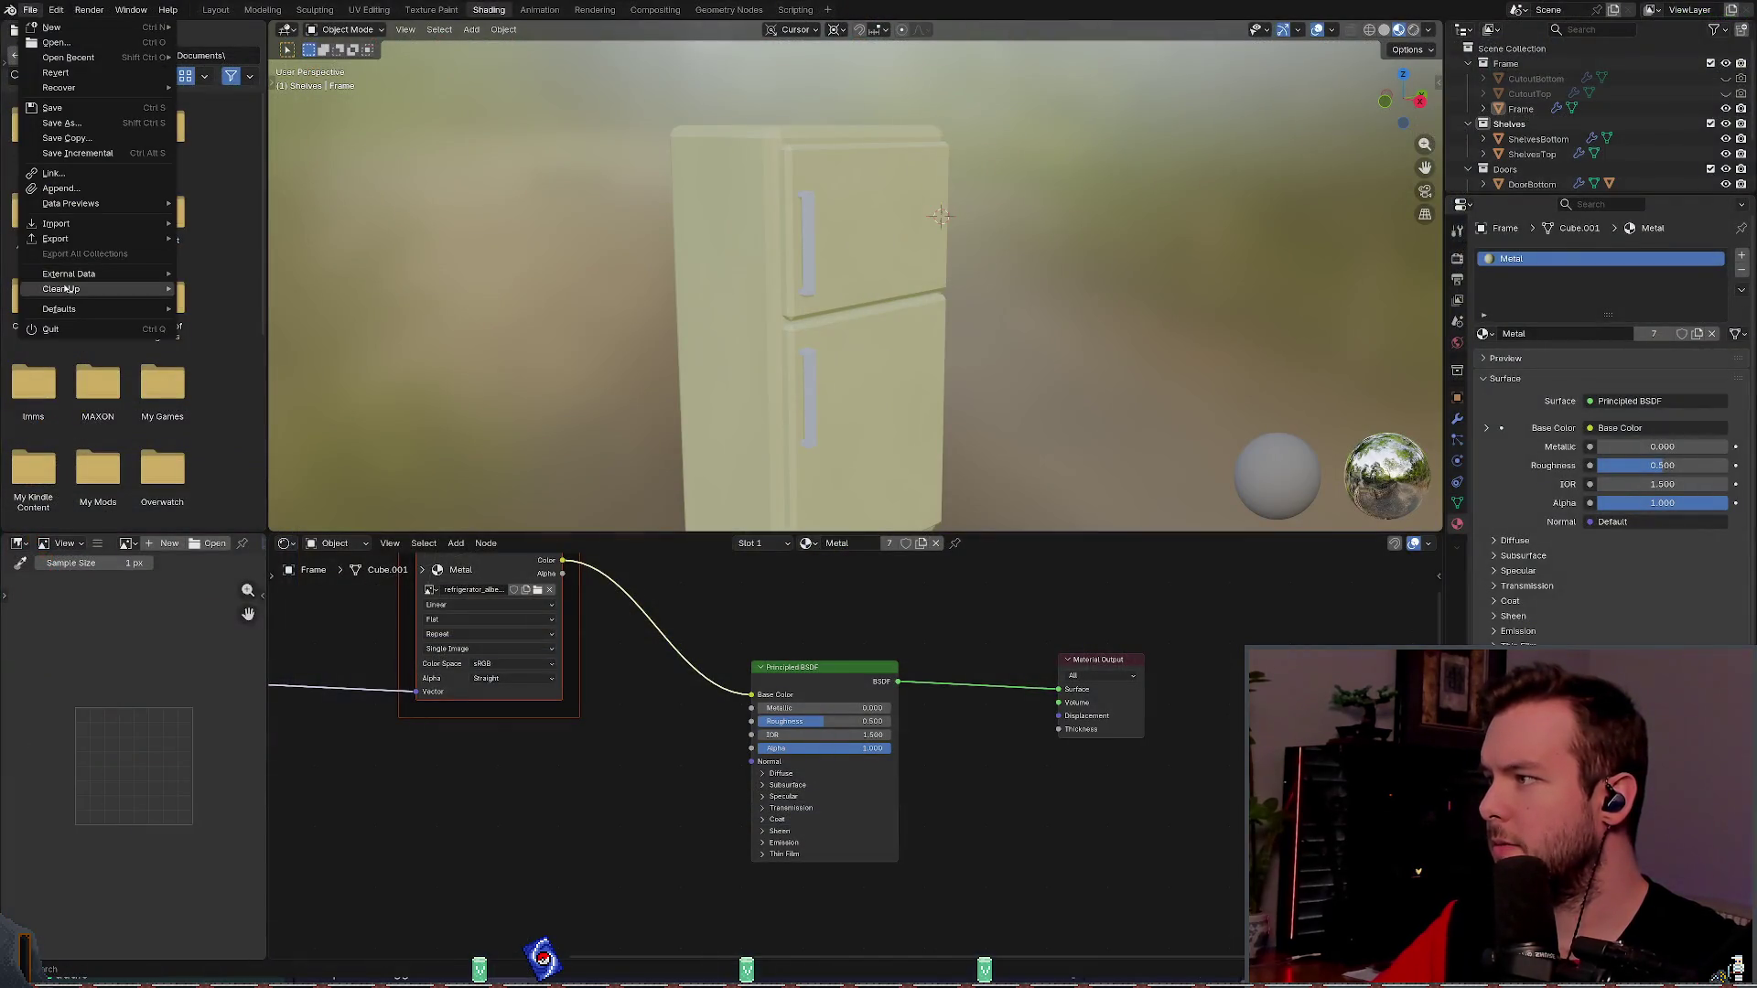
- Browse Blender's File > Export menu without exporting, then select the Refrigerator root in Godot
mouse_move(72, 239)
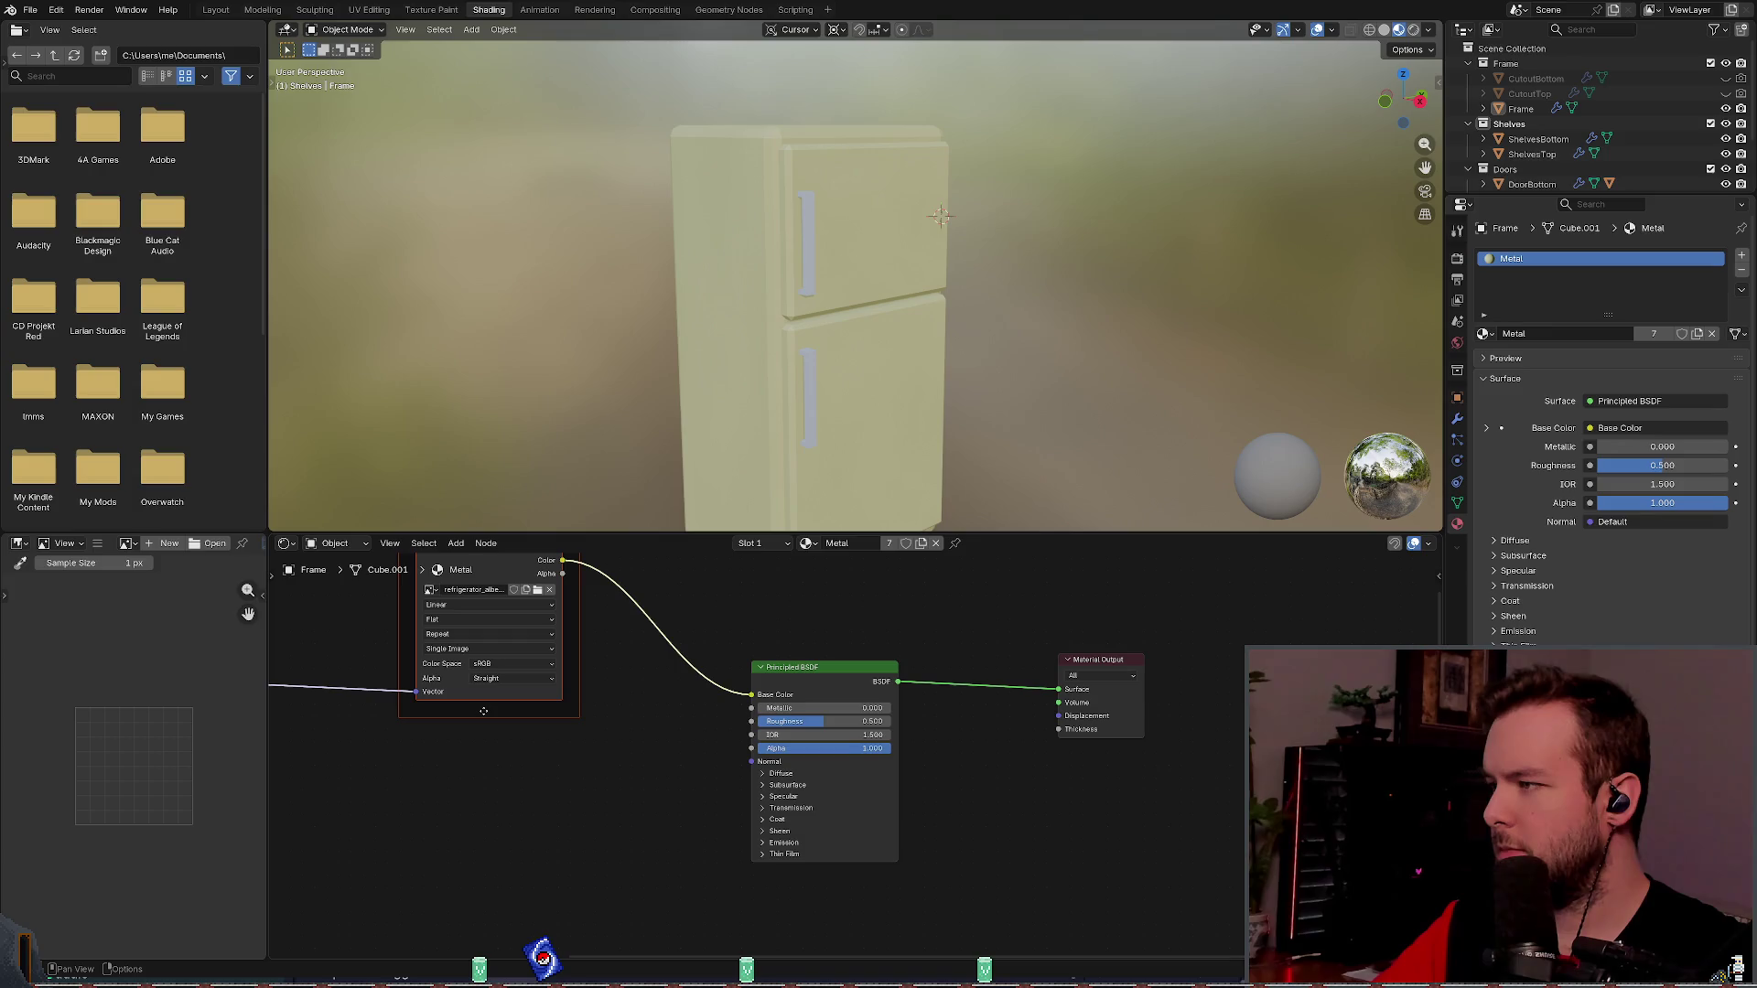
click(1317, 95)
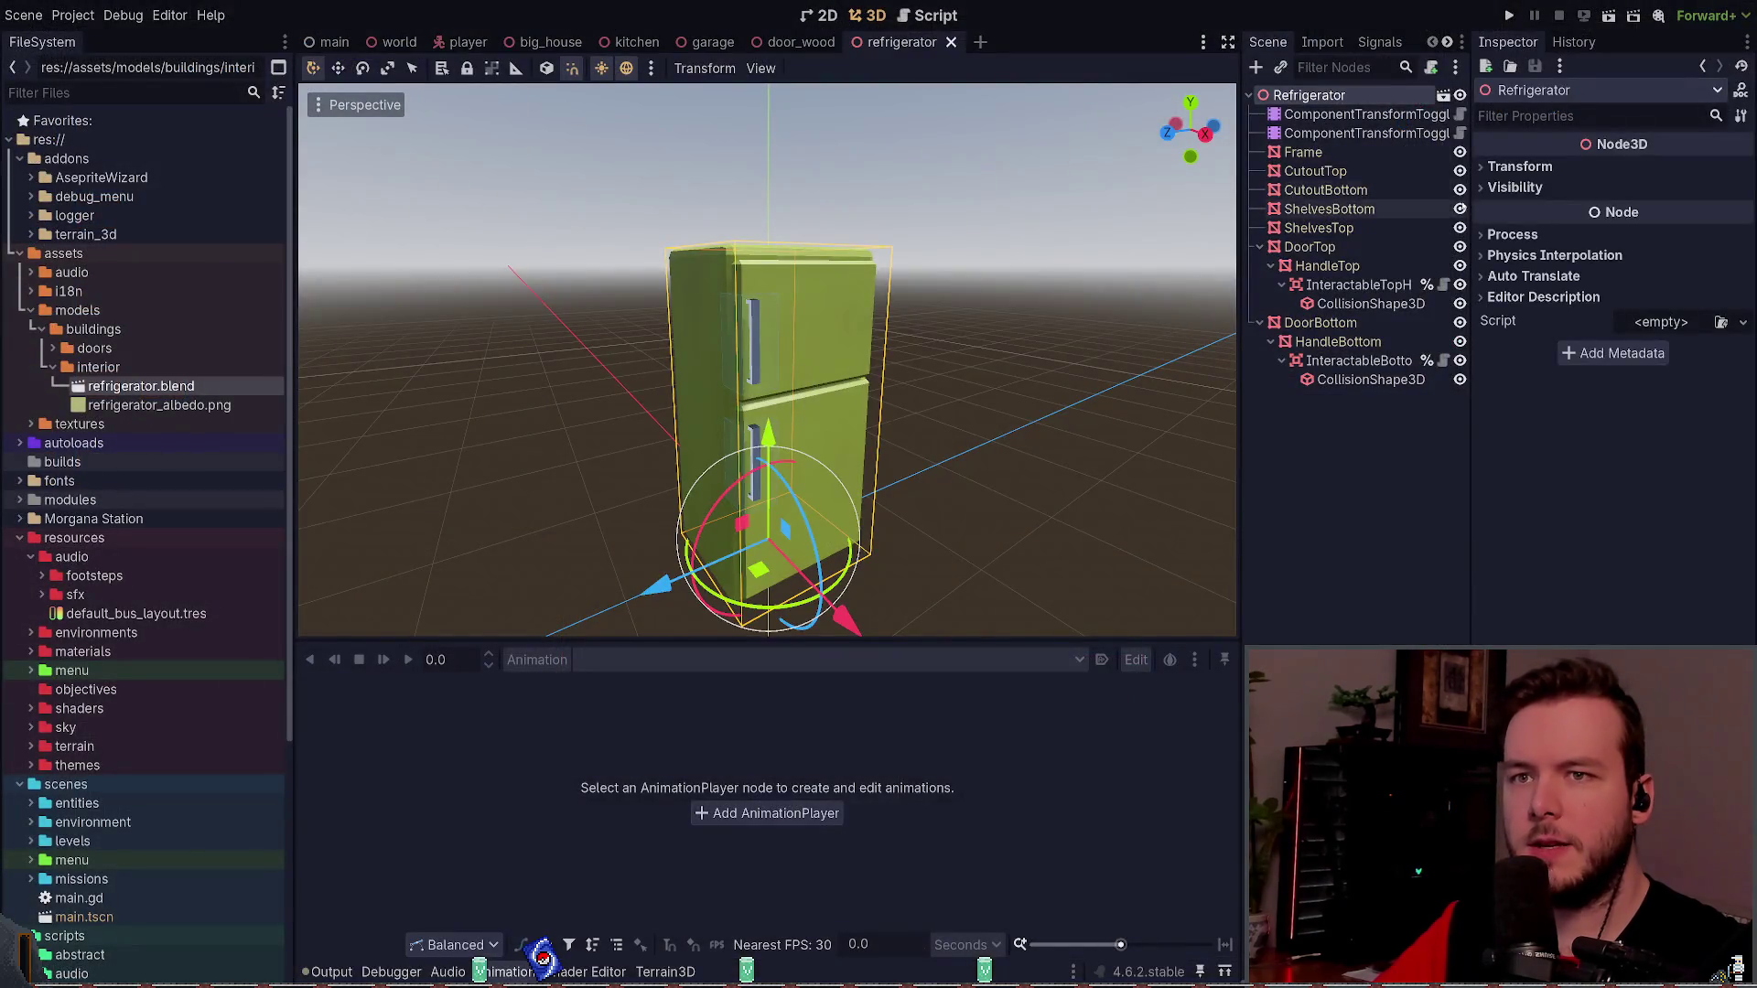
click(1303, 152)
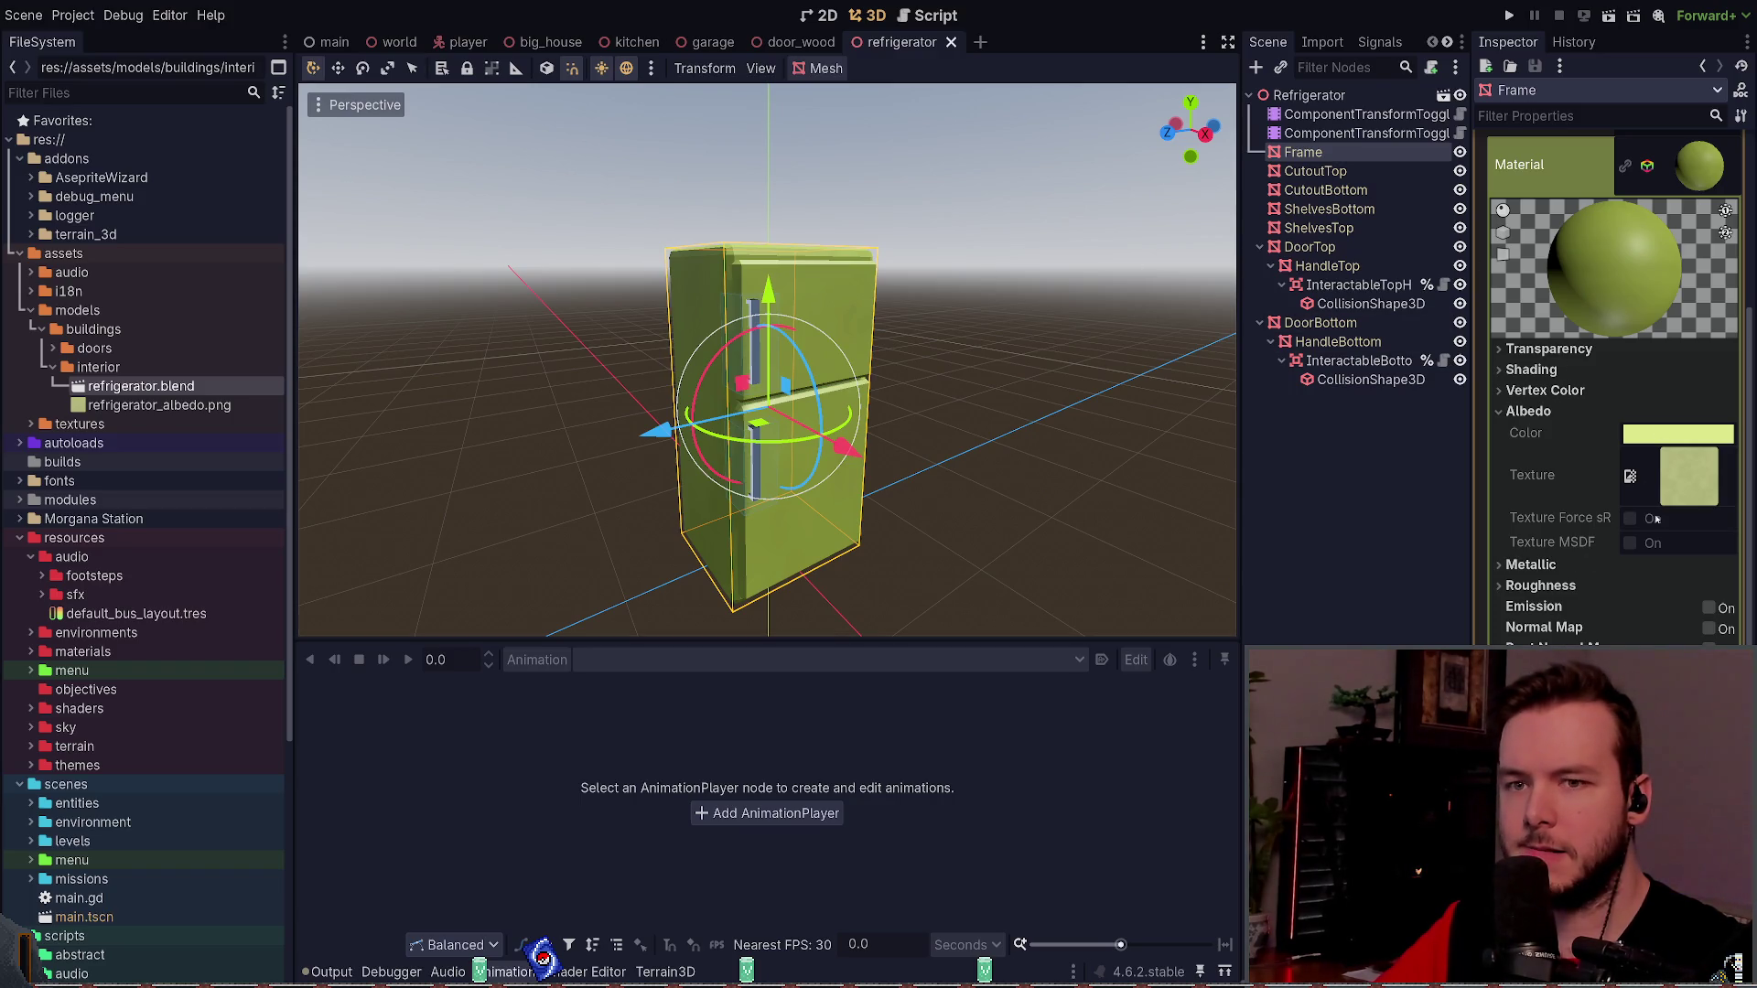
click(626, 69)
click(626, 69)
click(626, 69)
click(599, 68)
click(625, 68)
click(995, 269)
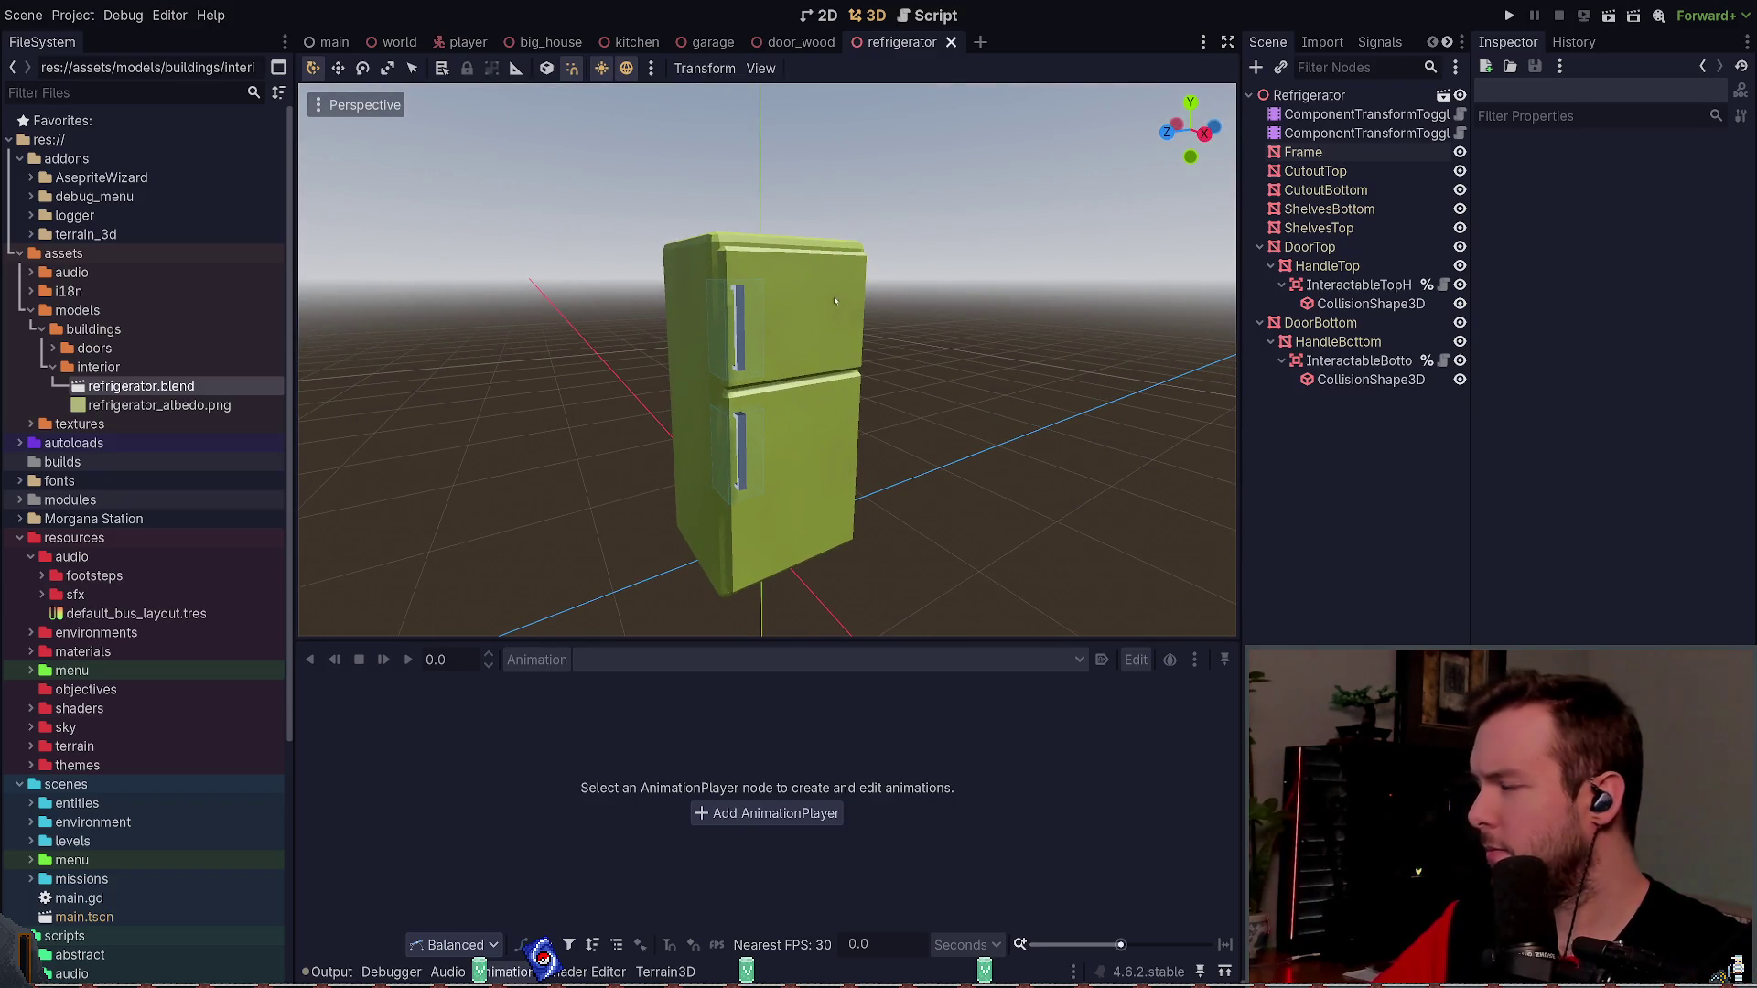
key(alt+Tab)
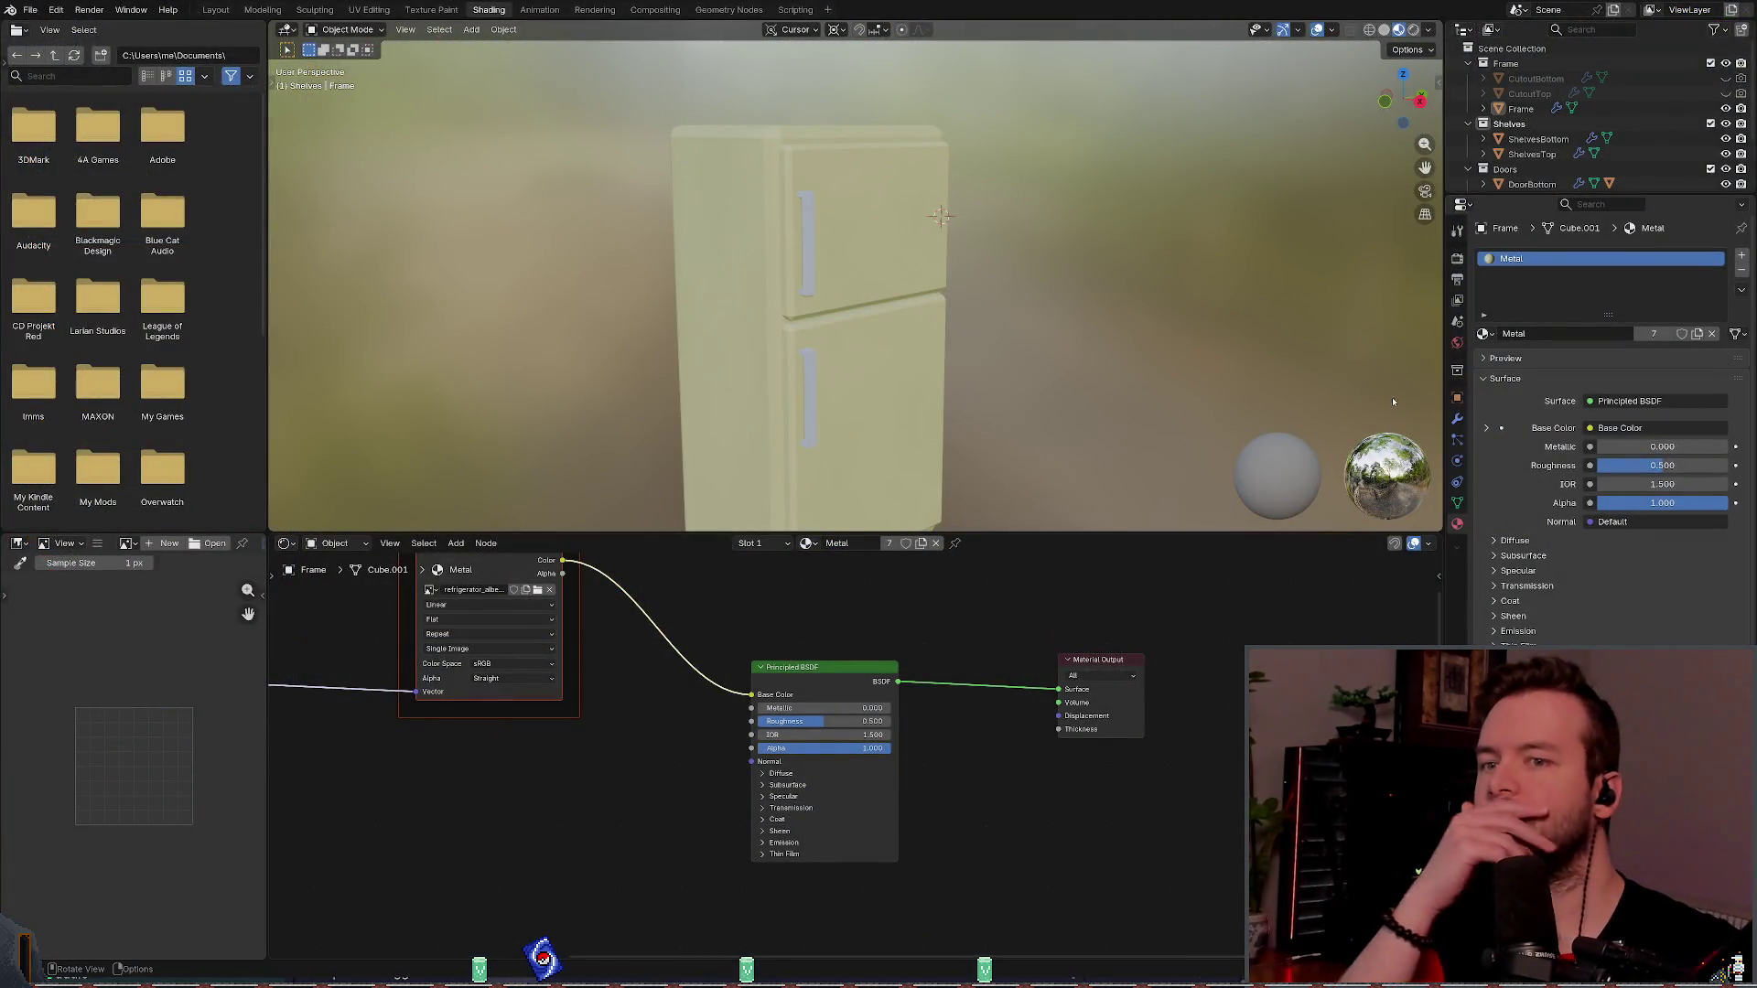
- Export the refrigerator model from Blender as glTF 2.0, then return to Godot
click(1175, 628)
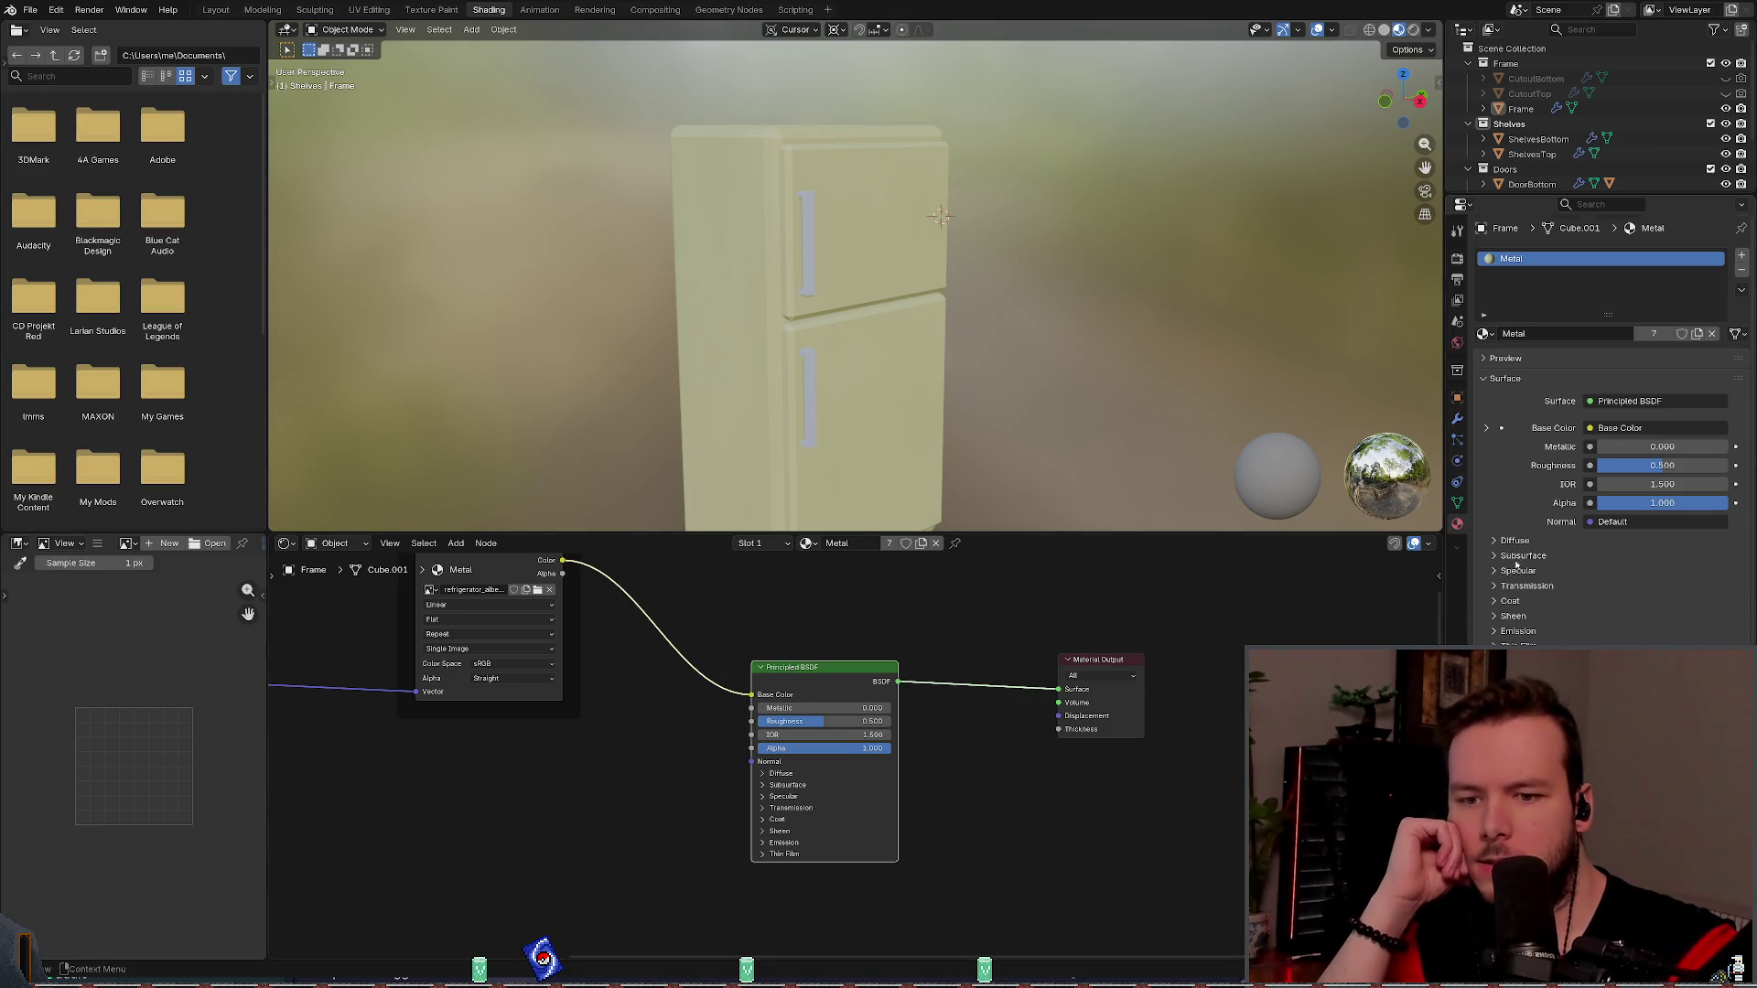
scroll(1458, 542, down, 3)
scroll(1457, 542, up, 3)
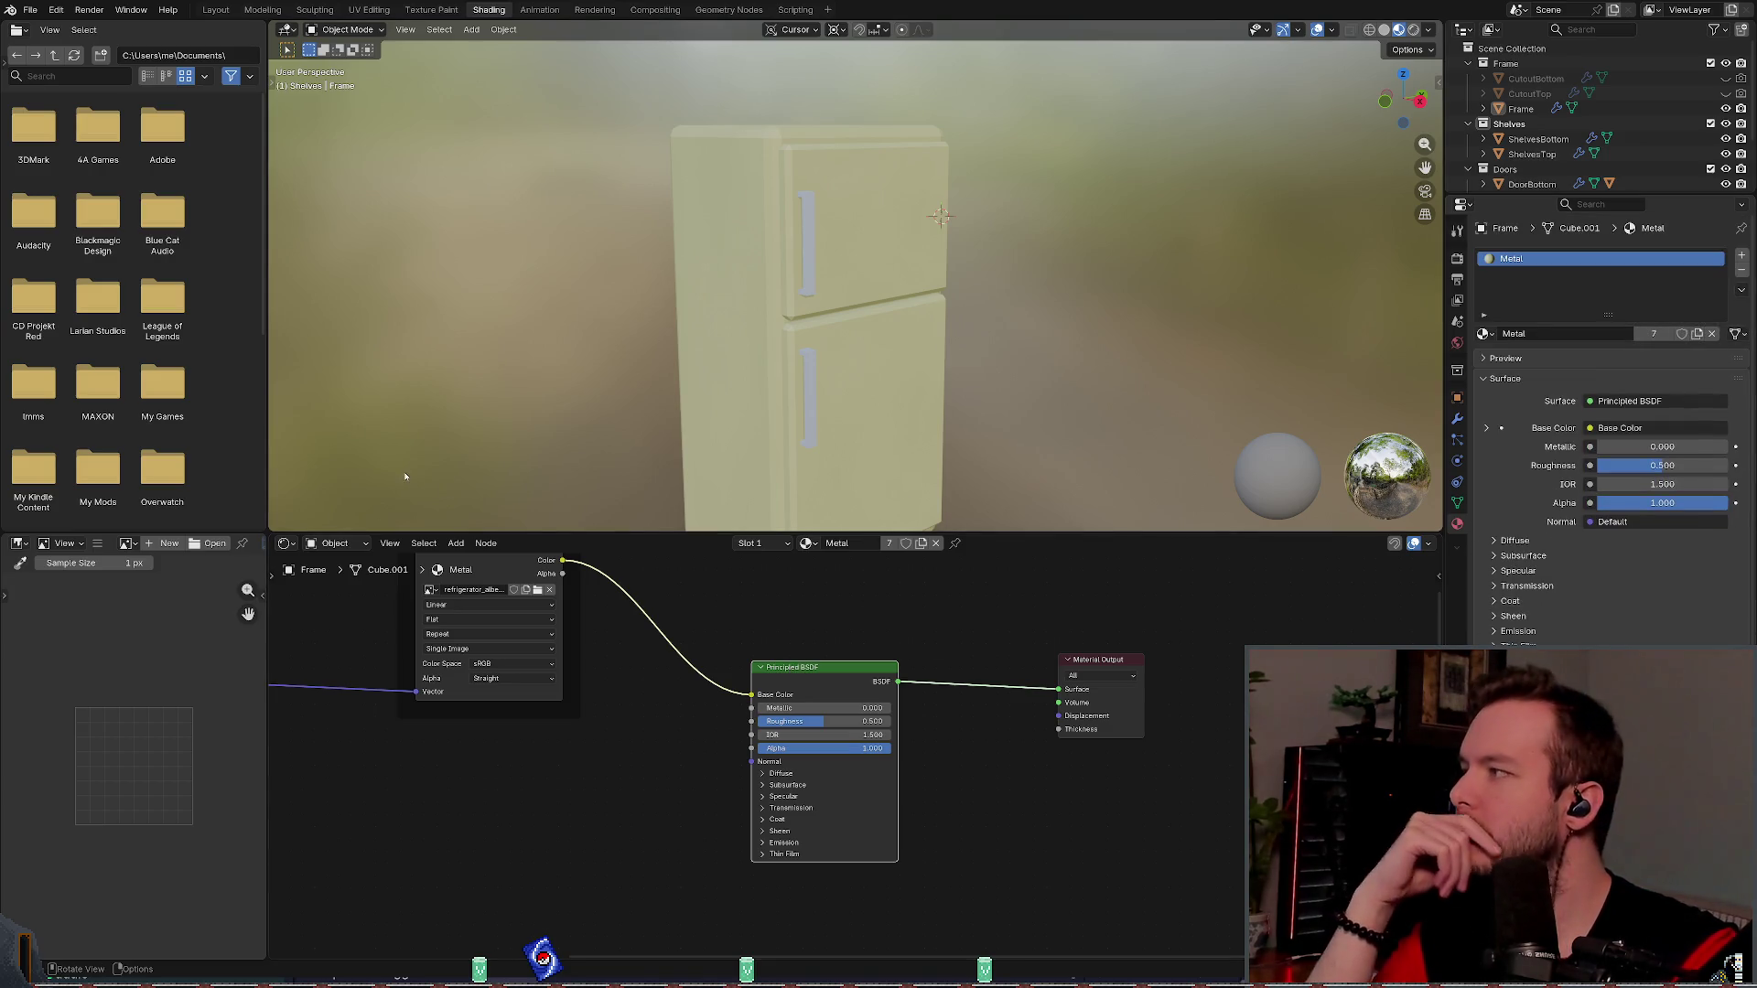
click(30, 9)
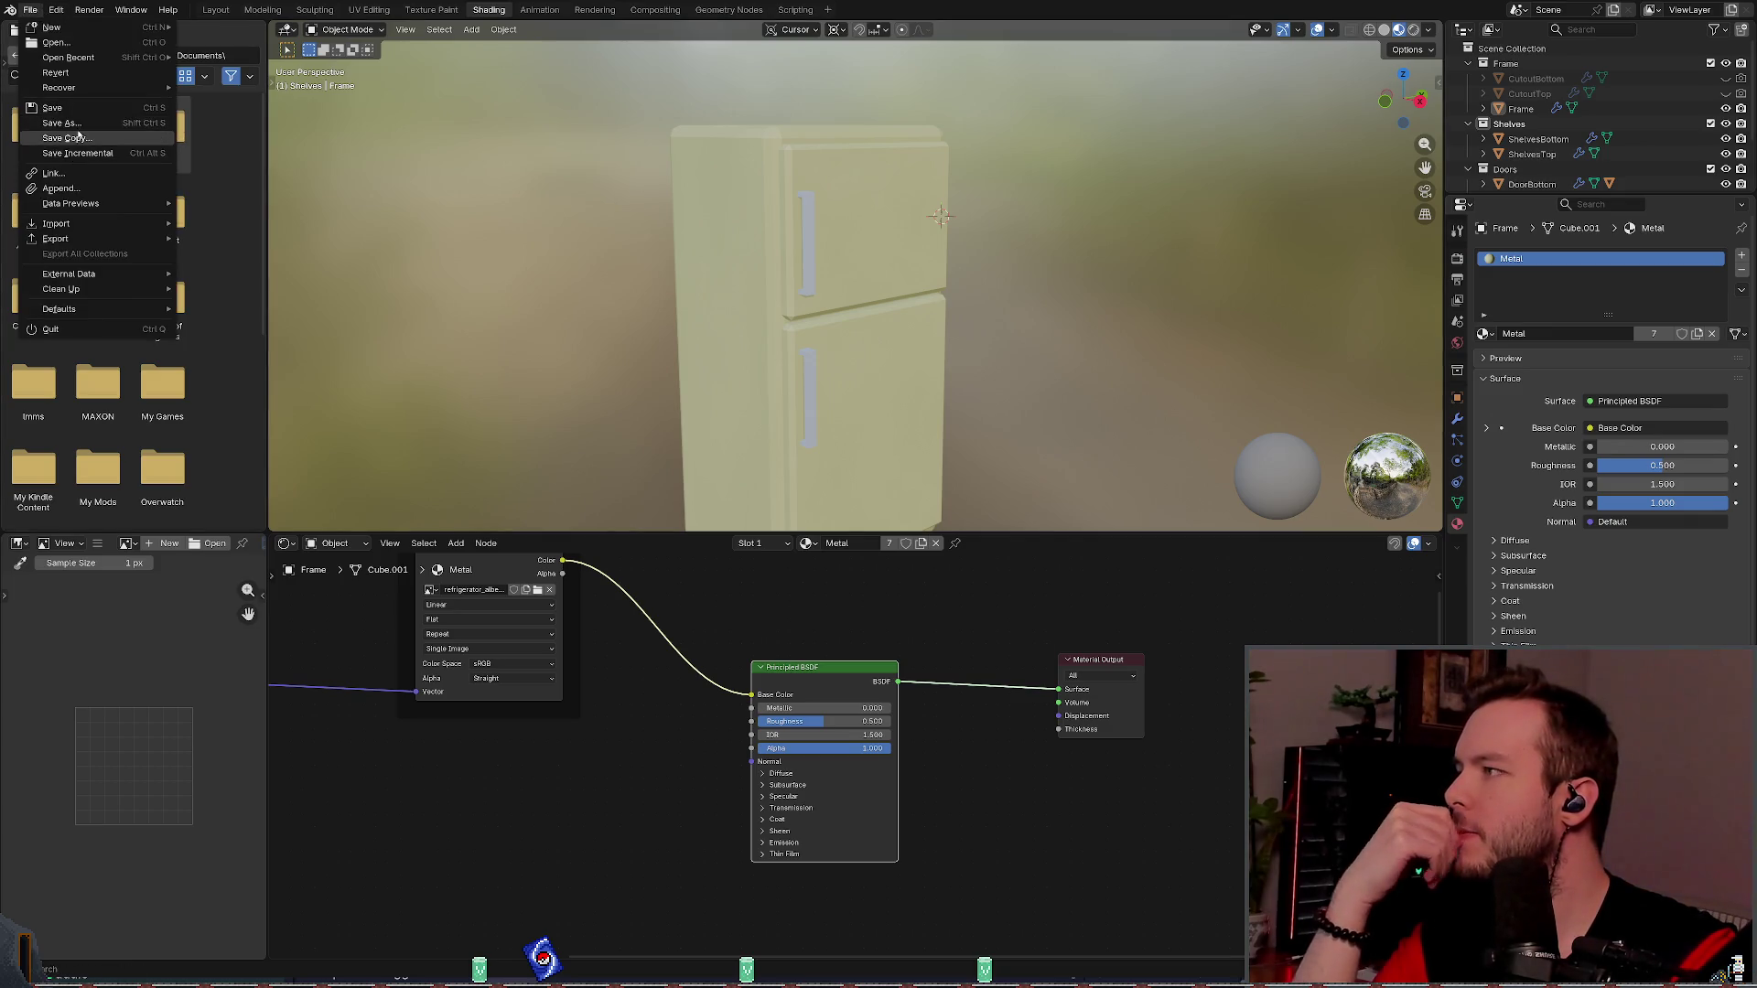
mouse_move(120, 236)
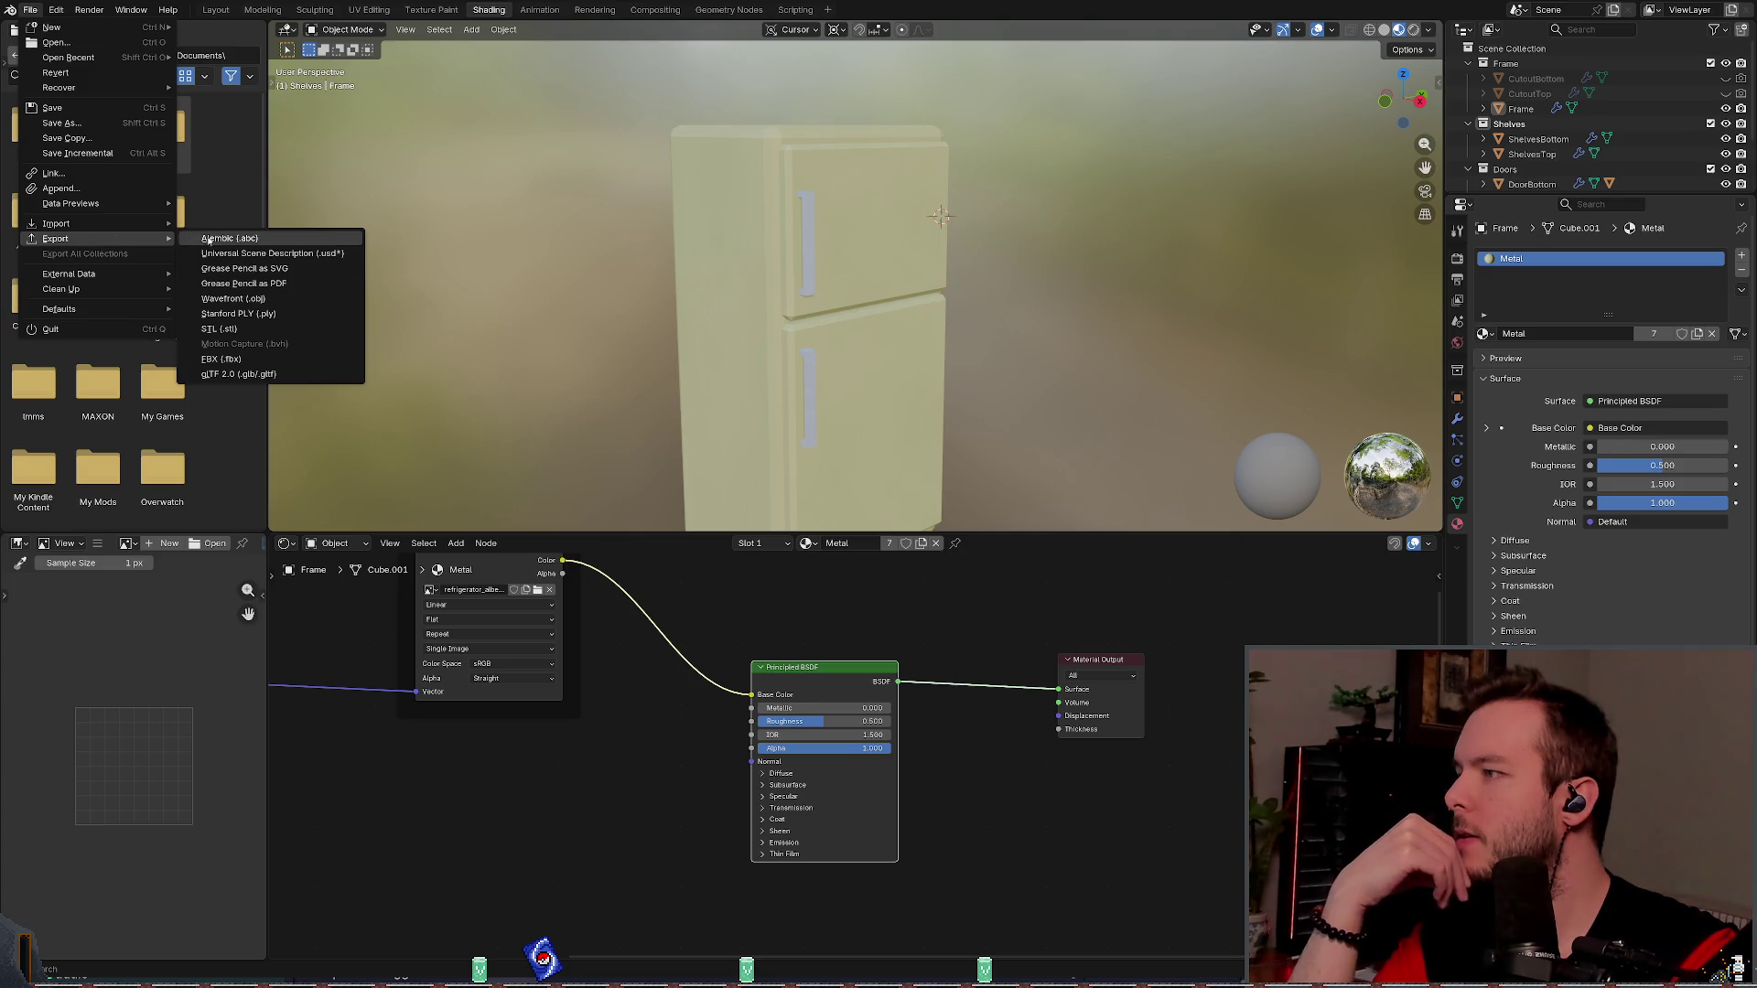
click(258, 375)
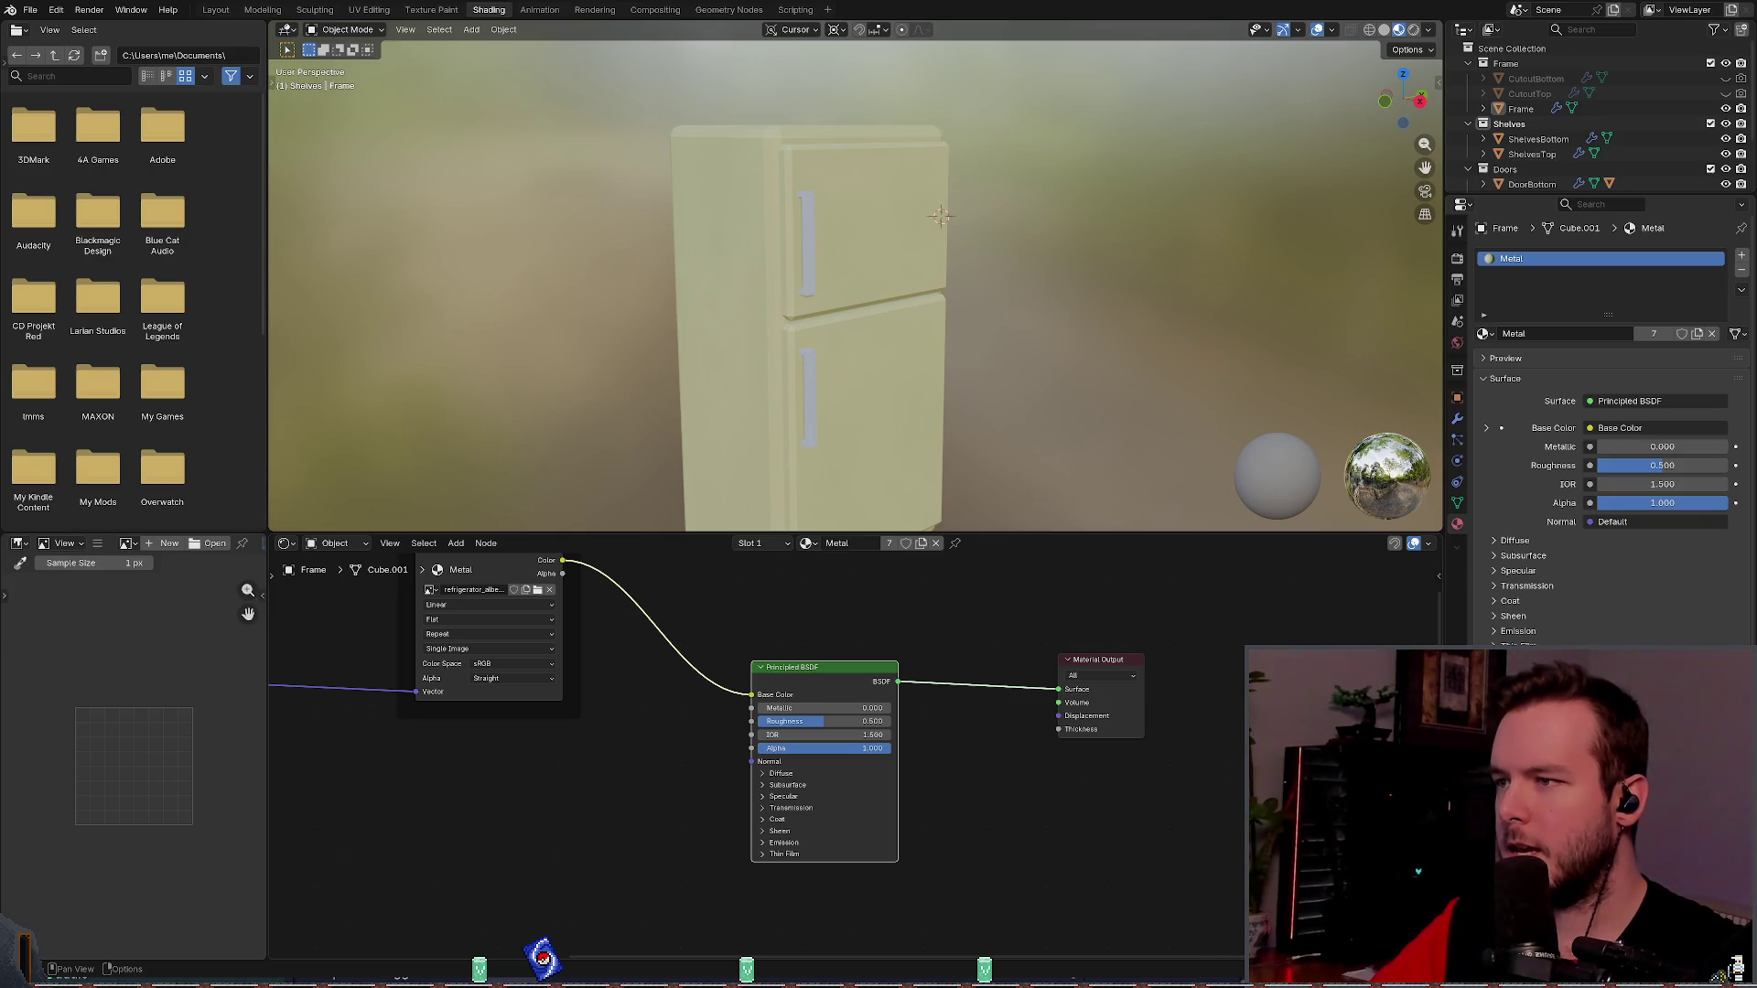
key(alt+Tab)
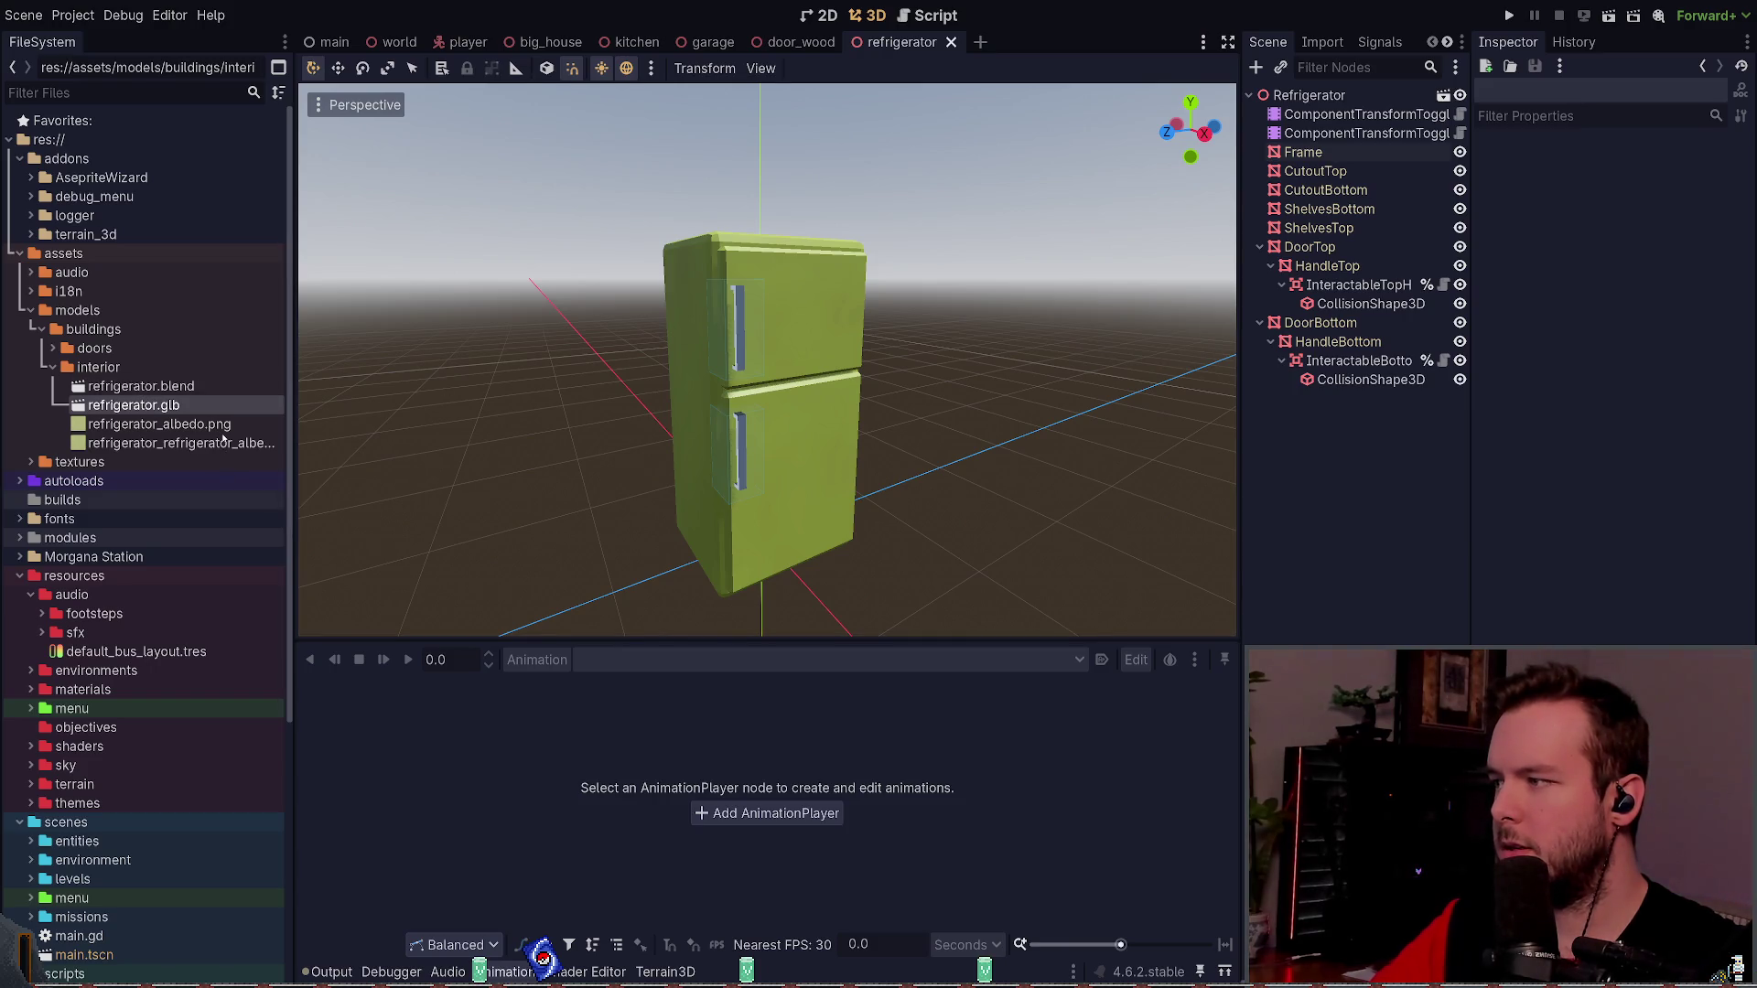
- Open refrigerator.glb as a new inherited scene and compare it with refrigerator.blend in the FileSystem
double_click(133, 405)
mouse_move(873, 299)
mouse_down()
mouse_move(873, 256)
mouse_move(855, 261)
mouse_up()
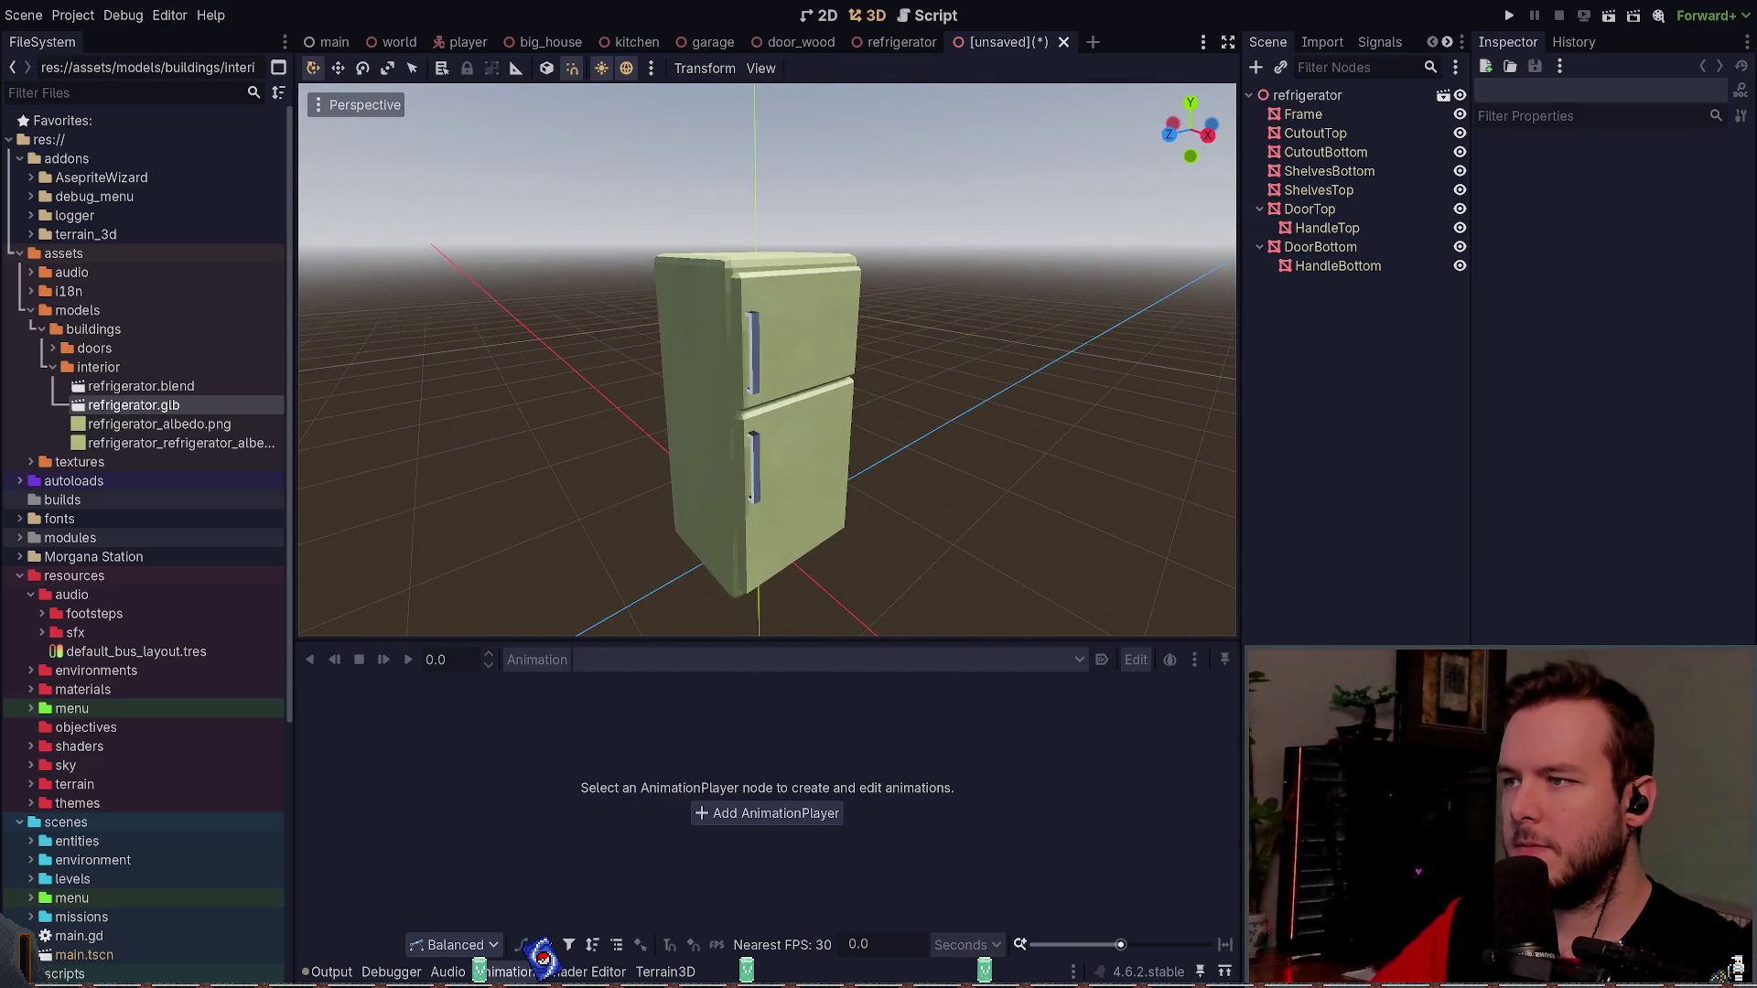
click(200, 386)
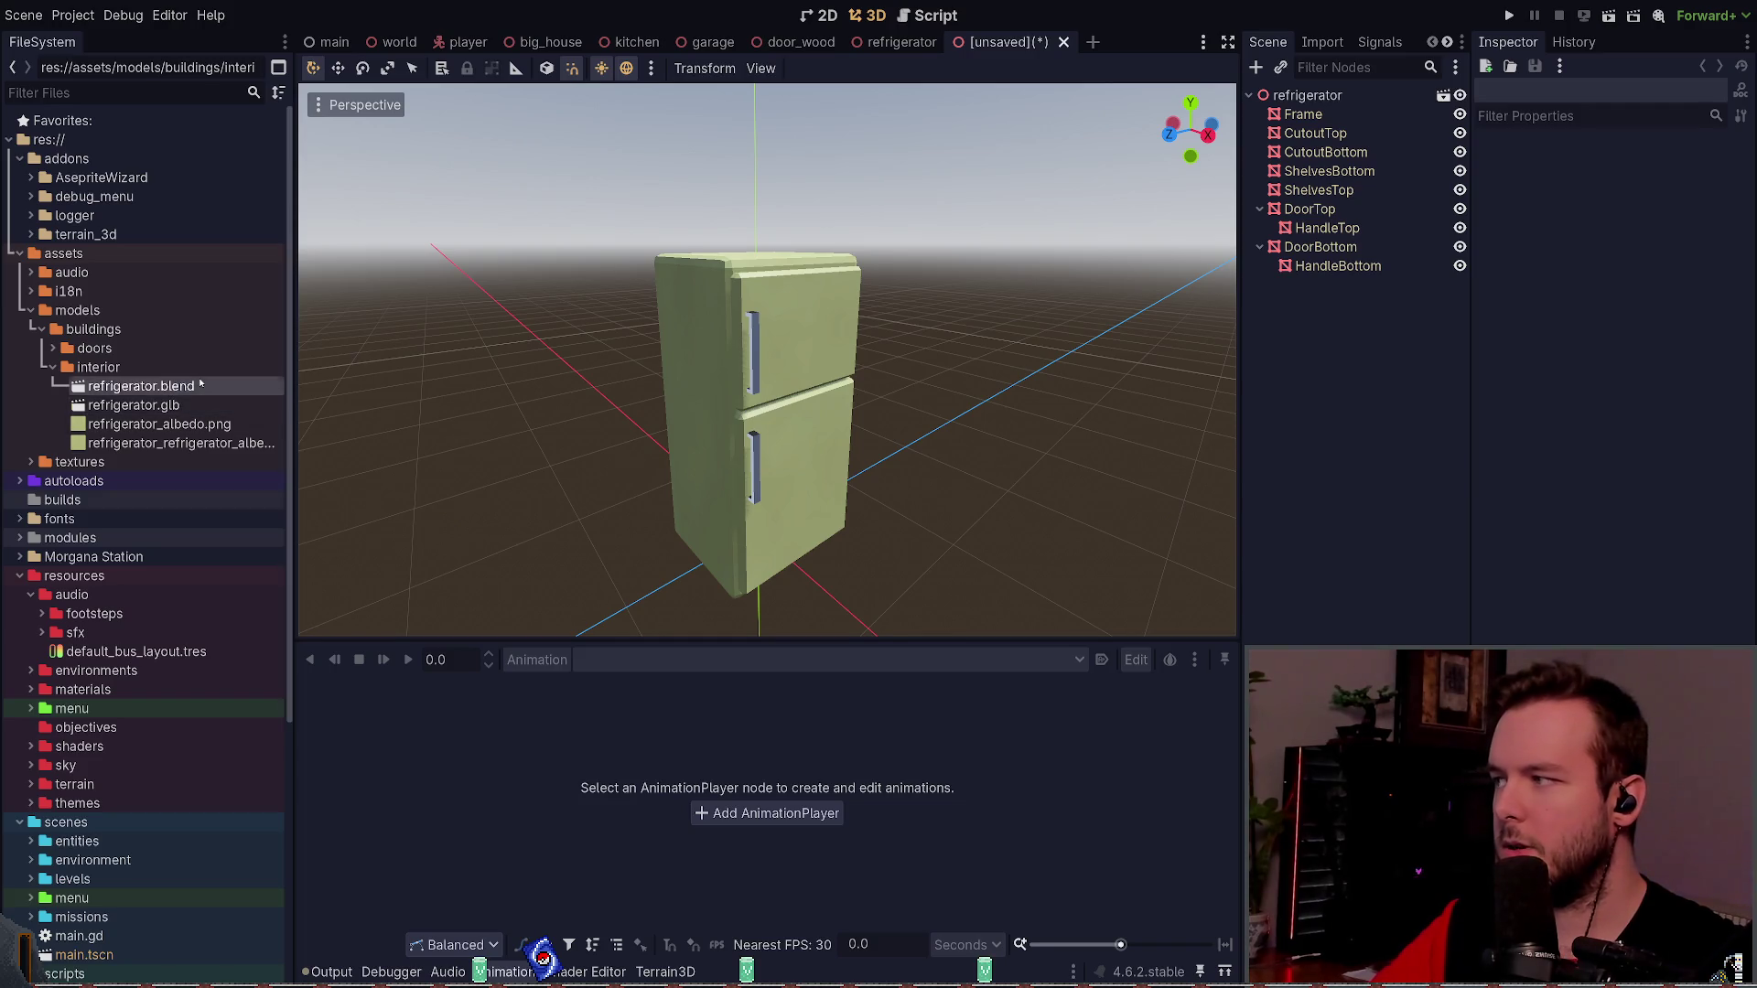
click(178, 406)
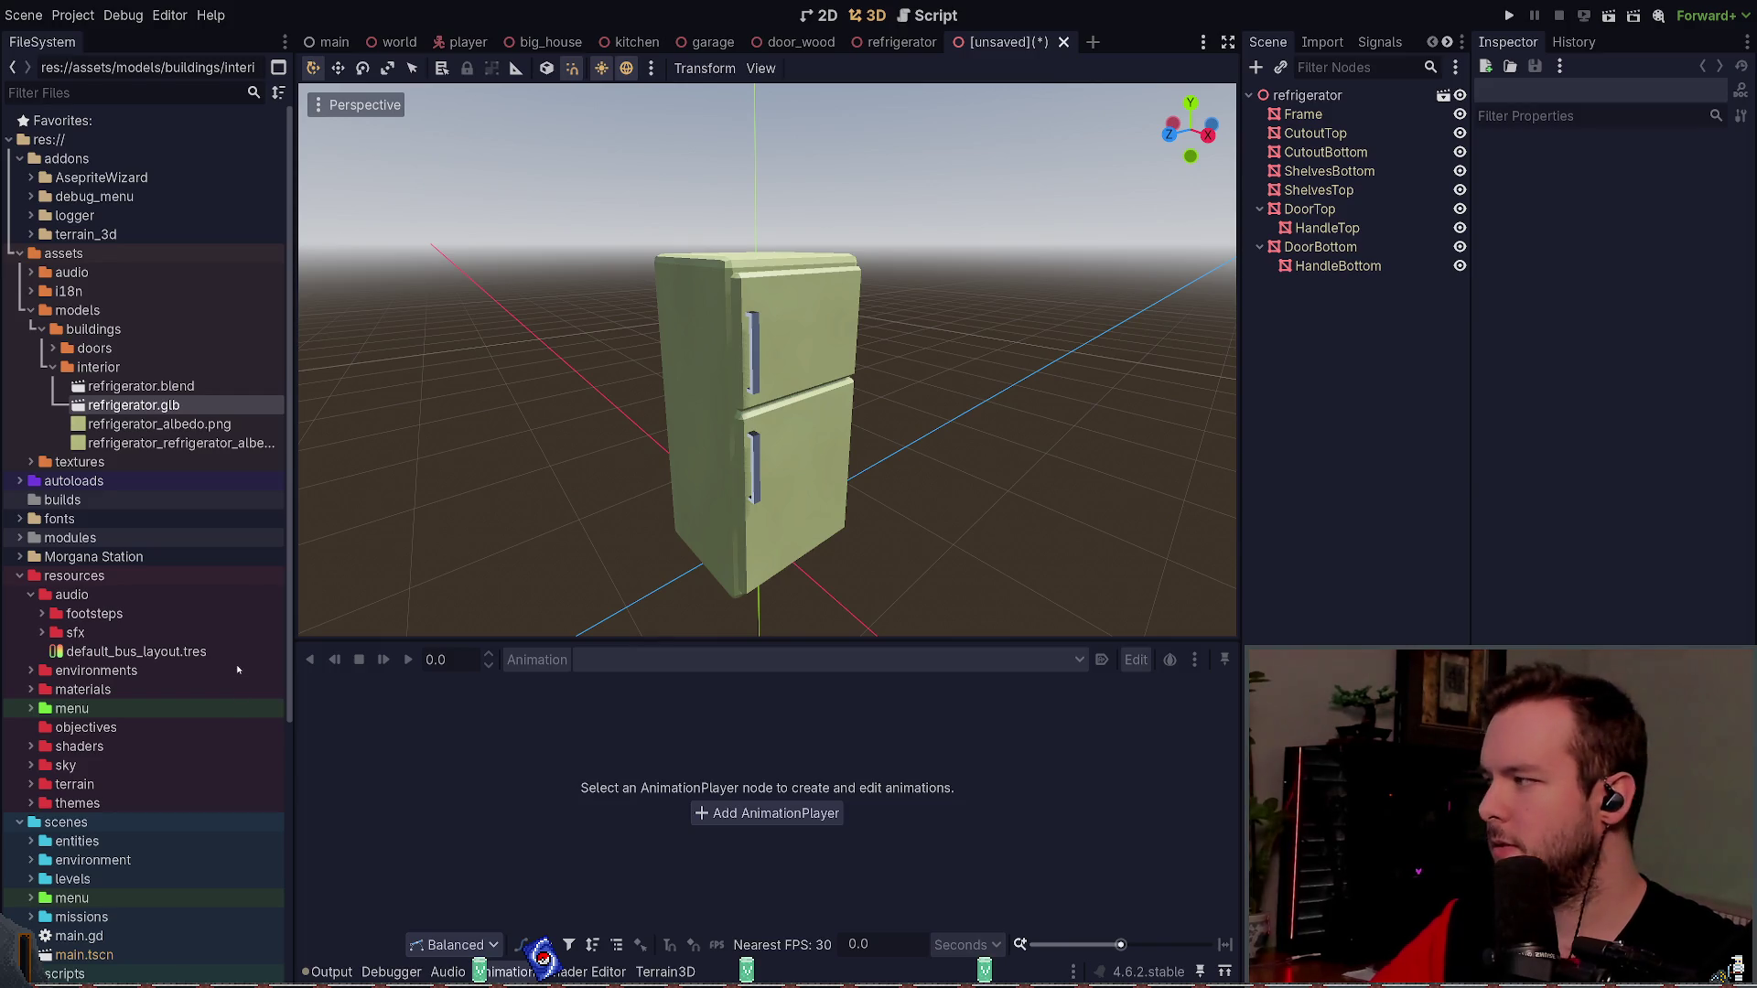
- Delete refrigerator.glb, then reimport refrigerator.blend after previewing the fridge doors in its import settings
click(192, 386)
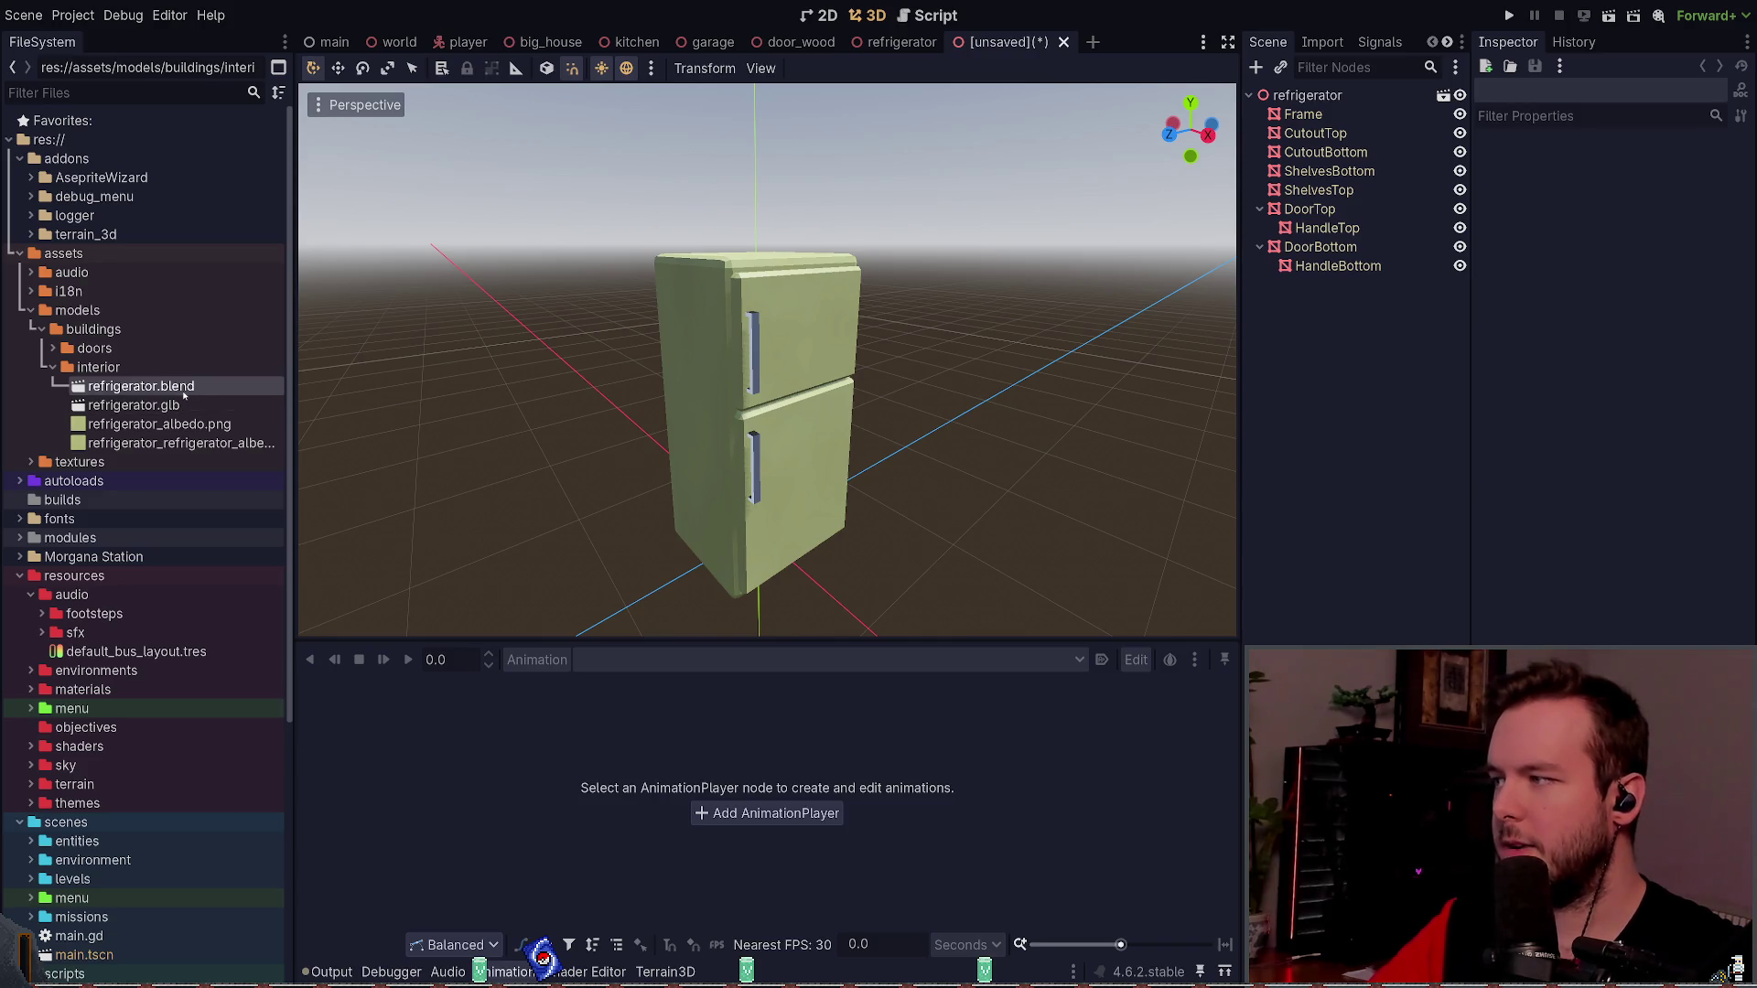
click(186, 407)
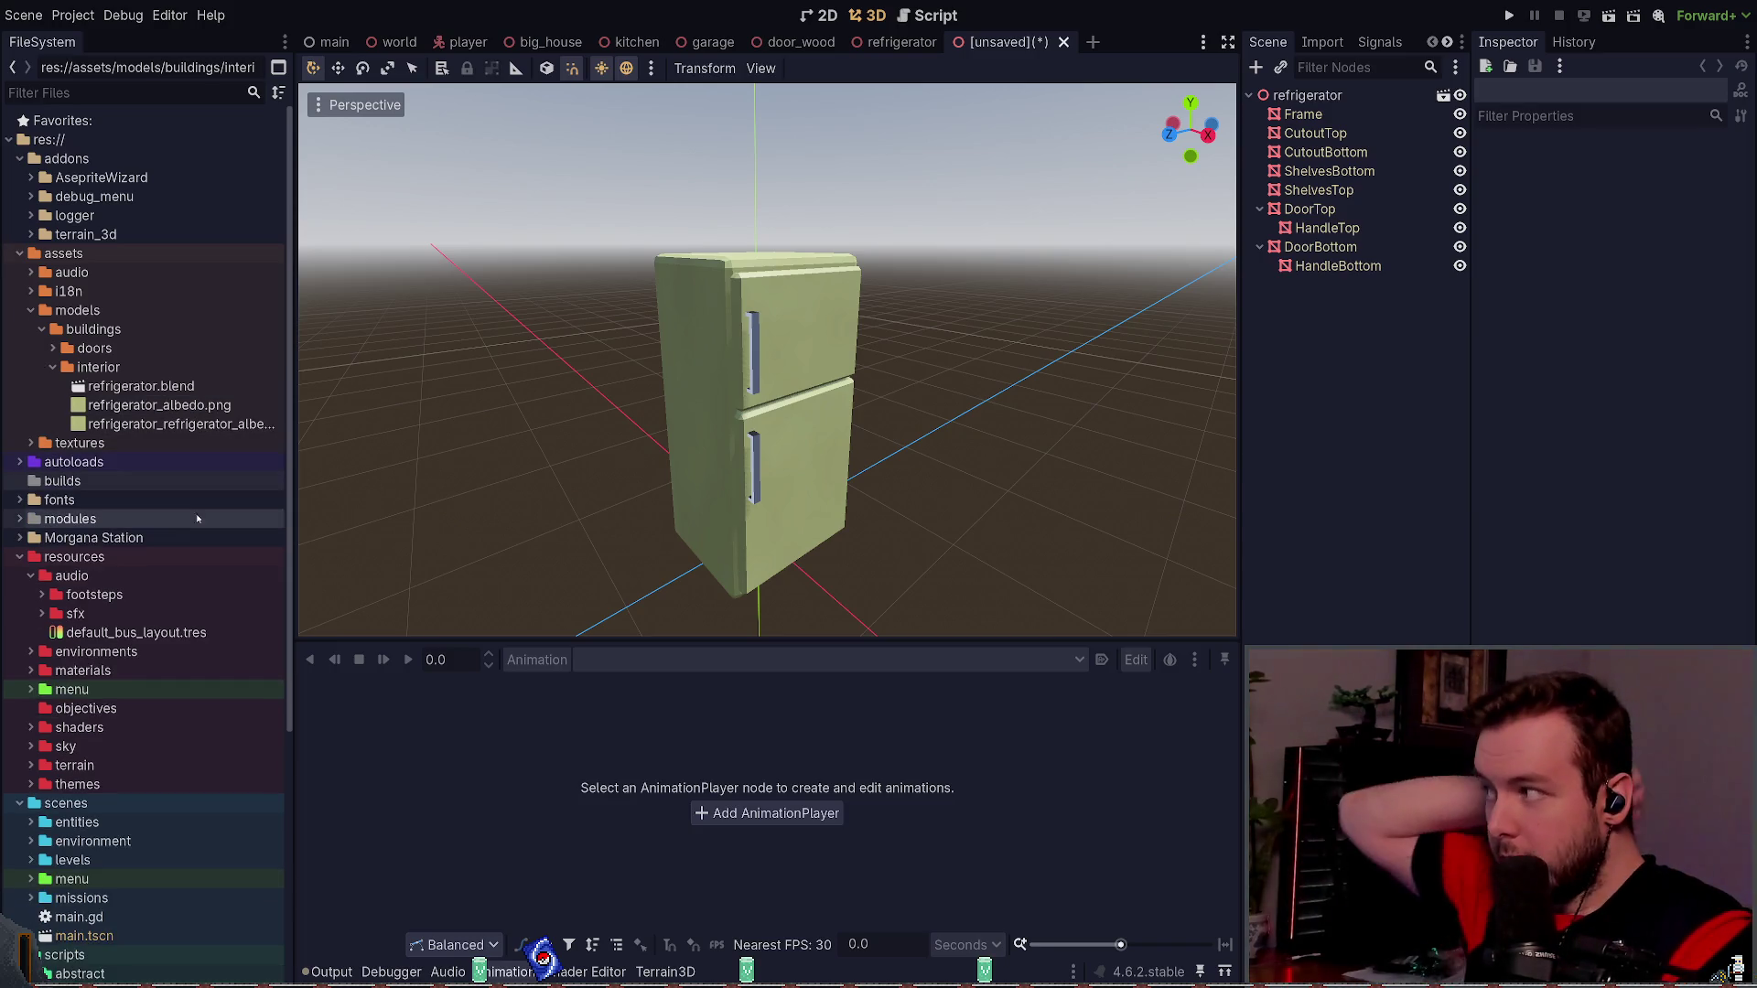
double_click(148, 385)
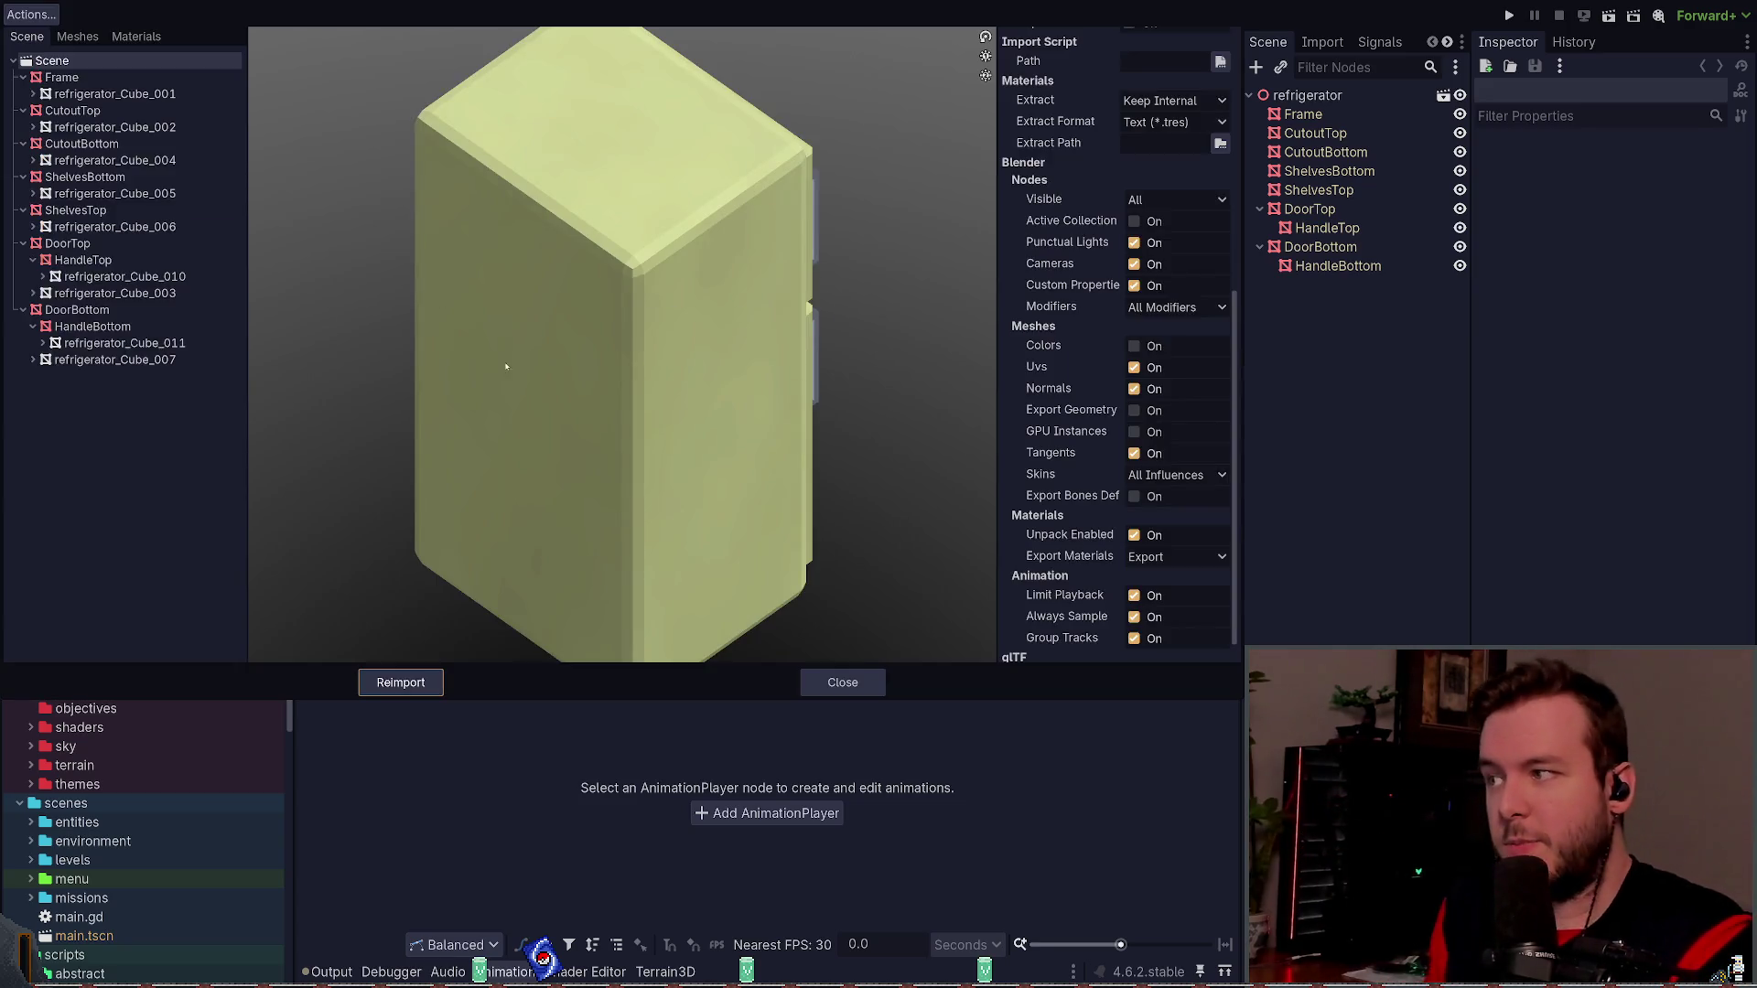
mouse_move(506, 366)
mouse_down()
mouse_move(674, 358)
mouse_move(687, 314)
mouse_up()
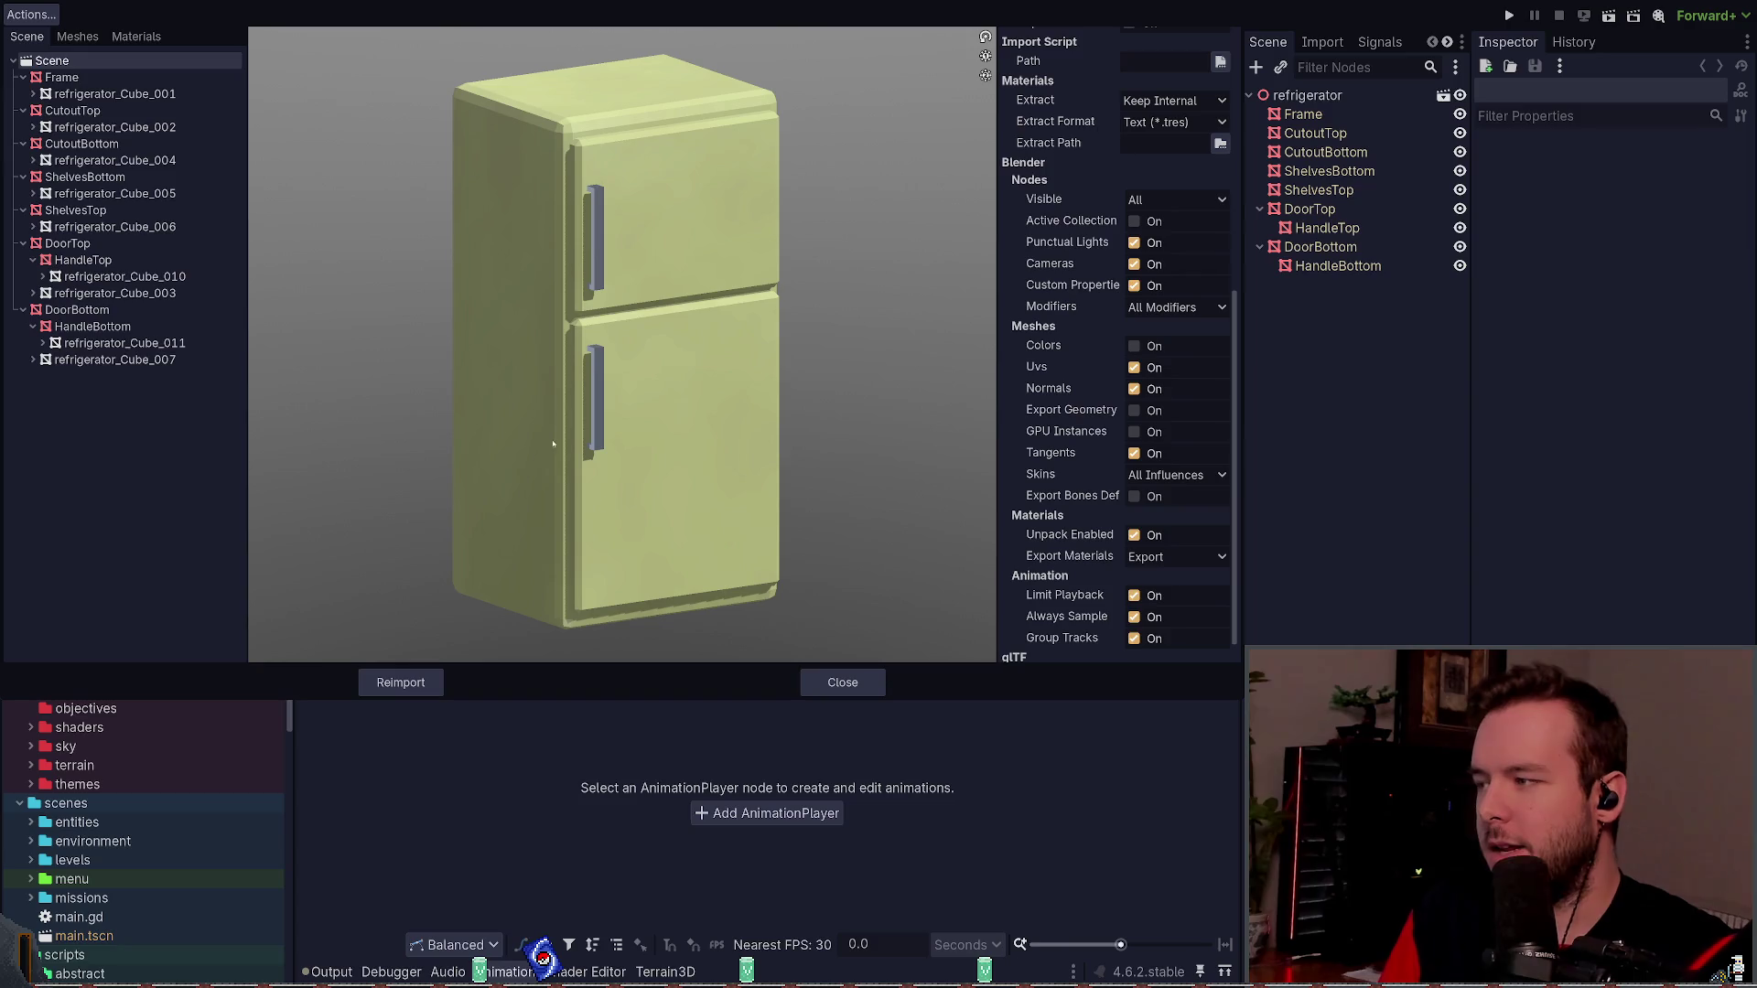
click(842, 681)
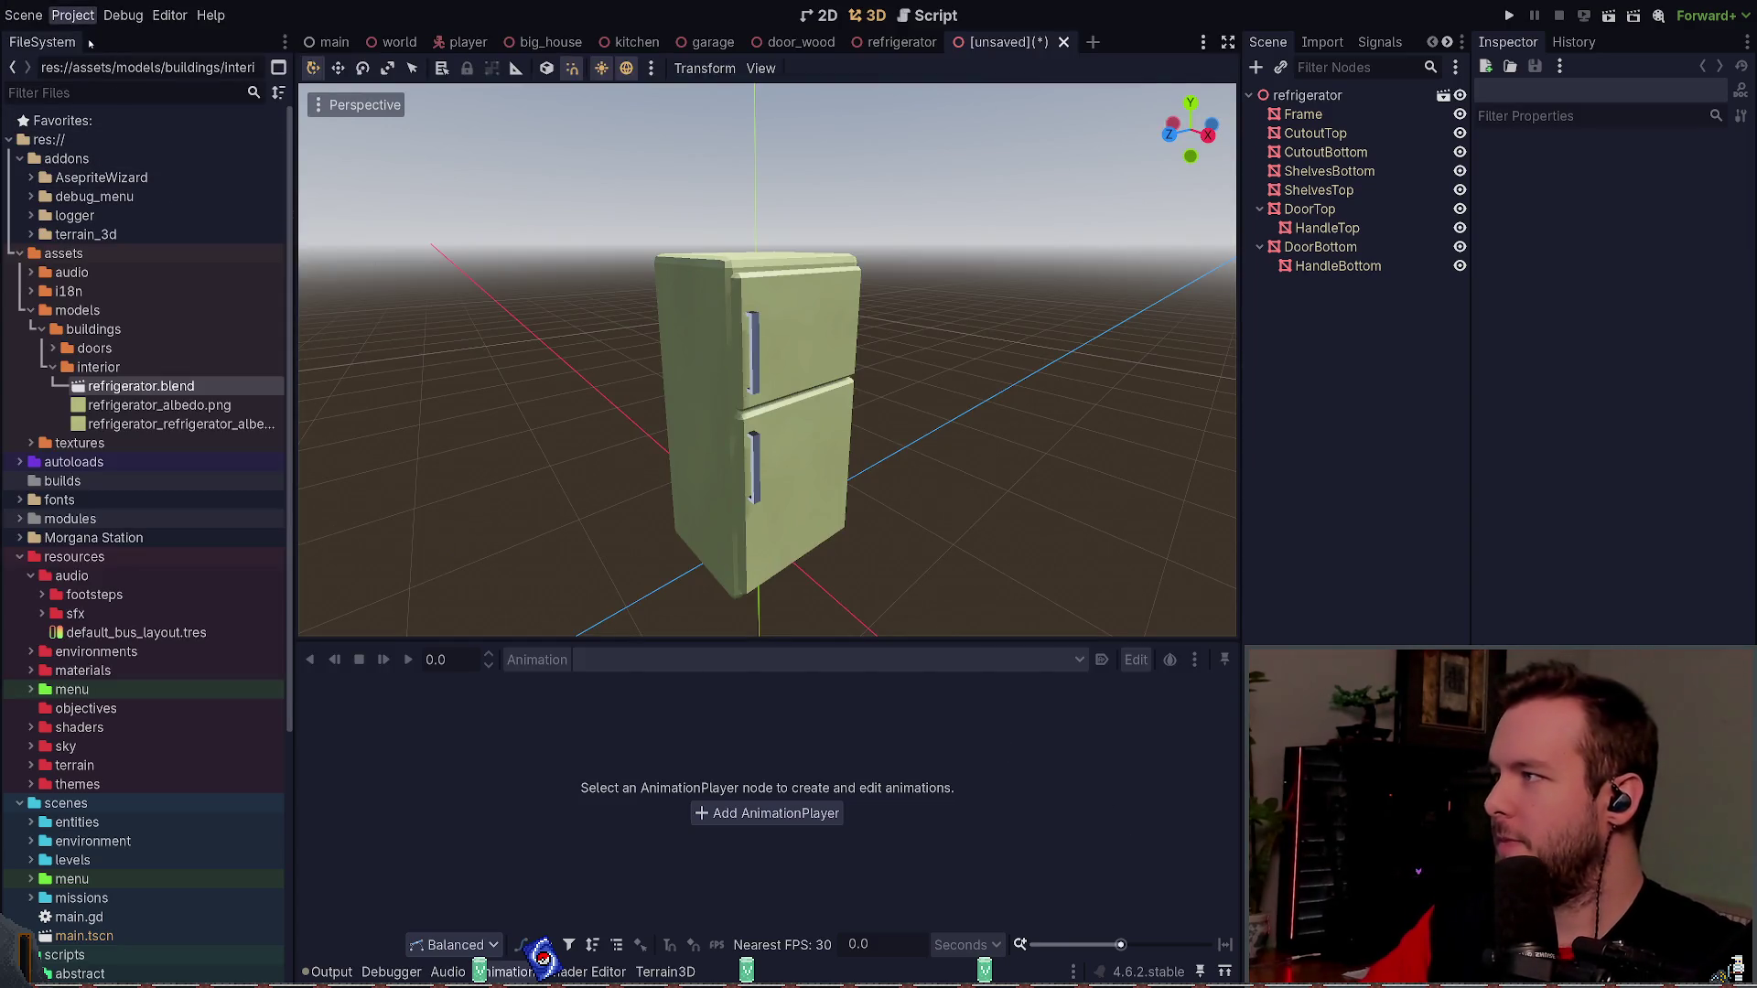
scroll(317, 529, down, 15)
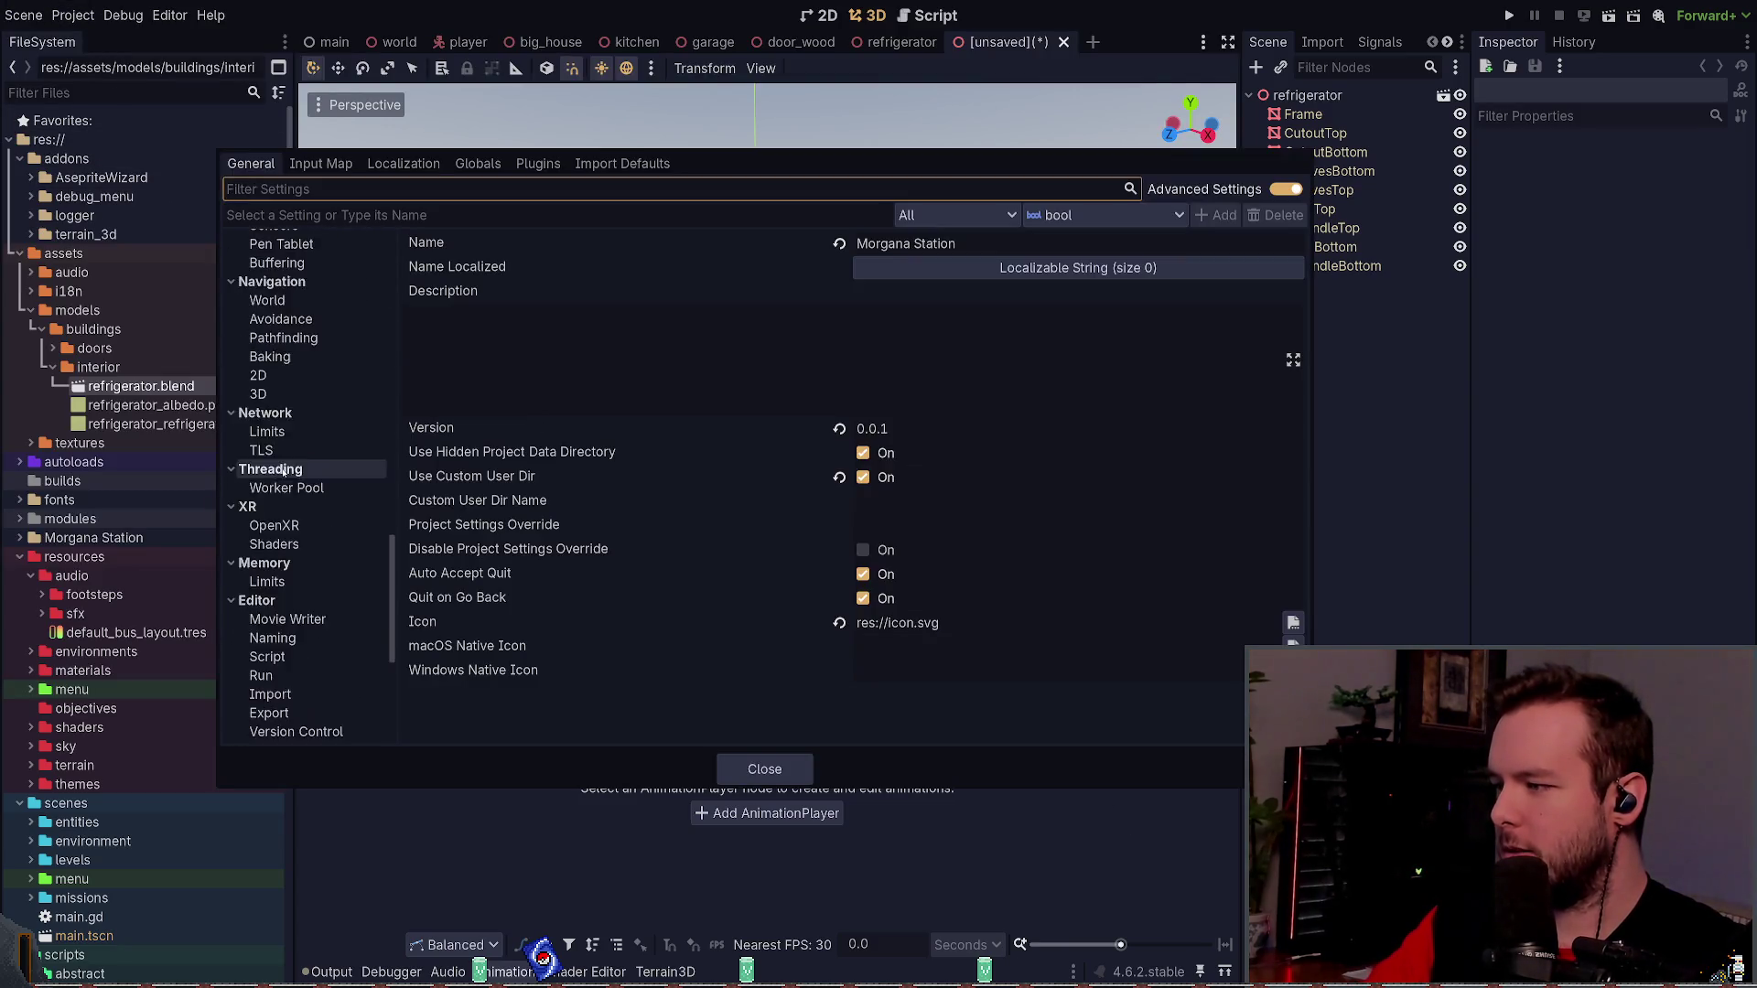
click(270, 582)
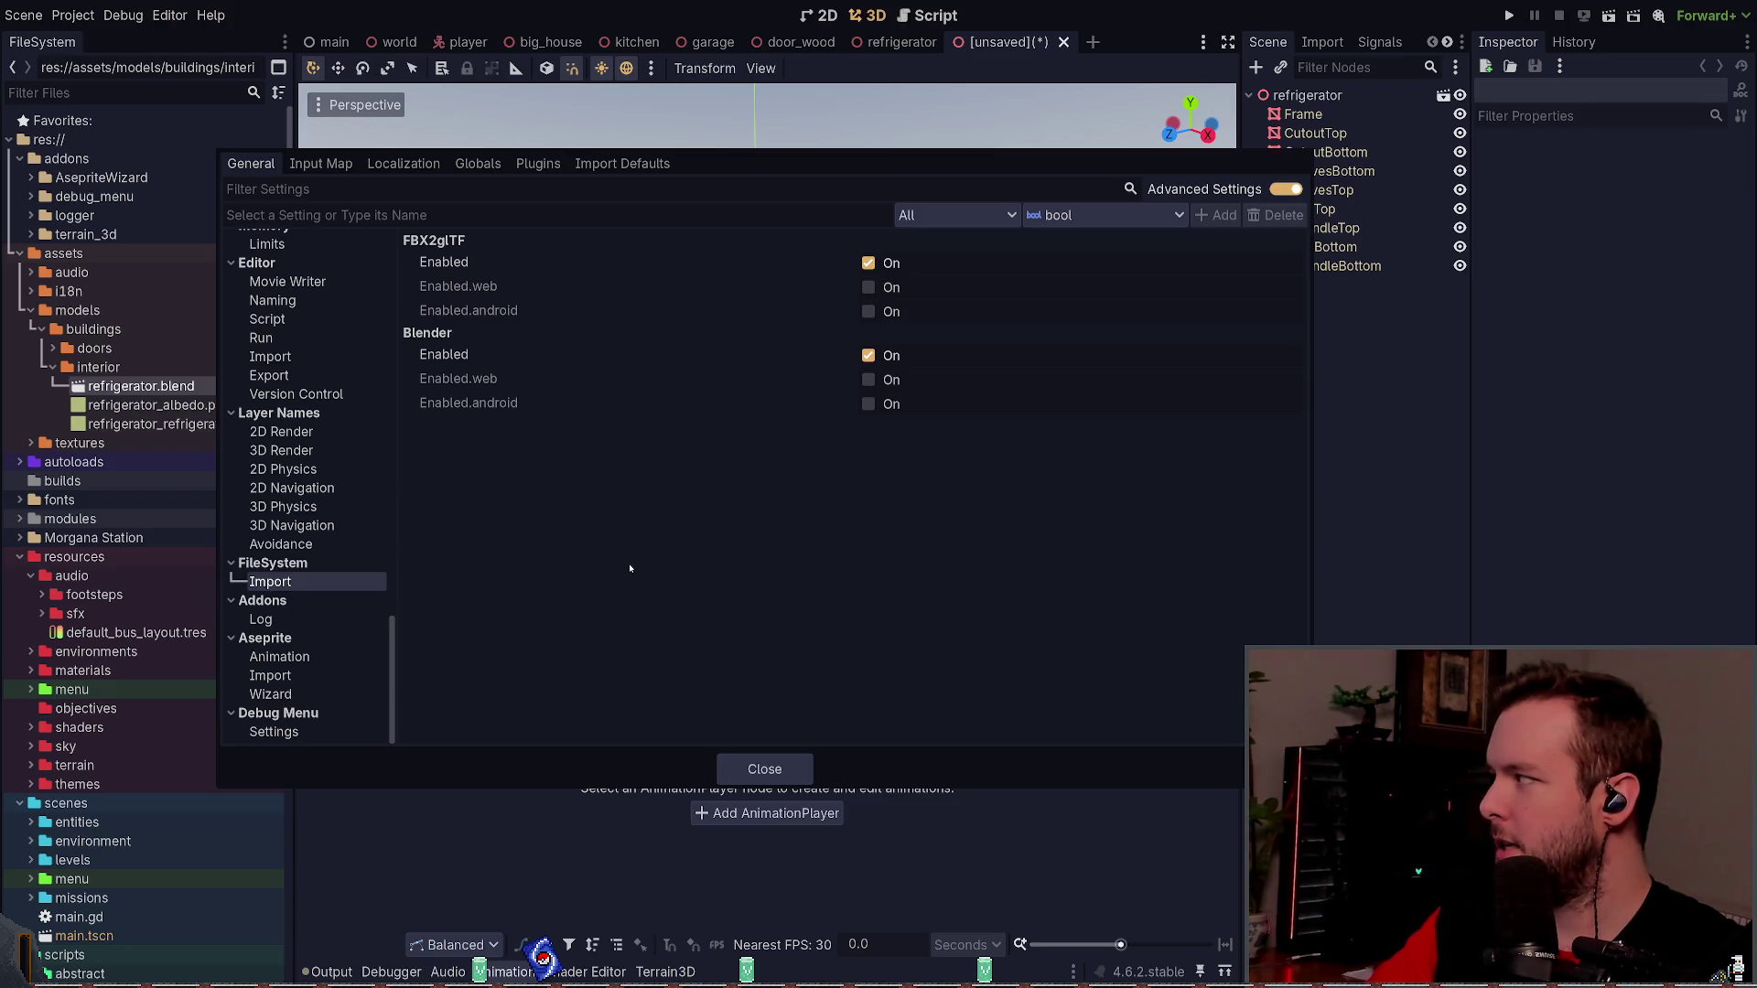
key(Escape)
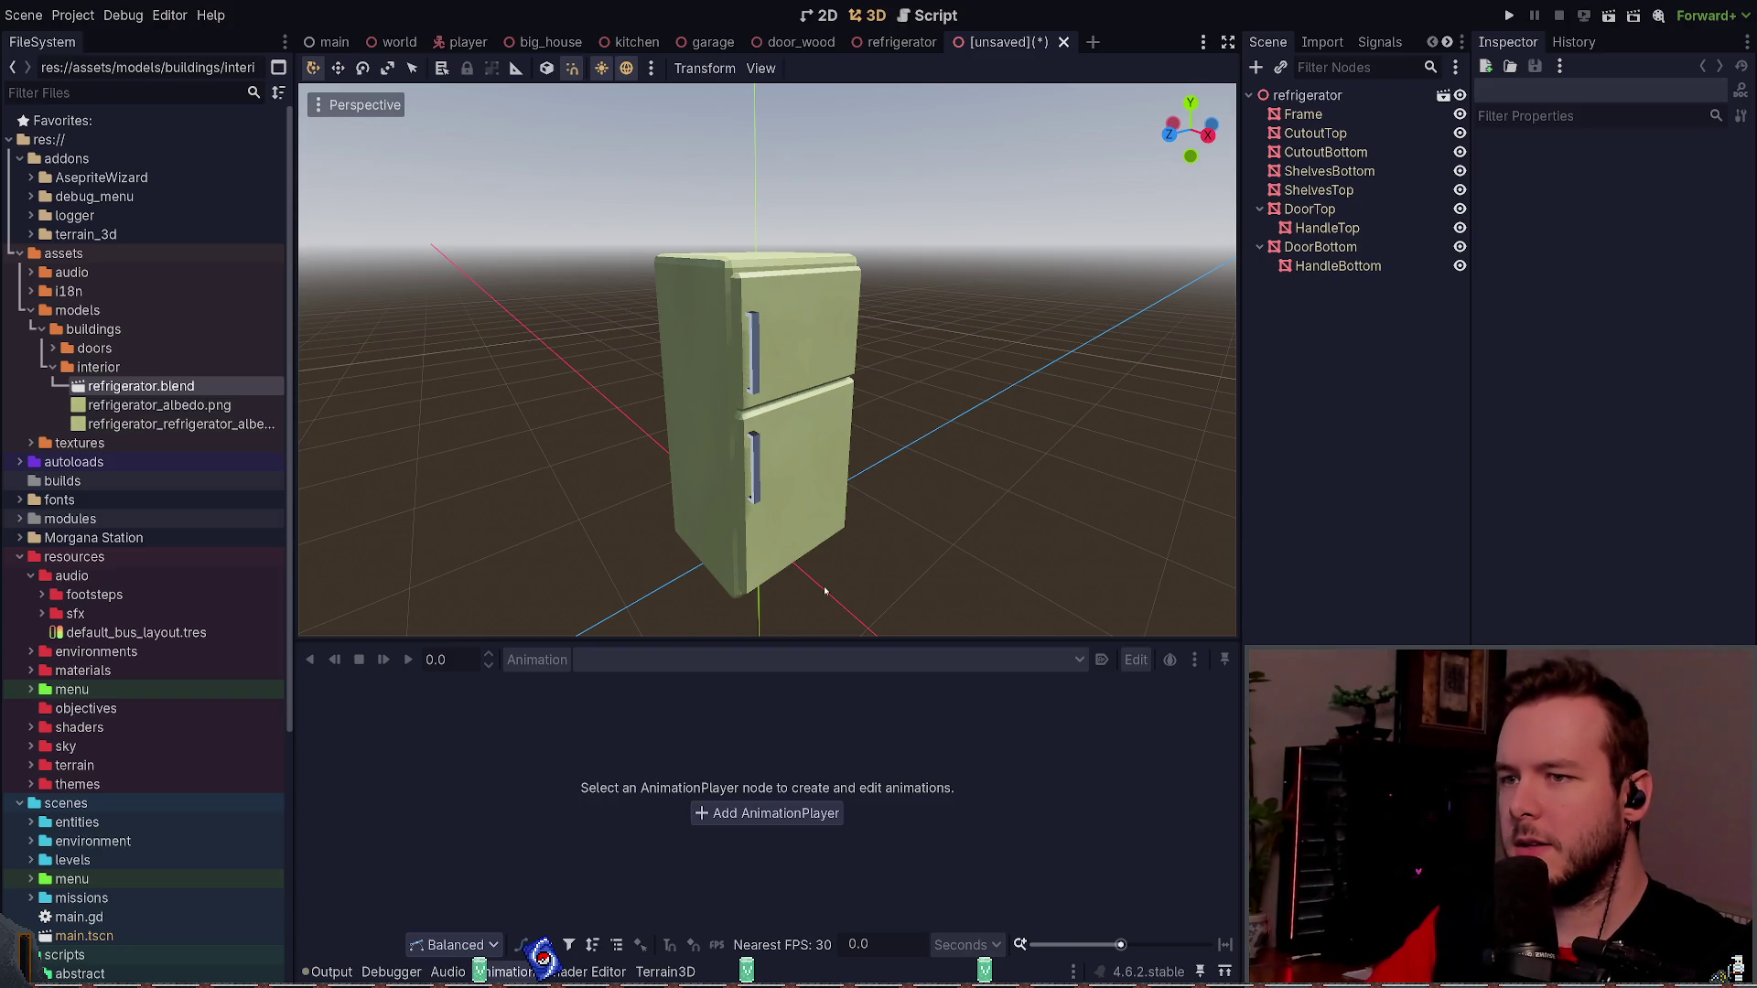
- In Material Maker, bring the Uniform and FBM Noise nodes into view and enlarge the previews
key(alt+Tab)
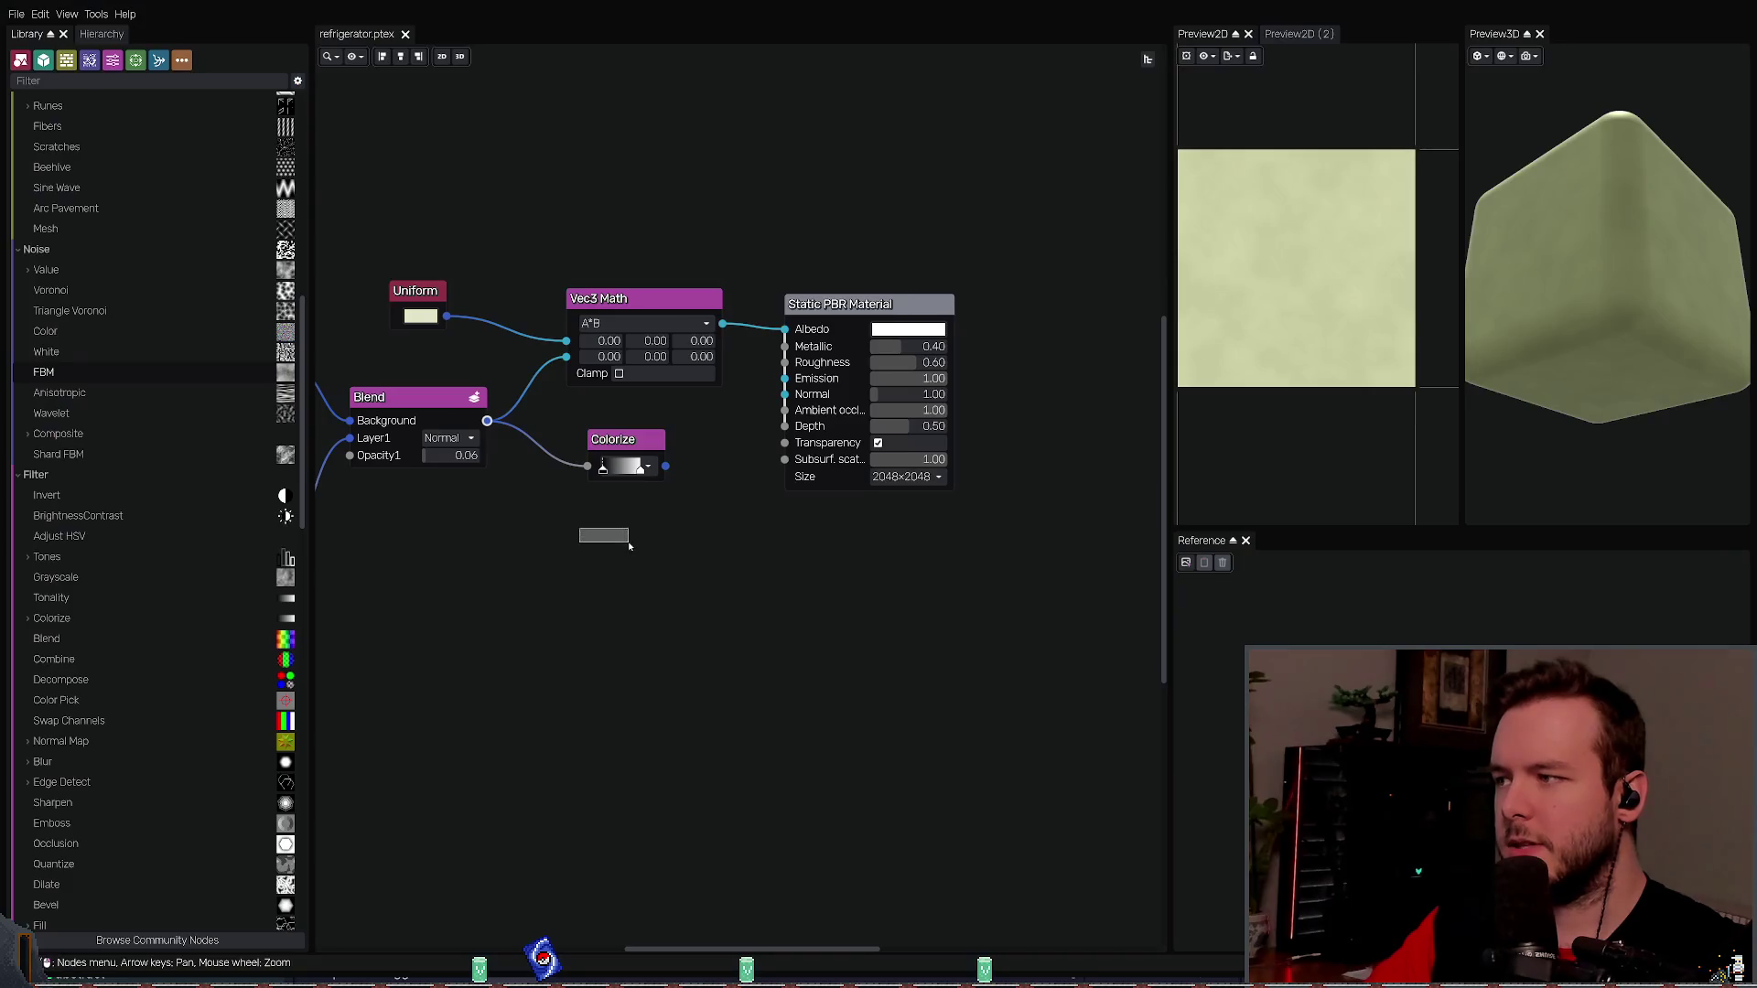
scroll(517, 535, down, 2)
mouse_move(547, 561)
mouse_down()
mouse_move(710, 577)
mouse_move(690, 574)
mouse_up()
scroll(690, 574, up, 1)
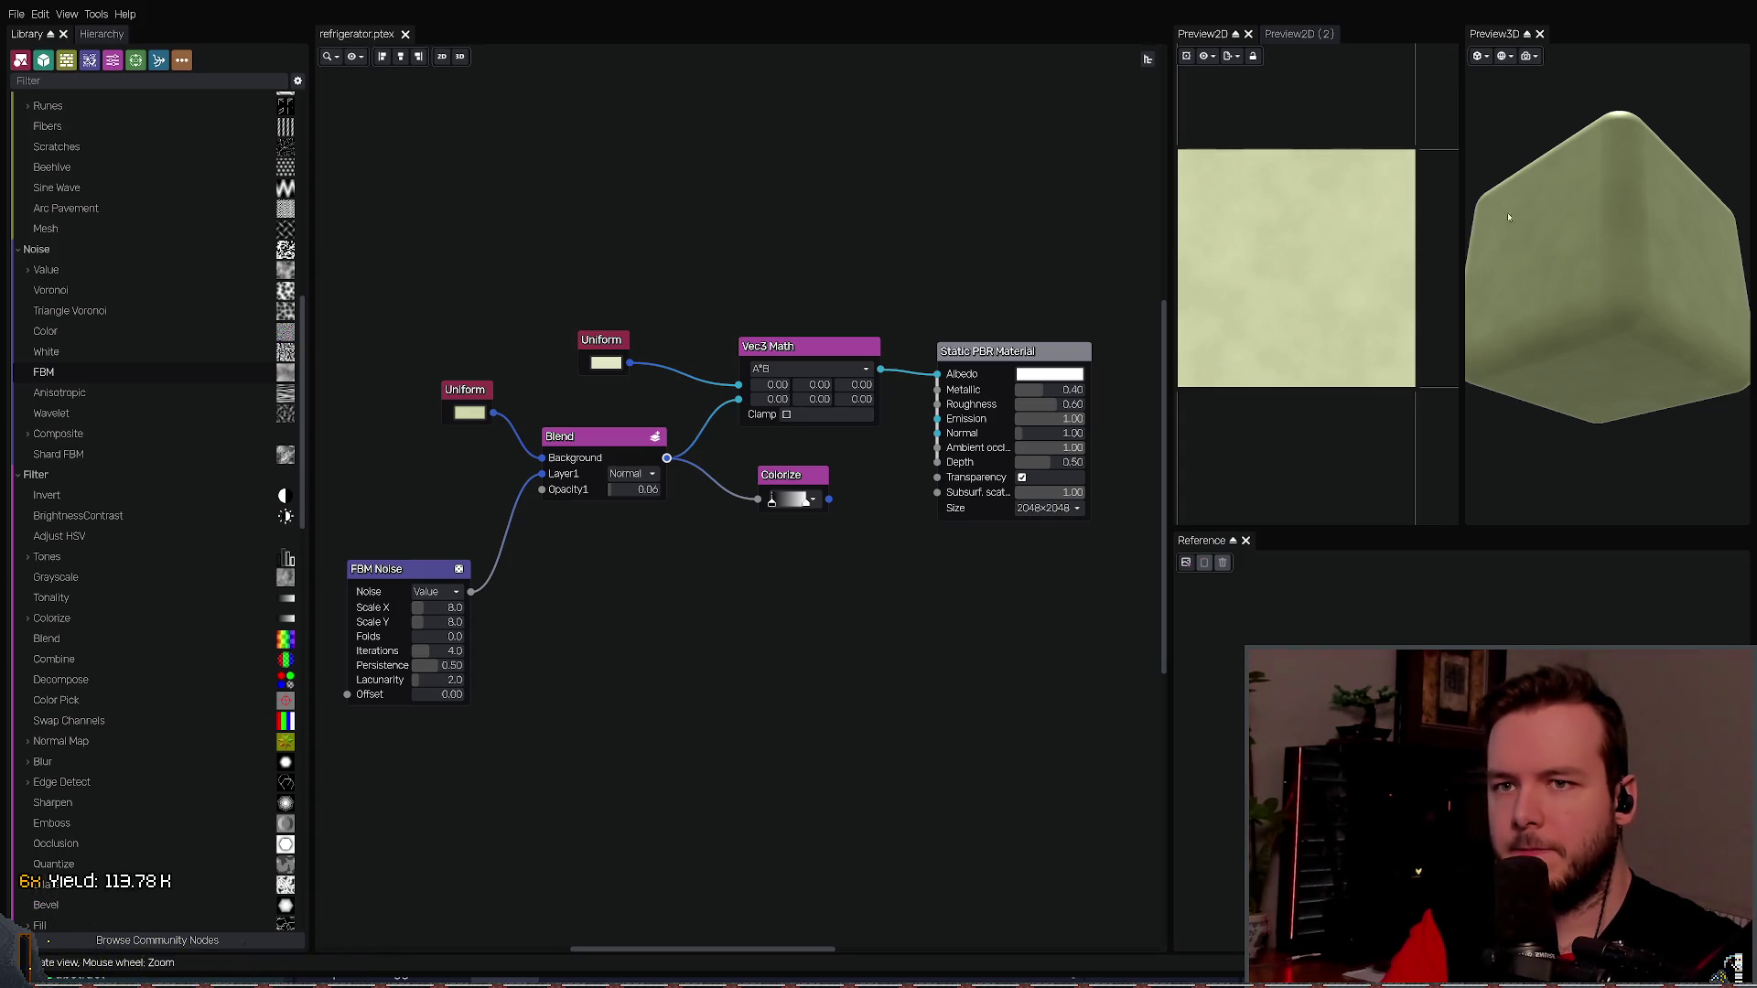
drag(1561, 282, 1544, 290)
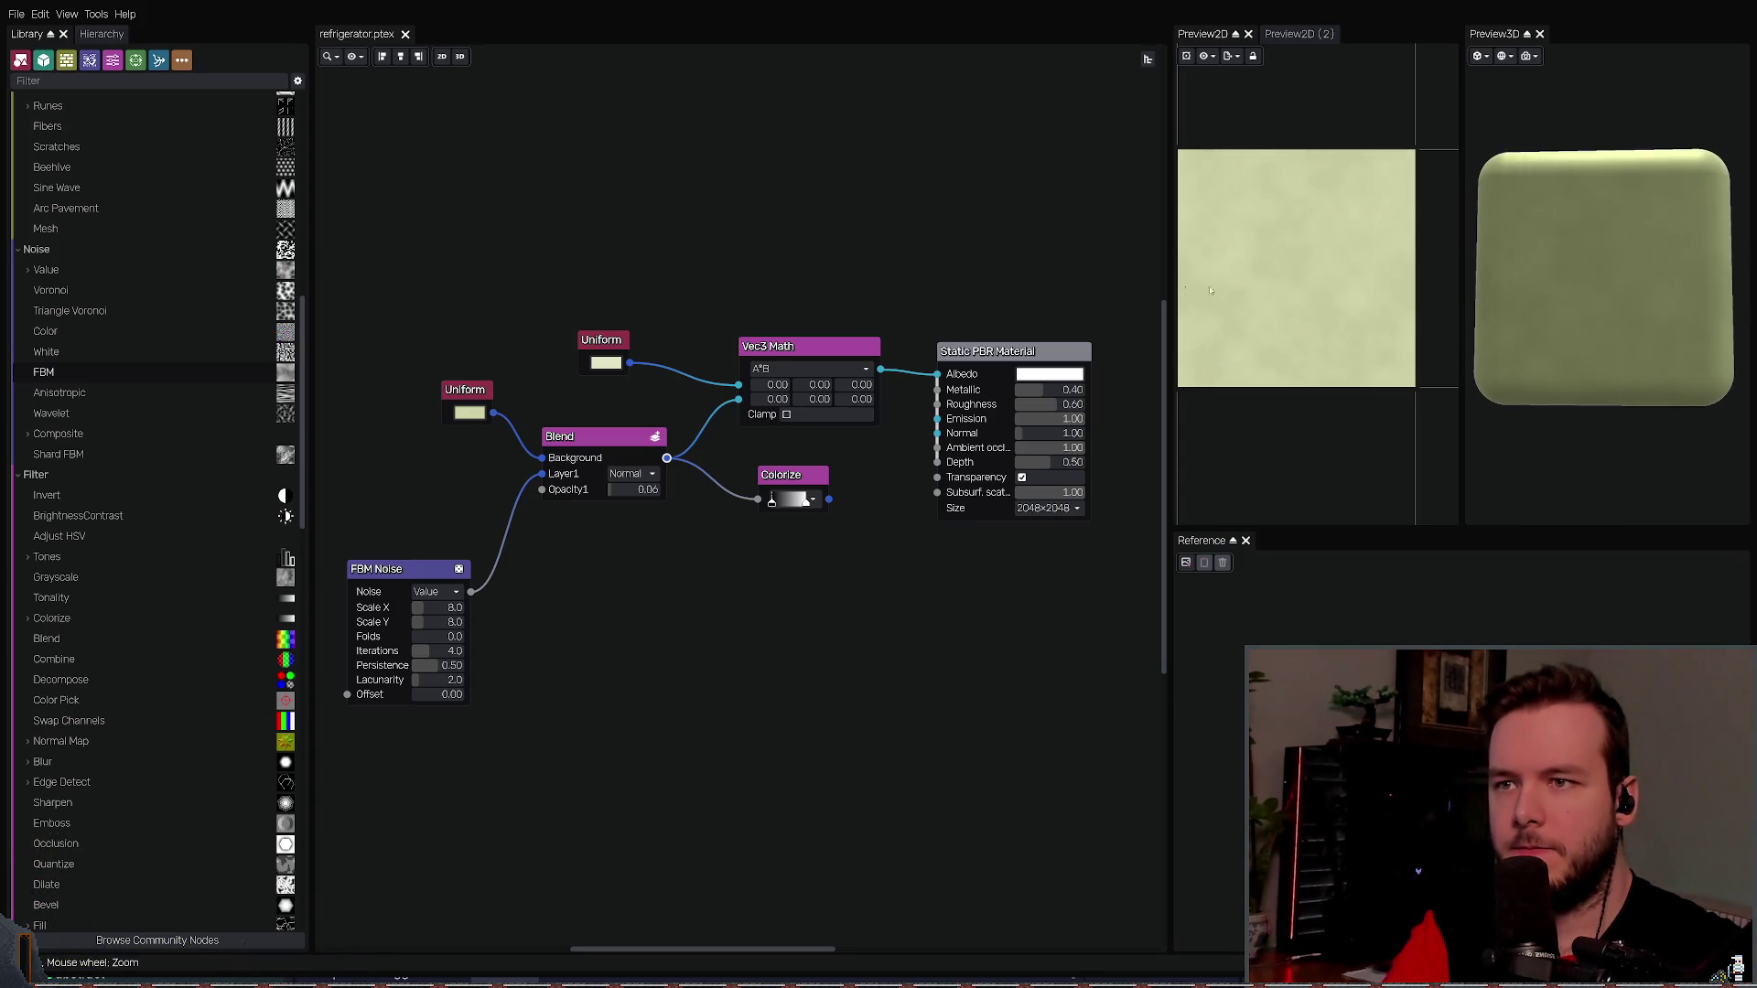
drag(1171, 270, 1144, 267)
drag(1442, 263, 1402, 271)
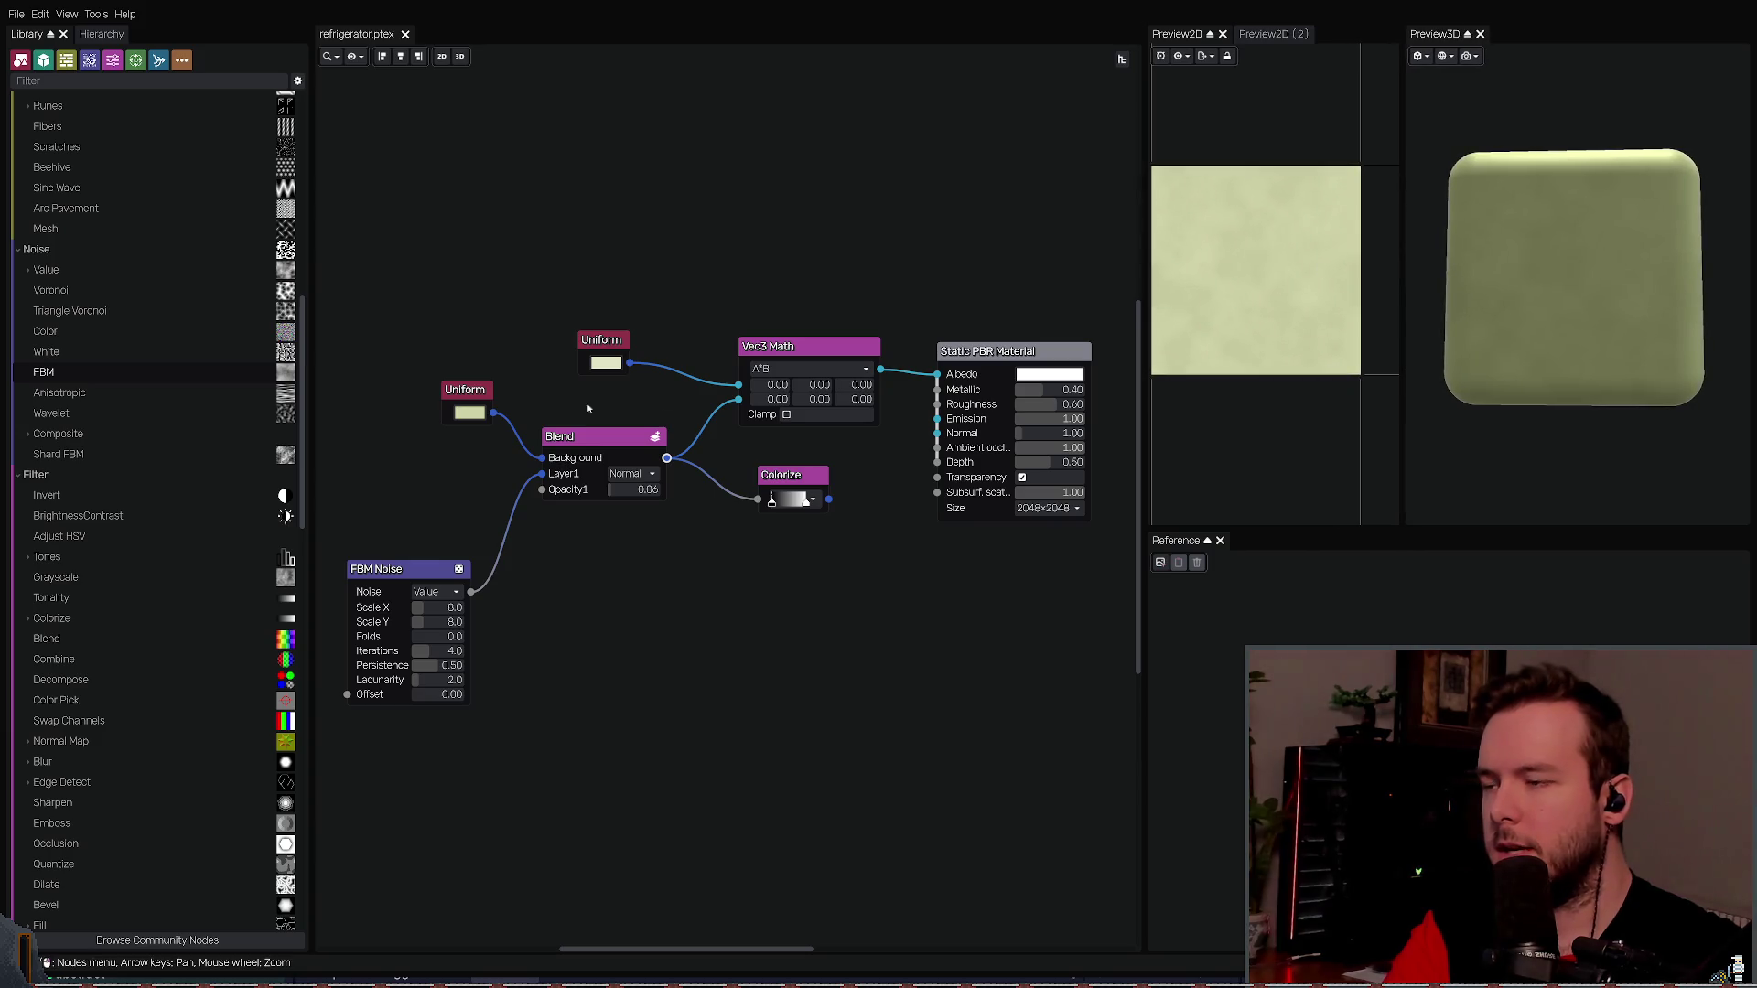
drag(674, 215, 684, 228)
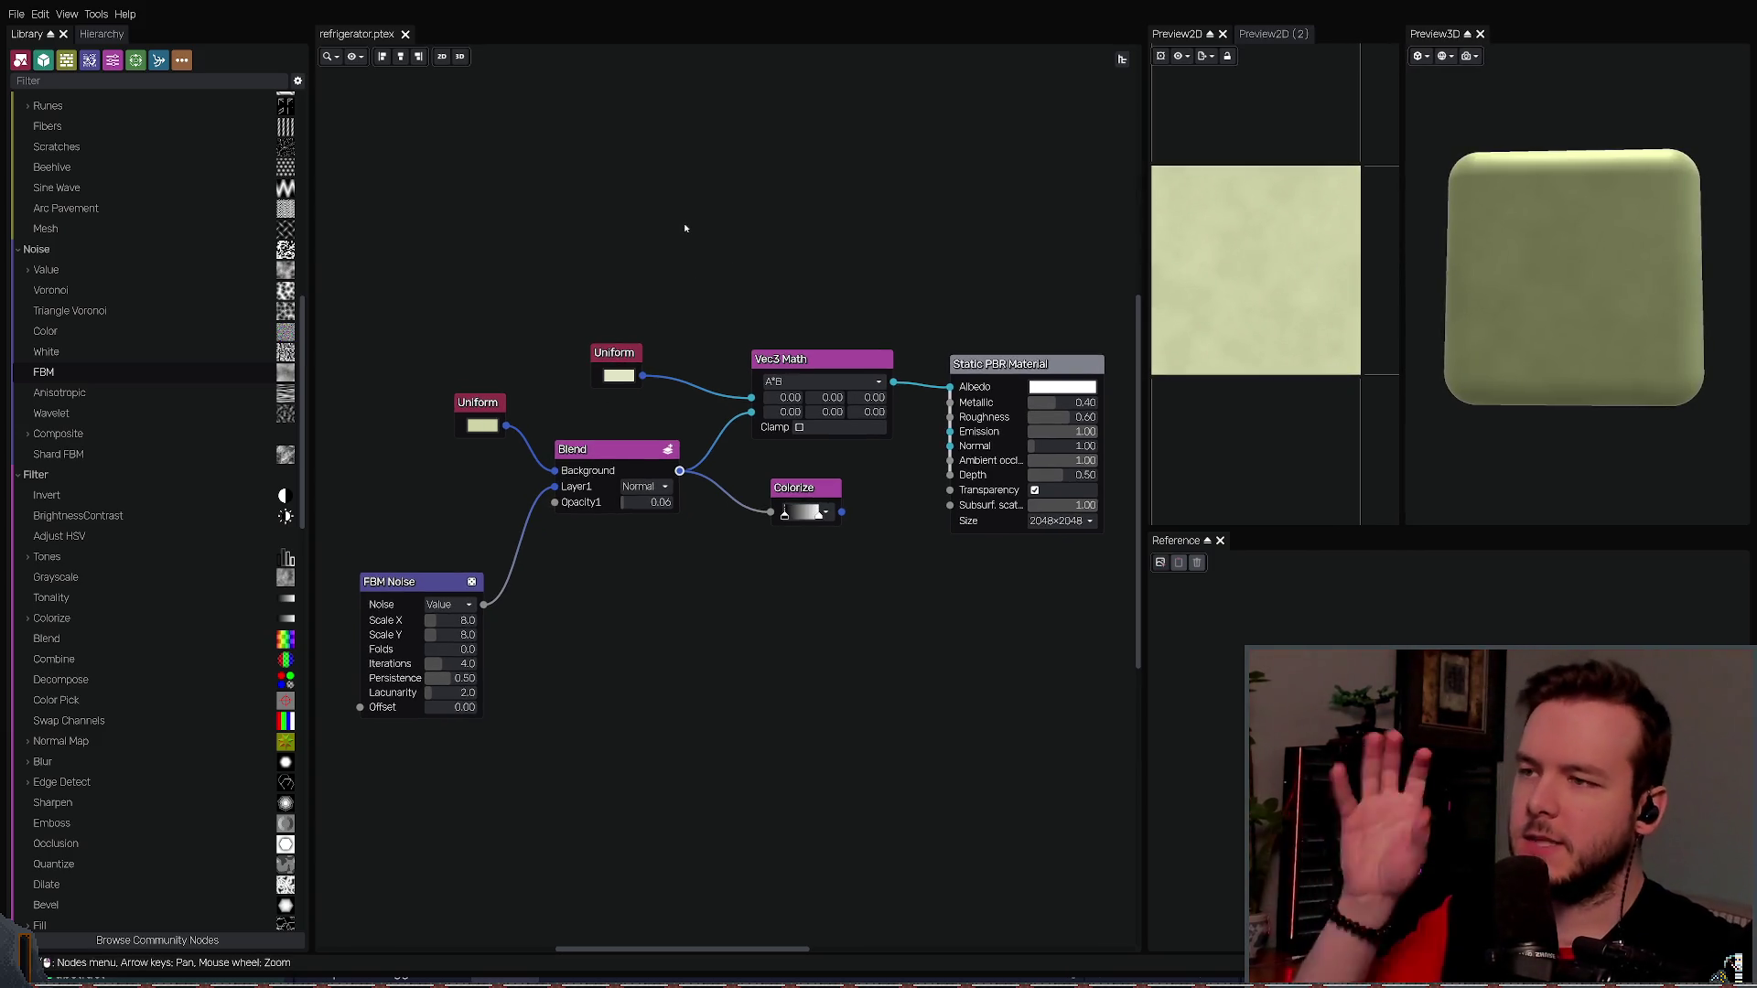
- Save refrigerator.ptex and switch back through Godot to Blender
key(ctrl+s)
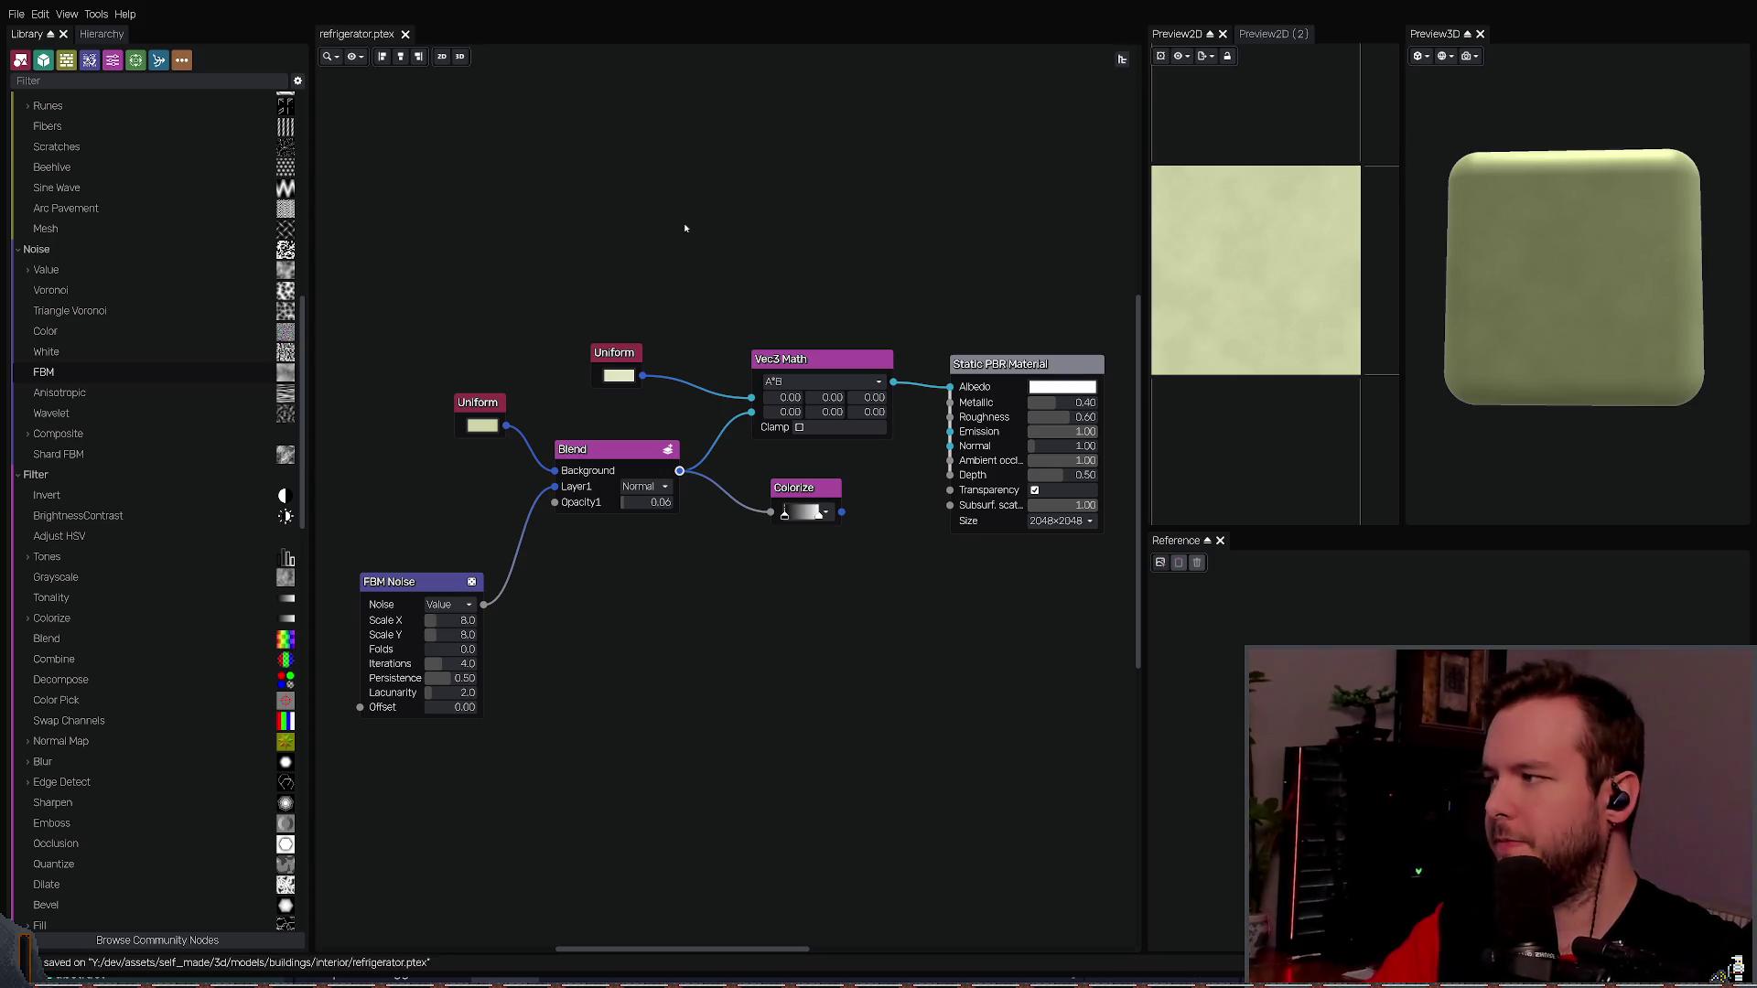
key(alt+Tab)
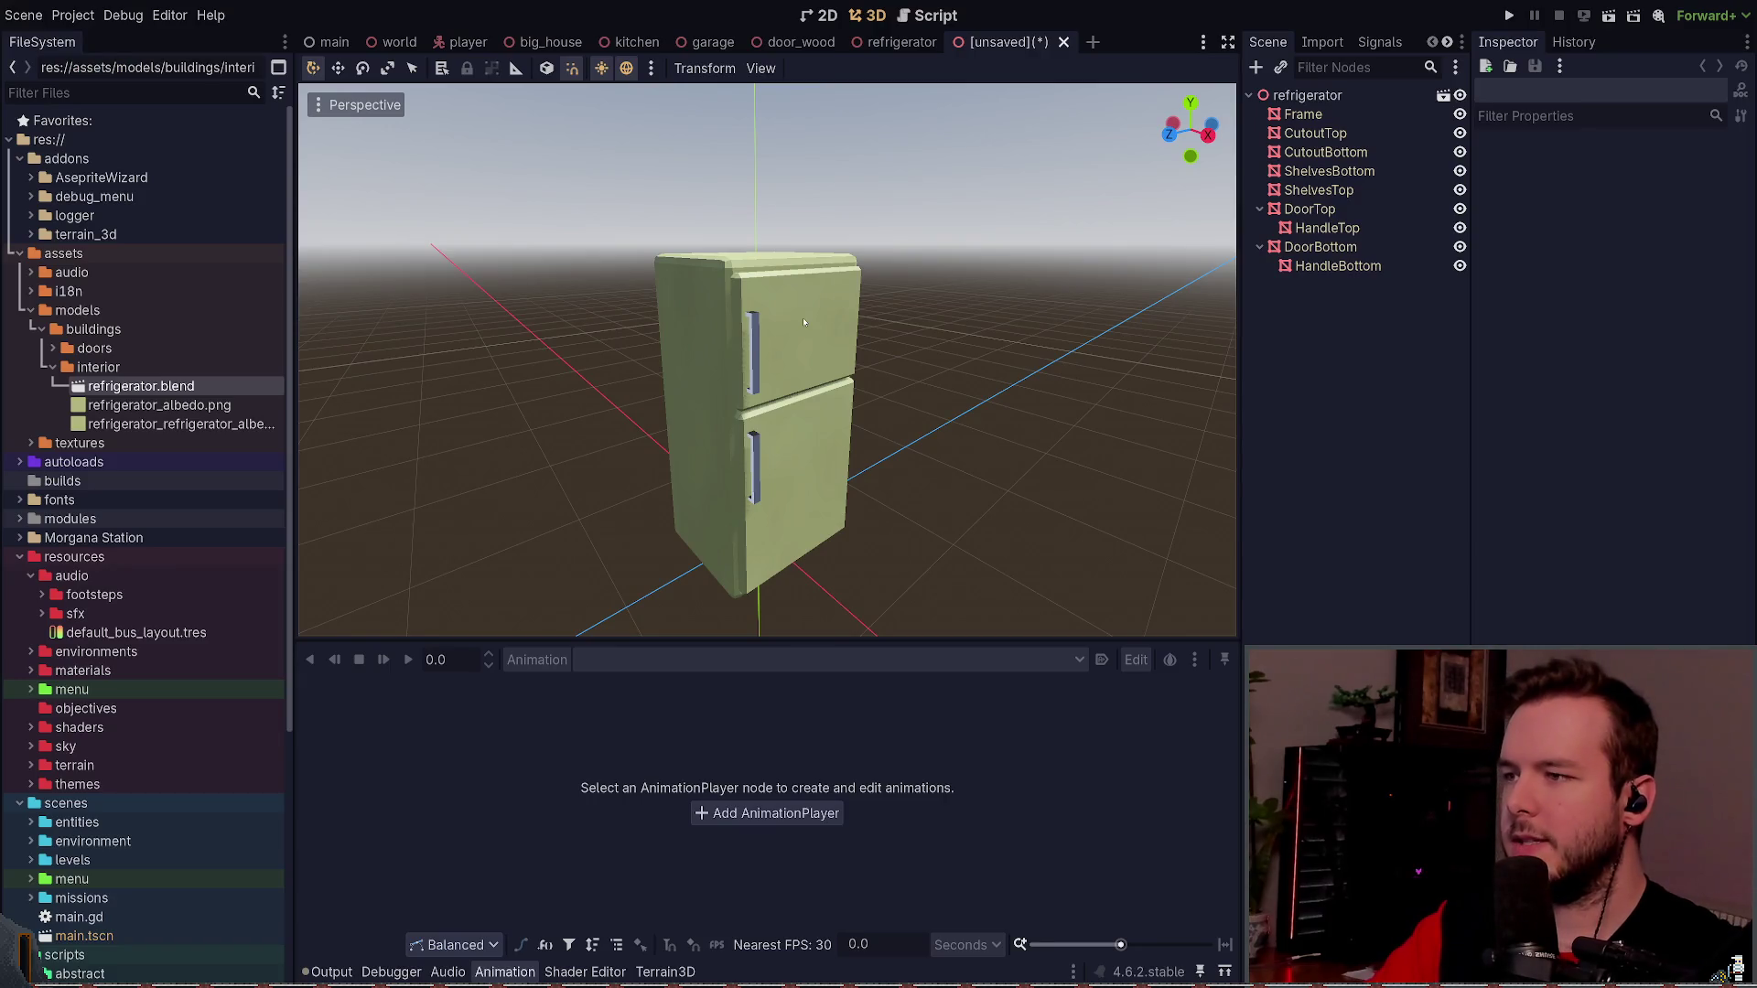
key(alt+Tab)
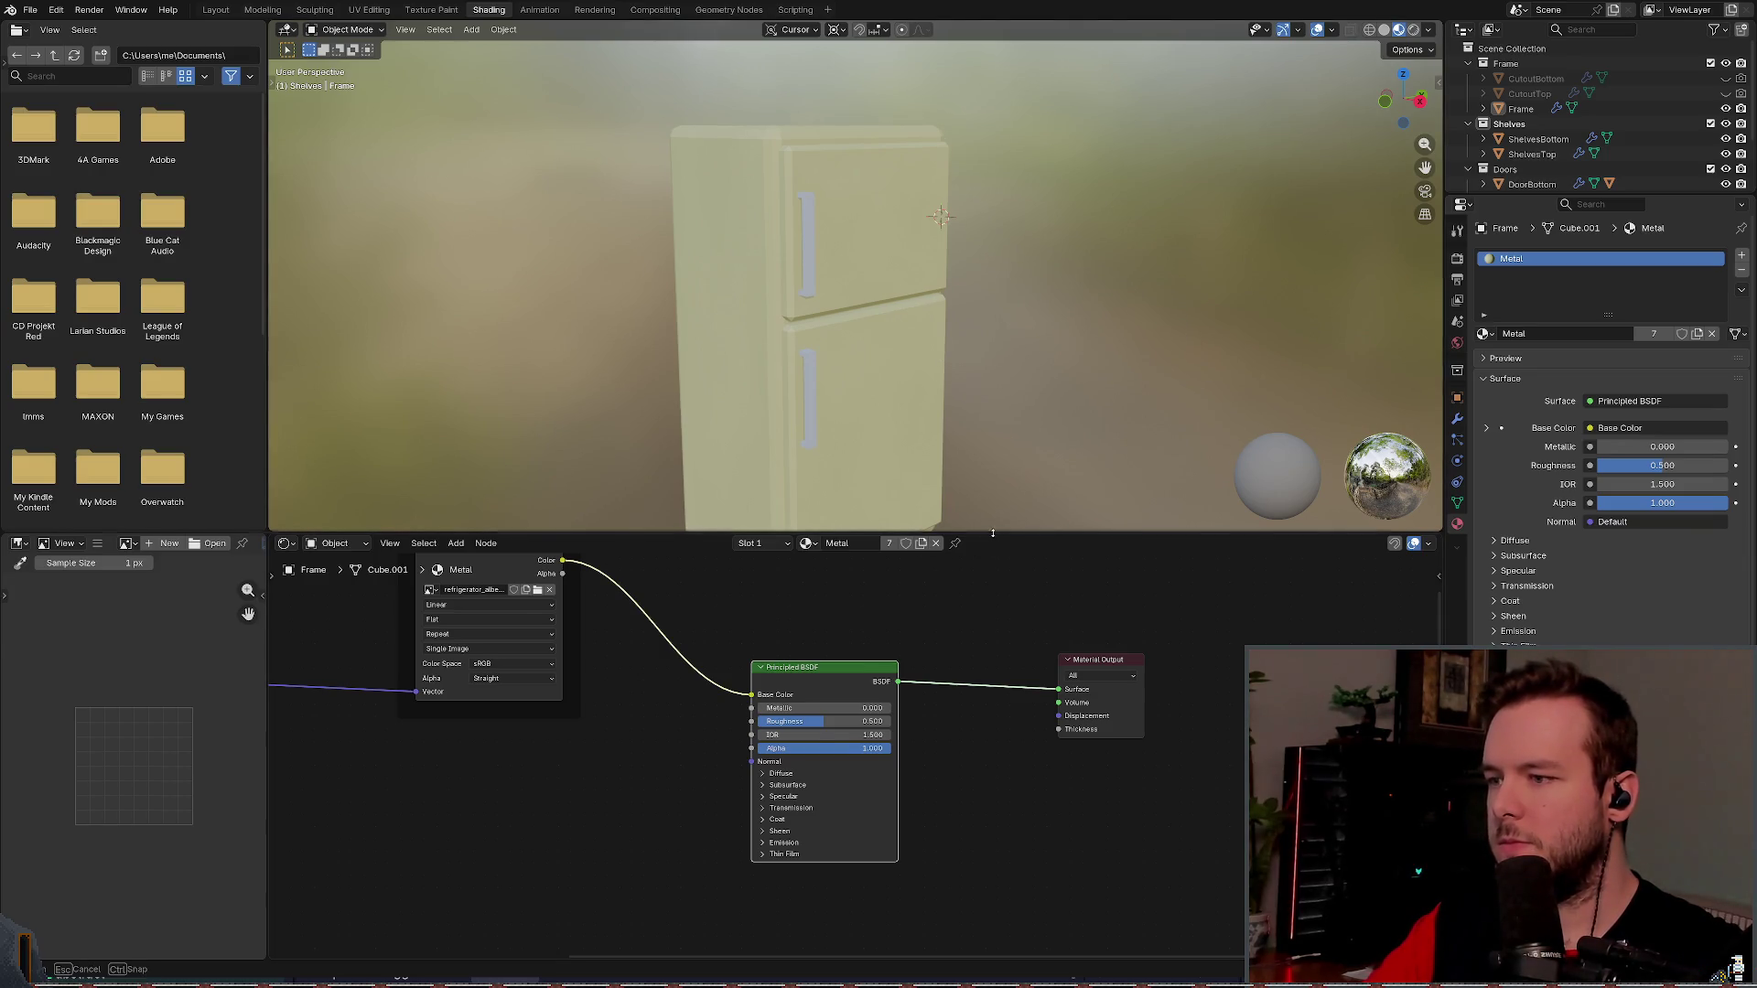
- Delete the texture coordinate, mapping and image texture nodes from the material and save
drag(911, 532, 947, 546)
scroll(677, 688, down, 1)
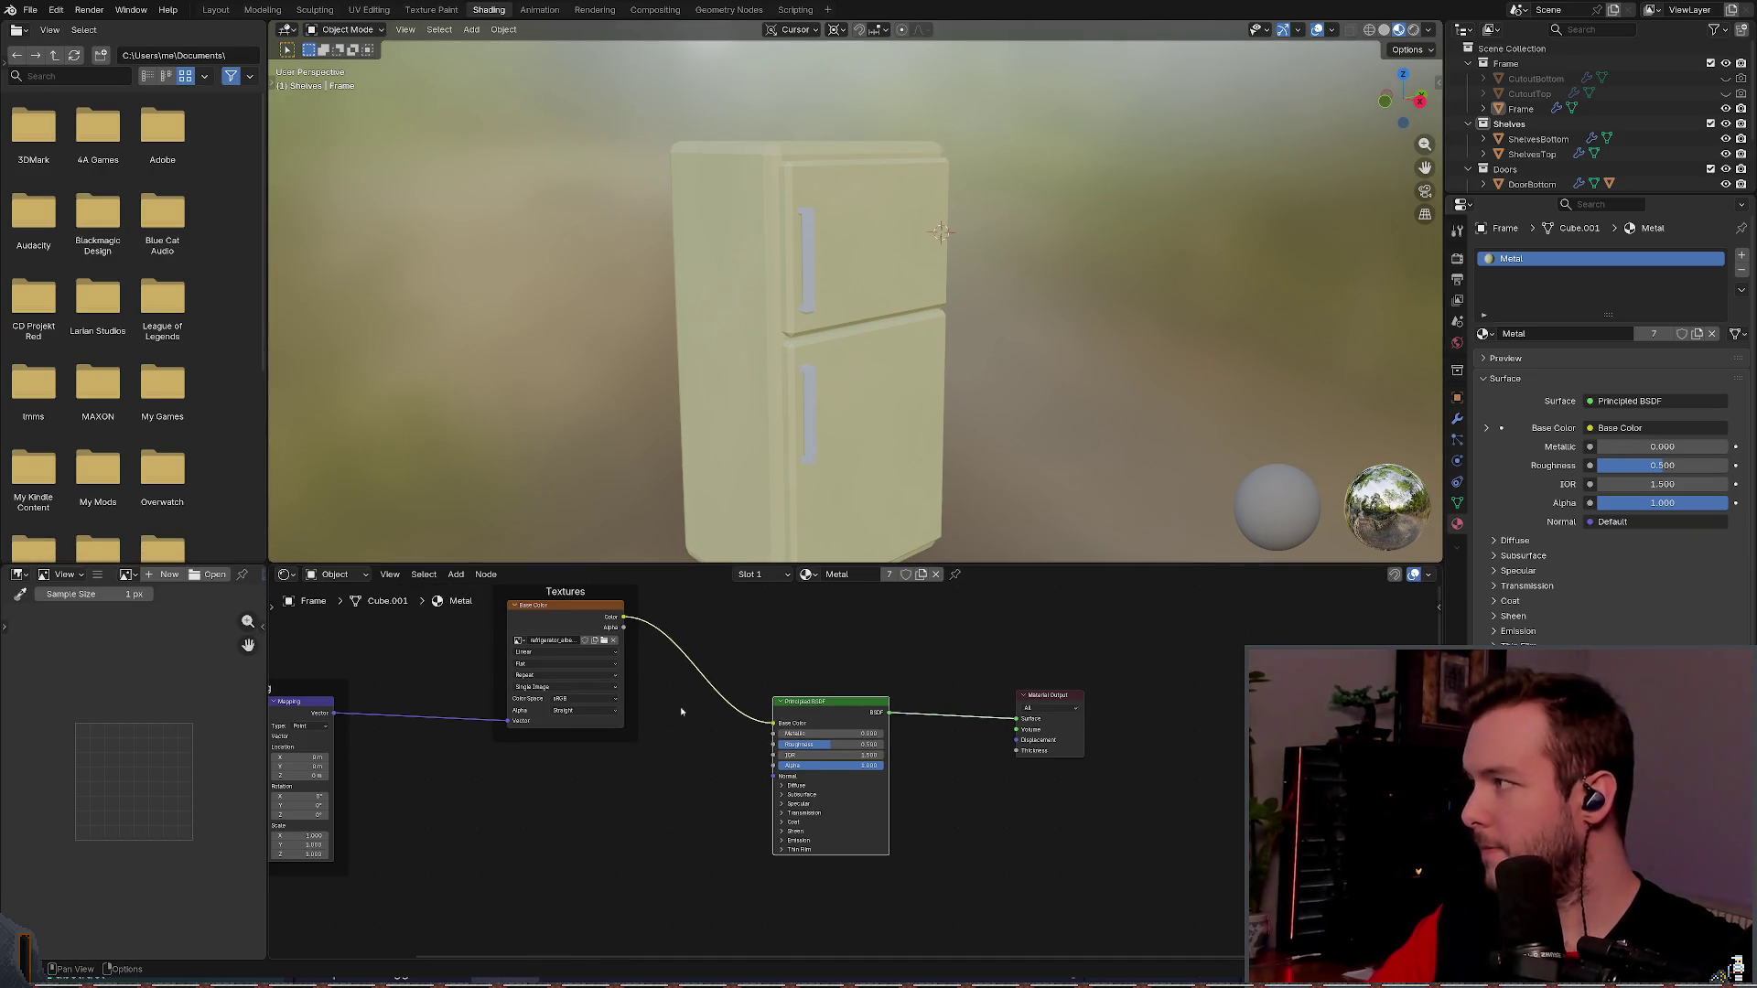
scroll(681, 711, down, 1)
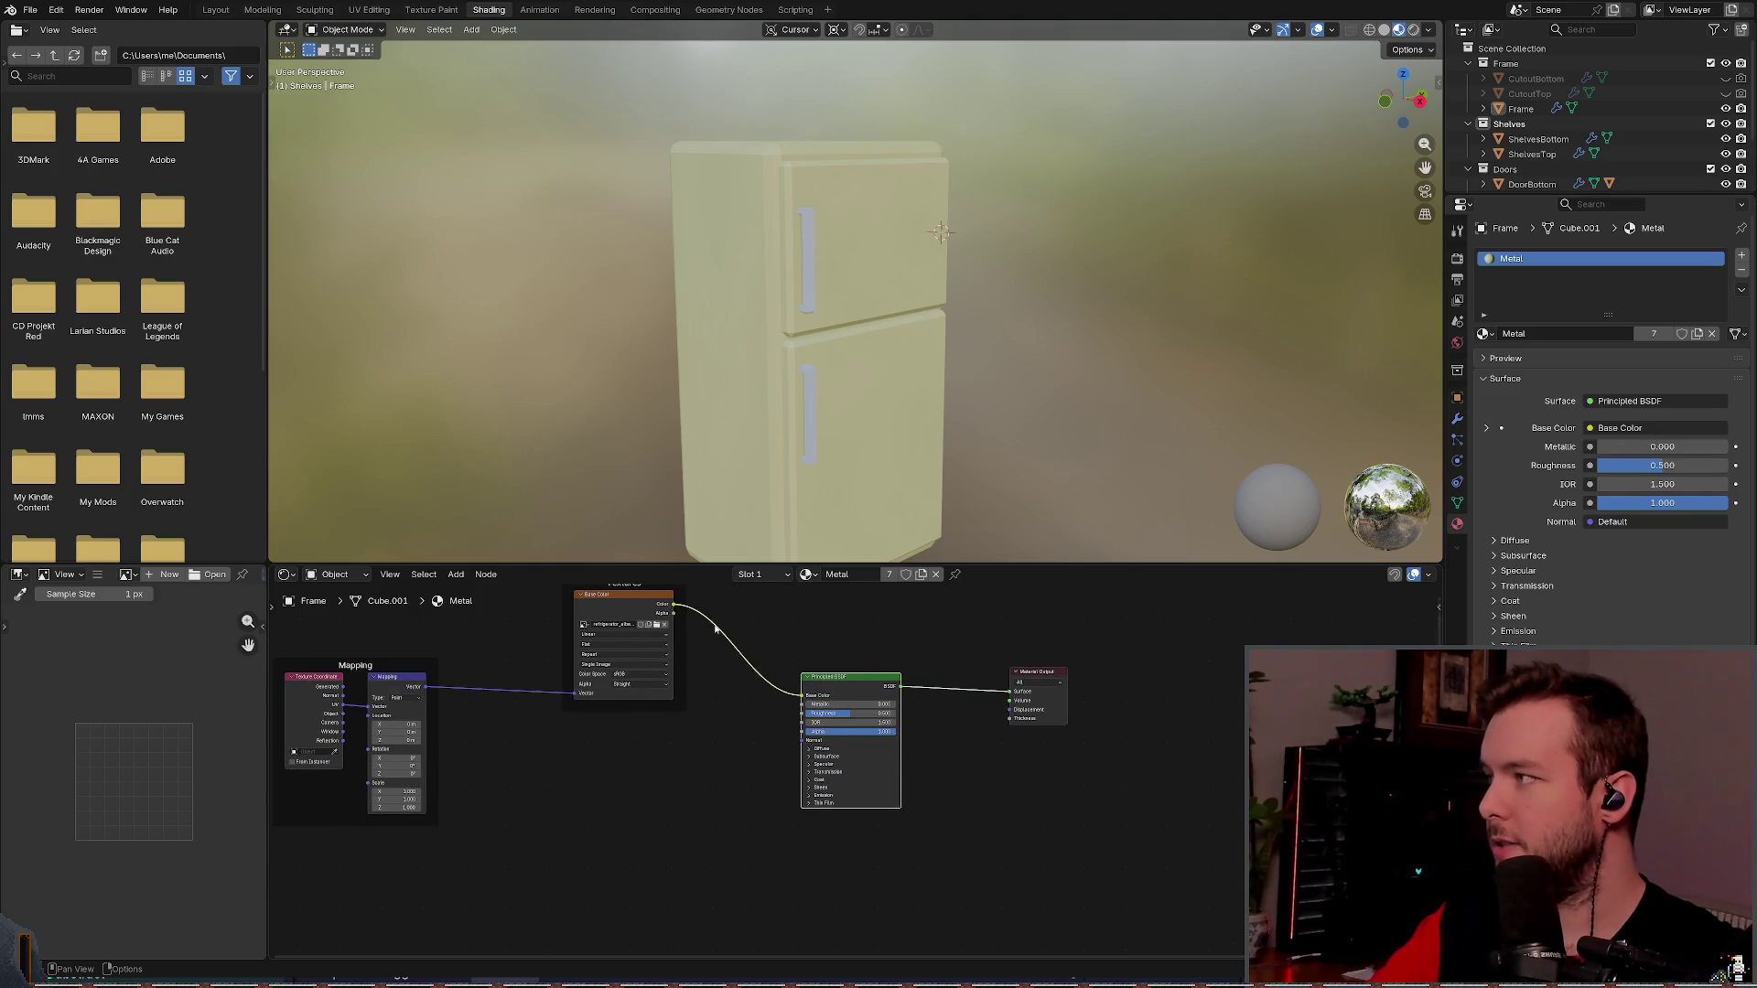
scroll(629, 666, down, 2)
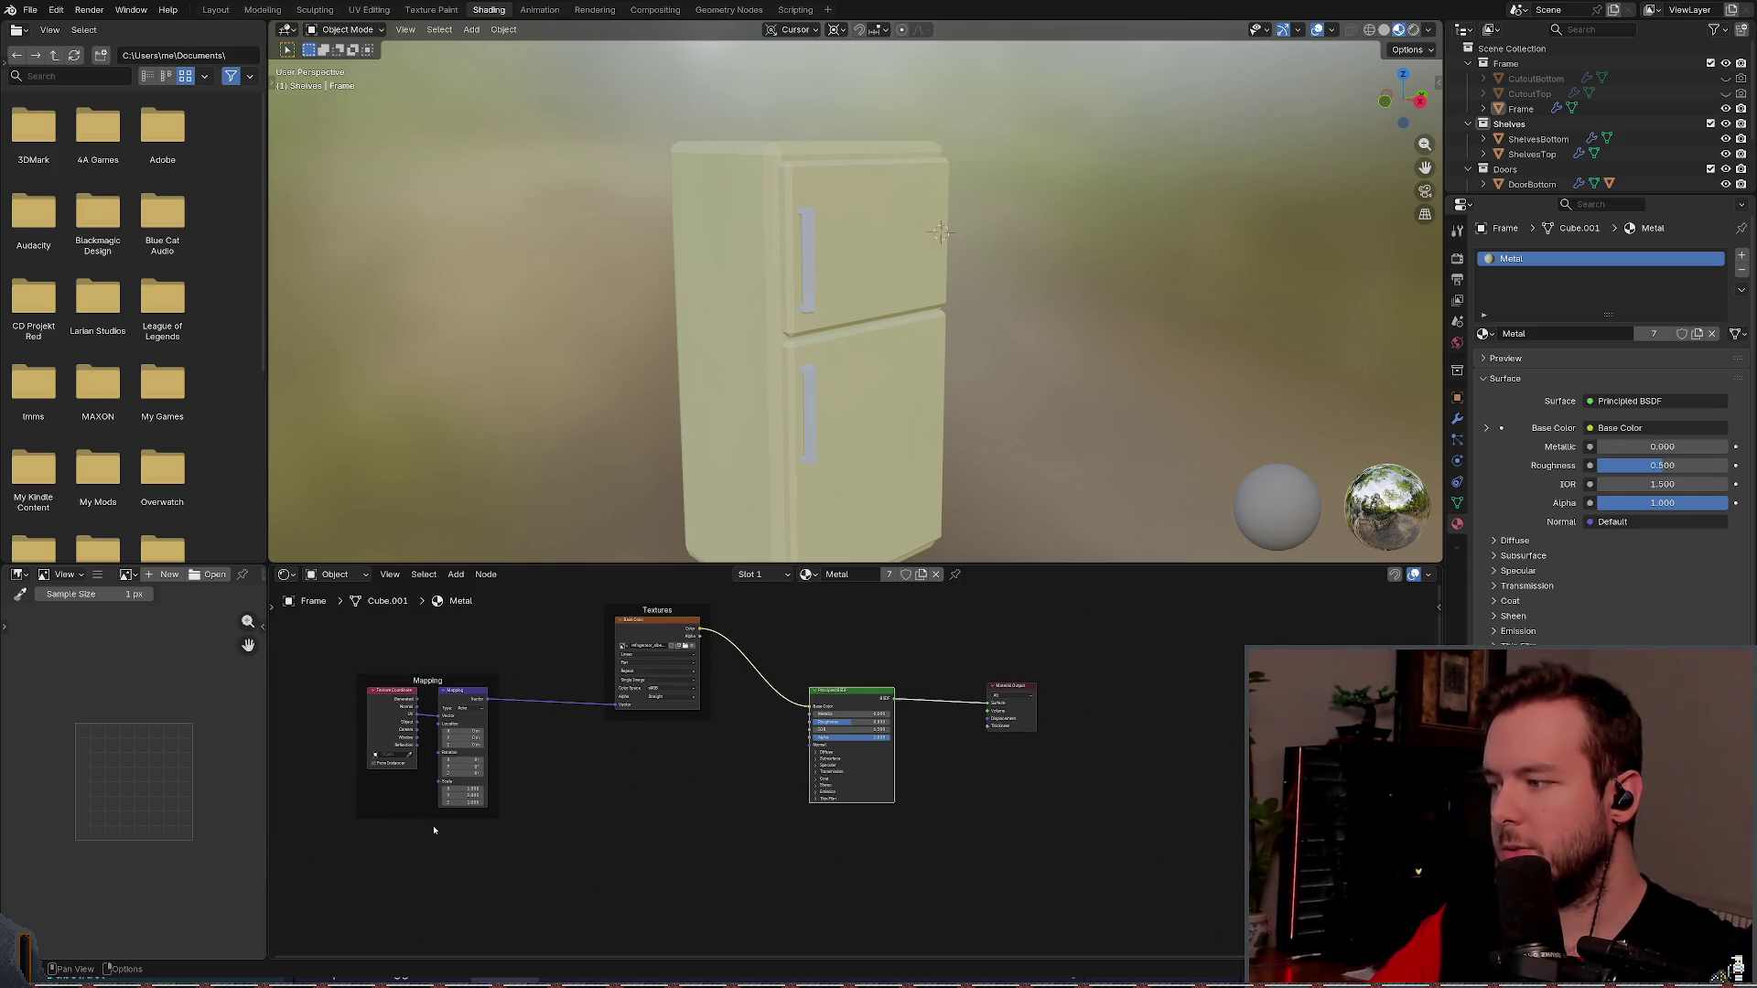
drag(373, 897, 746, 613)
key(x)
scroll(734, 668, up, 3)
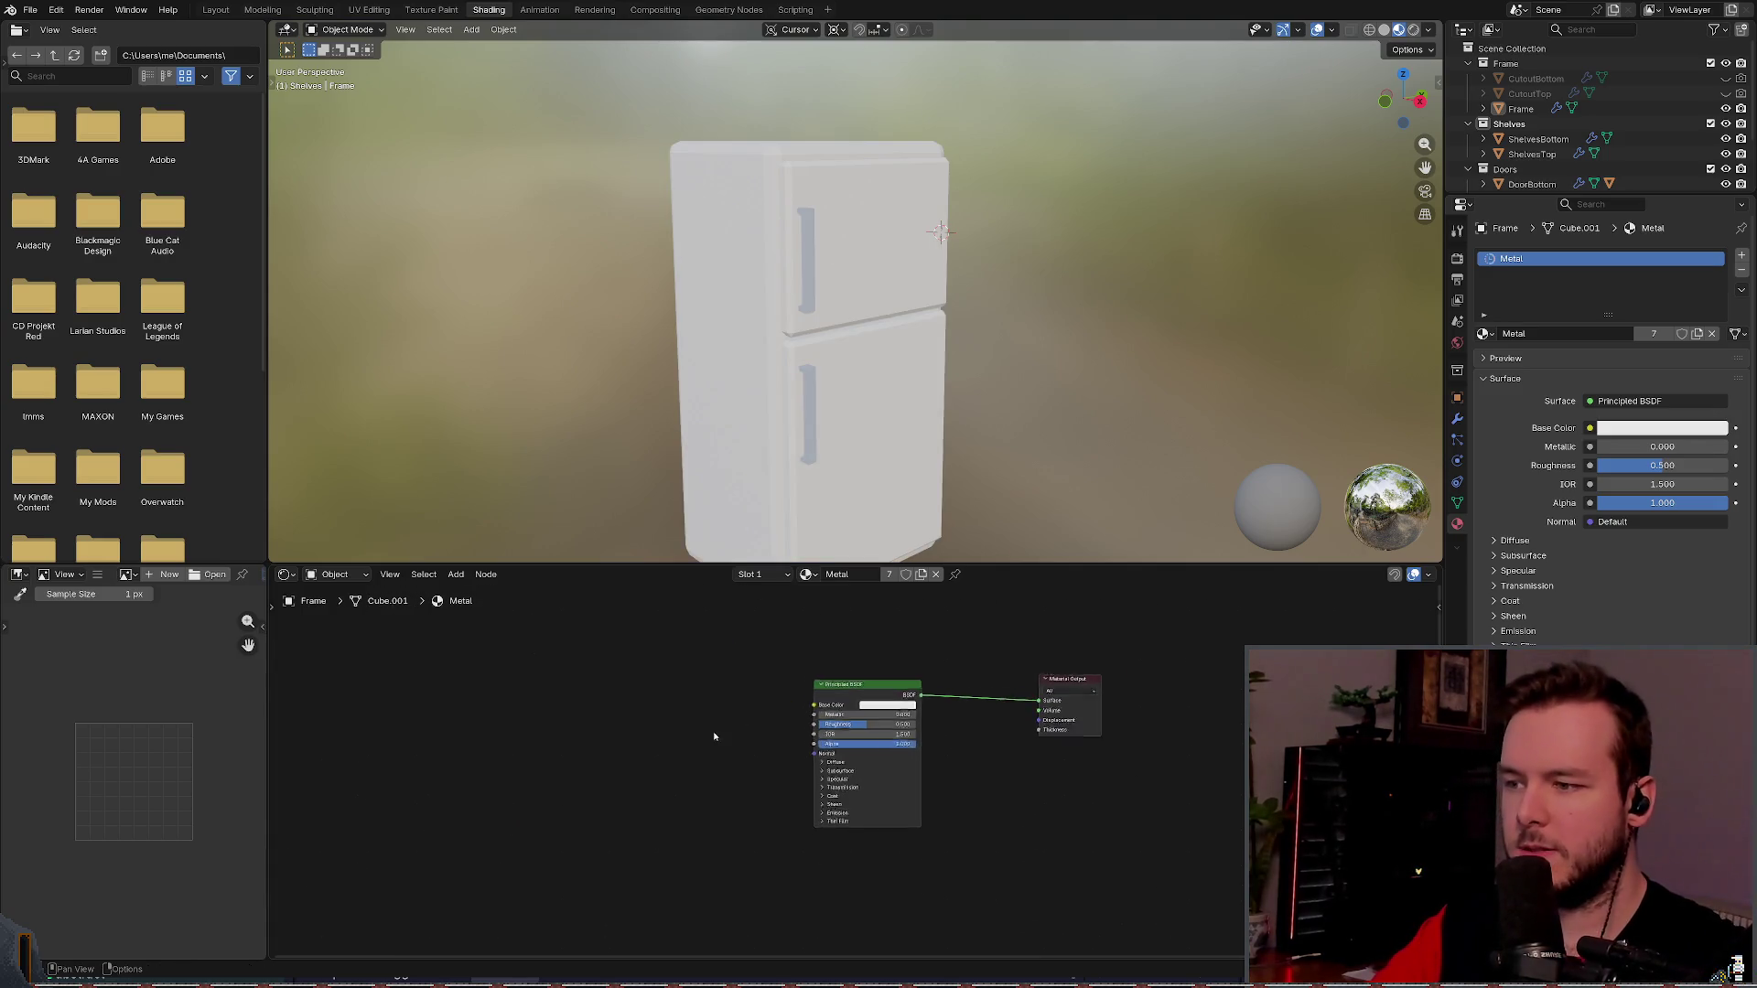
key(ctrl+s)
- Undo the deletion to restore the texture nodes, save refrigerator.blend again, and return to Godot
click(809, 640)
key(shift+w)
key(Escape)
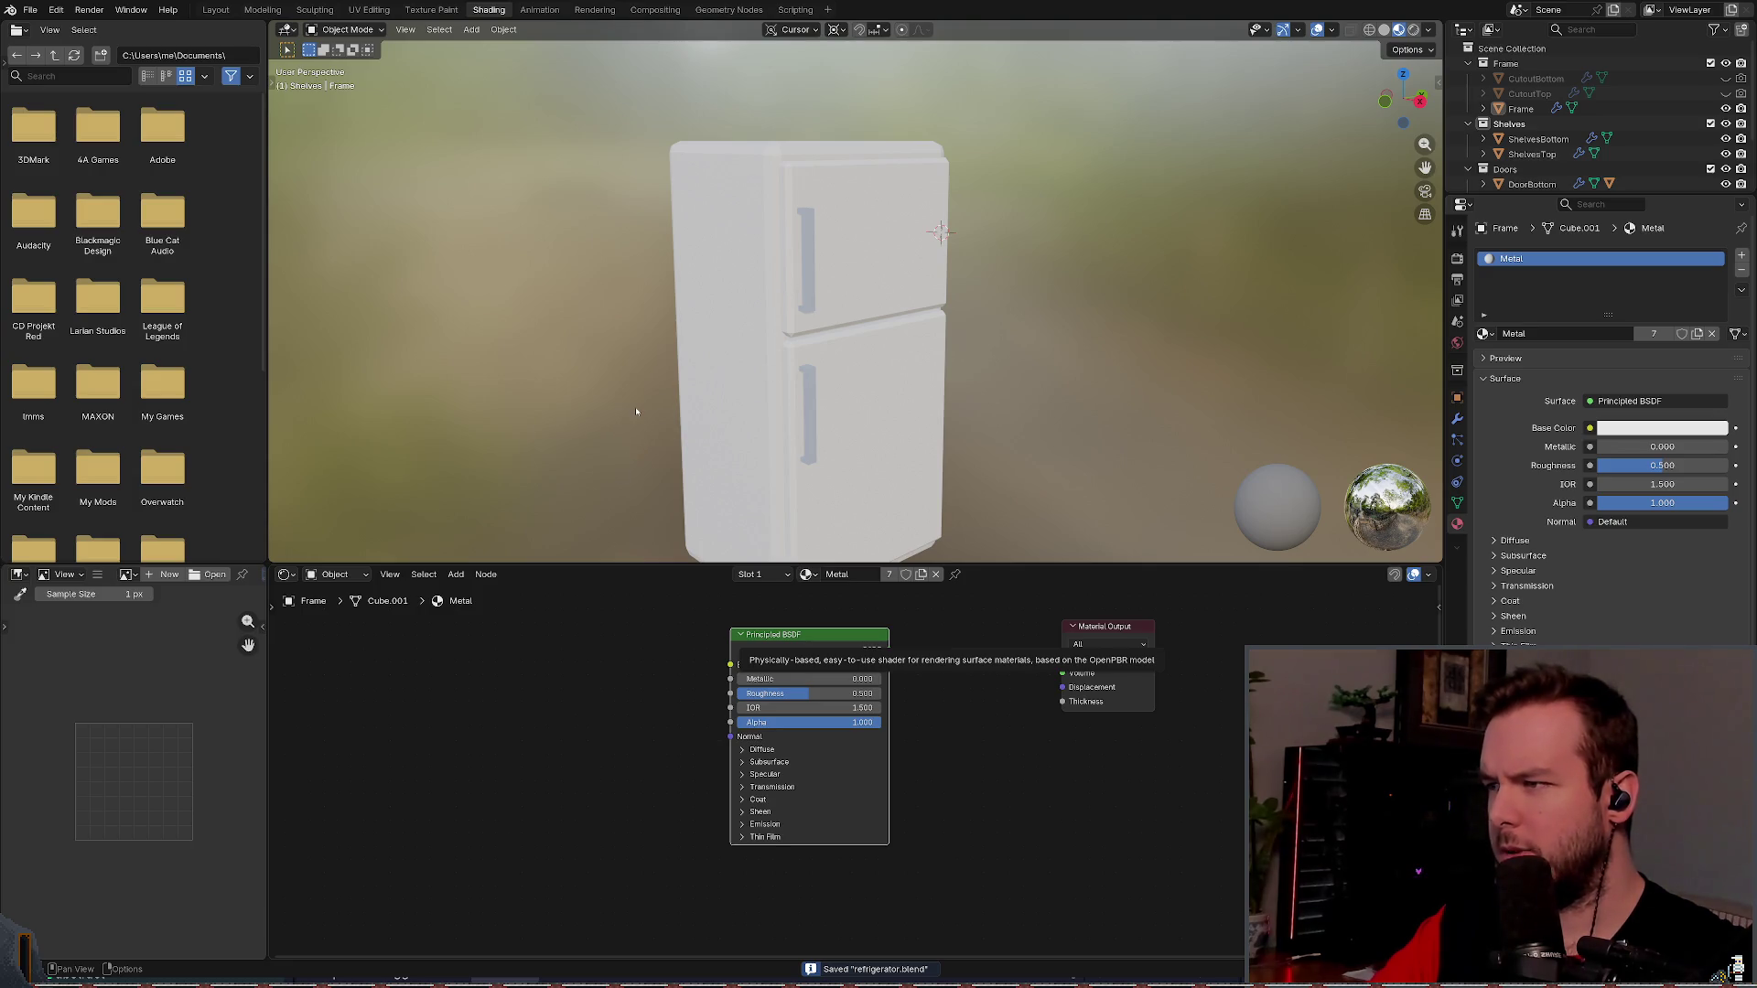
key(ctrl+z)
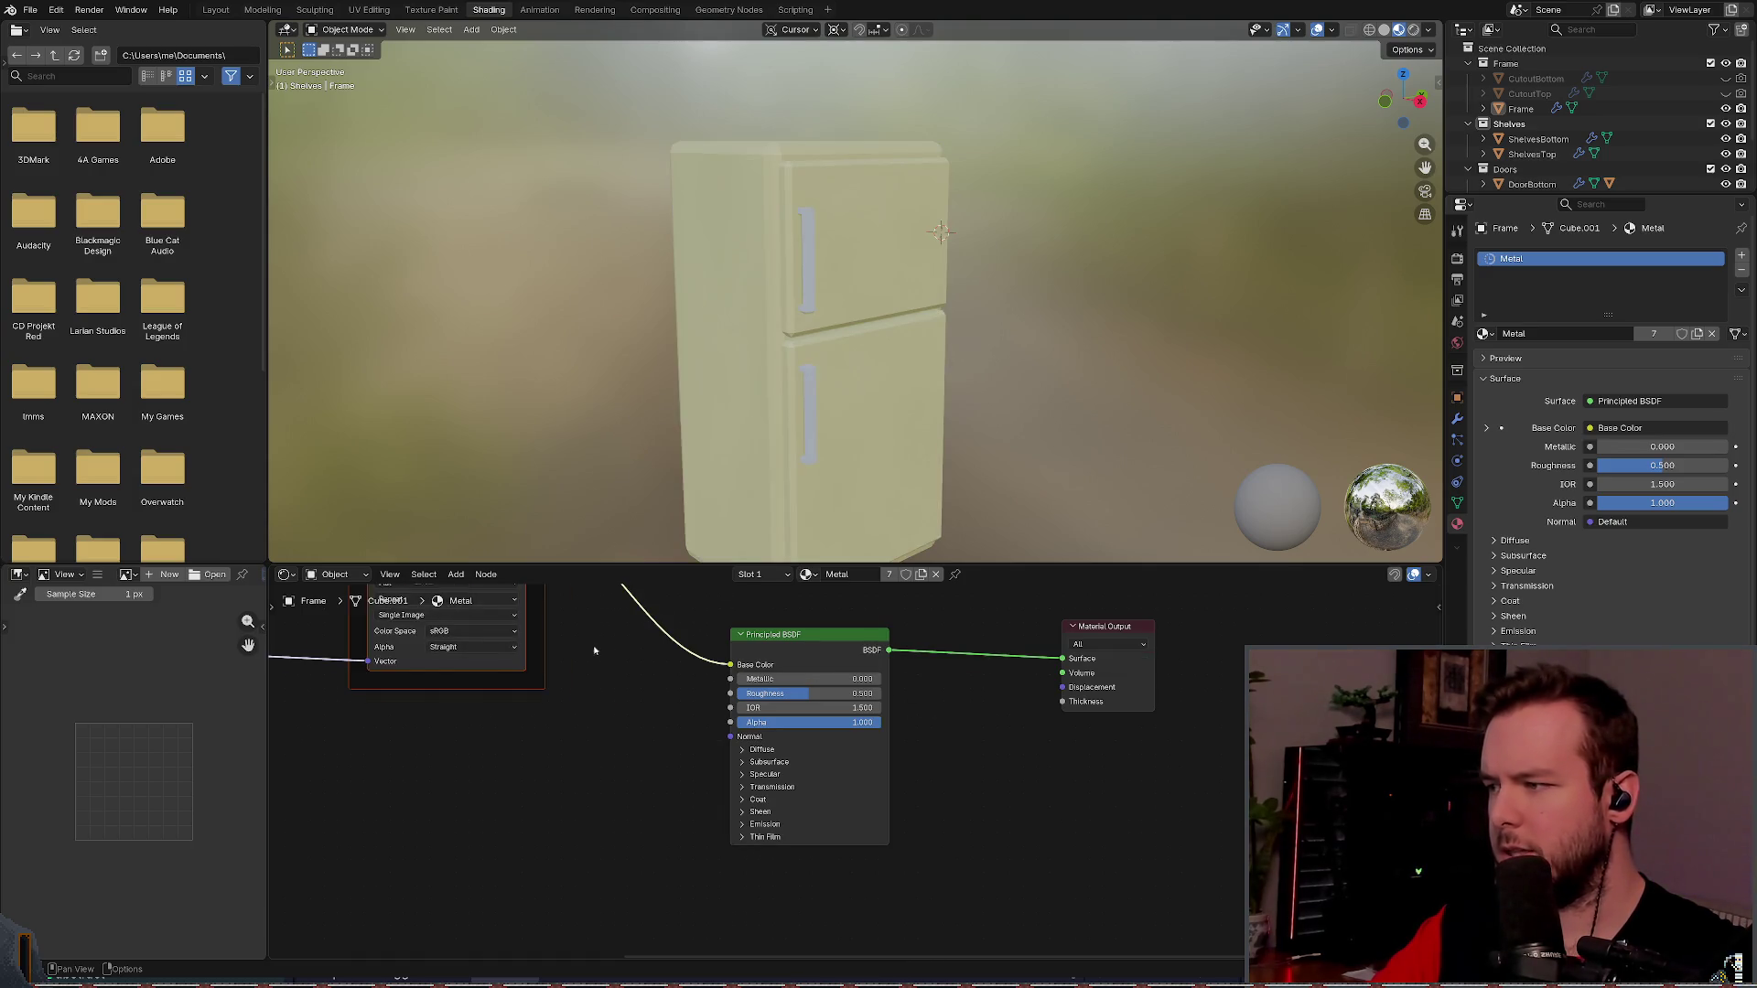
scroll(594, 651, down, 3)
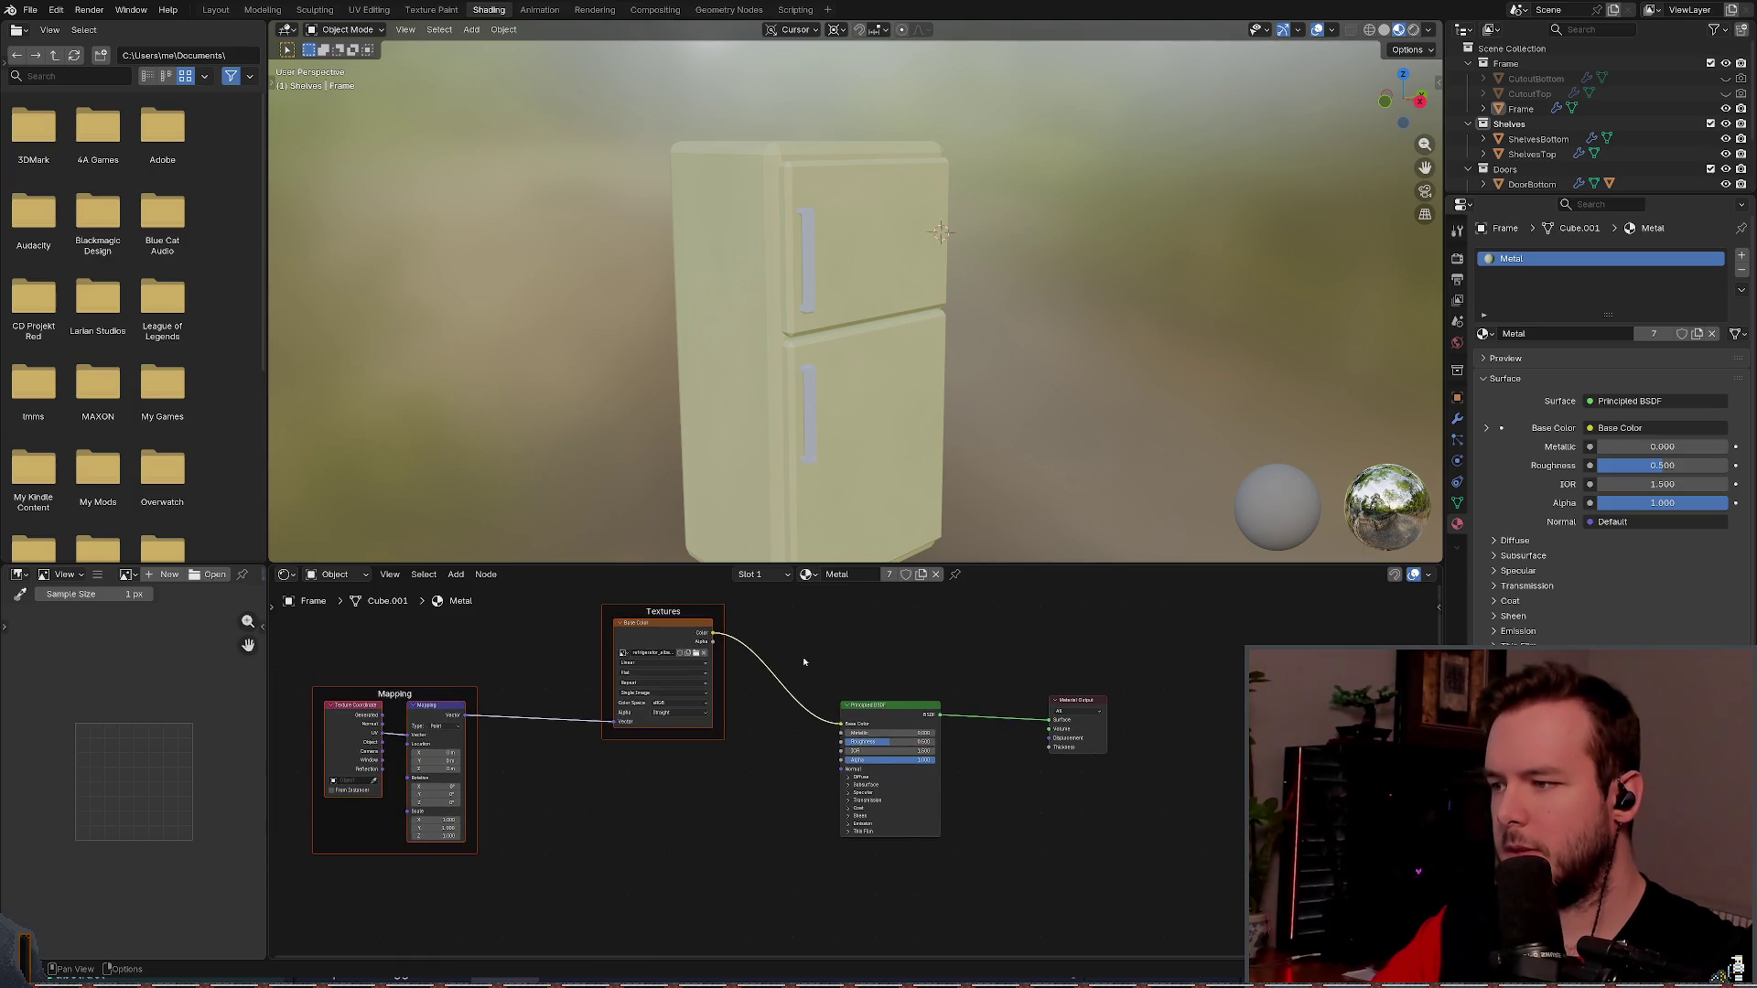
scroll(534, 647, up, 2)
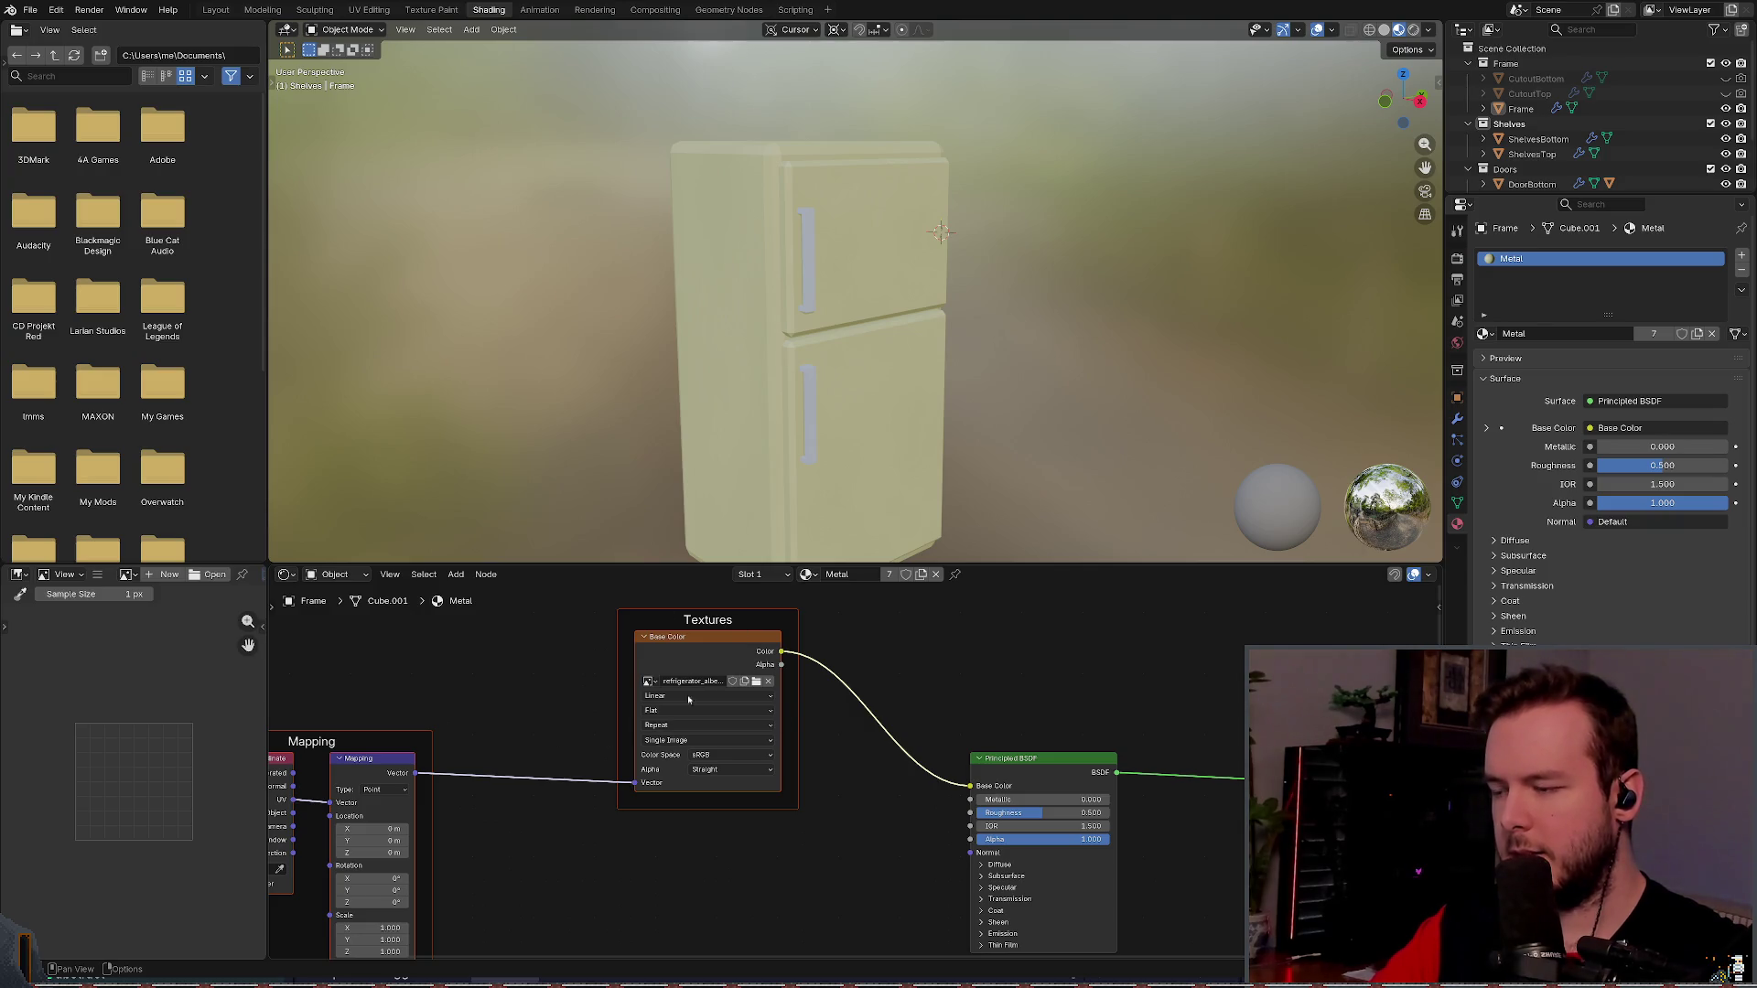
drag(774, 672, 694, 650)
mouse_move(472, 684)
mouse_down()
mouse_move(784, 678)
mouse_move(566, 739)
mouse_move(274, 714)
mouse_up()
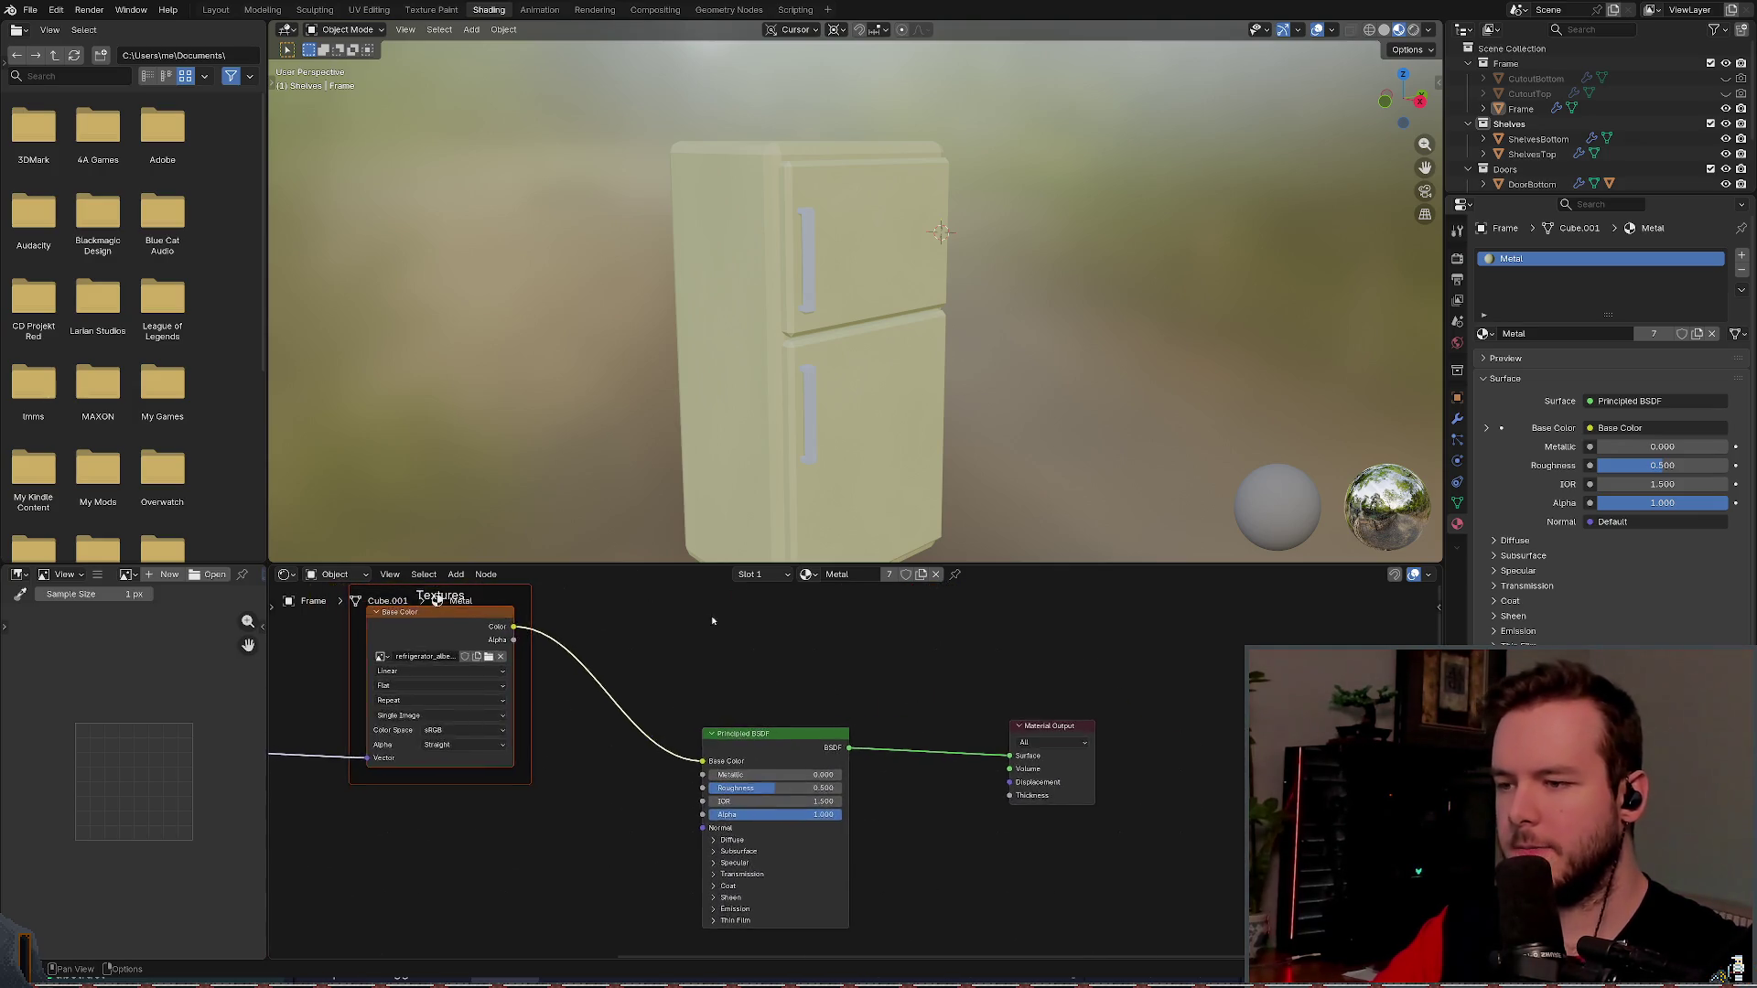
scroll(711, 620, down, 1)
key(ctrl+s)
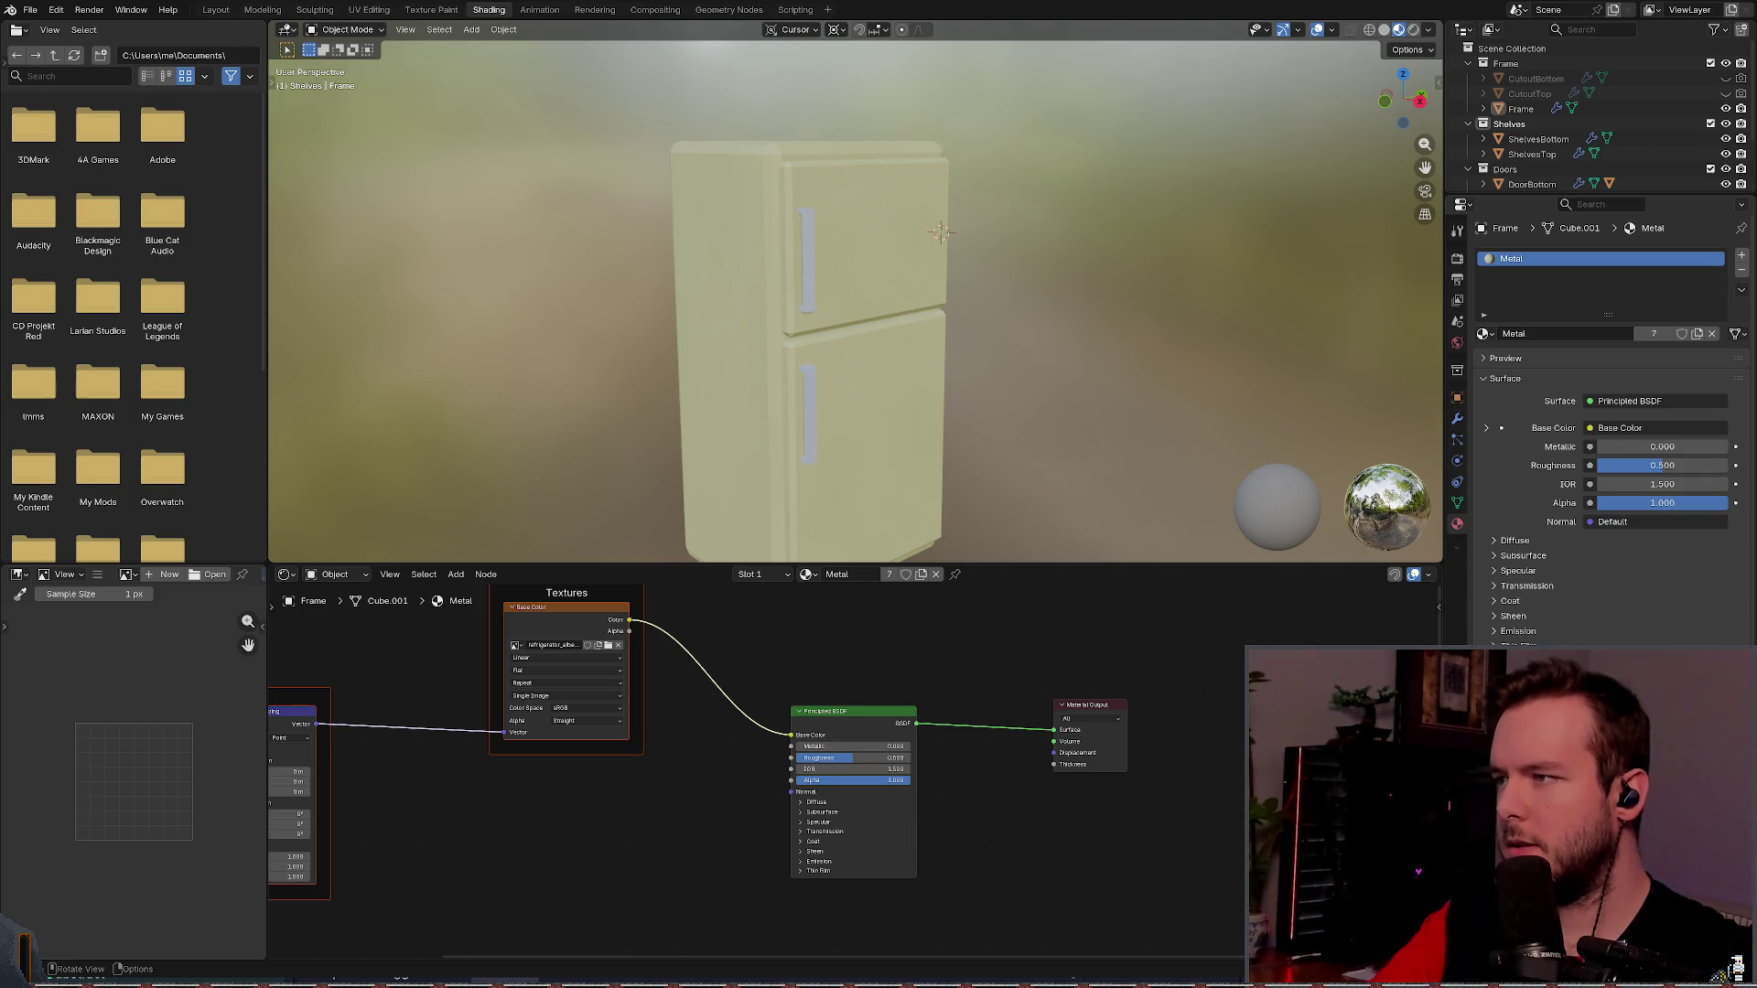
key(alt+Tab)
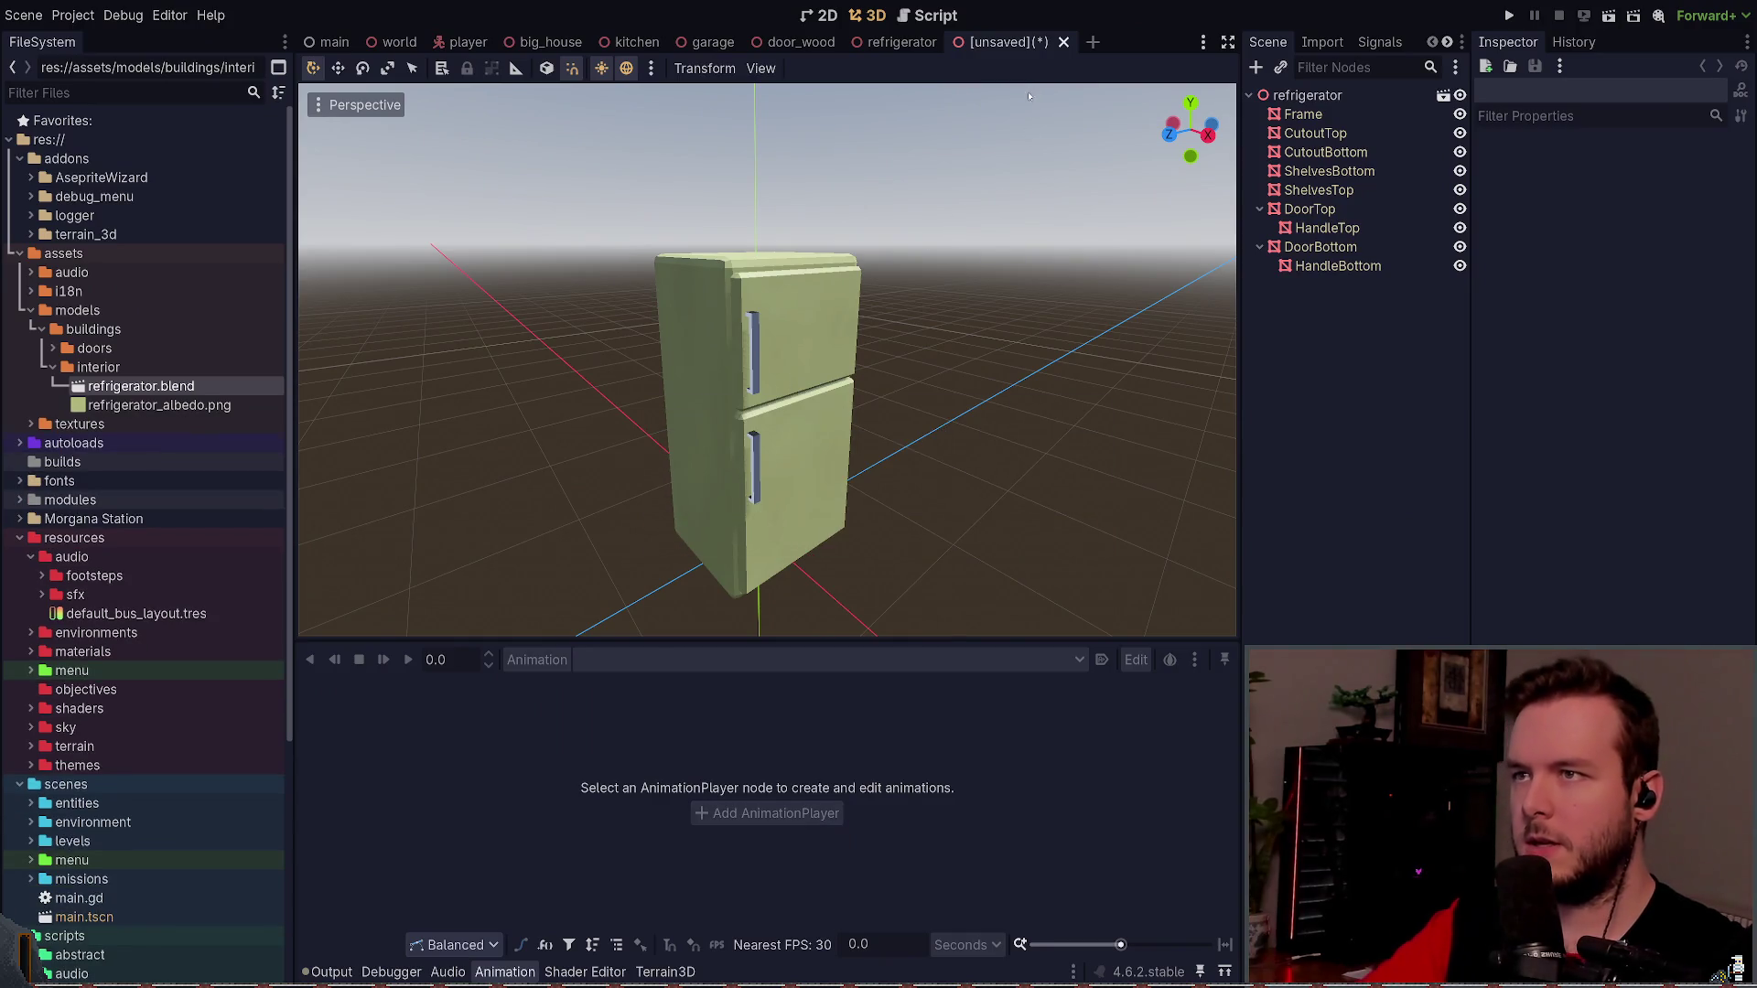
- Close the unsaved scene and expand the Frame mesh's Metal material in the Inspector
key(ctrl+shift+w)
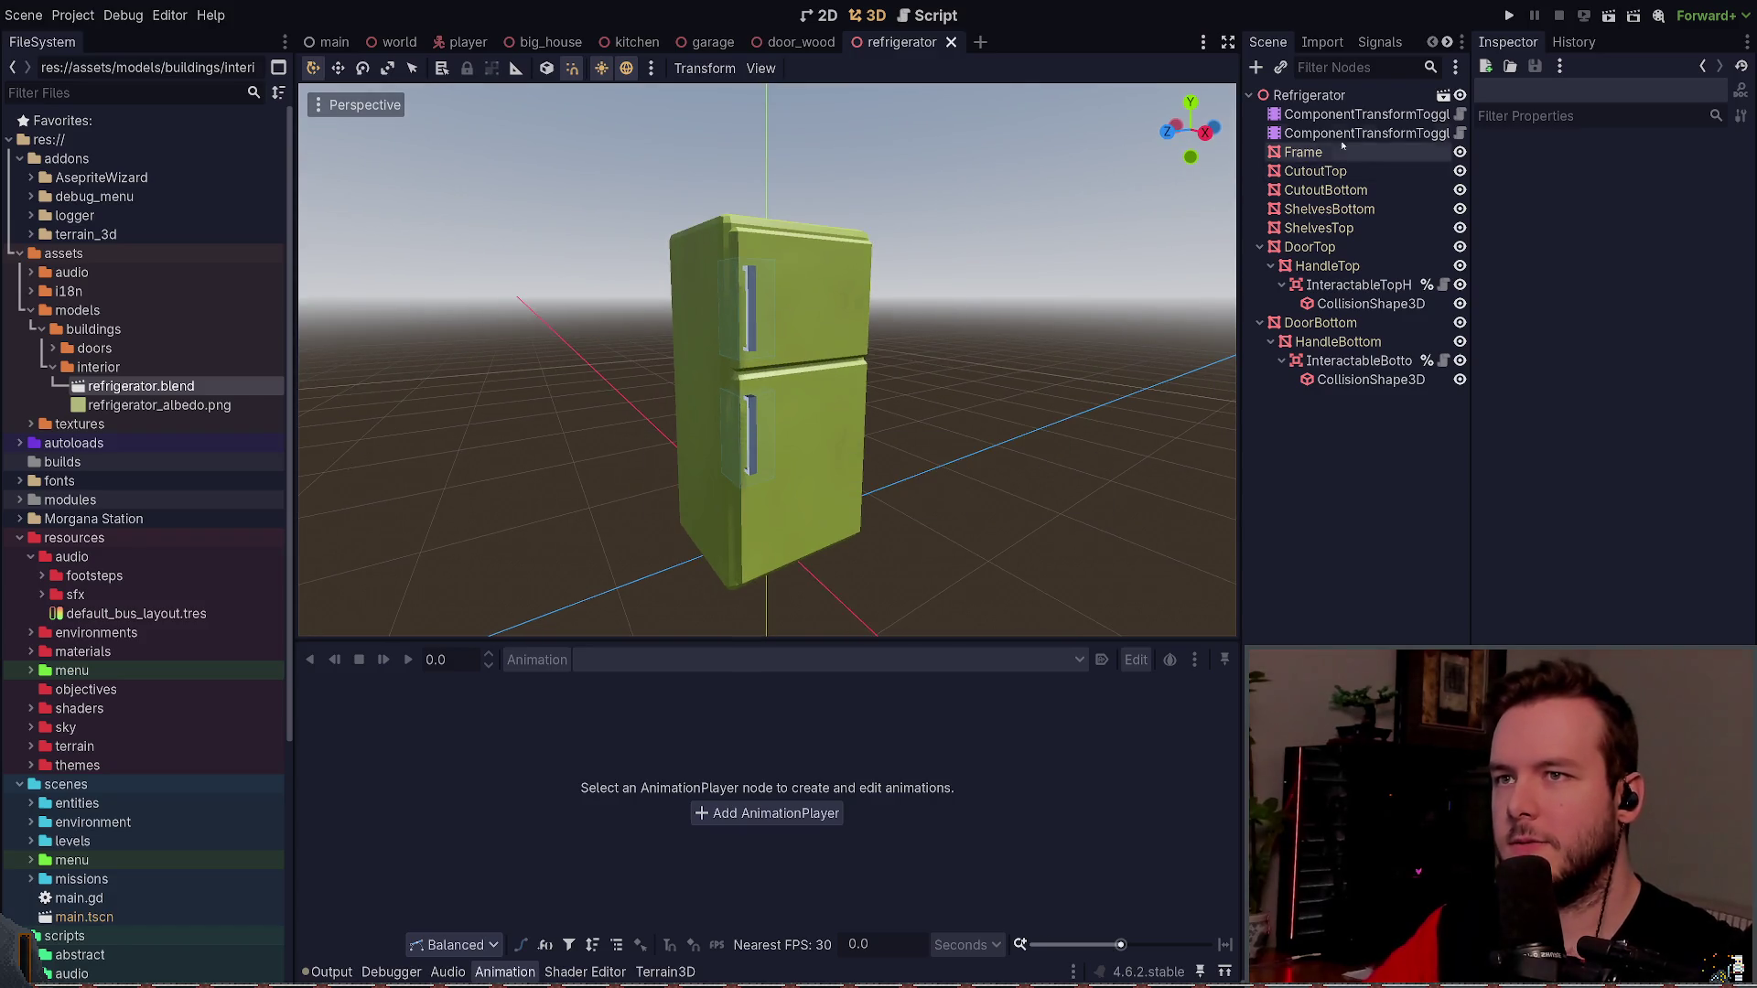
click(1345, 96)
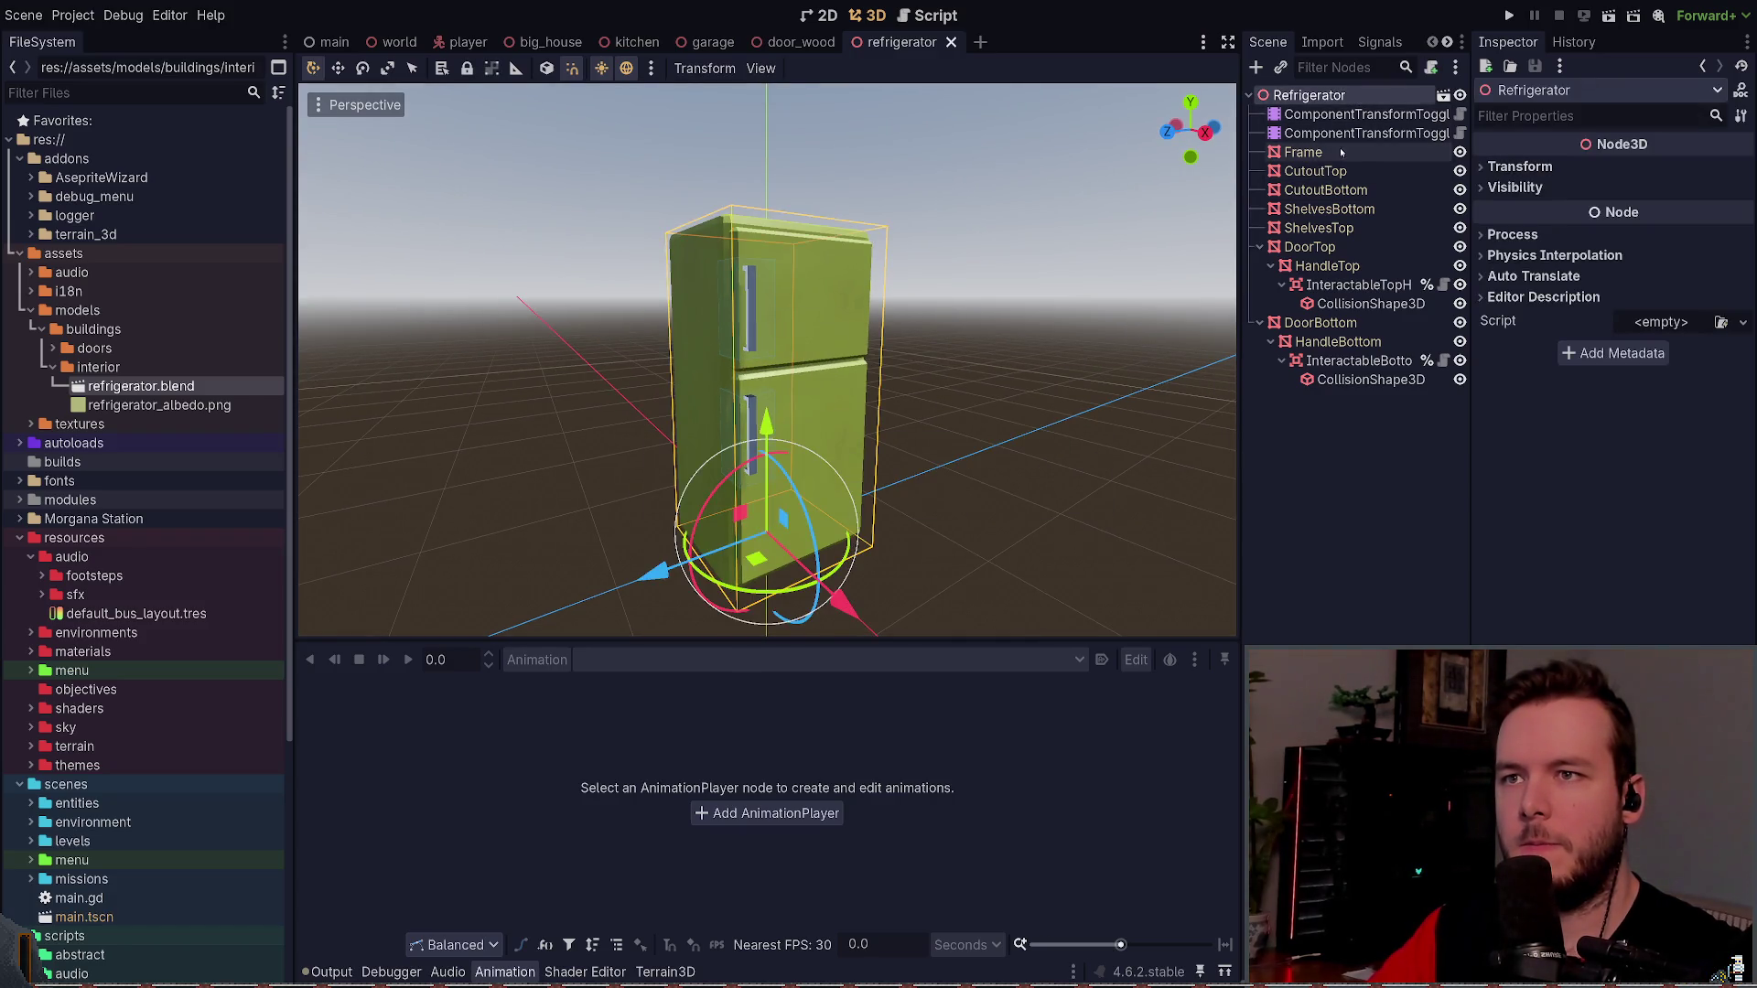
click(1373, 152)
click(1693, 187)
click(1556, 586)
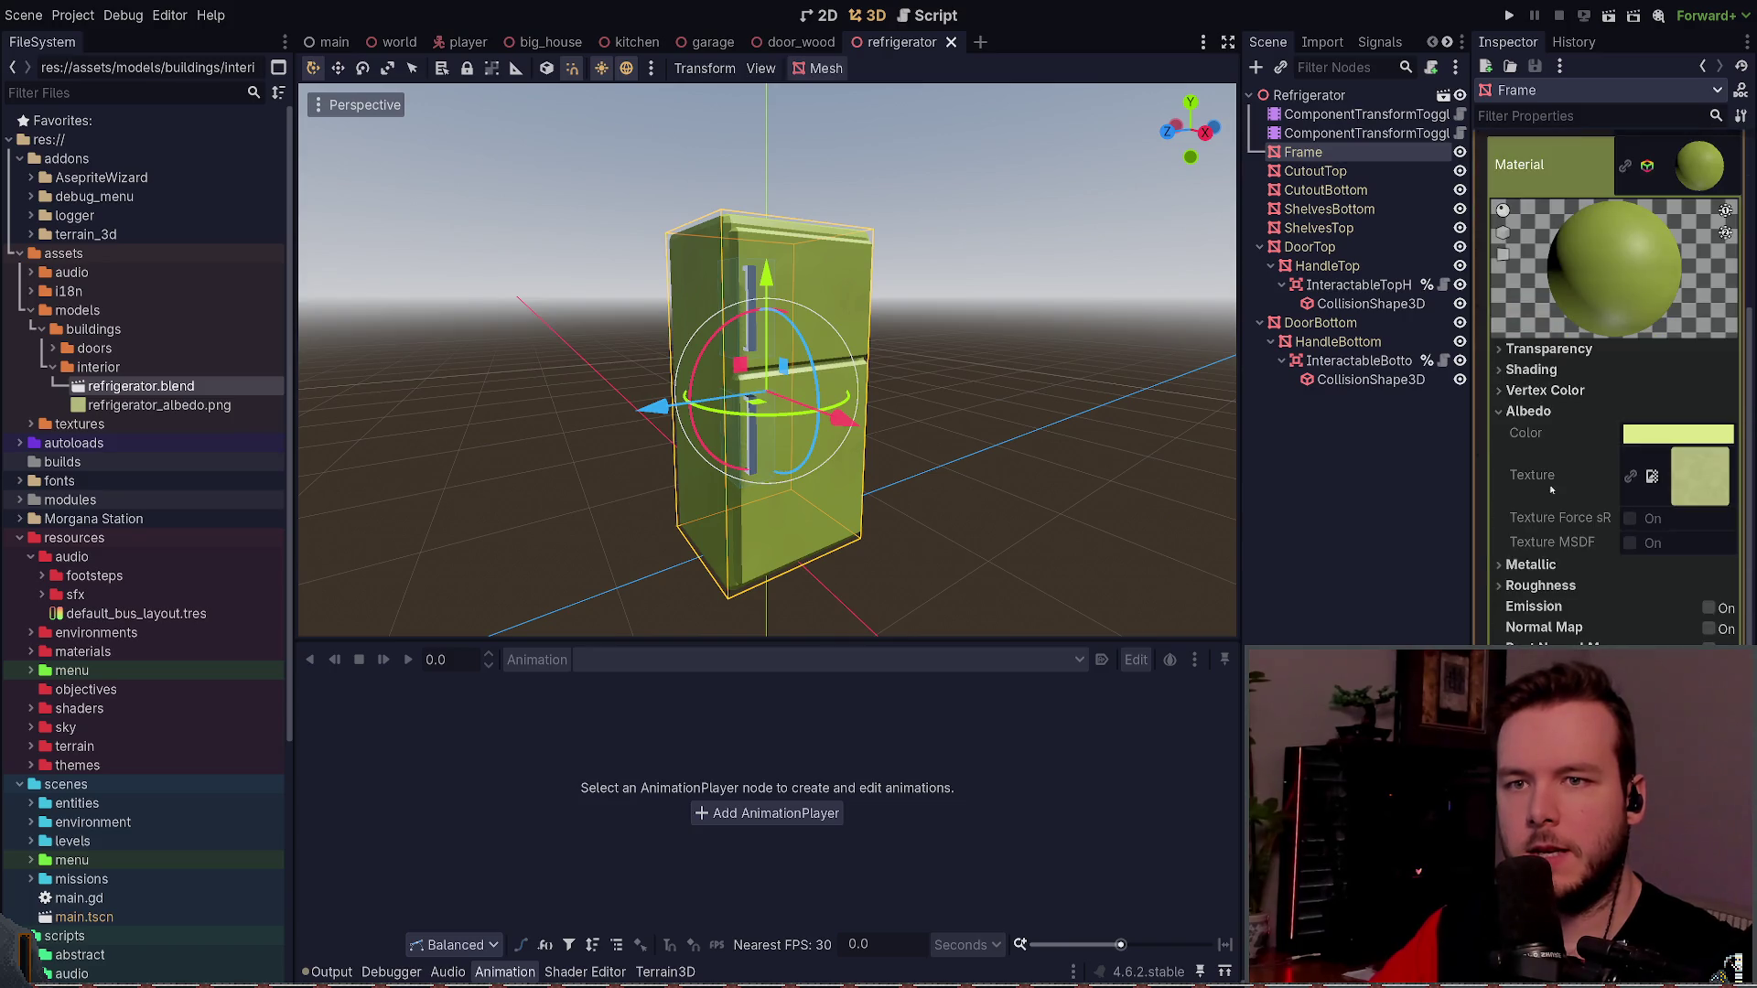
scroll(1629, 342, up, 2)
scroll(1647, 394, down, 5)
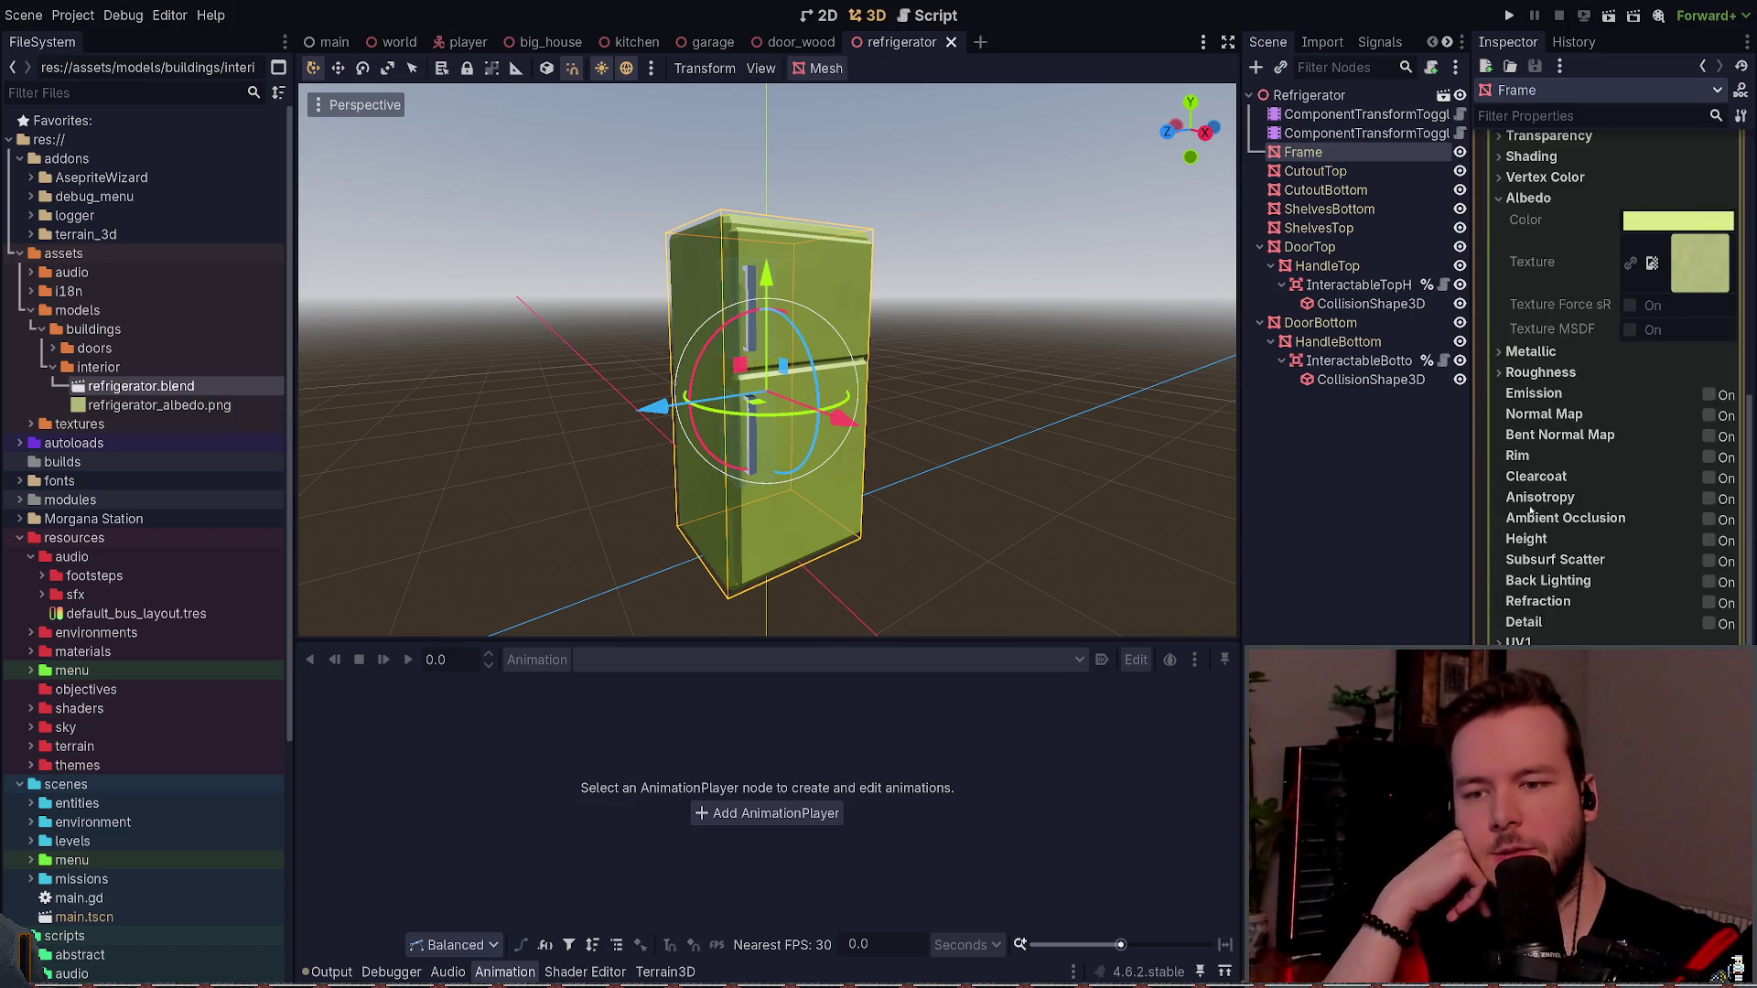
scroll(1677, 454, up, 2)
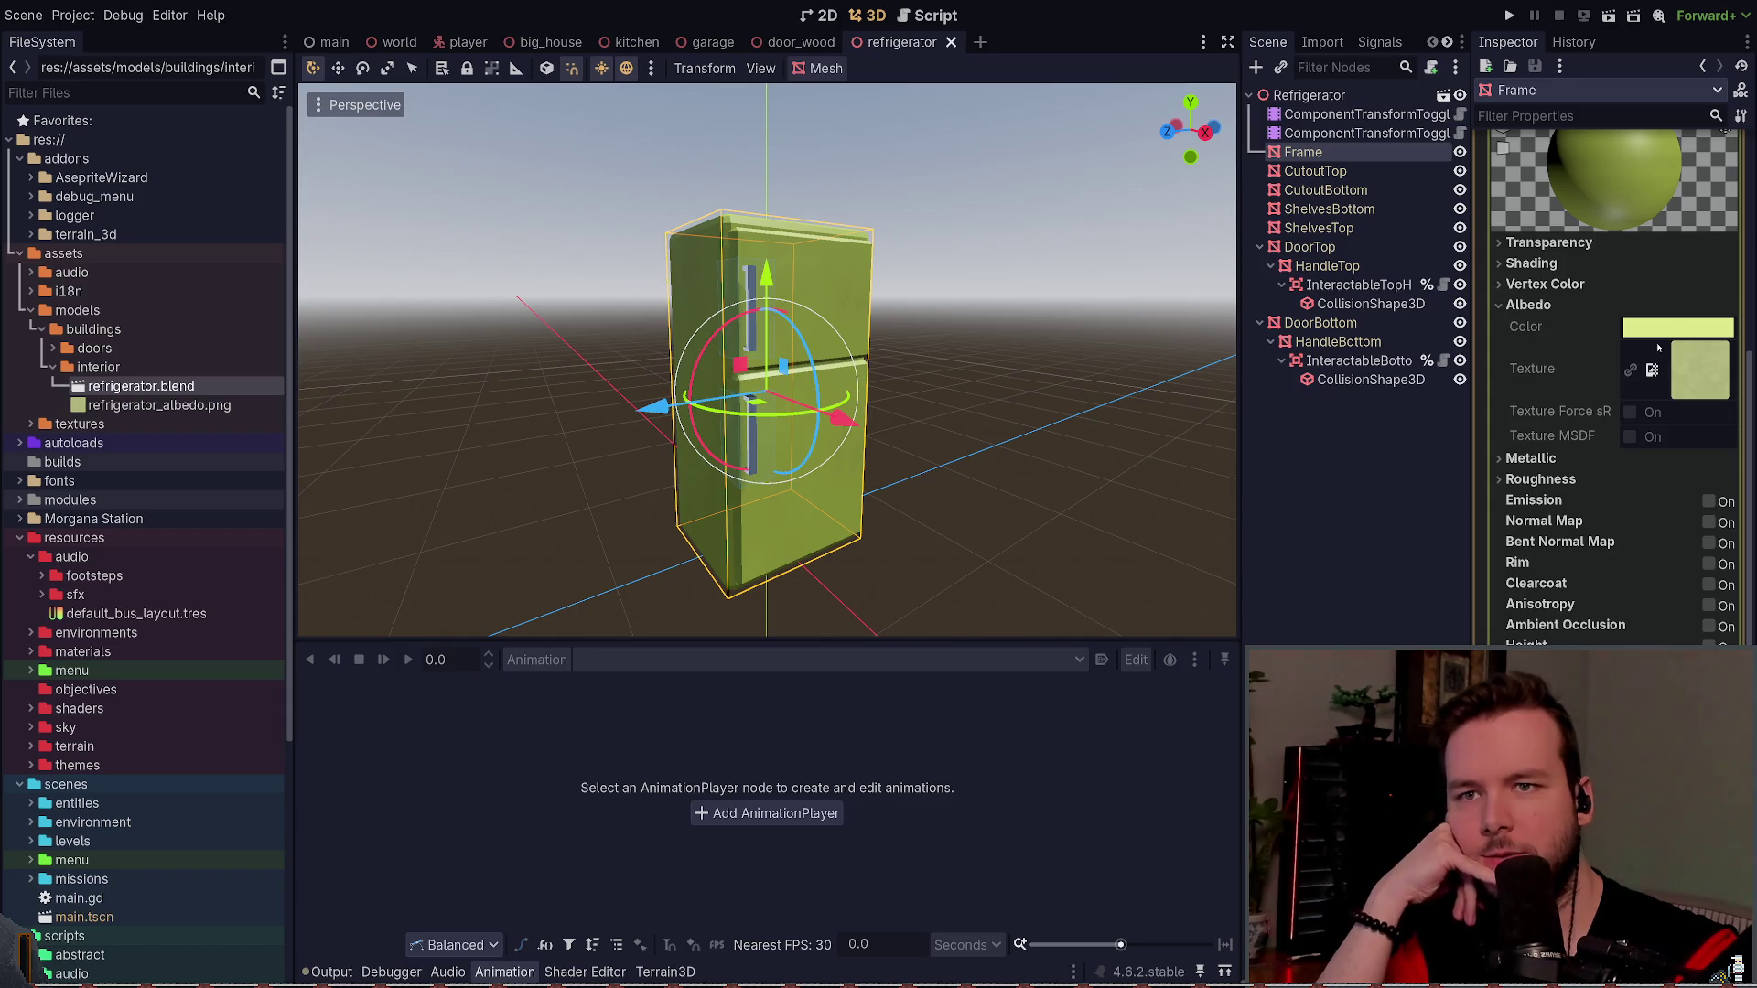
scroll(1583, 399, up, 2)
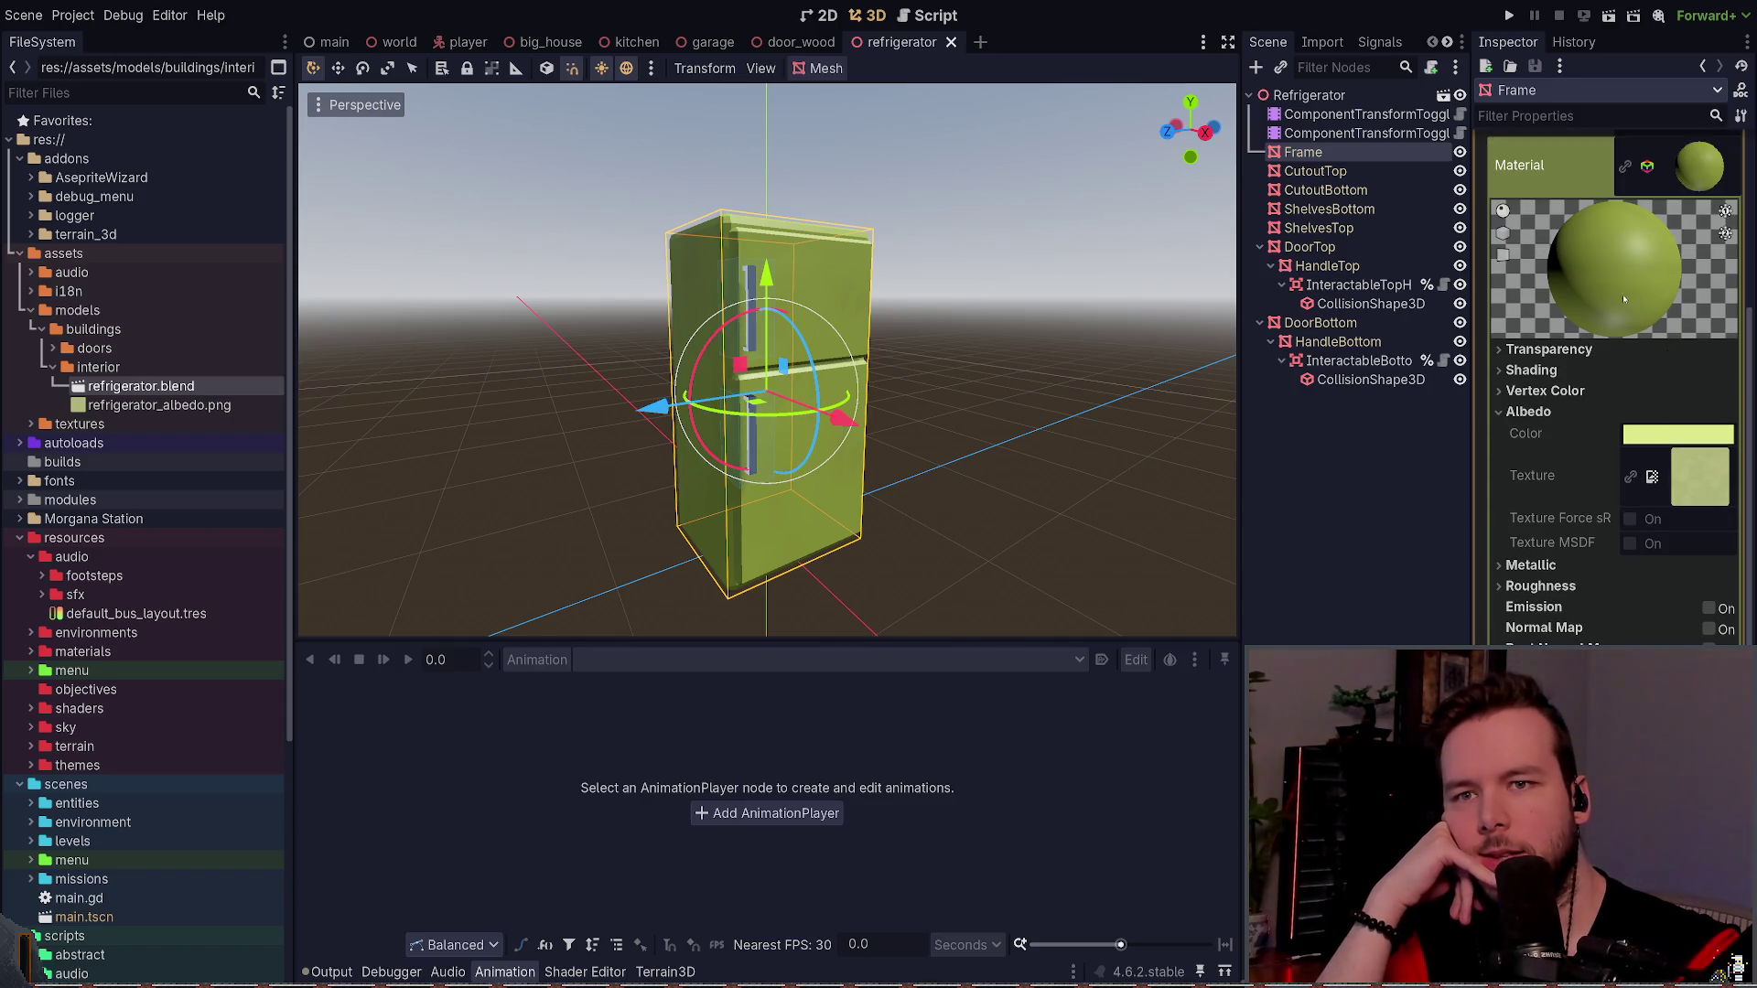
- Toggle both material preview lights and peek at the Transparency settings
click(1724, 211)
click(1724, 210)
click(1725, 233)
click(1725, 233)
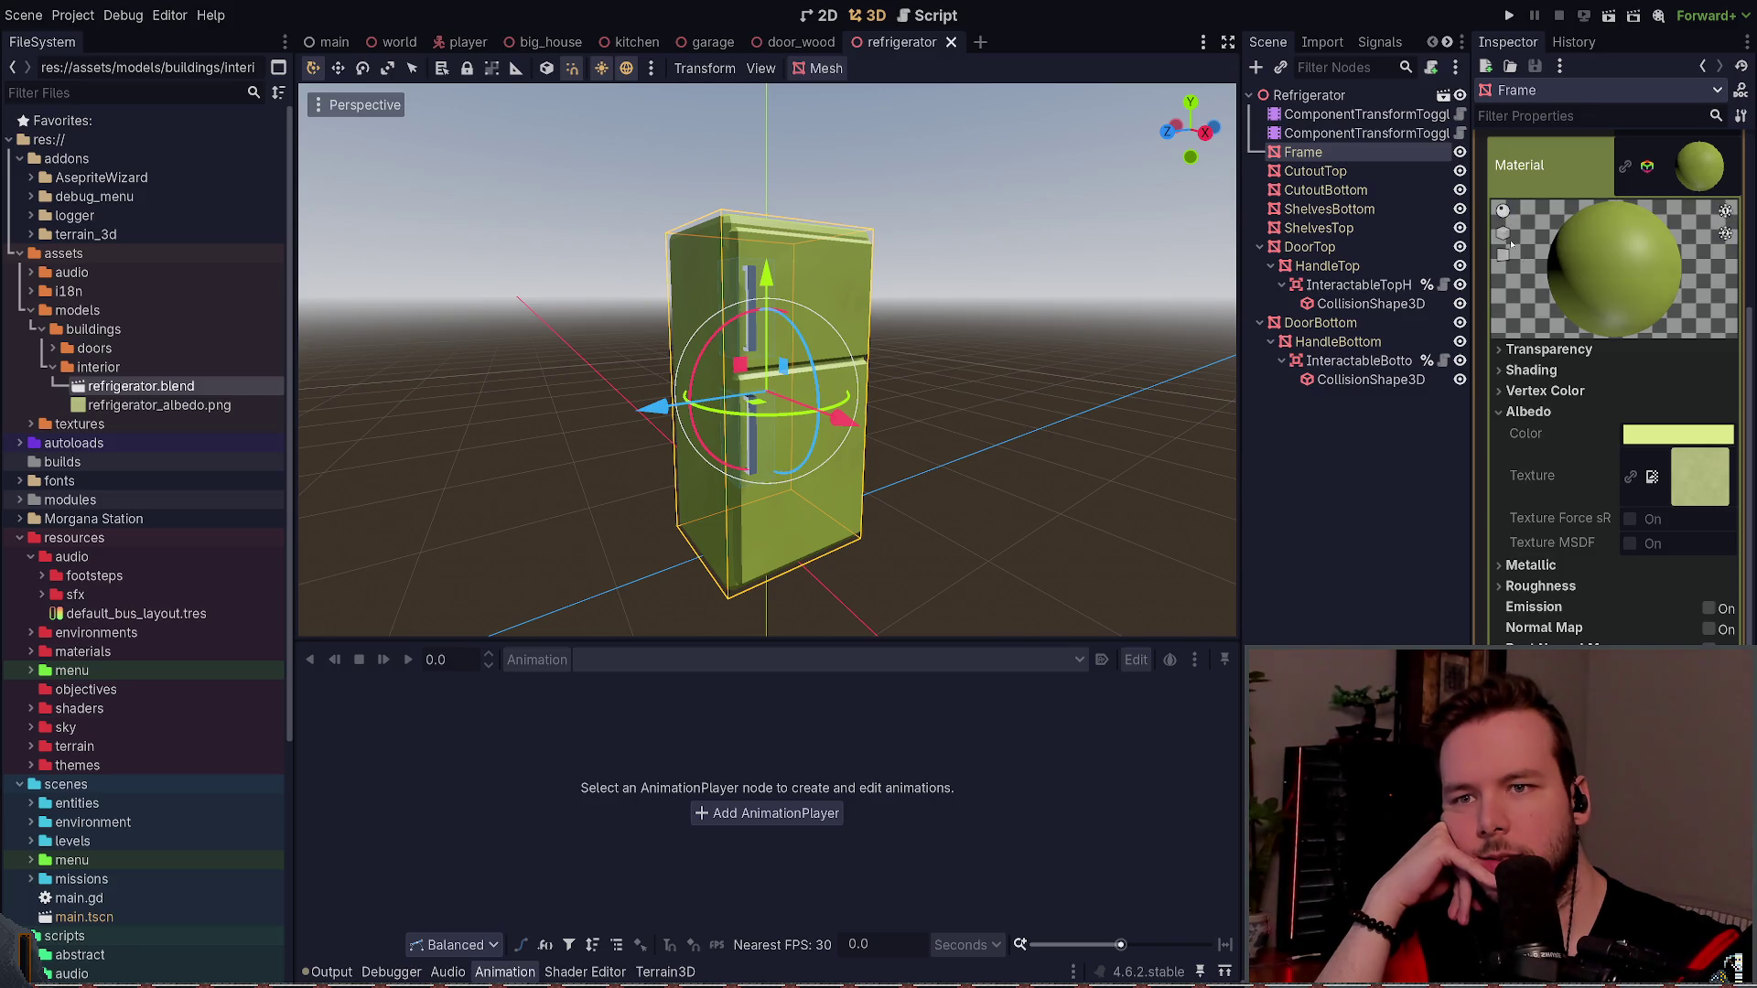
click(1549, 350)
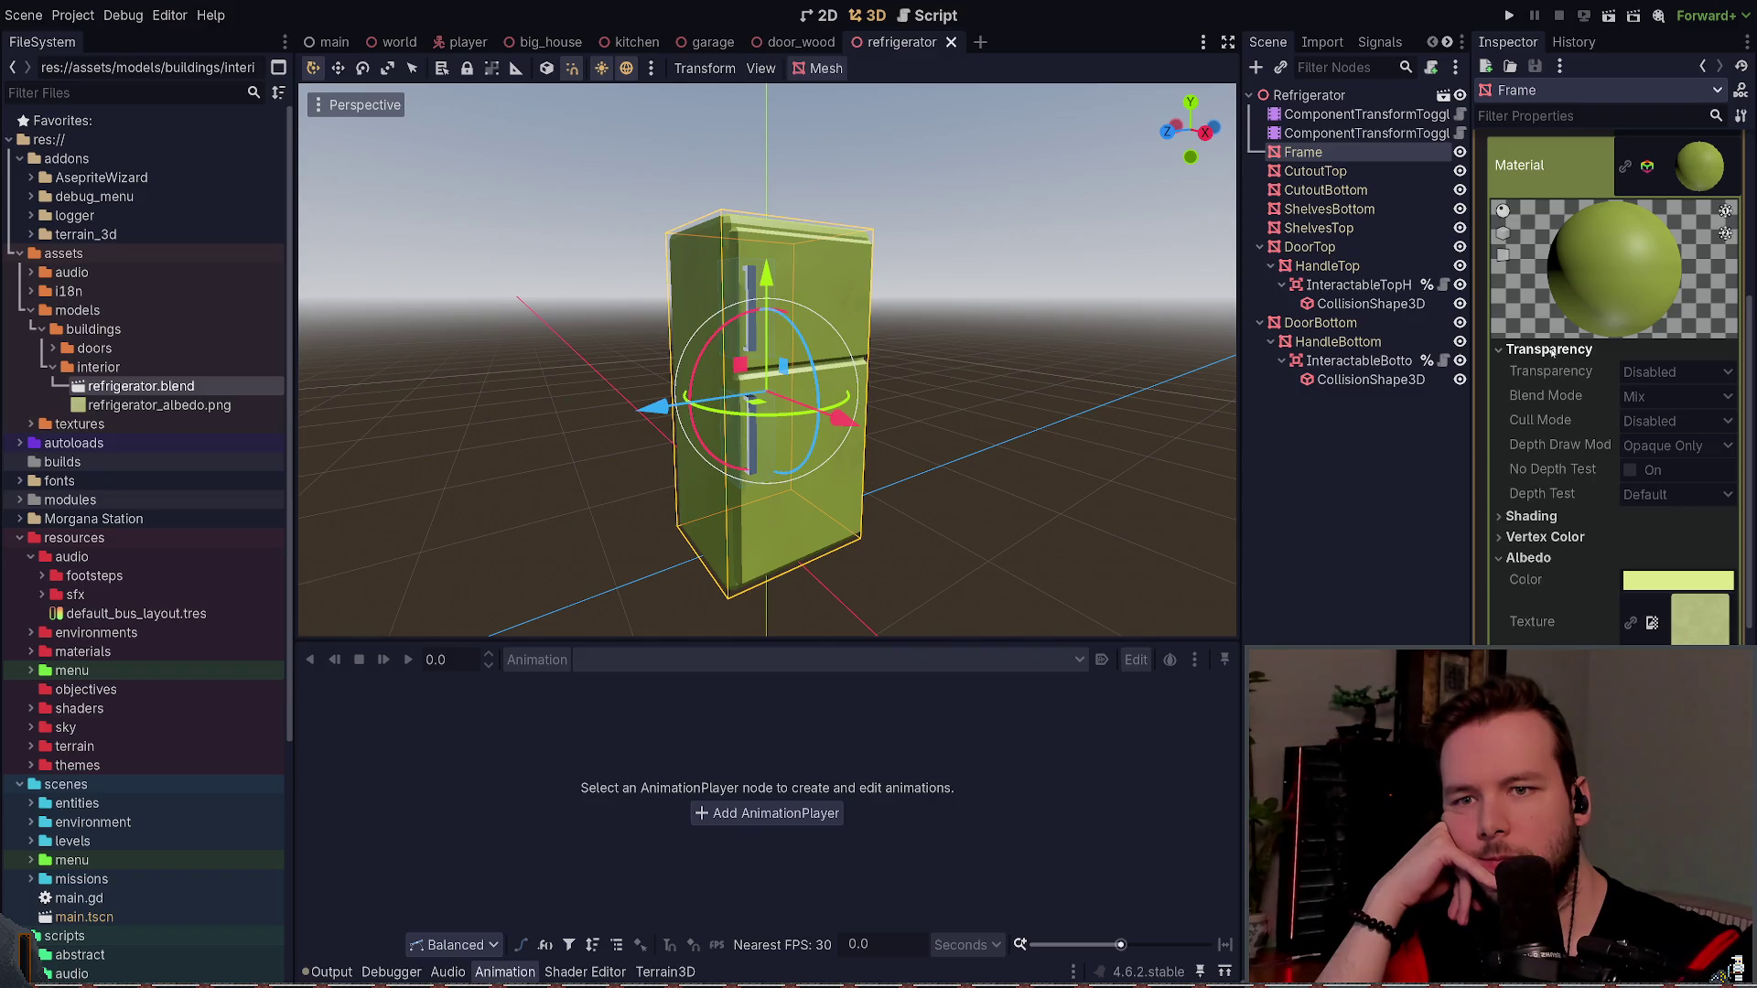
click(1549, 349)
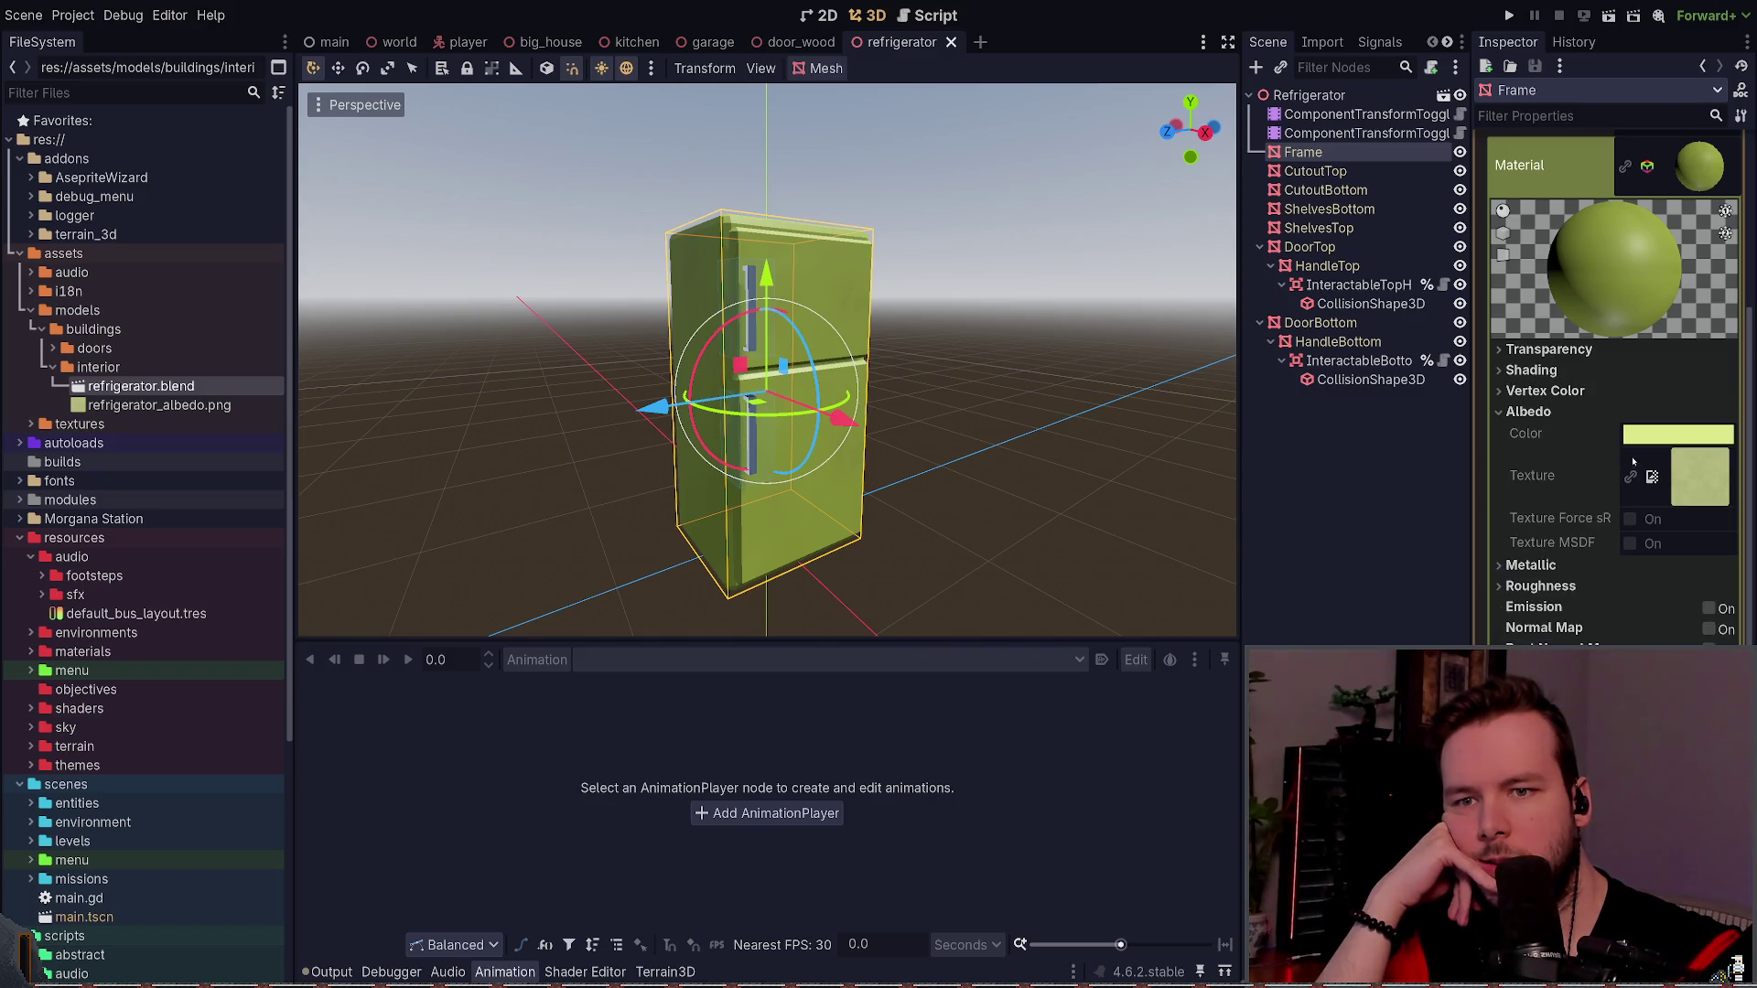
scroll(1634, 462, down, 3)
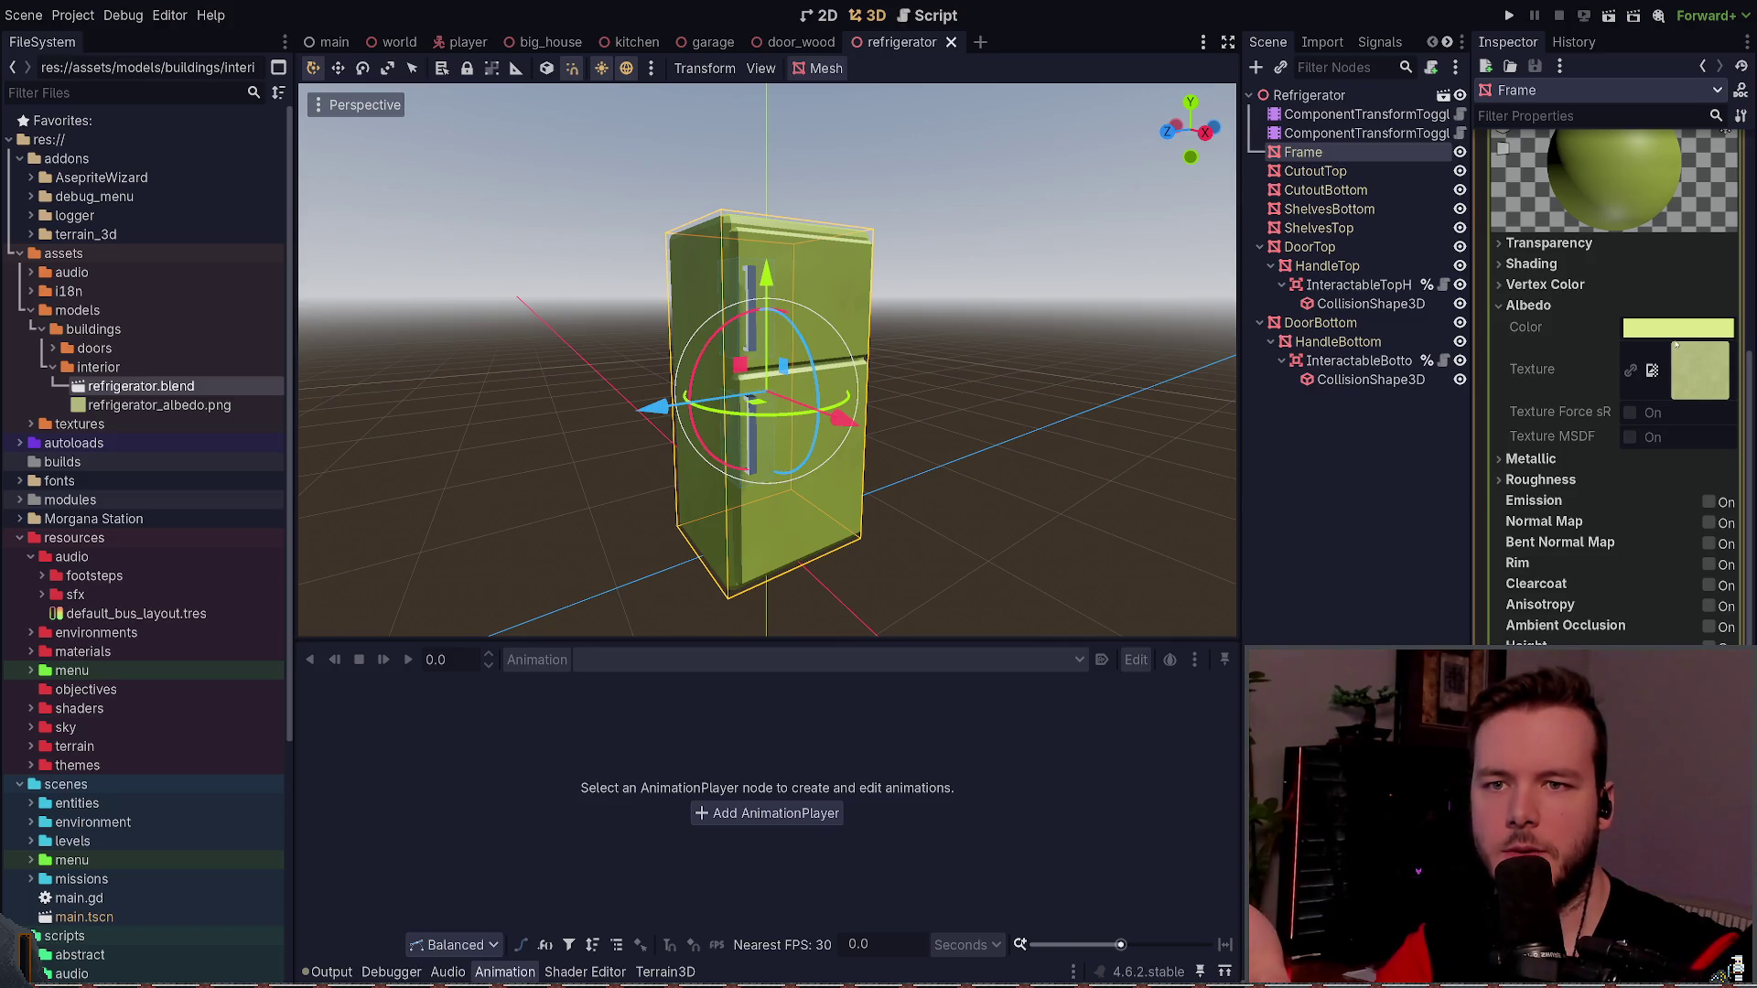
- Peek at the Metallic, Roughness and UV2 sections, then go to Blender's File menu
click(1541, 458)
click(1533, 459)
click(1541, 479)
click(1541, 480)
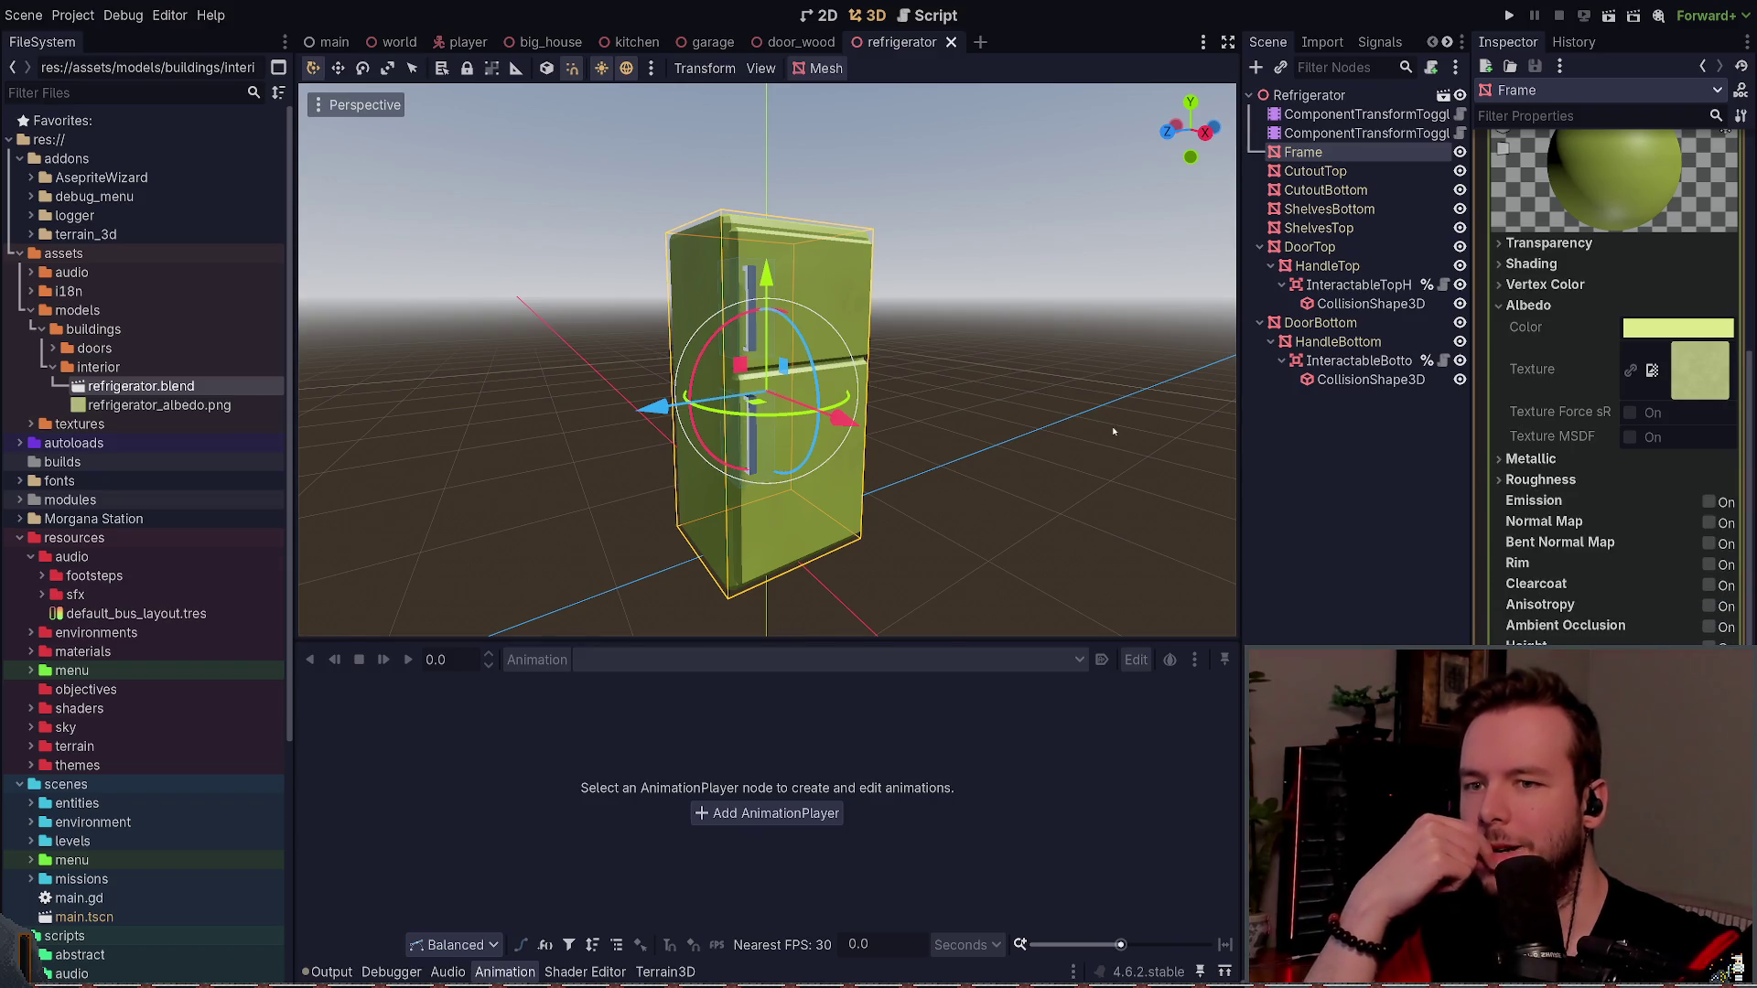
scroll(1624, 550, down, 5)
click(1520, 345)
click(1519, 345)
scroll(1542, 402, up, 5)
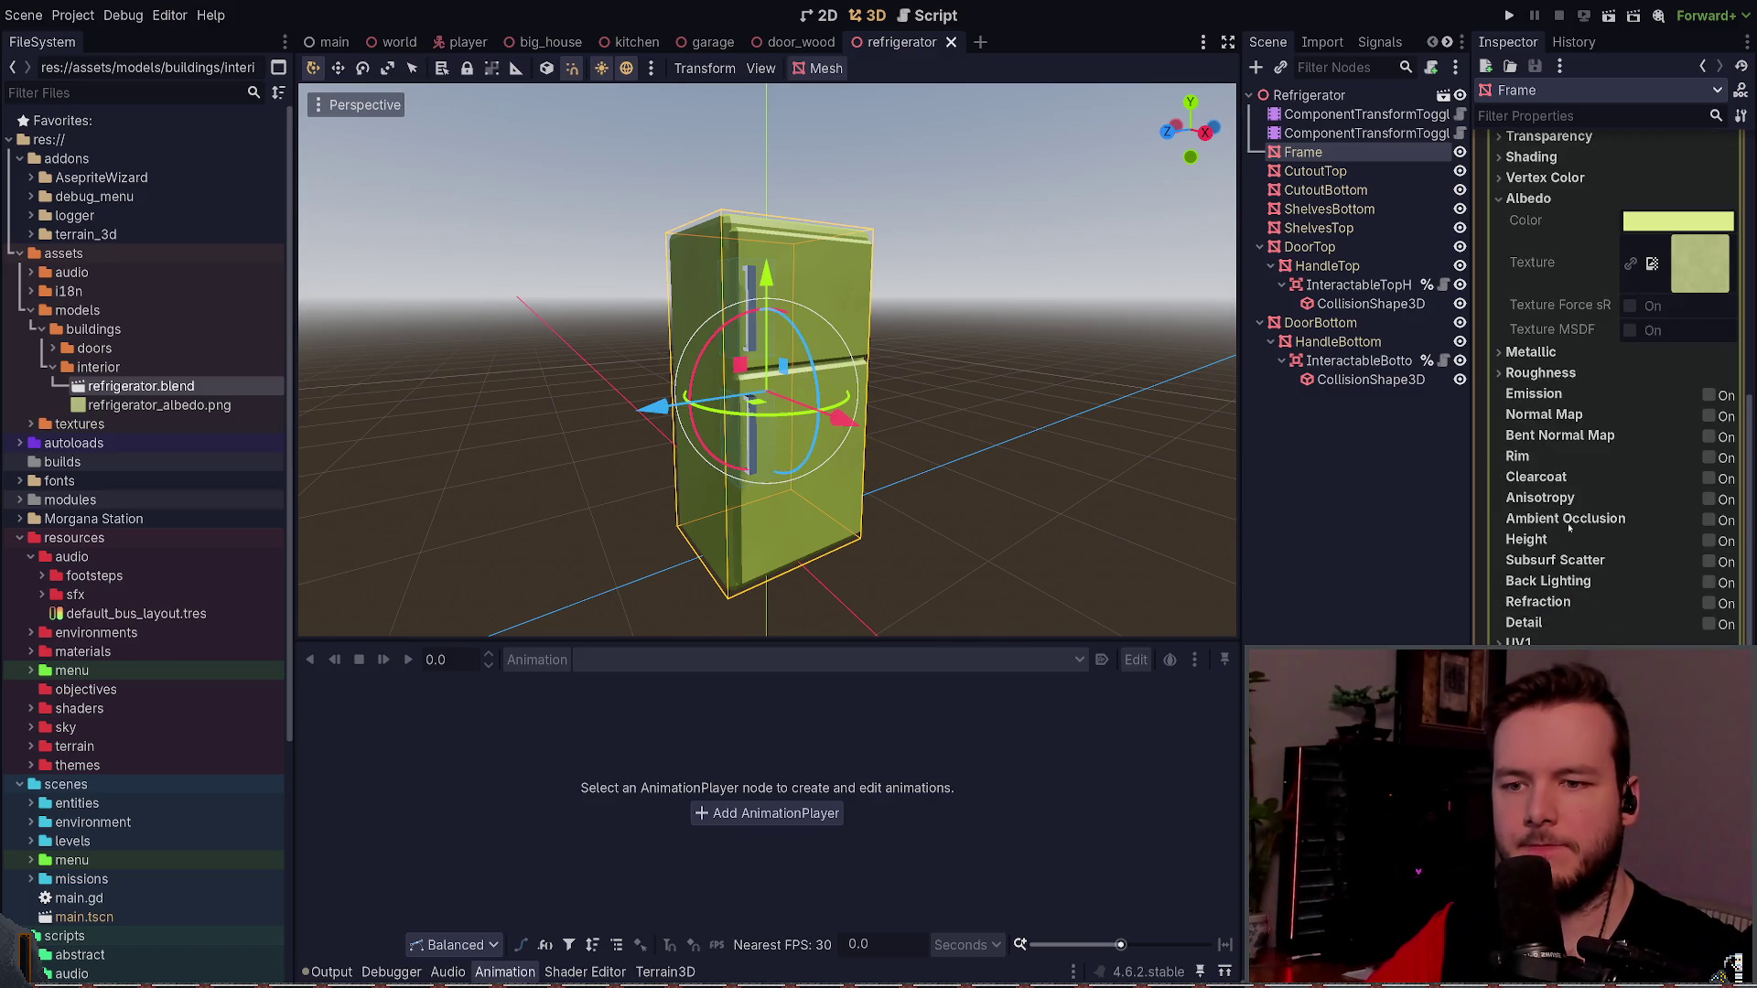
scroll(1555, 535, up, 5)
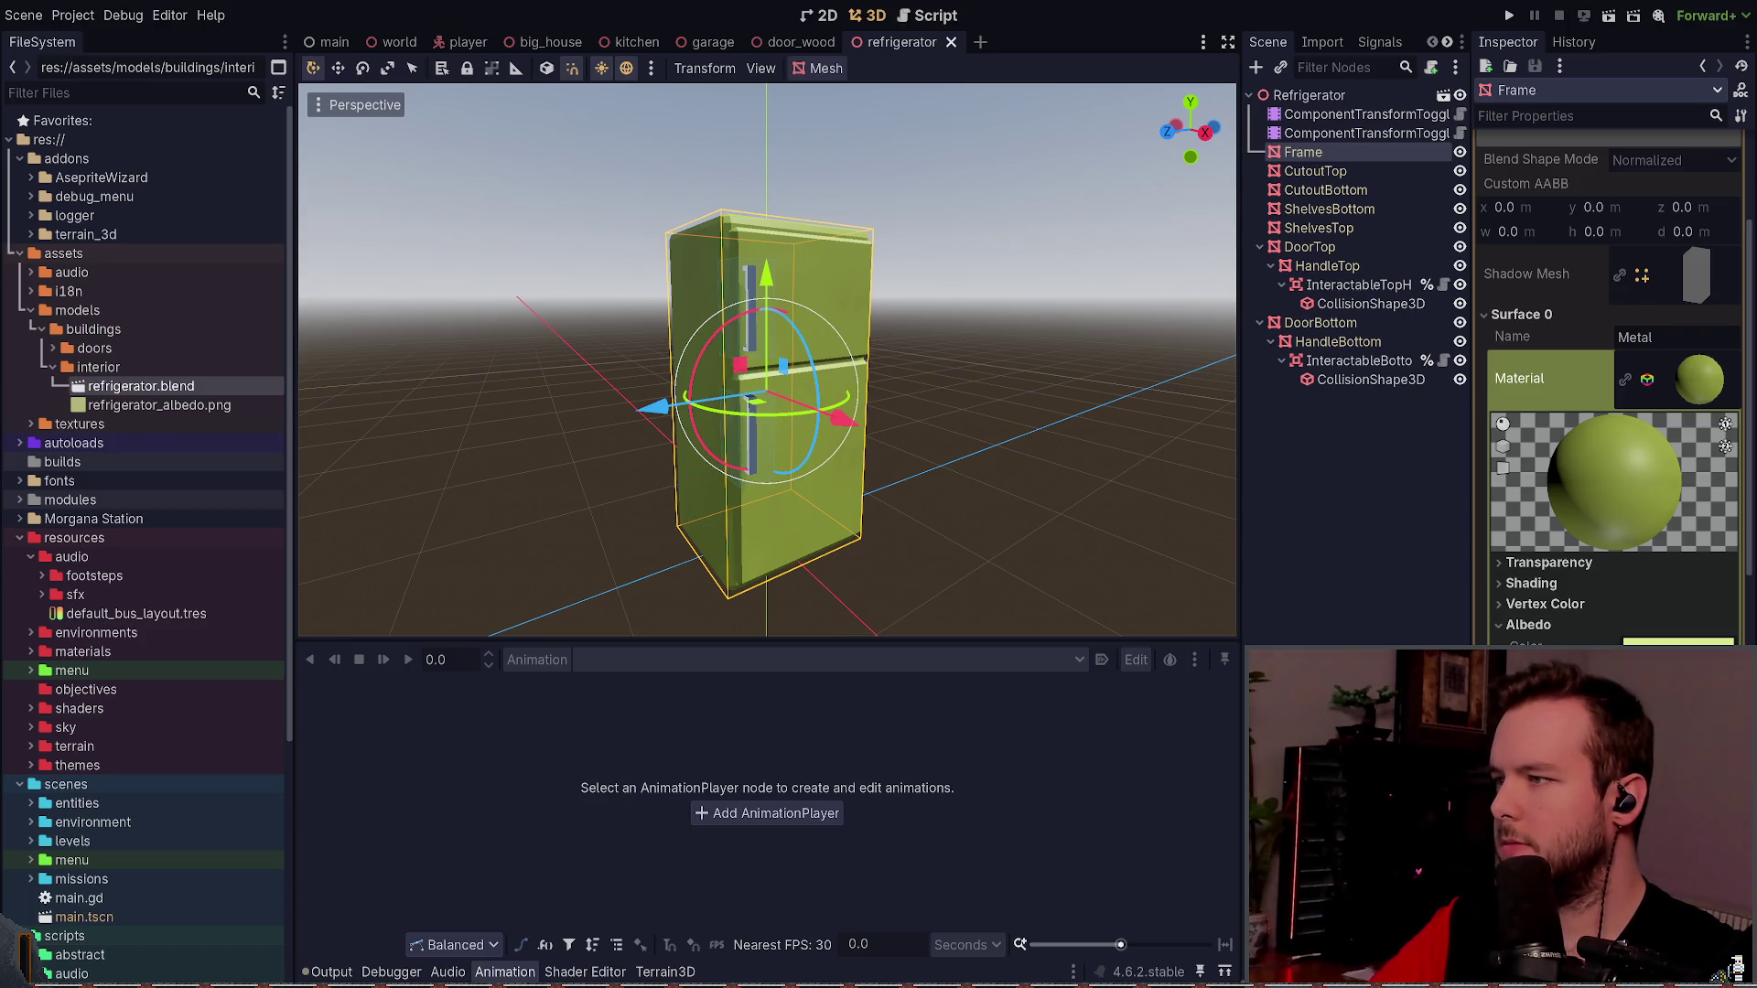
key(alt+Tab)
click(30, 9)
- Export the model as glTF and select the Frame node in the opened refrigerator.glb scene
mouse_move(55, 238)
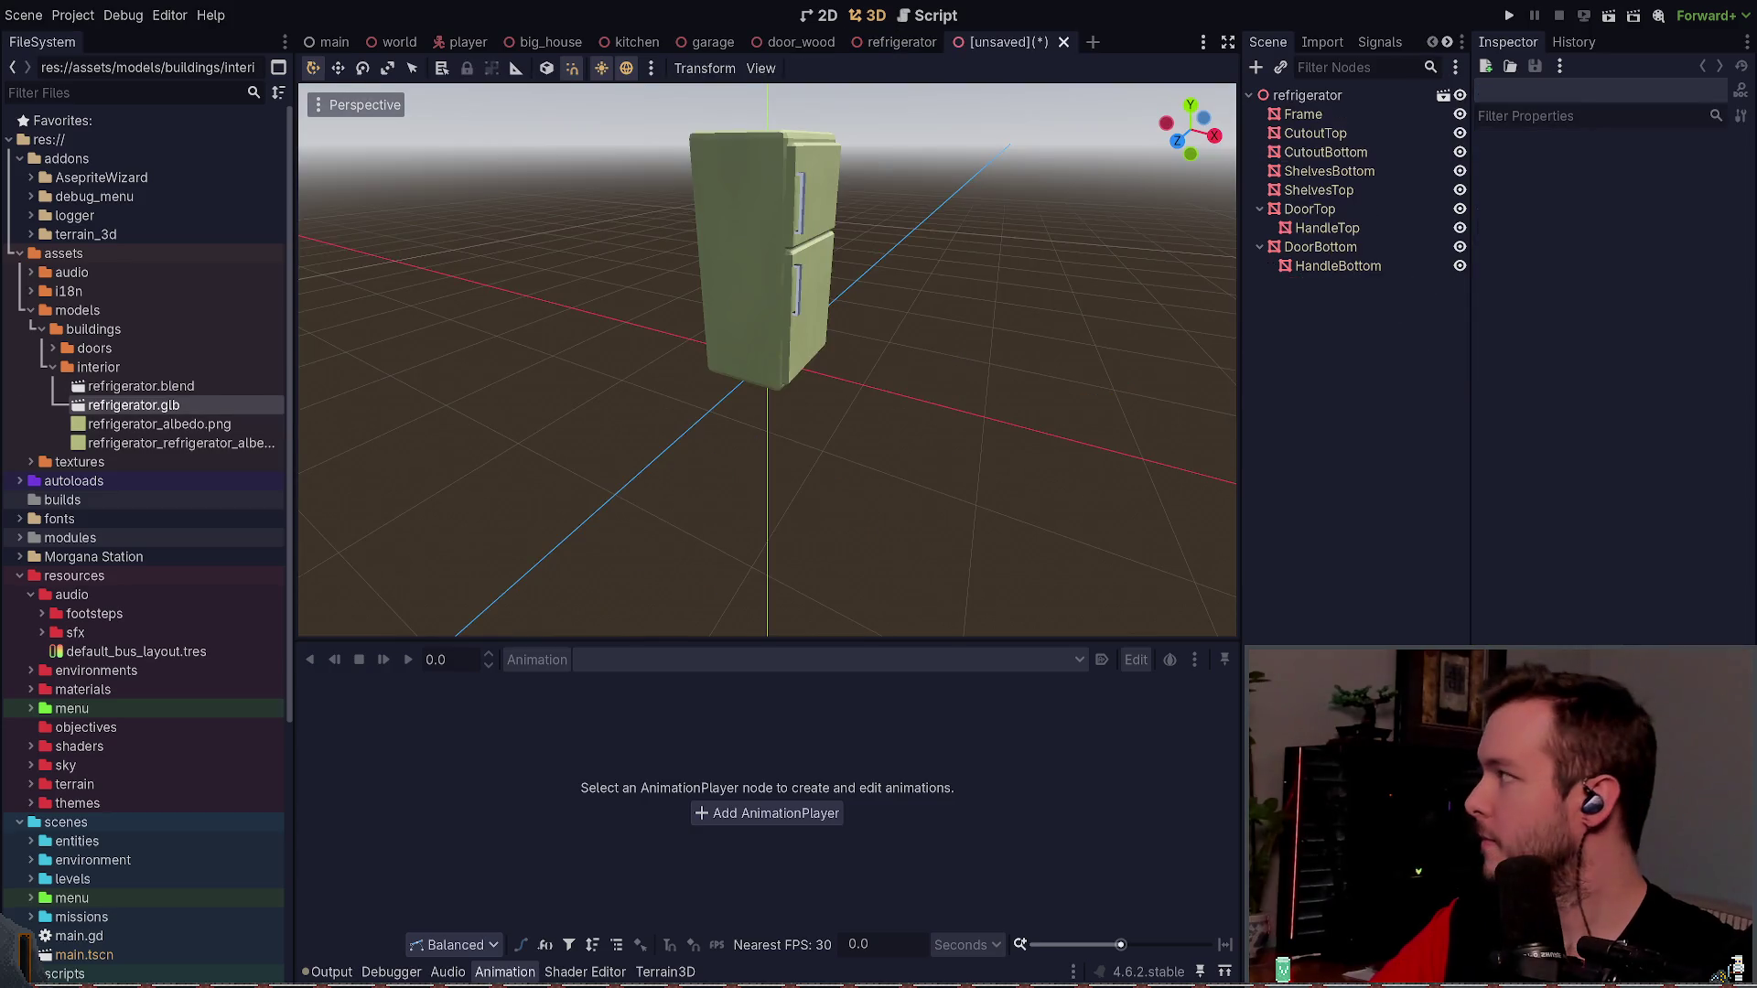
click(760, 338)
click(951, 262)
click(1343, 116)
- Check the Albedo of Frame's Surface 0 material, then close the unsaved scene
click(1688, 186)
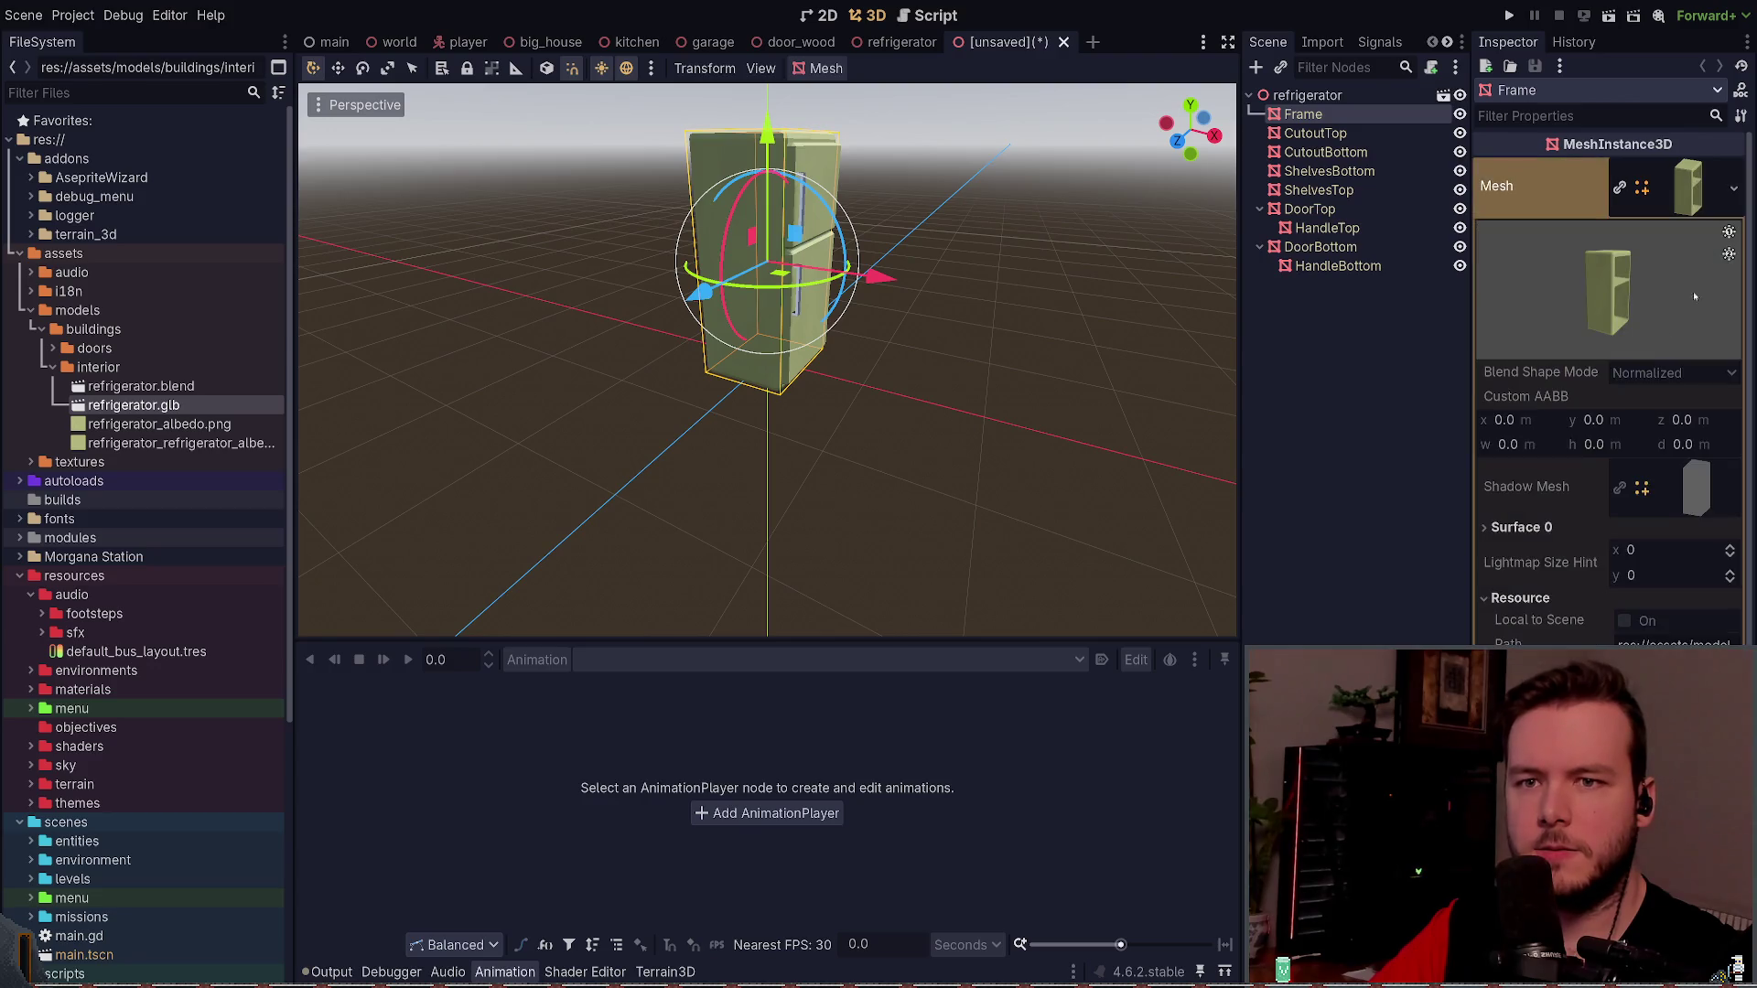
click(1592, 528)
scroll(1647, 494, down, 2)
click(1658, 490)
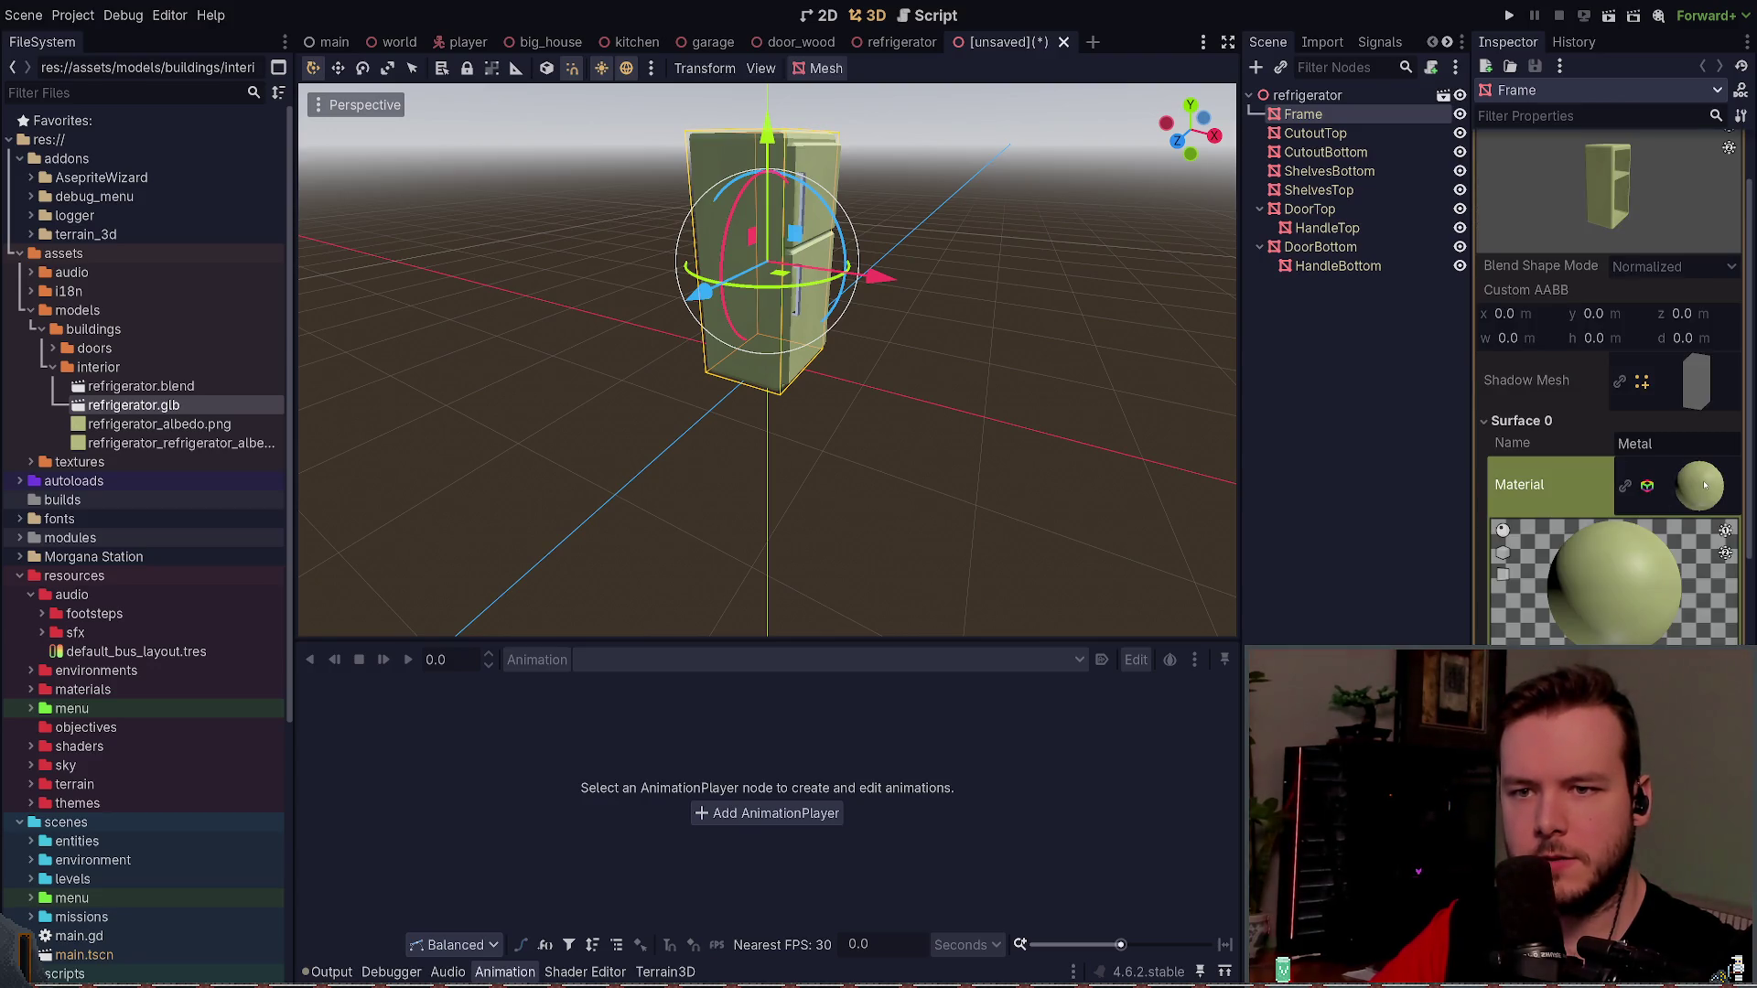
scroll(1658, 490, down, 2)
click(1560, 412)
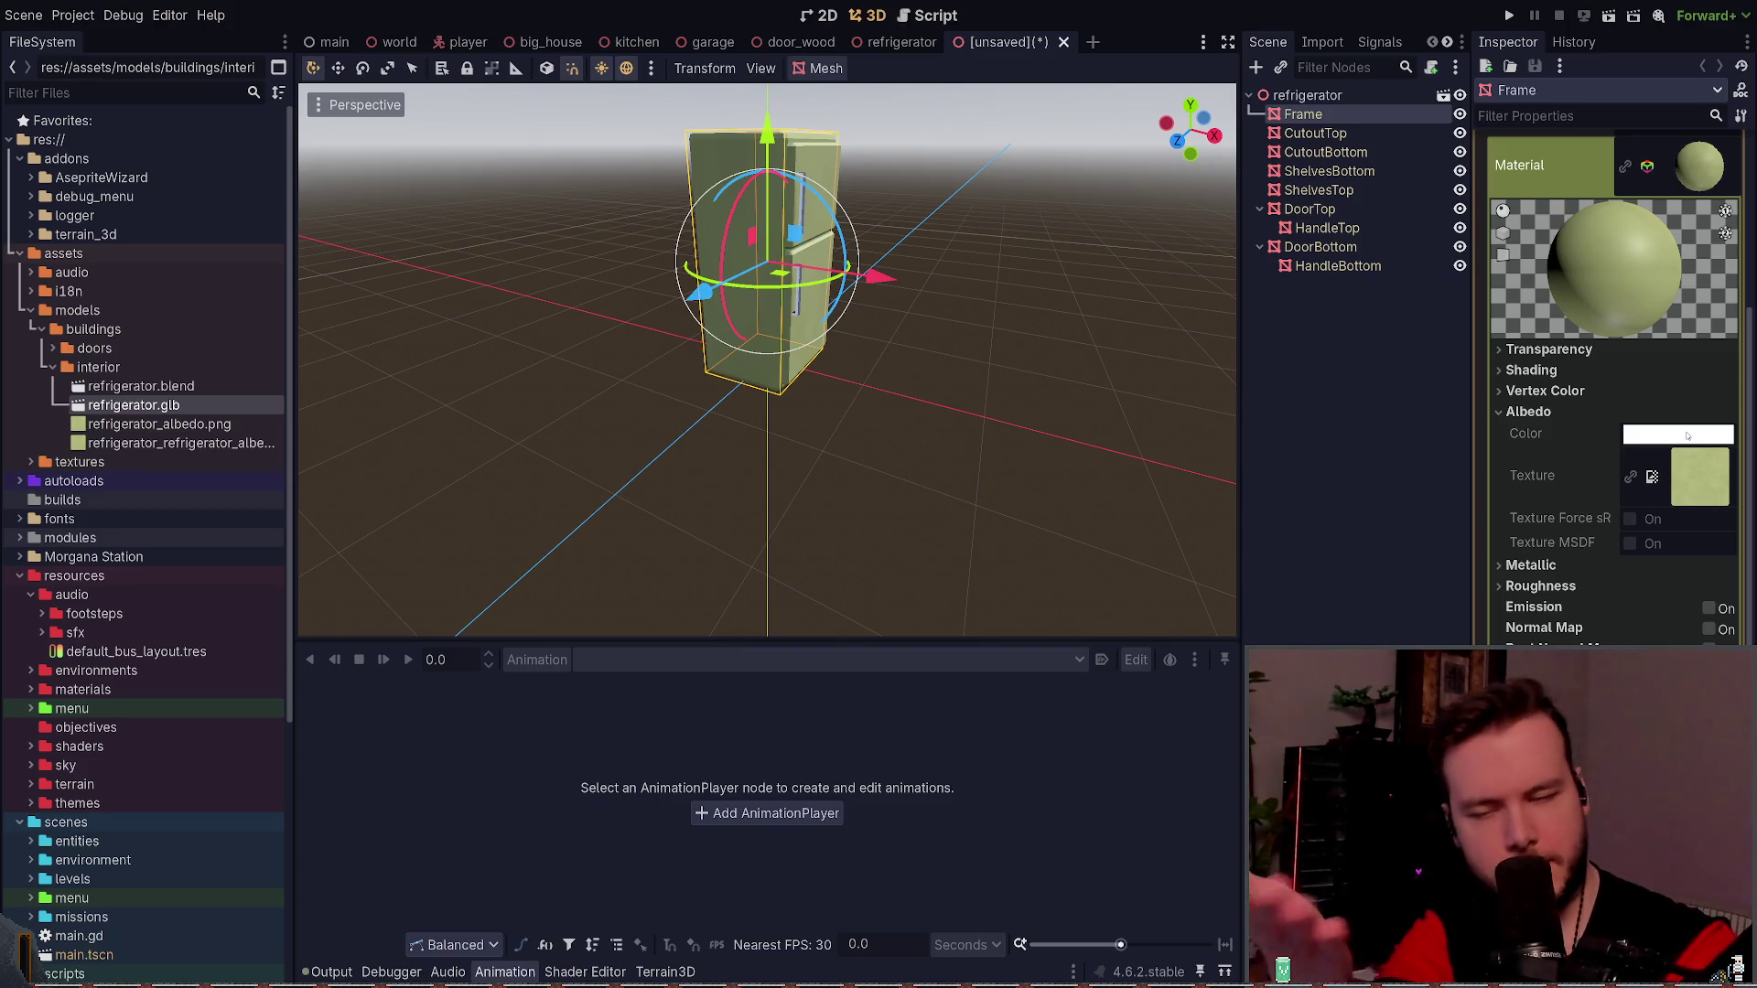
mouse_move(1031, 330)
mouse_down()
mouse_move(1031, 384)
mouse_move(934, 417)
mouse_up()
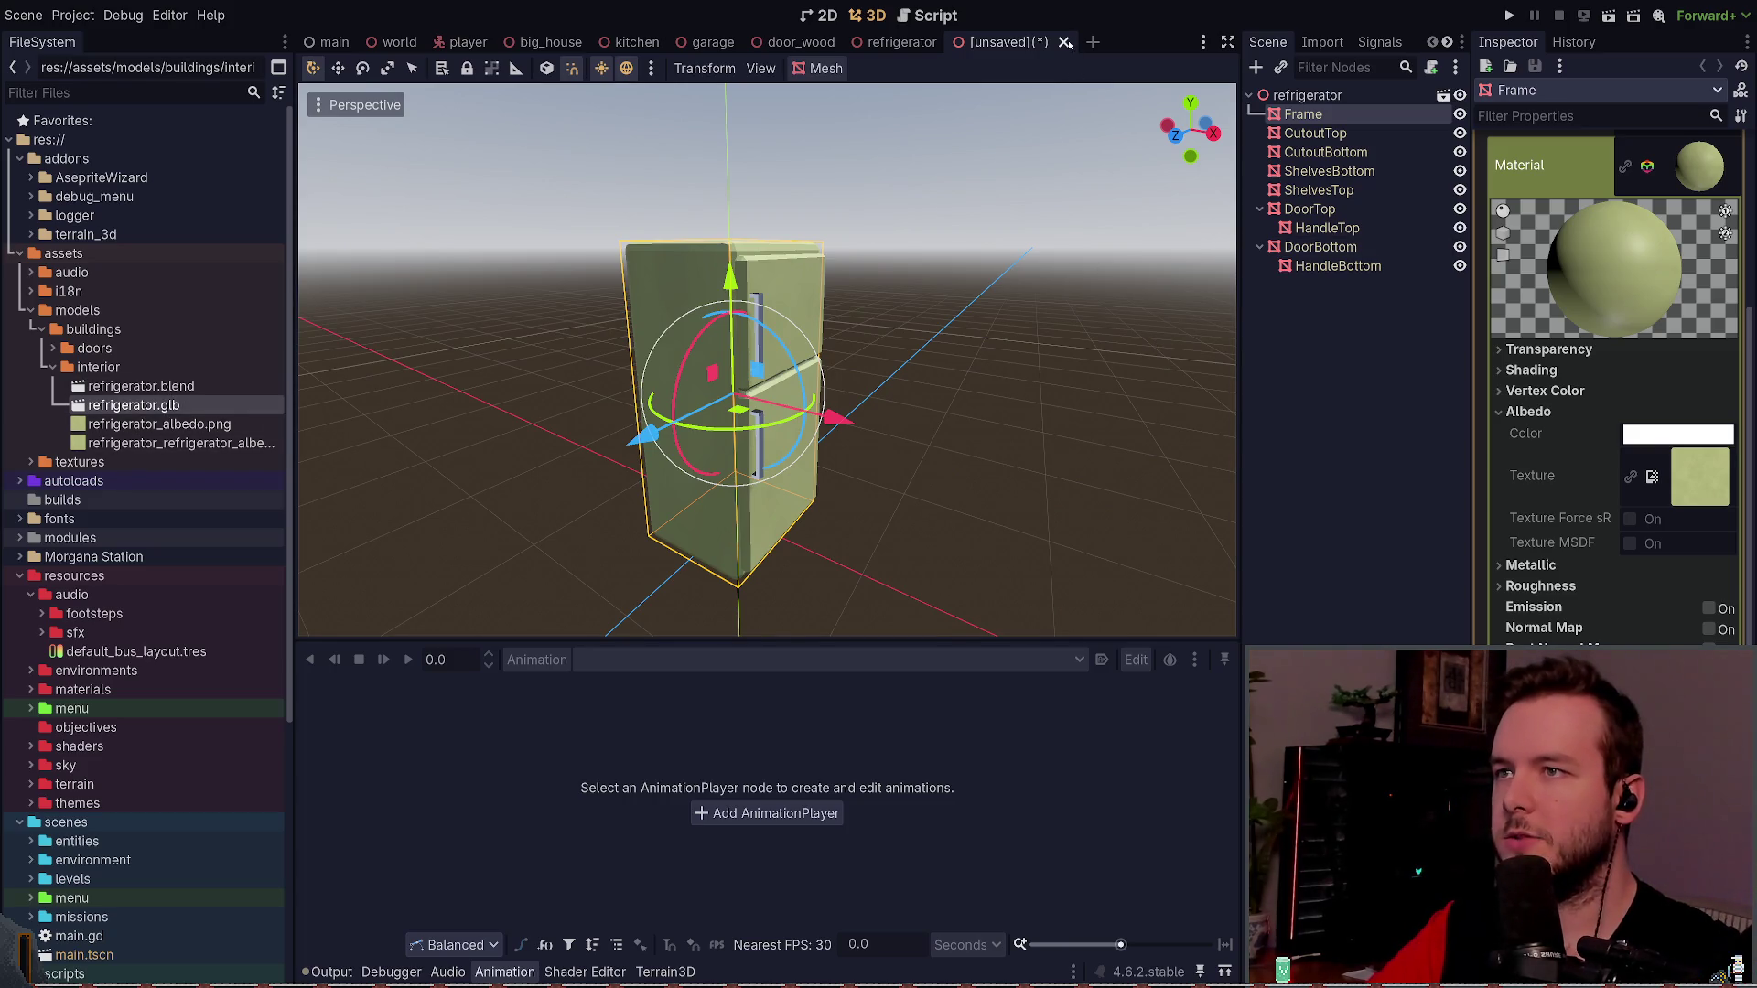
key(ctrl+shift+w)
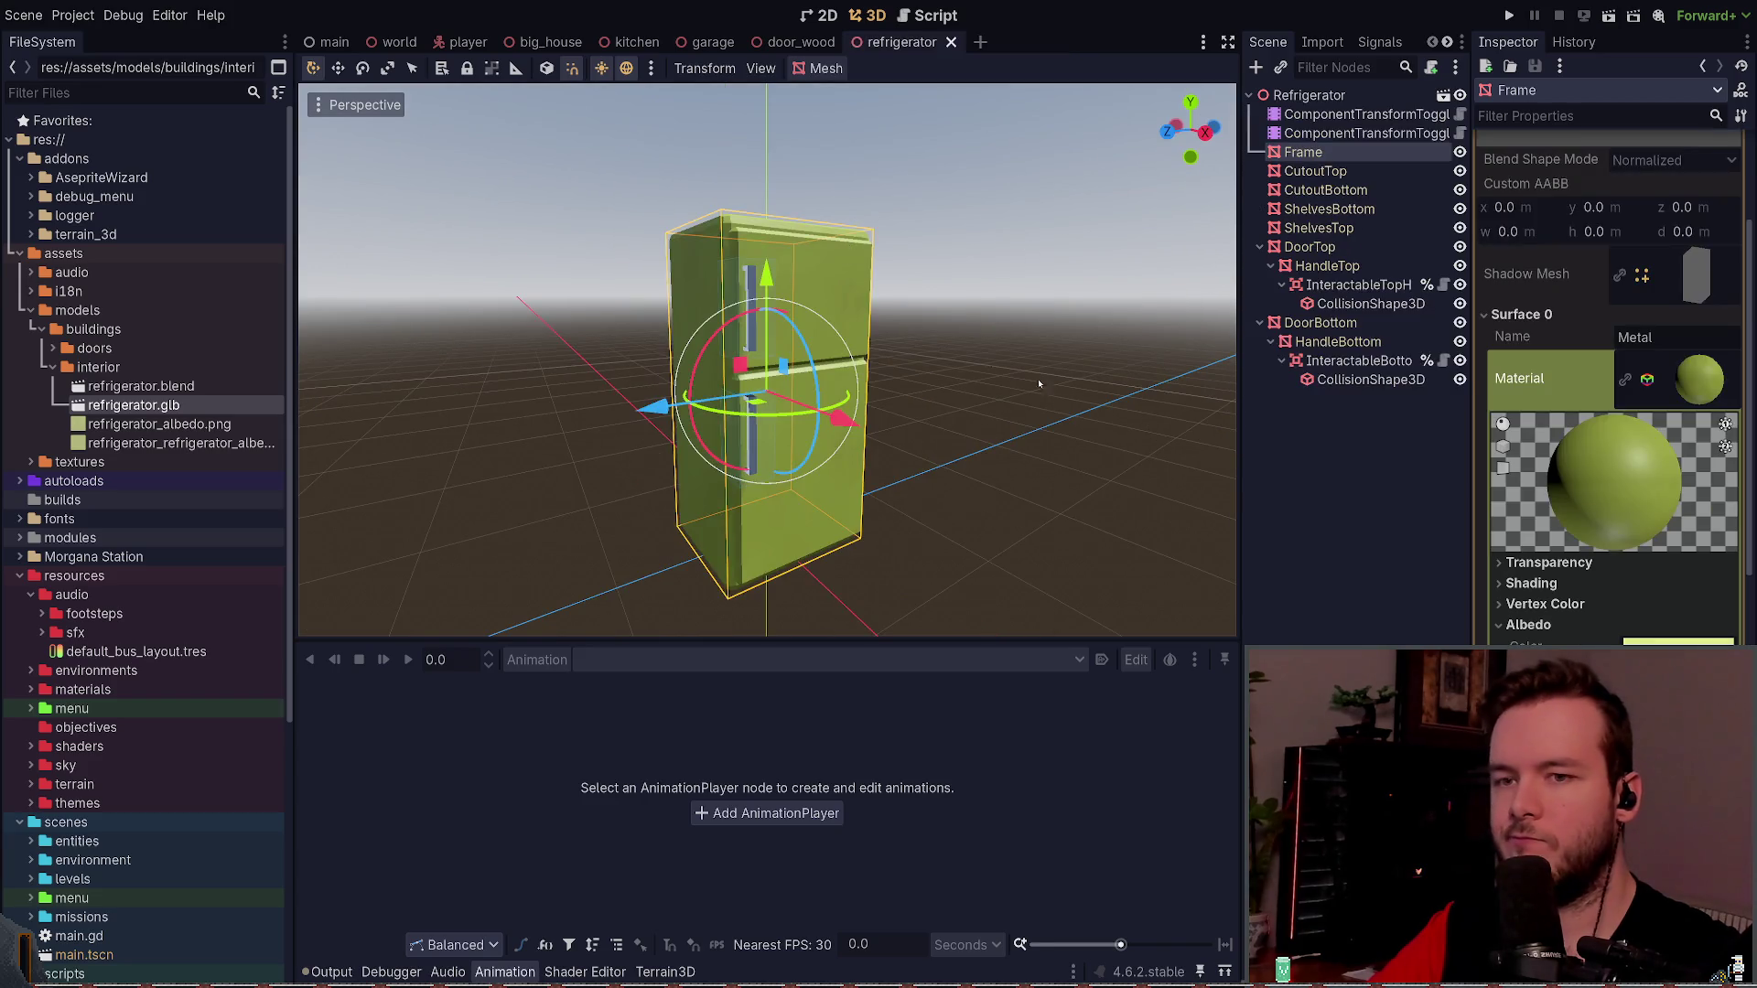
- Briefly open refrigerator.blend's import settings, then re-expand the Frame surface material in the Inspector
click(1700, 379)
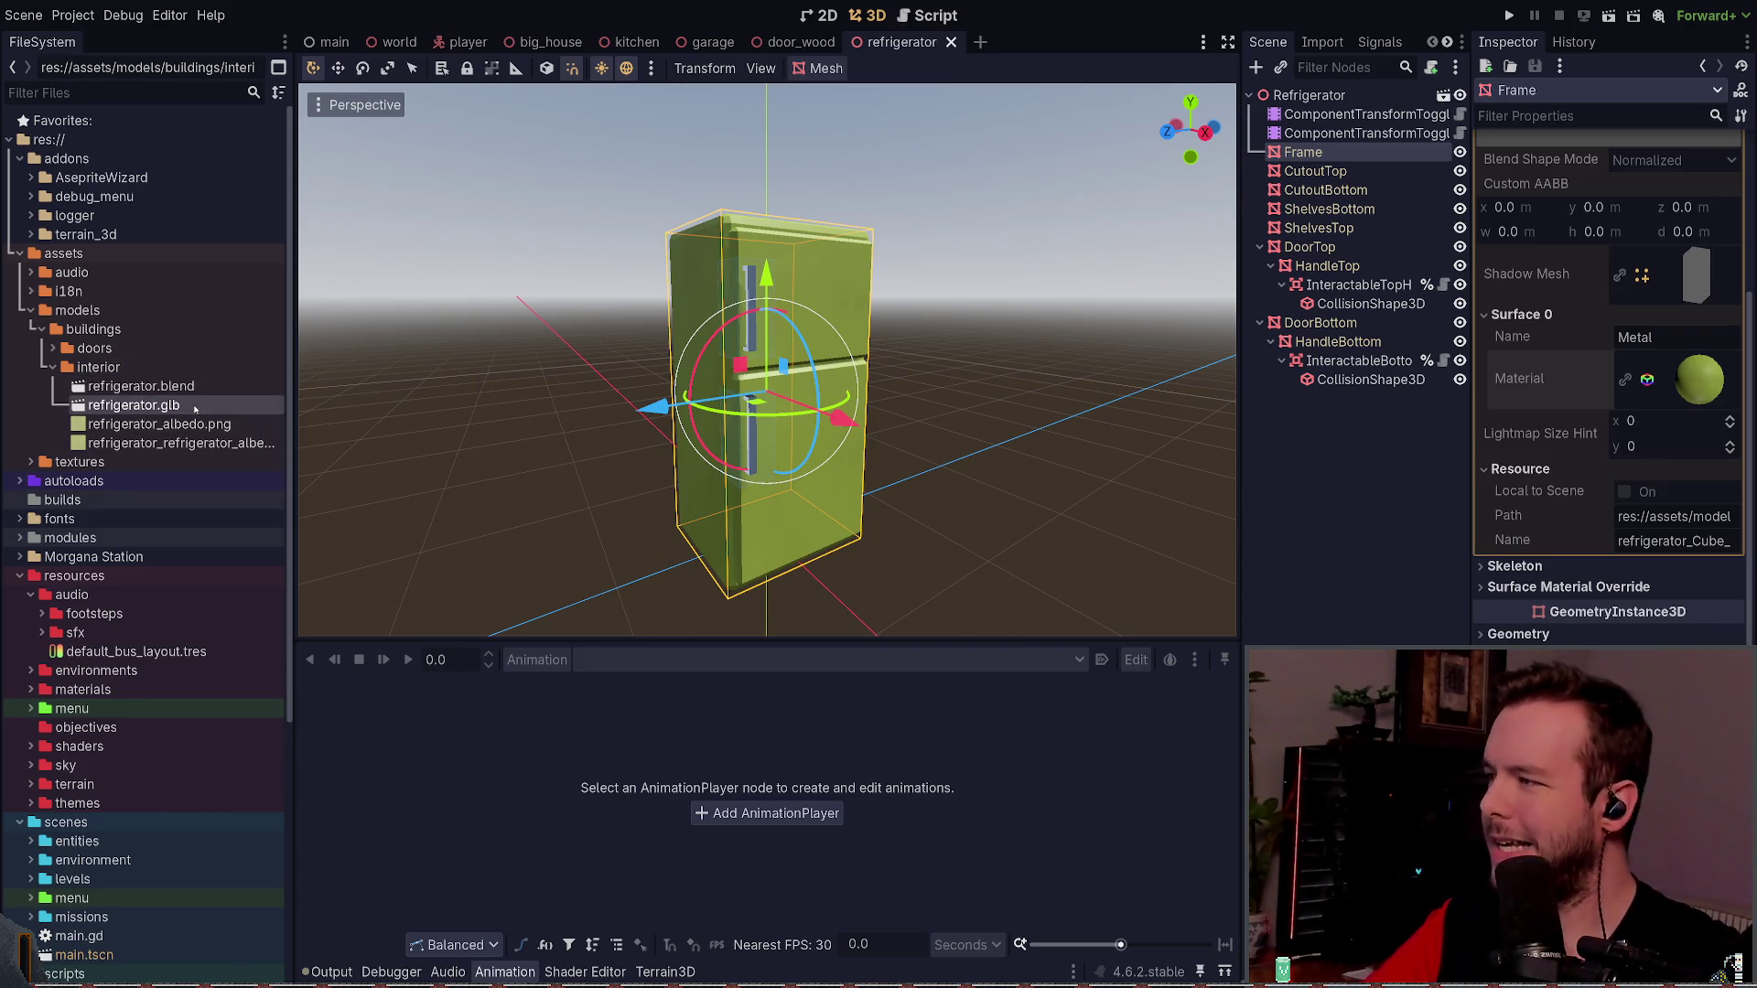
double_click(266, 386)
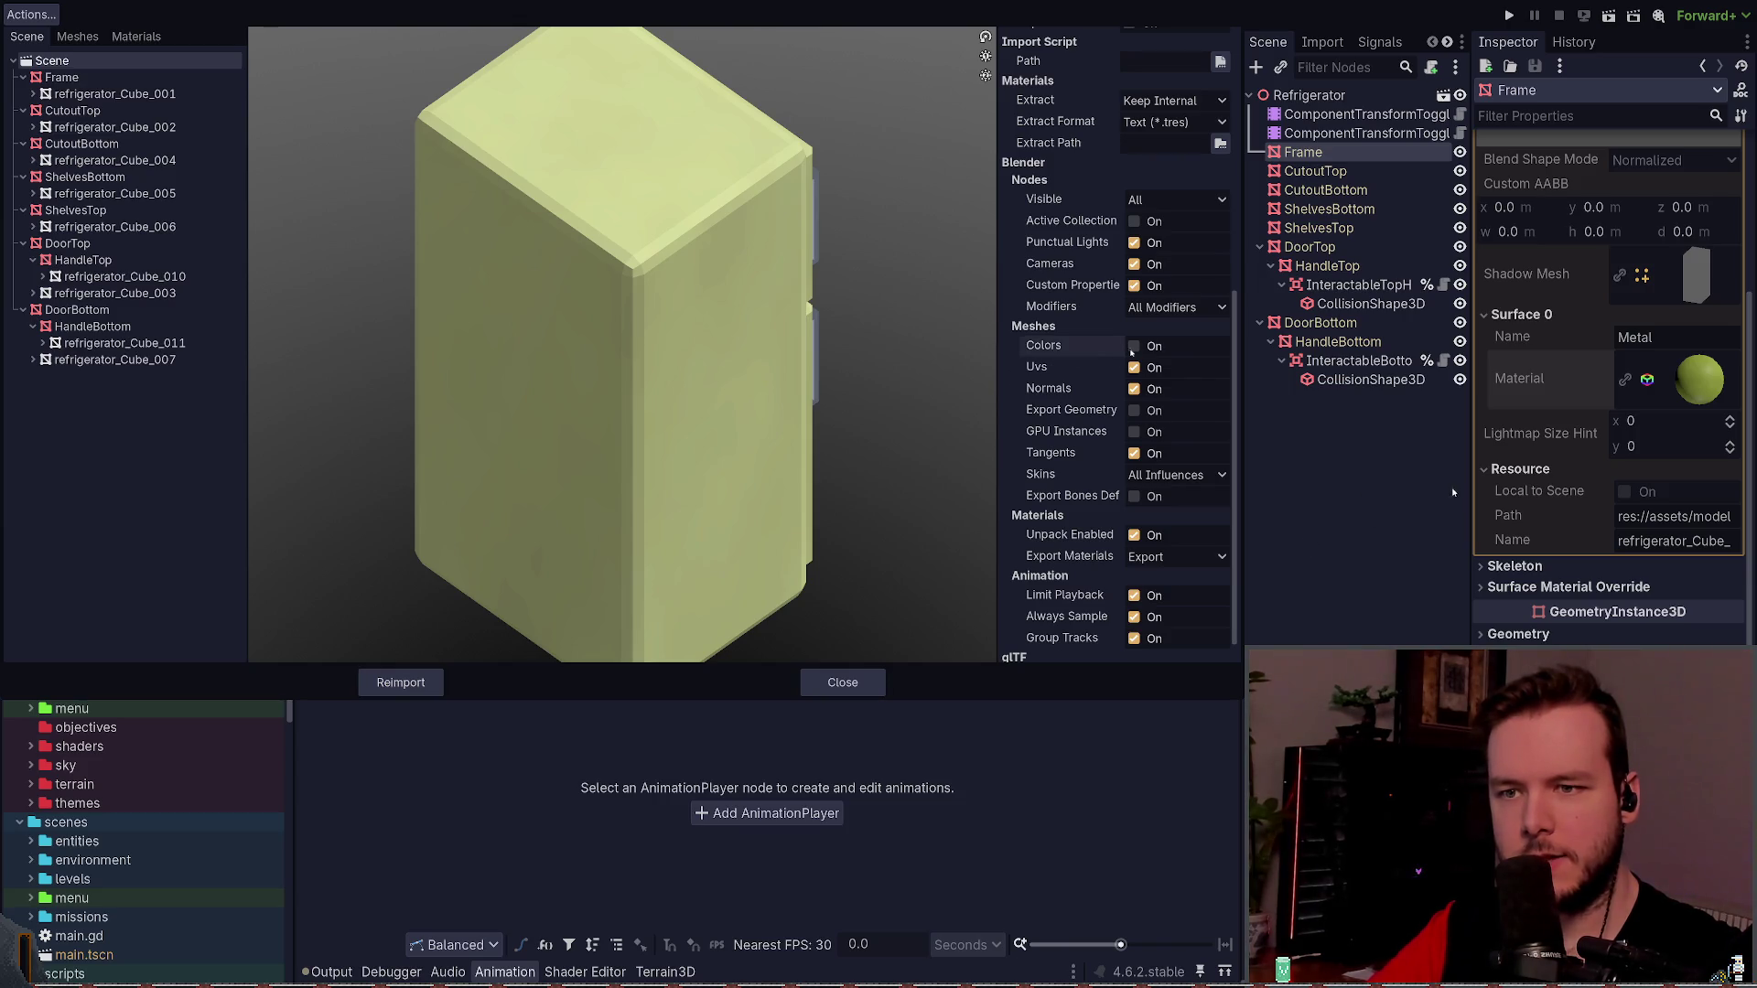
click(401, 682)
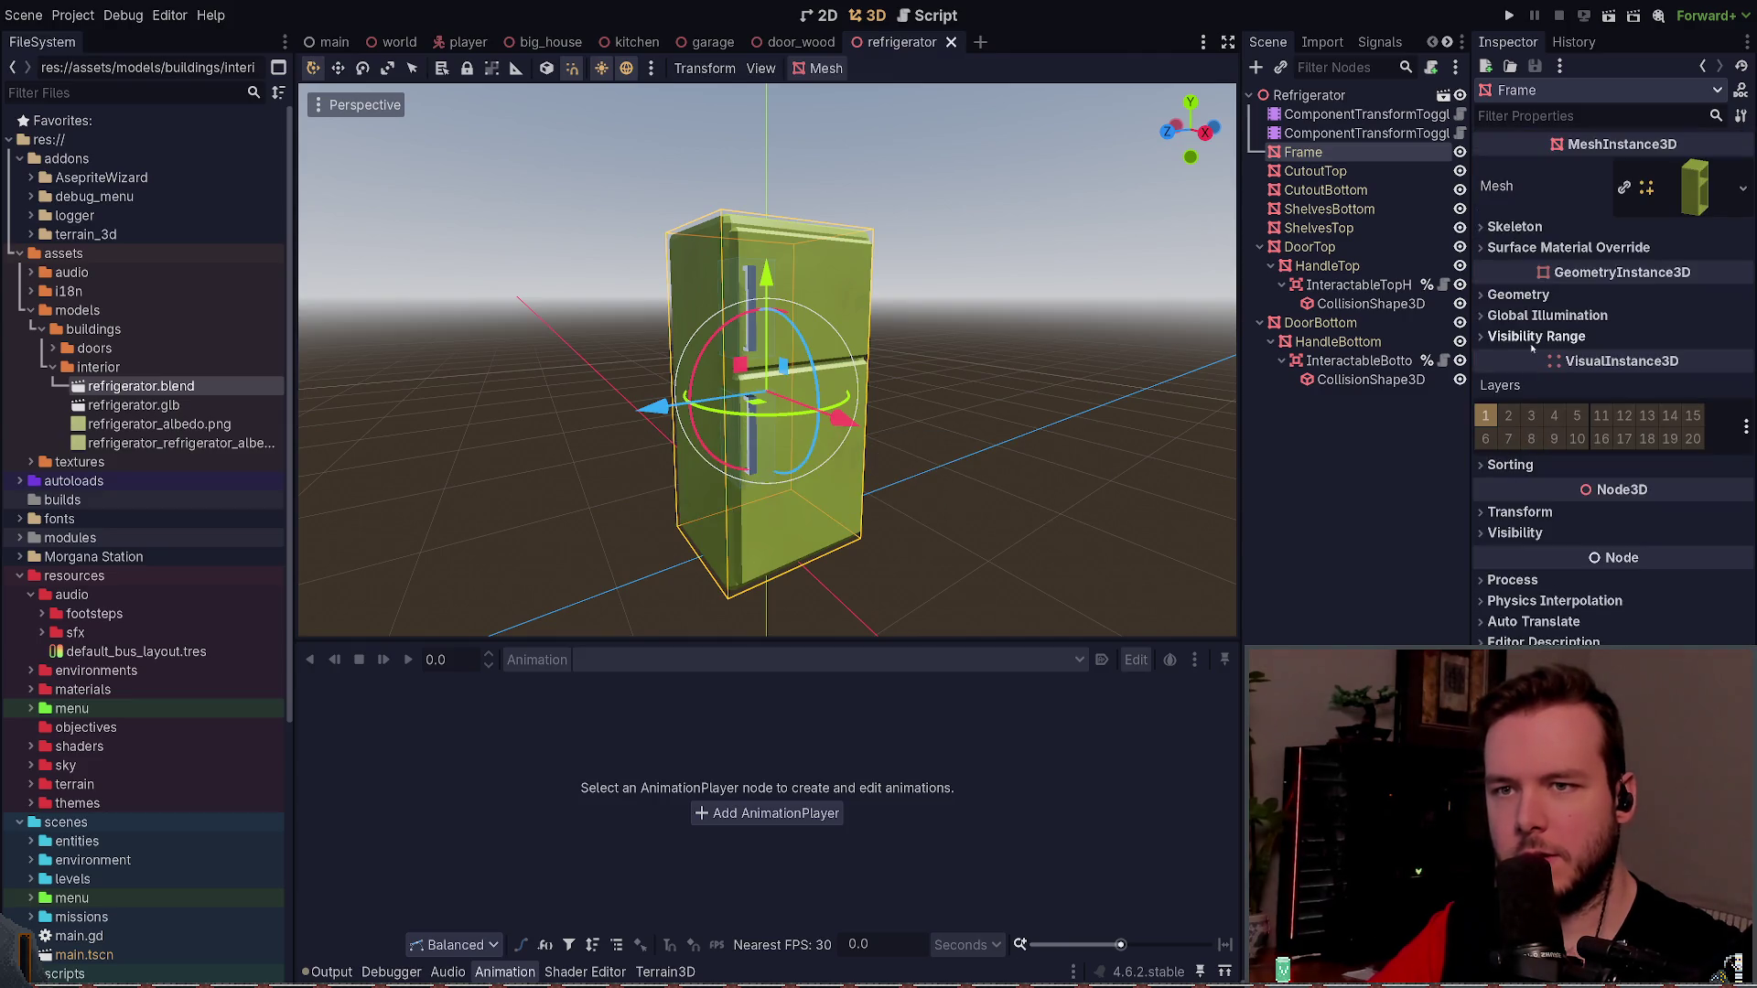
click(1691, 186)
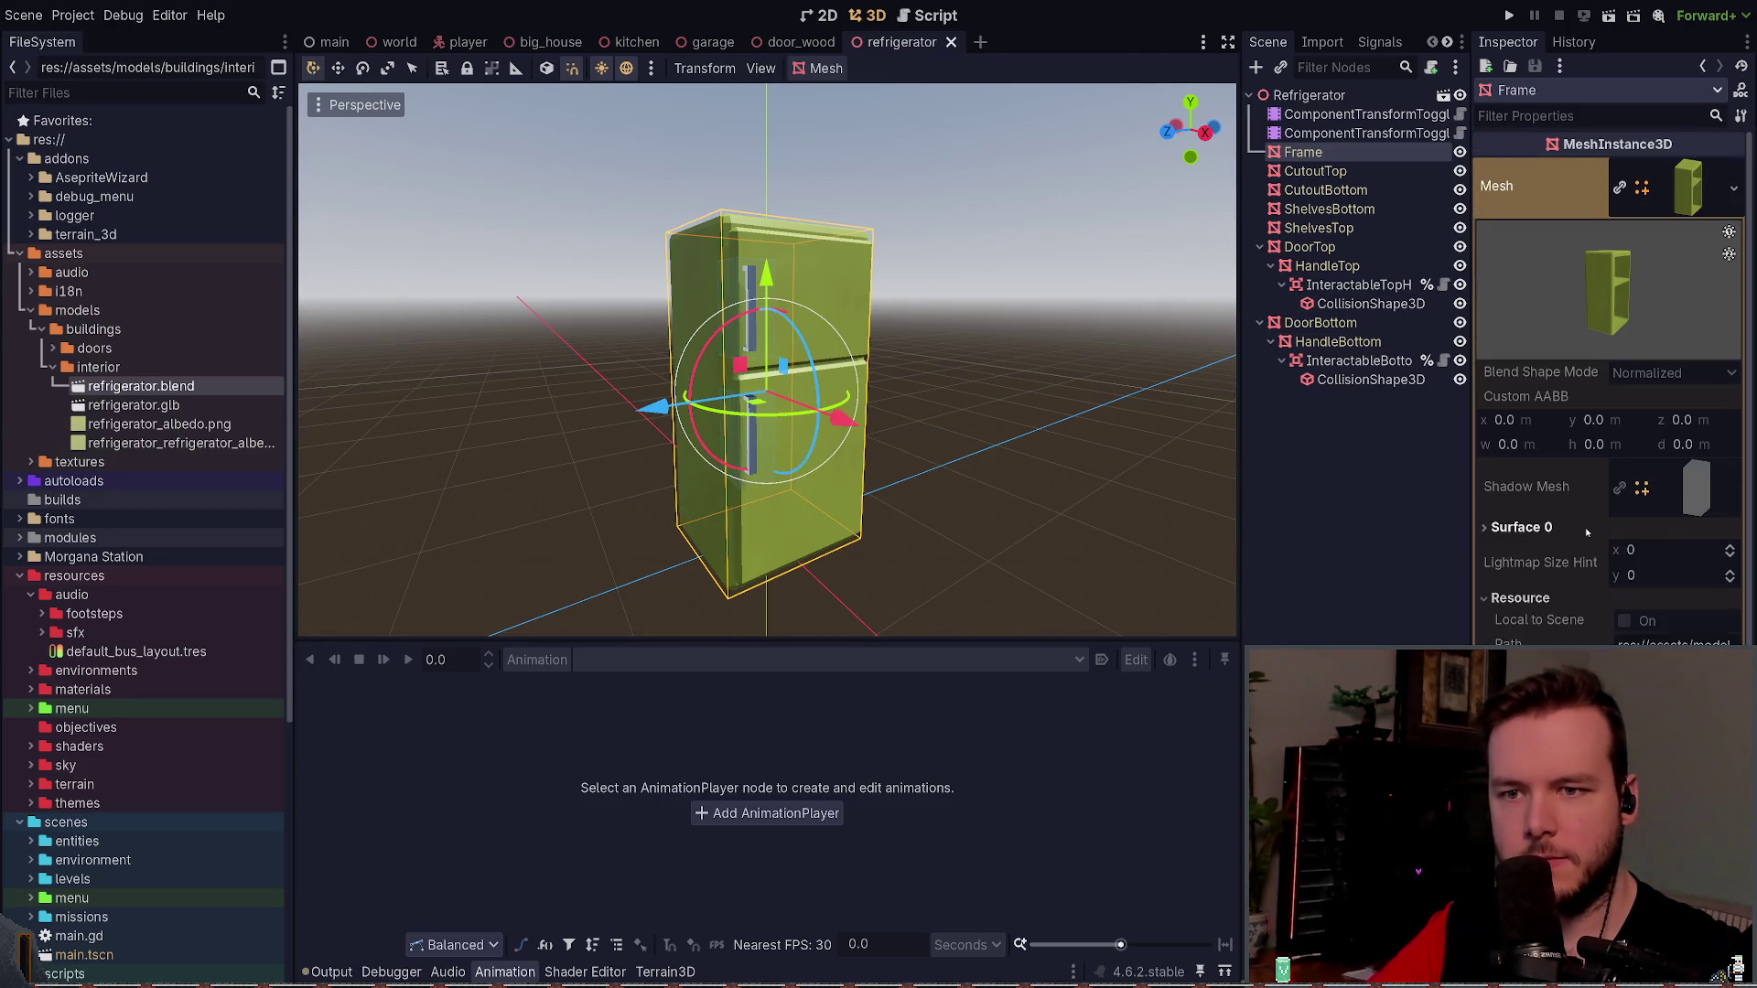
click(1622, 600)
scroll(1623, 607, down, 4)
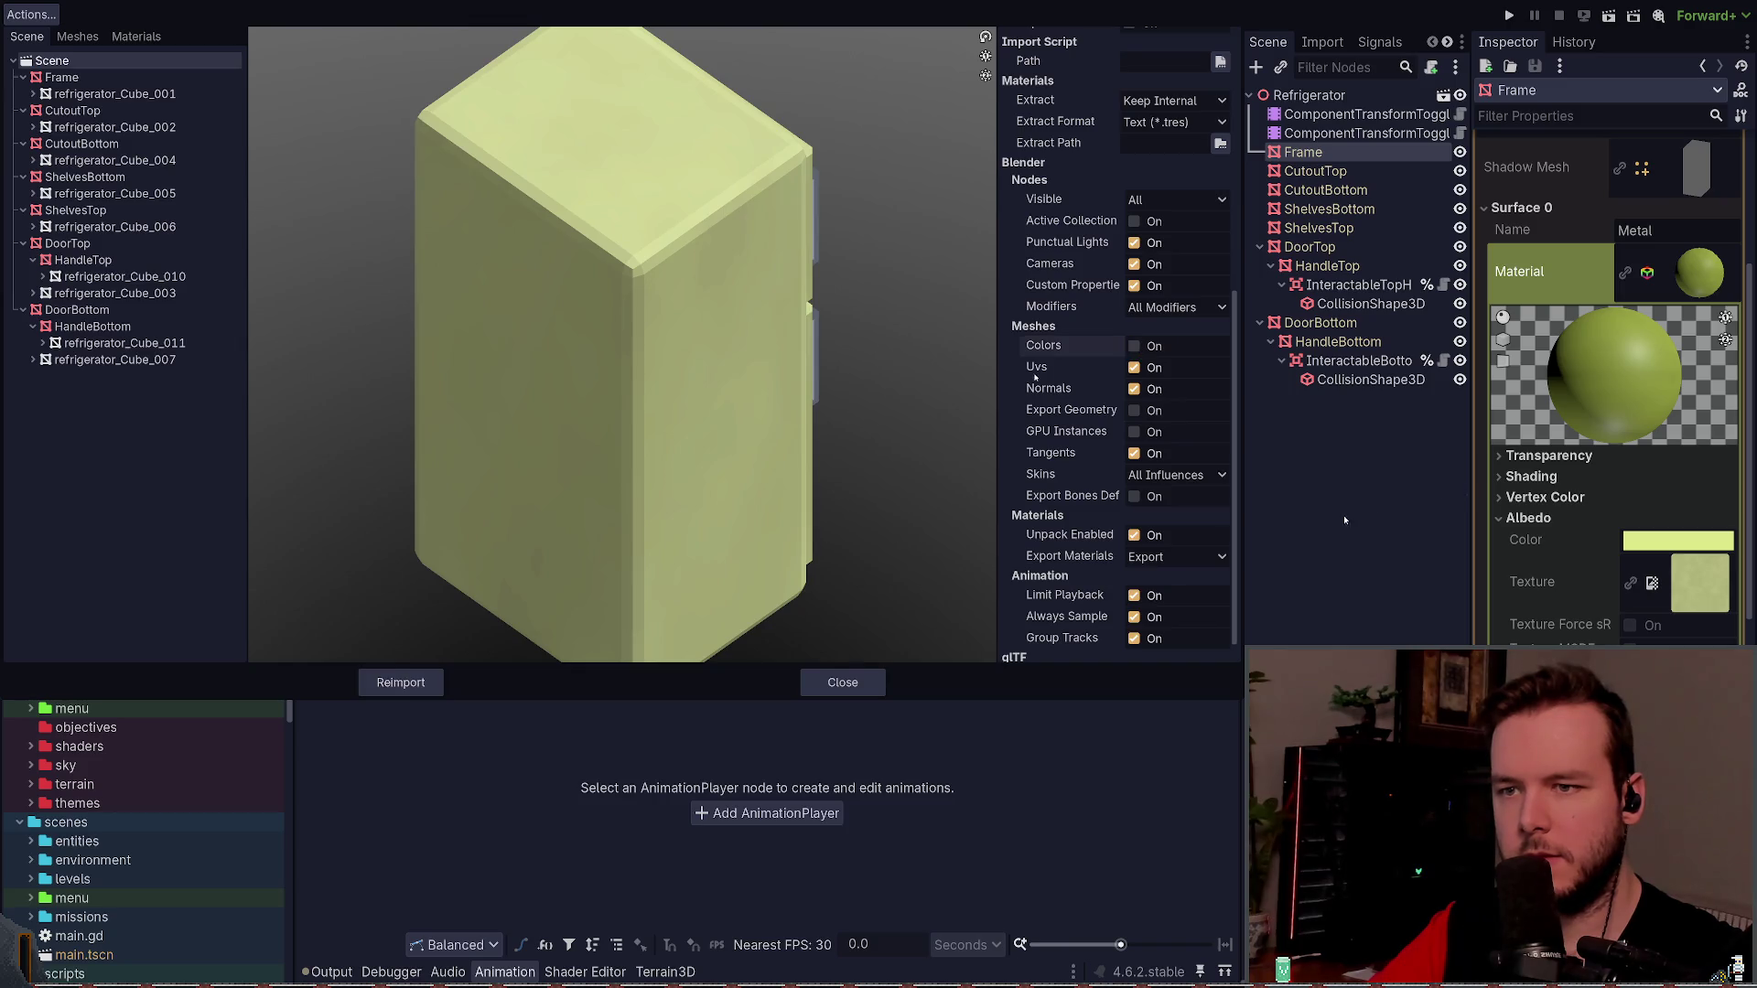
scroll(1046, 373, down, 1)
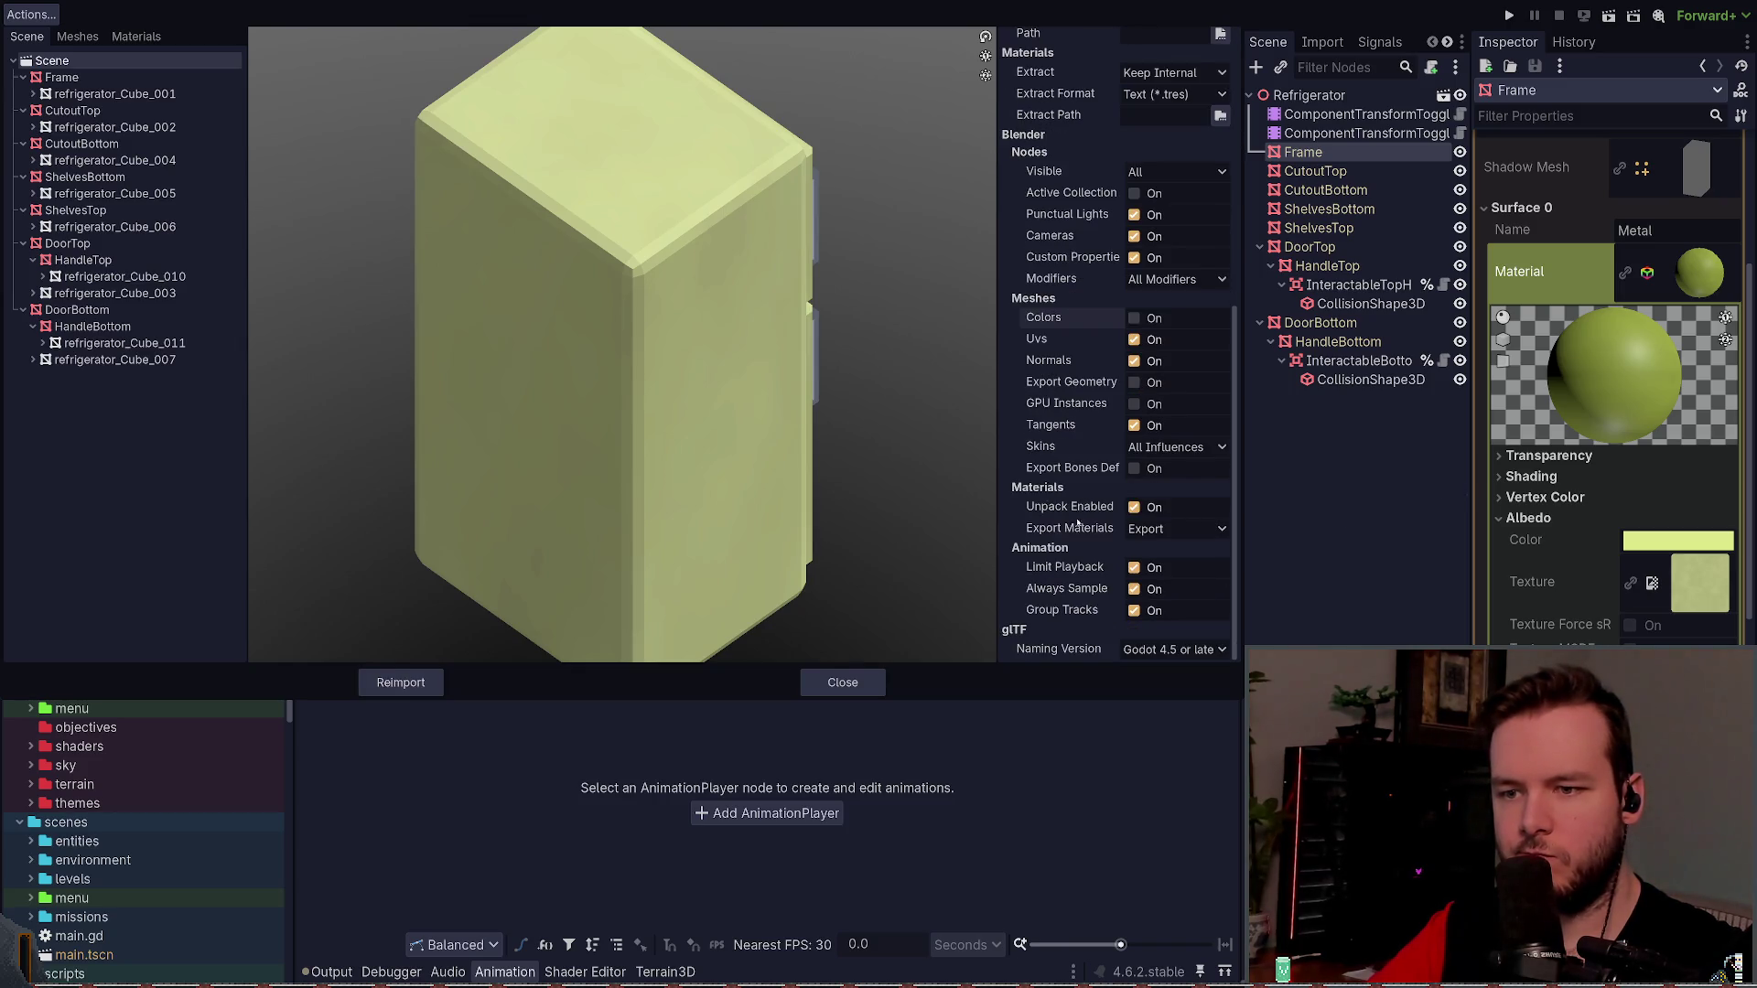
- Review the imported meshes and materials, preview Metal, and reimport refrigerator.blend
click(77, 37)
click(127, 39)
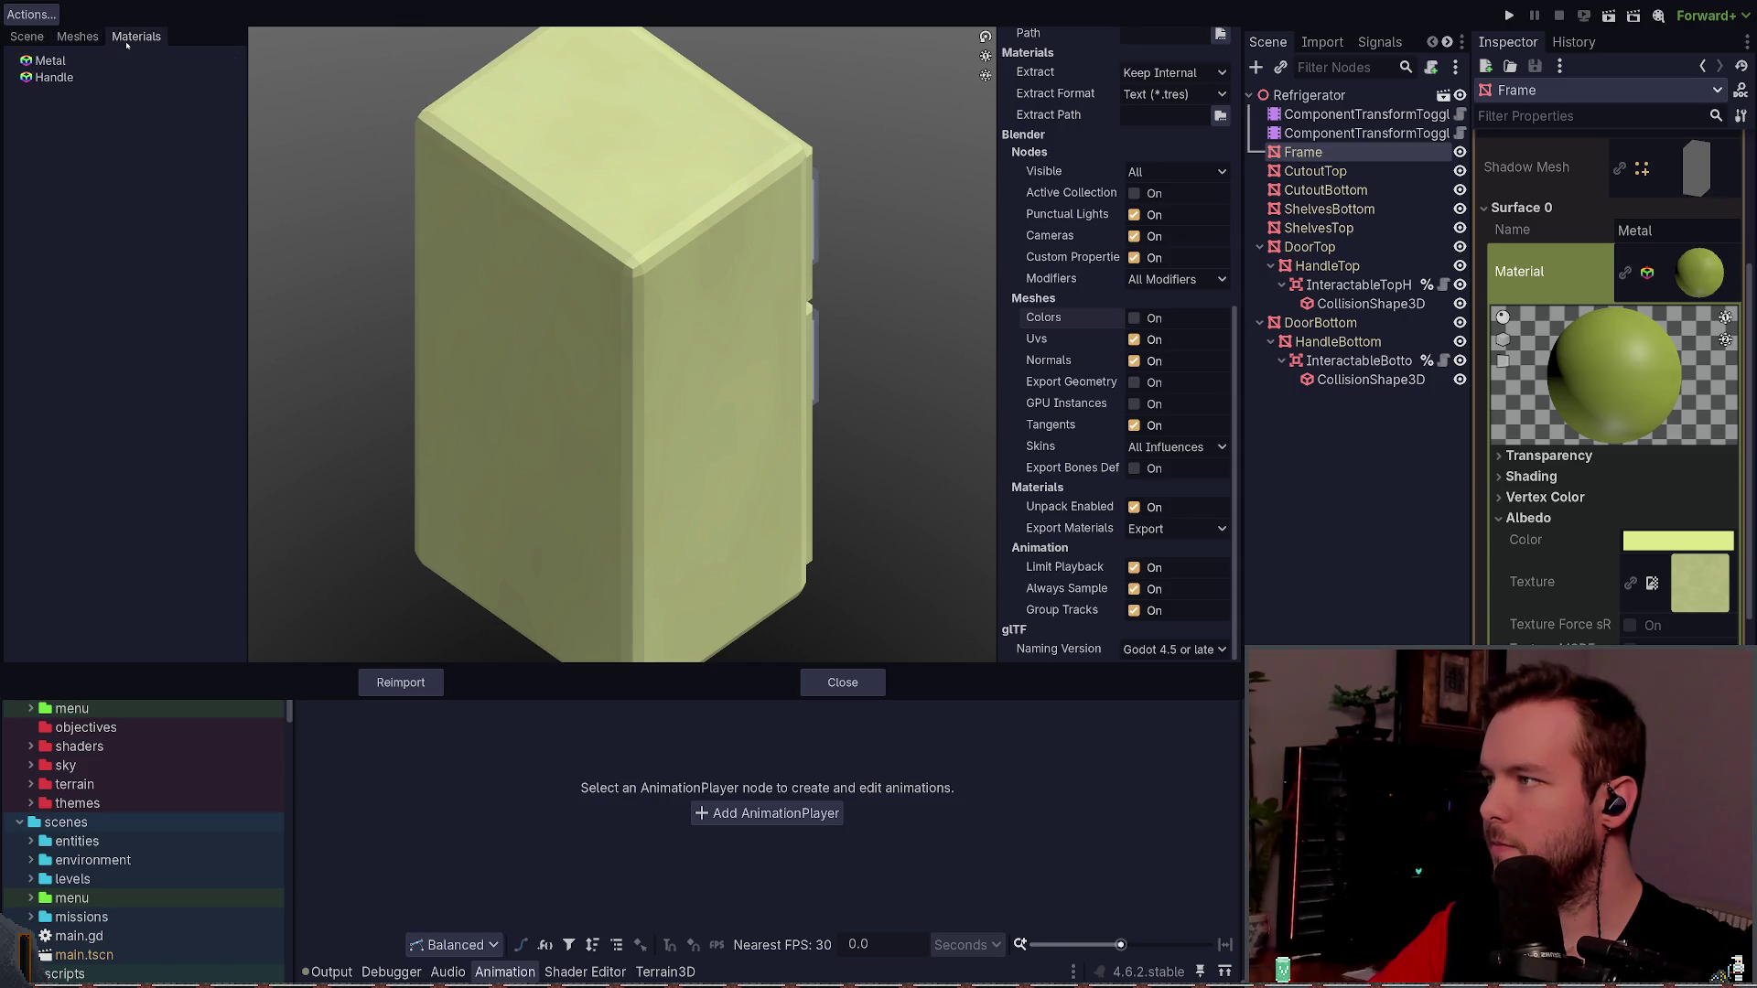
click(58, 62)
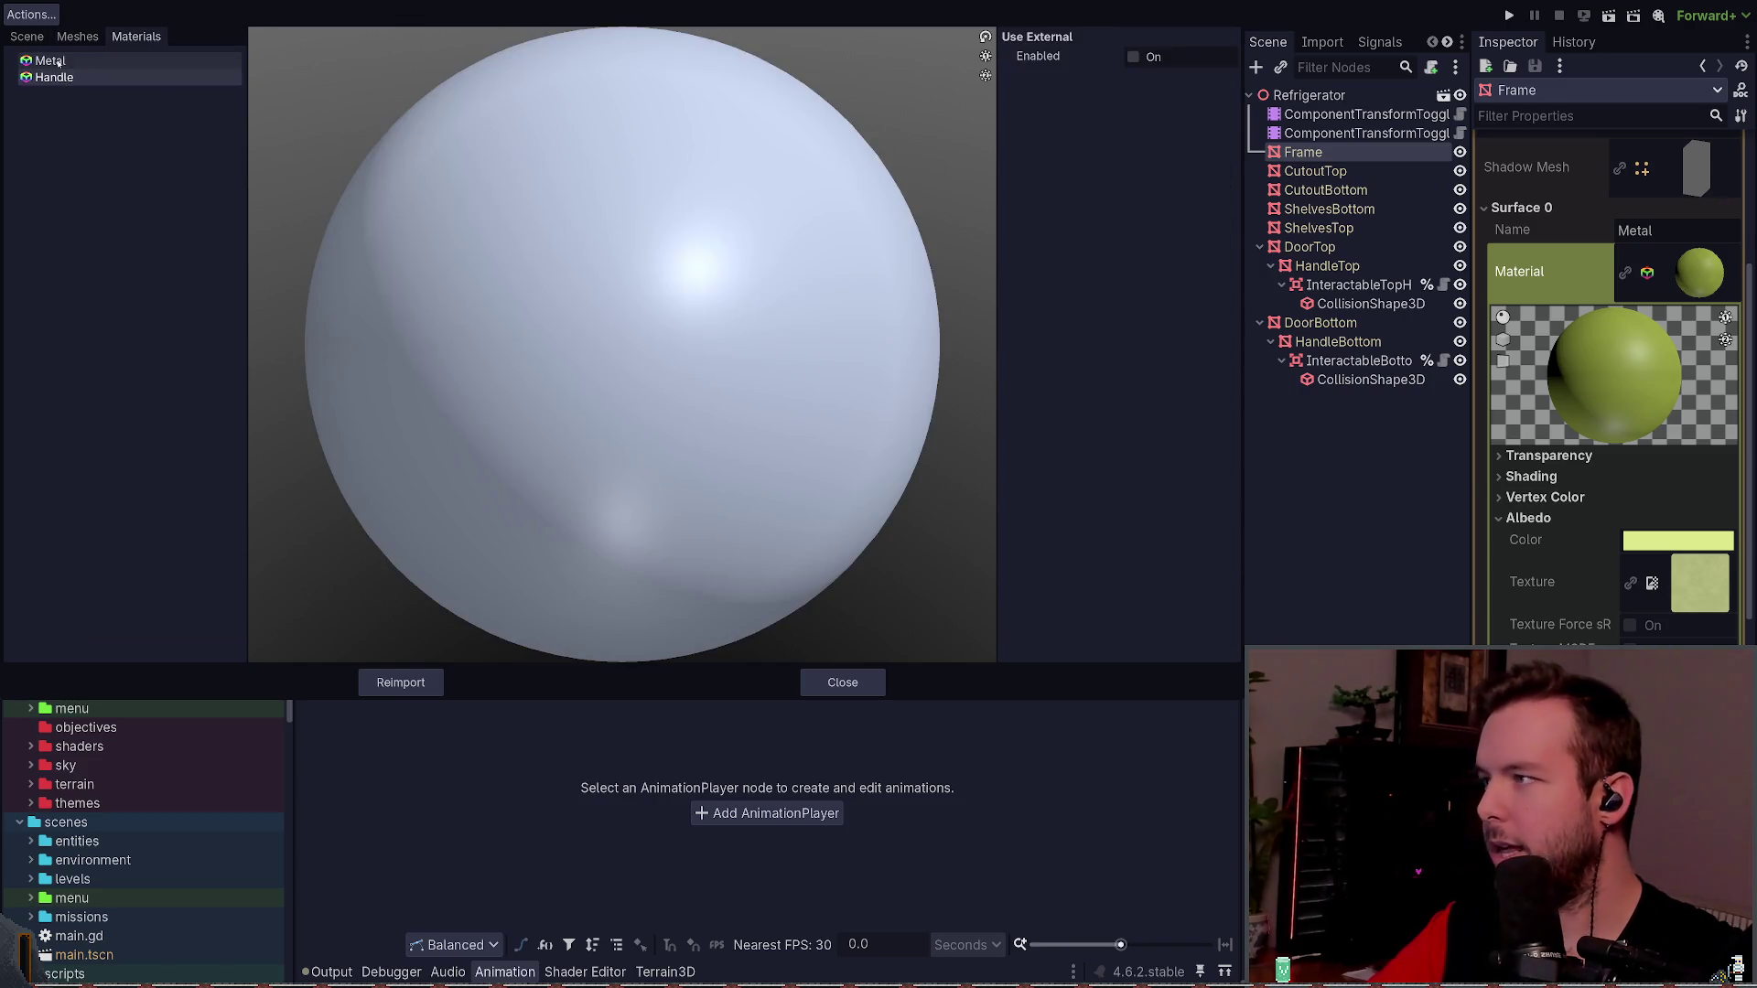
click(58, 62)
click(401, 682)
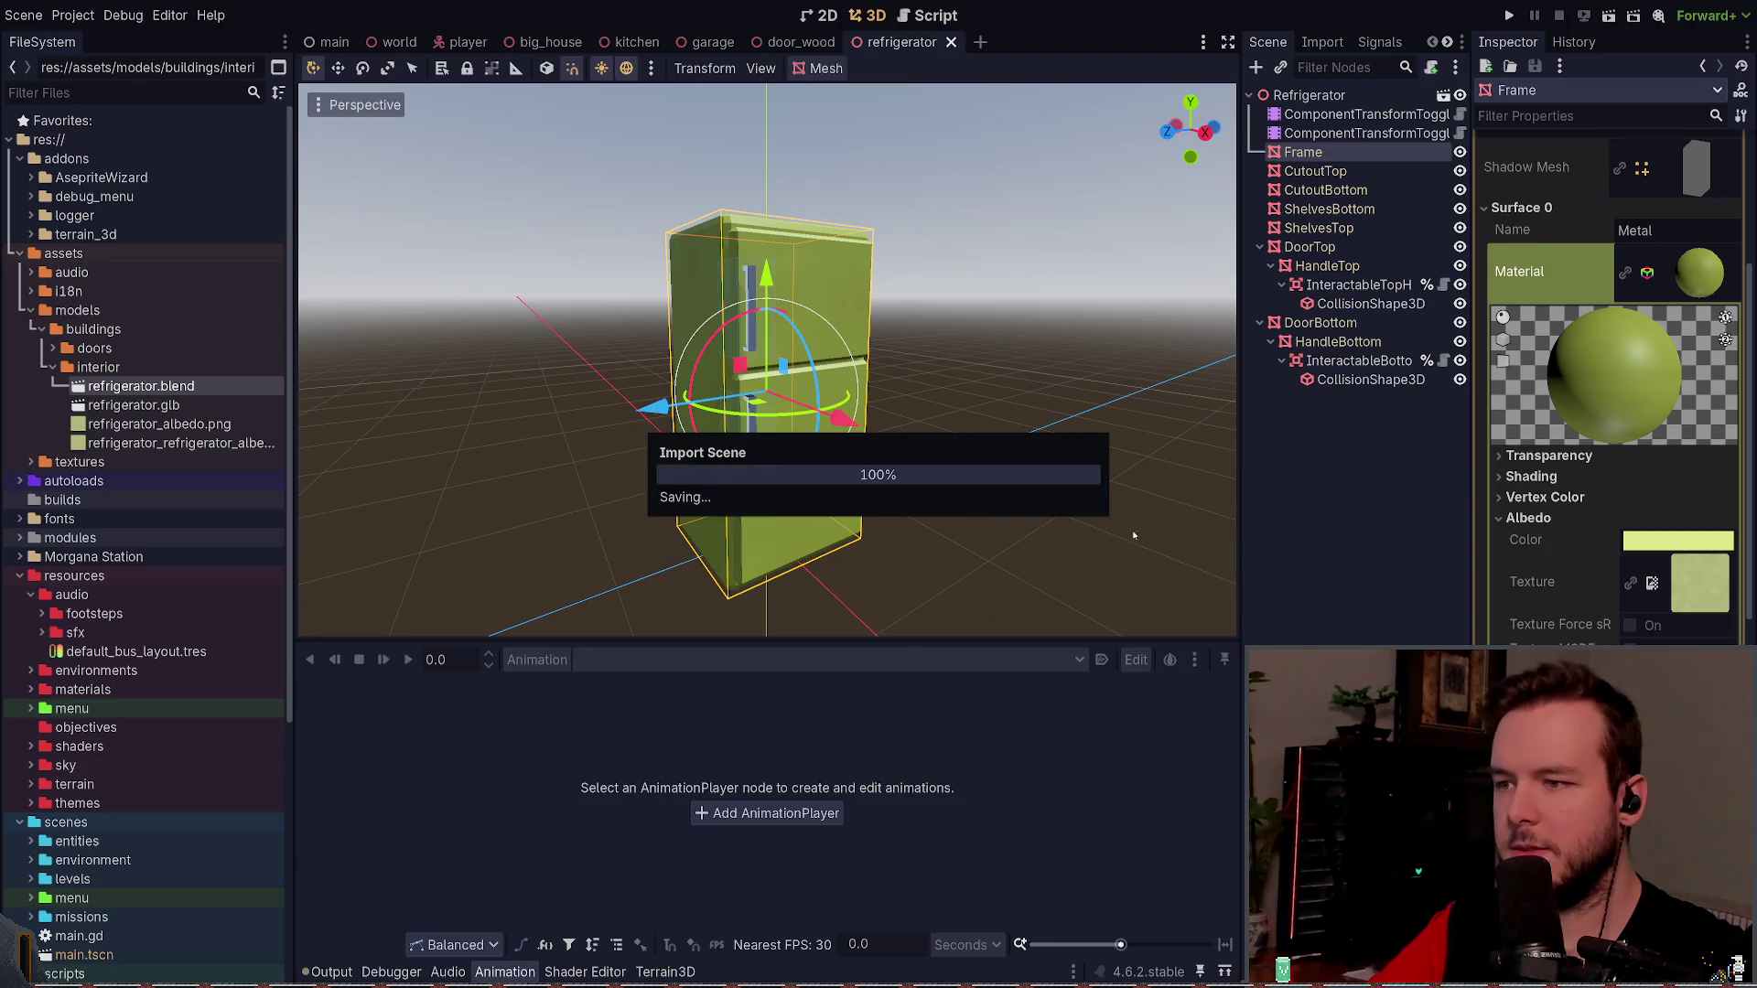
- Deselect Frame to view the refreshed green fridge, then select the Refrigerator root node
click(1301, 486)
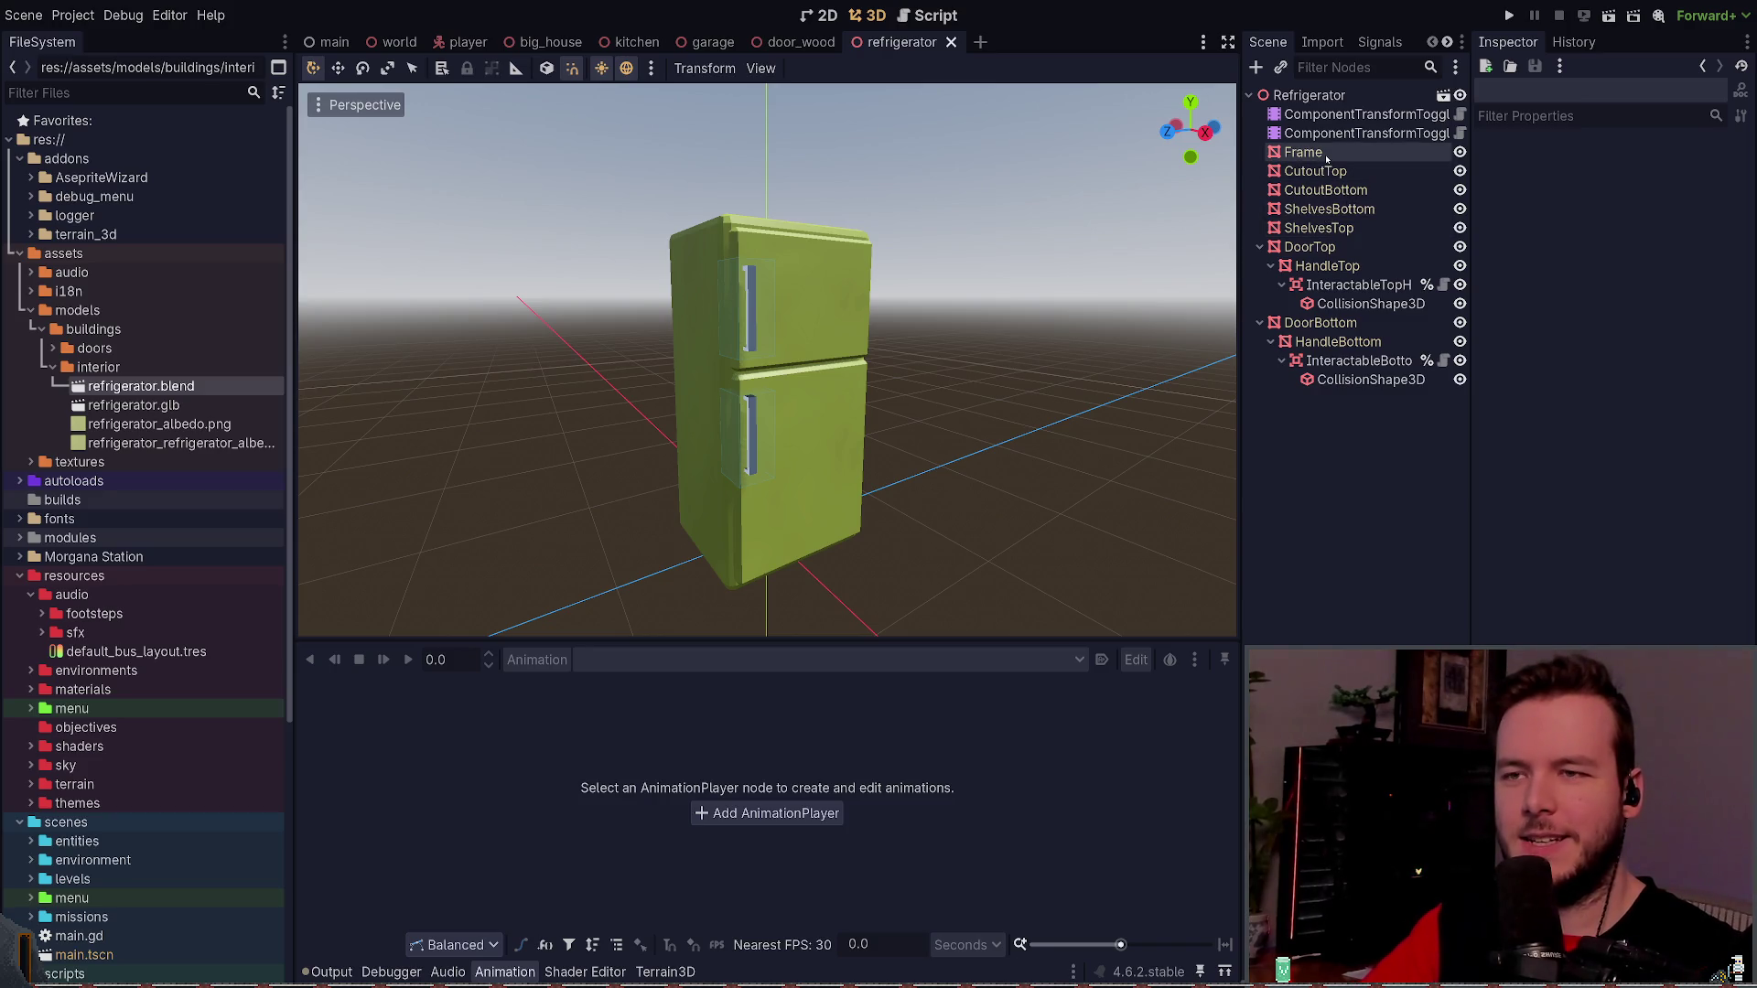
click(1310, 97)
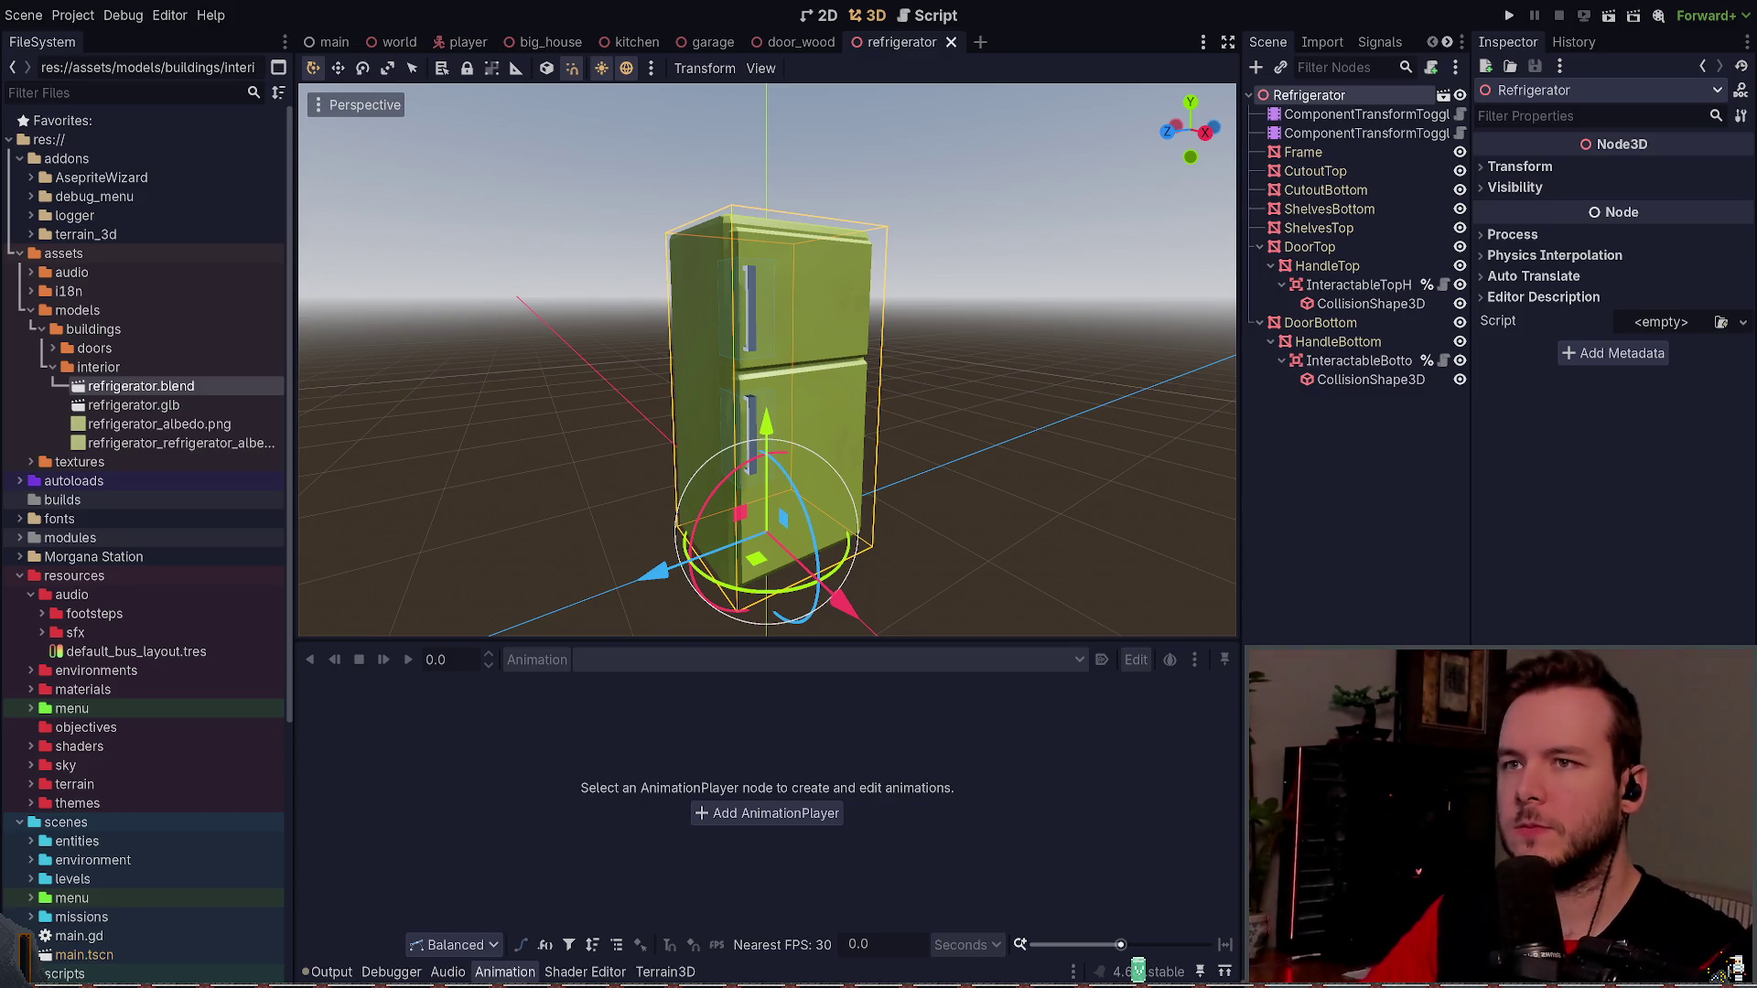
- Remove the extra refrigerator albedo image and open refrigerator.blend's Advanced Import Settings
click(904, 477)
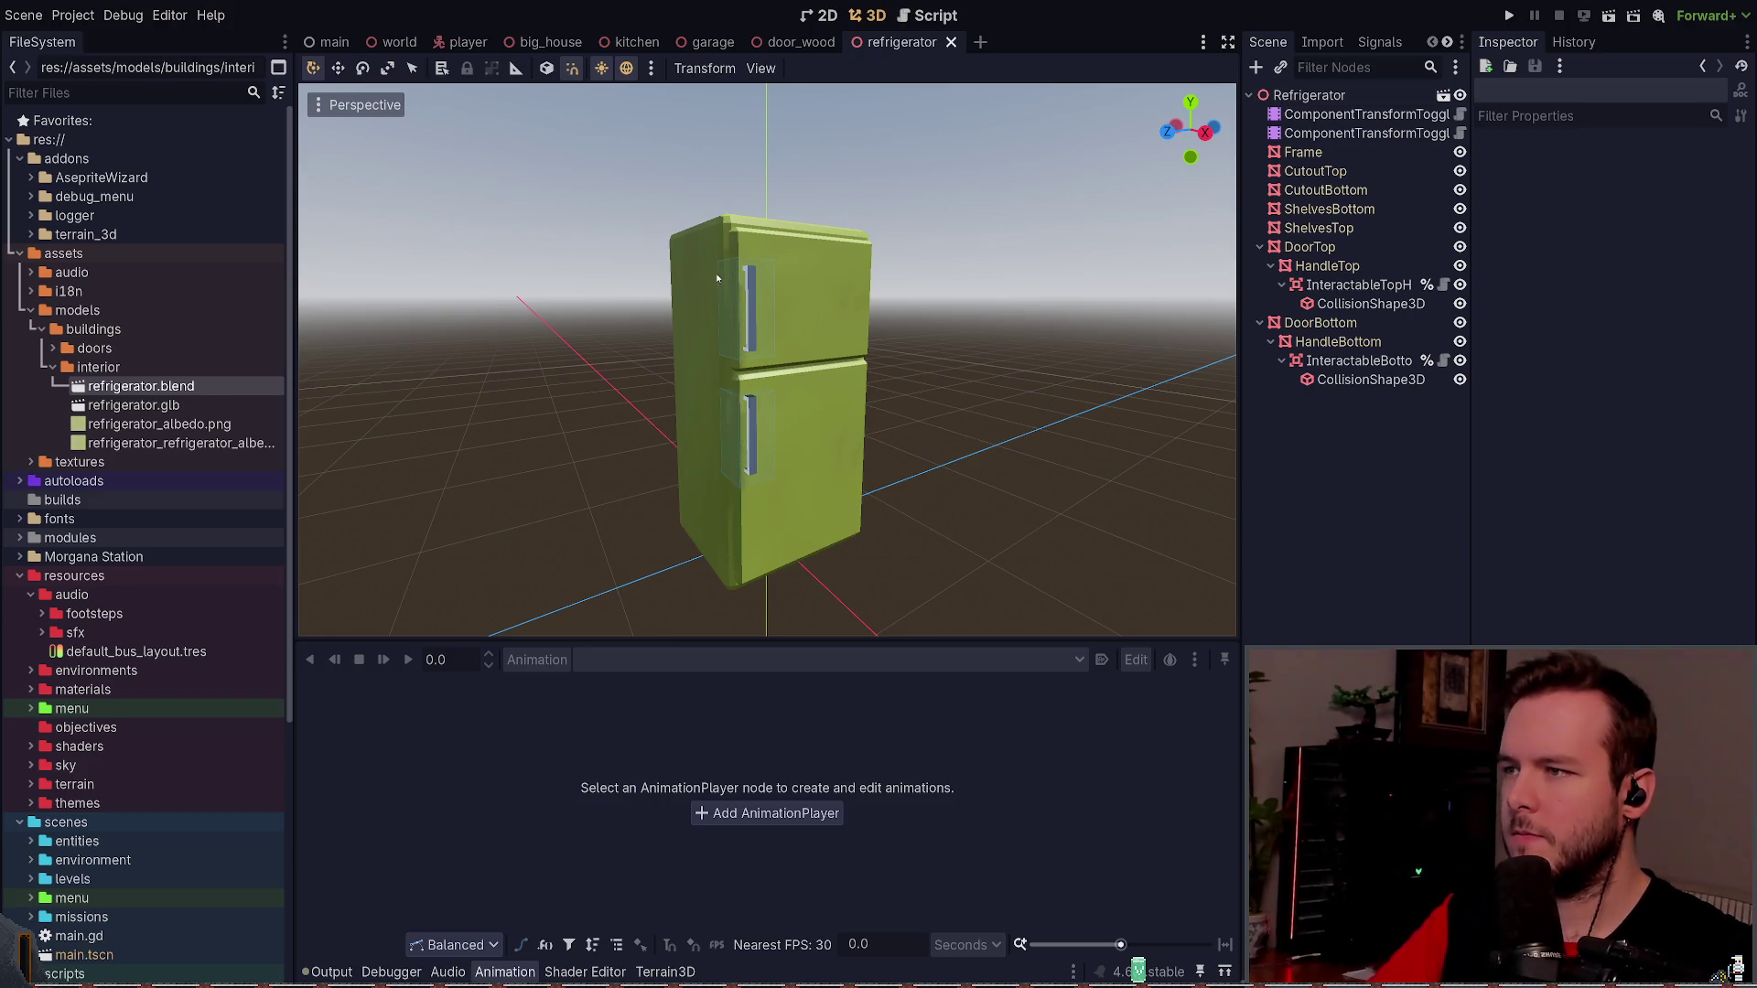
click(1348, 94)
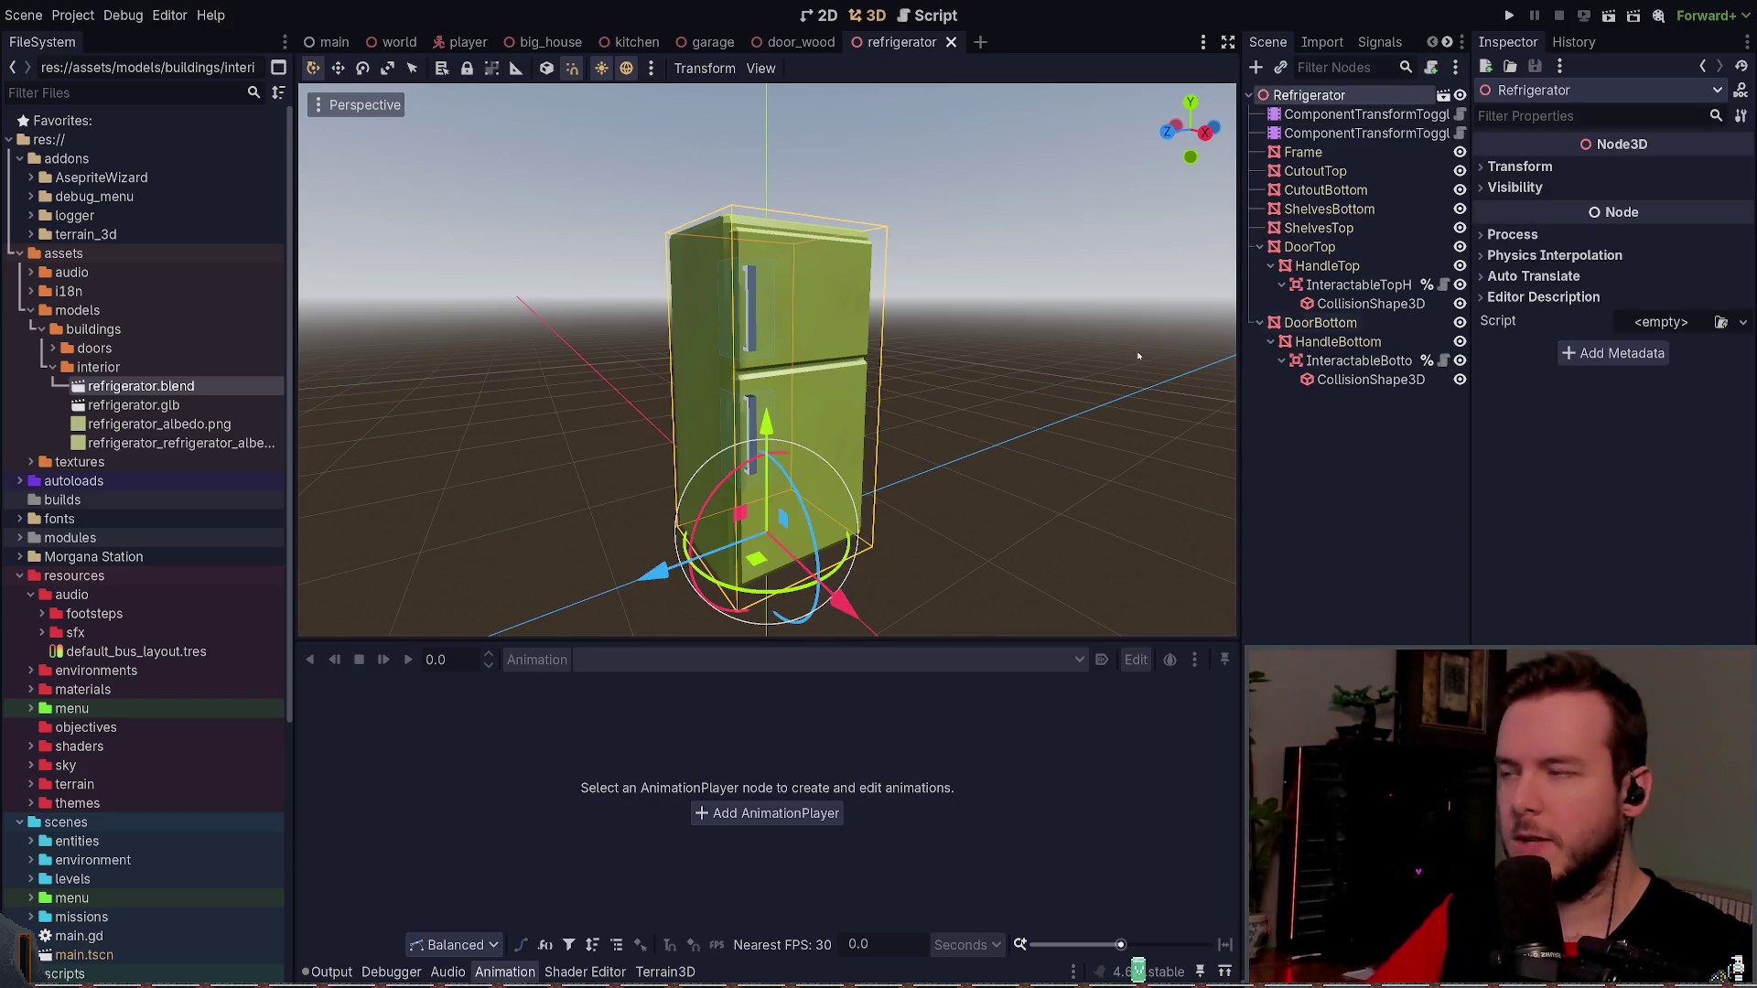
click(174, 443)
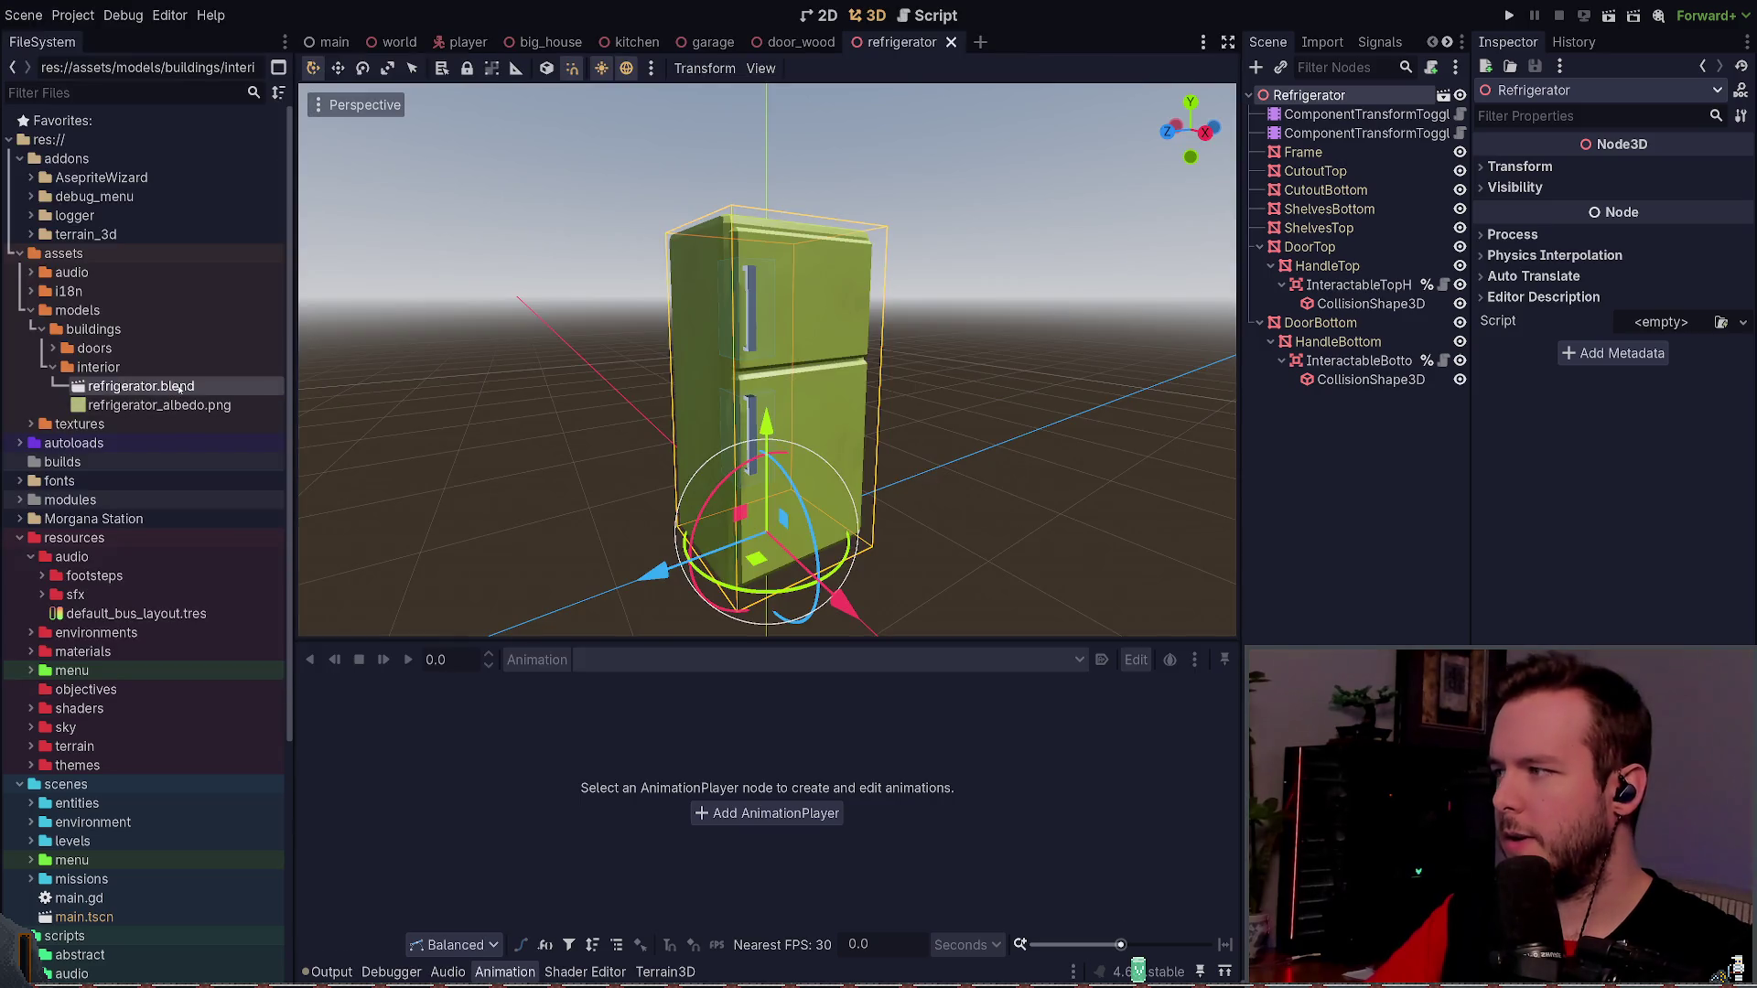
double_click(179, 388)
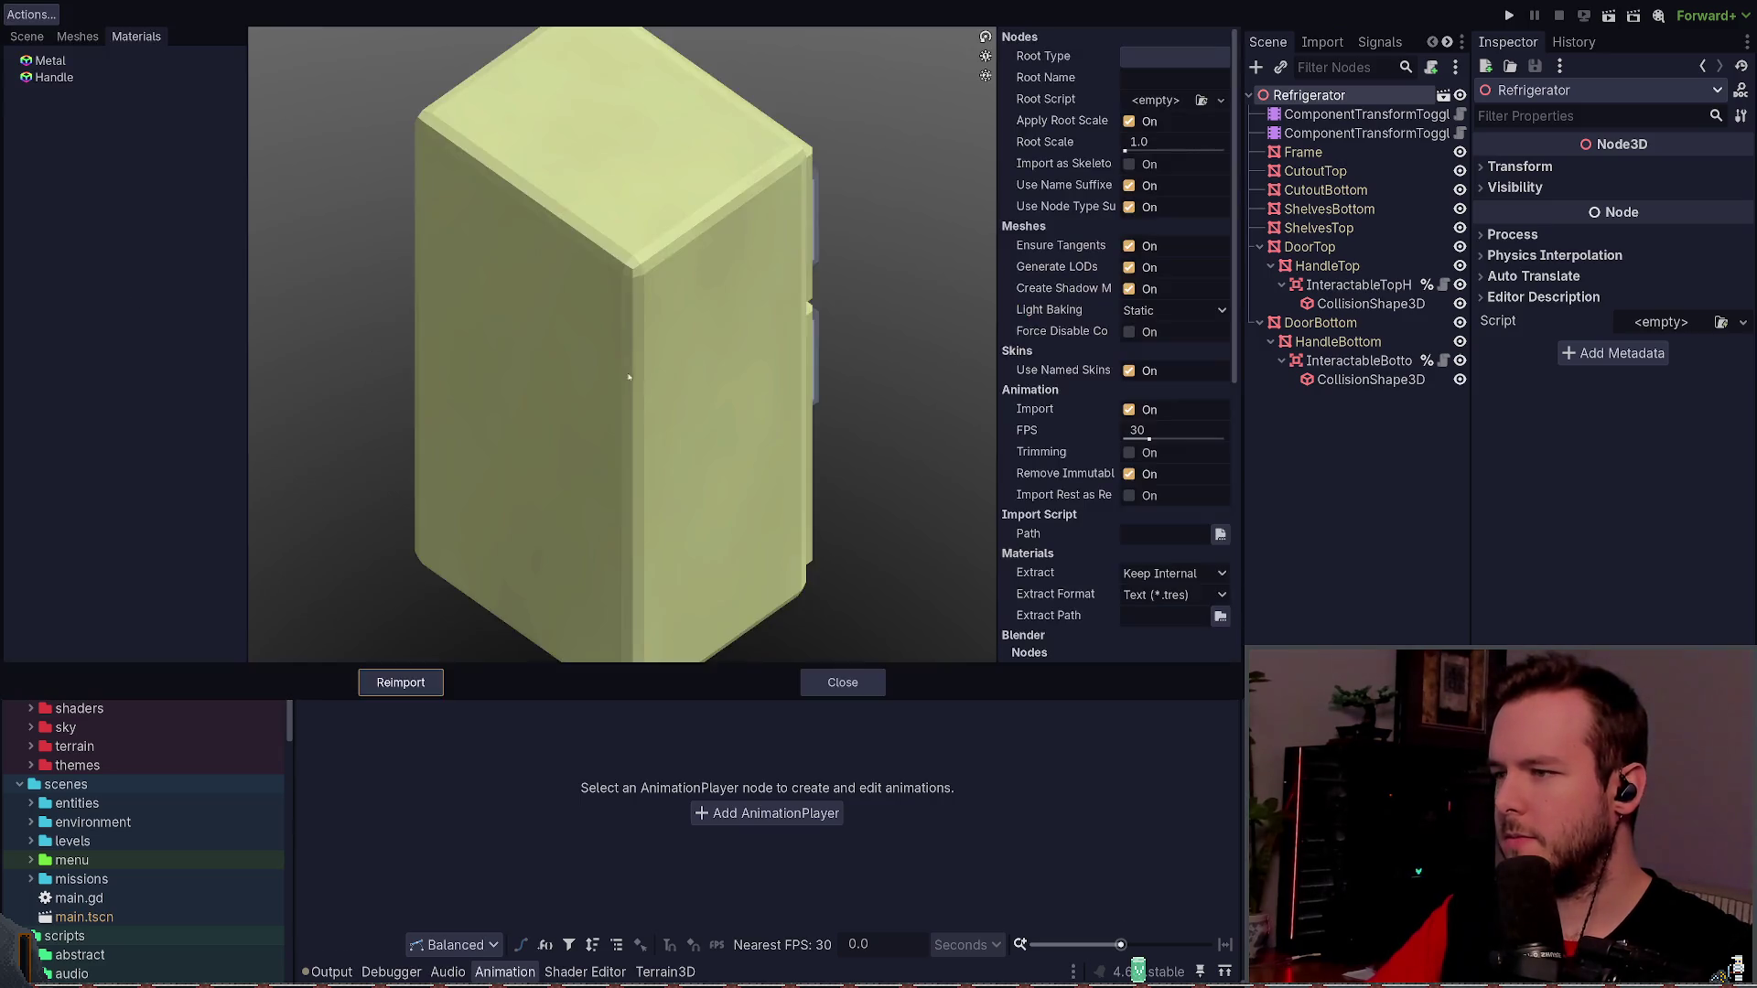
- Reimport refrigerator.blend and check the Frame mesh on the pale-green fridge
click(723, 683)
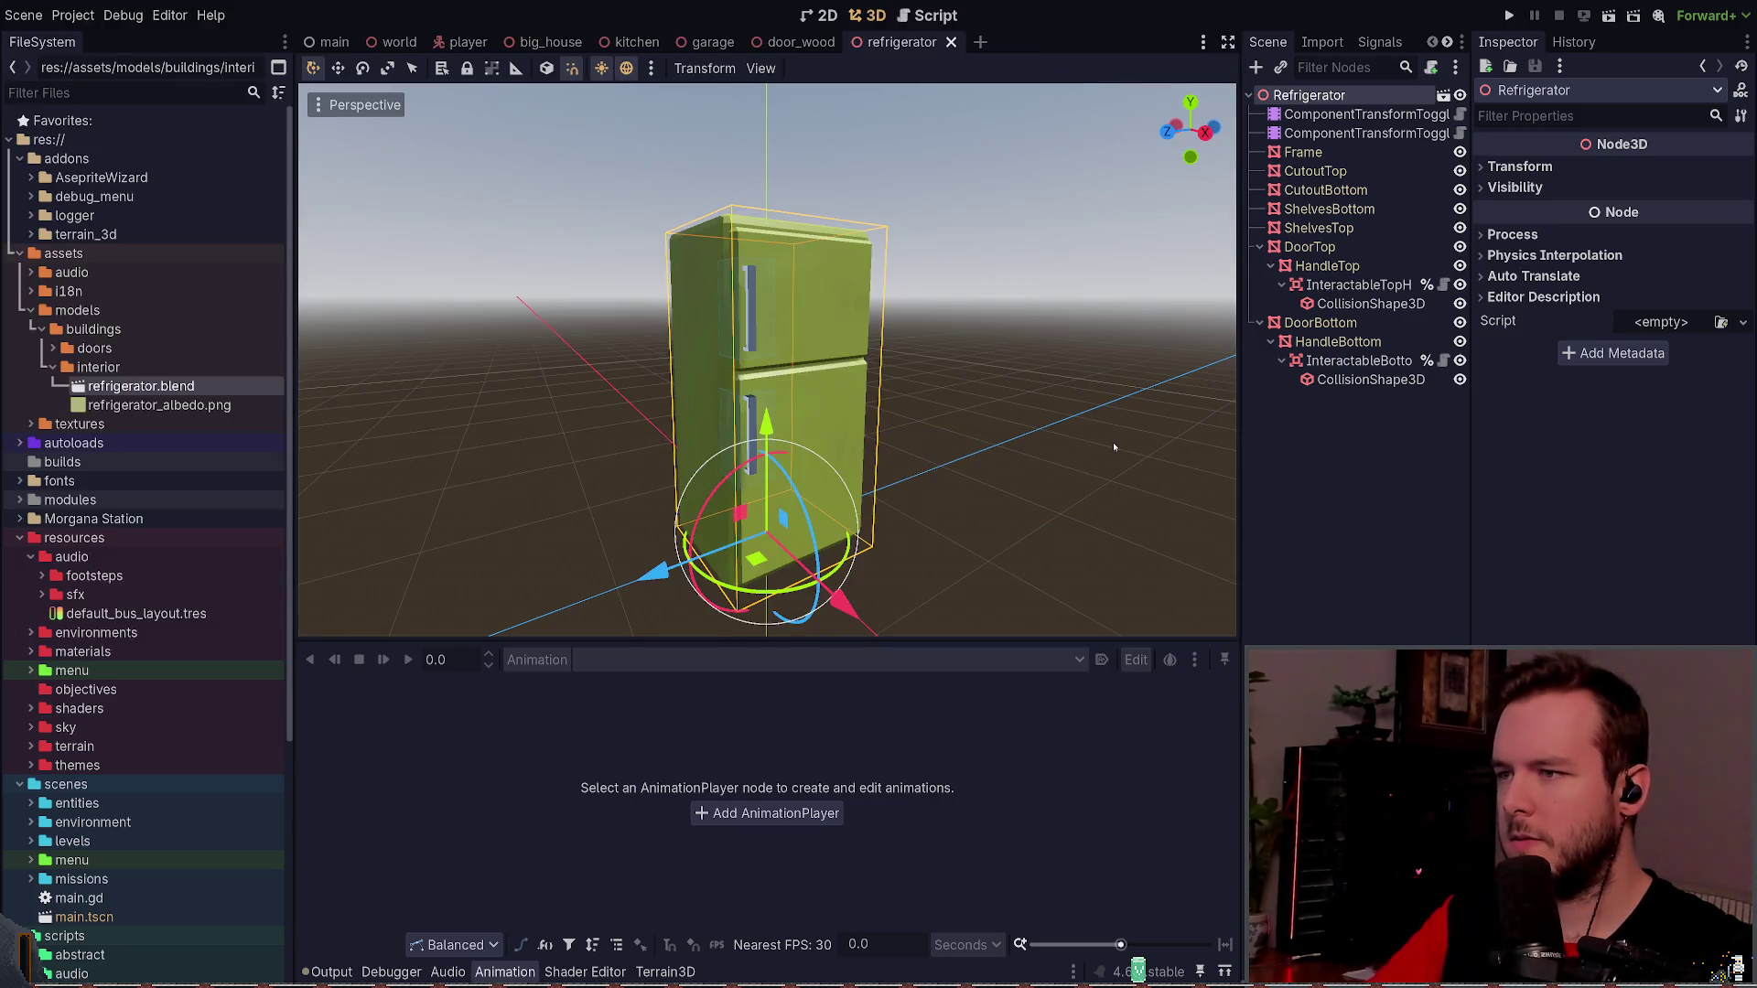
click(1303, 152)
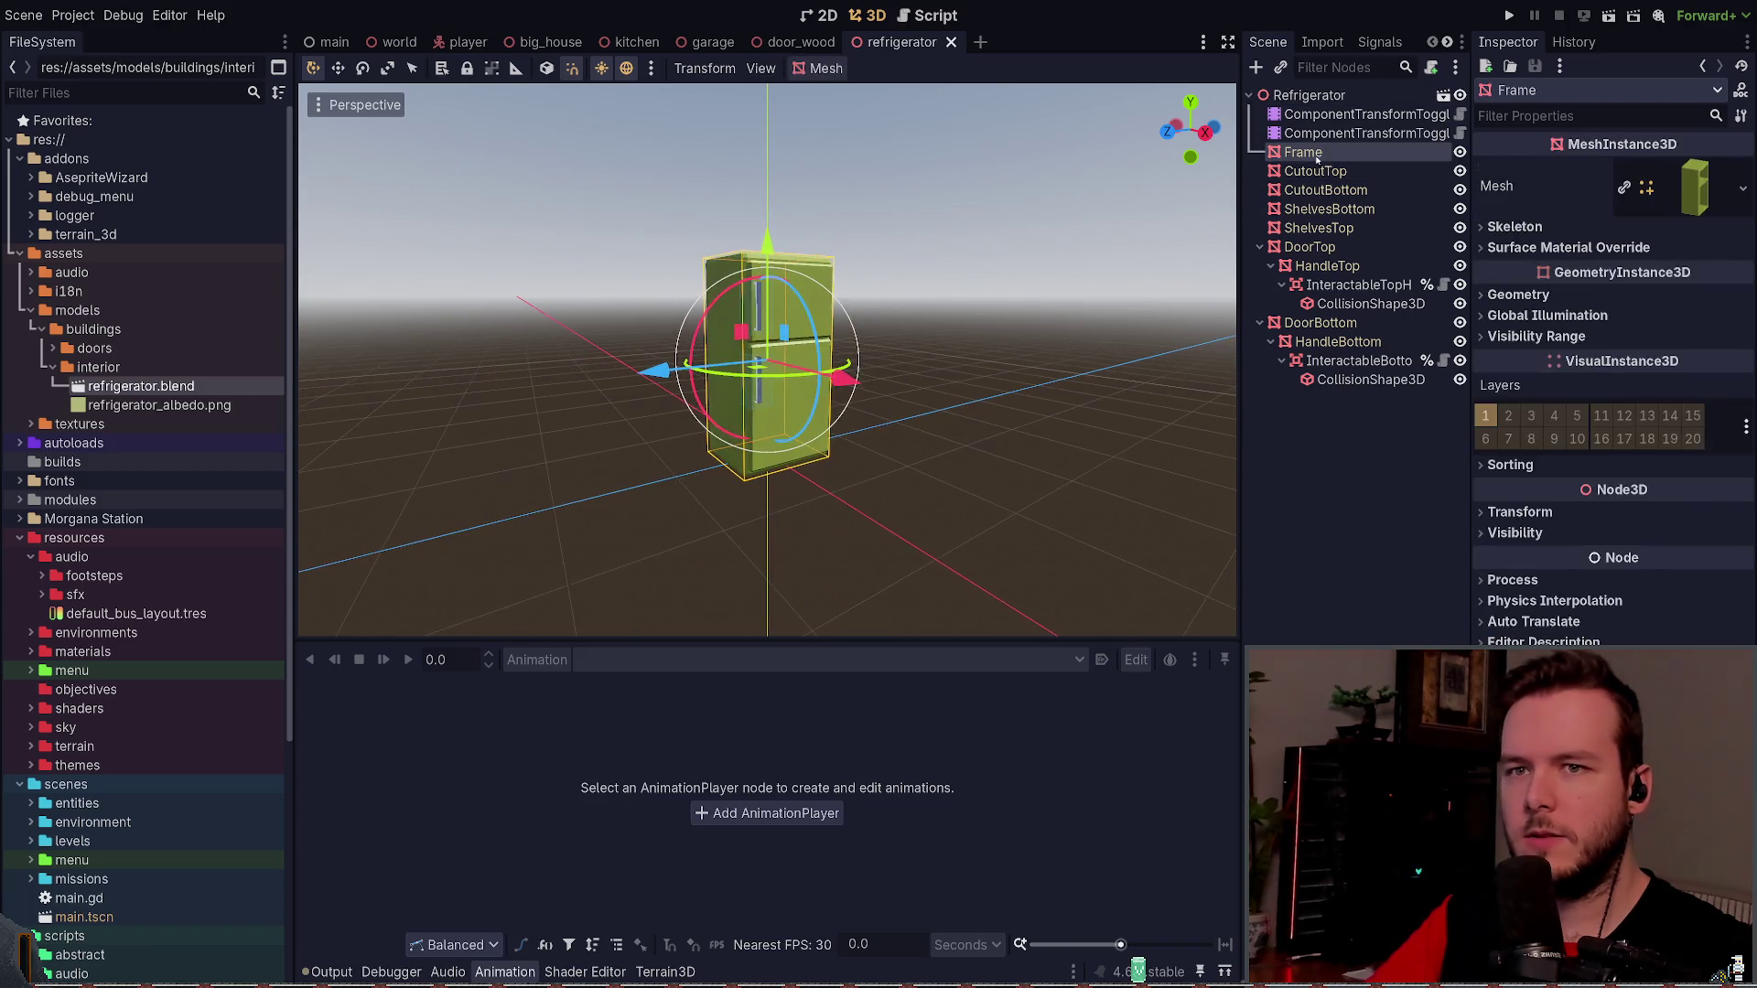
click(1712, 186)
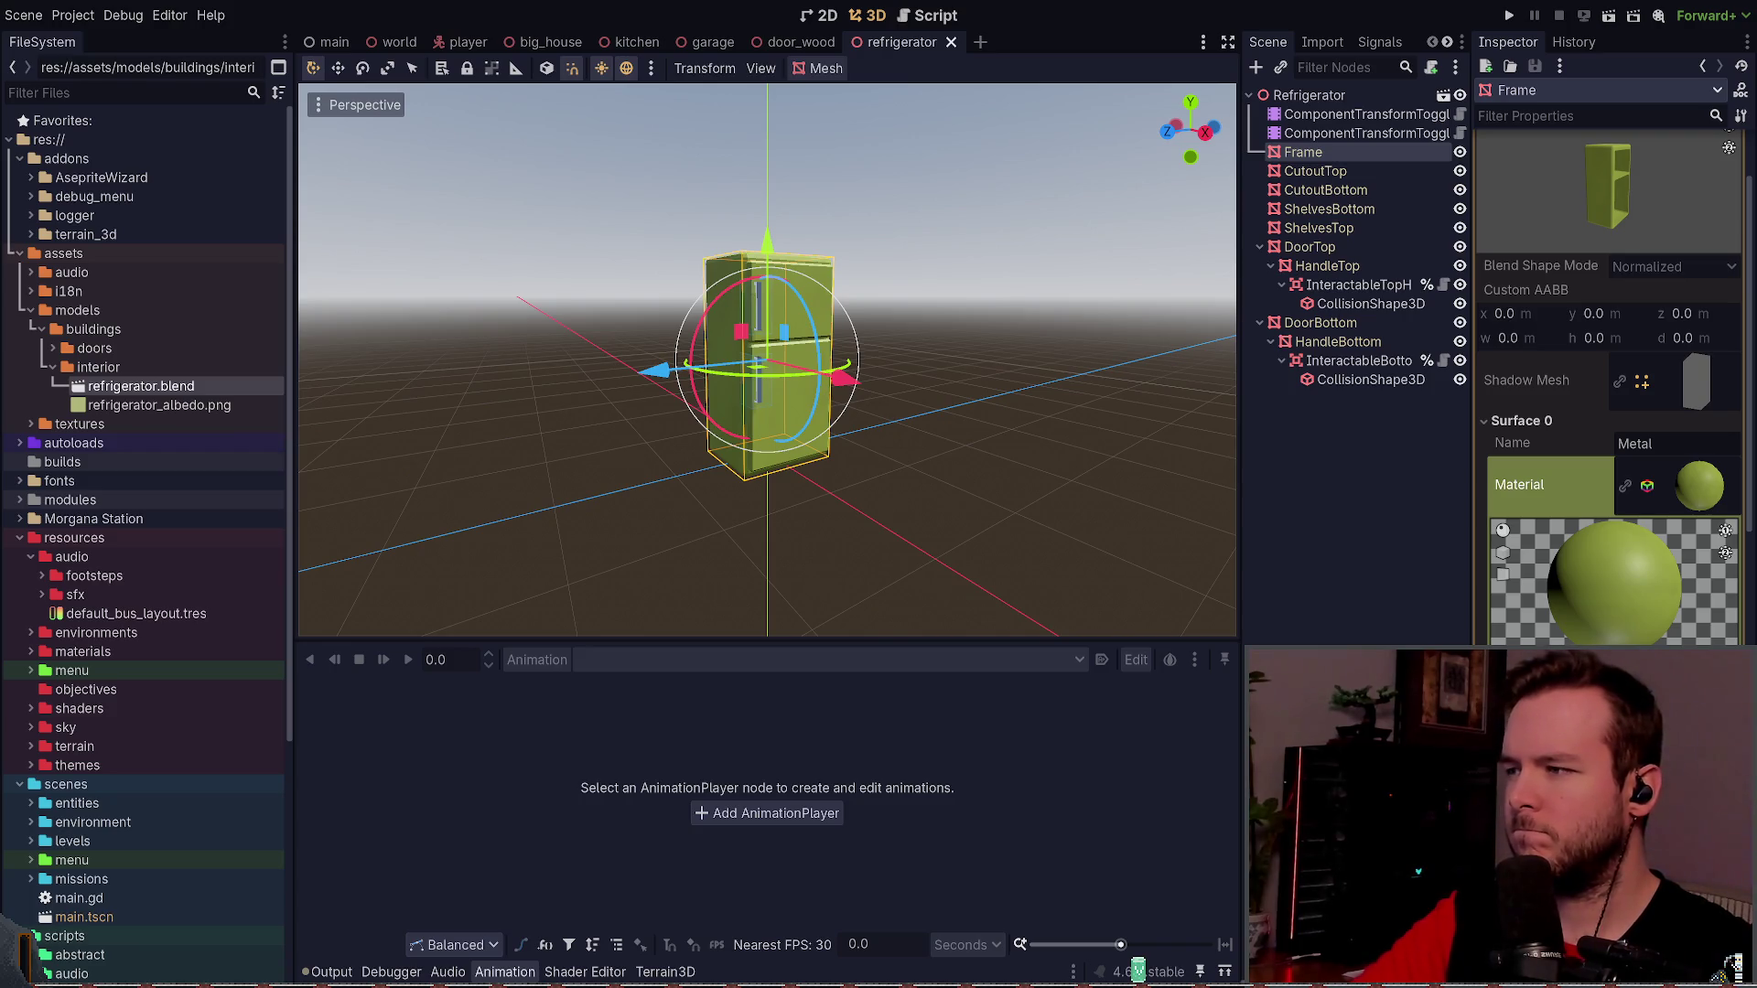
key(Escape)
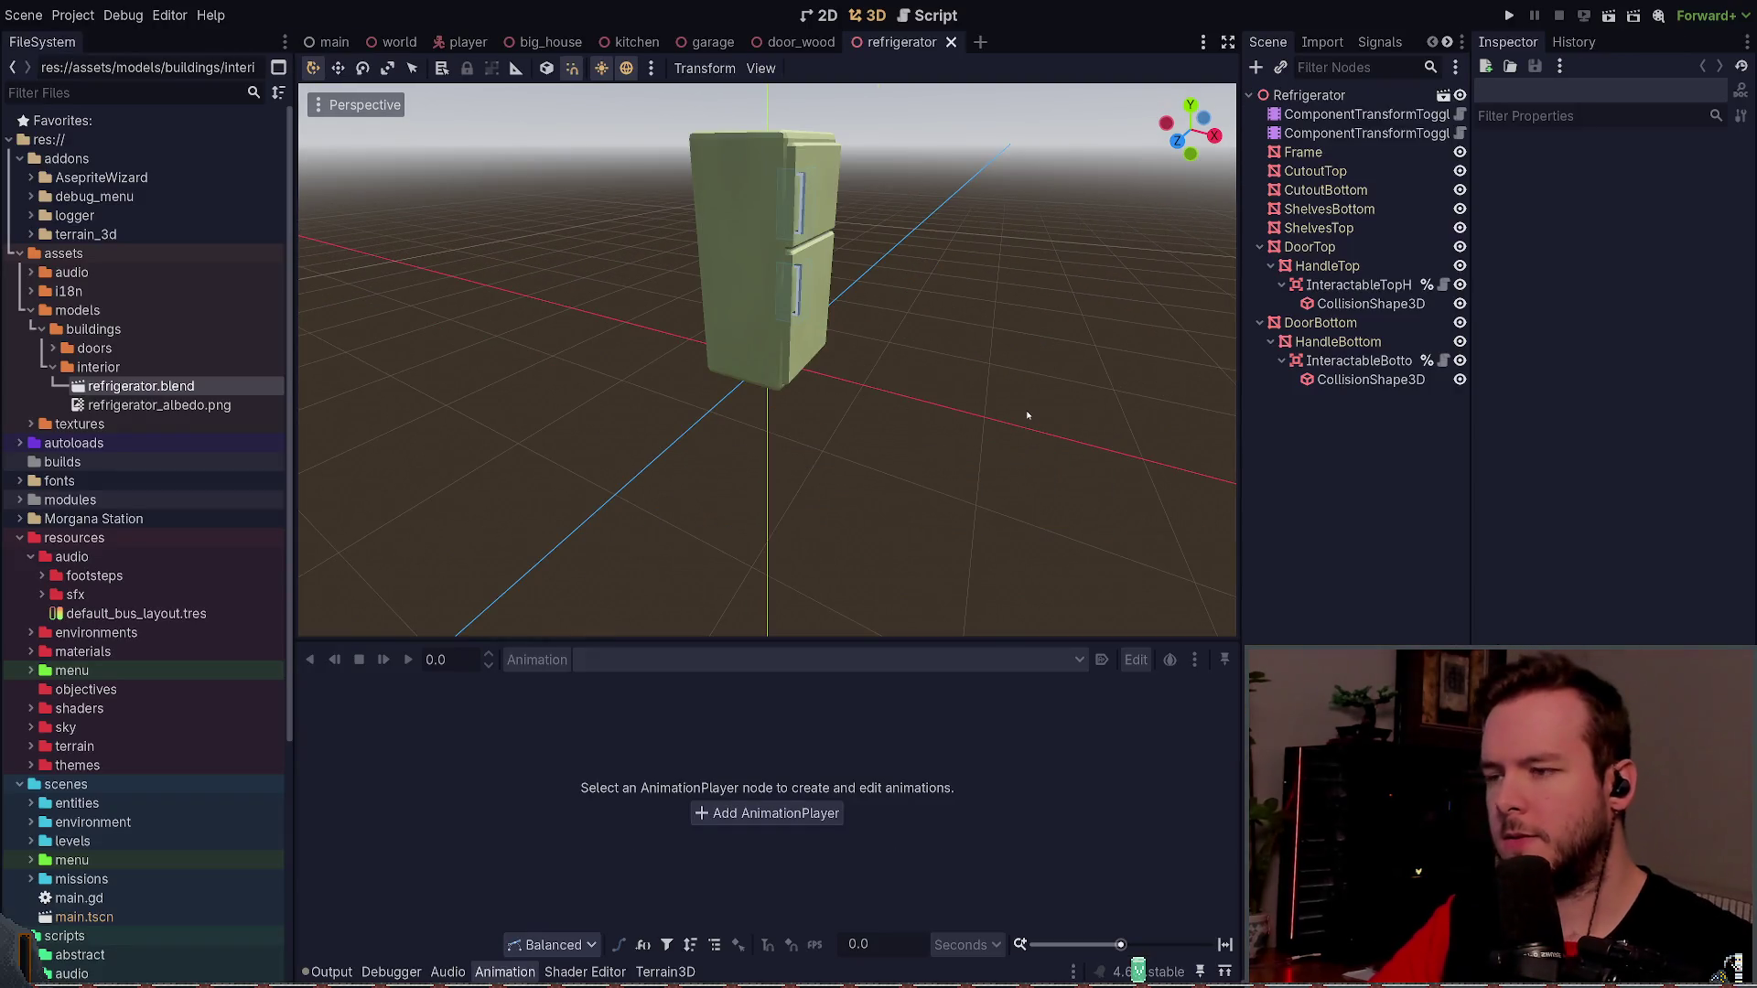
drag(1027, 415, 869, 402)
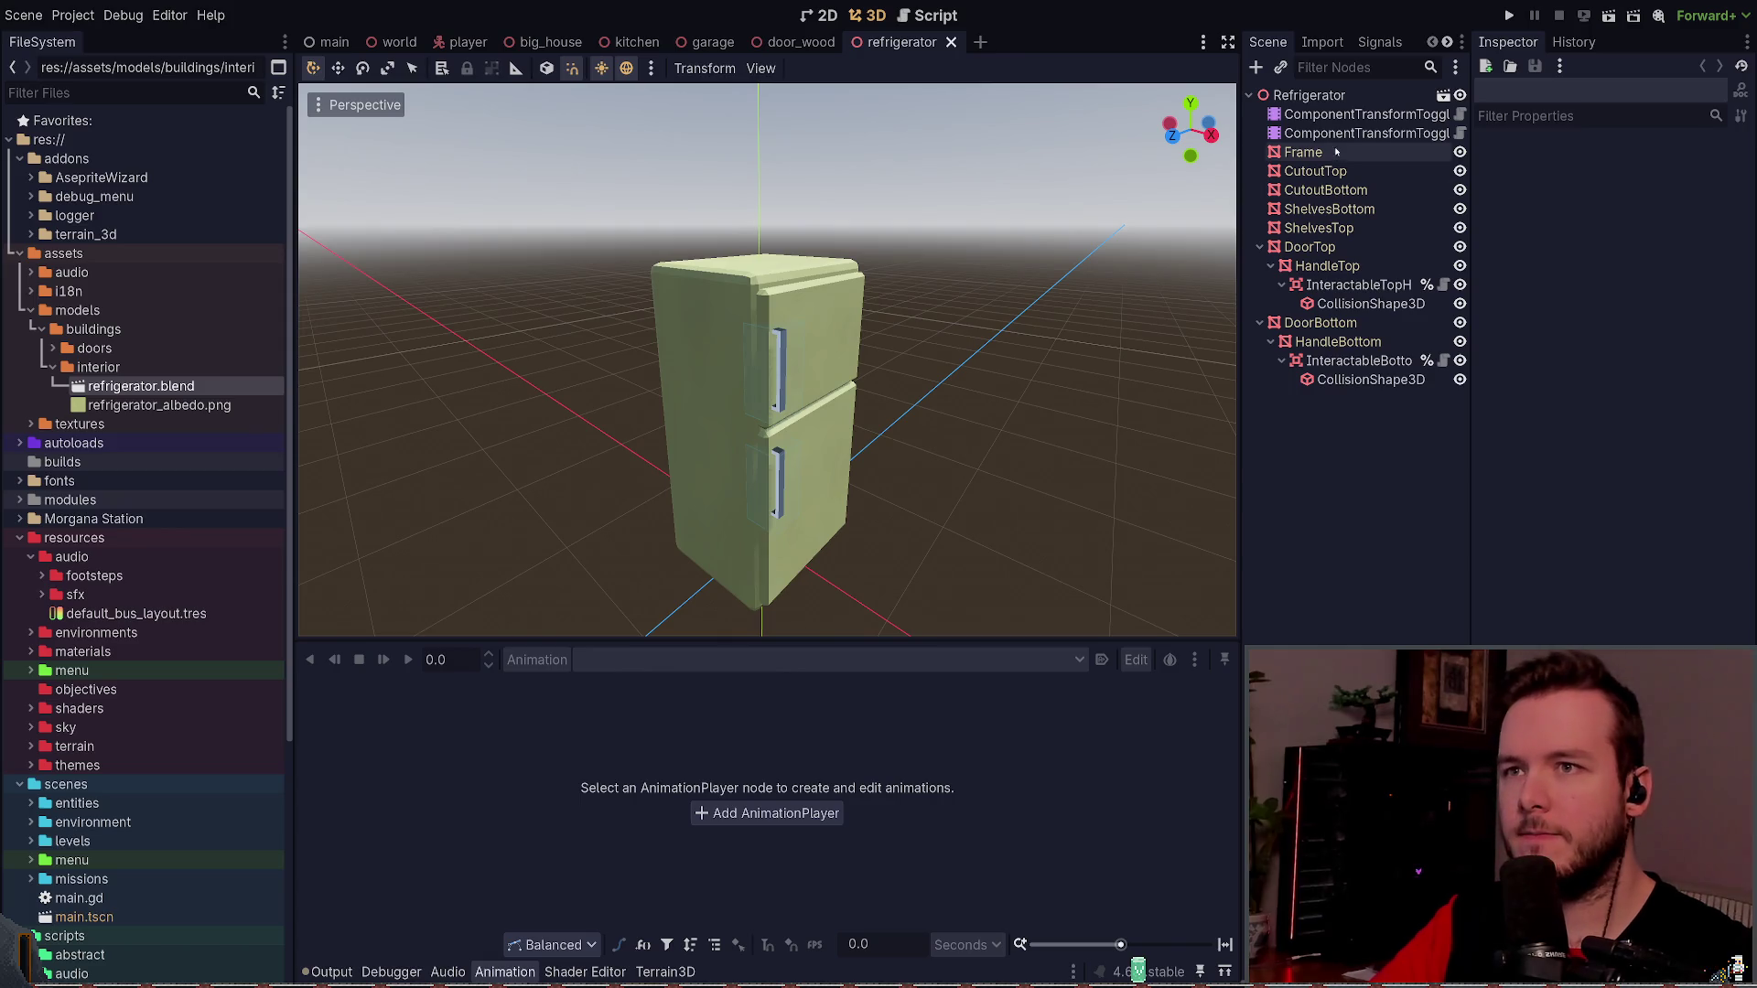
- Inspect the Metal material on Frame's Surface 0, then reopen and dismiss the import settings
click(1310, 95)
click(1303, 152)
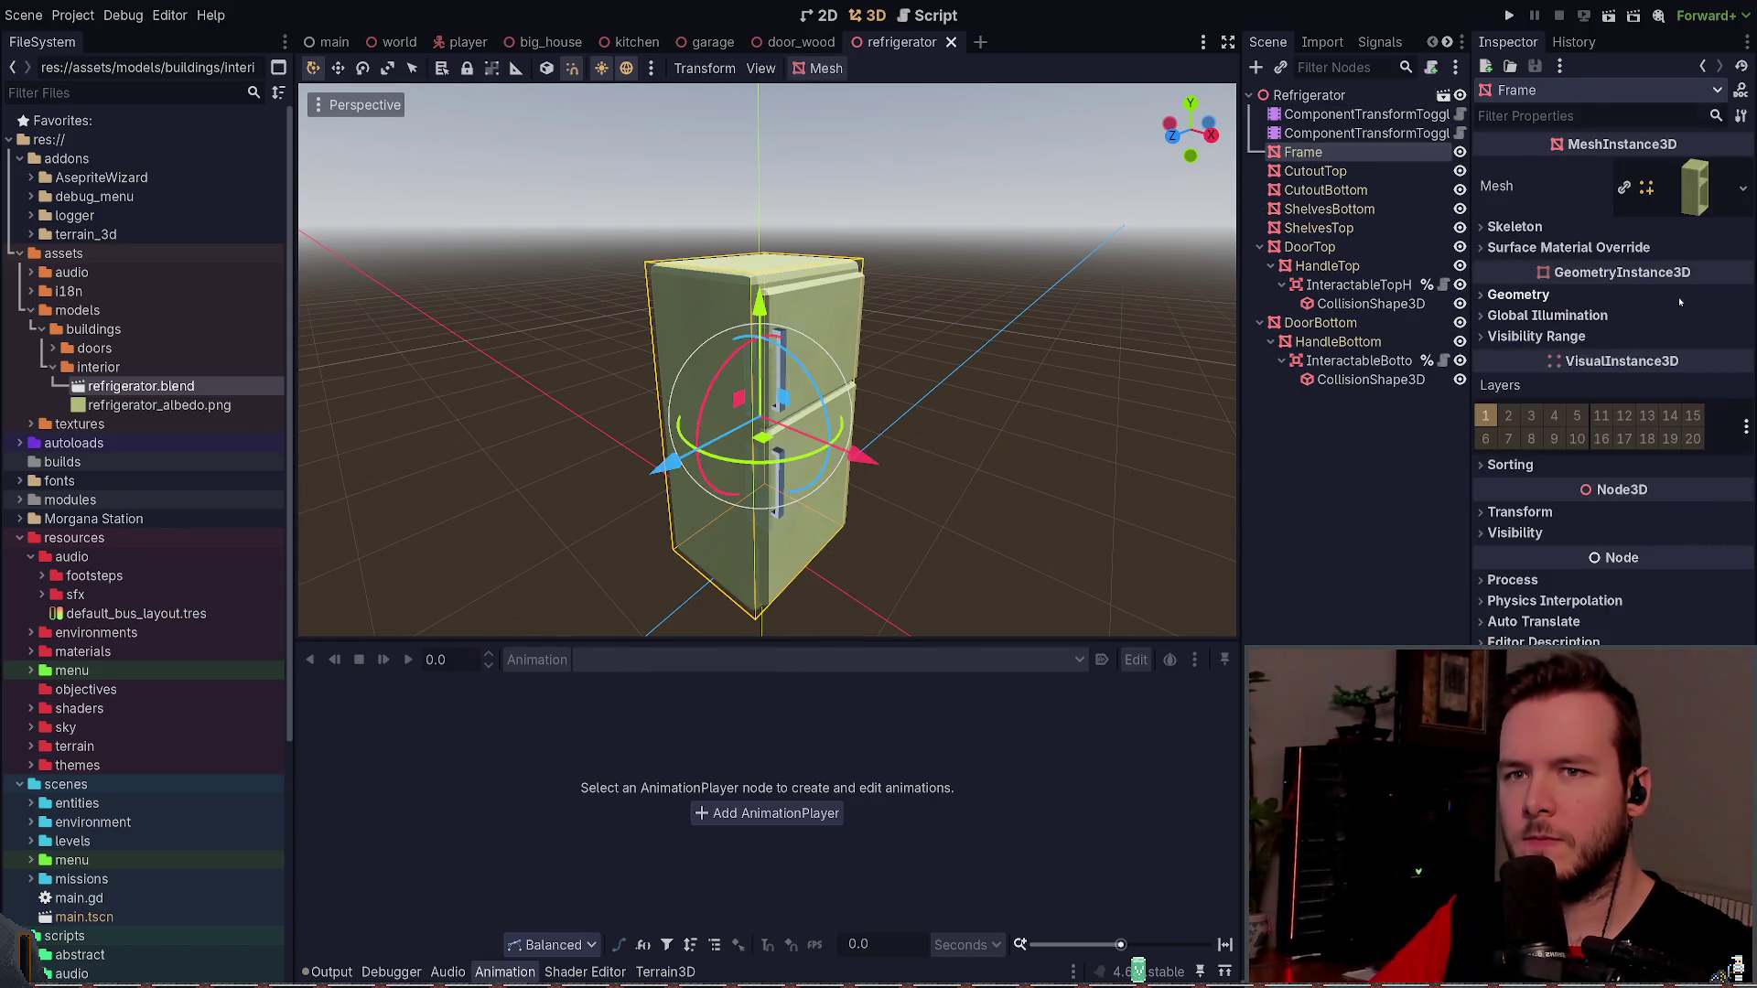
click(1688, 185)
click(1559, 527)
click(1638, 591)
scroll(1663, 558, down, 5)
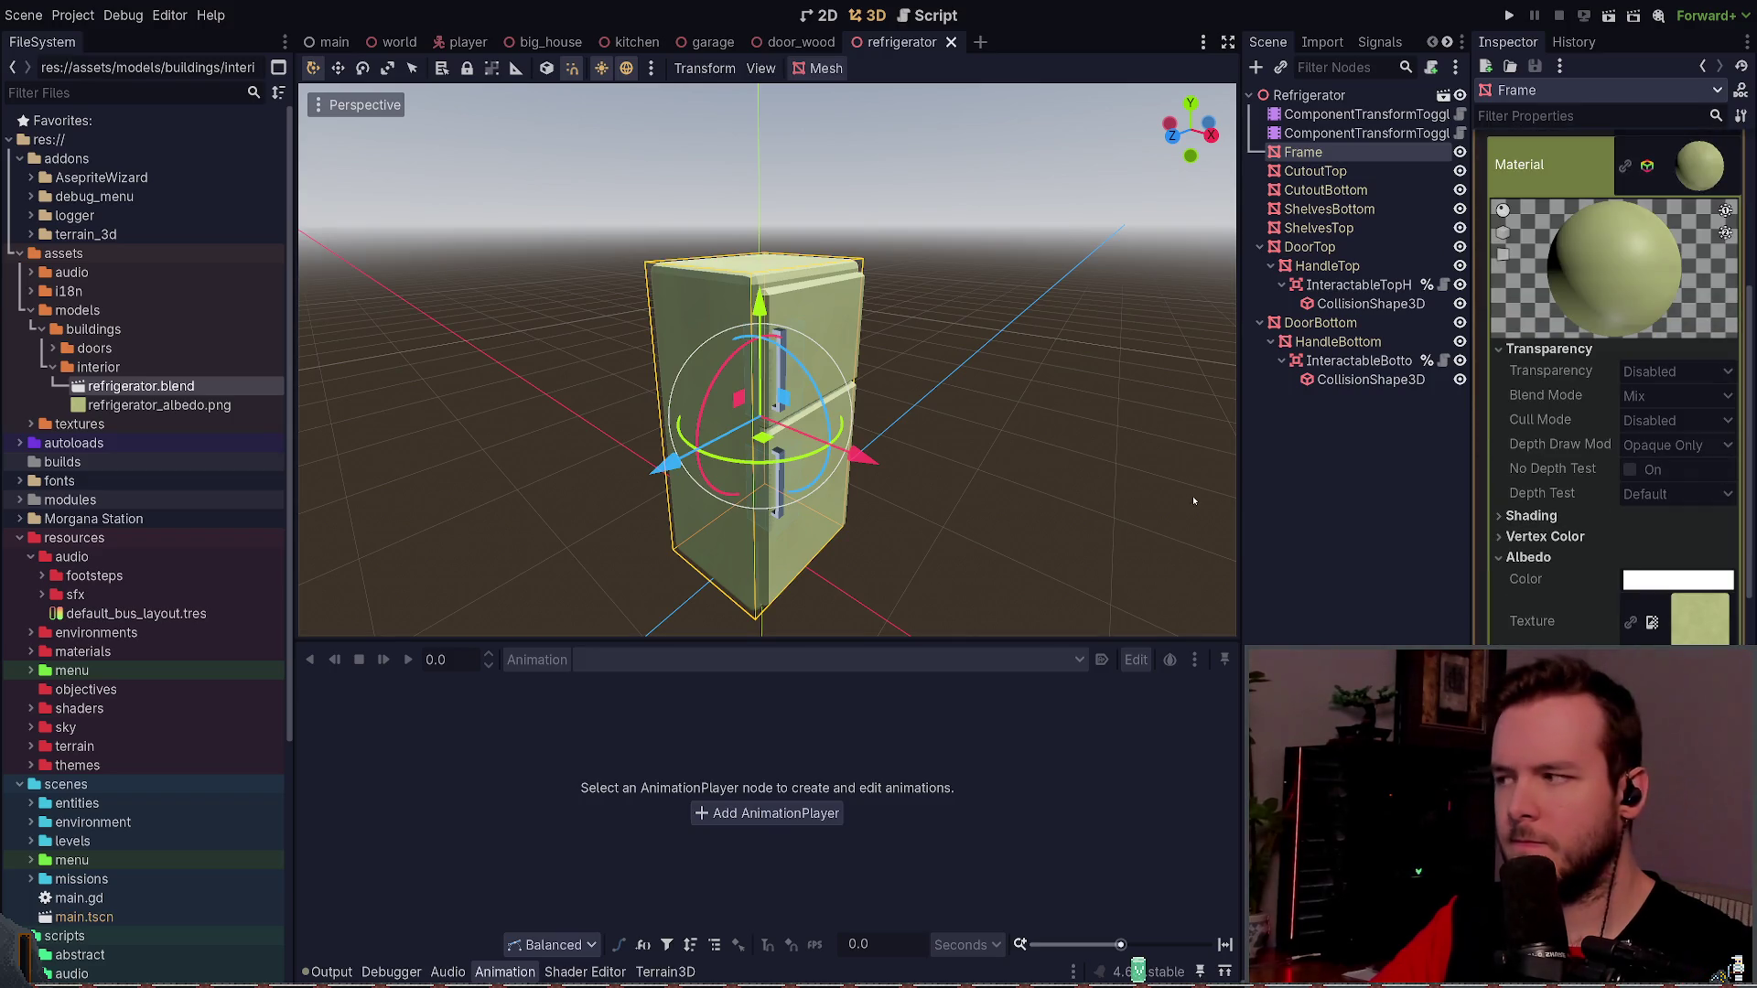
double_click(141, 385)
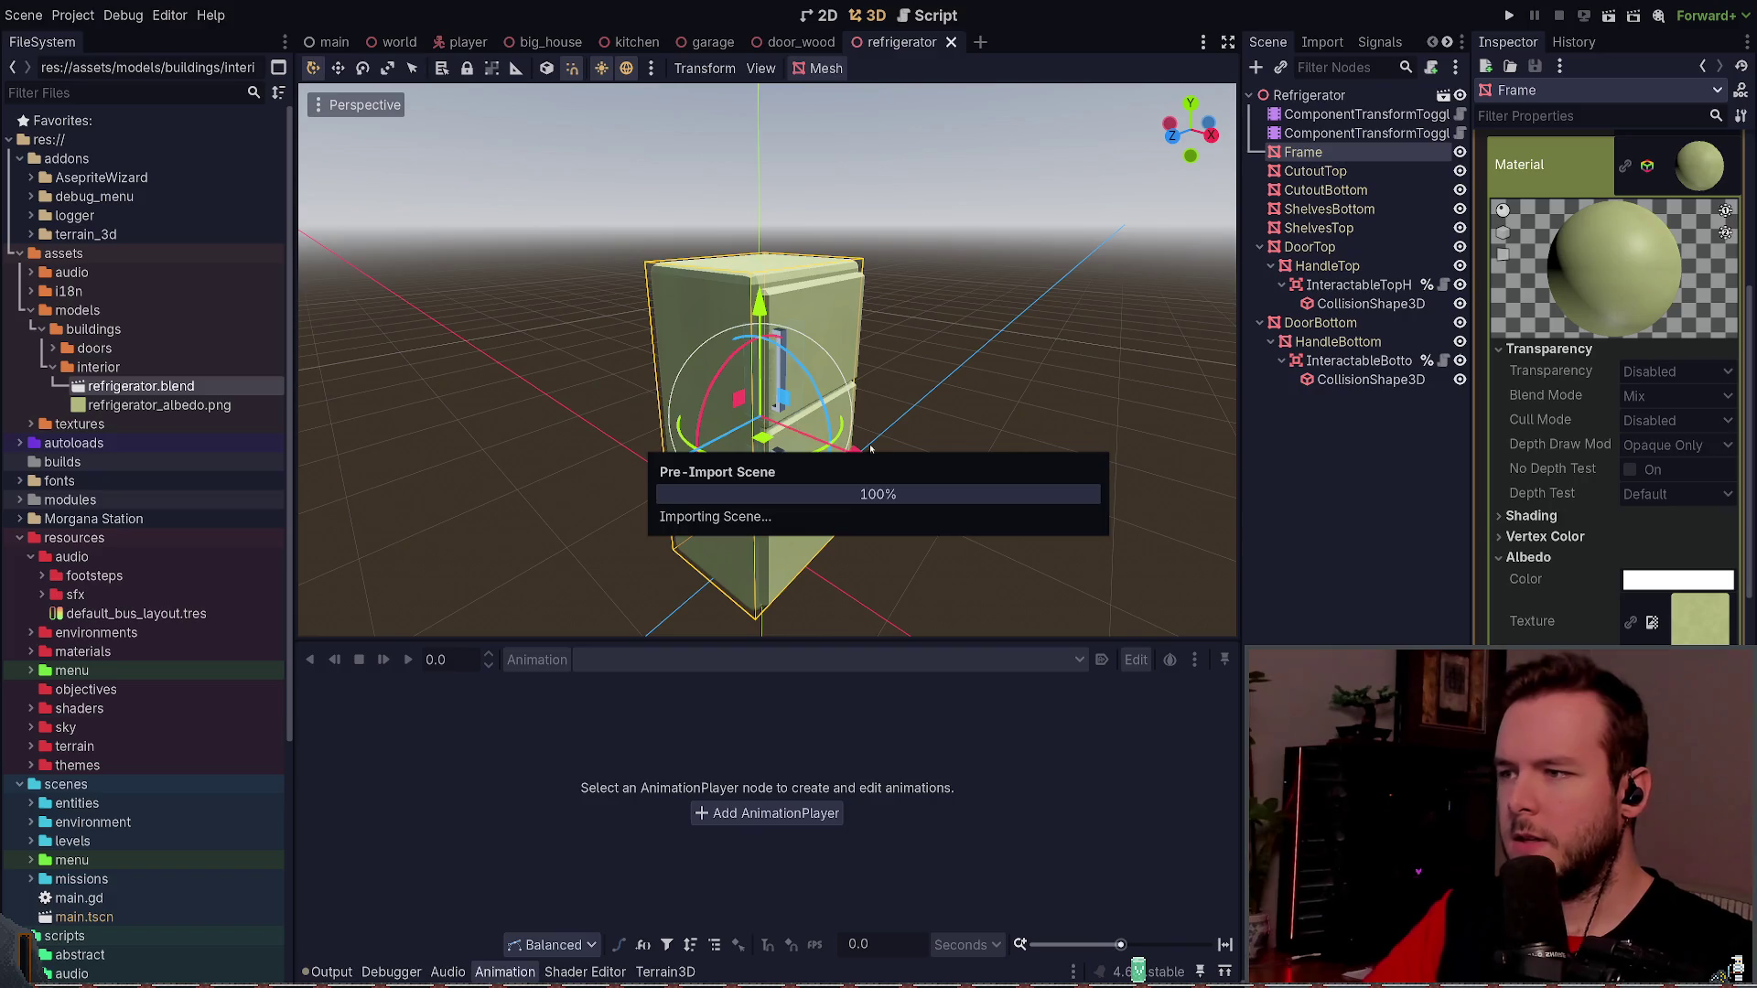
key(Escape)
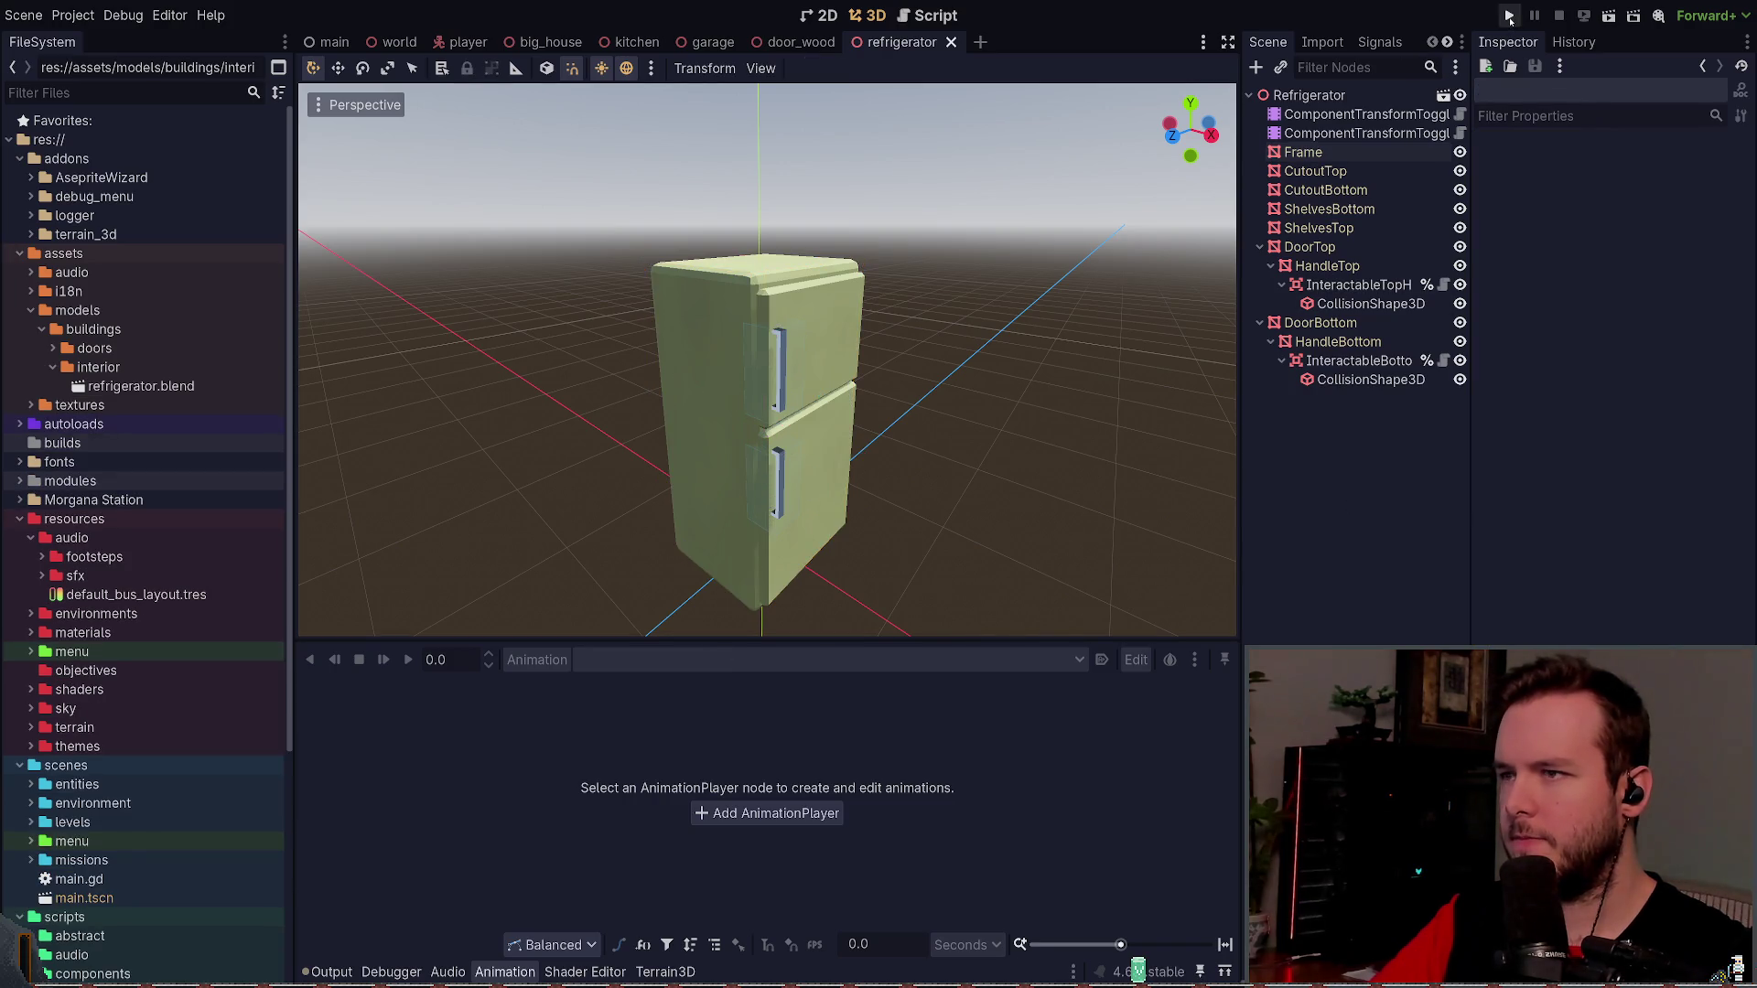
- Reimport refrigerator.blend and select the Frame mesh node
double_click(140, 386)
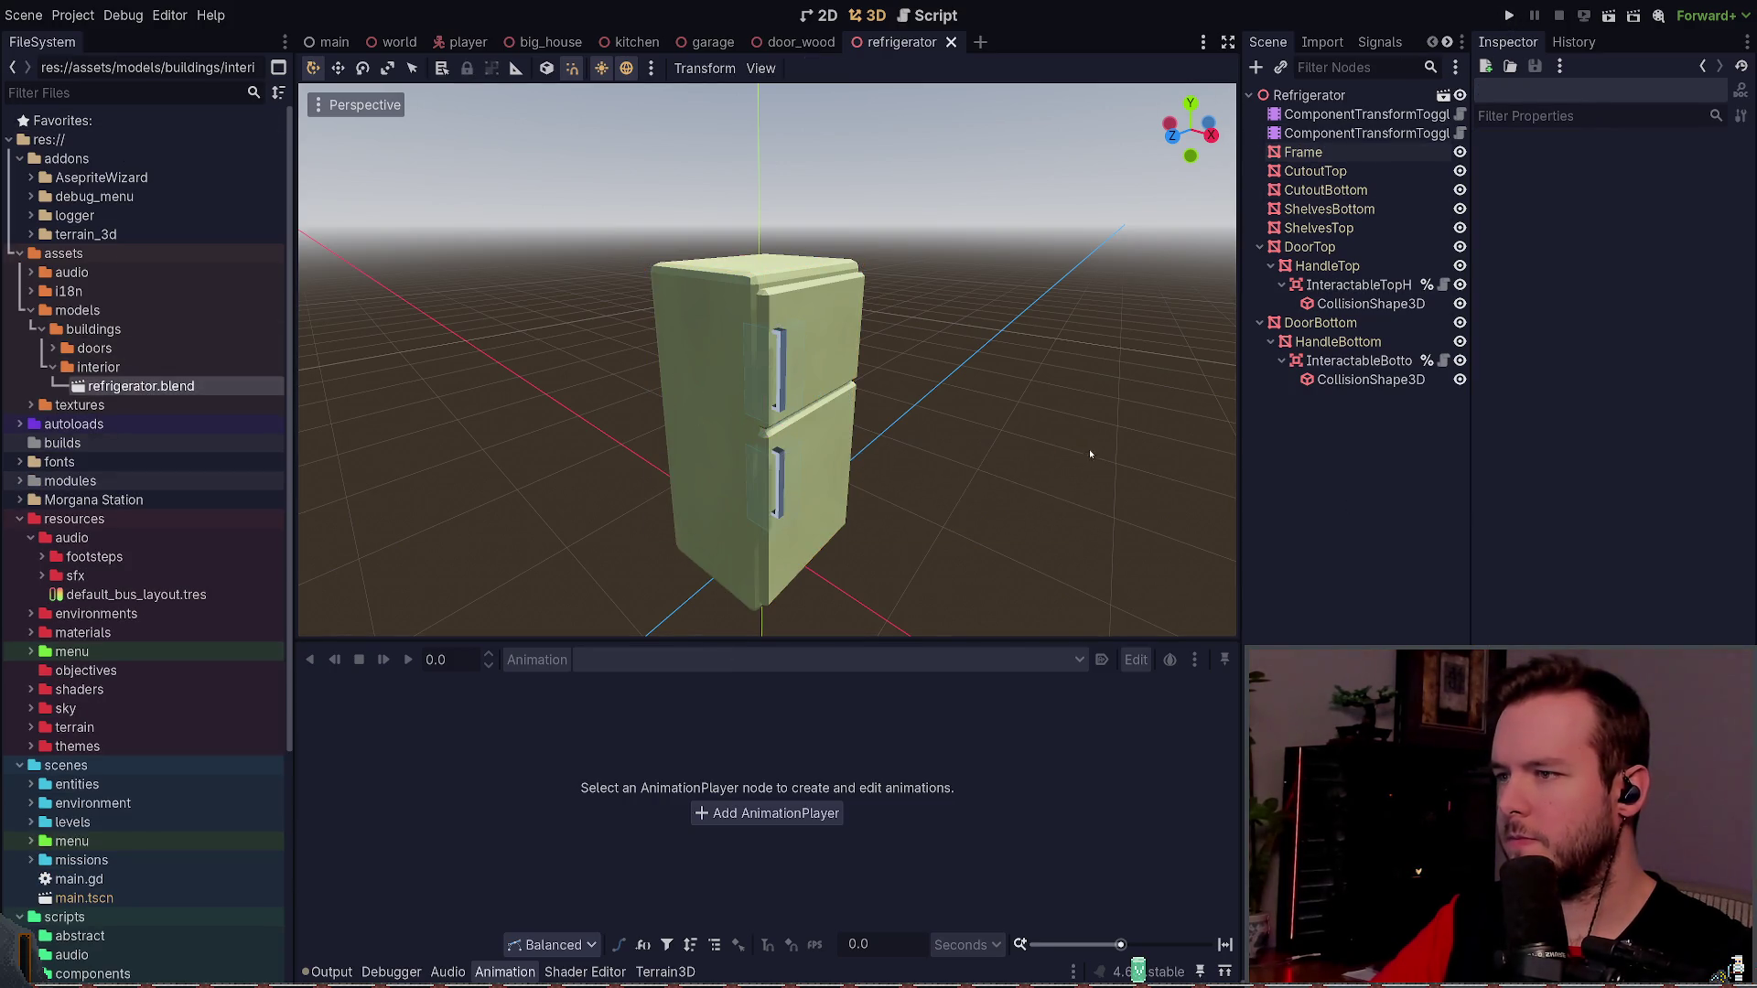
click(400, 684)
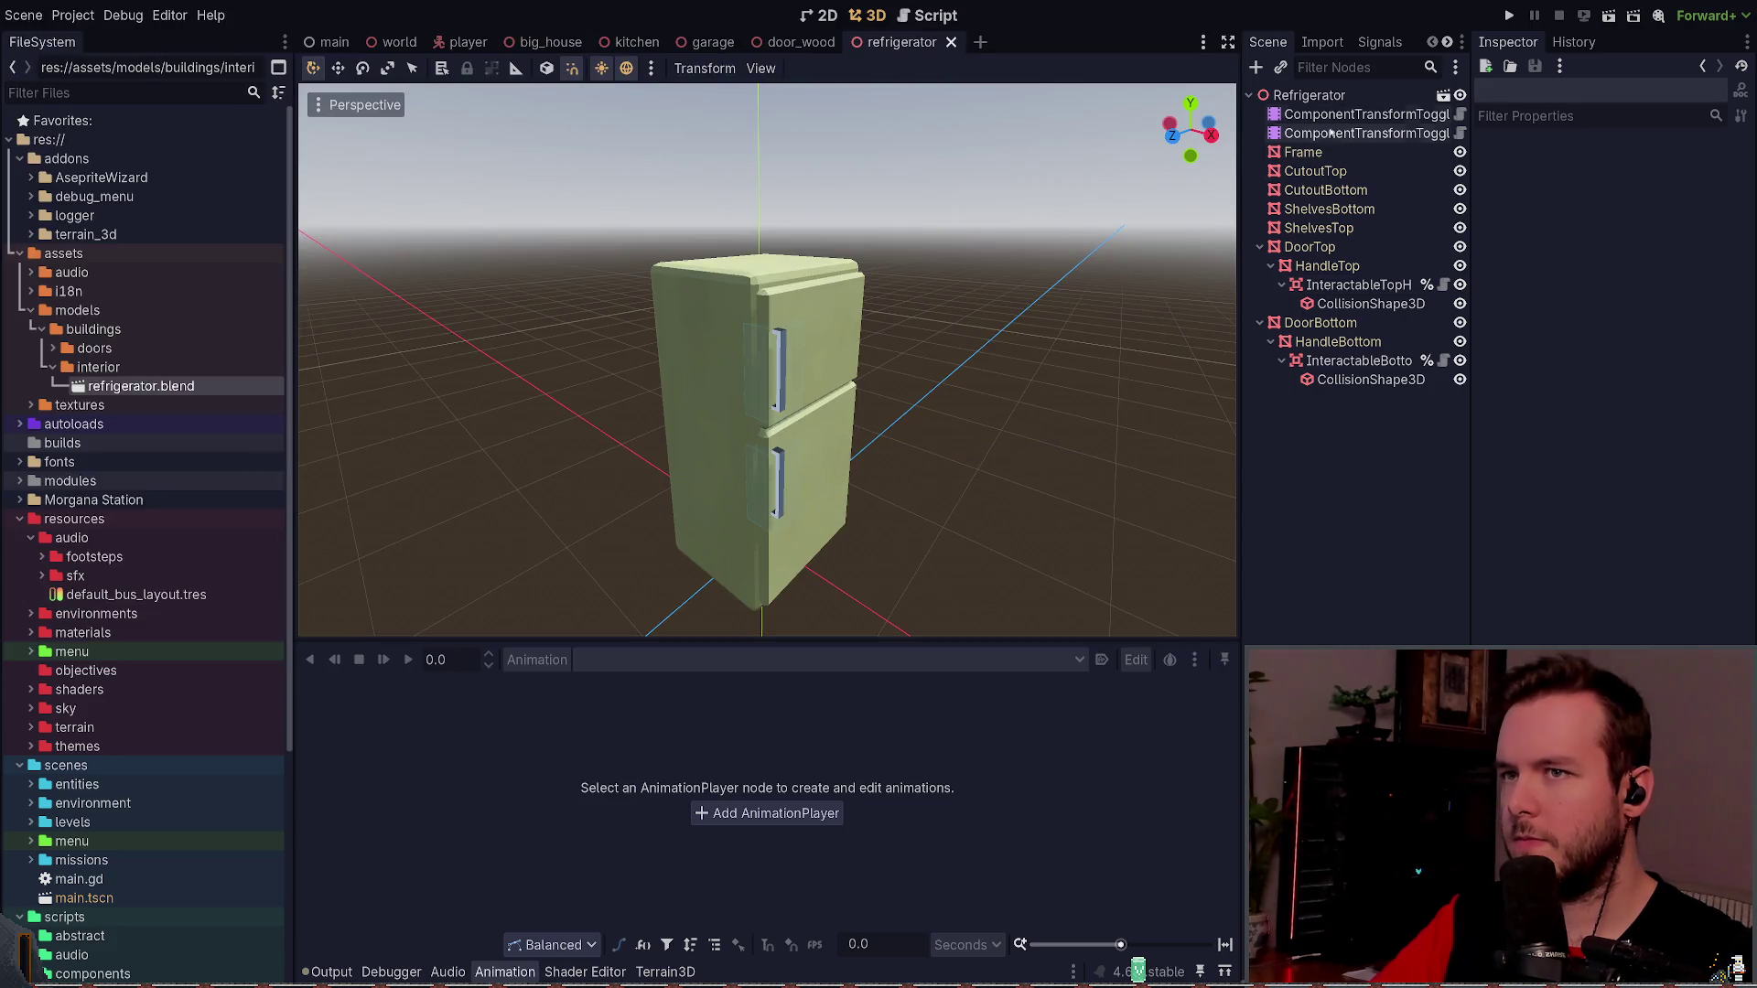
double_click(1303, 152)
- Check the Frame's geometry, skeleton and surface material override sections; surface 0 is empty
click(1546, 294)
click(1546, 294)
click(1537, 226)
click(1593, 294)
click(1553, 295)
click(1553, 295)
click(1554, 295)
click(1551, 297)
click(1550, 298)
click(1551, 297)
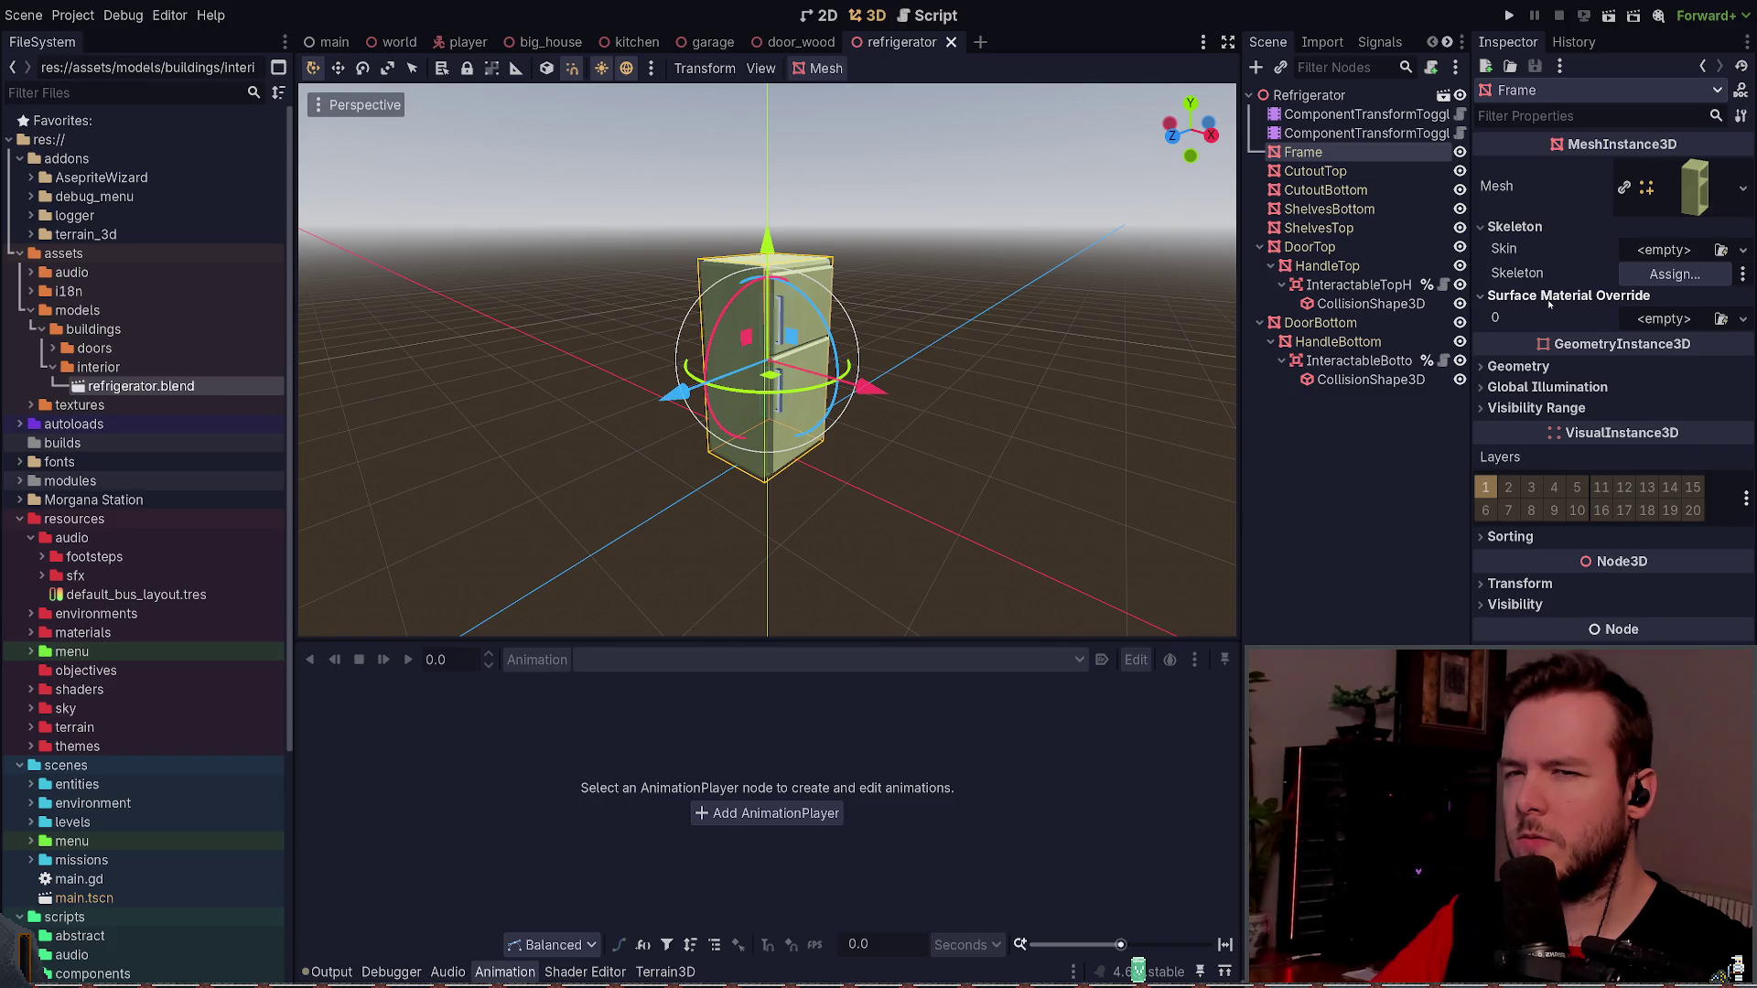
click(1550, 300)
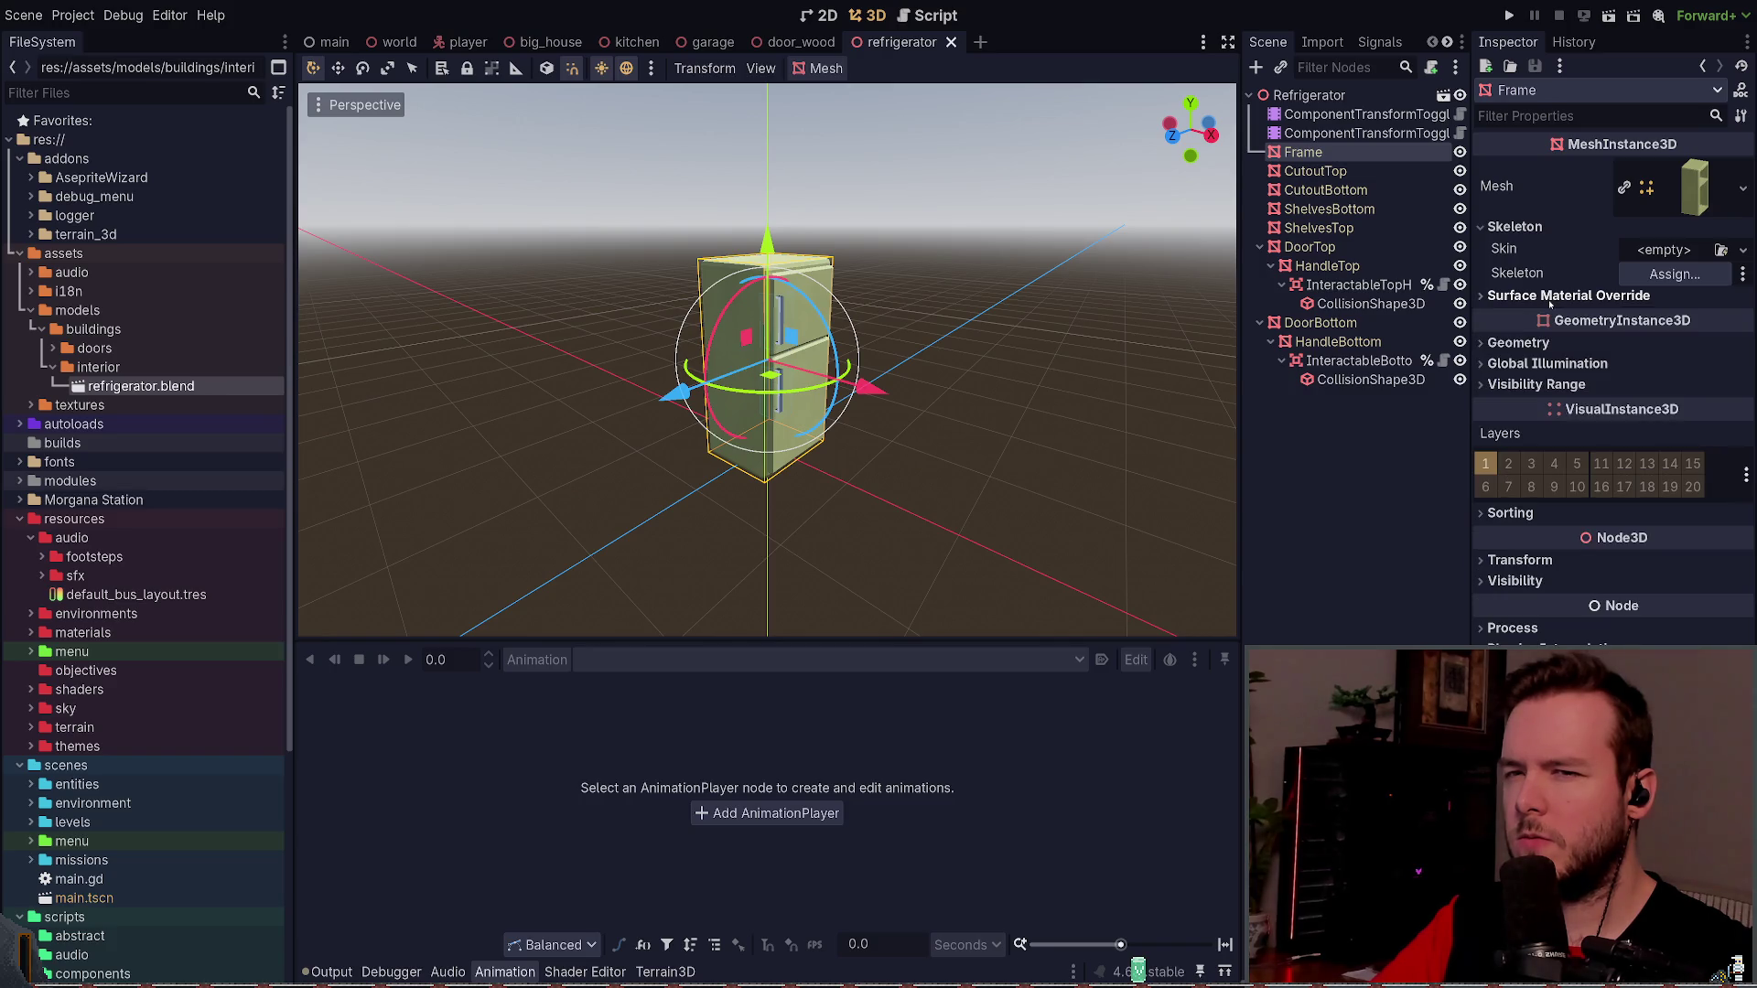
- Open the Frame's Mesh resource and expand its surface material down to Albedo
click(1687, 186)
click(1693, 580)
scroll(1675, 511, down, 5)
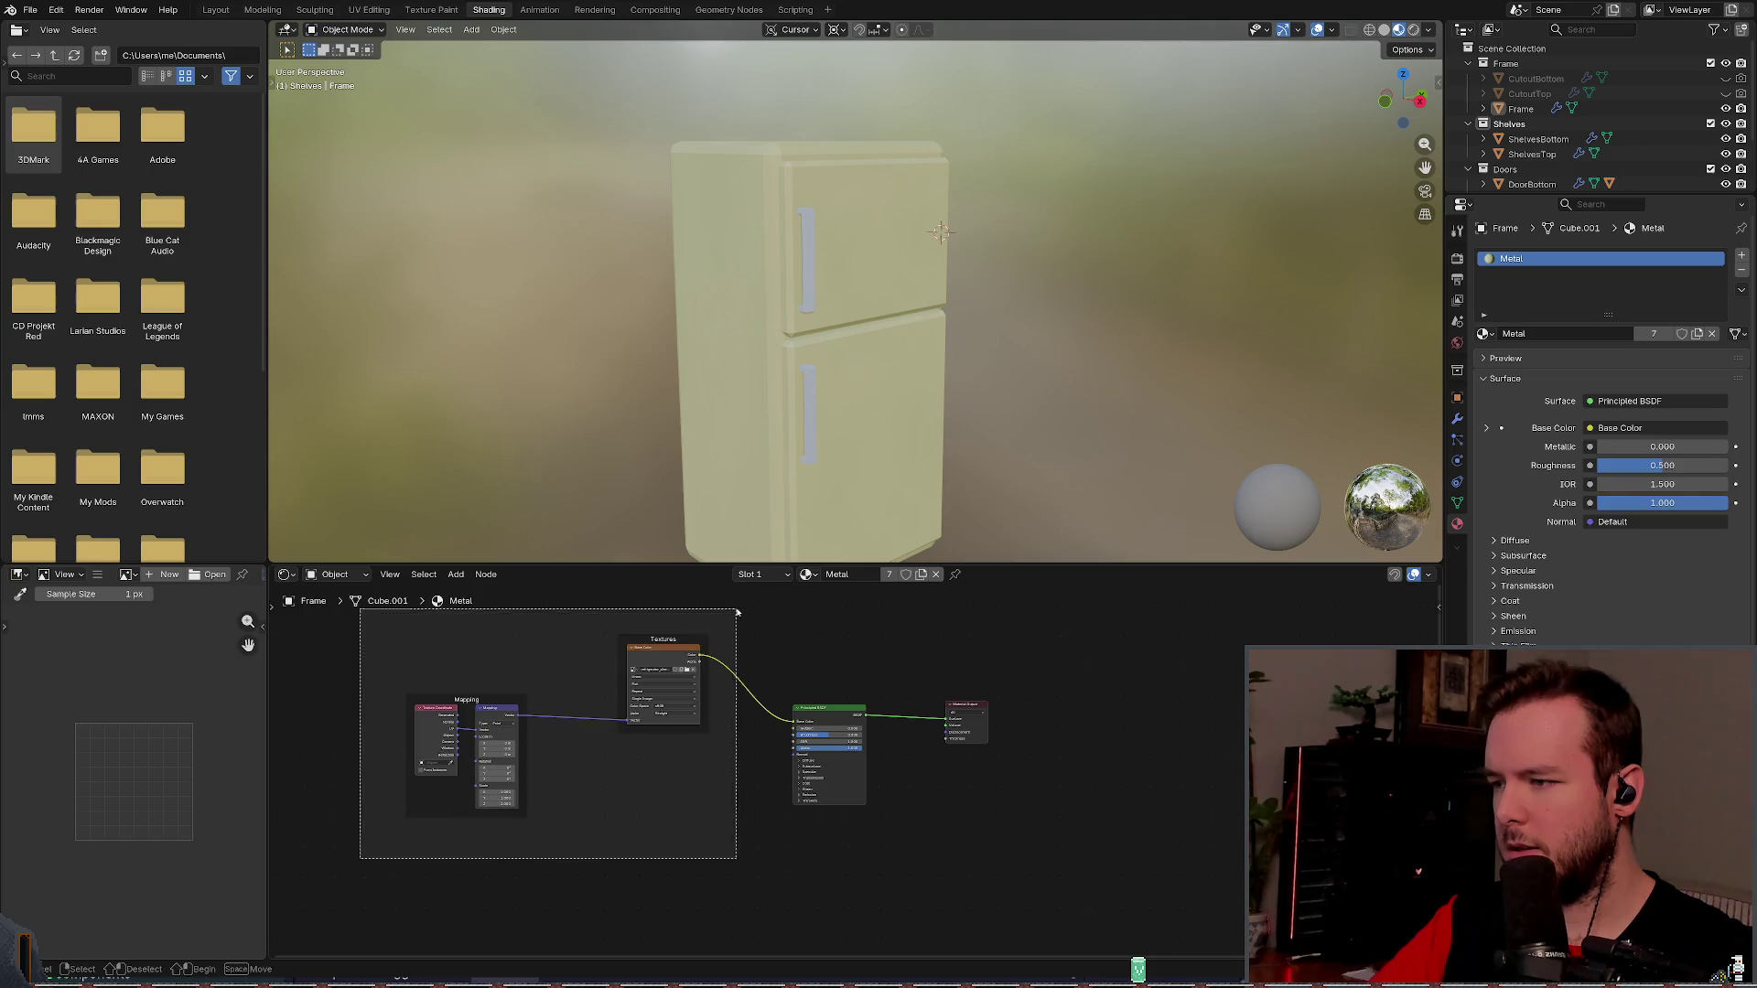
- Delete the texture and mapping nodes, make Base Color pale yellow, and save refrigerator.blend
key(Delete)
key(Home)
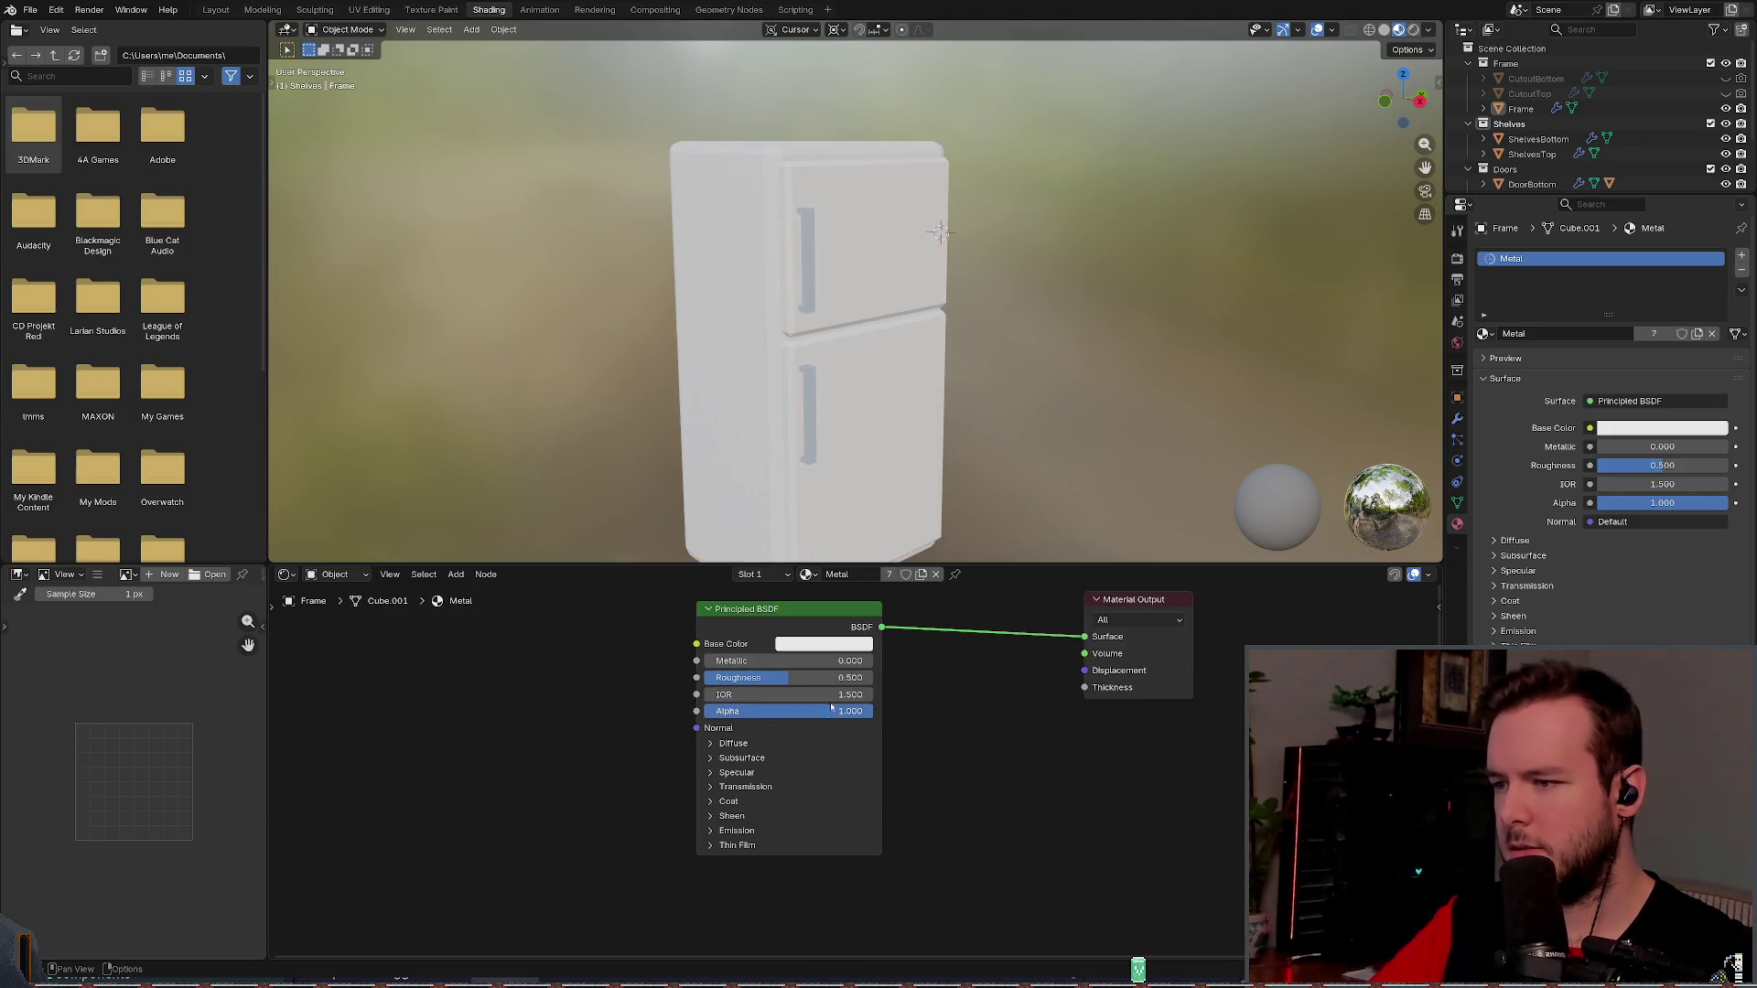
click(806, 659)
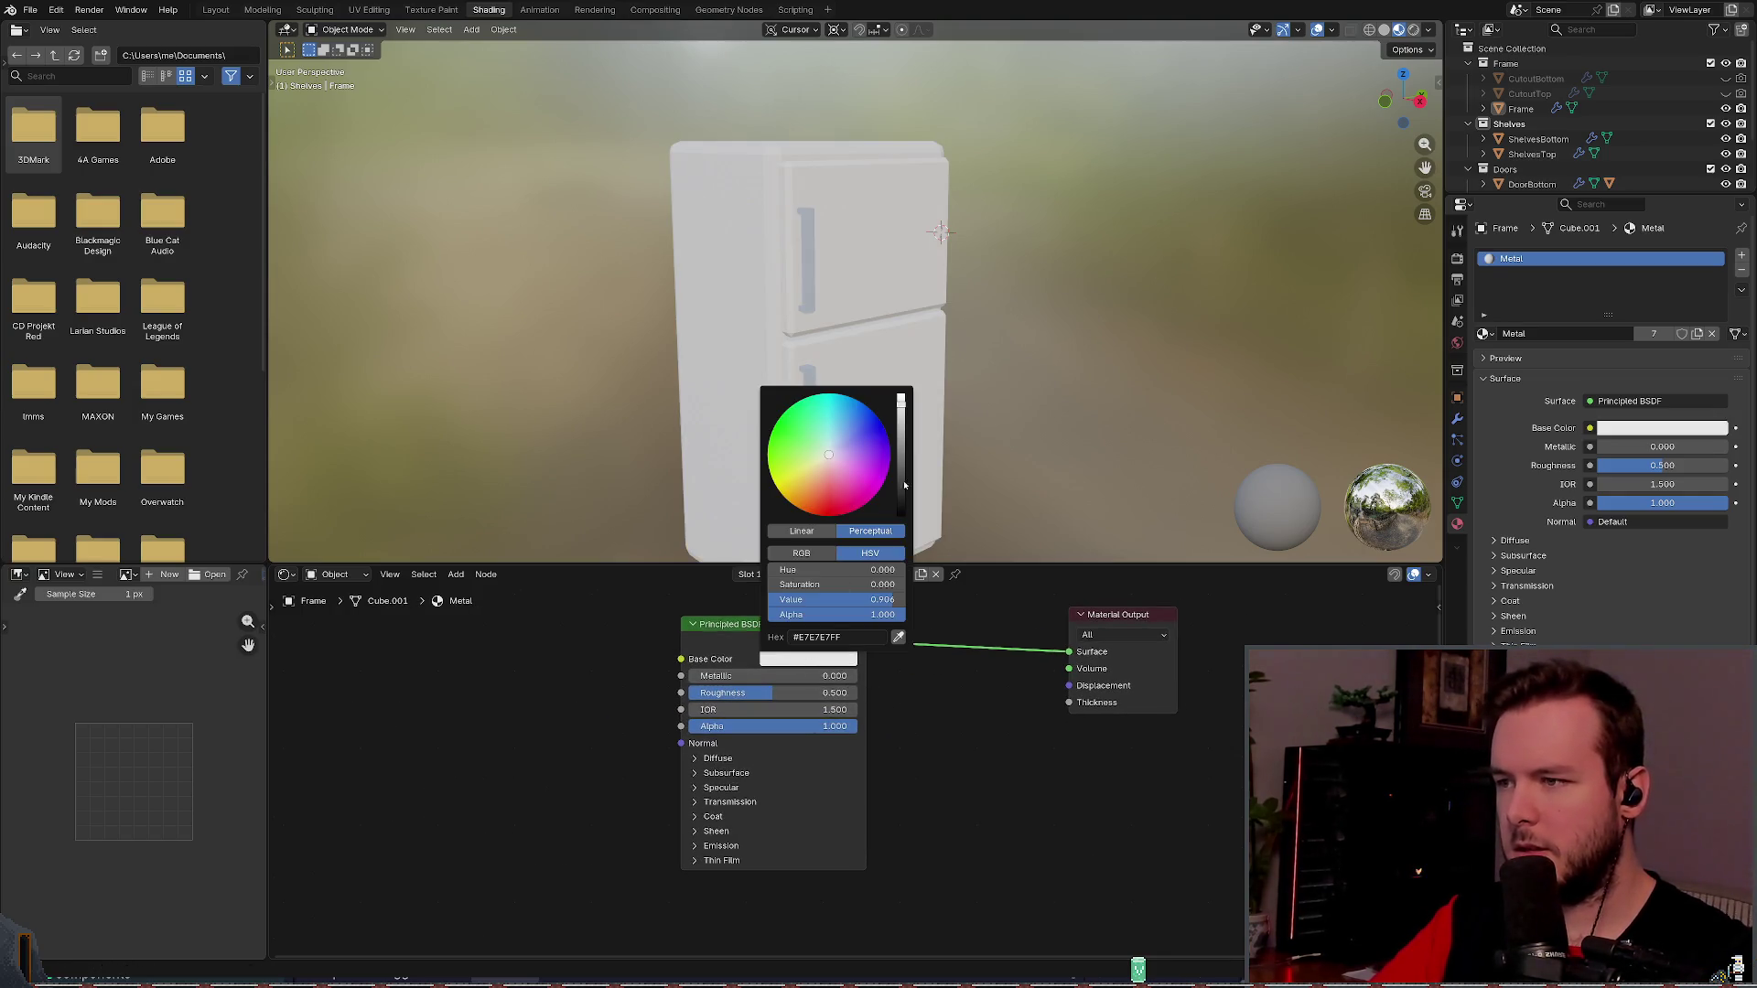
drag(834, 452, 803, 468)
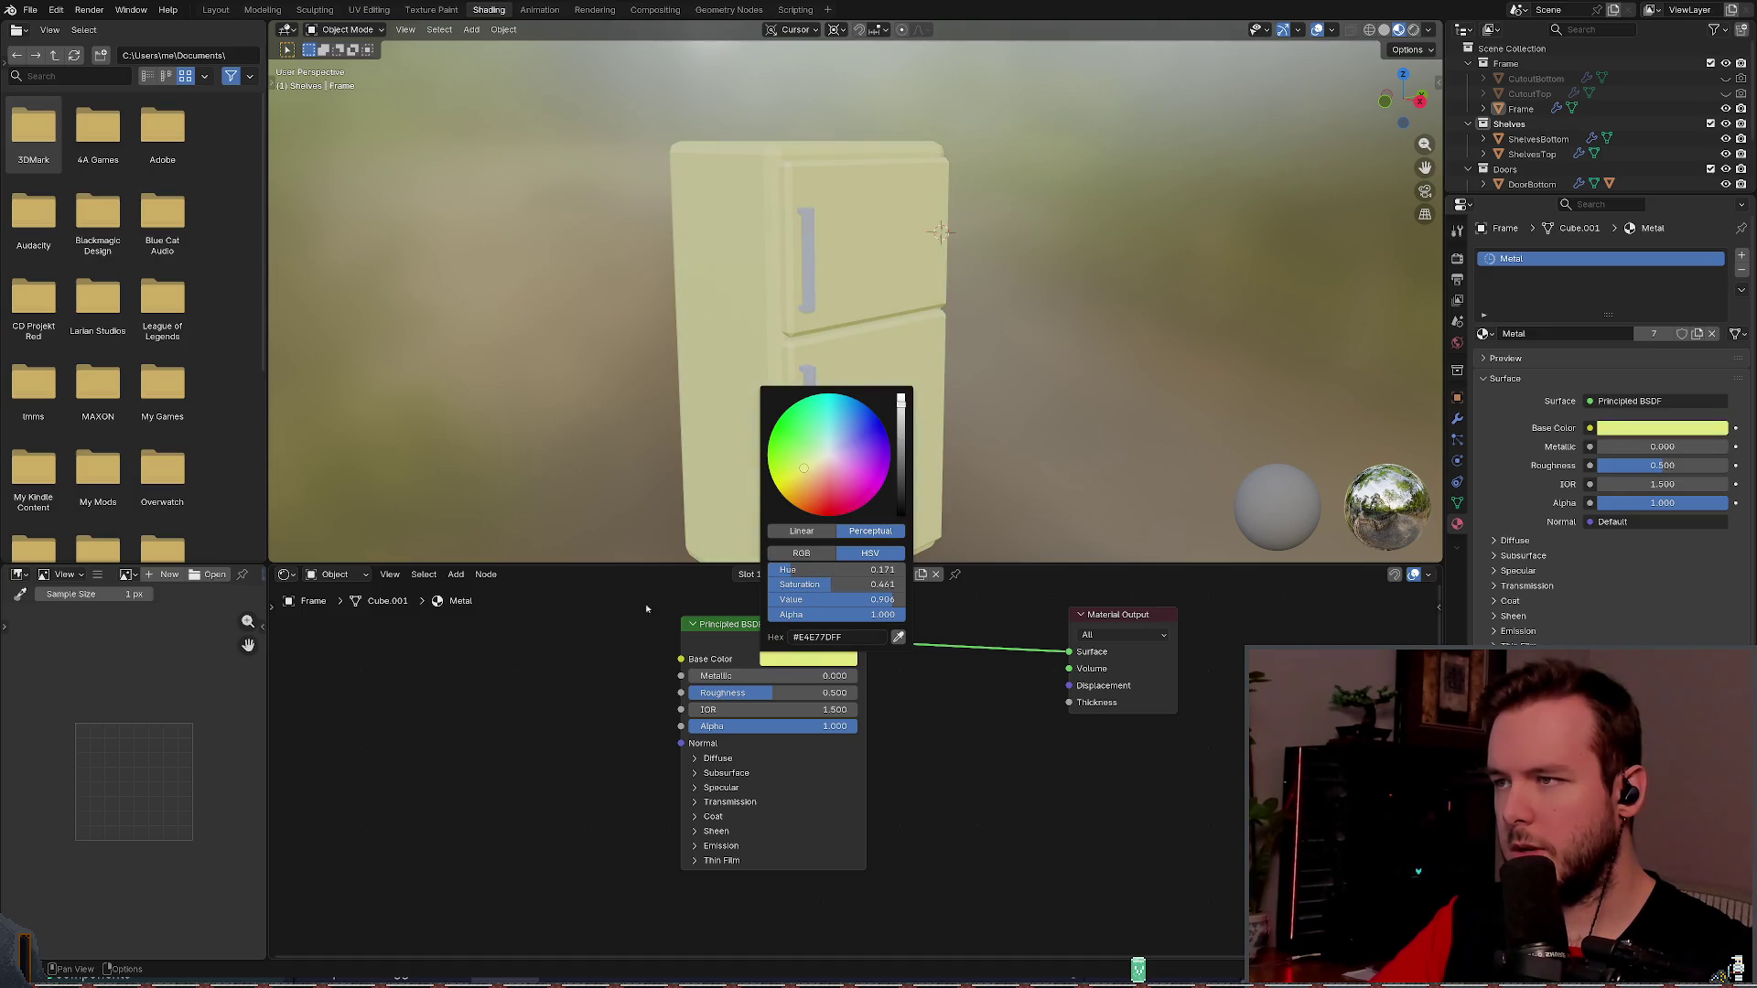
click(807, 659)
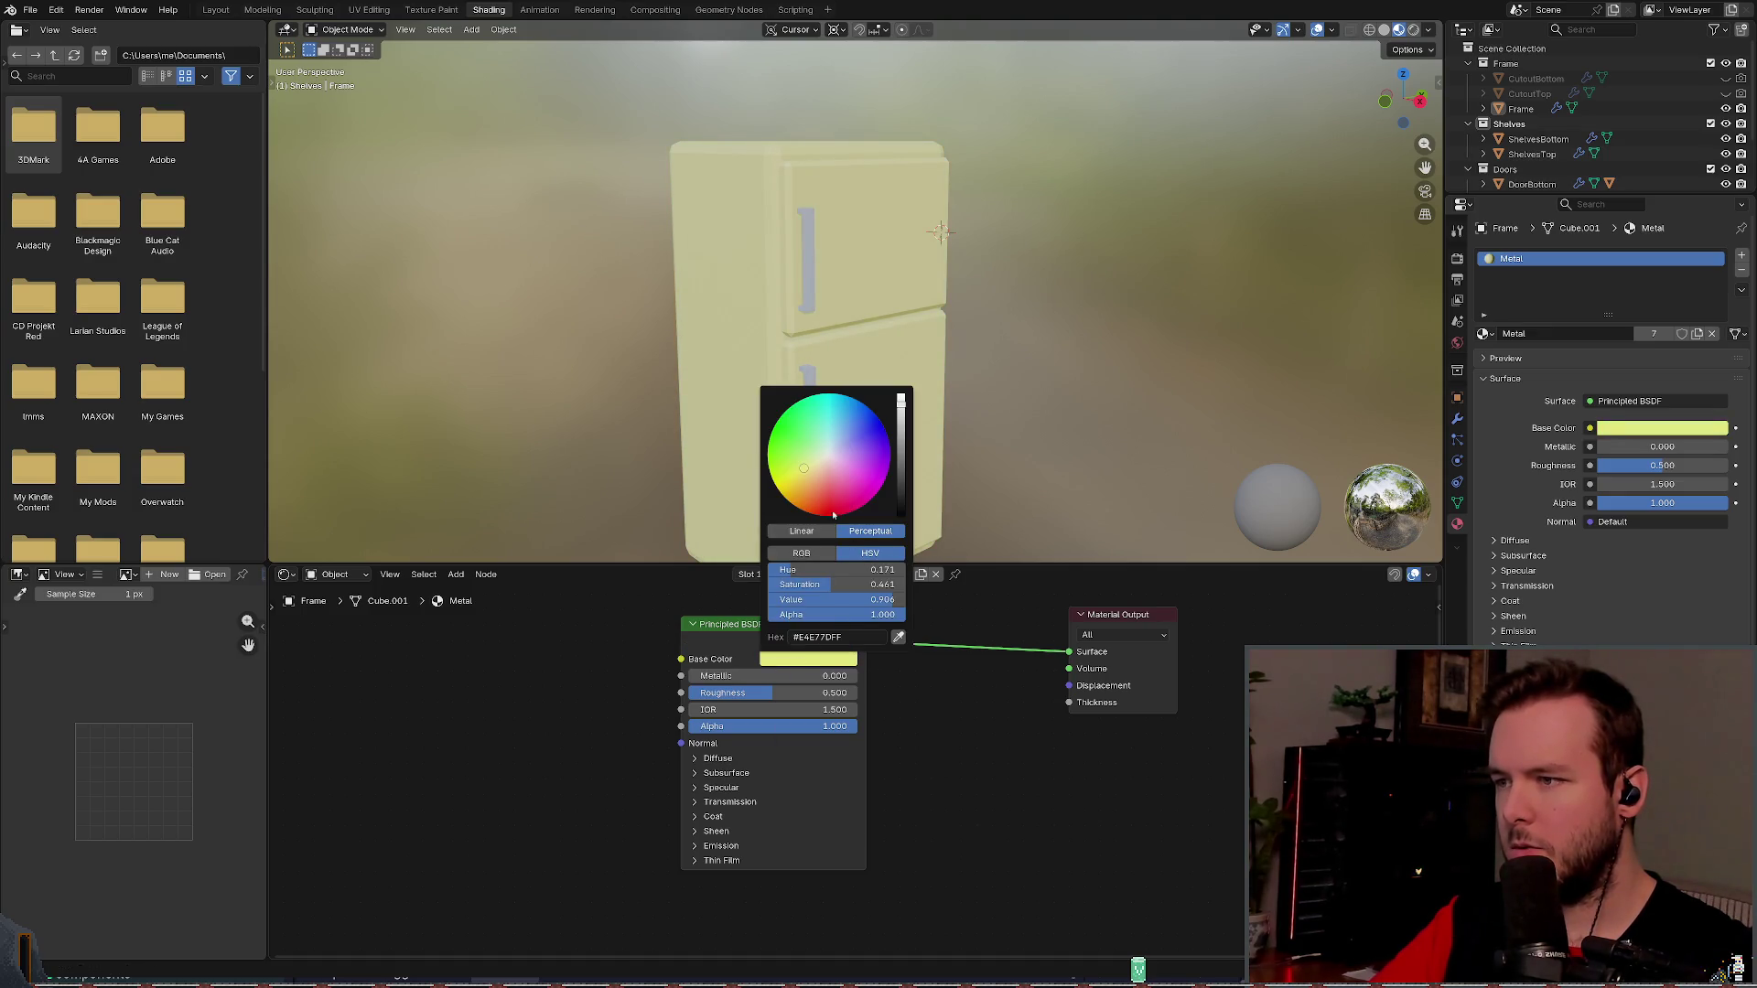
drag(803, 469, 804, 464)
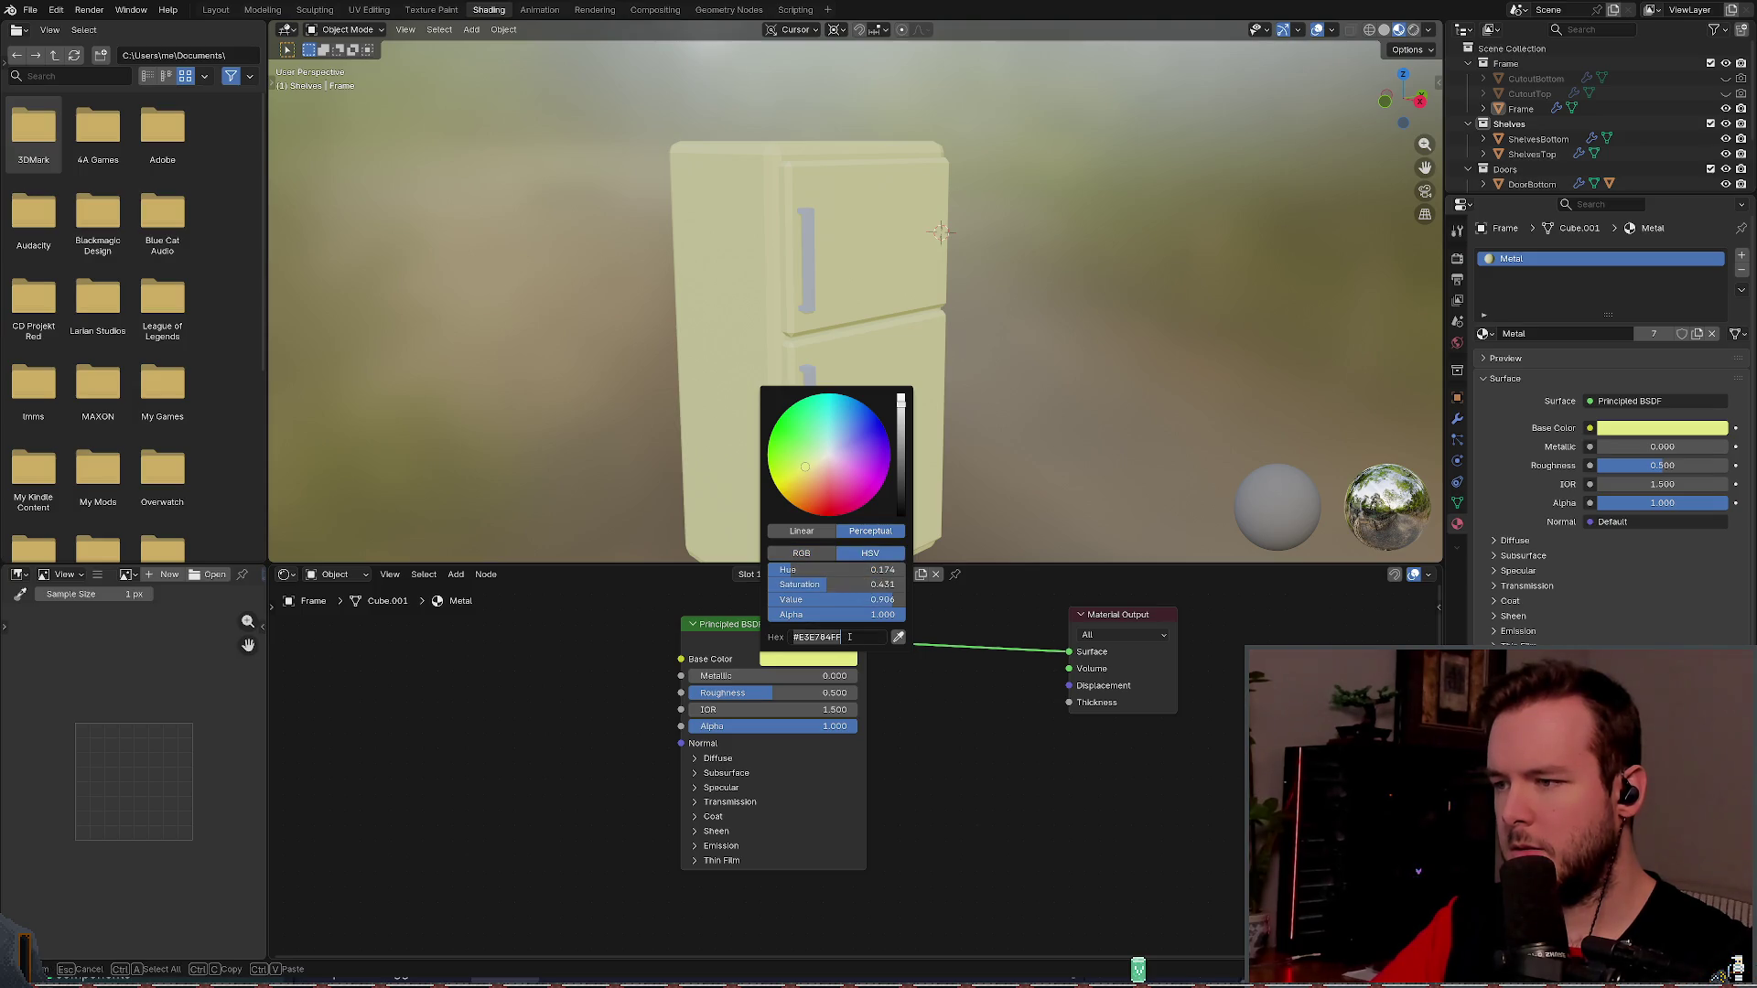
key(ctrl+s)
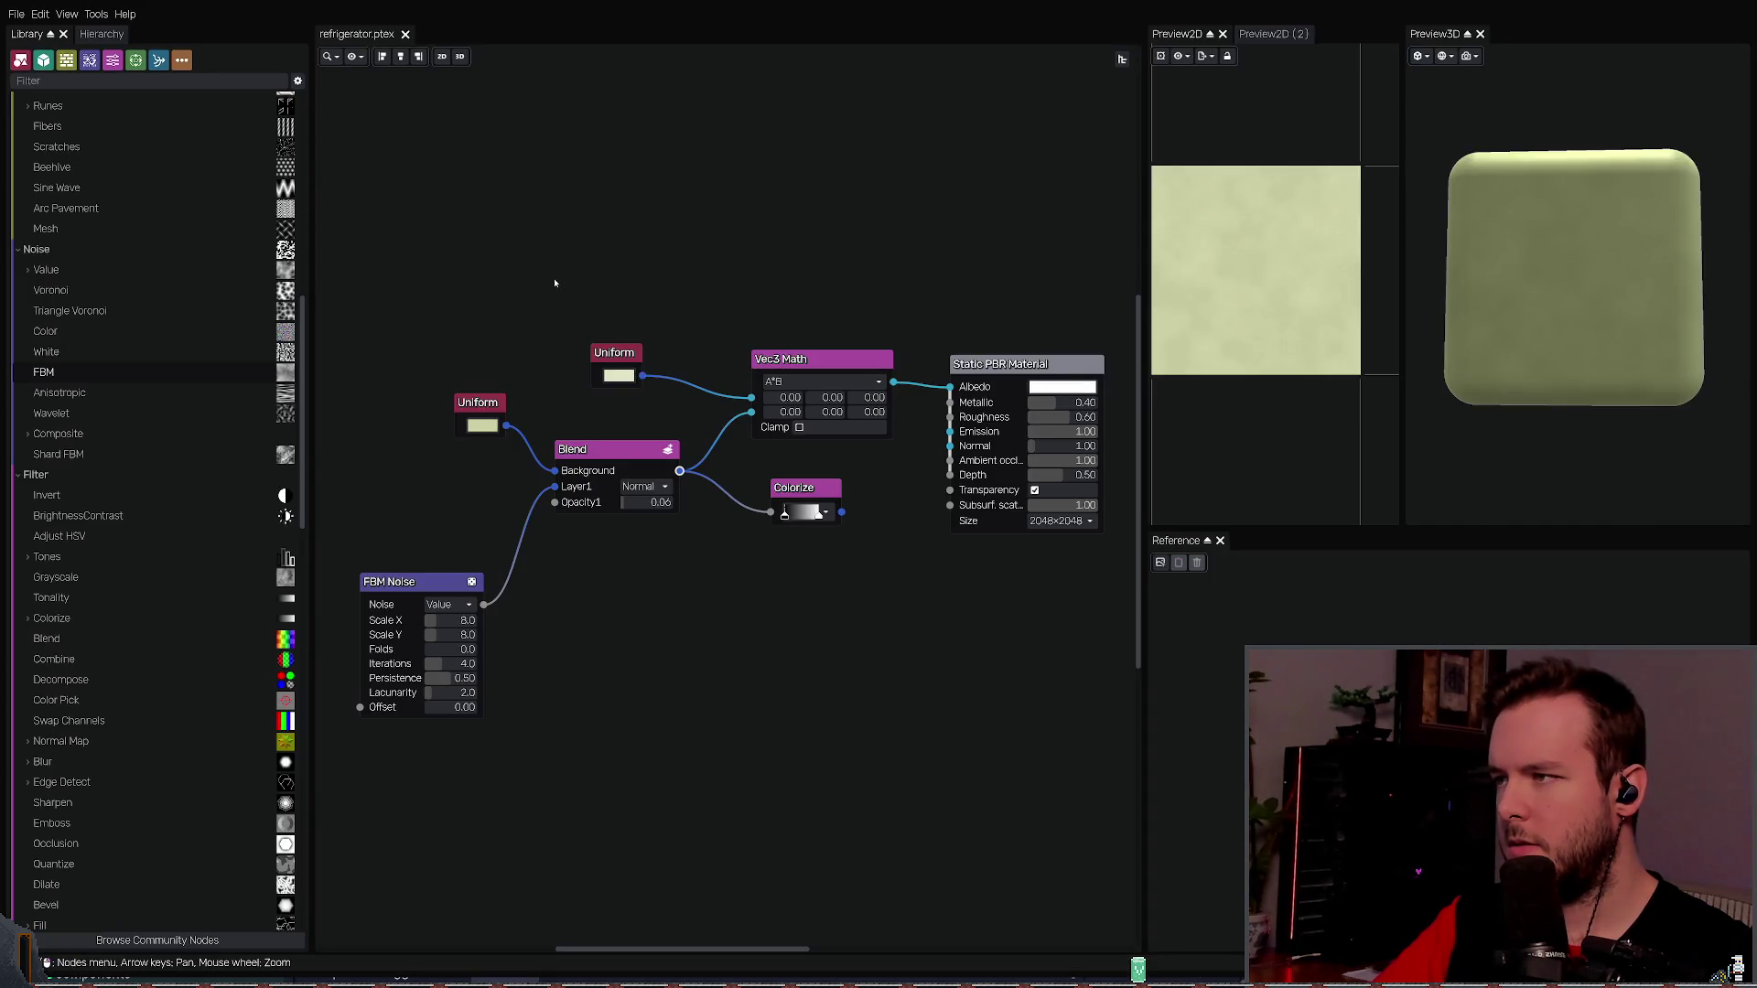
- Paste in a Uniform node coloured yellow-green and save the refrigerator project
key(ctrl+v)
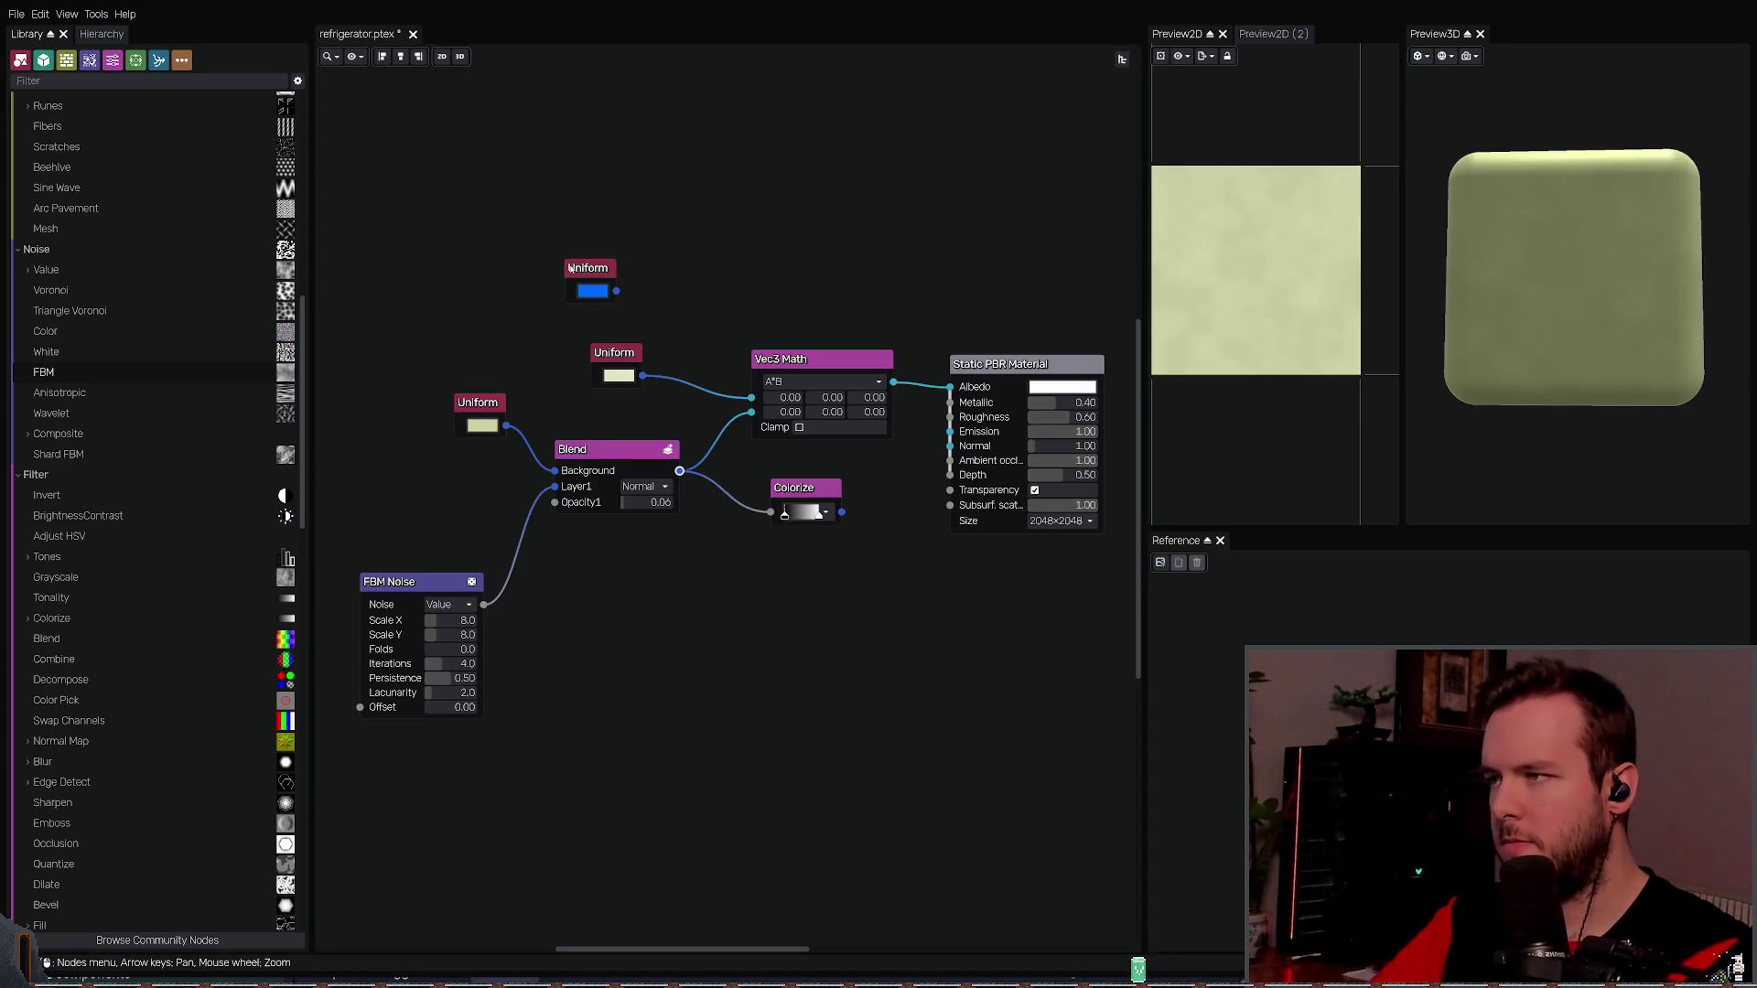
key(ctrl+v)
key(ctrl+s)
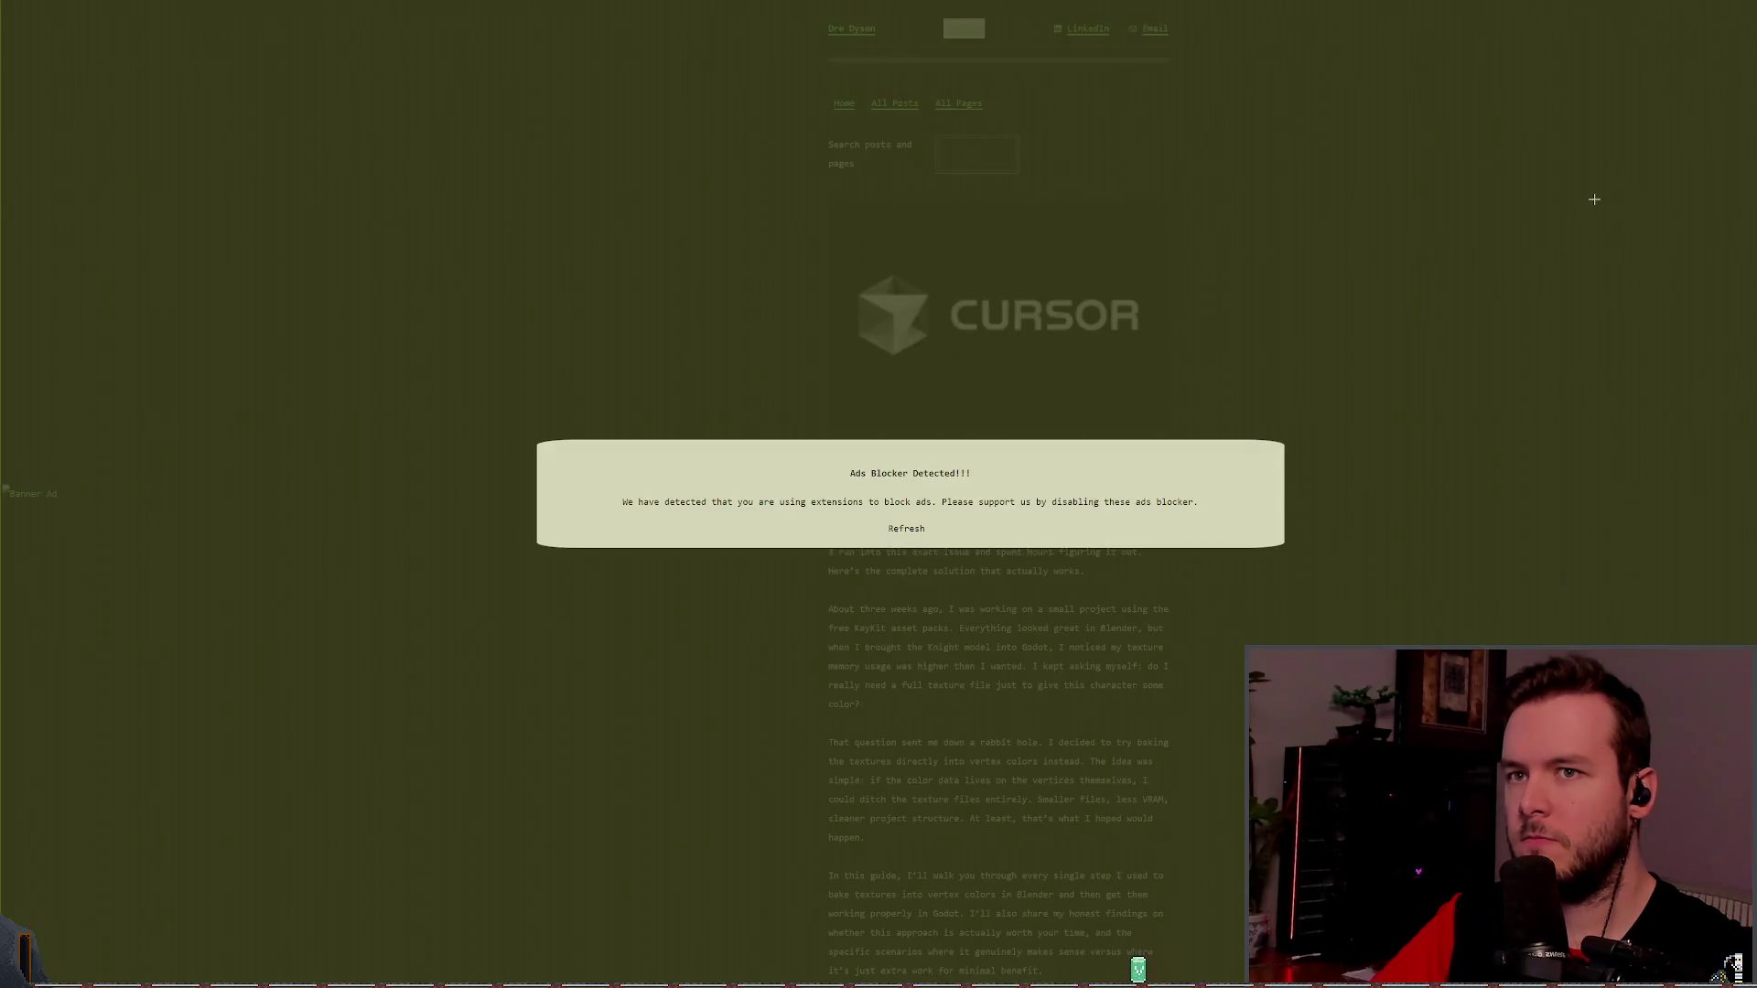
- Dismiss the ad-blocker notice, zoom the page in, and read the article's introduction
click(1388, 400)
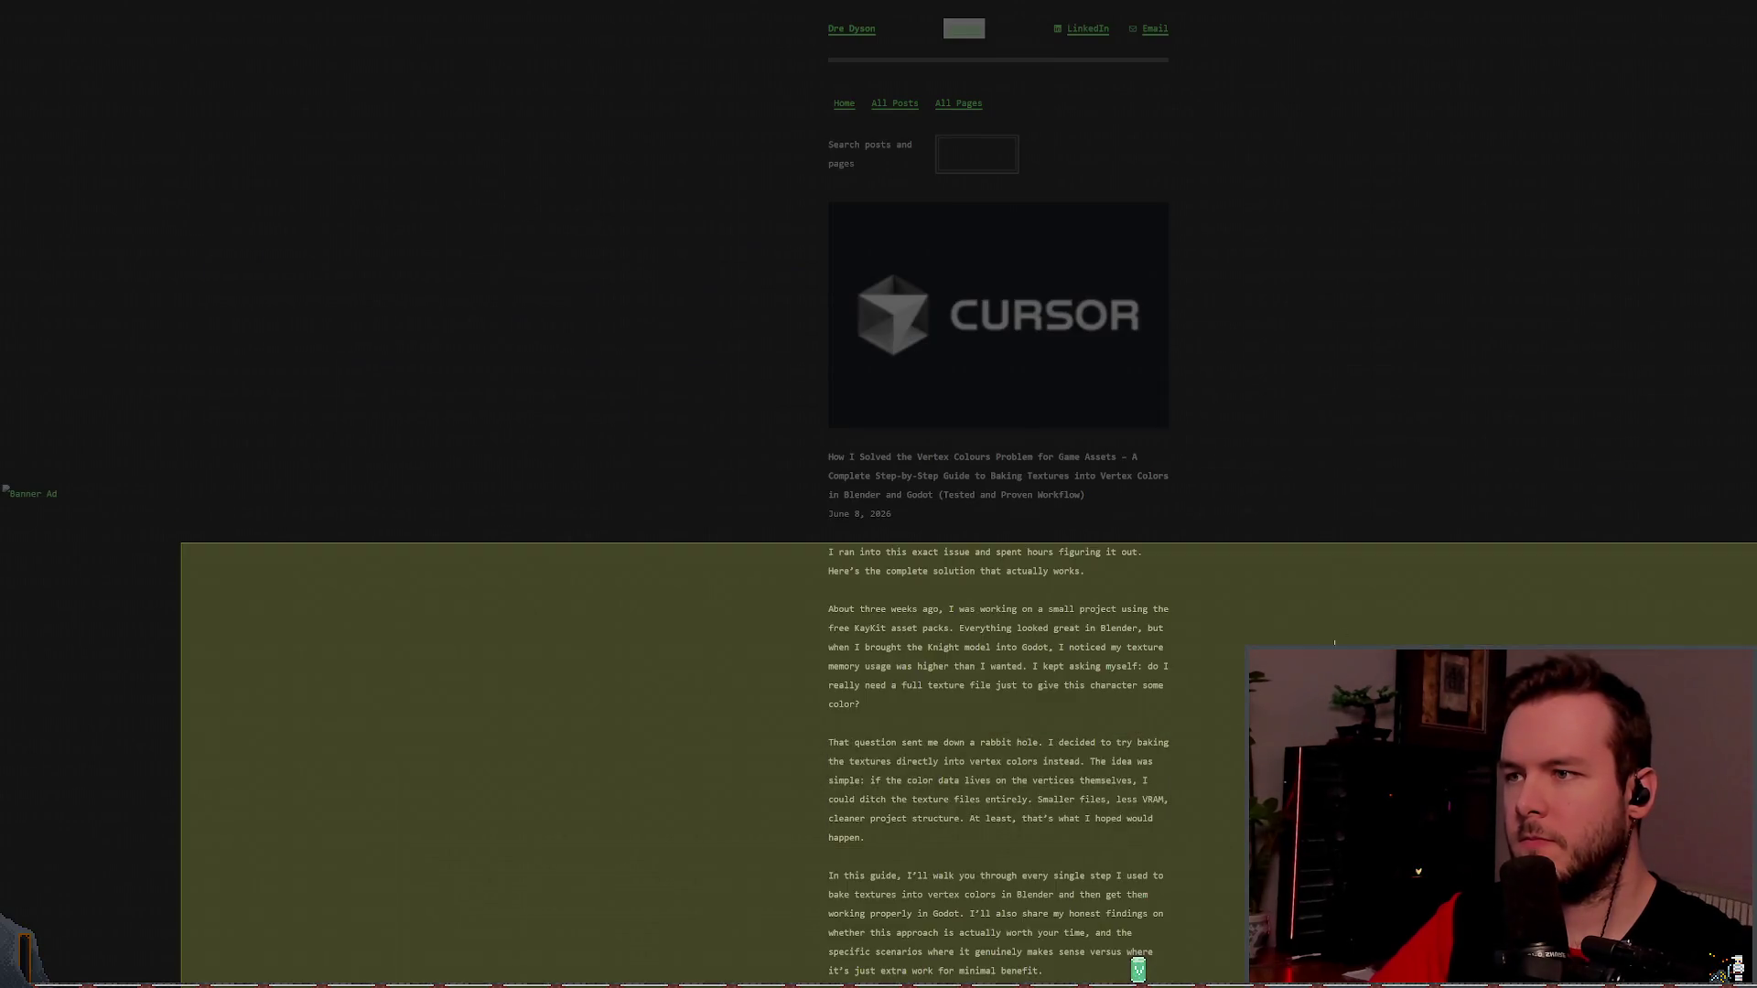
scroll(1281, 416, down, 2)
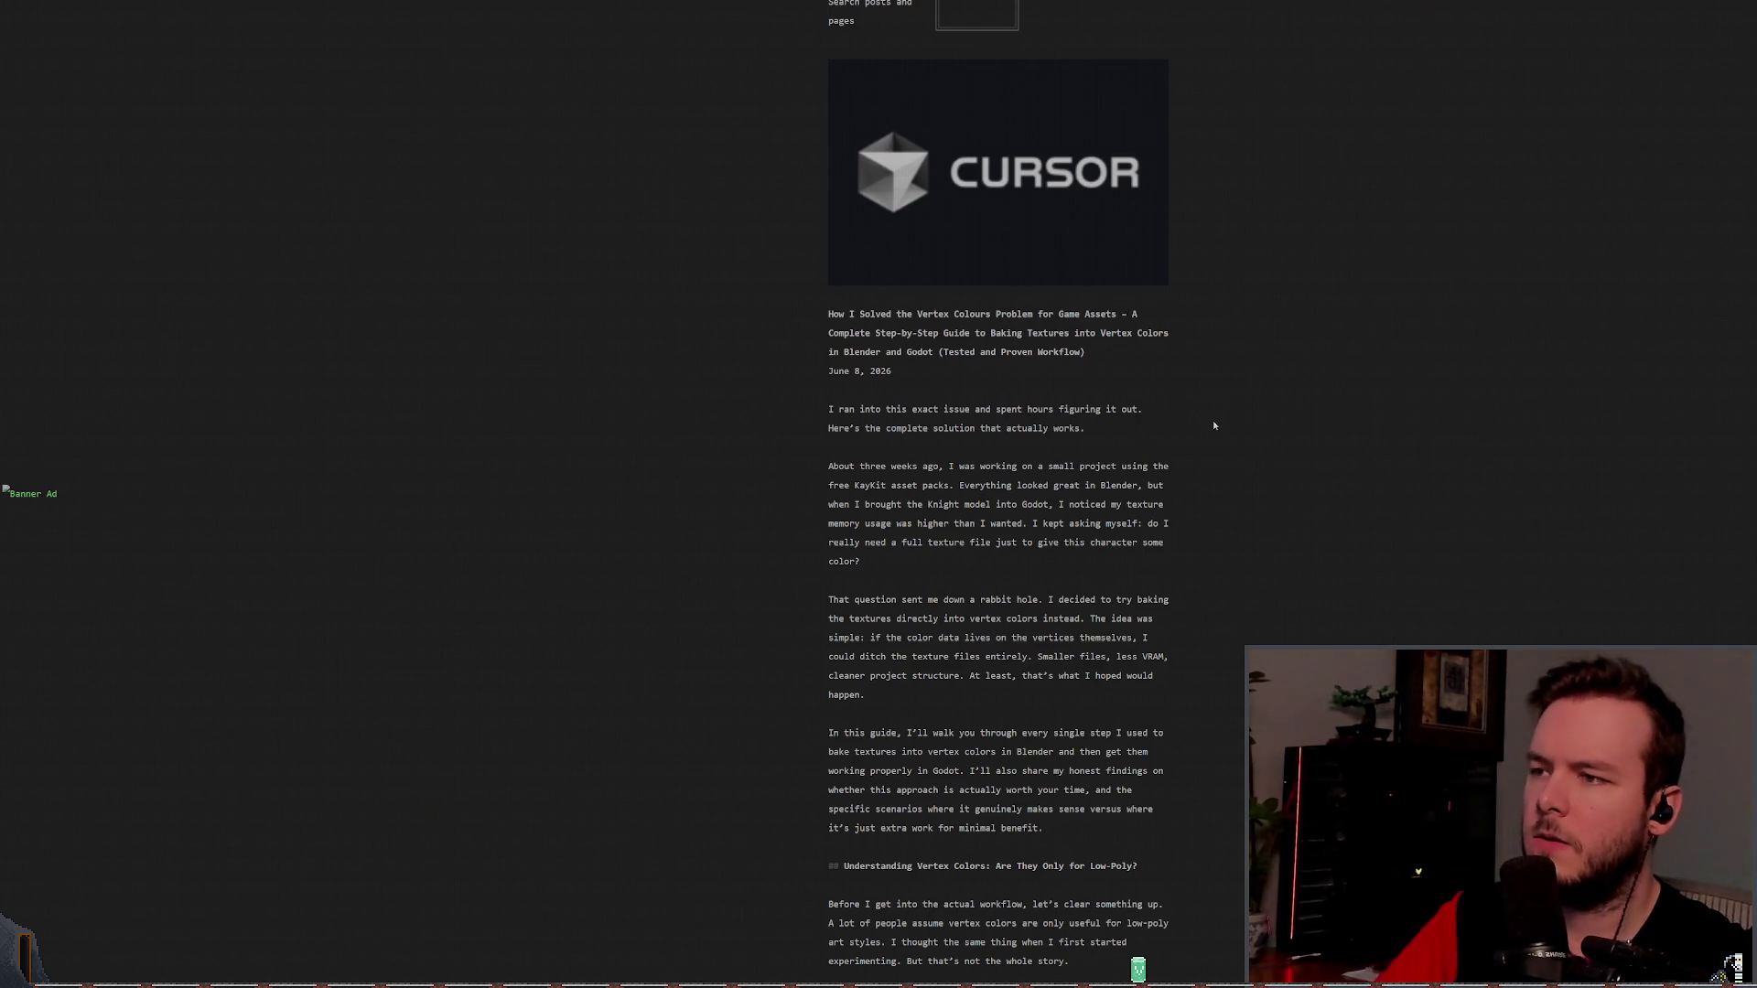
key(ctrl+plus)
scroll(1196, 414, down, 3)
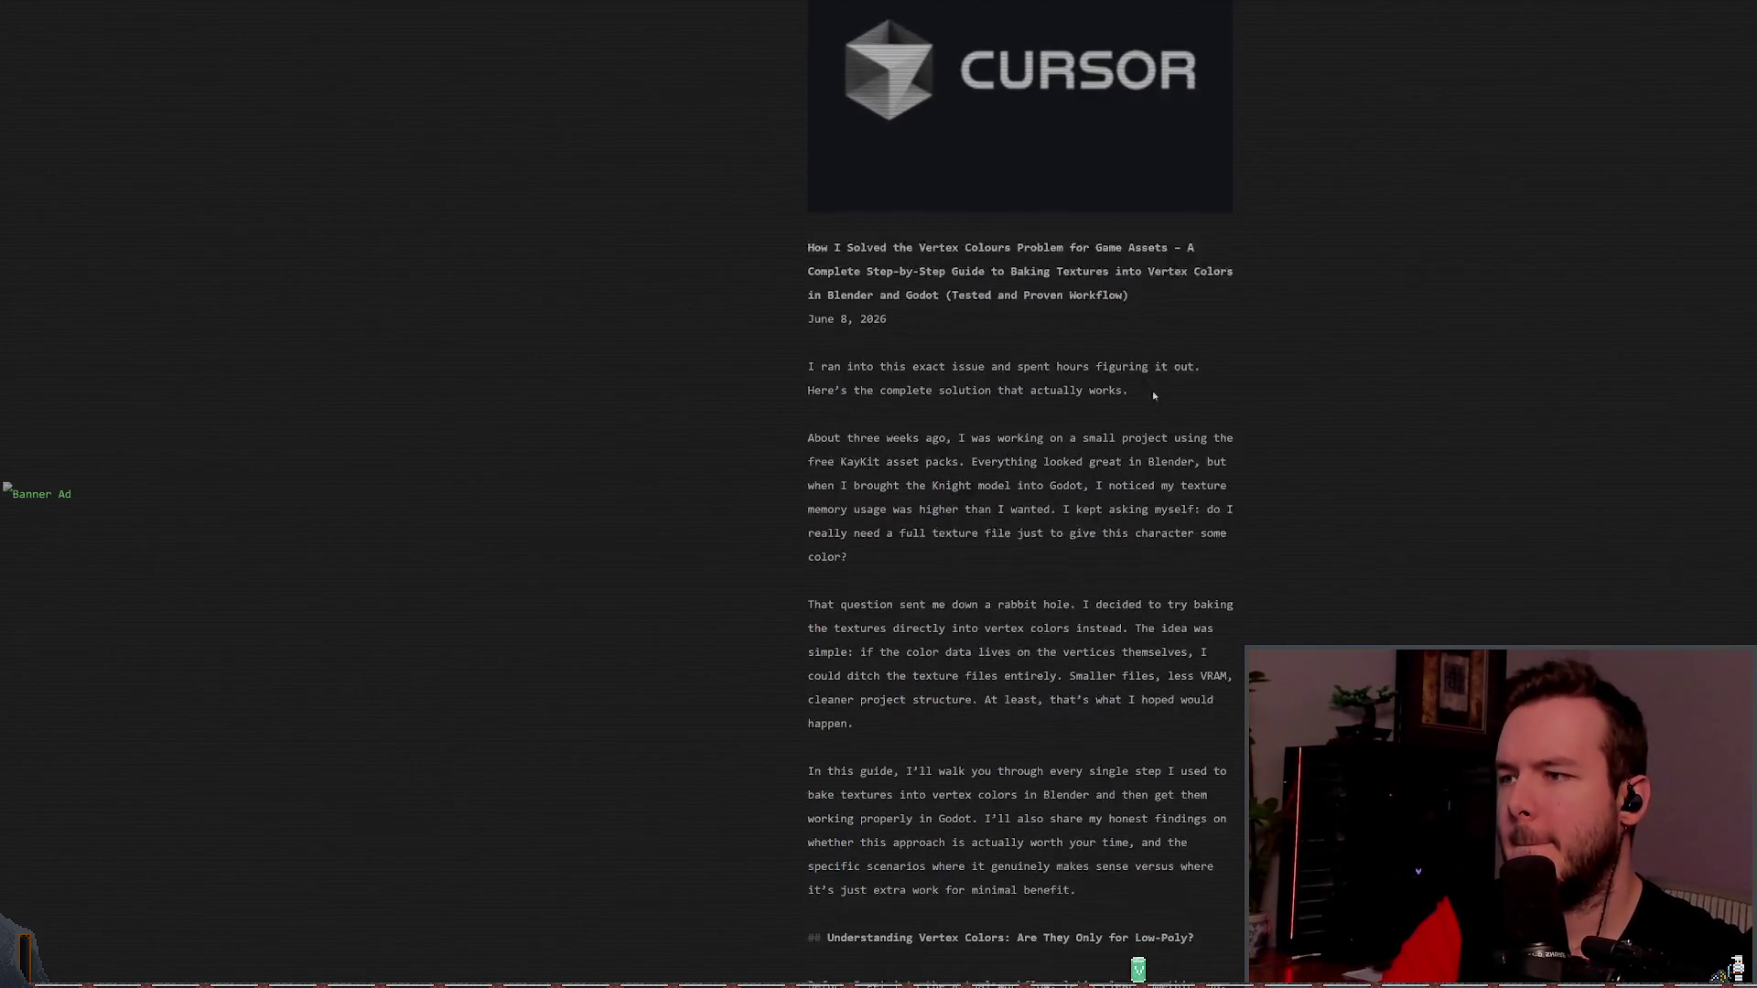
scroll(1318, 355, down, 1)
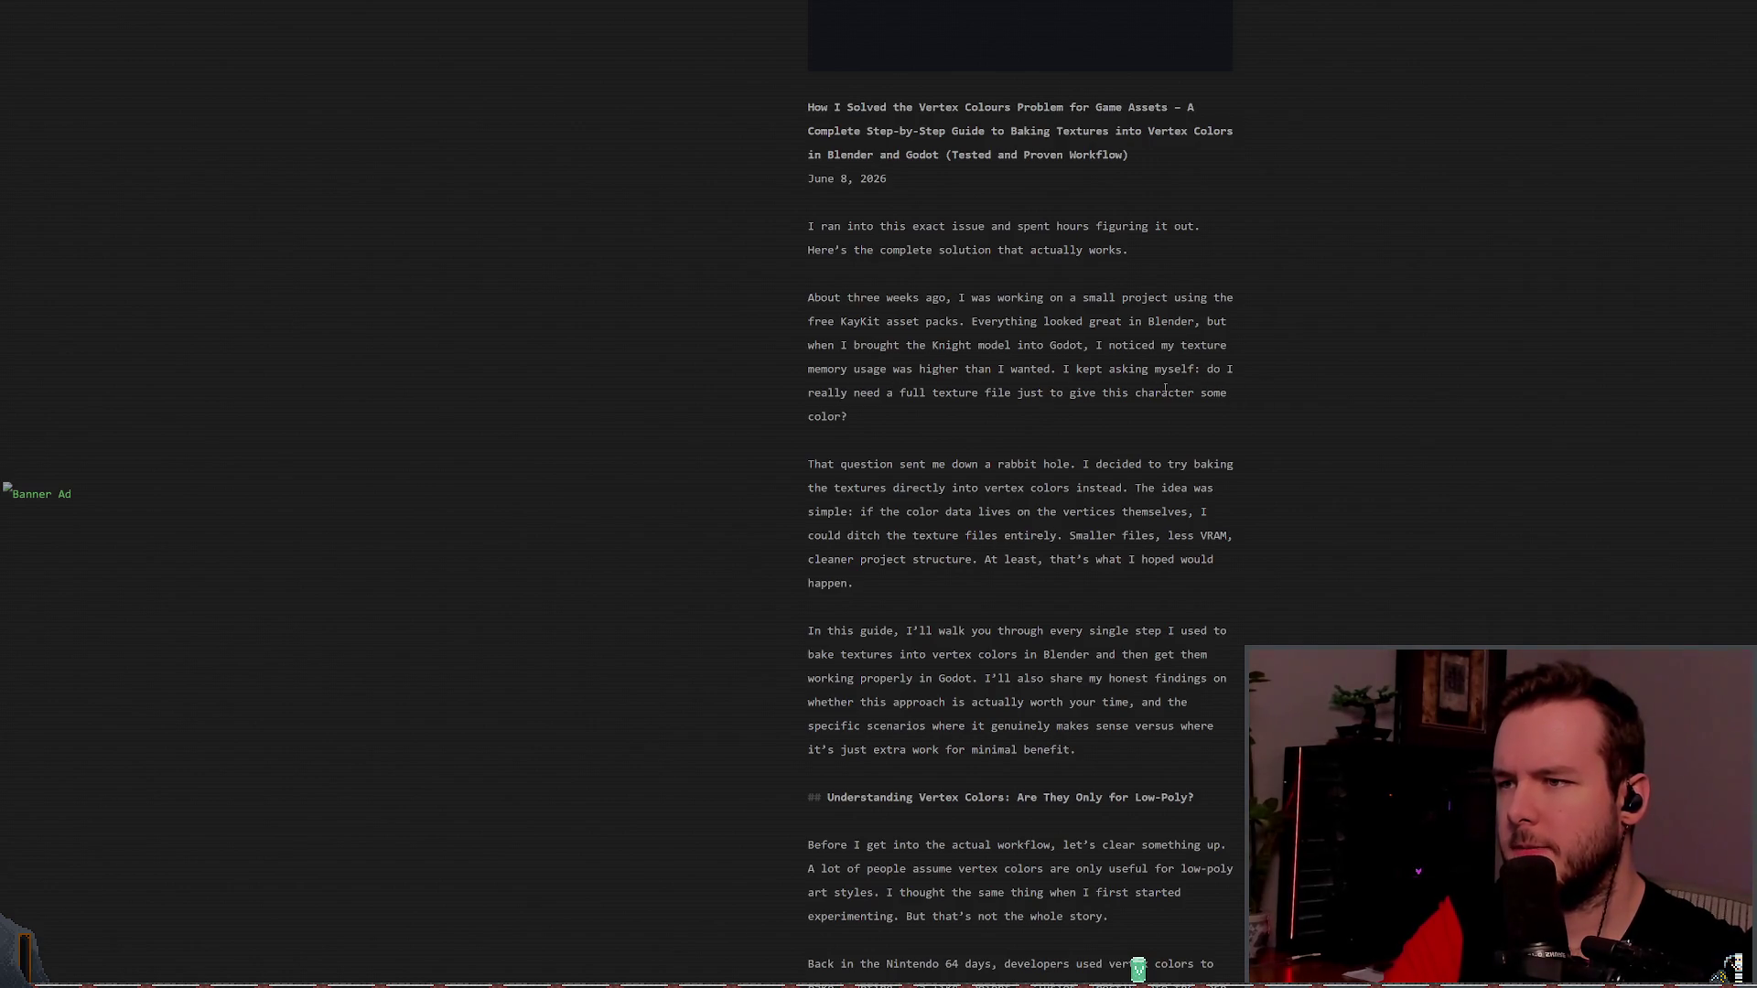
scroll(1186, 395, down, 1)
scroll(1270, 381, down, 1)
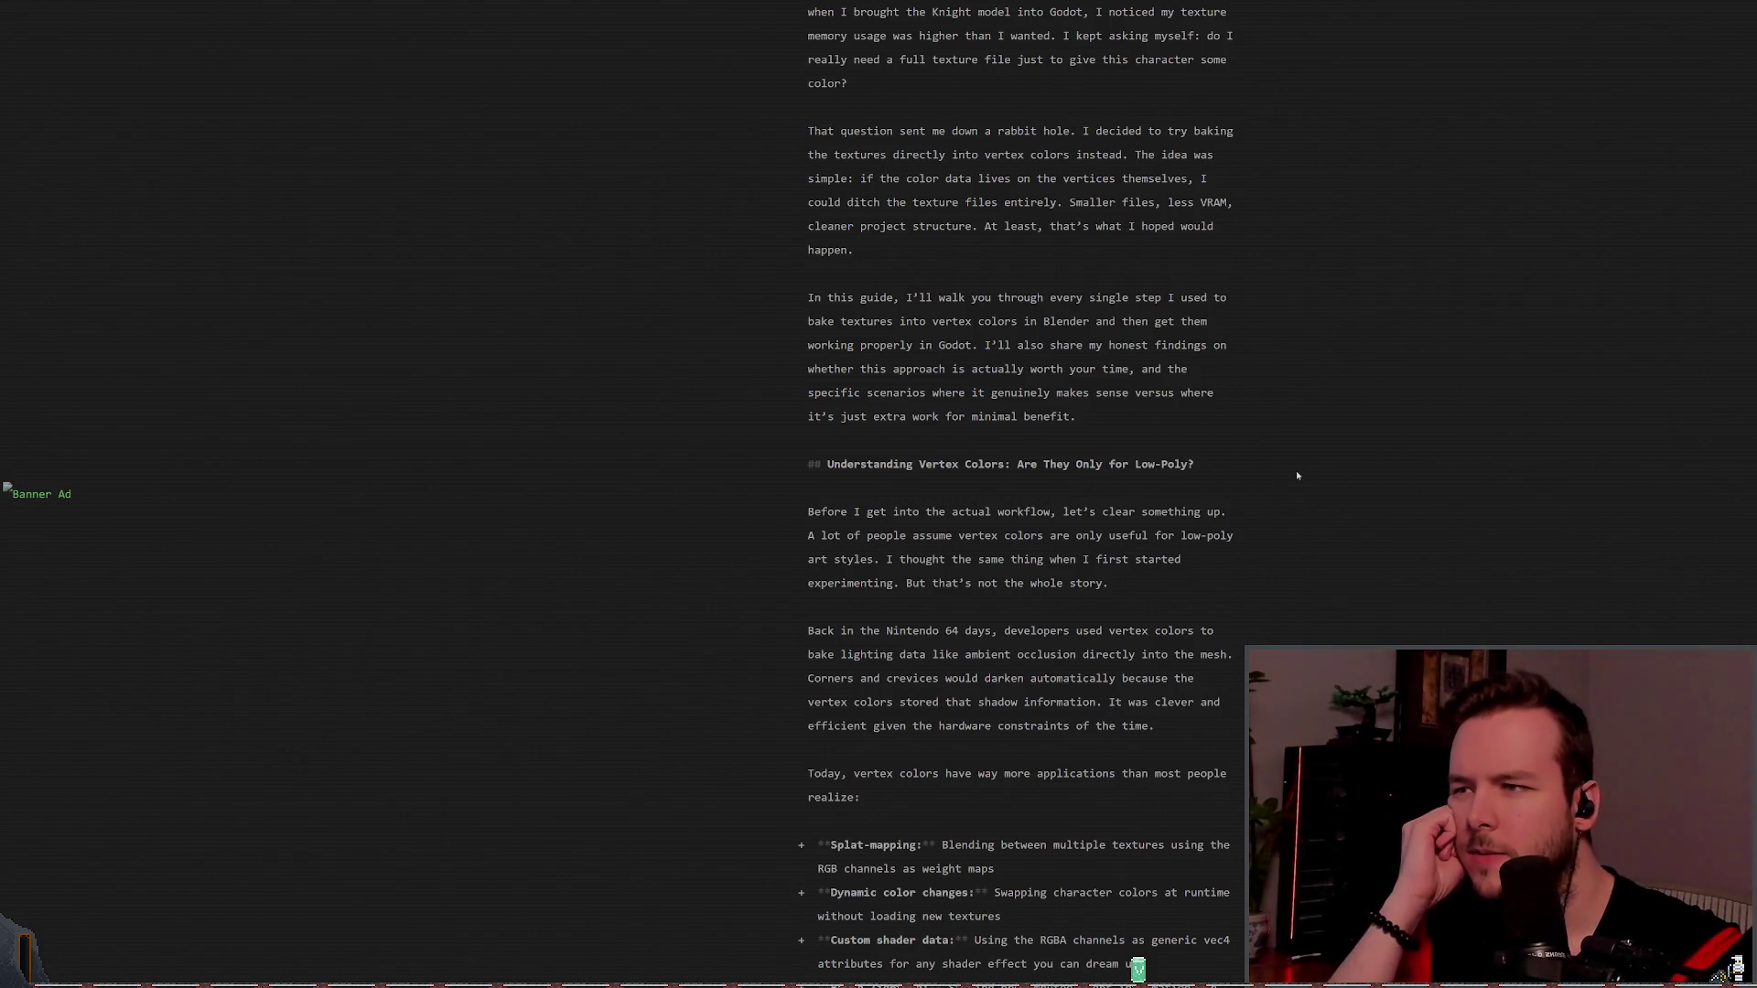
scroll(1222, 463, down, 3)
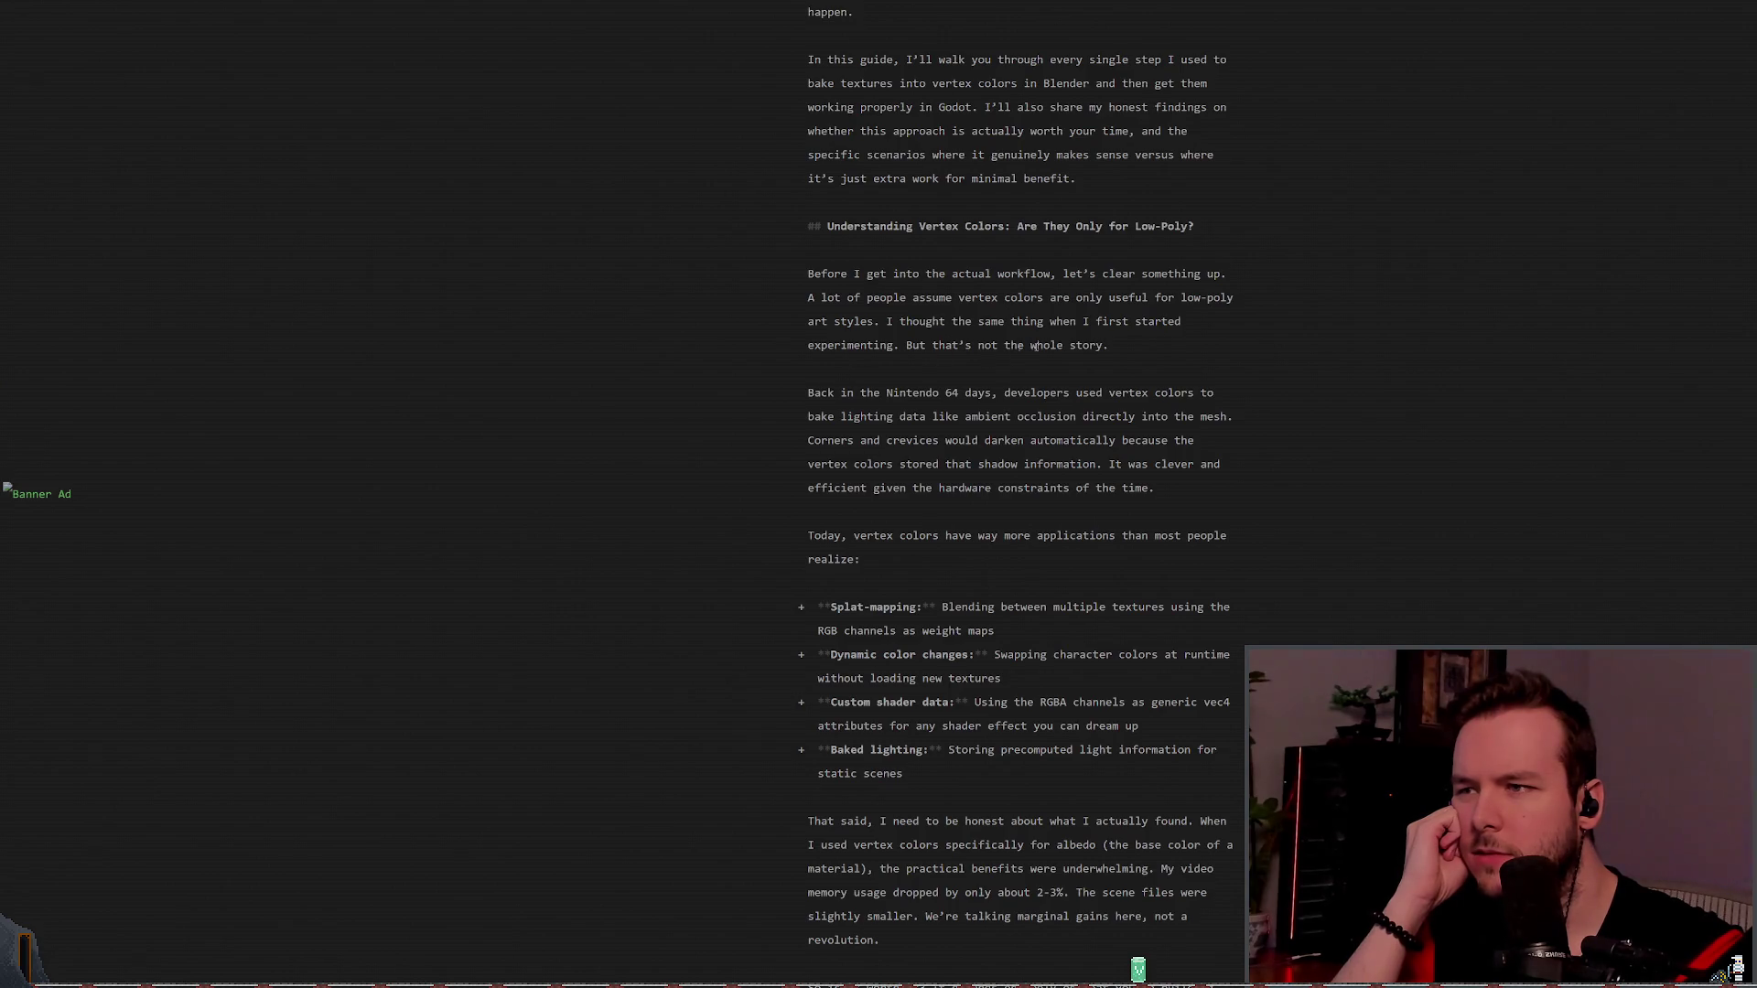
scroll(1034, 346, down, 1)
scroll(1217, 381, down, 1)
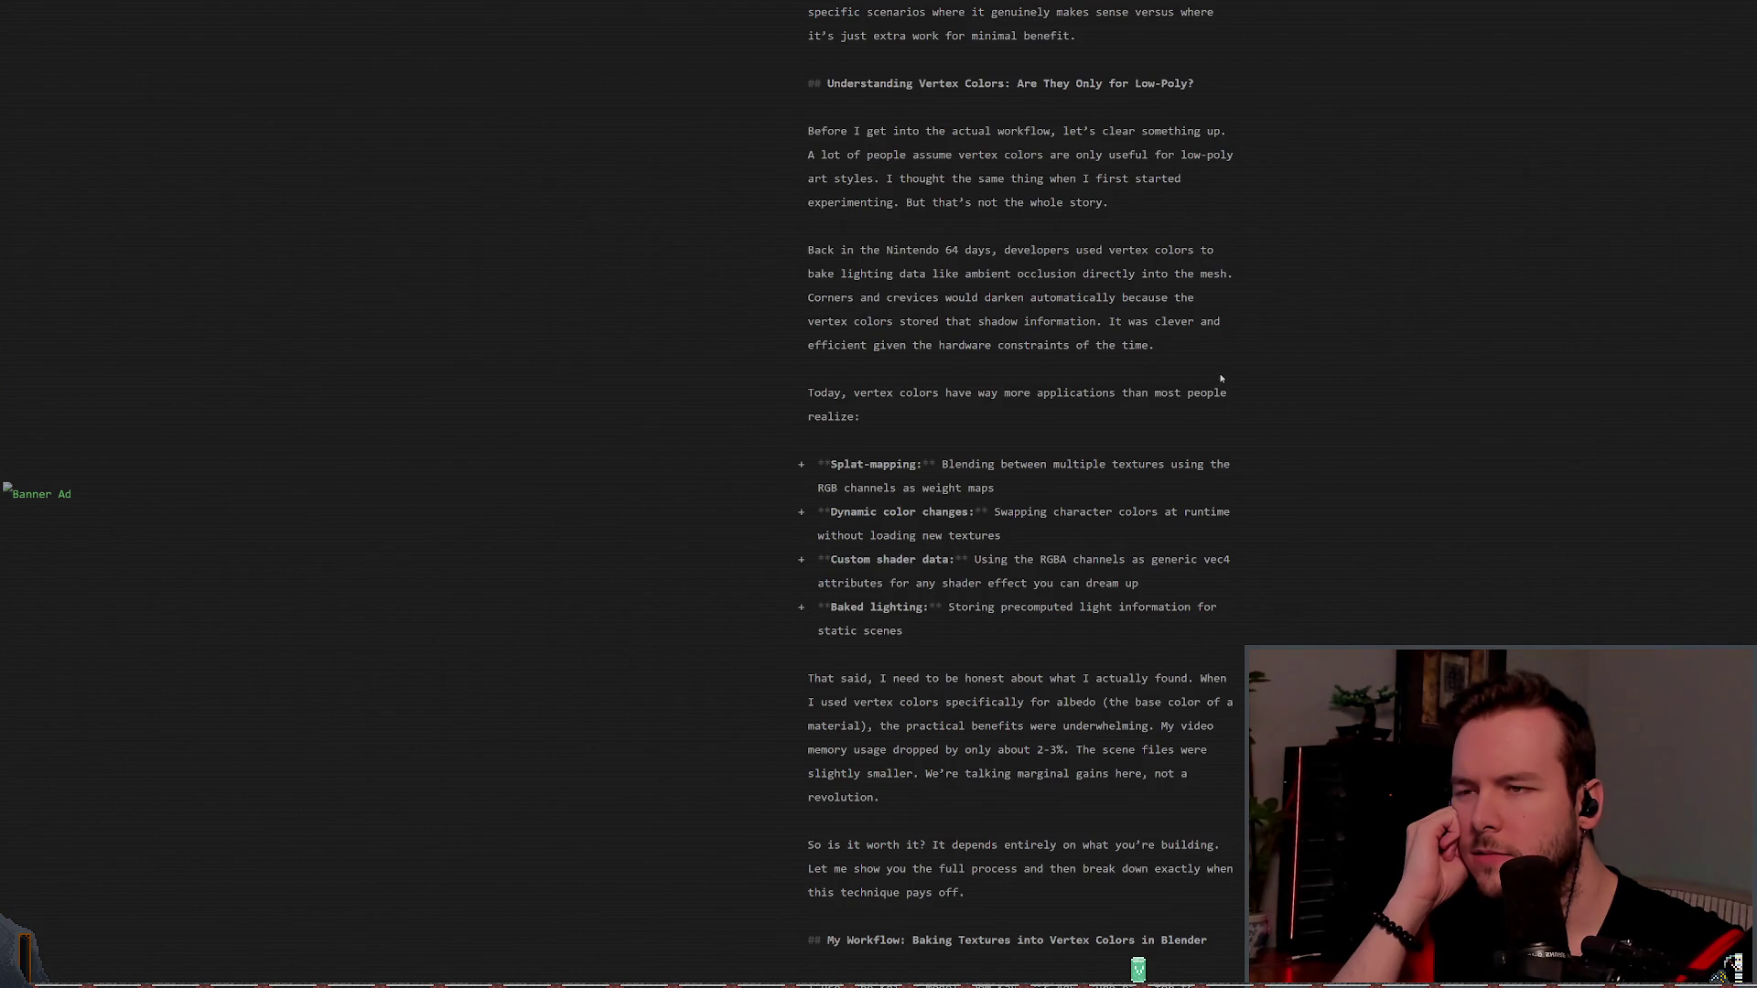
scroll(1218, 373, down, 1)
scroll(1325, 375, down, 2)
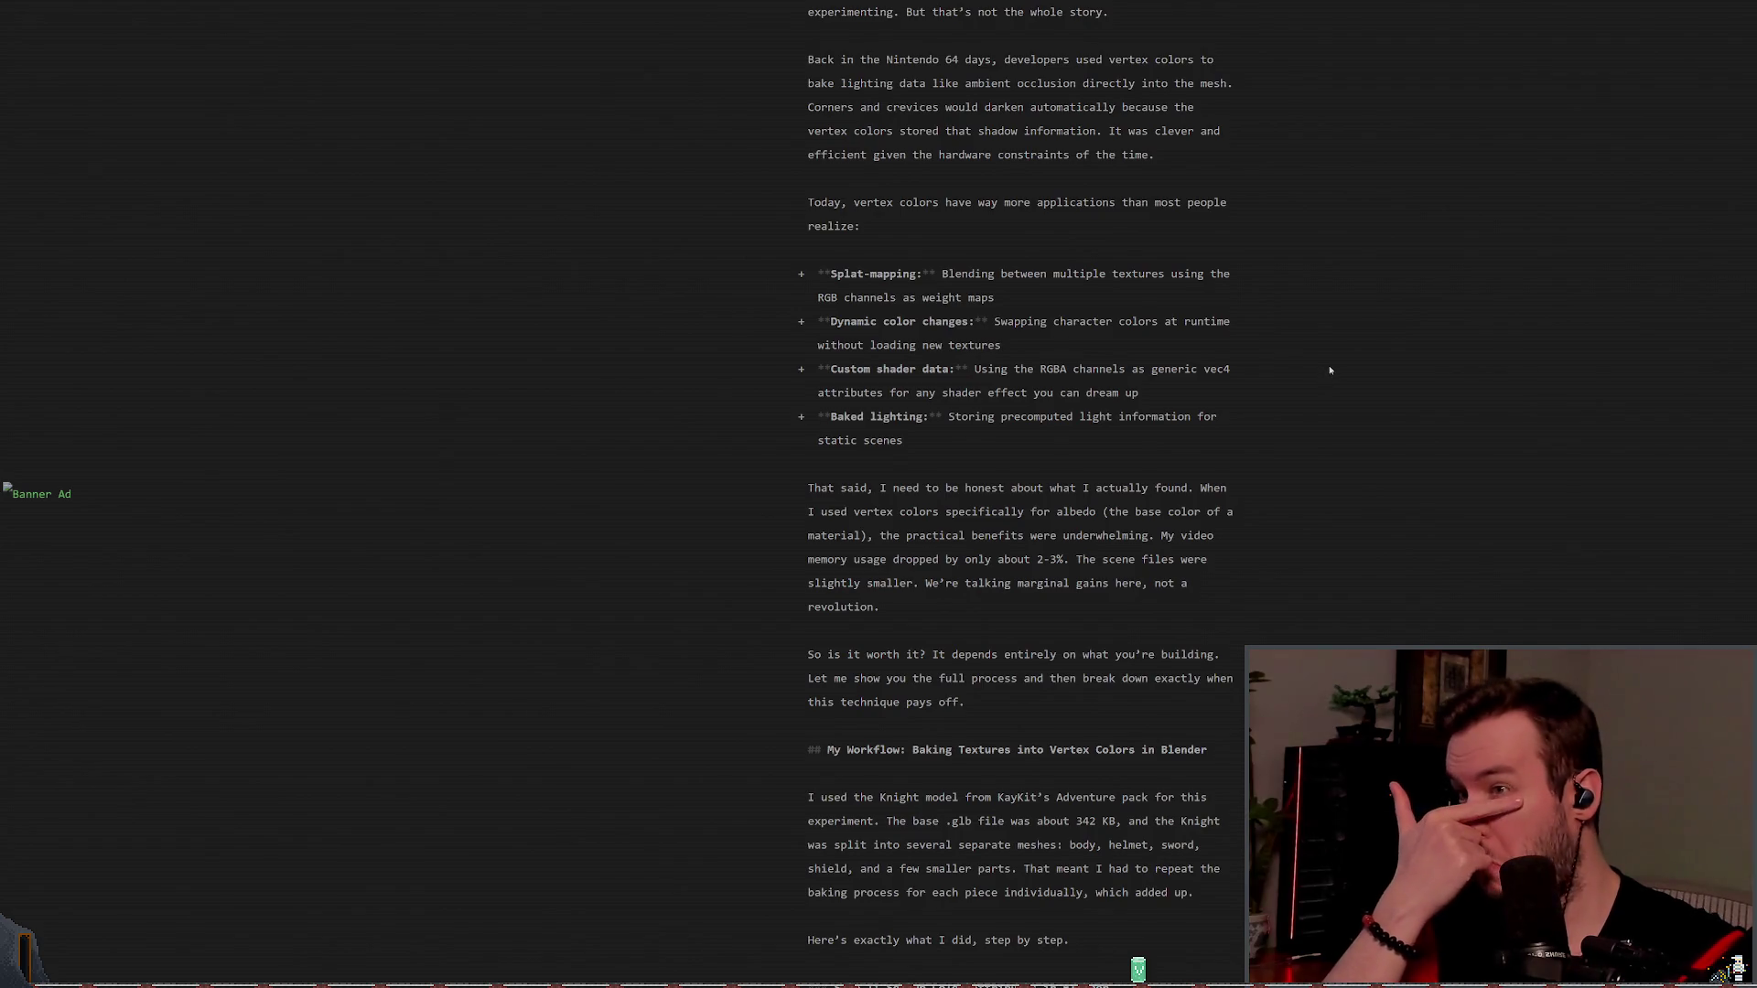
scroll(1335, 364, down, 3)
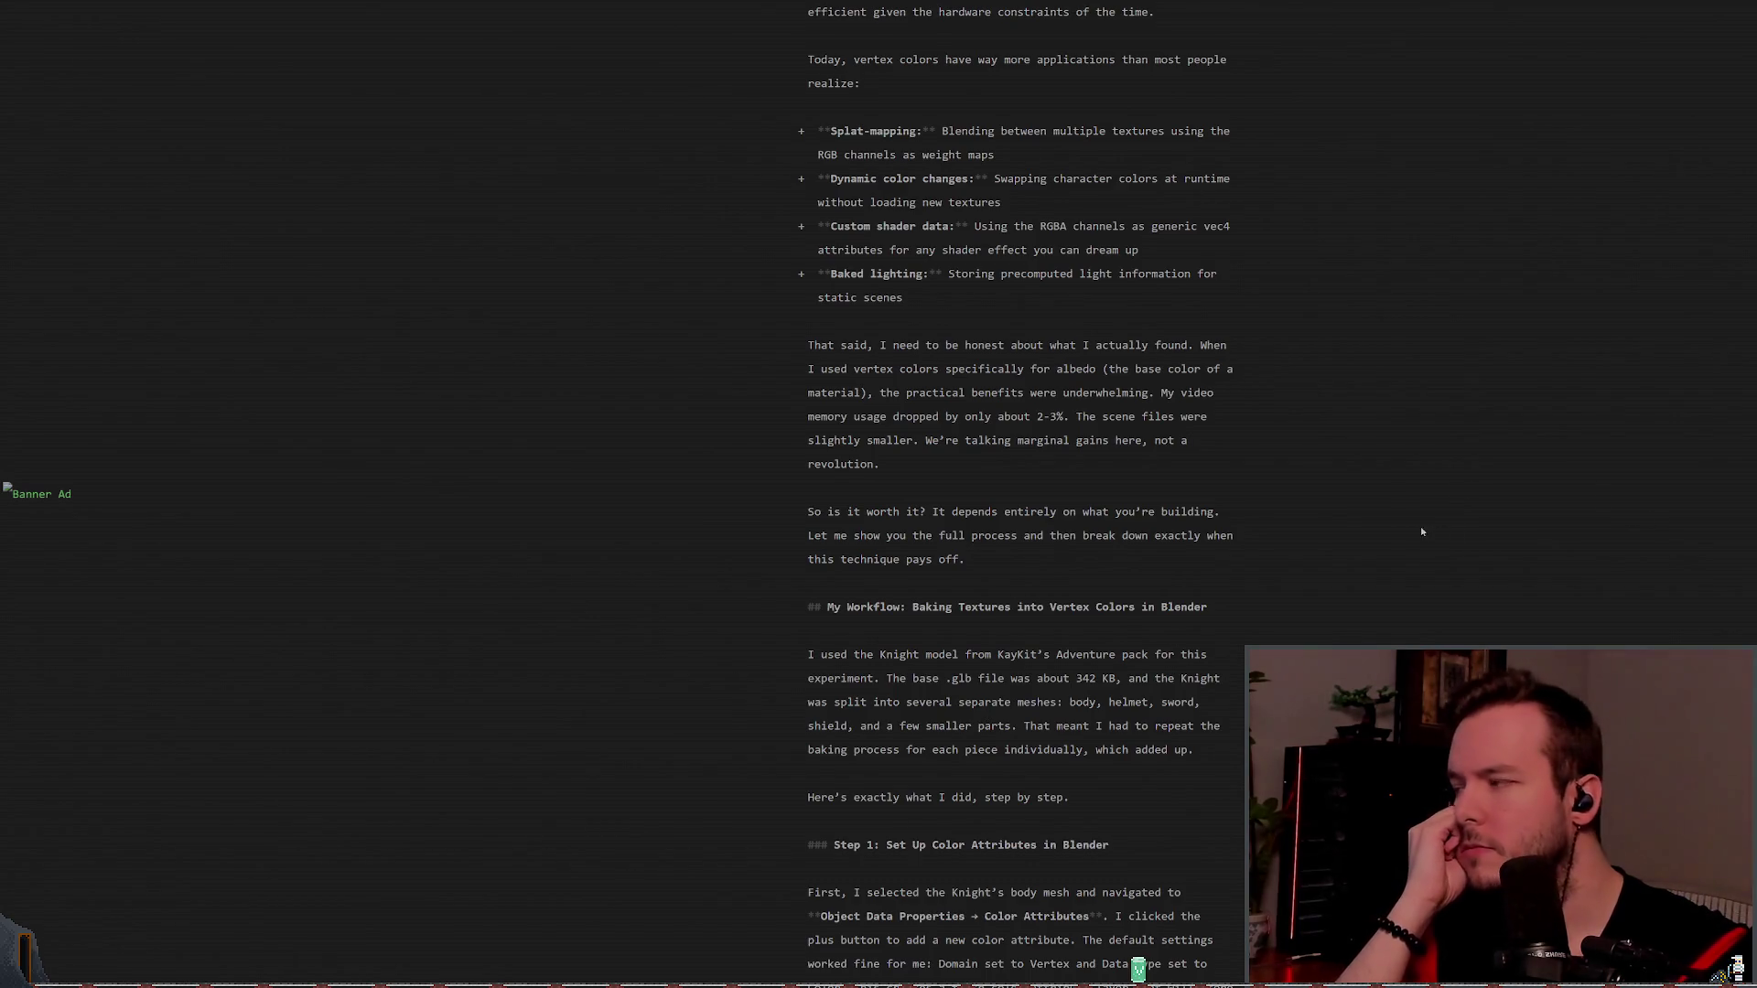
scroll(1391, 526, down, 1)
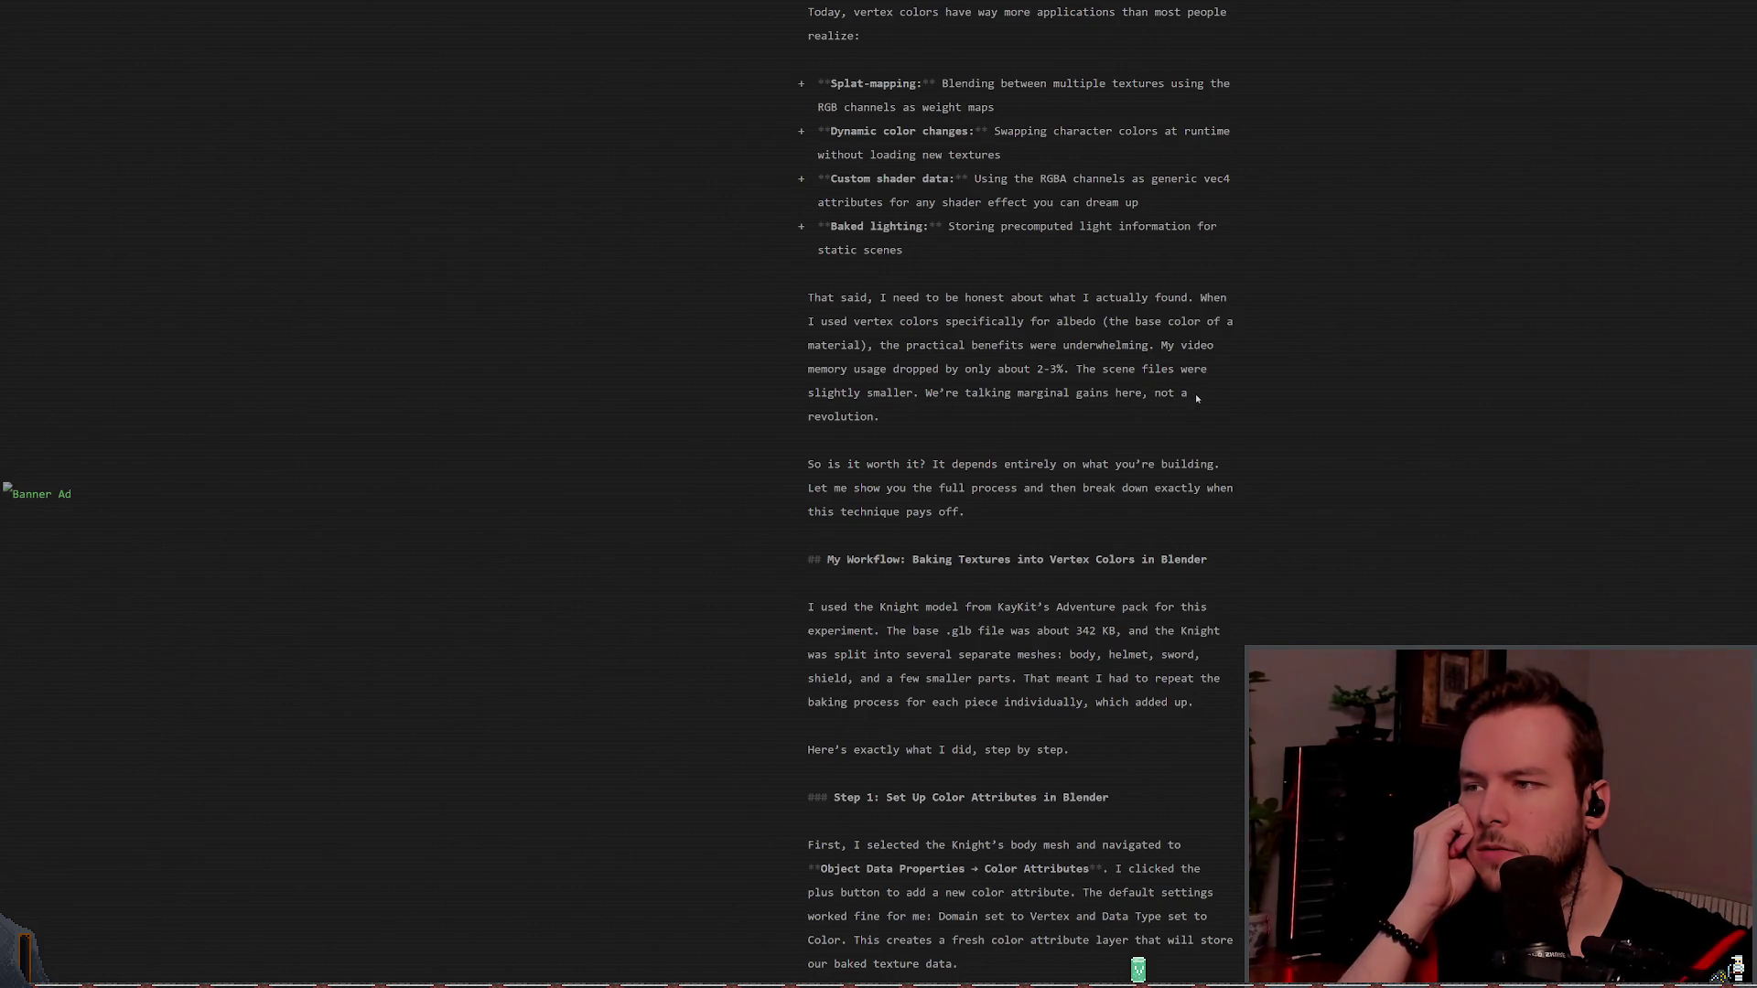
scroll(1195, 393, down, 1)
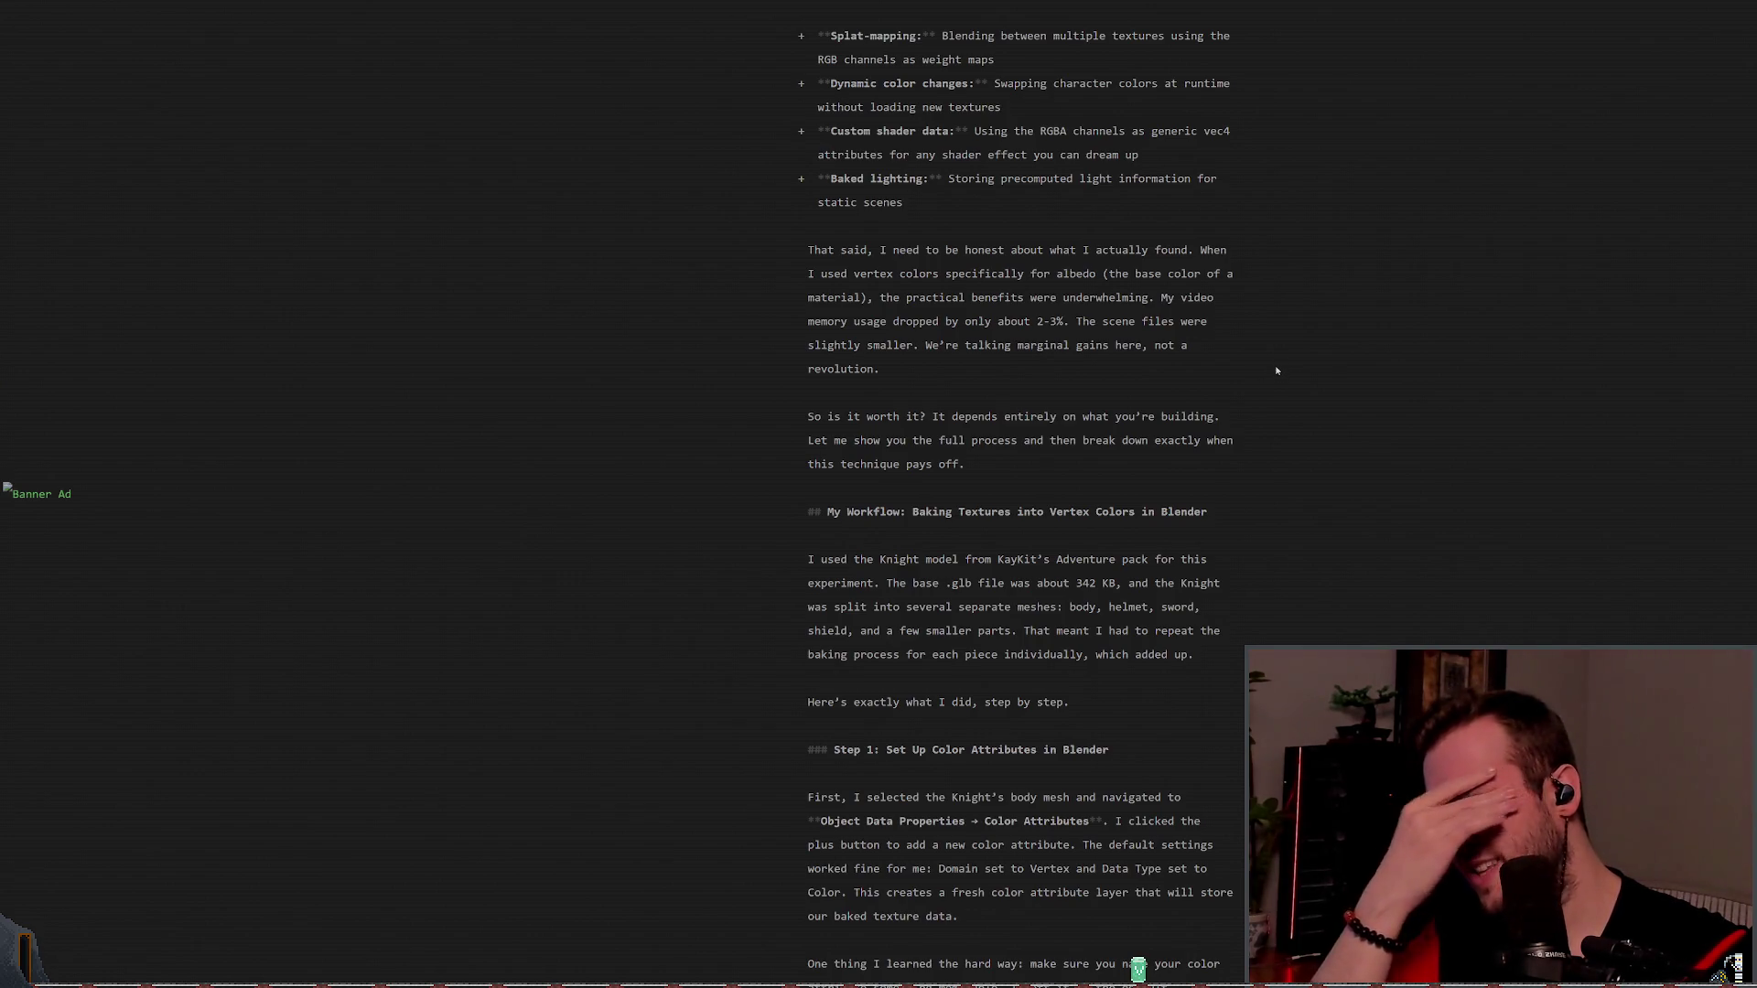
scroll(1249, 389, down, 2)
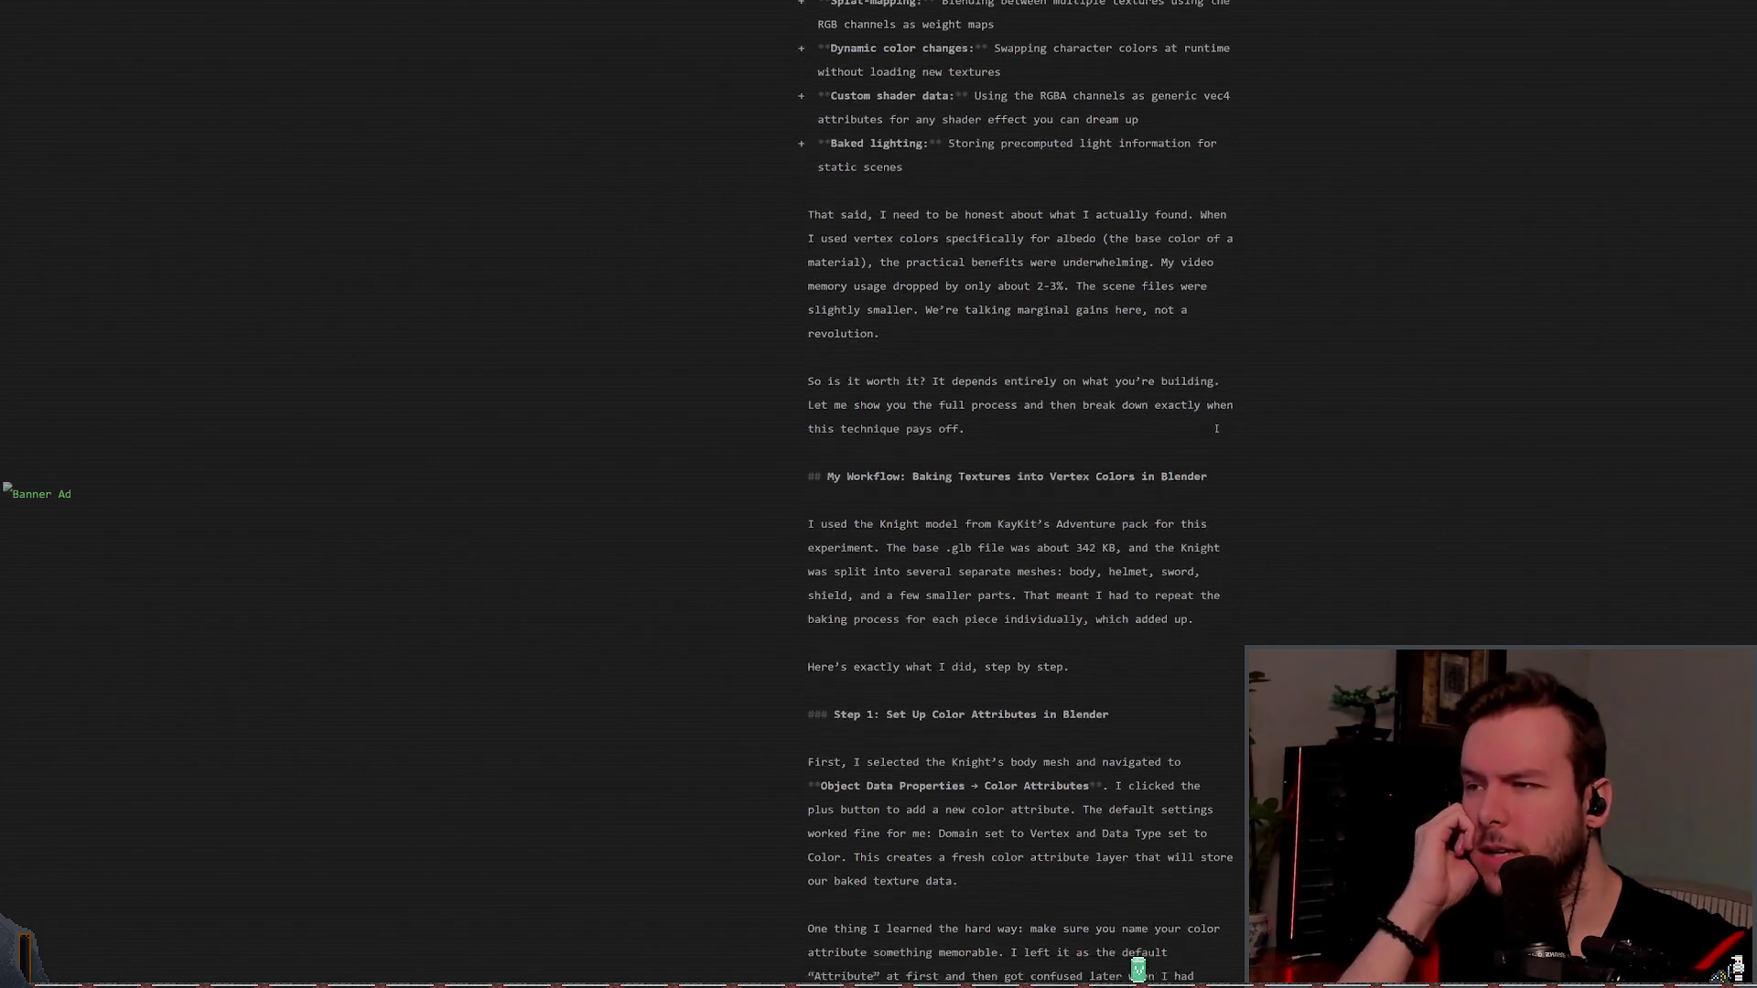
scroll(968, 341, down, 2)
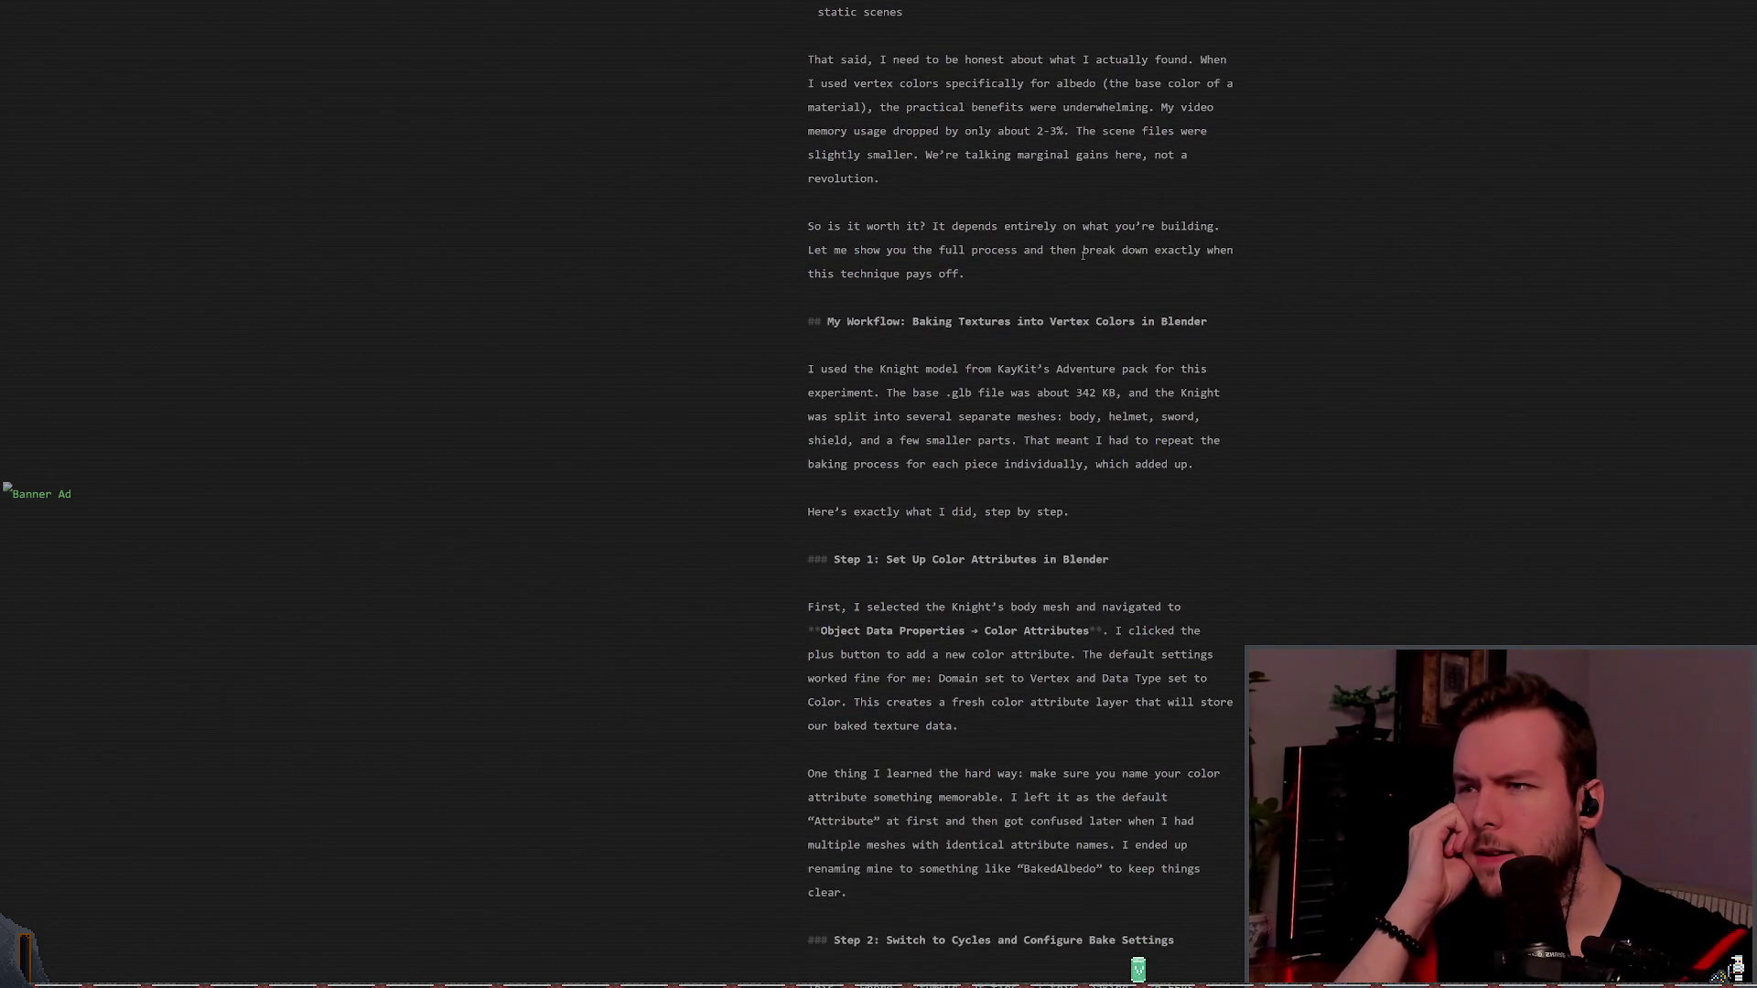